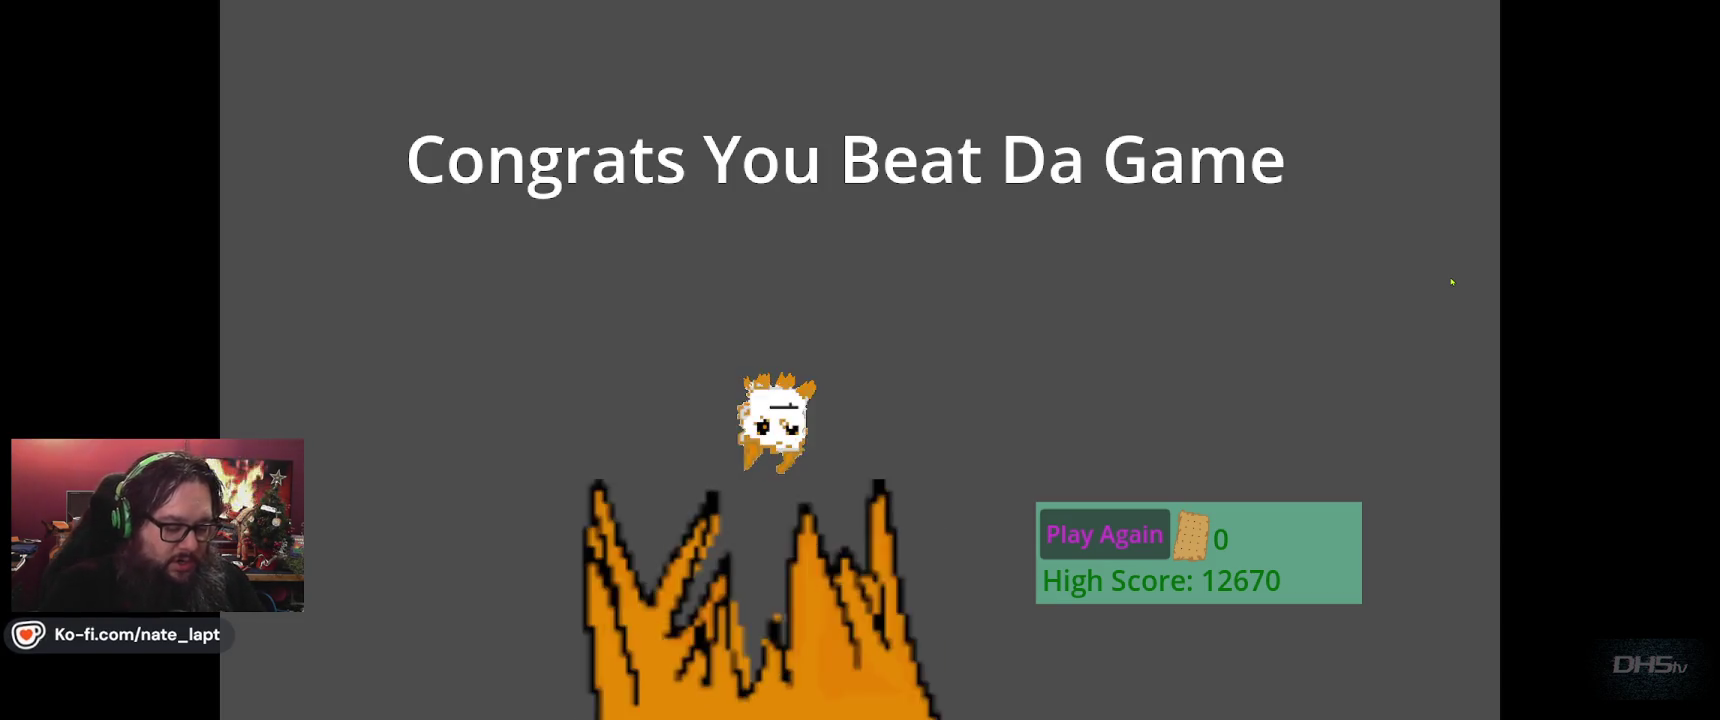
# Restart the game, play from the Start menu to the Congrats screen (high score 4760), then stop it.
pyautogui.press('F8')
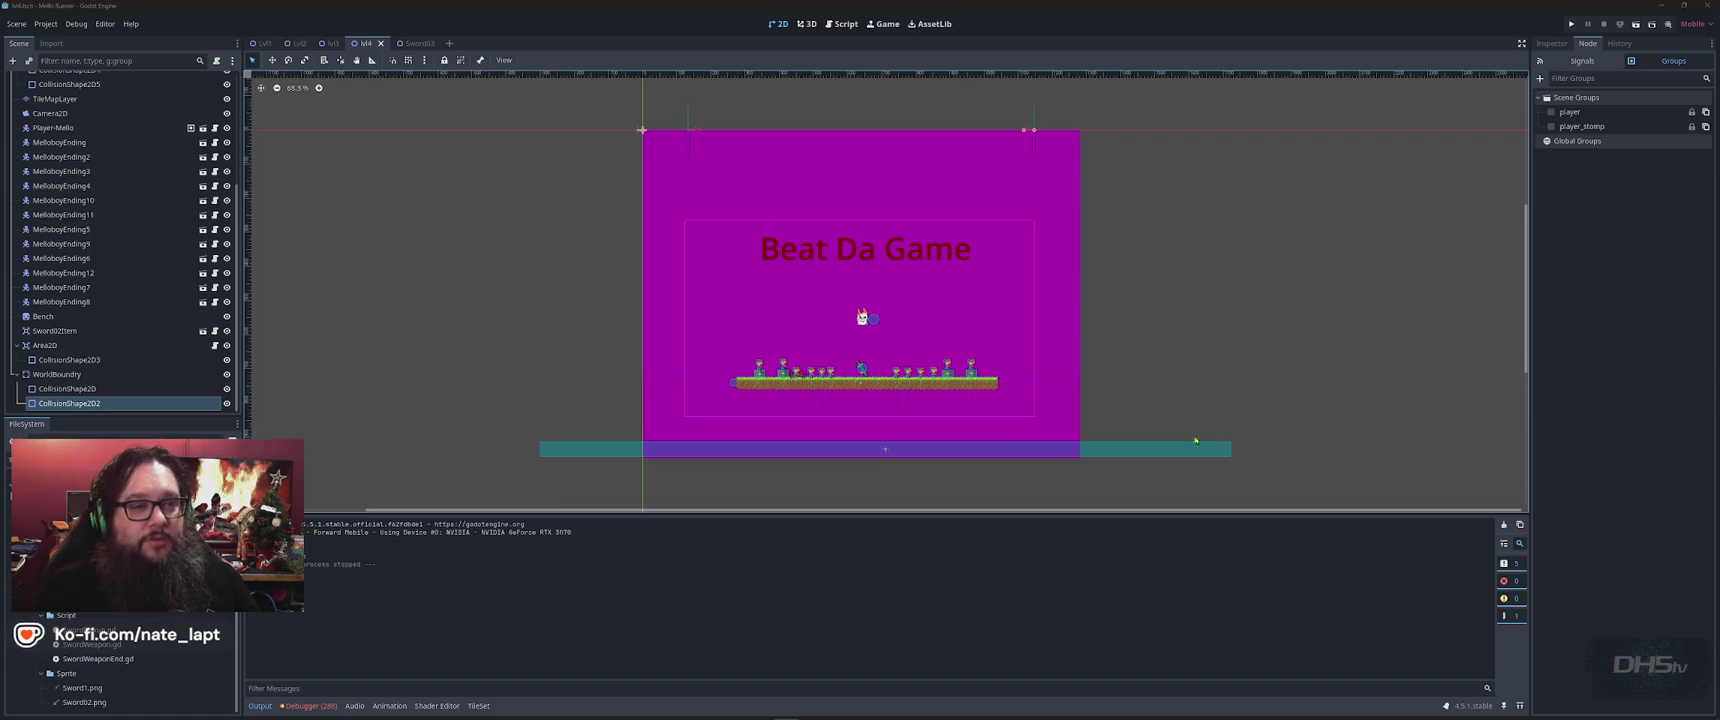
pyautogui.click(1125, 36)
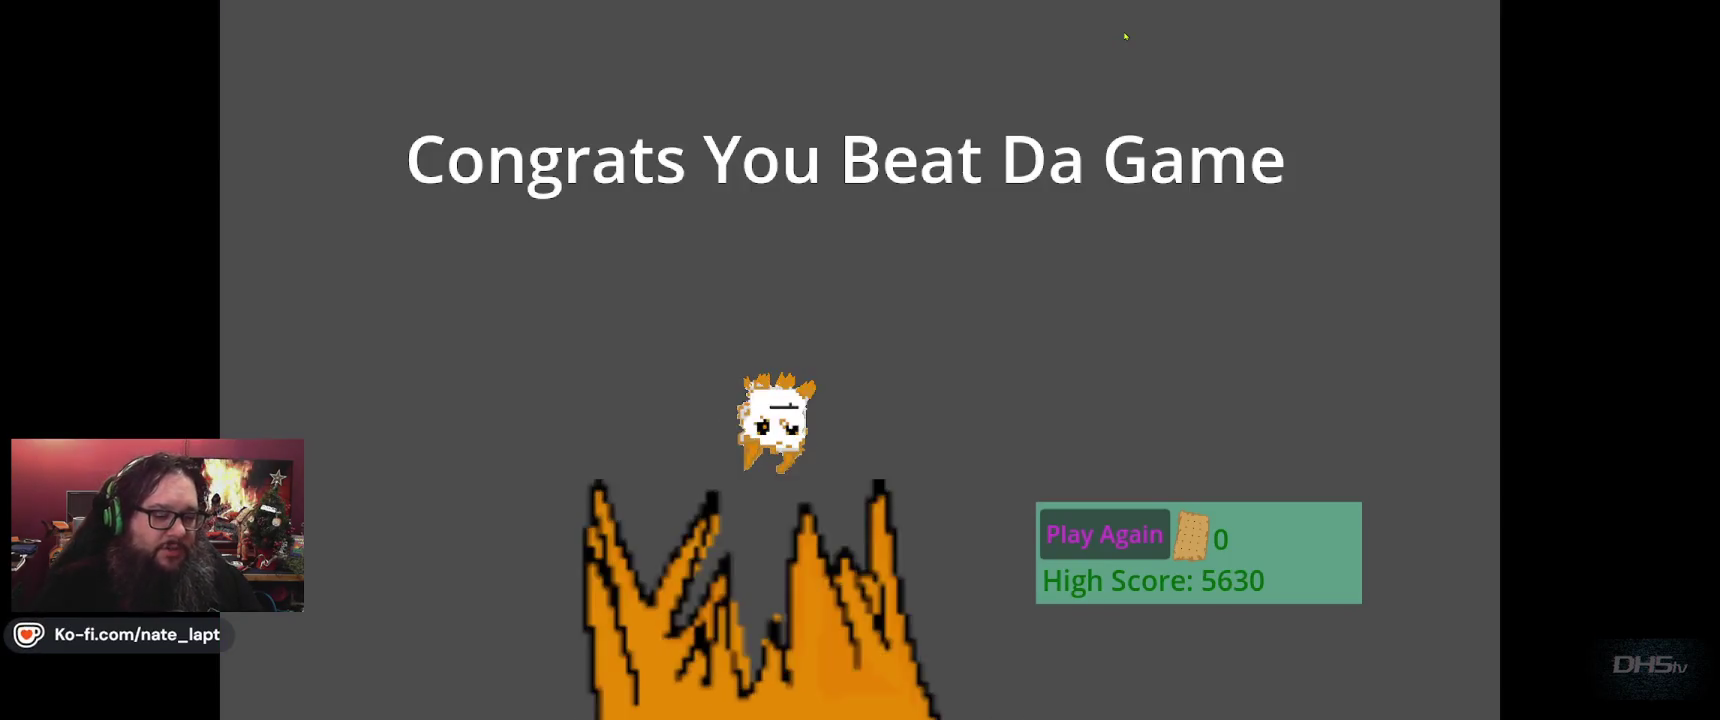
pyautogui.press('F8')
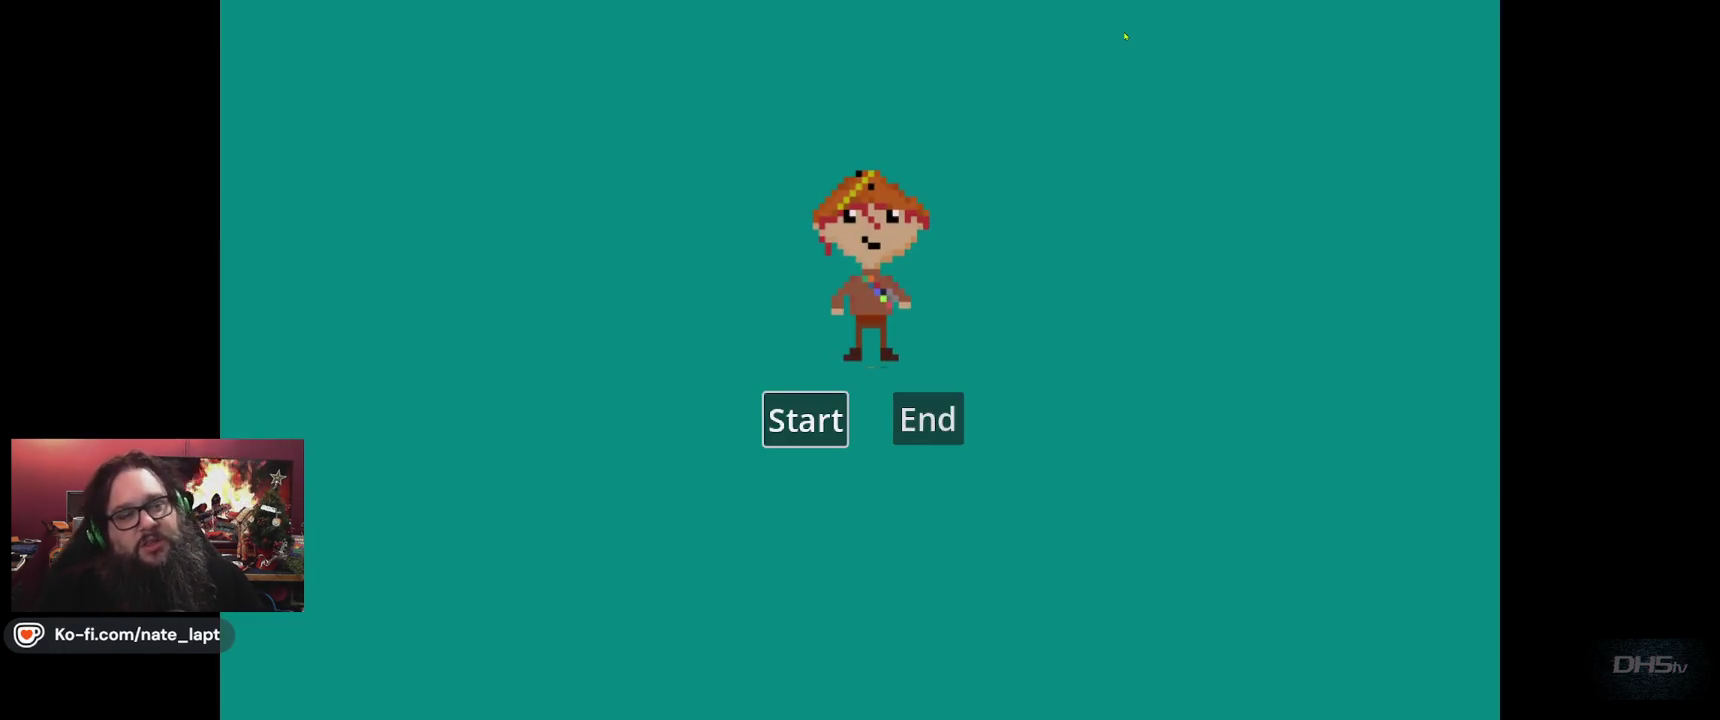
pyautogui.press('Return')
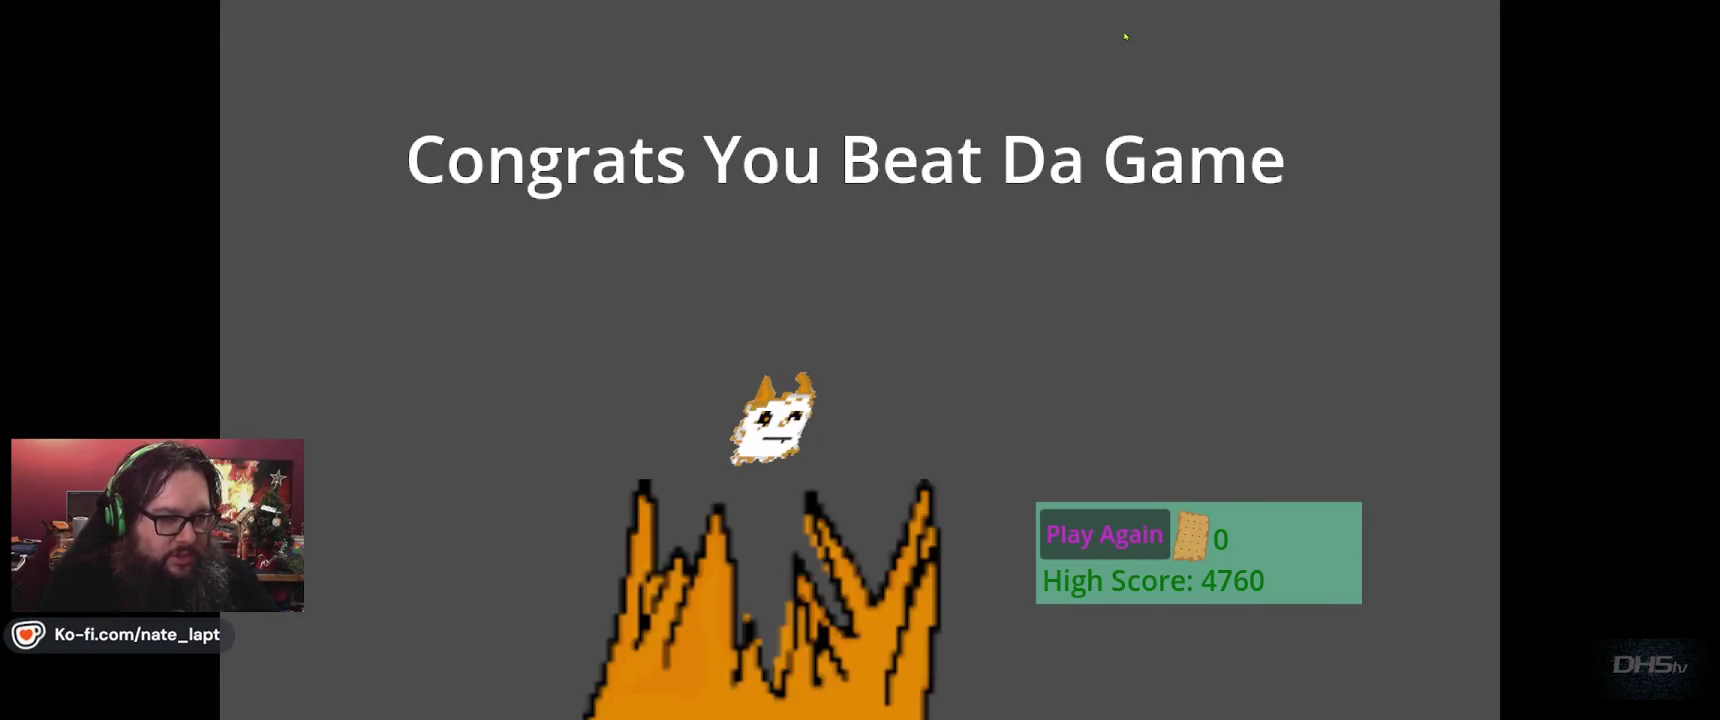
pyautogui.press('F8')
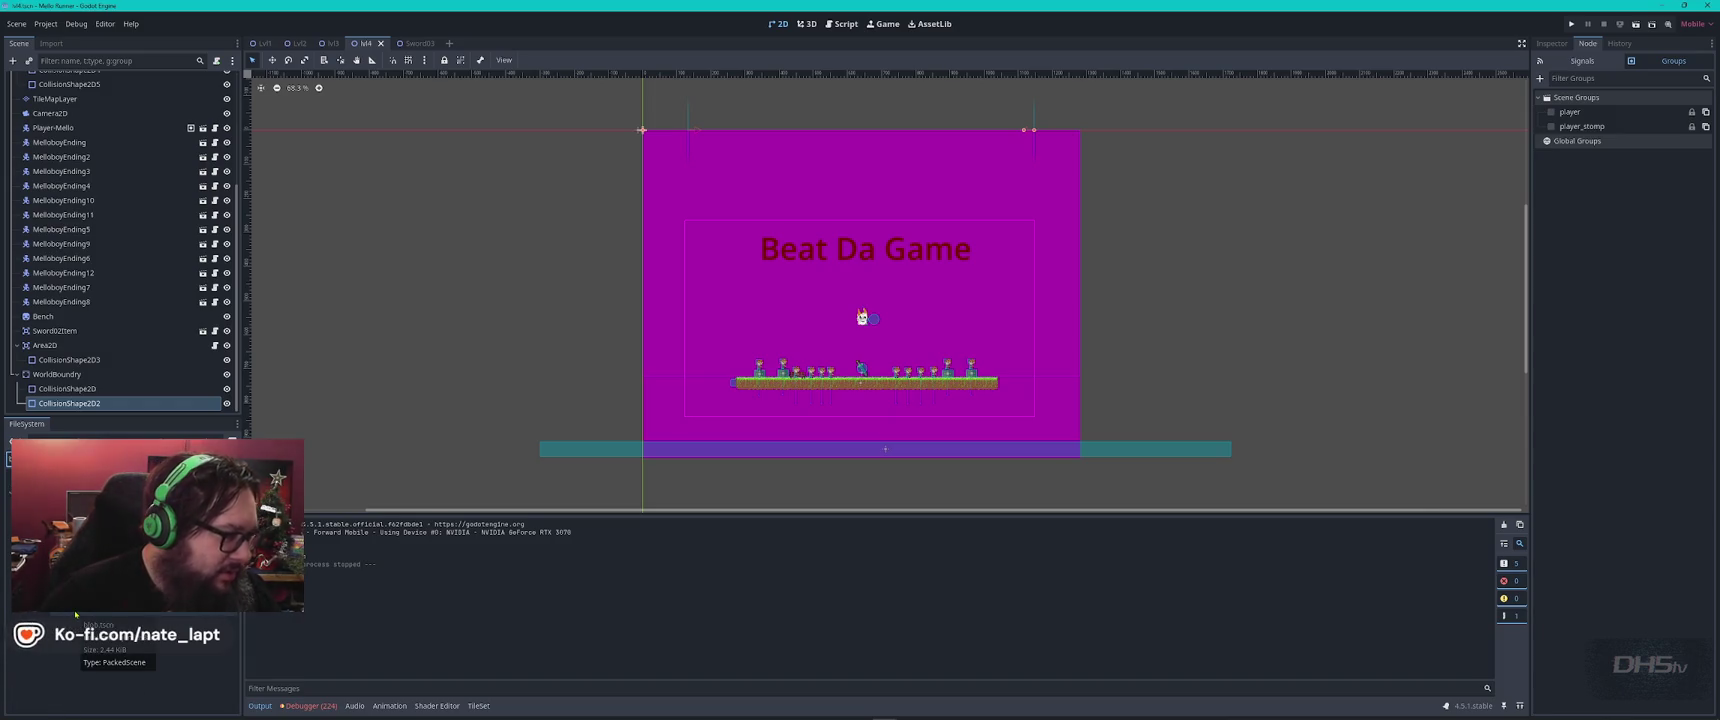
# Add a plain Node under the Lvl4 root node.
pyautogui.scroll(5, 100, 320)
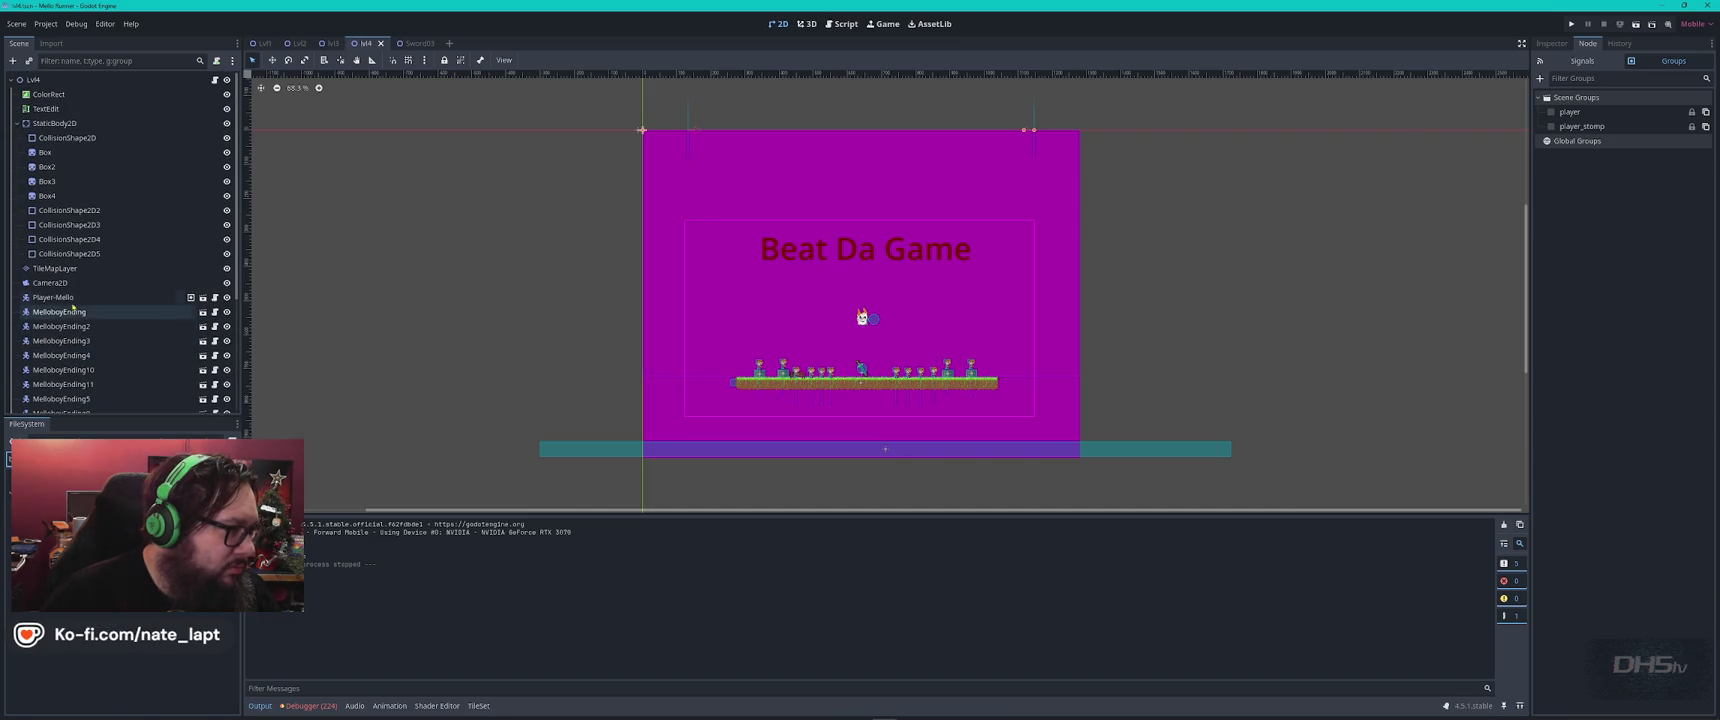
pyautogui.click(35, 81)
pyautogui.hotkey('ctrl', 'a')
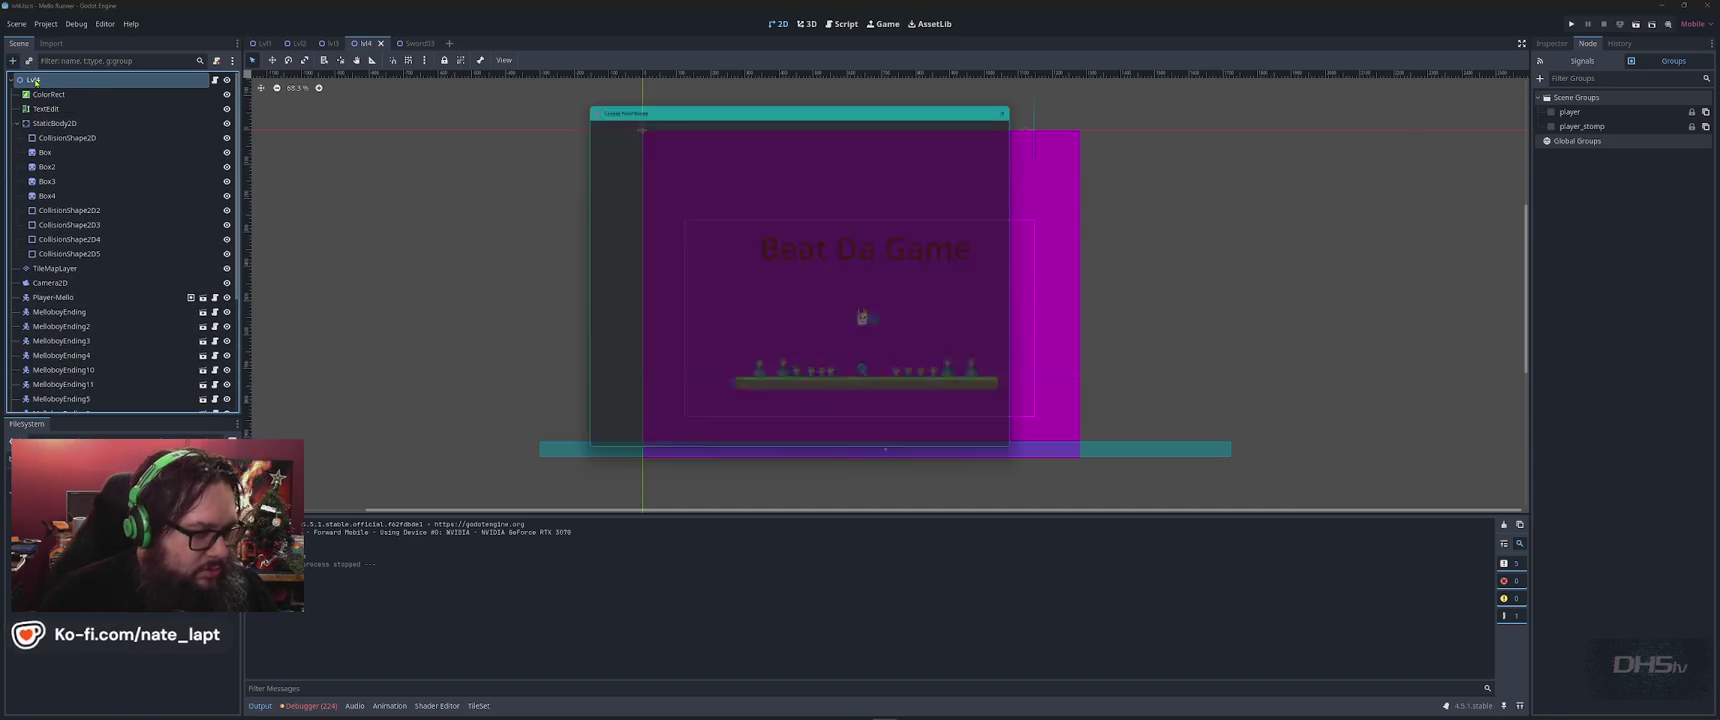
pyautogui.write('Node')
pyautogui.press('Return')
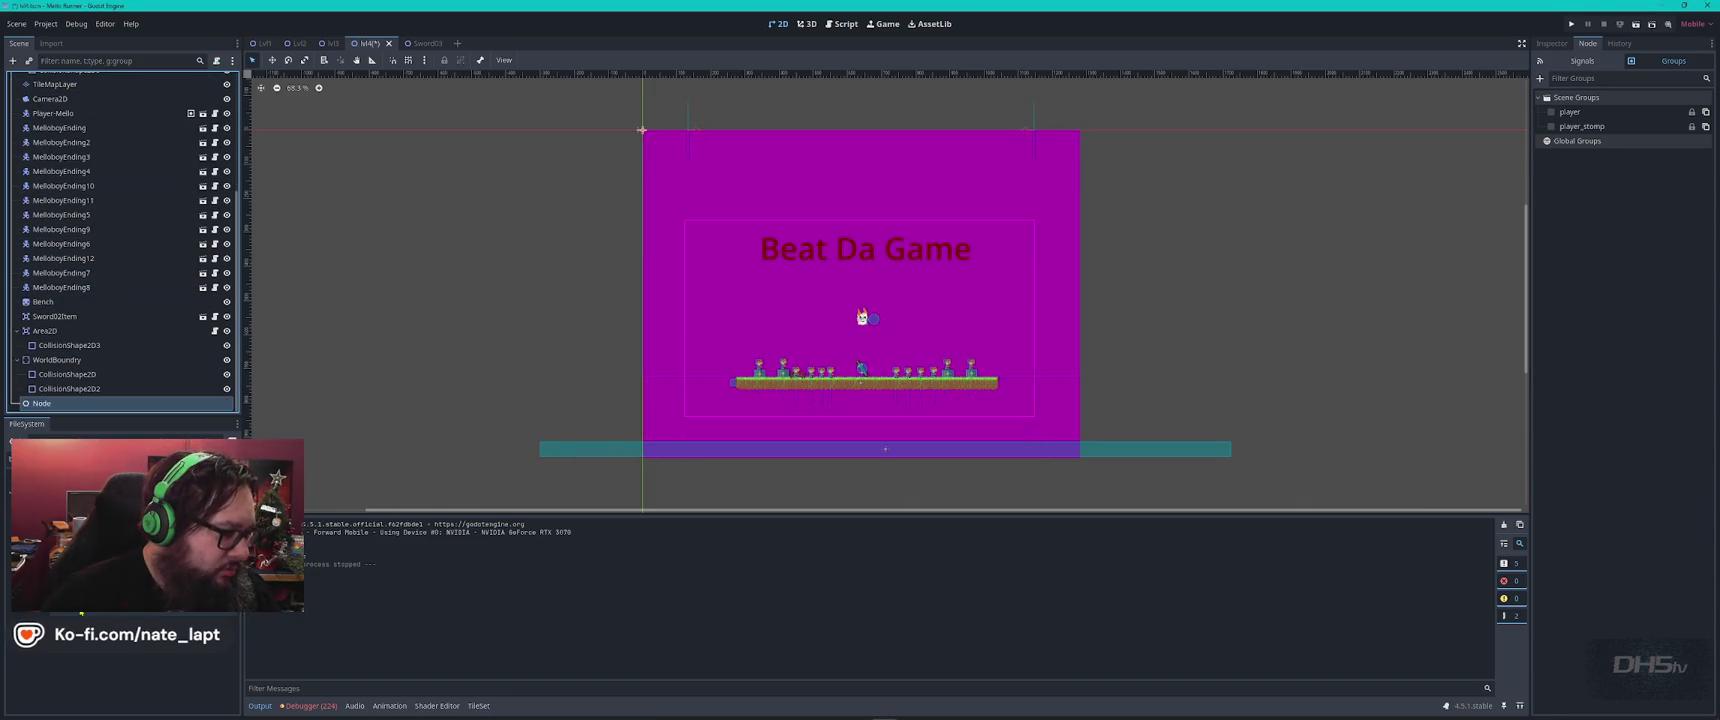
# Place a Blob.tscn instance in the level and make it a child of the new Node.
pyautogui.moveTo(150, 470)
pyautogui.mouseDown()
pyautogui.moveTo(787, 343)
pyautogui.moveTo(747, 403)
pyautogui.mouseUp()
pyautogui.scroll(5, 787, 343)
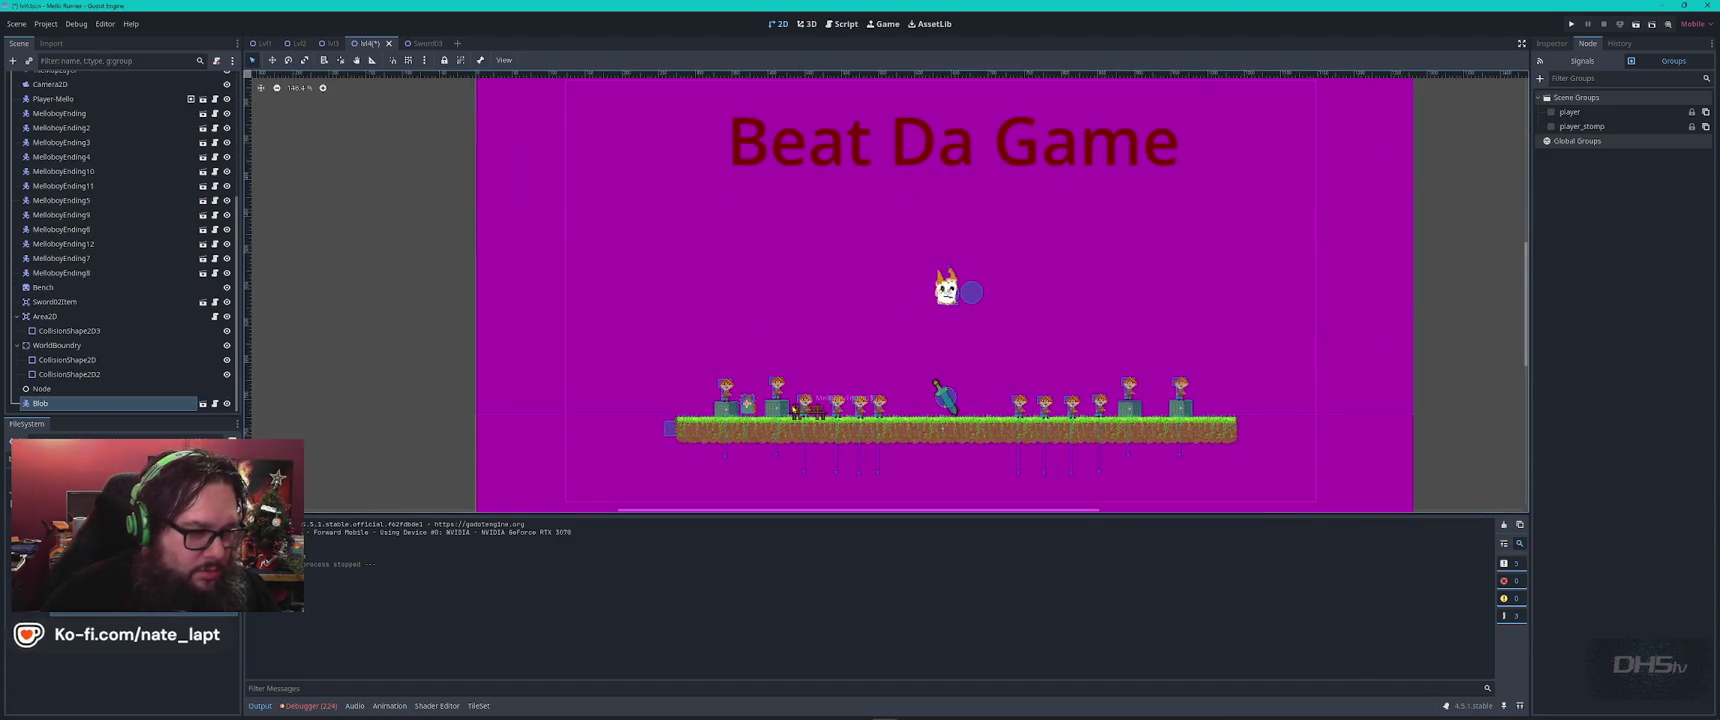
pyautogui.moveTo(48, 399); pyautogui.dragTo(44, 390)
pyautogui.doubleClick(47, 403)
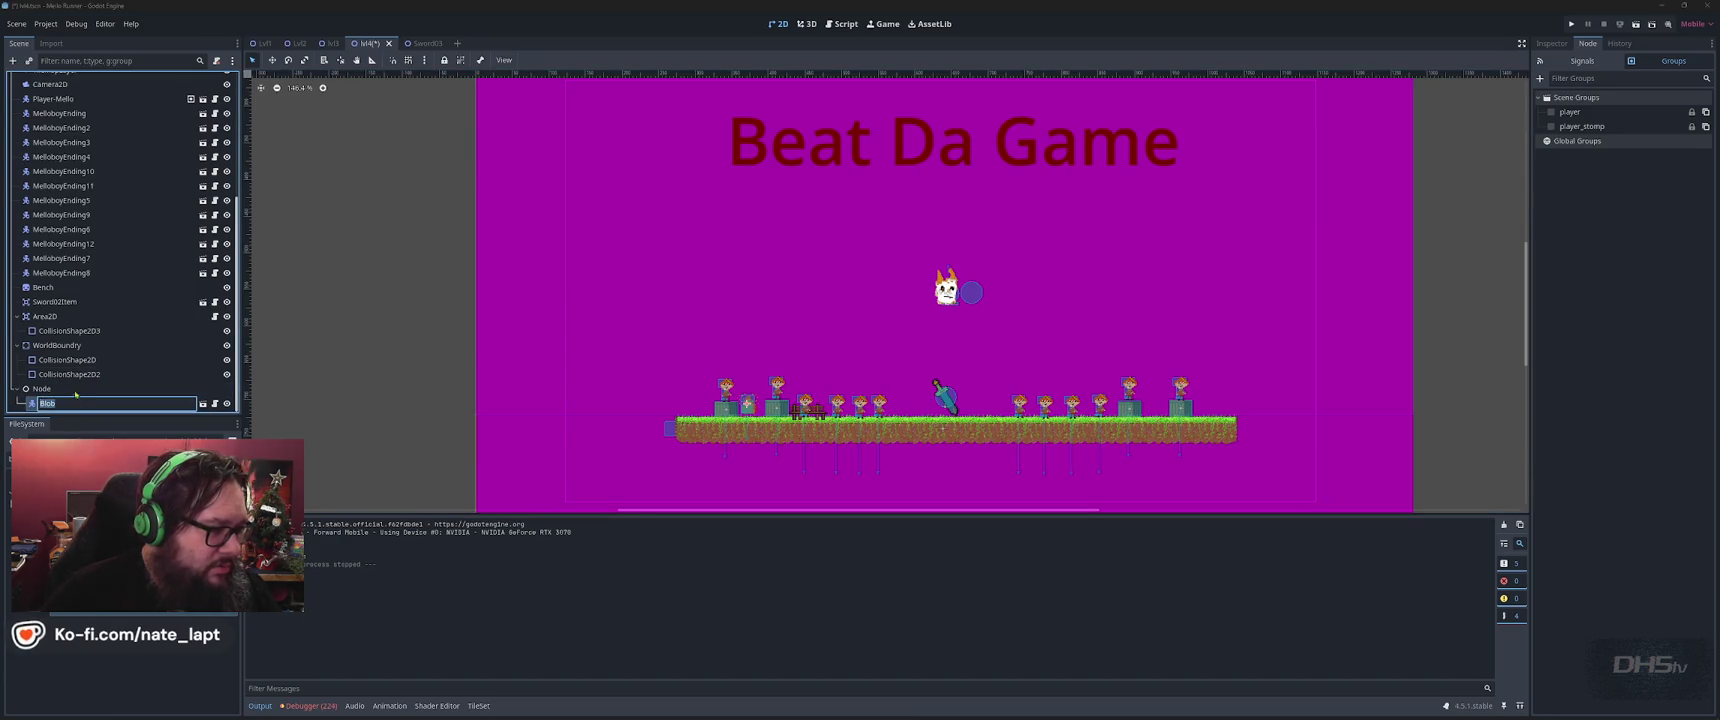
pyautogui.click(84, 403)
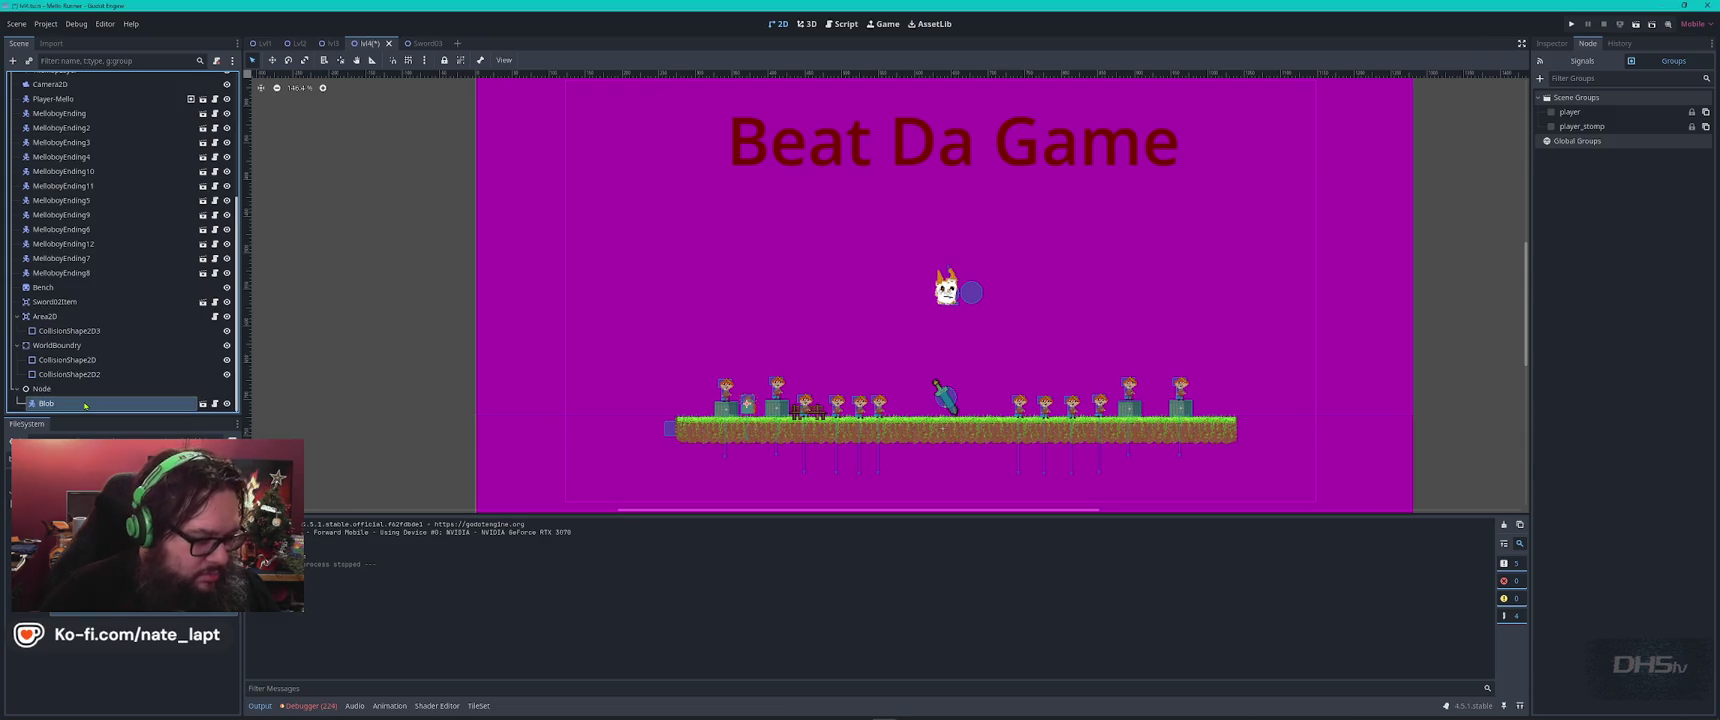
# Duplicate Blob up to Blob25, stack the copies near the platform's right end, then save and run.
pyautogui.hotkey('ctrl', 'd')
pyautogui.hotkey('ctrl', 'd')
pyautogui.hotkey('ctrl', 'd')
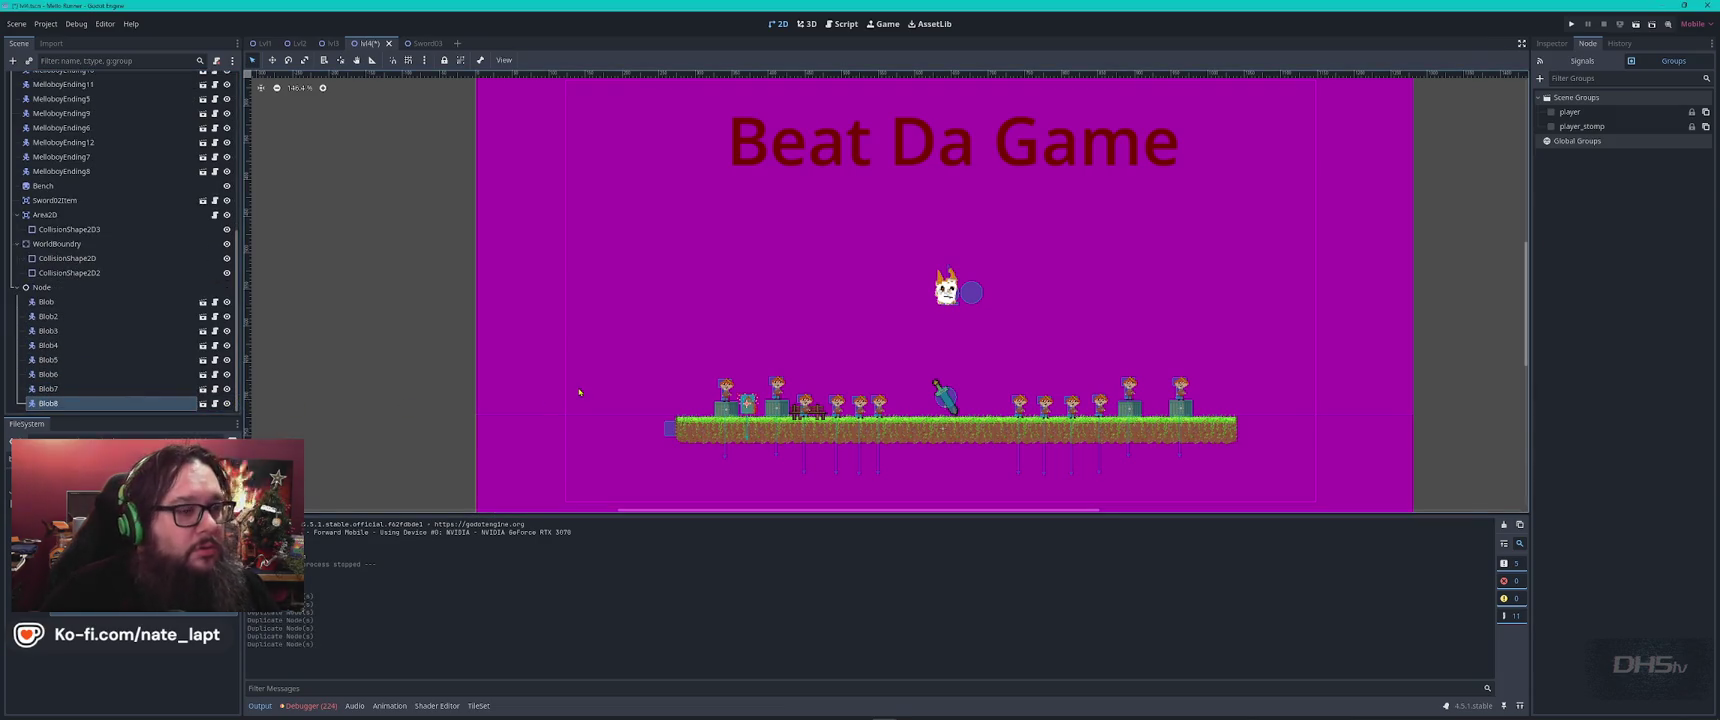
pyautogui.hotkey('ctrl', 'd')
pyautogui.hotkey('ctrl', 'd')
pyautogui.hotkey('ctrl', 'd')
pyautogui.moveTo(748, 400); pyautogui.dragTo(1166, 400)
pyautogui.click(1155, 408)
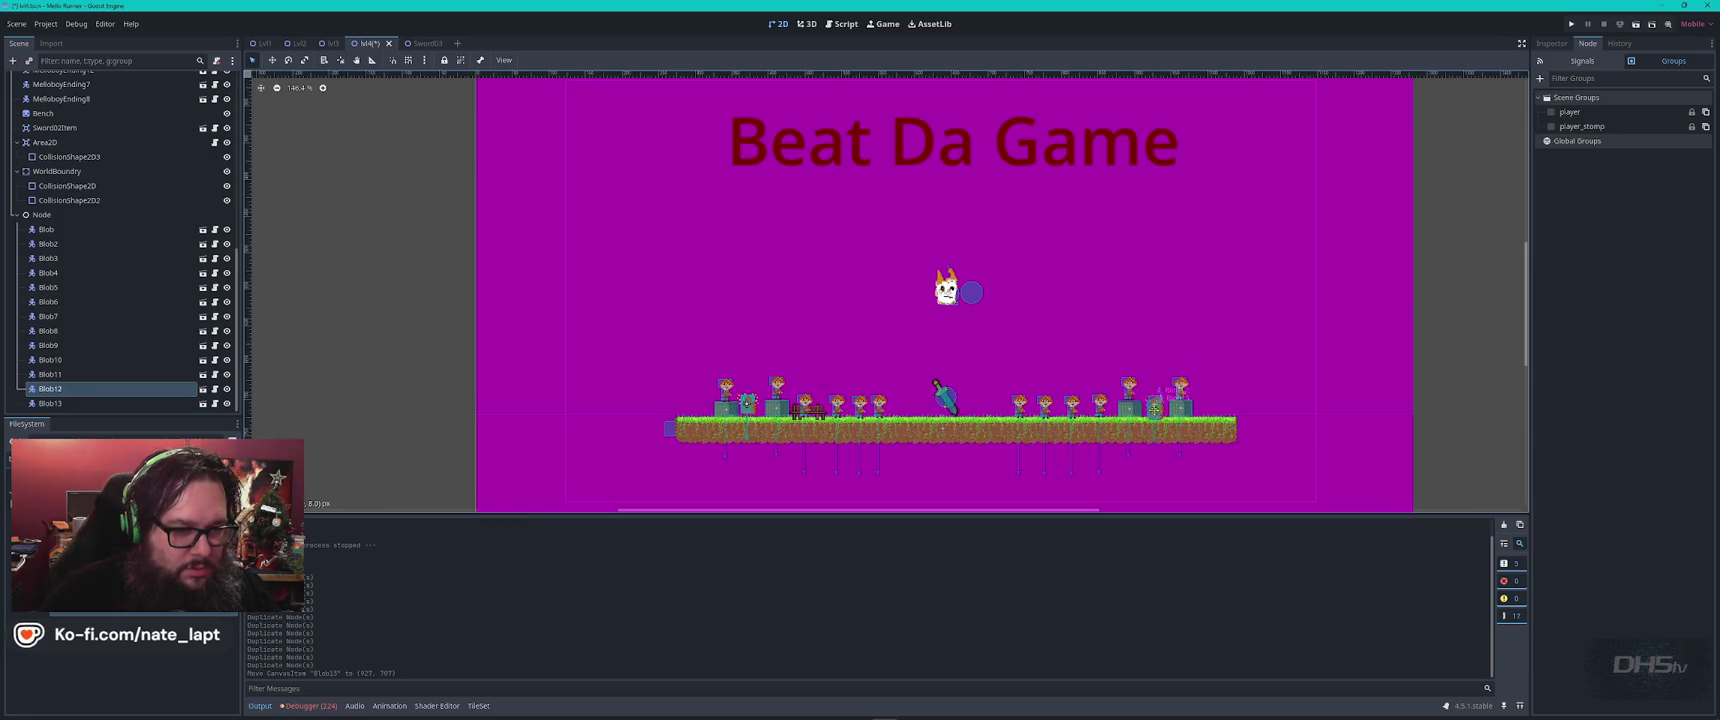
pyautogui.hotkey('ctrl', 'd')
pyautogui.hotkey('ctrl', 'd')
pyautogui.hotkey('ctrl', 'd')
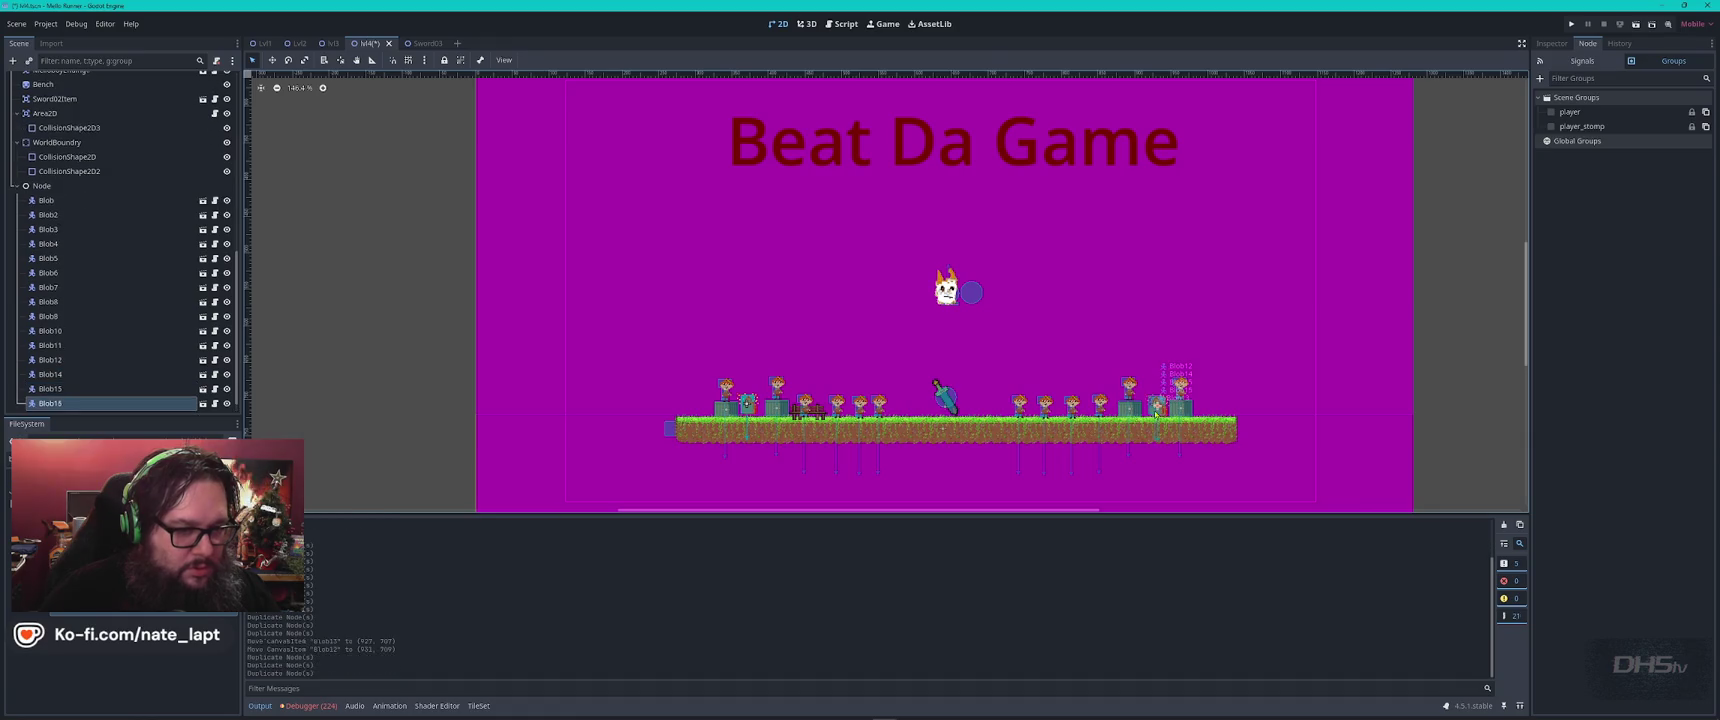
pyautogui.hotkey('ctrl', 'd')
pyautogui.hotkey('ctrl', 'd')
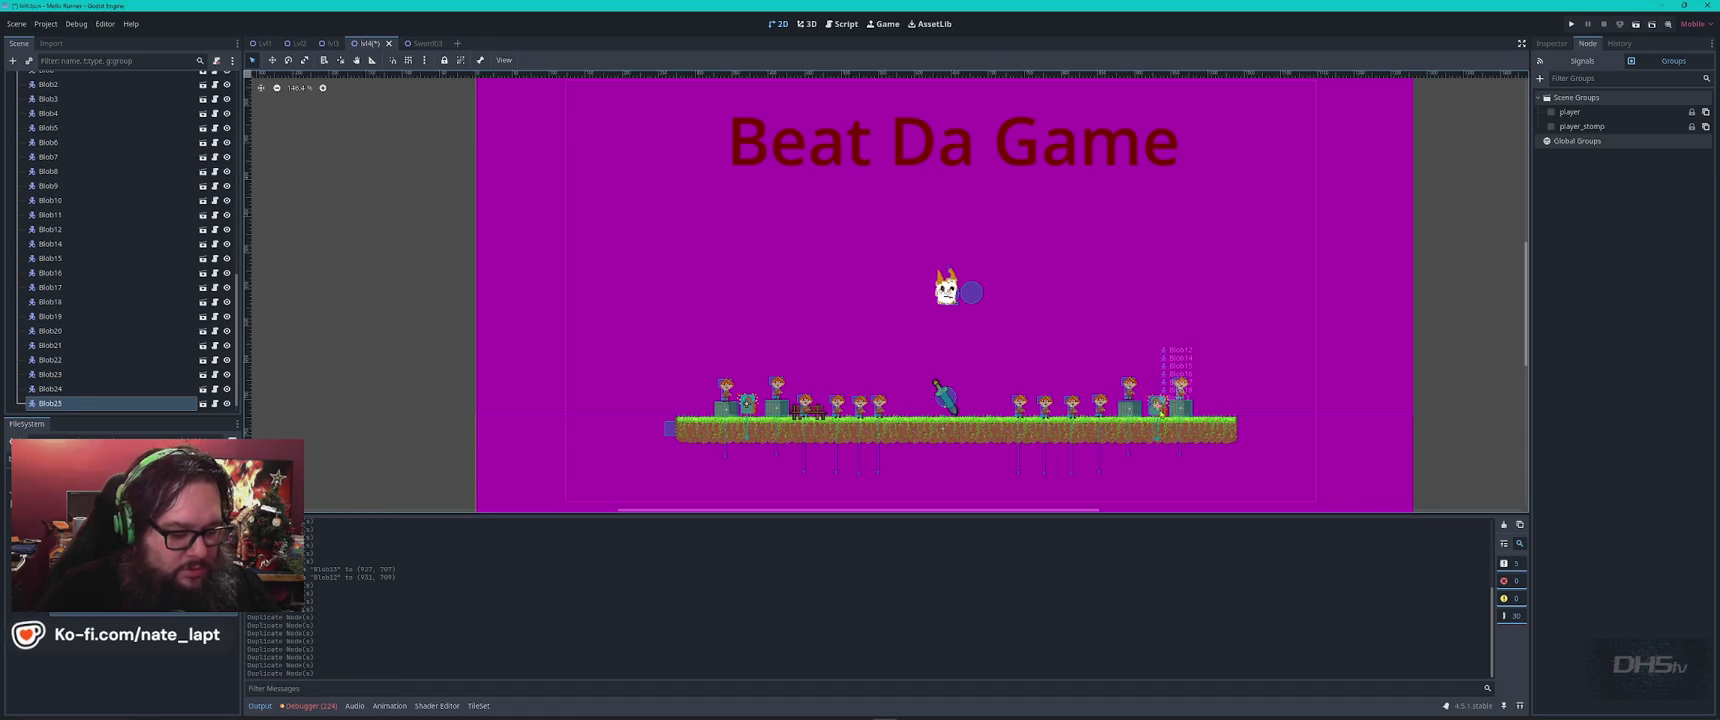
pyautogui.hotkey('ctrl', 's')
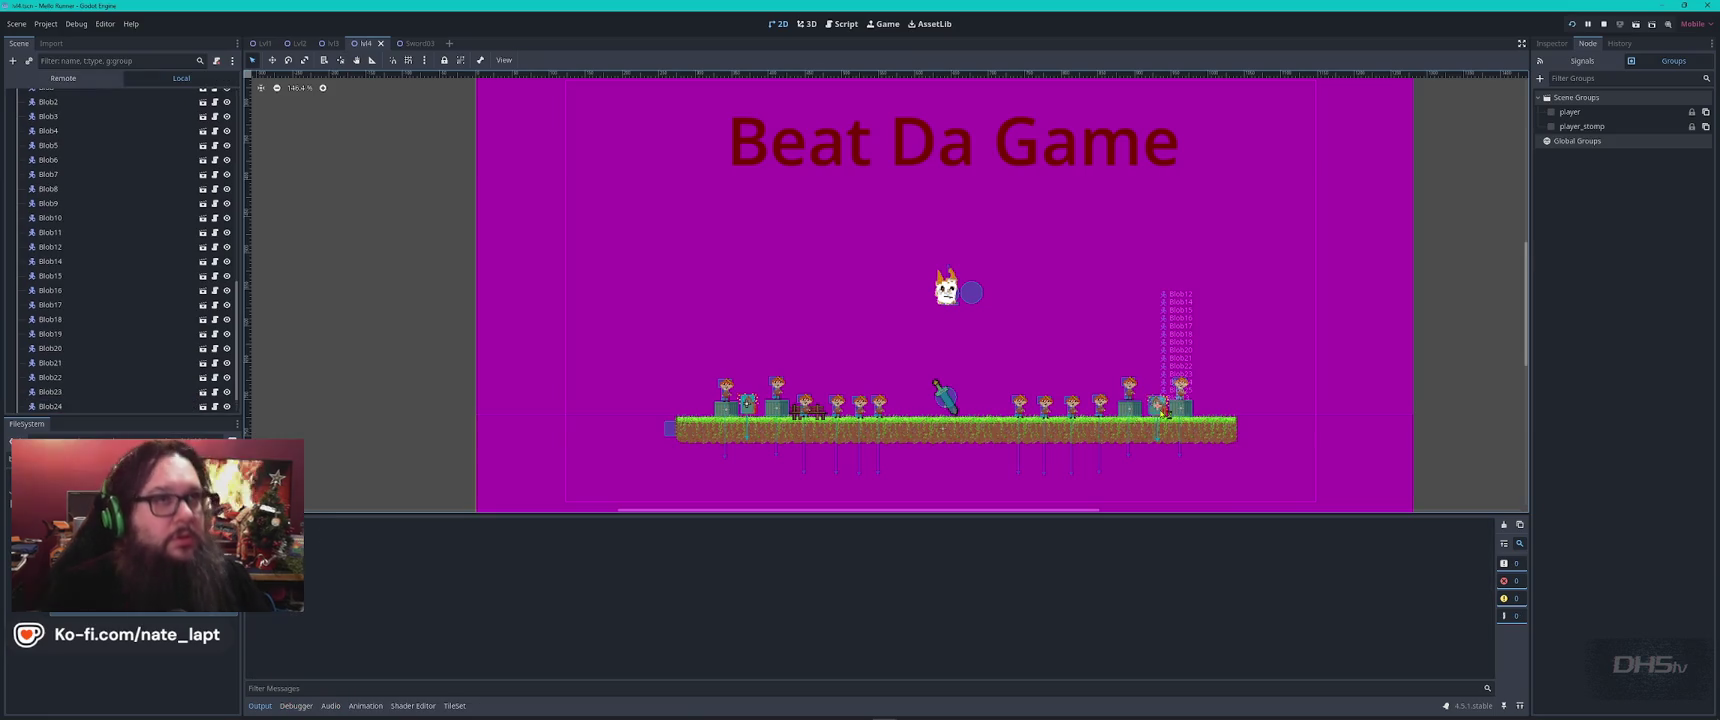
pyautogui.press('F5')
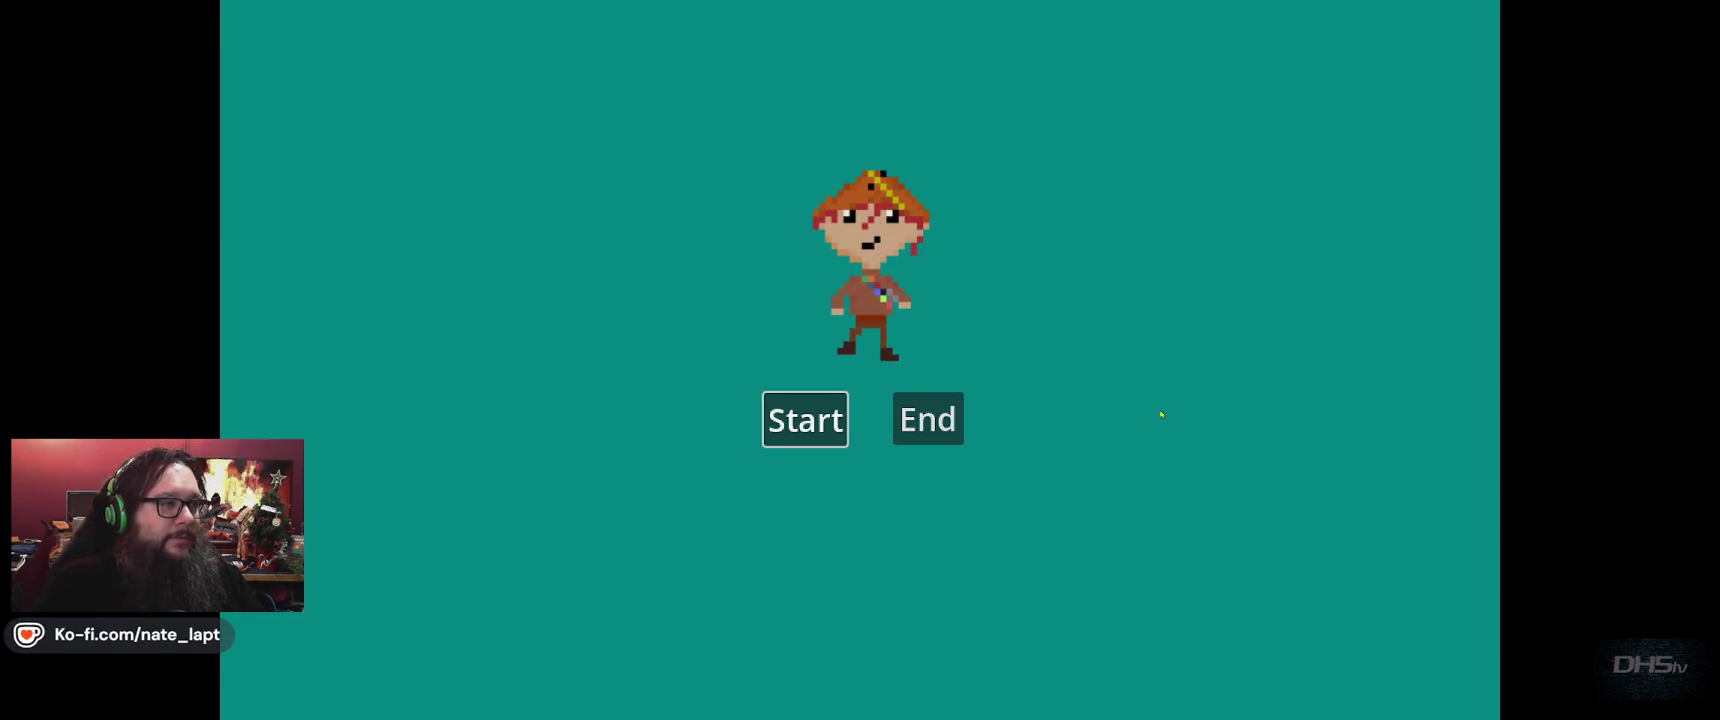
pyautogui.press('F8')
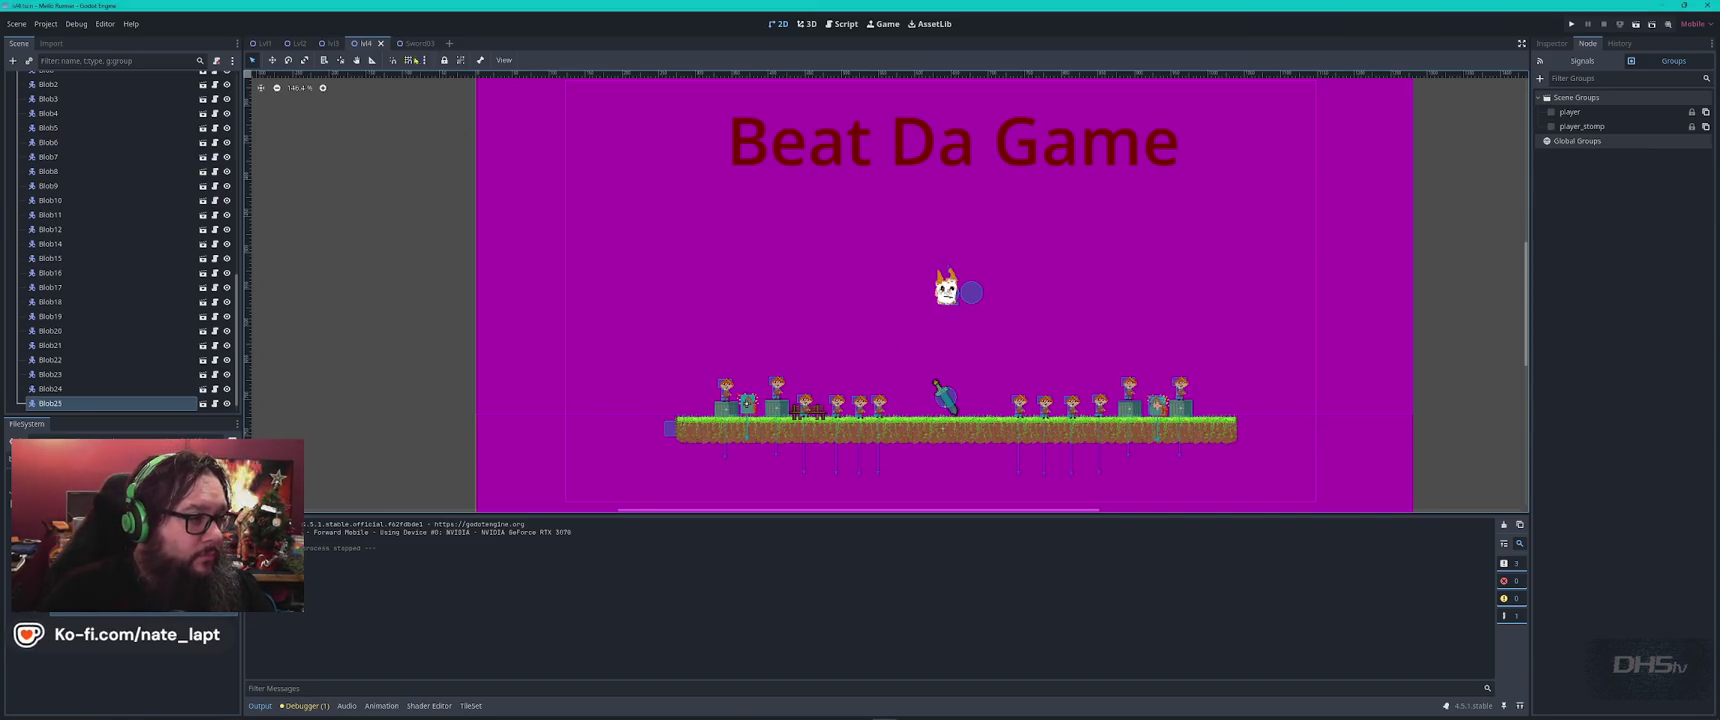
pyautogui.click(845, 24)
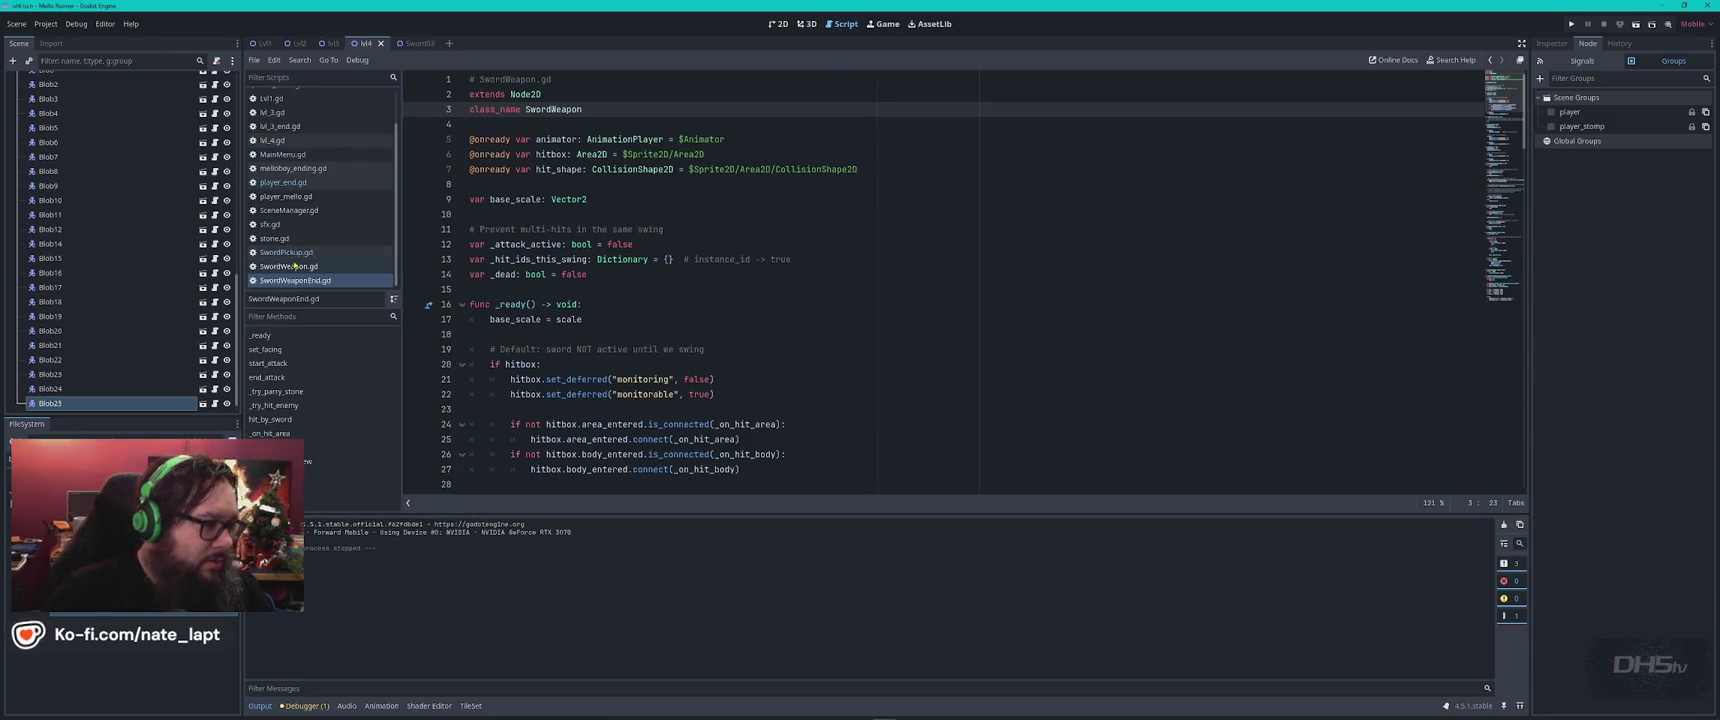
# Search sfx.gd for the hit sound code.
pyautogui.click(280, 225)
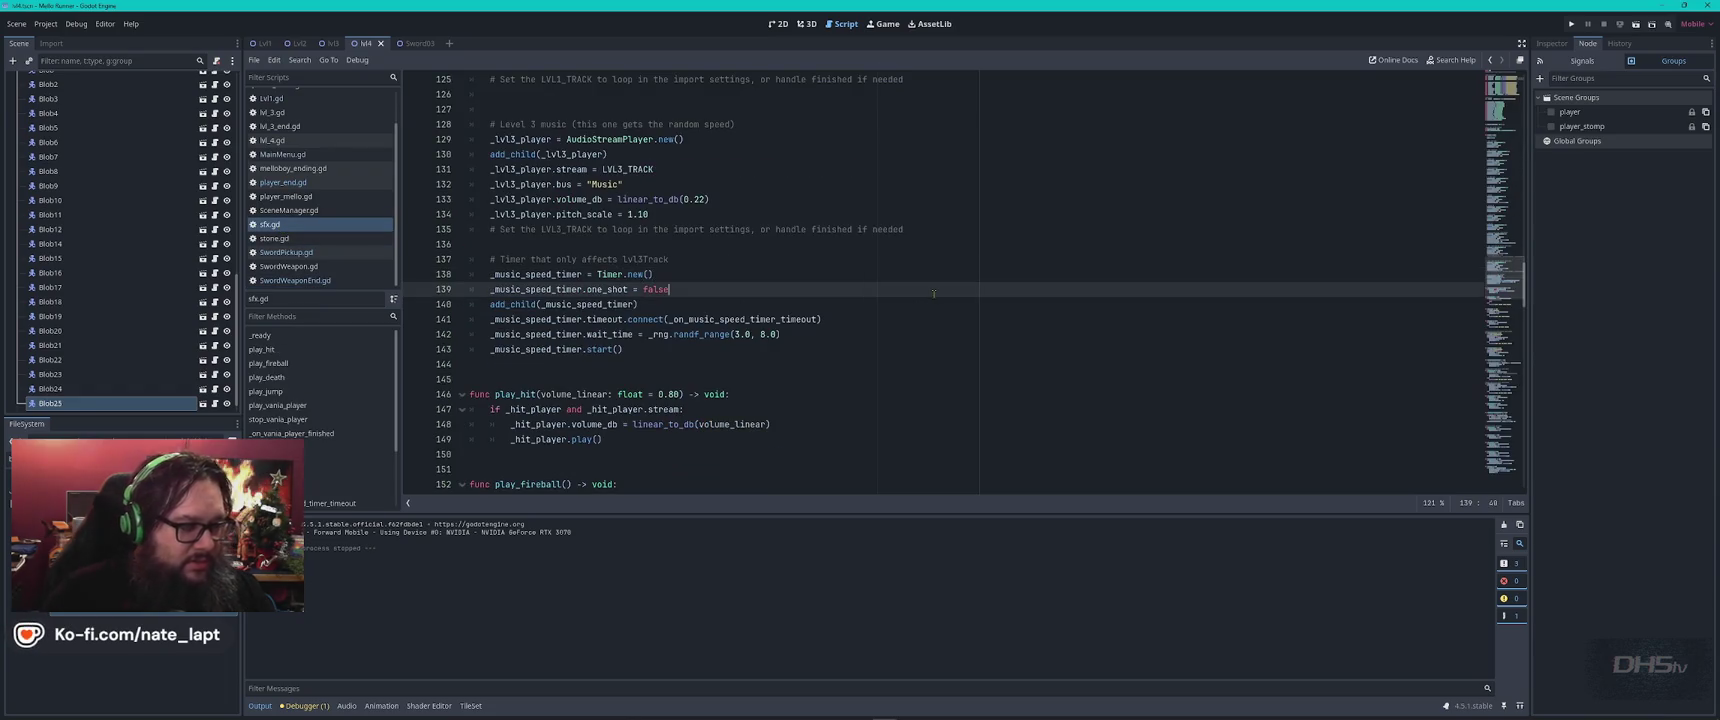
pyautogui.hotkey('ctrl', 'f')
pyautogui.write('hit')
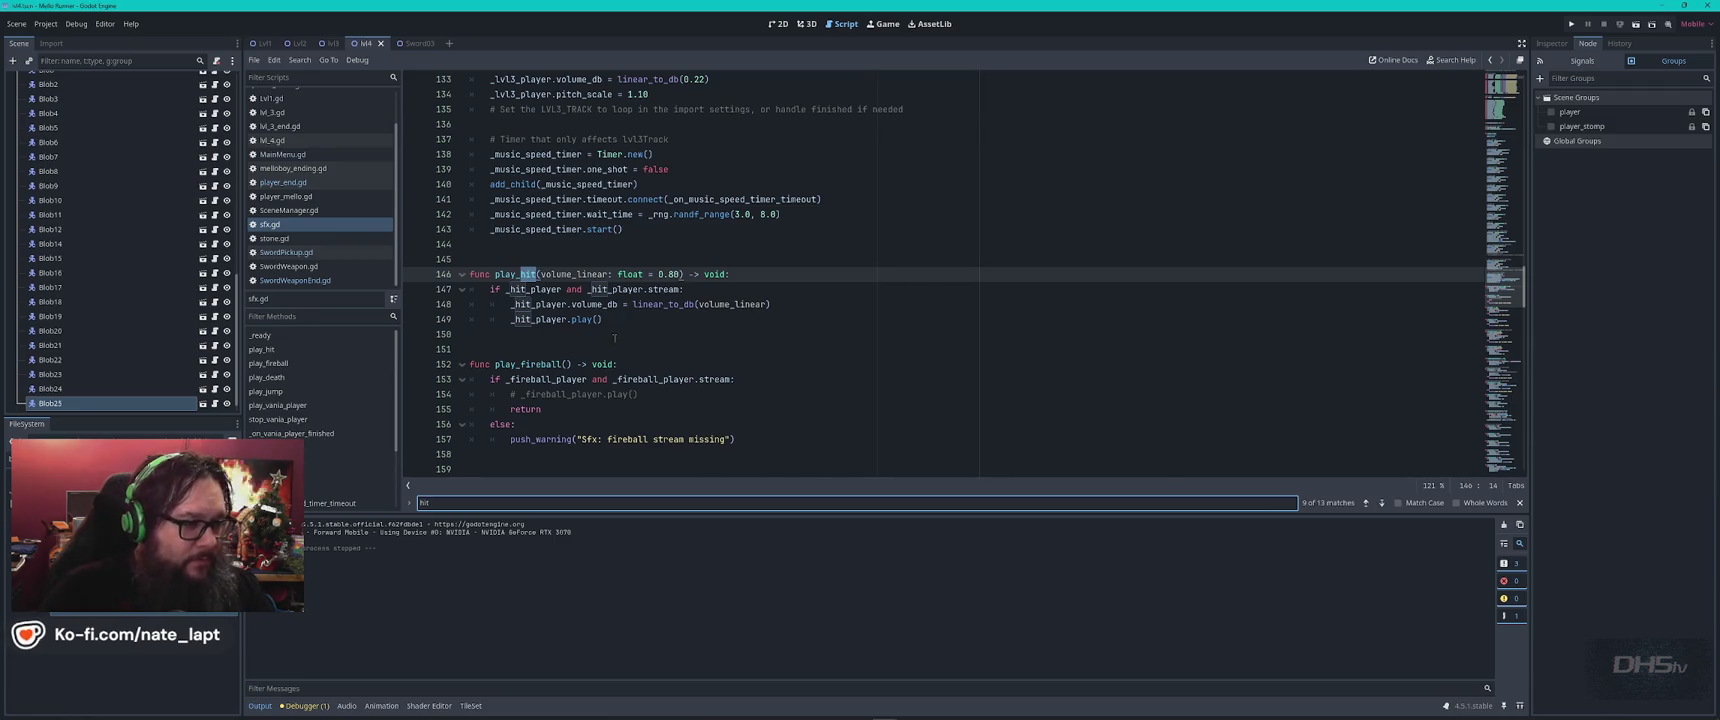
pyautogui.click(616, 321)
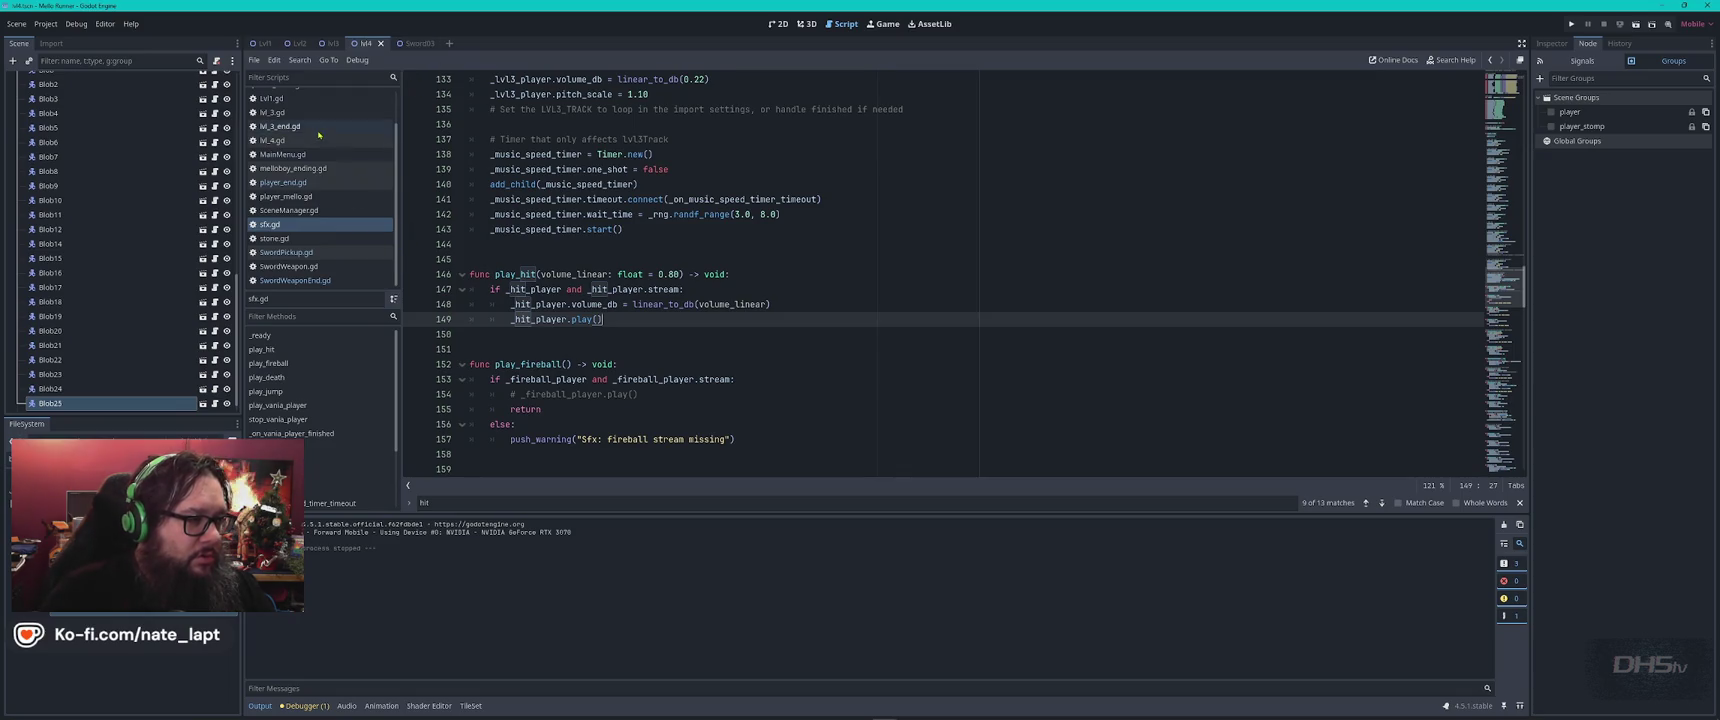
# Find the Sfx calls in lvl_4.gd, then open the player-End.tscn scene.
pyautogui.click(297, 147)
pyautogui.hotkey('ctrl', 'f')
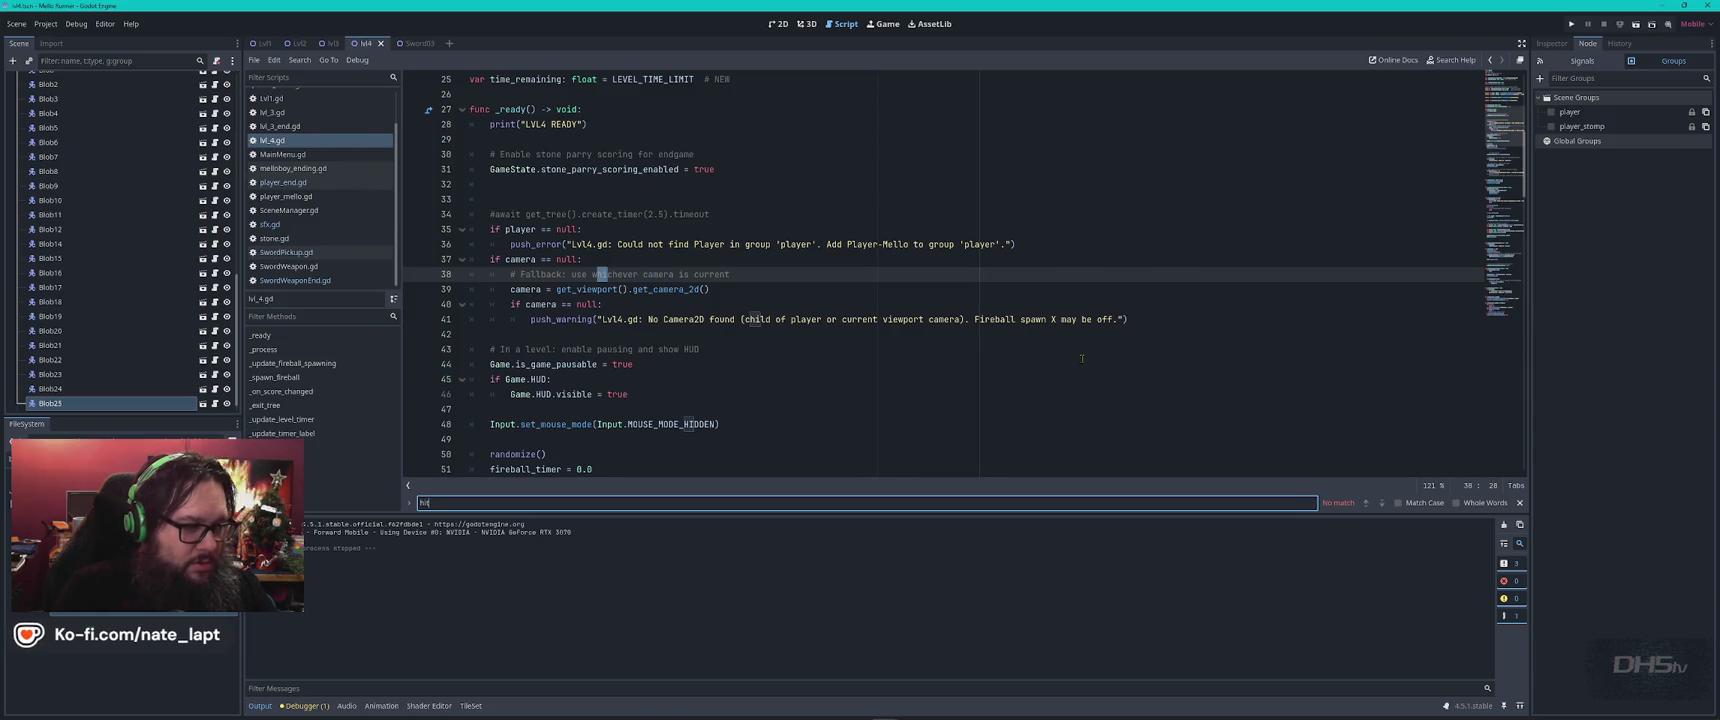
pyautogui.press('Escape')
pyautogui.hotkey('ctrl', 'f')
pyautogui.write('sfx')
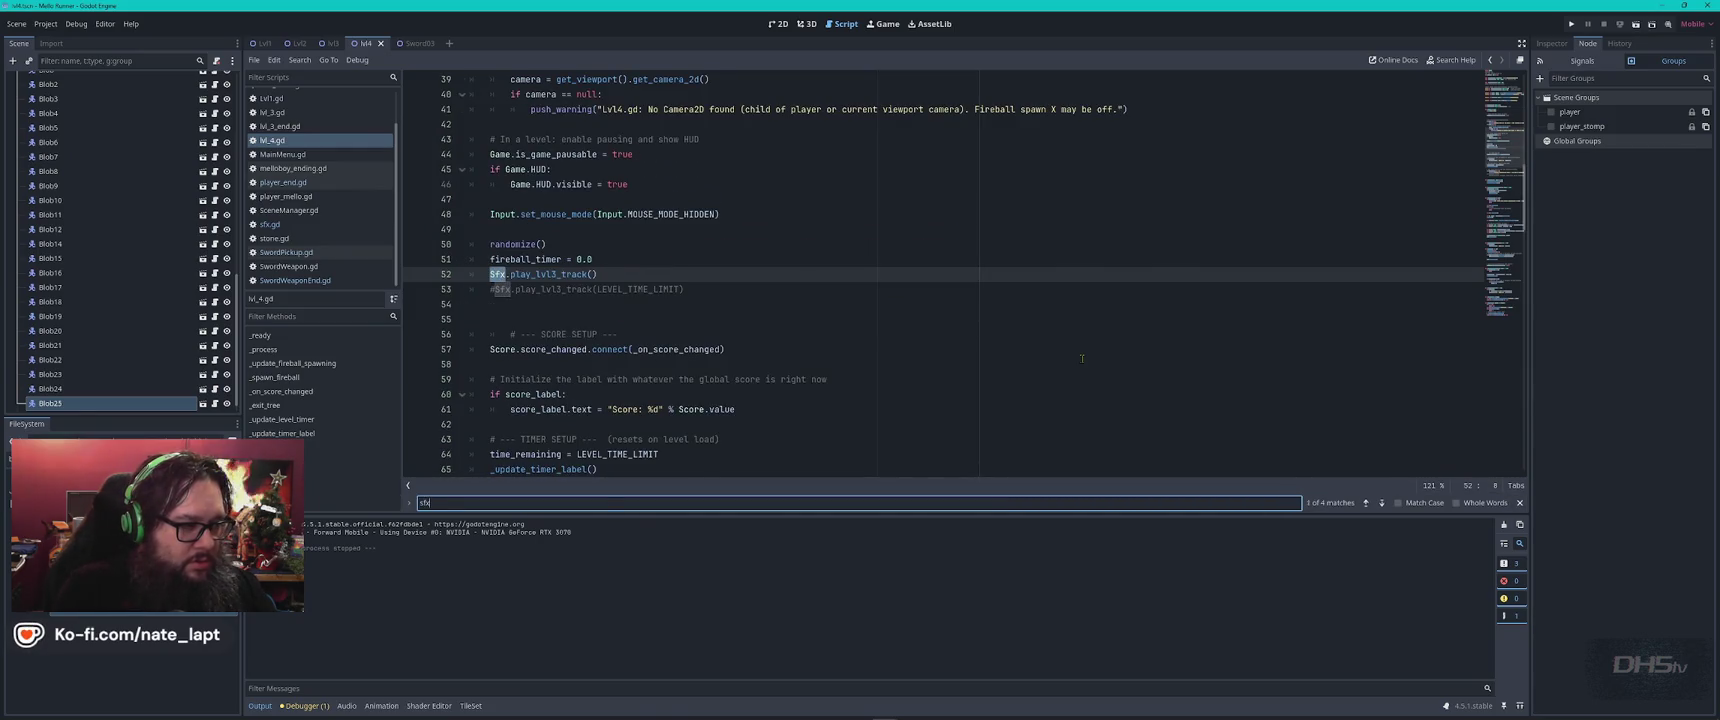
pyautogui.press('Return')
pyautogui.press('Escape')
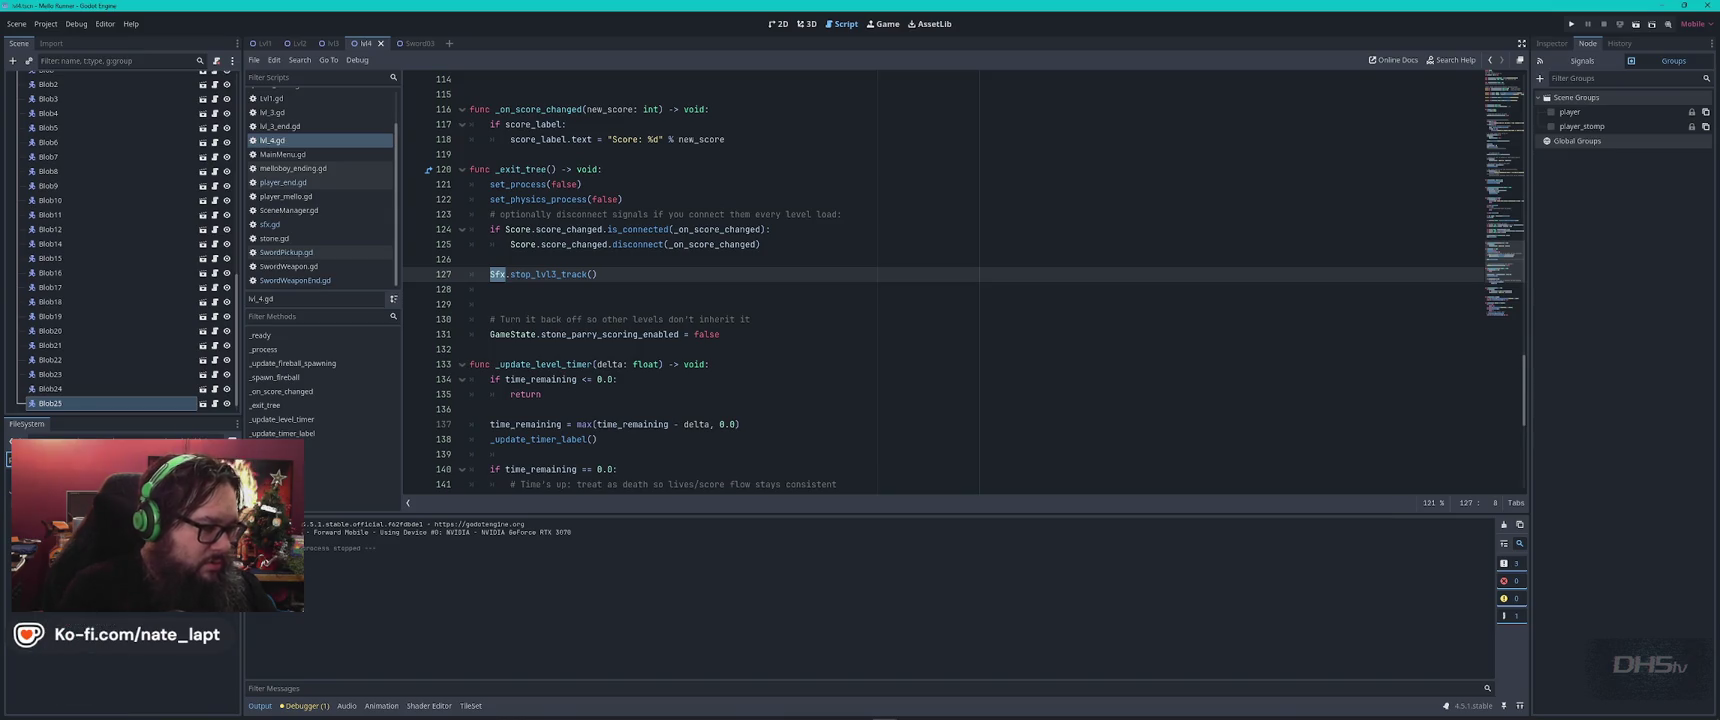
pyautogui.doubleClick(120, 680)
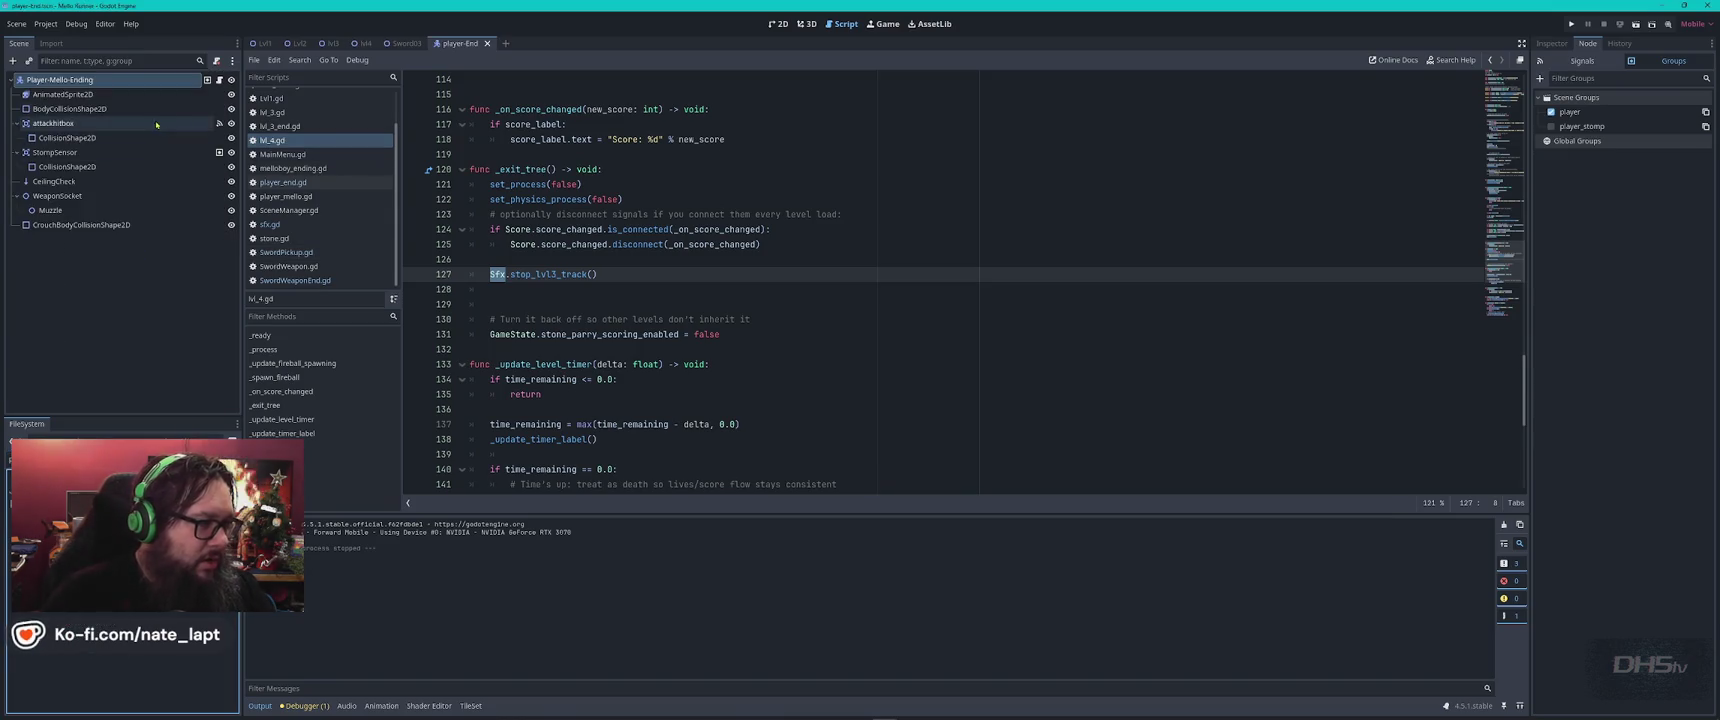
# In player_end.gd, find the Sfx hit call on line 398.
pyautogui.click(881, 300)
pyautogui.hotkey('ctrl', 'f')
pyautogui.write('ch')
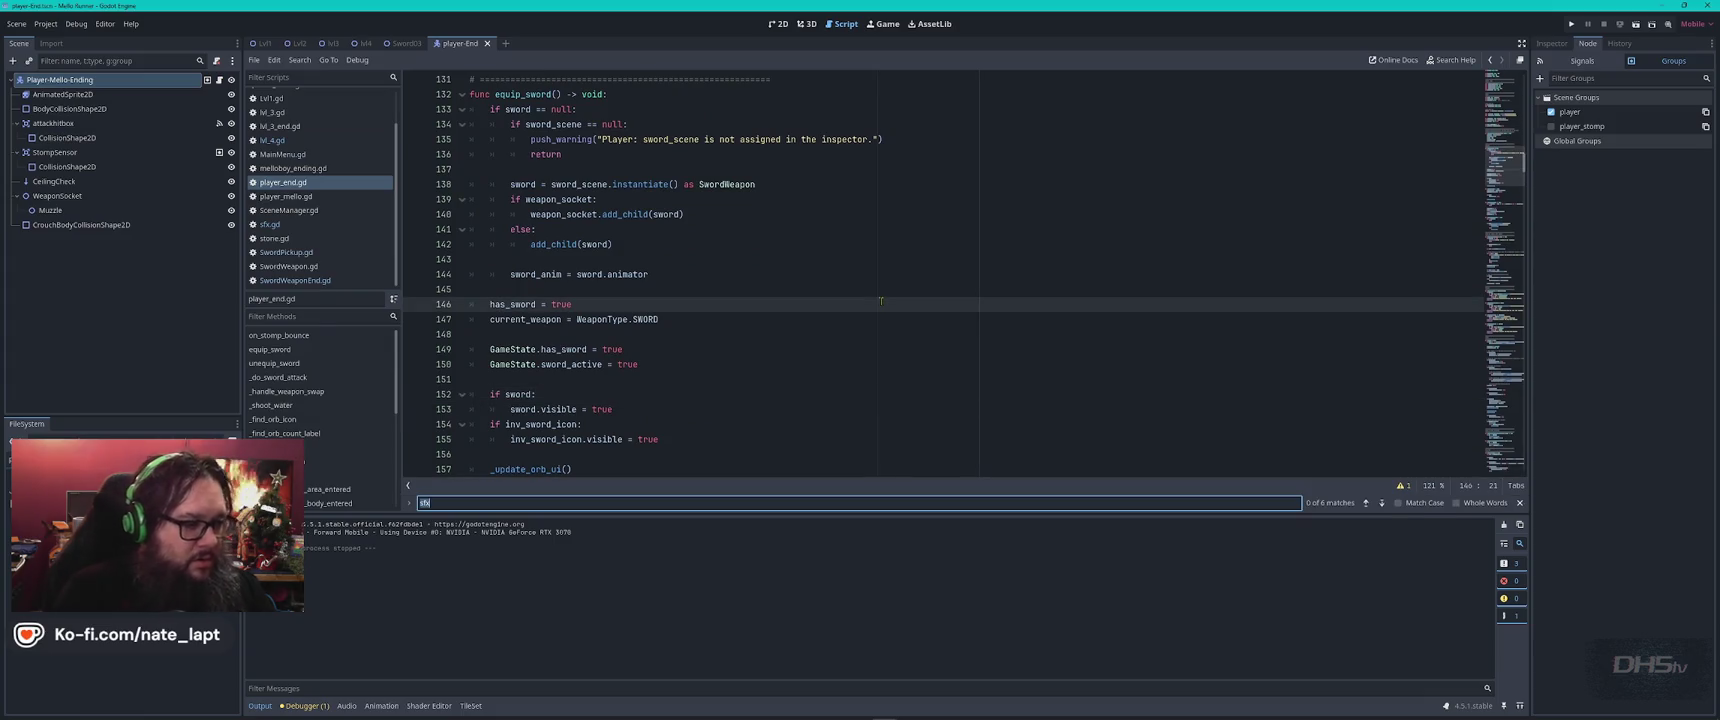
pyautogui.write('t')
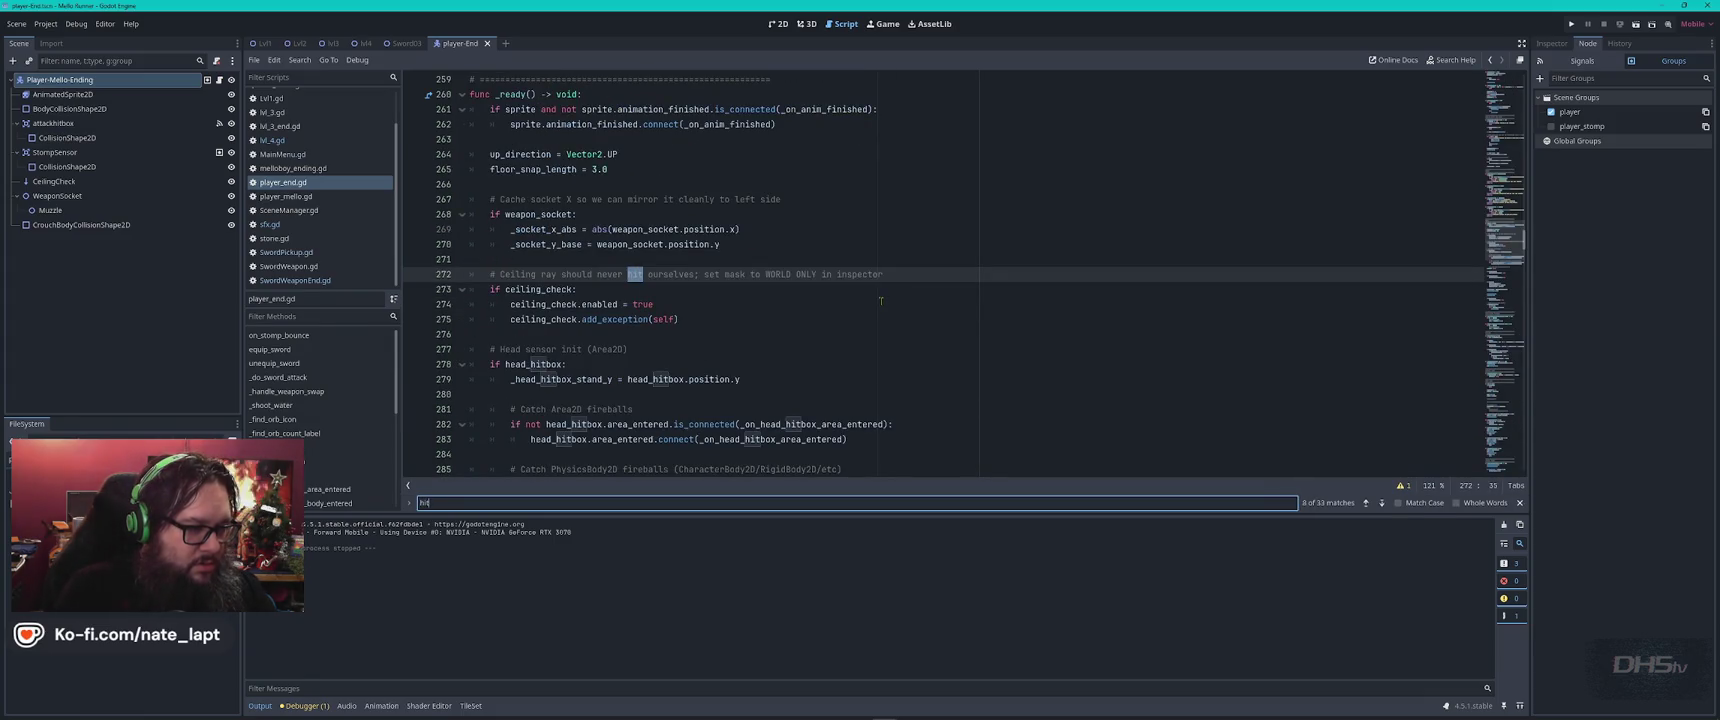
pyautogui.press('Return')
pyautogui.press('Return')
pyautogui.press('Return')
pyautogui.write('sfx')
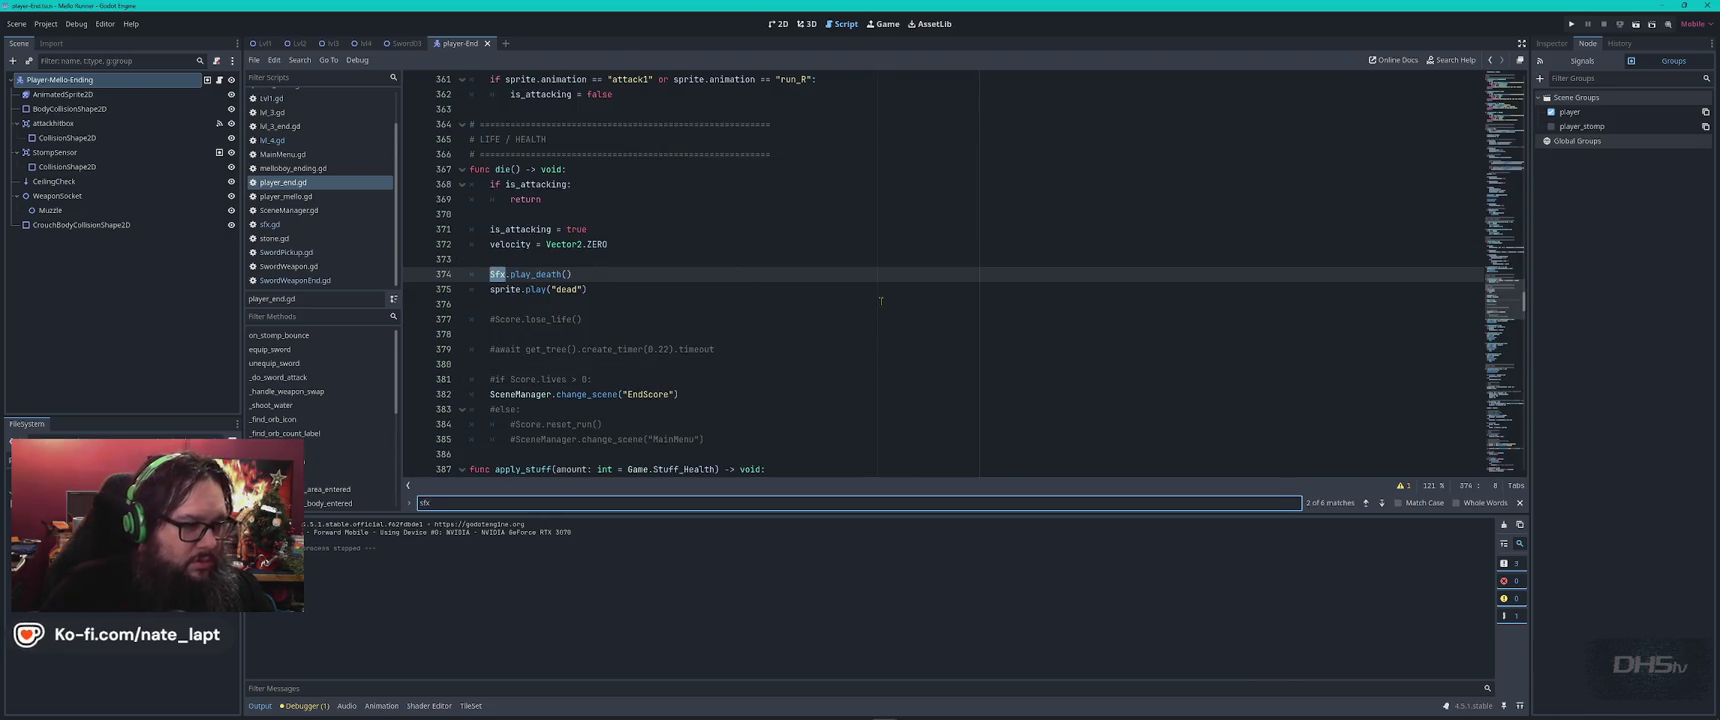
pyautogui.press('Return')
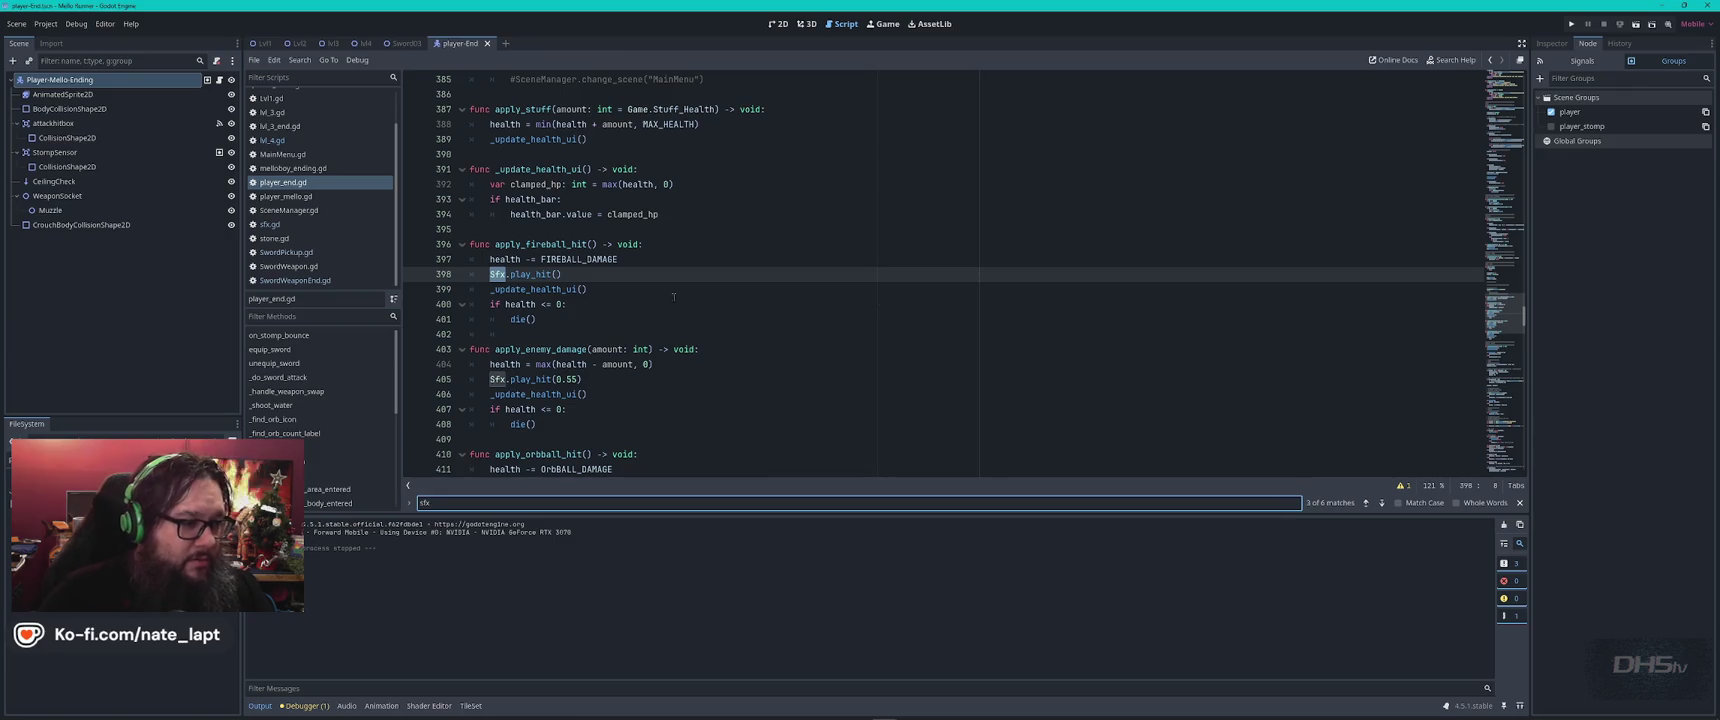
# Change it to Sfx.play_hit(0.2), save player_end.gd, and launch the game.
pyautogui.click(556, 274)
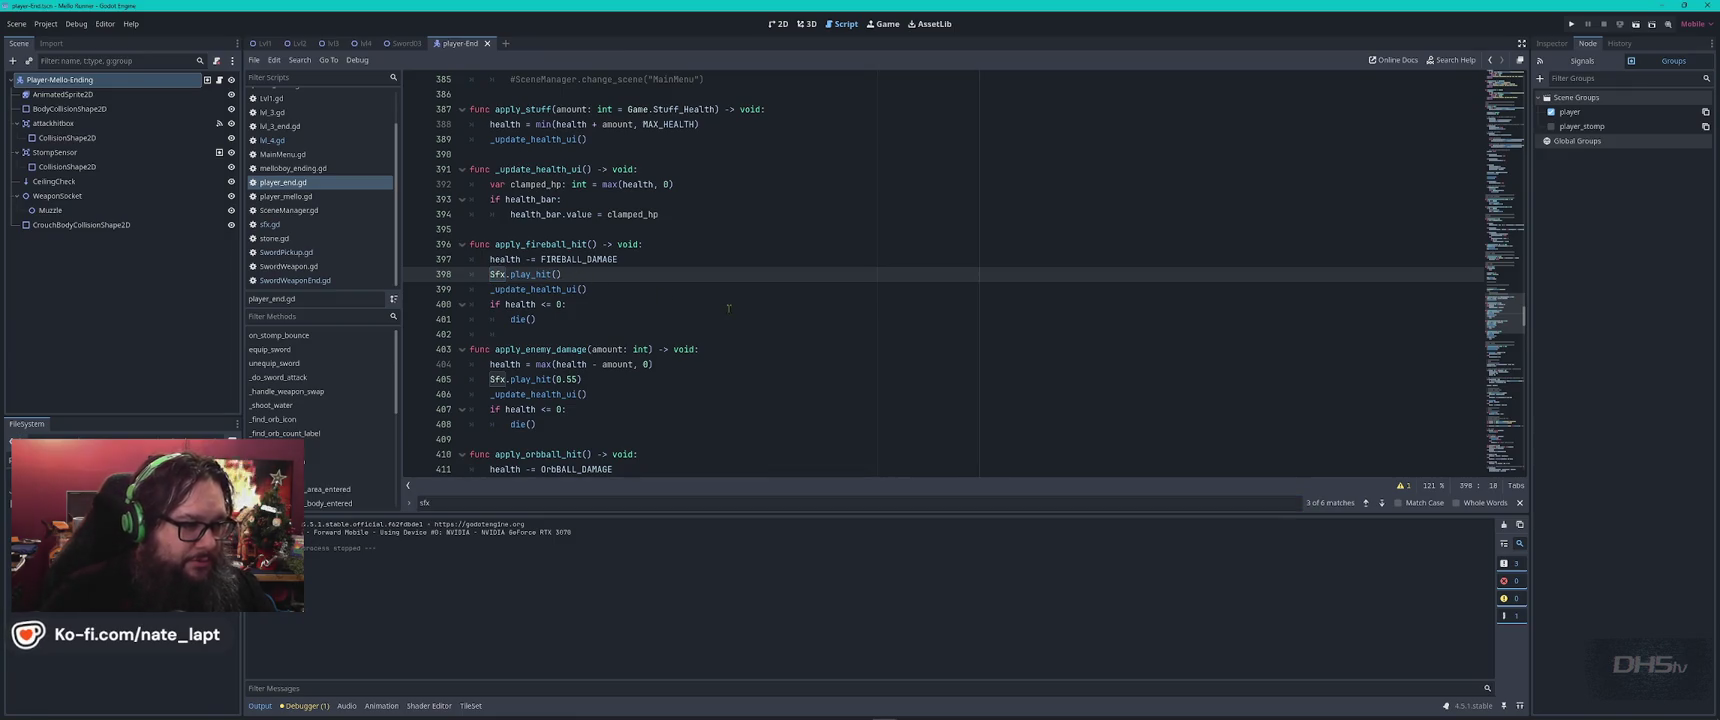
pyautogui.write('0.2')
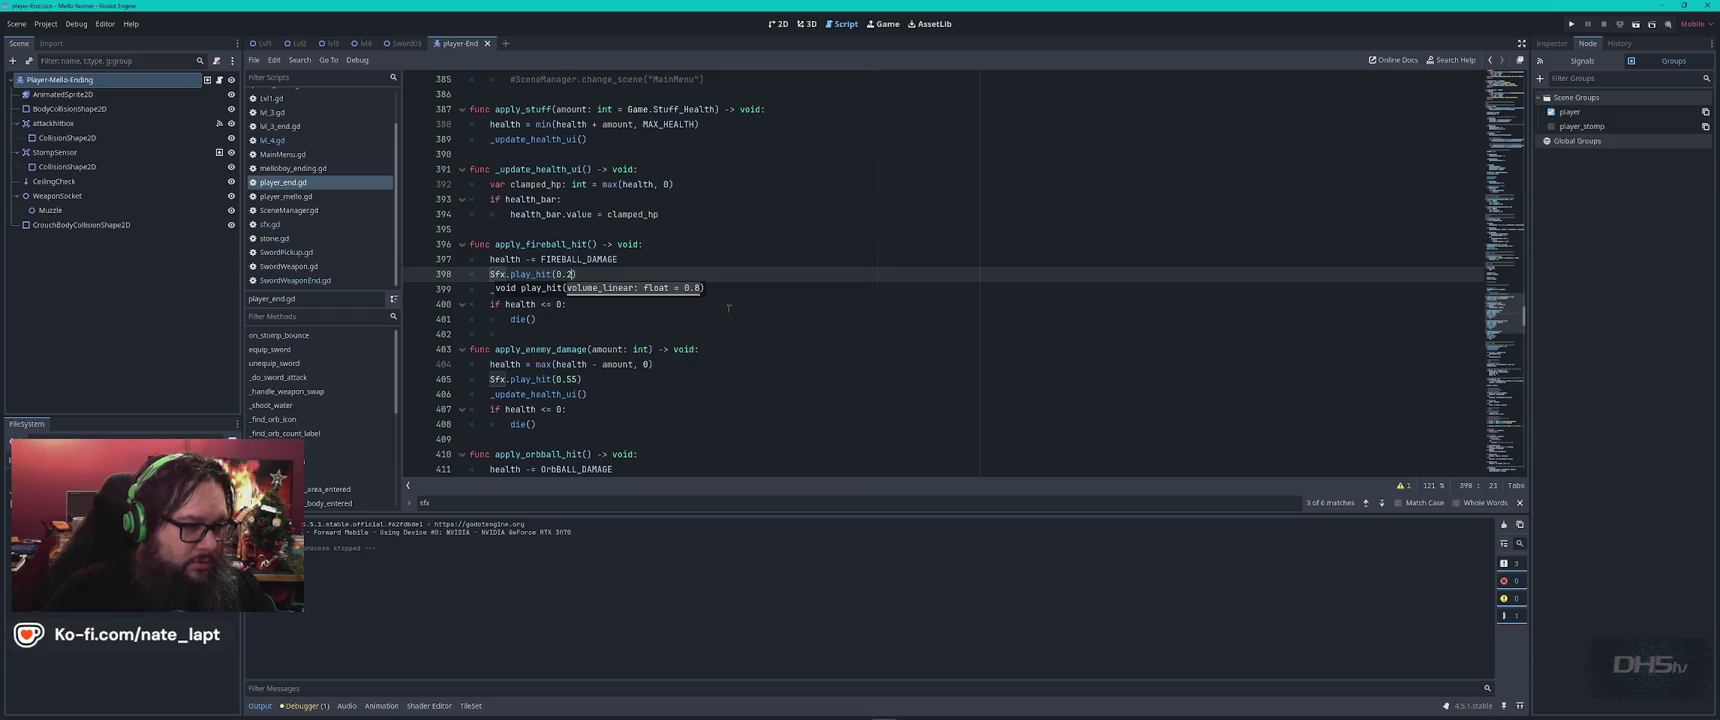
pyautogui.click(838, 290)
pyautogui.hotkey('ctrl', 's')
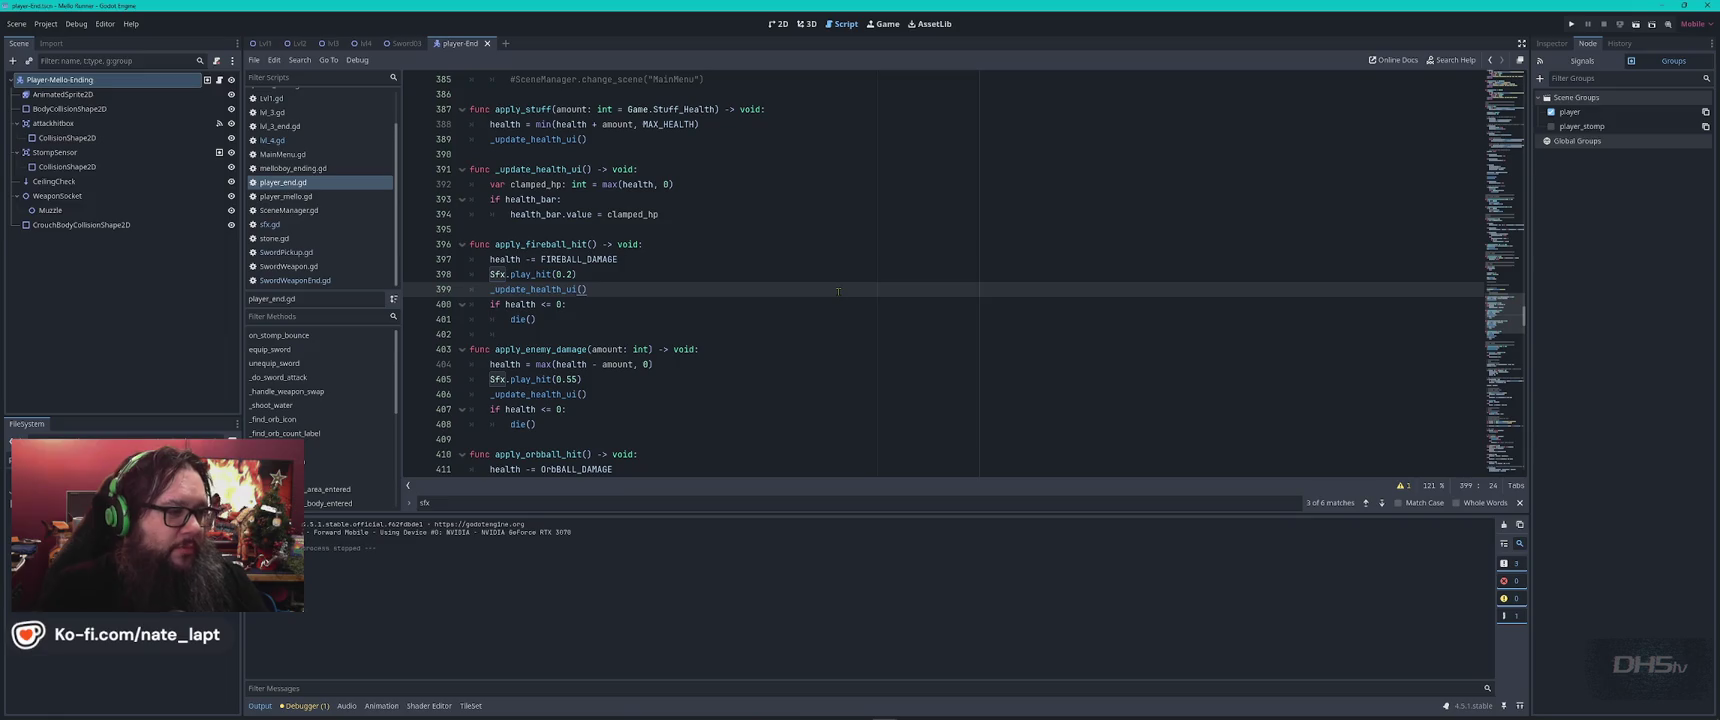
pyautogui.press('F5')
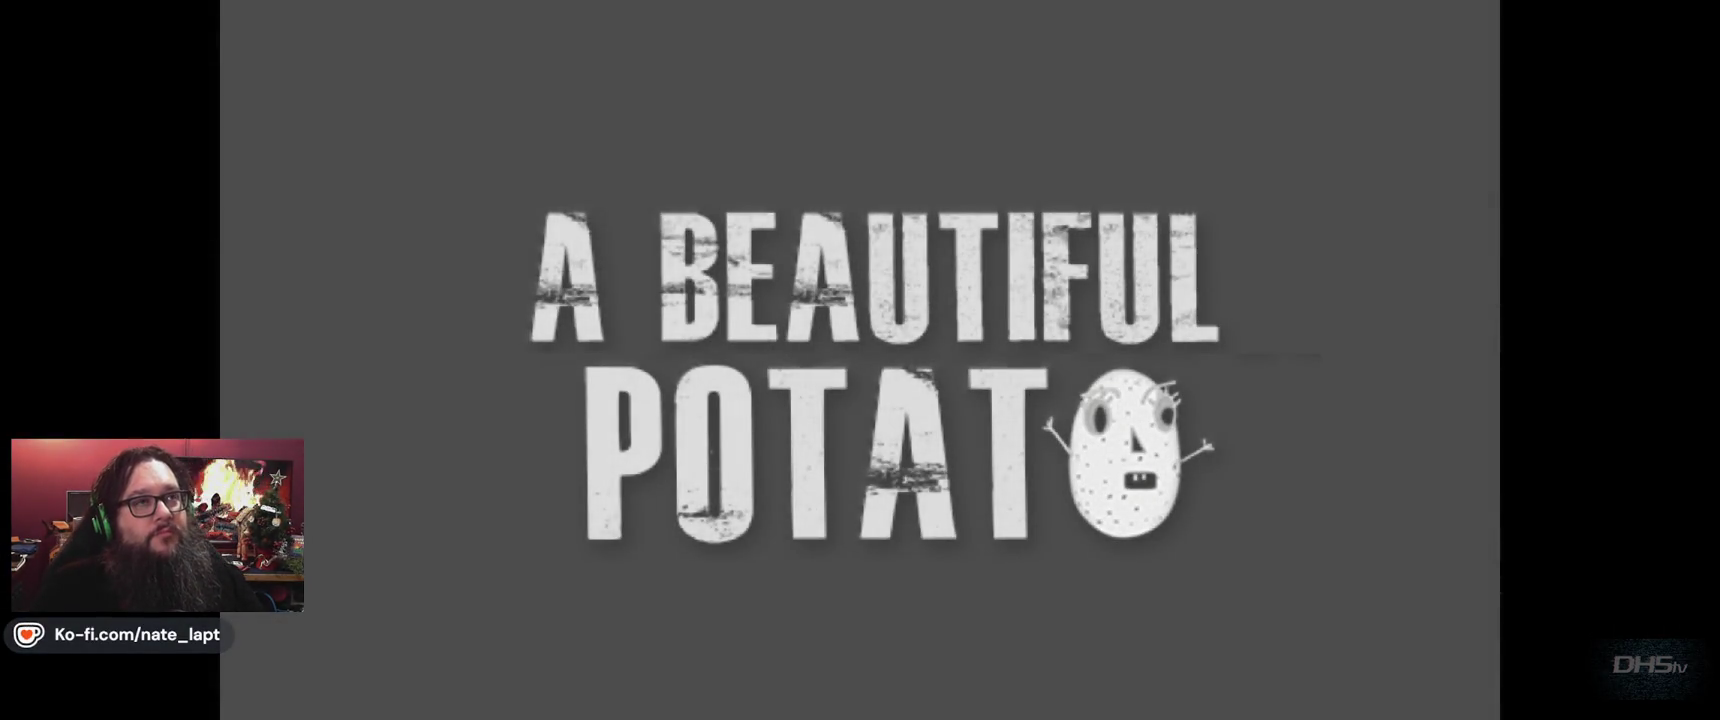
# Briefly test the level, then change line 398 to Sfx.play_hit(0.14) and relaunch the game.
pyautogui.press('Return')
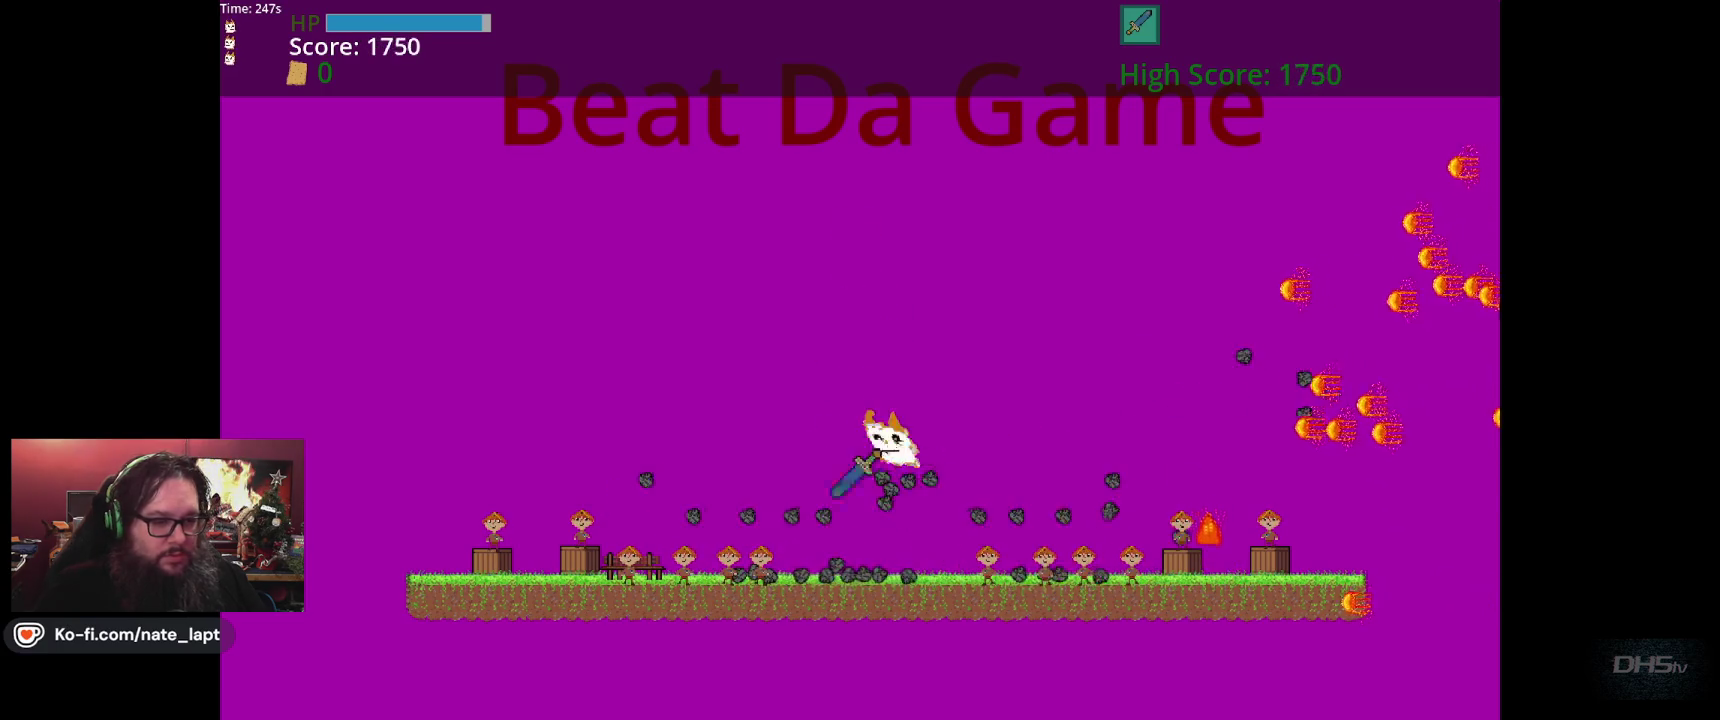
pyautogui.press('F8')
pyautogui.press('Up')
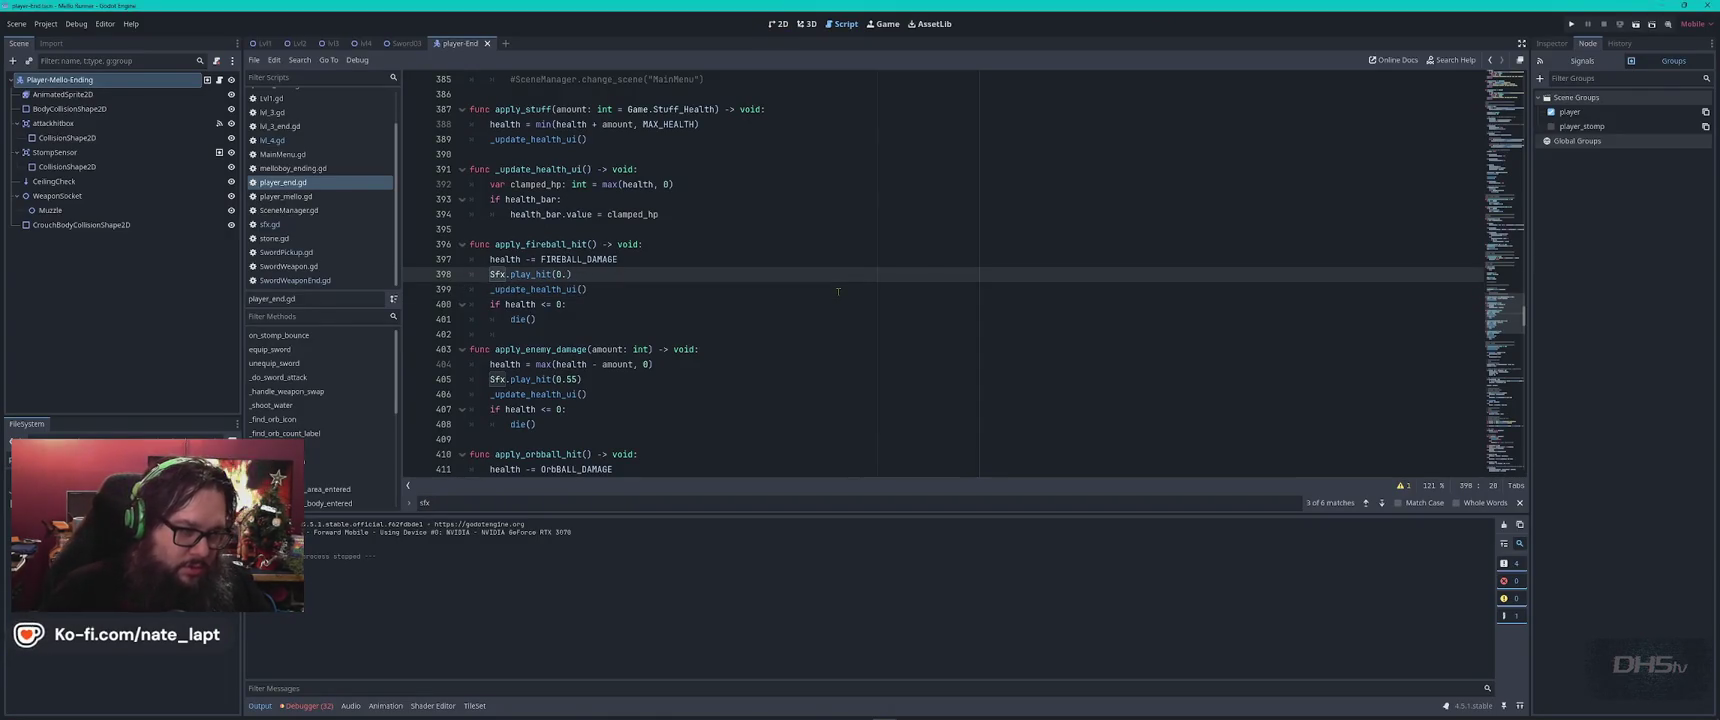
pyautogui.write('14')
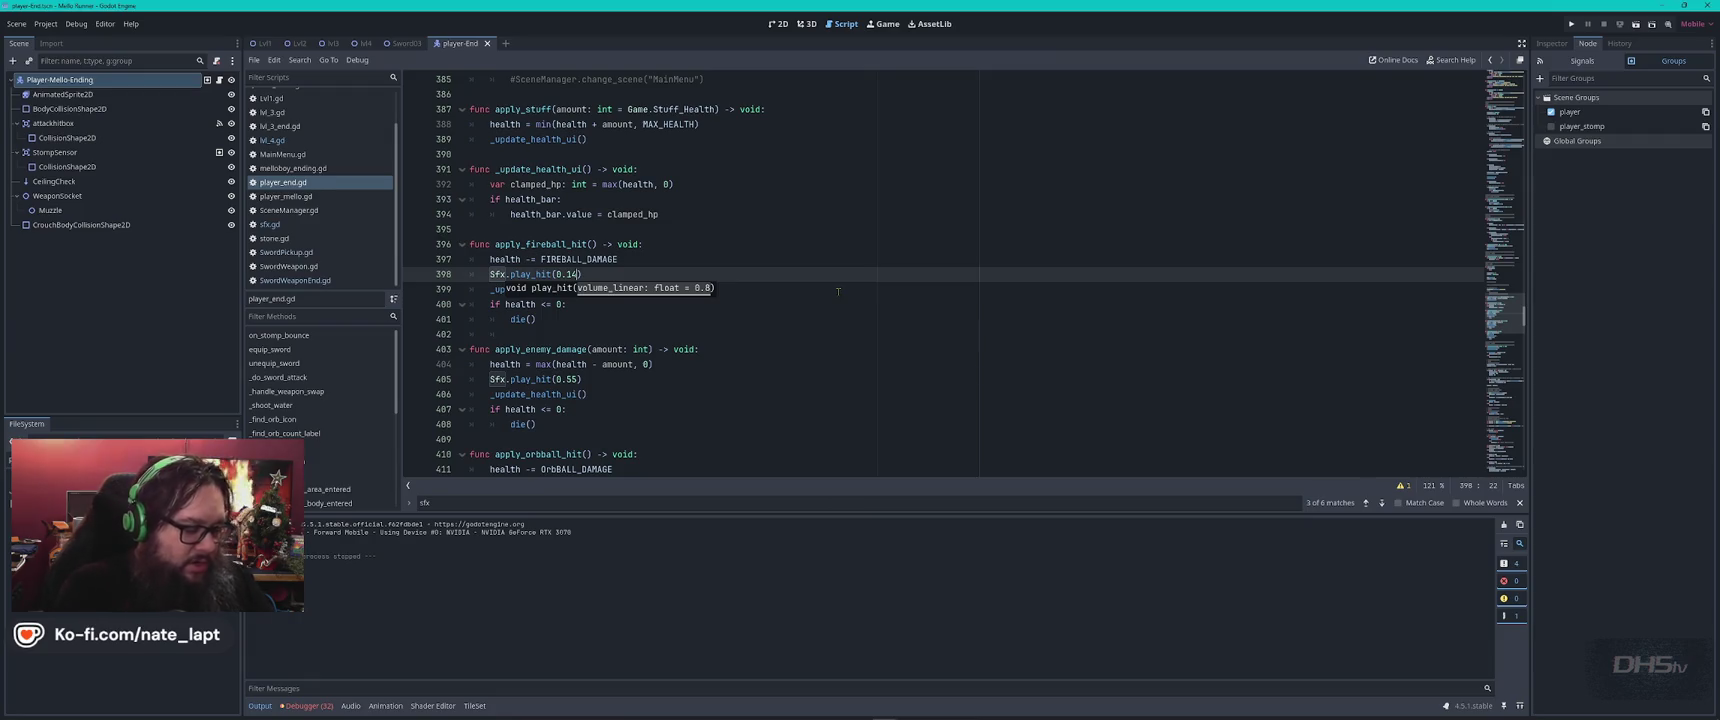
pyautogui.press('F5')
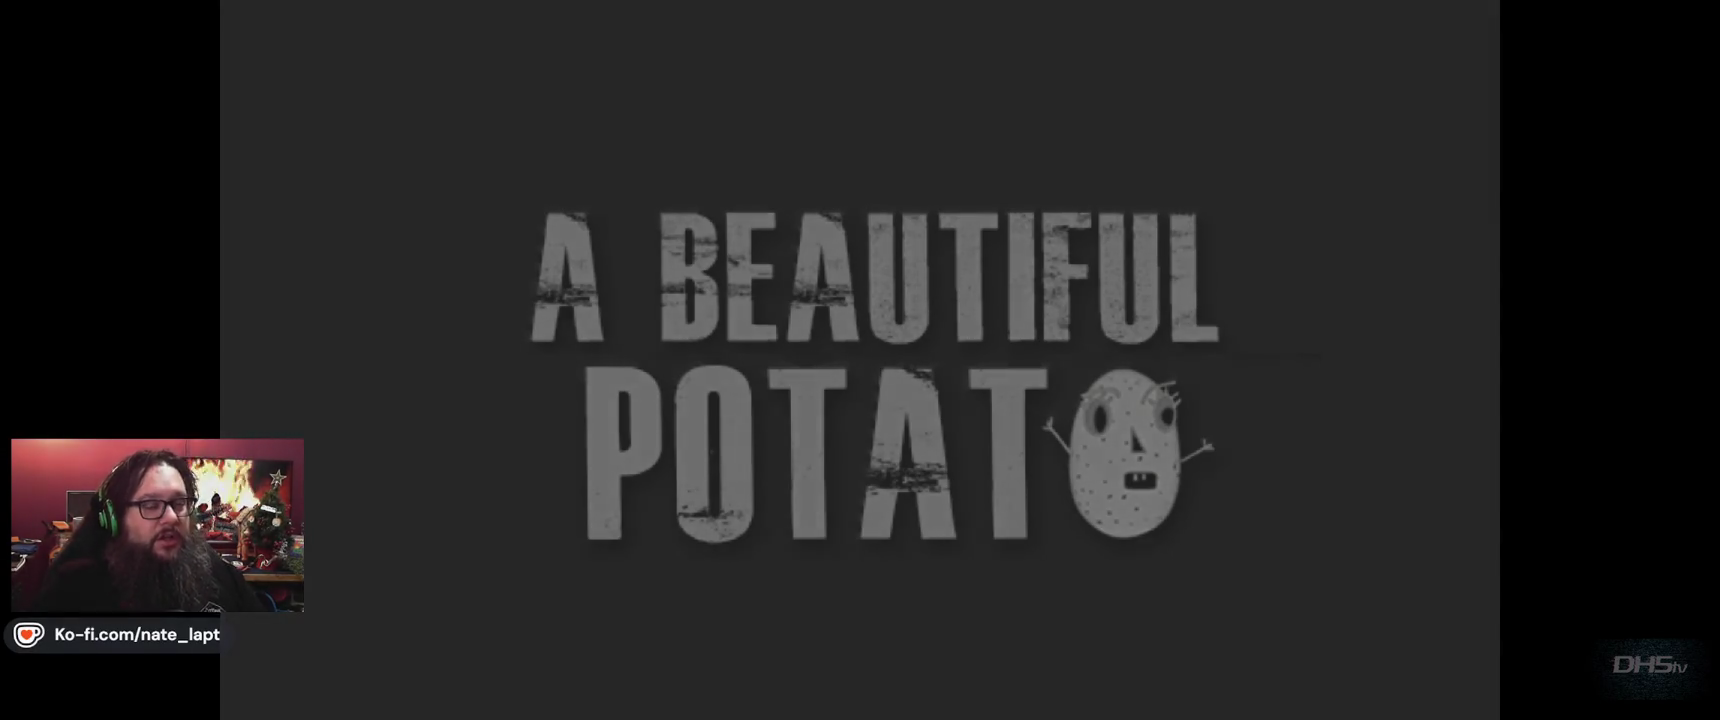
# Play the level to the Congrats screen (high score 5310), then stop the game.
pyautogui.press('Return')
pyautogui.press('Up')
pyautogui.press('Right')
pyautogui.press('Right')
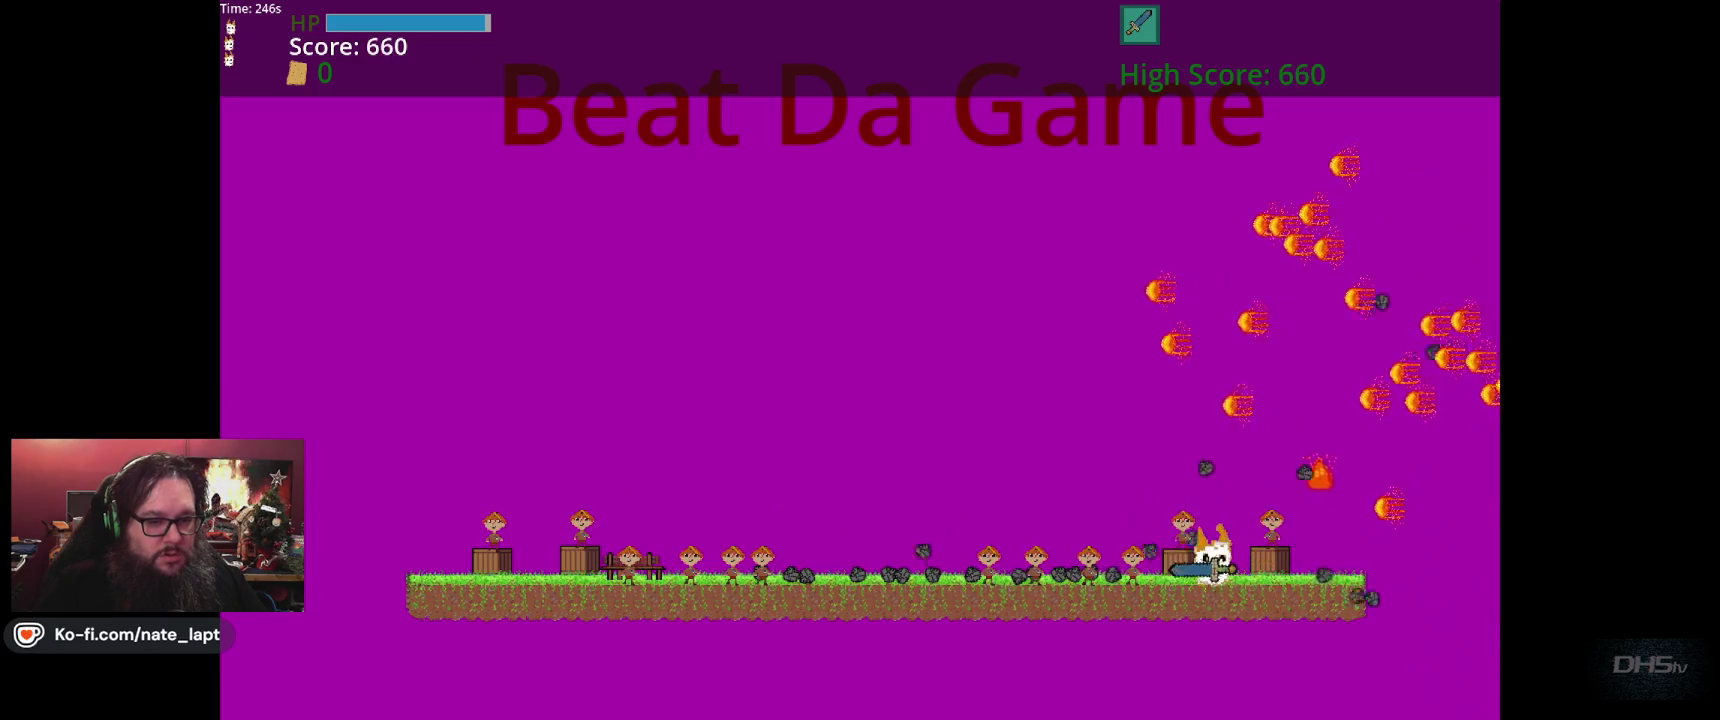
pyautogui.press('Up')
pyautogui.press('Left')
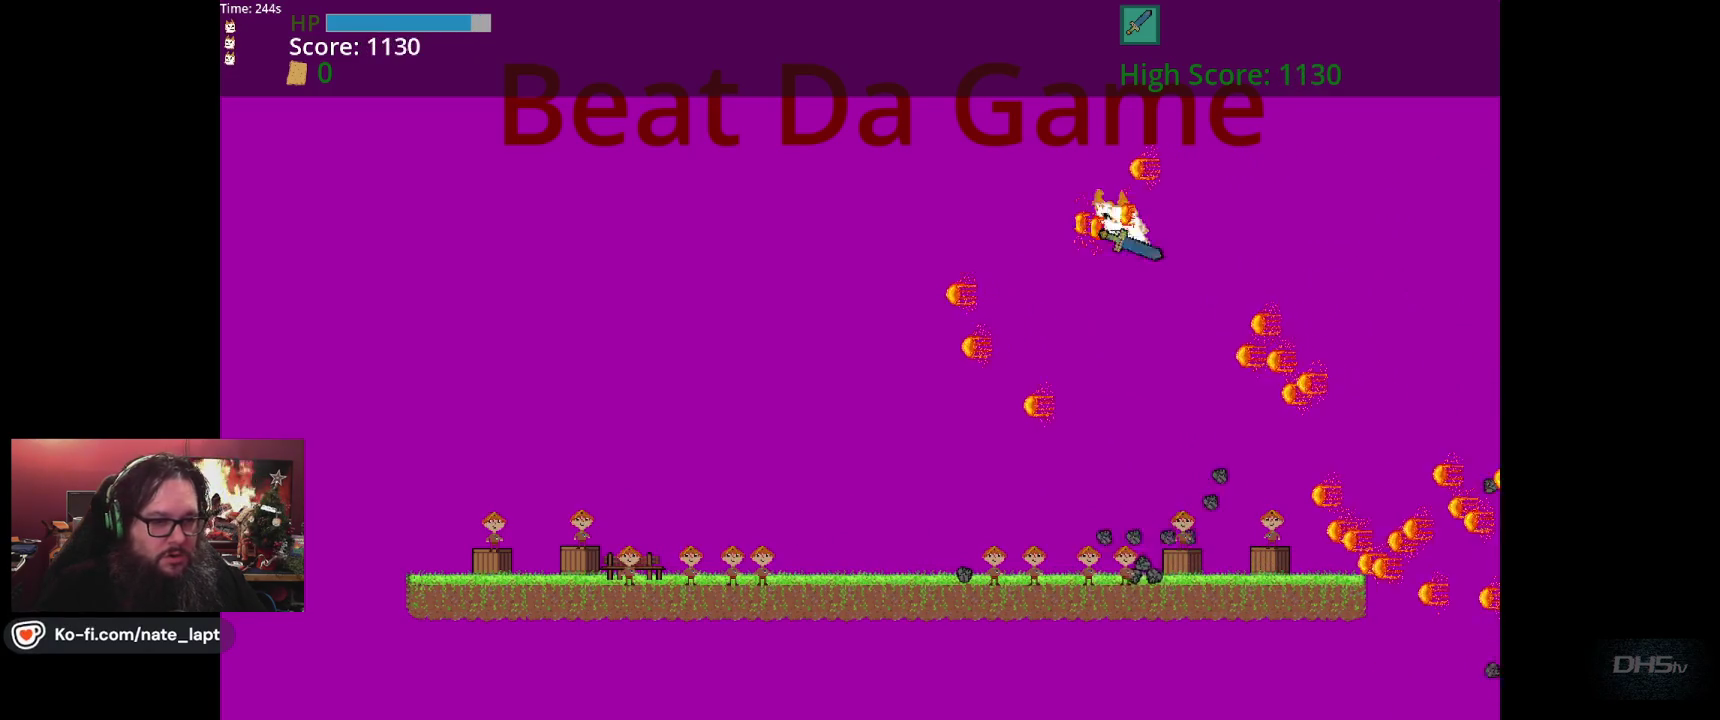
pyautogui.press('Up')
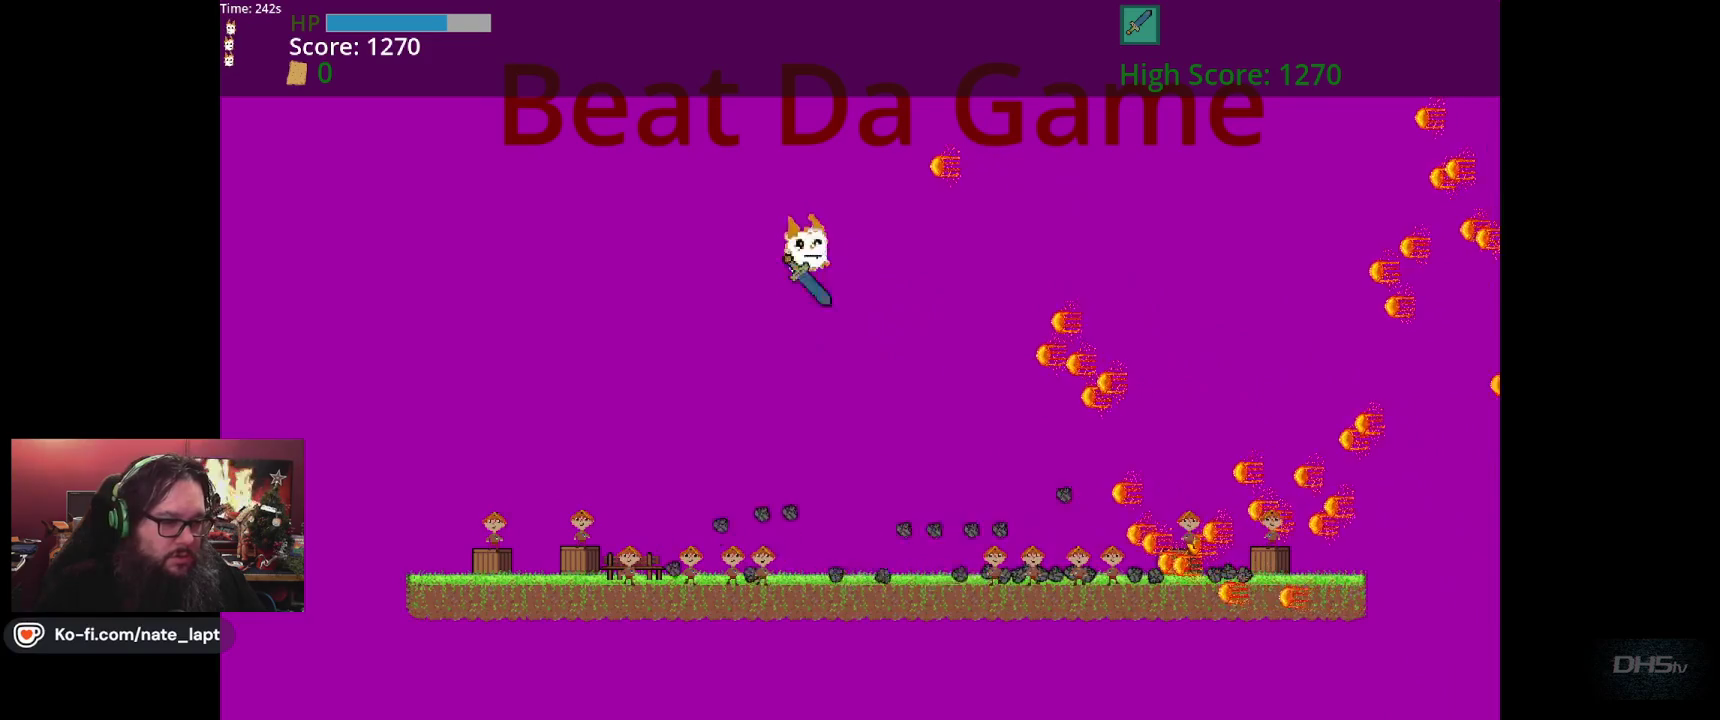
pyautogui.press('Right')
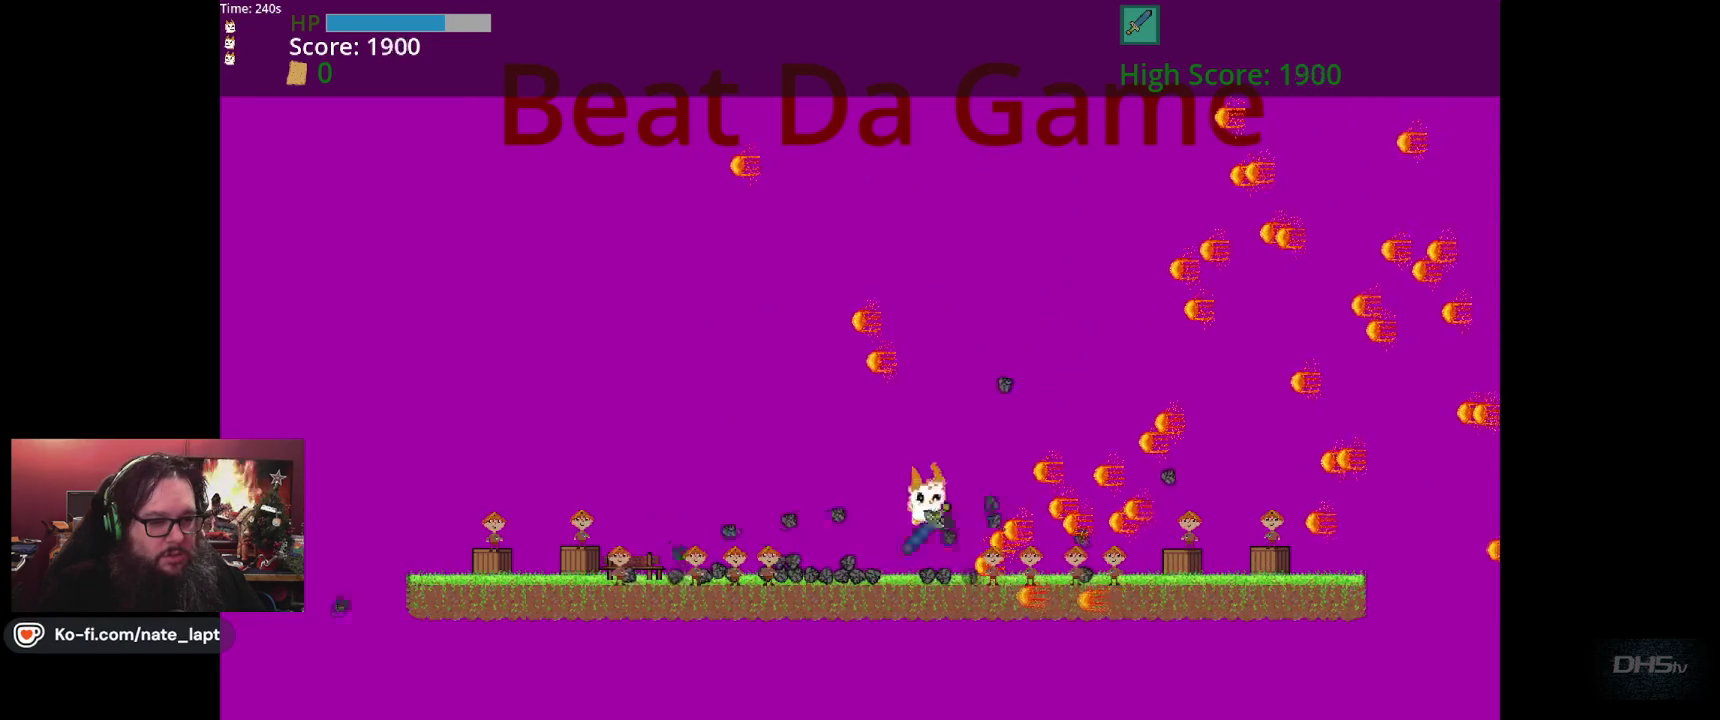
pyautogui.press('Up')
pyautogui.press('Right')
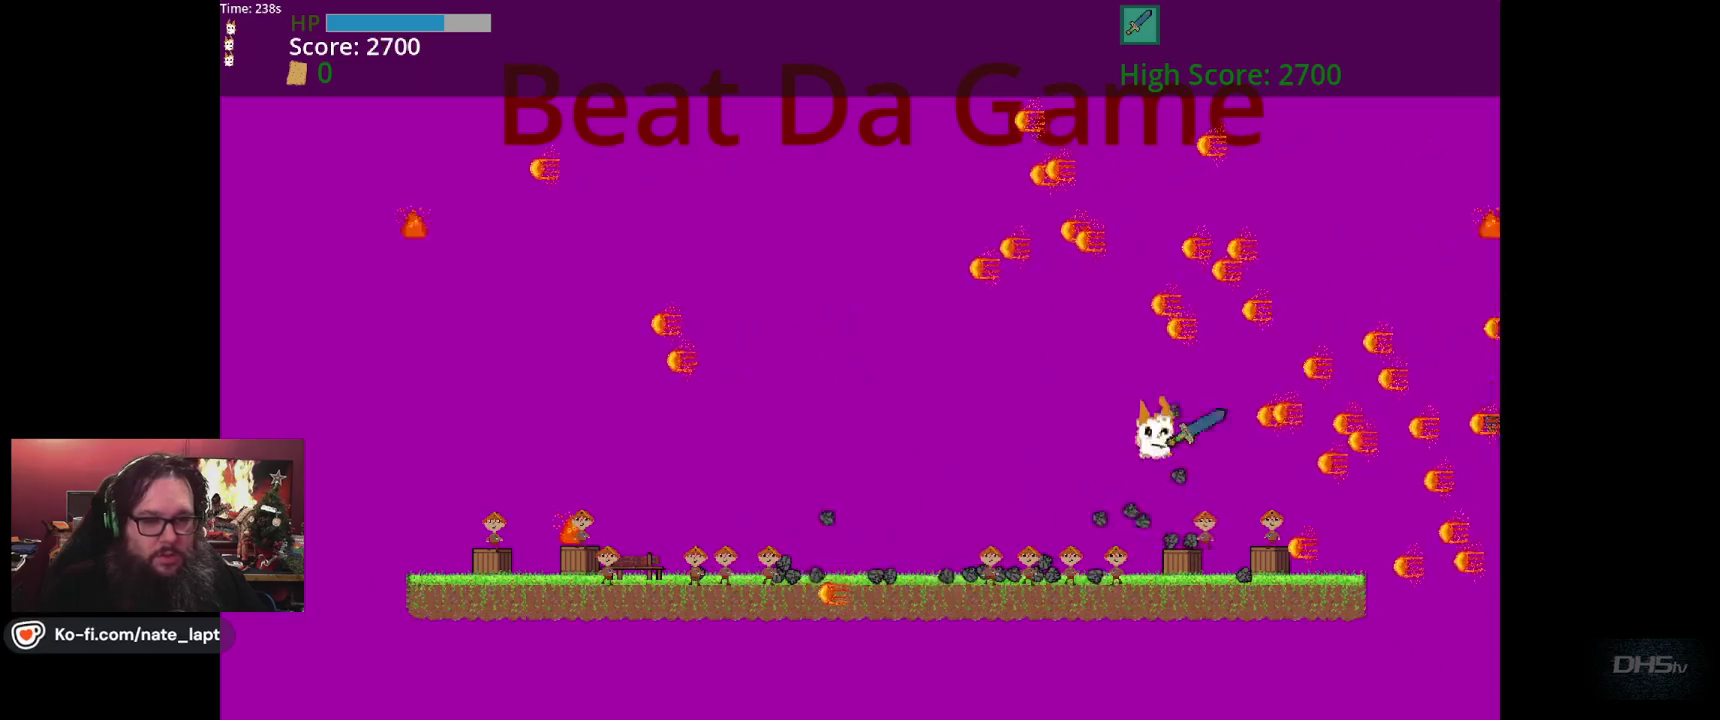
pyautogui.press('Up')
pyautogui.press('Left')
pyautogui.press('Up')
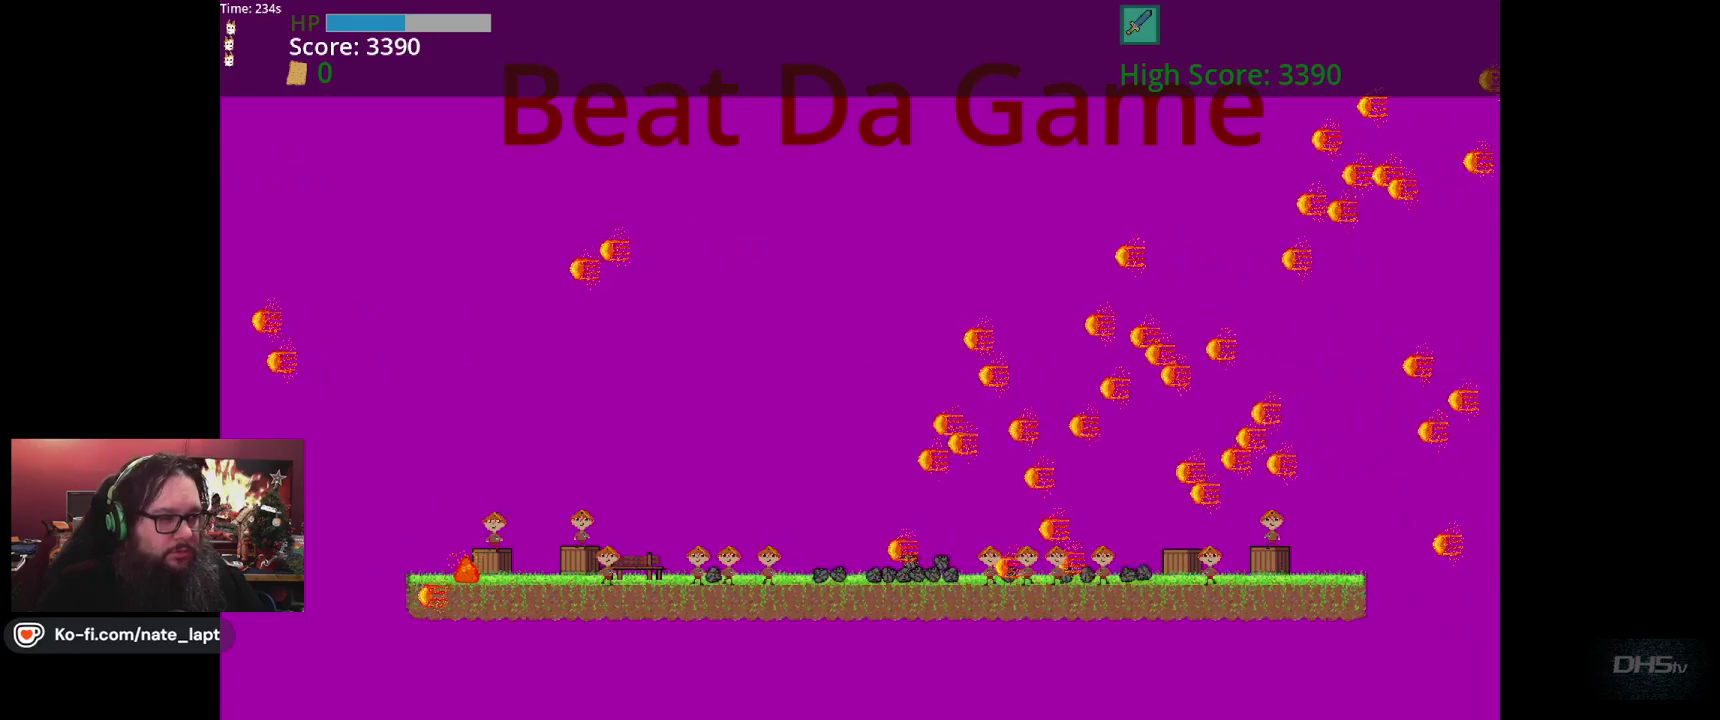
pyautogui.press('Up')
pyautogui.press('Right')
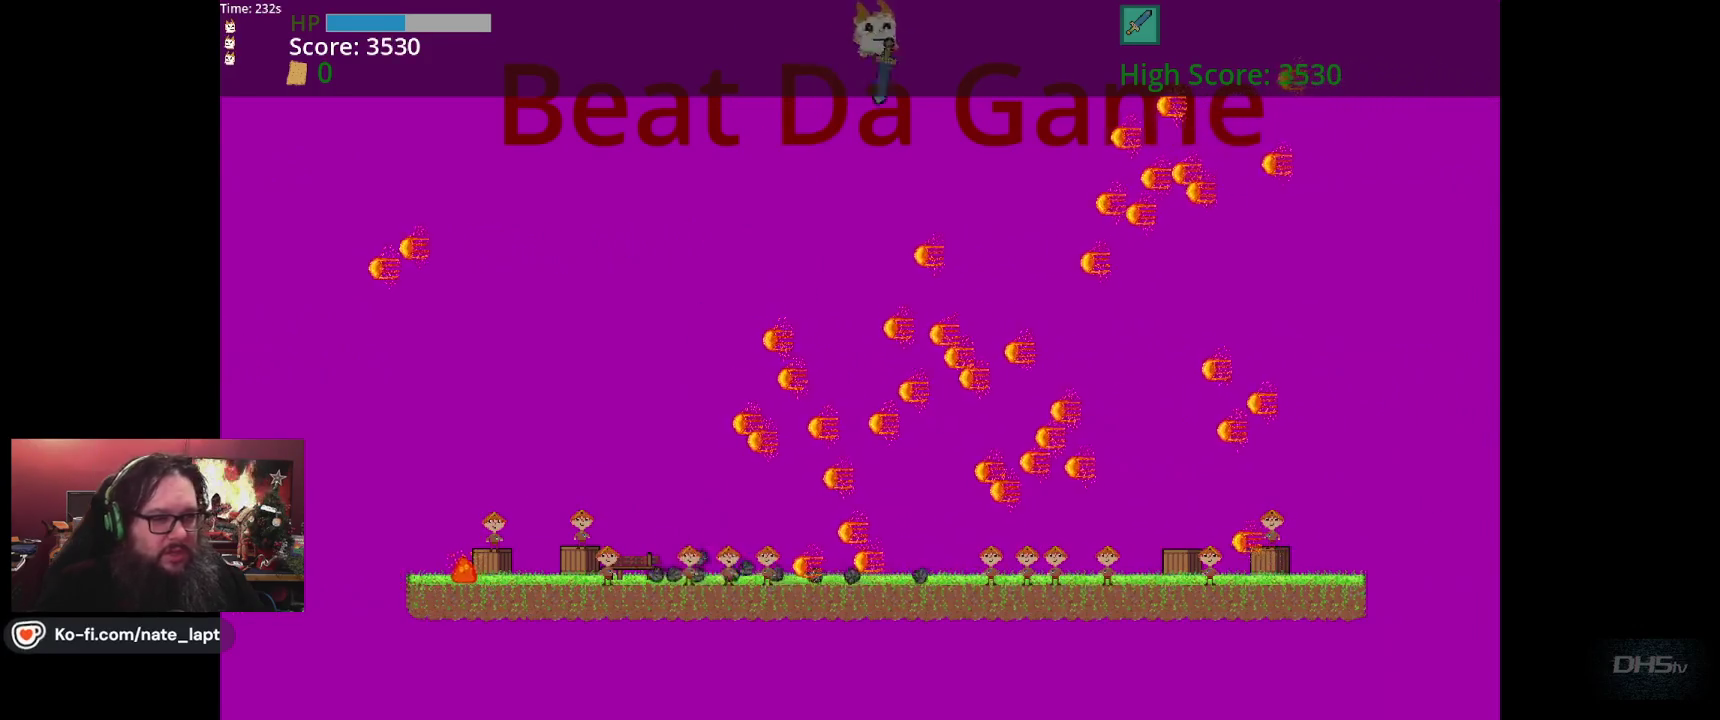
pyautogui.press('Left')
pyautogui.press('Up')
pyautogui.press('Left')
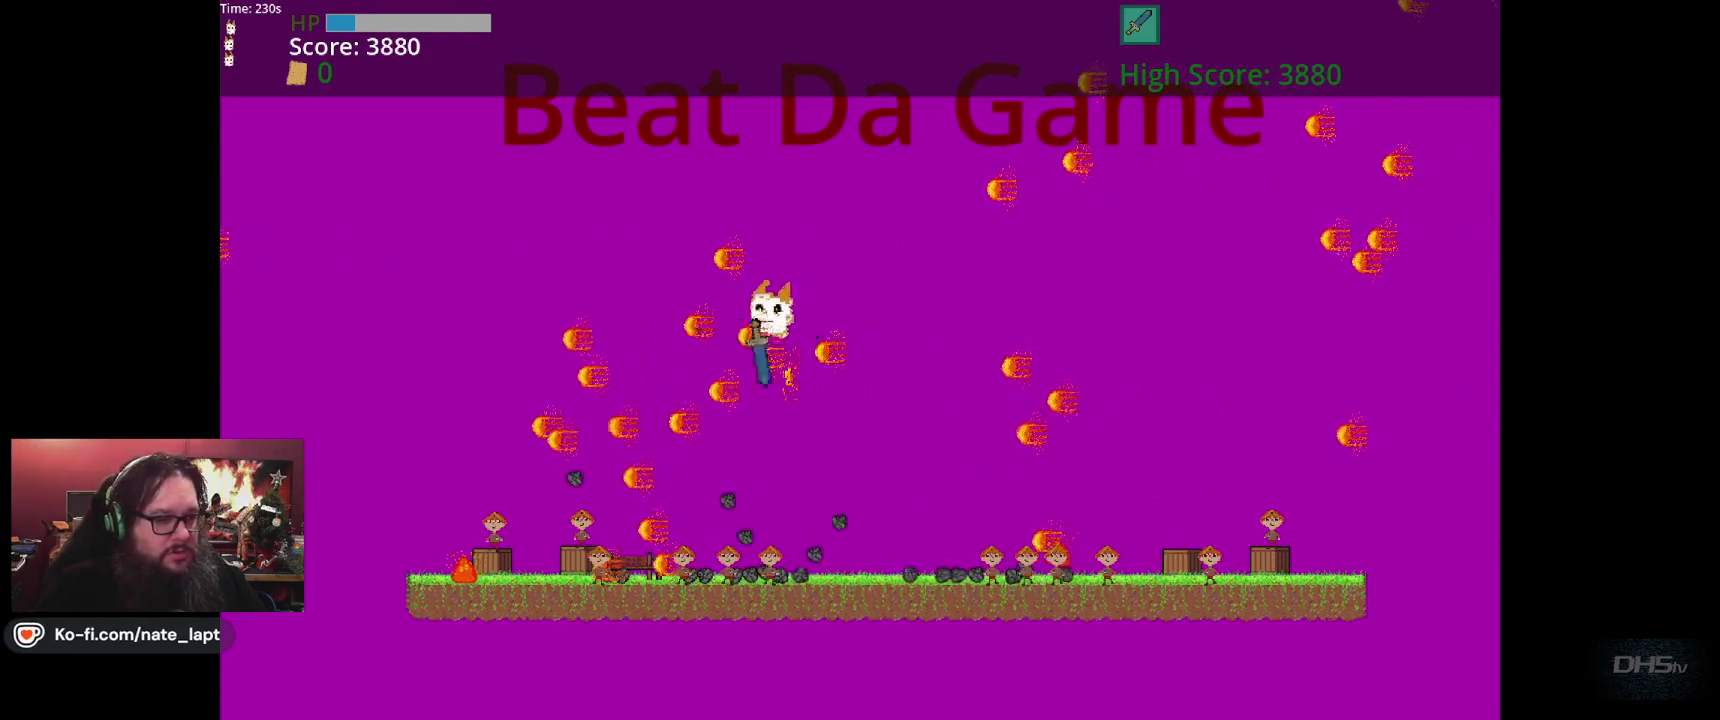
pyautogui.press('Up')
pyautogui.press('Right')
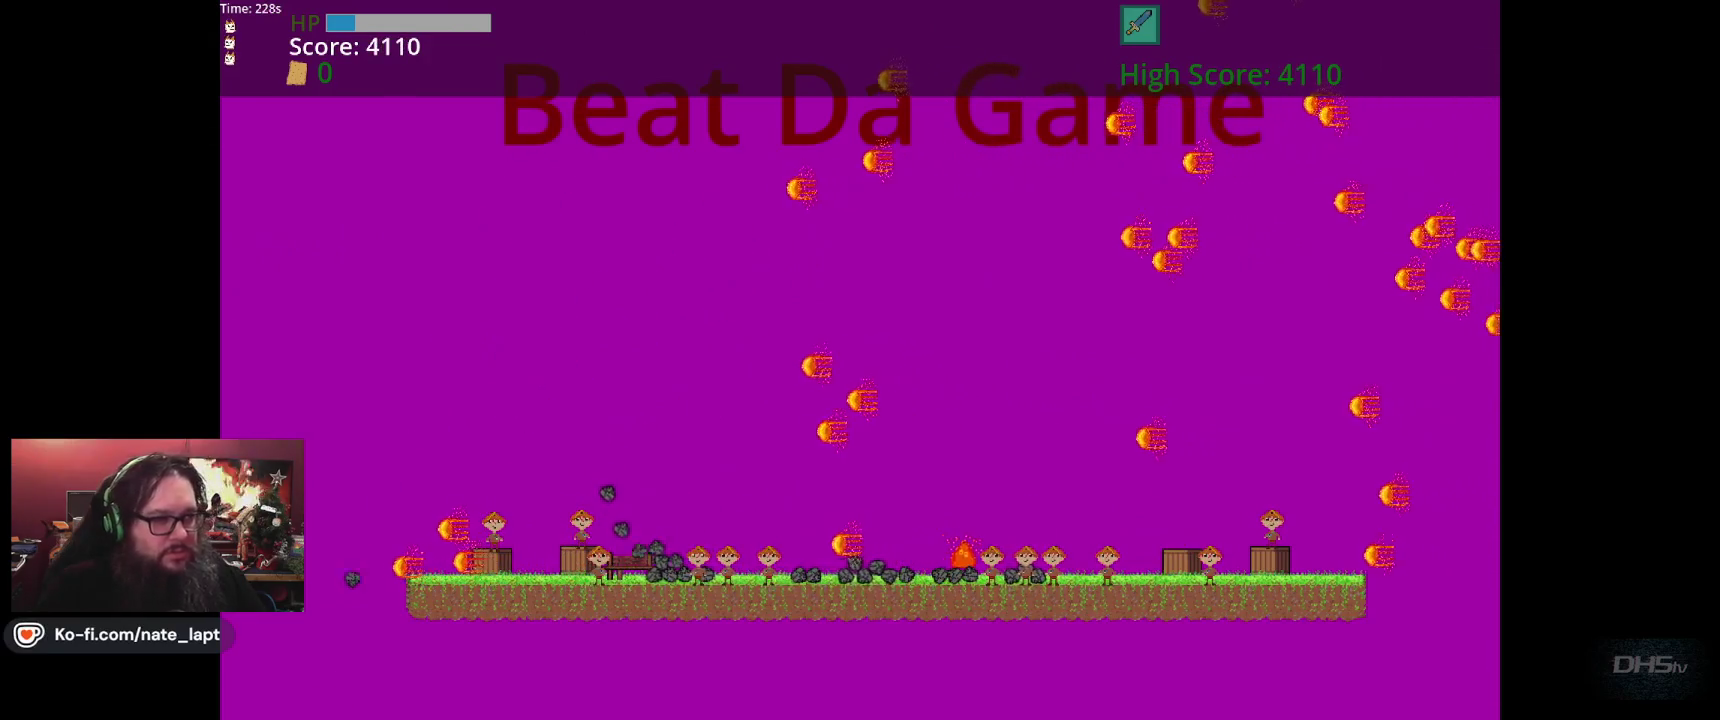
pyautogui.press('Right')
pyautogui.press('Up')
pyautogui.press('Left')
pyautogui.press('Up')
pyautogui.press('Right')
pyautogui.press('Left')
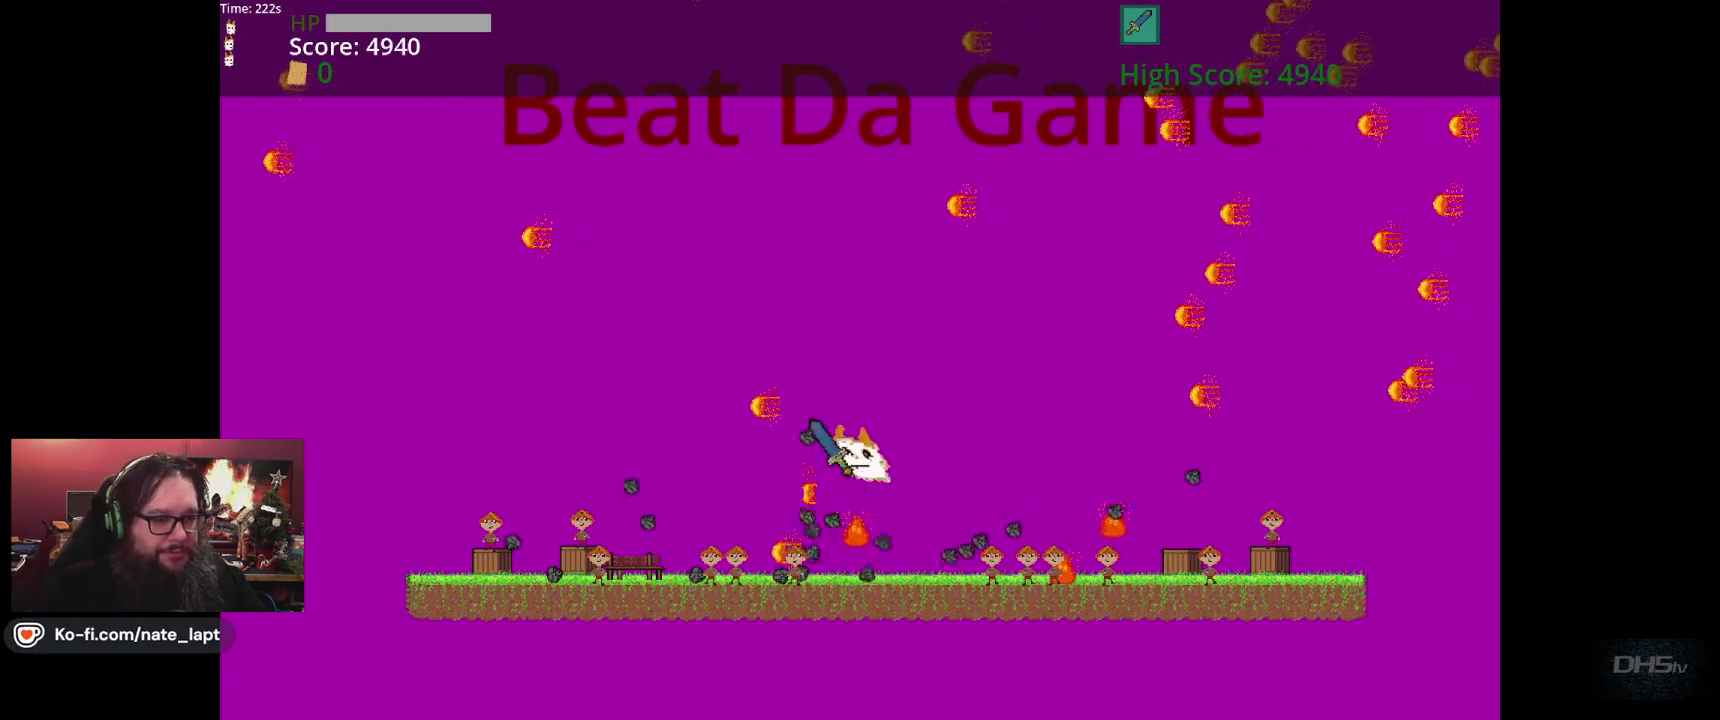
pyautogui.press('Up')
pyautogui.press('Right')
pyautogui.press('Up')
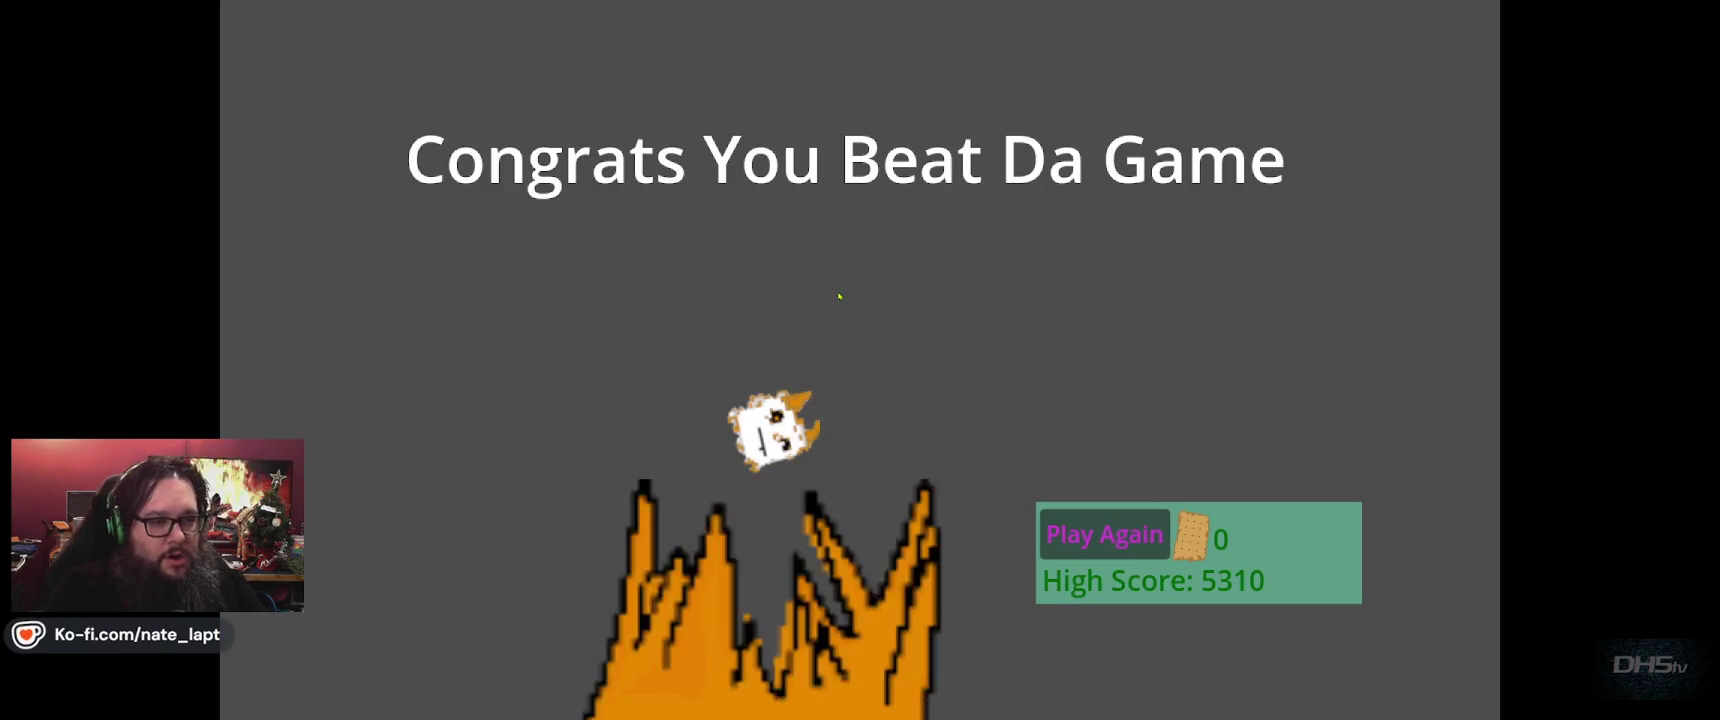
pyautogui.press('F8')
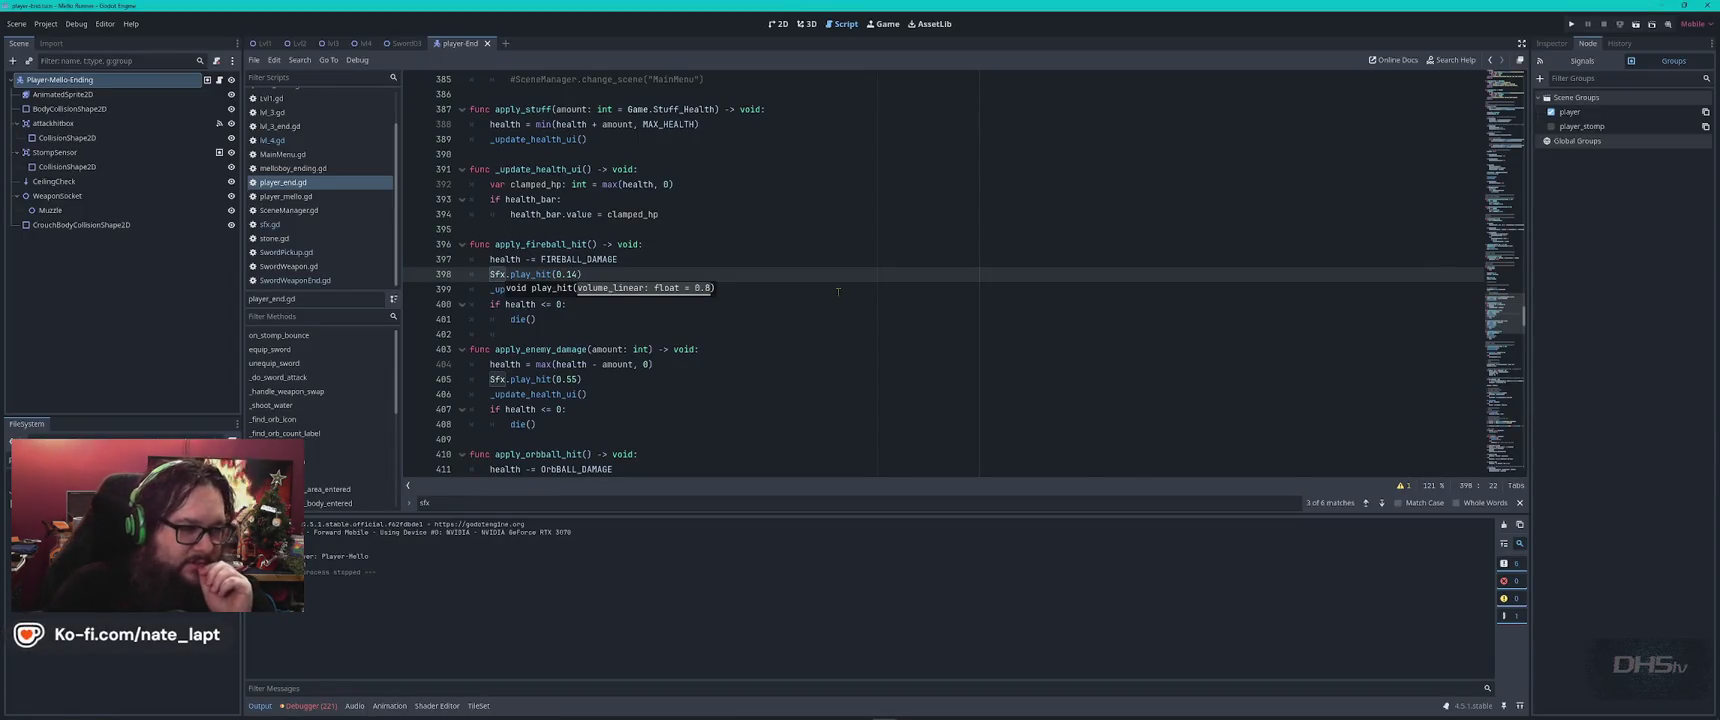
# Set the fireball hit volume to 0.1 and the enemy-damage hit volume to 0.35.
pyautogui.click(838, 290)
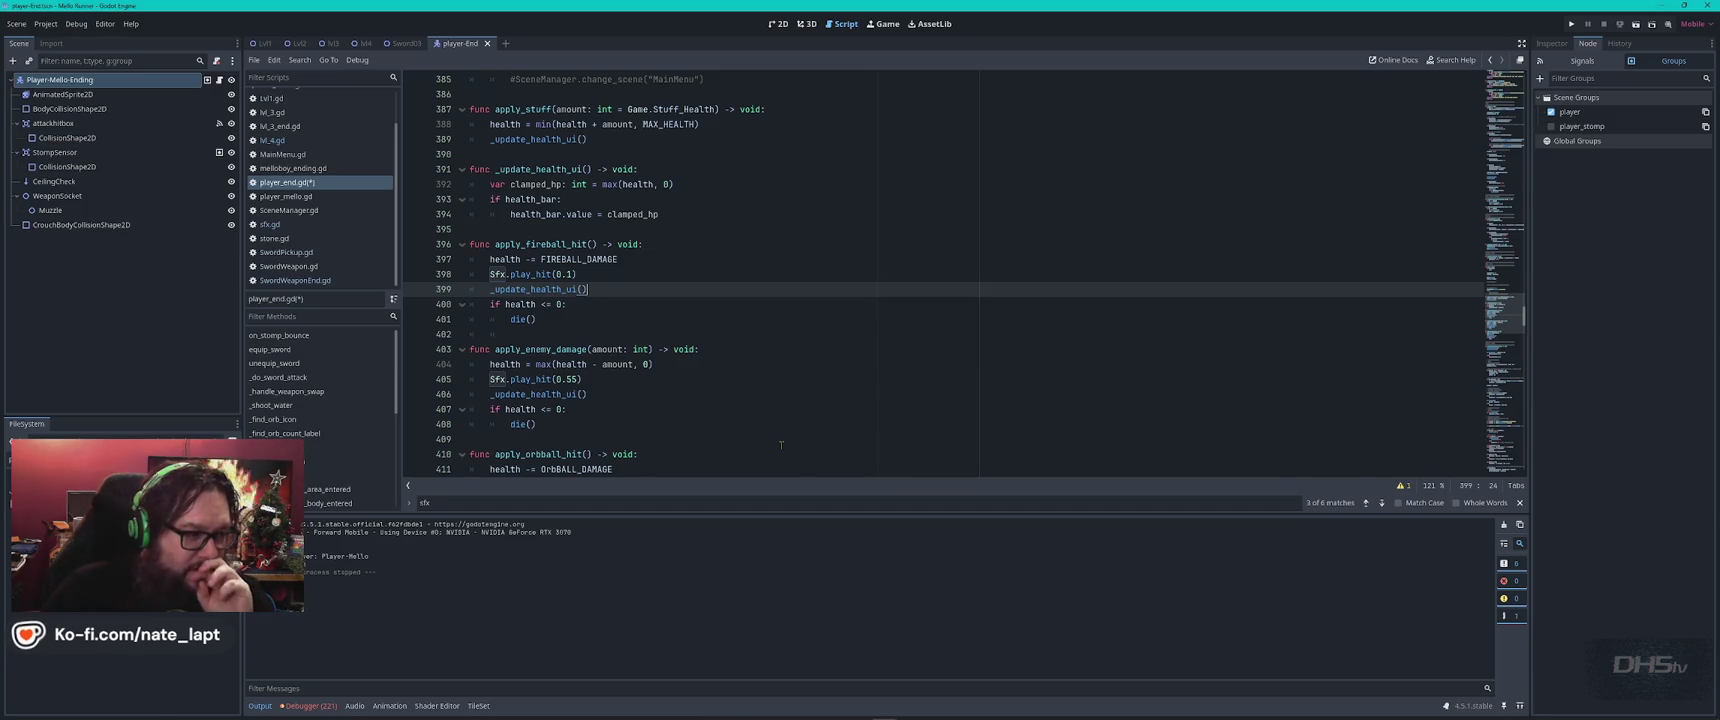
pyautogui.doubleClick(572, 379)
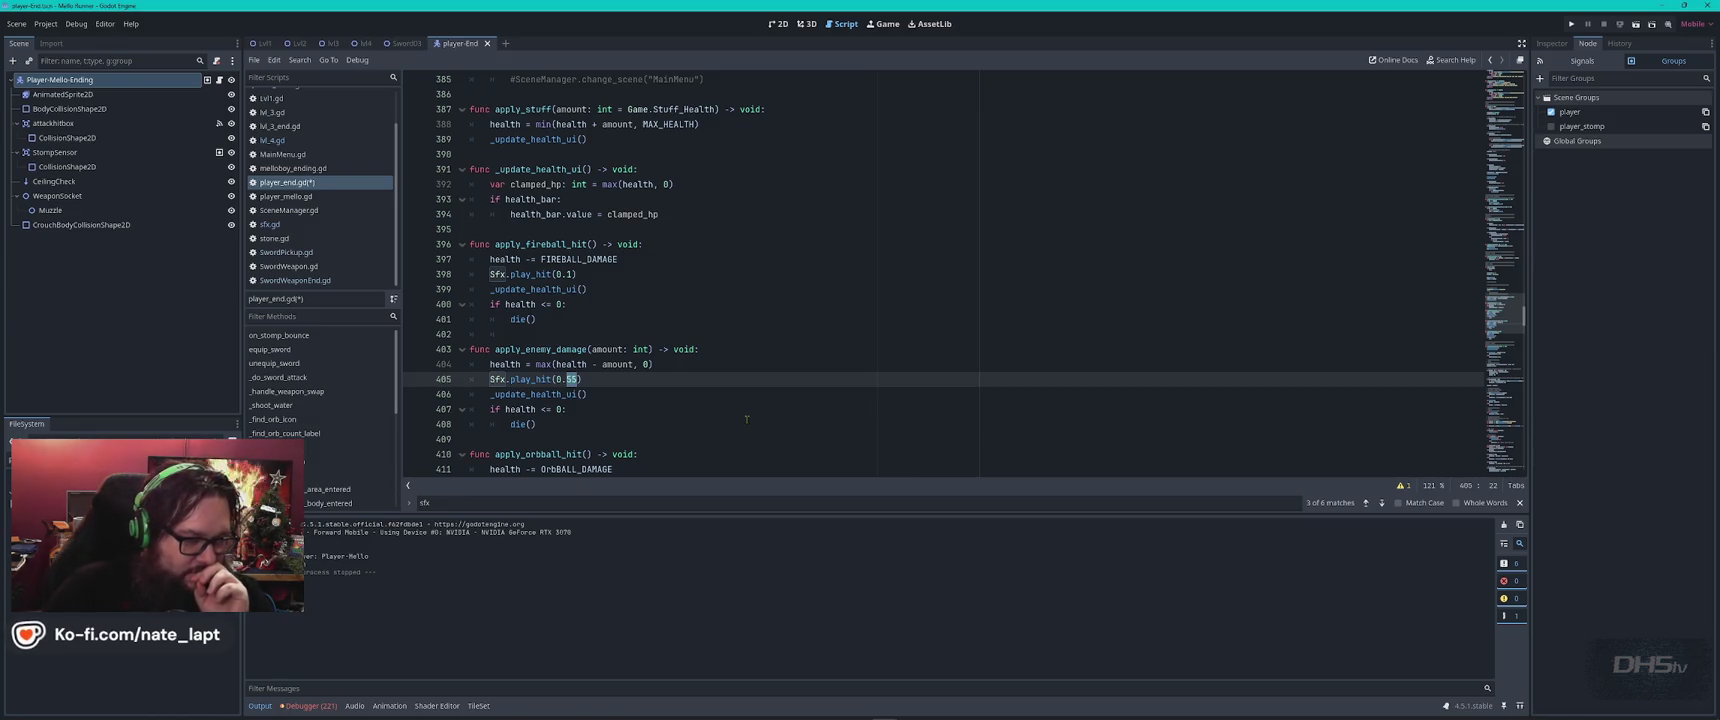
pyautogui.write('35')
pyautogui.click(770, 362)
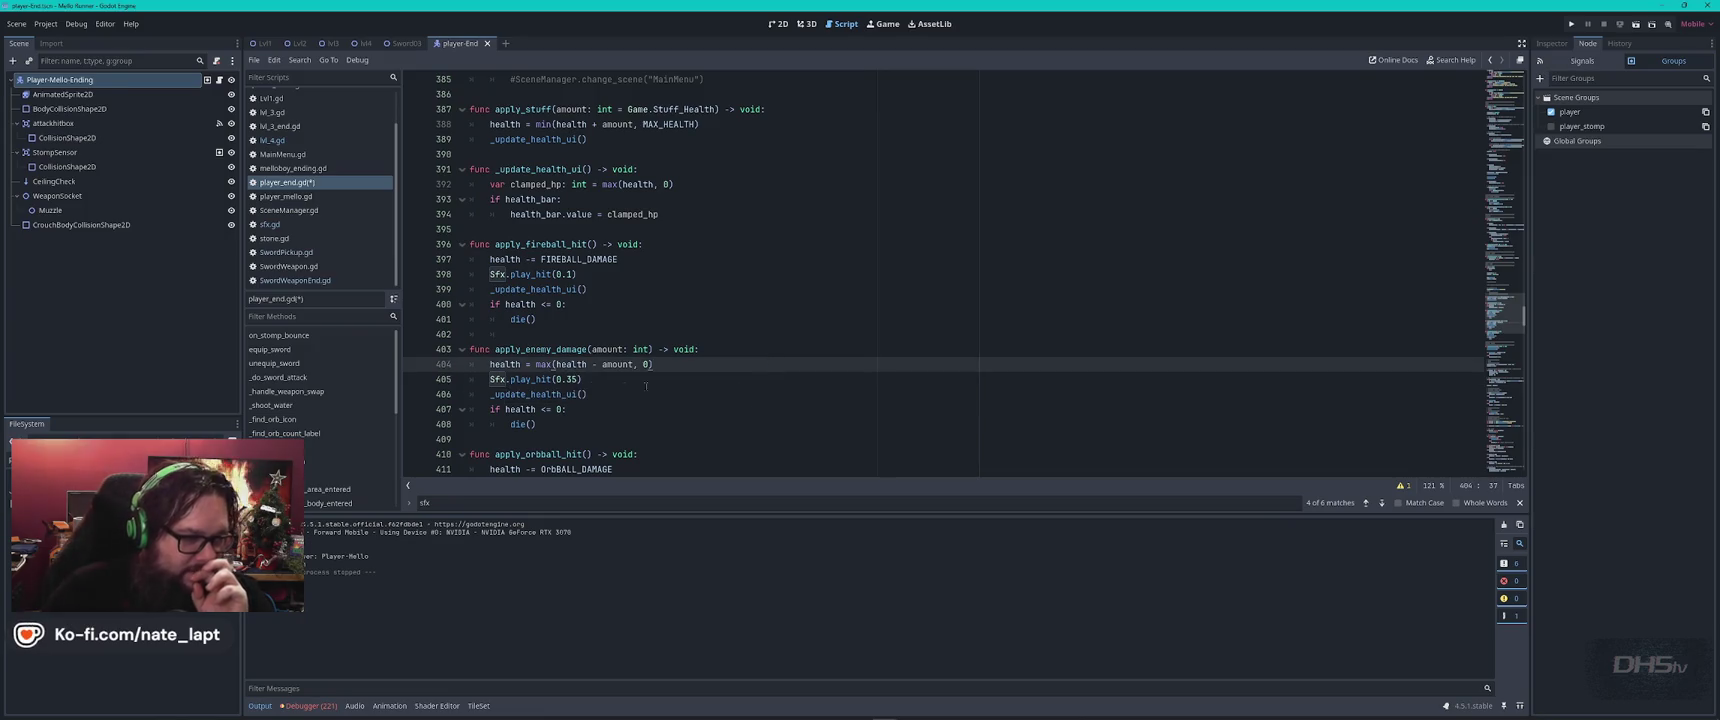
# Search for 'sfx' and set the orbball hit volume to 0.3.
pyautogui.hotkey('ctrl', 'f')
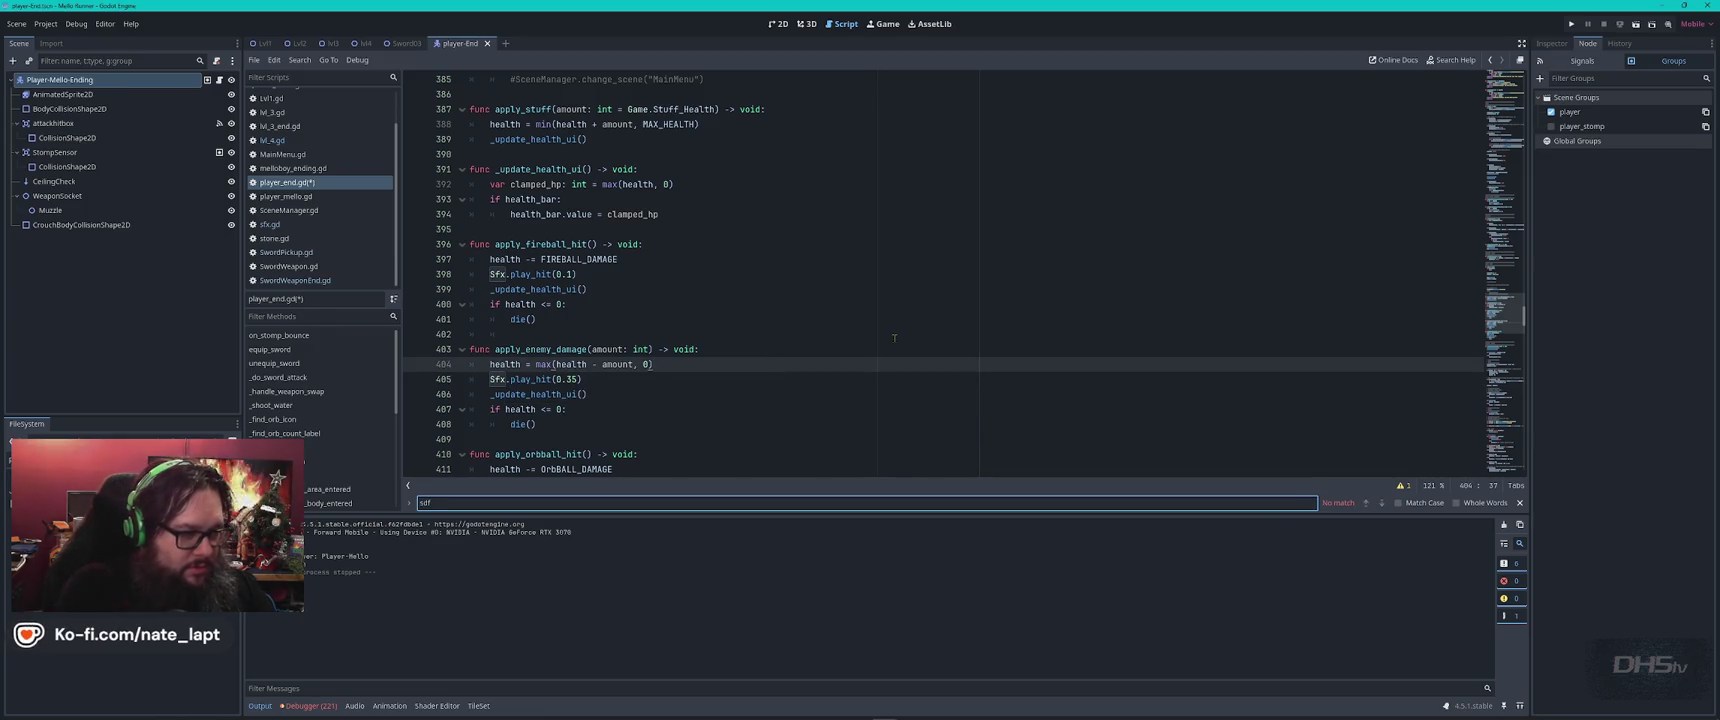
pyautogui.press('BackSpace')
pyautogui.press('BackSpace')
pyautogui.write('fx')
pyautogui.press('Return')
pyautogui.press('Return')
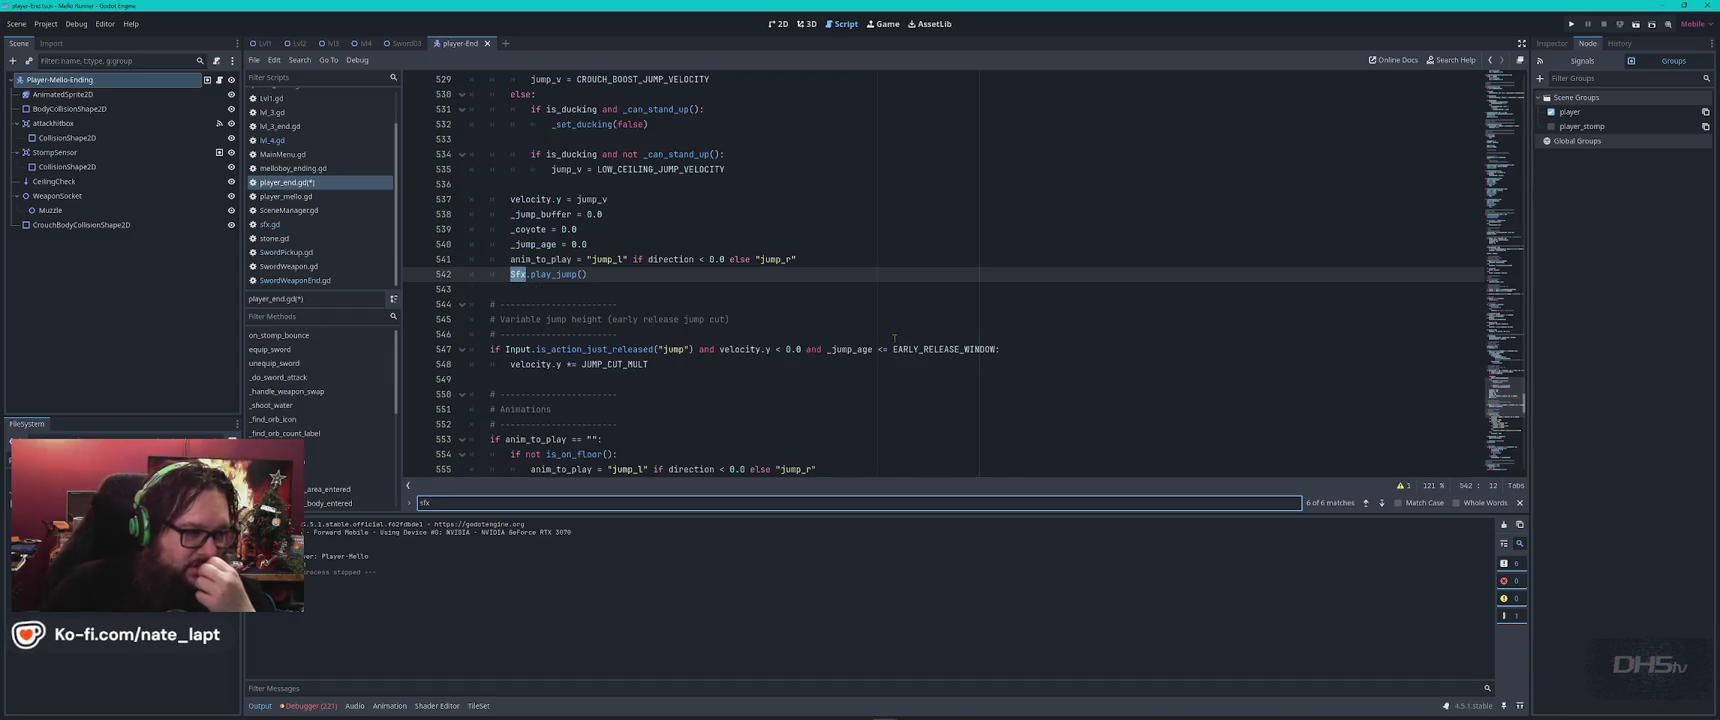
pyautogui.press('Return')
pyautogui.press('Return')
pyautogui.press('Return')
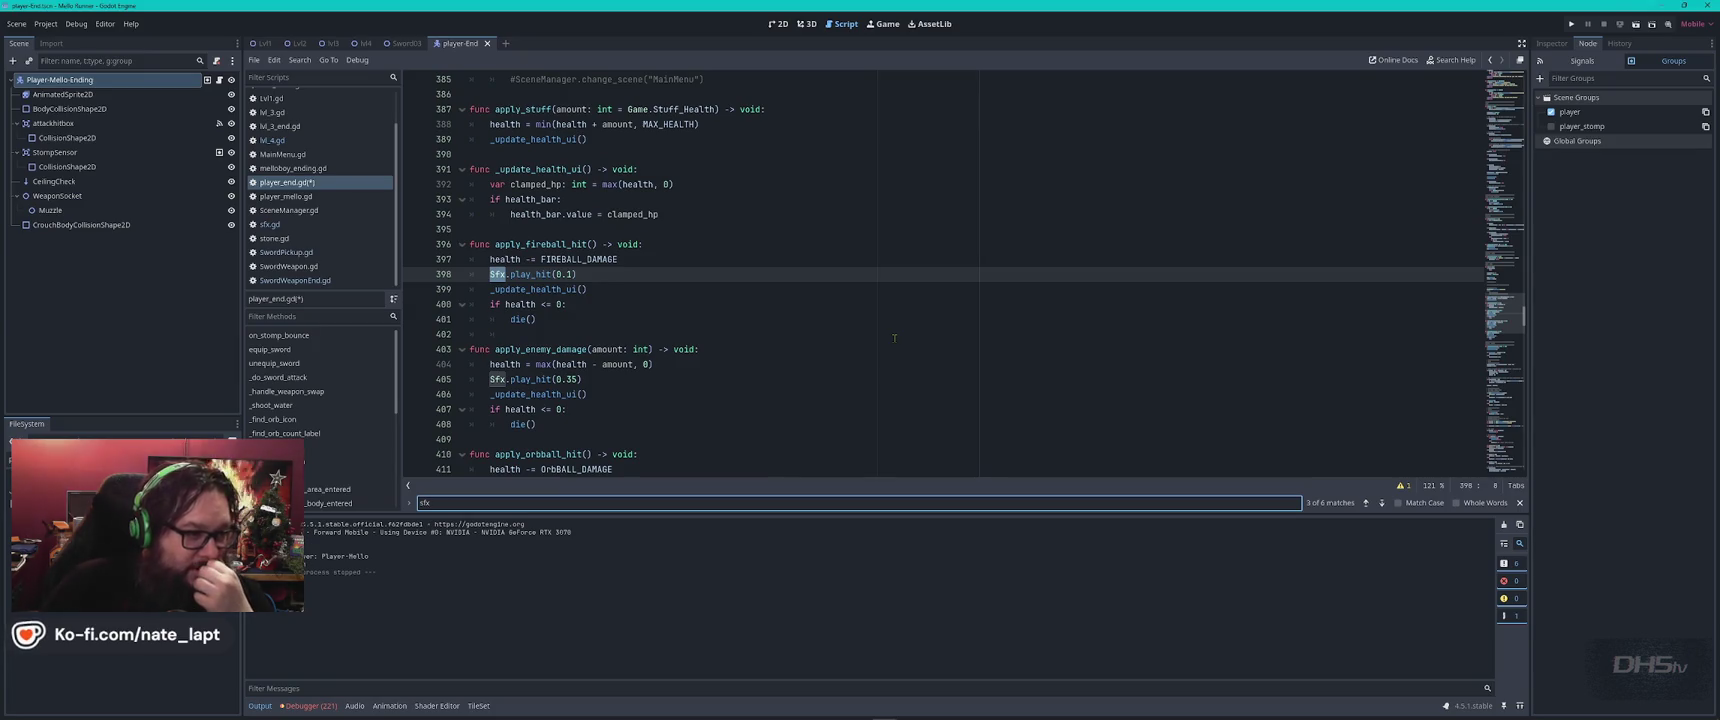
pyautogui.press('Return')
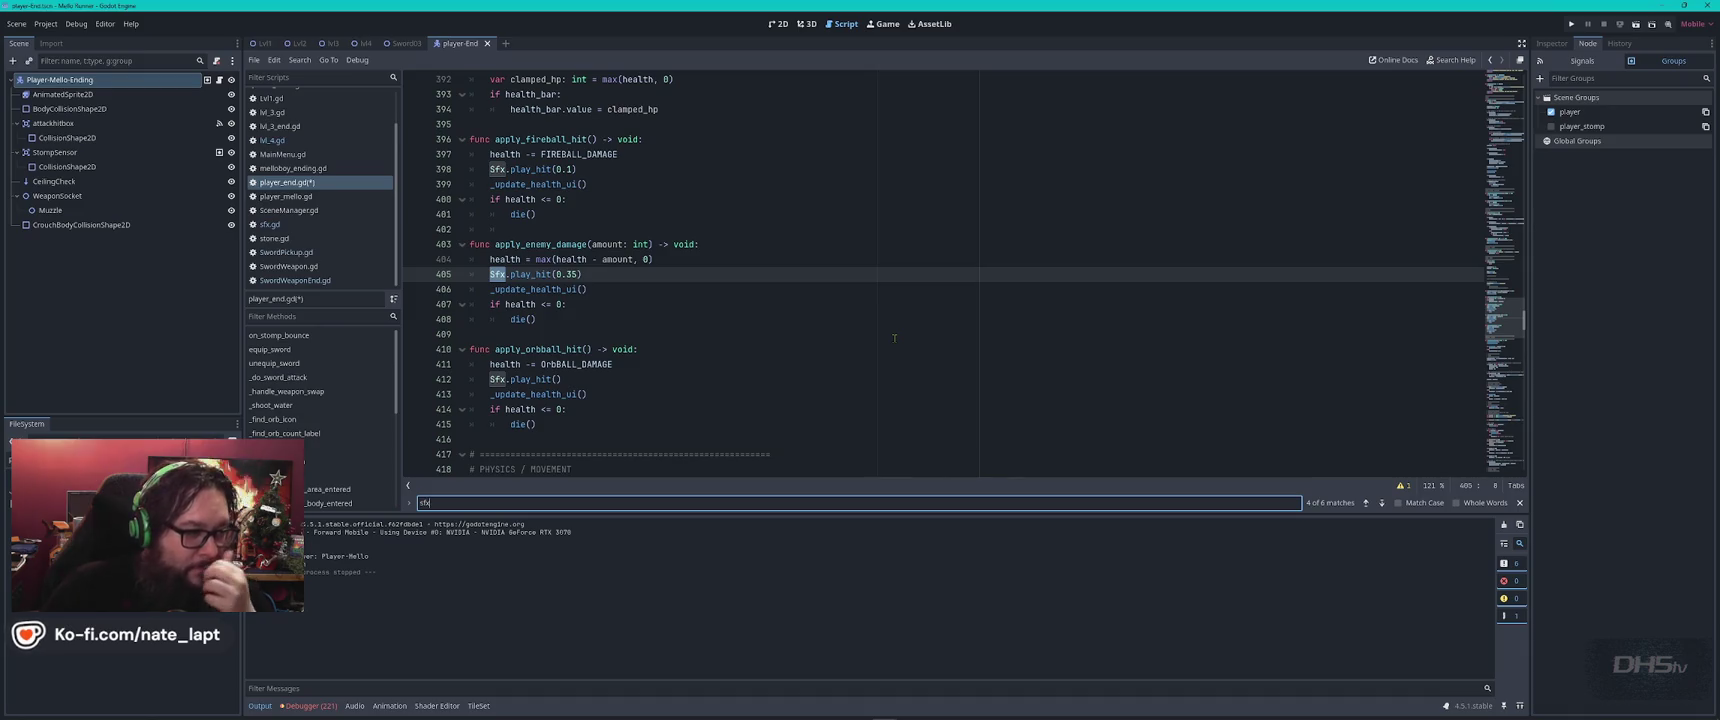
pyautogui.click(557, 379)
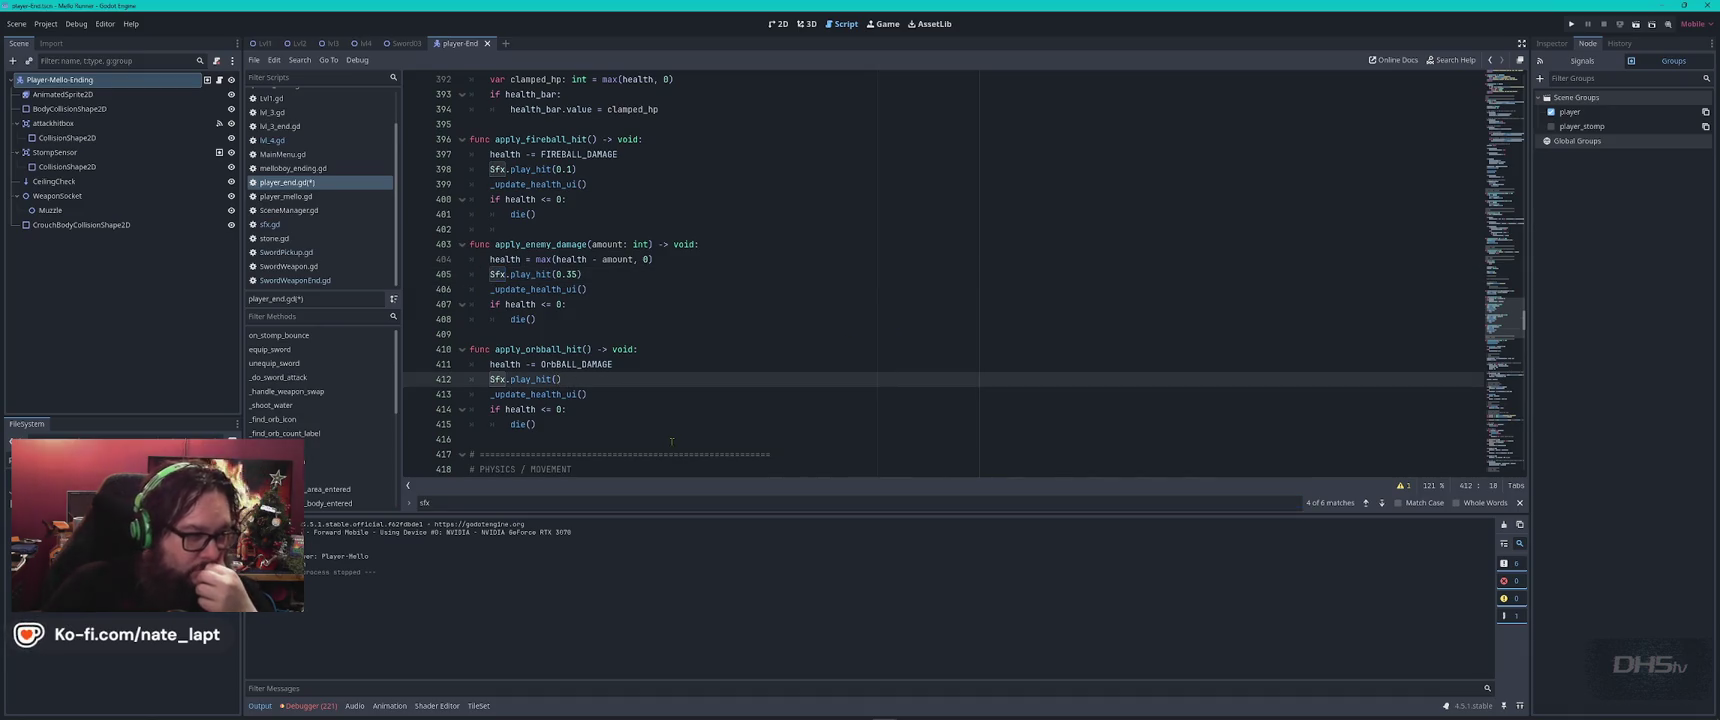
pyautogui.write('0.3')
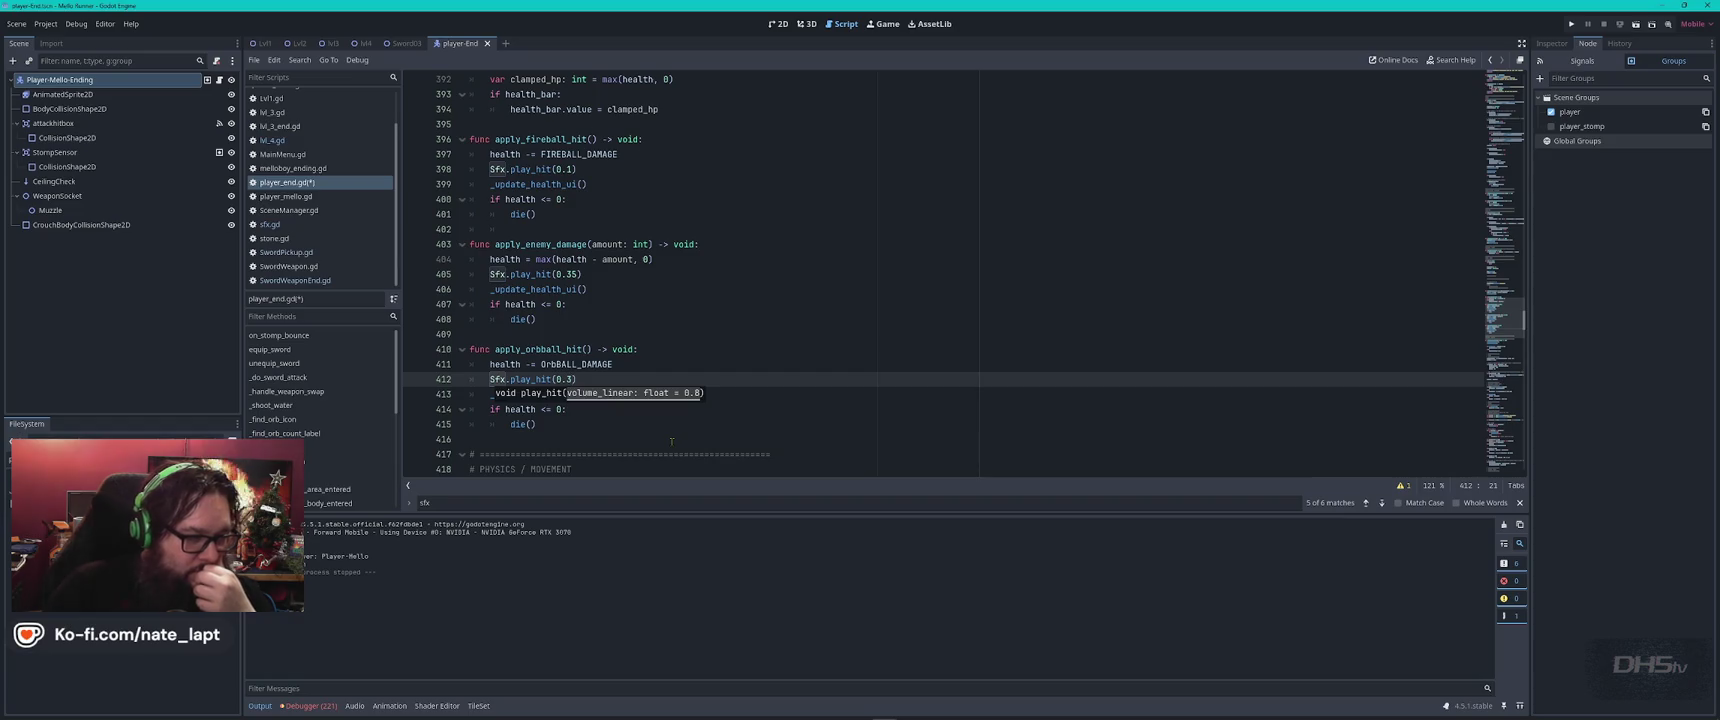
pyautogui.press('Up')
# Step through the Sfx matches to the play_jump call on line 542.
pyautogui.press('End')
pyautogui.hotkey('ctrl', 'f')
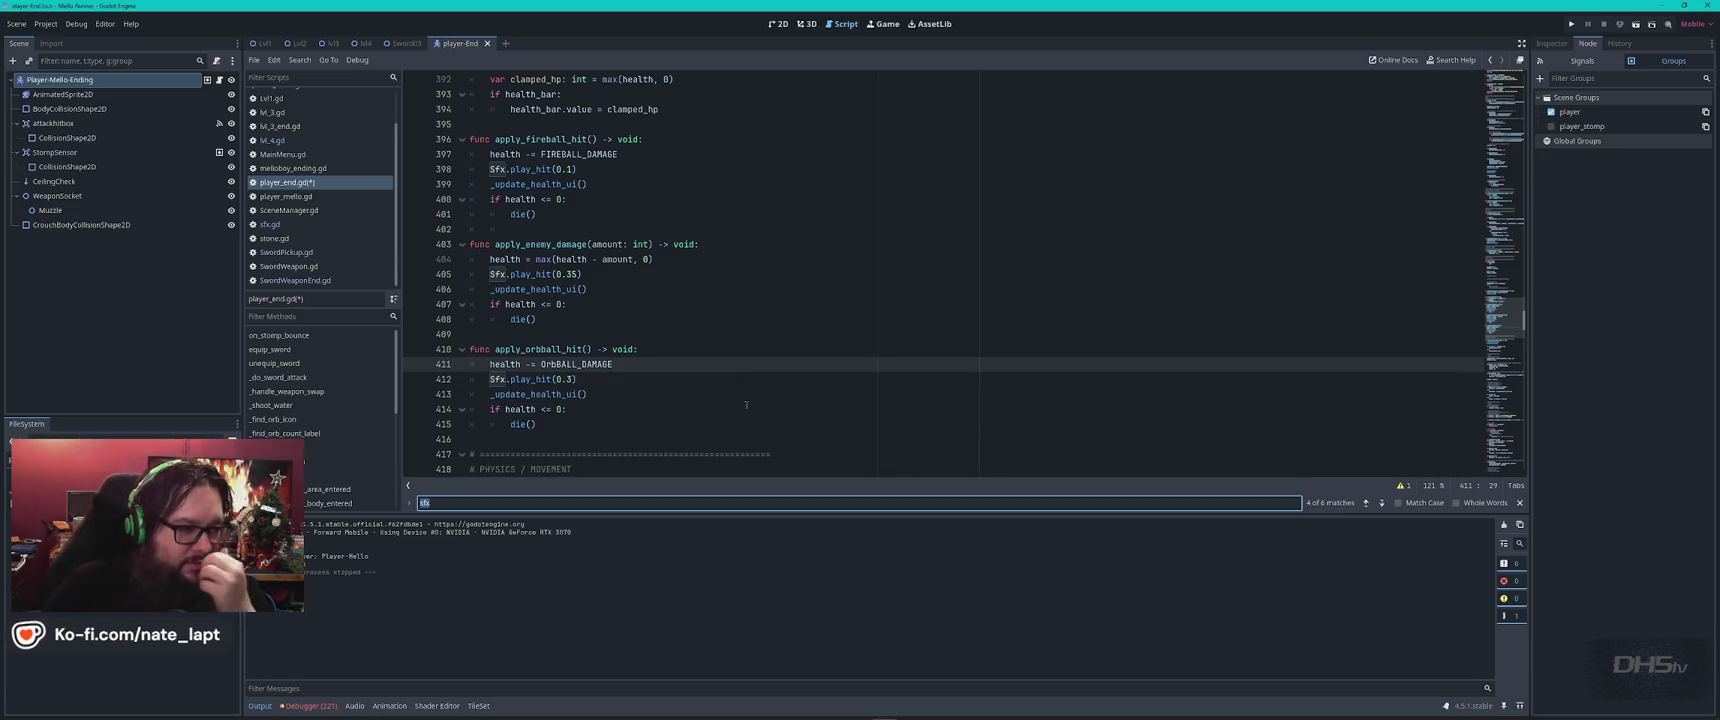
pyautogui.press('Return')
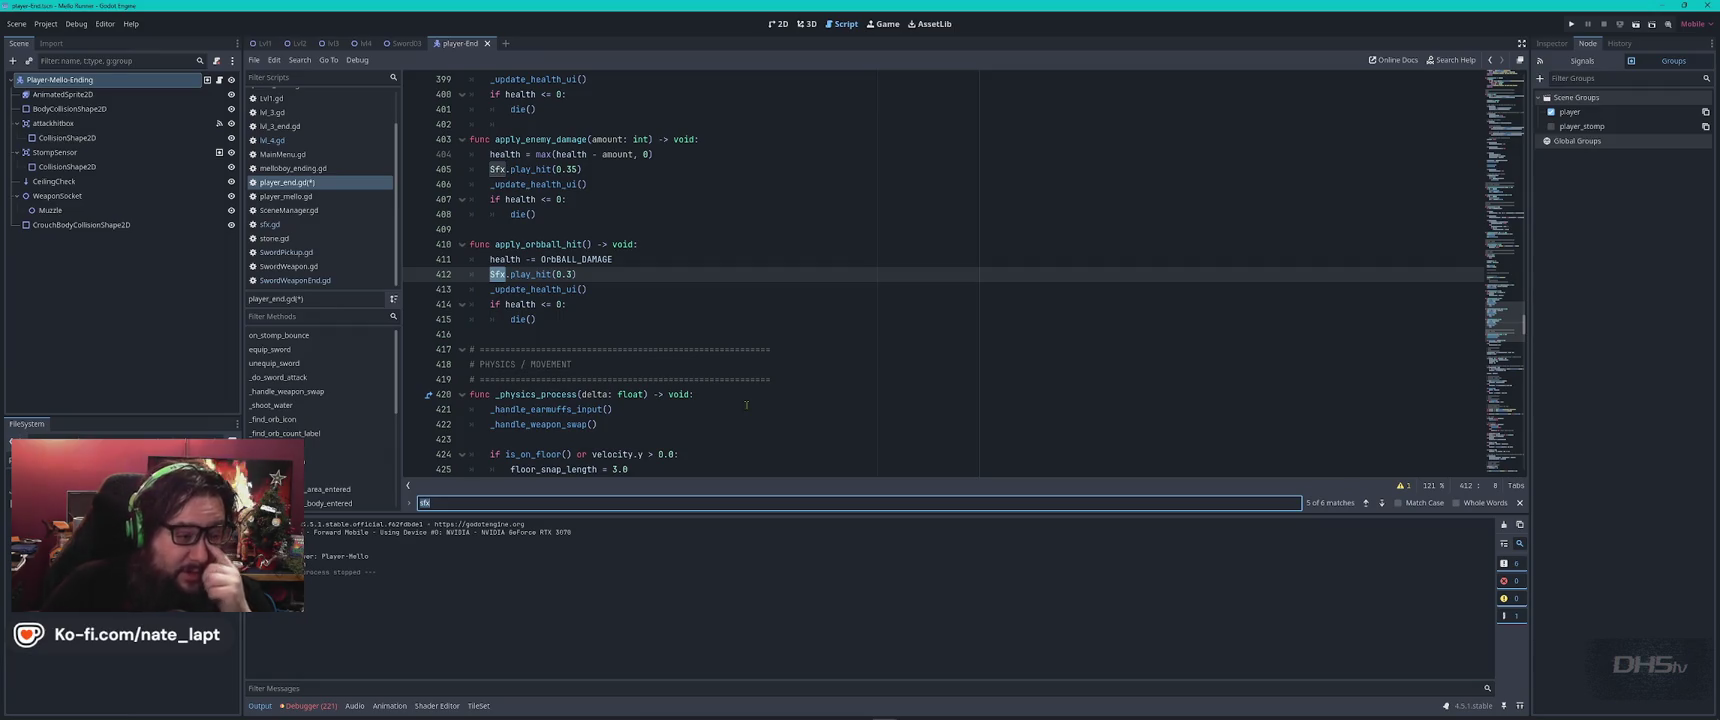
pyautogui.press('Return')
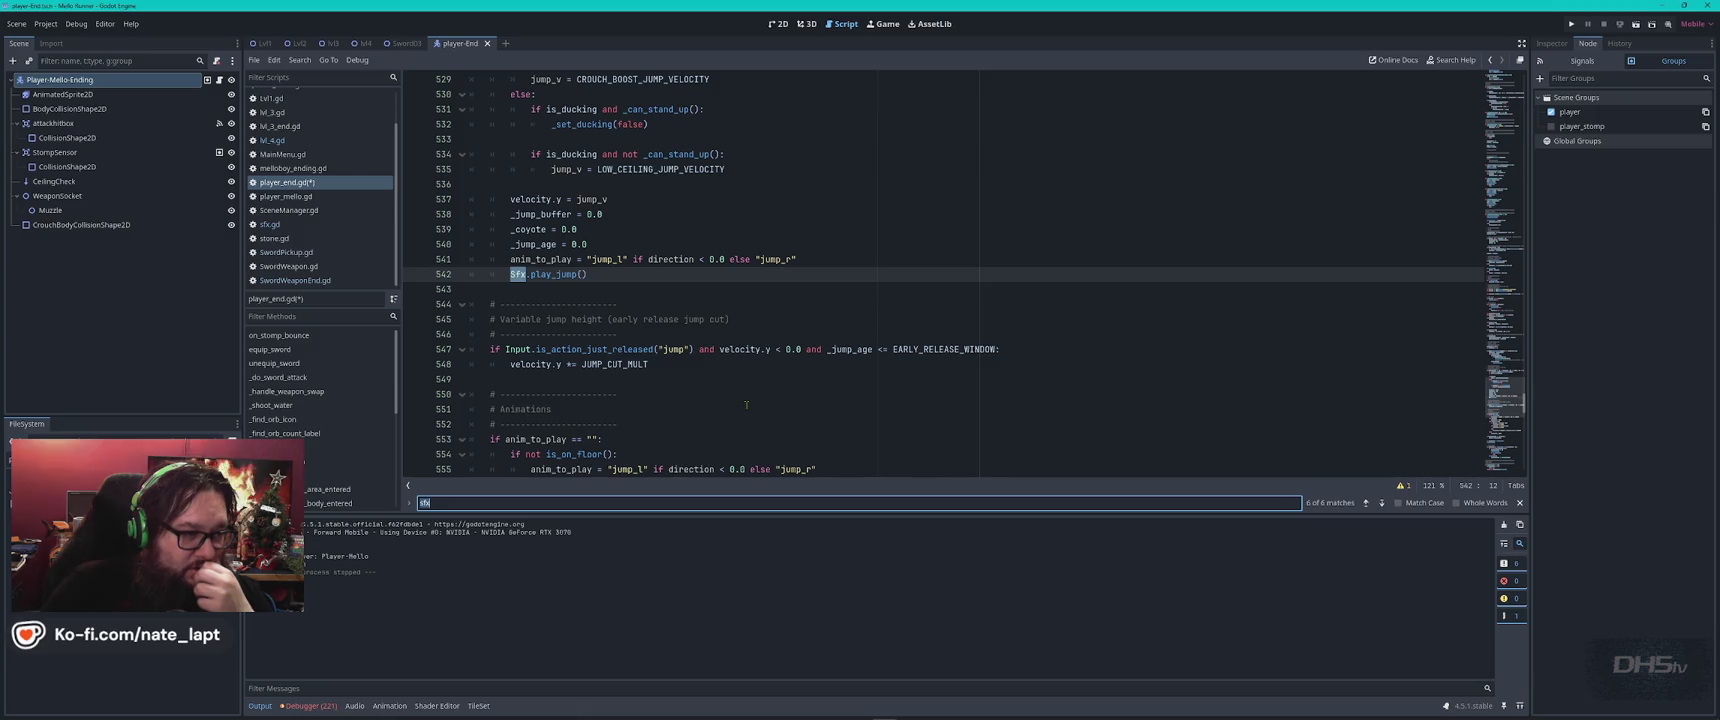
# Add a volume argument to the play_jump call on line 542 and review the other Sfx calls.
pyautogui.click(585, 273)
pyautogui.write('.')
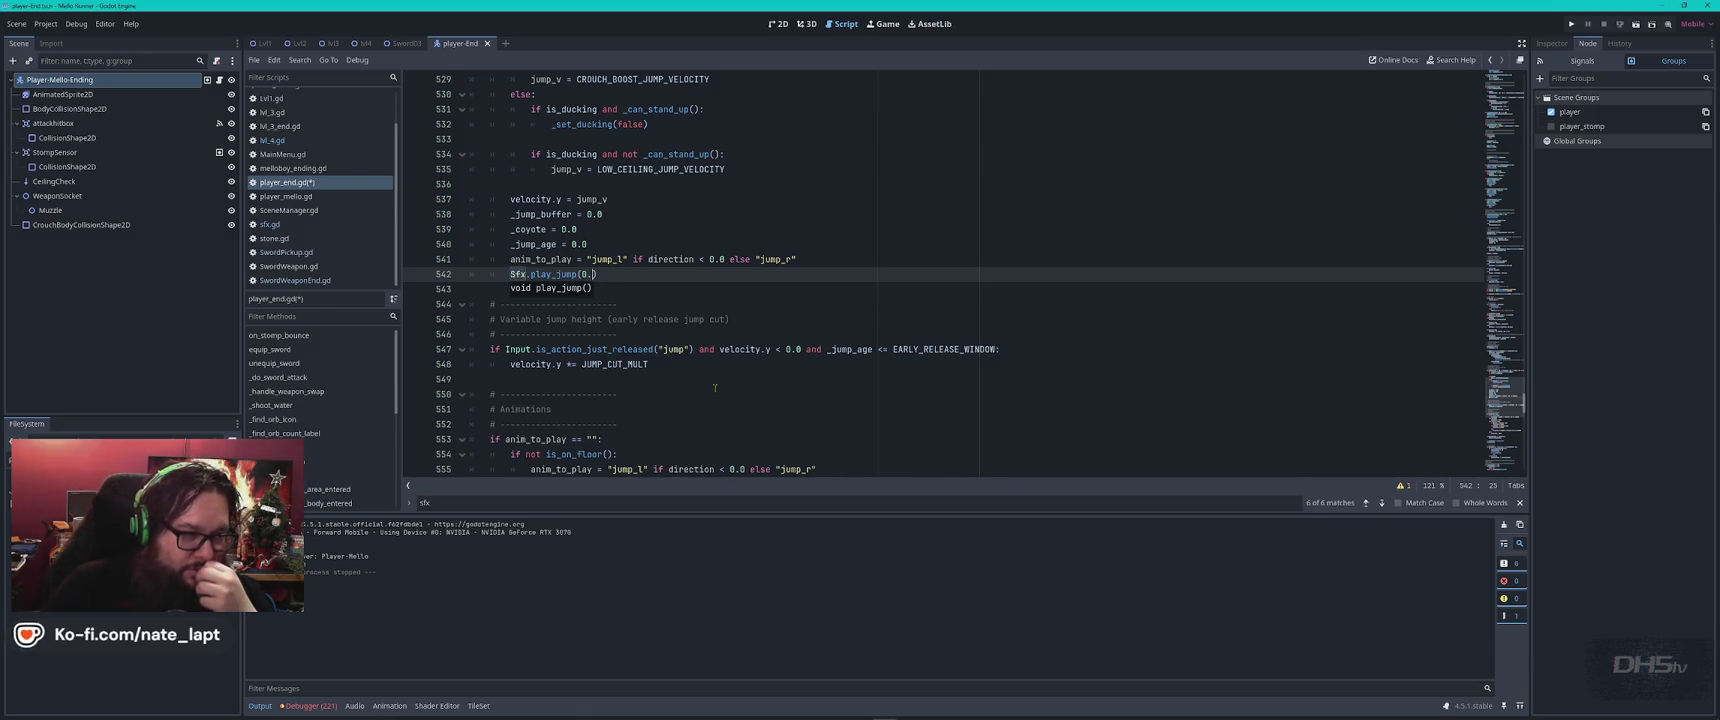
pyautogui.write('25')
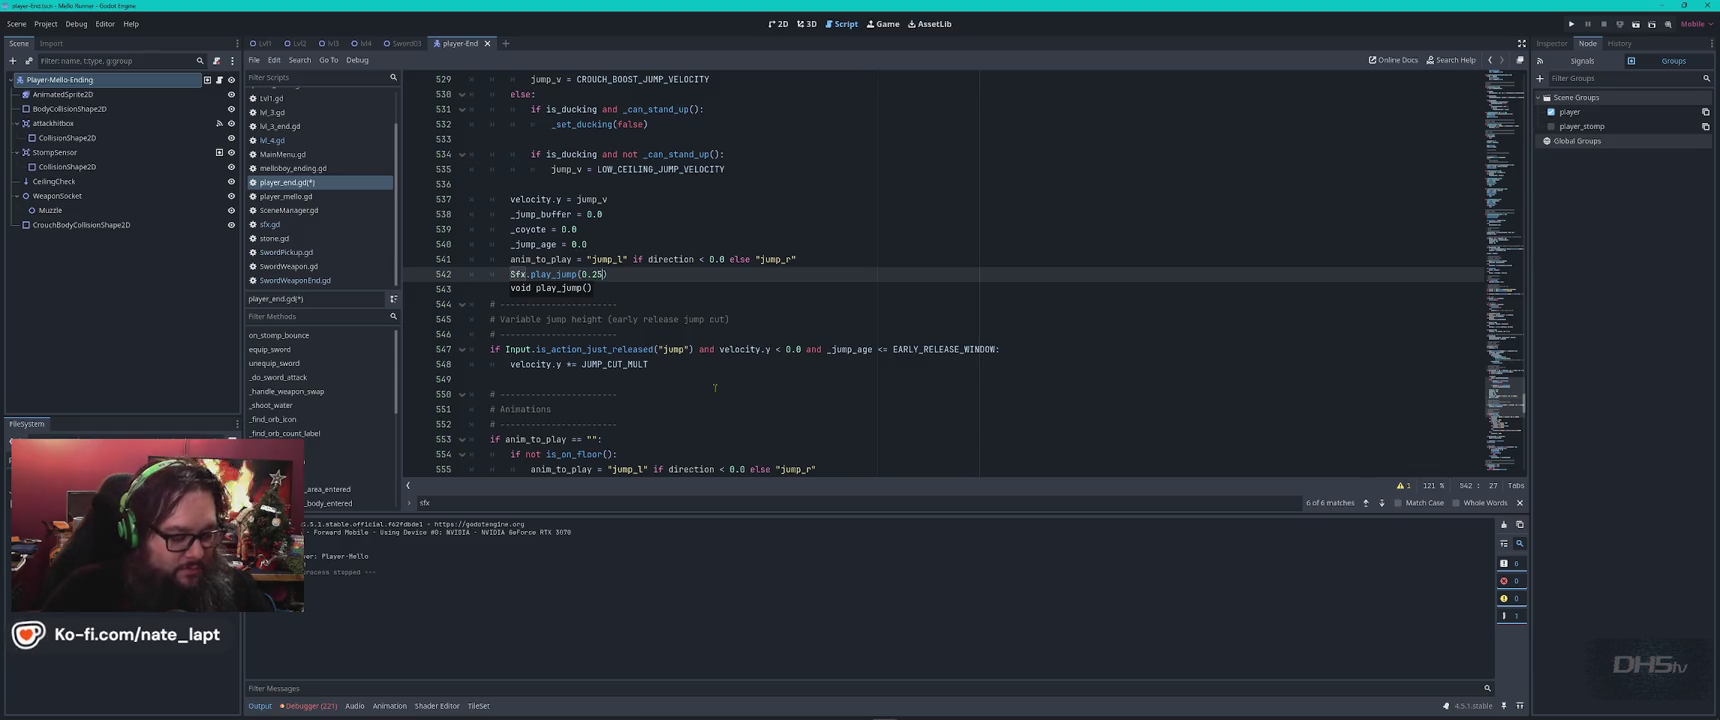
pyautogui.hotkey('ctrl', 'f')
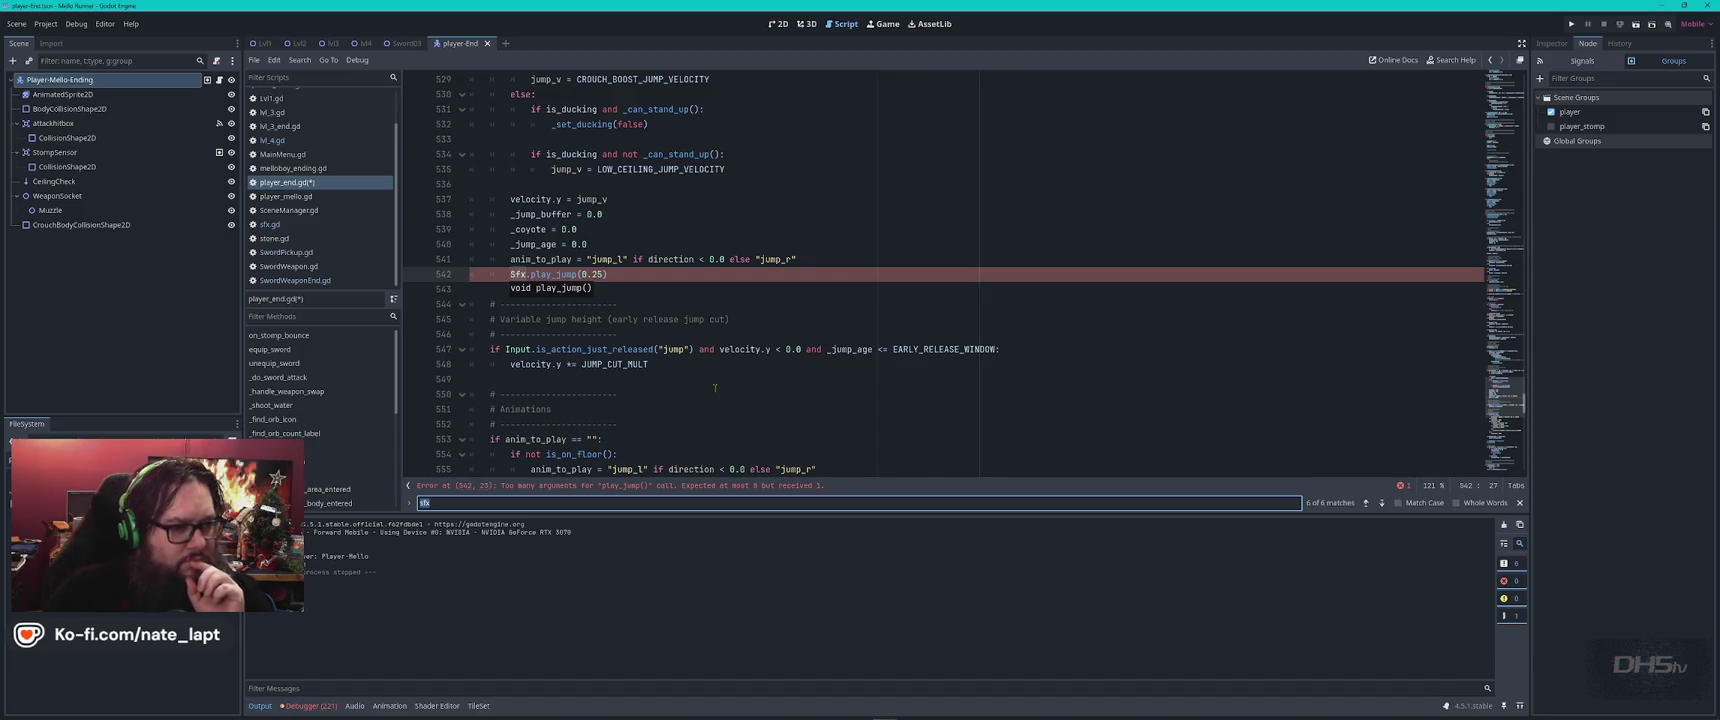
pyautogui.click(640, 275)
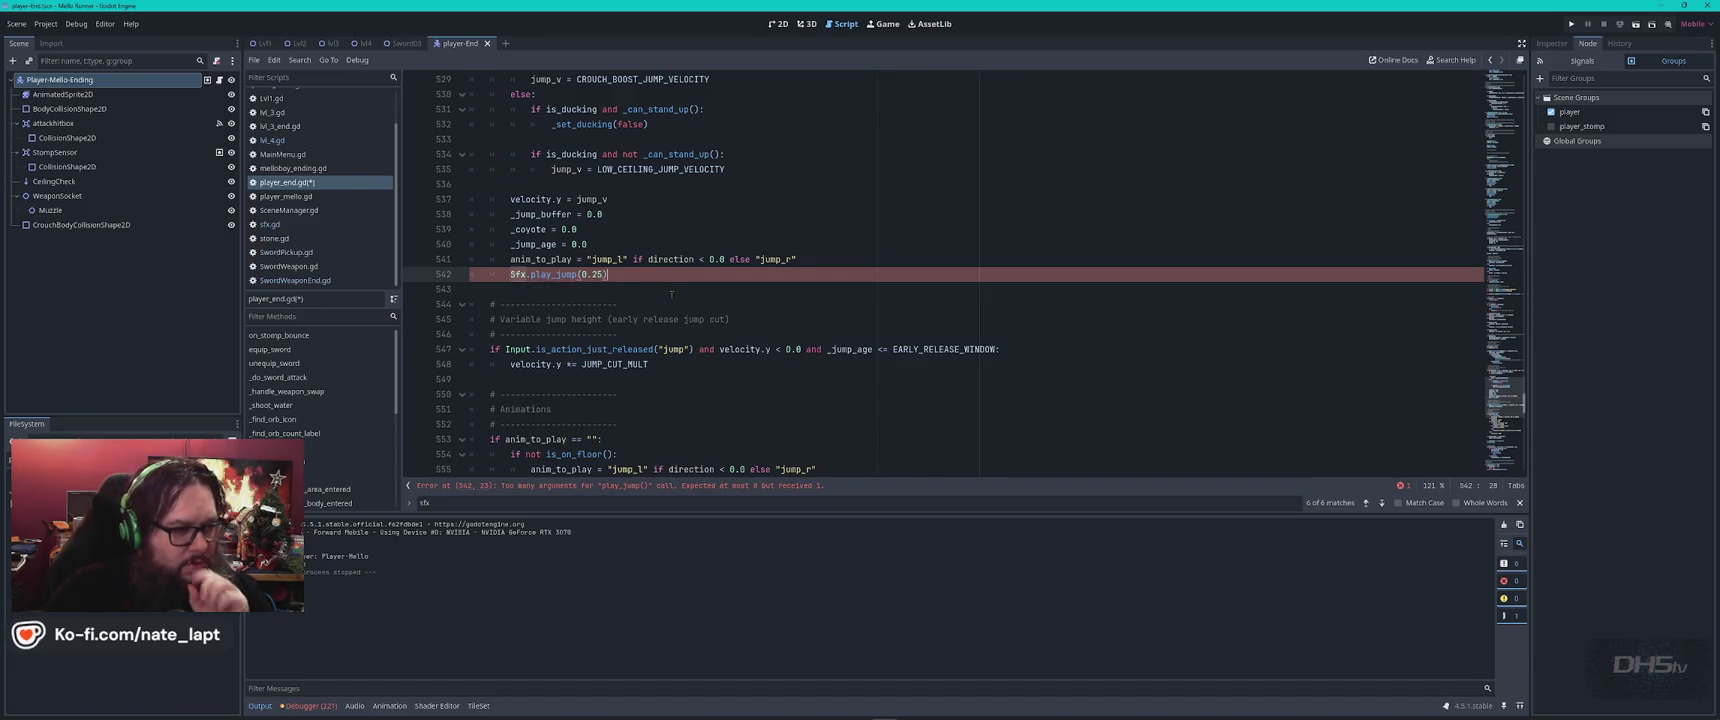
pyautogui.hotkey('ctrl', 'f')
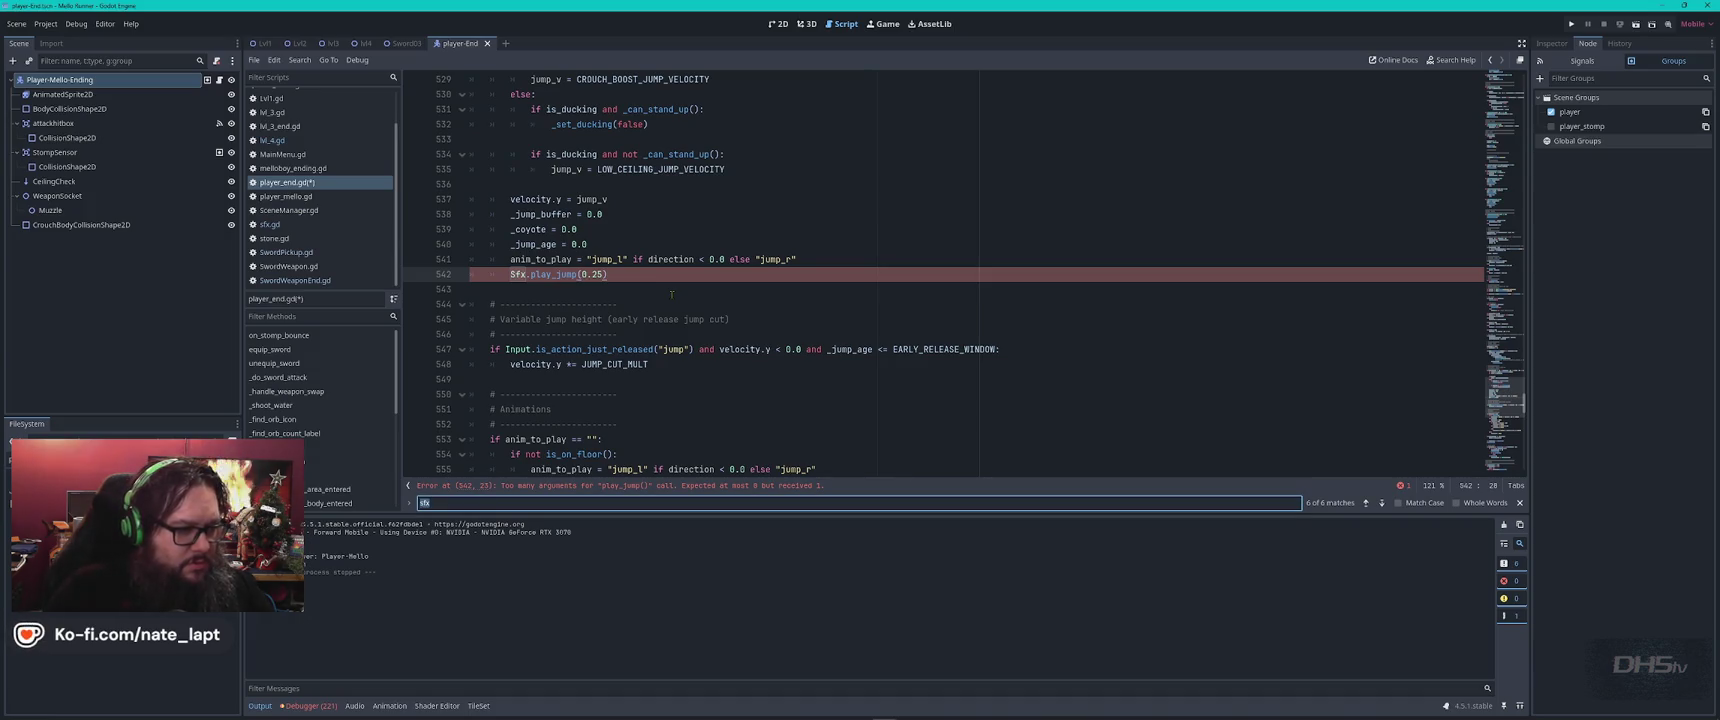
pyautogui.press('Return')
pyautogui.press('Return')
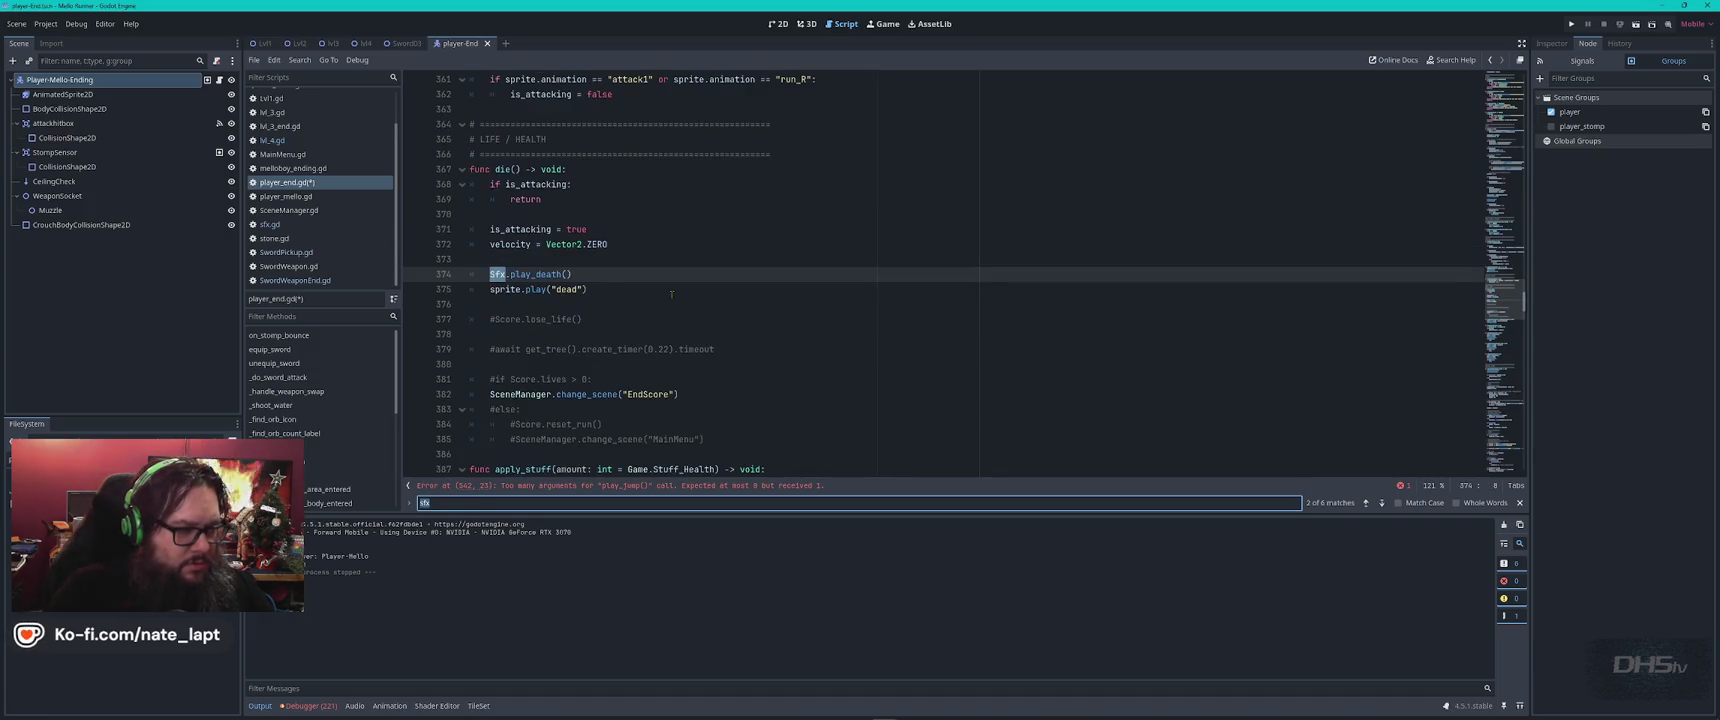
pyautogui.press('Return')
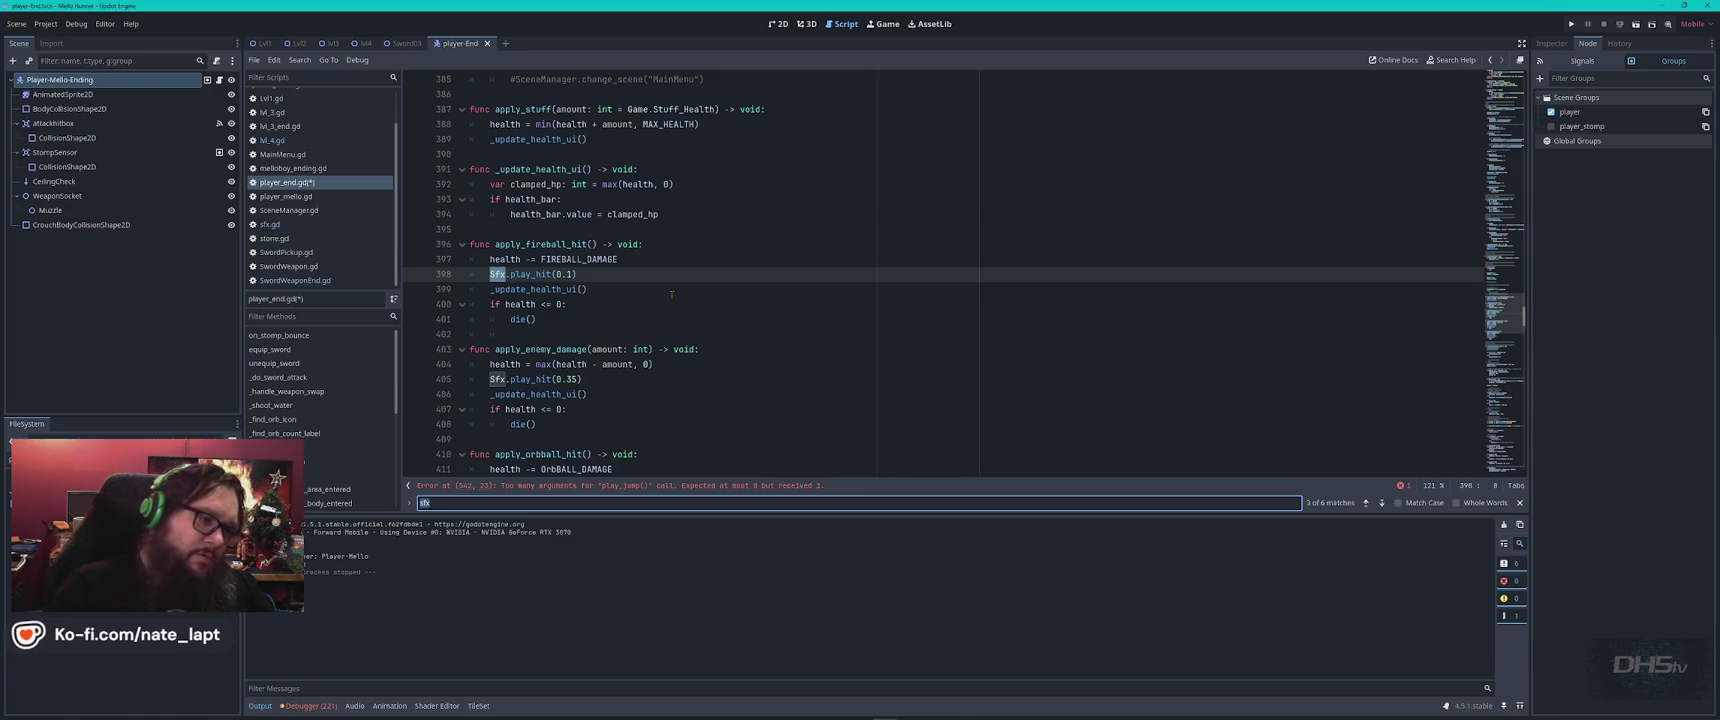
pyautogui.press('Return')
pyautogui.press('Return')
pyautogui.press('Return')
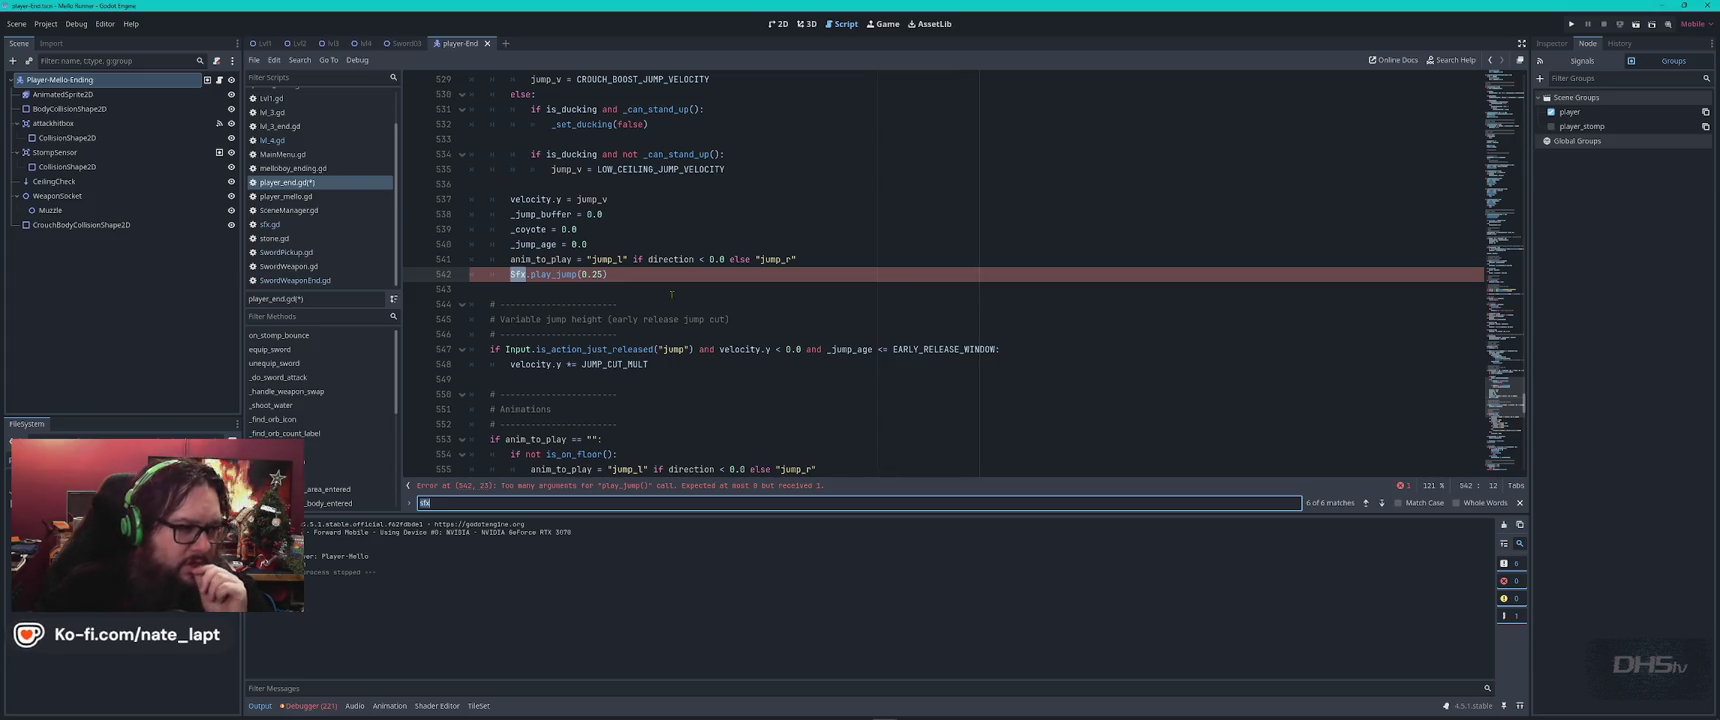
# Revert line 542 to Sfx.play_jump() with no argument, save, and select the call text.
pyautogui.doubleClick(552, 274)
pyautogui.hotkey('ctrl', 'f')
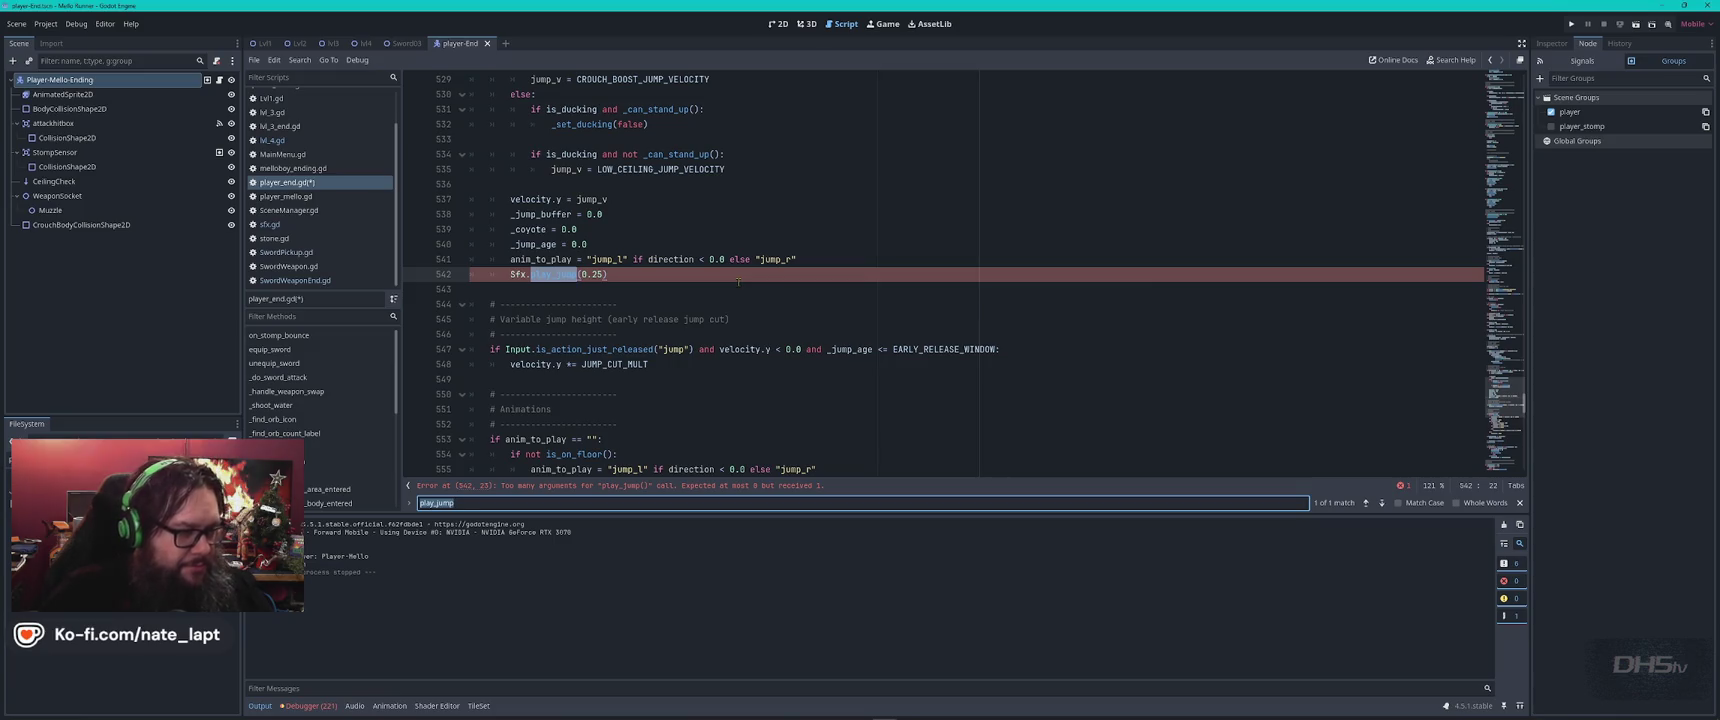
pyautogui.click(698, 274)
pyautogui.hotkey('ctrl', 's')
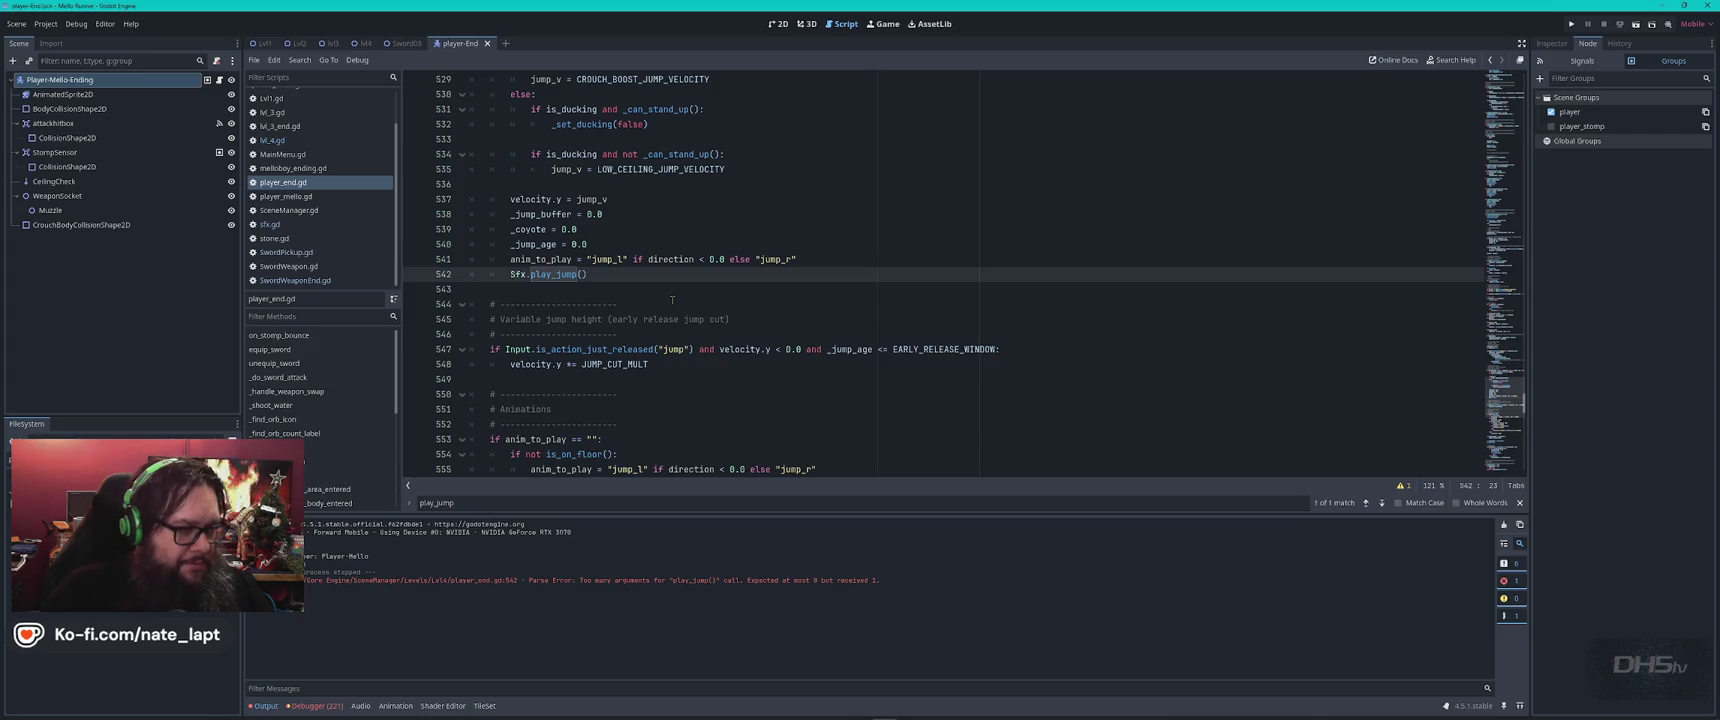
pyautogui.moveTo(511, 274); pyautogui.dragTo(578, 274)
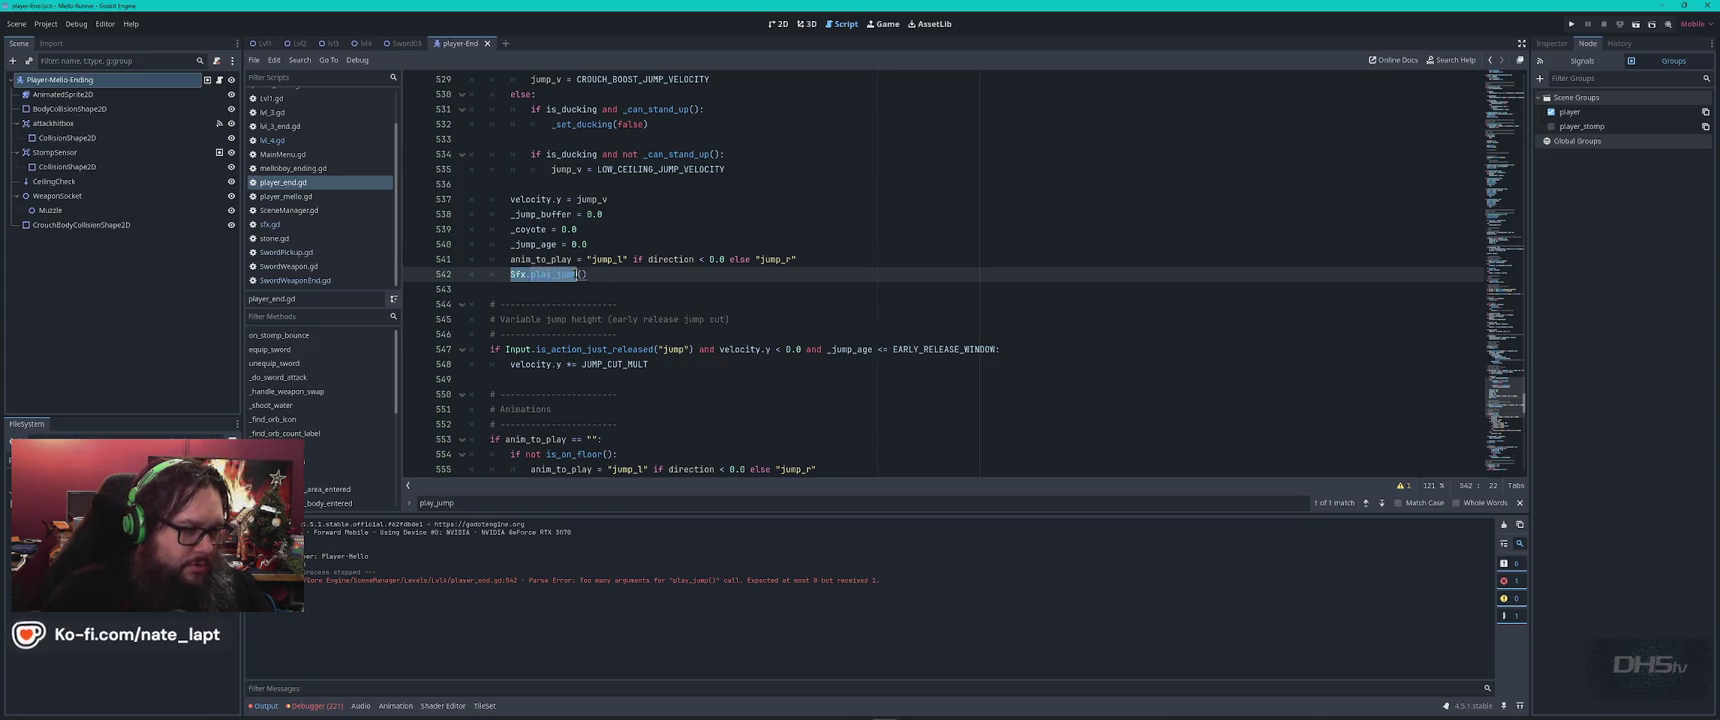
# Open sfx.gd and search it for play_jump.
pyautogui.click(270, 224)
pyautogui.hotkey('ctrl', 'f')
pyautogui.write('Sfx.play_jump')
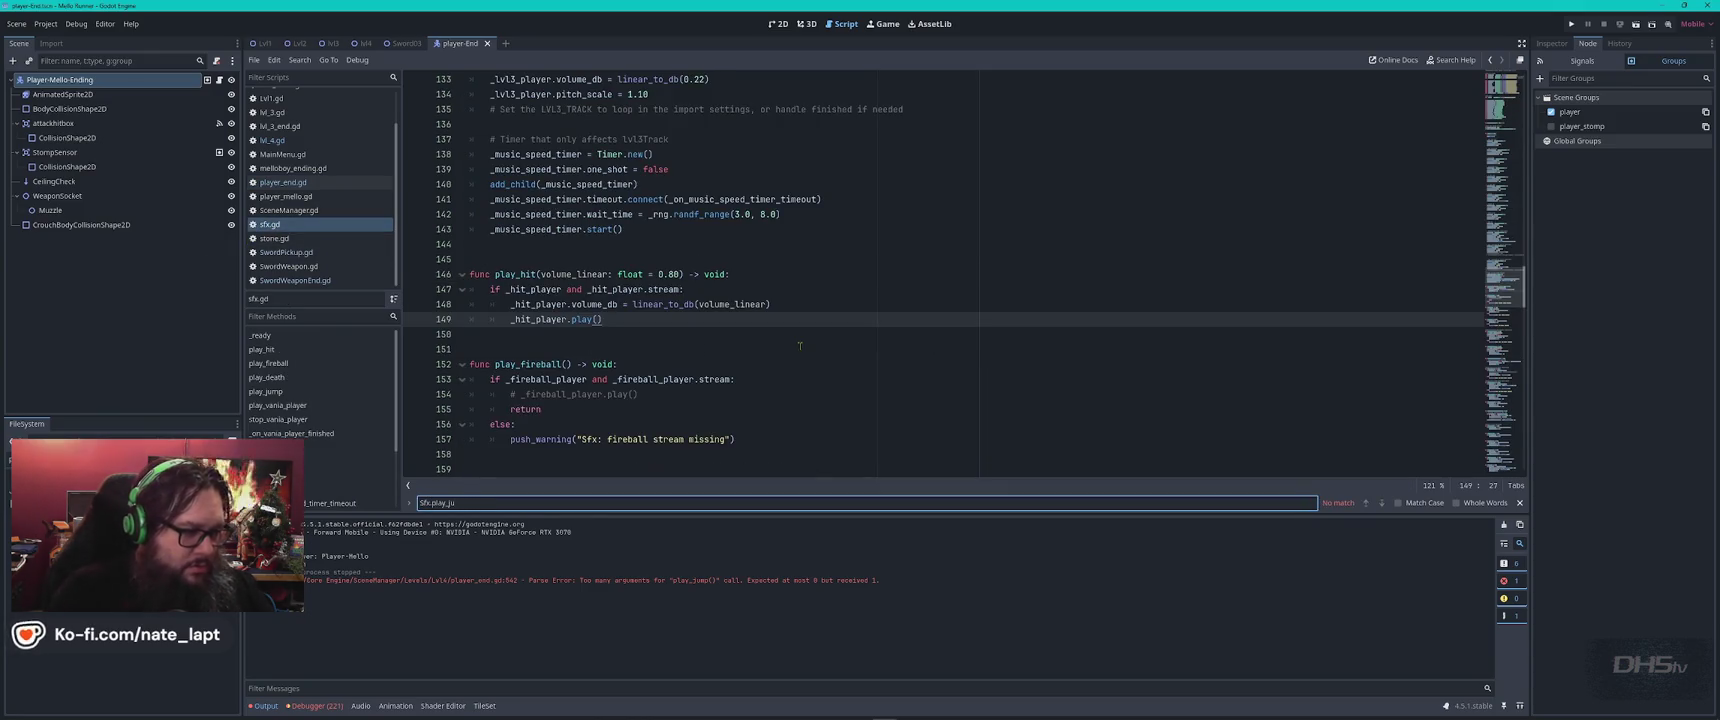
pyautogui.write('mp')
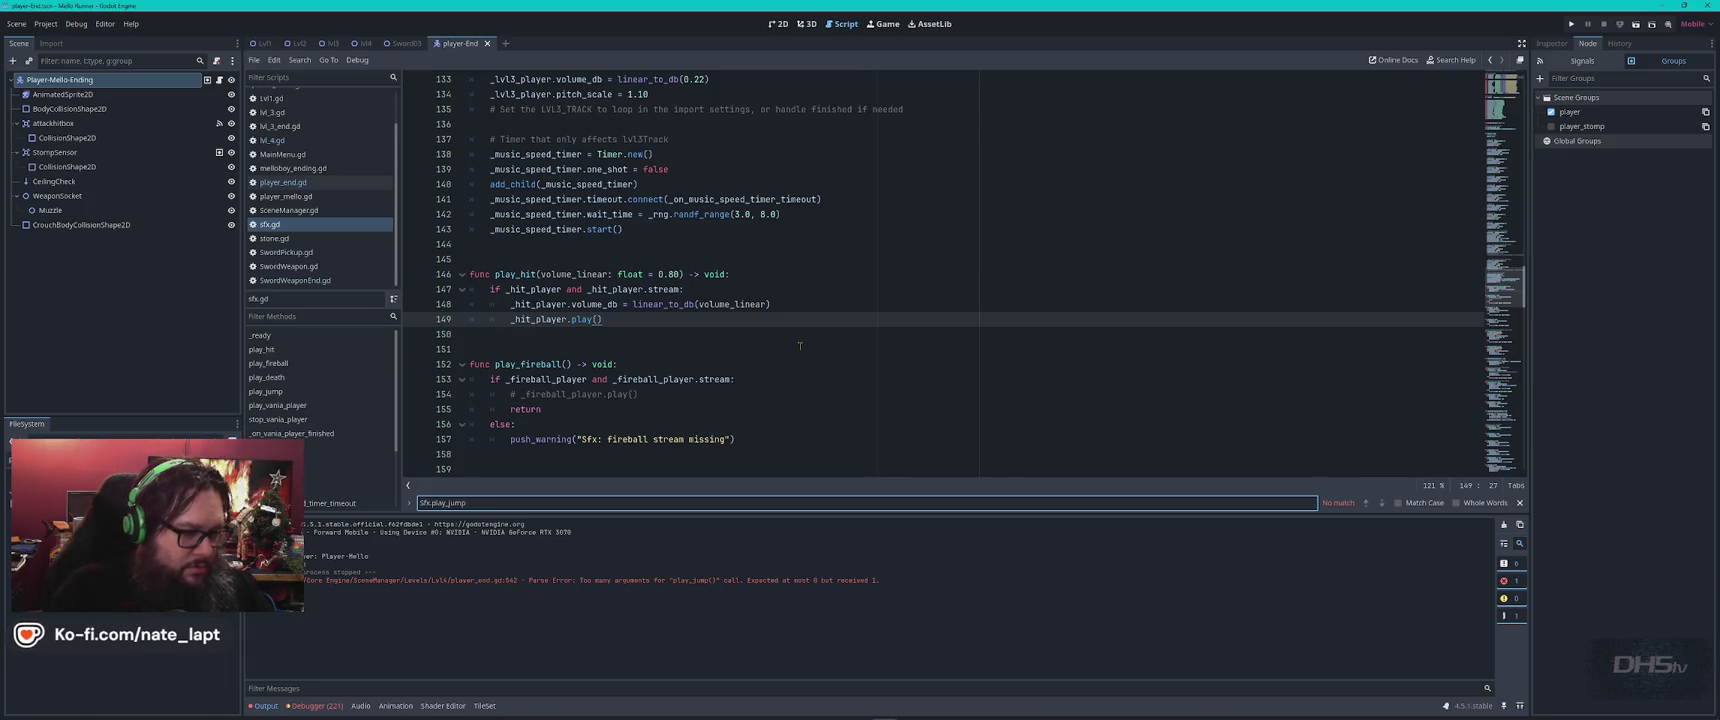
pyautogui.press('Delete')
pyautogui.press('Delete')
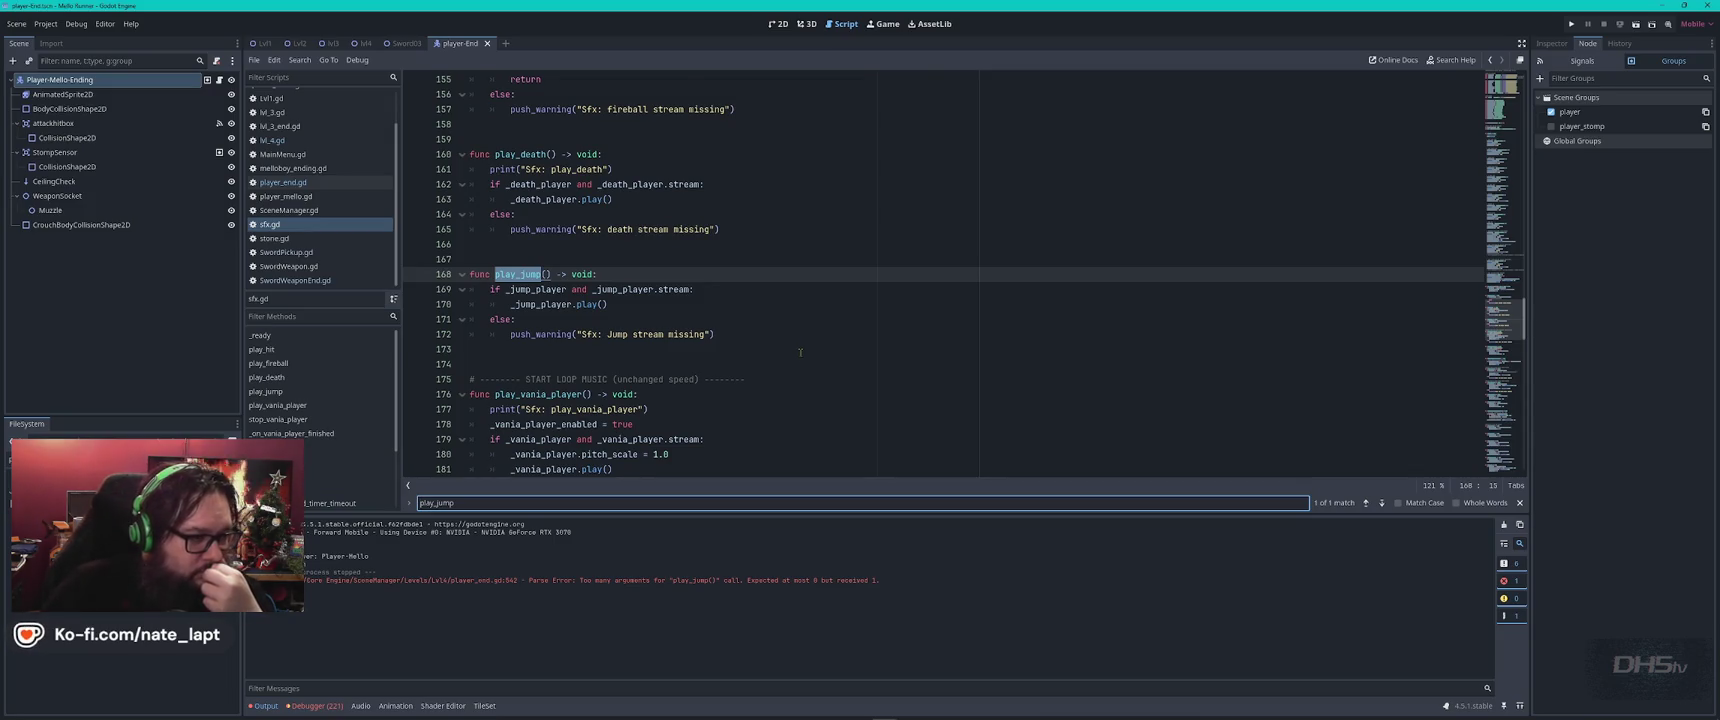
pyautogui.scroll(-4, 800, 352)
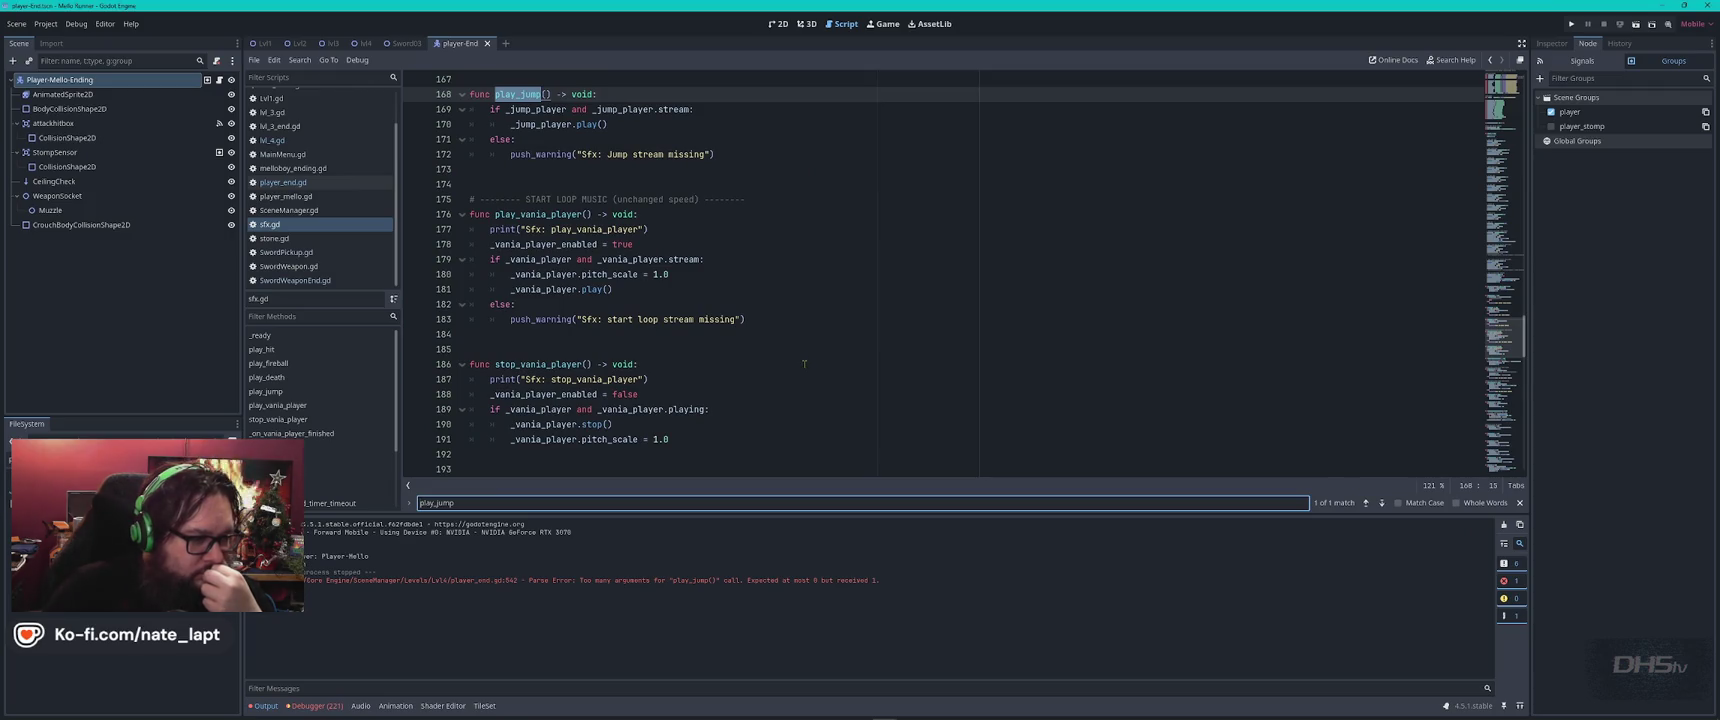
pyautogui.scroll(4, 804, 363)
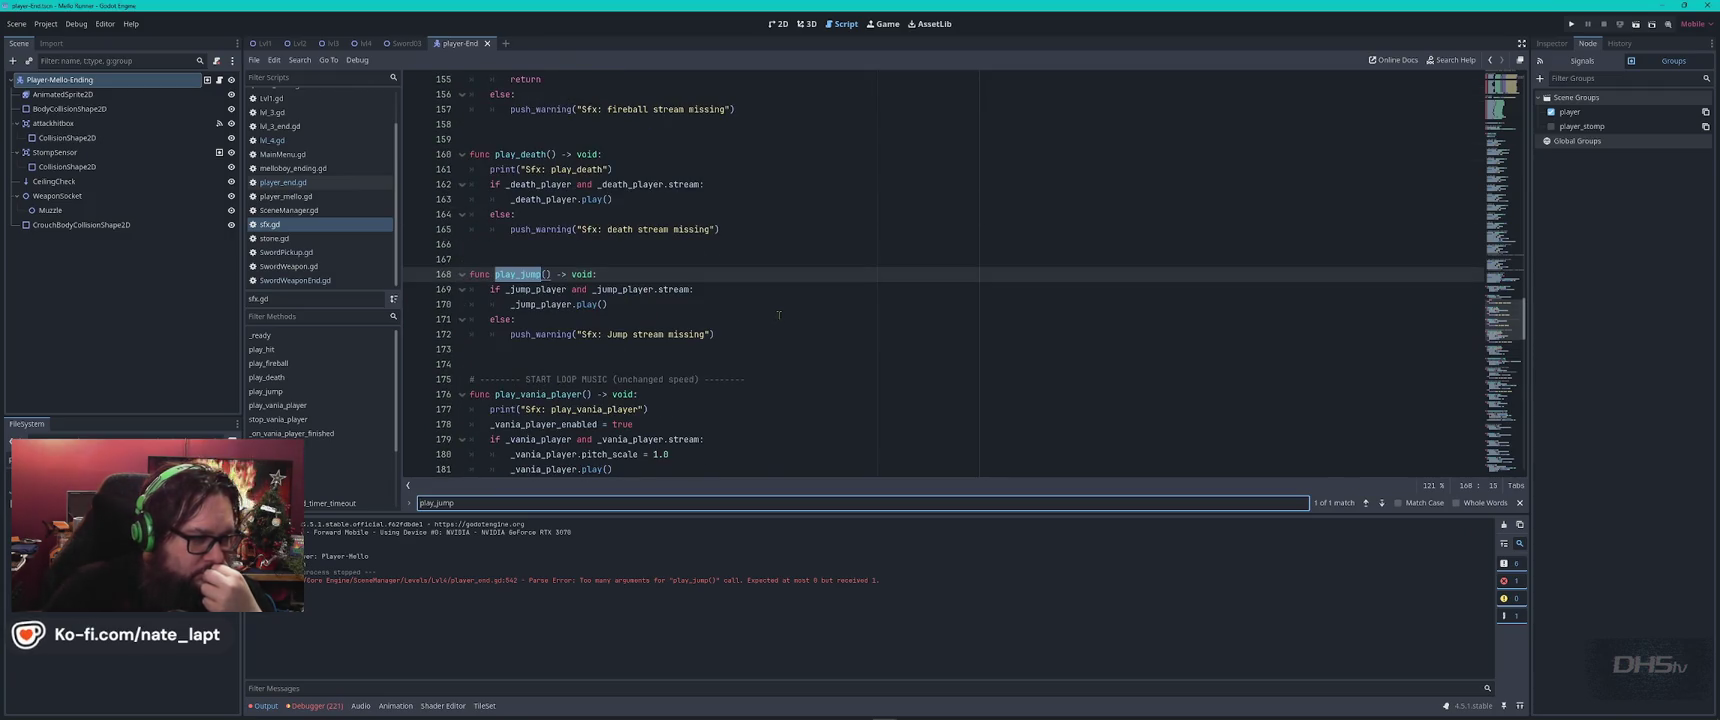
pyautogui.scroll(3, 806, 314)
pyautogui.scroll(5, 806, 314)
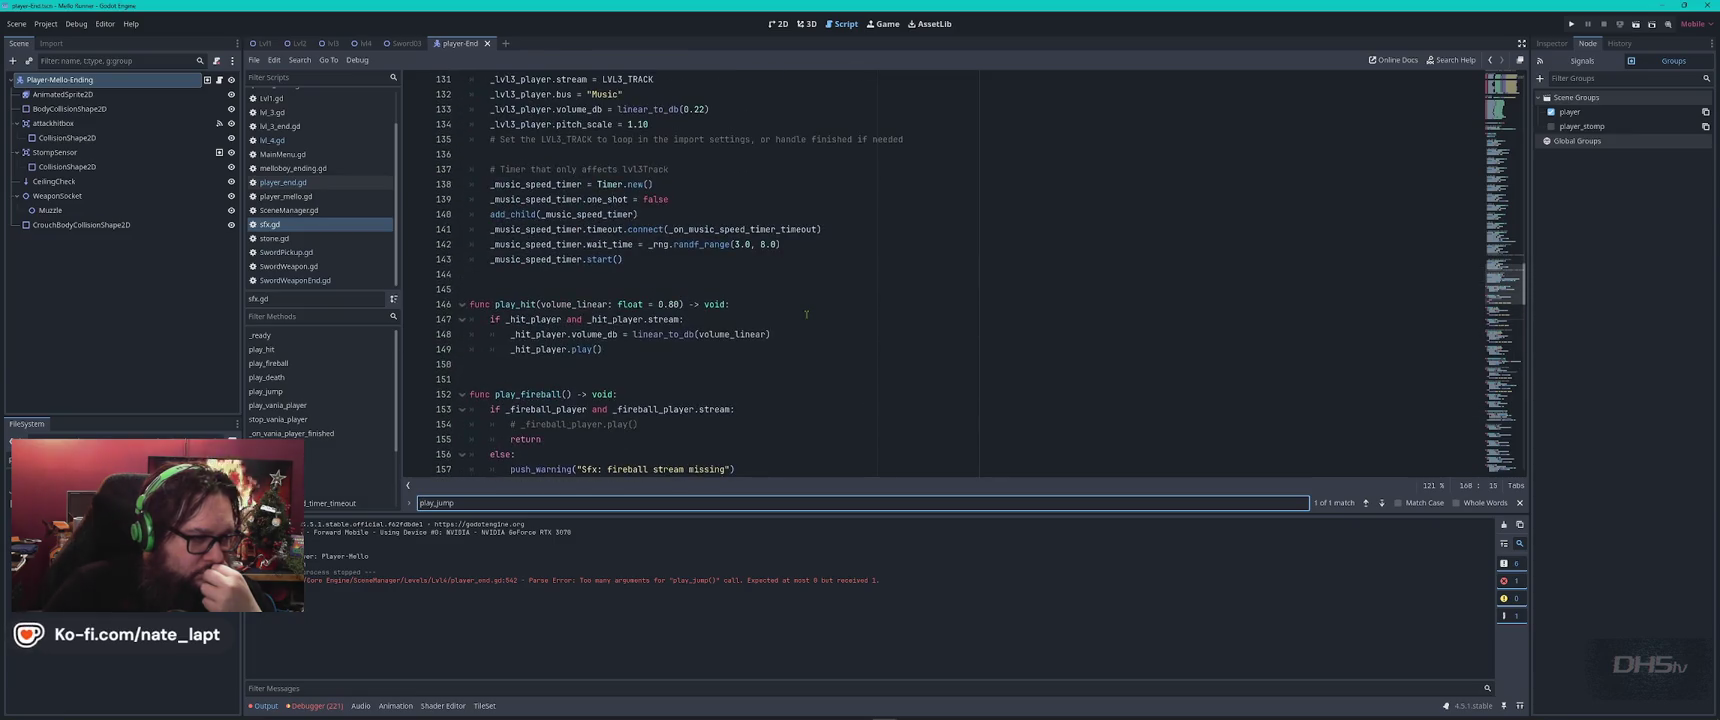
# Find the Jump SFX setup and select the volume_db = linear_to_db(0.32) line 89.
pyautogui.write('jump')
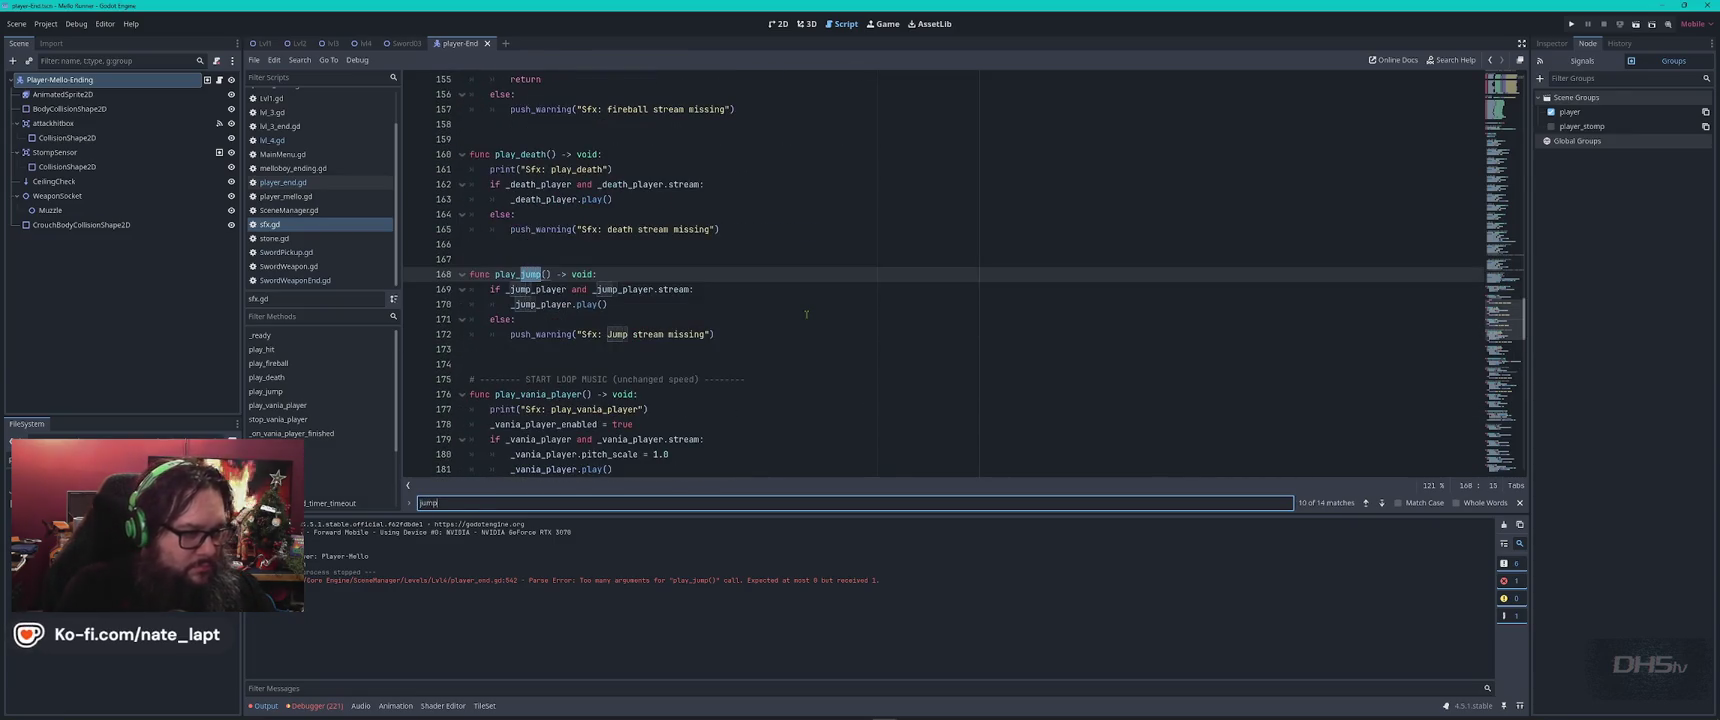
pyautogui.press('Return')
pyautogui.press('Return')
pyautogui.press('Return')
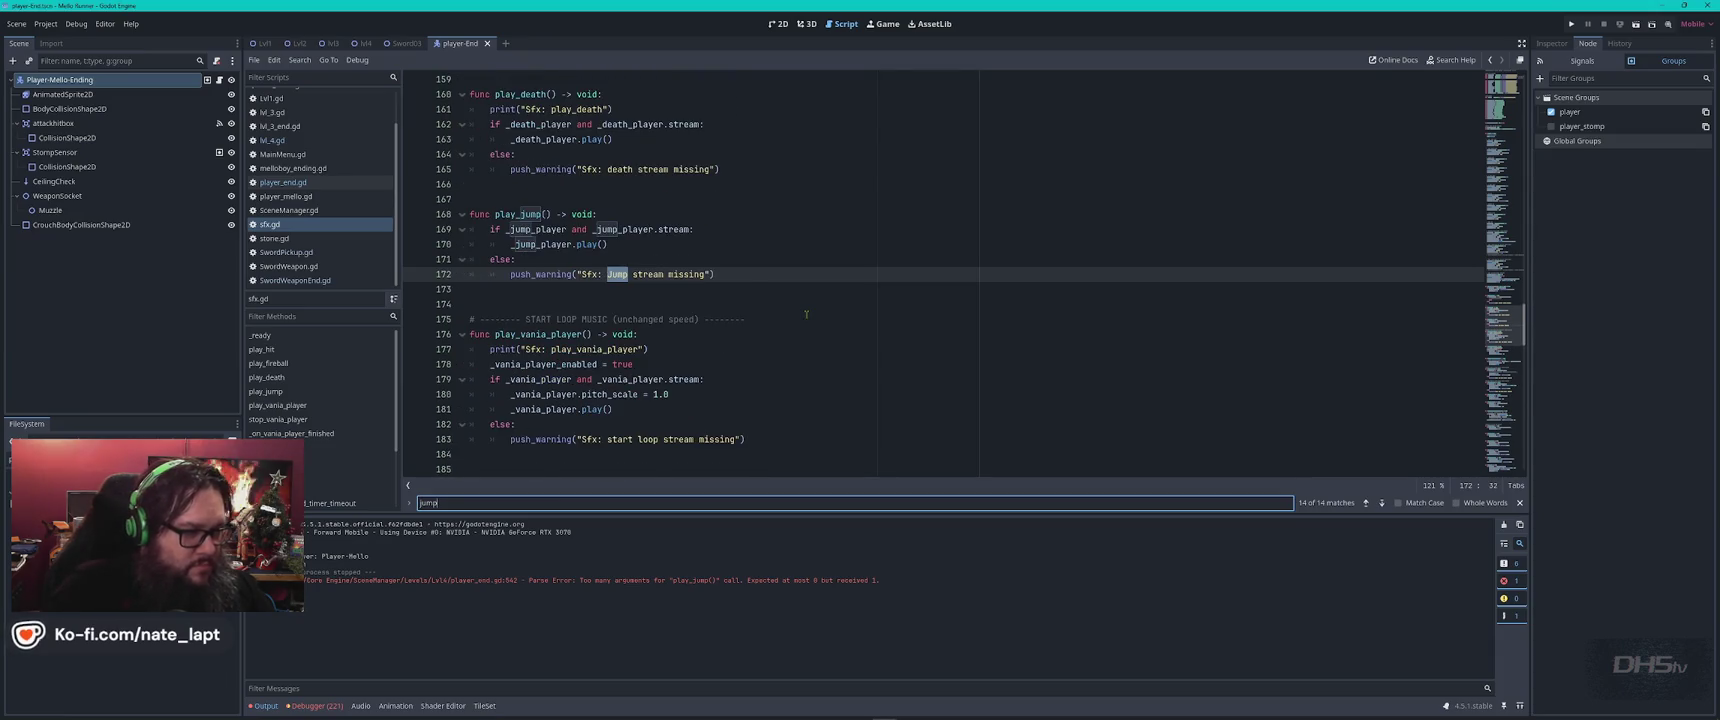
pyautogui.press('Return')
pyautogui.press('Return')
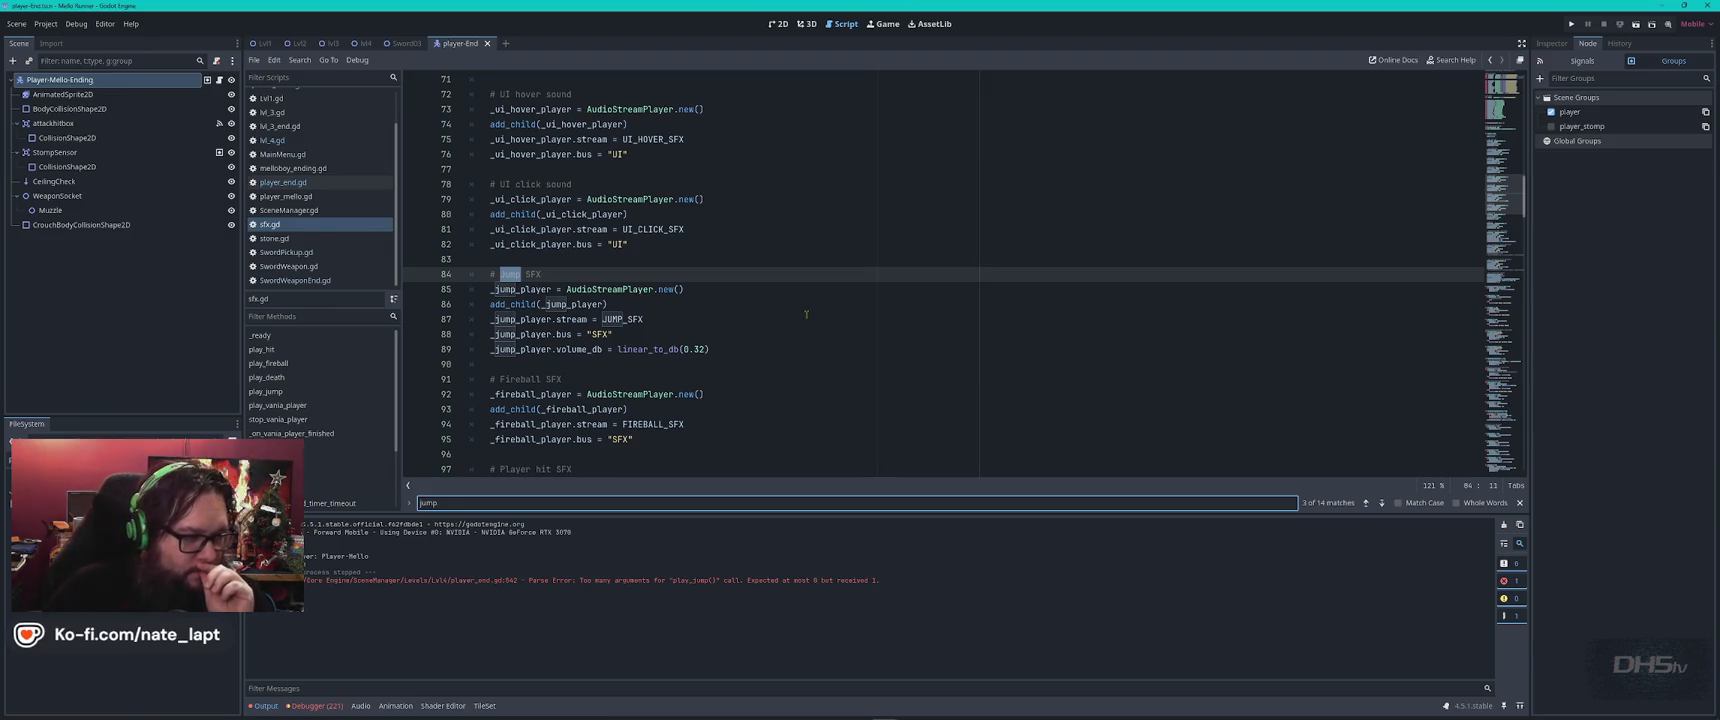
pyautogui.click(753, 349)
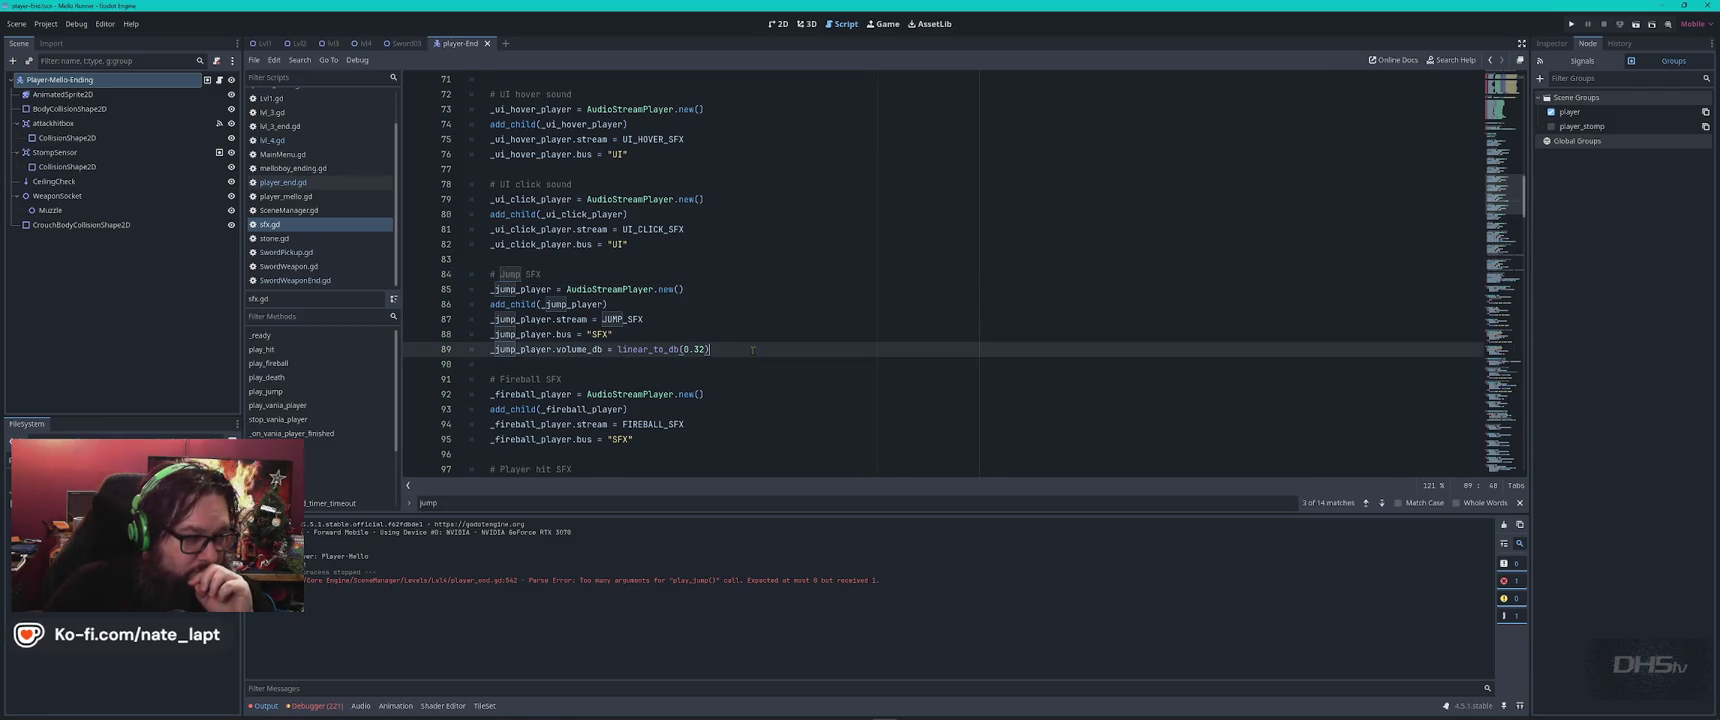
pyautogui.moveTo(735, 335); pyautogui.dragTo(746, 343)
pyautogui.hotkey('ctrl', 'c')
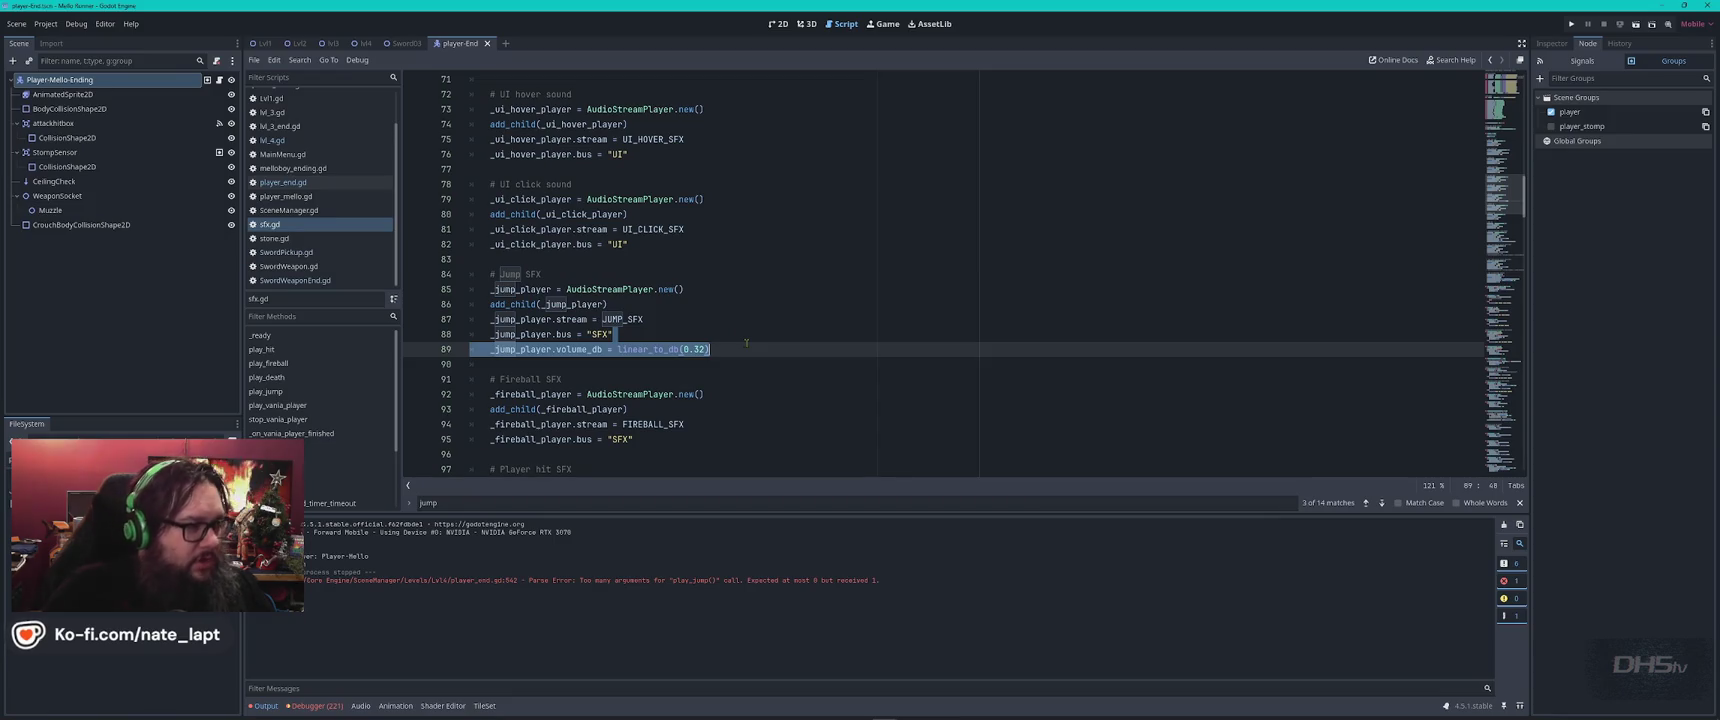
# Paste the jump-volume line into lvl_4.gd as a new var after line 4 and save.
pyautogui.click(285, 141)
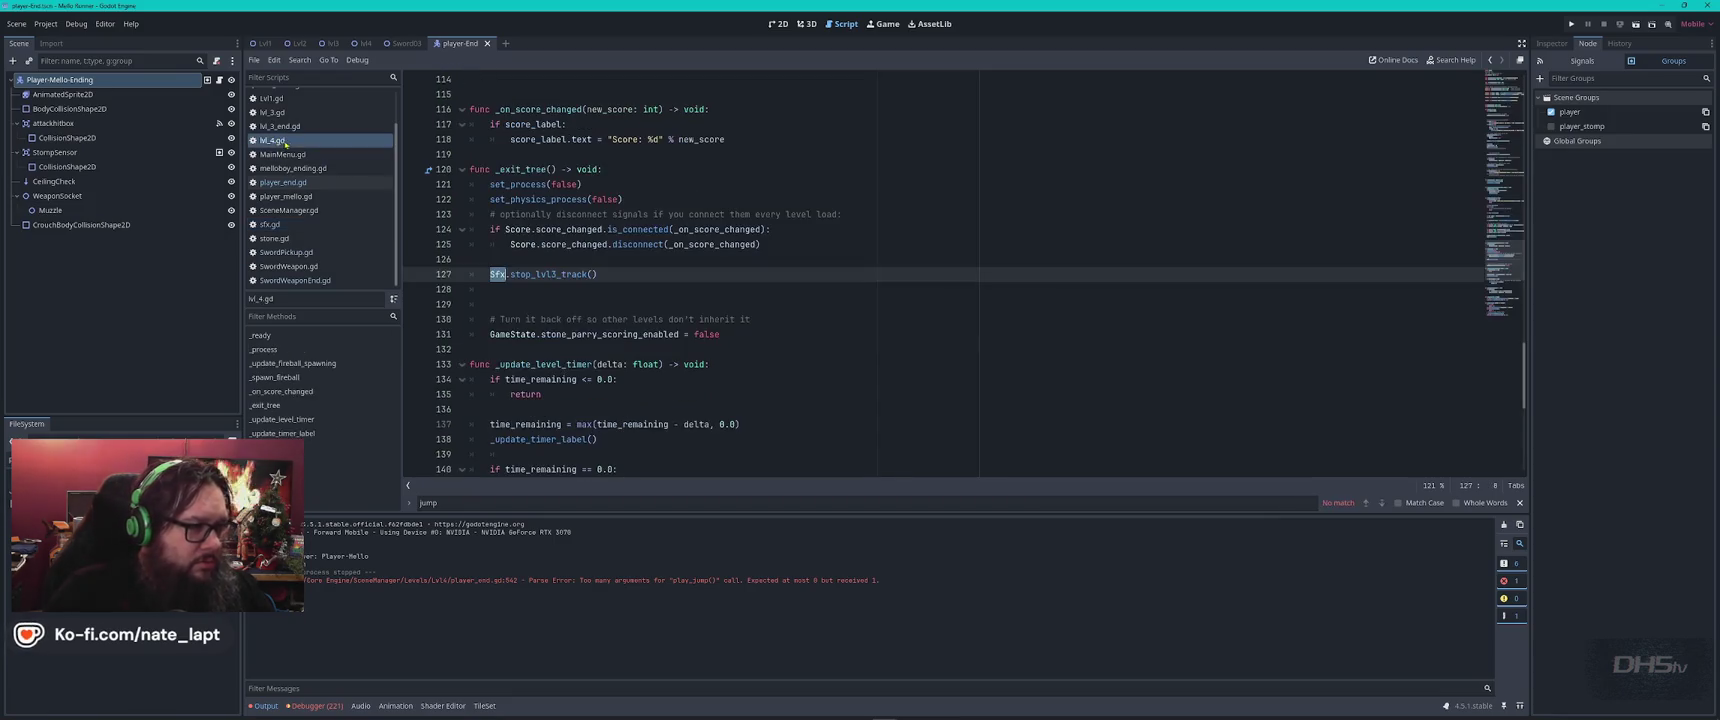
pyautogui.hotkey('ctrl', 'Home')
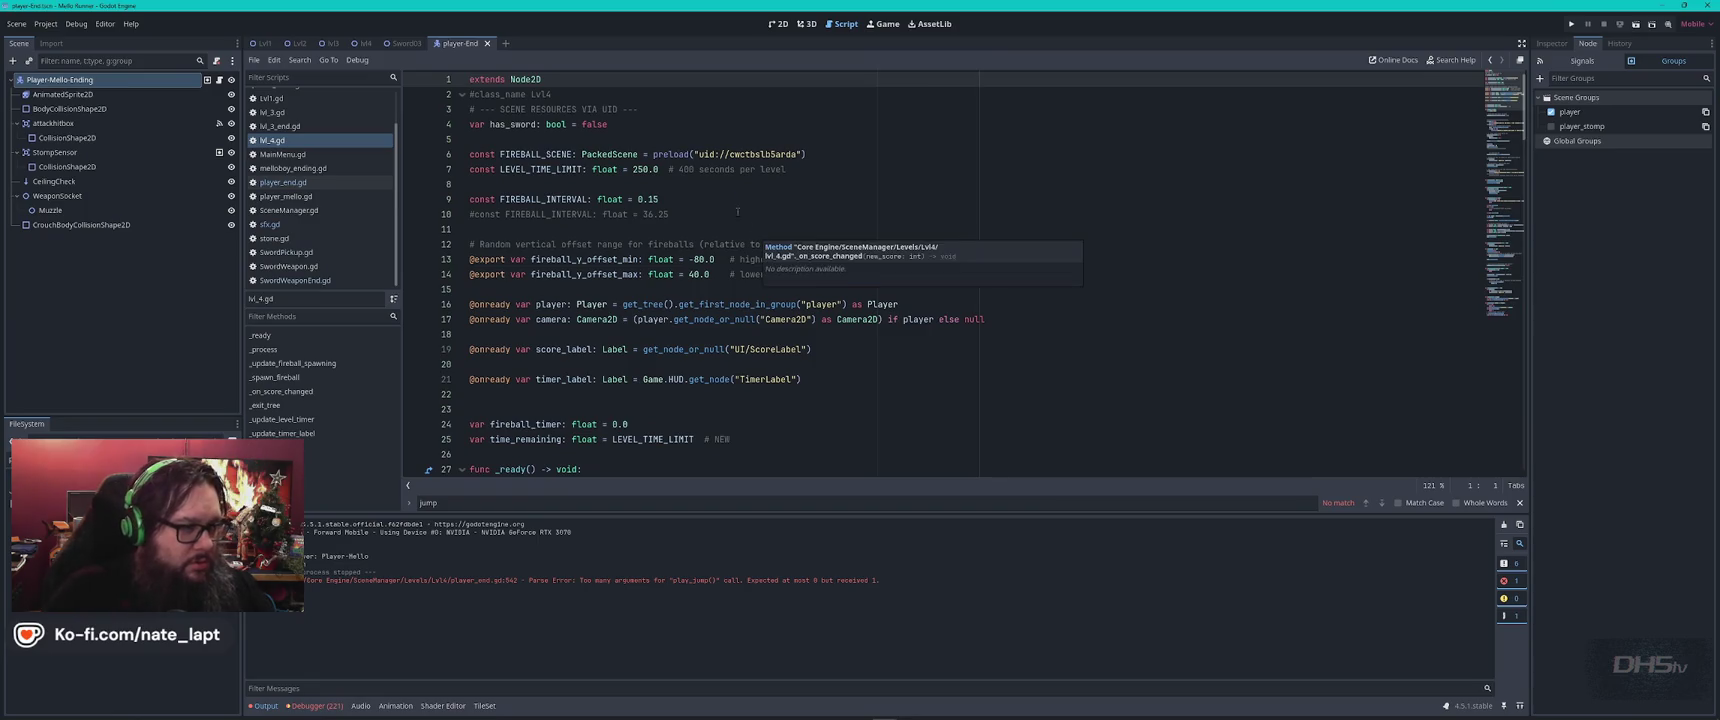
pyautogui.click(669, 126)
pyautogui.press('Return')
pyautogui.write('var')
pyautogui.hotkey('ctrl', 'v')
pyautogui.click(669, 133)
pyautogui.press('Delete')
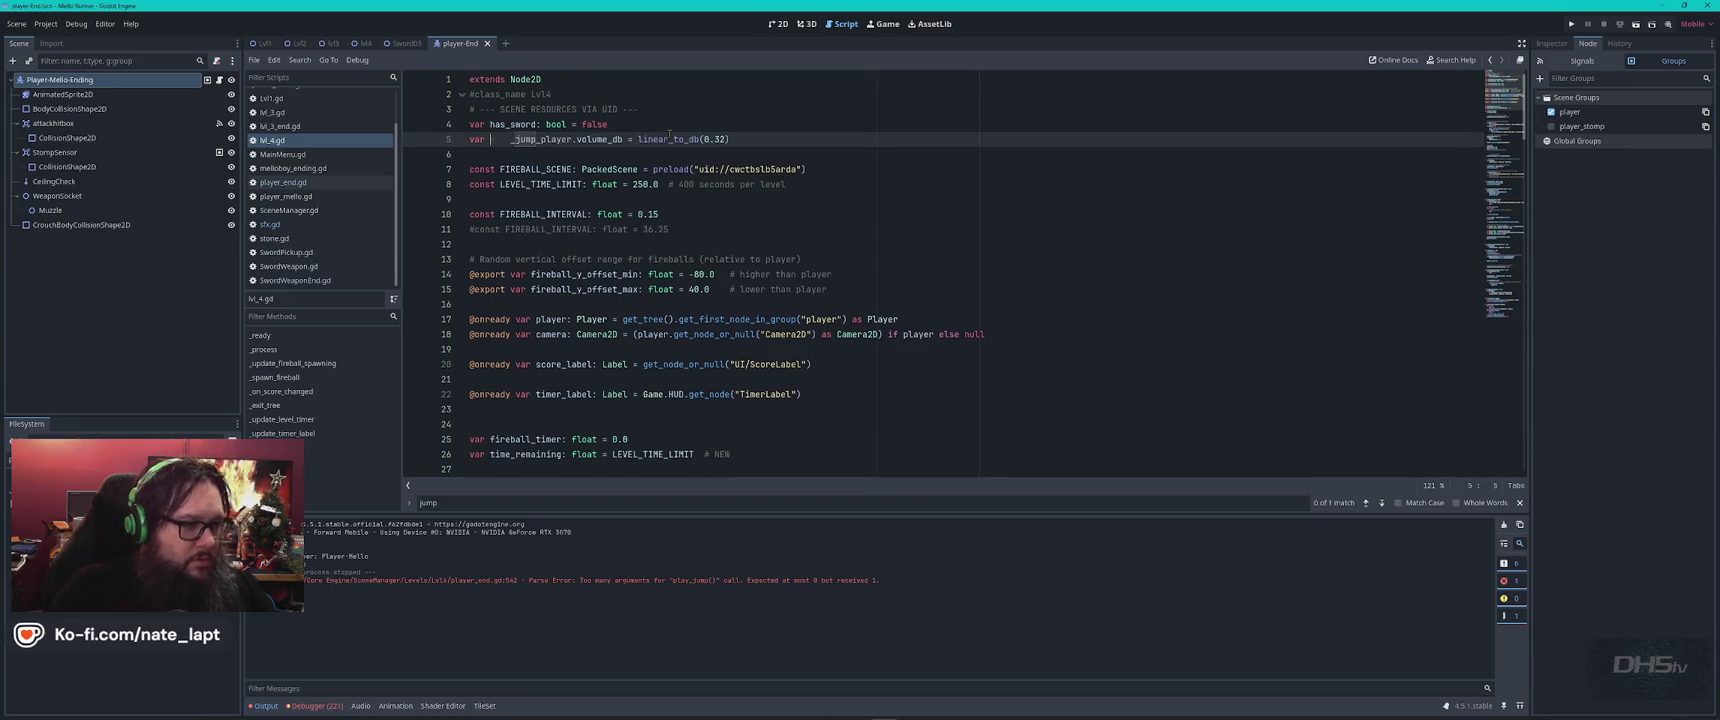
pyautogui.press('Delete')
pyautogui.press('Delete')
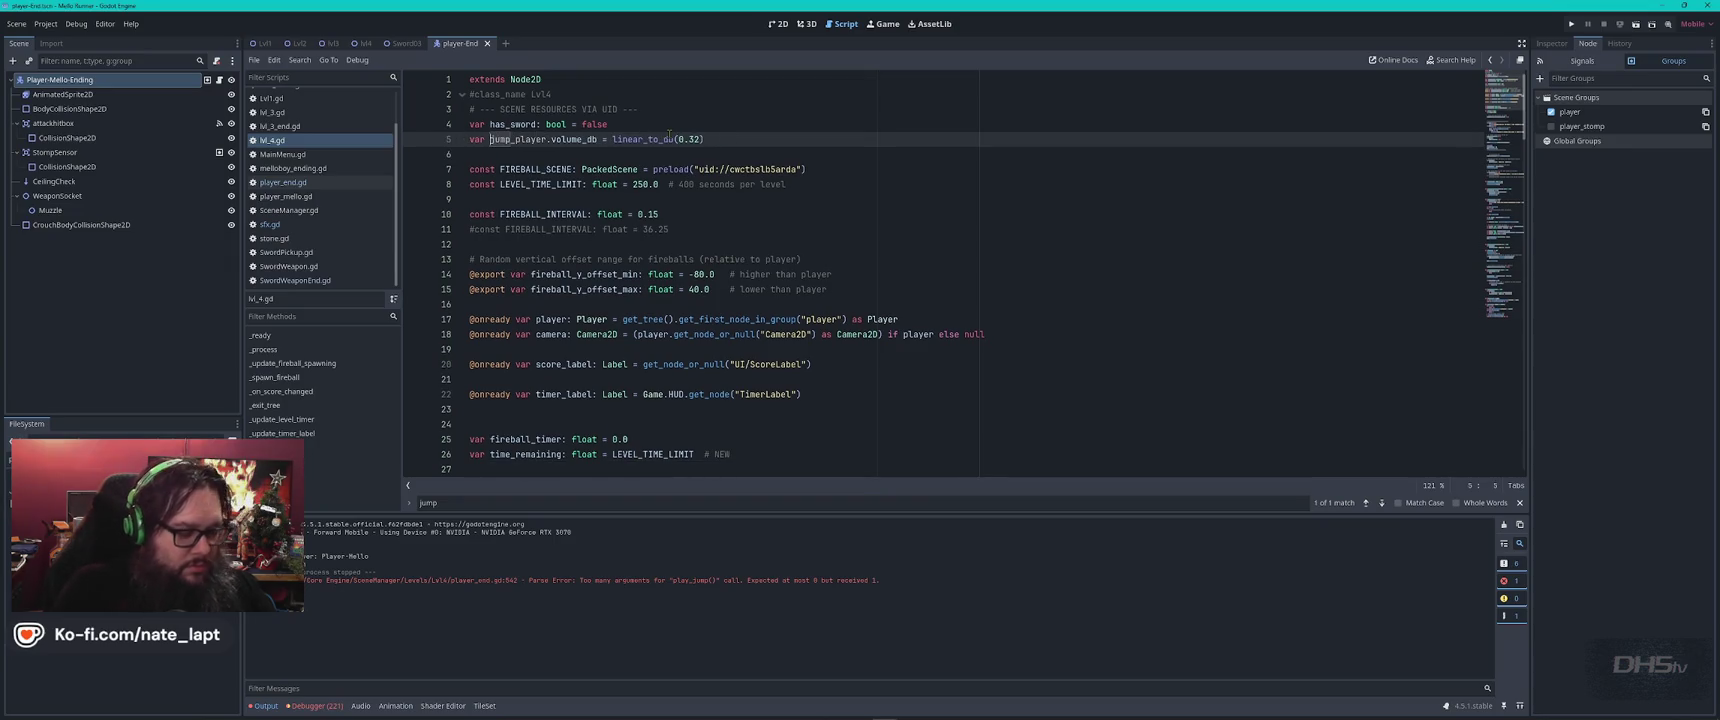
pyautogui.write('_')
pyautogui.click(612, 124)
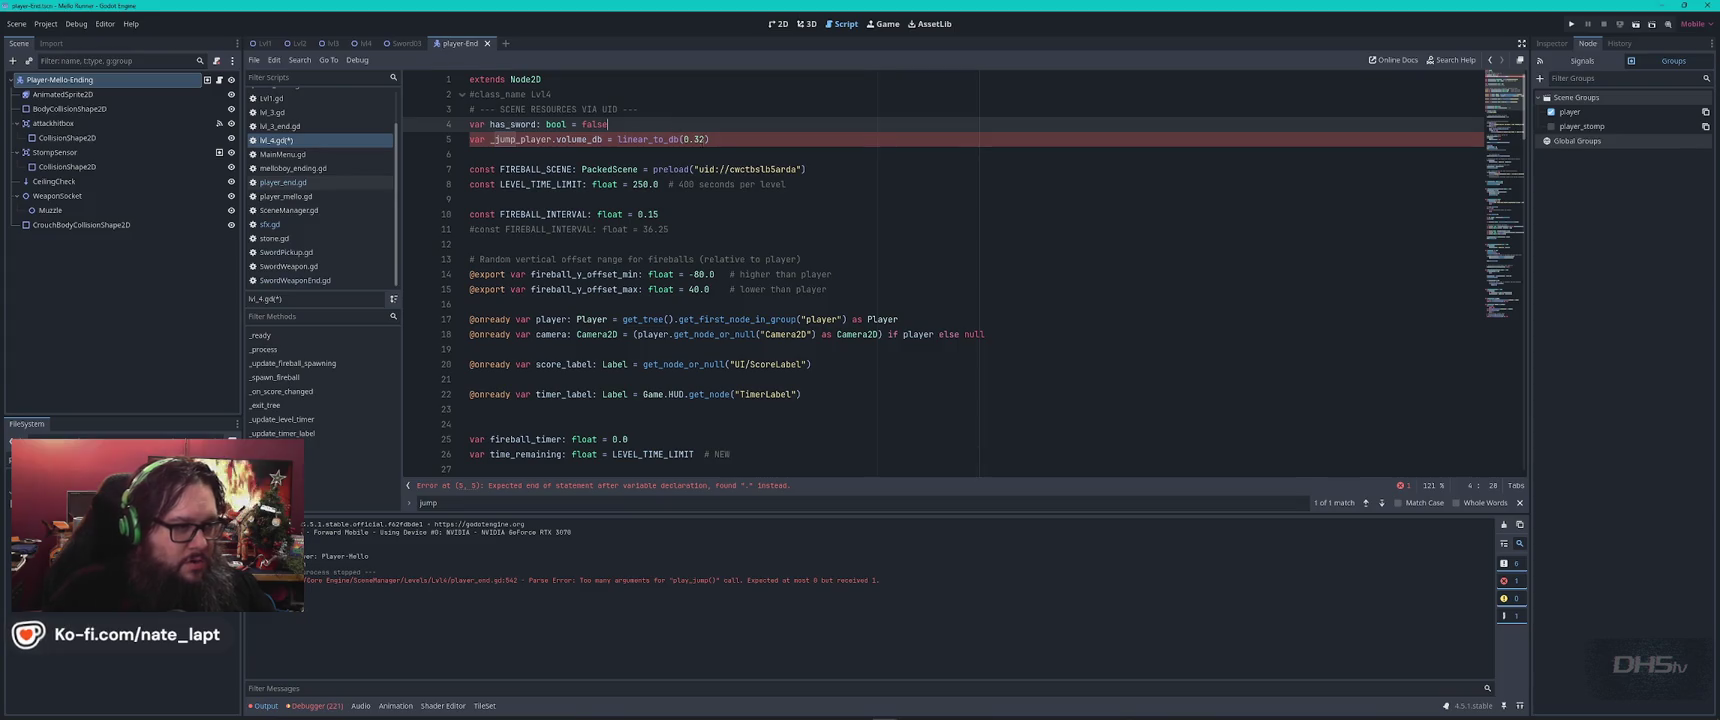
pyautogui.hotkey('ctrl', 's')
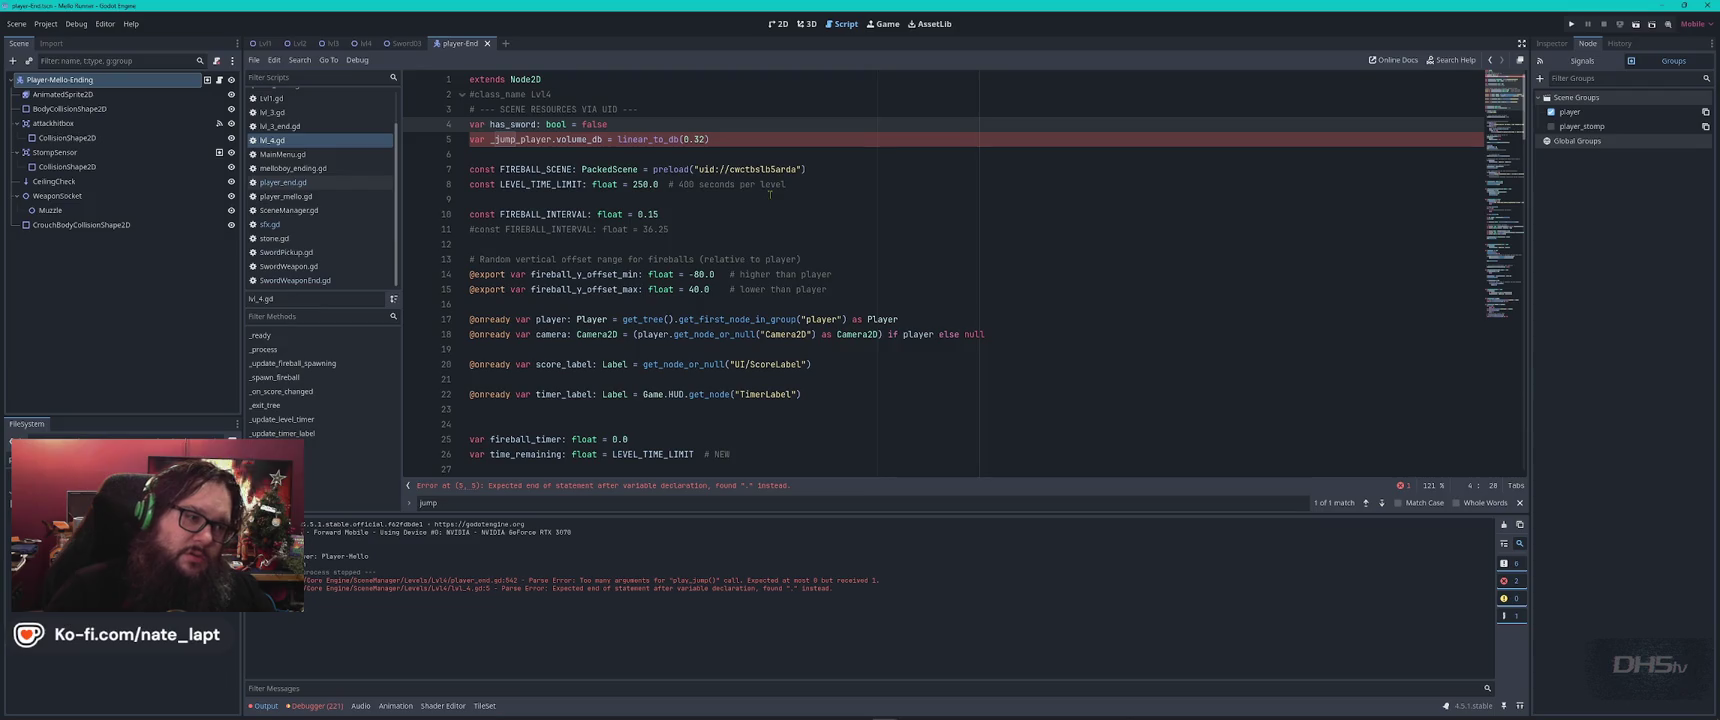
# Delete the jump-volume line from lvl_4.gd, then return to player_end.gd's Sfx.play_jump() call.
pyautogui.moveTo(681, 139); pyautogui.dragTo(617, 139)
pyautogui.press('Delete')
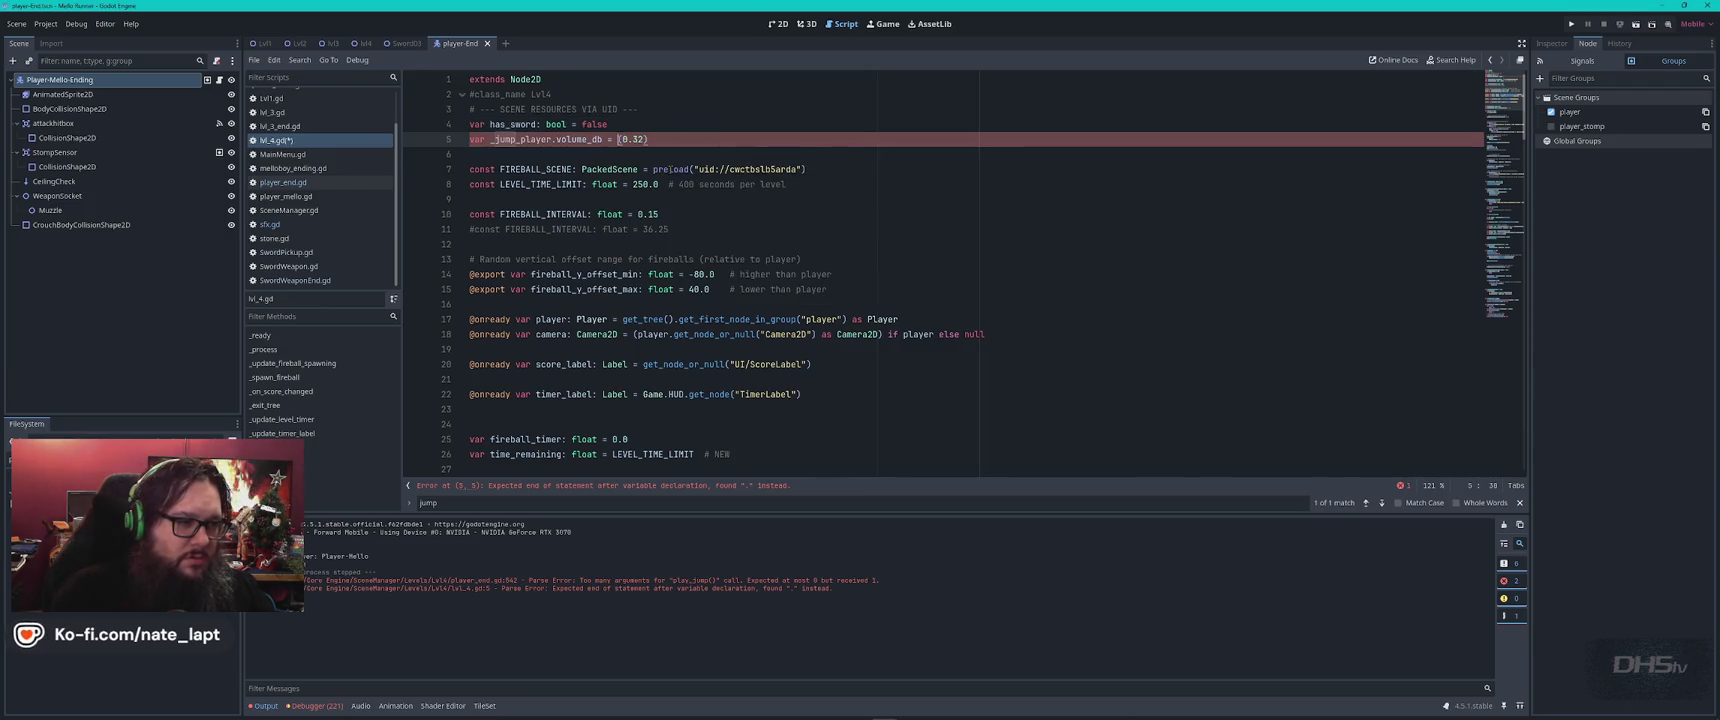
pyautogui.press('Delete')
pyautogui.press('End')
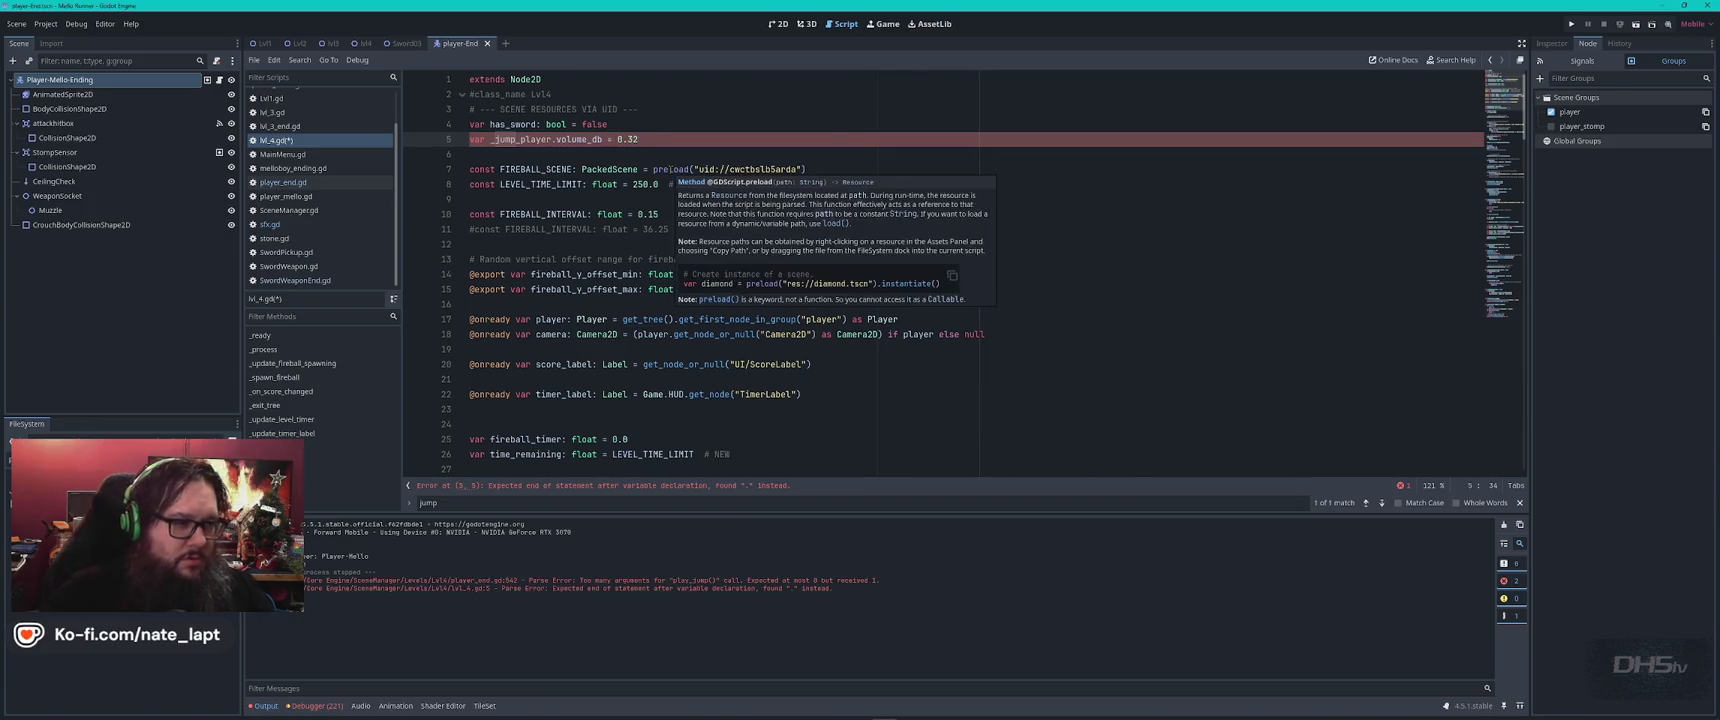
pyautogui.hotkey('shift', 'Home')
pyautogui.press('BackSpace')
pyautogui.hotkey('ctrl', 'Tab')
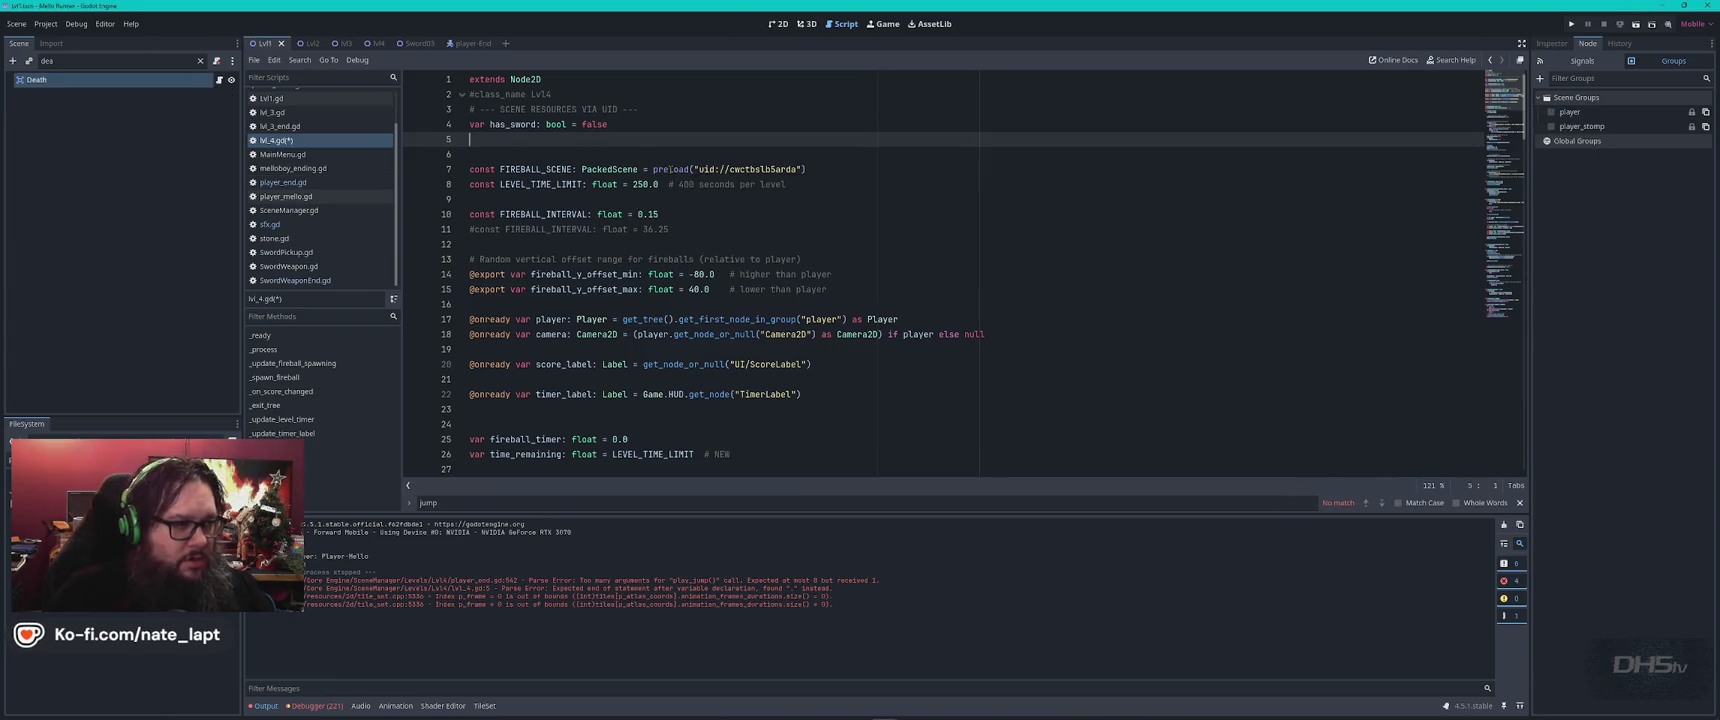
pyautogui.click(285, 183)
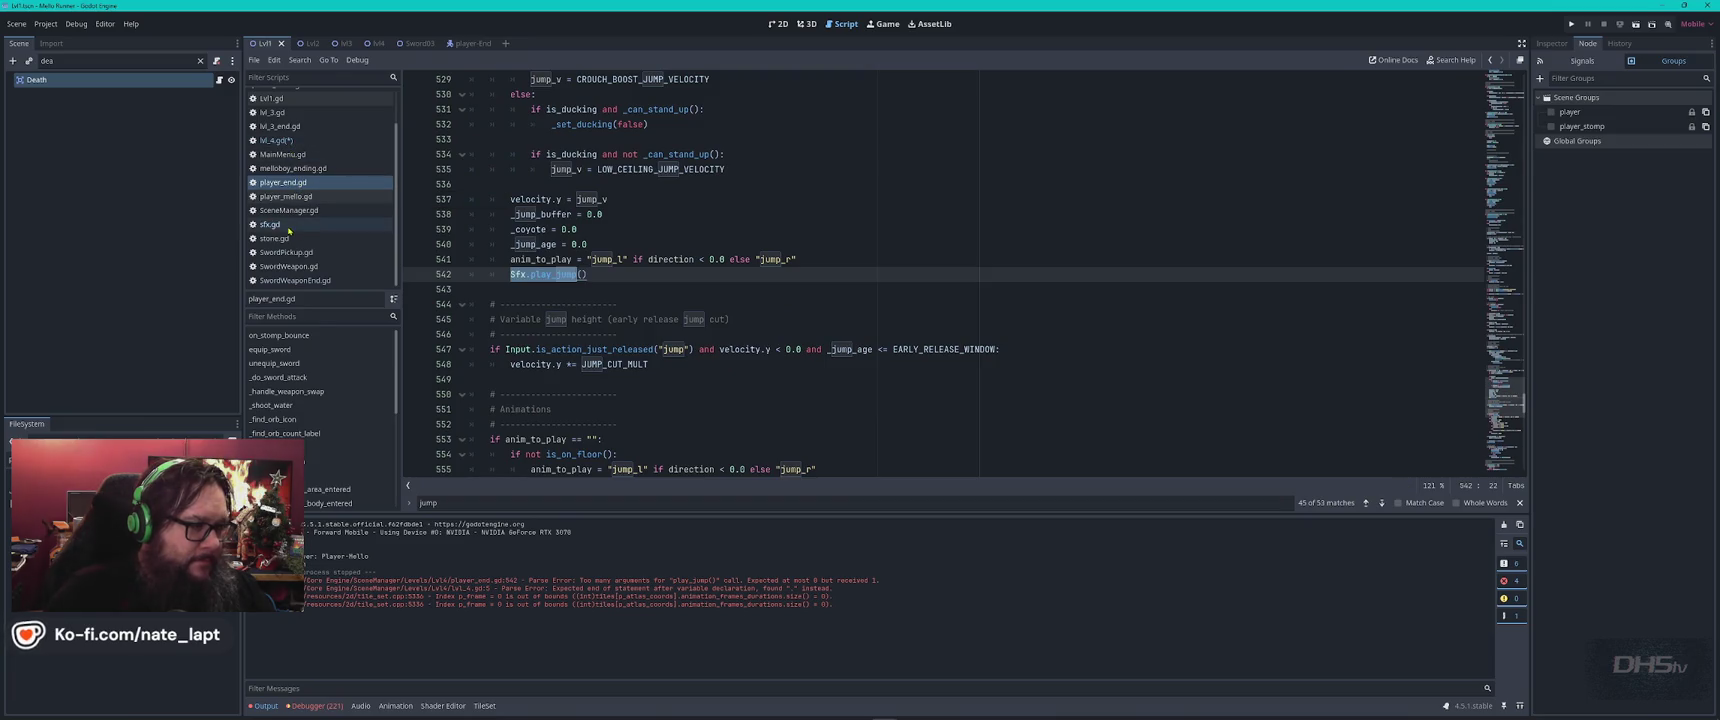
pyautogui.click(270, 224)
pyautogui.scroll(10, 843, 293)
pyautogui.hotkey('ctrl', 'f')
pyautogui.press('Escape')
pyautogui.scroll(-8, 835, 296)
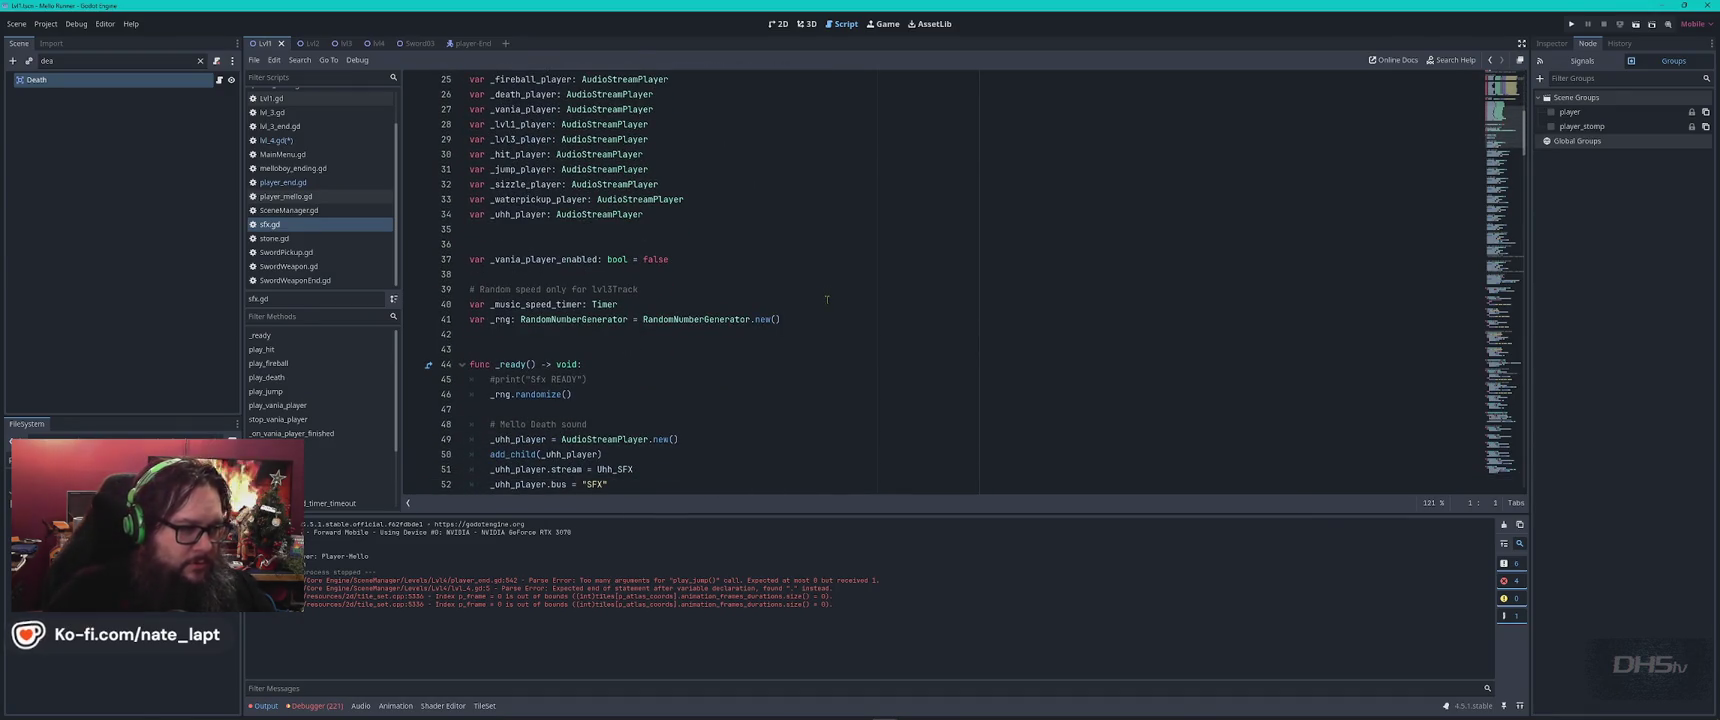
pyautogui.scroll(-3, 790, 337)
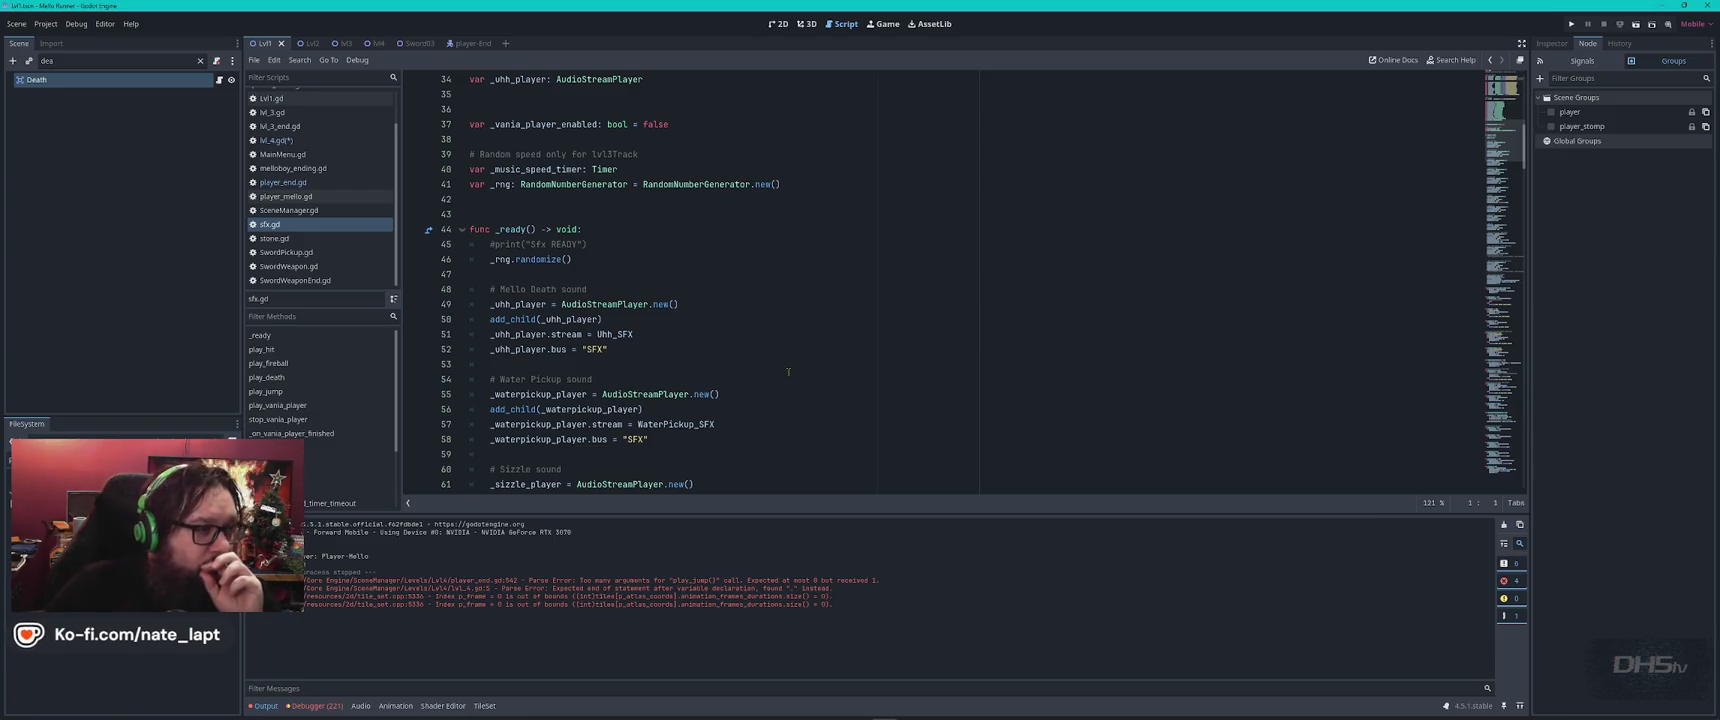
pyautogui.scroll(-7, 788, 372)
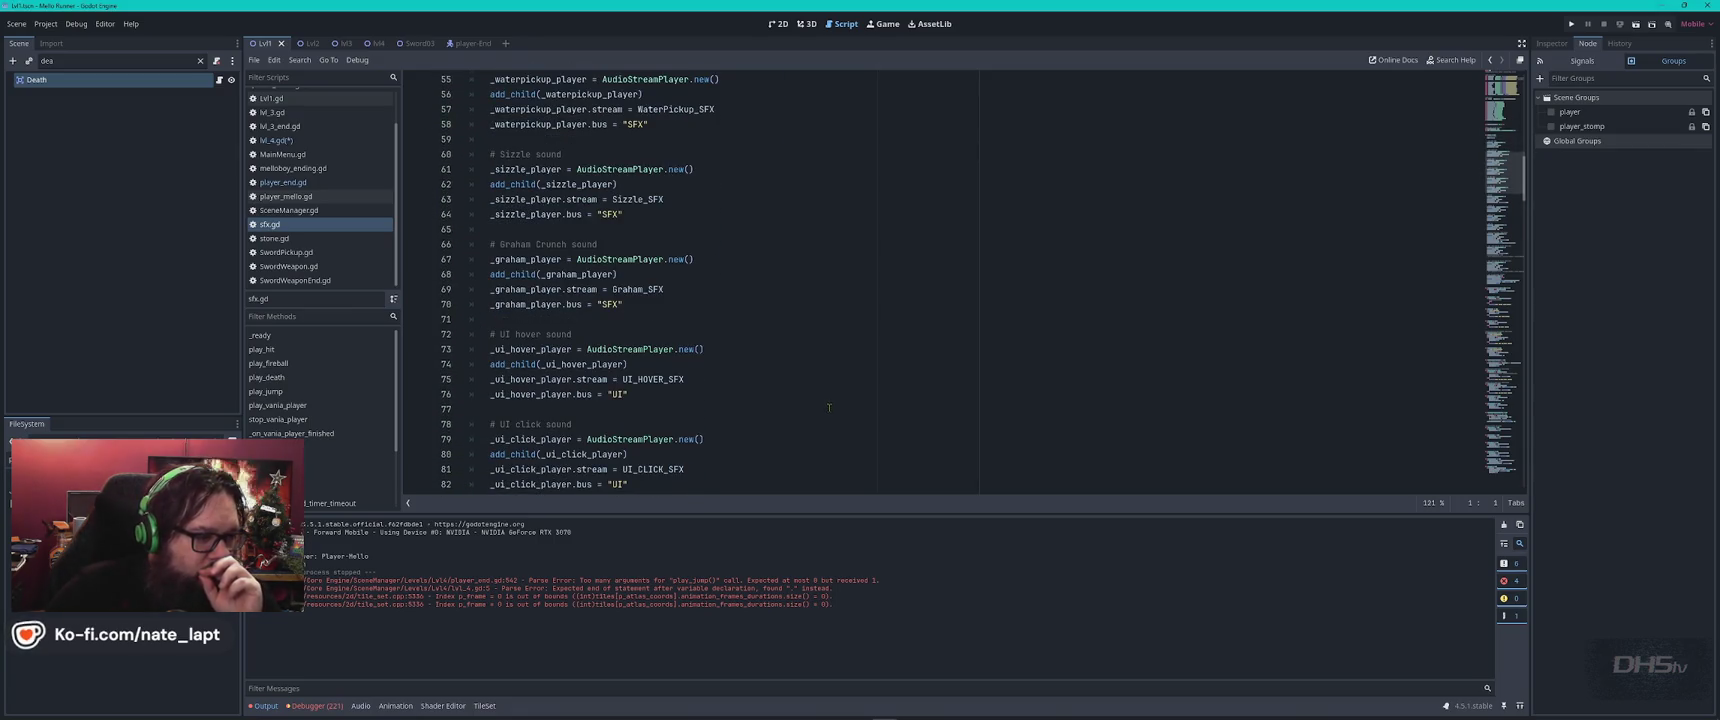
pyautogui.scroll(-5, 829, 407)
pyautogui.scroll(-4, 835, 412)
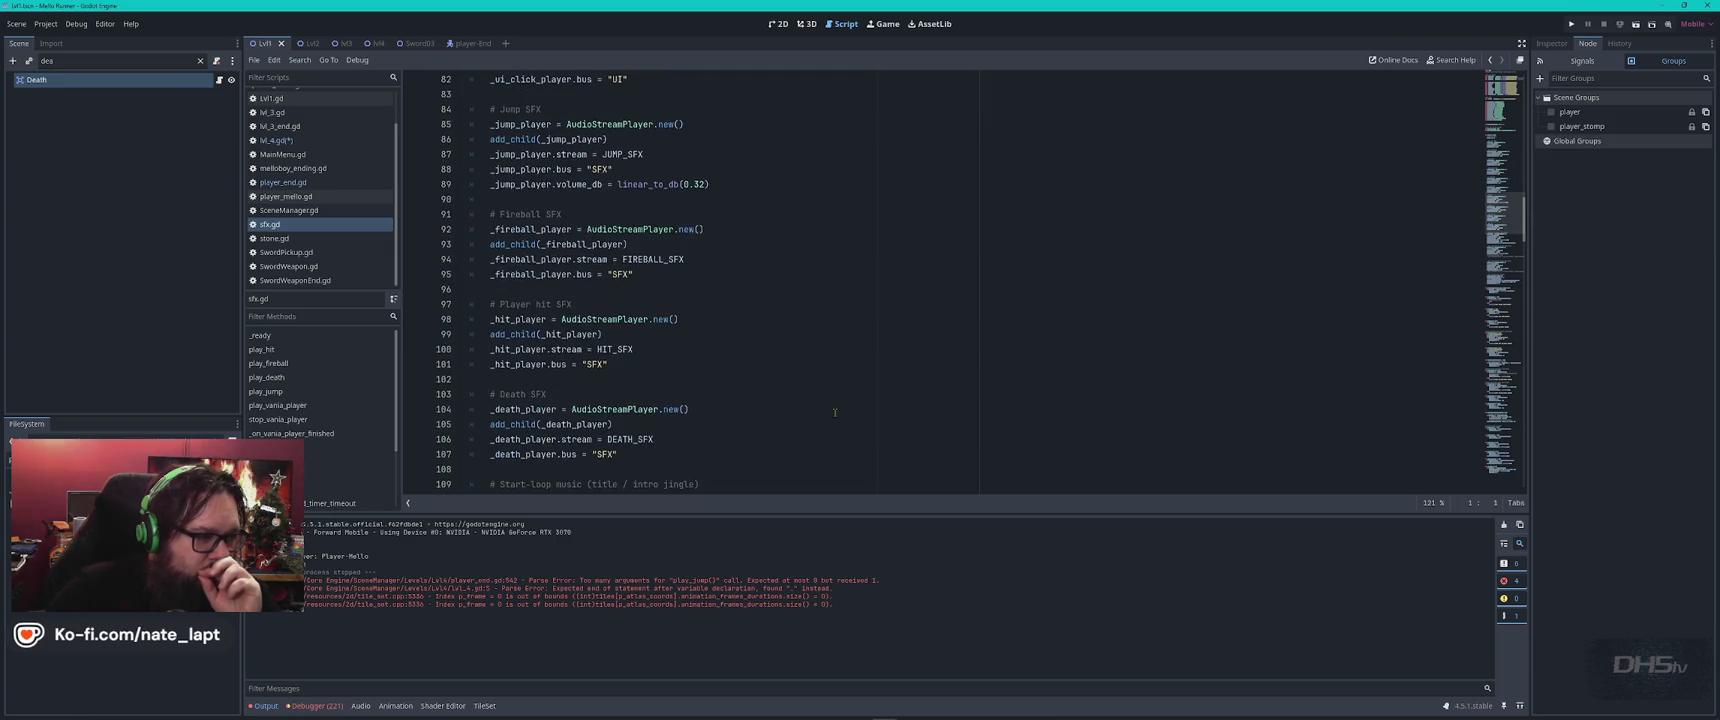
pyautogui.scroll(-5, 835, 412)
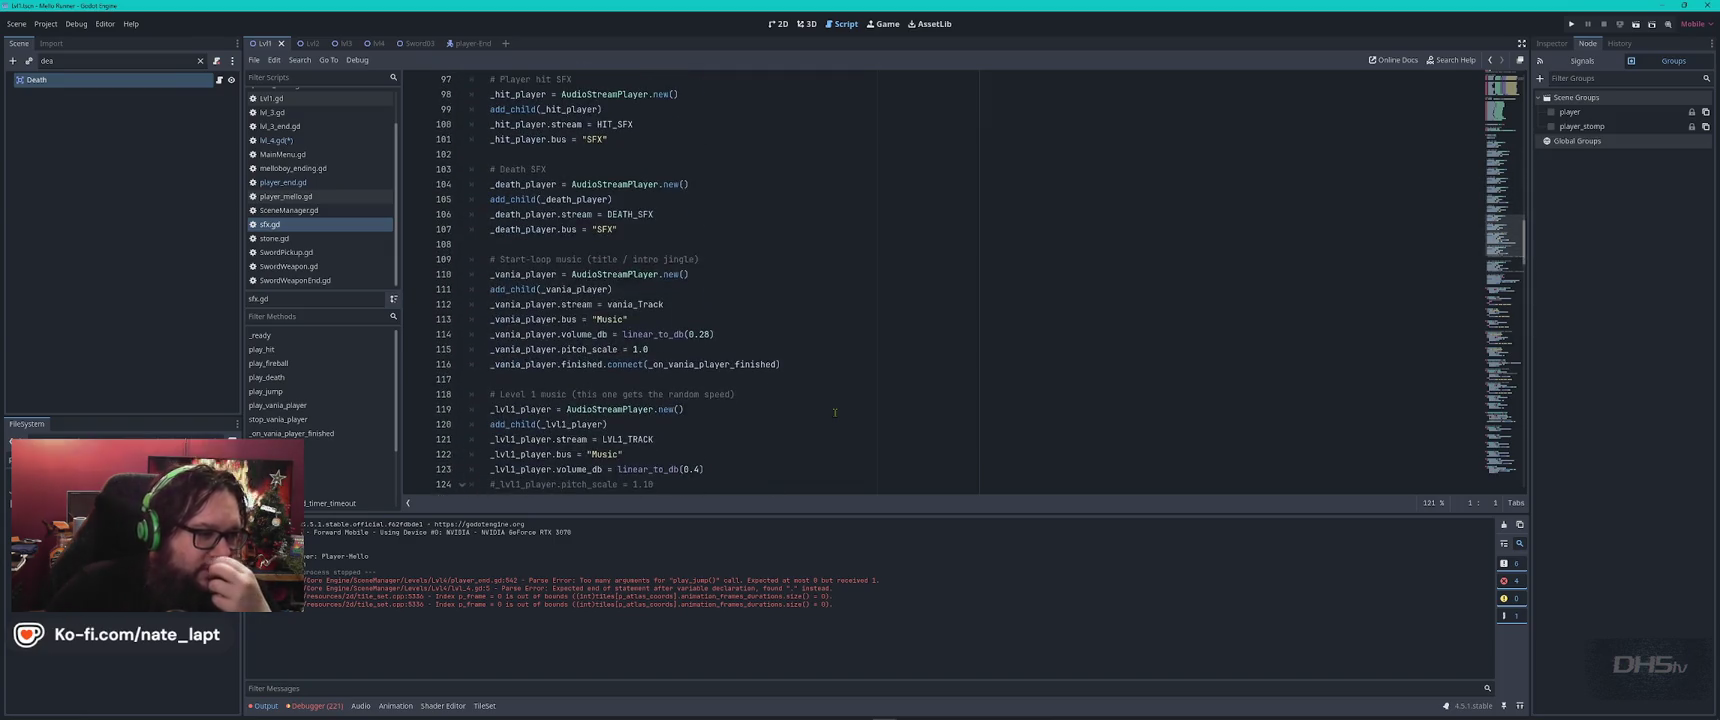
pyautogui.scroll(-2, 830, 380)
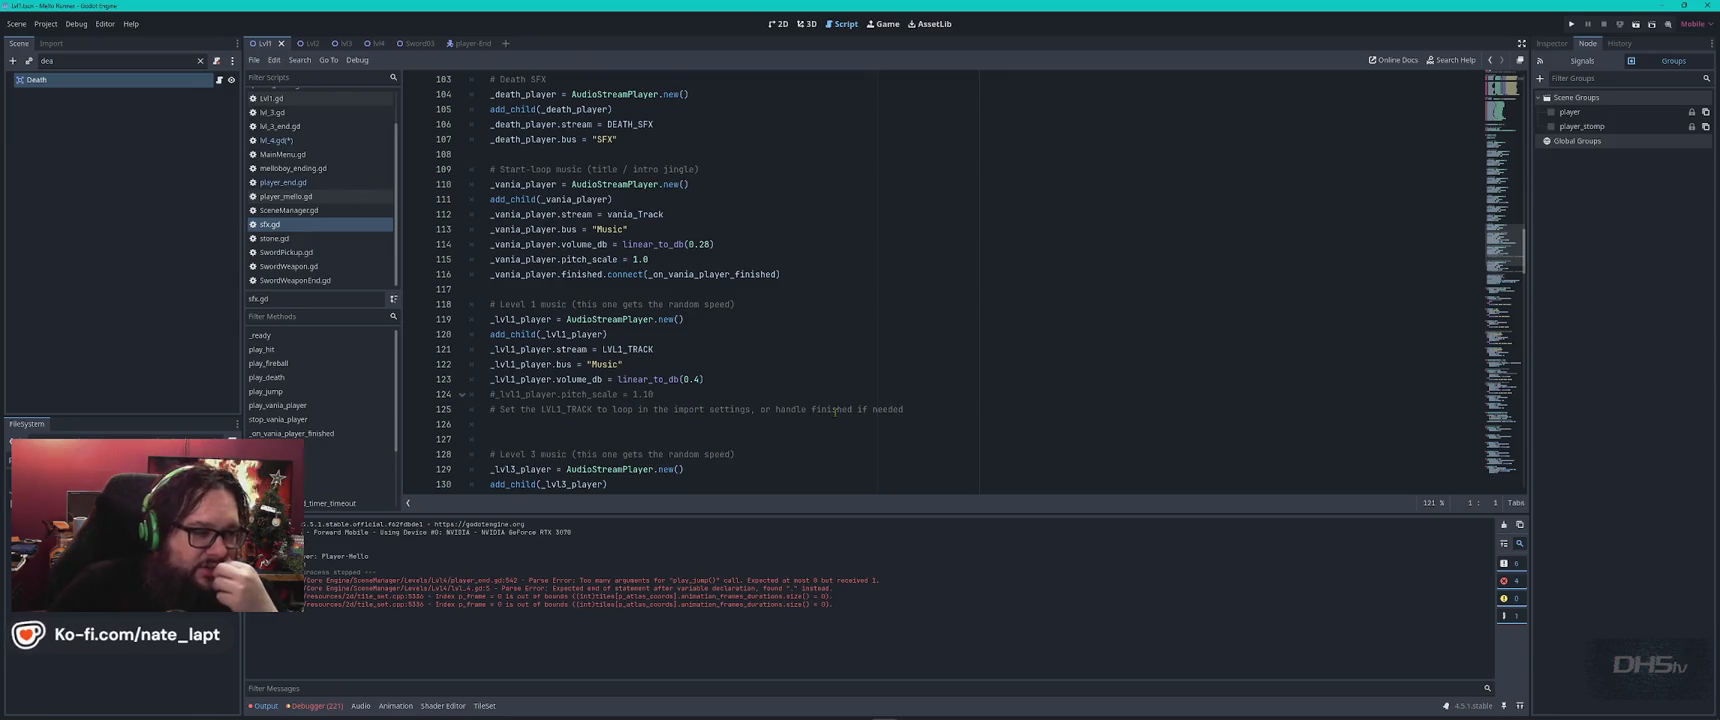
pyautogui.click(797, 256)
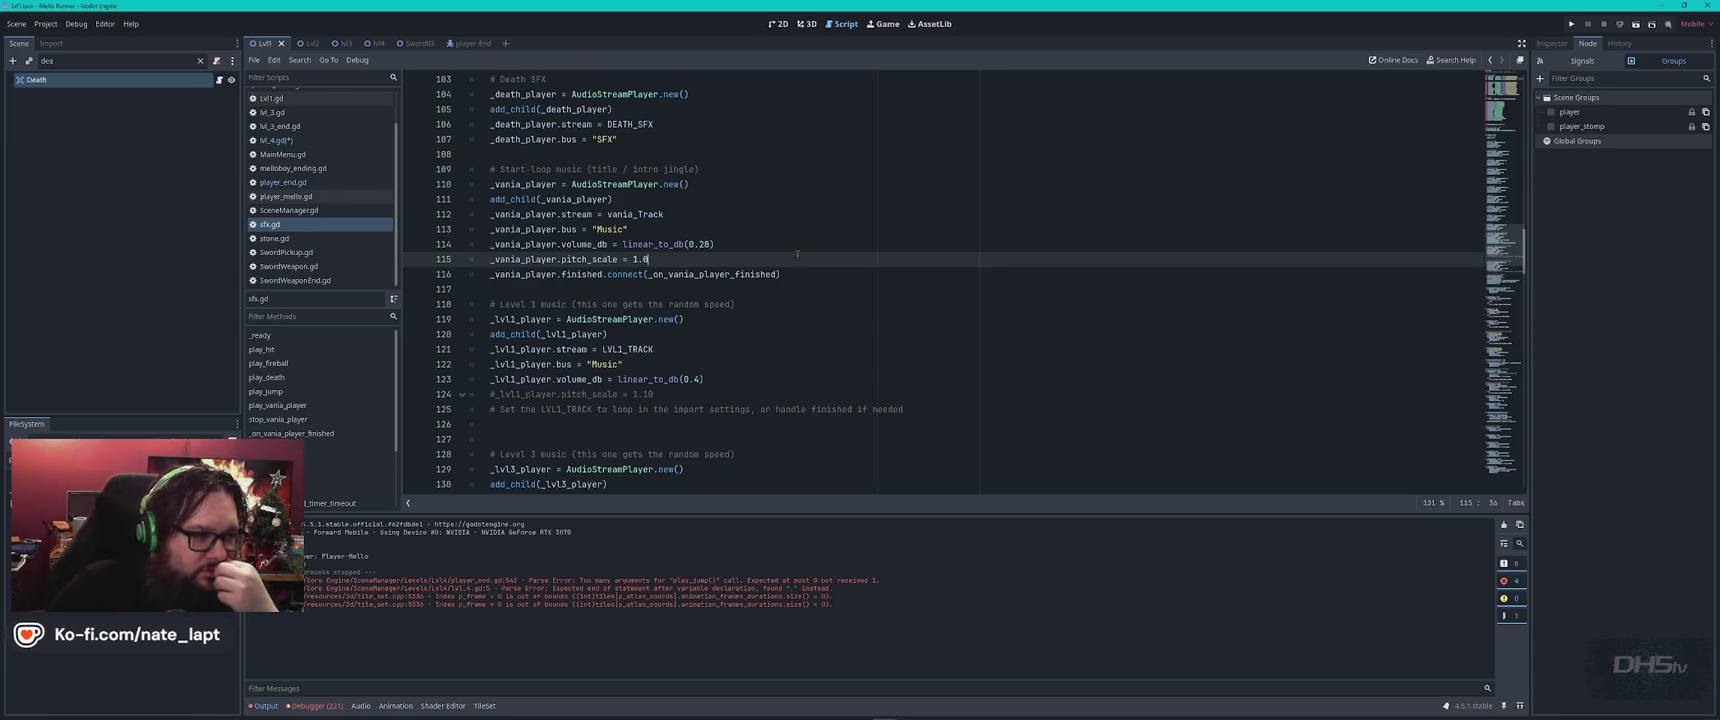
pyautogui.scroll(-2, 756, 263)
pyautogui.click(714, 260)
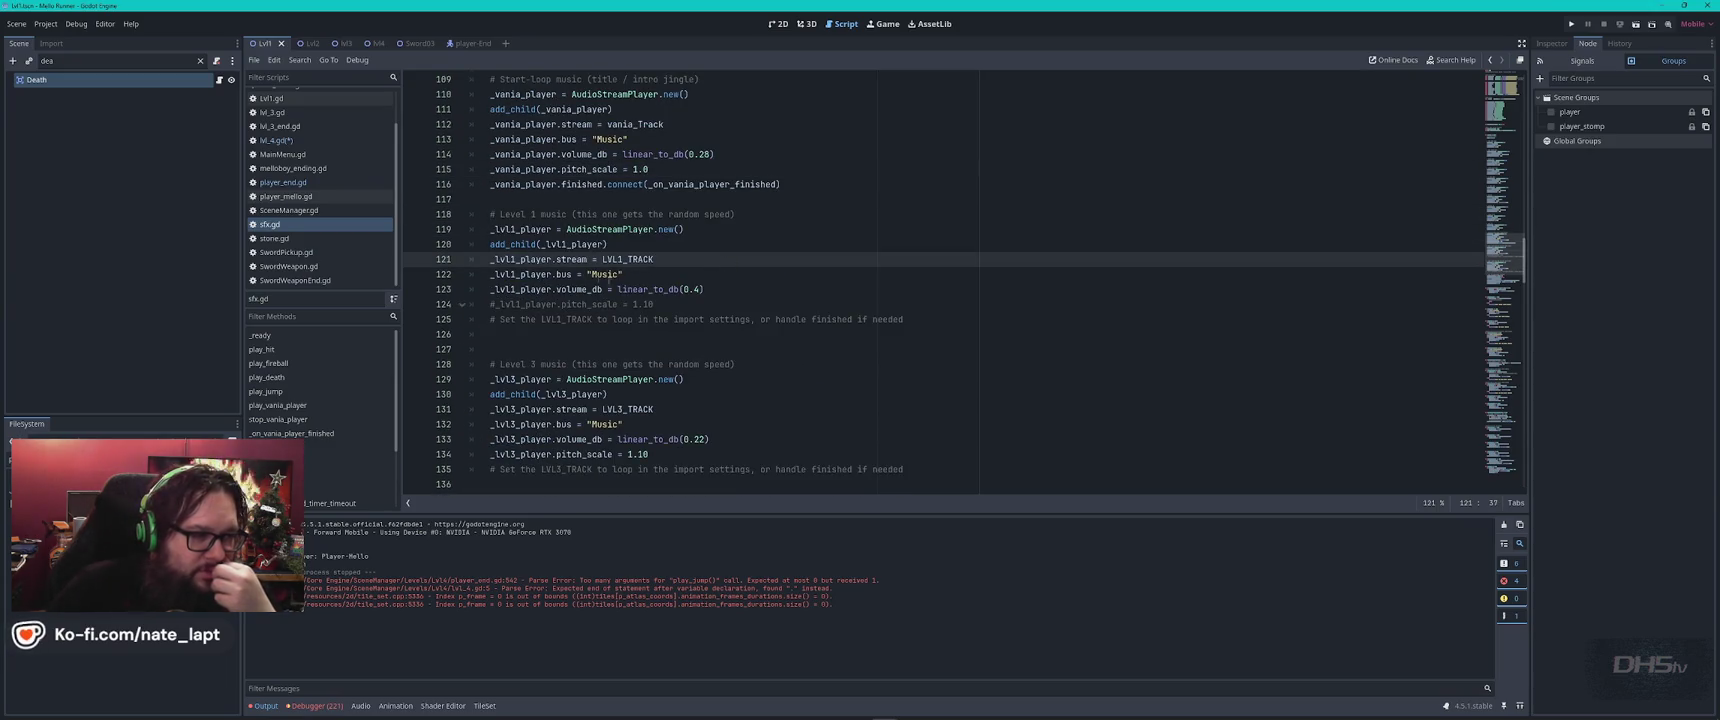
pyautogui.click(722, 285)
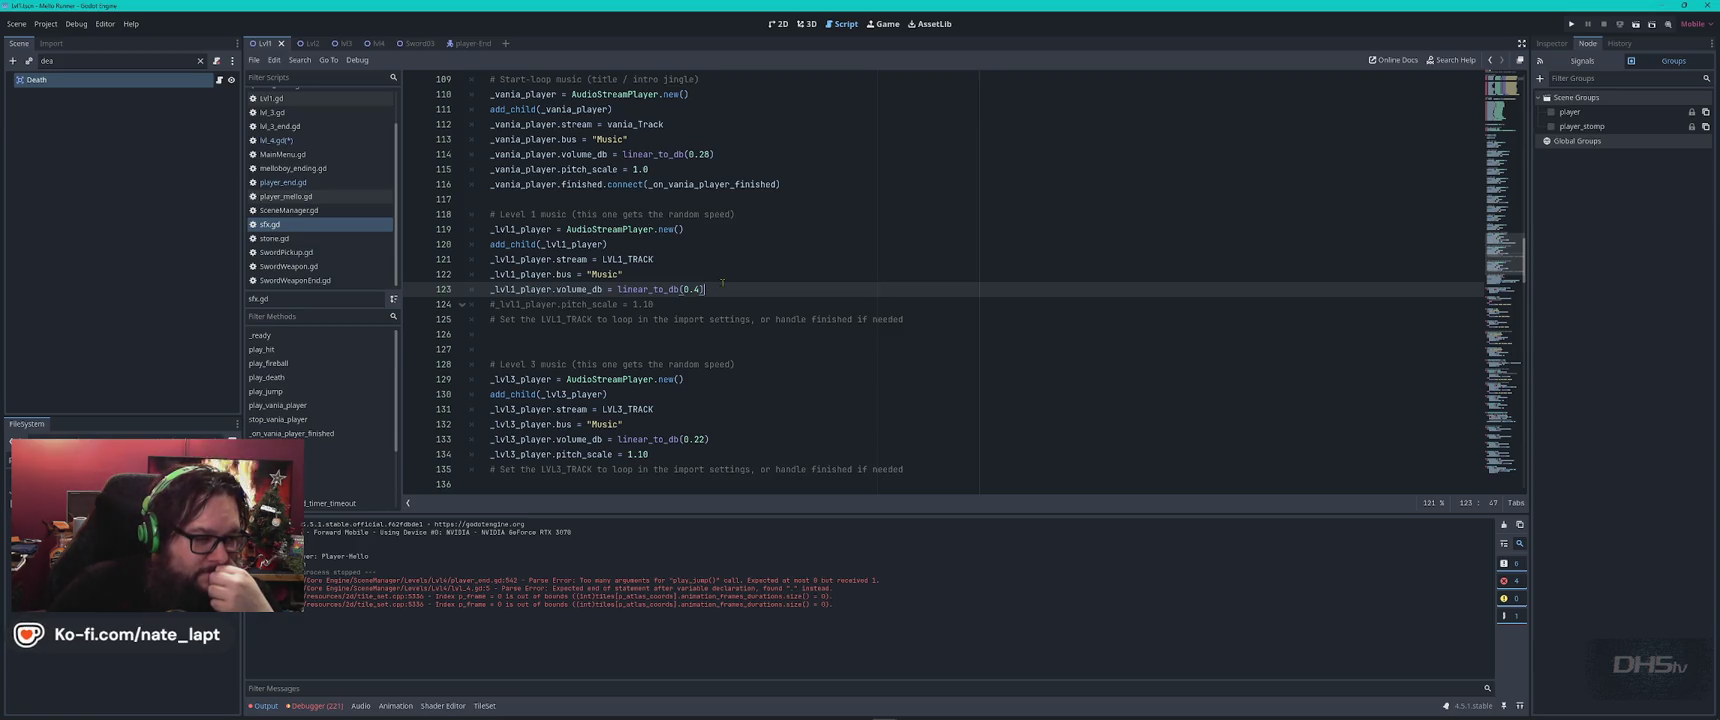
pyautogui.scroll(-2, 722, 283)
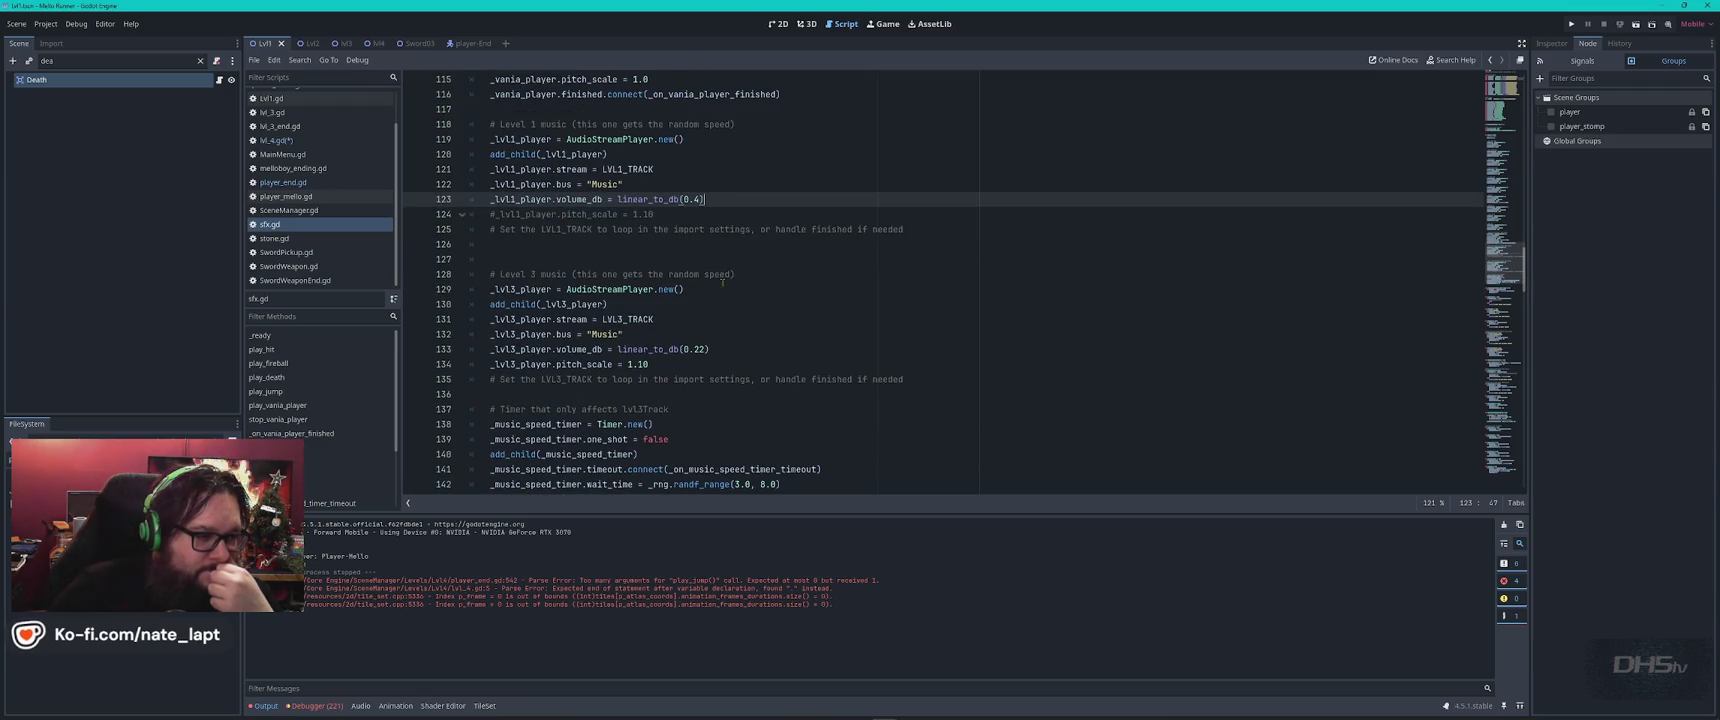
pyautogui.scroll(-4, 722, 283)
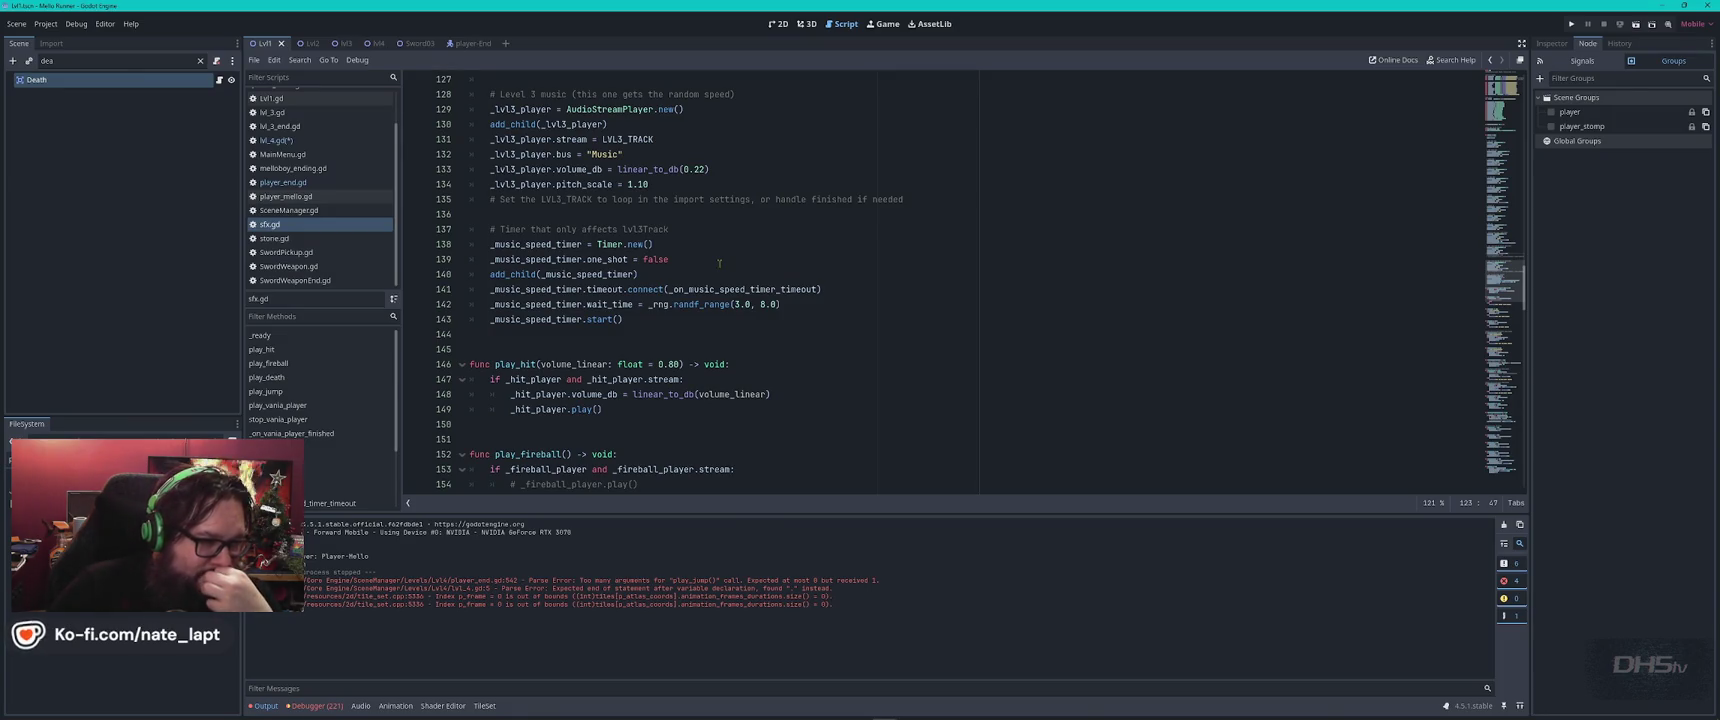
pyautogui.scroll(-2, 719, 263)
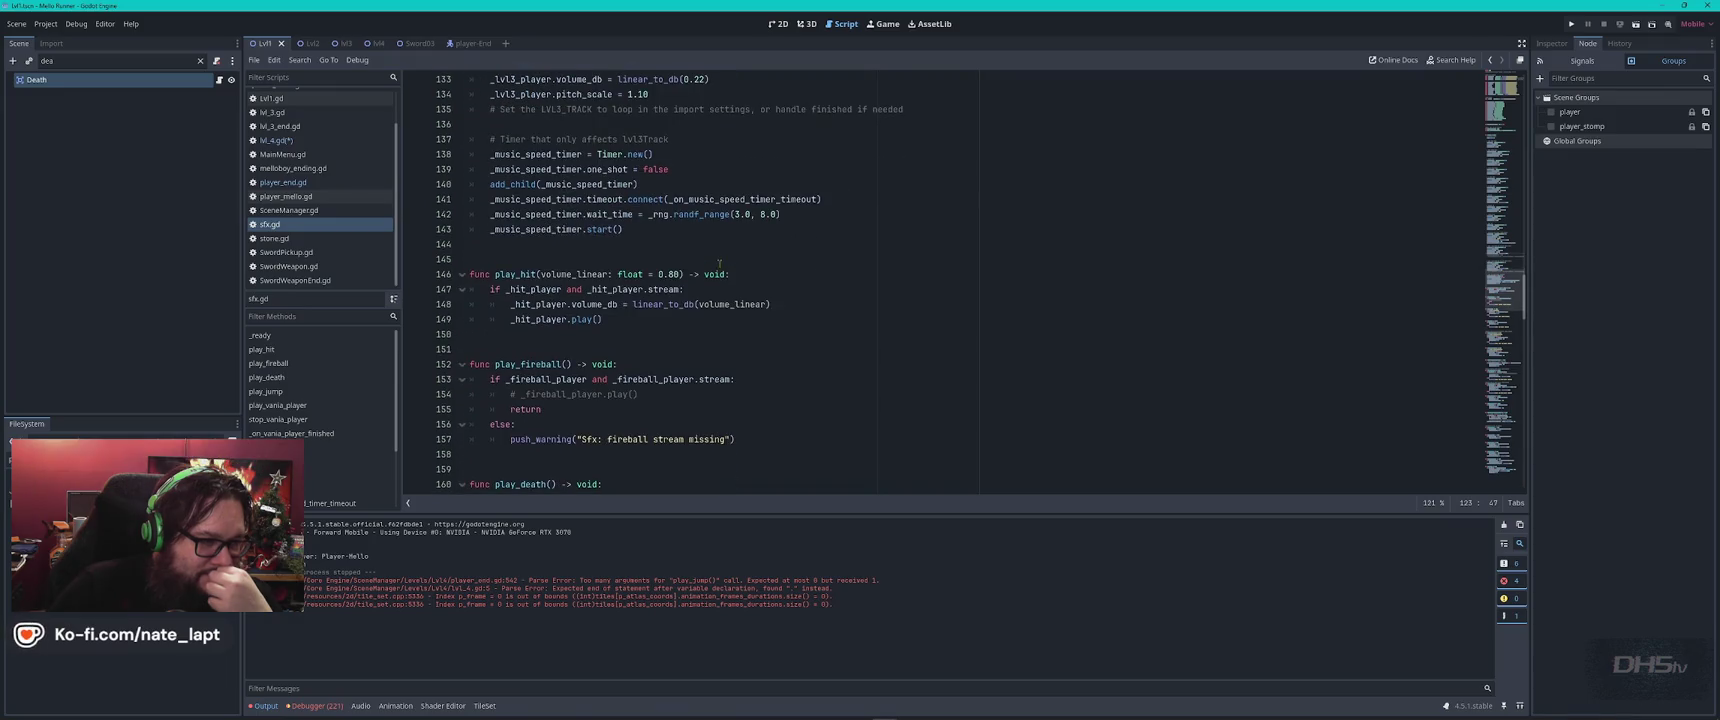
pyautogui.click(673, 316)
pyautogui.moveTo(677, 310)
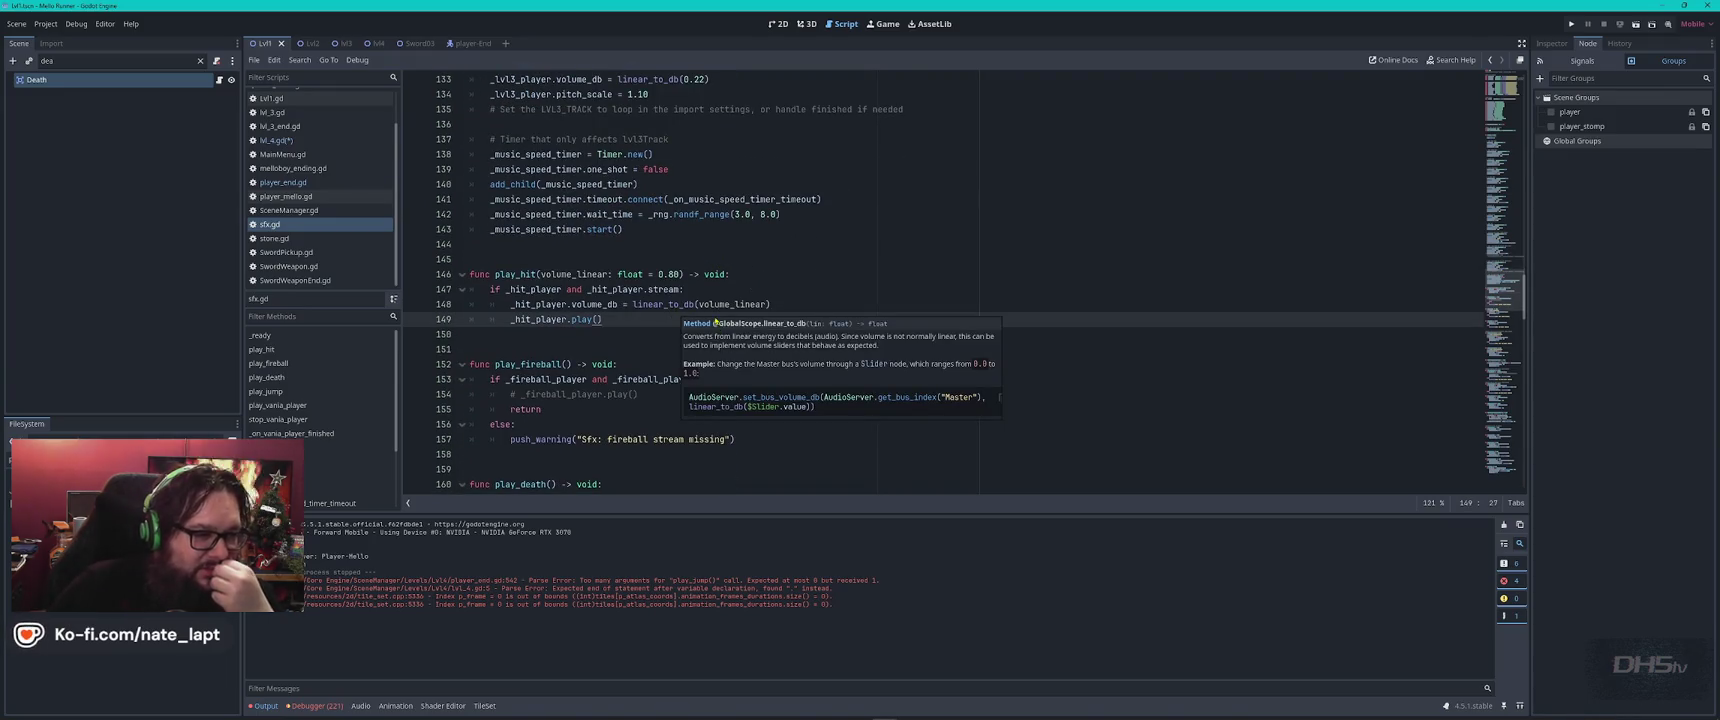
pyautogui.click(752, 276)
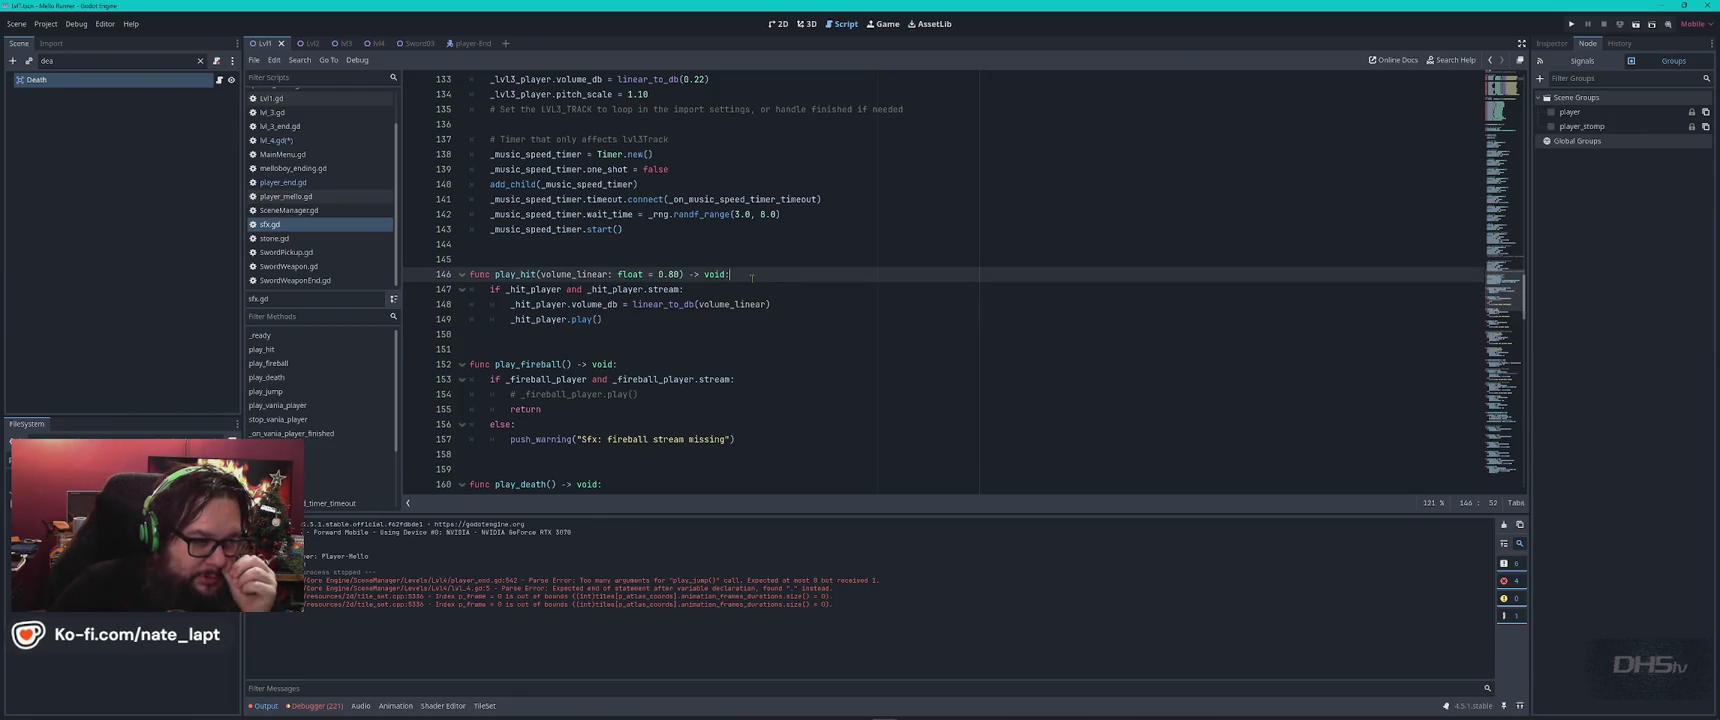
pyautogui.scroll(-4, 752, 276)
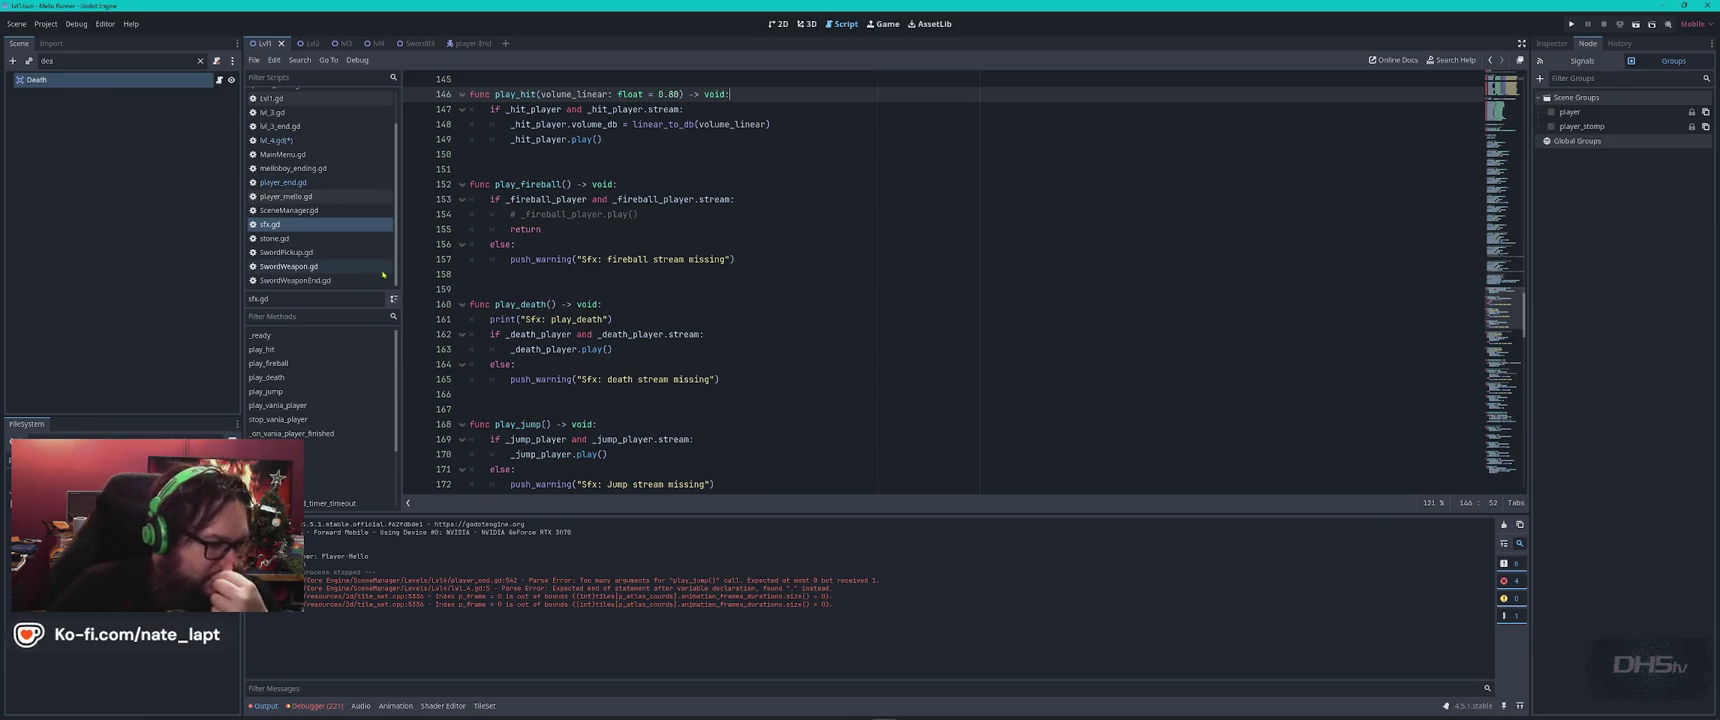
pyautogui.click(290, 140)
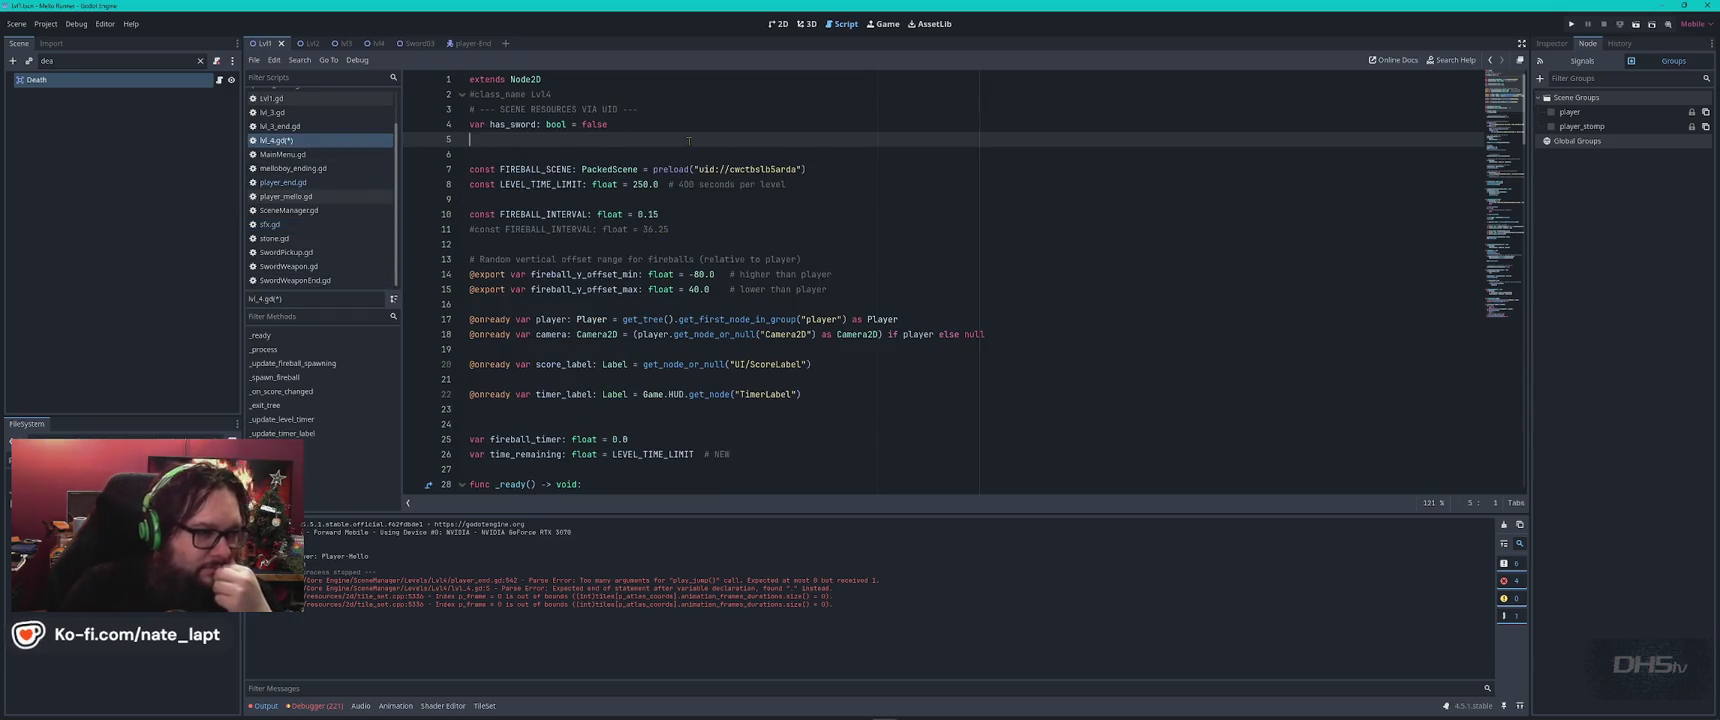
# Delete blank line 5 from lvl_4.gd, save, and run the game.
pyautogui.press('BackSpace')
pyautogui.hotkey('ctrl', 's')
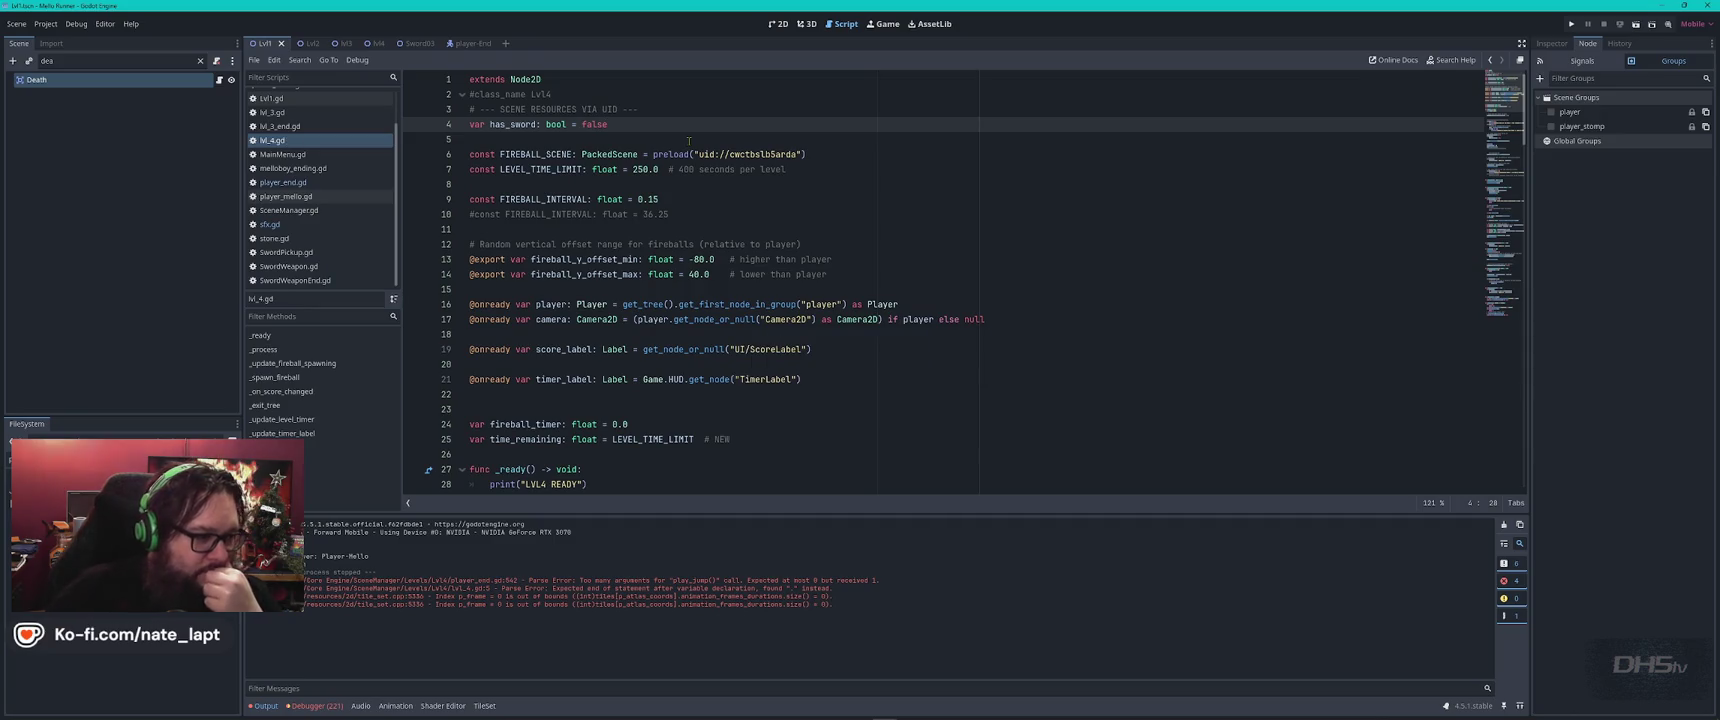
pyautogui.press('F5')
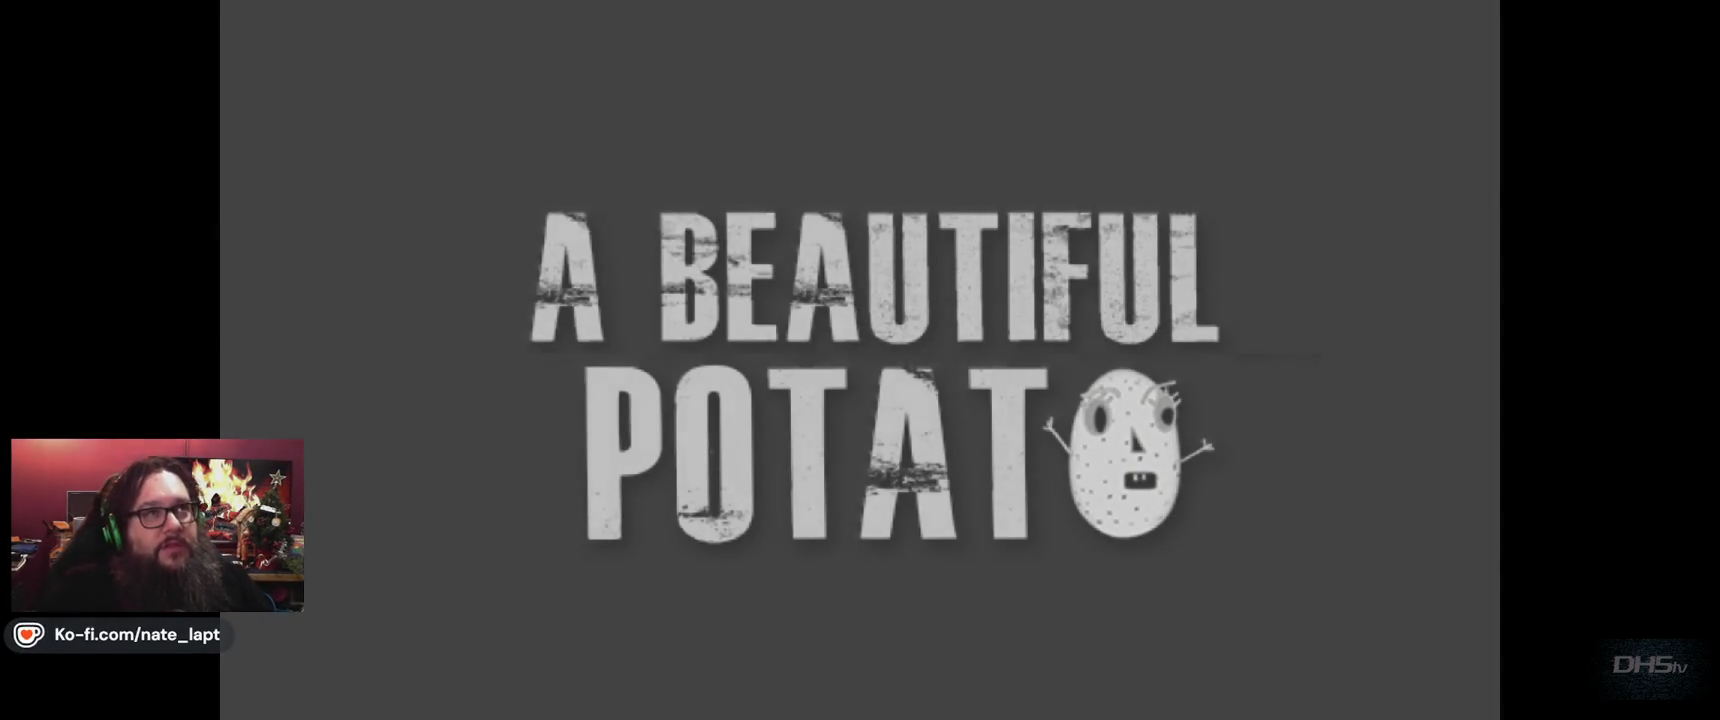
# Start the level and play it, running, jumping and dodging fireballs up to a 5850 score.
pyautogui.press('Return')
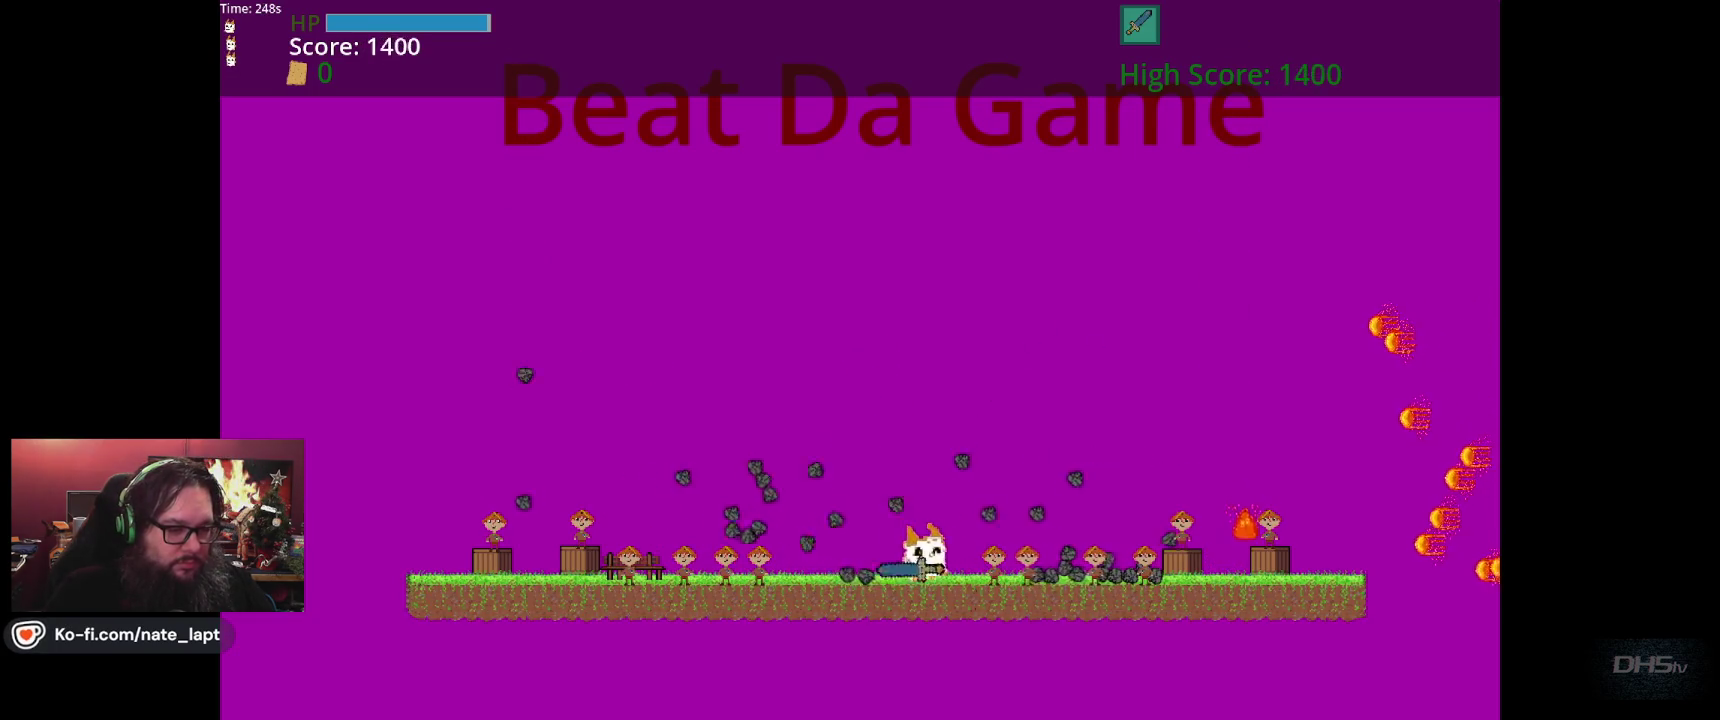
pyautogui.press('Left')
pyautogui.press('Right')
pyautogui.press('Up')
pyautogui.press('Up')
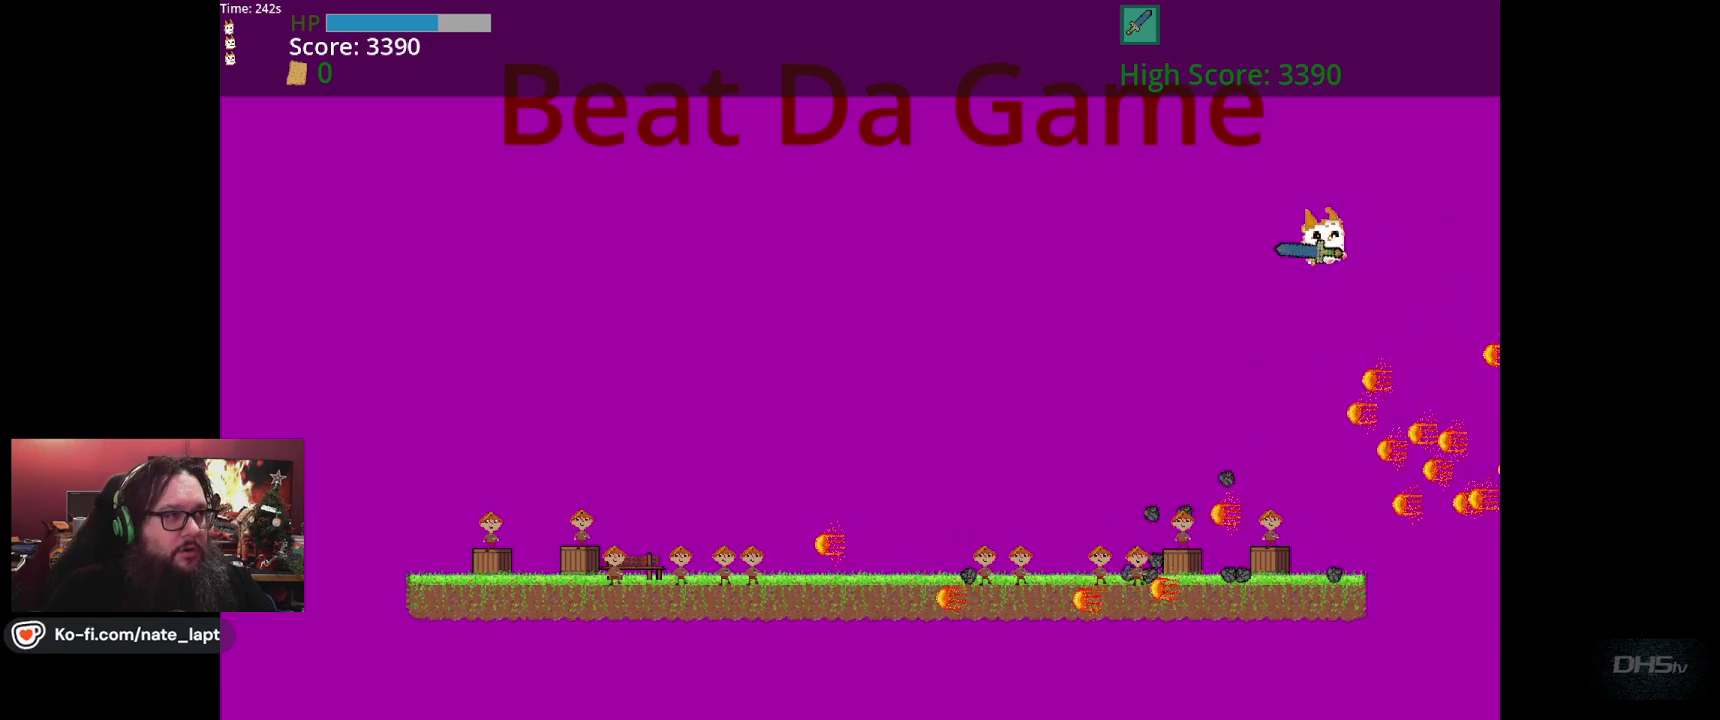
pyautogui.press('Left')
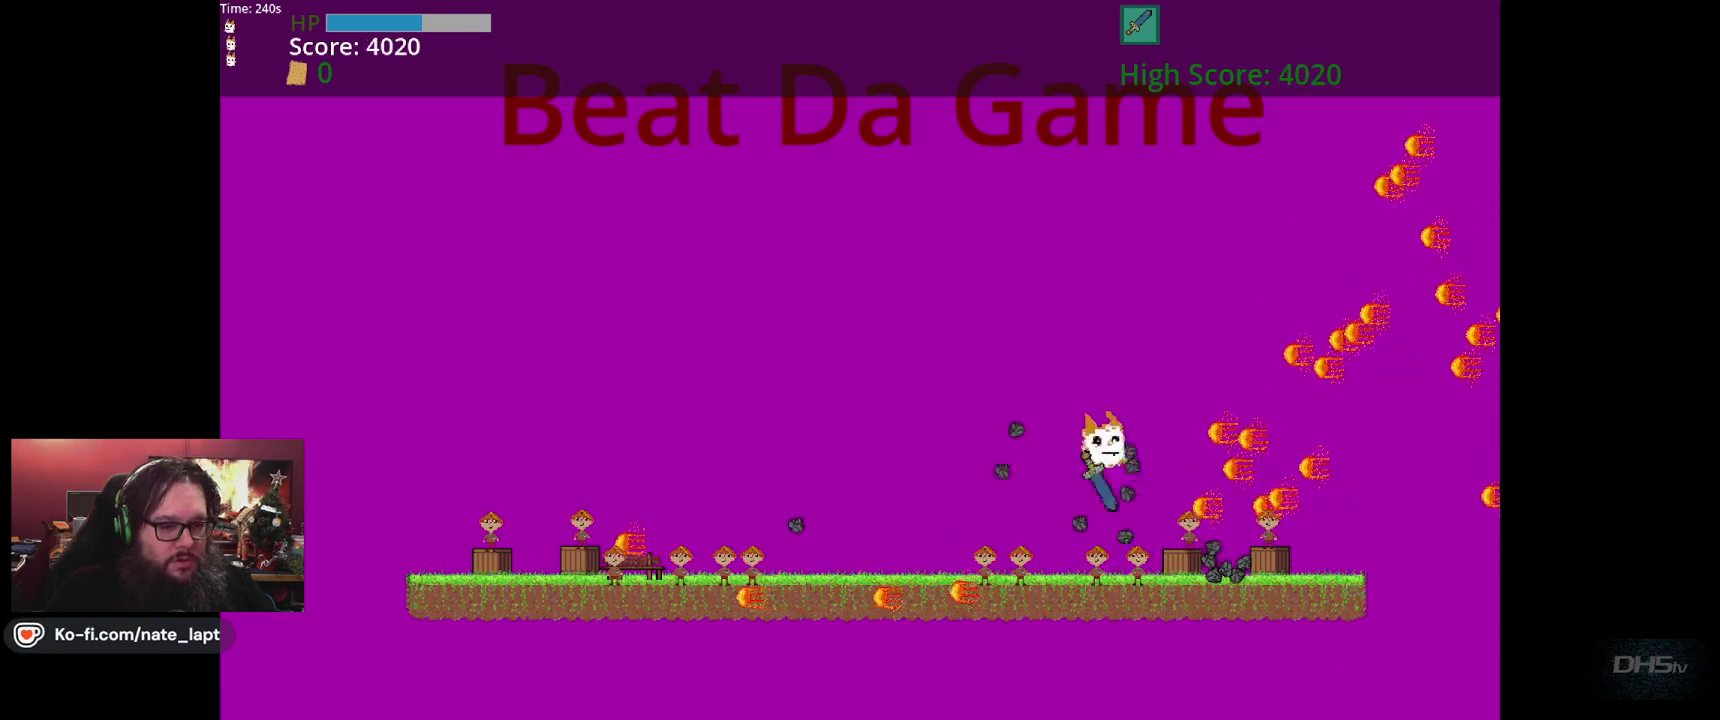
pyautogui.press('Right')
pyautogui.press('Up')
pyautogui.press('Up')
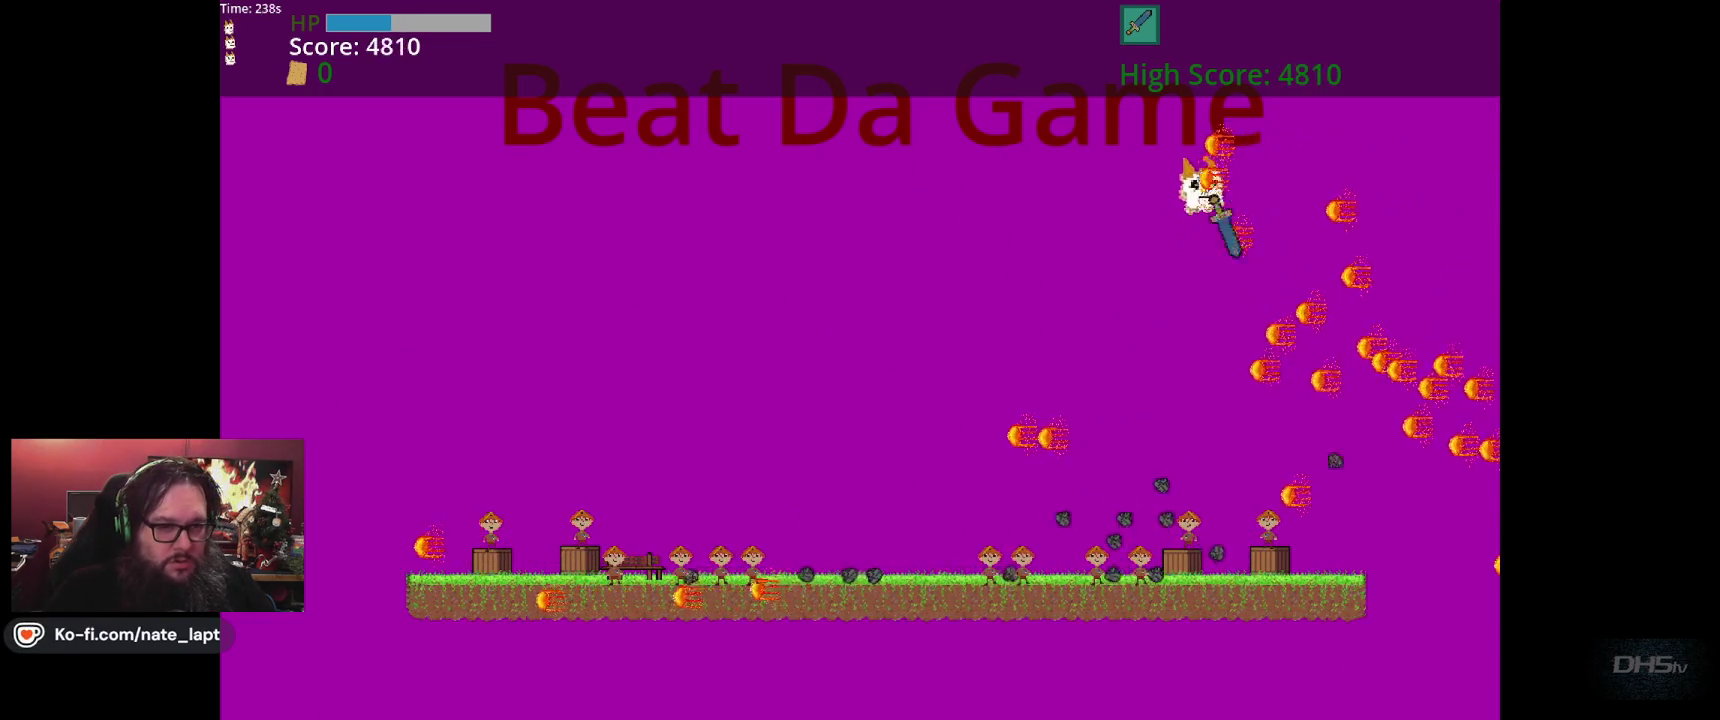
pyautogui.press('Up')
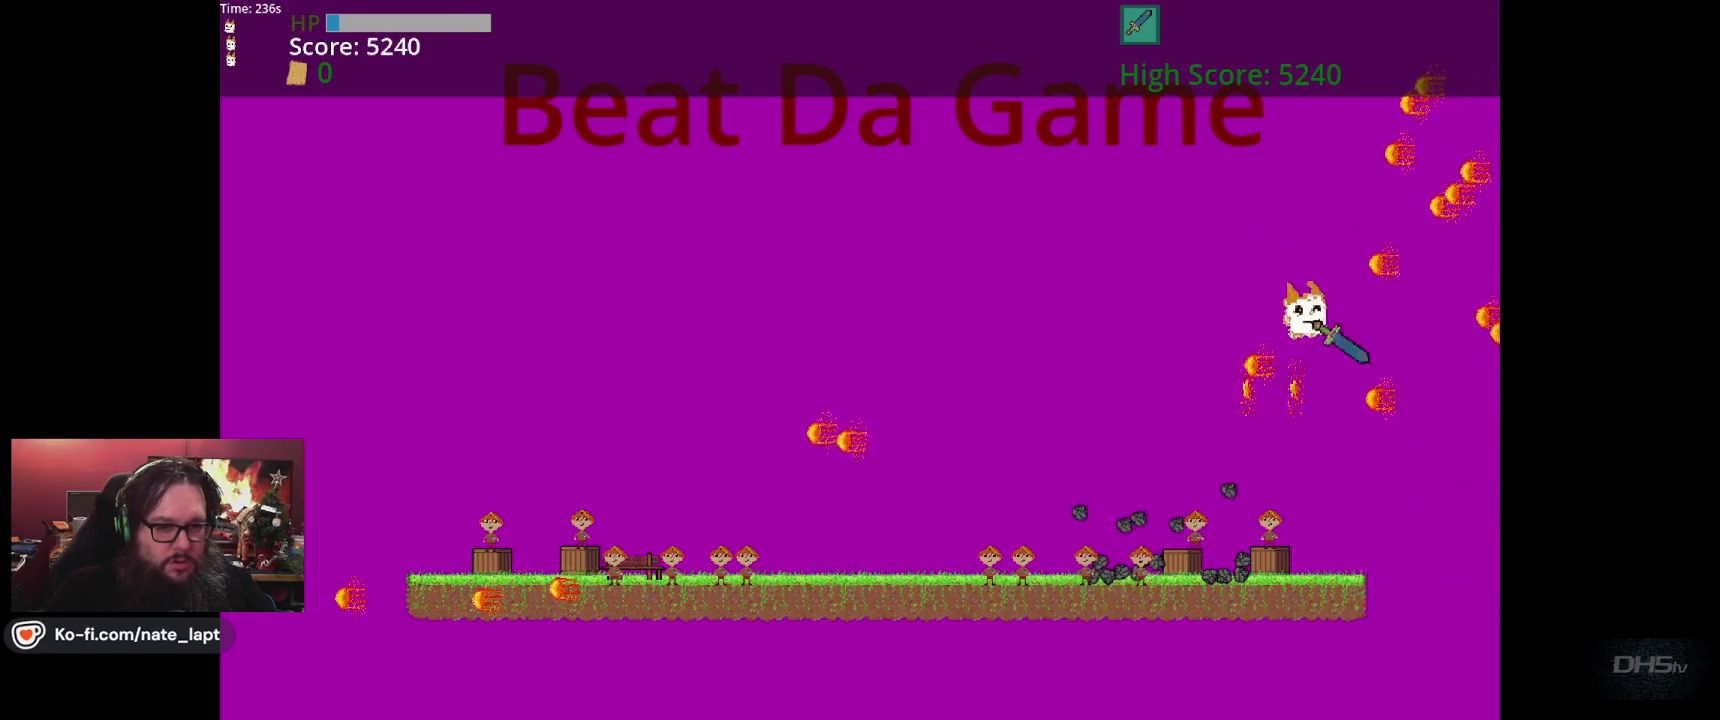
pyautogui.press('Left')
pyautogui.press('Left')
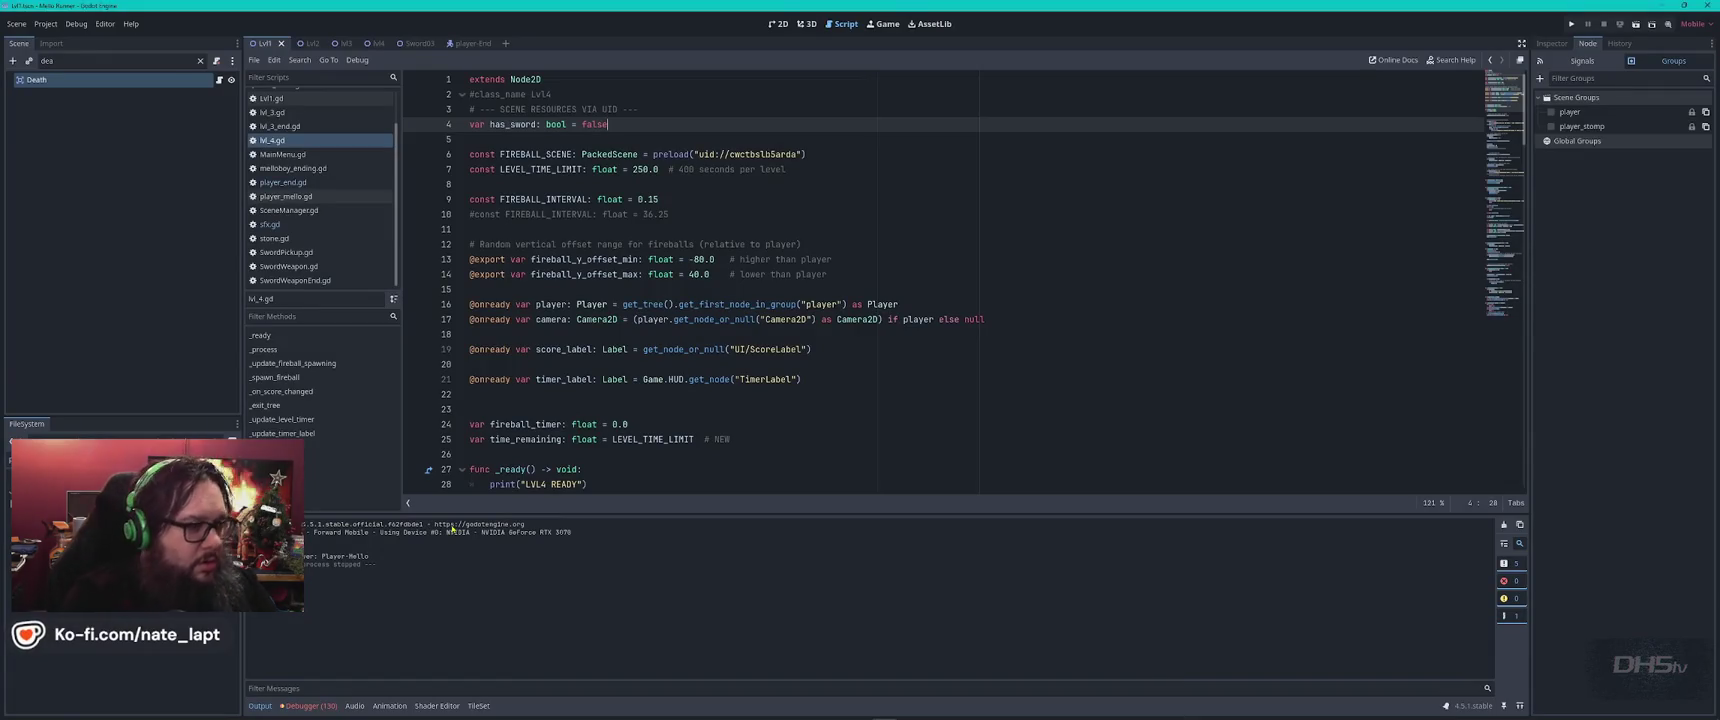
# Search player_end.gd for 'floor' and cycle through the matches until it wraps to the first.
pyautogui.click(318, 183)
pyautogui.click(833, 350)
pyautogui.hotkey('ctrl', 'f')
pyautogui.write('floor')
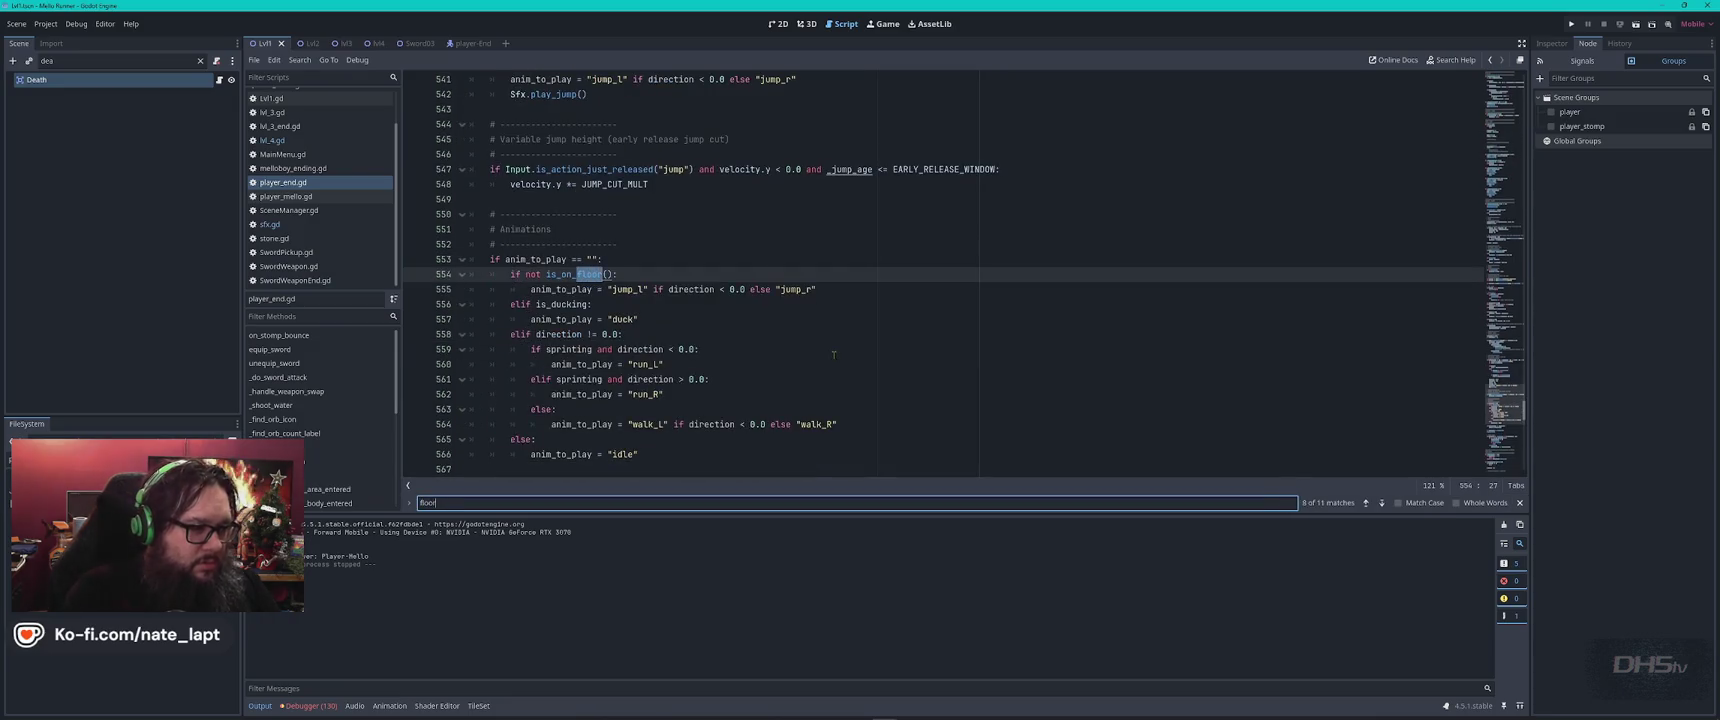
pyautogui.press('Return')
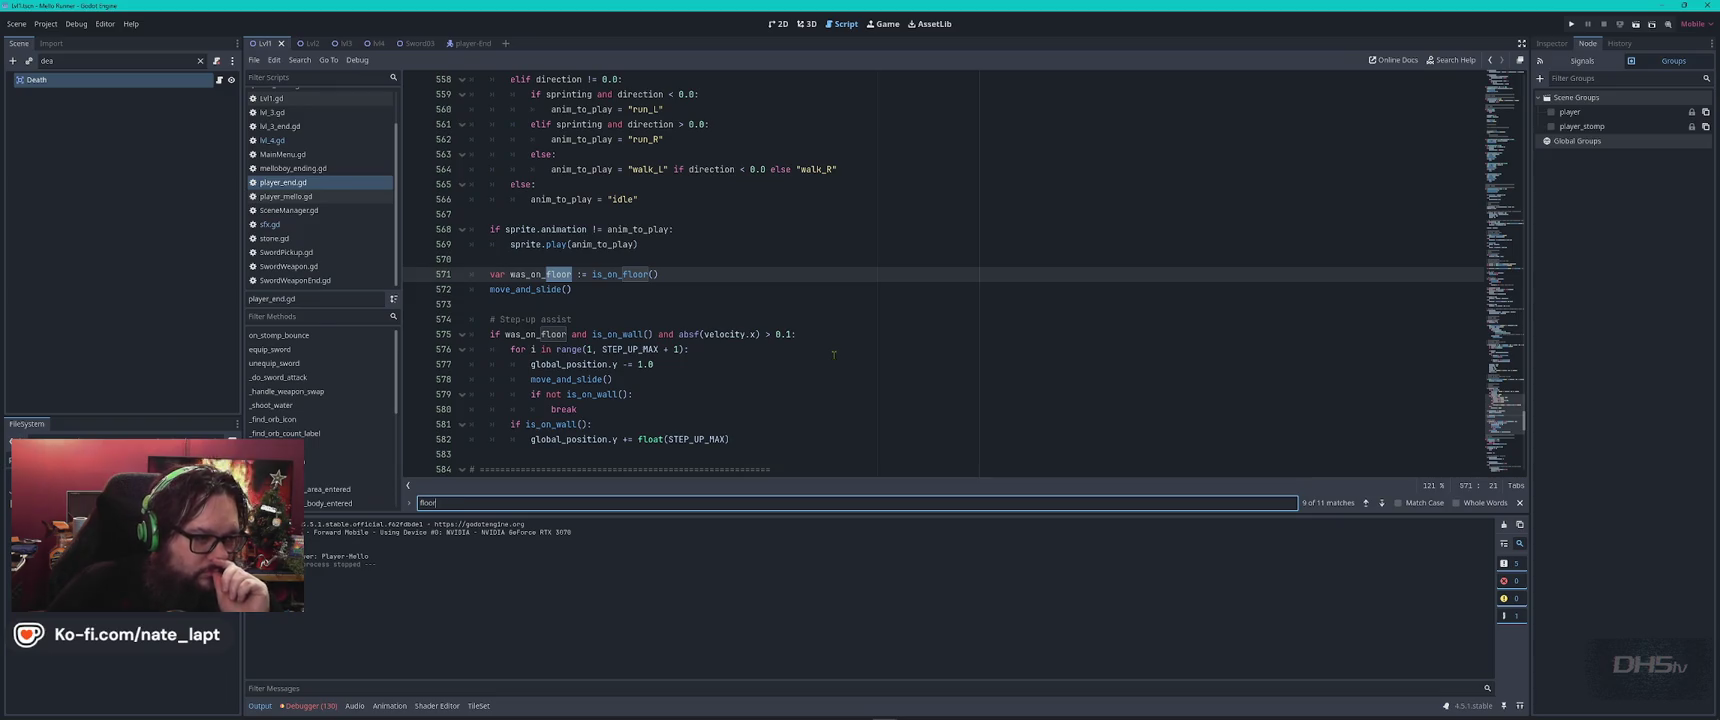
pyautogui.press('Return')
pyautogui.press('Return')
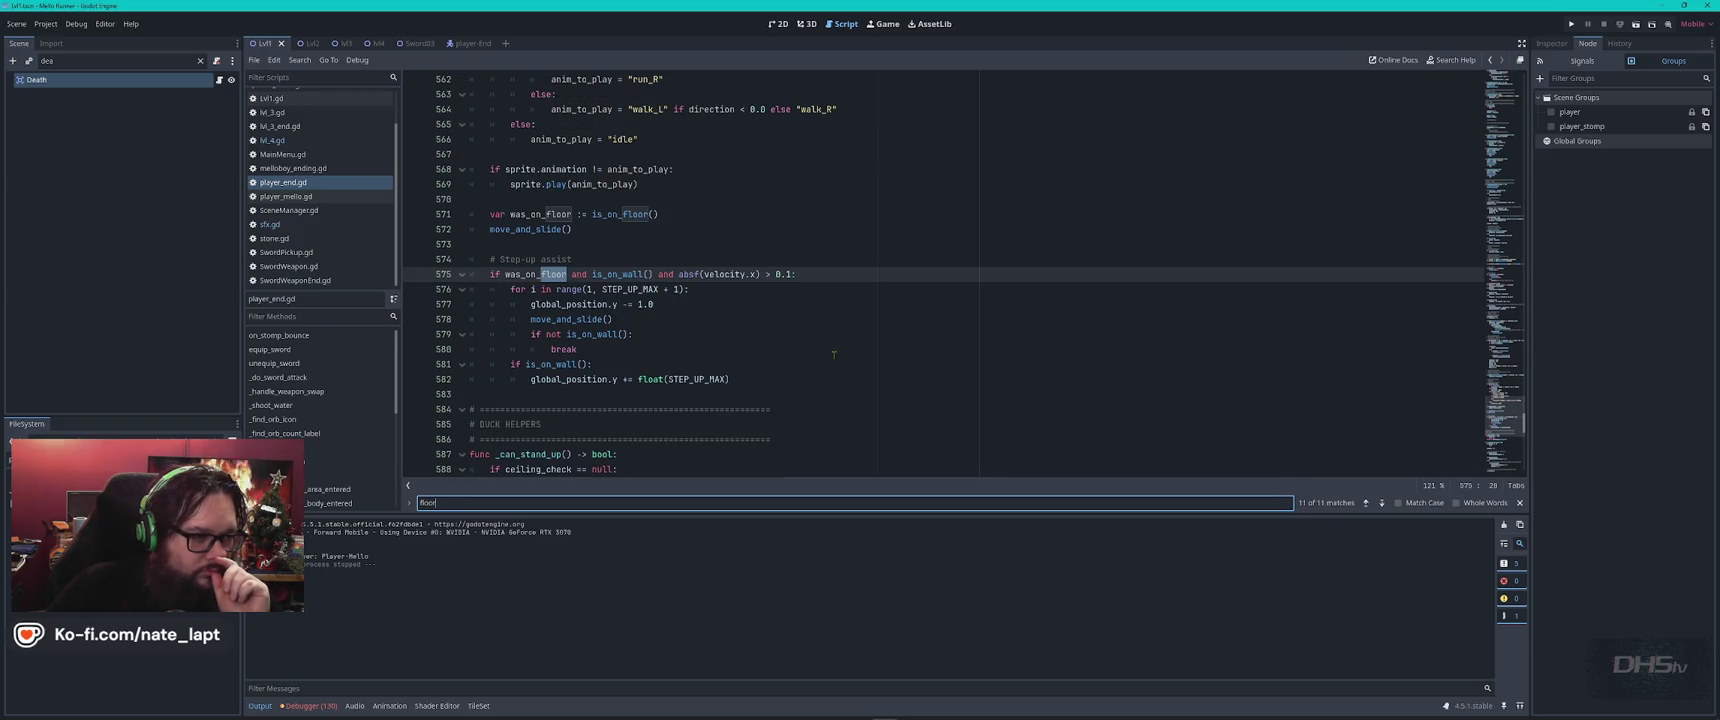
pyautogui.press('Return')
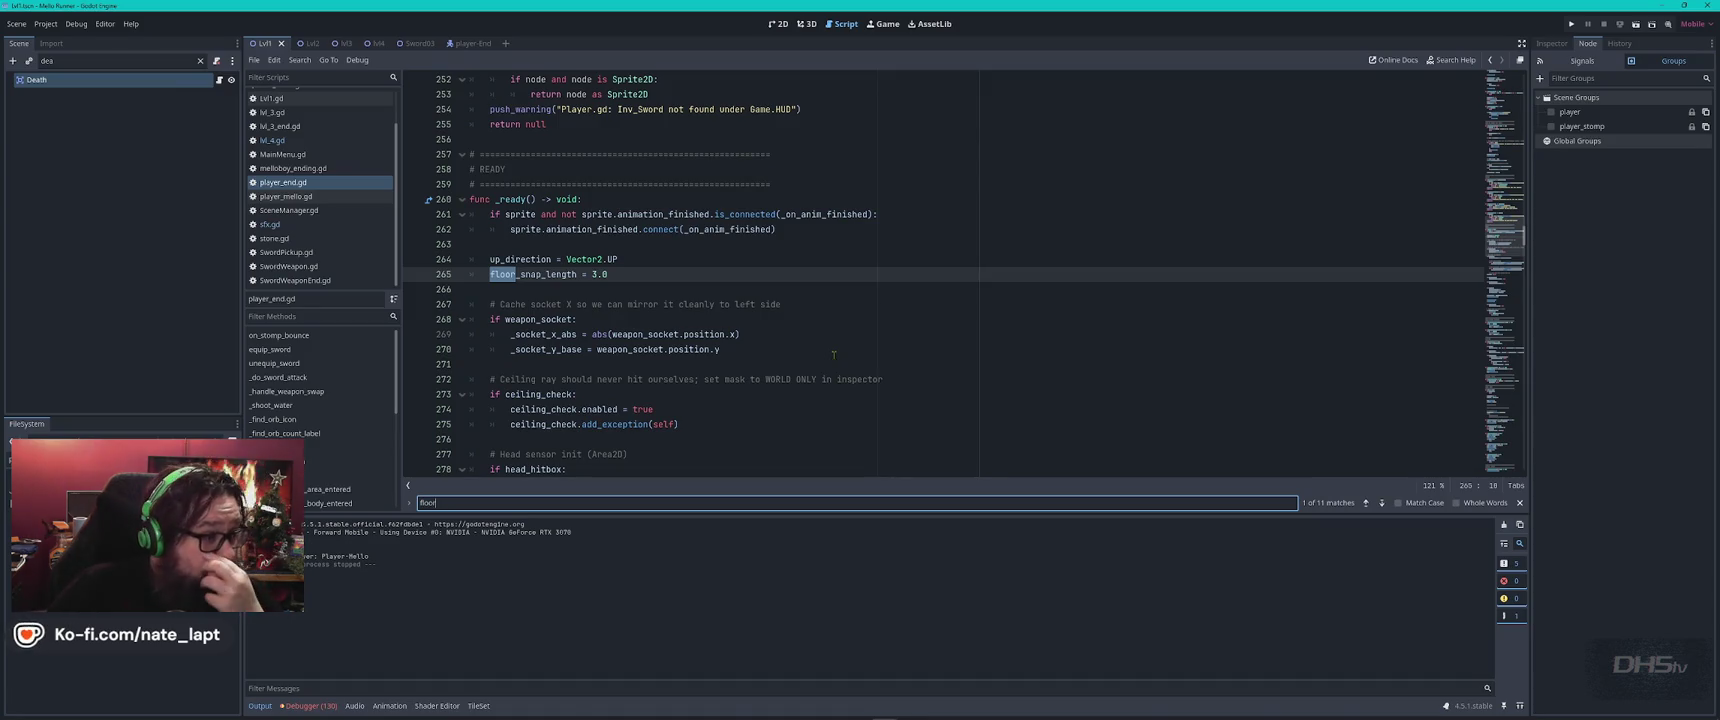
# Step through floor matches on lines 456, 464, 473, 554 and 571, wrapping to floor_snap_length.
pyautogui.press('Return')
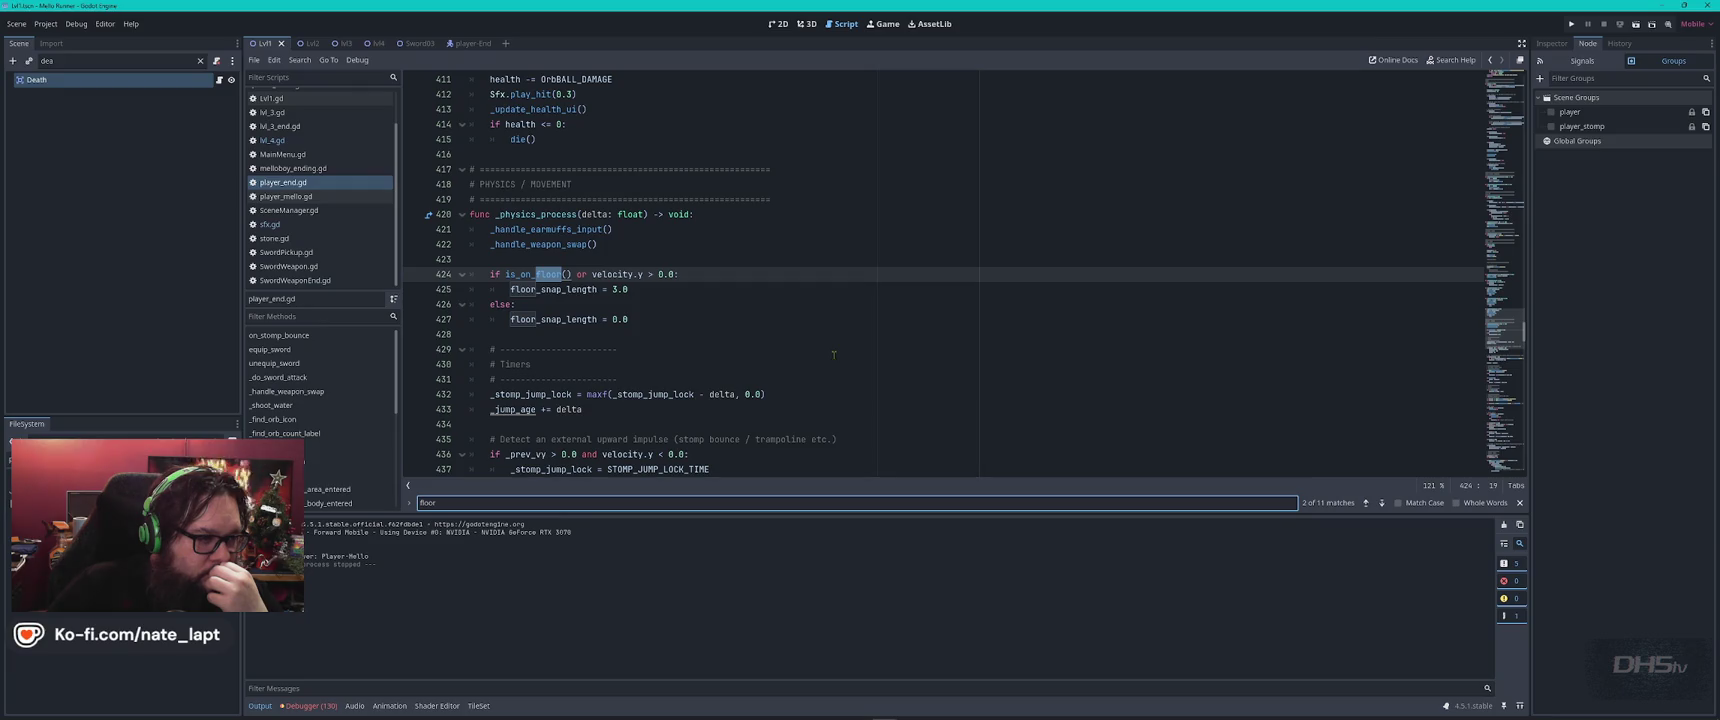
pyautogui.press('Return')
pyautogui.press('Return')
pyautogui.press('Return')
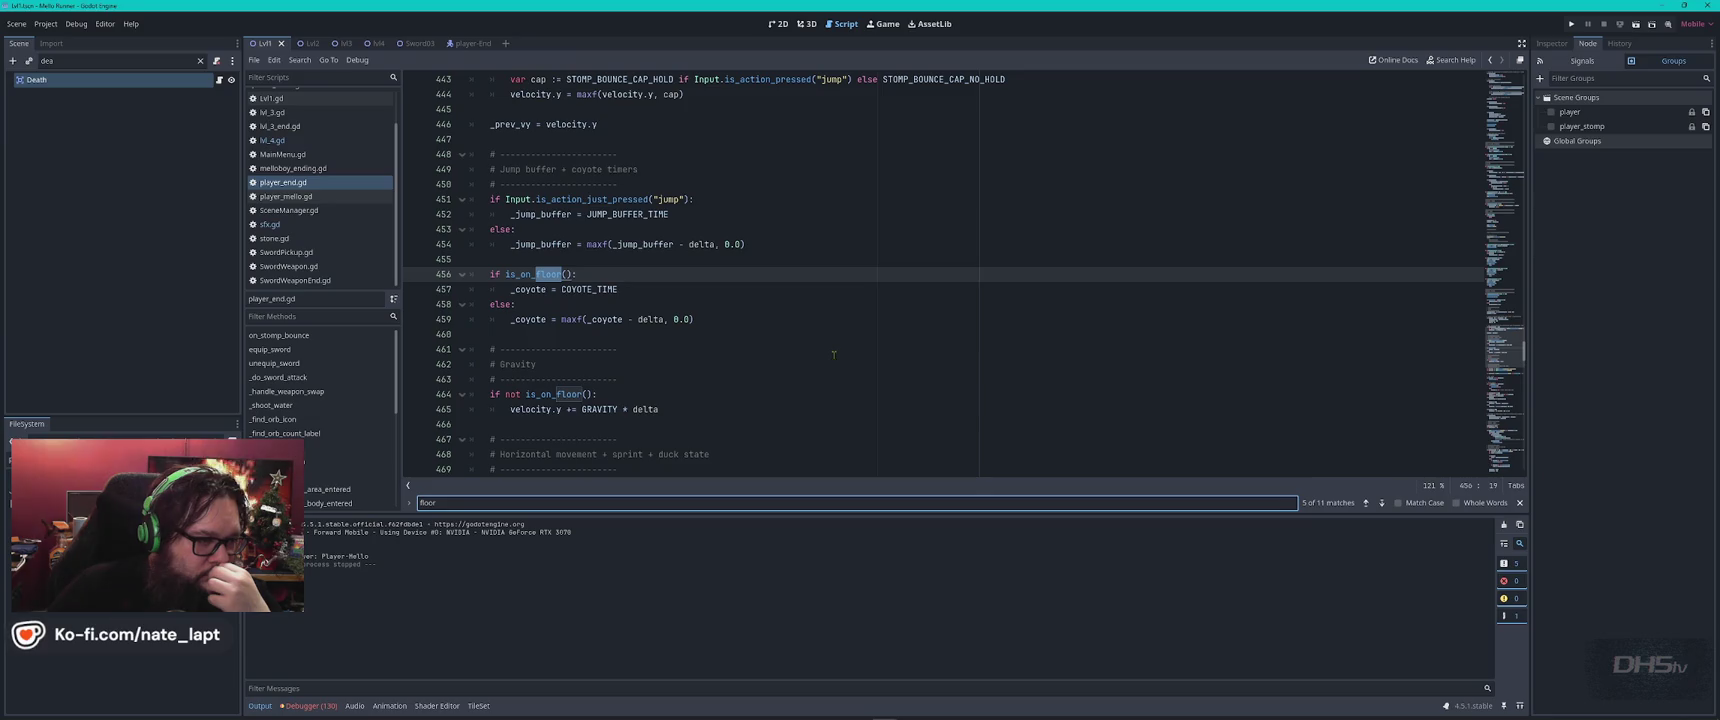
pyautogui.press('Return')
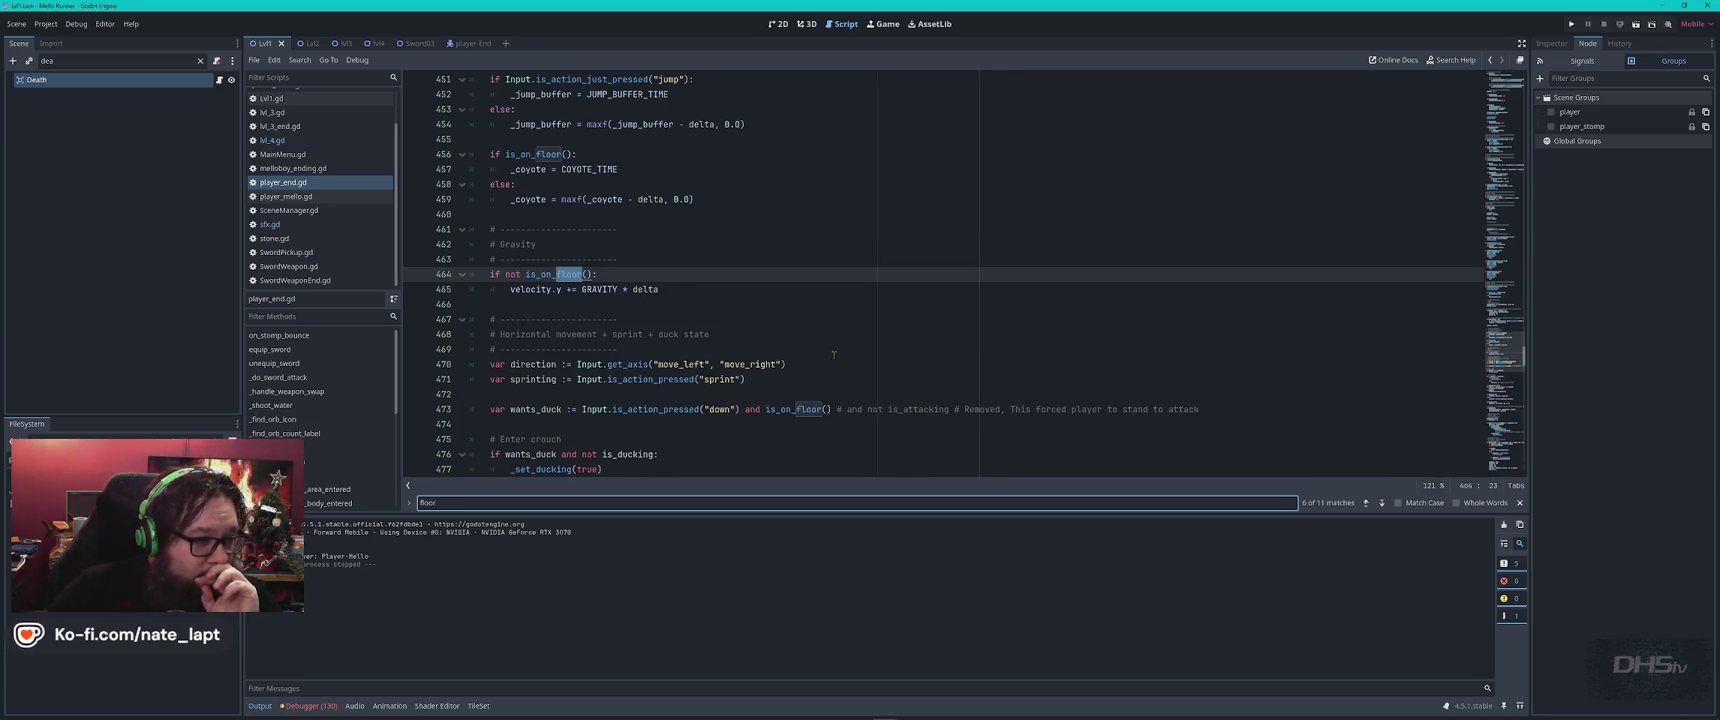
pyautogui.press('Return')
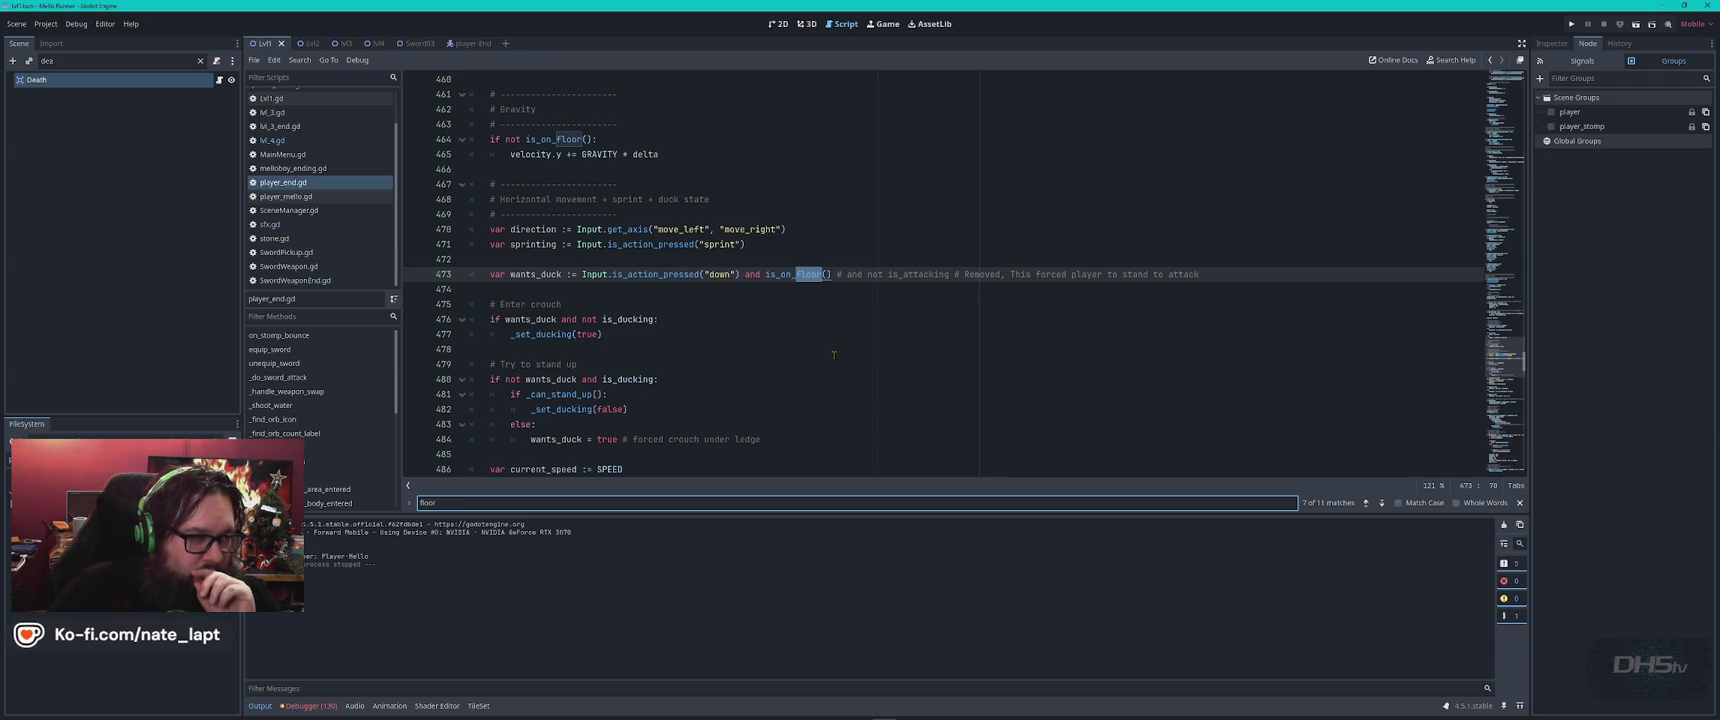
pyautogui.press('Return')
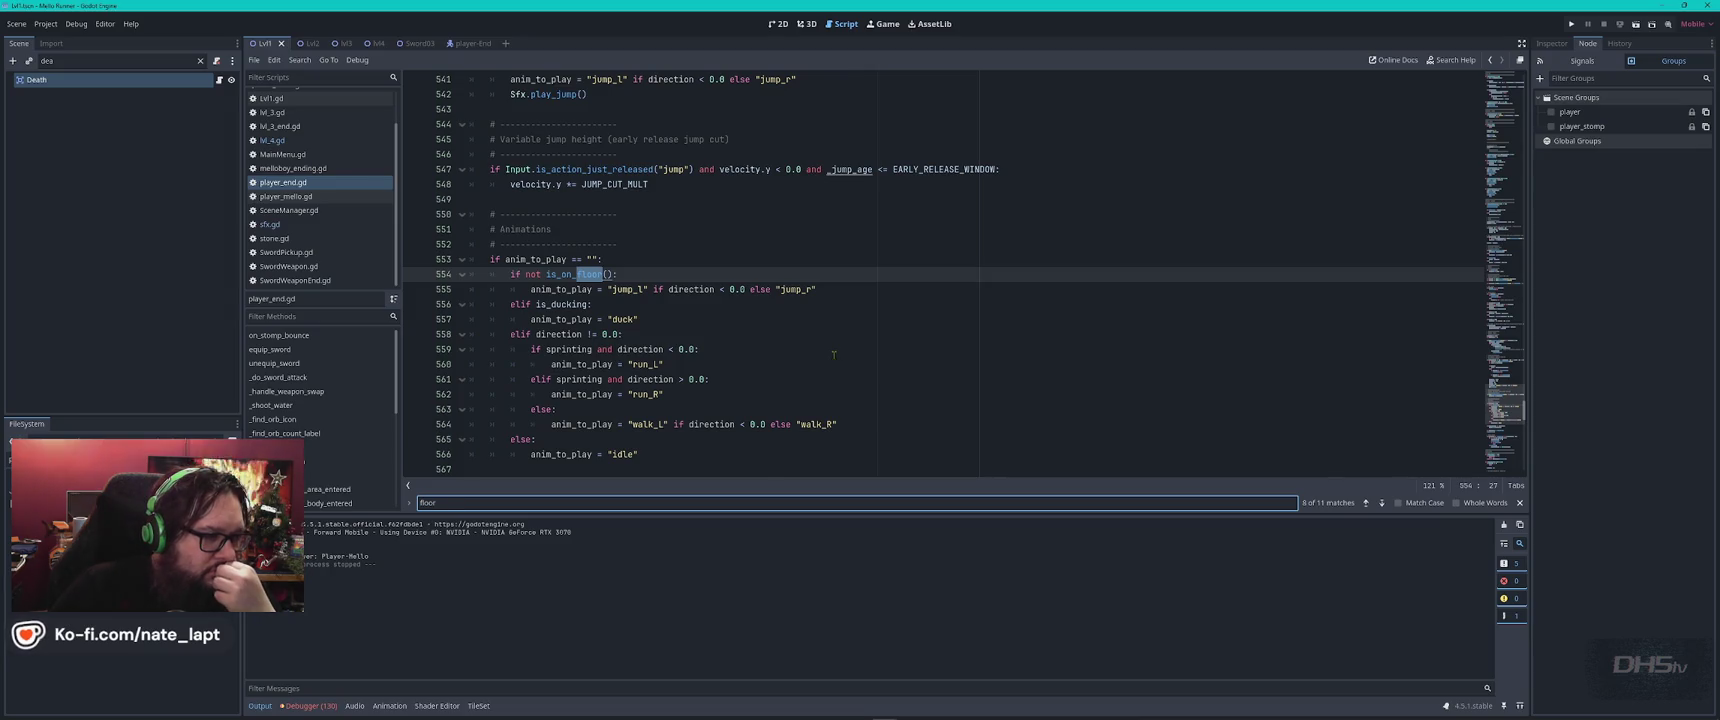
pyautogui.press('Return')
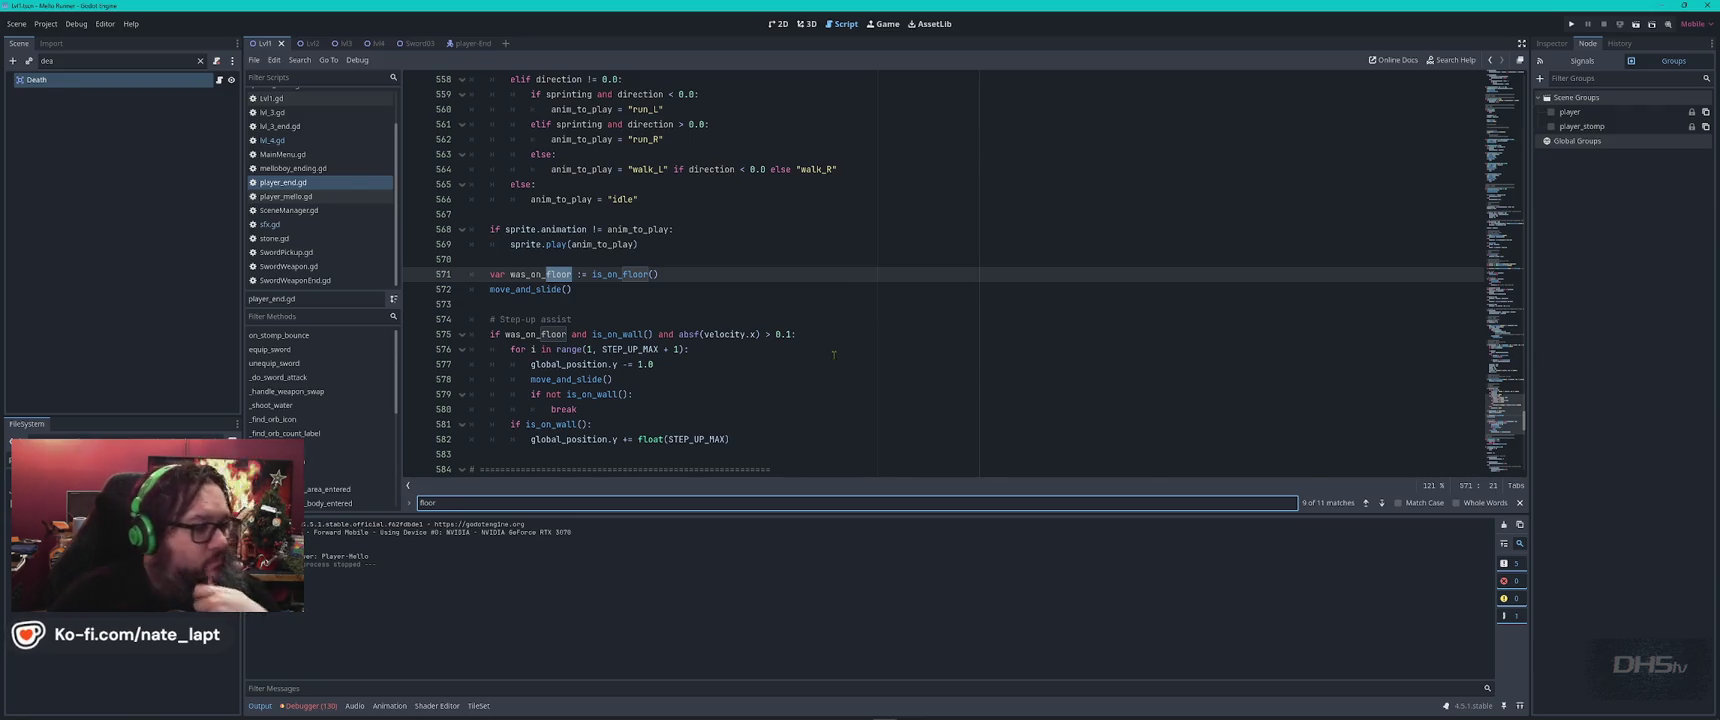
pyautogui.scroll(-3, 834, 359)
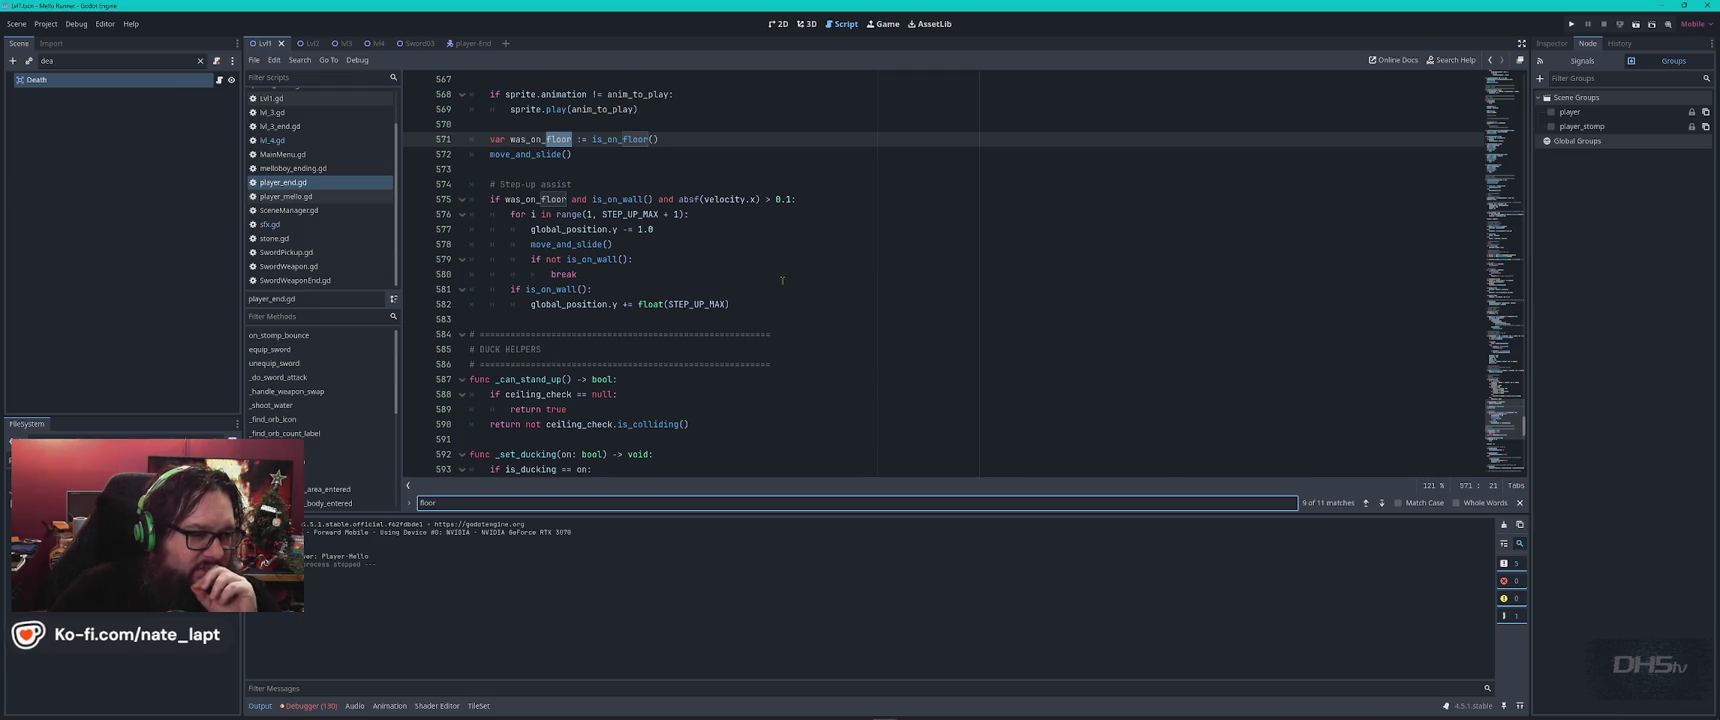
pyautogui.scroll(-1, 784, 279)
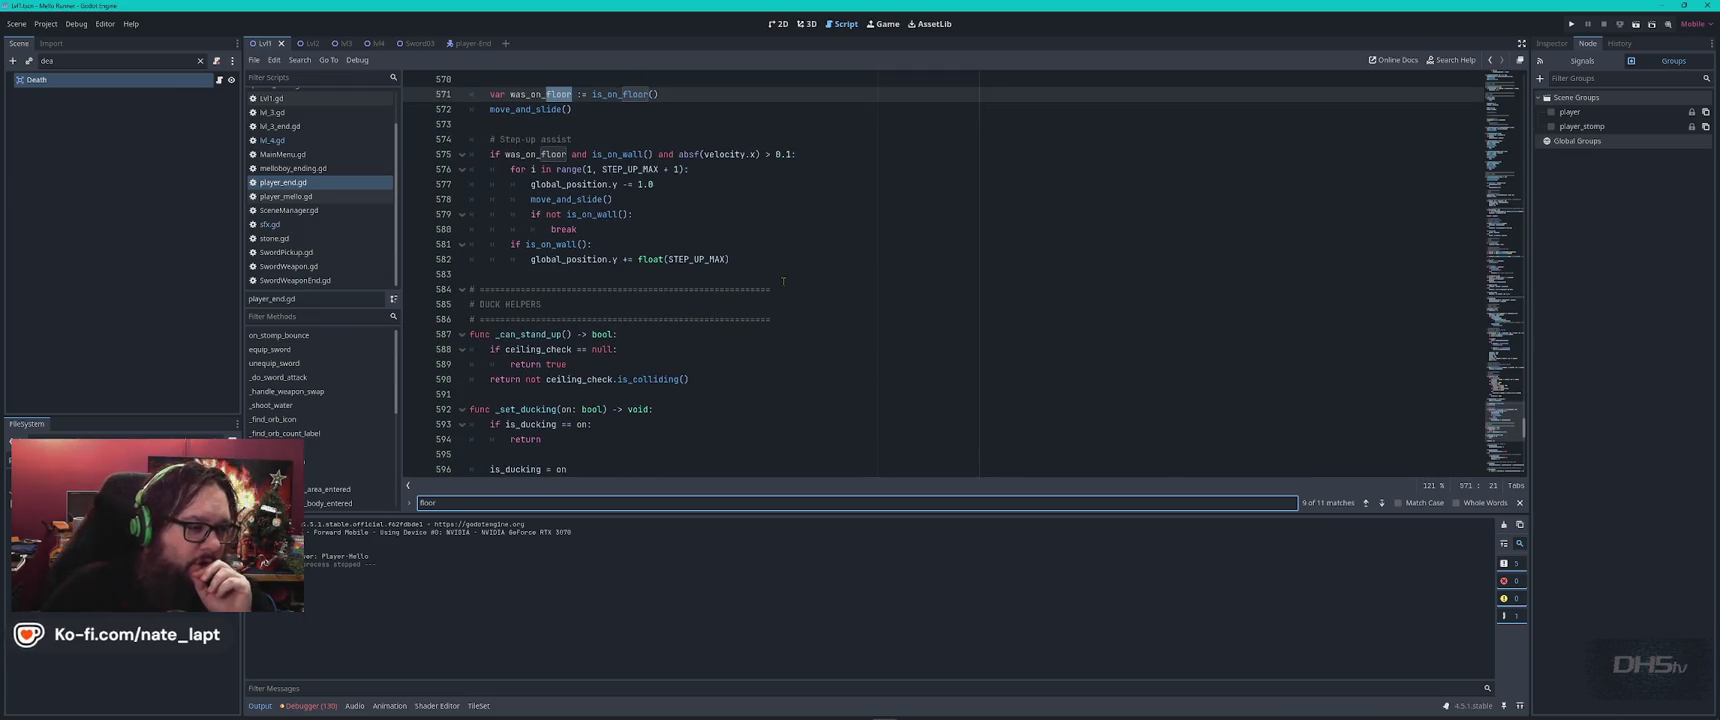
pyautogui.press('Return')
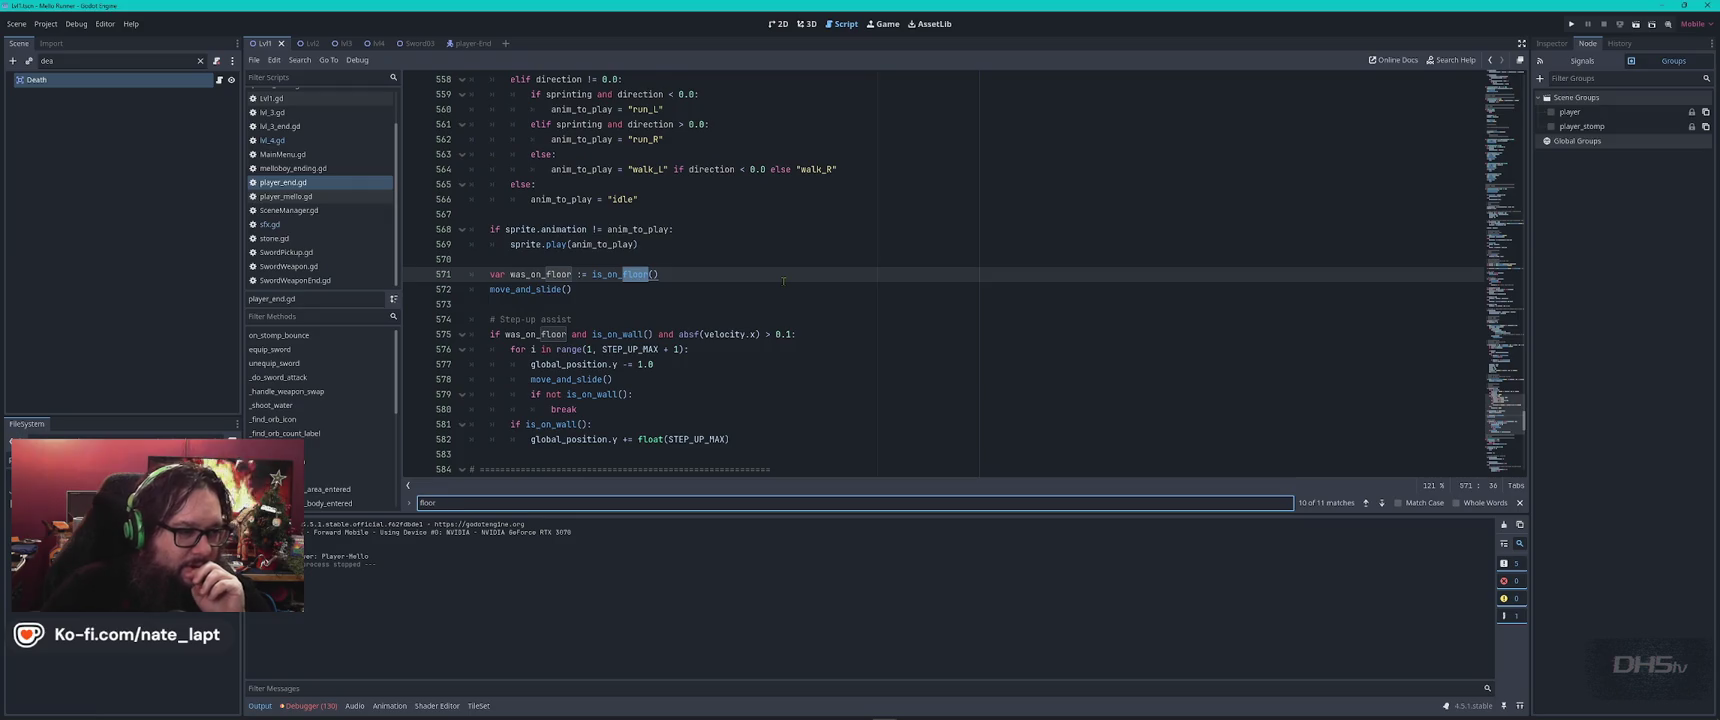
pyautogui.press('Return')
pyautogui.press('Return')
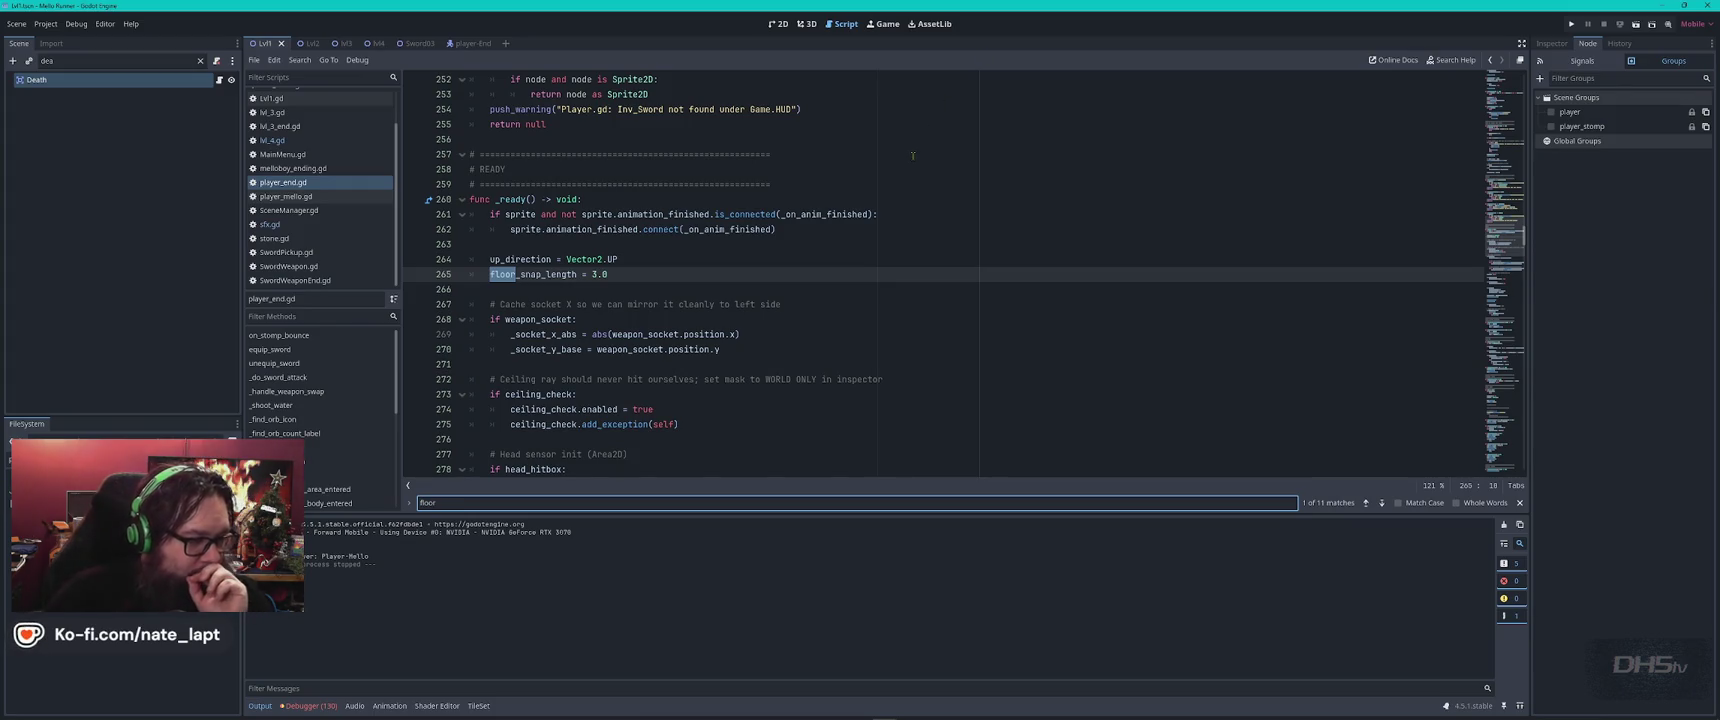
pyautogui.scroll(-3, 890, 291)
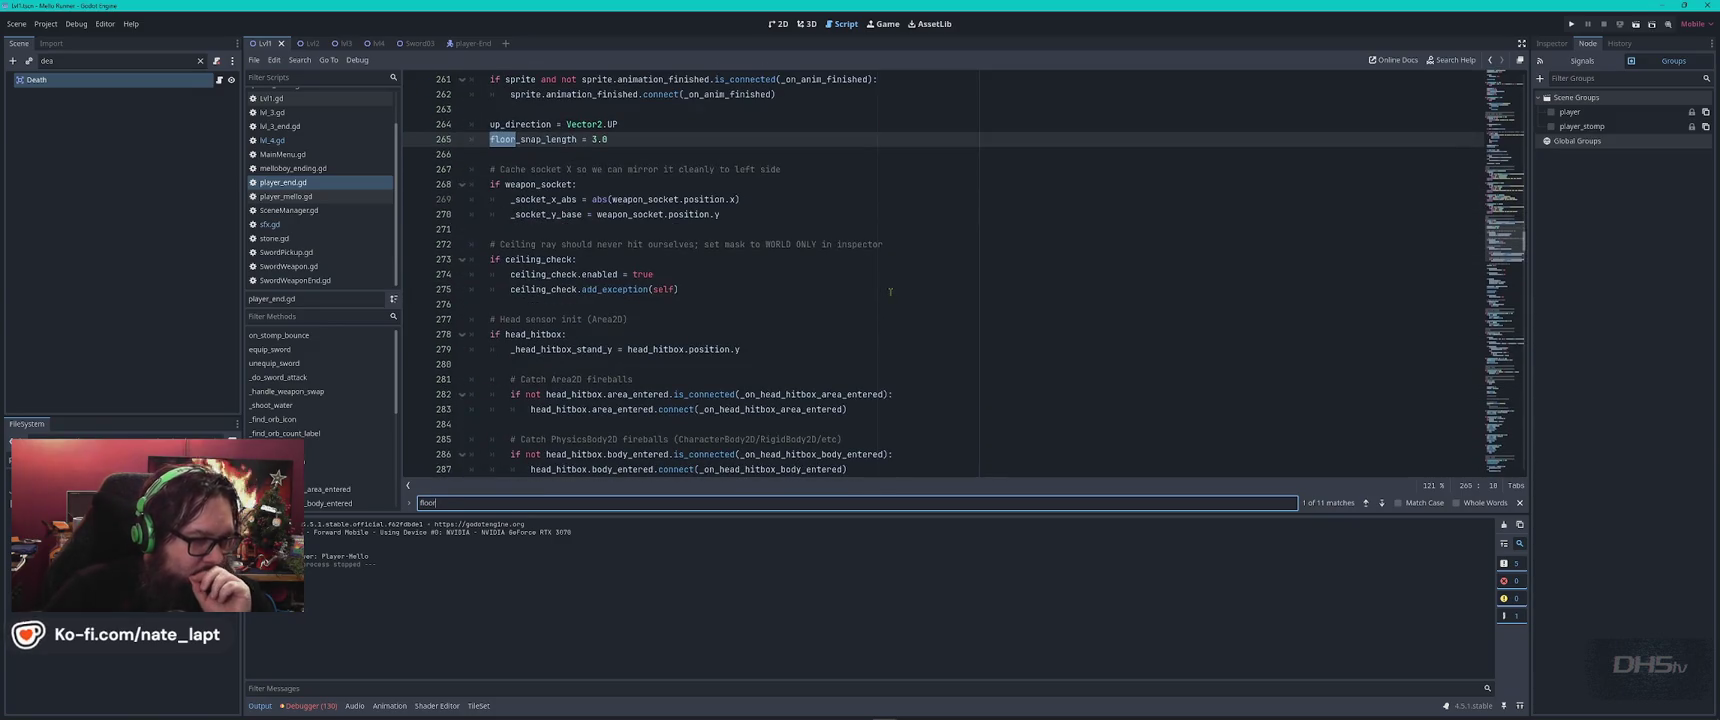
# Search player_end.gd for 'jump' and step to the match on line 443, reading the code below.
pyautogui.hotkey('ctrl', 'f')
pyautogui.write('jump')
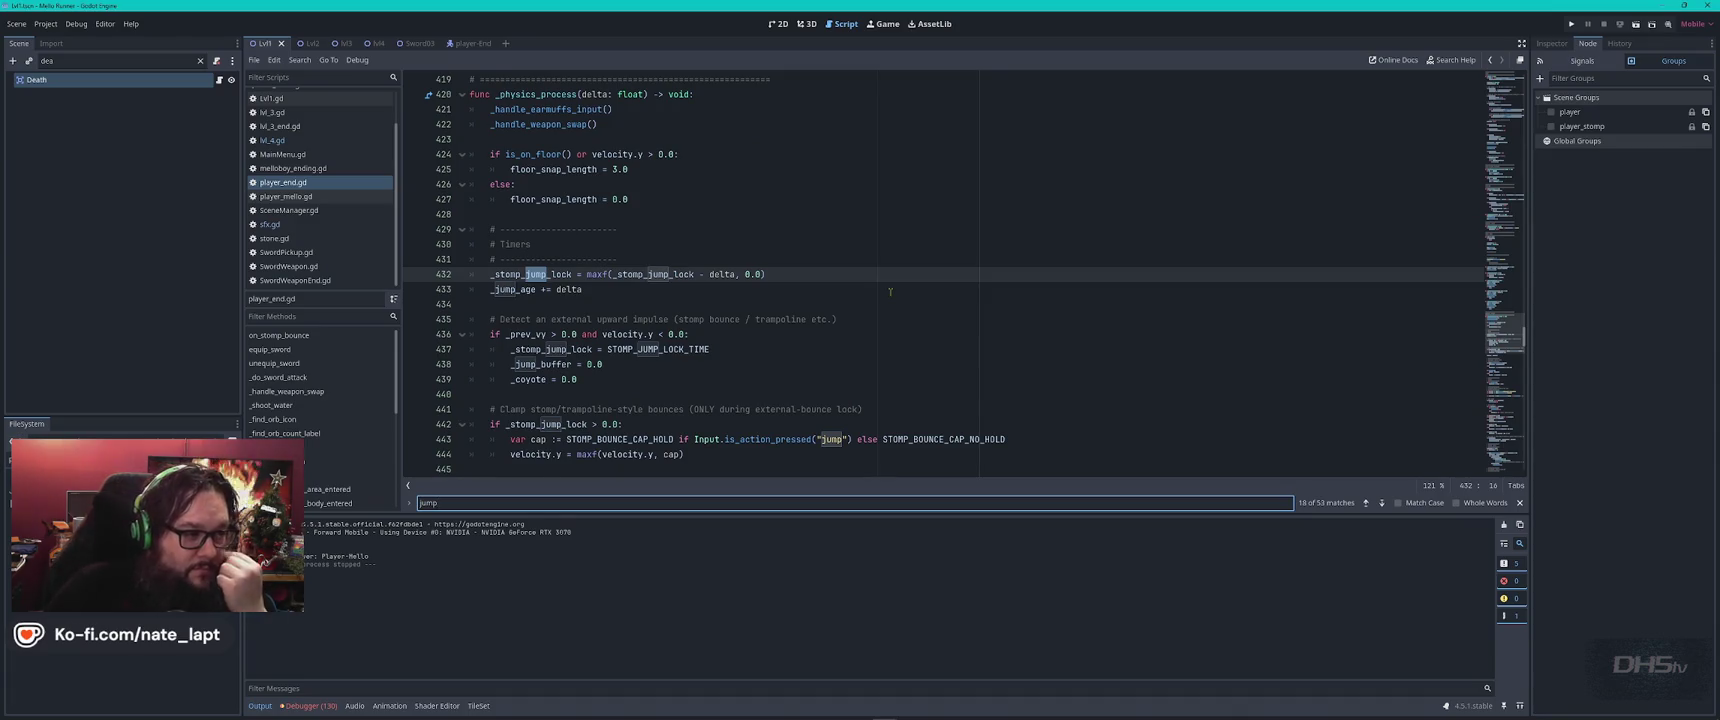
pyautogui.press('Return')
pyautogui.press('Return')
pyautogui.press('Return')
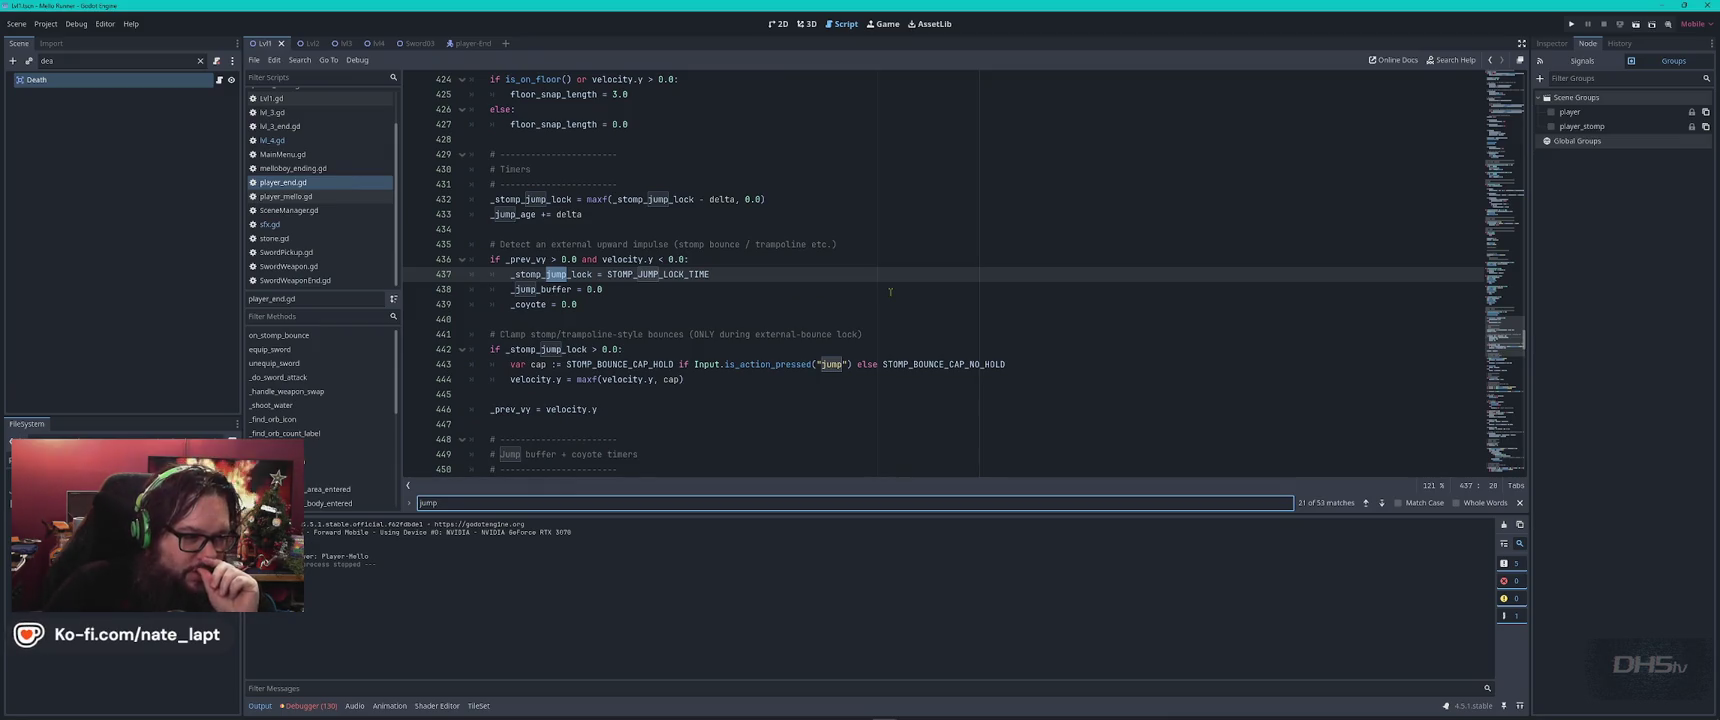
pyautogui.press('Return')
pyautogui.press('Return')
pyautogui.press('Return')
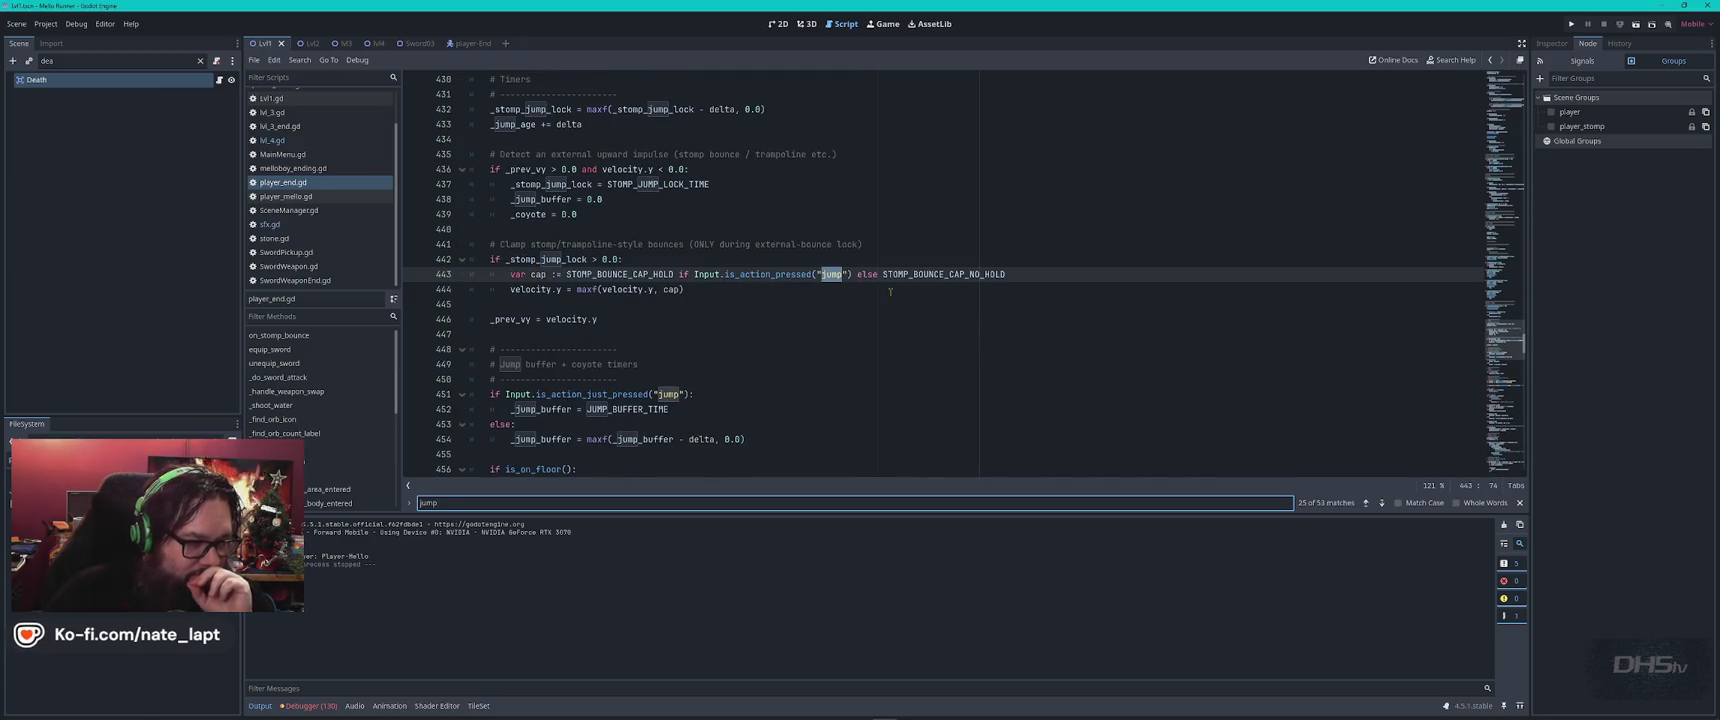
pyautogui.scroll(-2, 890, 291)
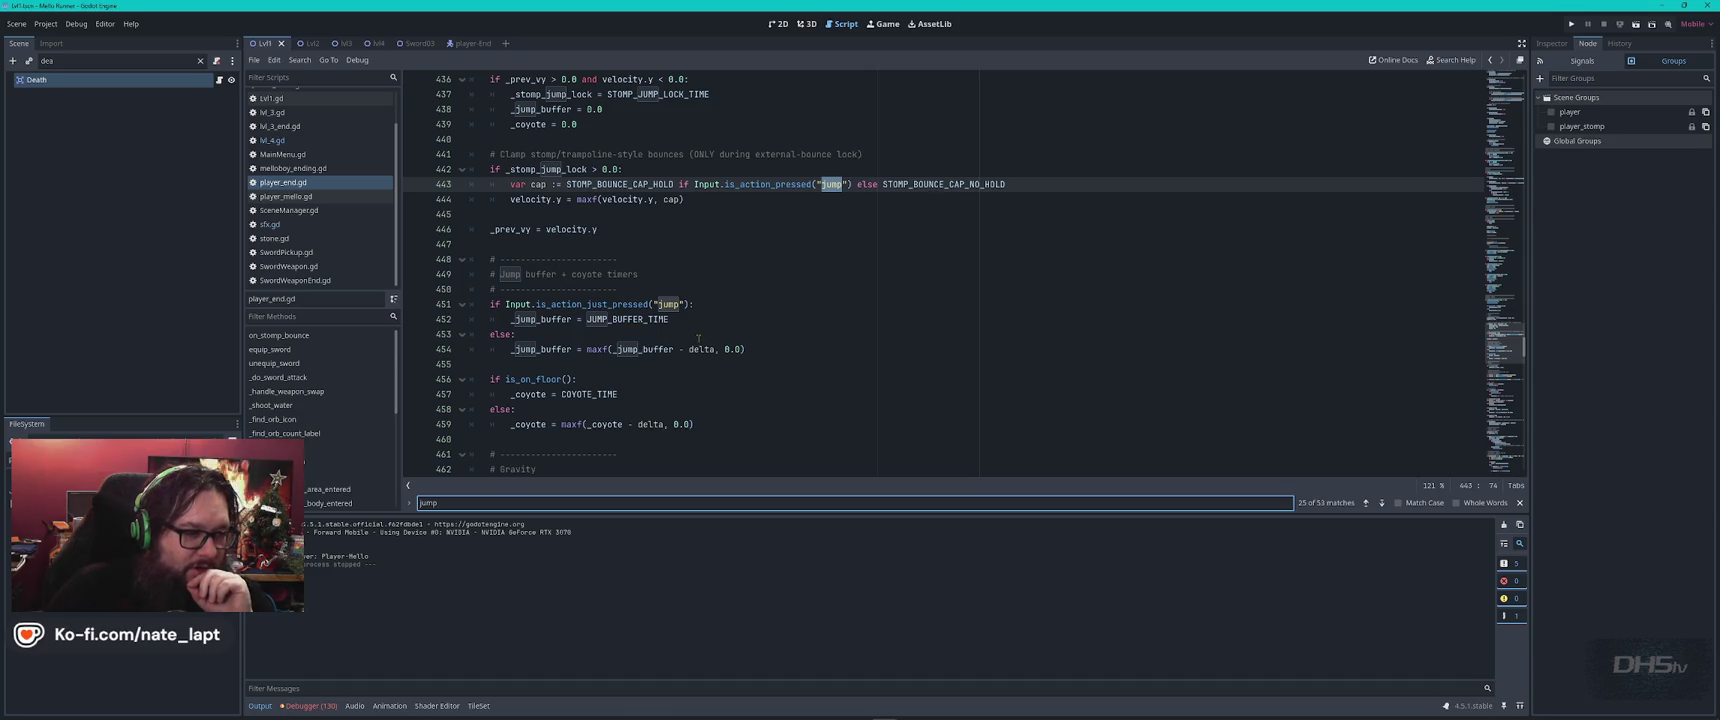
pyautogui.scroll(-2, 698, 338)
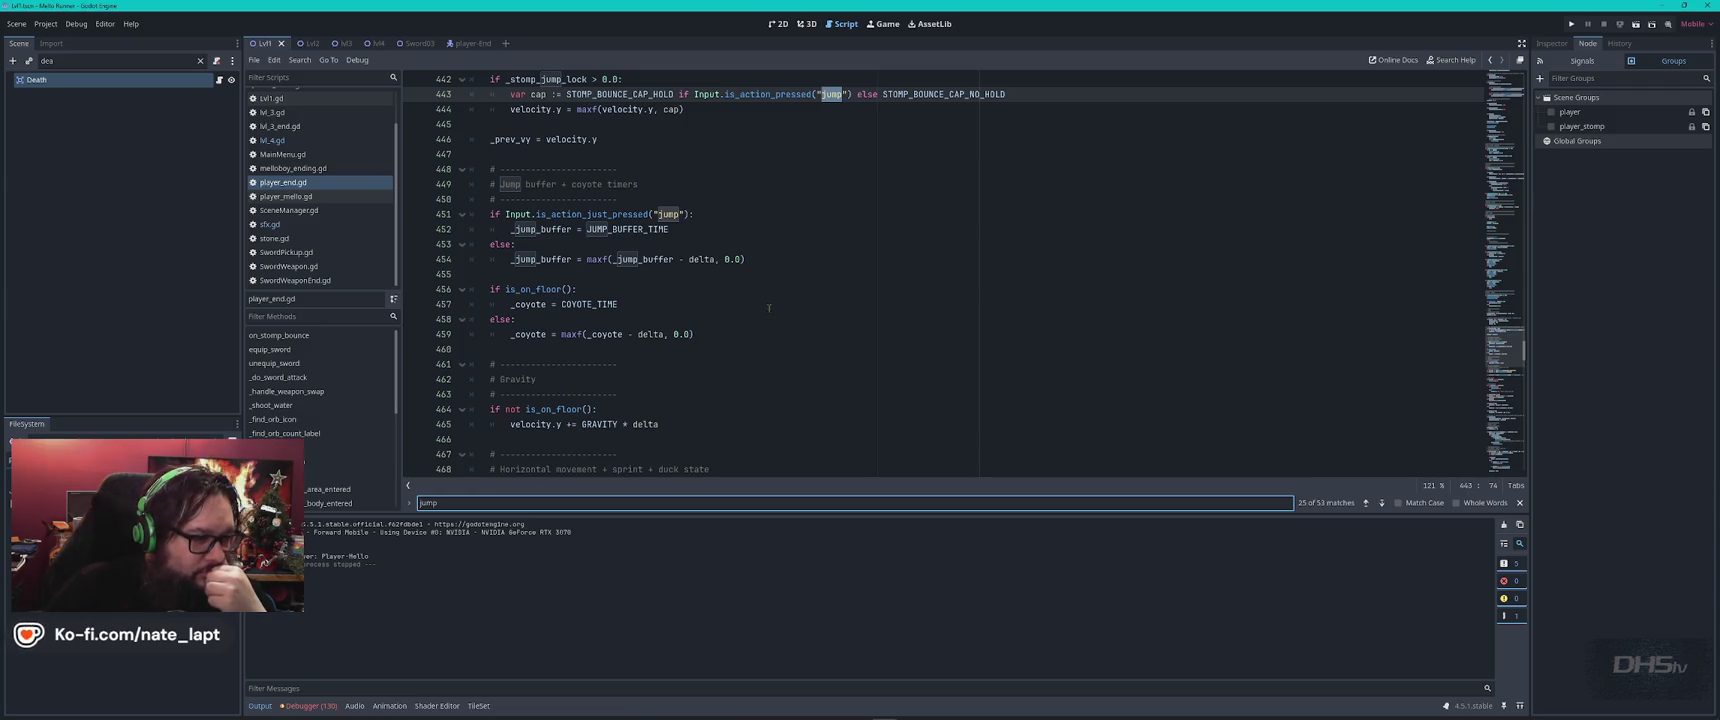
pyautogui.scroll(-2, 769, 307)
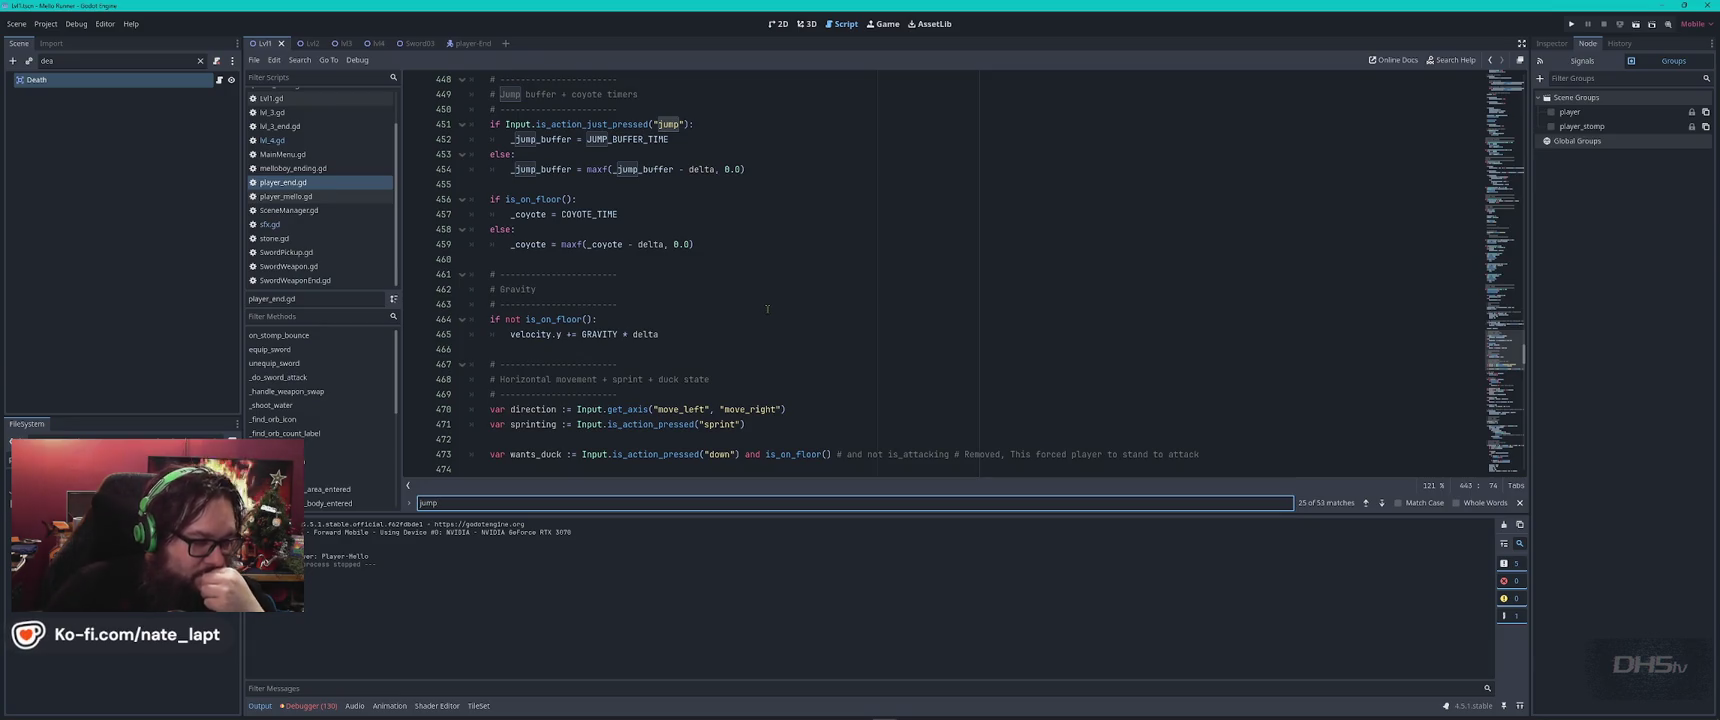
pyautogui.scroll(-2, 767, 308)
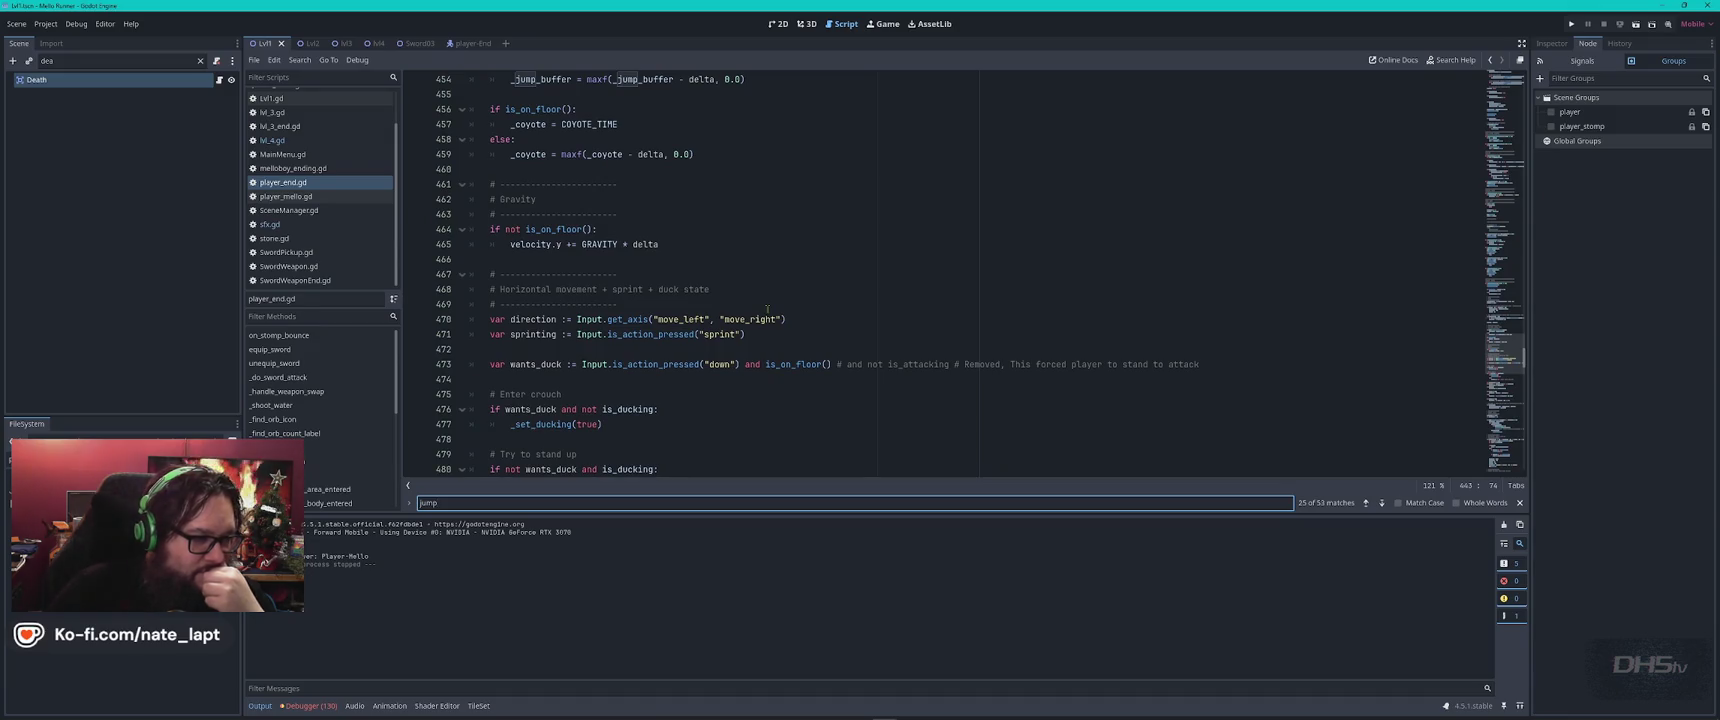
pyautogui.scroll(-8, 767, 309)
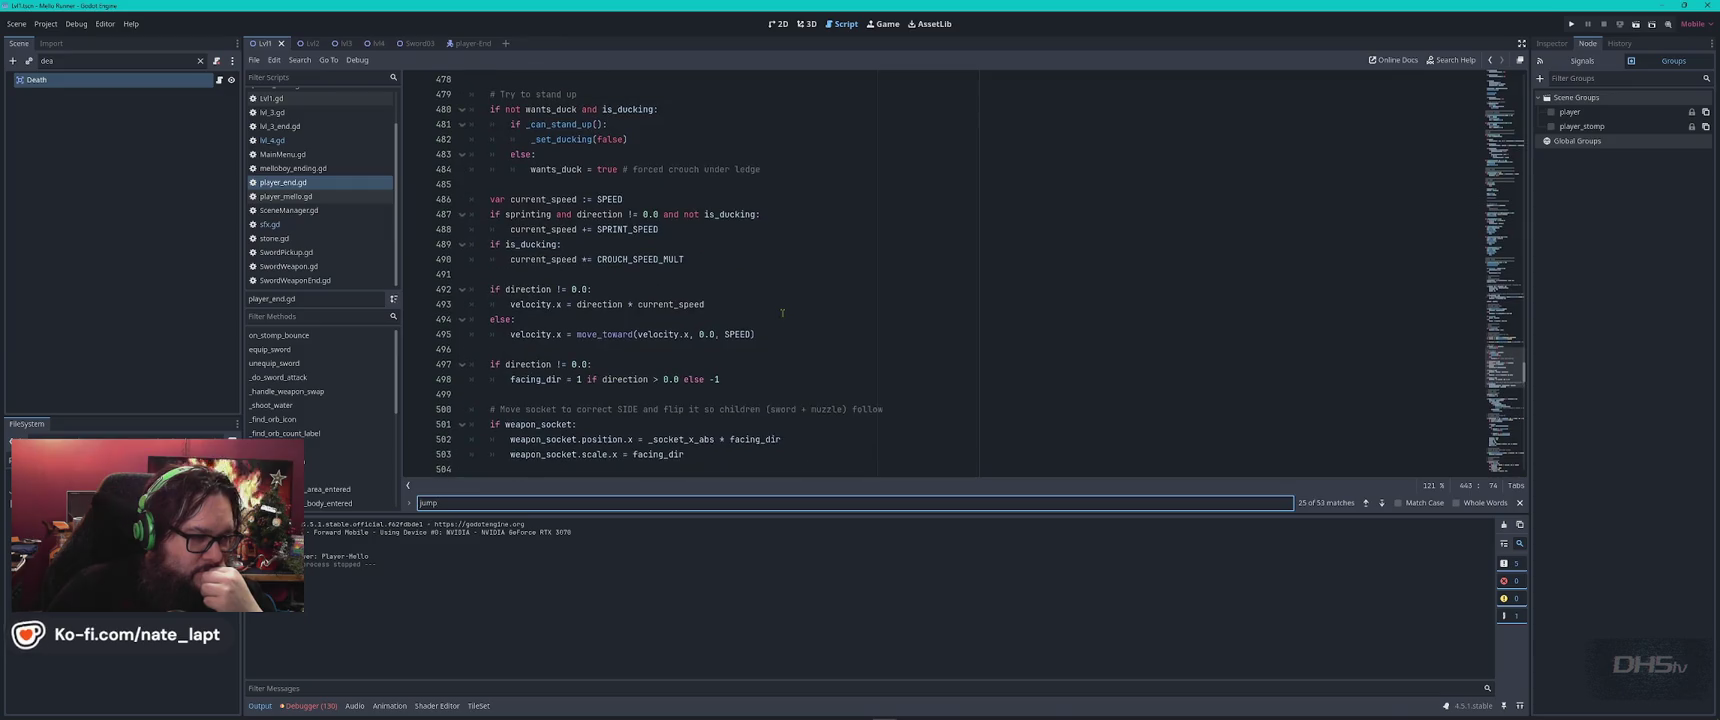
pyautogui.scroll(-2, 779, 313)
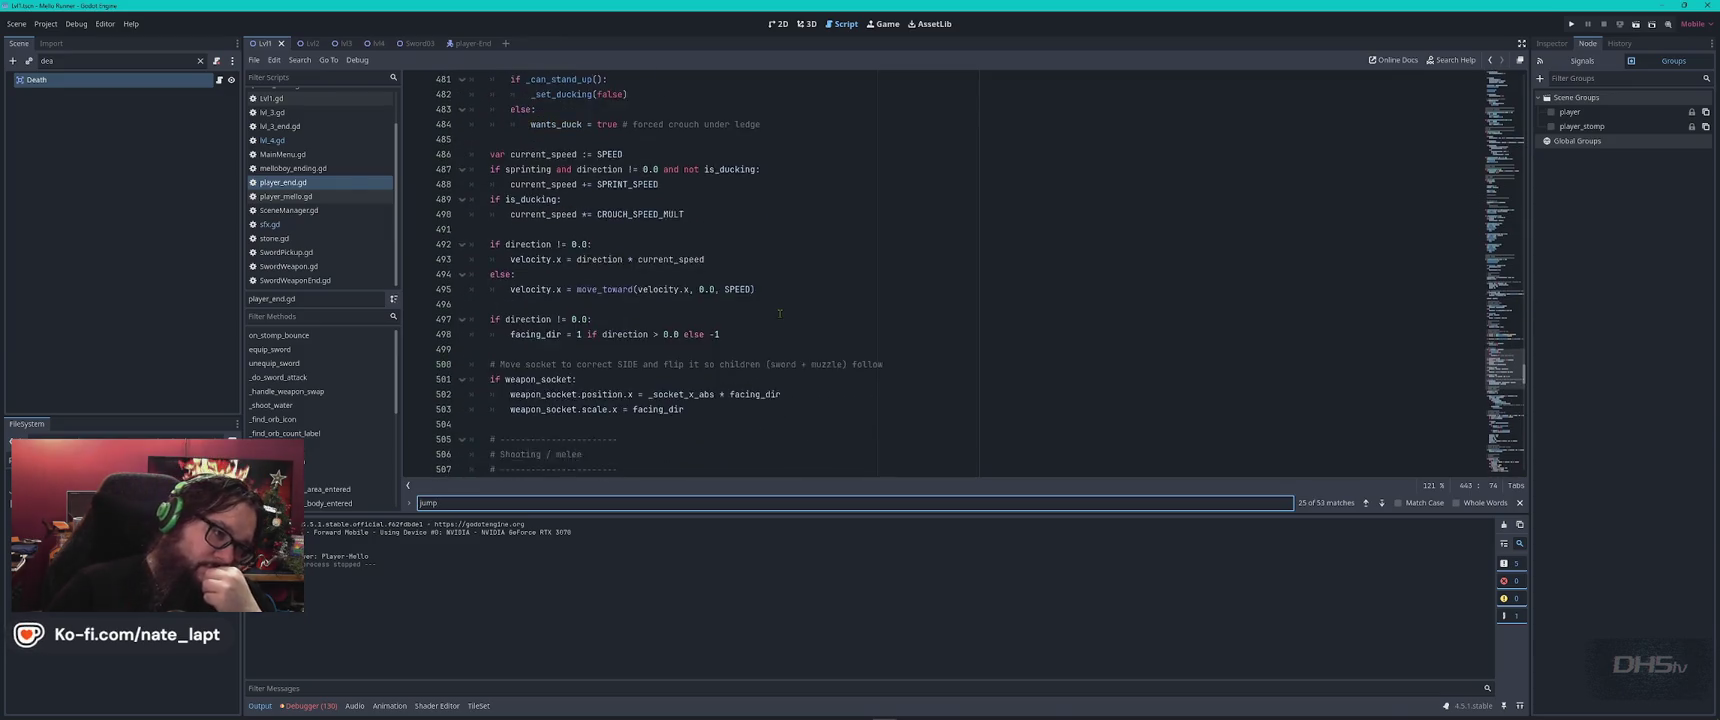
pyautogui.scroll(-2, 779, 313)
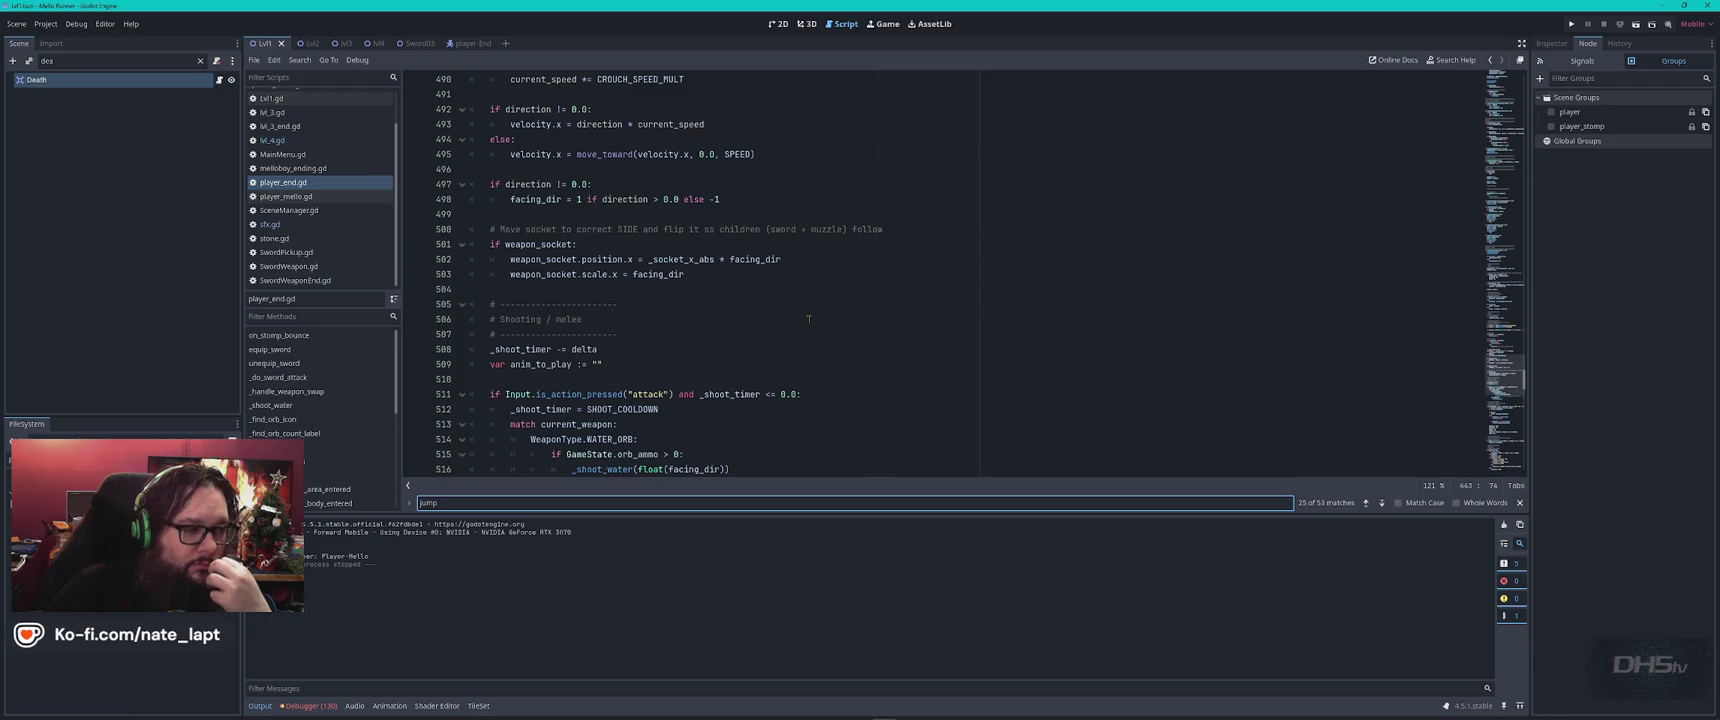
# Continue through jump matches on lines 449 and 522 to line 524, selecting _stomp_jump_lock.
pyautogui.press('Return')
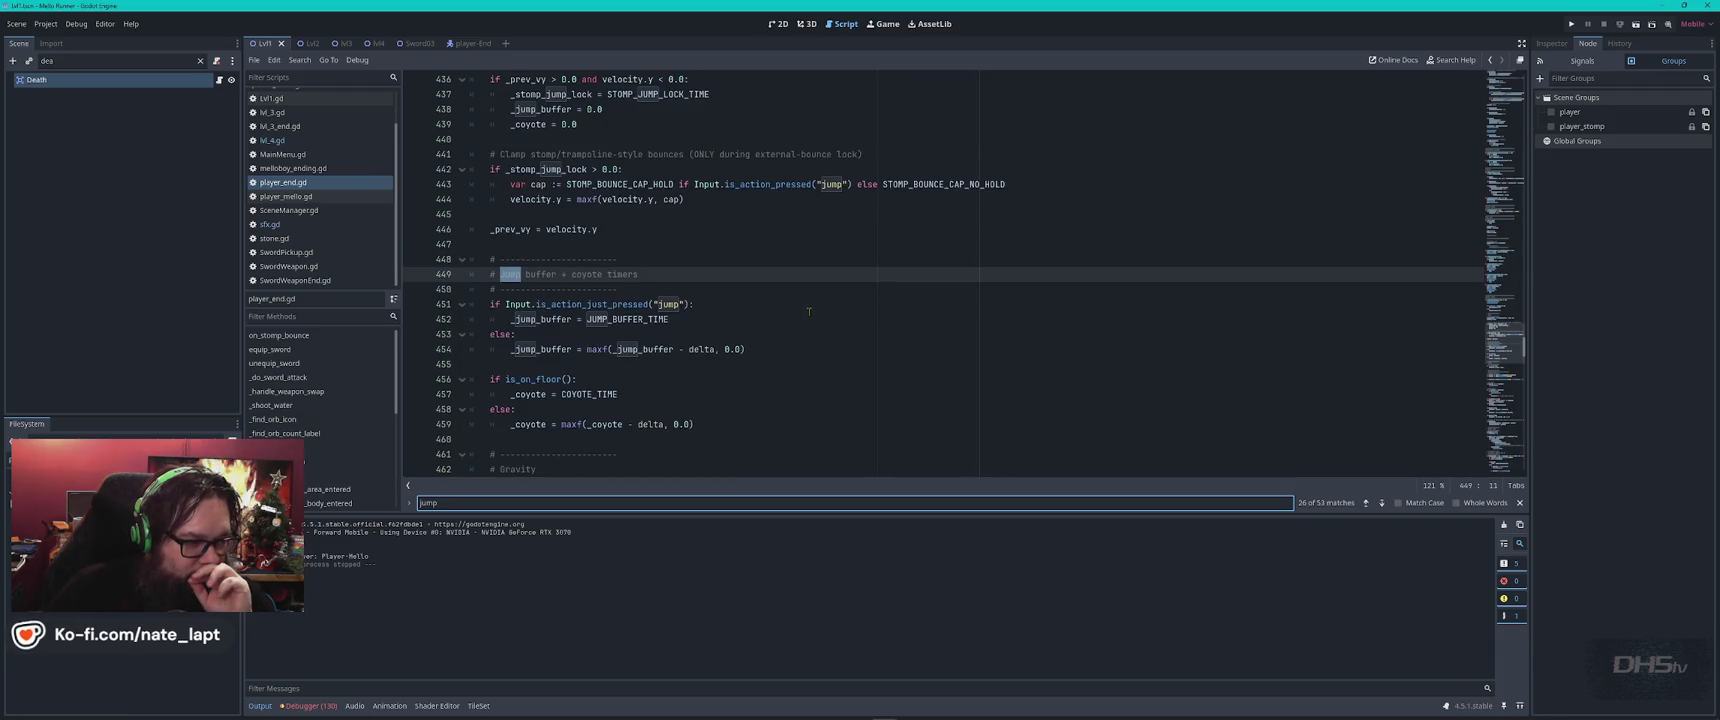
pyautogui.press('Return')
pyautogui.press('Return')
pyautogui.press('Return')
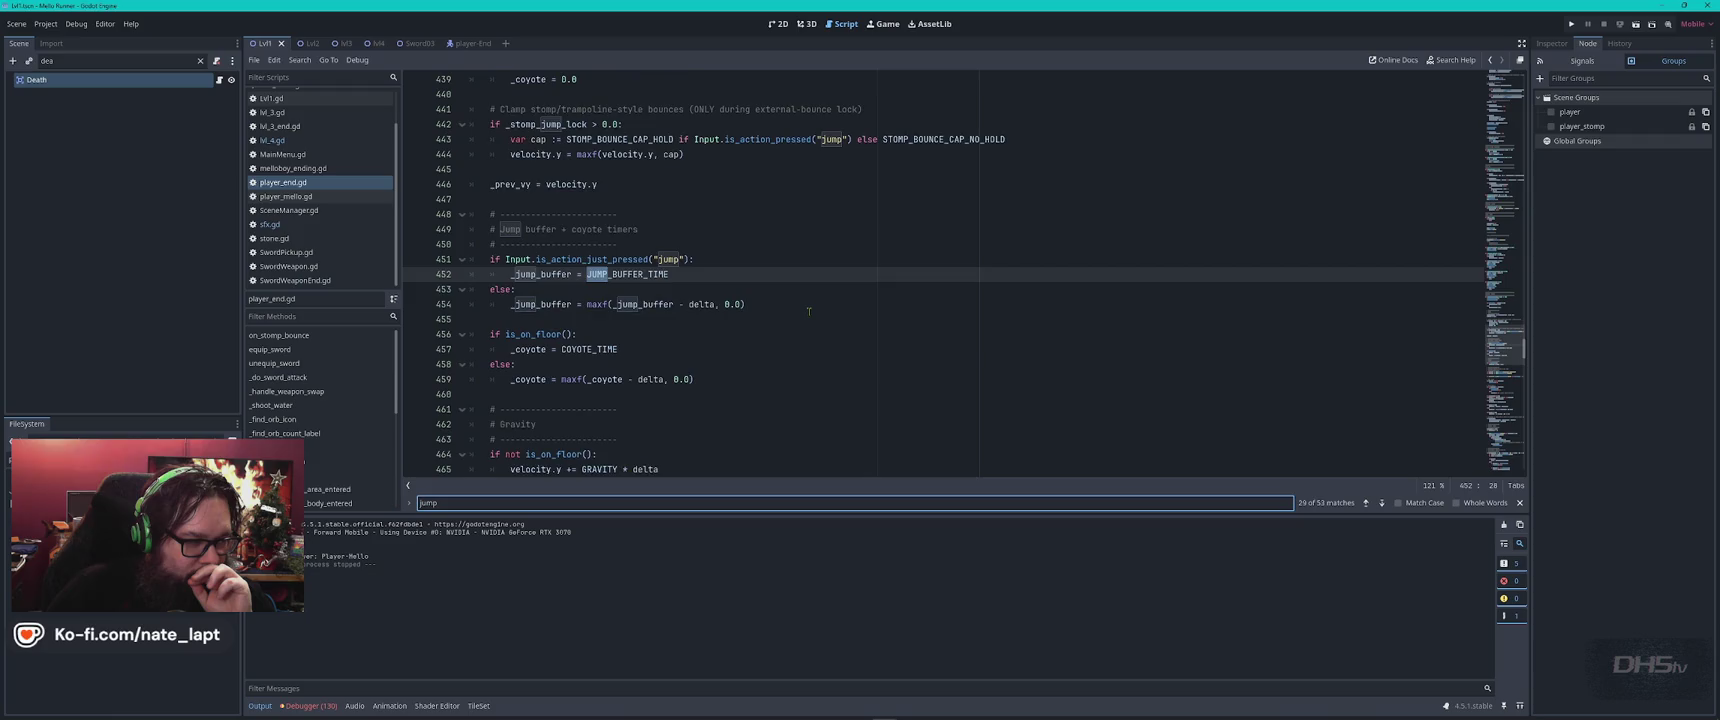
pyautogui.press('Return')
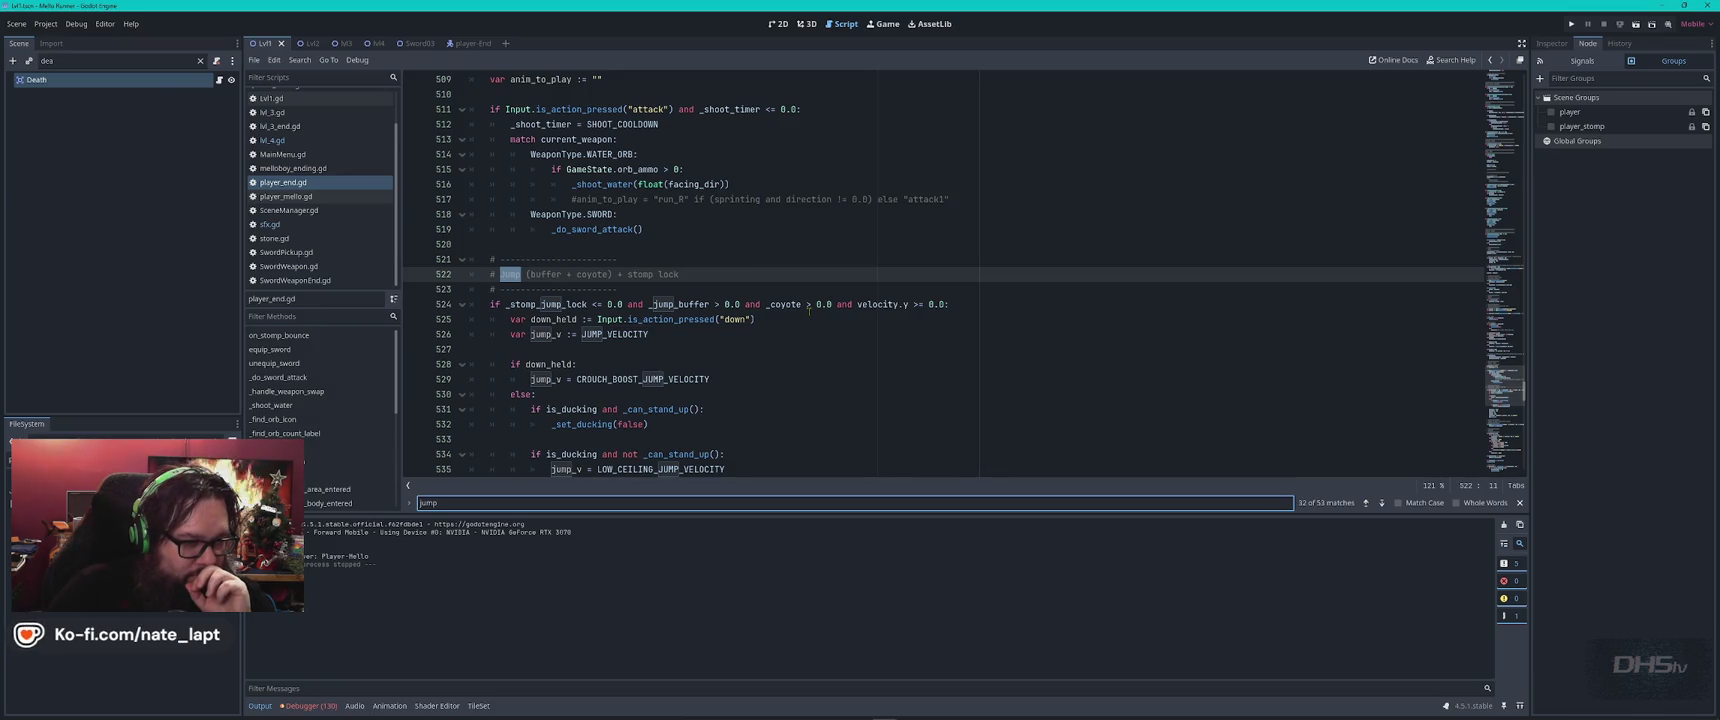
pyautogui.scroll(-2, 809, 311)
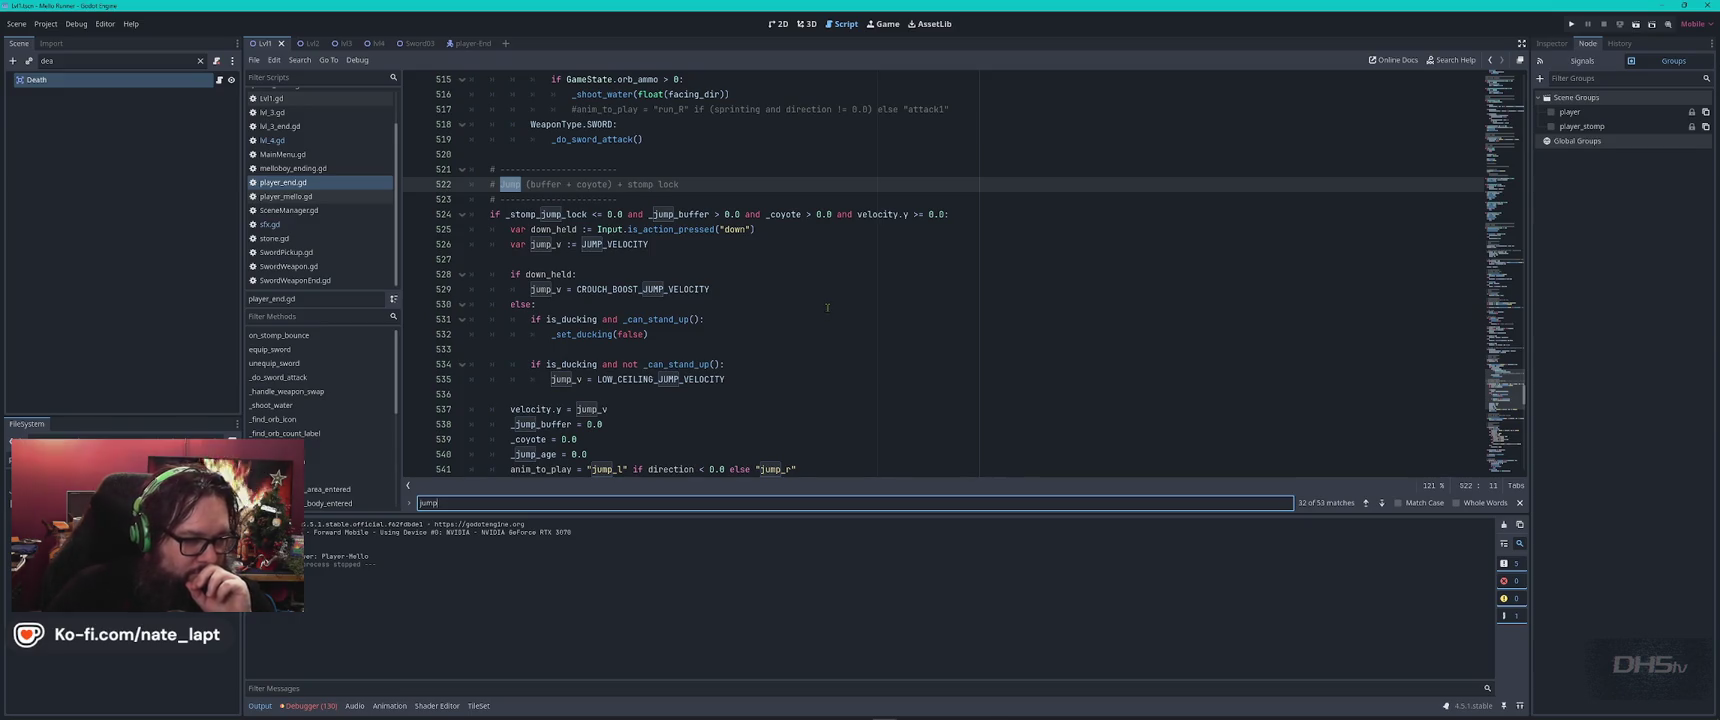
pyautogui.scroll(-4, 827, 307)
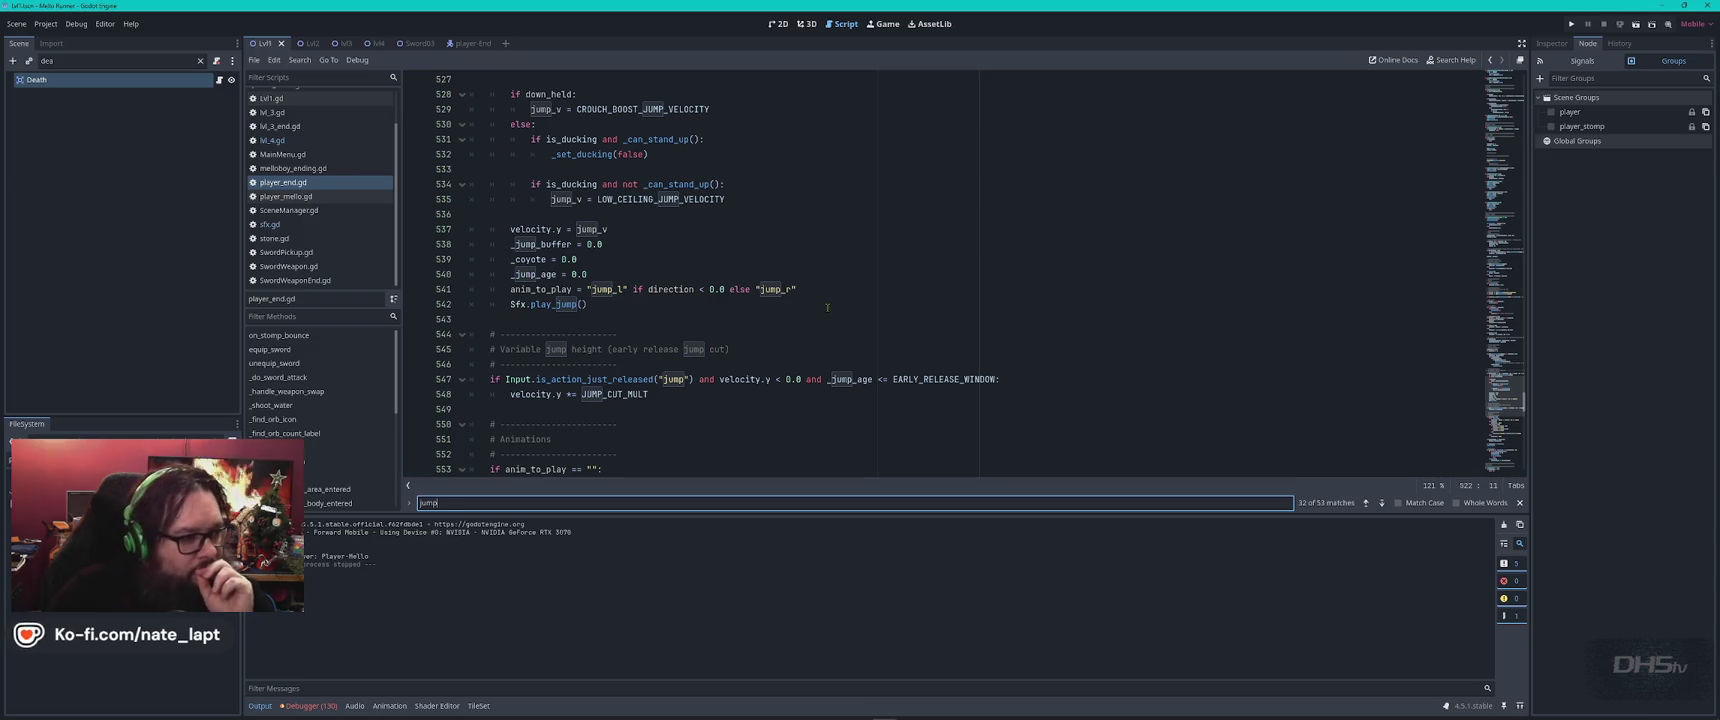
pyautogui.press('Return')
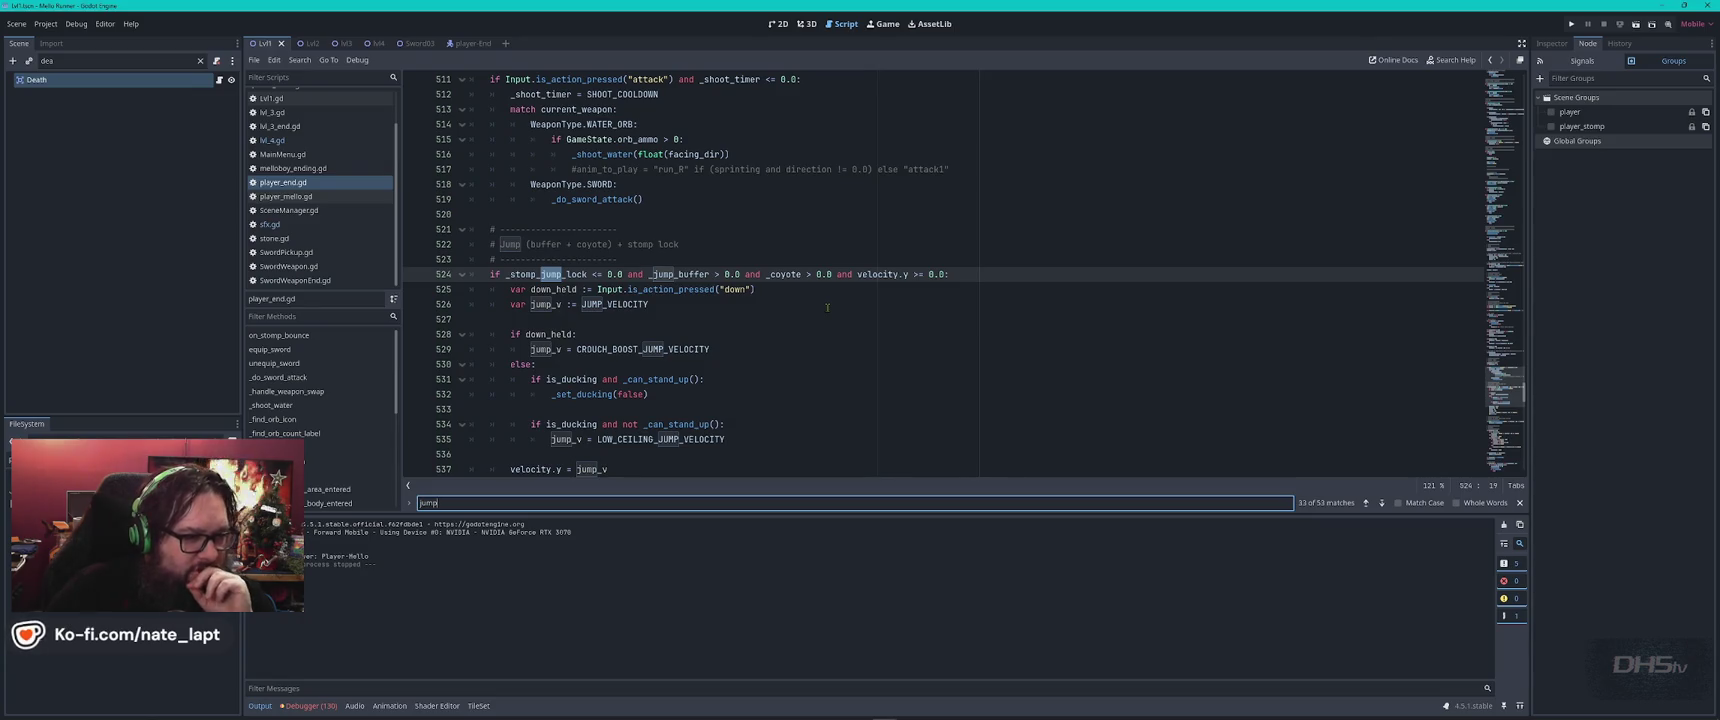
pyautogui.doubleClick(552, 274)
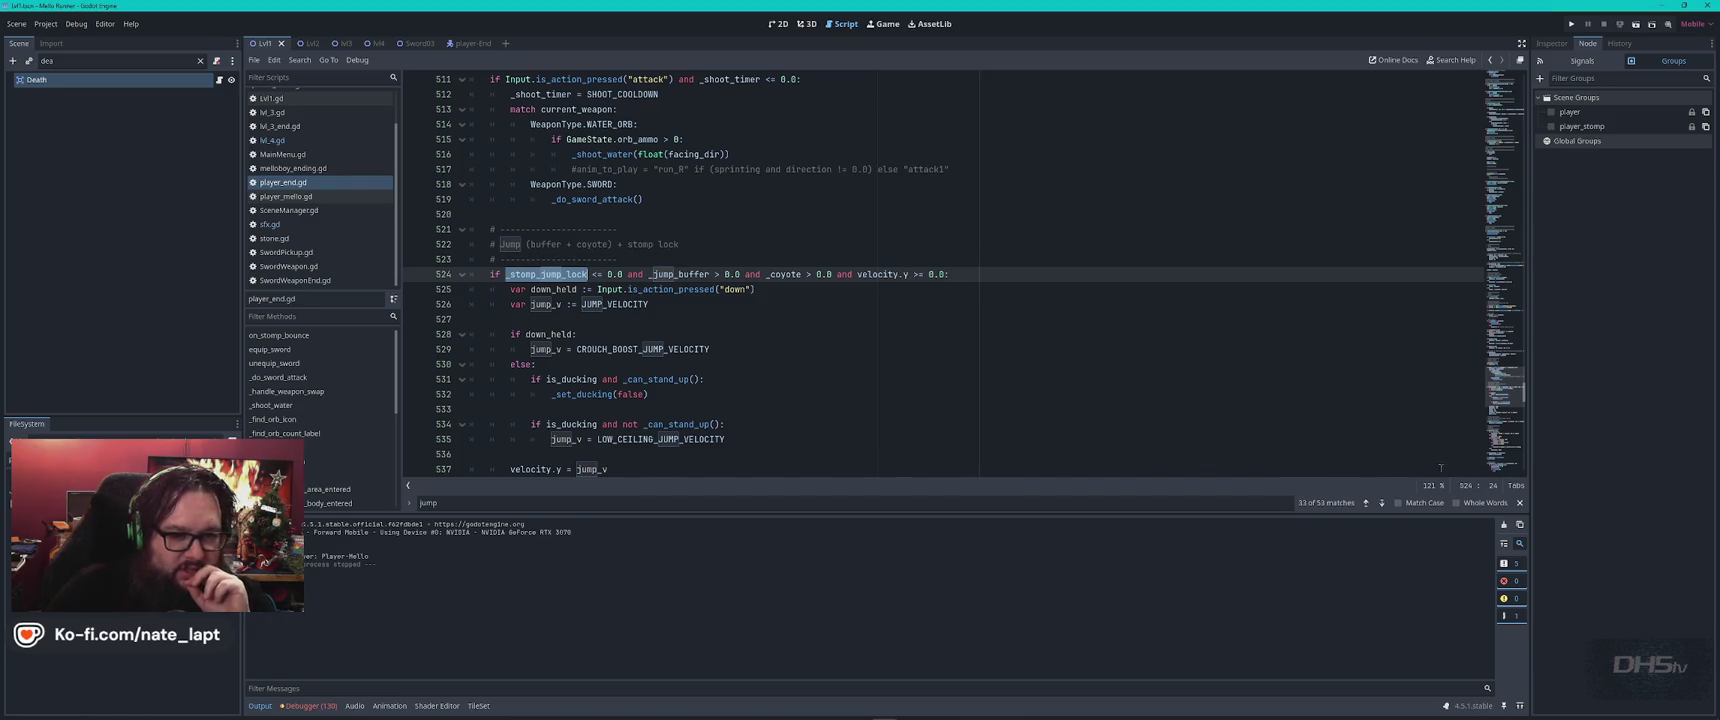
# Advance through jump matches past jump_v, play_jump and JUMP_CUT_MULT to the jump animation on line 555.
pyautogui.click(1382, 503)
pyautogui.click(1382, 503)
pyautogui.click(1382, 503)
pyautogui.click(1382, 503)
pyautogui.click(1382, 503)
pyautogui.click(1382, 503)
pyautogui.click(1382, 503)
pyautogui.click(1382, 503)
pyautogui.click(1382, 503)
pyautogui.click(1382, 503)
pyautogui.click(1382, 503)
pyautogui.click(1382, 503)
pyautogui.click(1382, 503)
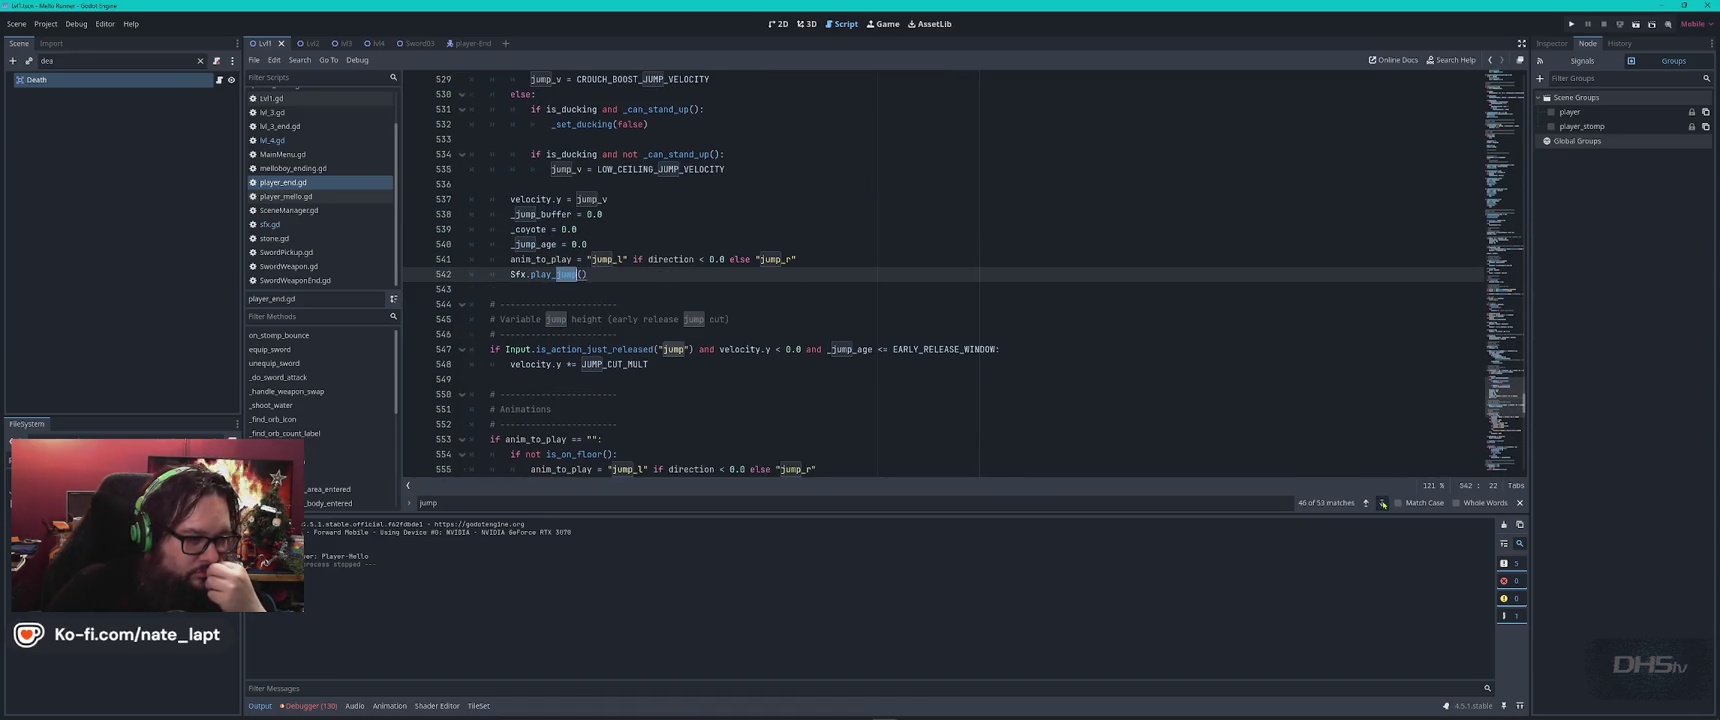
pyautogui.click(1382, 503)
pyautogui.click(1382, 503)
pyautogui.click(1382, 503)
pyautogui.click(1382, 503)
pyautogui.click(1382, 503)
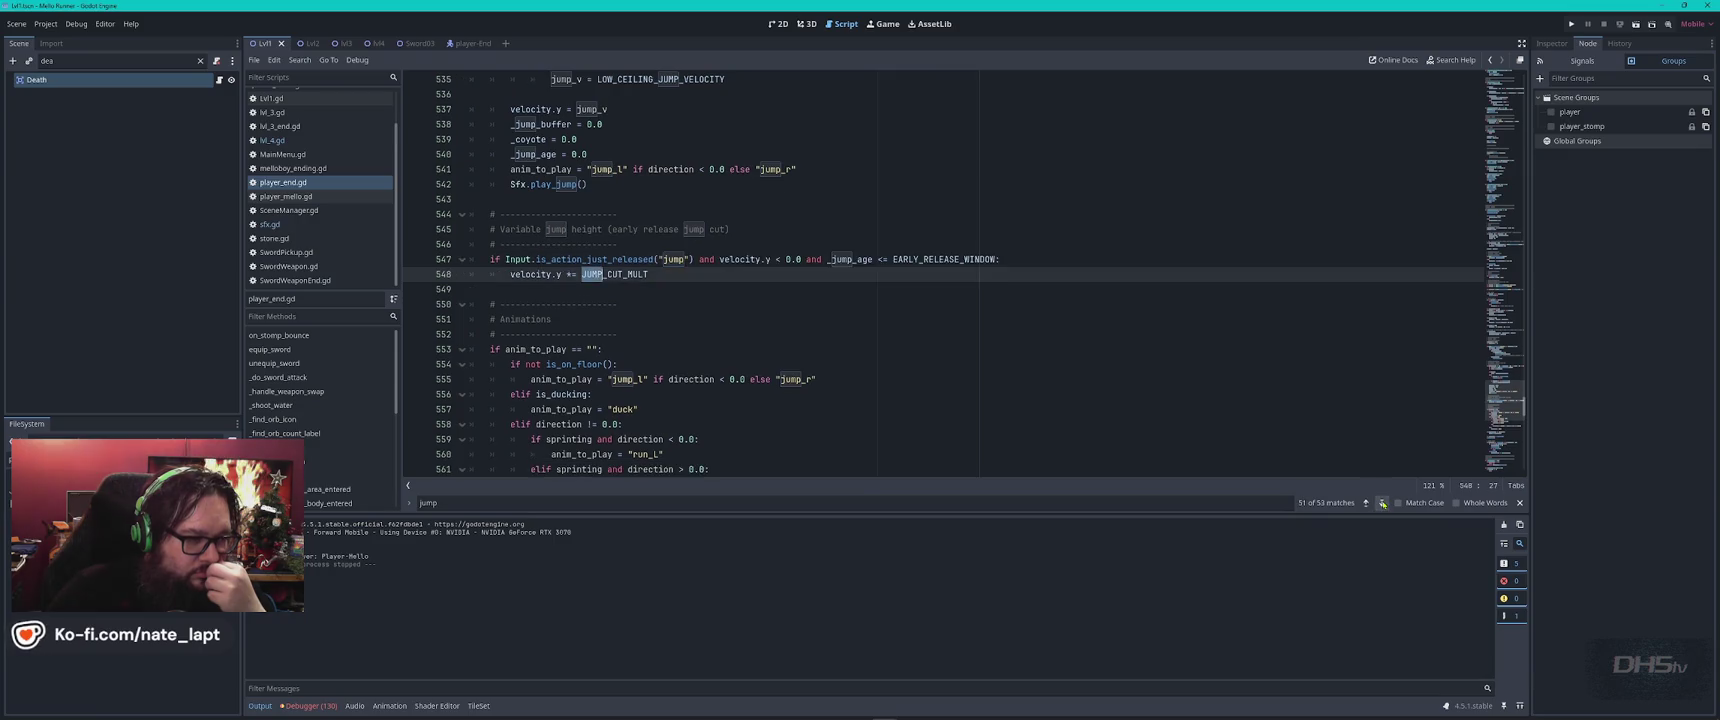
pyautogui.click(1383, 503)
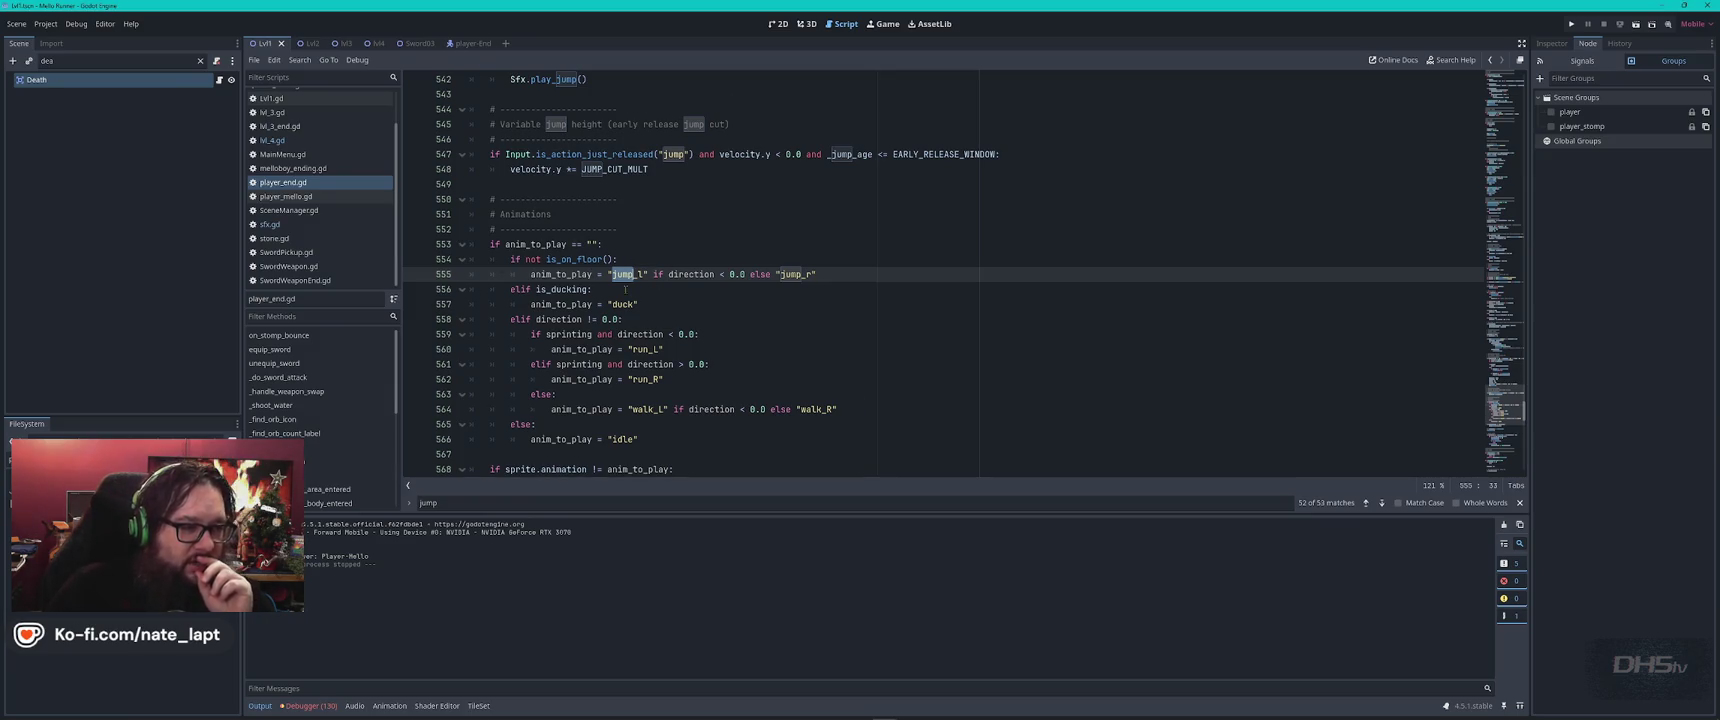
# Select the _jump_age variable and start a search for it.
pyautogui.moveTo(582, 259)
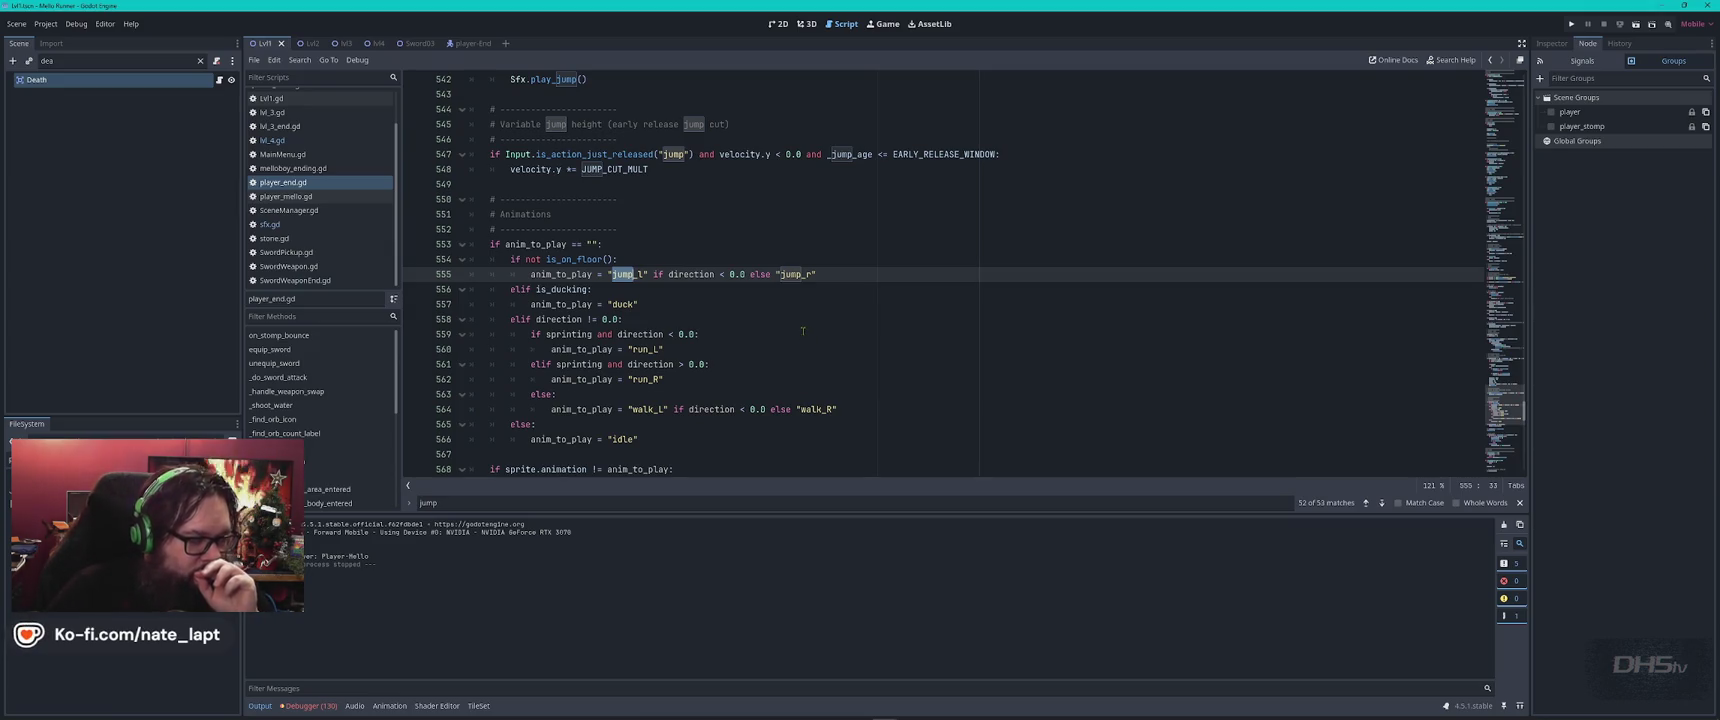
pyautogui.doubleClick(848, 154)
pyautogui.hotkey('ctrl', 'f')
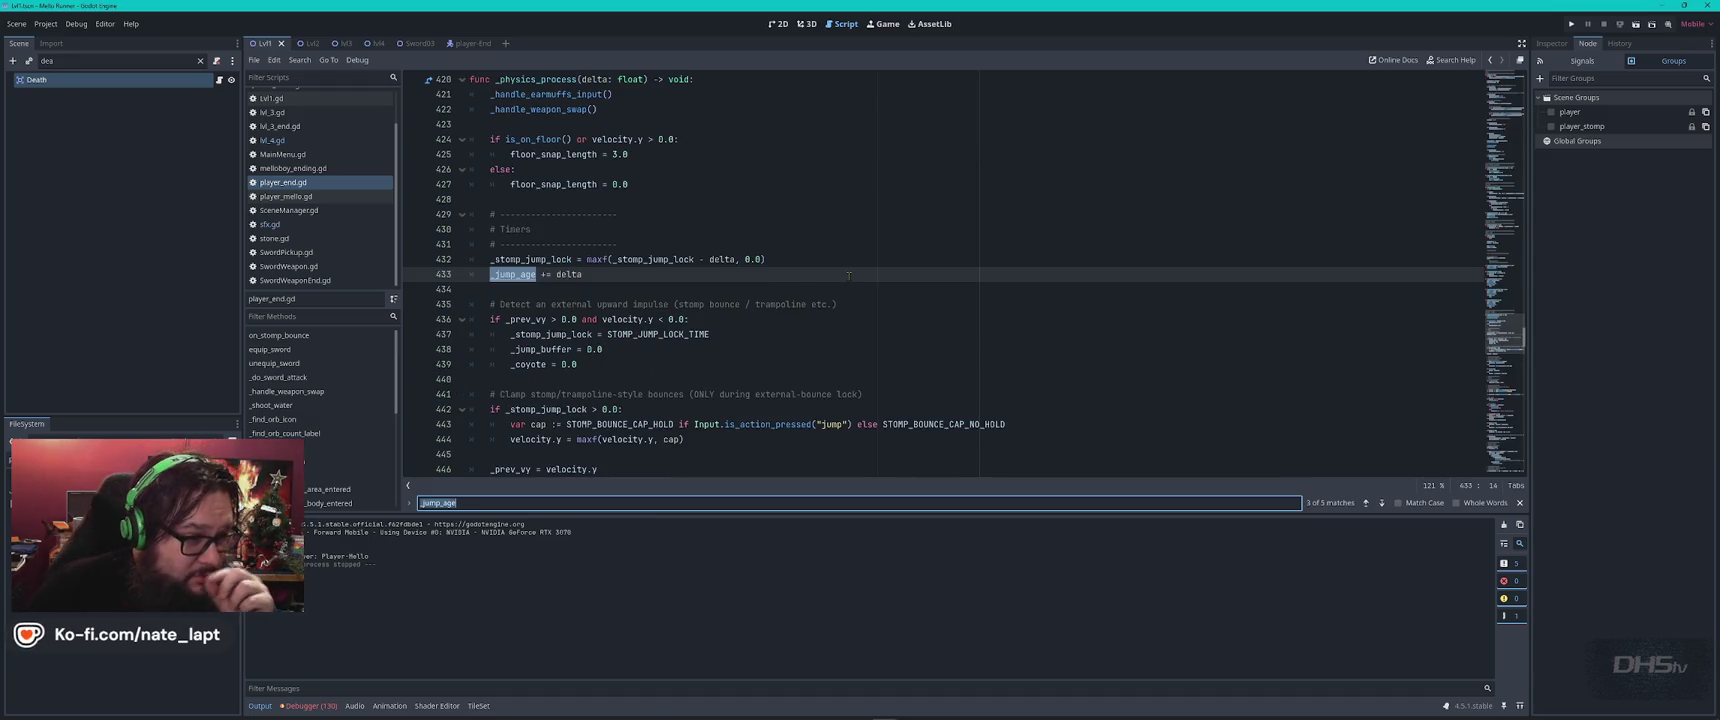
pyautogui.press('Return')
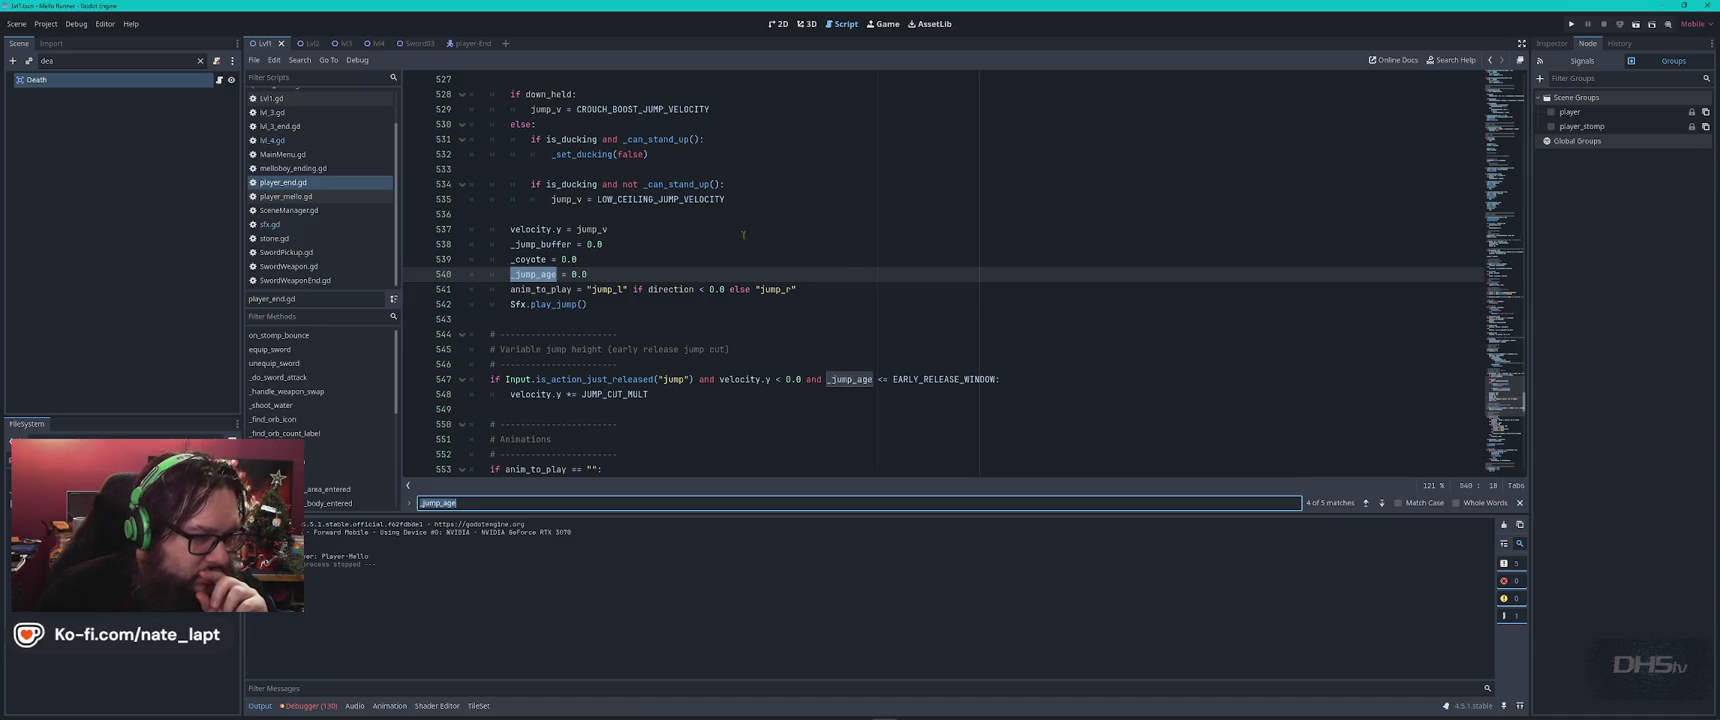
pyautogui.scroll(1, 696, 251)
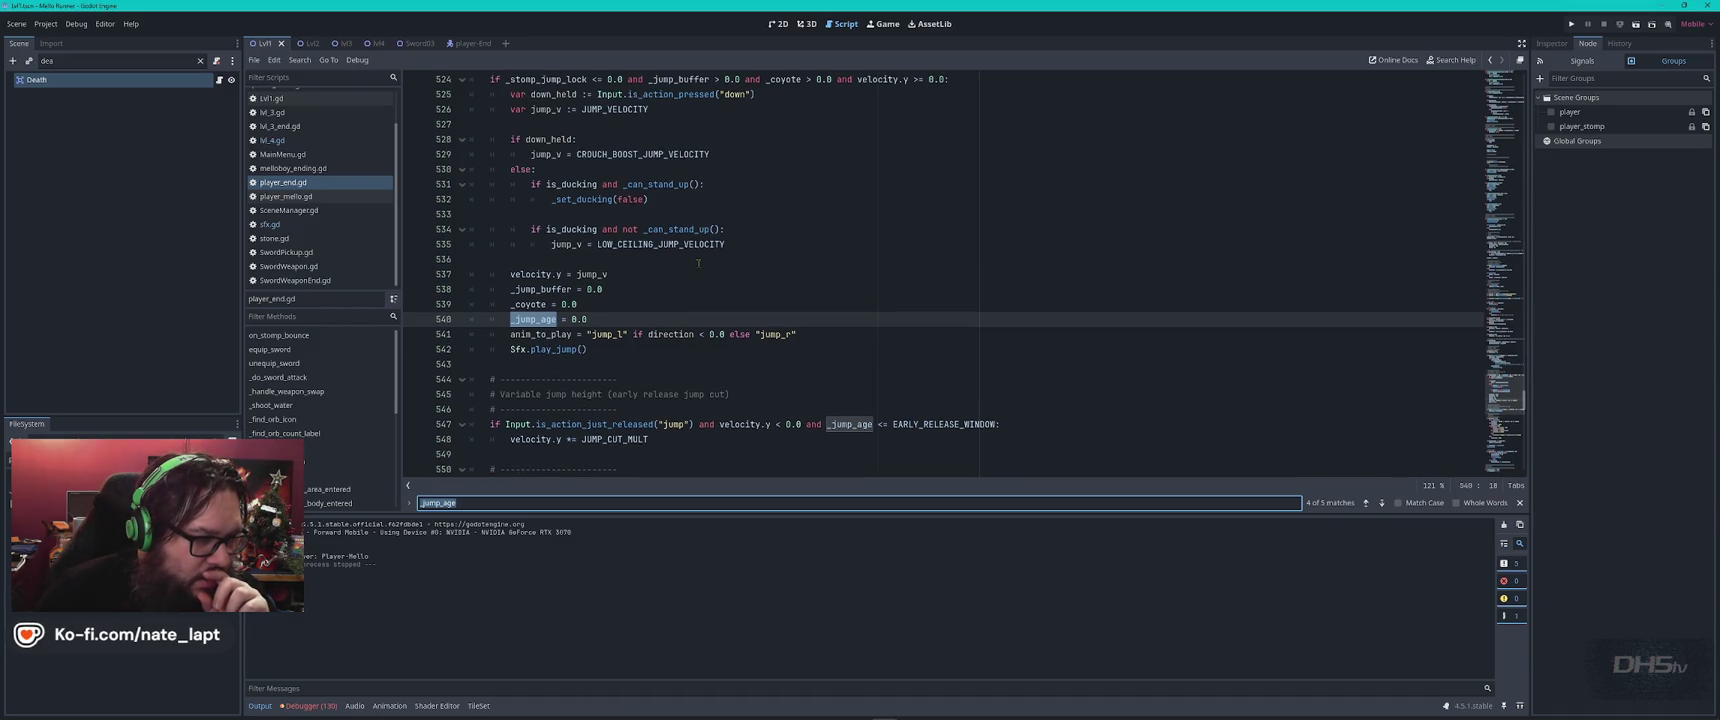
pyautogui.scroll(1, 698, 263)
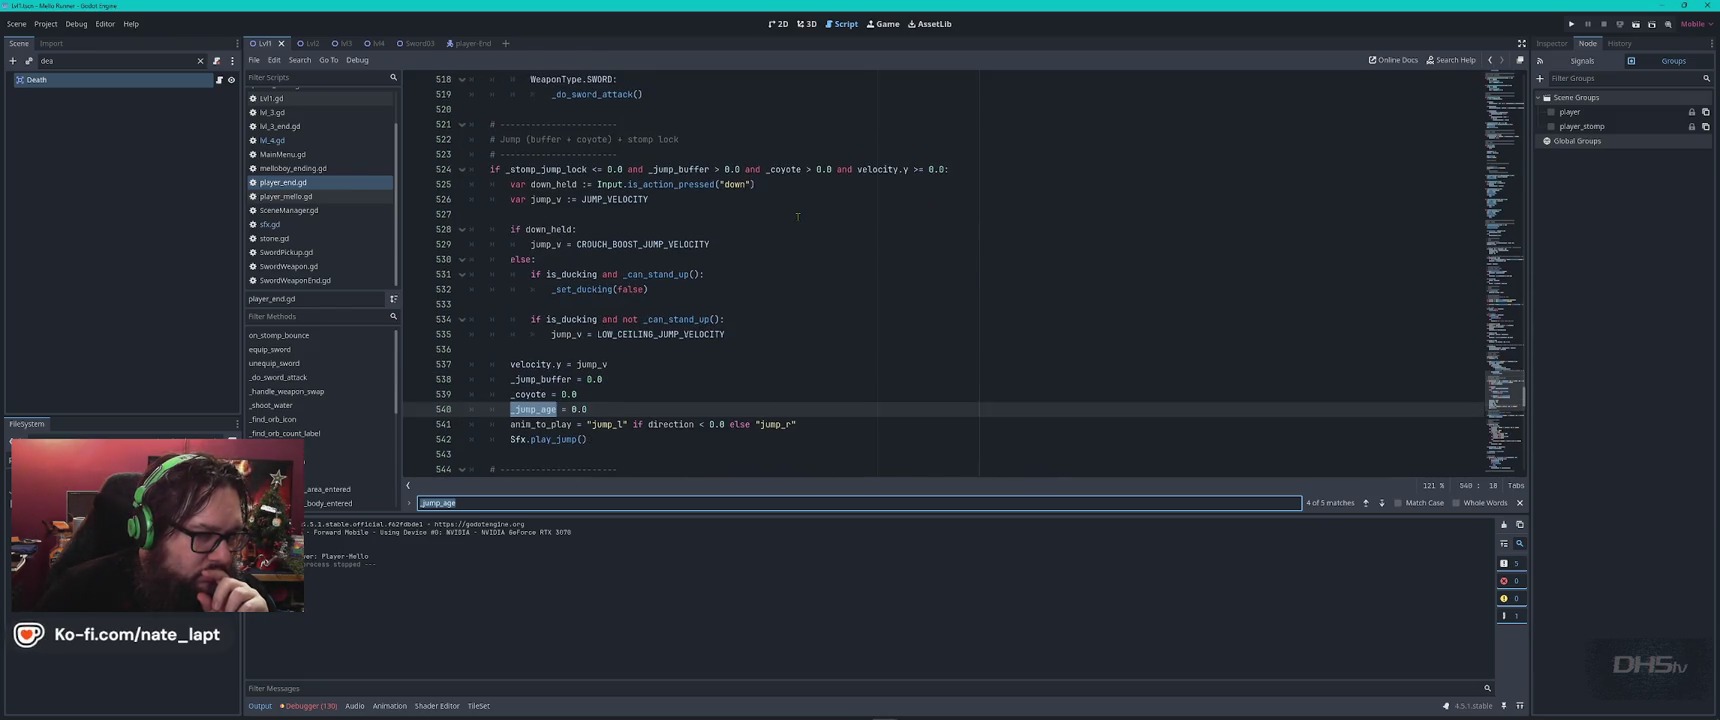
pyautogui.scroll(2, 797, 216)
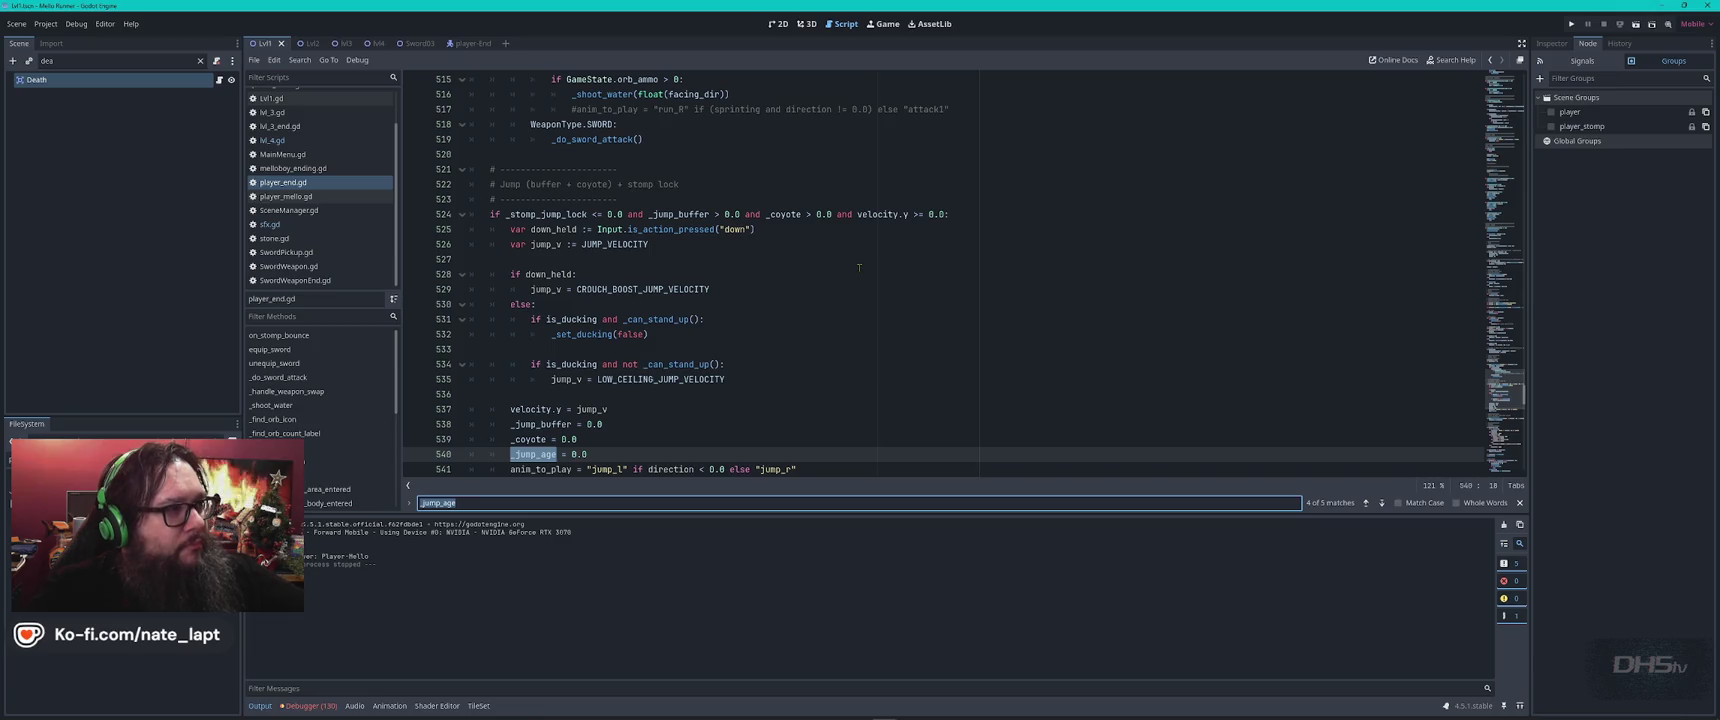
pyautogui.scroll(-2, 855, 268)
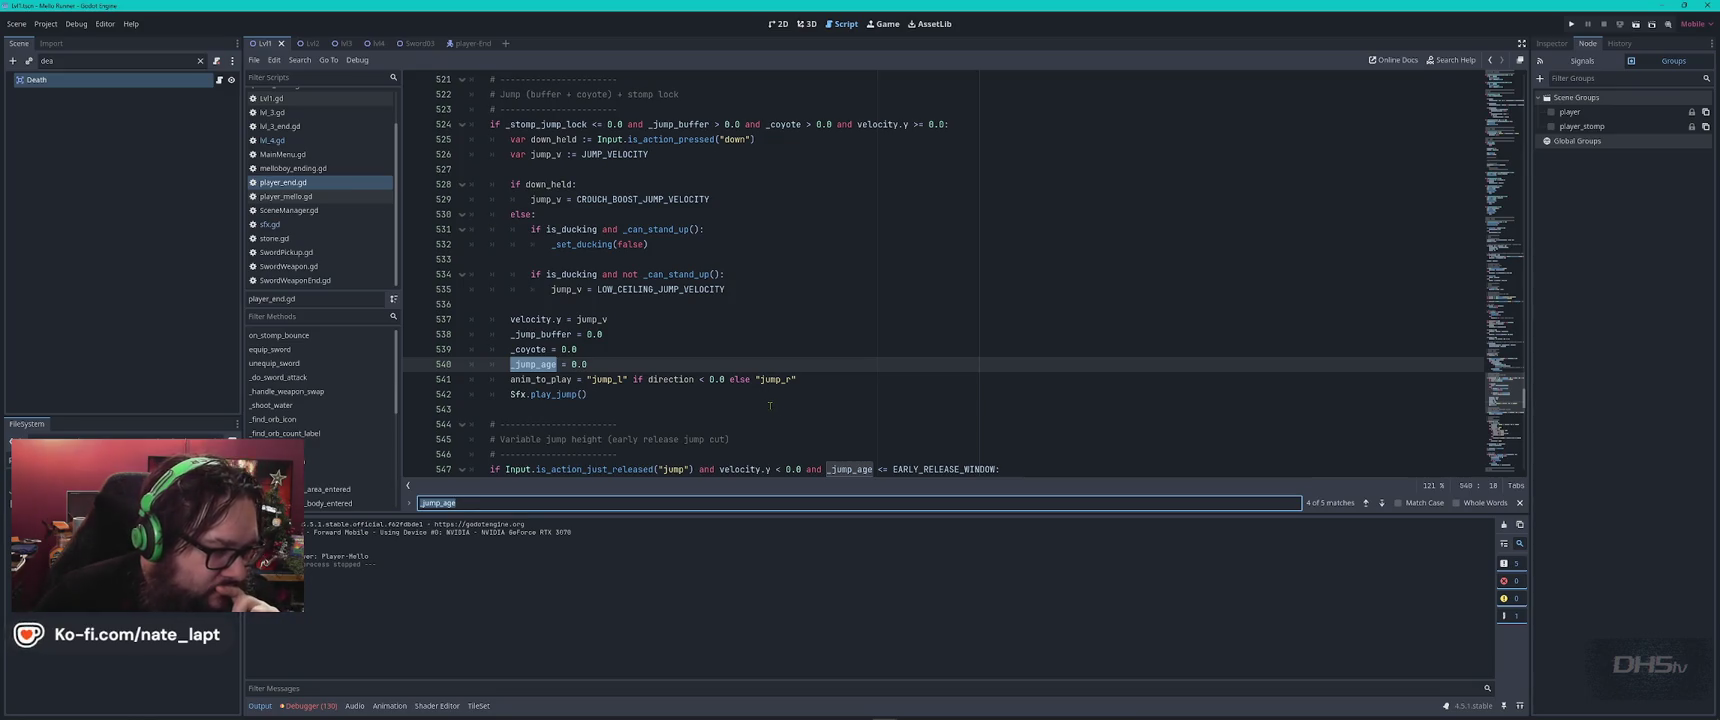
pyautogui.scroll(-2, 770, 405)
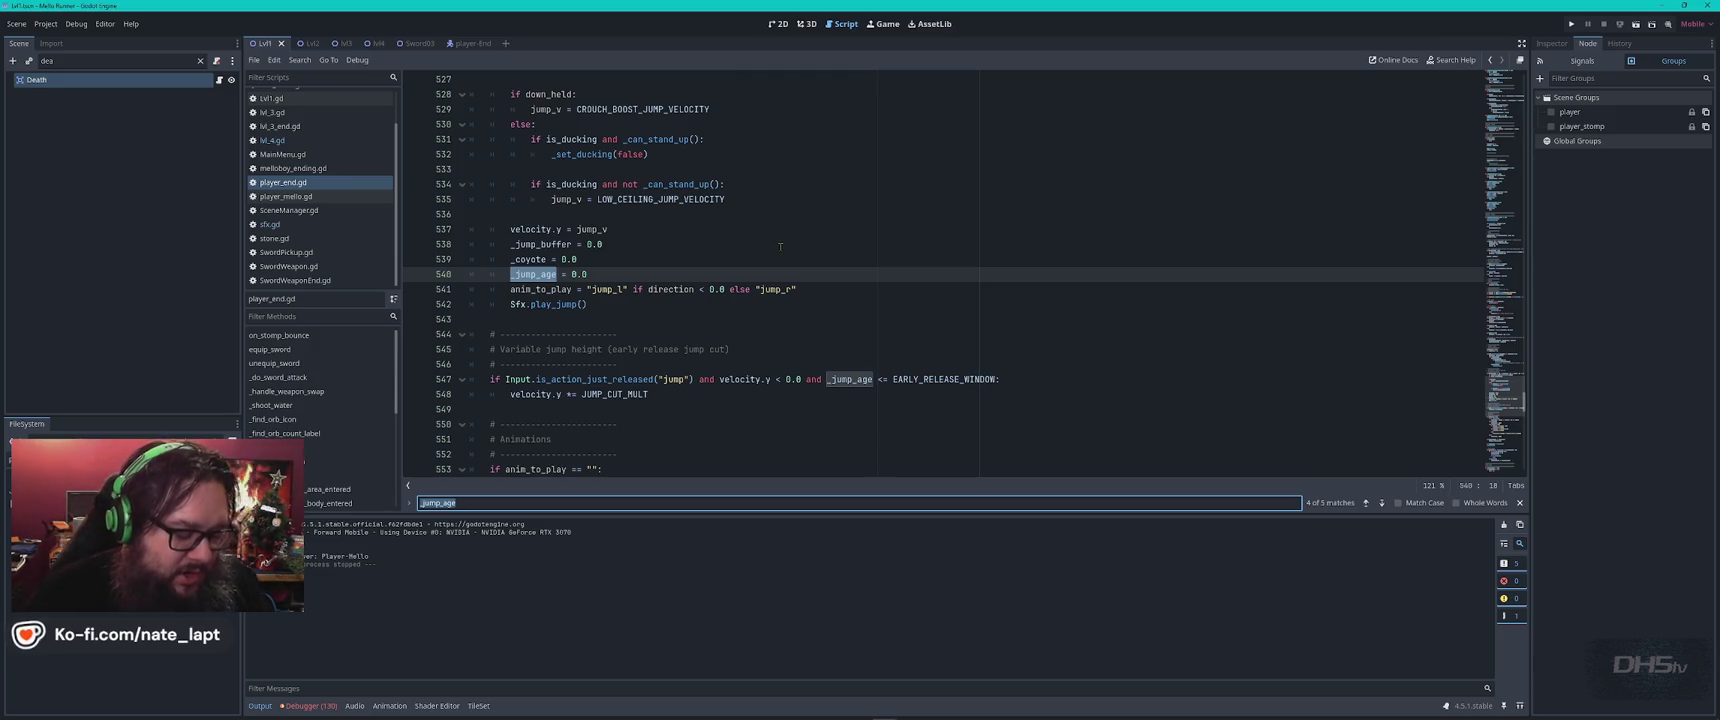
# Review player_end.gd's animation-selection lines 543–569, including the duck and sprite.play(anim_to_play) lines.
pyautogui.click(900, 325)
pyautogui.scroll(-4, 900, 325)
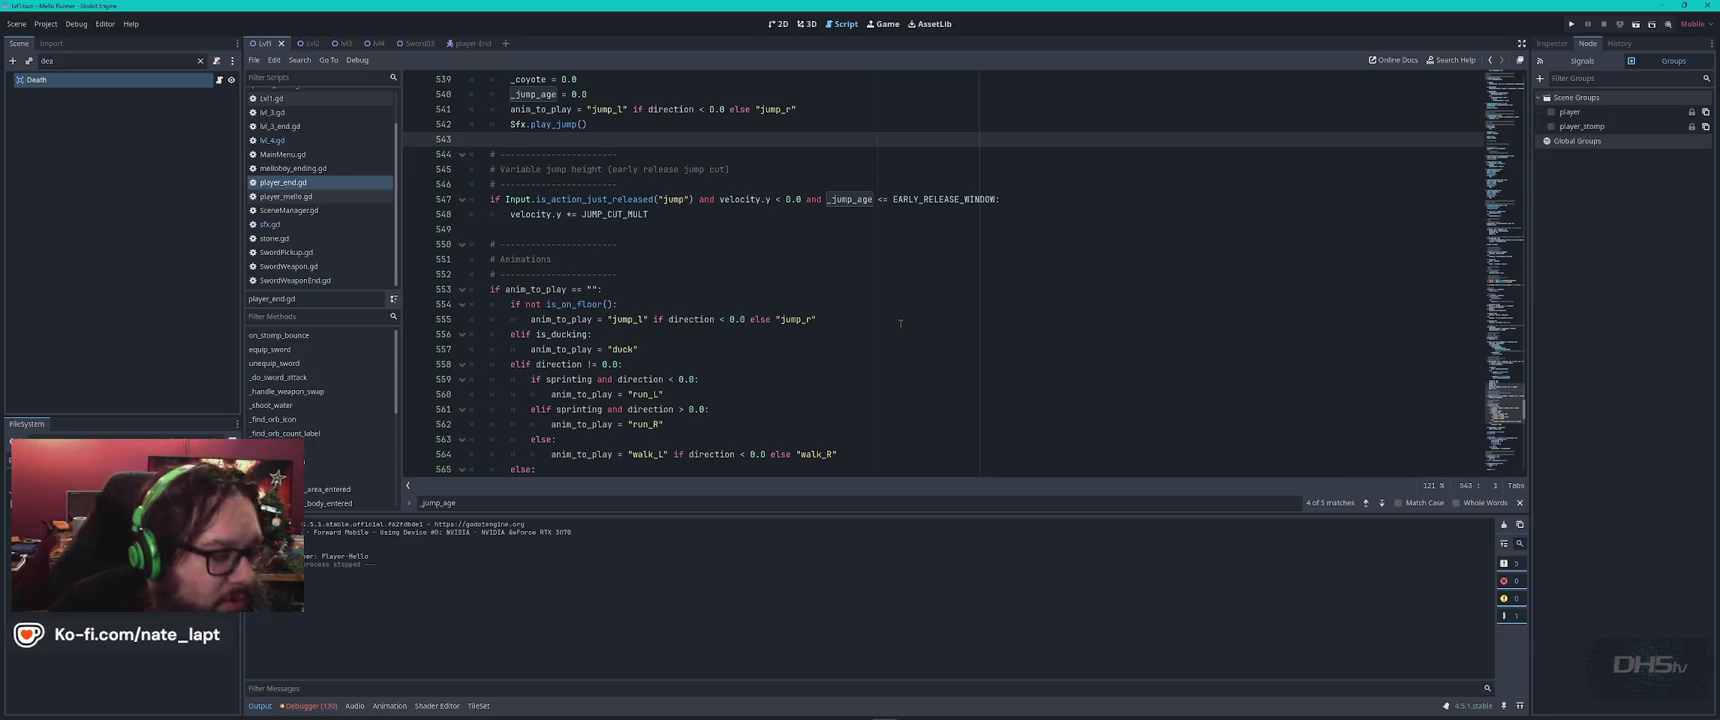
pyautogui.click(845, 345)
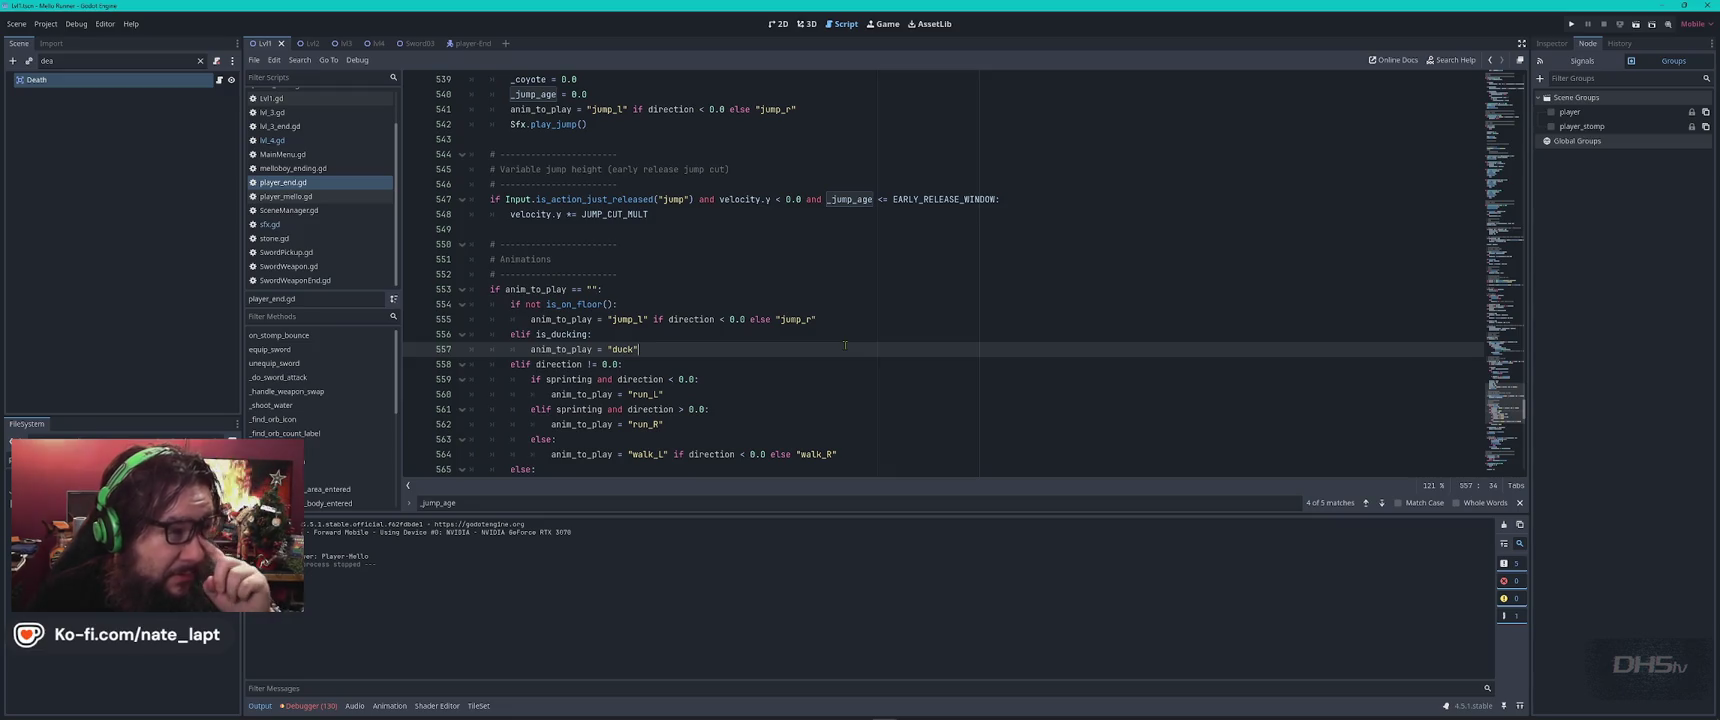
pyautogui.click(843, 335)
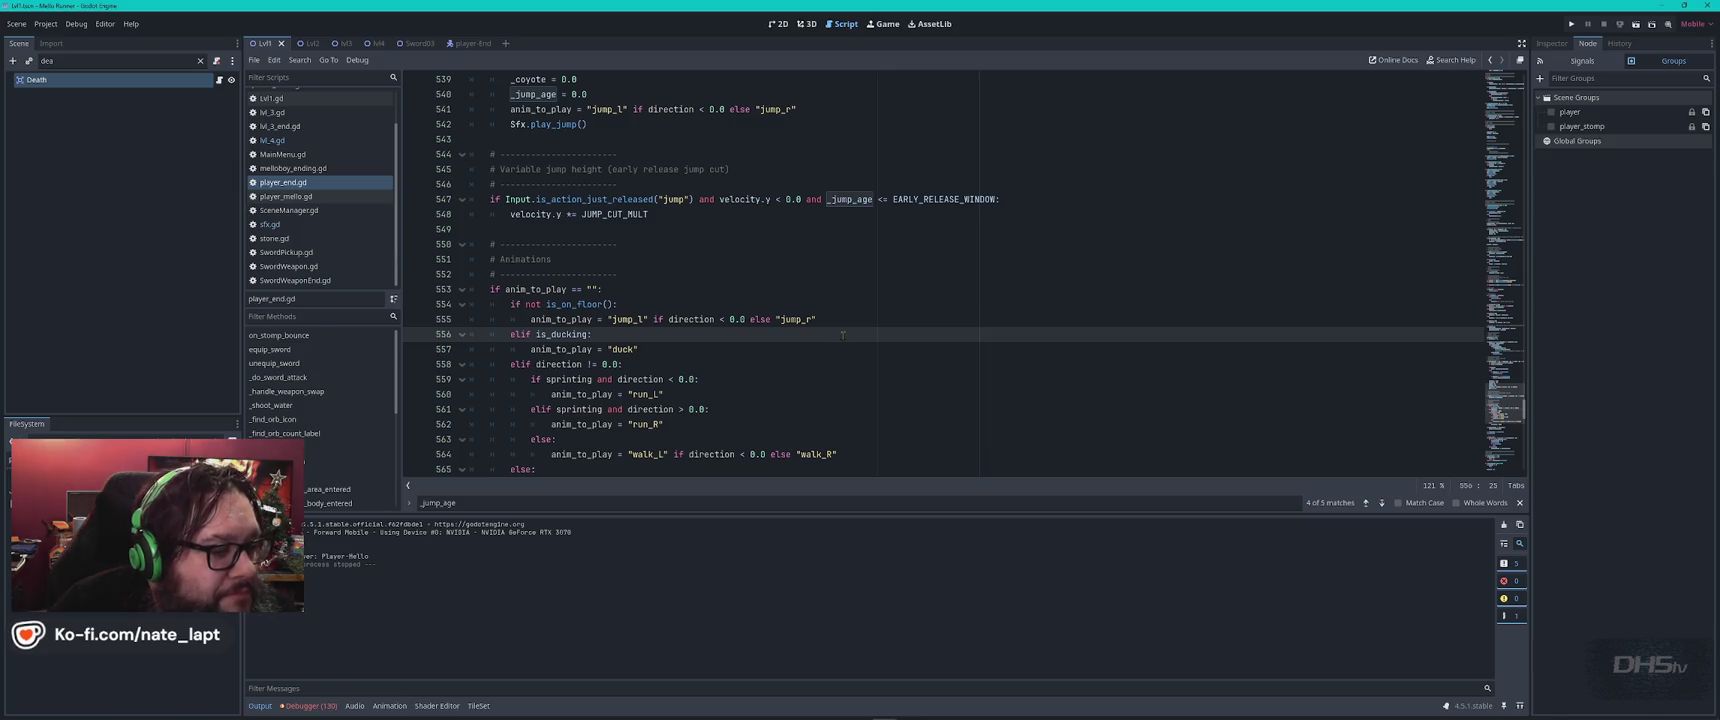
pyautogui.scroll(-4, 838, 342)
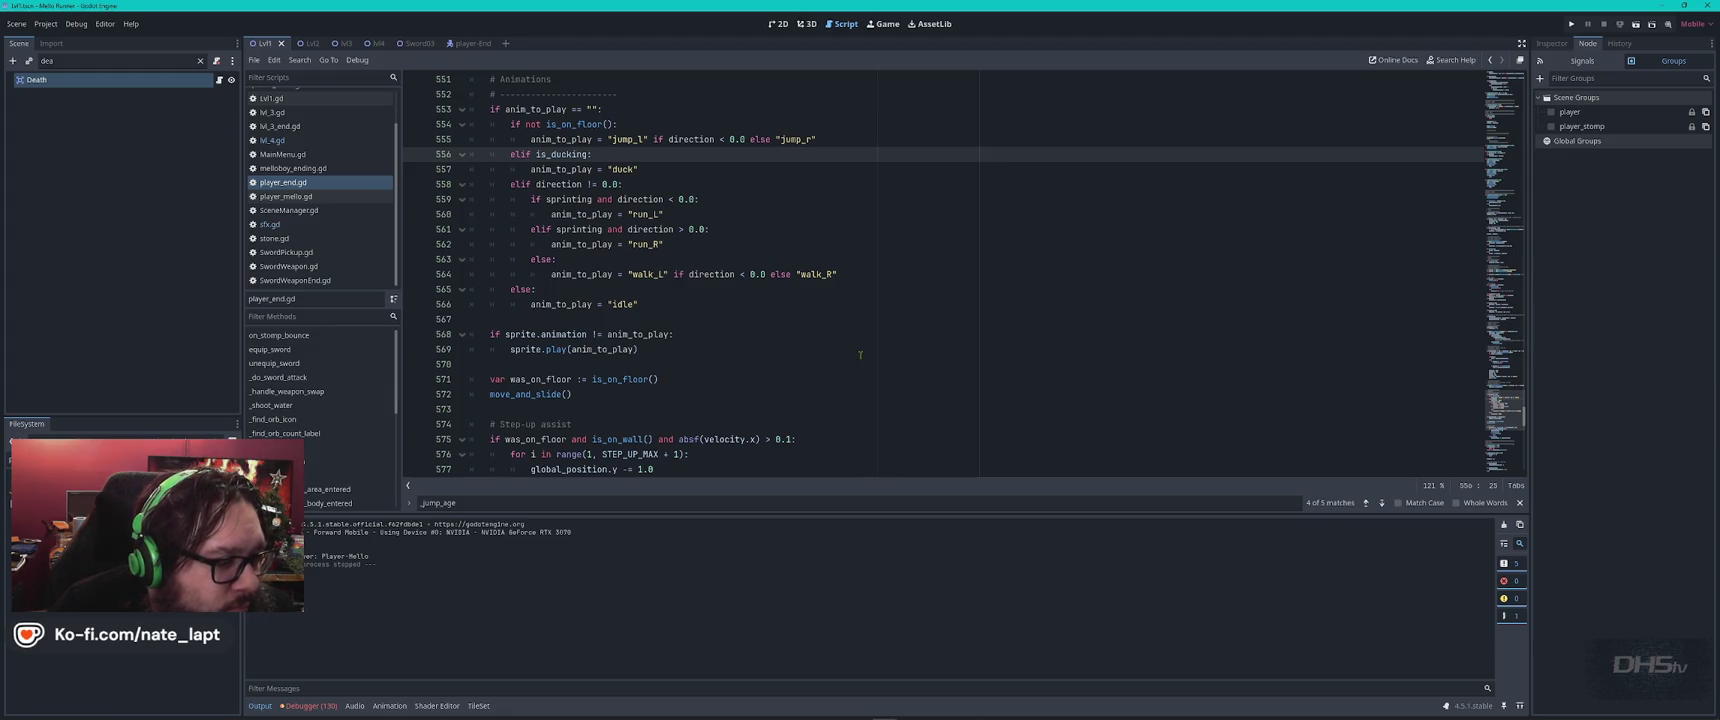
pyautogui.click(826, 348)
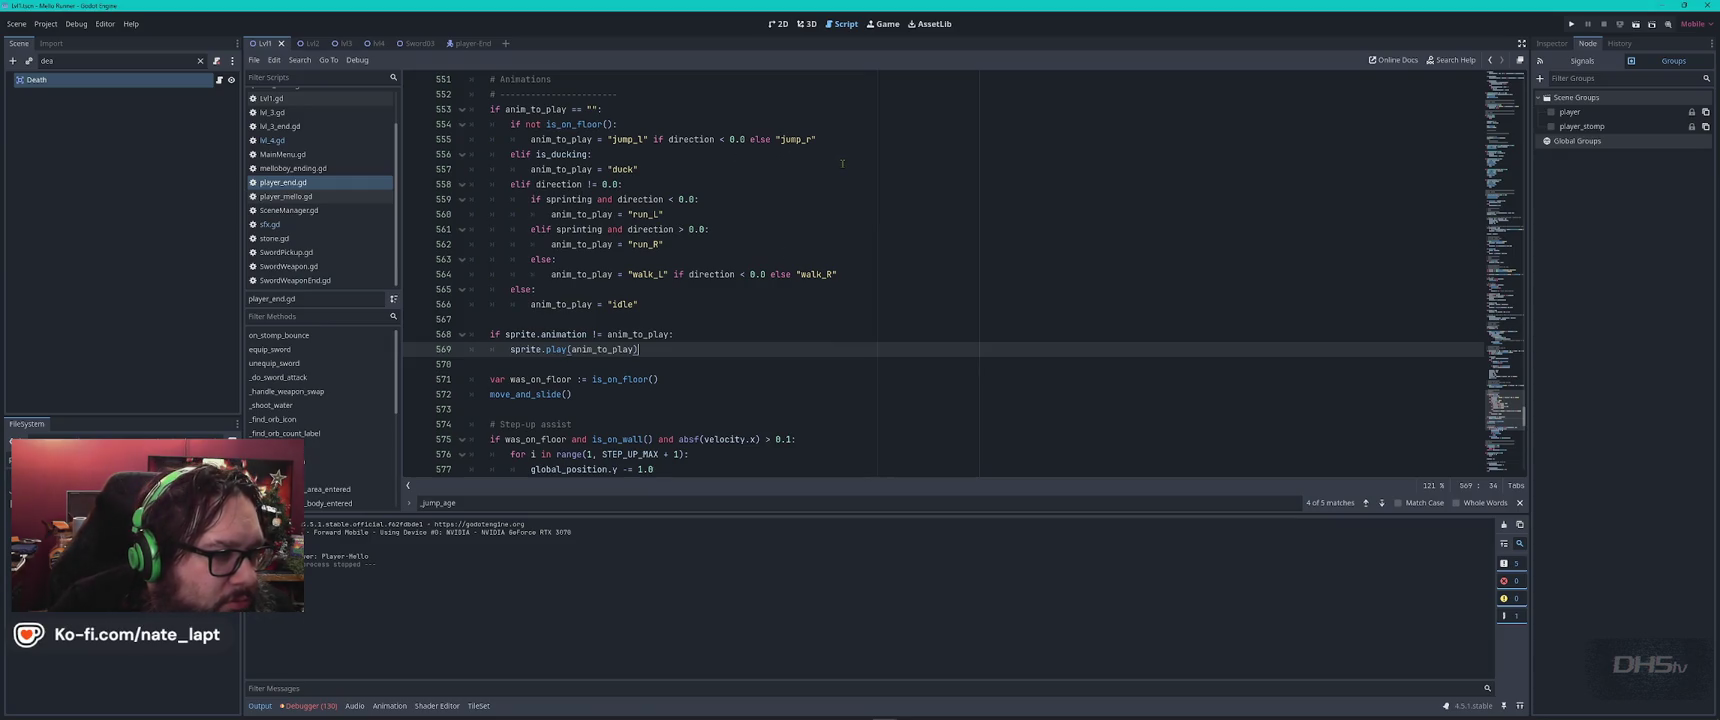
pyautogui.scroll(3, 547, 259)
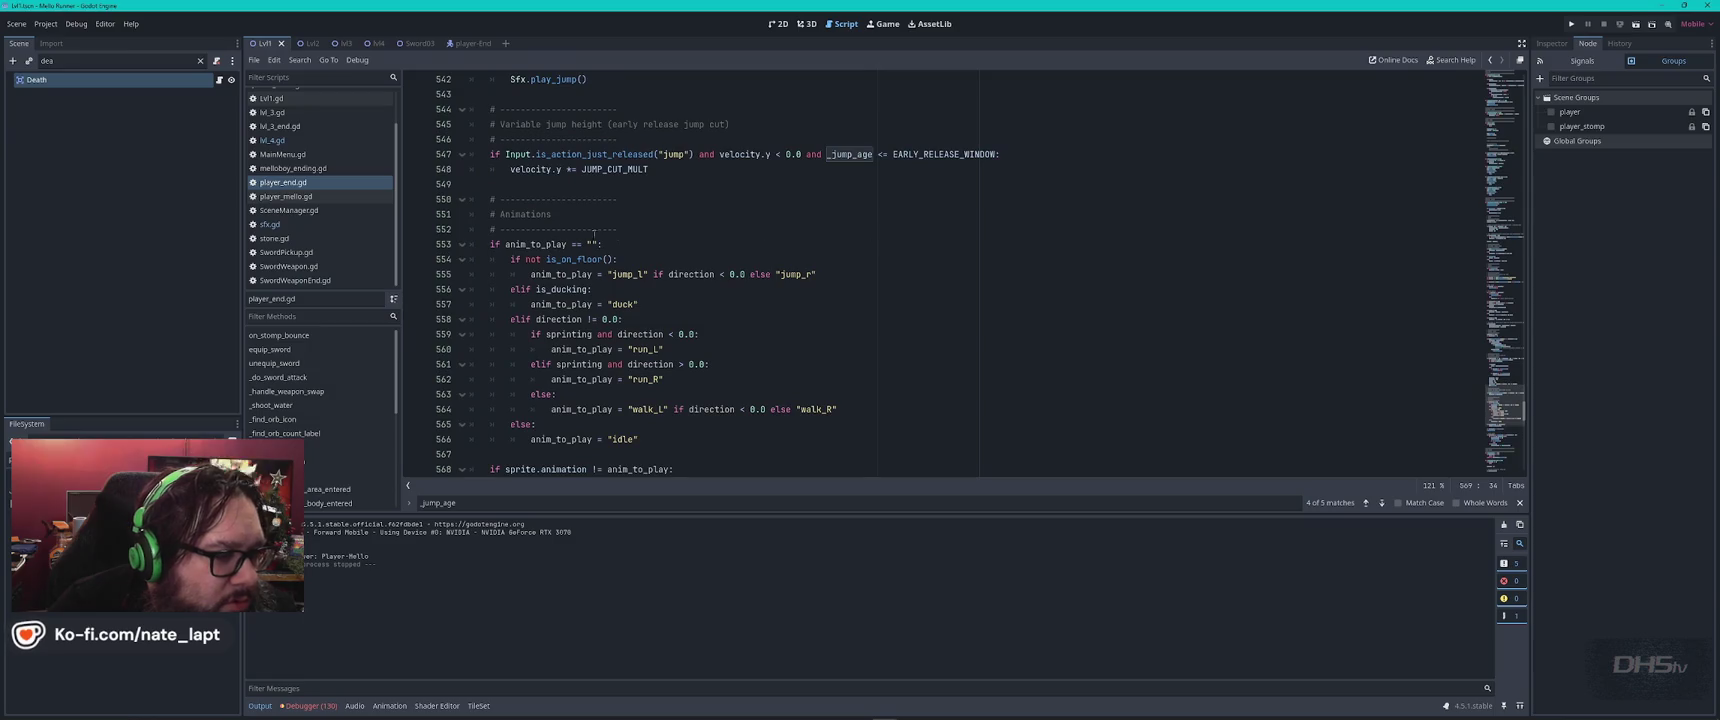
# Check the documentation for is_on_floor on line 554, then bring up the open-windows list.
pyautogui.click(547, 259)
pyautogui.moveTo(547, 259)
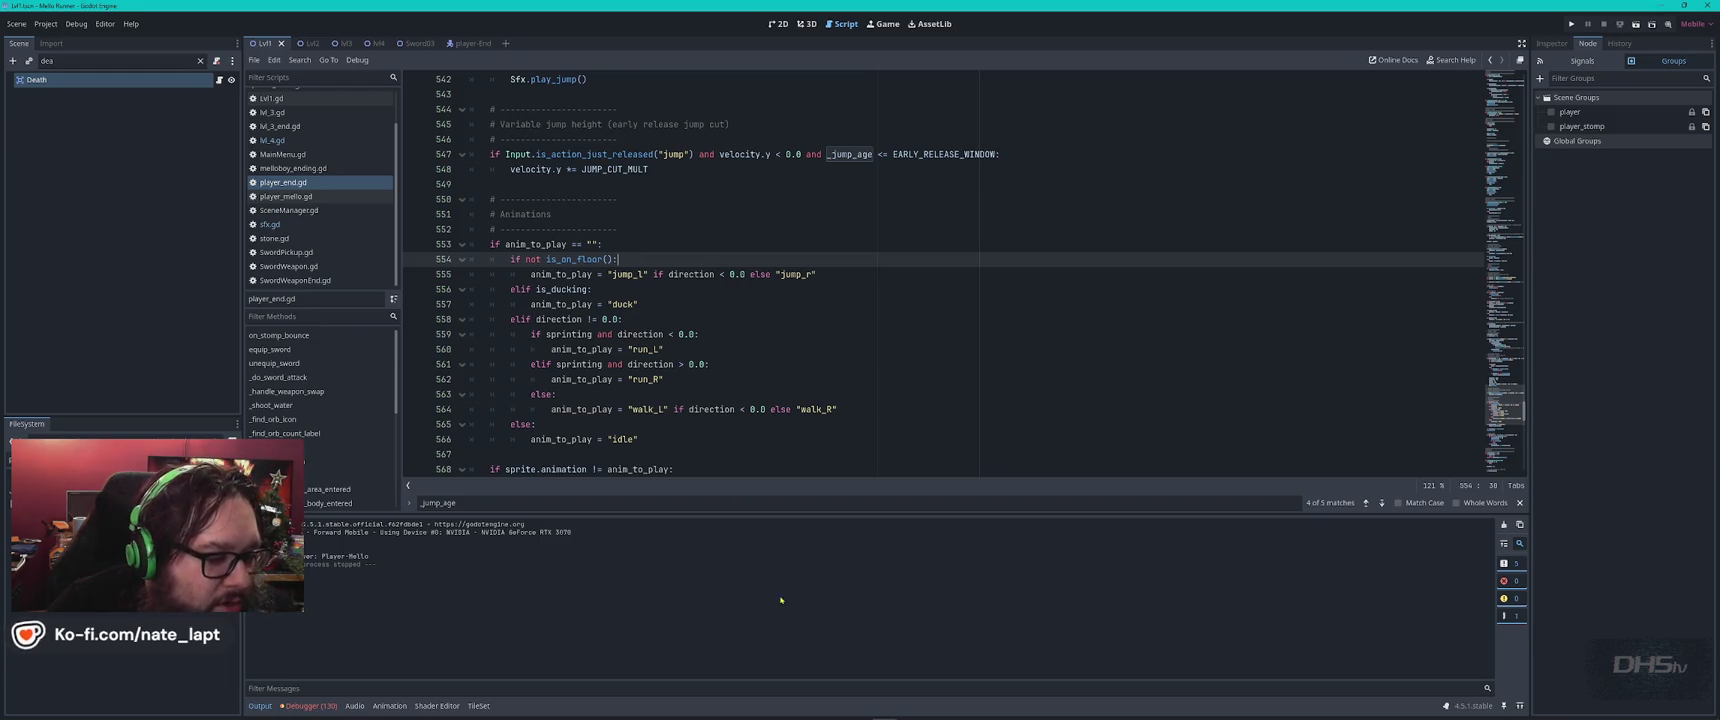
pyautogui.moveTo(800, 717)
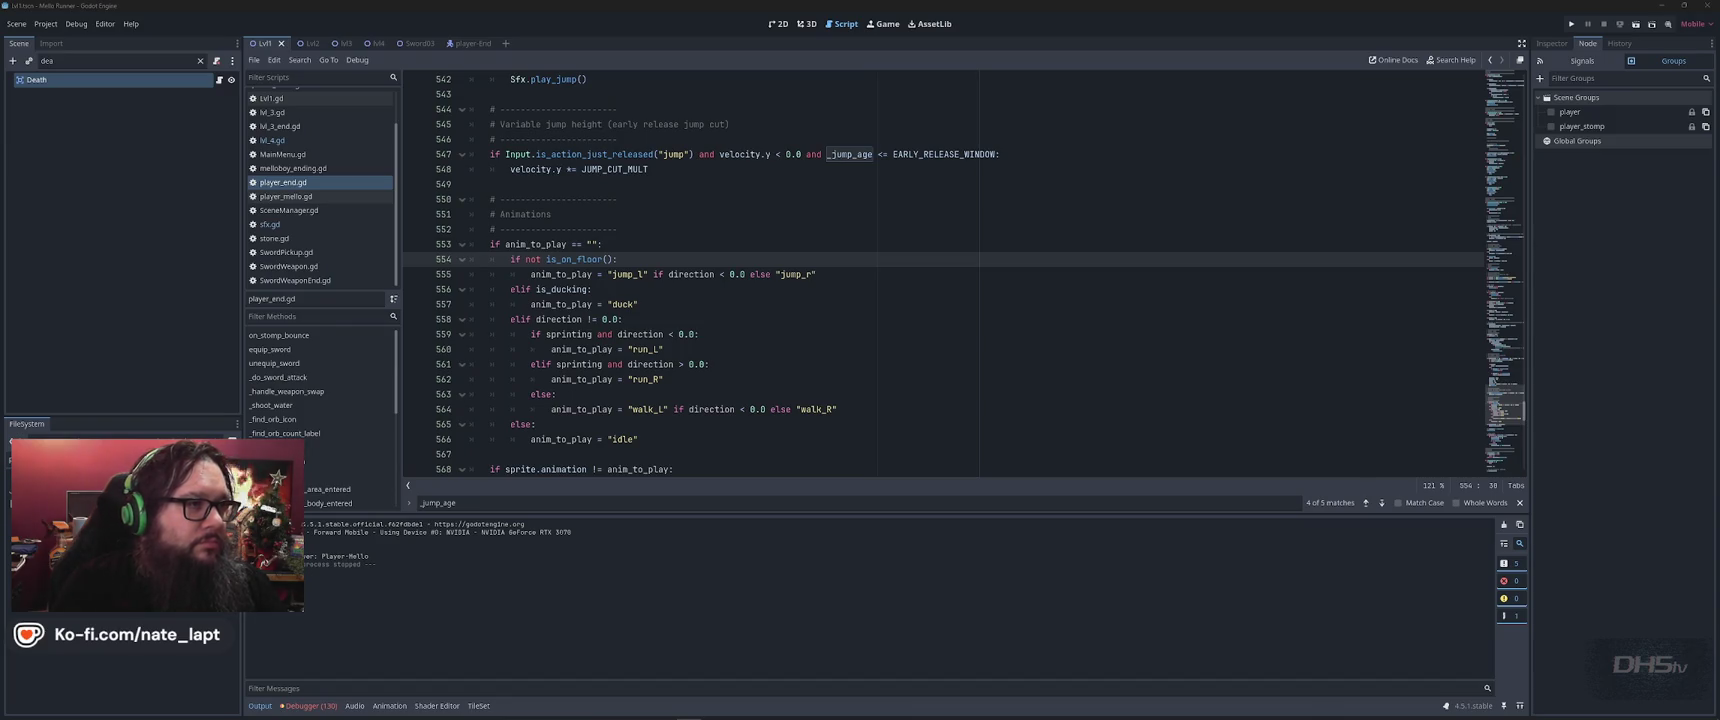
pyautogui.hotkey('alt', 'Tab')
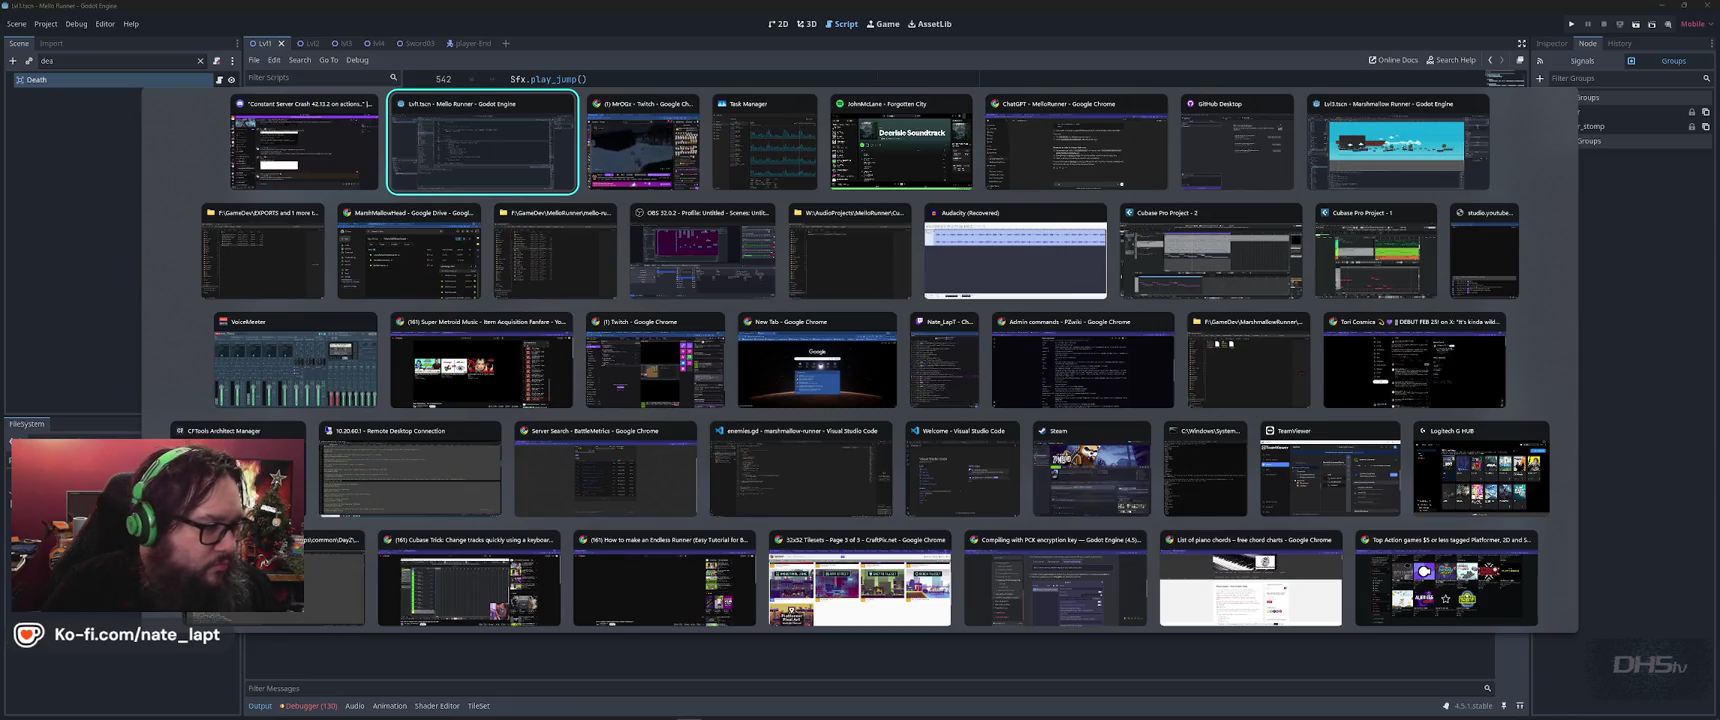
# Switch to the Remote Desktop session and reload the externally changed BeautifulPotato.ini.
pyautogui.hotkey('alt', 'shift', 'Tab')
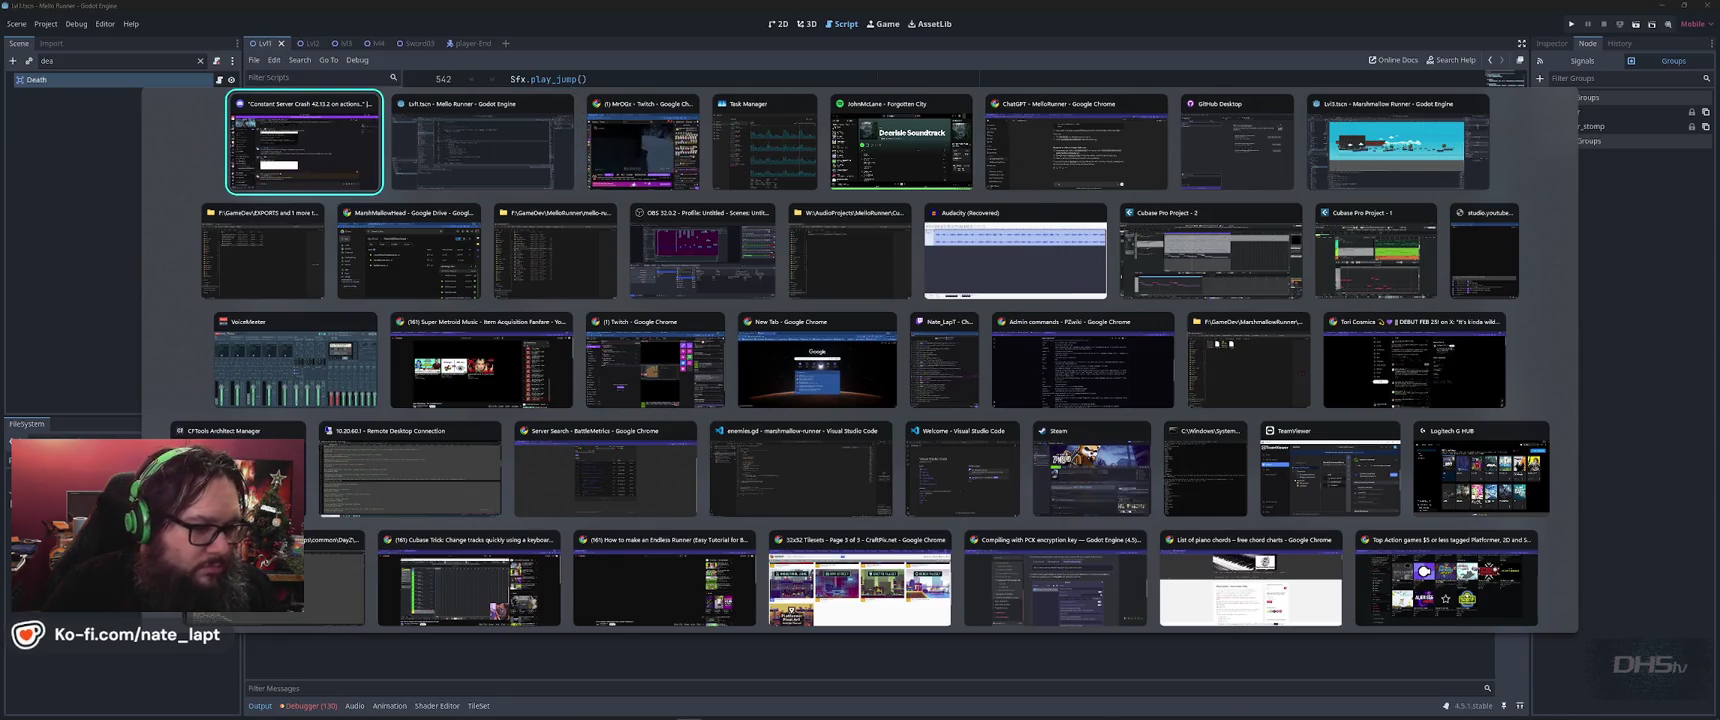
pyautogui.press('Up')
pyautogui.press('Down')
pyautogui.press('Up')
pyautogui.press('Down')
pyautogui.press('Down')
pyautogui.press('Up')
pyautogui.press('Up')
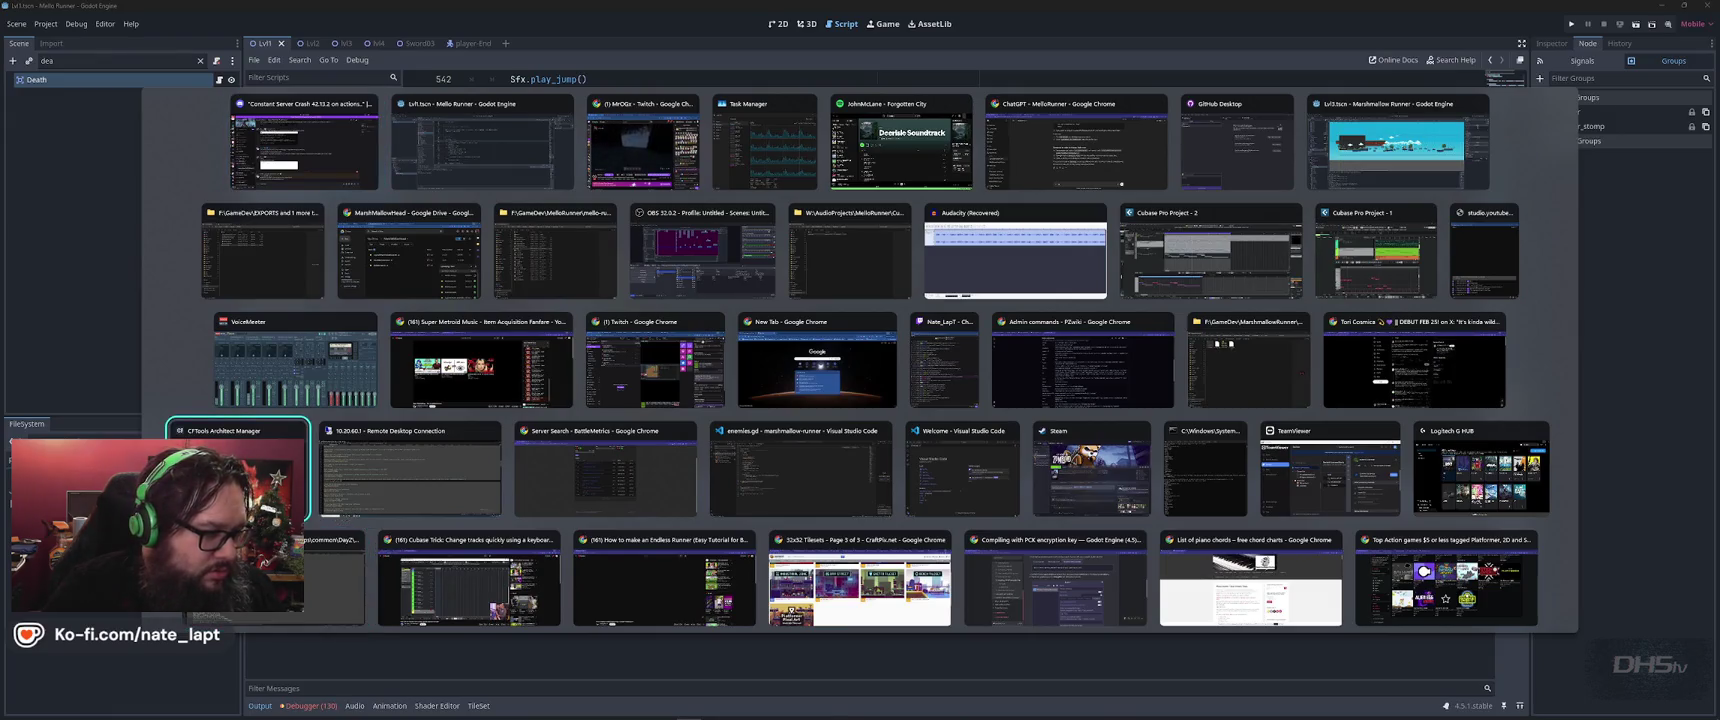
pyautogui.press('Up')
pyautogui.press('Right')
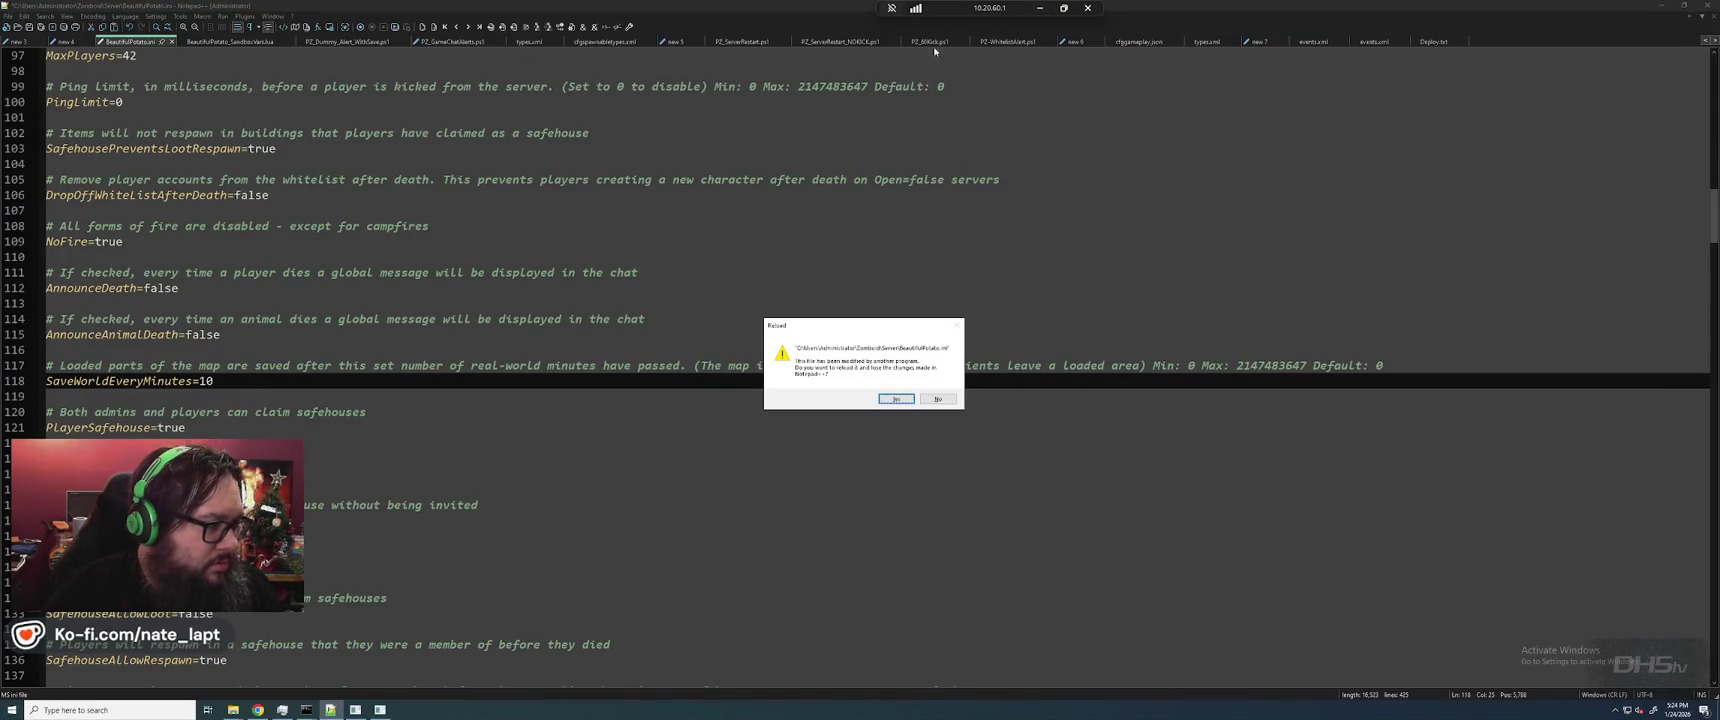
pyautogui.click(895, 399)
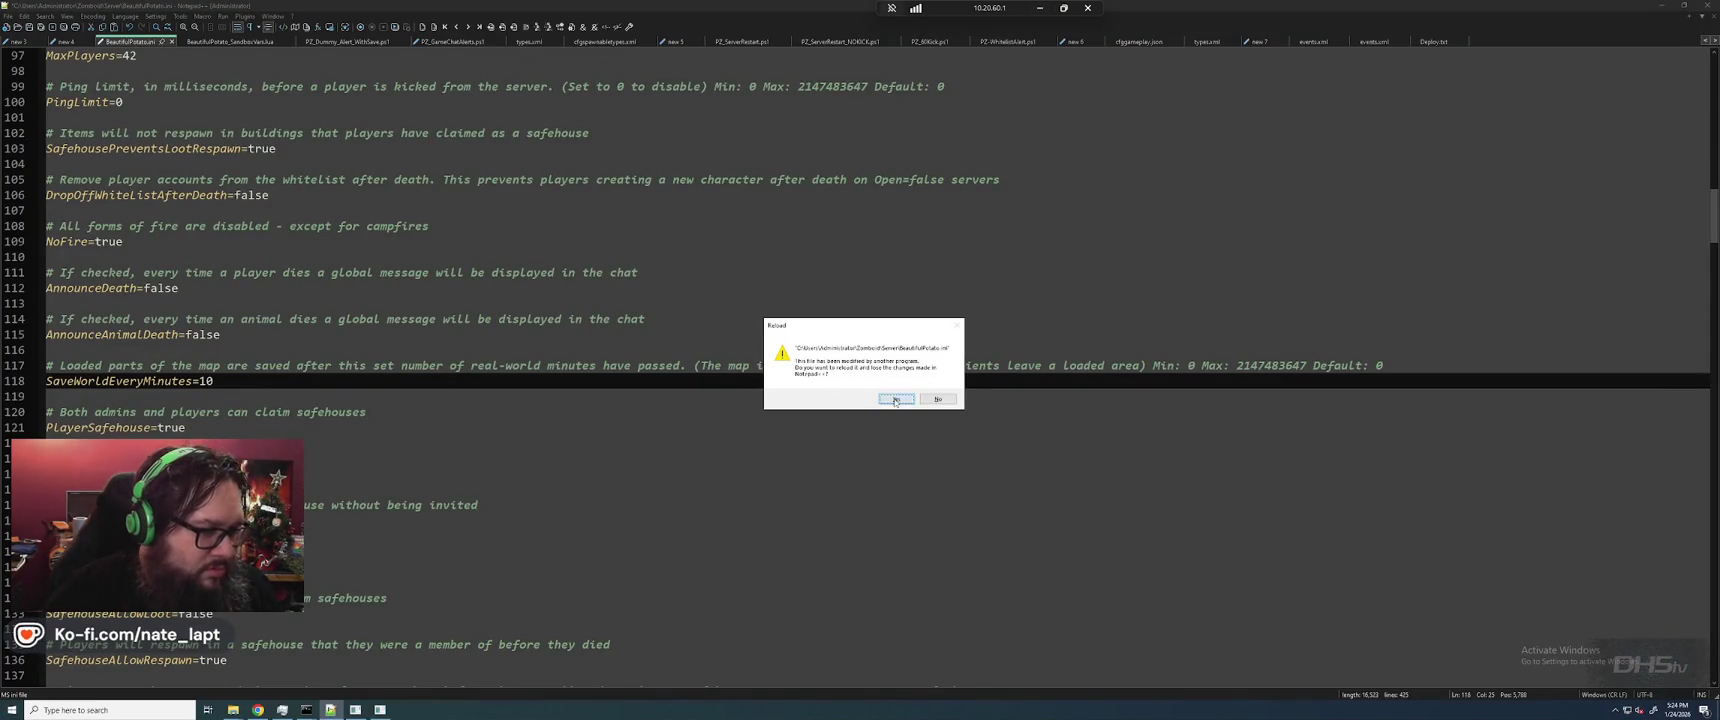
# Select the full steamcmd update command in the deploy notes, then minimize Remote Desktop.
pyautogui.hotkey('ctrl', 'Tab')
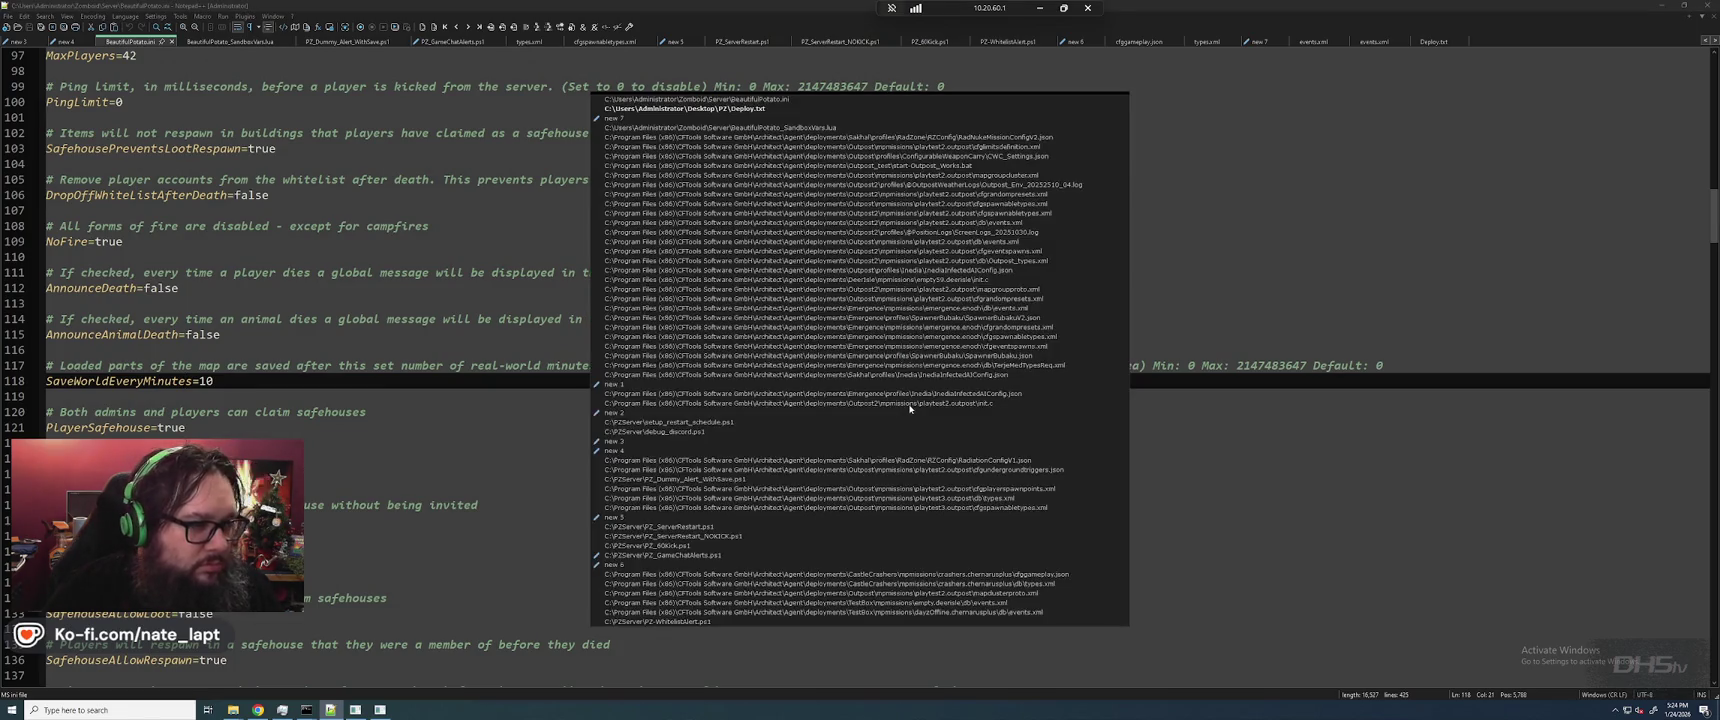
pyautogui.hotkey('ctrl', 'Tab')
pyautogui.hotkey('ctrl', 'Tab')
pyautogui.hotkey('ctrl', 'Tab')
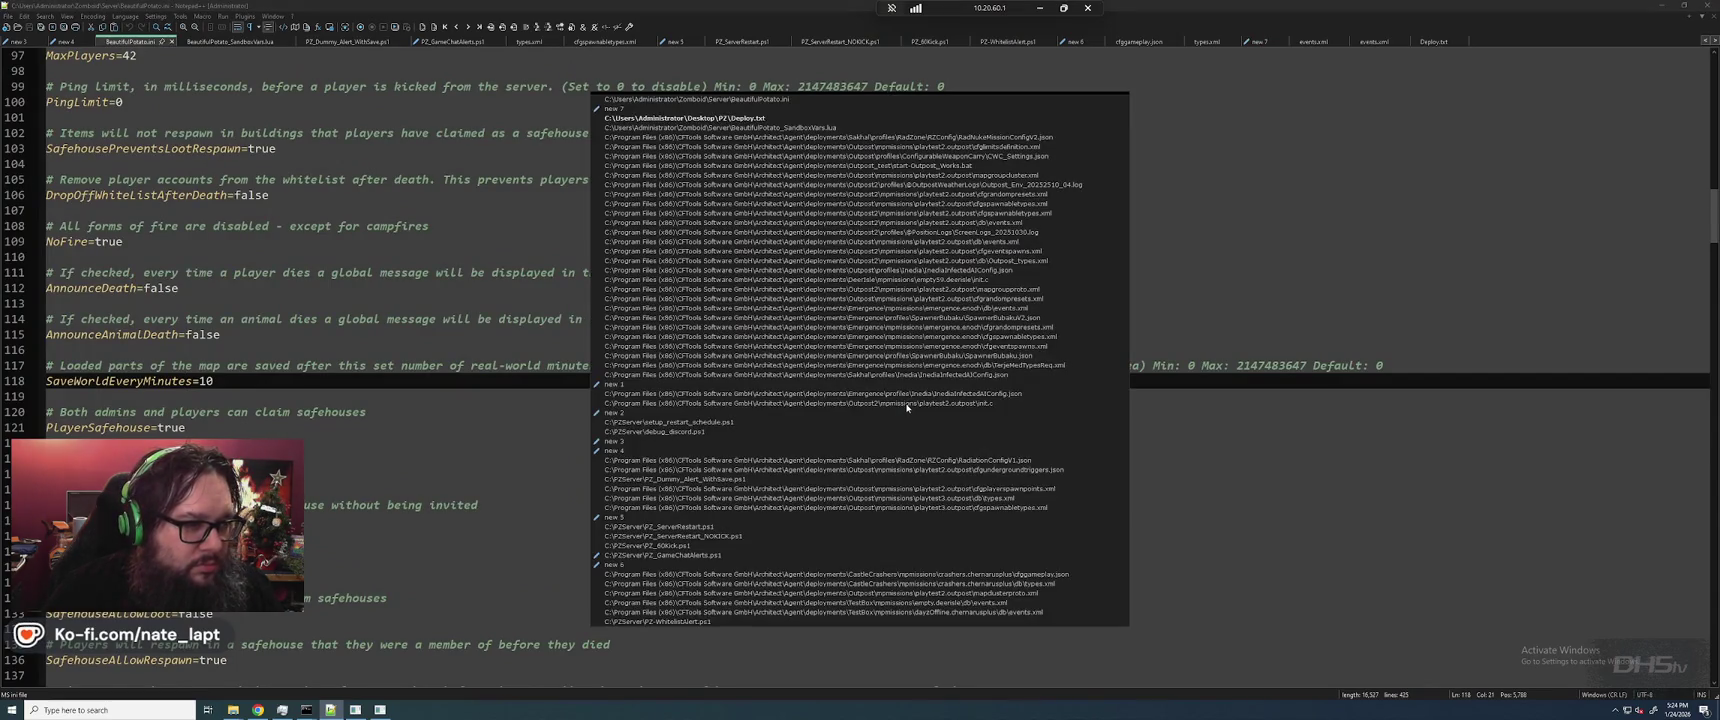
pyautogui.hotkey('shift', 'Home')
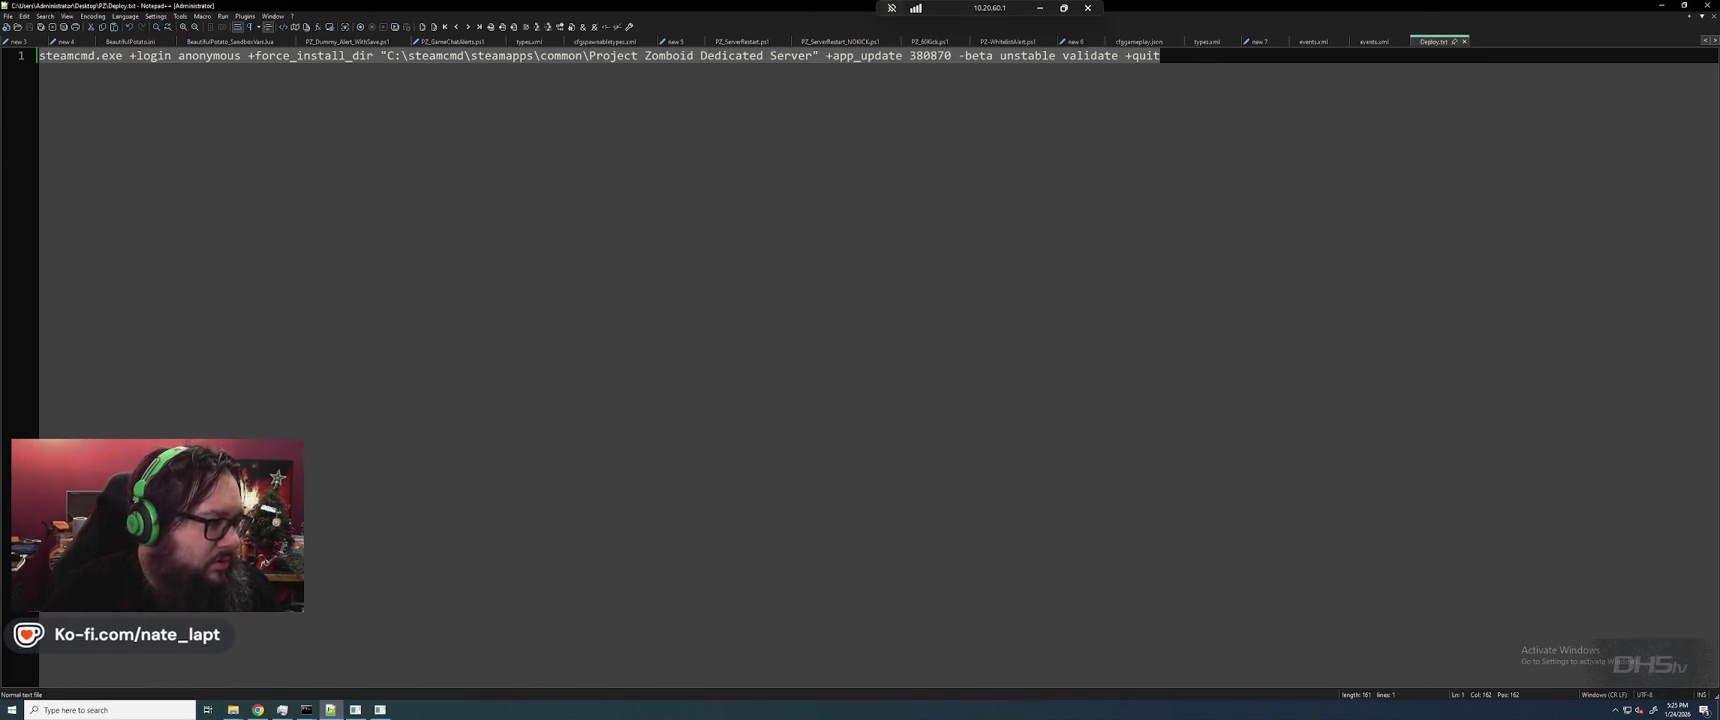
pyautogui.click(1040, 8)
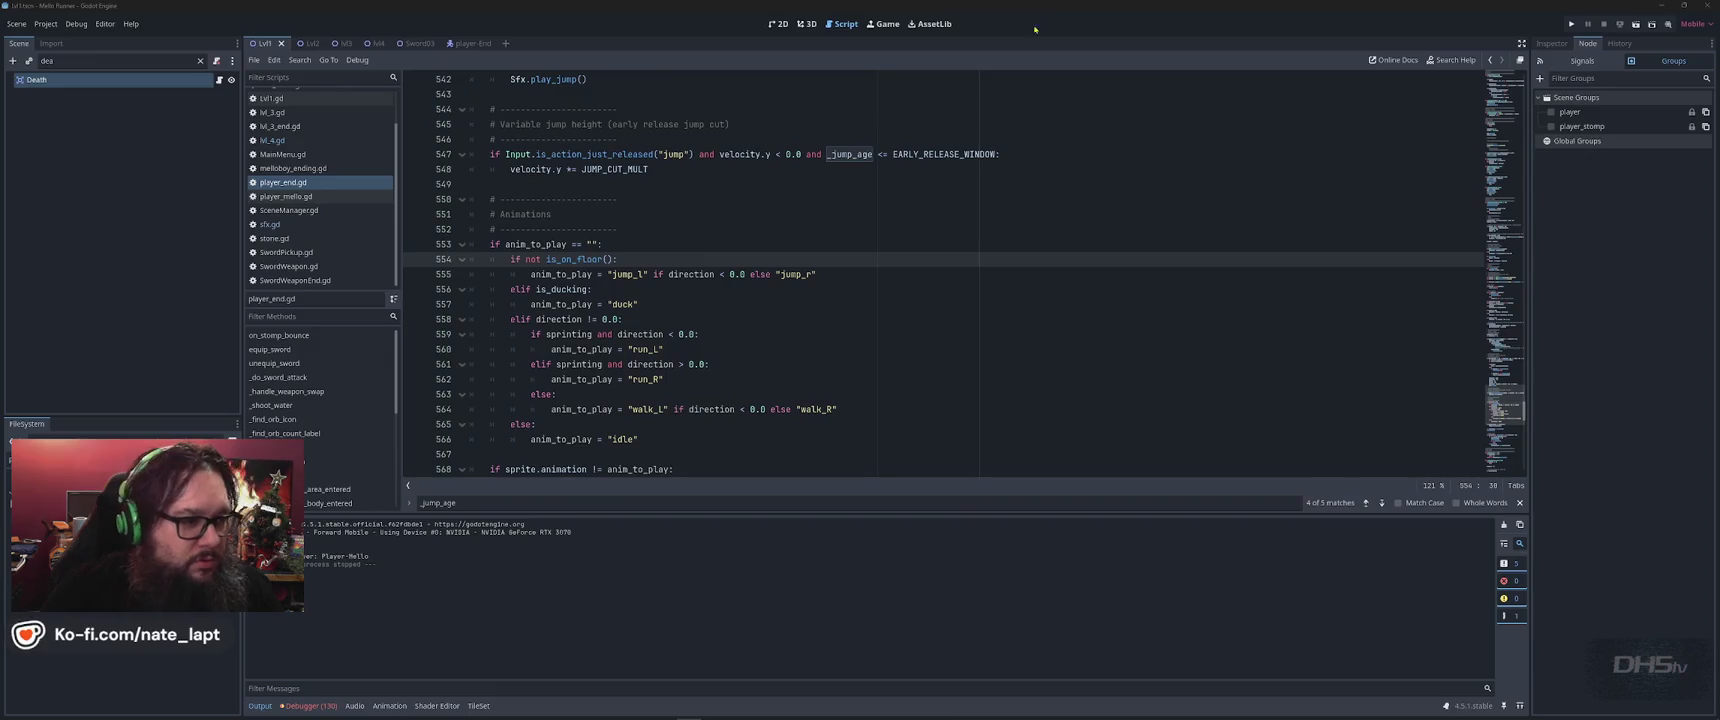
pyautogui.hotkey('alt', 'Tab')
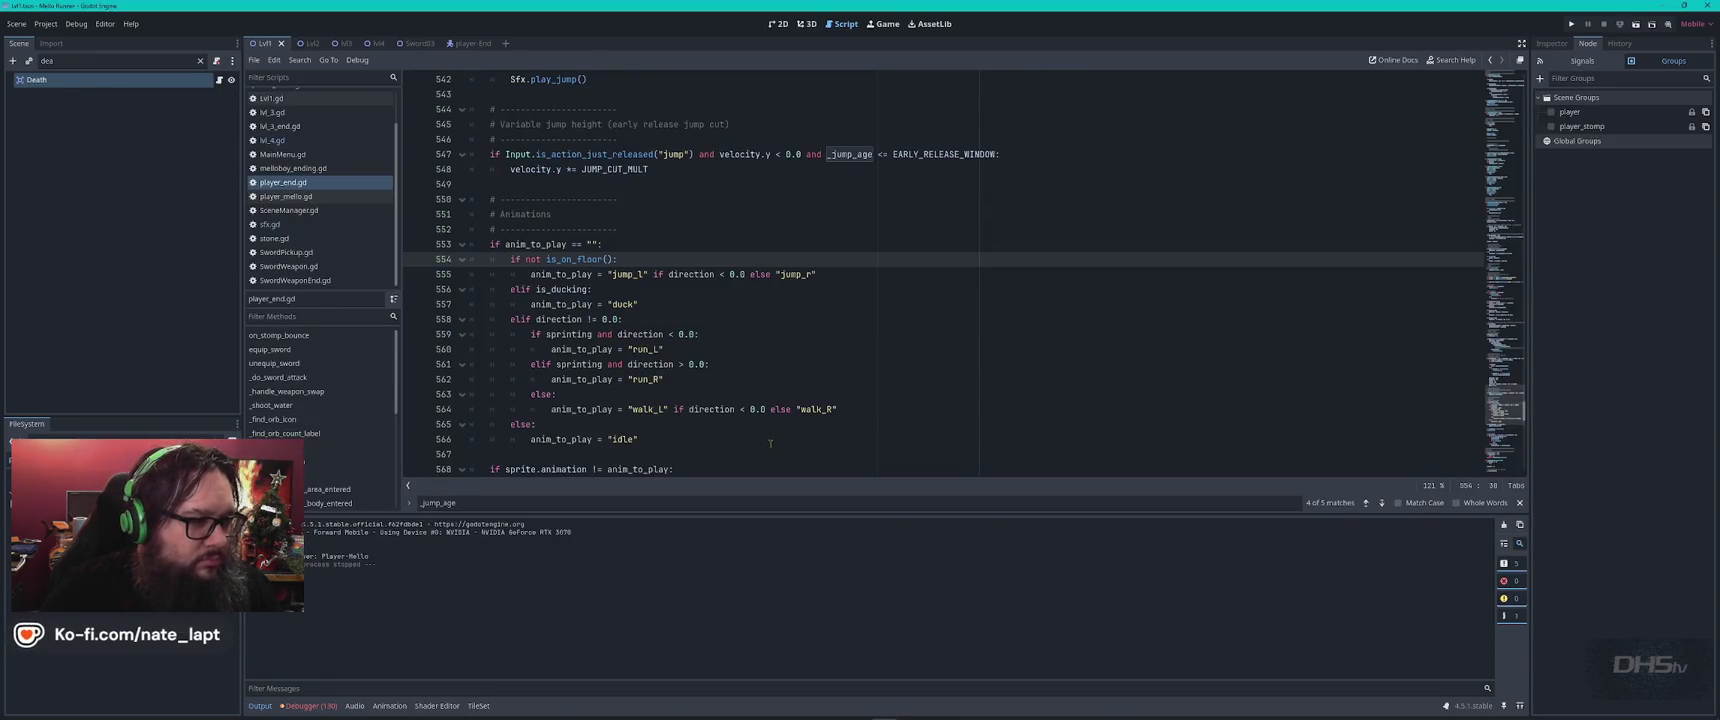
pyautogui.hotkey('alt', 'Tab')
pyautogui.press('Tab')
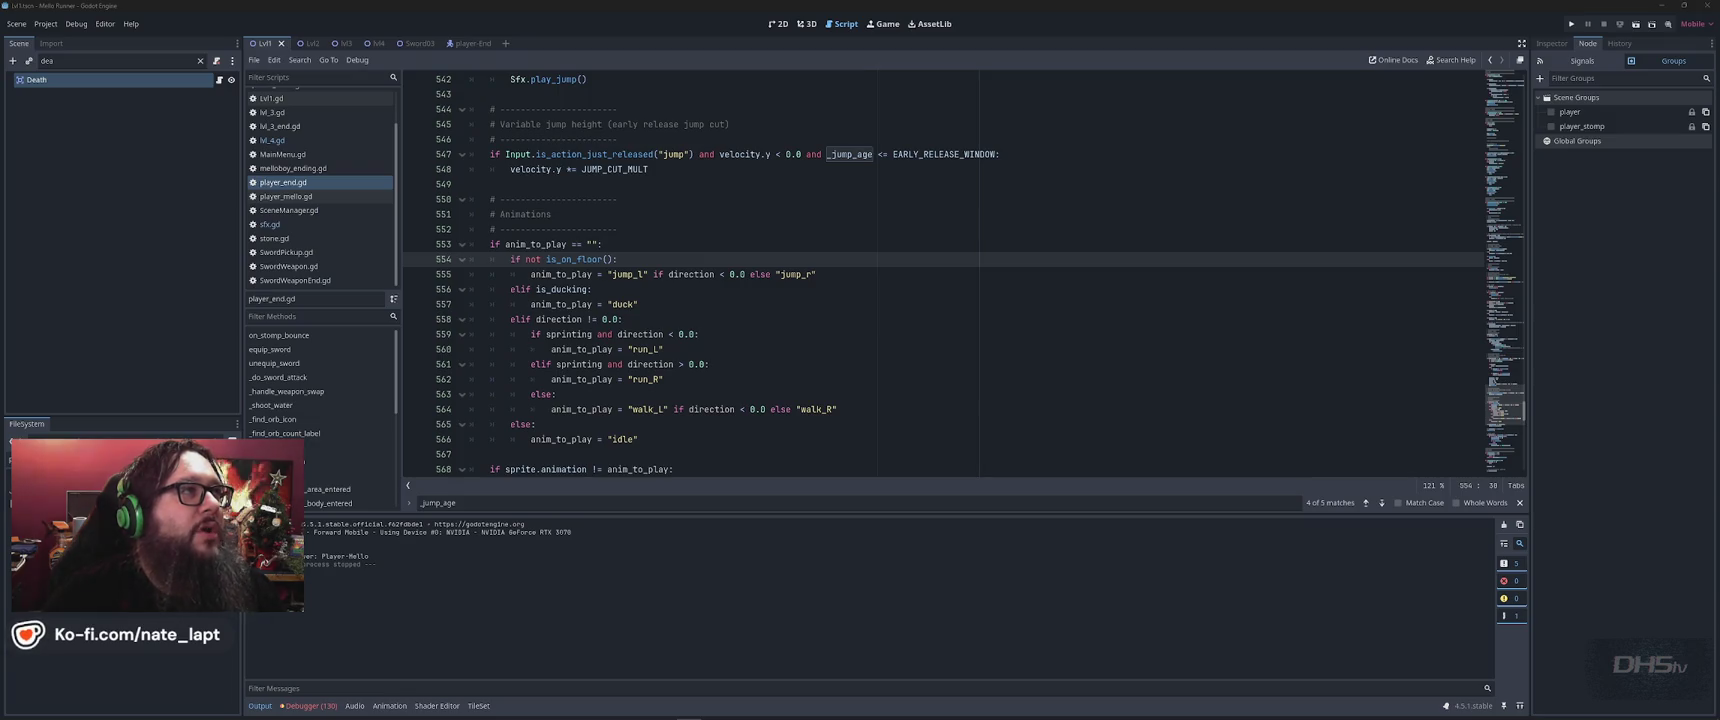
pyautogui.hotkey('alt', 'Tab')
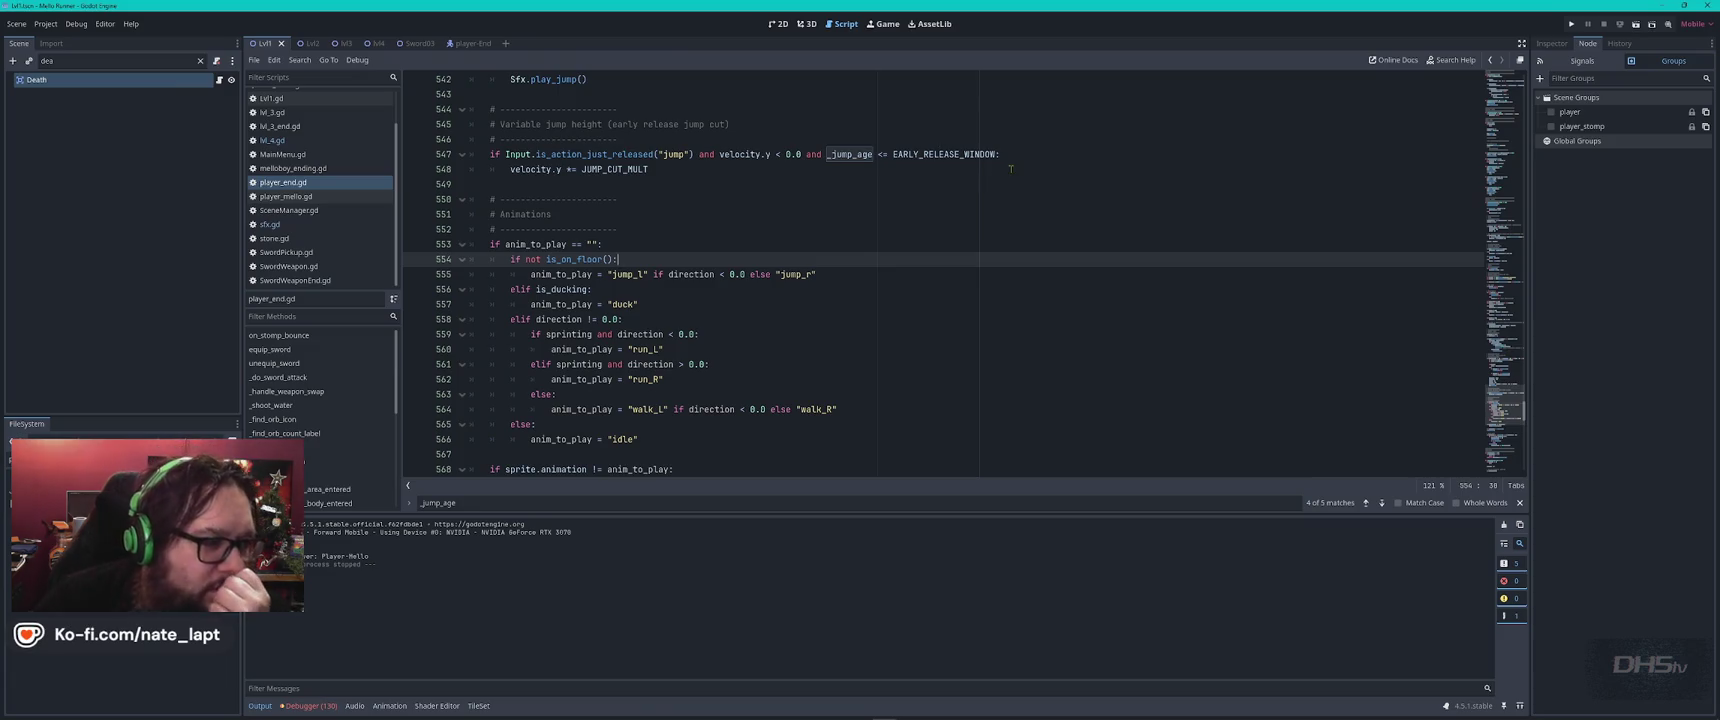
# Duplicate line 554, comment out the original, change it to 'if is_on_floor():', save and run.
pyautogui.doubleClick(575, 259)
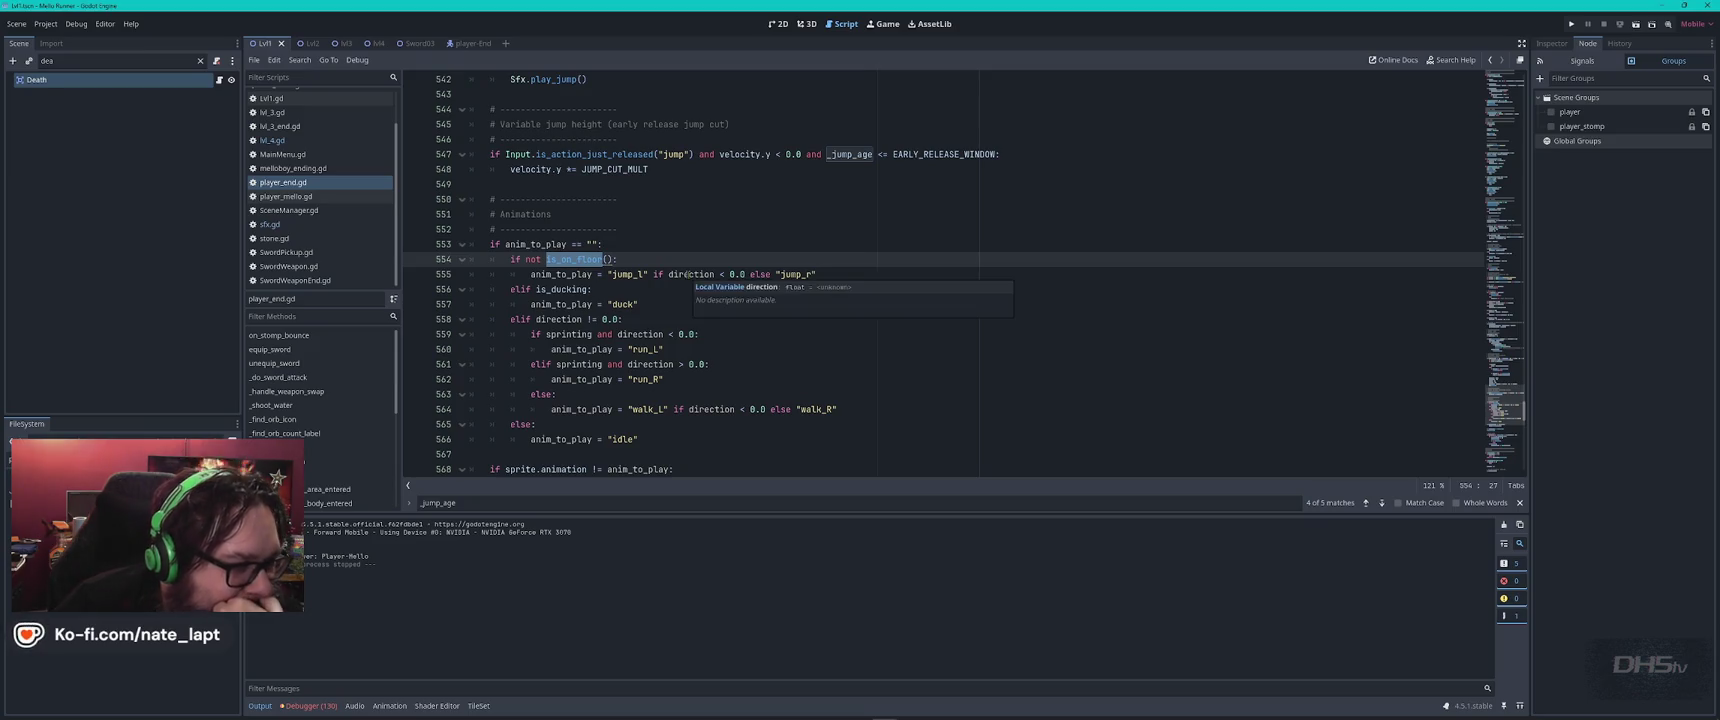
pyautogui.click(605, 289)
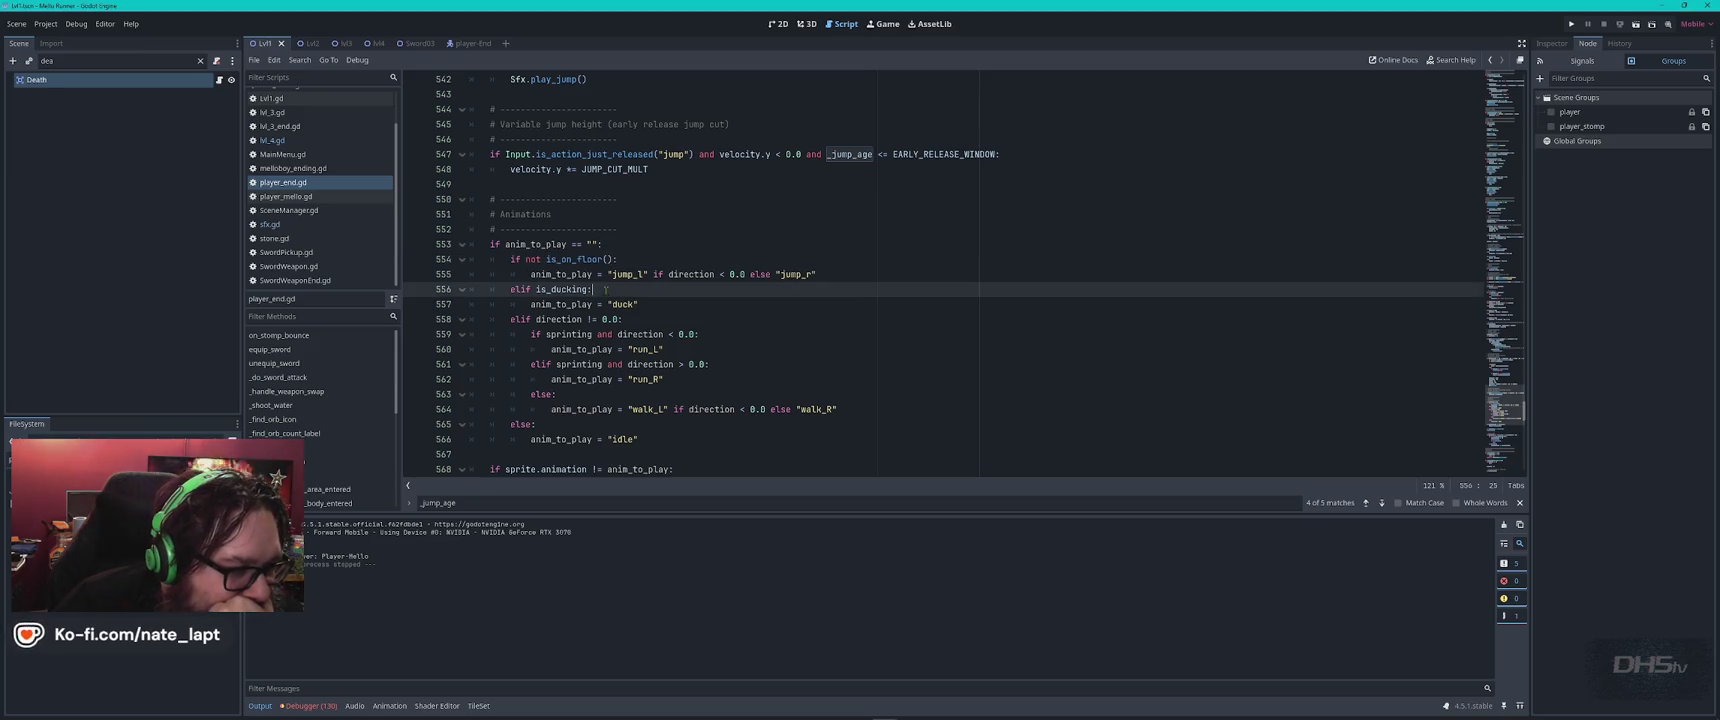
pyautogui.doubleClick(530, 259)
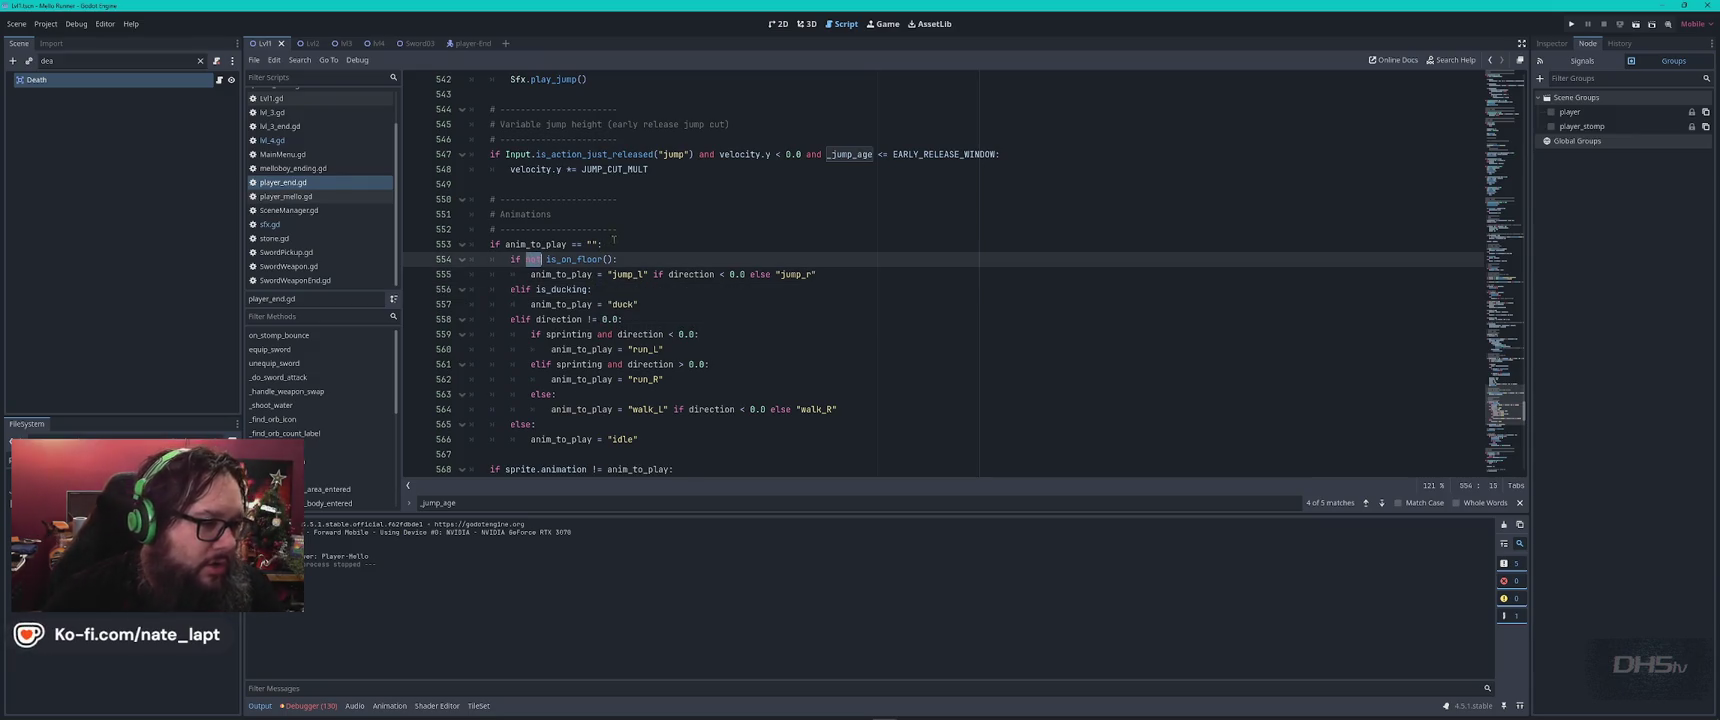
pyautogui.moveTo(607, 244); pyautogui.dragTo(645, 256)
pyautogui.hotkey('ctrl', 'shift', 'd')
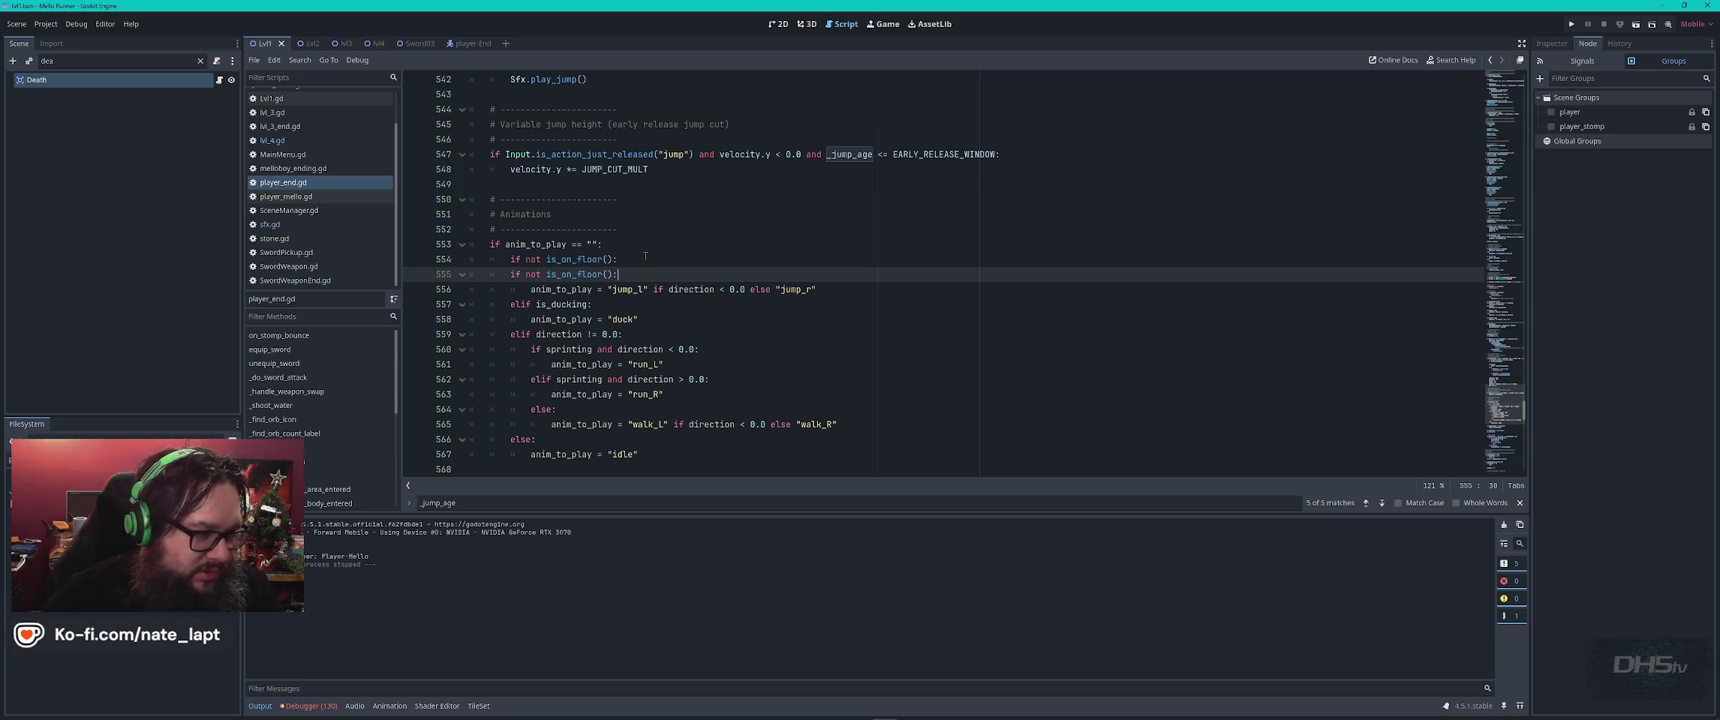
pyautogui.write('el')
pyautogui.hotkey('ctrl', 'k')
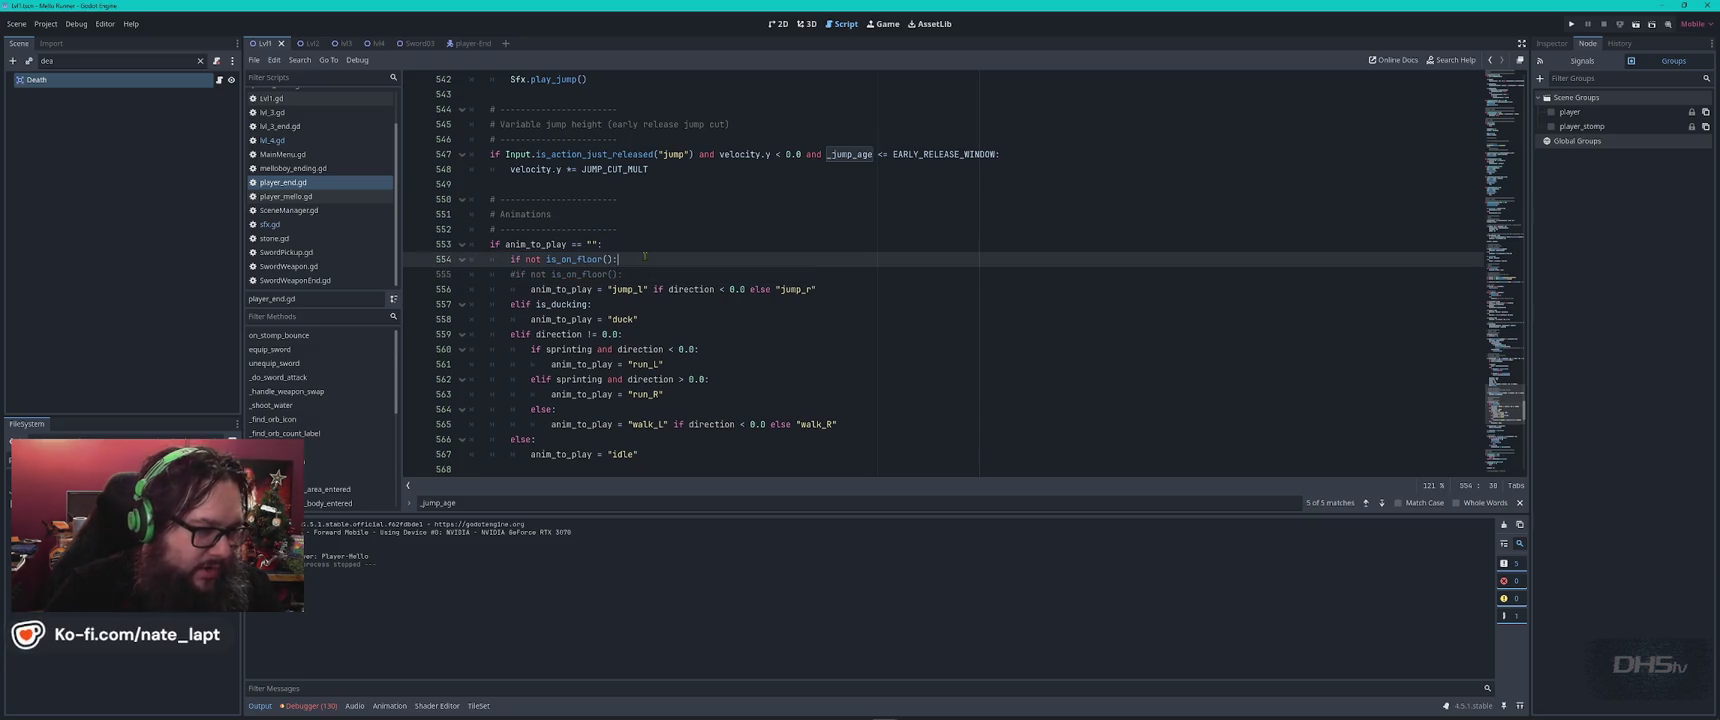
pyautogui.press('BackSpace')
pyautogui.press('BackSpace')
pyautogui.press('BackSpace')
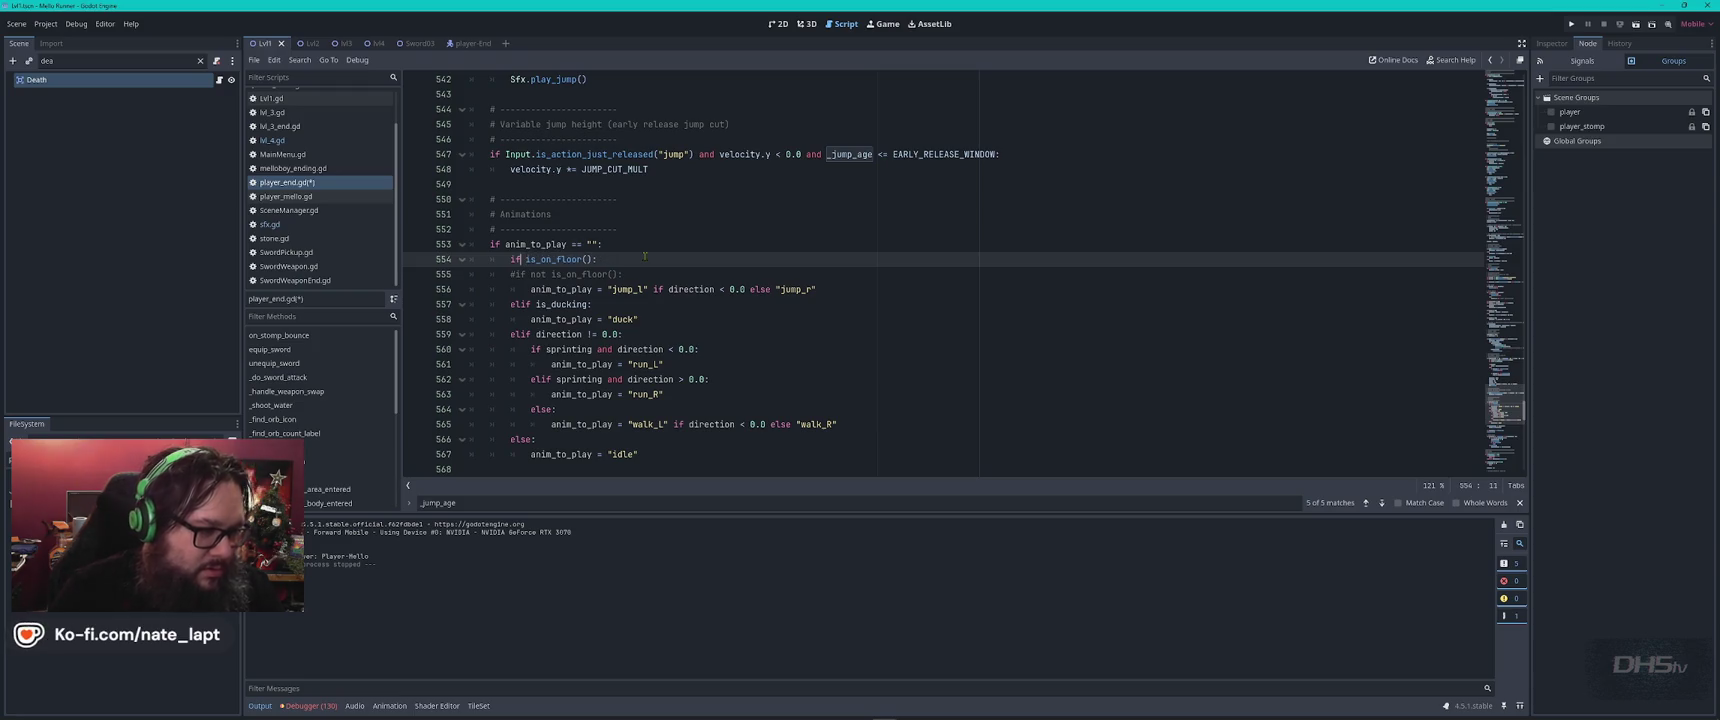
pyautogui.hotkey('ctrl', 's')
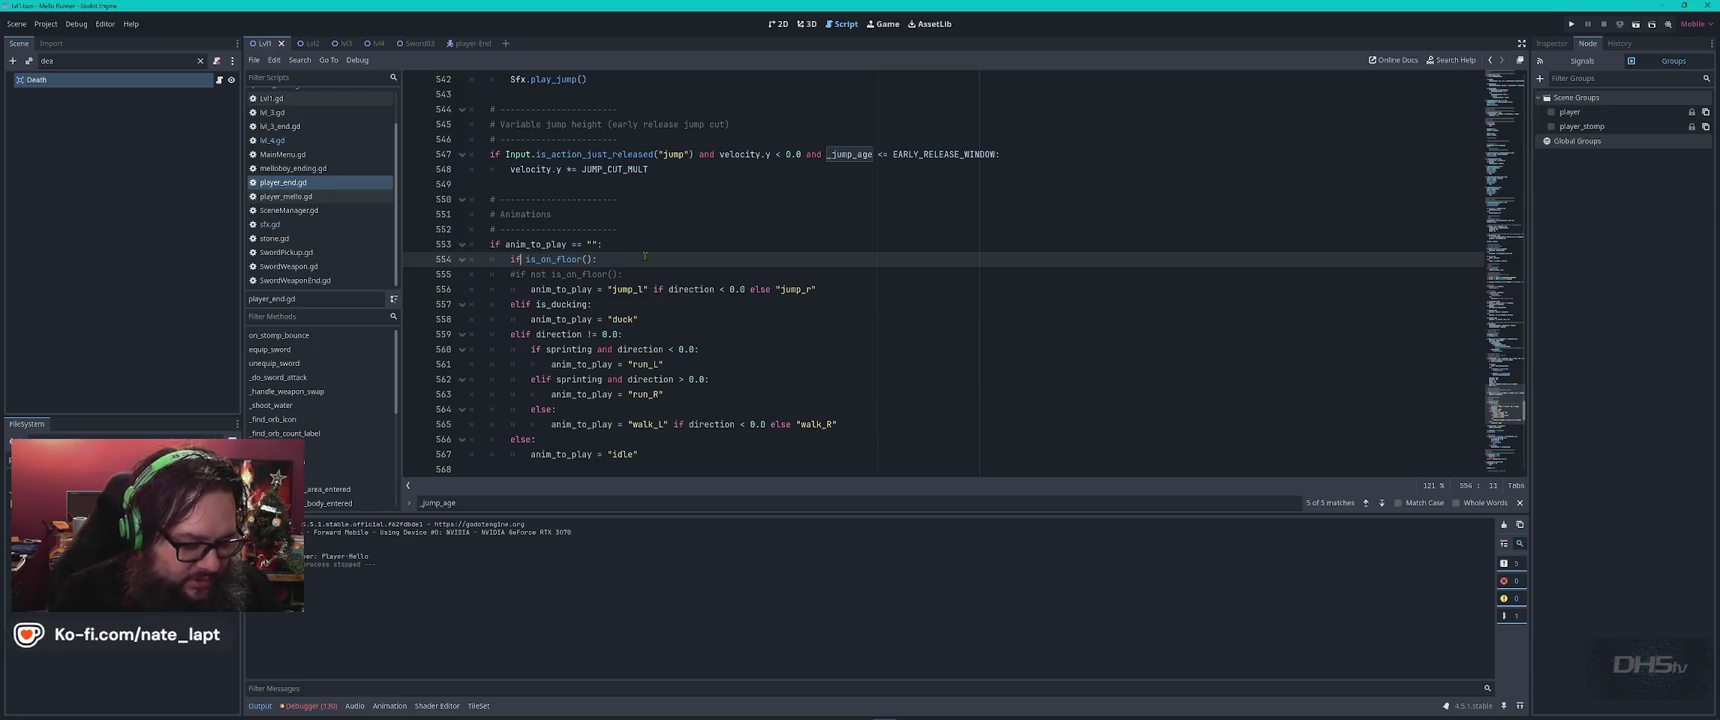
pyautogui.press('F5')
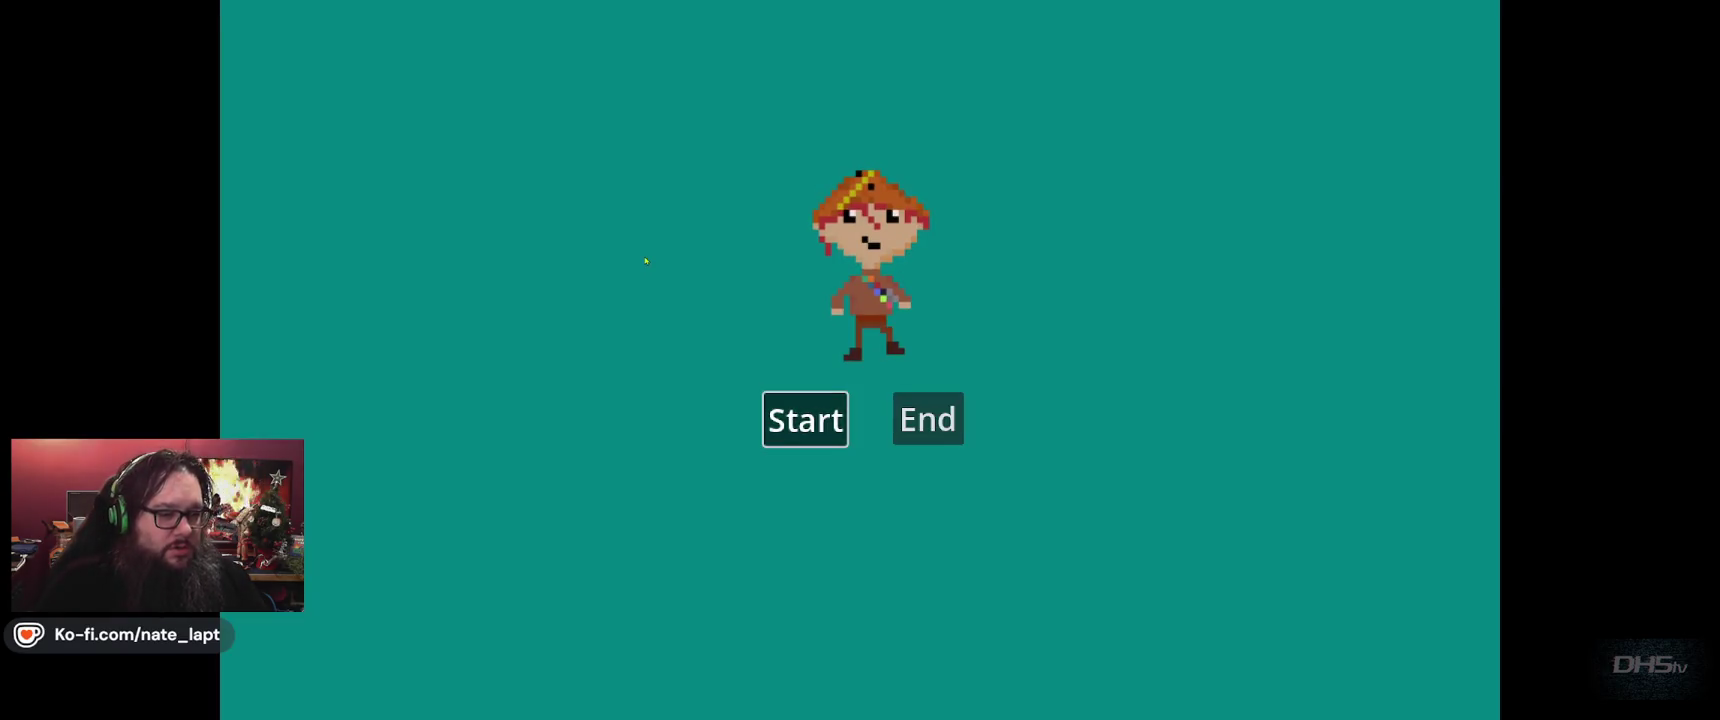
# Play the level to the Congrats You Beat Da Game screen at 8900, then stop the game.
pyautogui.press('Return')
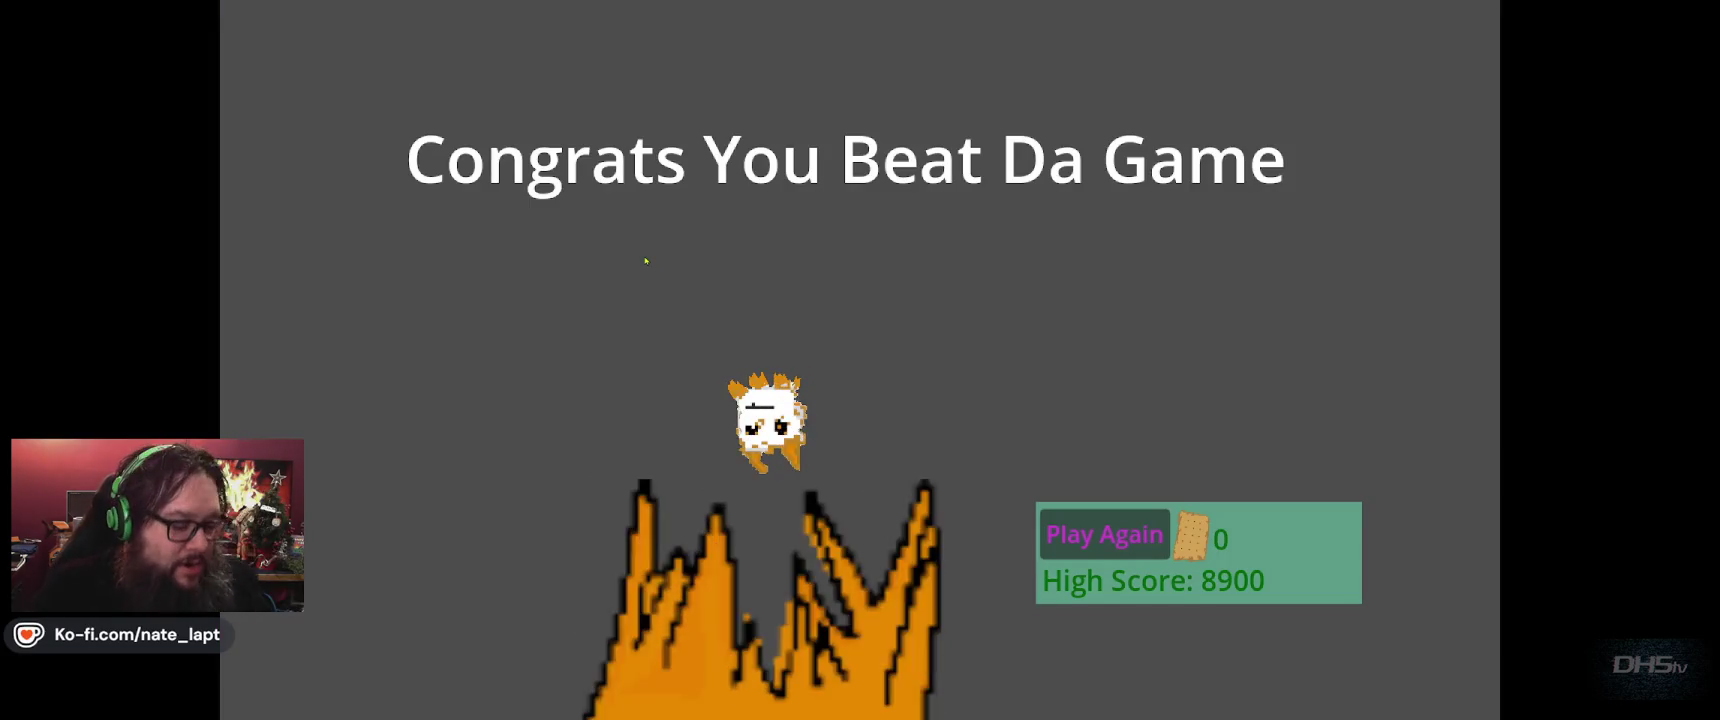
pyautogui.press('F8')
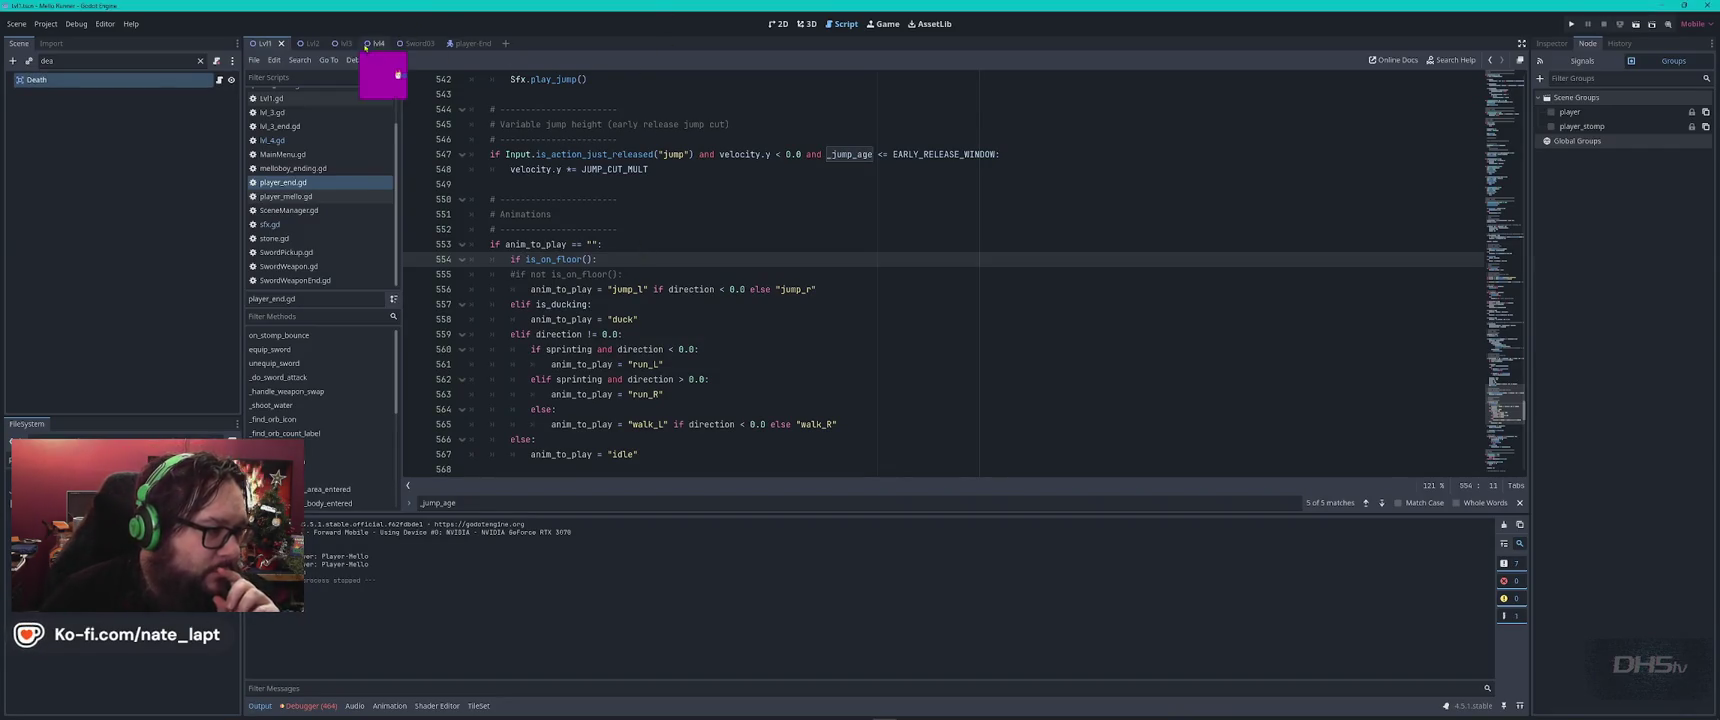
# In Lvl4's 2D view, move Blob11, Blob25 and Blob18 up above and around the crates.
pyautogui.click(370, 44)
pyautogui.click(778, 24)
pyautogui.scroll(5, 833, 373)
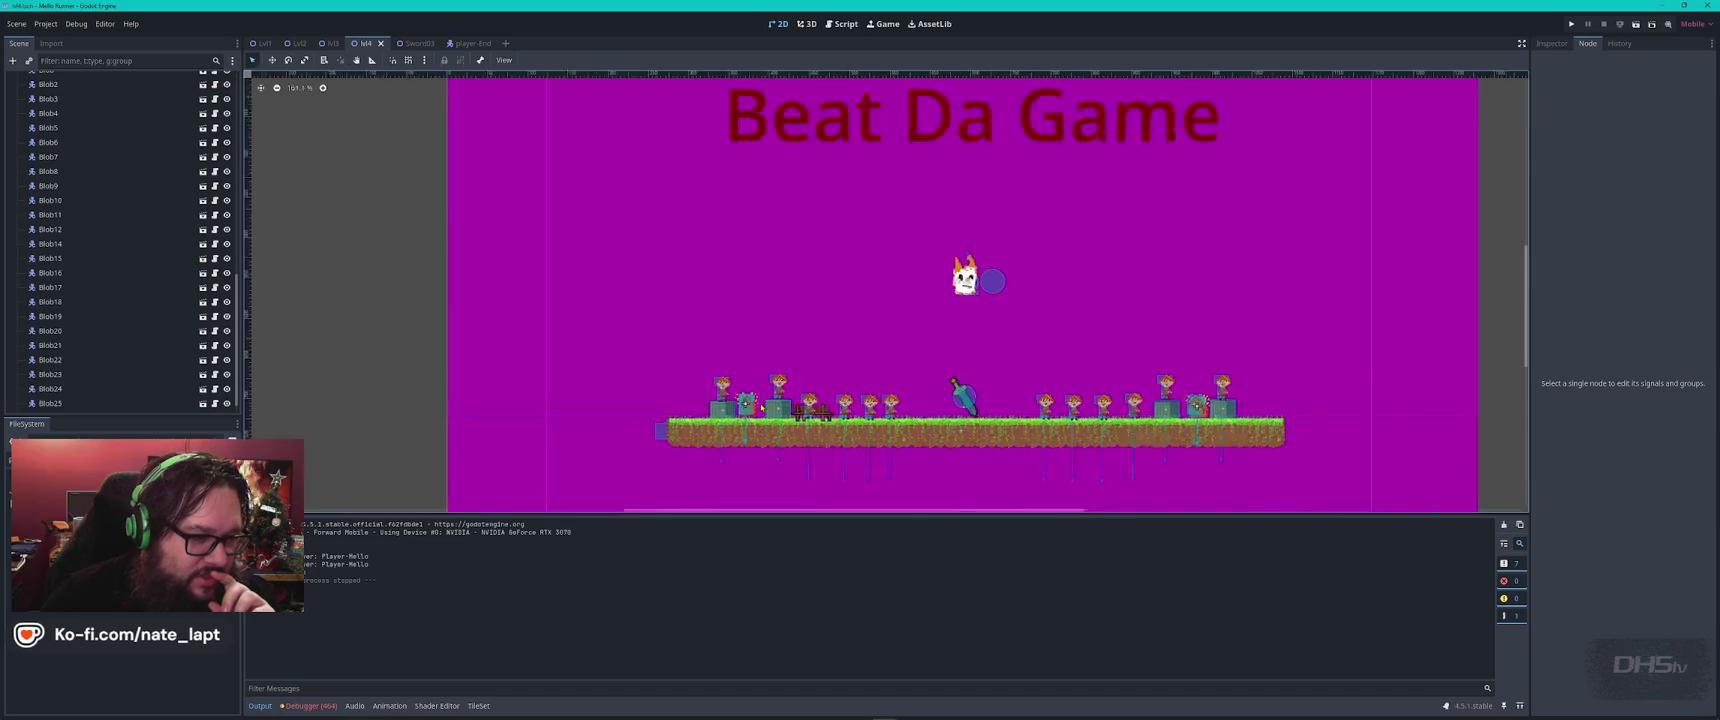
pyautogui.click(833, 373)
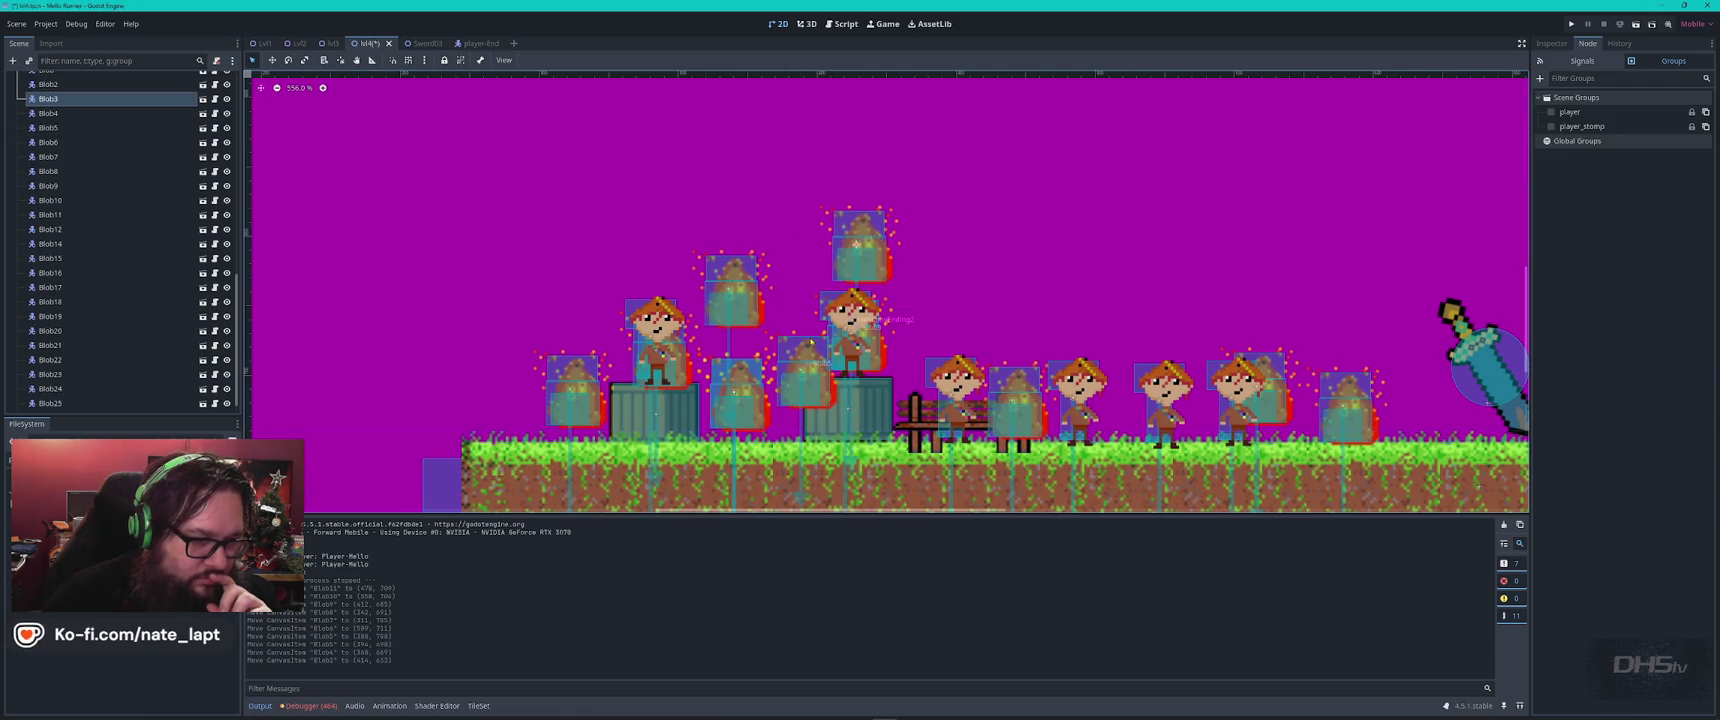
pyautogui.moveTo(736, 387); pyautogui.dragTo(679, 253)
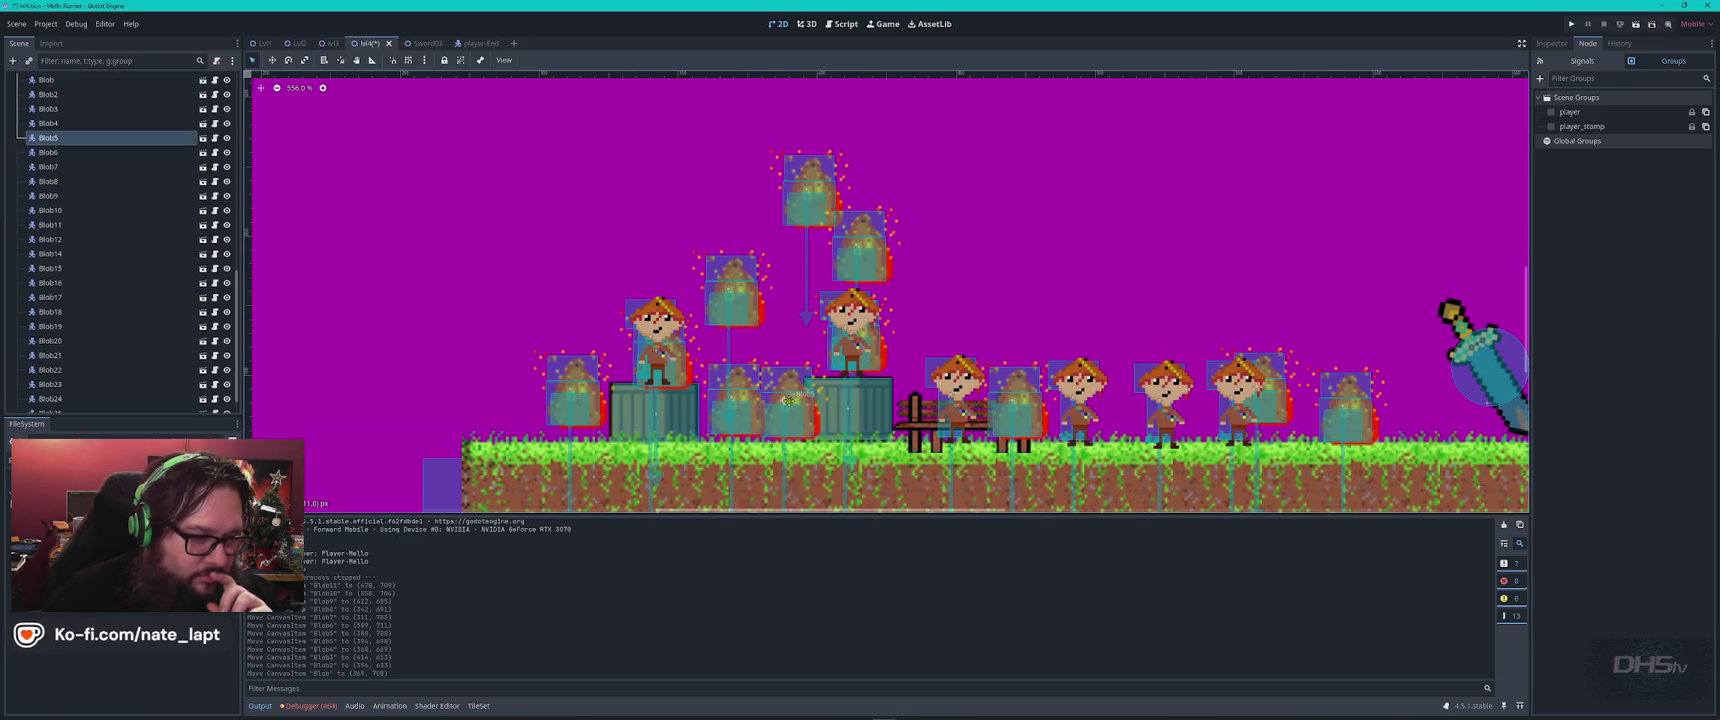
pyautogui.hscroll(10, 1160, 338)
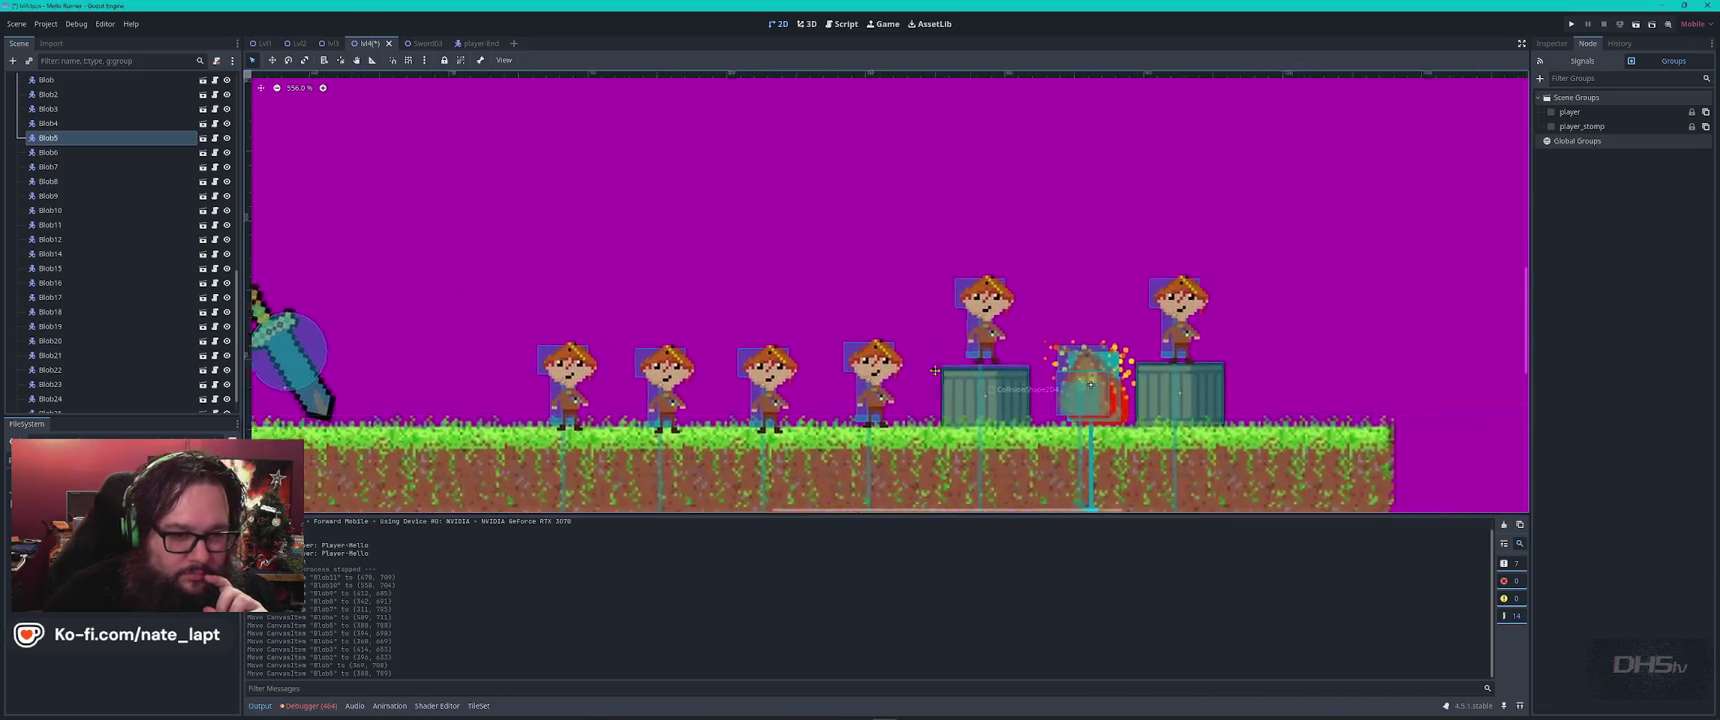
pyautogui.moveTo(924, 404); pyautogui.dragTo(689, 296)
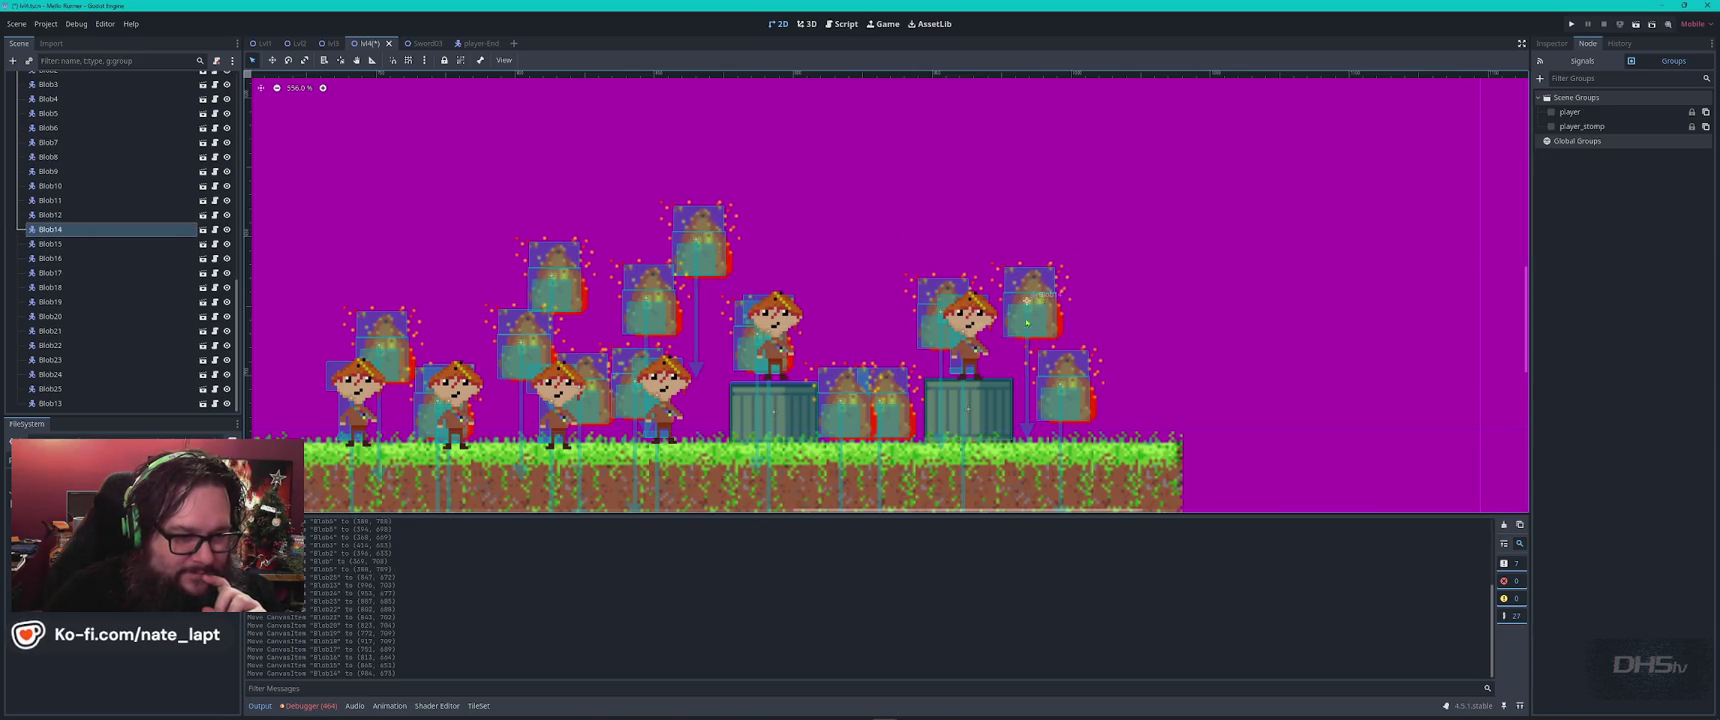
pyautogui.moveTo(885, 386); pyautogui.dragTo(858, 325)
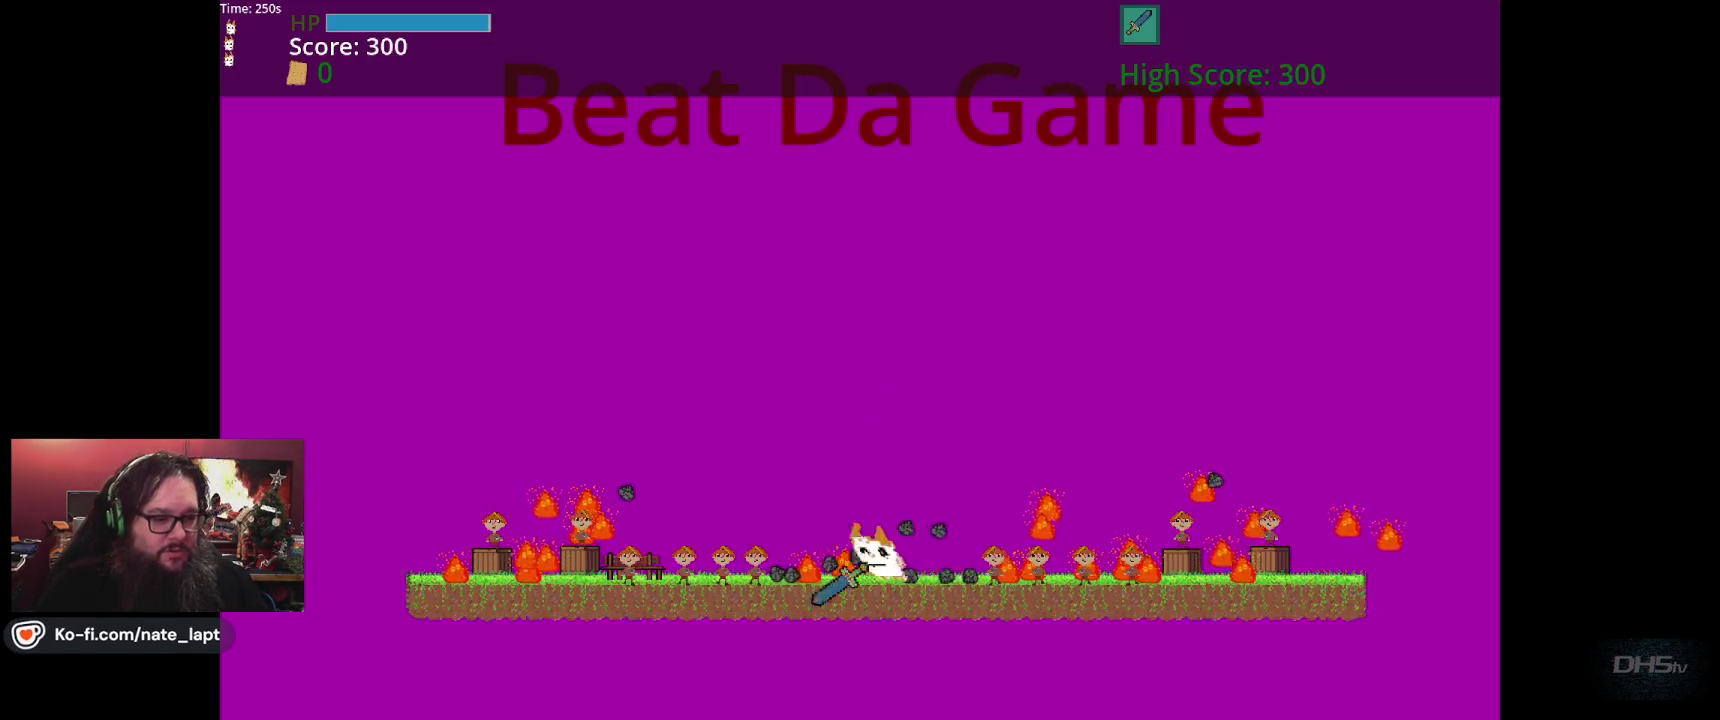
# Jump, attack and run through the level to the Congrats screen with a 2510 high score, then quit with F8.
pyautogui.press('space')
pyautogui.press('Right')
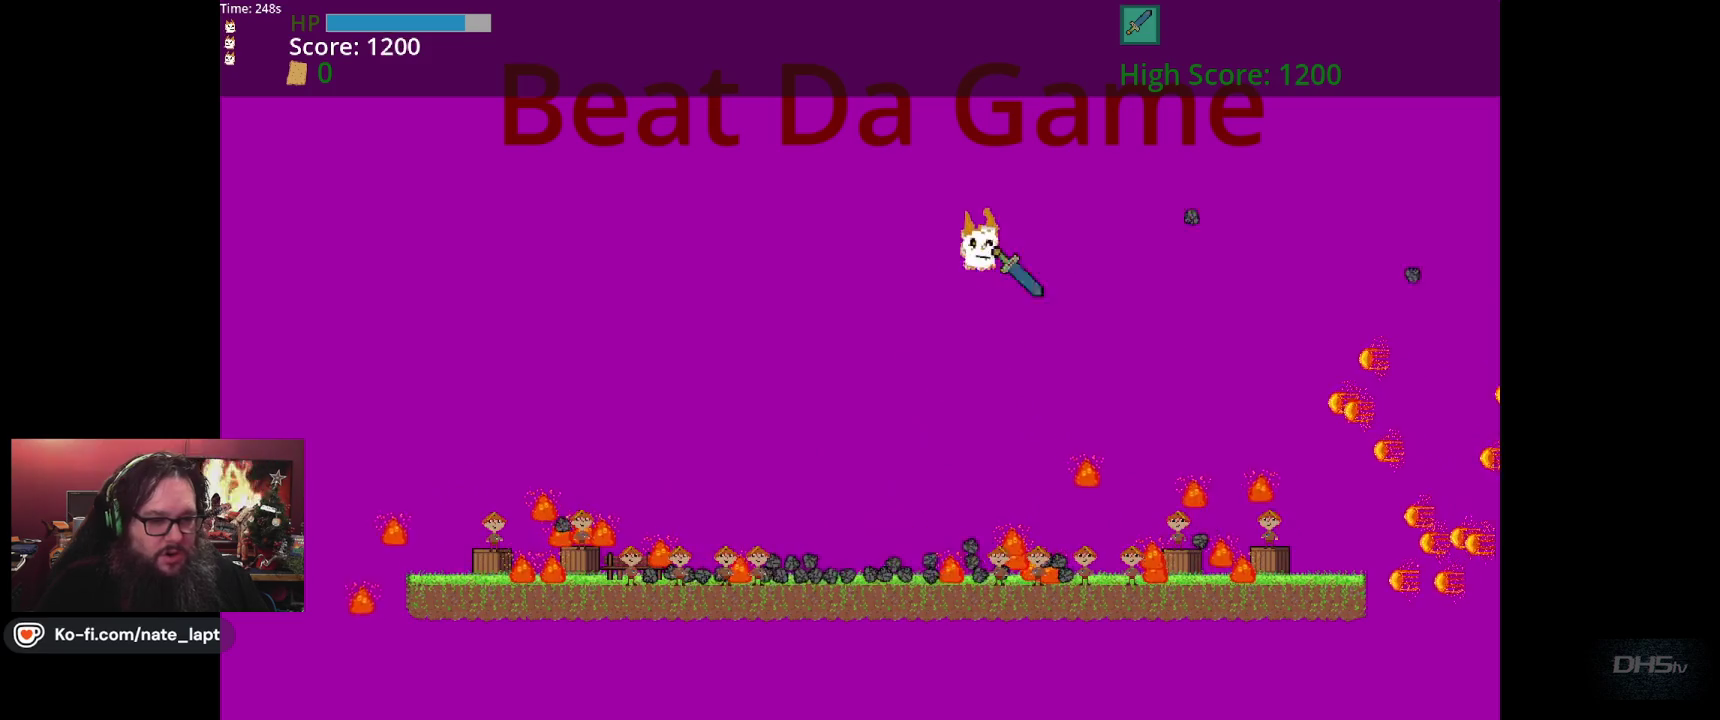
pyautogui.press('space')
pyautogui.press('Right')
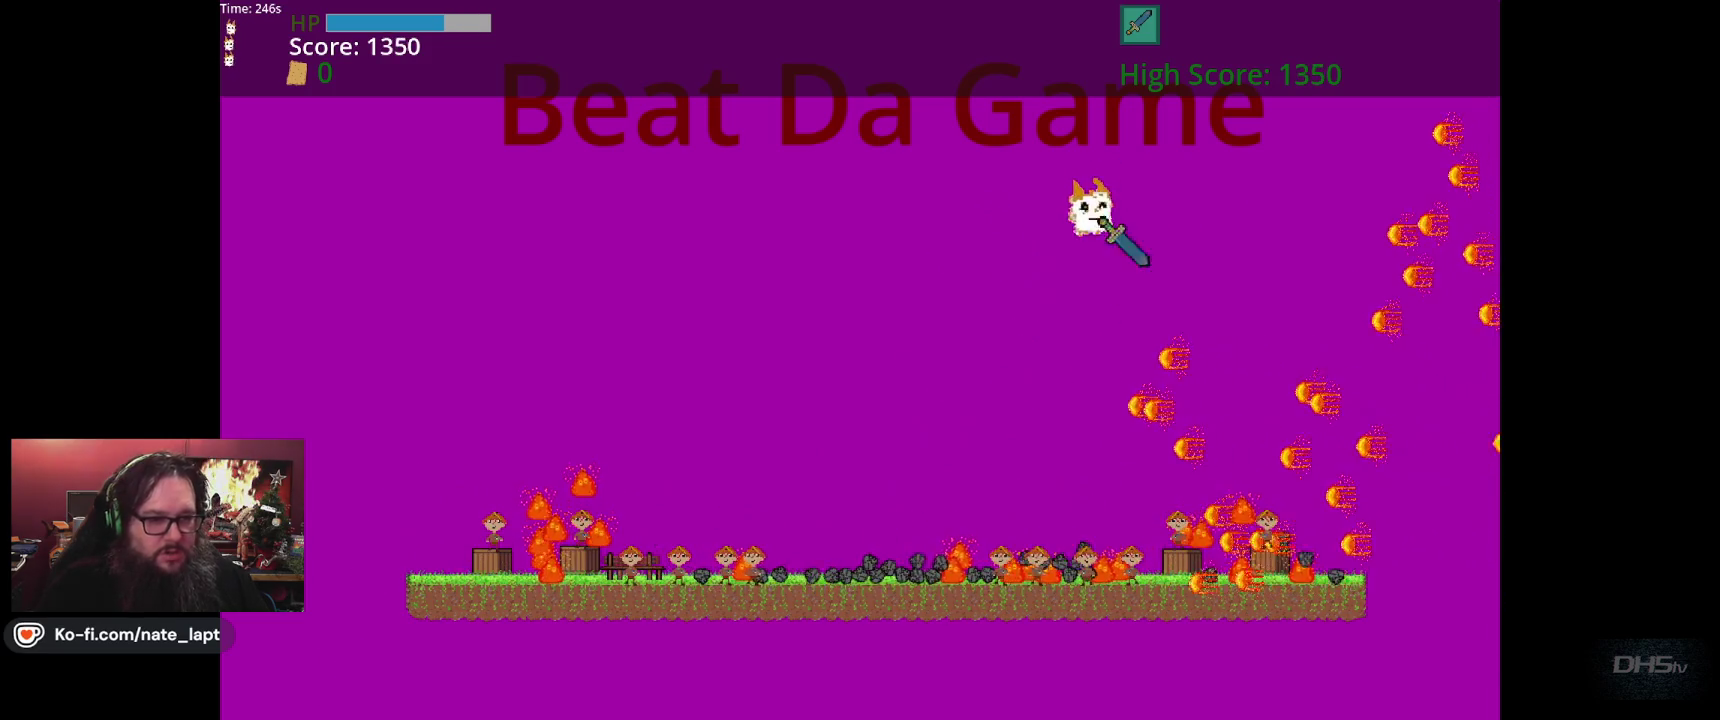
pyautogui.press('space')
pyautogui.press('Left')
pyautogui.press('Right')
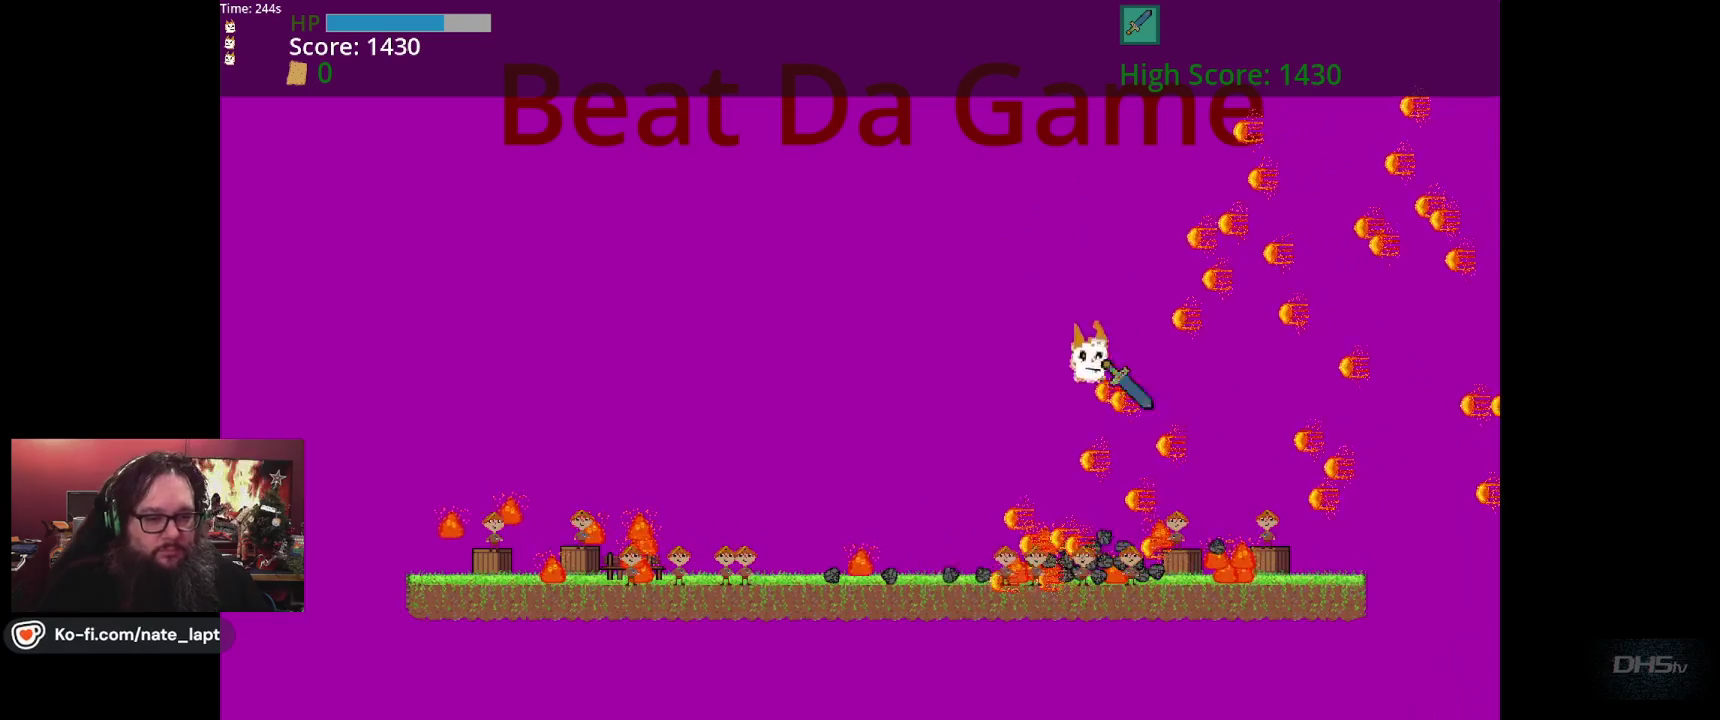
pyautogui.press('space')
pyautogui.press('Left')
pyautogui.press('Left')
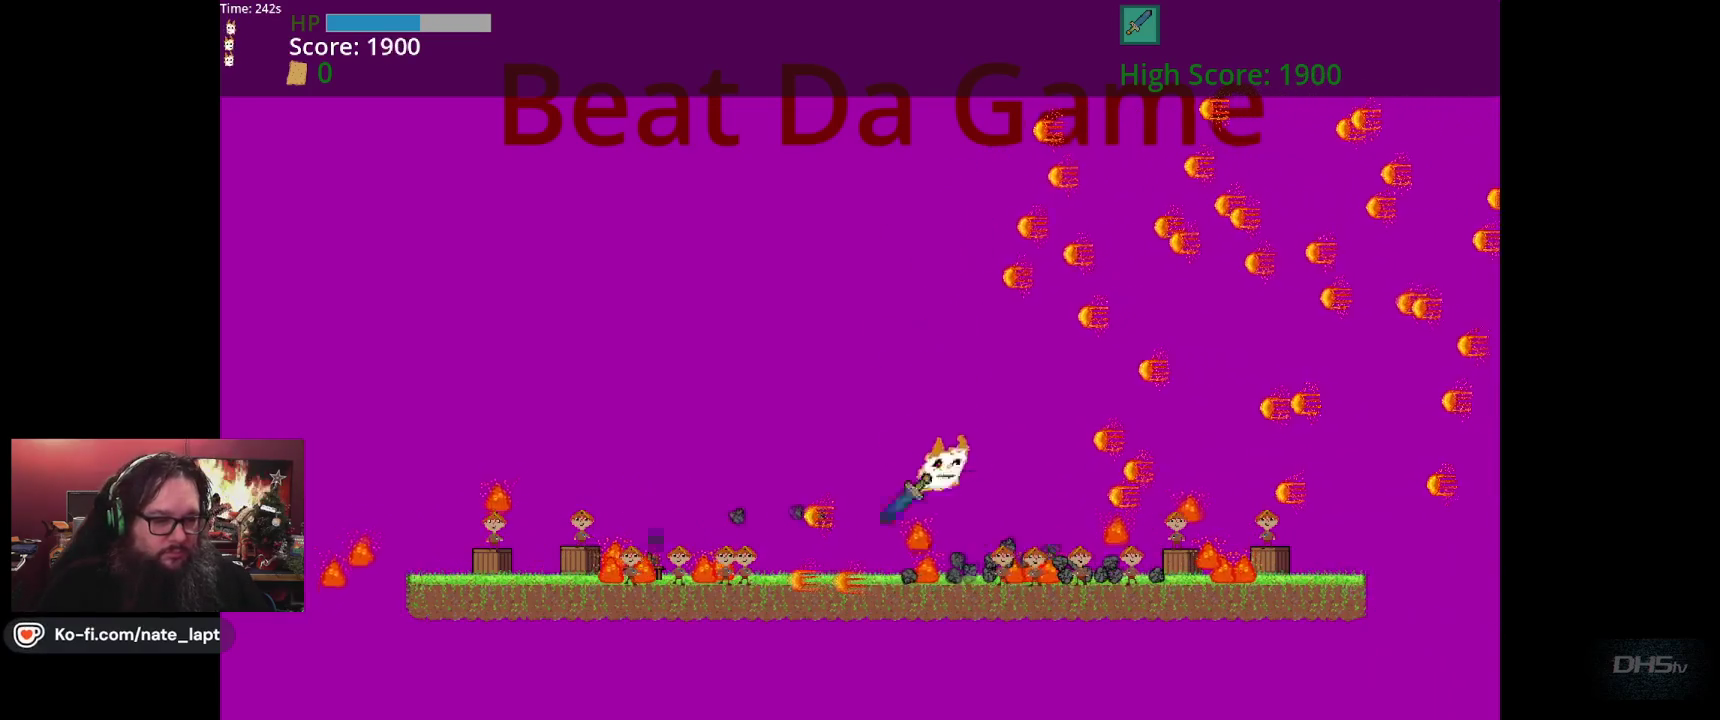
pyautogui.press('space')
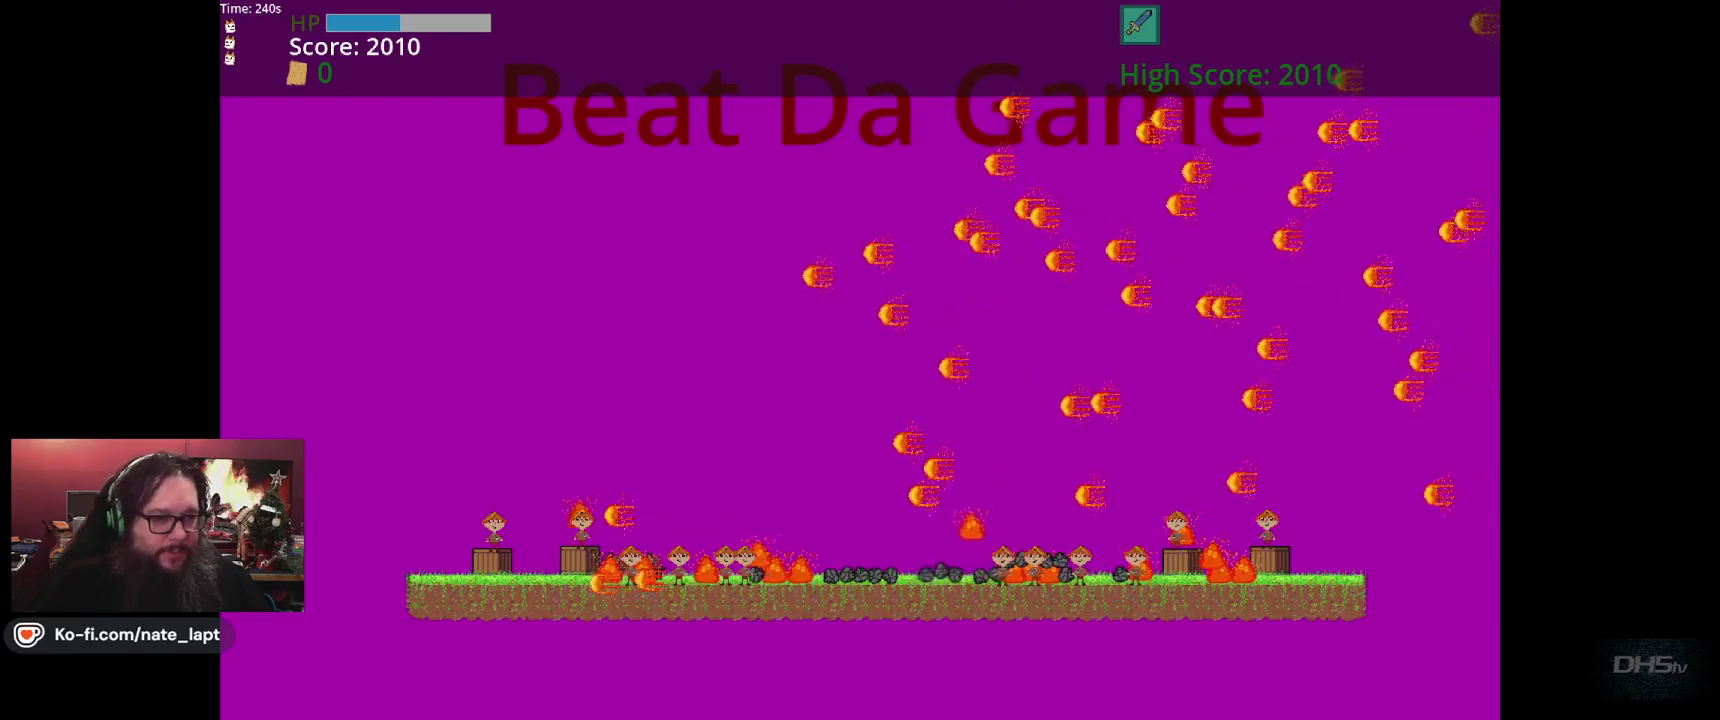
pyautogui.press('Right')
pyautogui.press('Right')
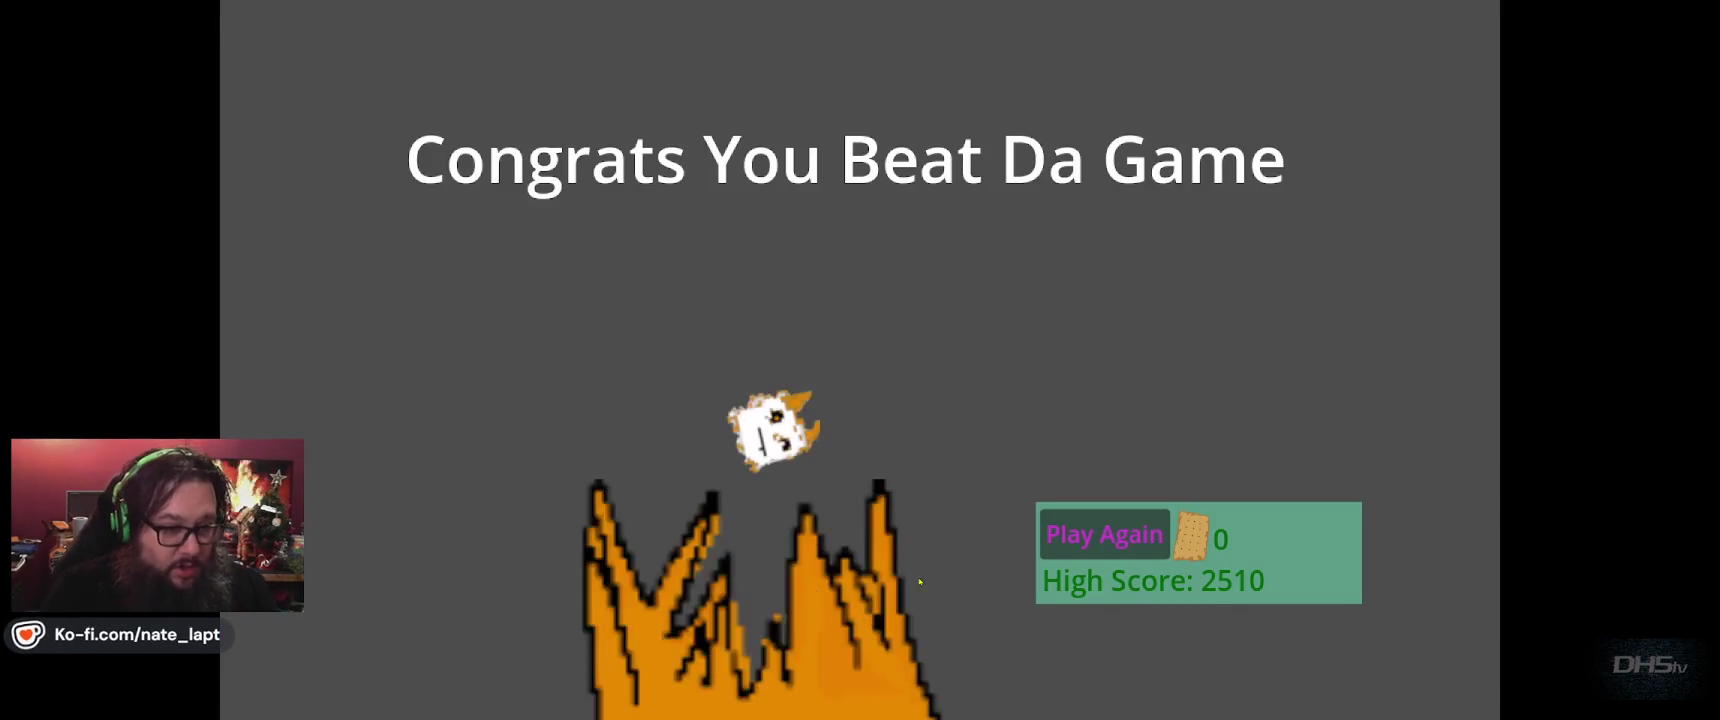
pyautogui.press('F8')
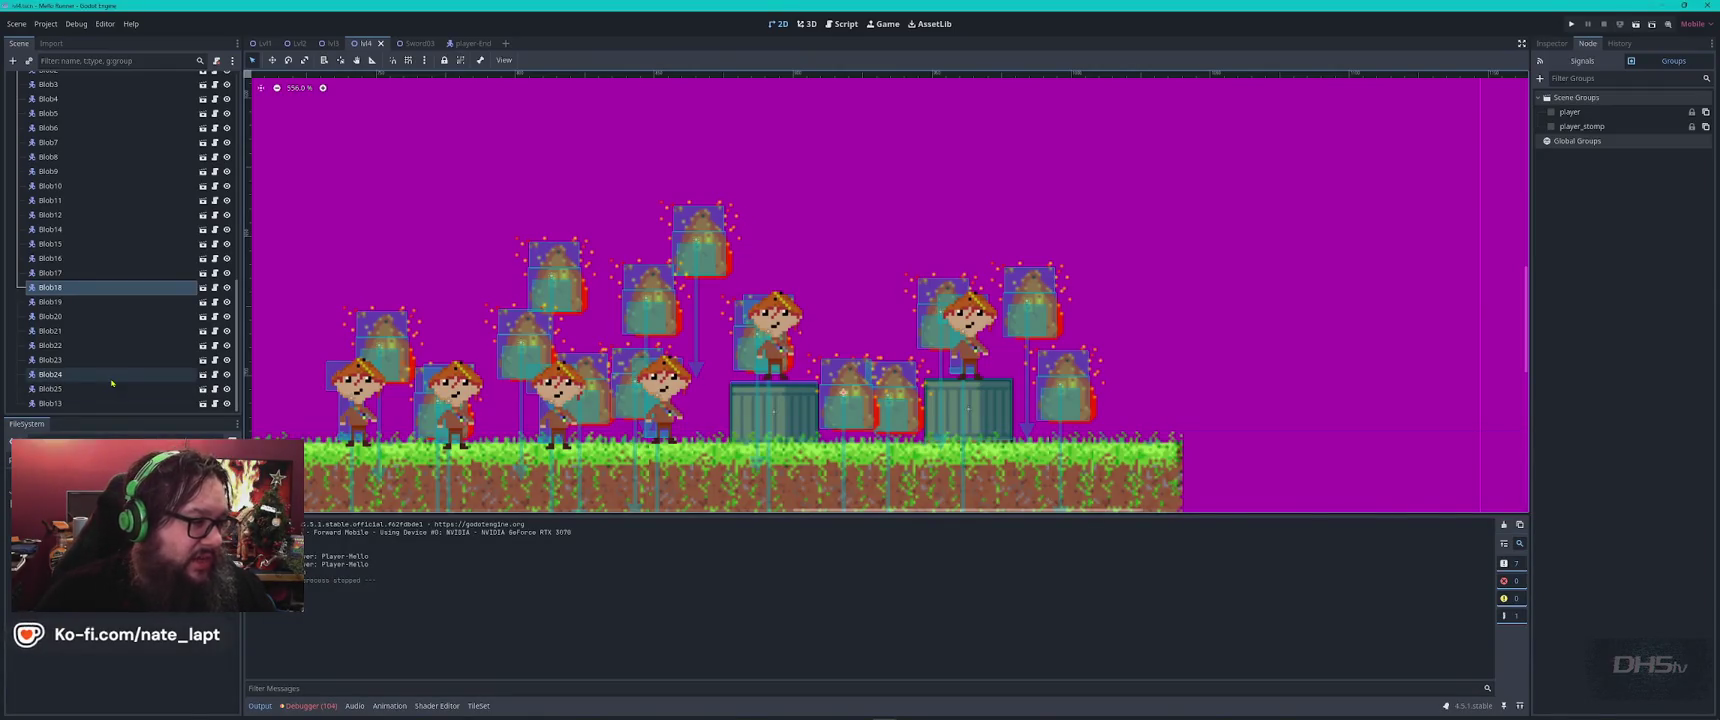
# Delete Blob5, Blob10 and Blob14 from the Lvl4 scene.
pyautogui.scroll(3, 76, 289)
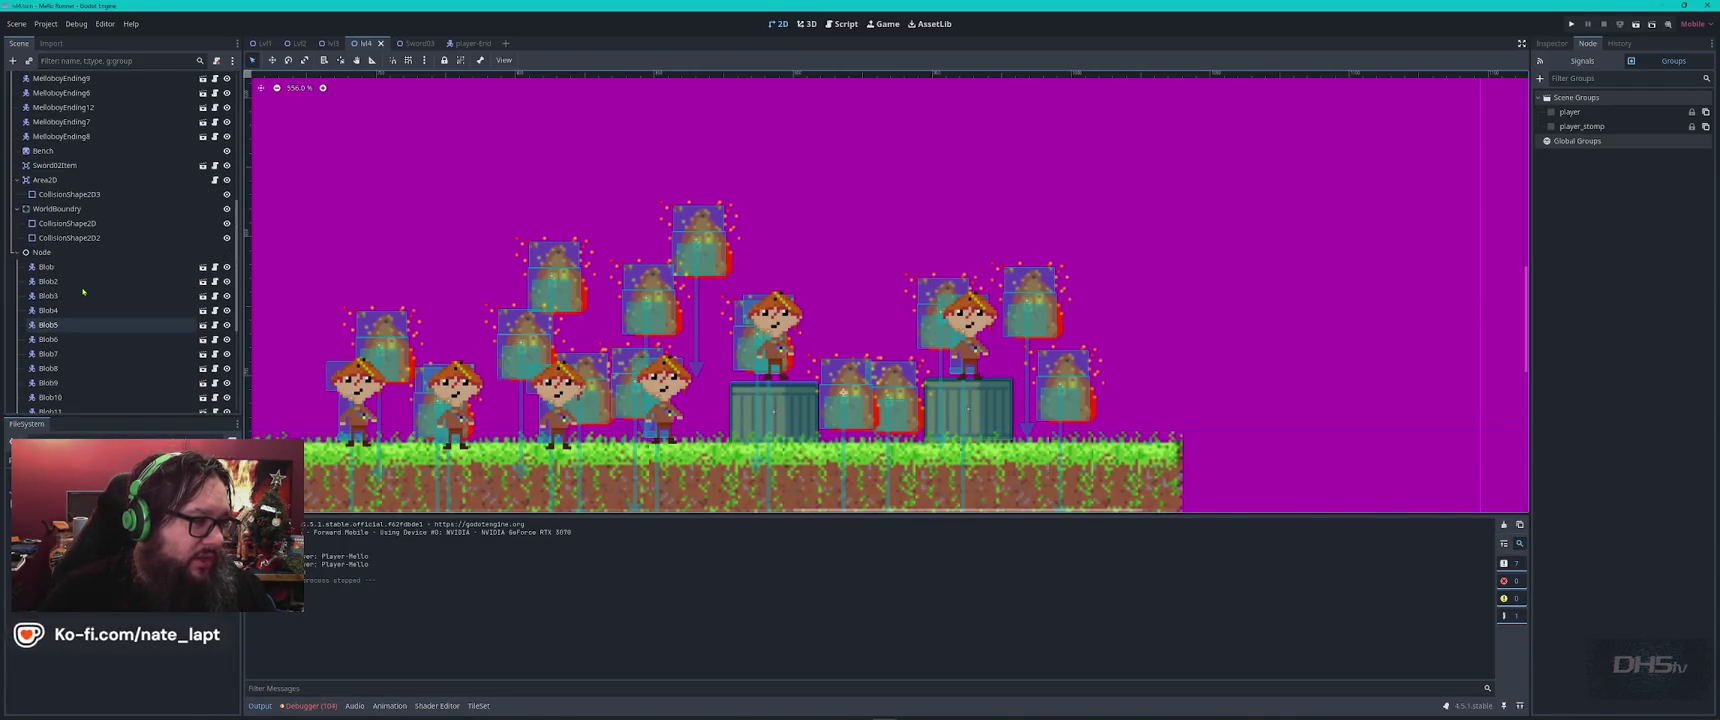
pyautogui.click(80, 240)
pyautogui.keyDown('ctrl'); pyautogui.click(87, 313); pyautogui.keyUp('ctrl')
pyautogui.keyDown('ctrl'); pyautogui.click(110, 356); pyautogui.keyUp('ctrl')
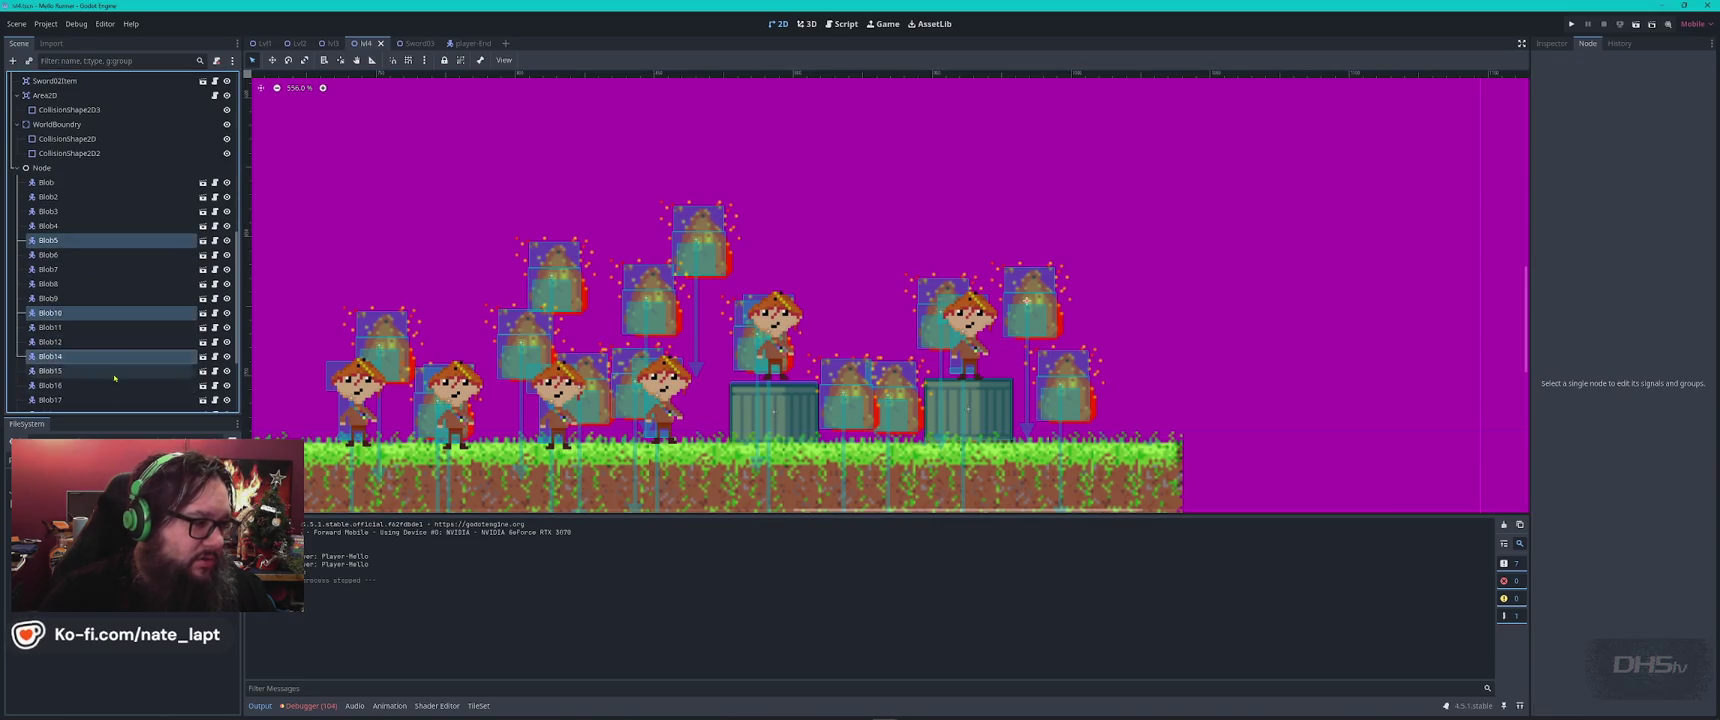
pyautogui.scroll(-3, 117, 354)
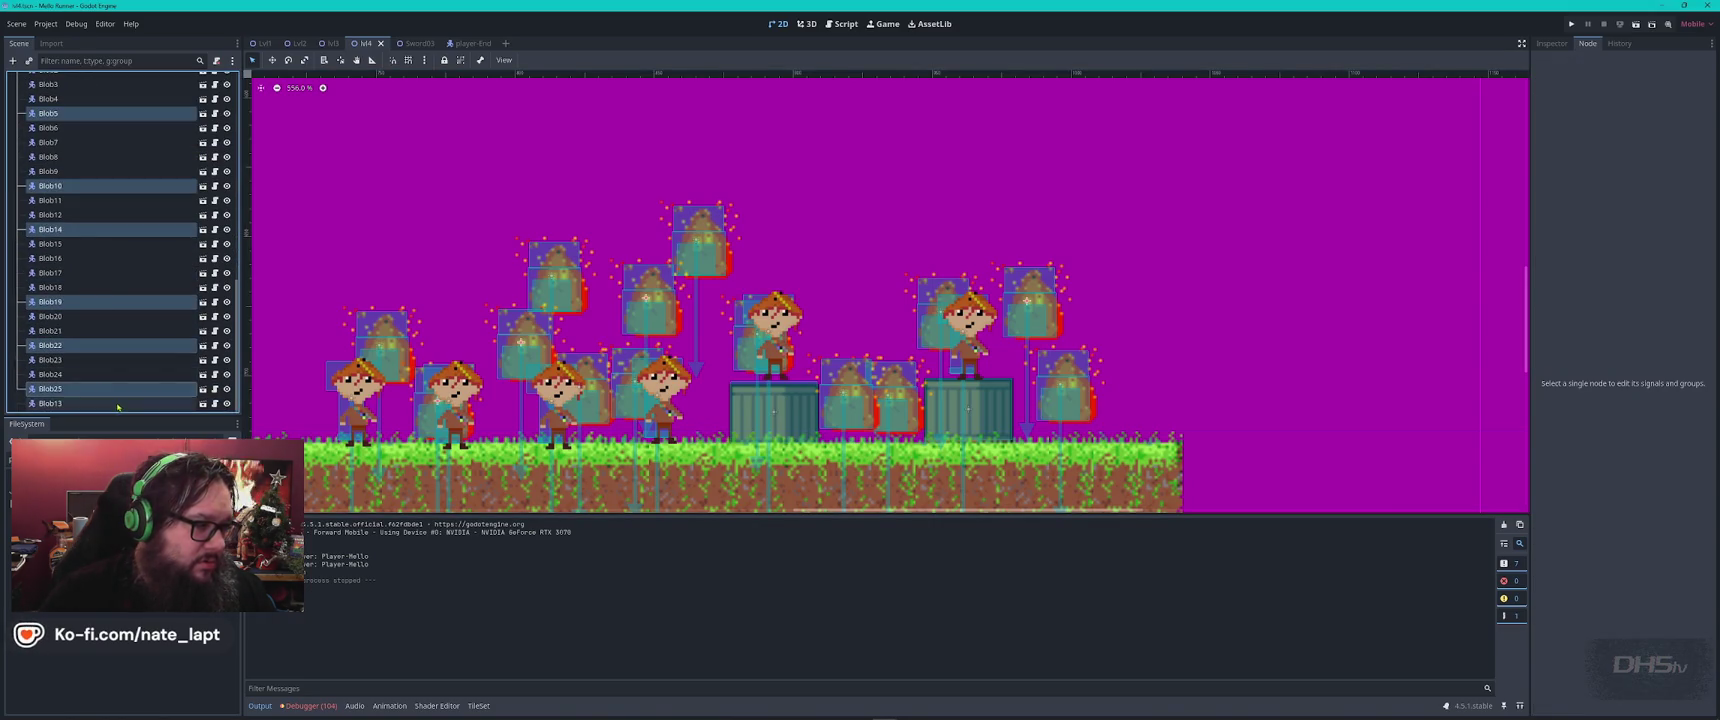
pyautogui.press('Delete')
pyautogui.press('Return')
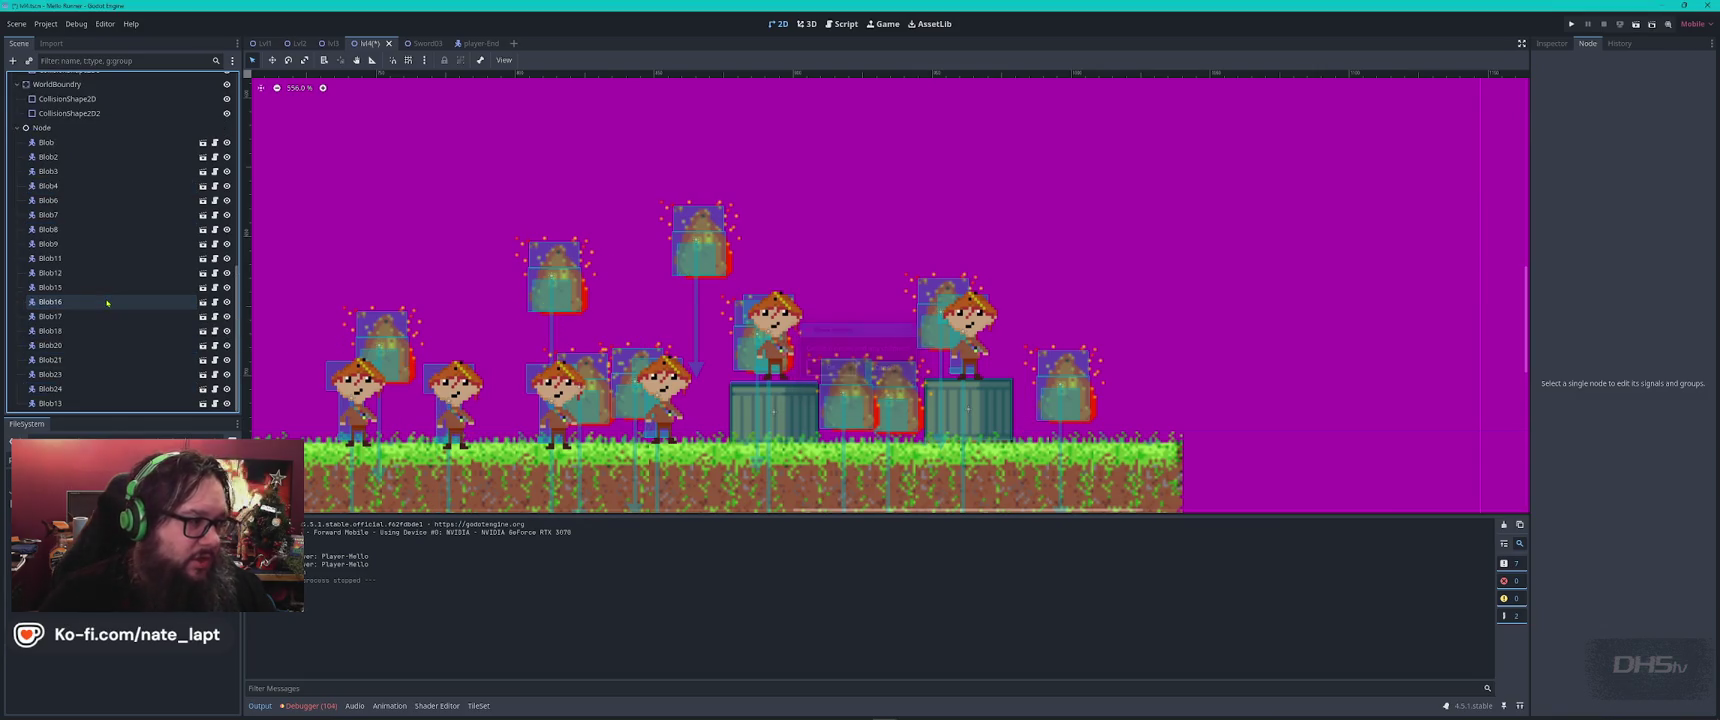
# Delete a second batch of blobs: Blob7, Blob9 and Blob18.
pyautogui.click(90, 217)
pyautogui.keyDown('ctrl'); pyautogui.click(88, 244); pyautogui.keyUp('ctrl')
pyautogui.keyDown('ctrl'); pyautogui.click(87, 332); pyautogui.keyUp('ctrl')
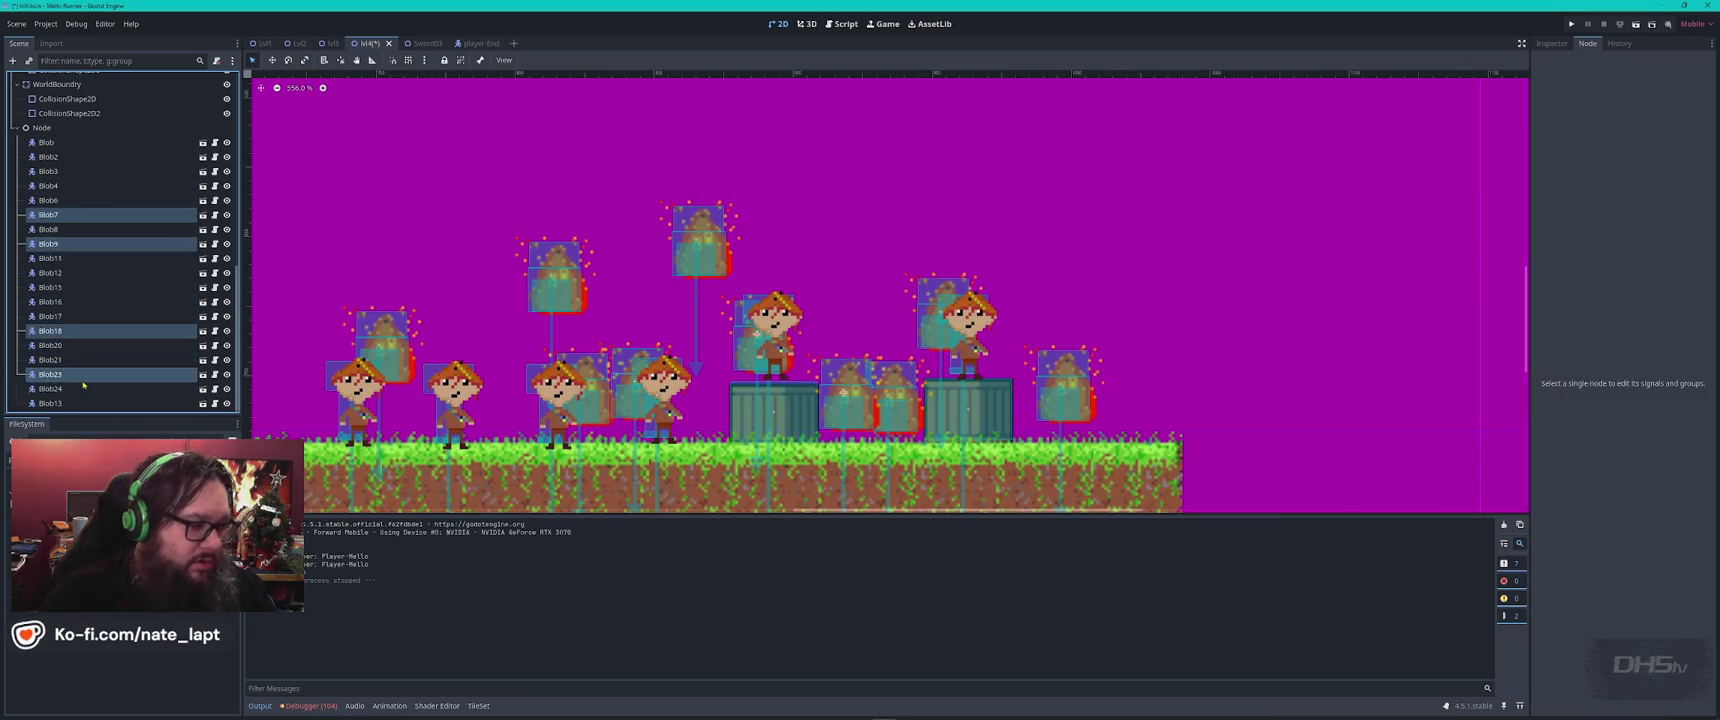
pyautogui.press('Delete')
pyautogui.press('Return')
# Bring the Beat Da Game title into view and select the Lvl4 root node.
pyautogui.scroll(-8, 586, 305)
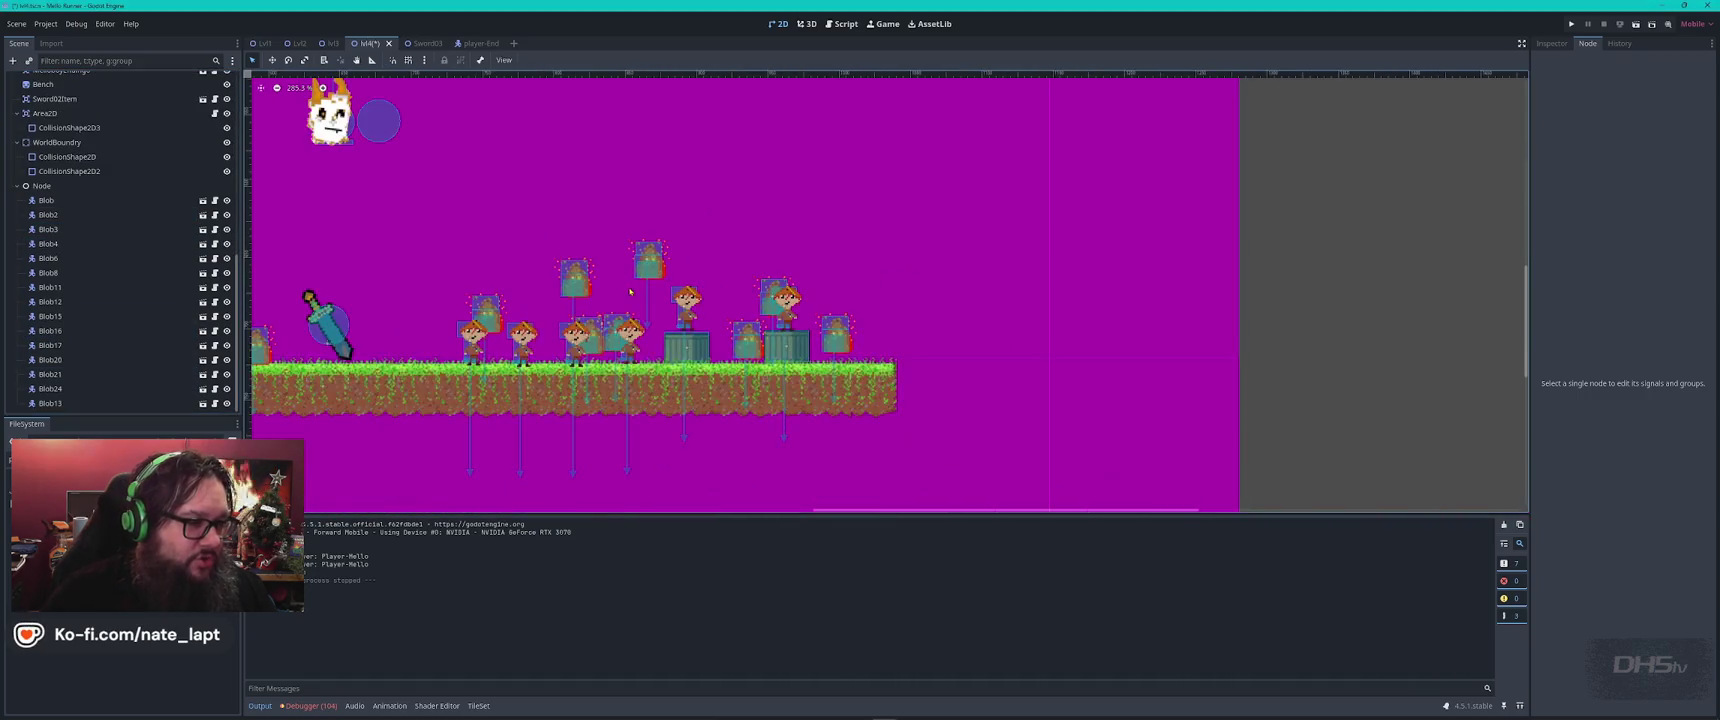
pyautogui.hscroll(-5, 587, 305)
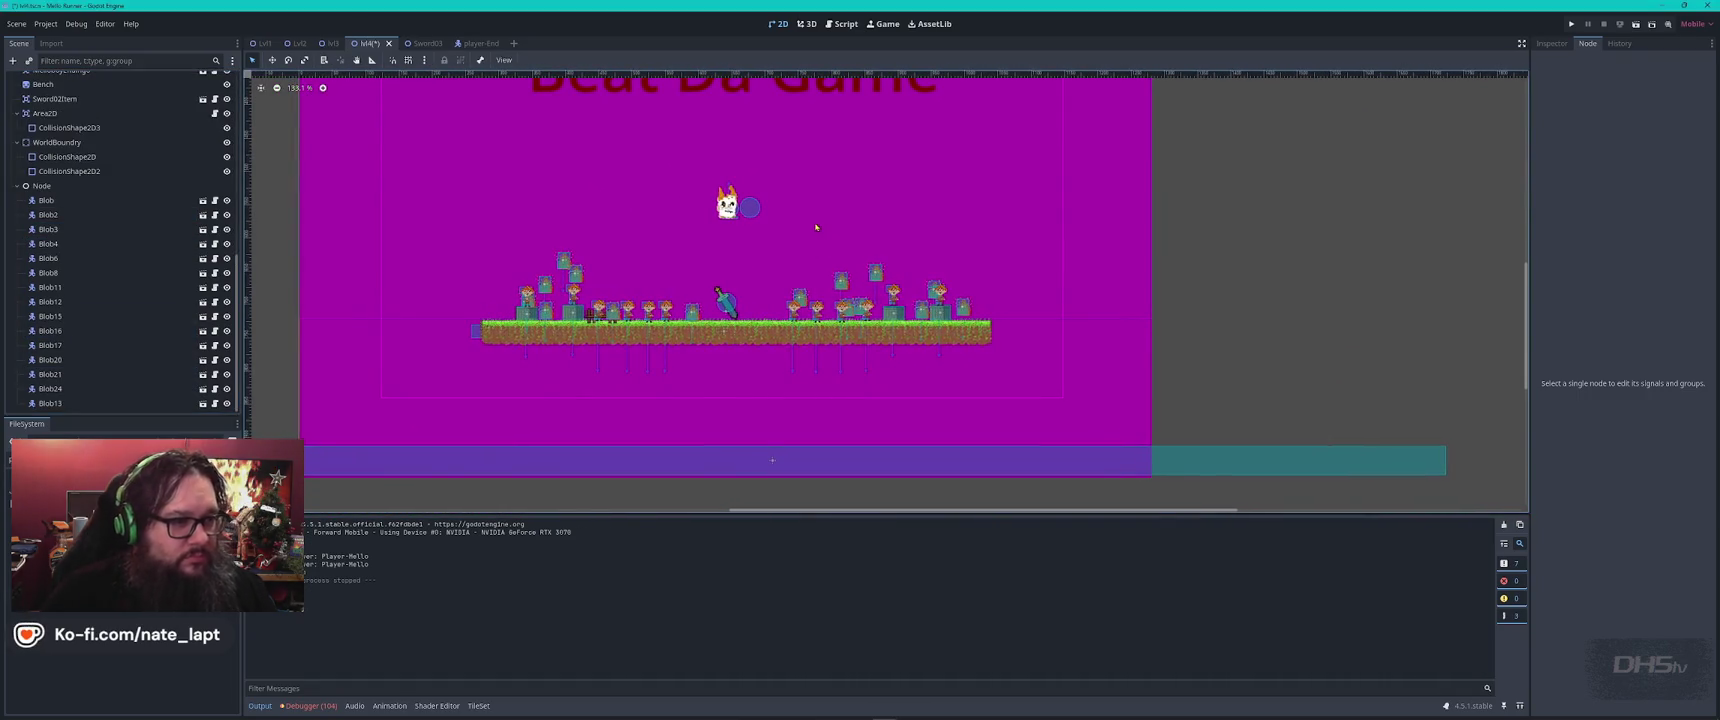
pyautogui.moveTo(816, 228); pyautogui.dragTo(816, 309)
pyautogui.scroll(5, 117, 90)
pyautogui.click(56, 81)
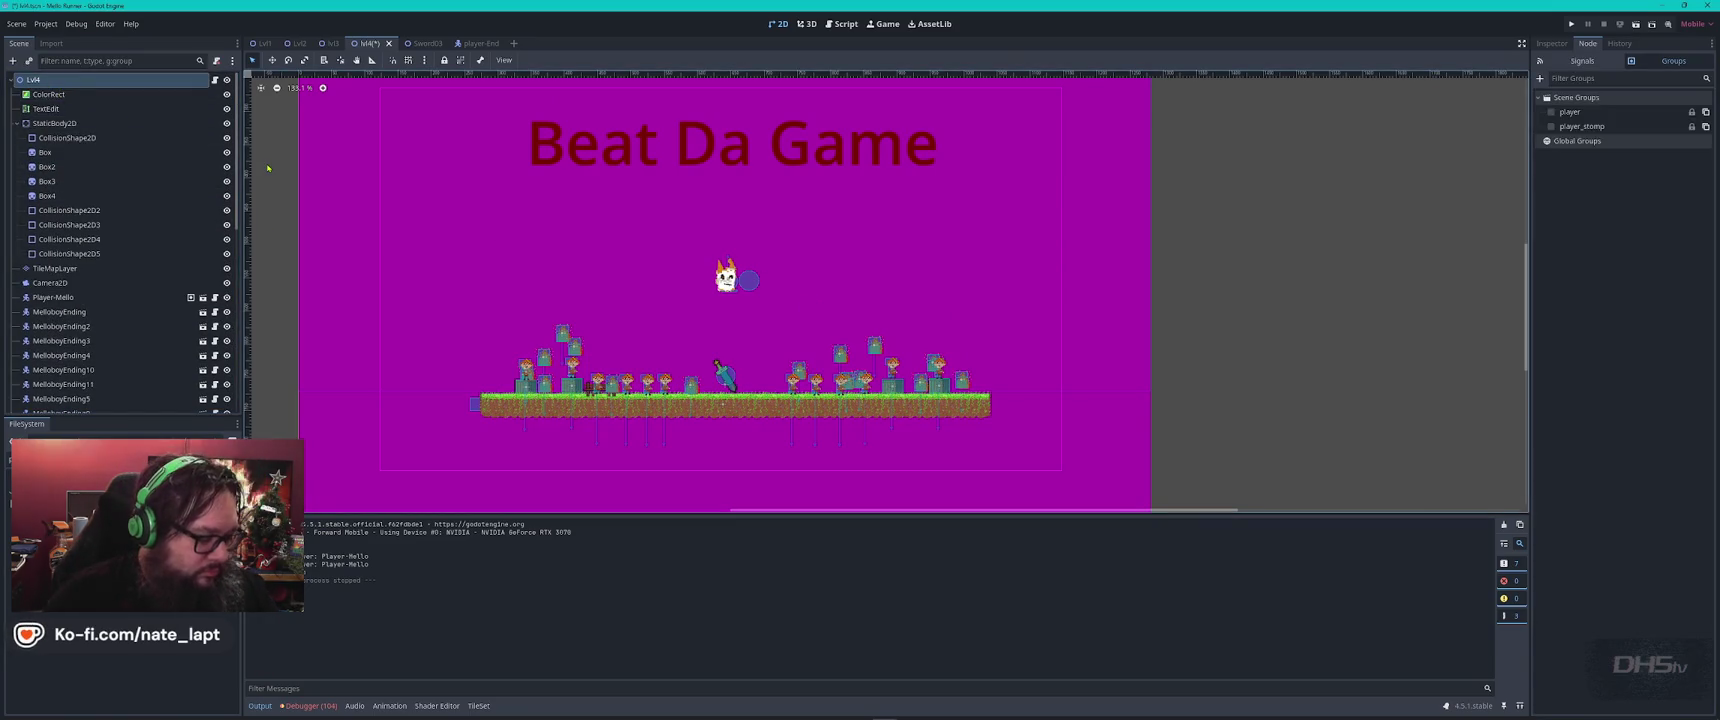
# Add an Area2D node under Lvl4 and rename it Spawner.
pyautogui.hotkey('ctrl', 'a')
pyautogui.write('area')
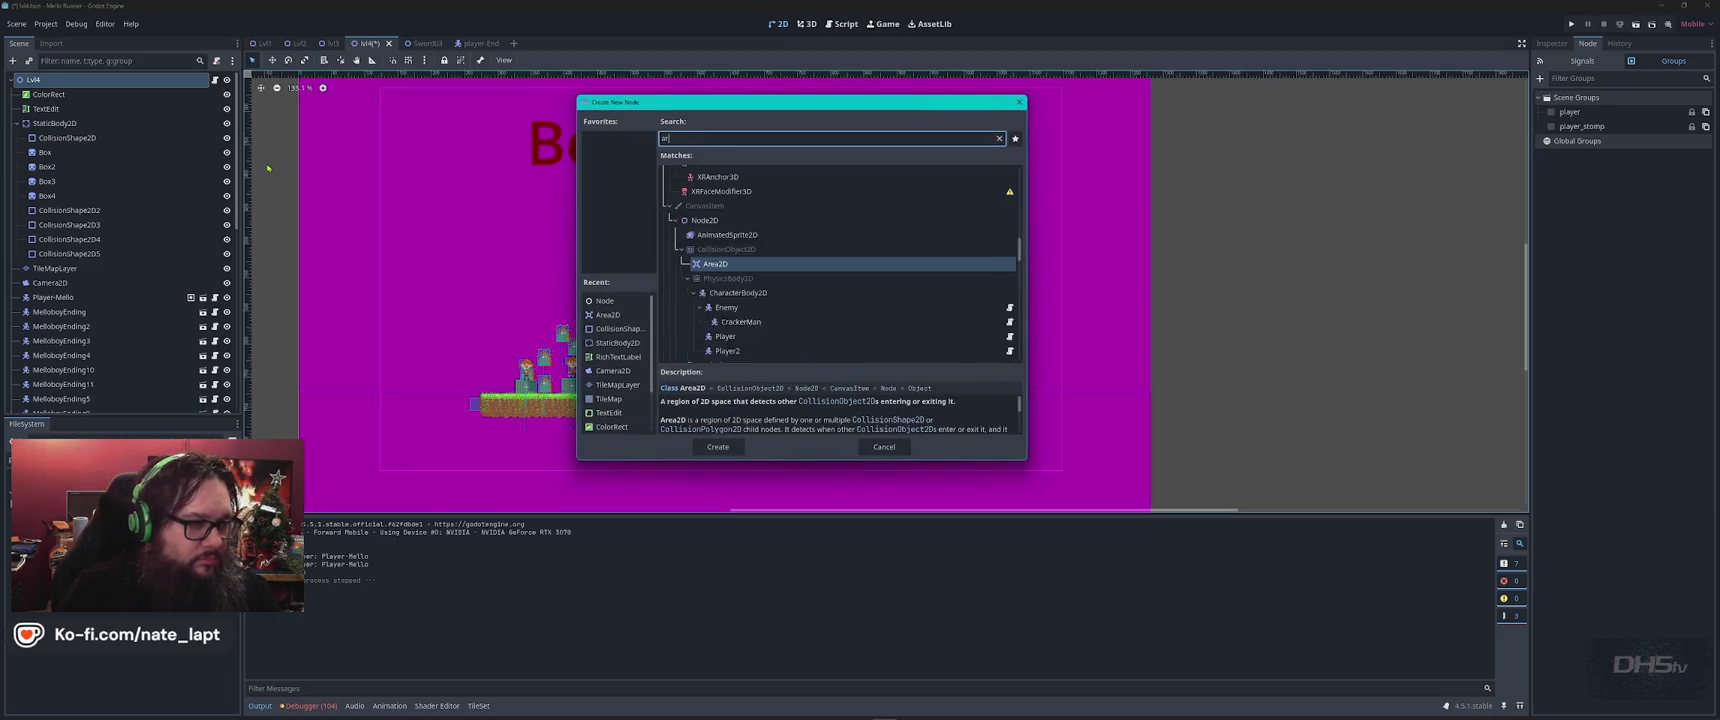
pyautogui.press('Return')
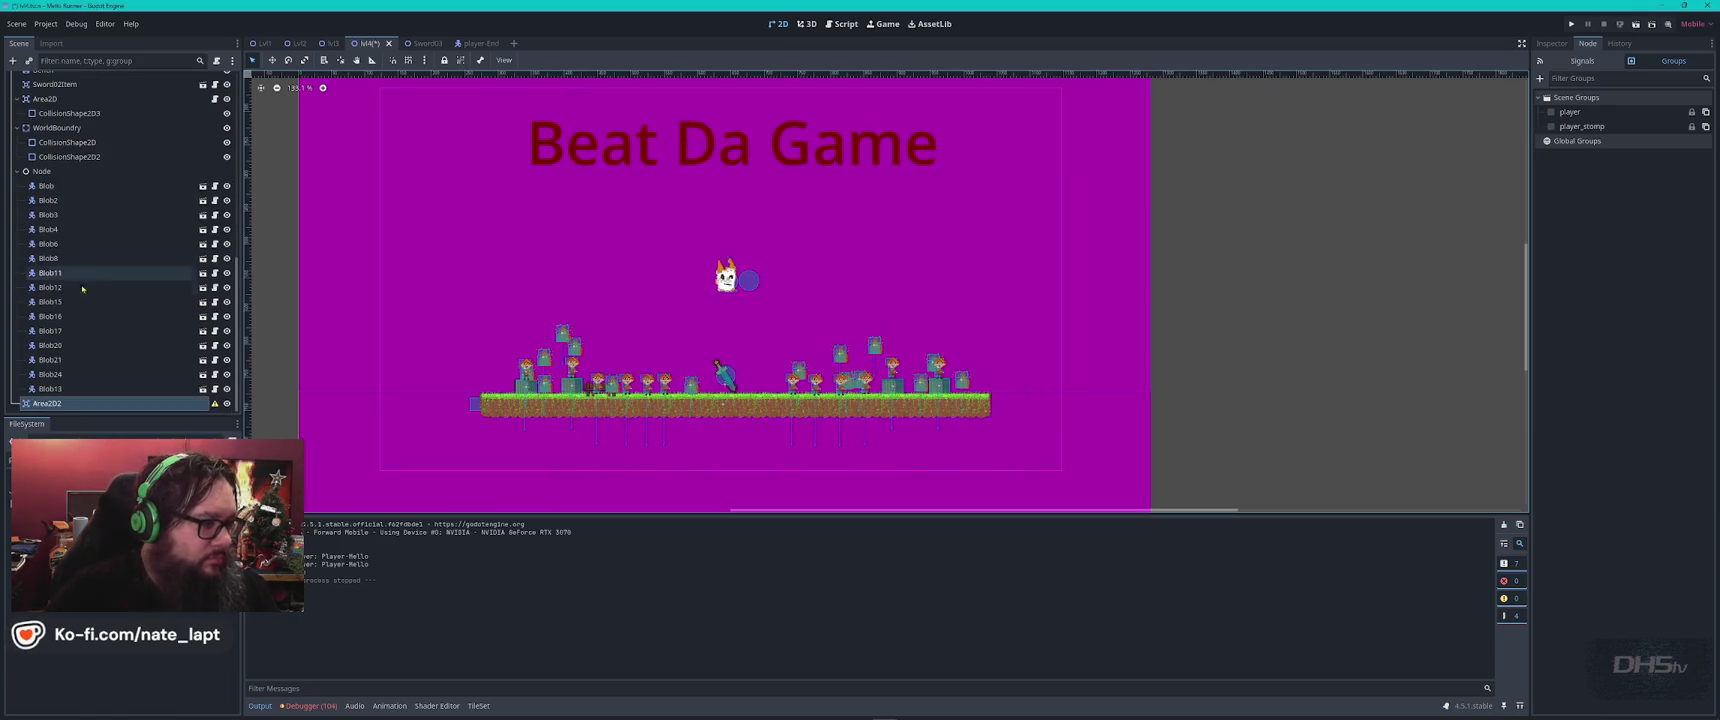
pyautogui.doubleClick(102, 403)
pyautogui.write('Spawner')
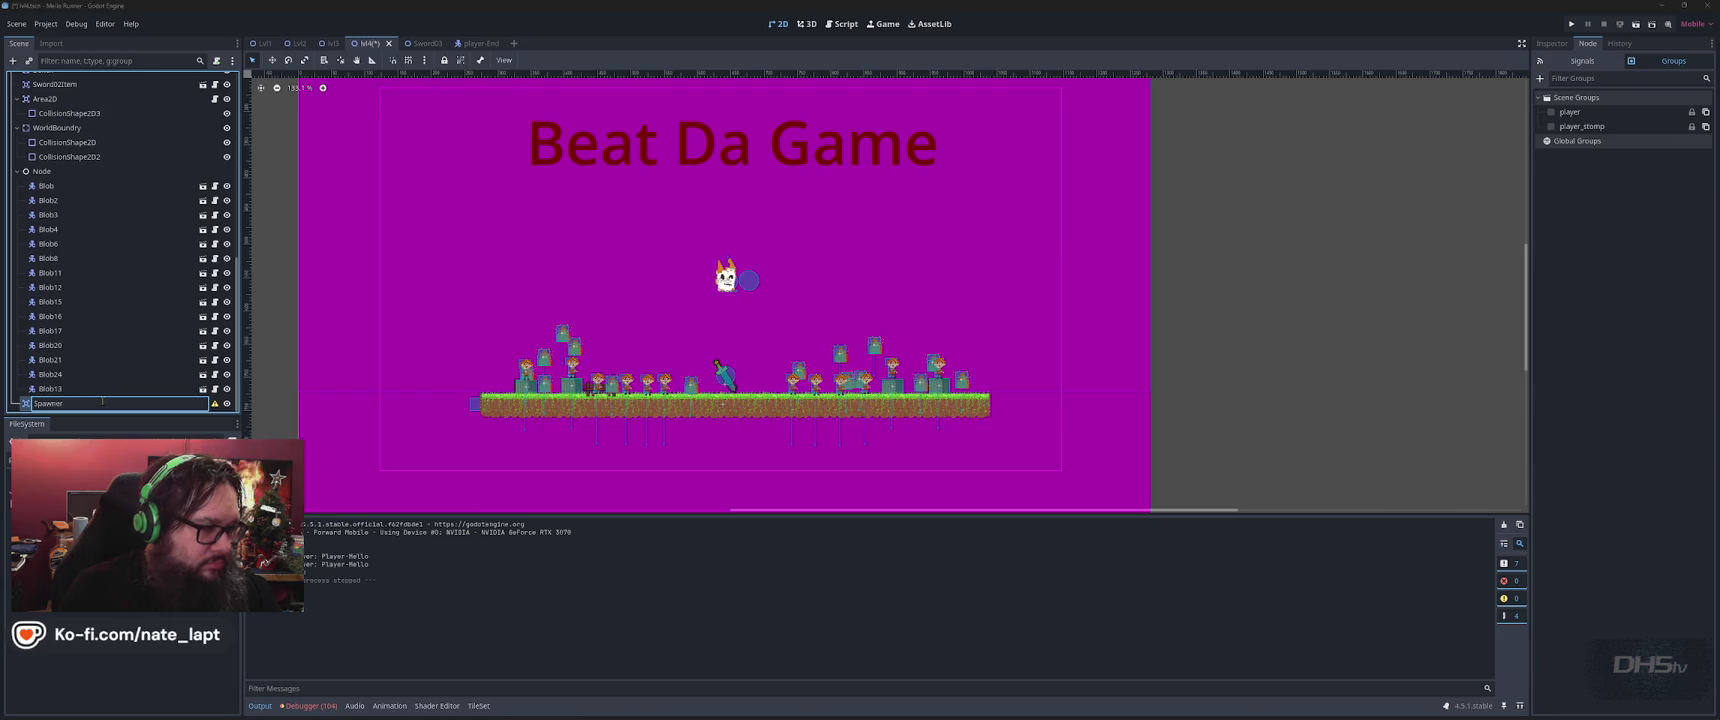
pyautogui.press('Return')
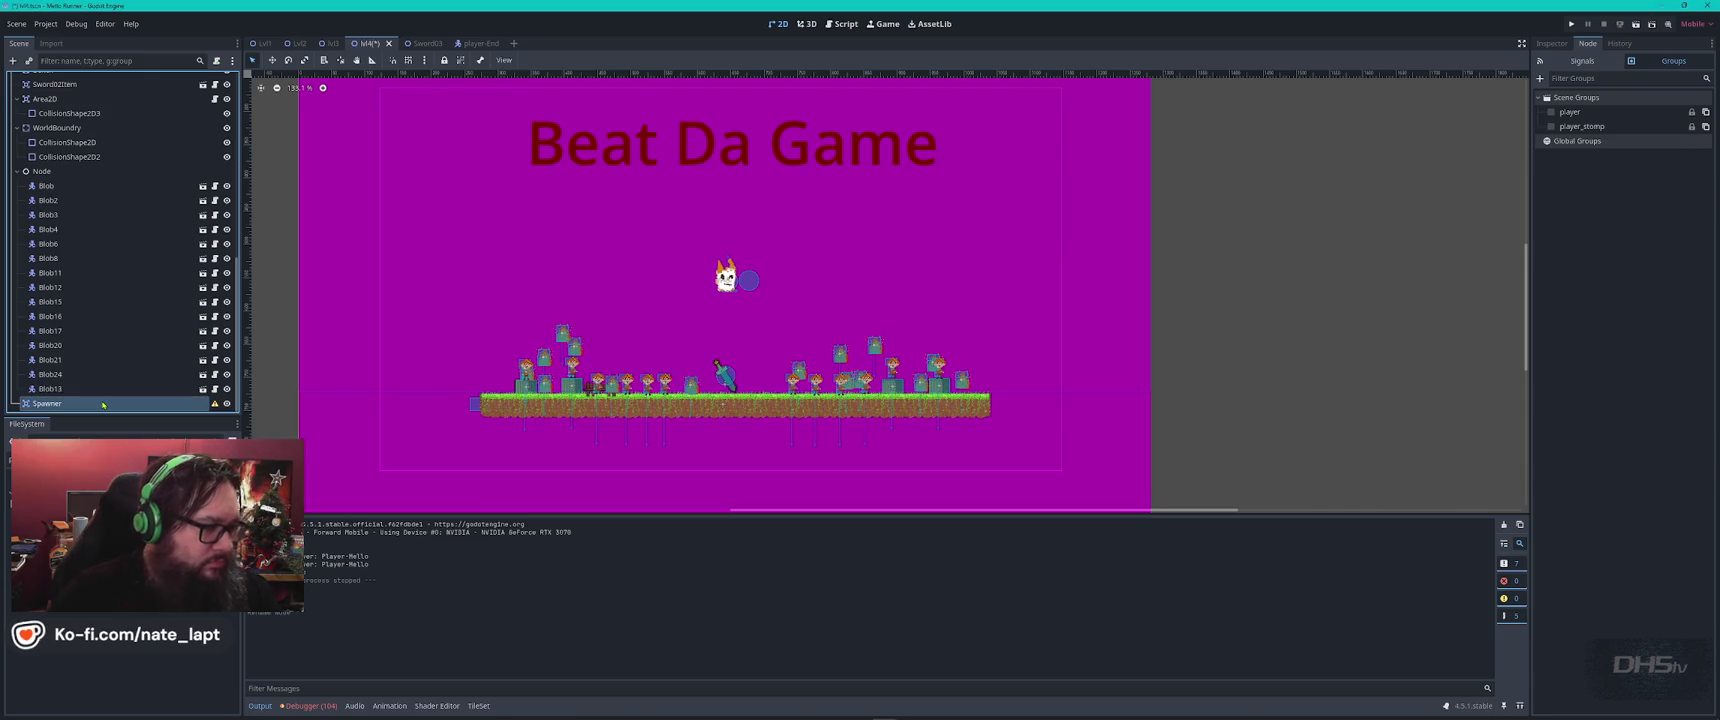
# Drag the Spawner to the level's upper-left edge and open its node context menu.
pyautogui.scroll(-3, 699, 301)
pyautogui.moveTo(669, 256); pyautogui.dragTo(418, 347)
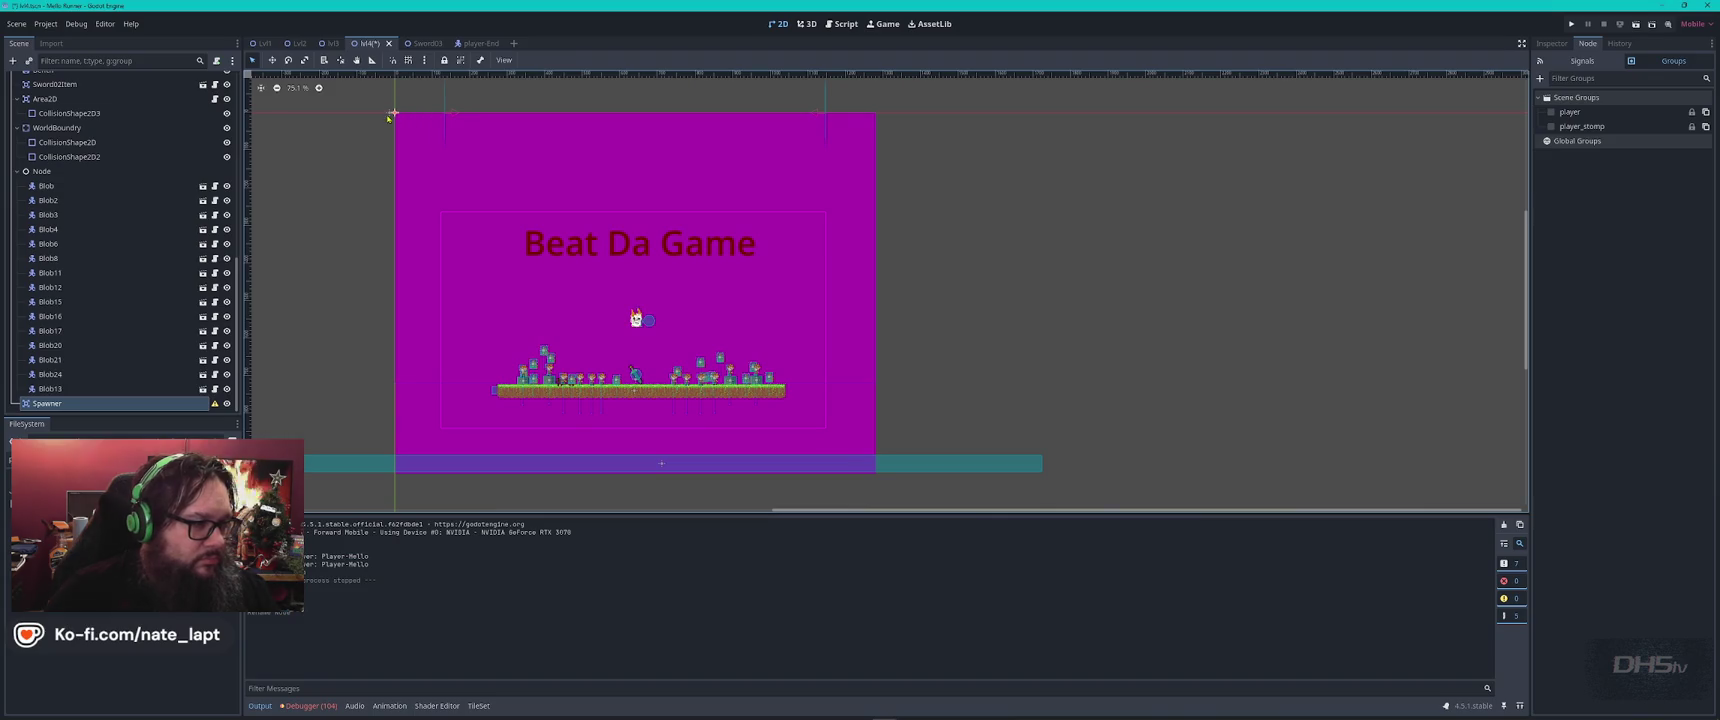
pyautogui.scroll(8, 392, 115)
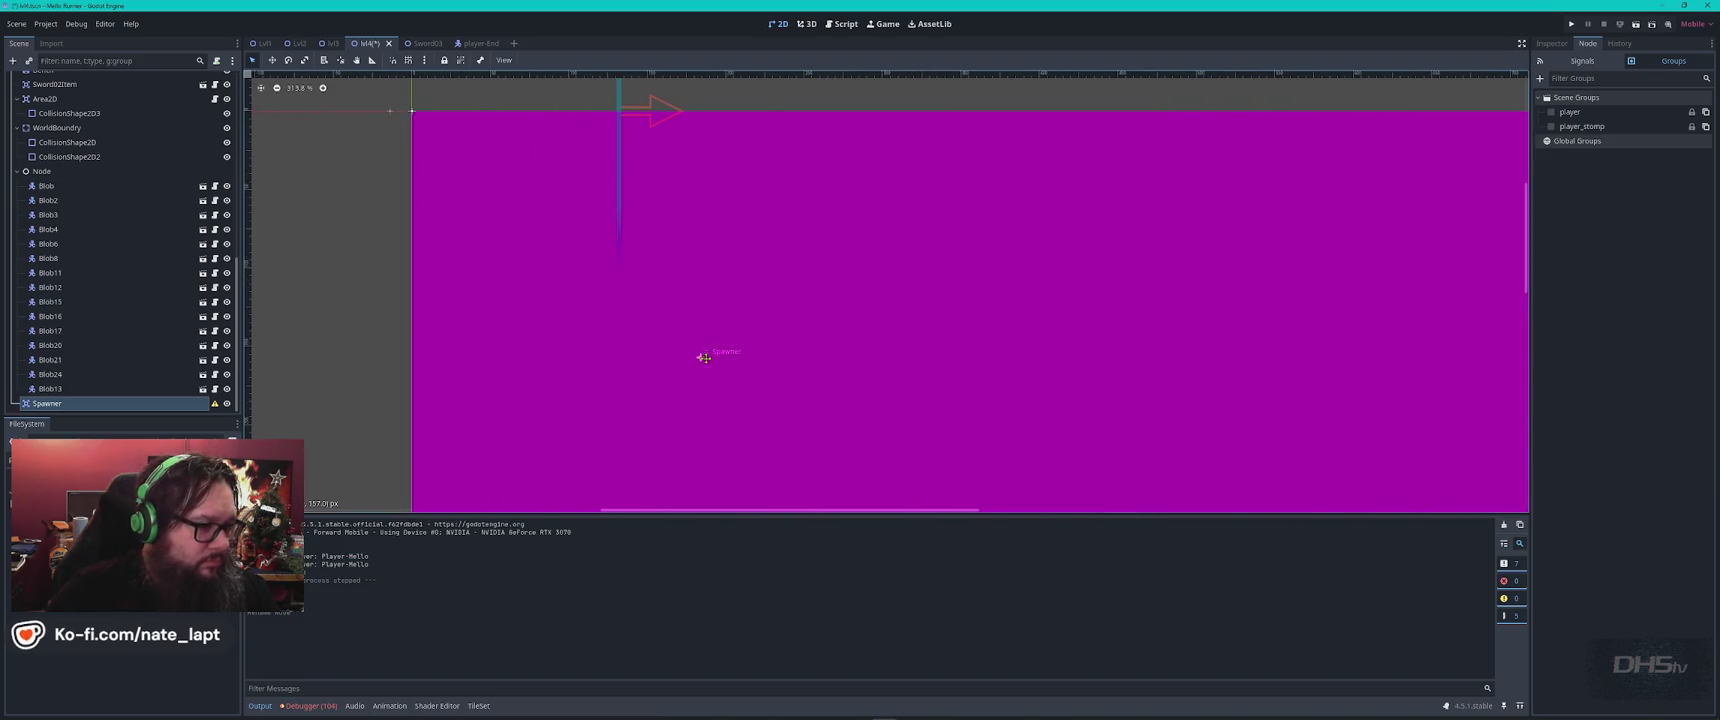
pyautogui.moveTo(946, 452); pyautogui.dragTo(859, 276)
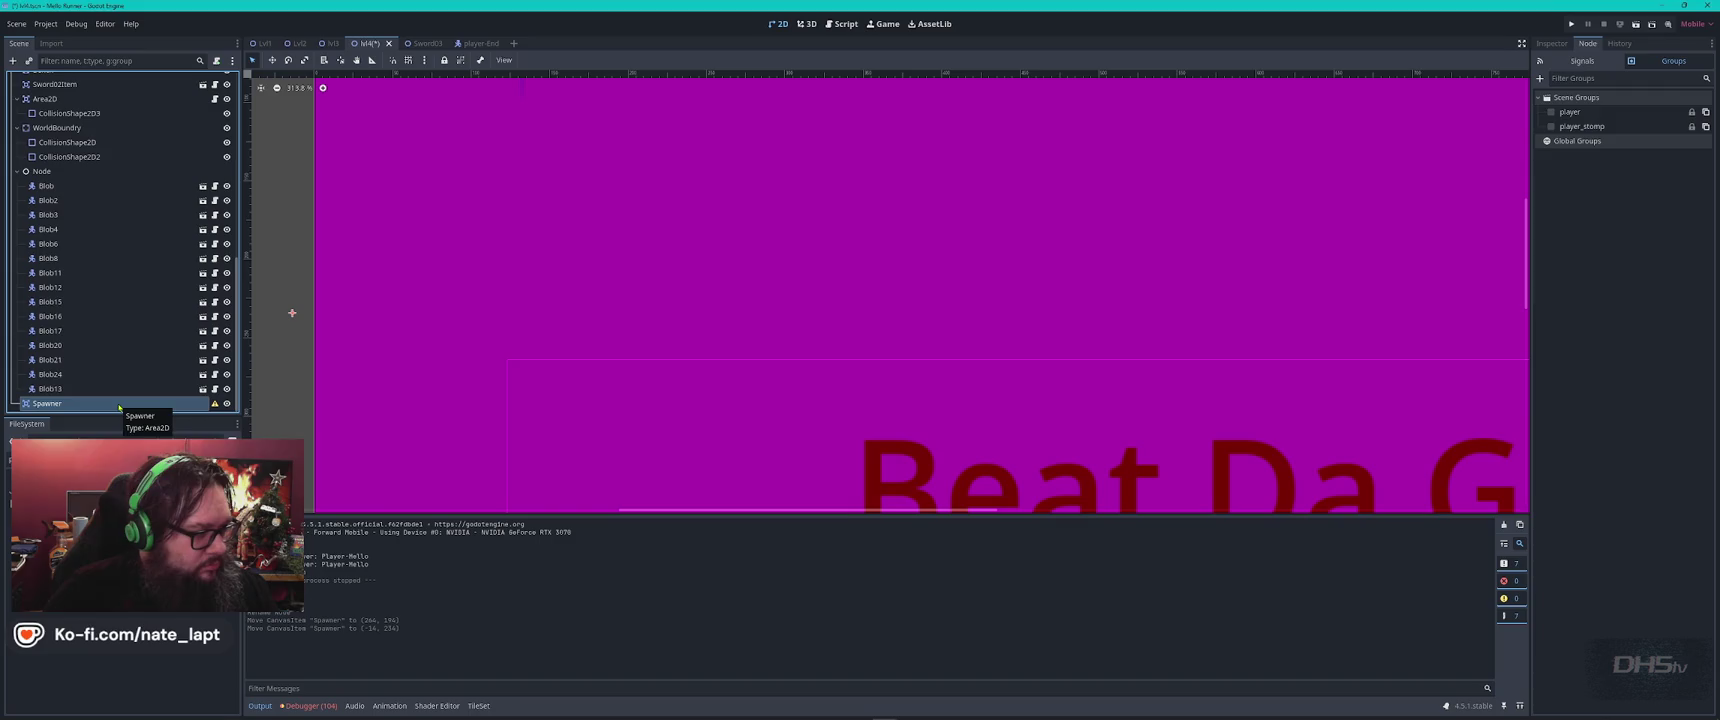
pyautogui.doubleClick(119, 404)
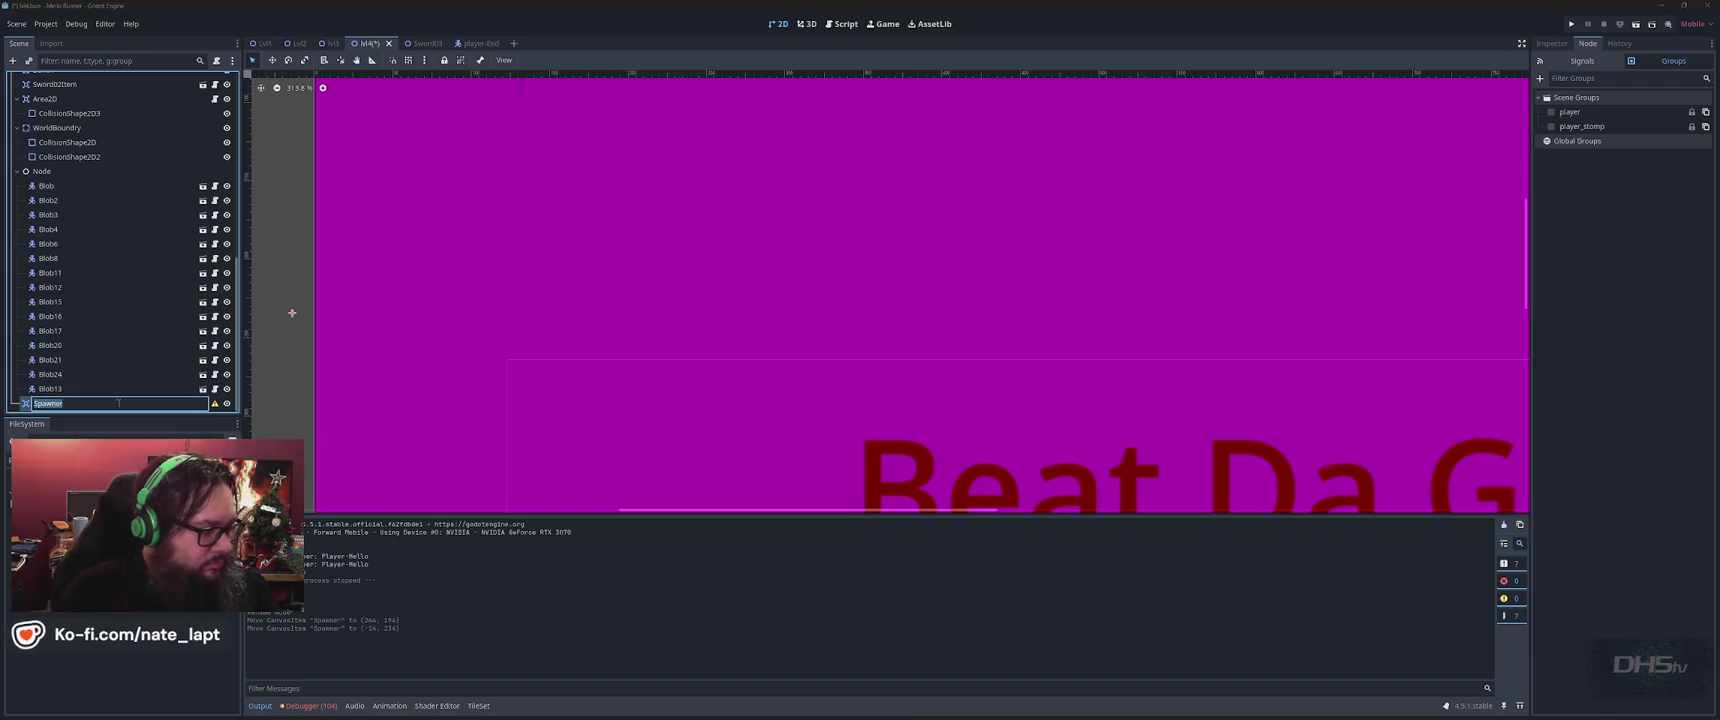
pyautogui.rightClick(119, 404)
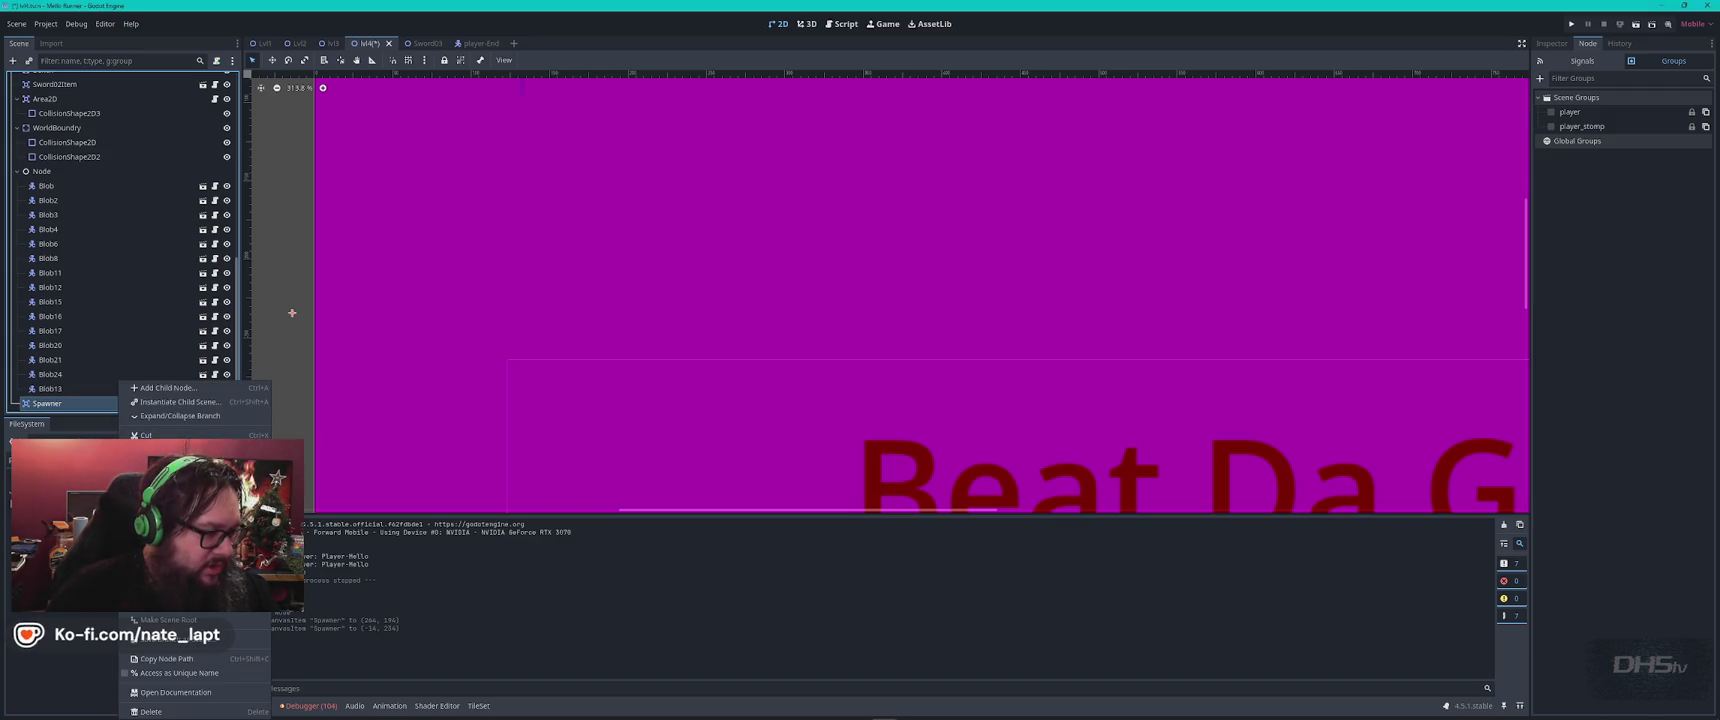
# Change the Spawner node's type to StaticBody2D.
pyautogui.click(165, 496)
pyautogui.write('stat')
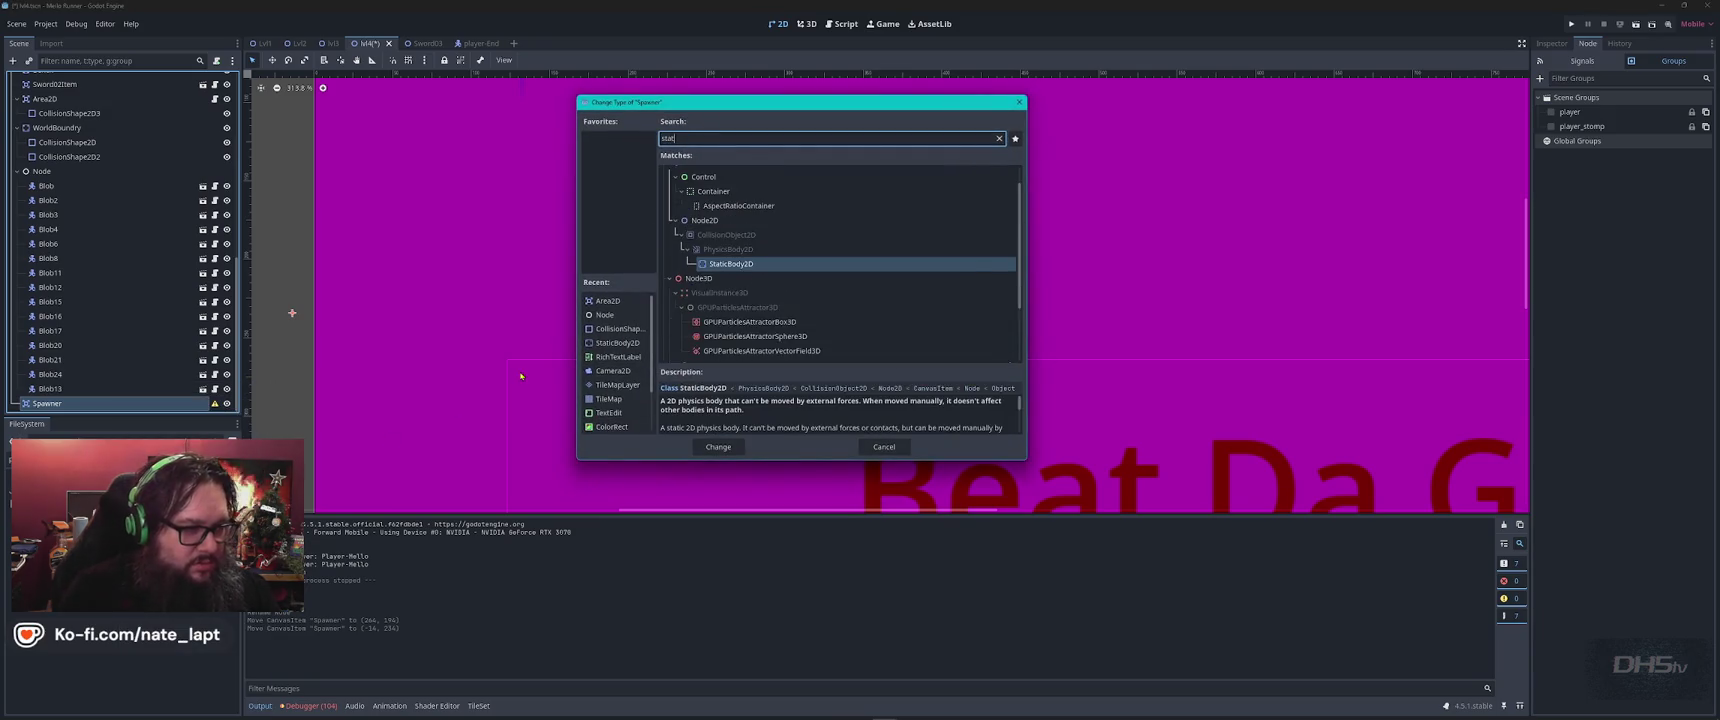
pyautogui.press('Return')
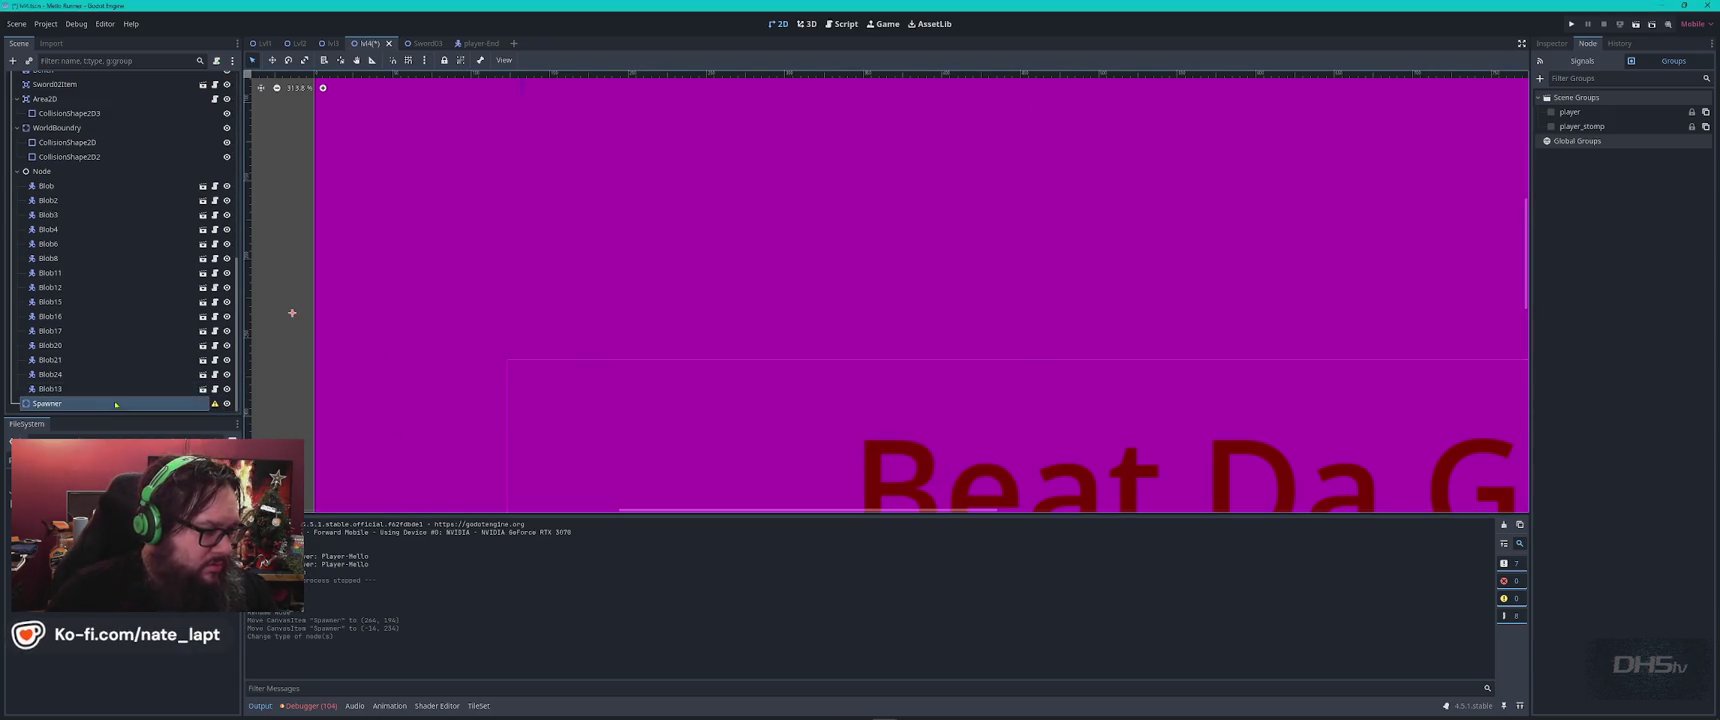
# Add a CollisionShape2D child with a new RectangleShape2D and stretch it into a box.
pyautogui.hotkey('ctrl', 'a')
pyautogui.write('co')
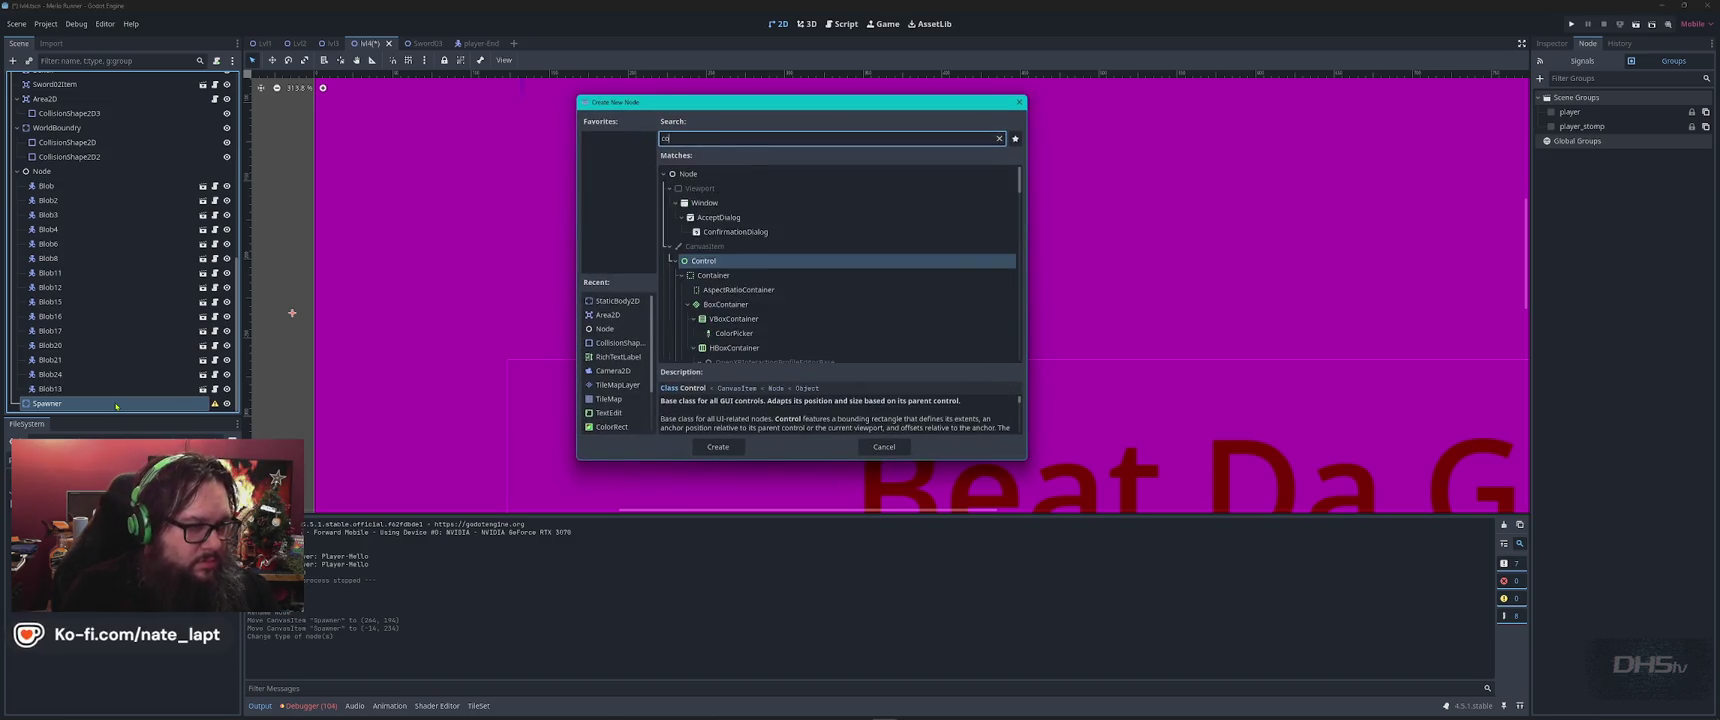
pyautogui.write('llision')
pyautogui.press('Return')
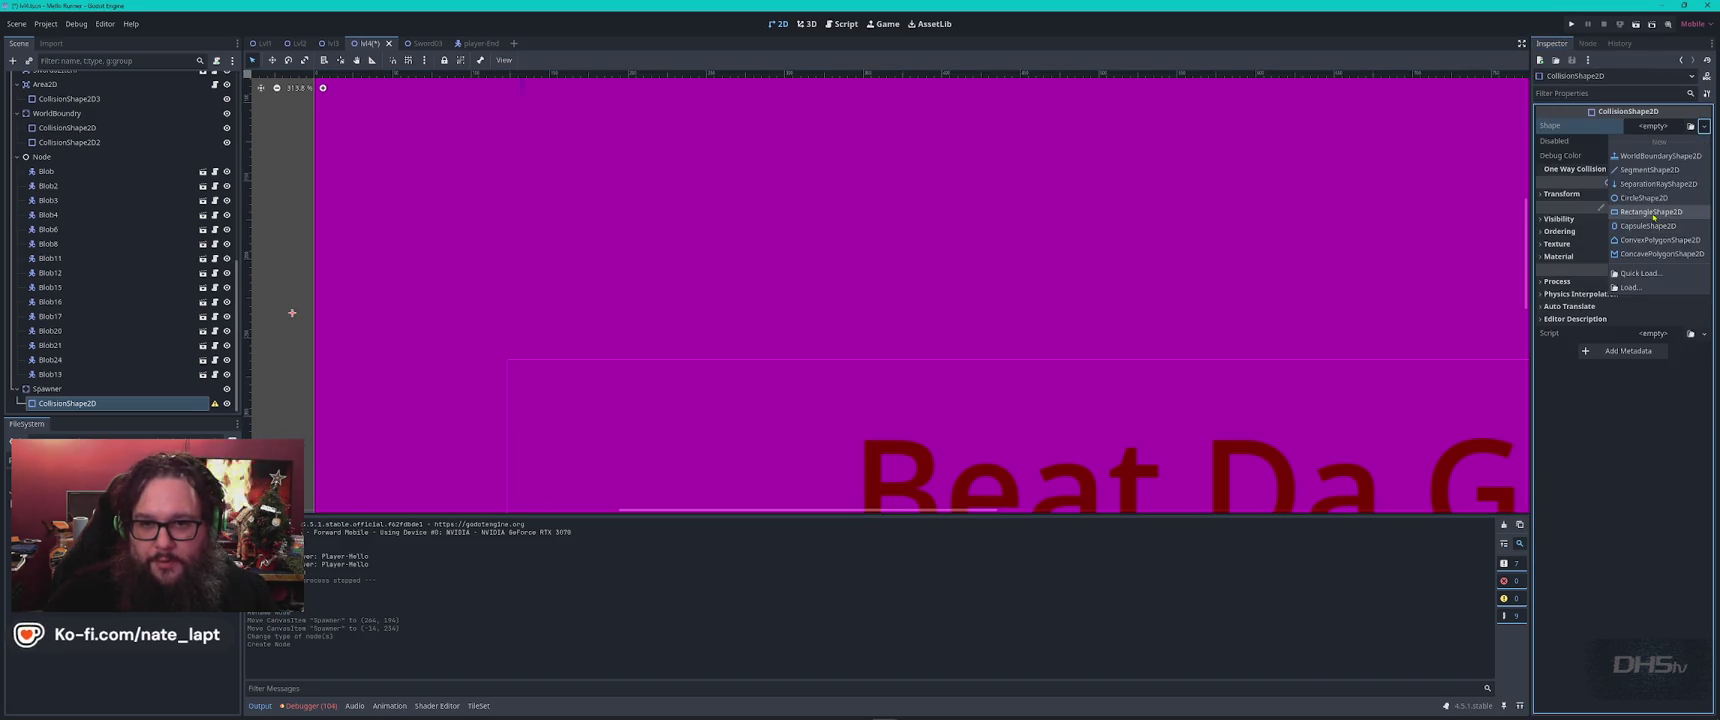
pyautogui.click(1670, 216)
pyautogui.scroll(-5, 466, 318)
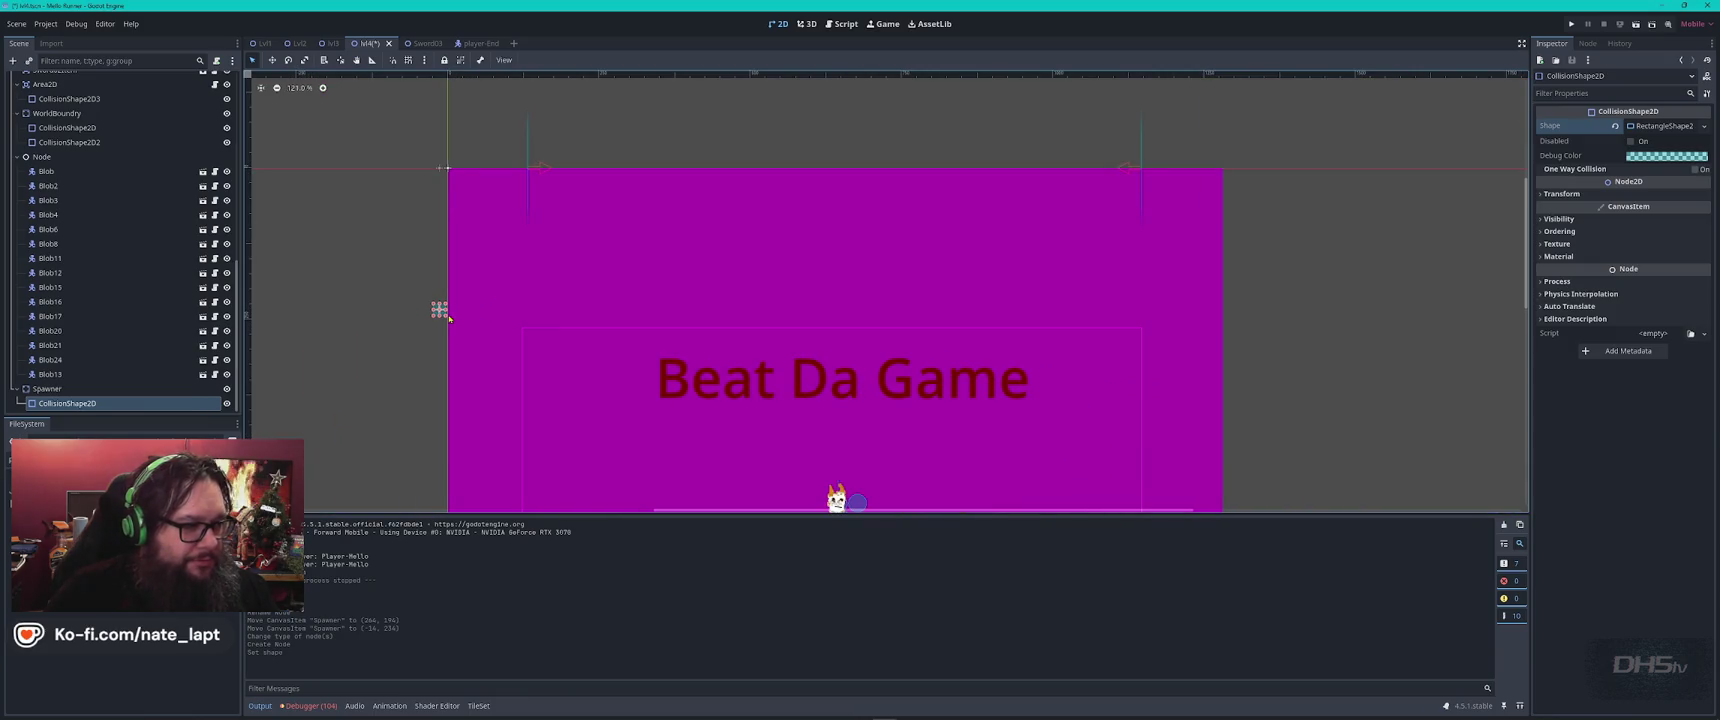
pyautogui.moveTo(446, 318)
pyautogui.mouseDown()
pyautogui.moveTo(552, 355)
pyautogui.moveTo(520, 363)
pyautogui.moveTo(745, 308)
pyautogui.moveTo(767, 333)
pyautogui.mouseUp()
# Position the Spawner's wide rectangle bar over the Beat Da Game title.
pyautogui.click(46, 389)
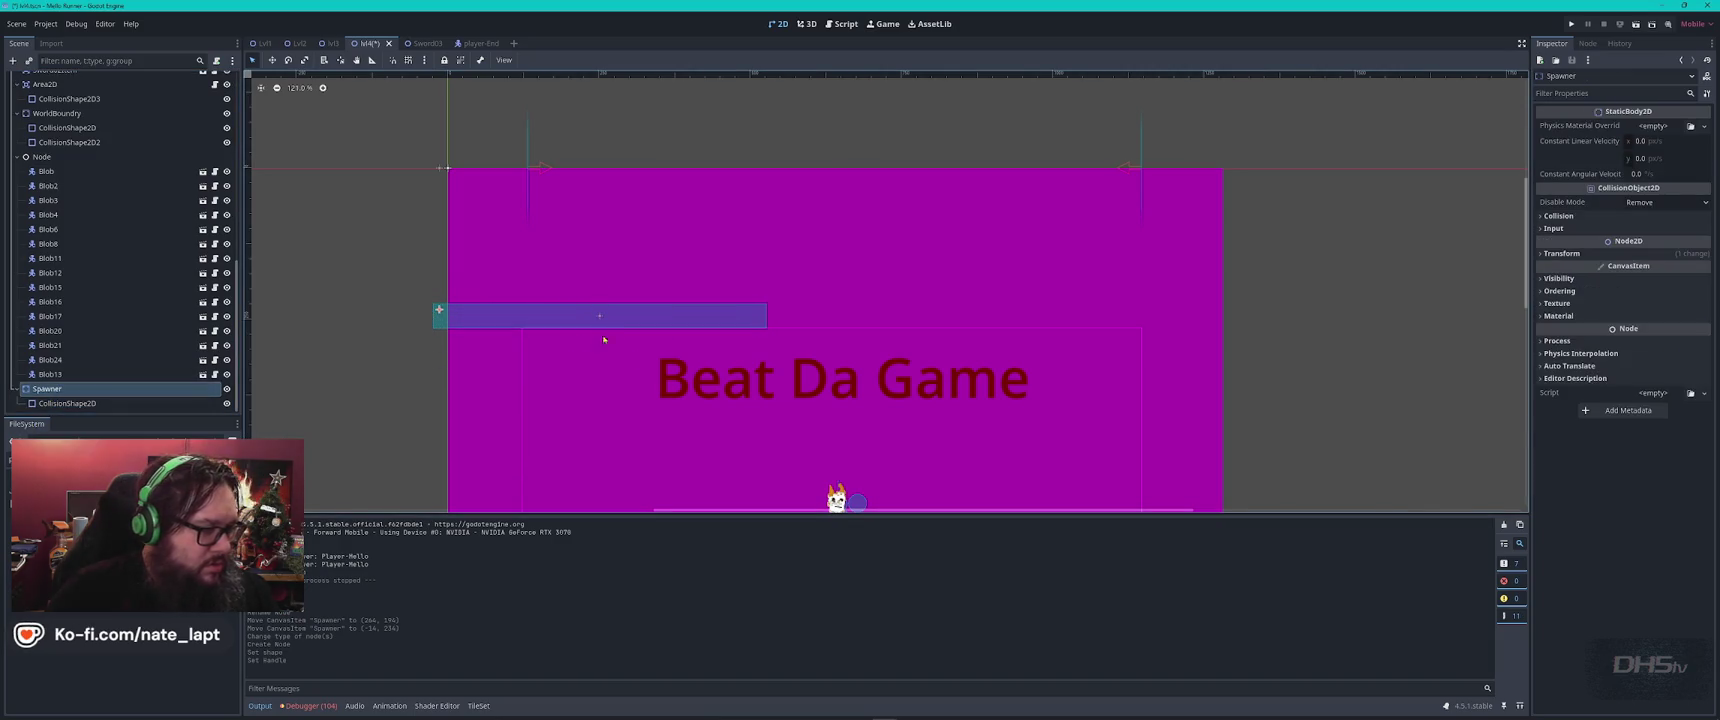
pyautogui.scroll(-3, 617, 343)
pyautogui.scroll(3, 695, 423)
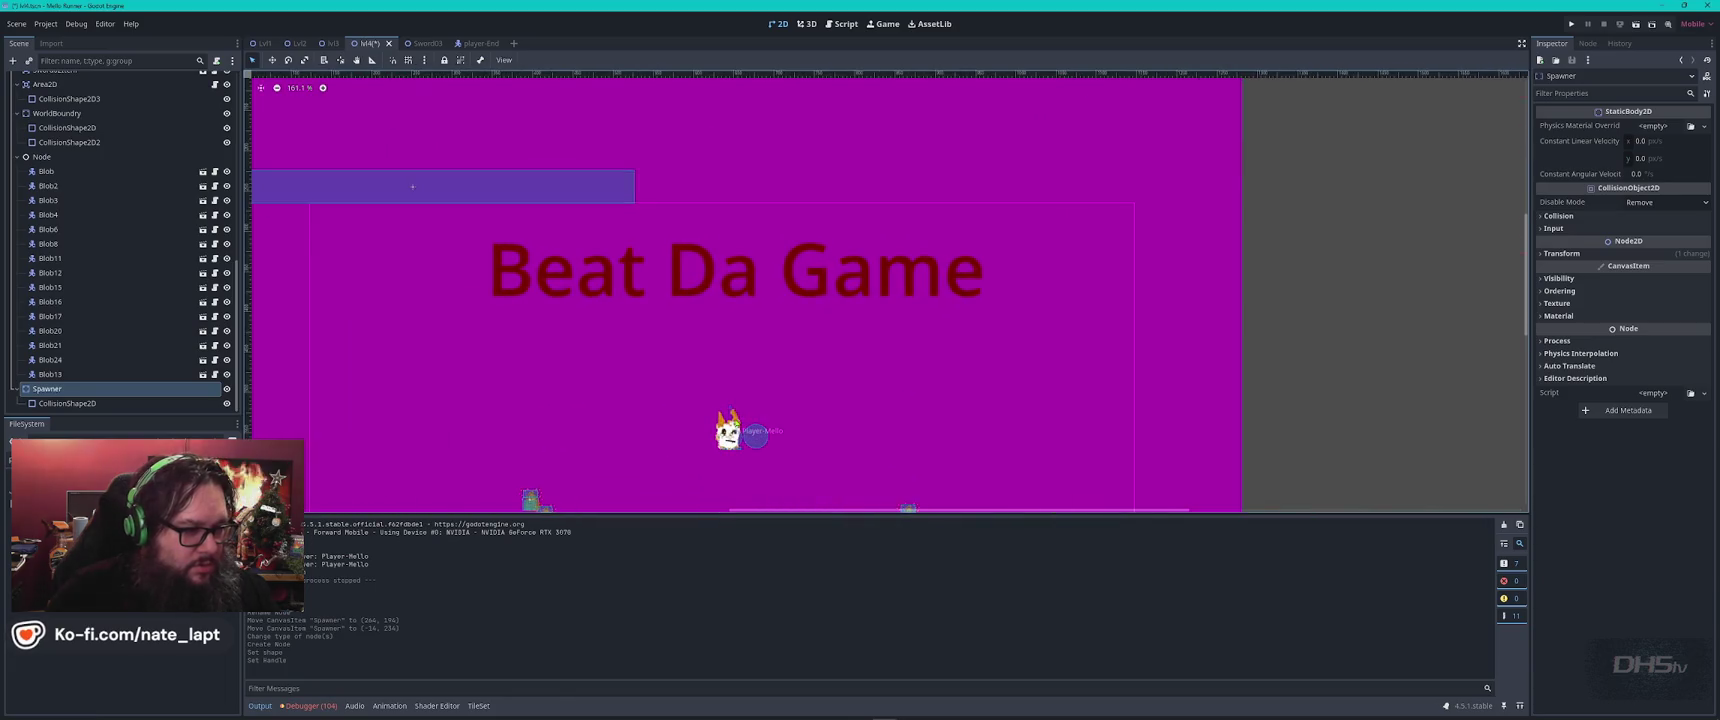
pyautogui.moveTo(329, 238); pyautogui.dragTo(578, 300)
pyautogui.click(150, 389)
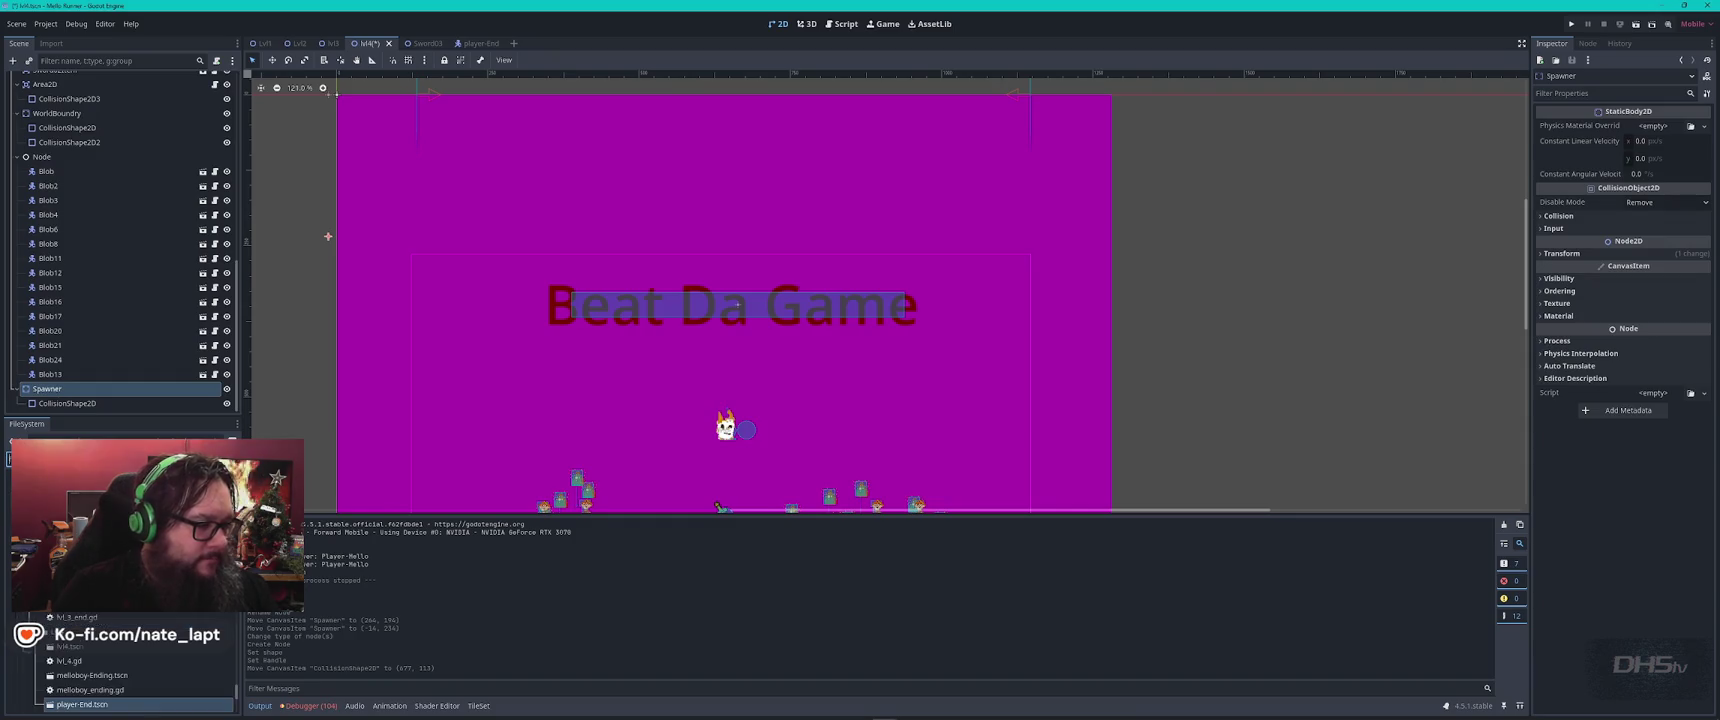
pyautogui.hotkey('alt', 'Tab')
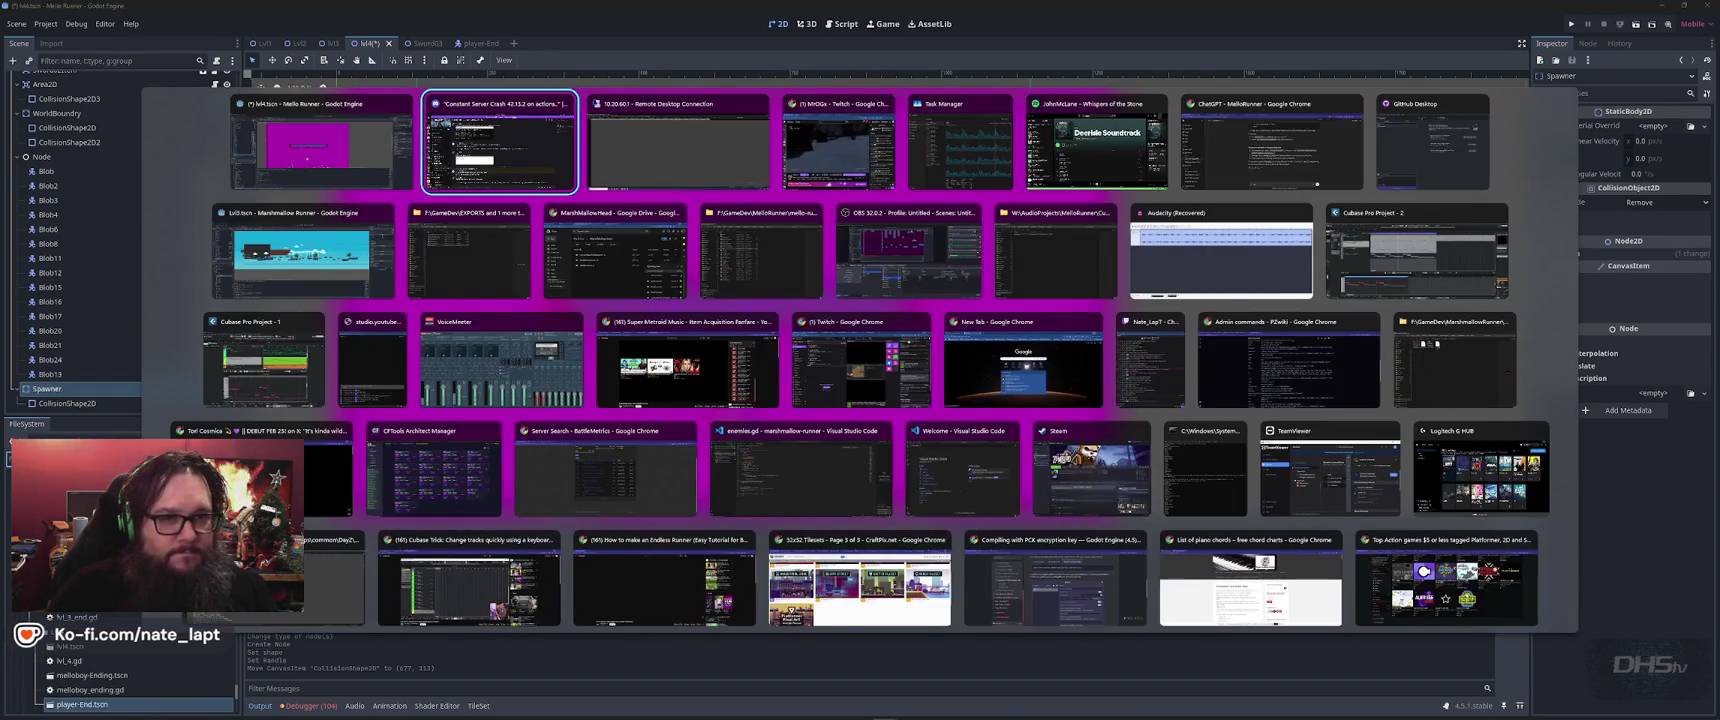
# In ChatGPT, replace the old draft with the opening lines of a spawner script request.
pyautogui.press('Tab')
pyautogui.press('Tab')
pyautogui.press('Tab')
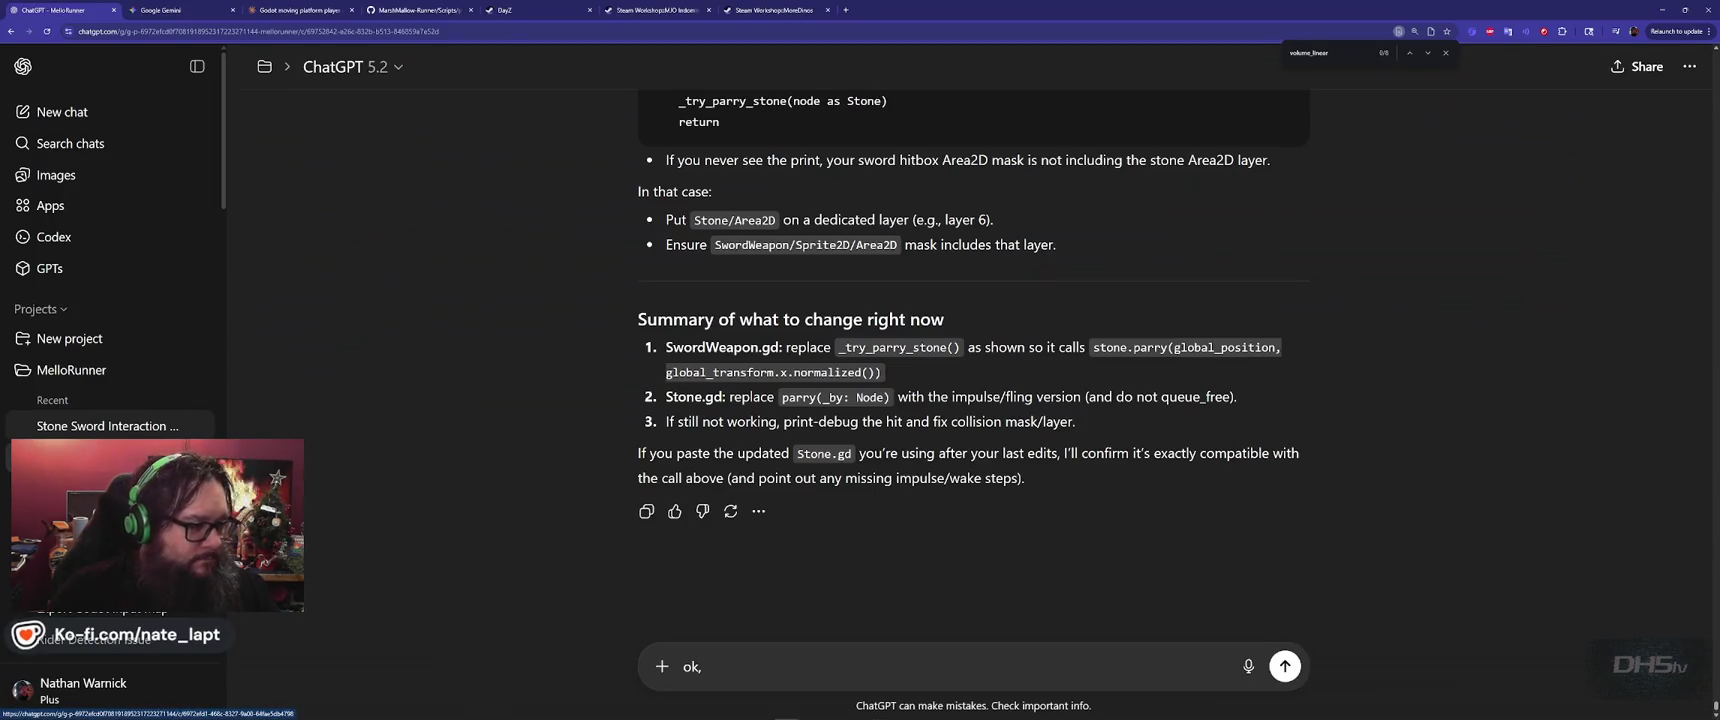
pyautogui.hotkey('ctrl', 'a')
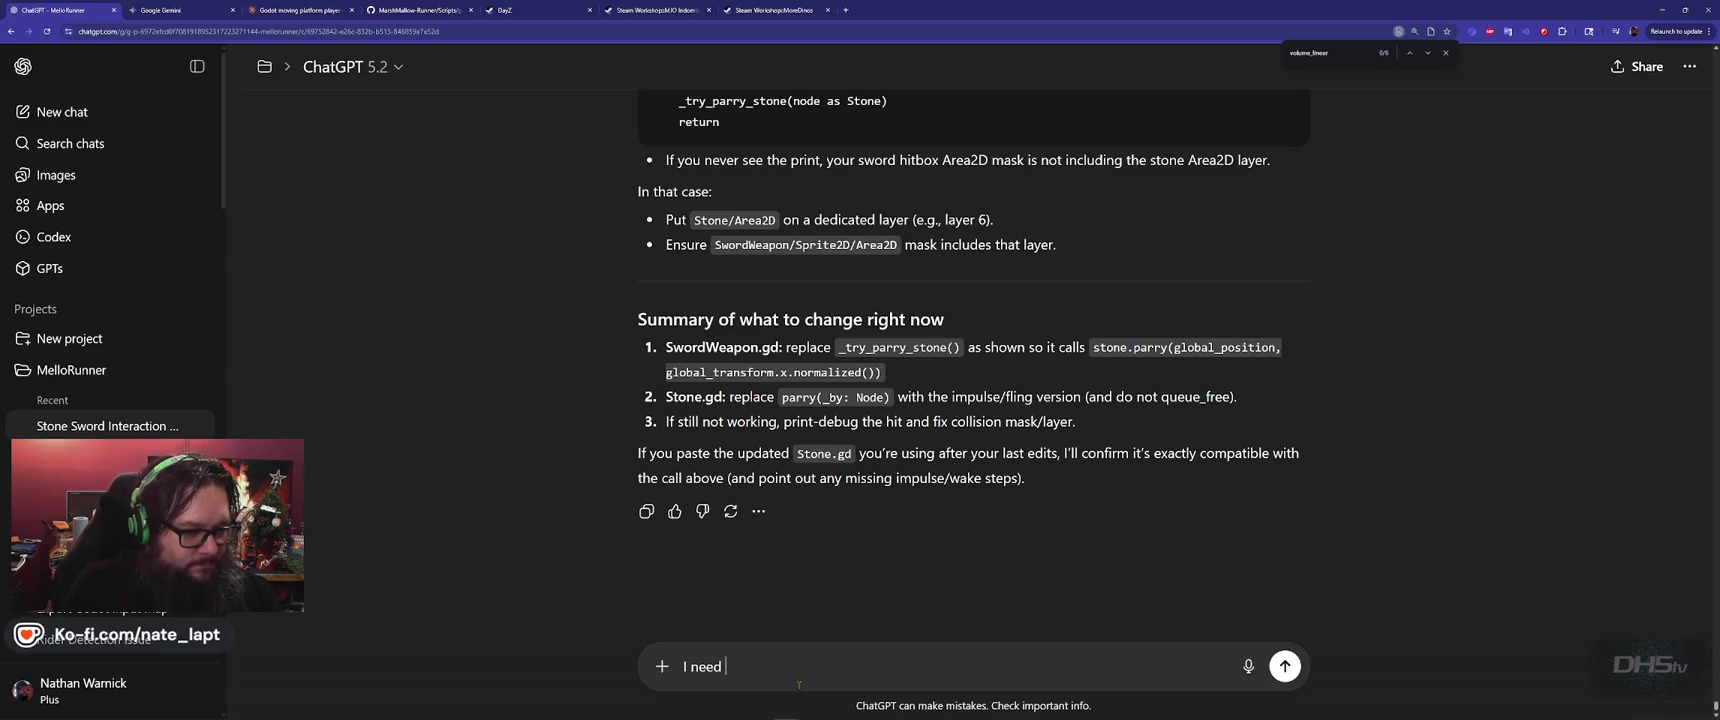
pyautogui.write('pawner script.')
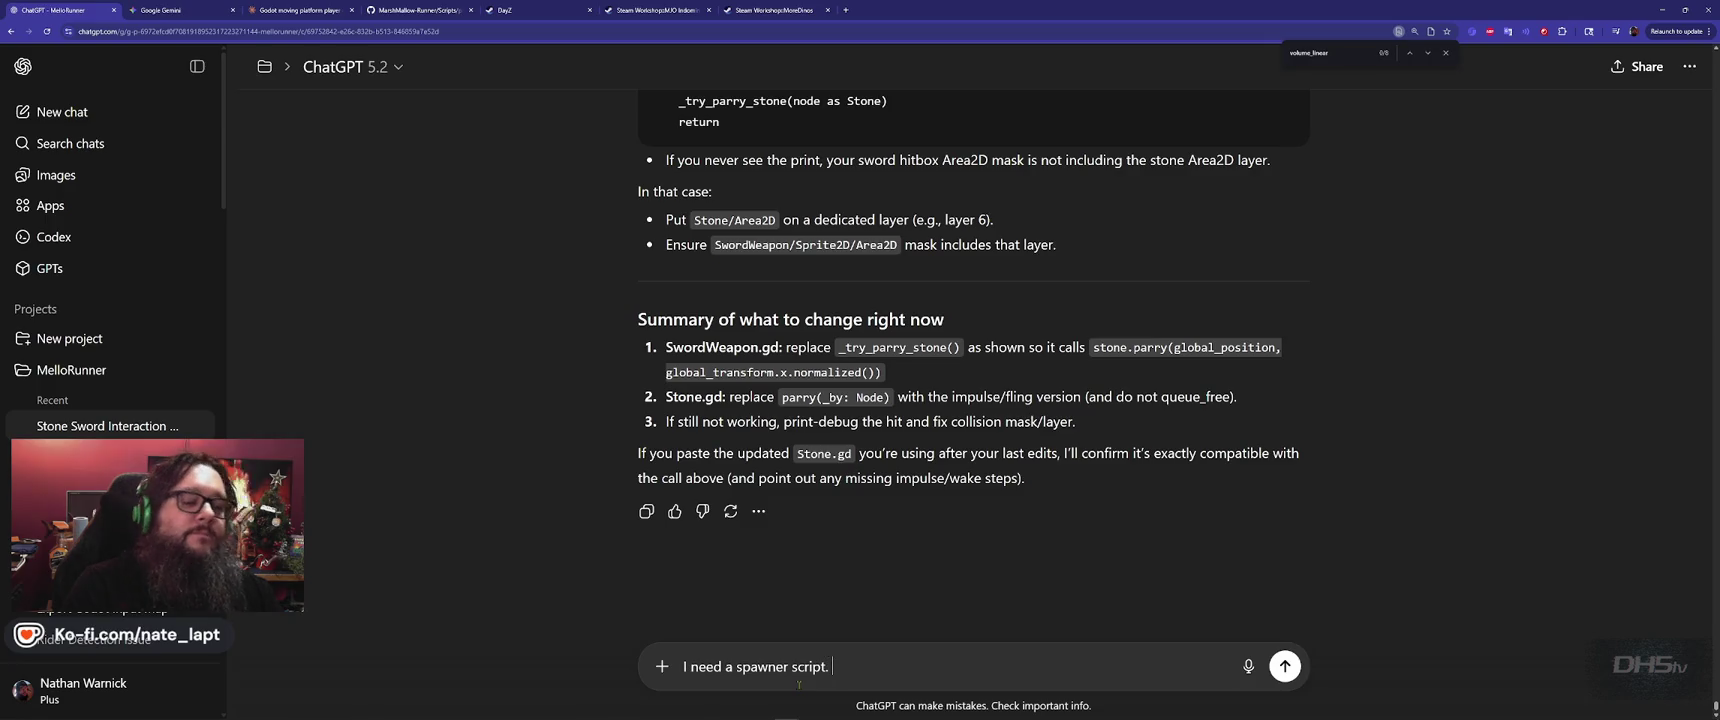
pyautogui.hotkey('shift', 'Return')
pyautogui.write('I have a')
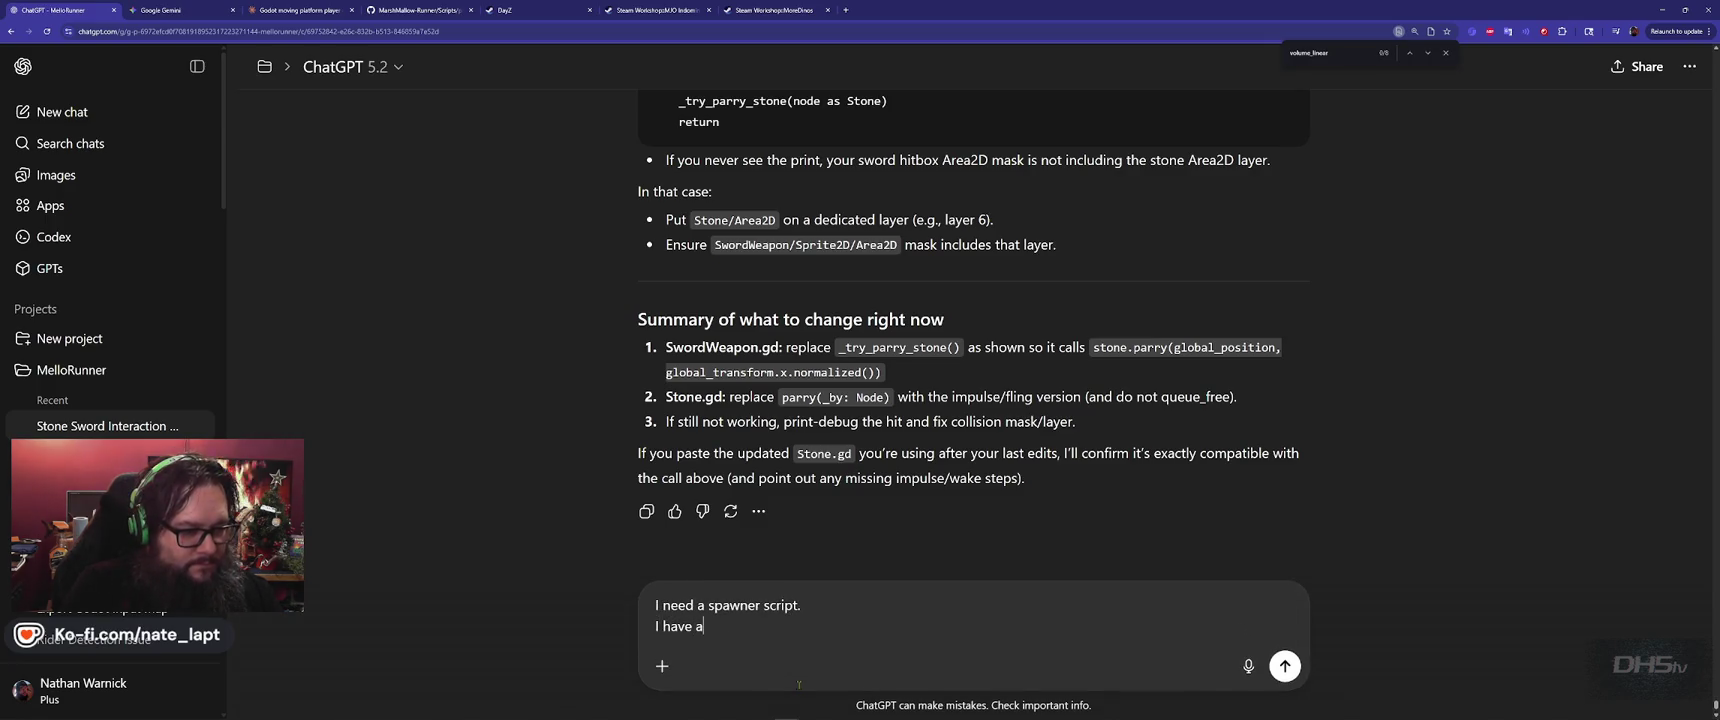
pyautogui.write('tic2D')
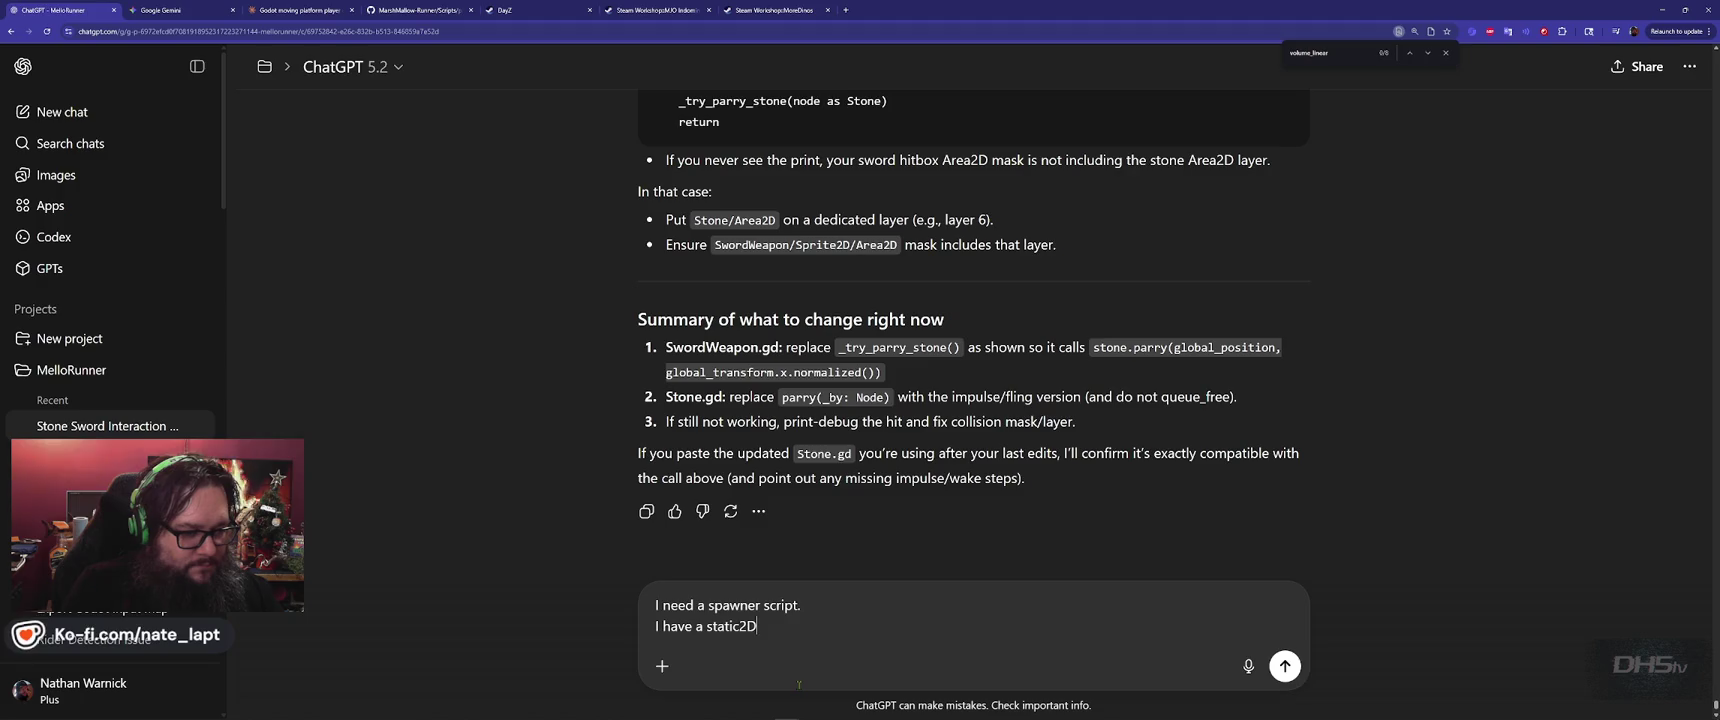
pyautogui.hotkey('alt', 'Tab')
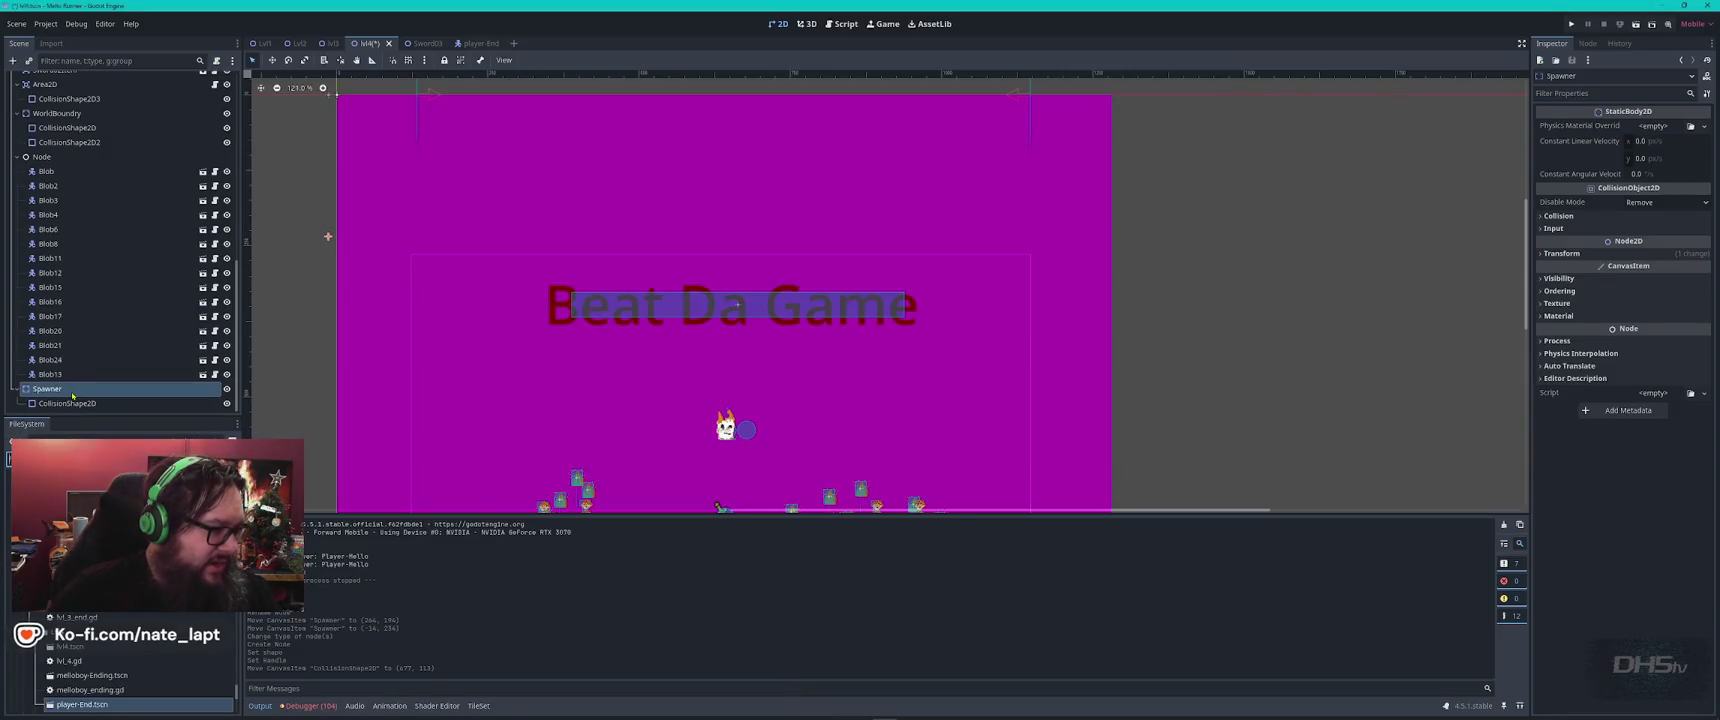
pyautogui.hotkey('alt', 'Tab')
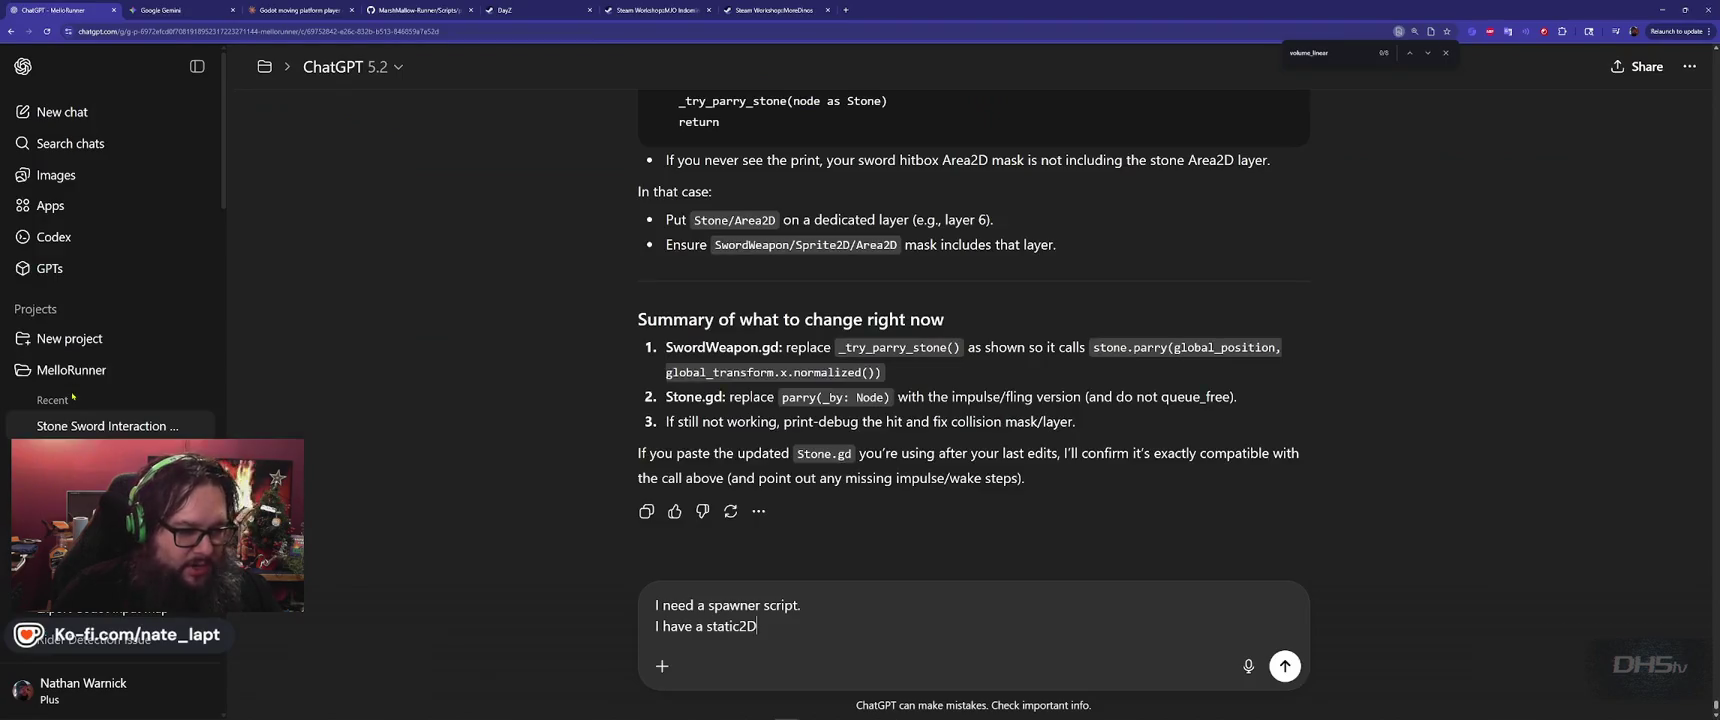
pyautogui.write('body')
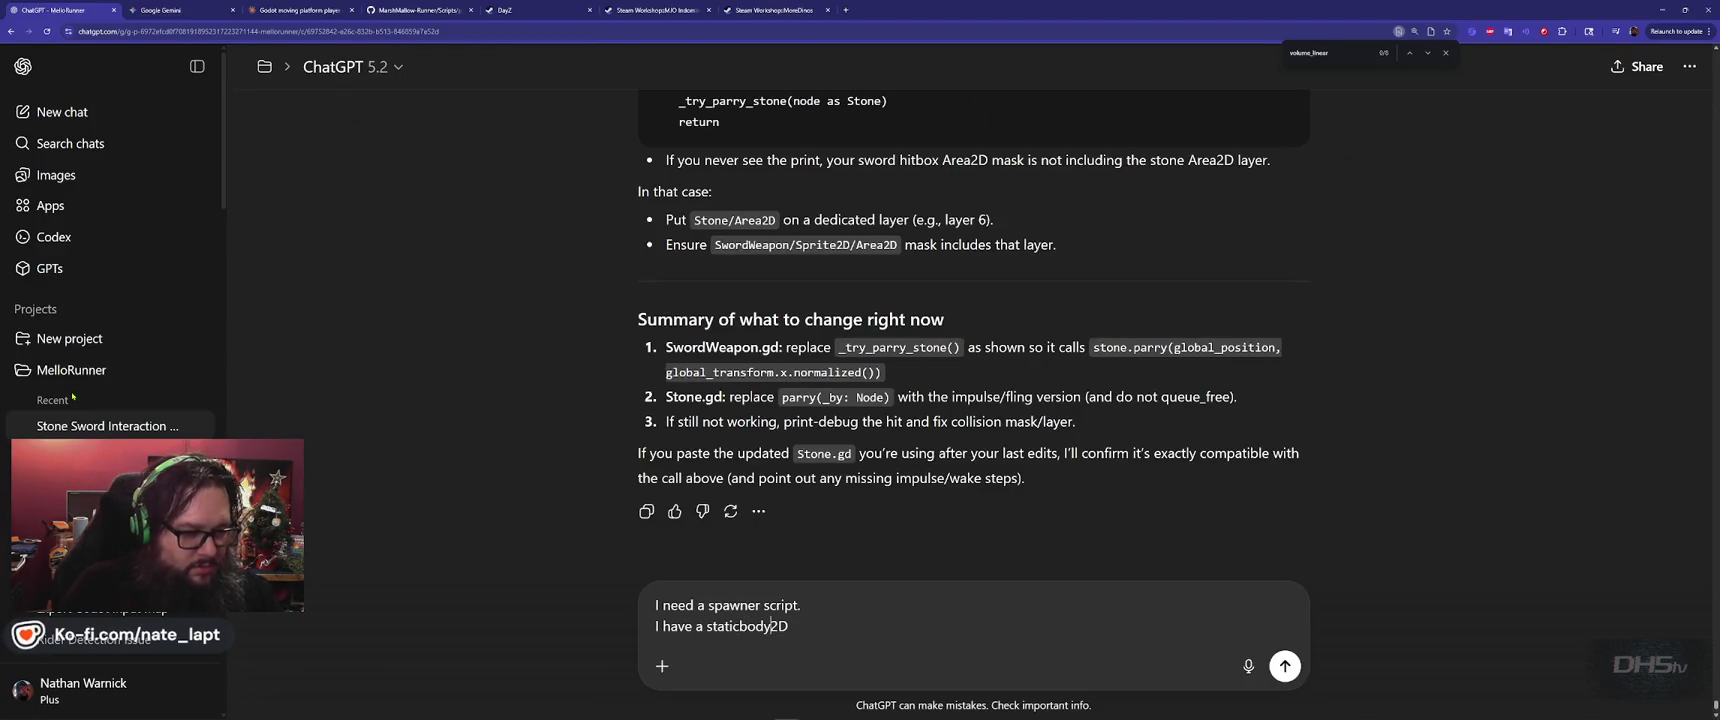
pyautogui.press('End')
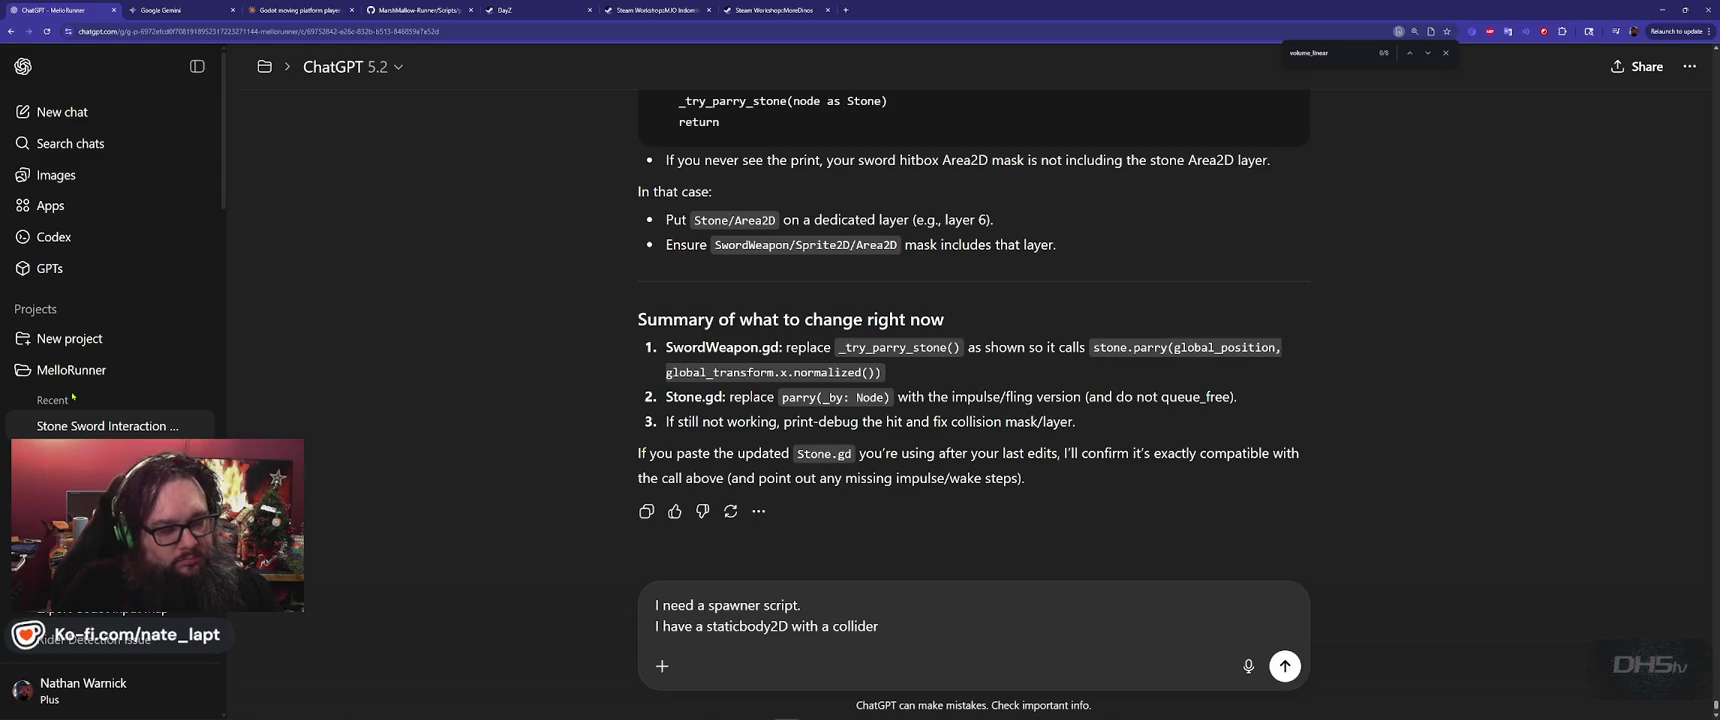
# Add that blob.tscn should spawn randomly from this collider every 5-15 seconds, and send.
pyautogui.hotkey('shift', 'Return')
pyautogui.write('do i nee')
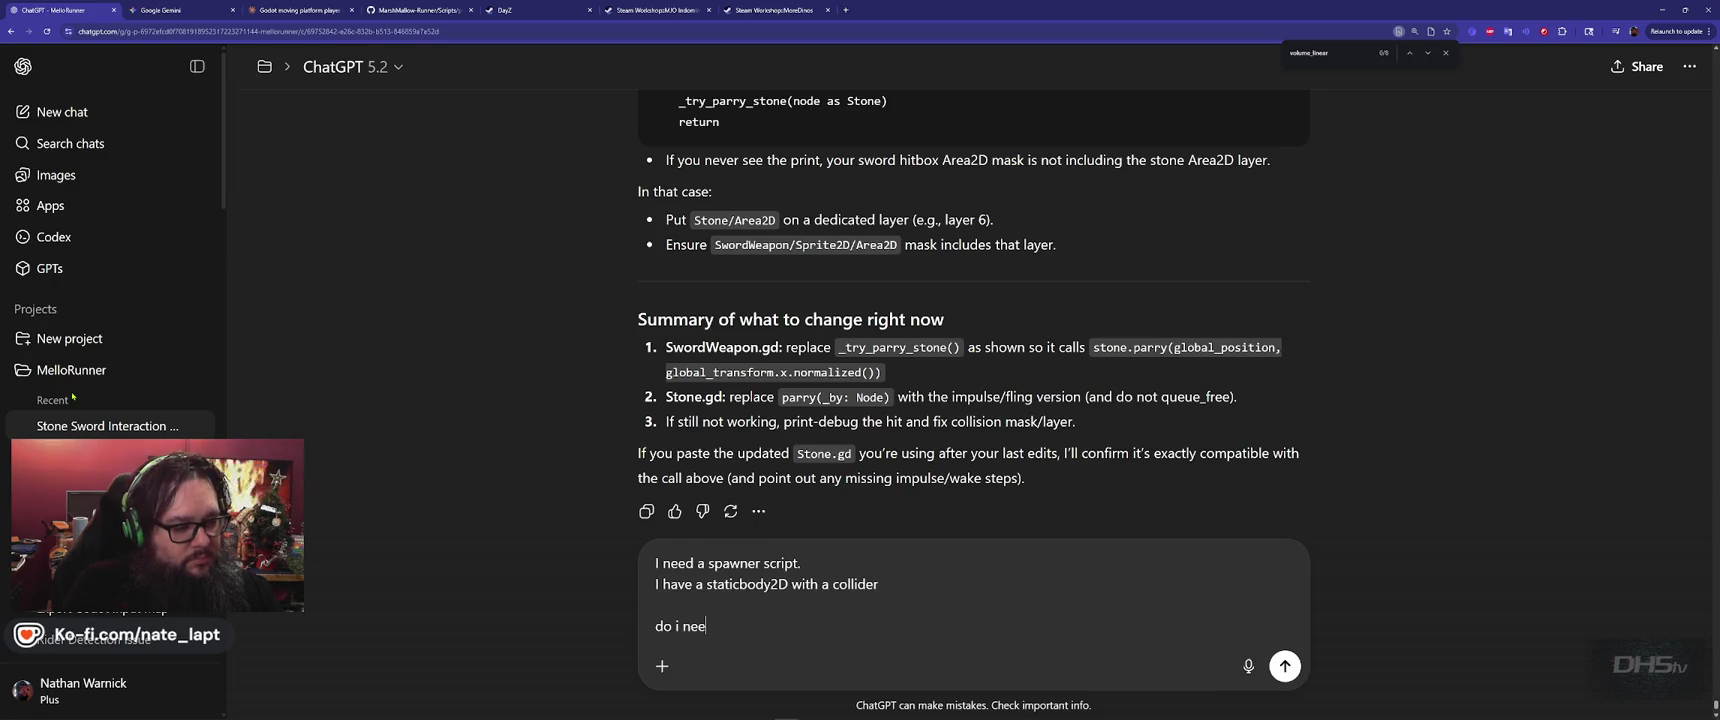
pyautogui.write('d either?')
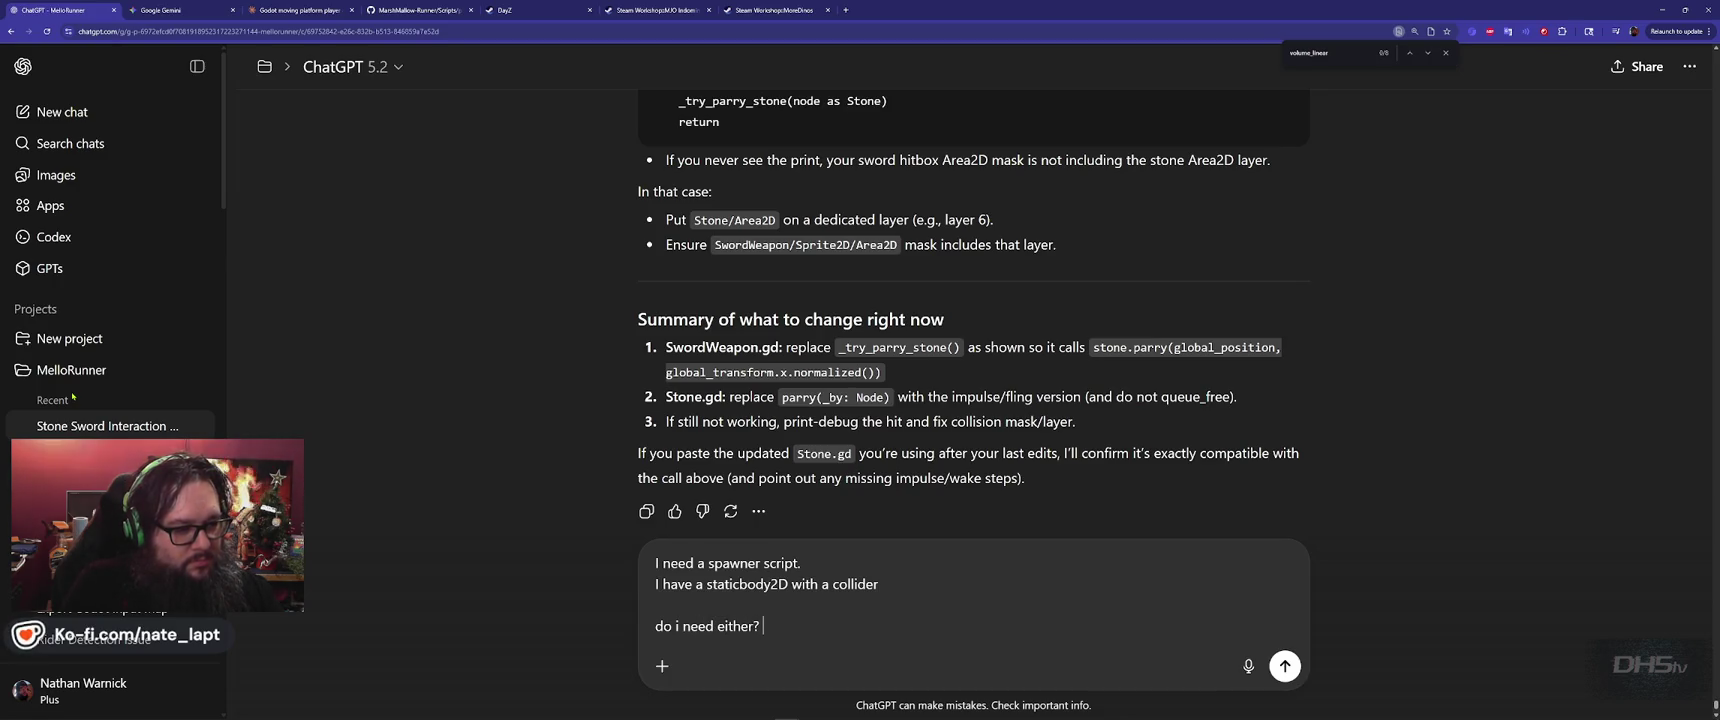
pyautogui.hotkey('shift', 'Return')
pyautogui.hotkey('shift', 'Return')
pyautogui.write('I want')
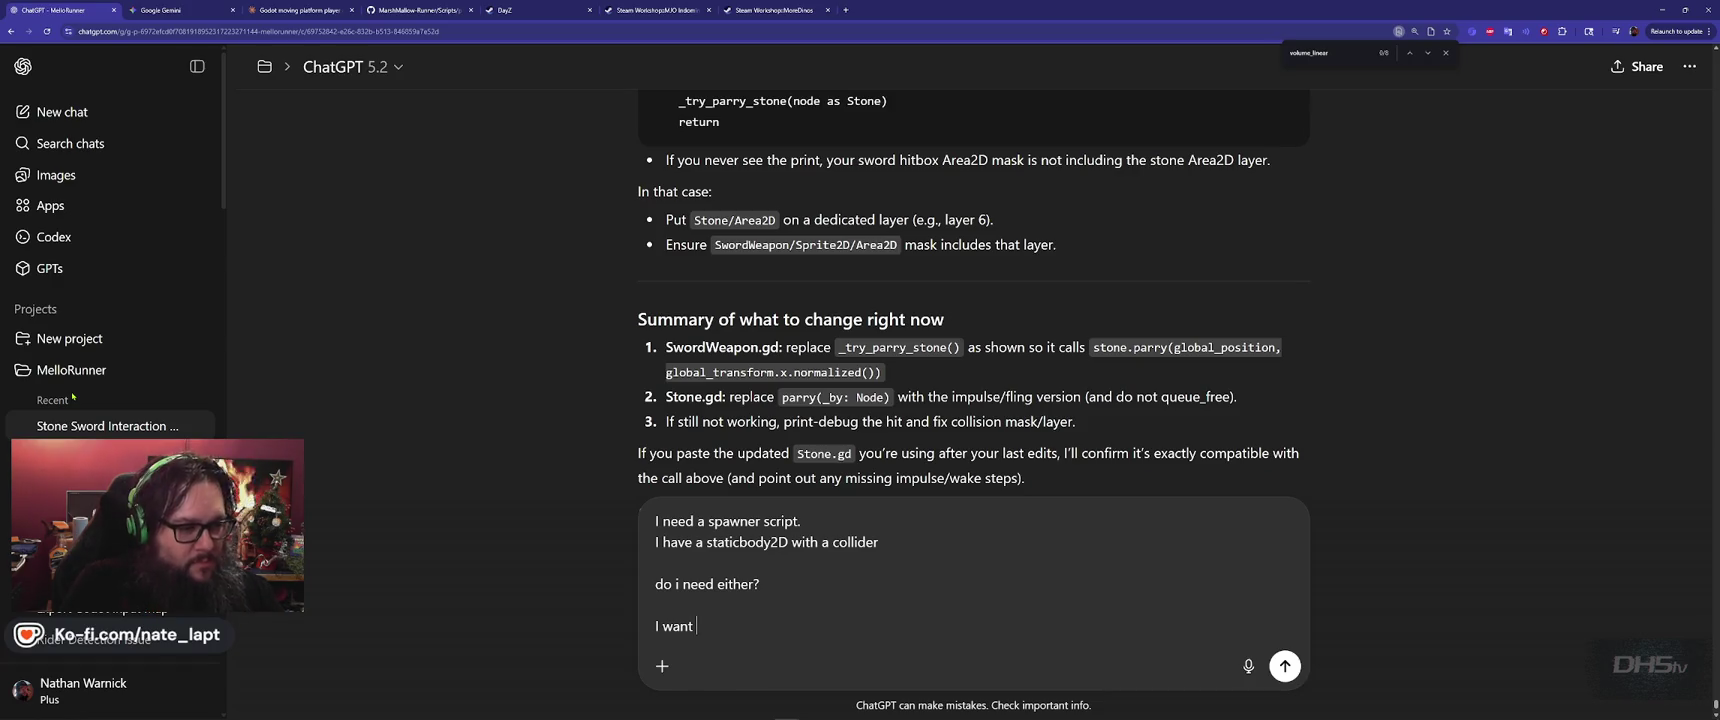
pyautogui.write(' blob.tscn to spawn ra')
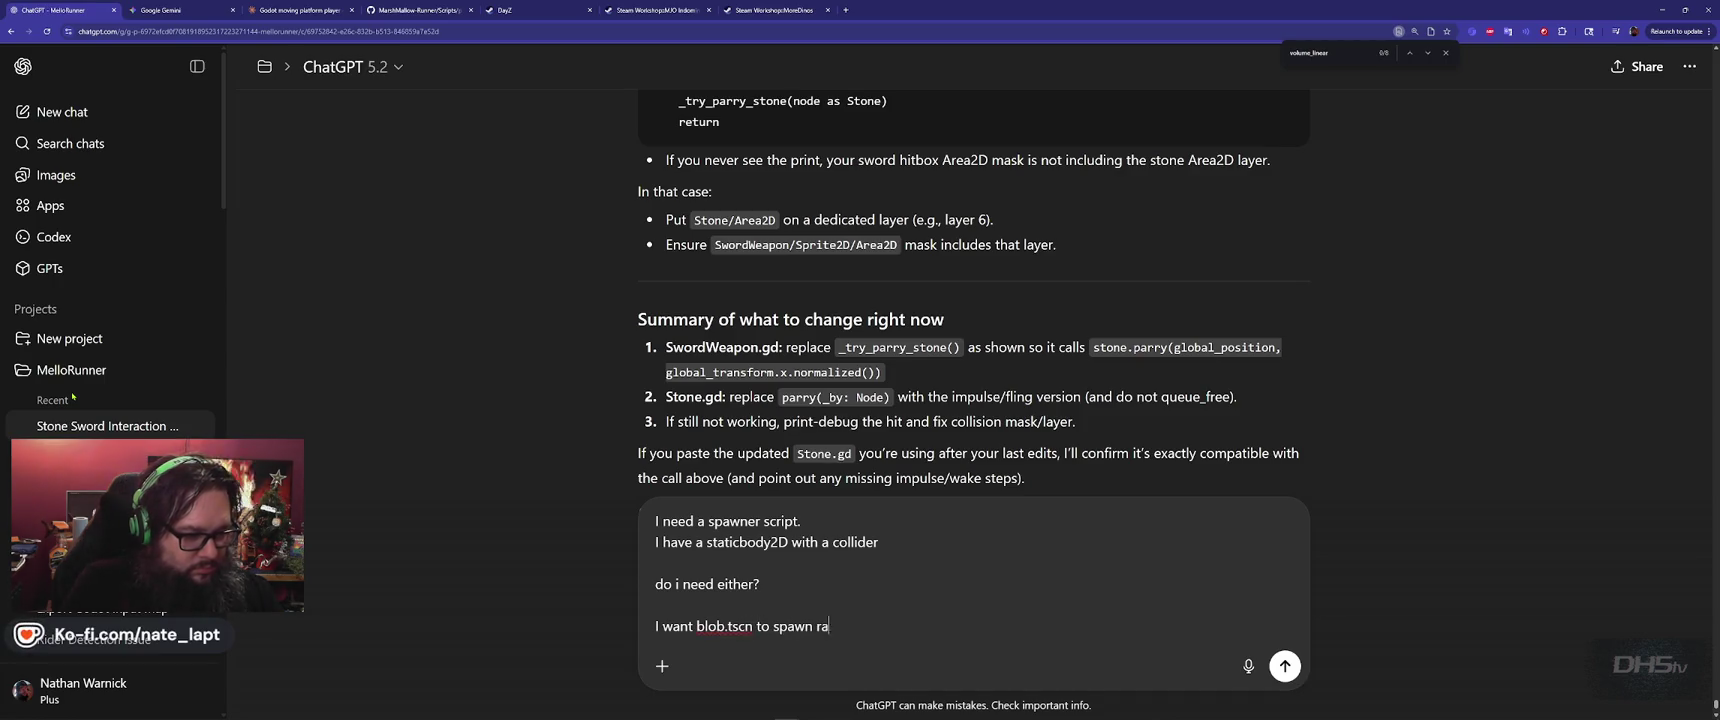
pyautogui.write('ndomly from this ')
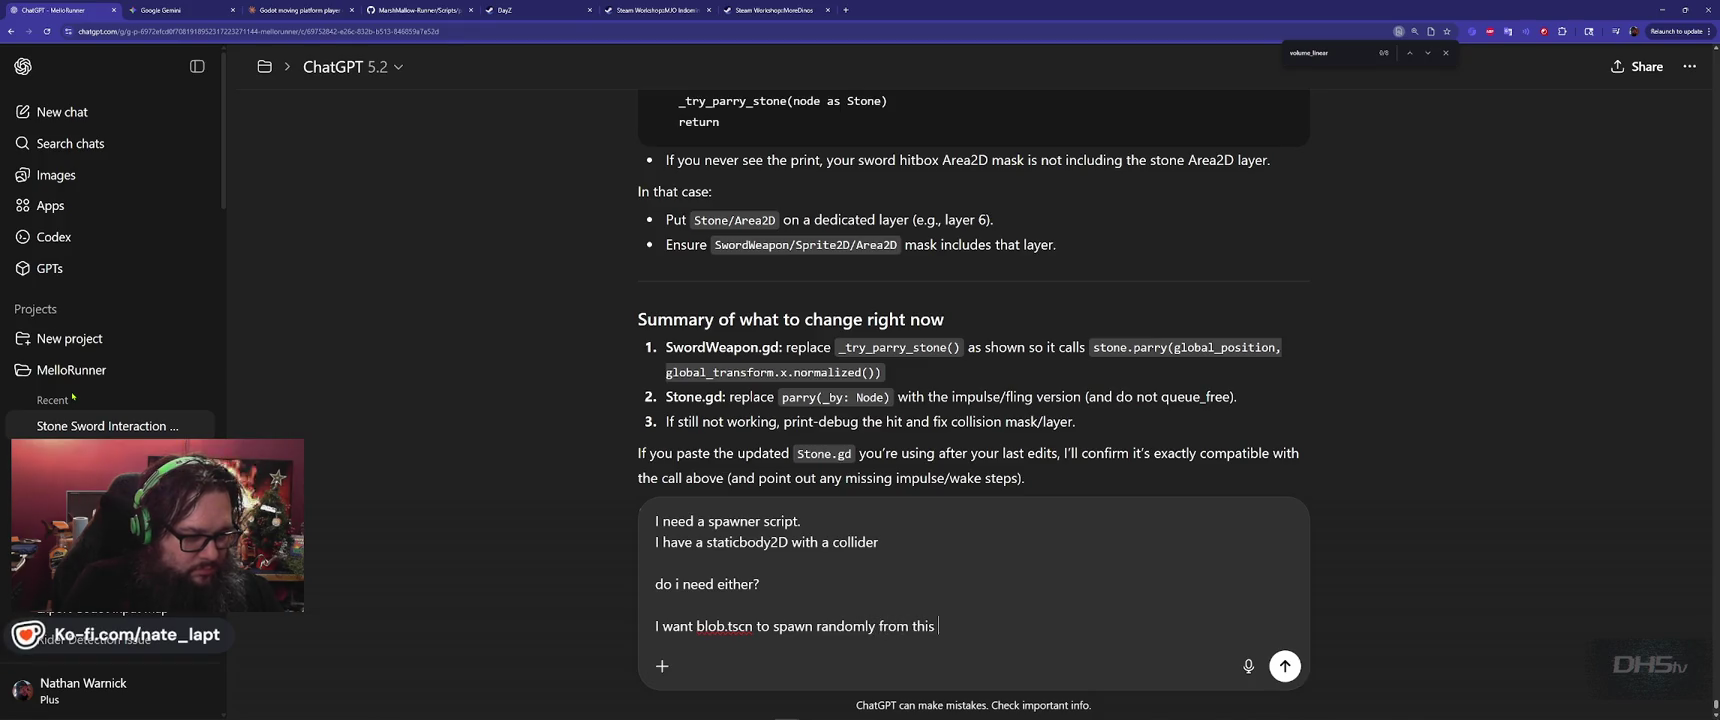
pyautogui.write('collider zone')
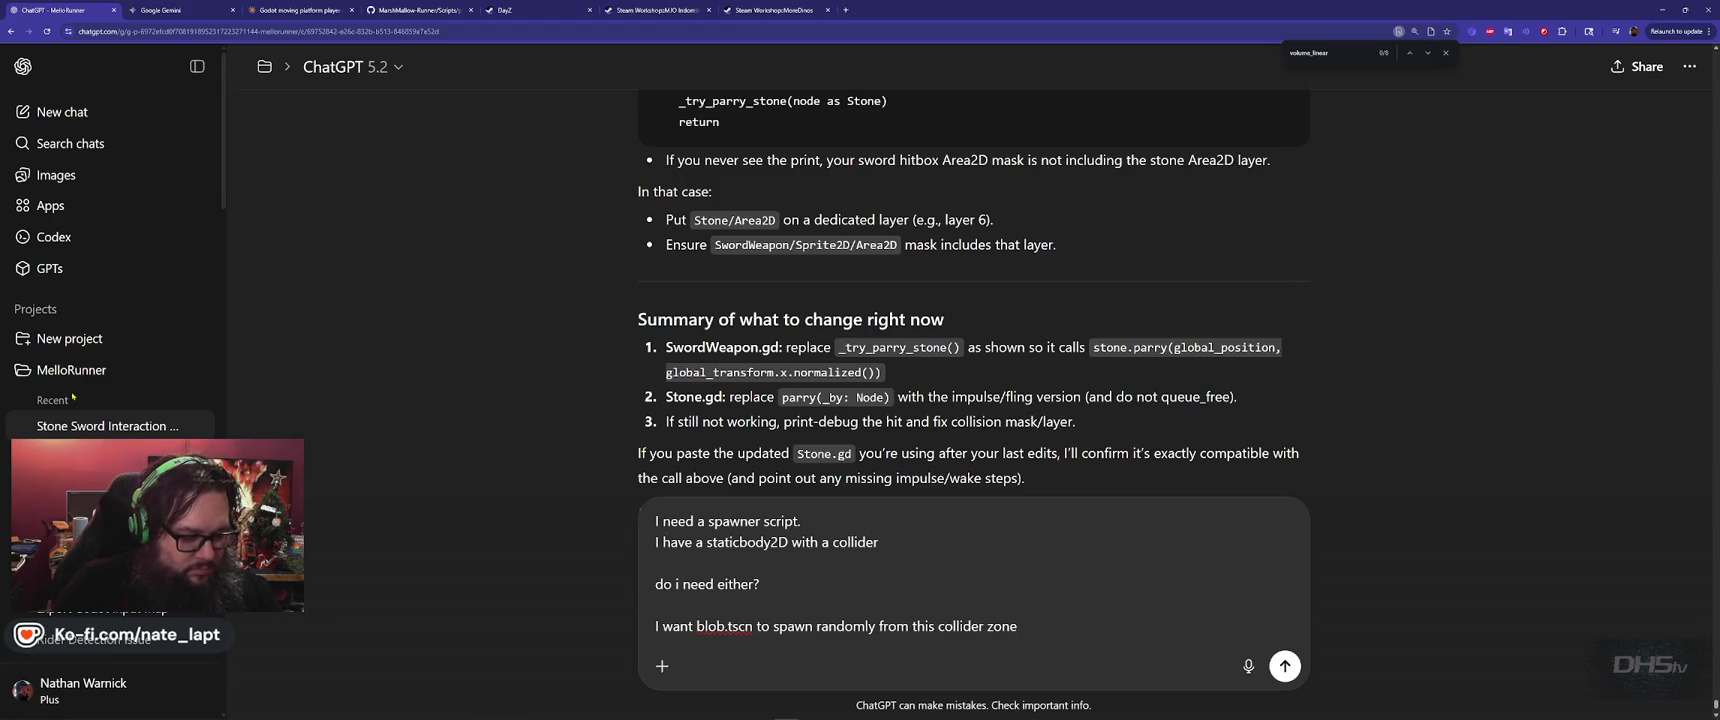
pyautogui.write('(')
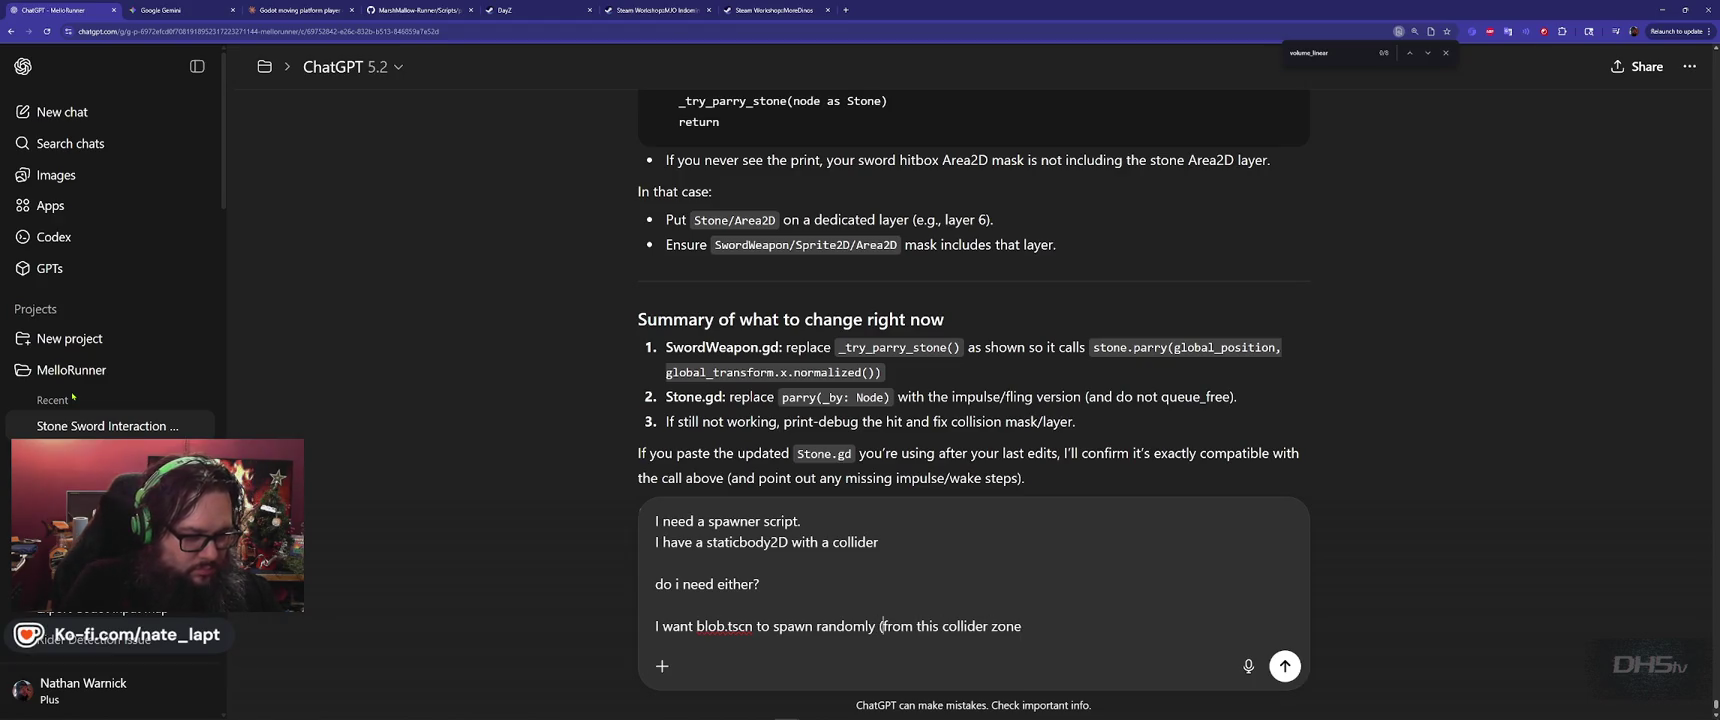
pyautogui.write('5-15 ')
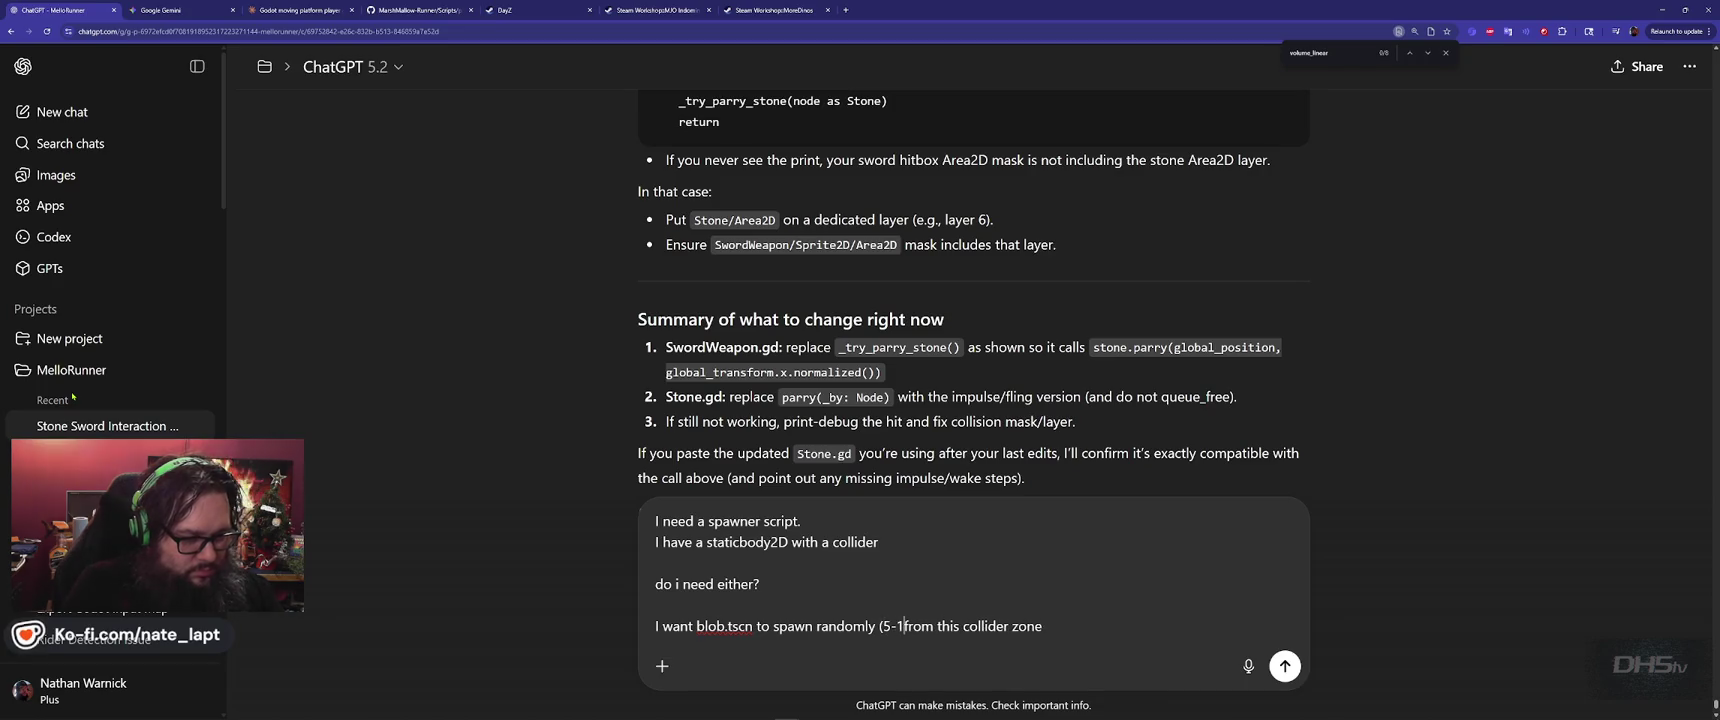
pyautogui.write('seconds each)')
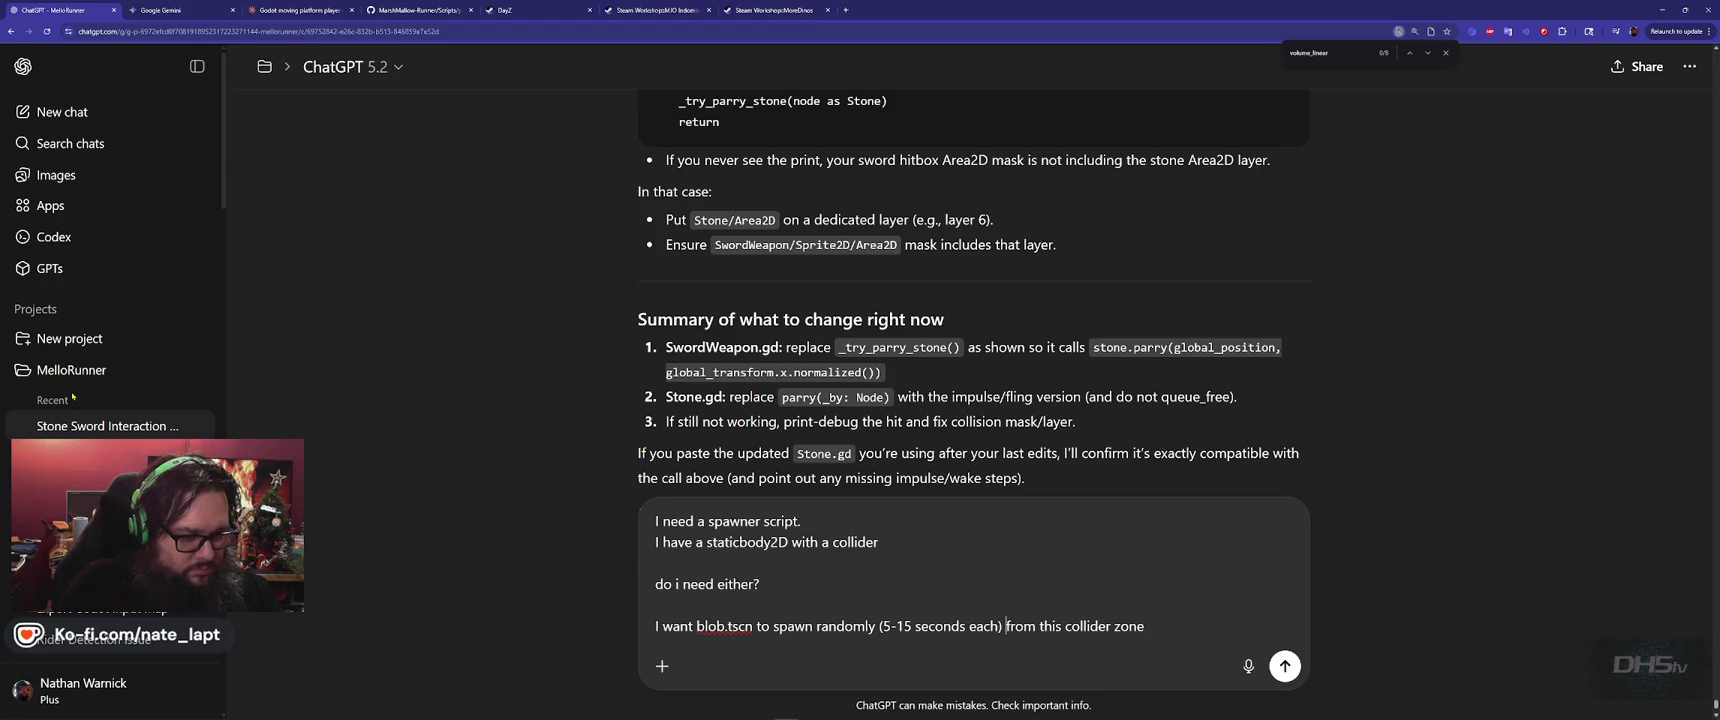
pyautogui.press('Return')
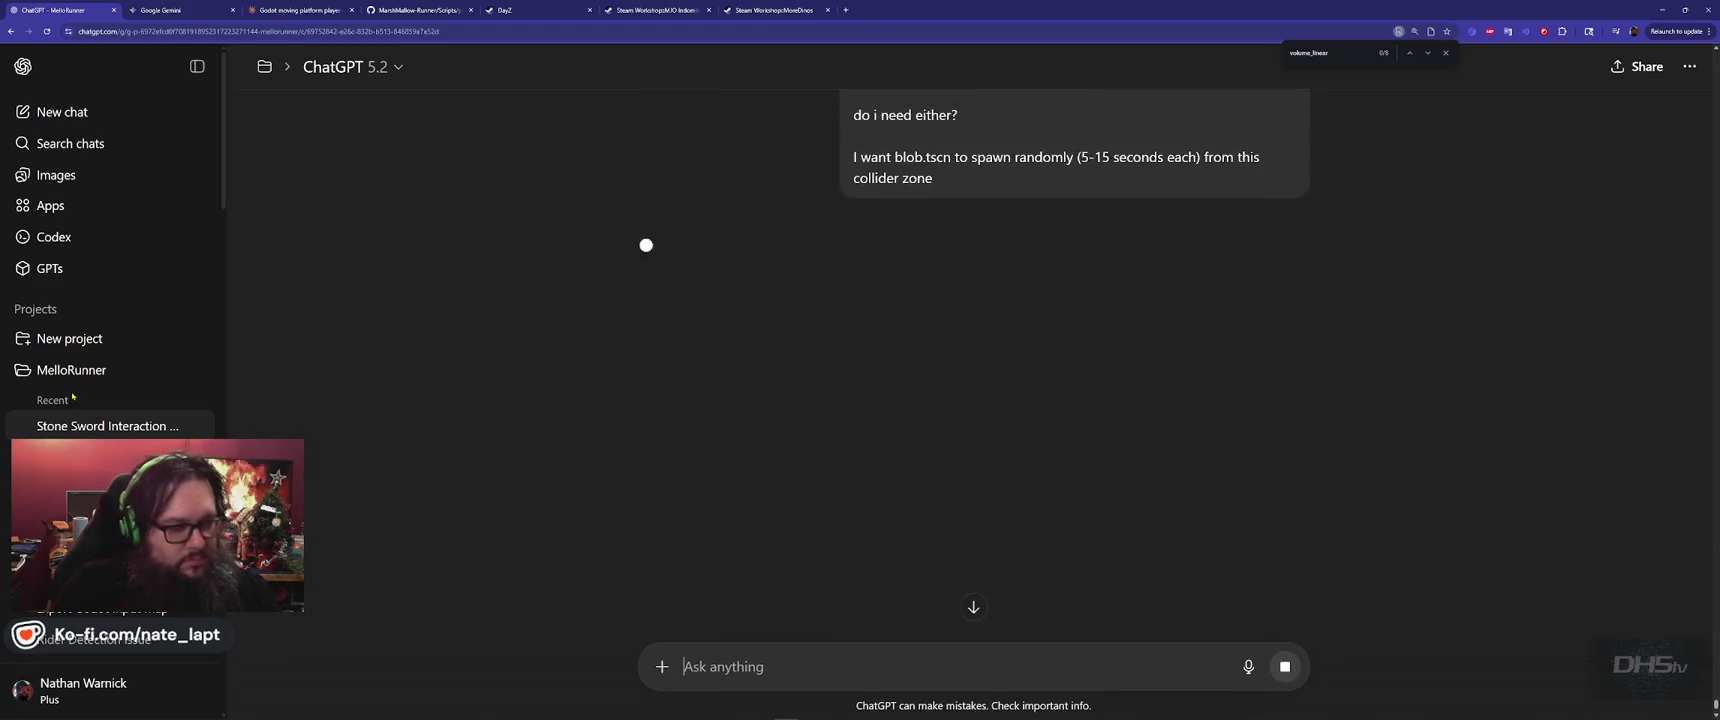
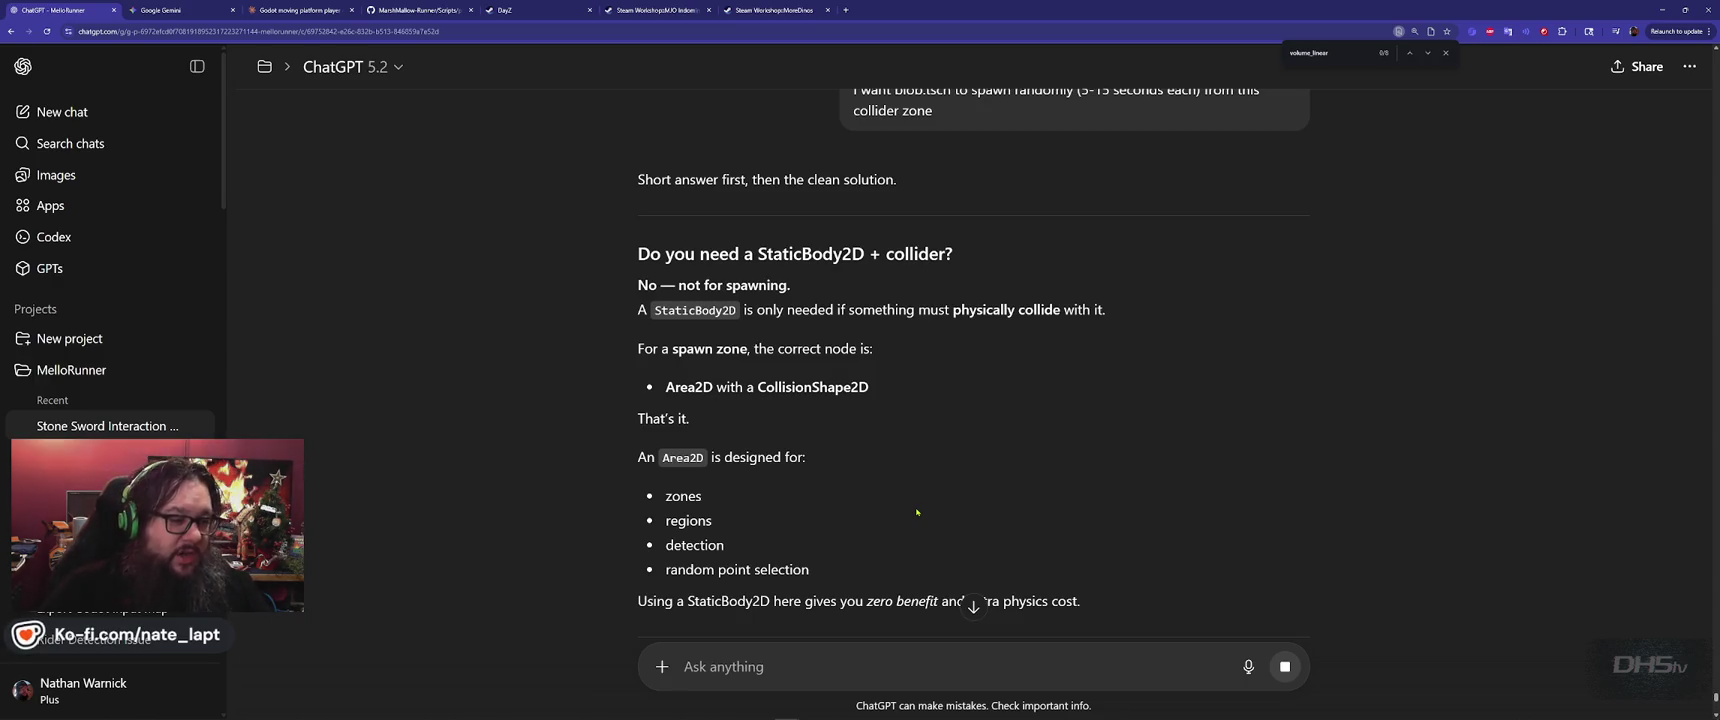
# Read ChatGPT's spawner setup down to BlobSpawner.gd, then select the Lvl4 root in Godot.
pyautogui.scroll(-2, 918, 516)
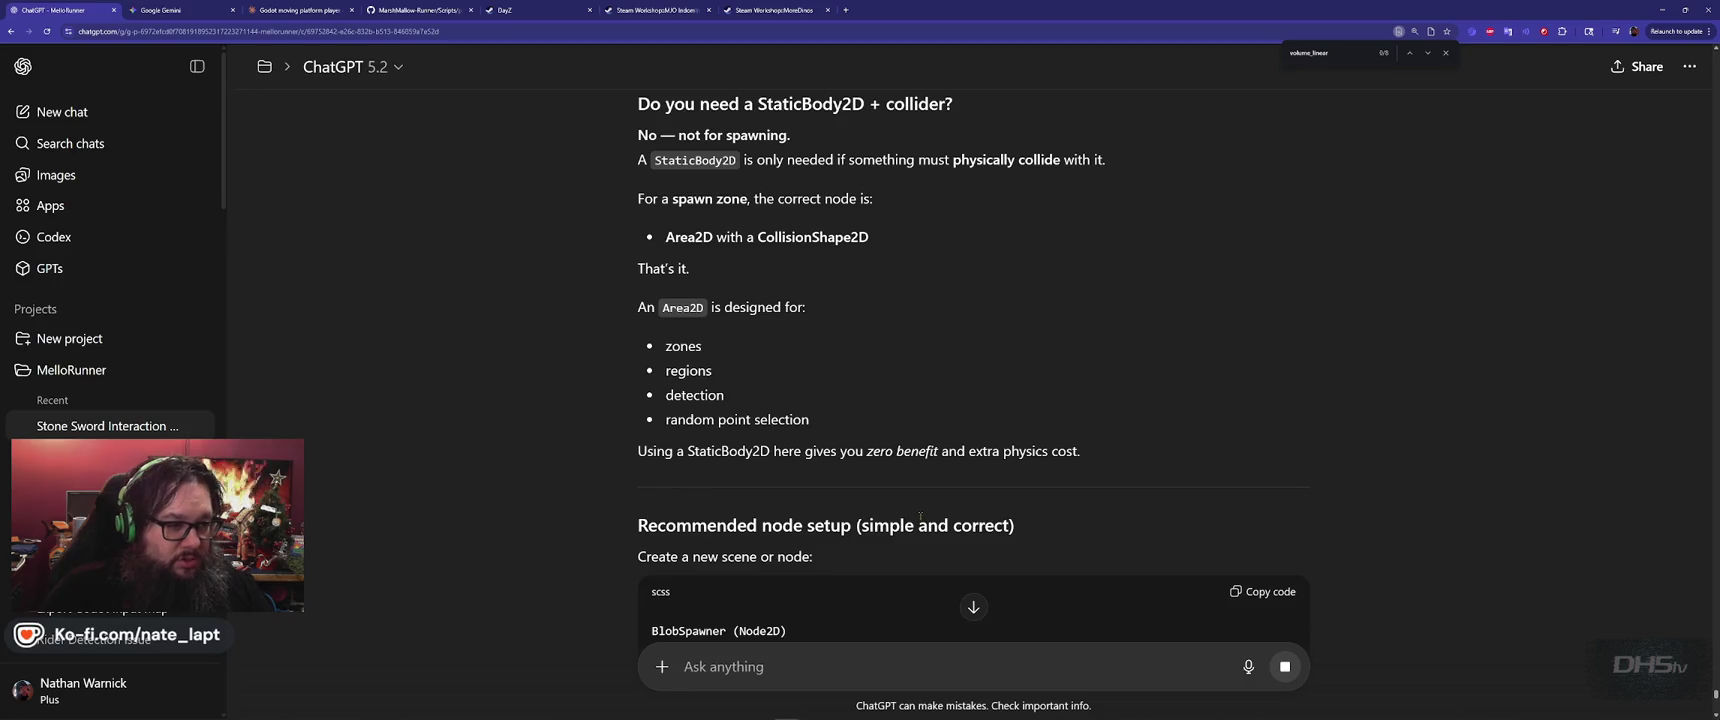
pyautogui.scroll(-2, 920, 516)
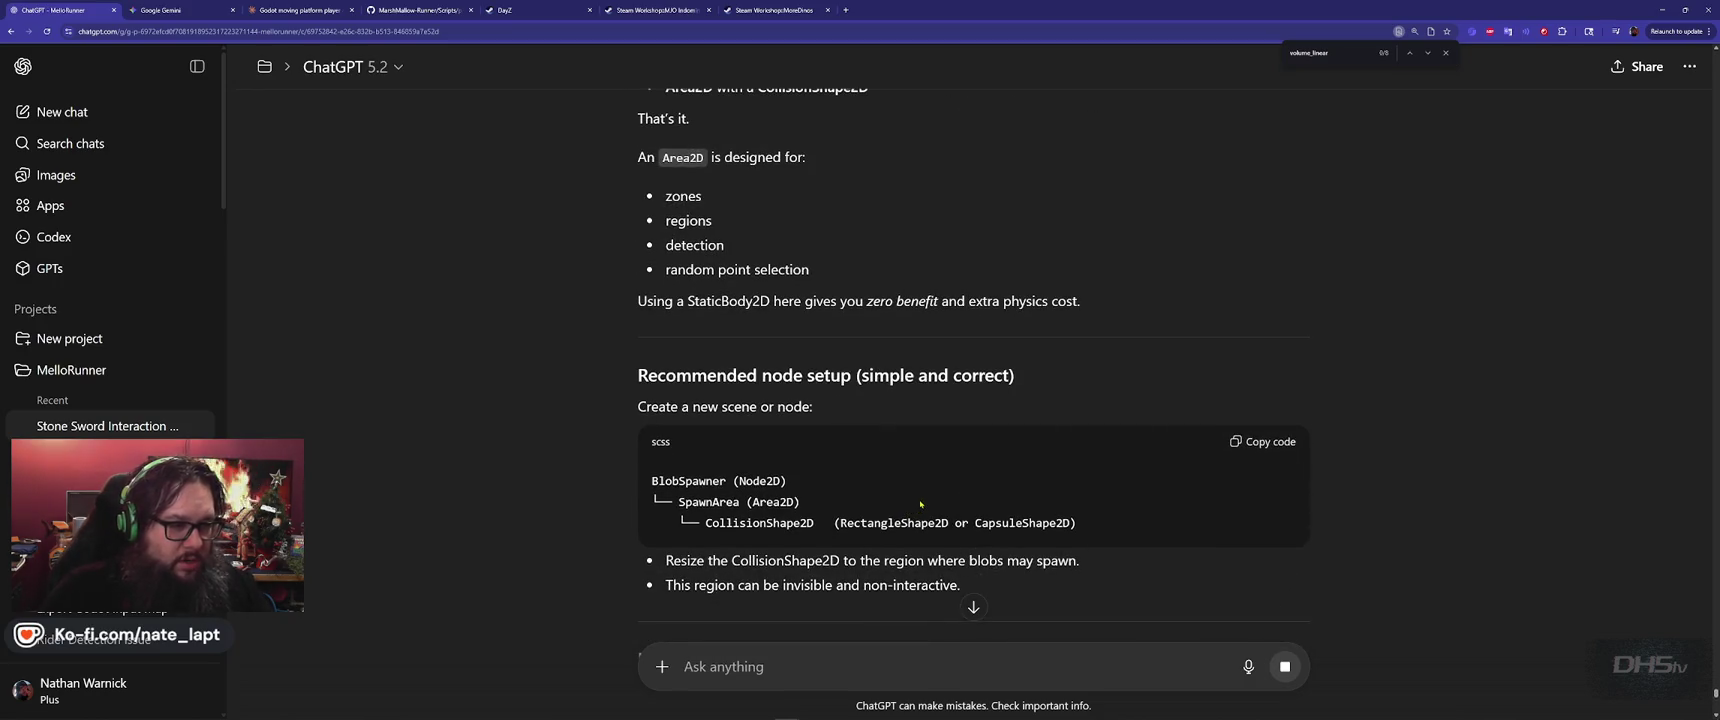
pyautogui.scroll(-2, 920, 494)
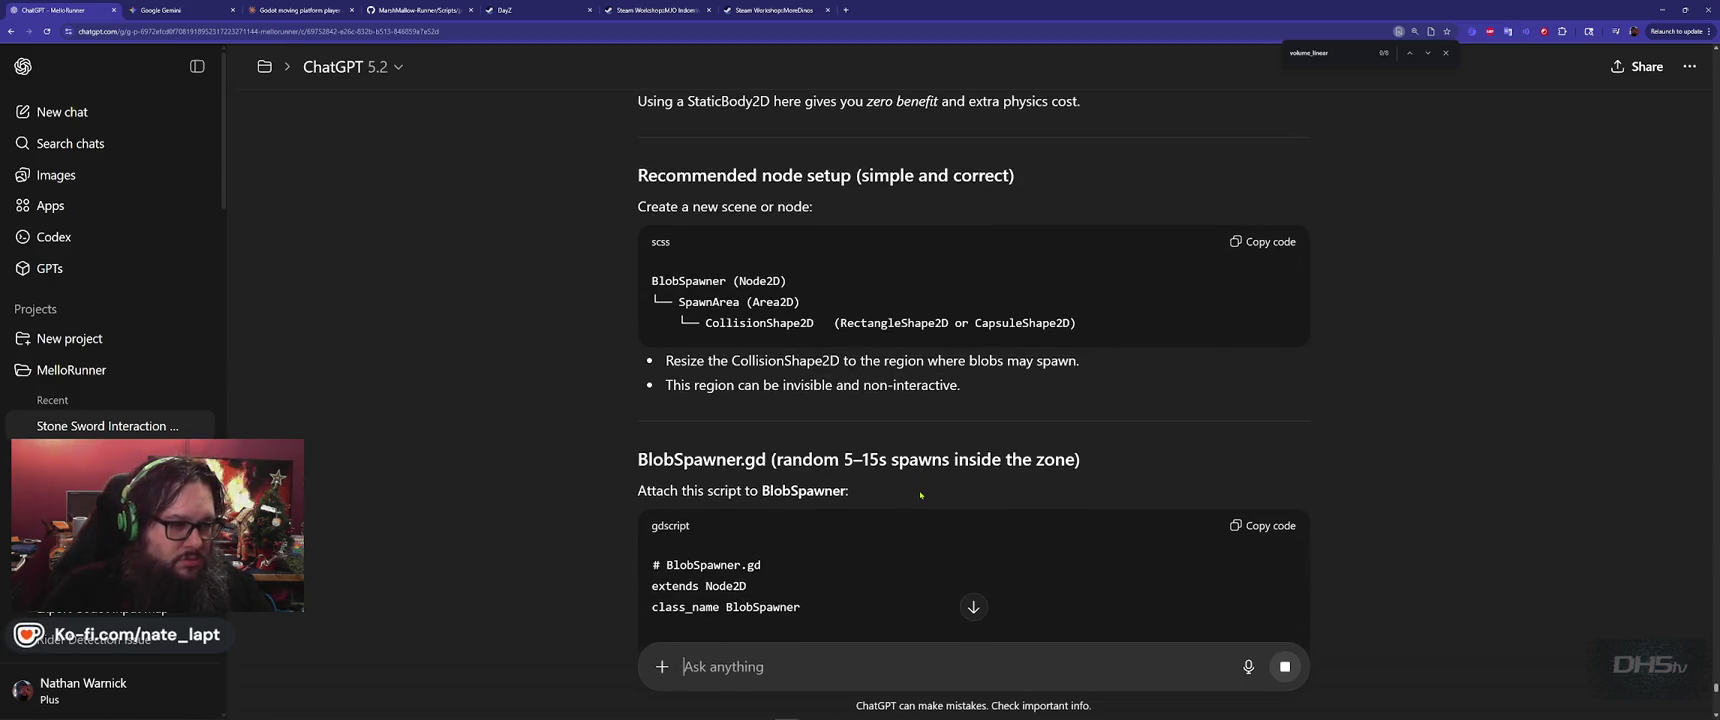
pyautogui.hotkey('alt', 'Tab')
pyautogui.hotkey('alt', 'Tab')
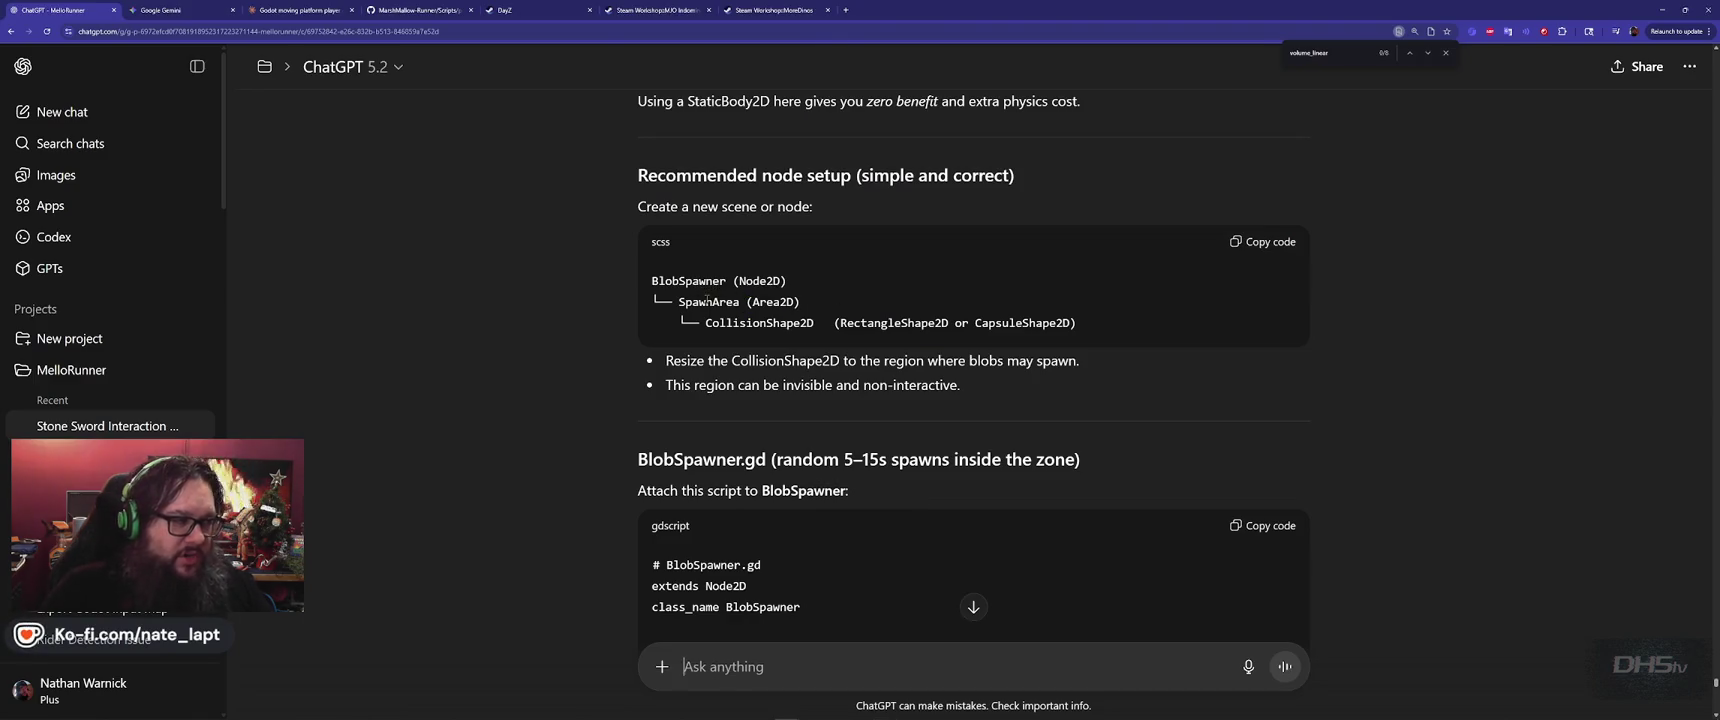
pyautogui.hotkey('alt', 'Tab')
pyautogui.click(86, 80)
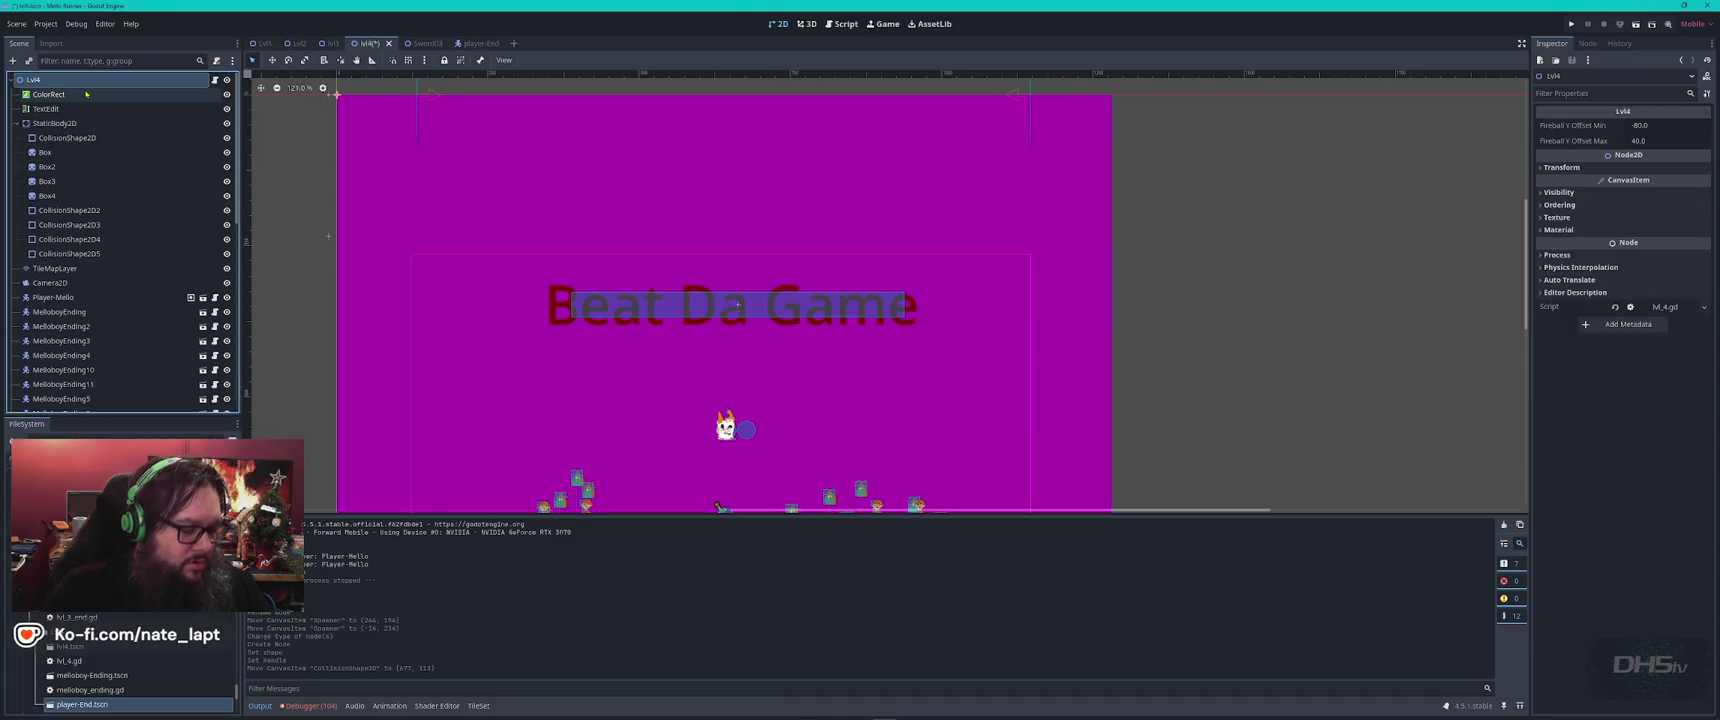
# Add a Node2D to Lvl4 and move the Spawner node beneath it.
pyautogui.hotkey('ctrl', 'a')
pyautogui.write('node')
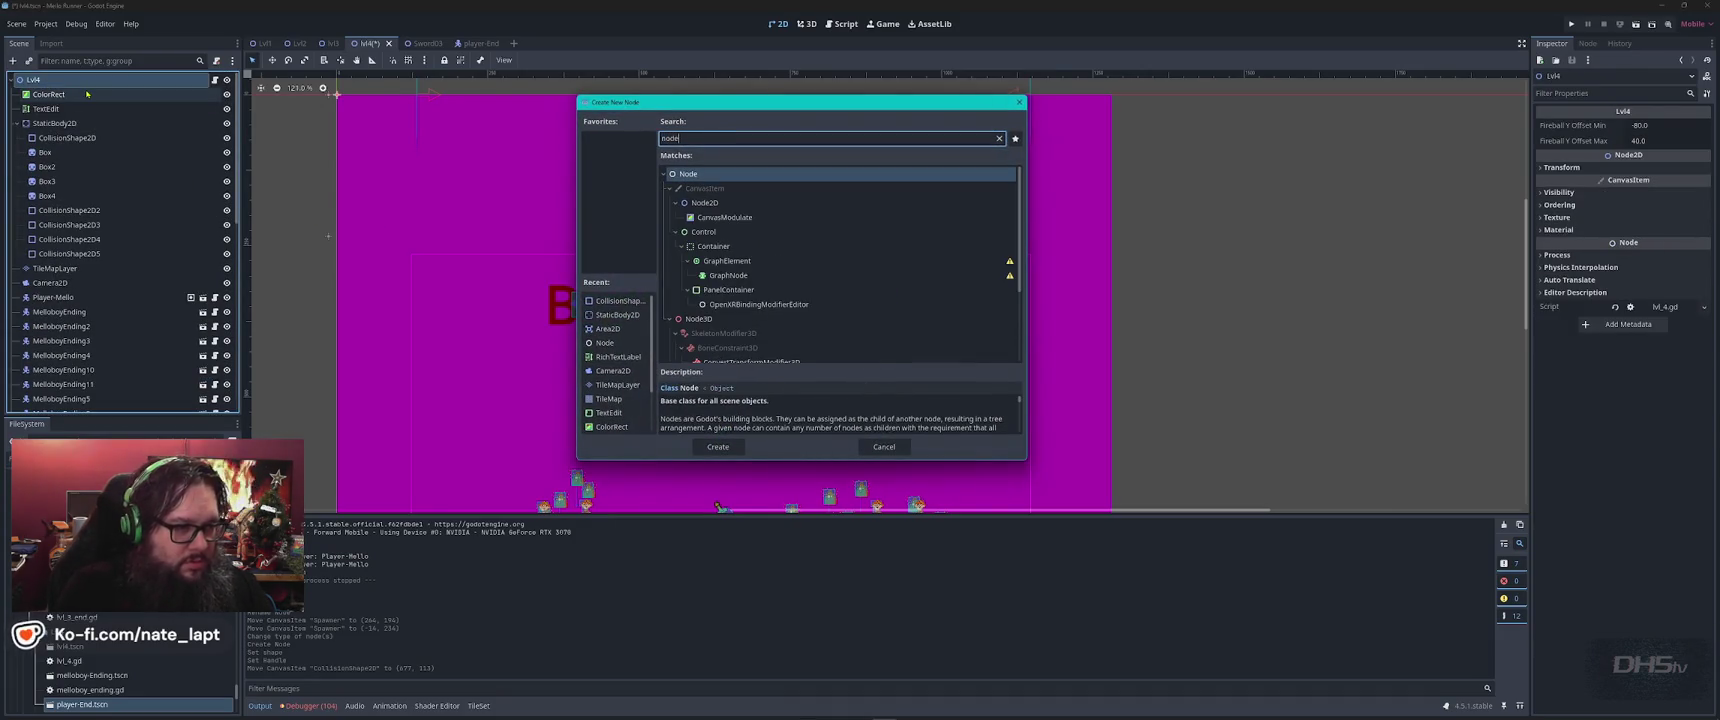
pyautogui.press('Down')
pyautogui.press('Return')
pyautogui.moveTo(72, 375); pyautogui.dragTo(57, 404)
# Change the Spawner node's type to Area2D.
pyautogui.rightClick(79, 386)
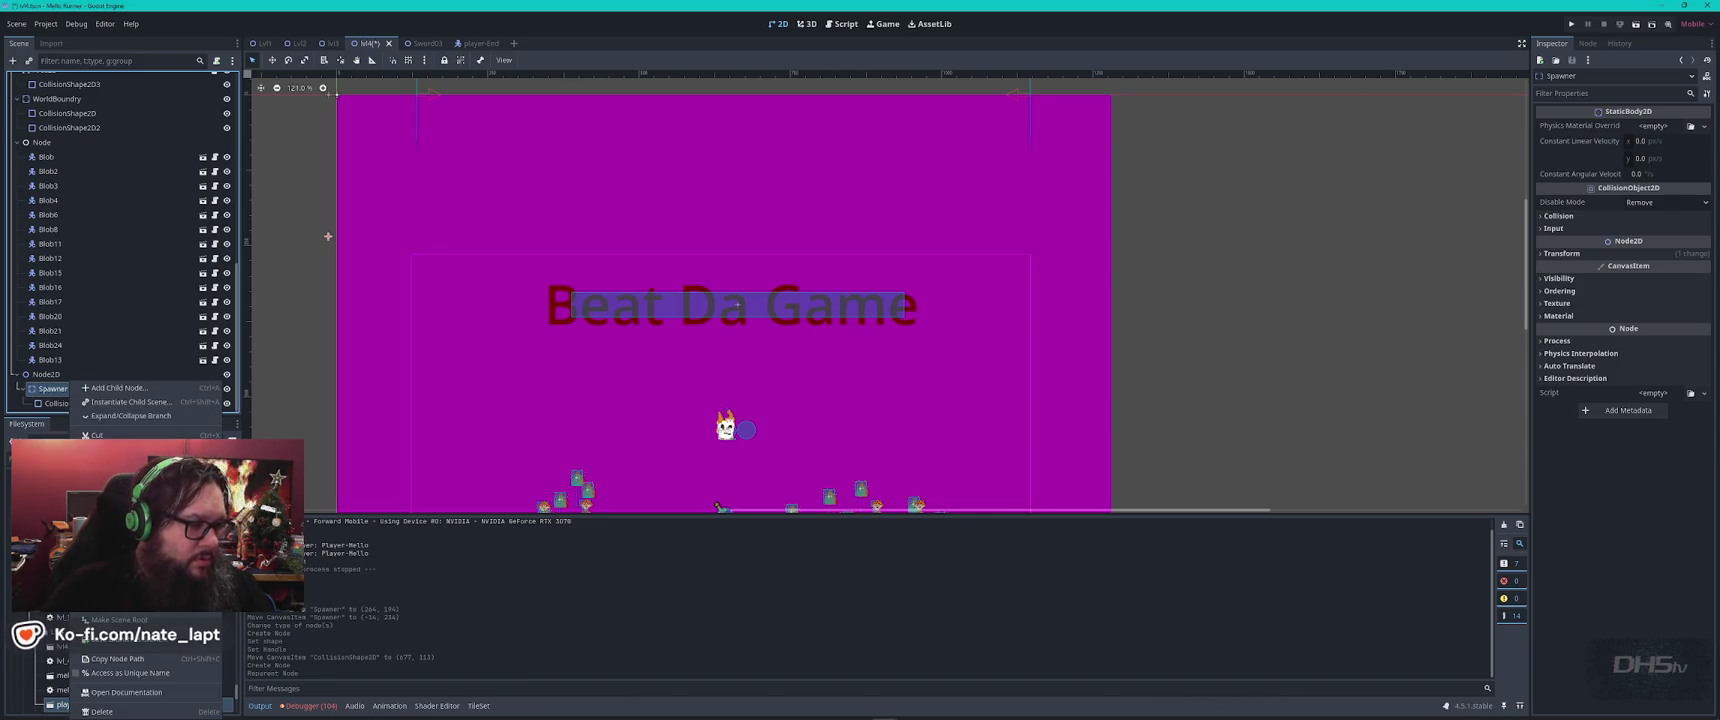
pyautogui.click(120, 513)
pyautogui.write('area')
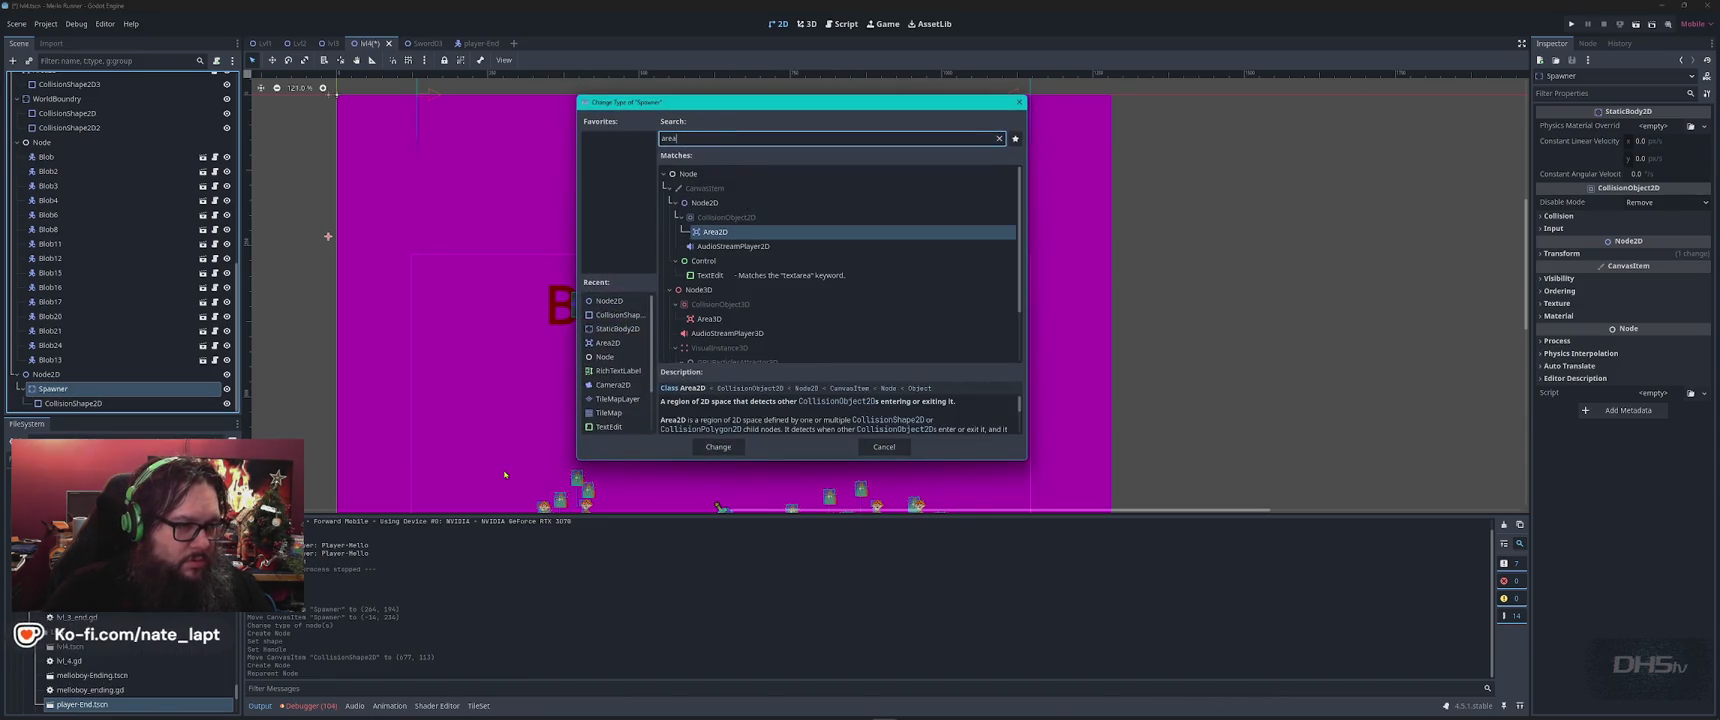
pyautogui.doubleClick(715, 231)
pyautogui.hotkey('alt', 'Tab')
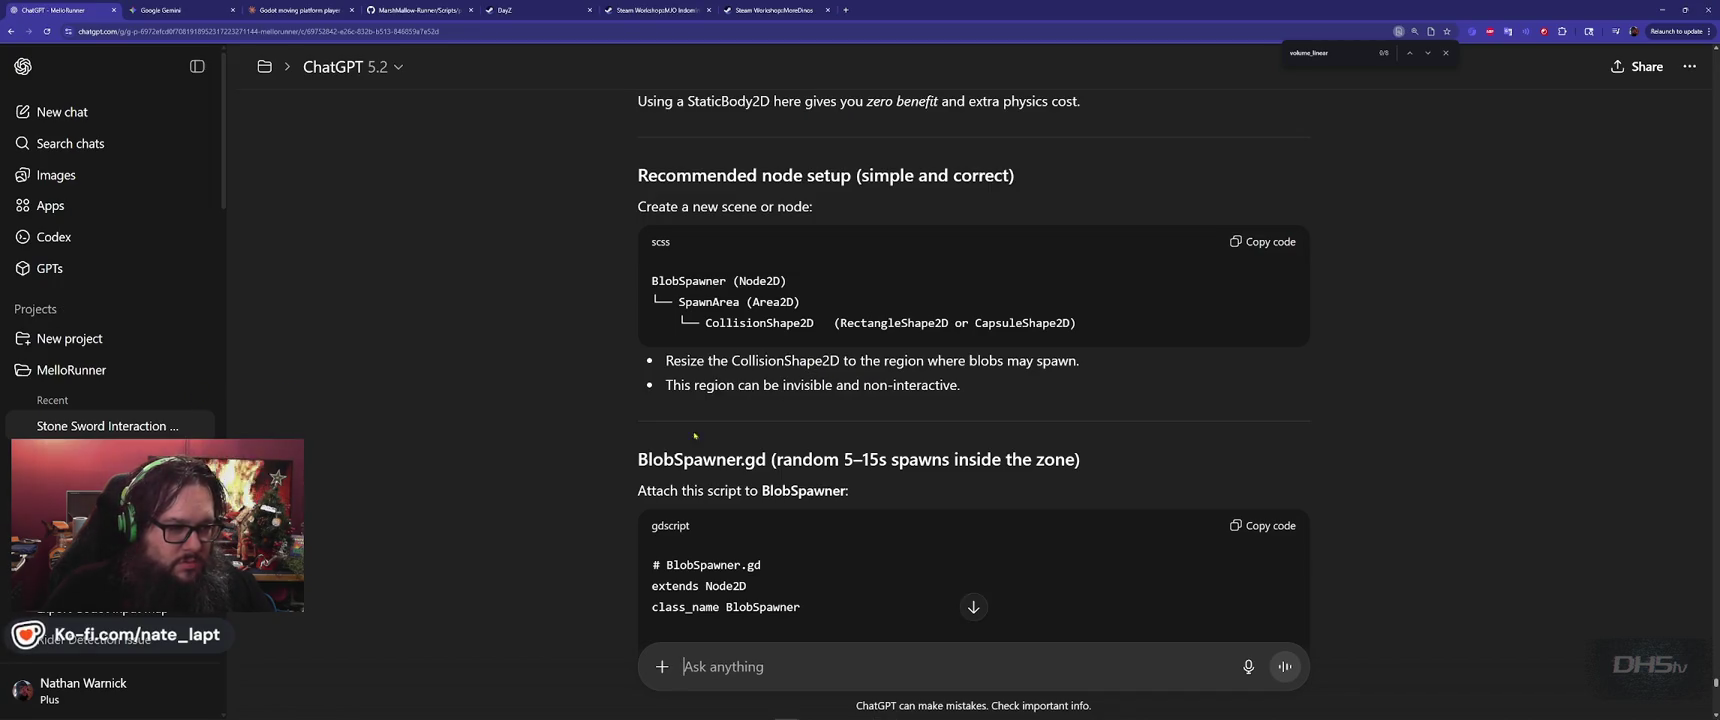
# Copy the BlobSpawner.gd code block from ChatGPT's reply and return to Godot.
pyautogui.scroll(-3, 614, 427)
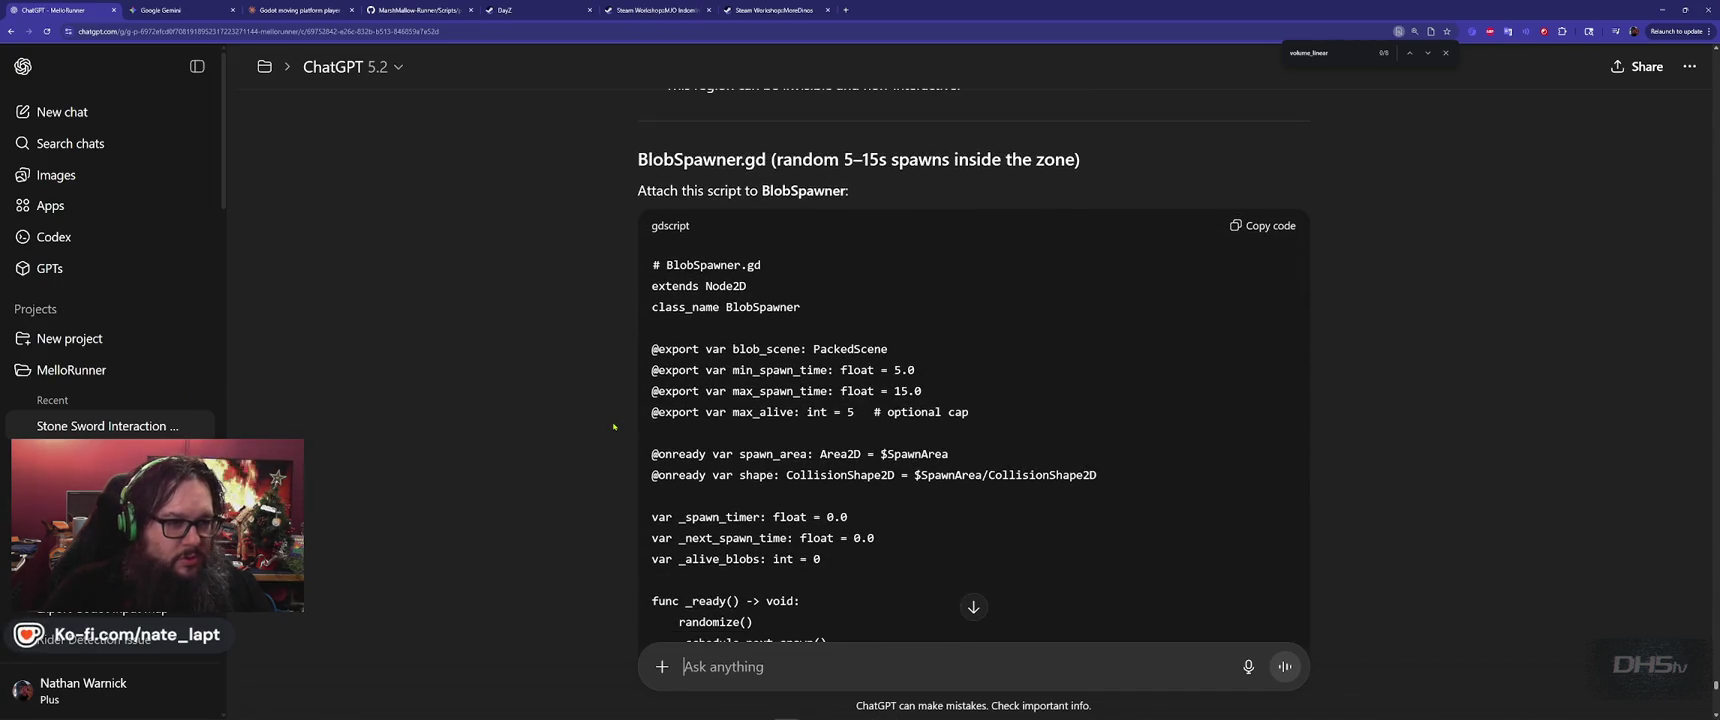
pyautogui.scroll(-8, 614, 427)
pyautogui.scroll(-9, 614, 427)
pyautogui.scroll(10, 1254, 332)
pyautogui.scroll(7, 1254, 332)
pyautogui.click(1272, 276)
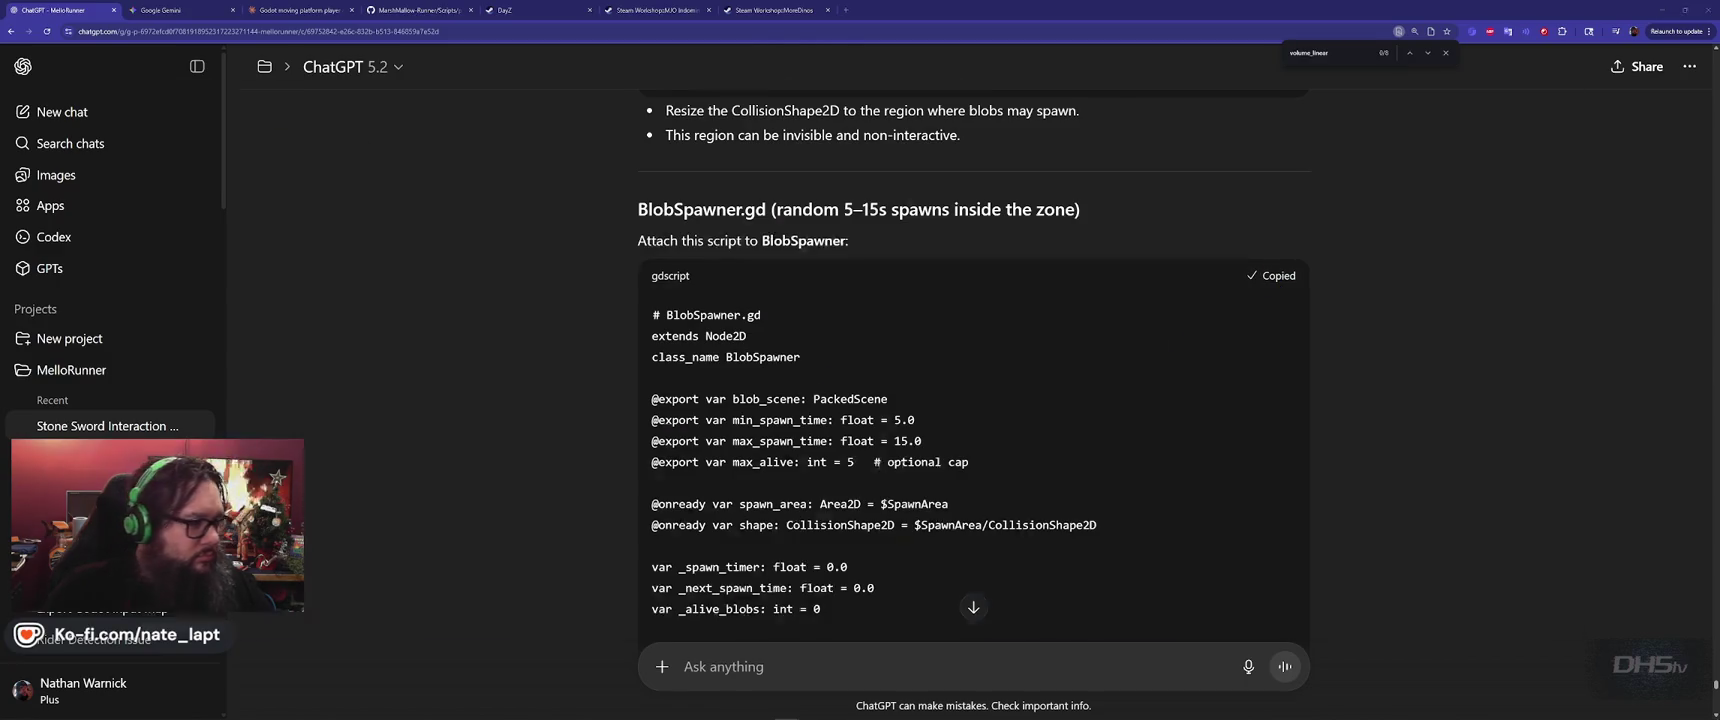
pyautogui.hotkey('alt', 'Tab')
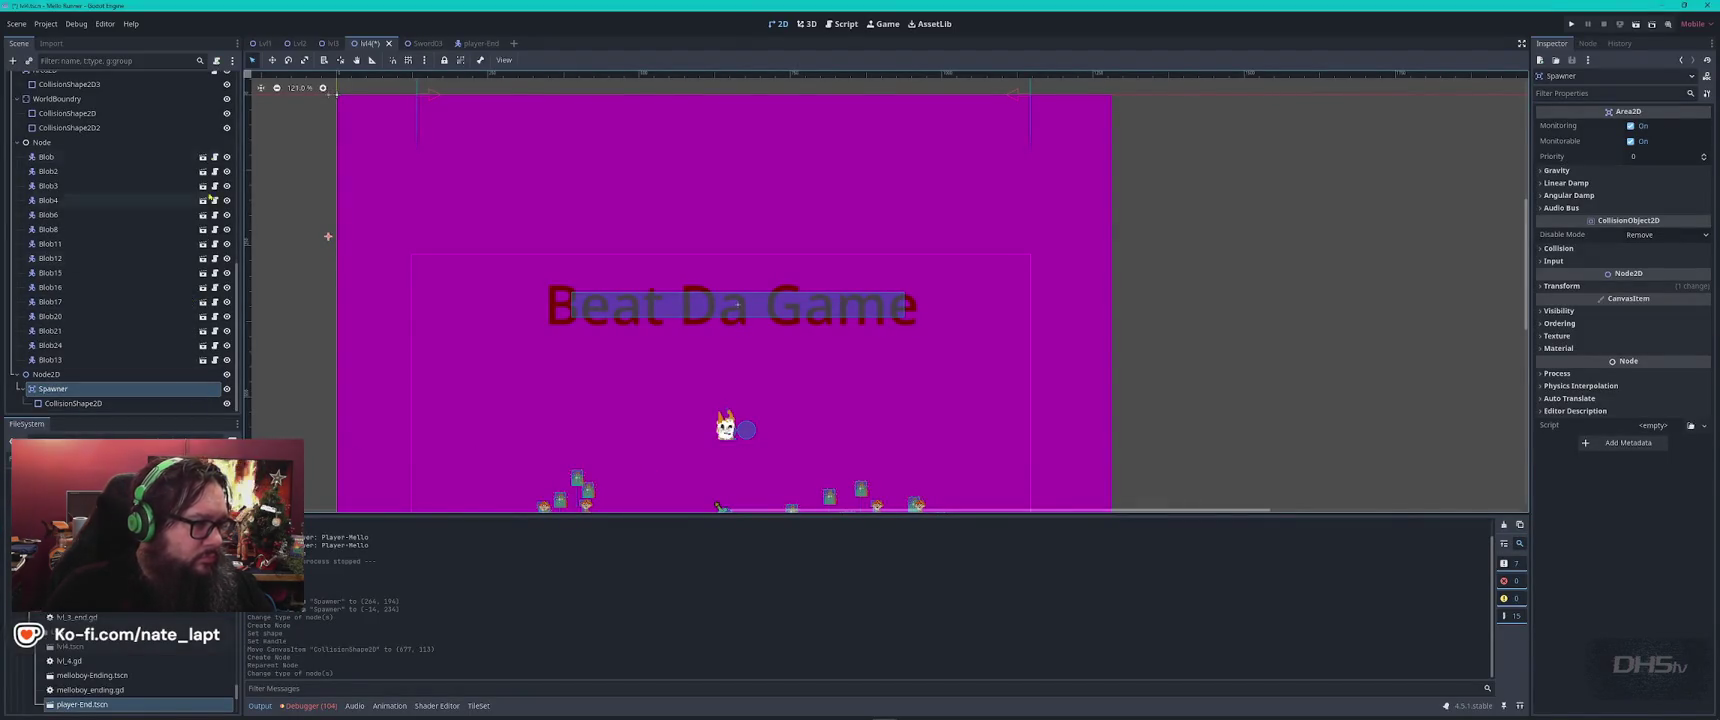
# Attach a new BlobSpawner.gd script to Spawner, paste the copied code, and save.
pyautogui.click(216, 61)
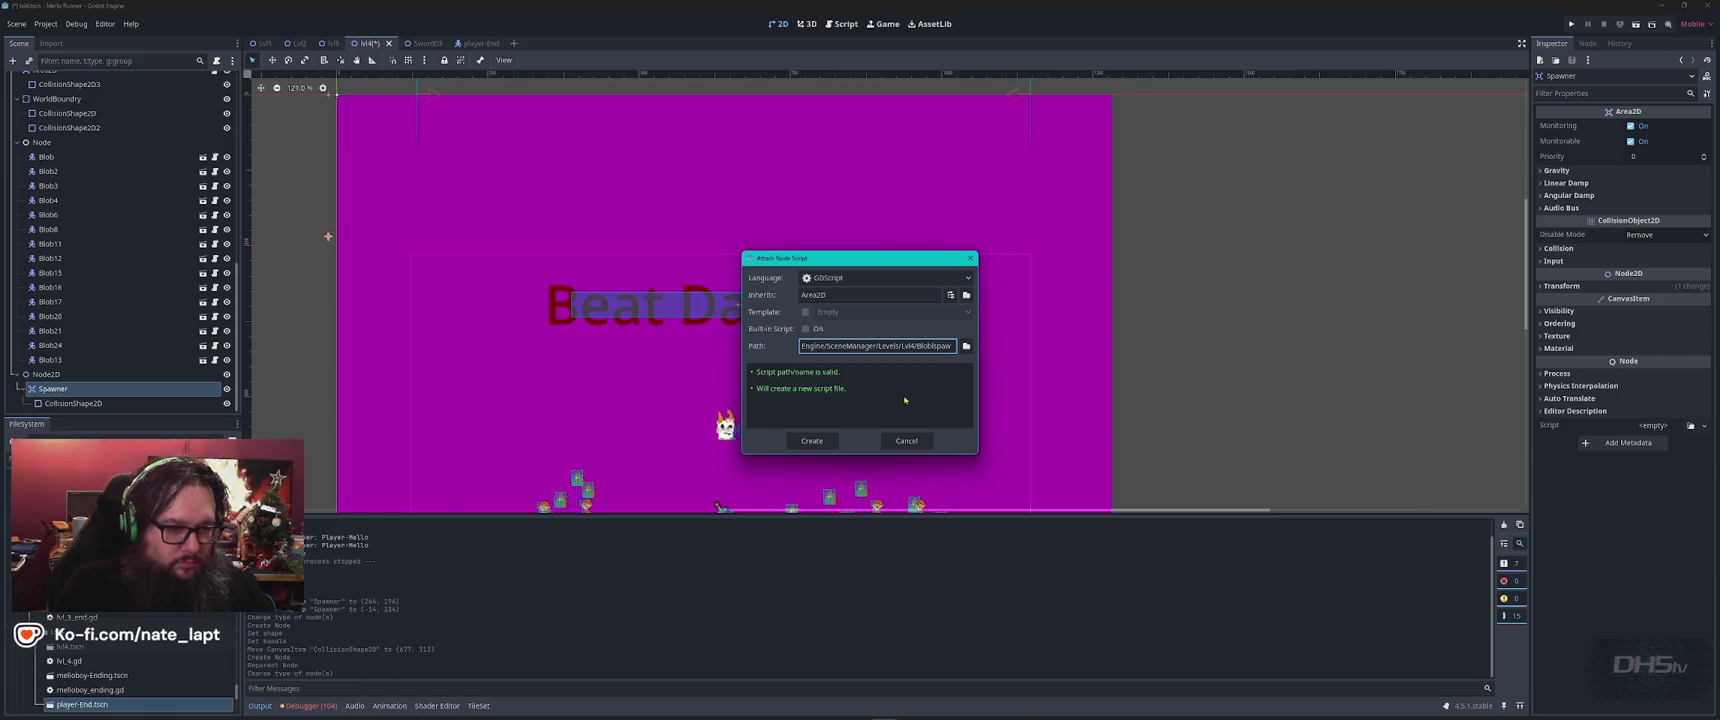
pyautogui.press('Return')
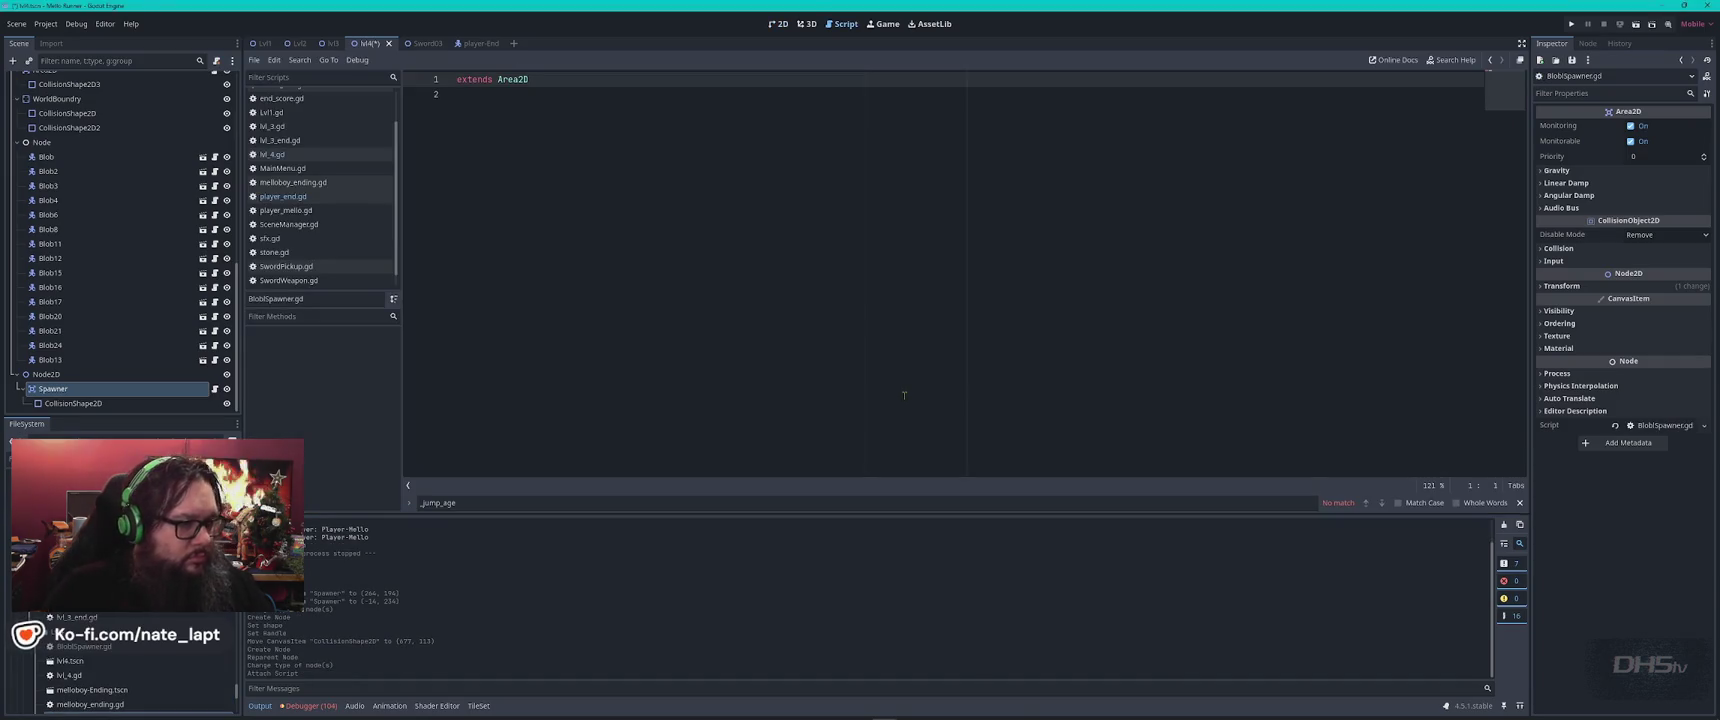
pyautogui.hotkey('ctrl', 'v')
pyautogui.hotkey('ctrl', 's')
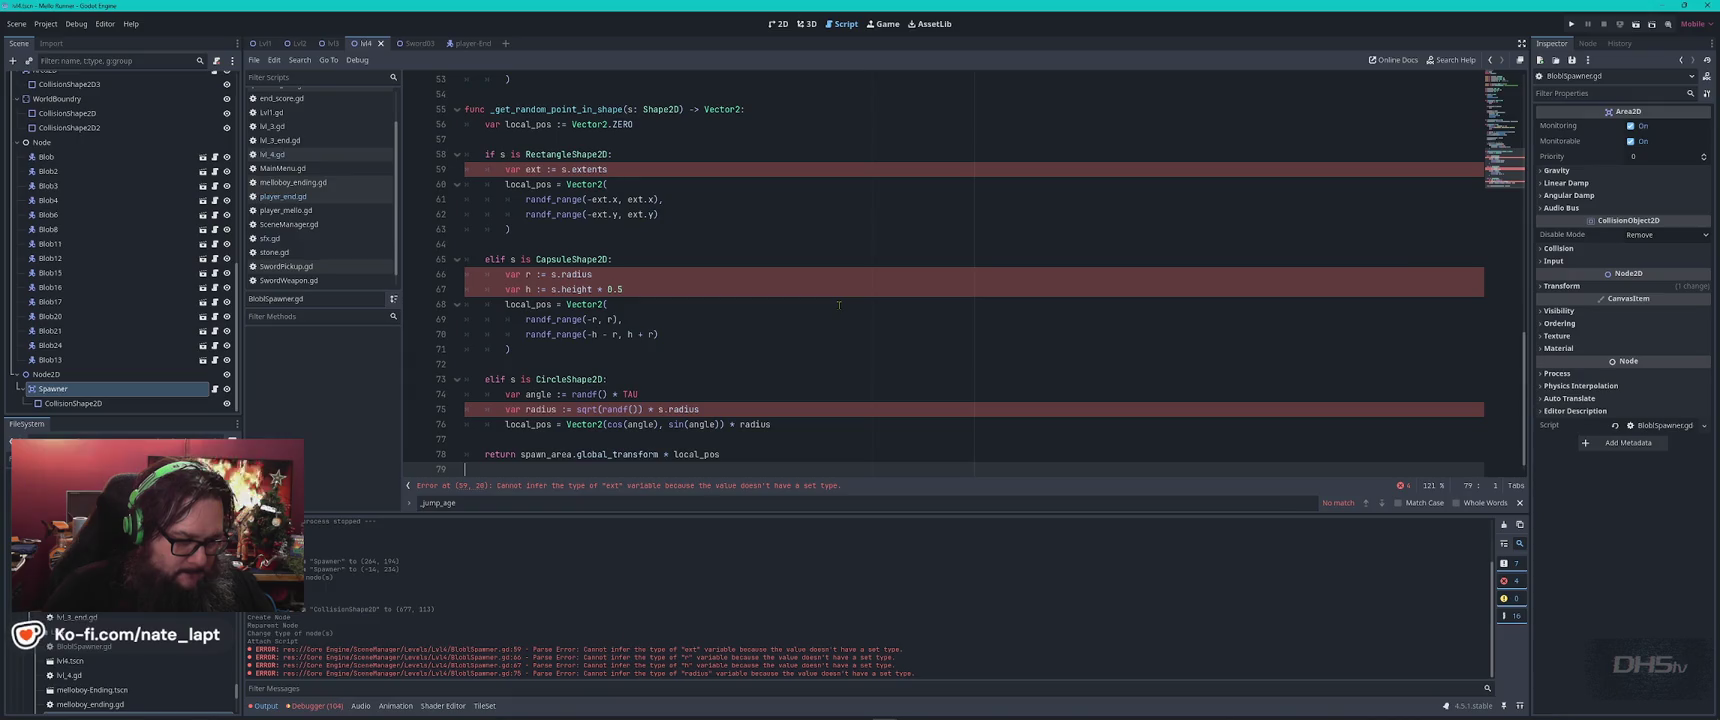
# Look over the pasted script, then scroll to ChatGPT's 'How to use it' steps.
pyautogui.scroll(6, 805, 305)
pyautogui.scroll(10, 805, 305)
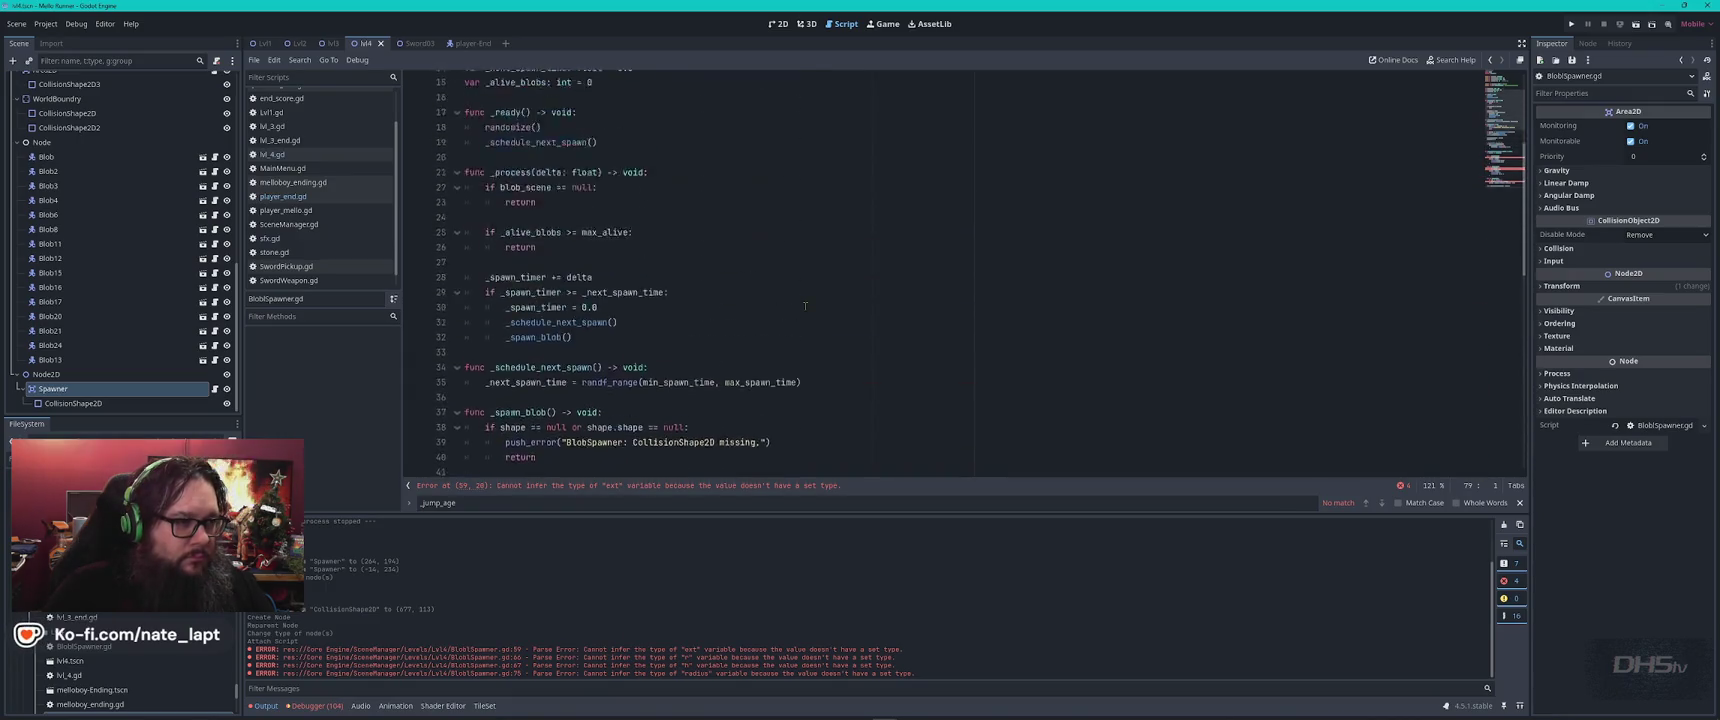
pyautogui.scroll(-16, 795, 332)
pyautogui.scroll(-2, 795, 332)
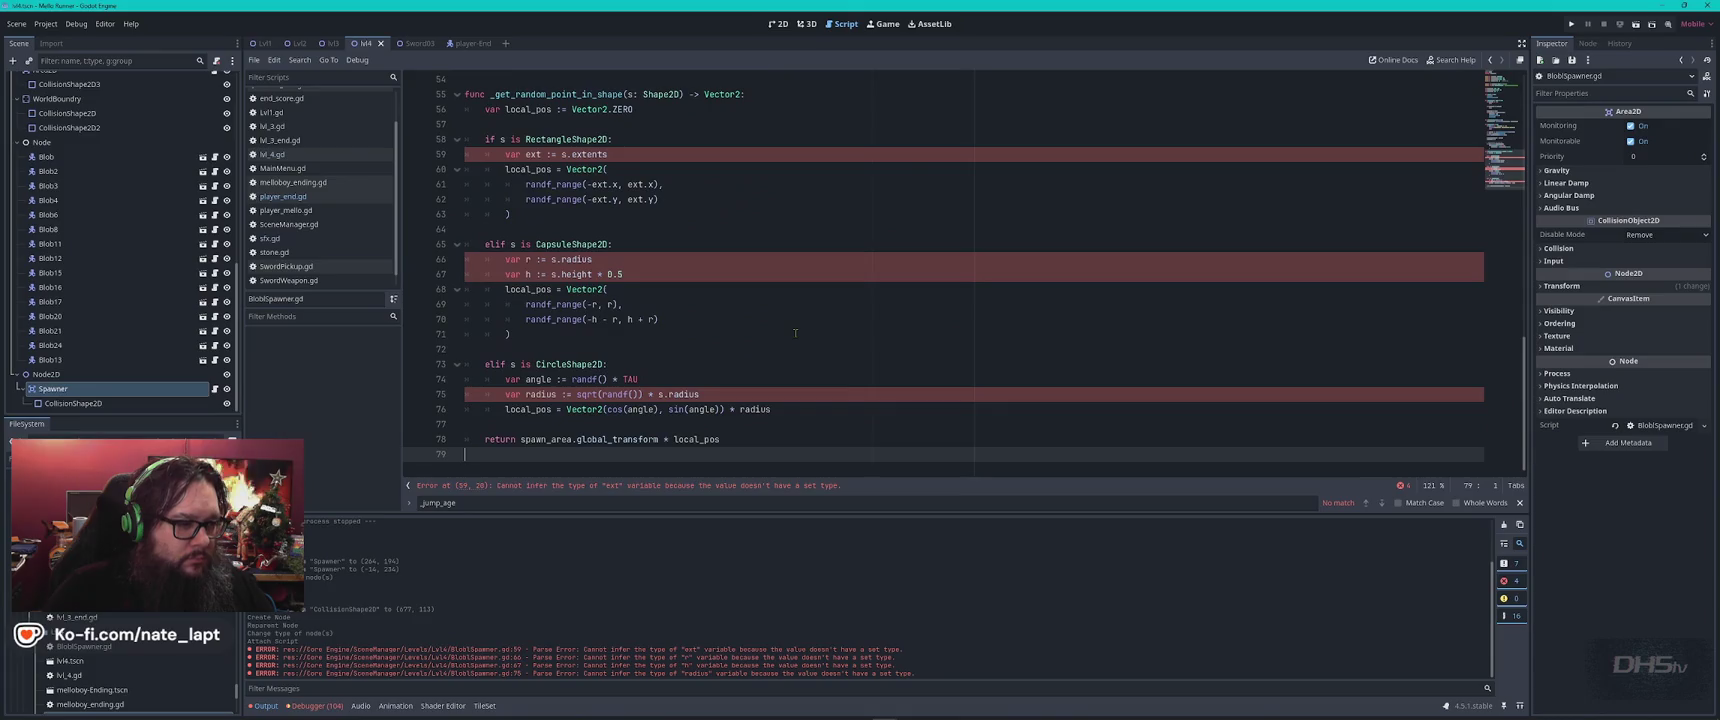
pyautogui.hotkey('alt', 'Tab')
pyautogui.scroll(-10, 659, 393)
pyautogui.scroll(-10, 659, 393)
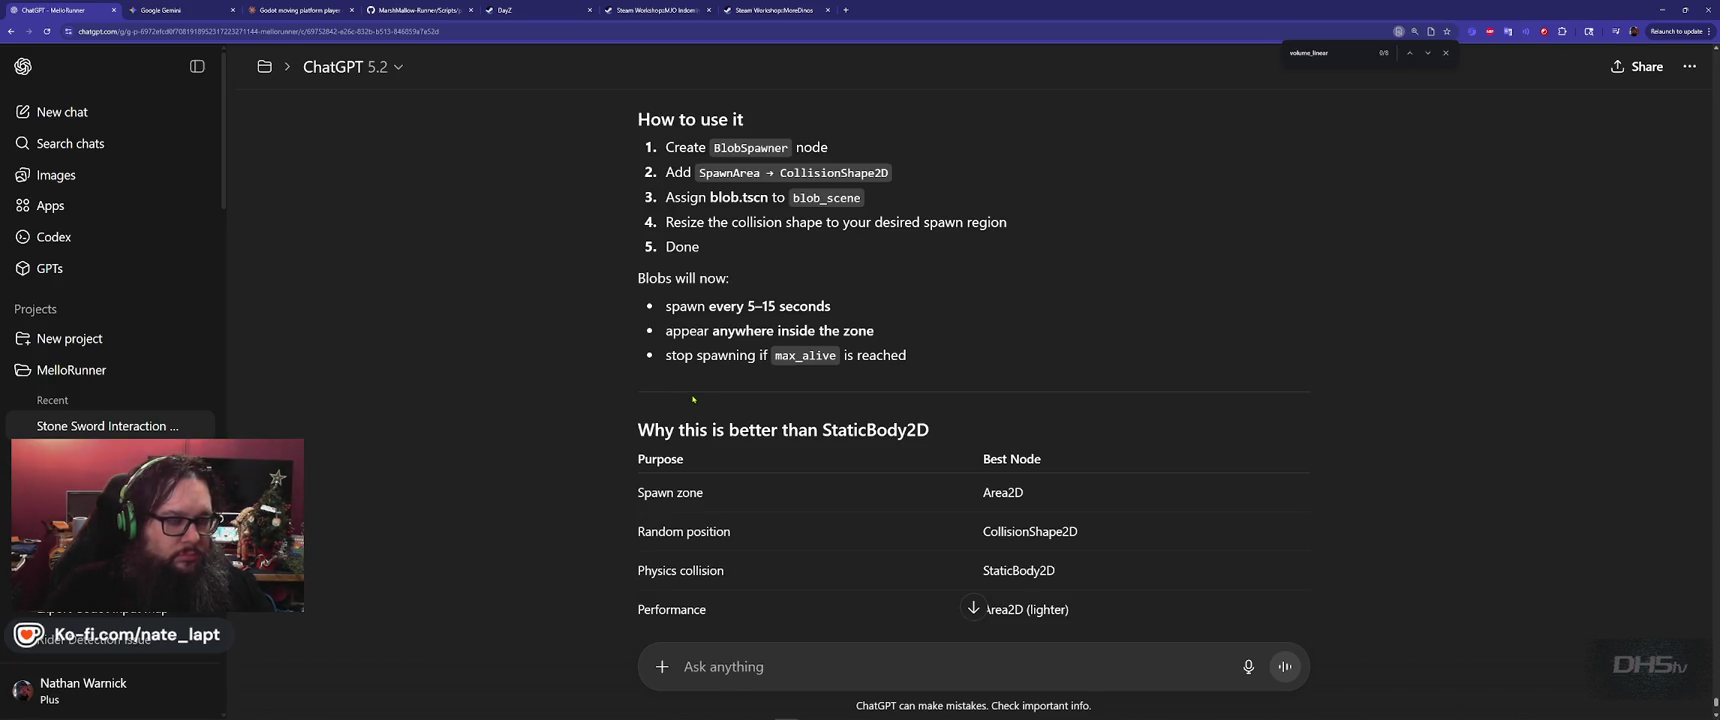
# Read the 'How to use it' and 'Optional upgrades' sections, then return to BlobSpawner.gd.
pyautogui.scroll(-3, 634, 325)
pyautogui.scroll(2, 623, 320)
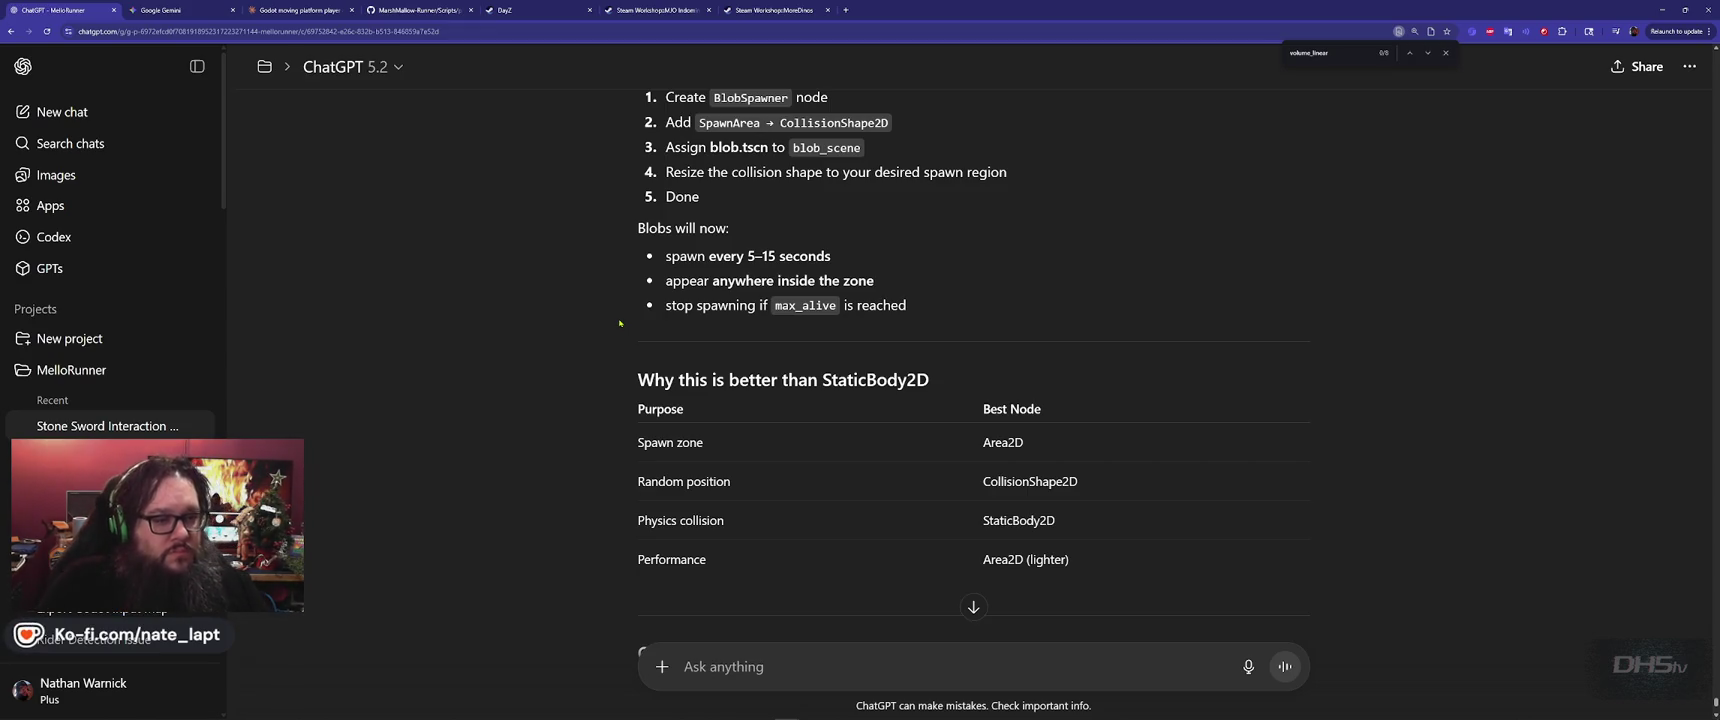
pyautogui.scroll(-3, 614, 320)
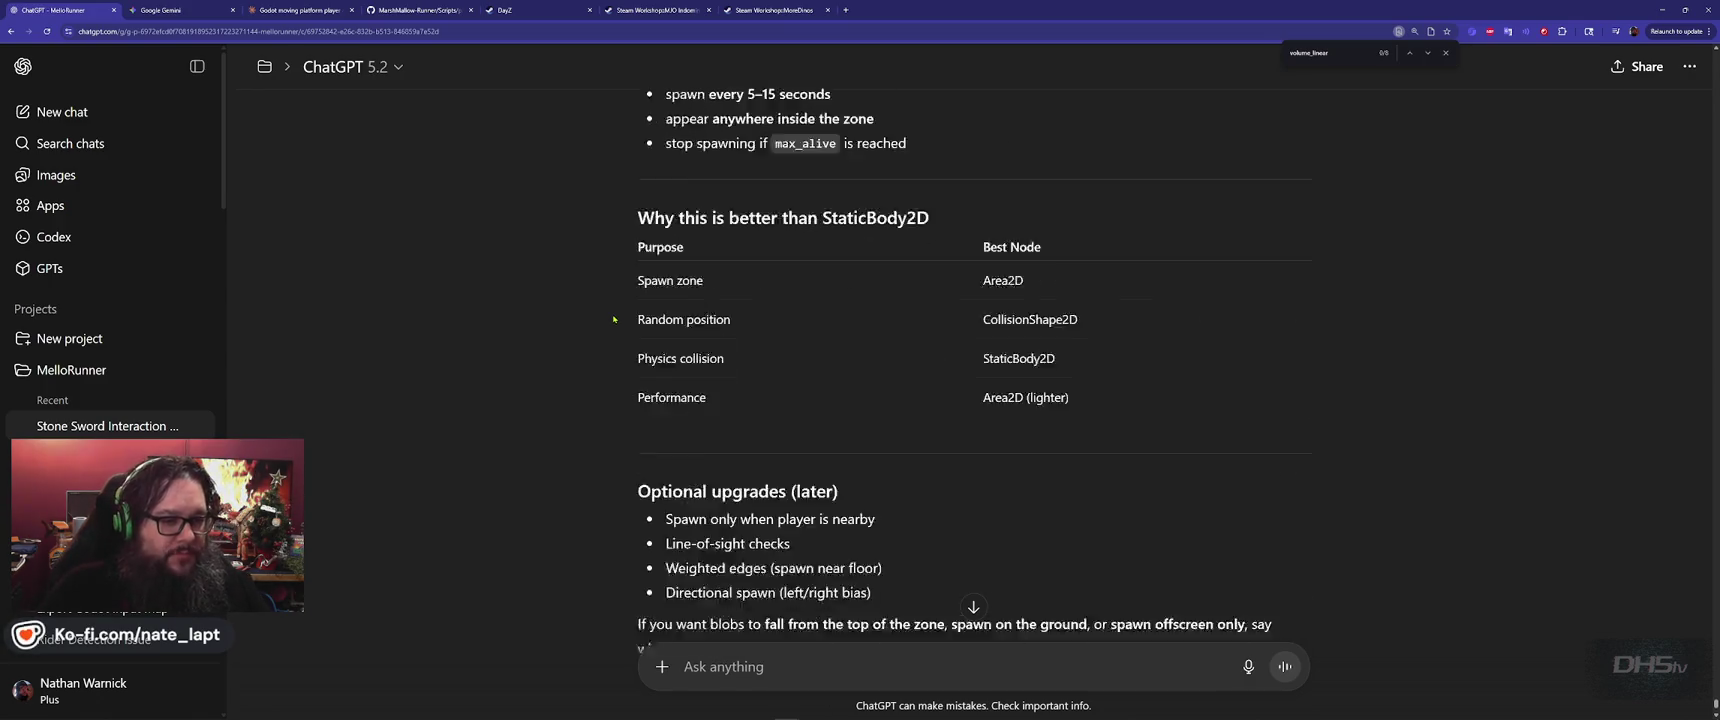
pyautogui.scroll(-1, 614, 320)
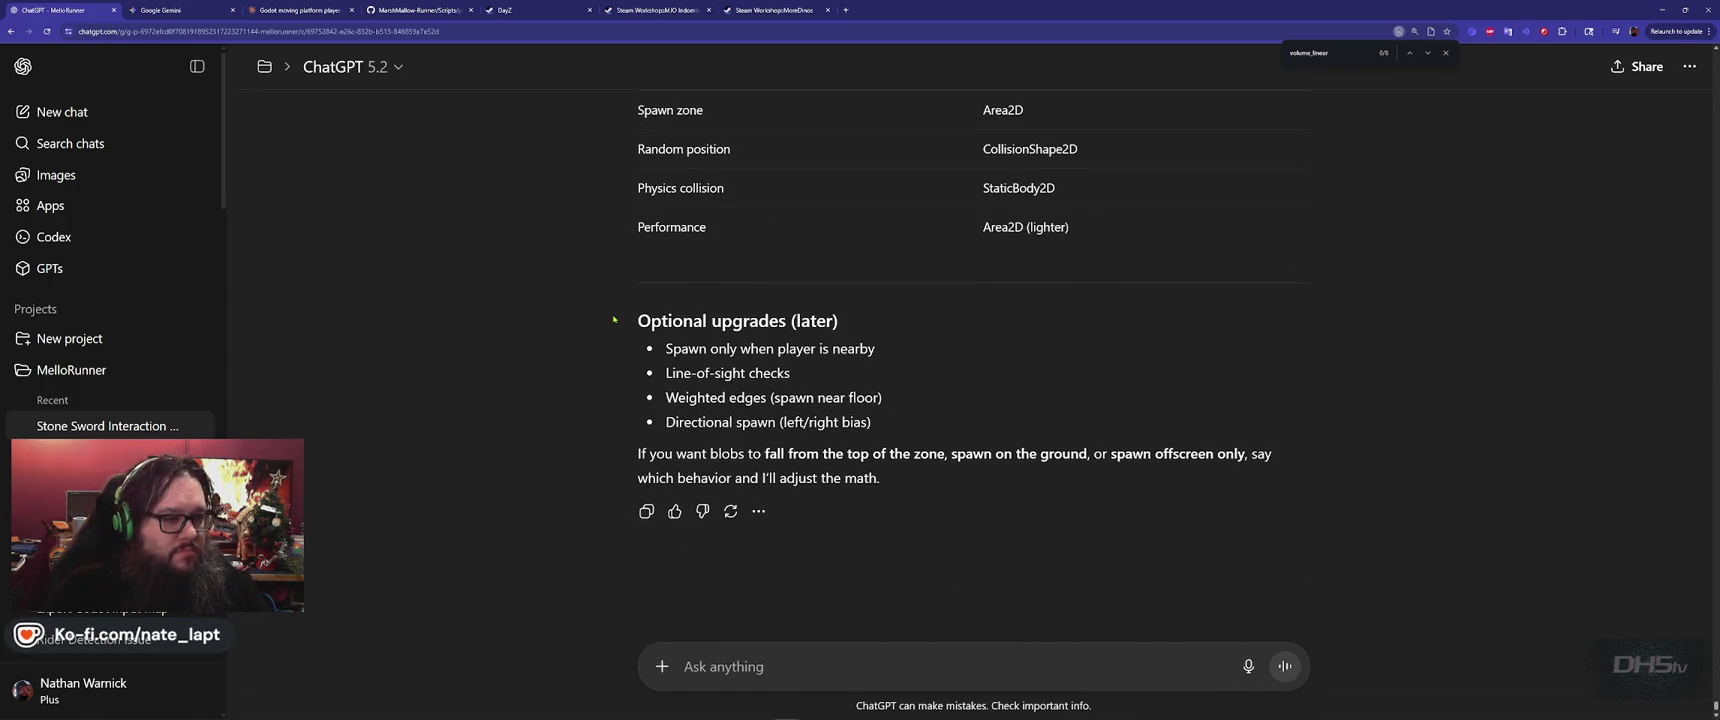
pyautogui.scroll(5, 614, 320)
pyautogui.hotkey('alt', 'Tab')
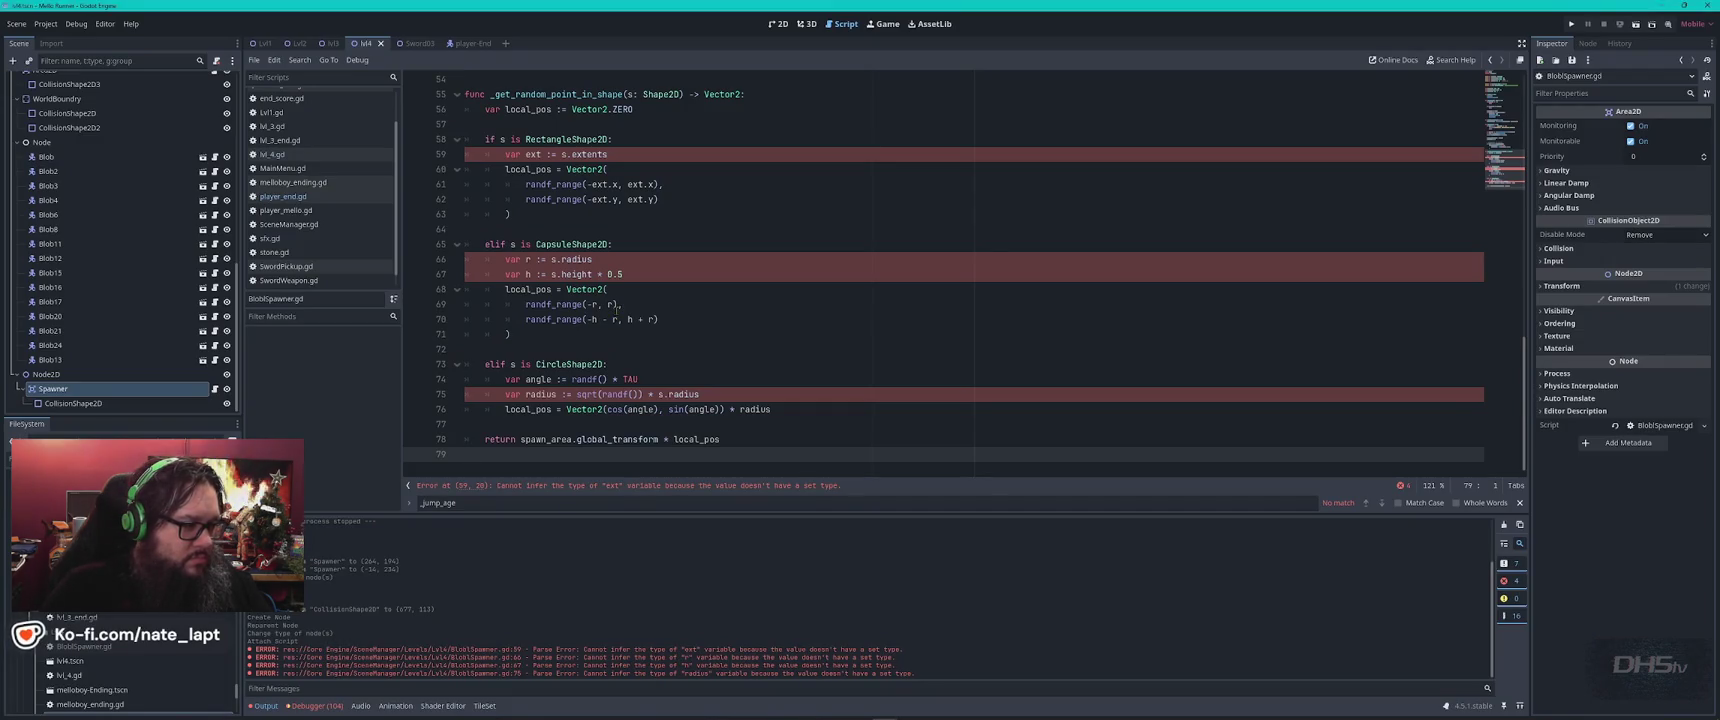
# Run the project, start play from the main menu, then stop it.
pyautogui.press('F5')
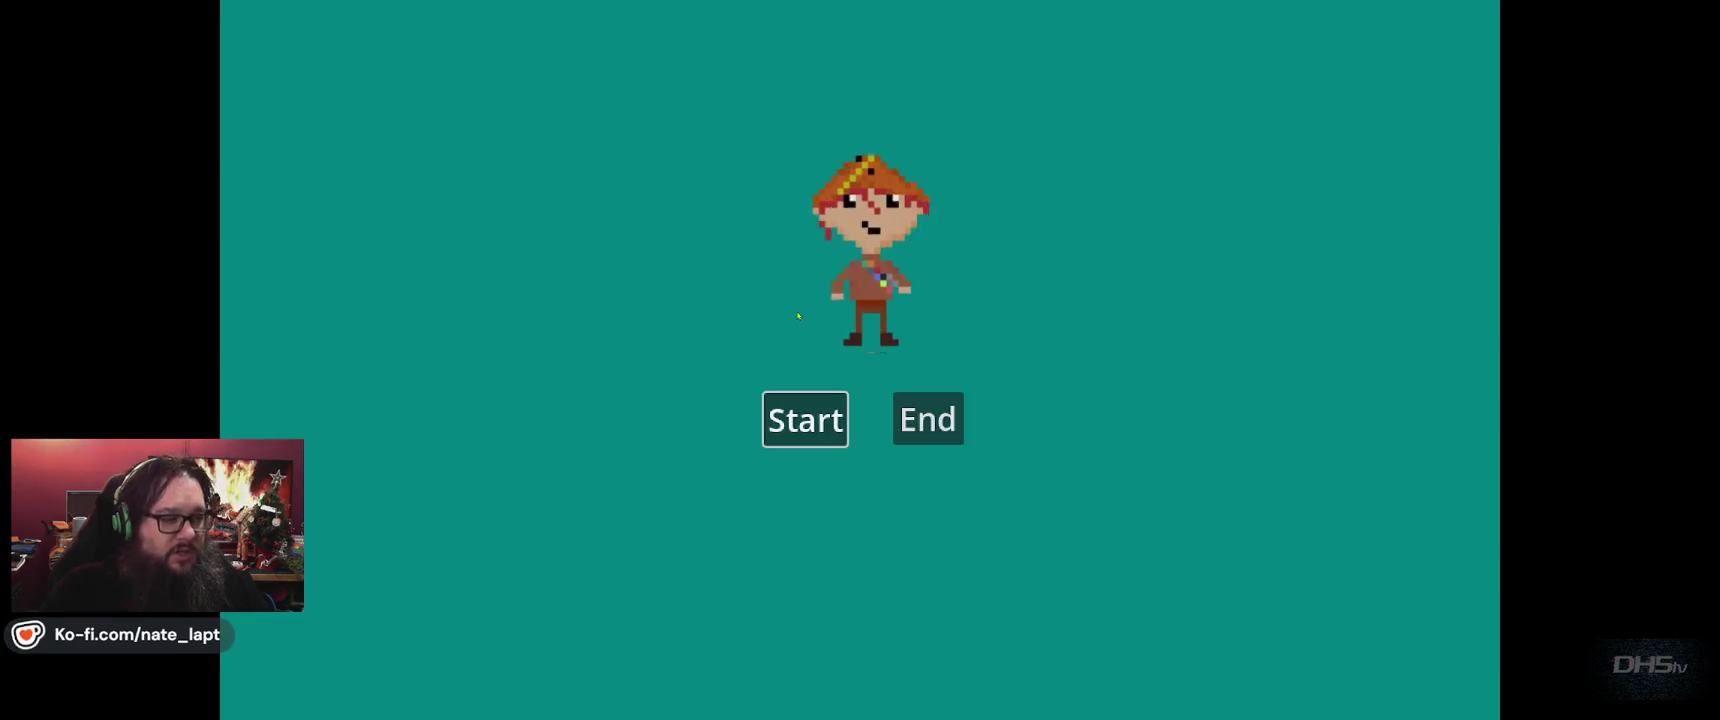
pyautogui.click(803, 418)
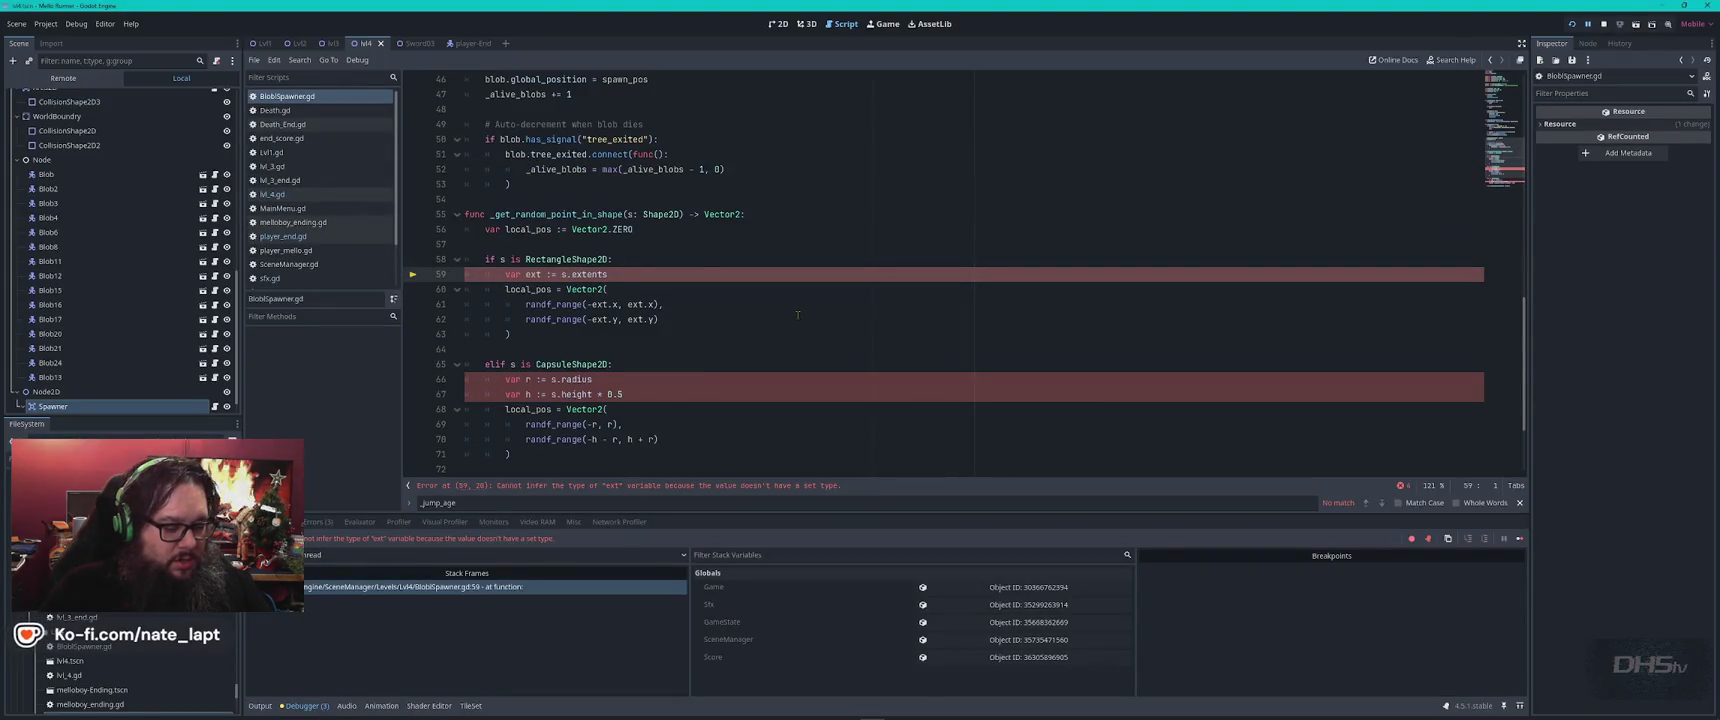
pyautogui.press('F8')
# Copy the 'Cannot infer the type of ext' error at line 59 from the Debugger.
pyautogui.click(319, 524)
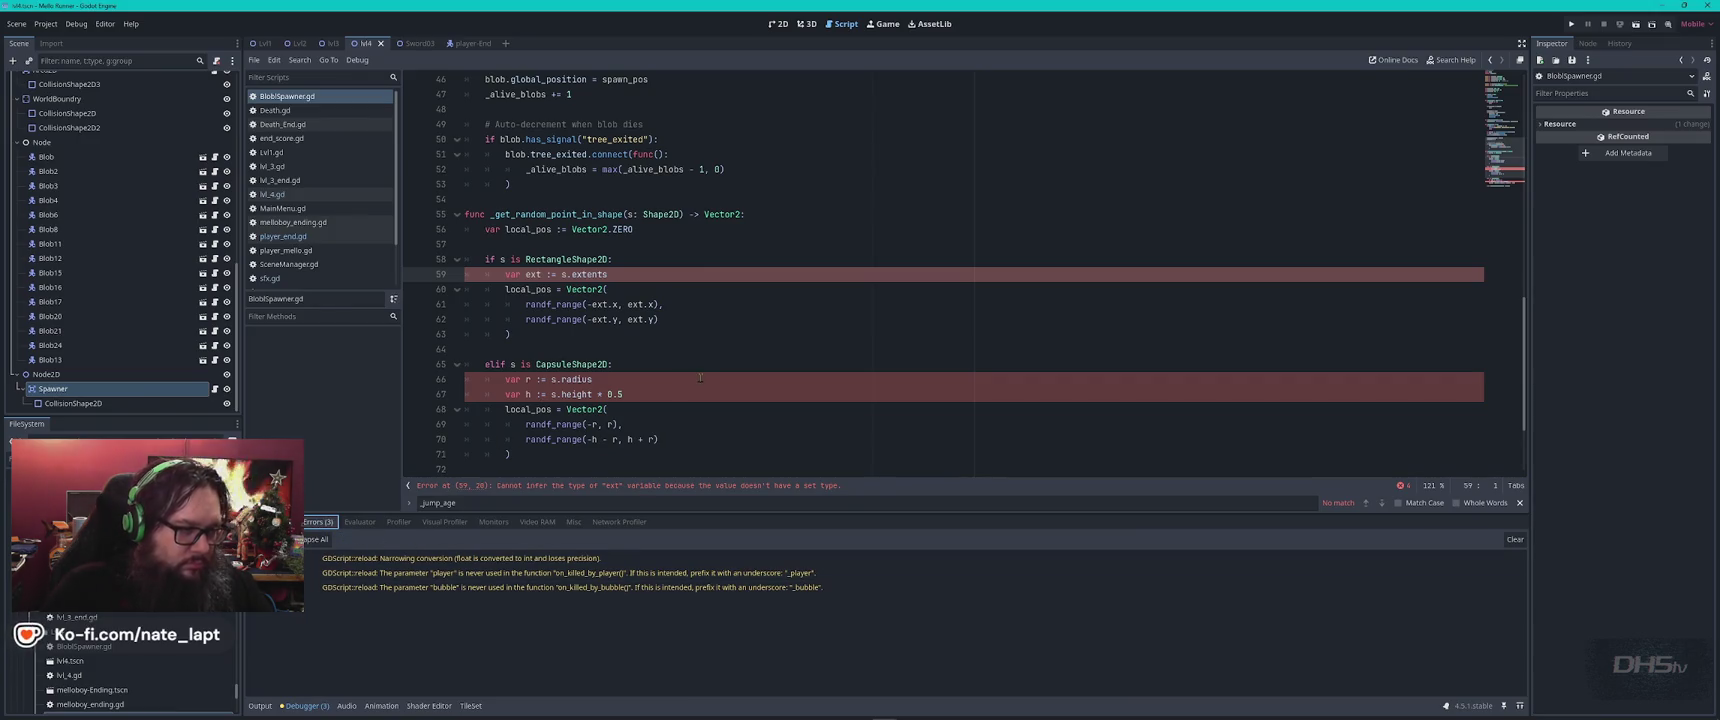
pyautogui.scroll(-3, 700, 377)
pyautogui.click(587, 488)
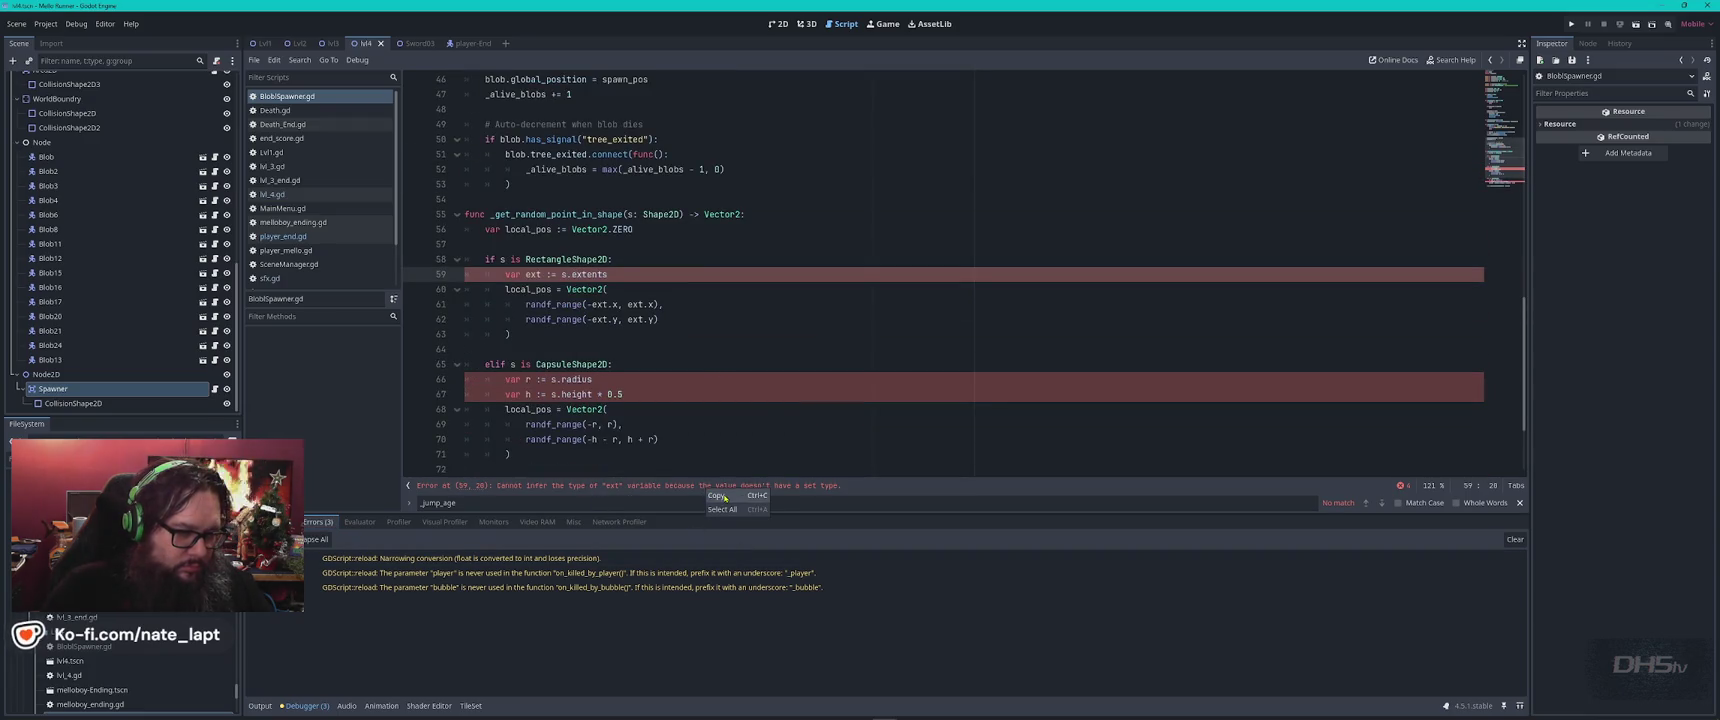
pyautogui.hotkey('alt', 'Tab')
pyautogui.scroll(-2, 795, 623)
pyautogui.scroll(-2, 795, 623)
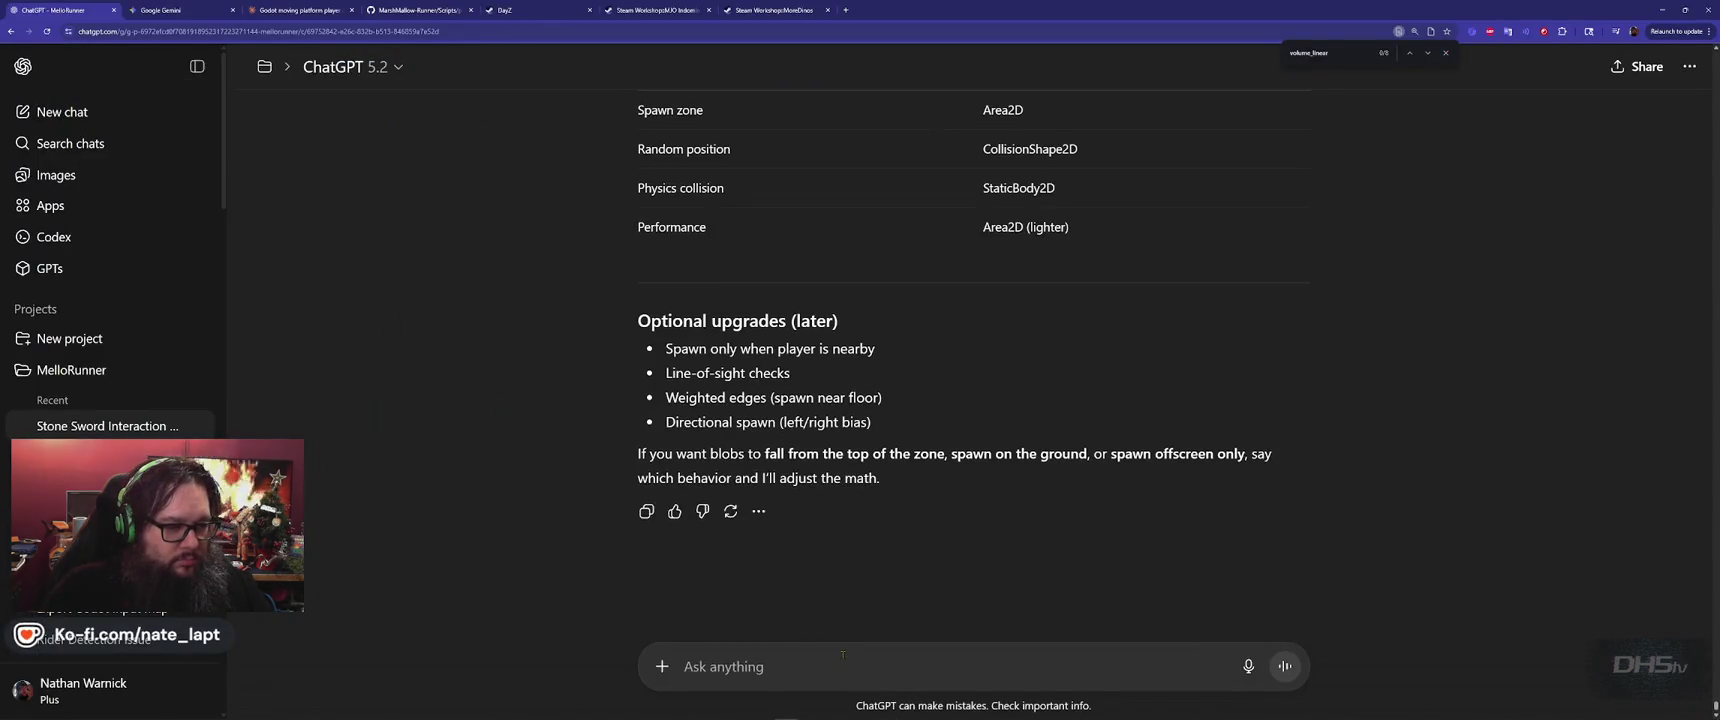
# Send the line 59 type-inference error to ChatGPT and compare its answer with the script.
pyautogui.write('Error at (59, 20): Cannot infer the type of "ext" variable because the value doesn\'t have a set type.')
pyautogui.press('Return')
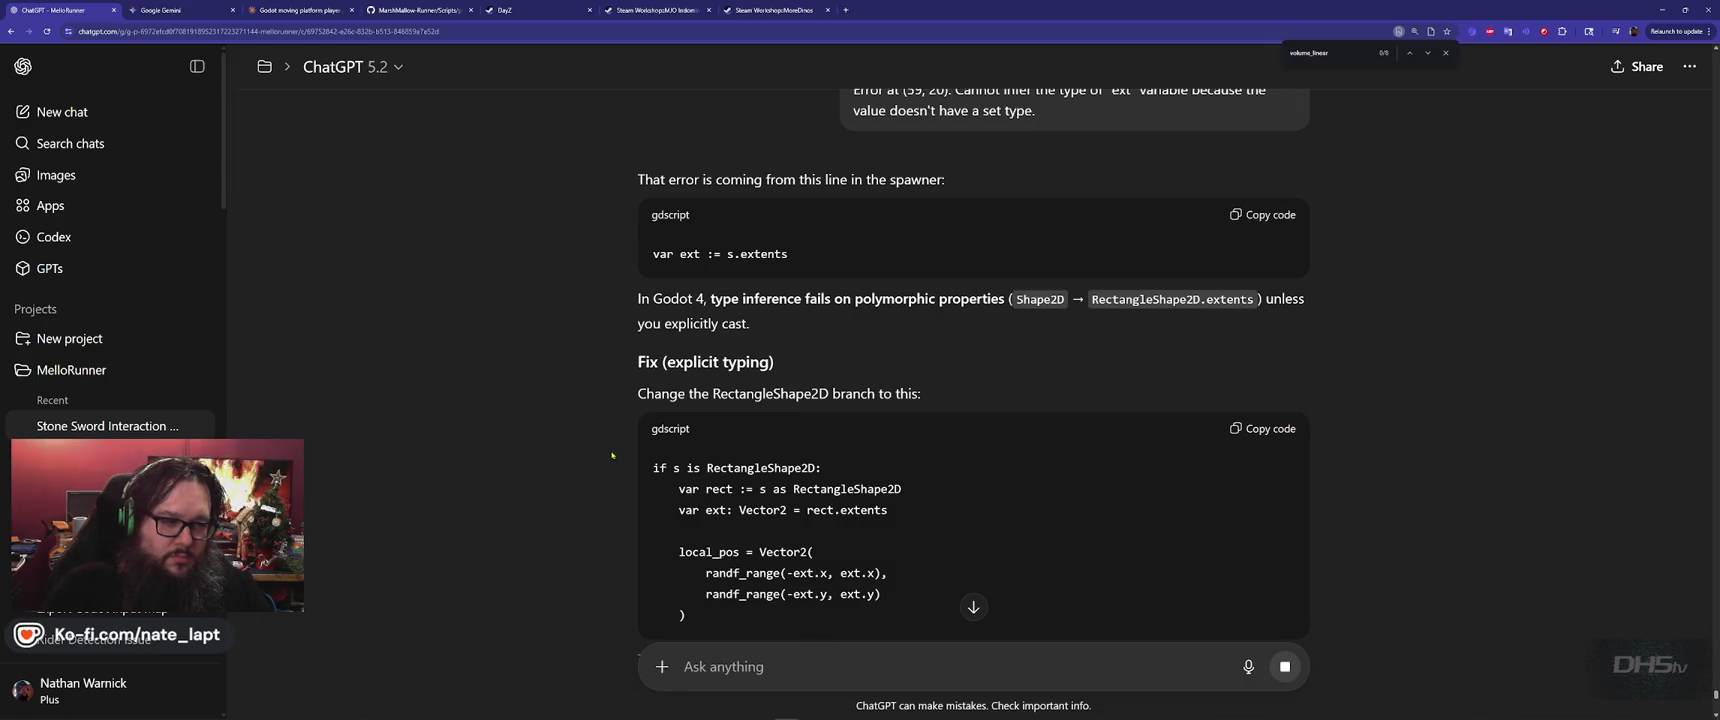
pyautogui.scroll(-2, 612, 455)
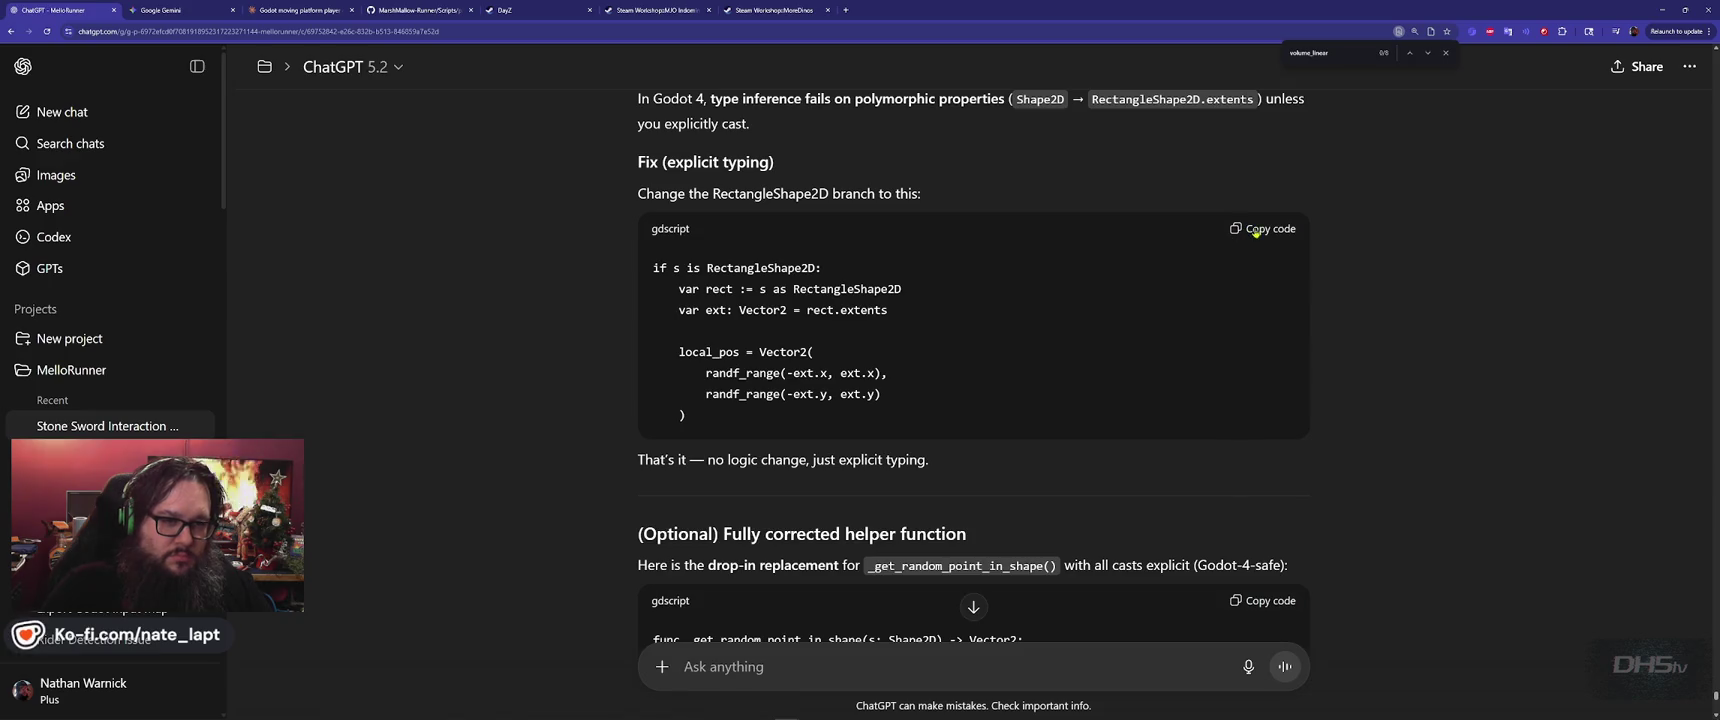
pyautogui.hotkey('alt', 'Tab')
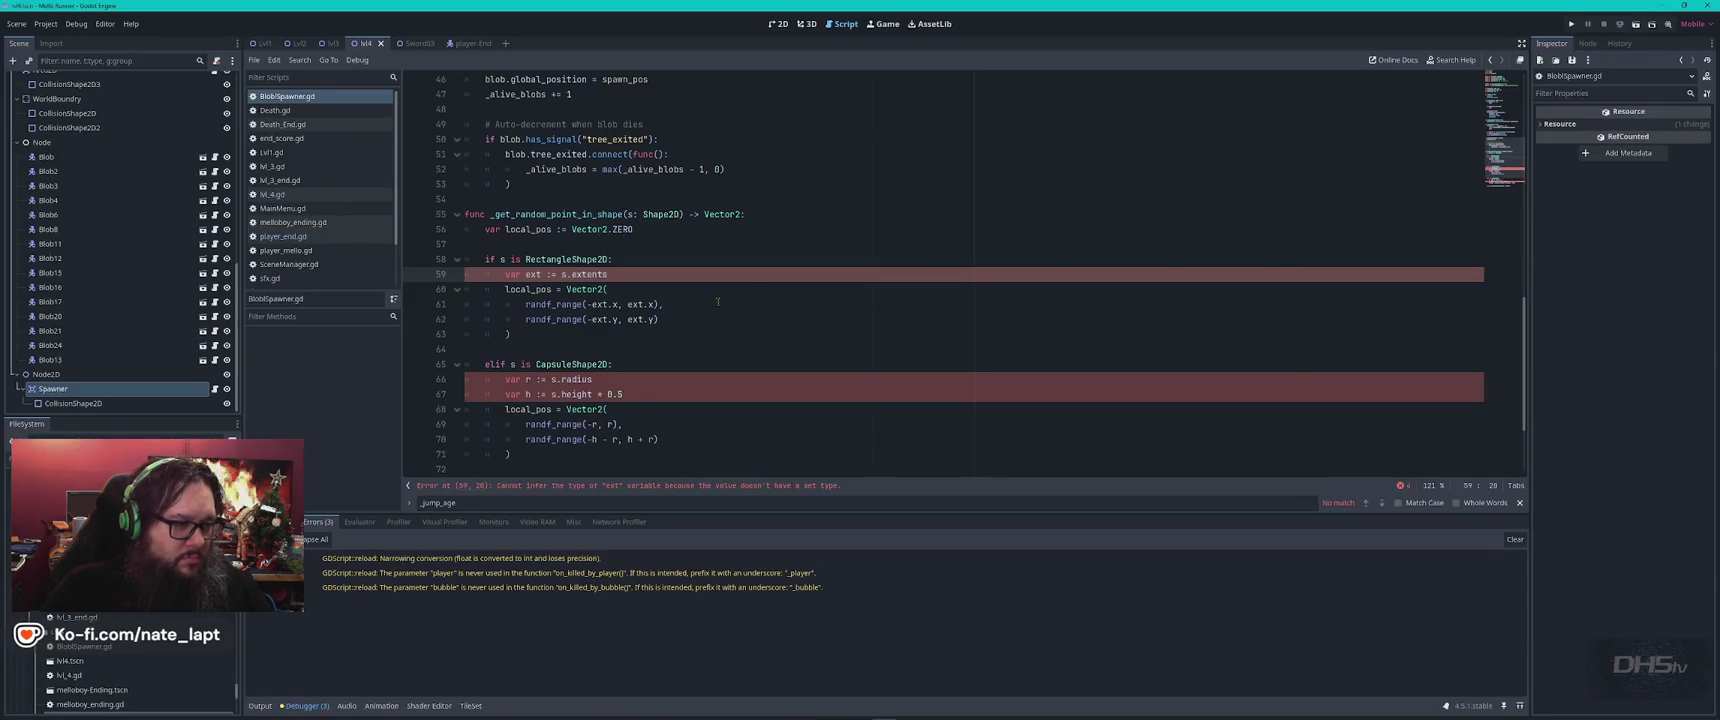
pyautogui.hotkey('alt', 'Tab')
# Find ChatGPT's fully corrected, explicitly typed _get_random_point_in_shape helper function.
pyautogui.scroll(-2, 904, 304)
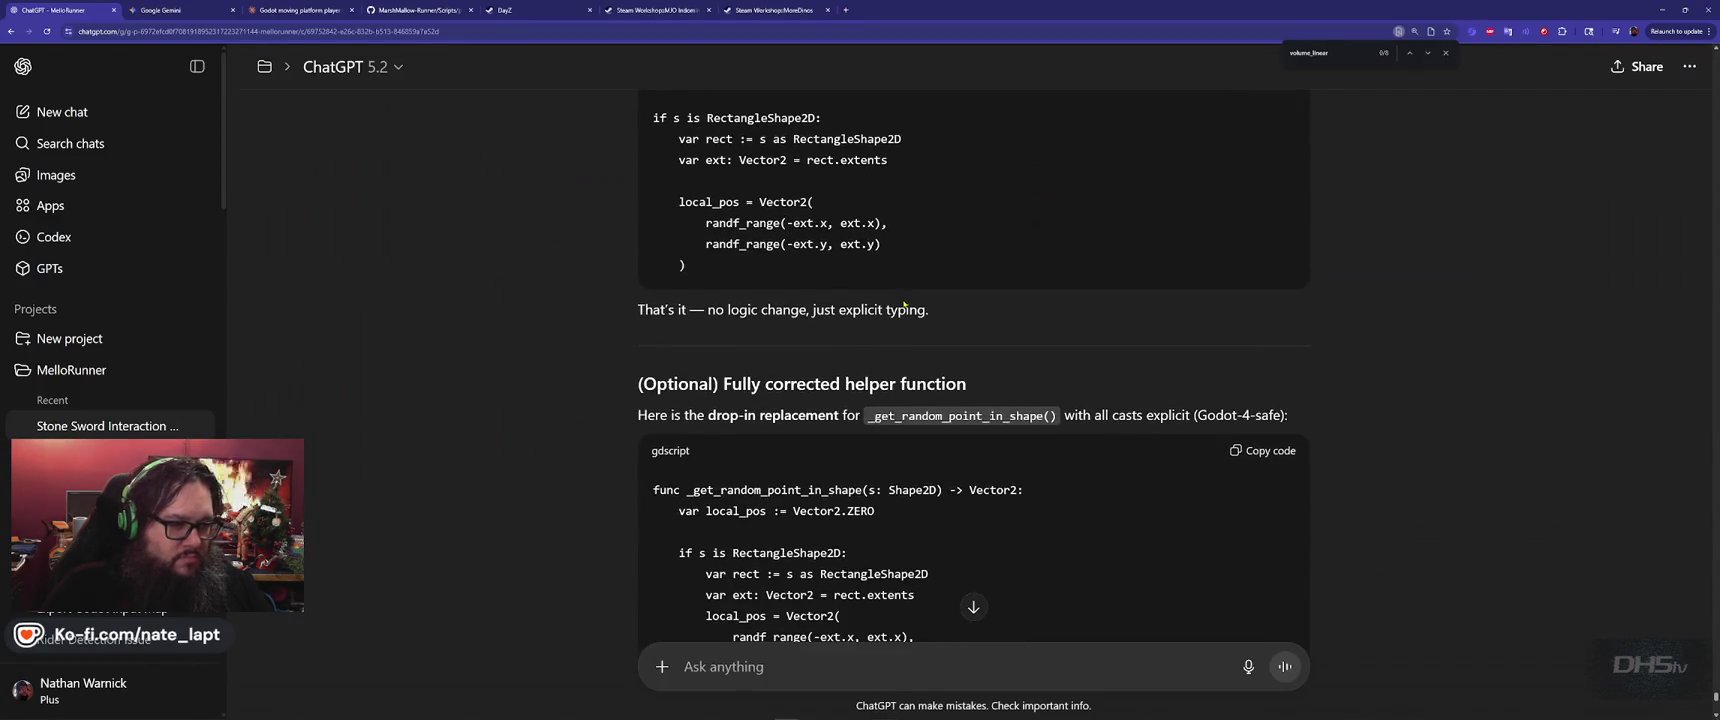
pyautogui.scroll(-2, 591, 330)
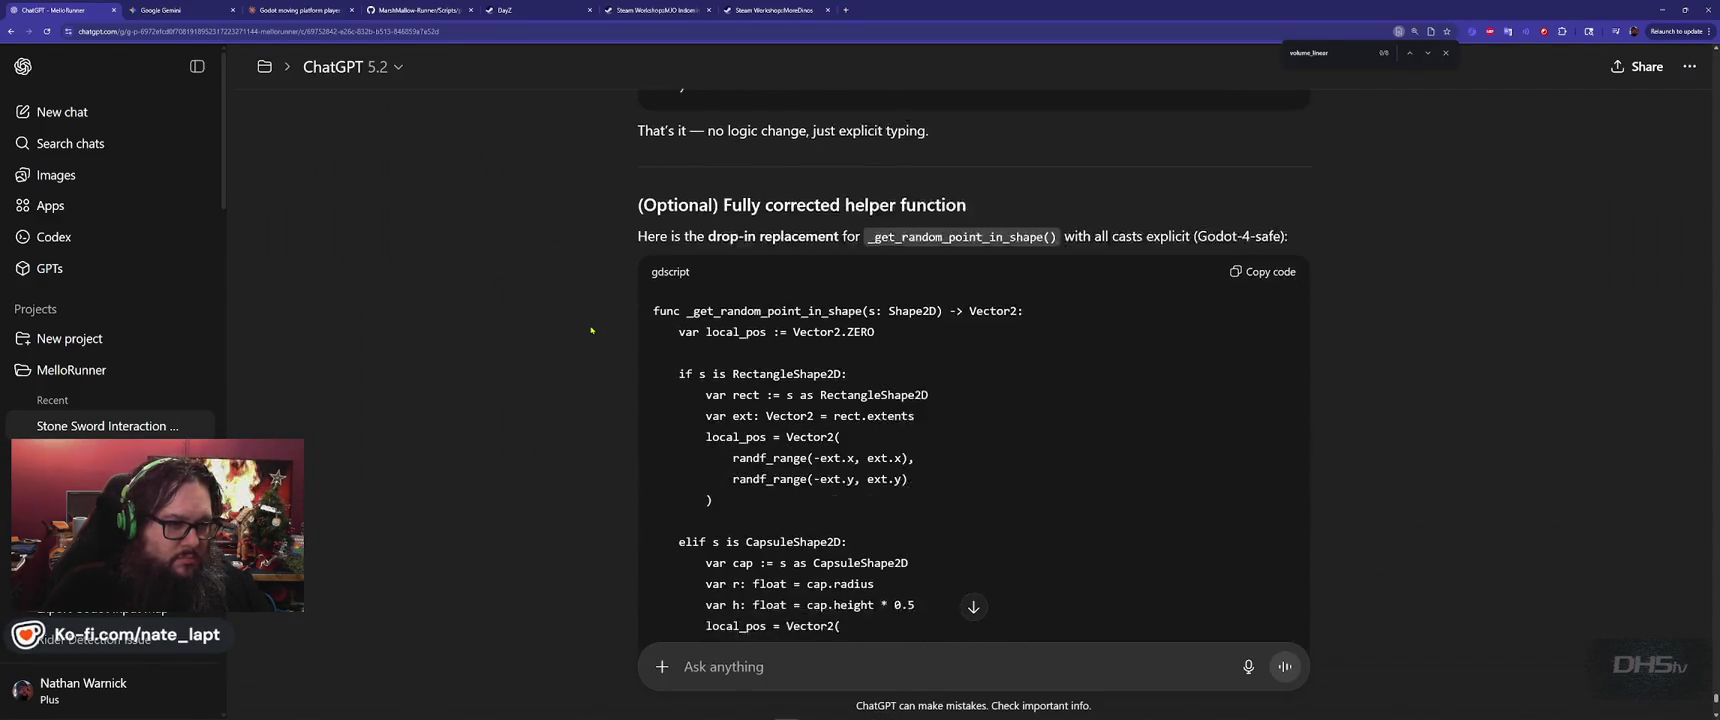
pyautogui.scroll(-4, 591, 330)
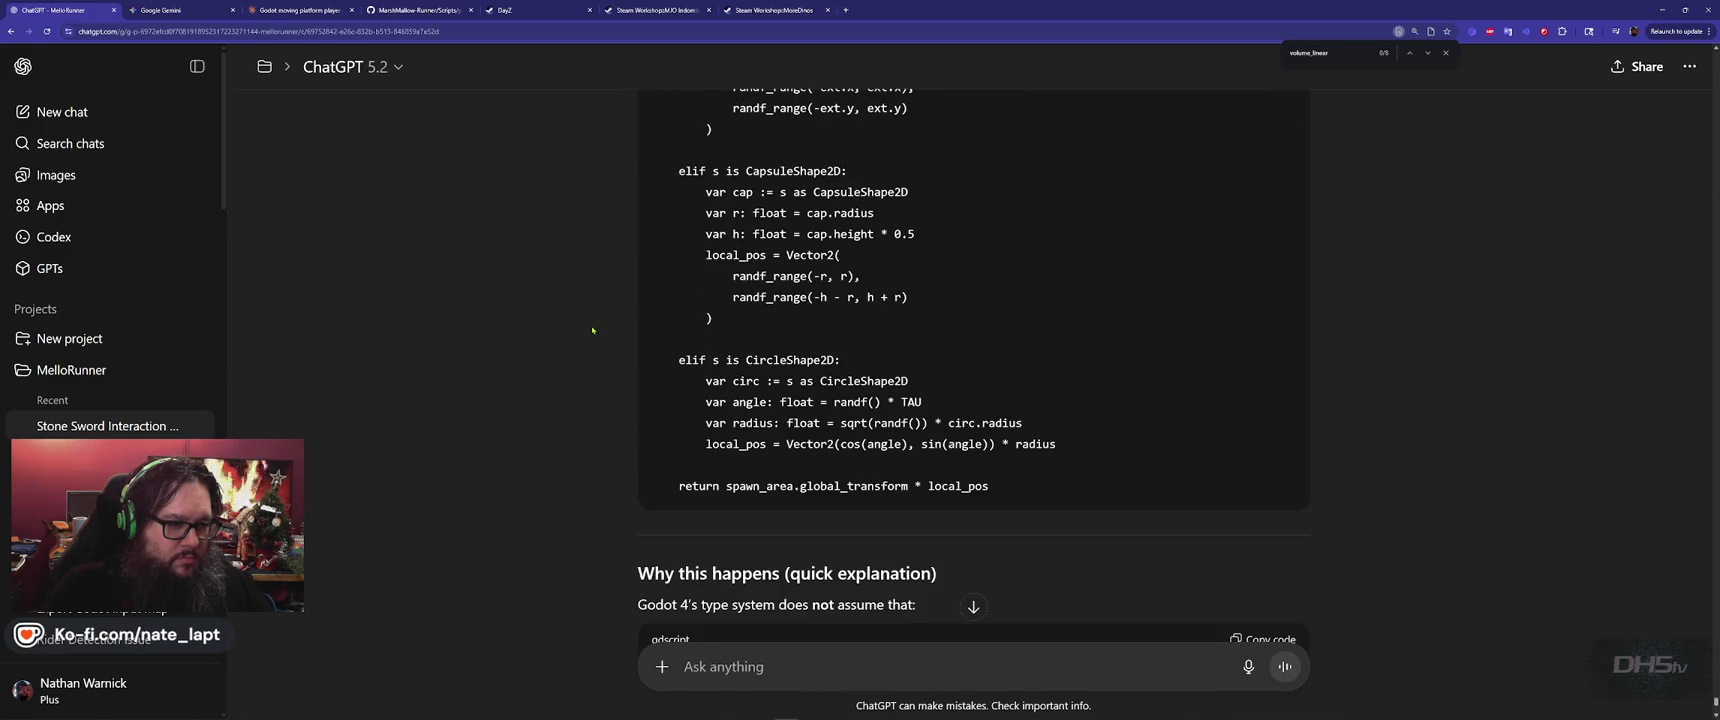
pyautogui.scroll(4, 593, 330)
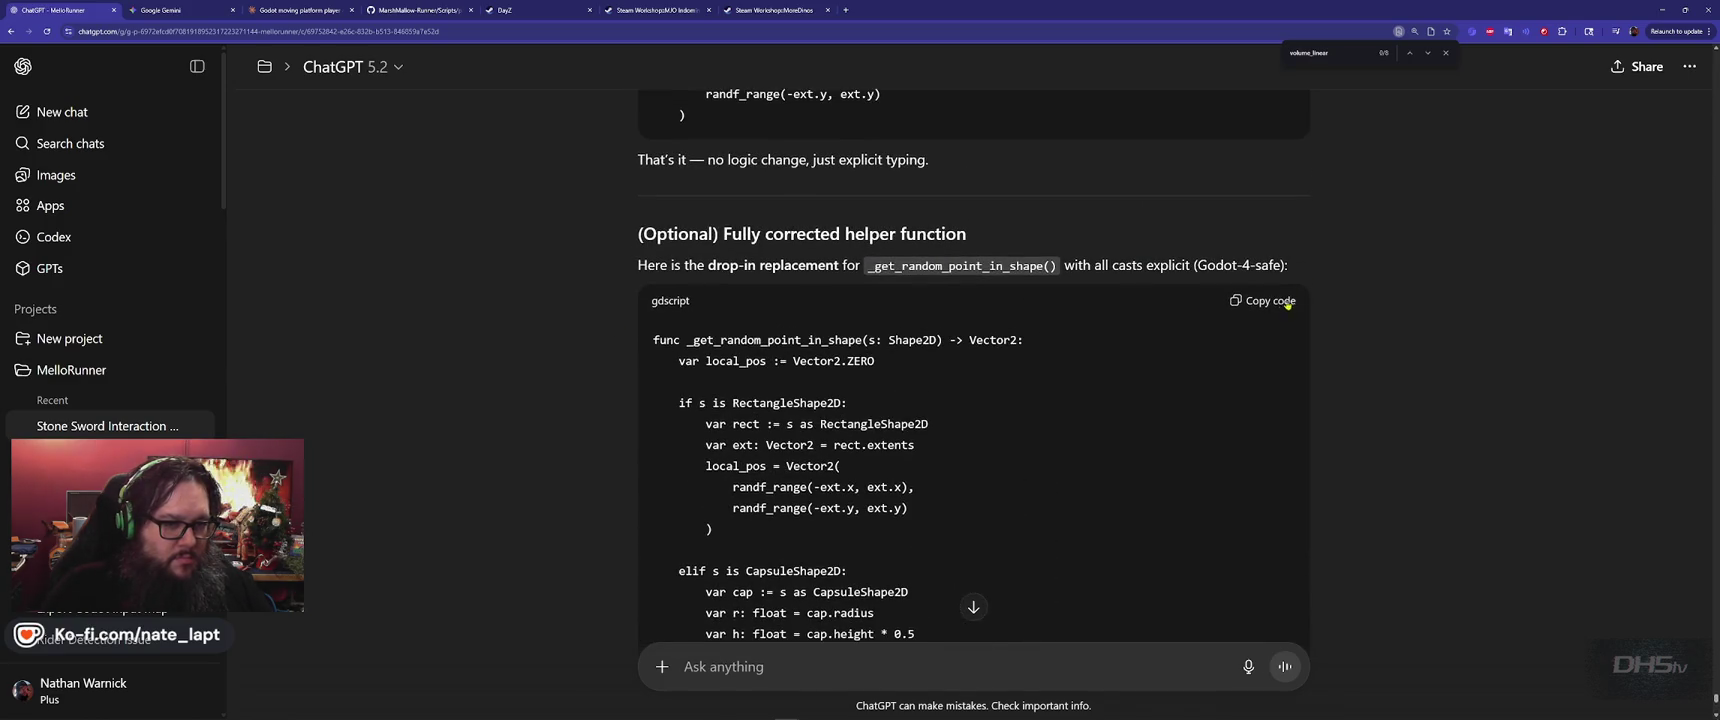
pyautogui.hotkey('alt', 'Tab')
pyautogui.hotkey('alt', 'Tab')
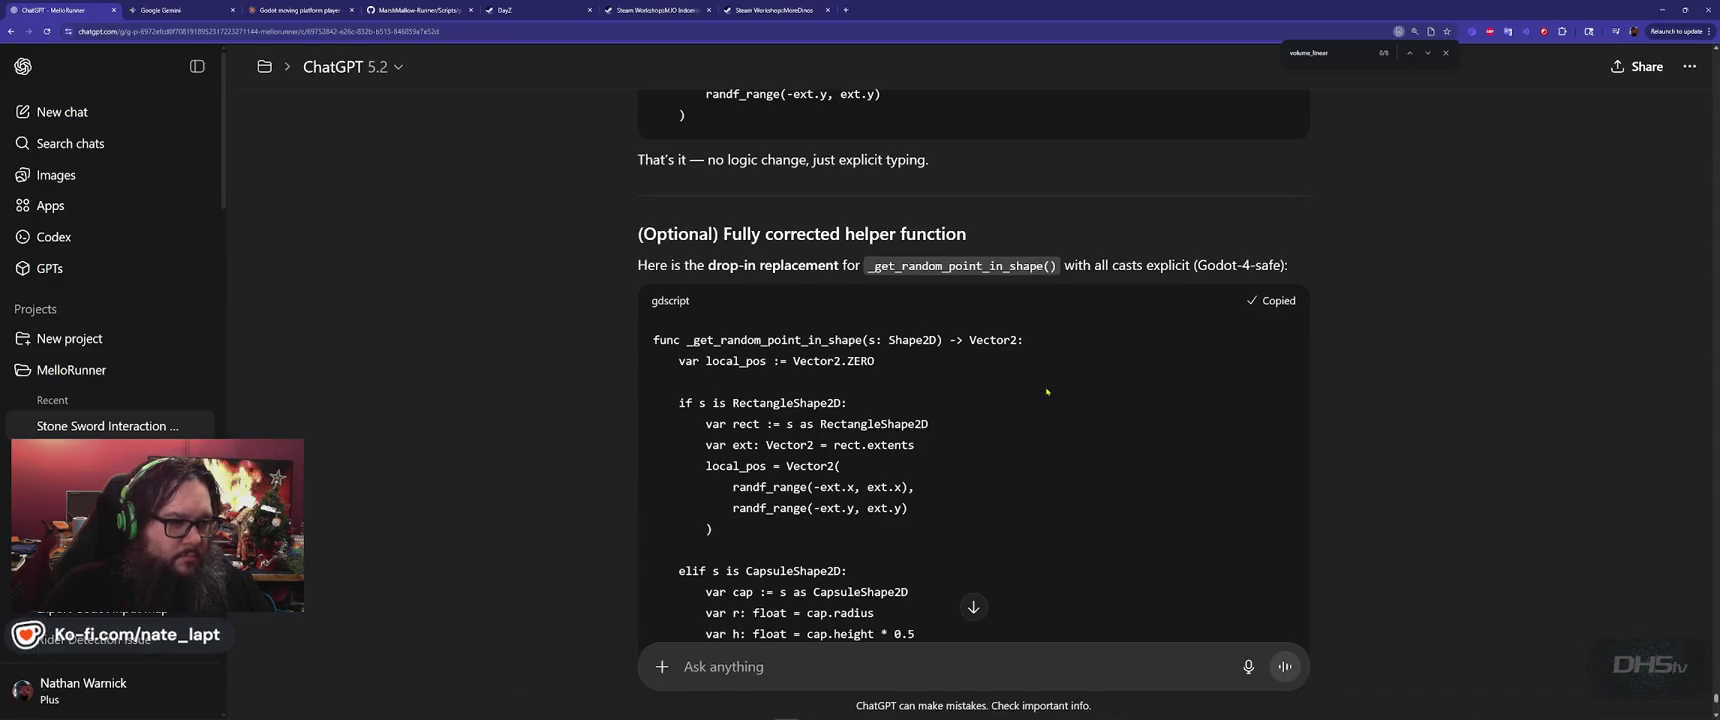
pyautogui.hotkey('alt', 'Tab')
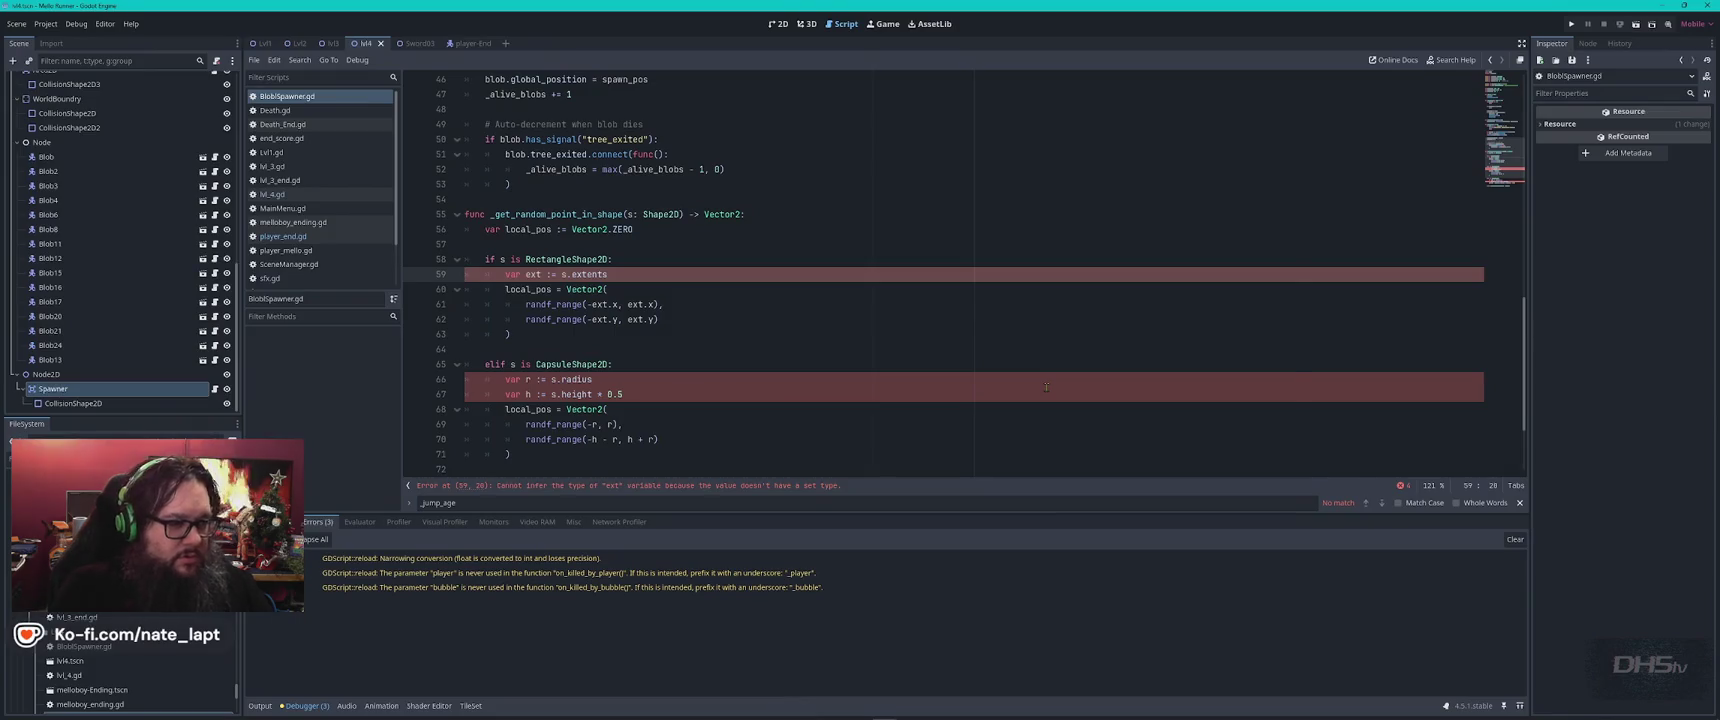
# Search BlobSpawner.gd for '_get' and jump to the _get_random_point_in_shape definition.
pyautogui.hotkey('ctrl', 'f')
pyautogui.write('_get')
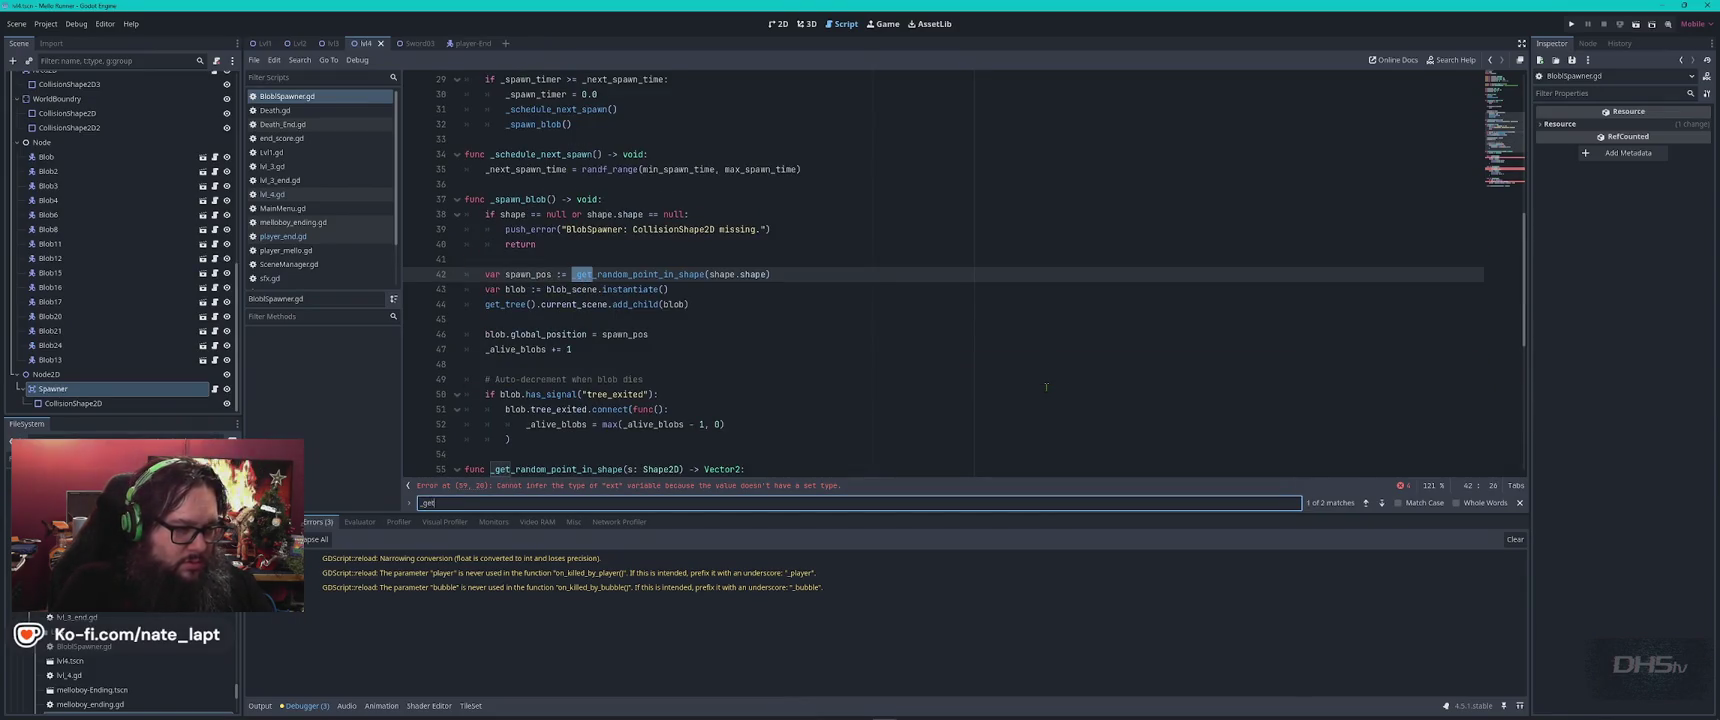
pyautogui.hotkey('alt', 'Tab')
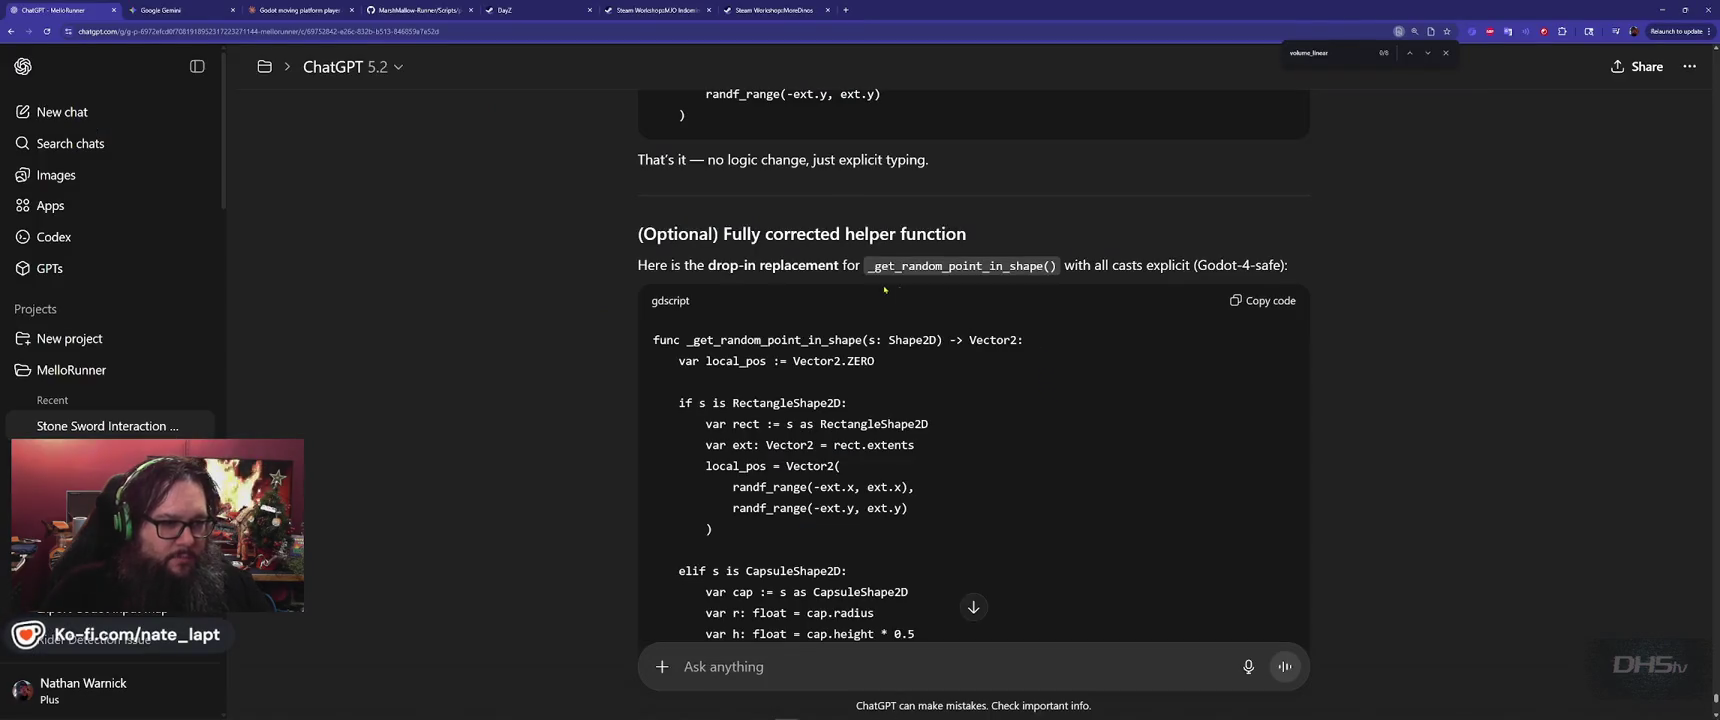
pyautogui.hotkey('alt', 'Tab')
pyautogui.hotkey('alt', 'Tab')
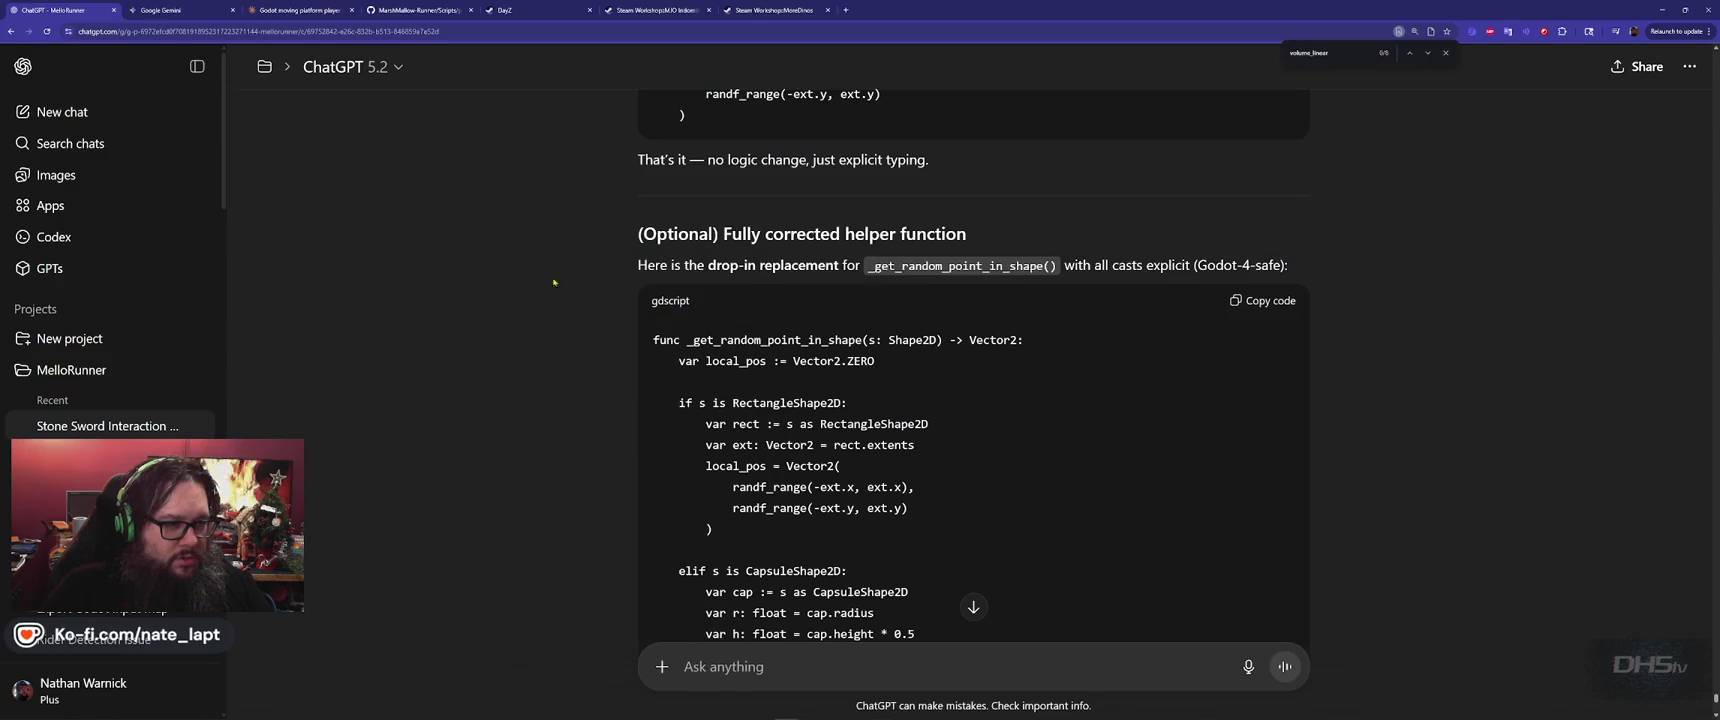
pyautogui.scroll(-2, 848, 404)
pyautogui.hotkey('alt', 'Tab')
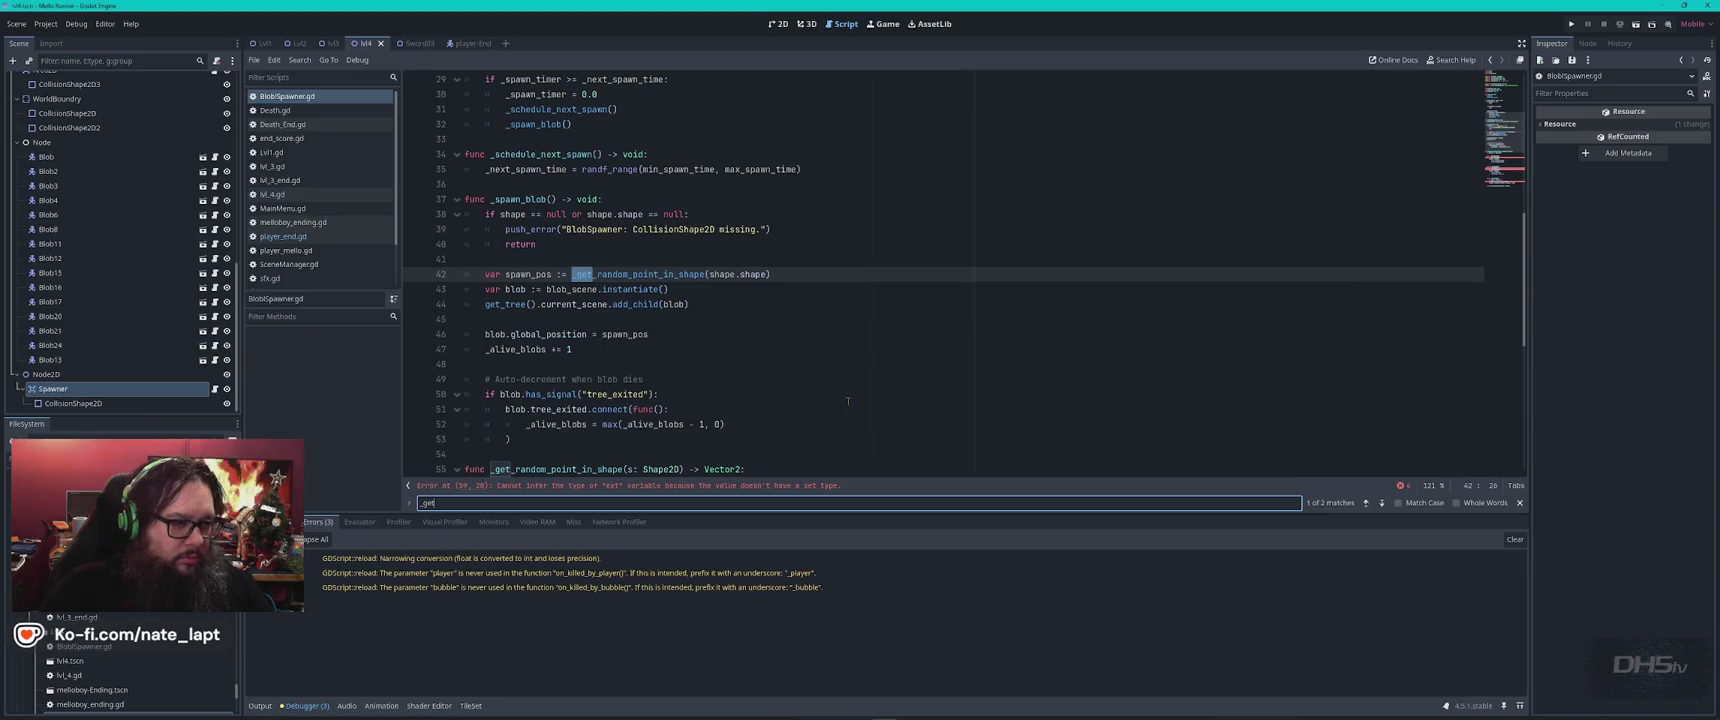
pyautogui.press('Return')
pyautogui.press('Escape')
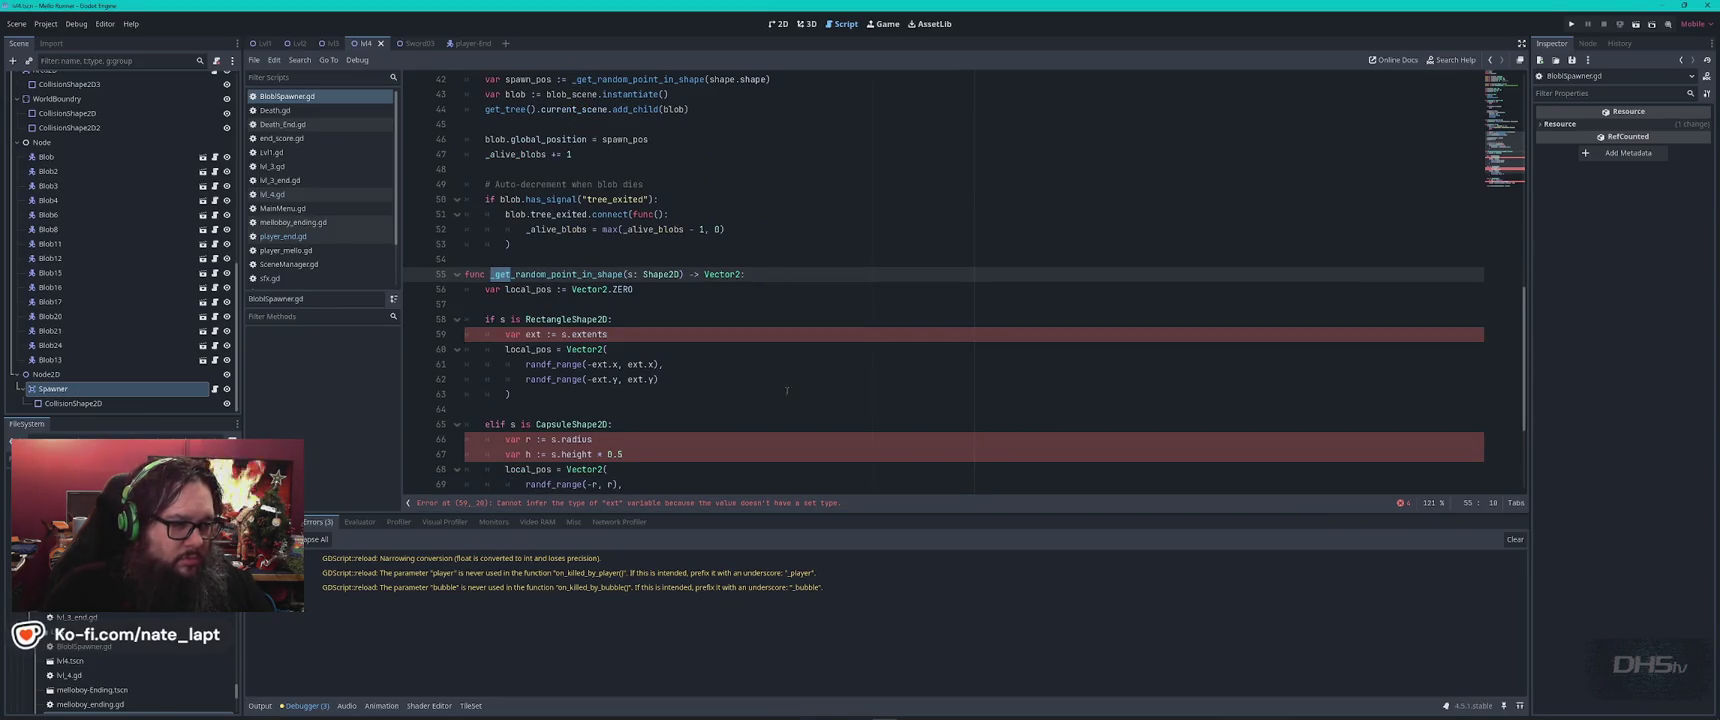
# Replace the function with the explicitly typed version and run the project.
pyautogui.scroll(-4, 555, 303)
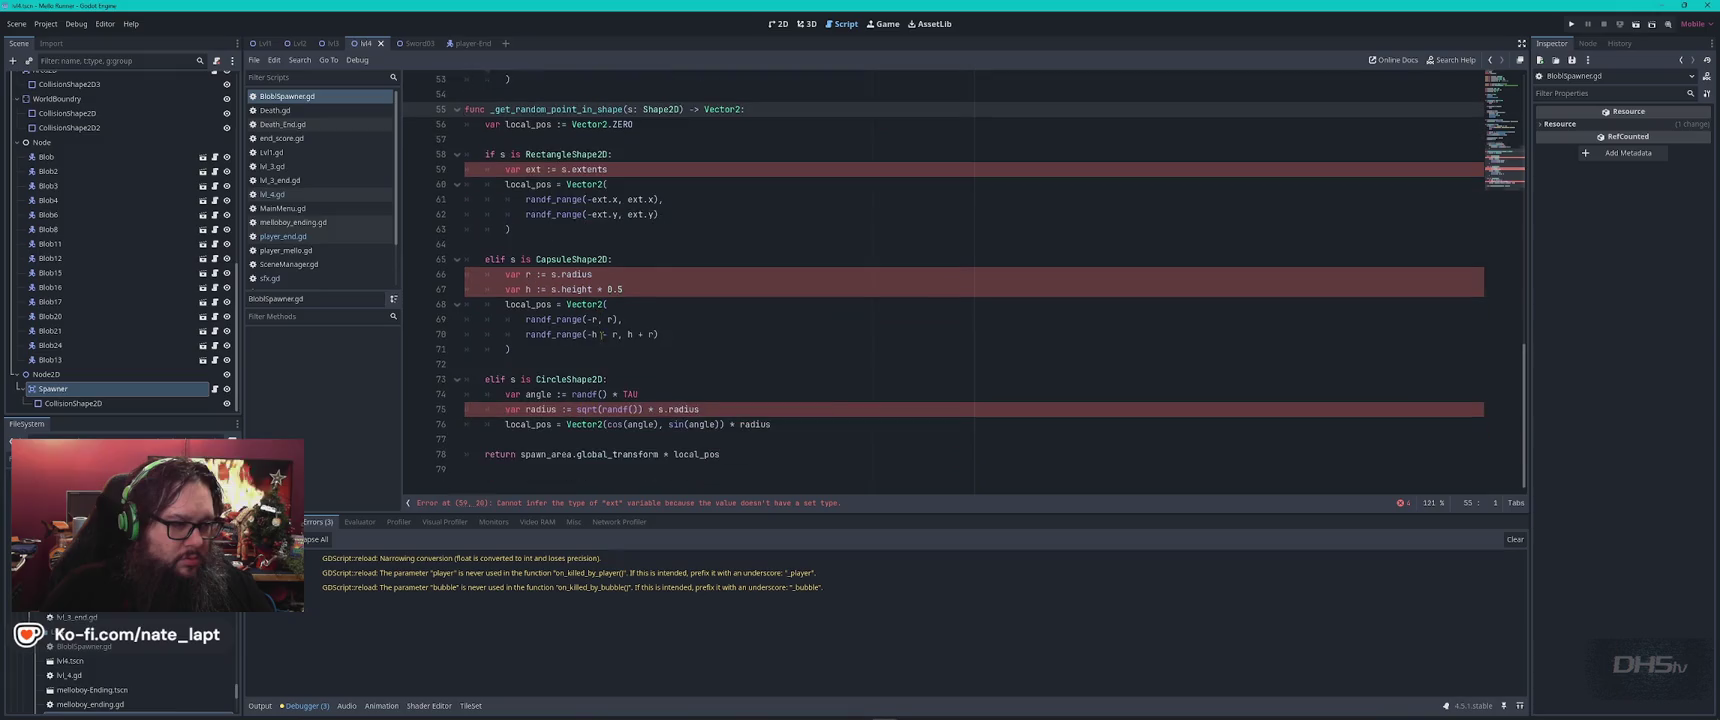
pyautogui.hotkey('alt', 'Tab')
pyautogui.scroll(-5, 878, 342)
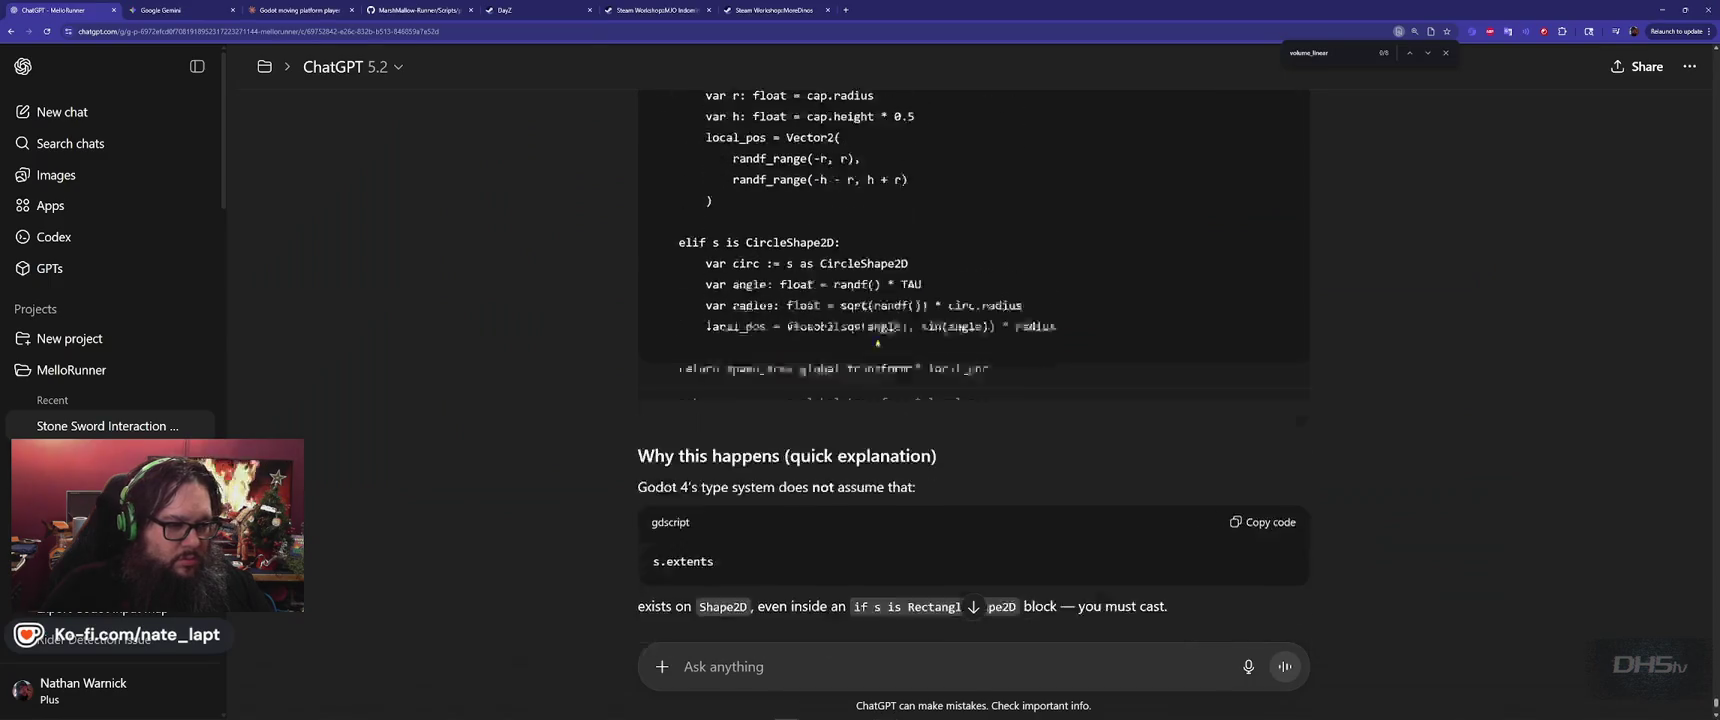
pyautogui.hotkey('alt', 'Tab')
pyautogui.moveTo(470, 94); pyautogui.dragTo(796, 456)
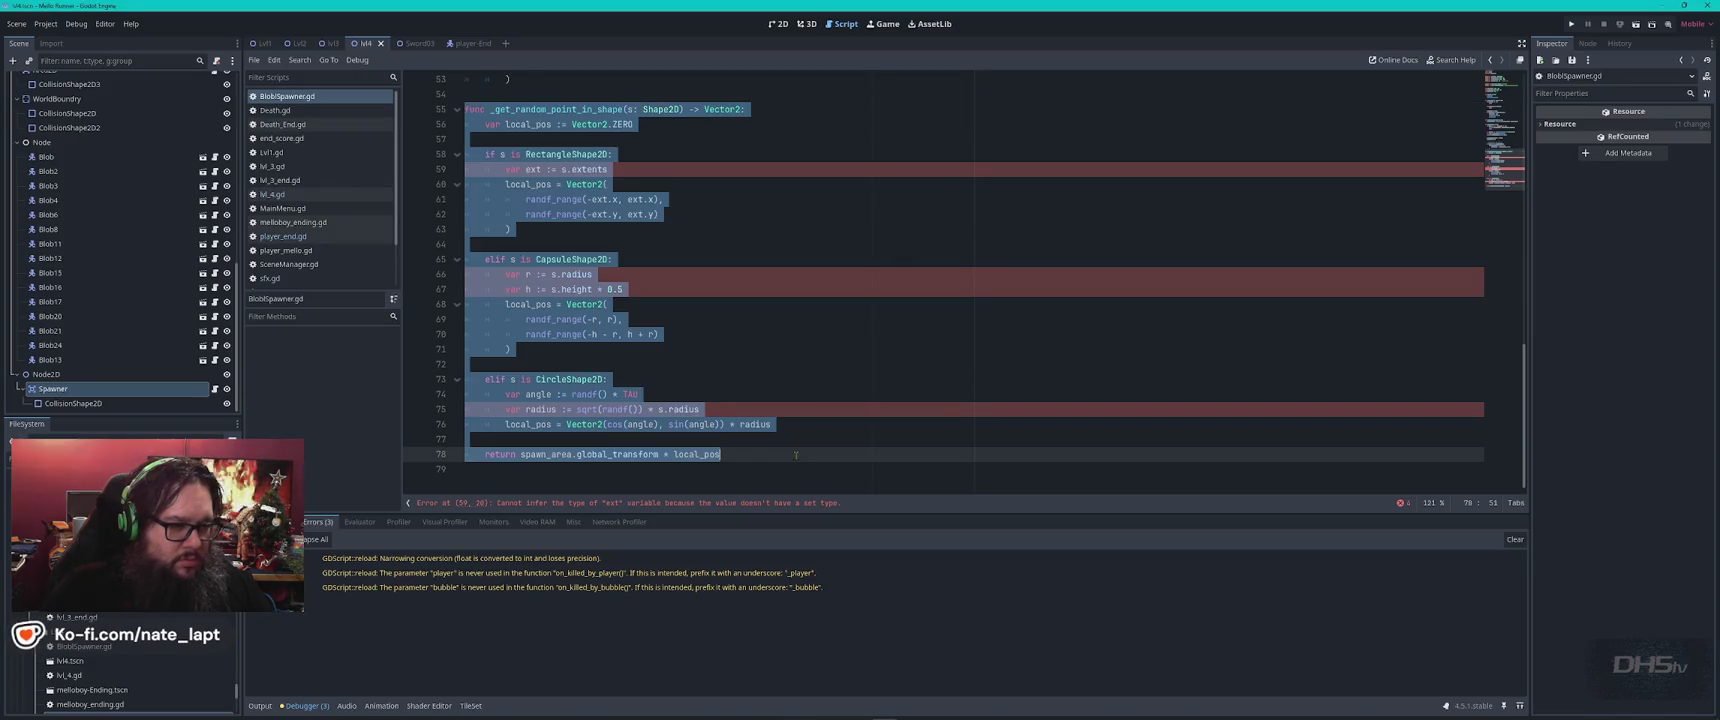
pyautogui.write('func _get_random_point_in_shape(s: Shape2D) -> Vector2: \tvar local_pos := Vector2.ZERO  \tif s is RectangleShape2D: \t\tvar rect := s as RectangleShape2D \t\tvar ext: Vector2 = rect.extents \t\tlocal_pos = Vector2( \t\t\trandf_range(-ext.x, ext.x), \t\t\trandf_range(-ext.y, ext.y) \t\t)  \telif s is CapsuleShape2D: \t\tvar cap := s as CapsuleShape2D \t\tvar r: float = cap.radius \t\tvar h: float = cap.height * 0.5 \t\tlocal_pos = Vector2( \t\t\trandf_range(-r, r), \t\t\trandf_range(-h - r, h + r) \t\t)  \telif s is CircleShape2D: \t\tvar circ := s as CircleShape2D \t\tvar angle: float = randf() * TAU \t\tvar radius: float = sqrt(randf()) * circ.radius \t\tlocal_pos = Vector2(cos(angle), sin(angle)) * radius  \treturn spawn_area.global_transform * local_pos')
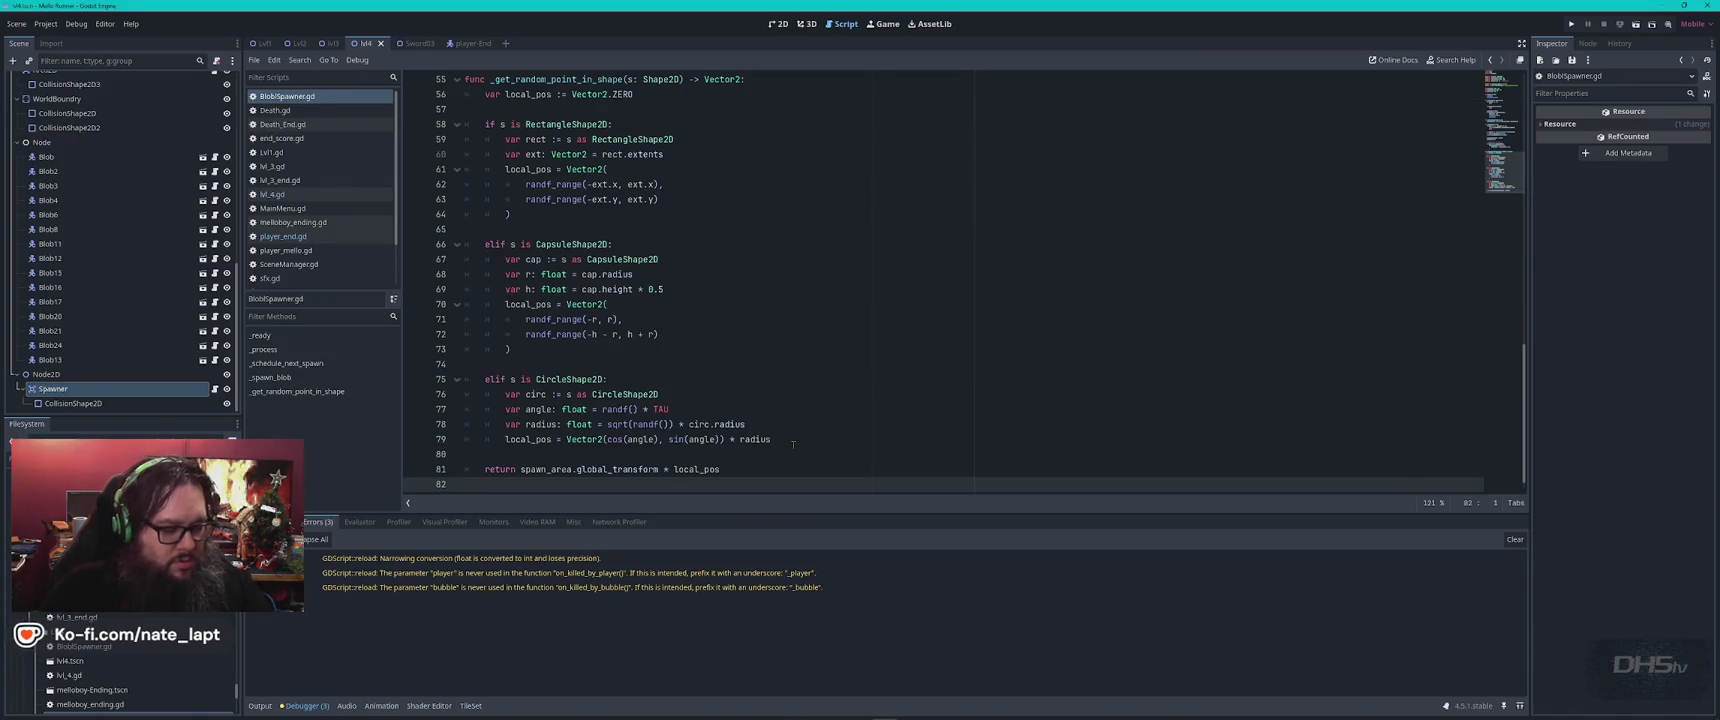
pyautogui.press('F5')
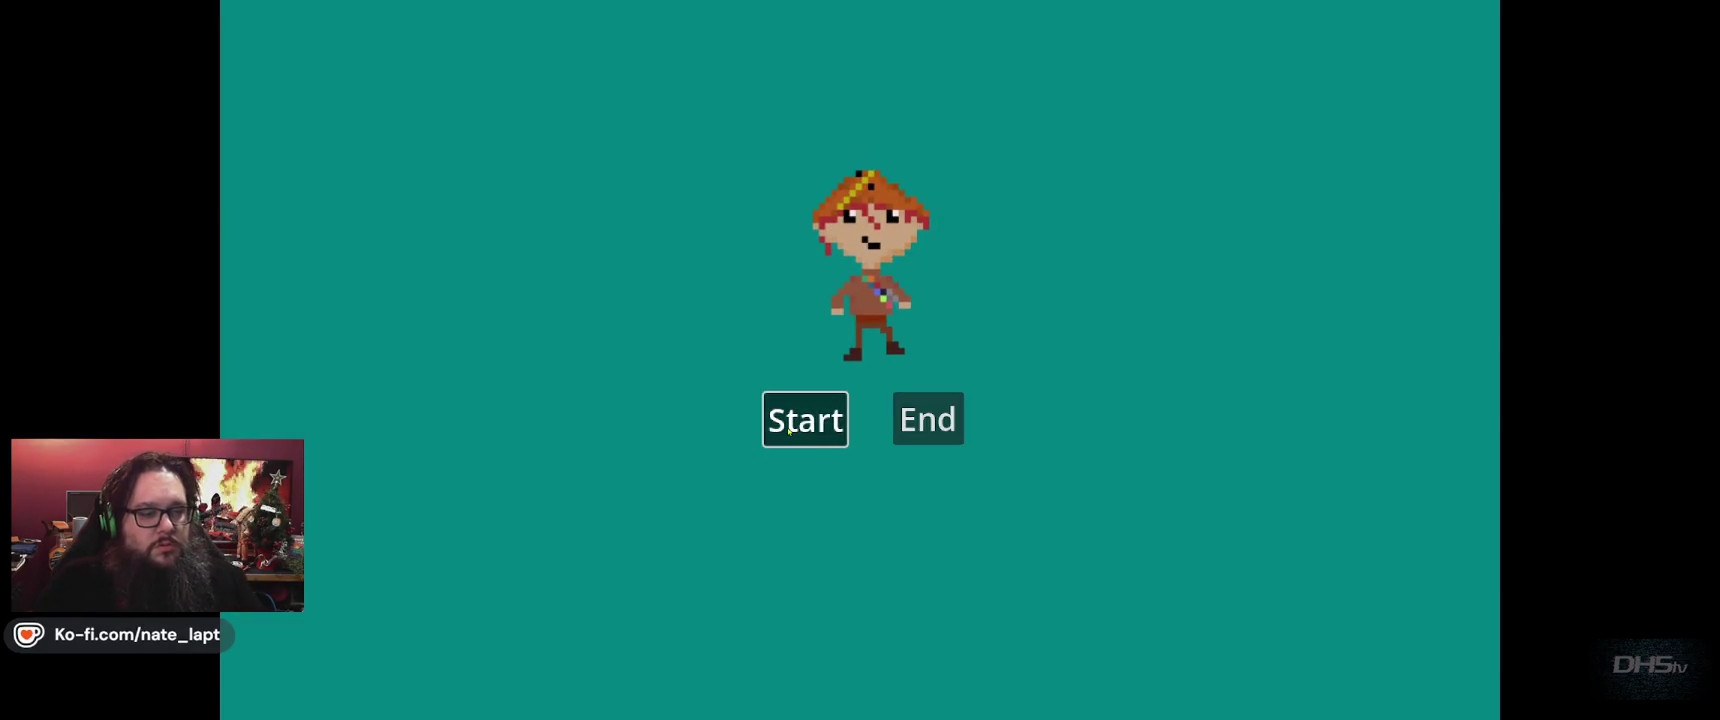
# Play the level, jumping and slashing enemies, to the win screen with a 10030 high score.
pyautogui.press('Return')
pyautogui.press('space')
pyautogui.press('Right')
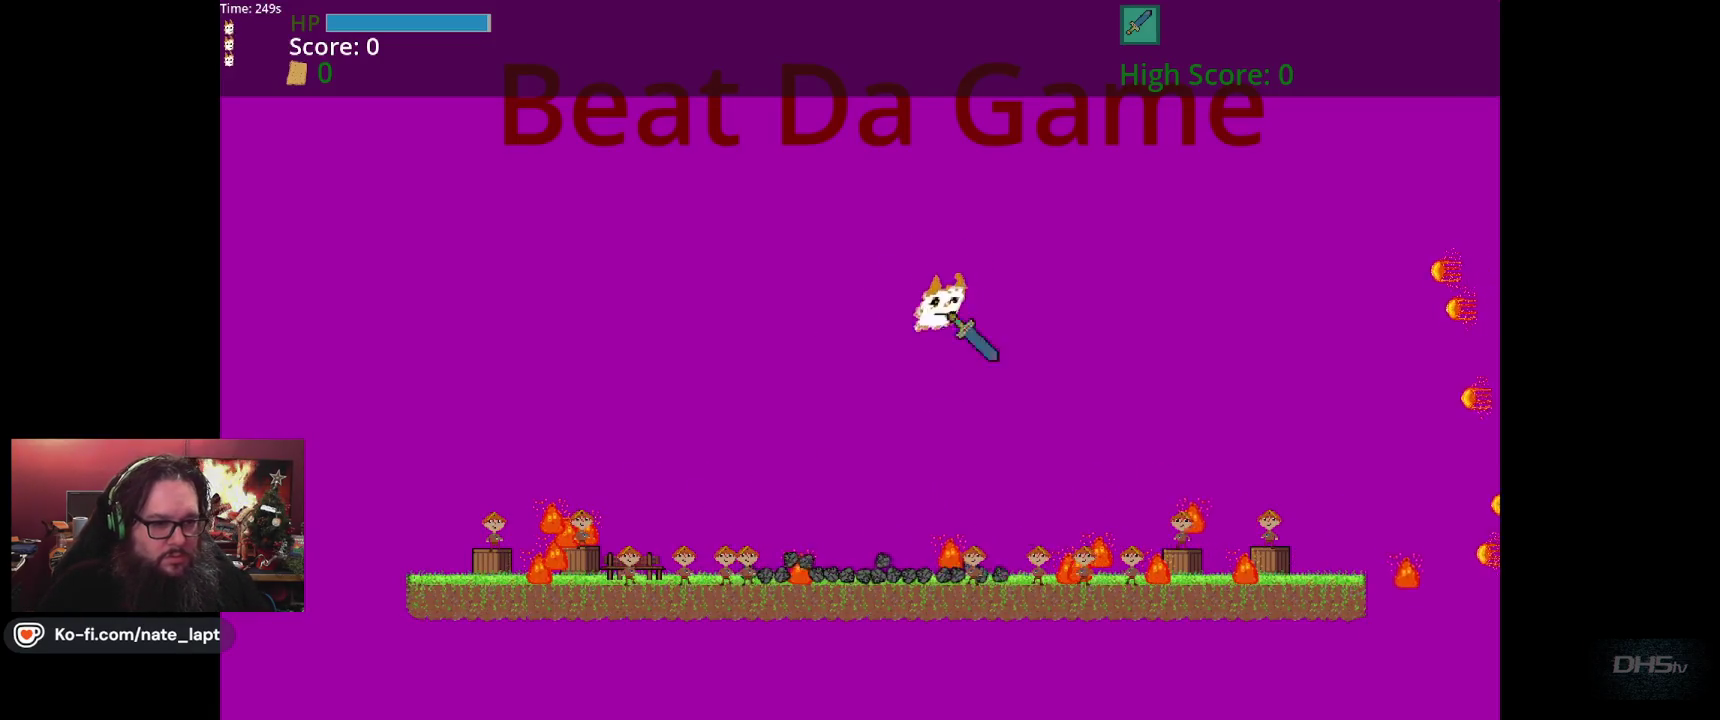
pyautogui.press('Left')
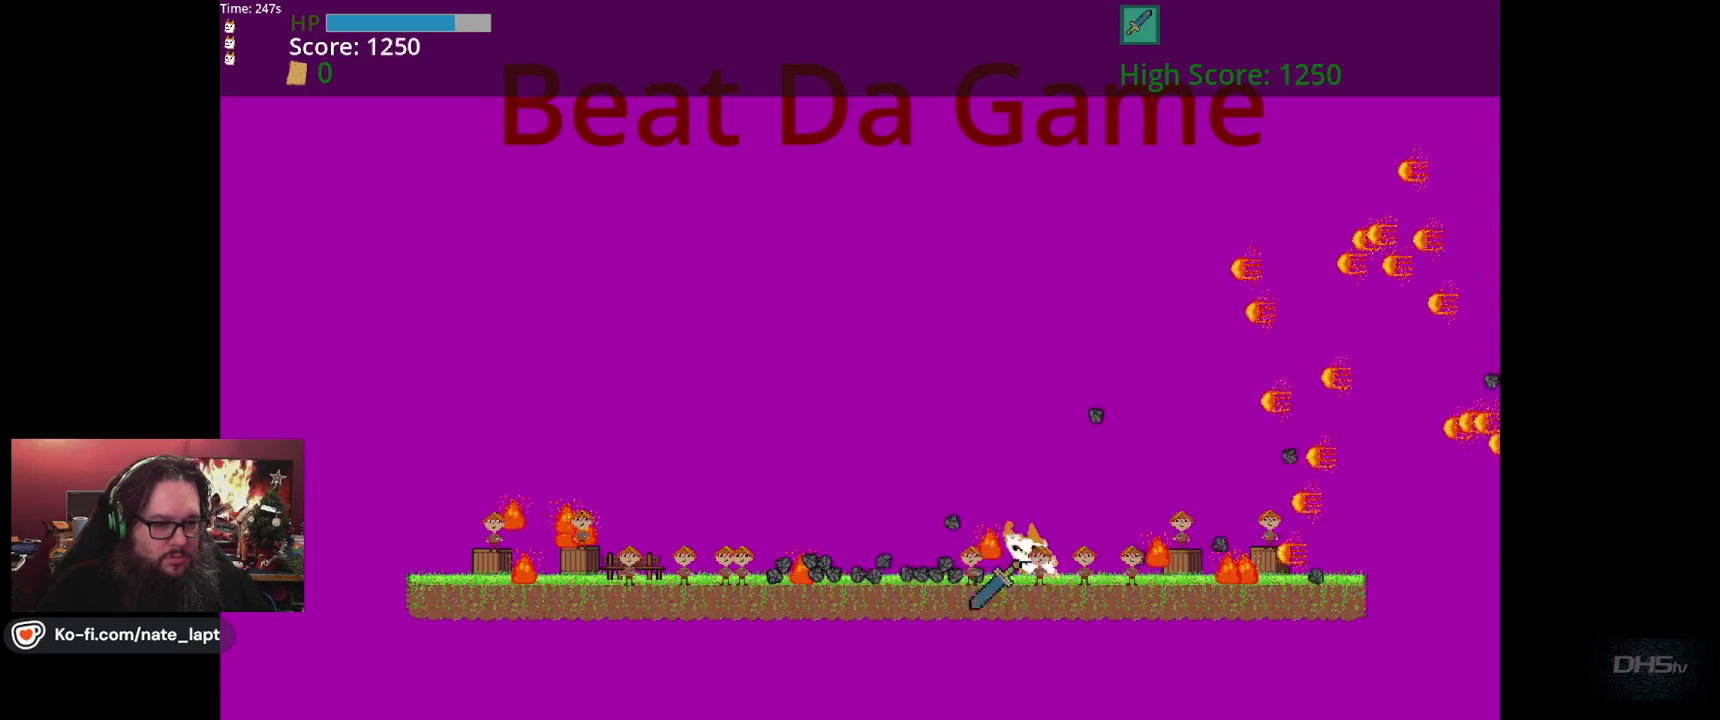
pyautogui.press('Right')
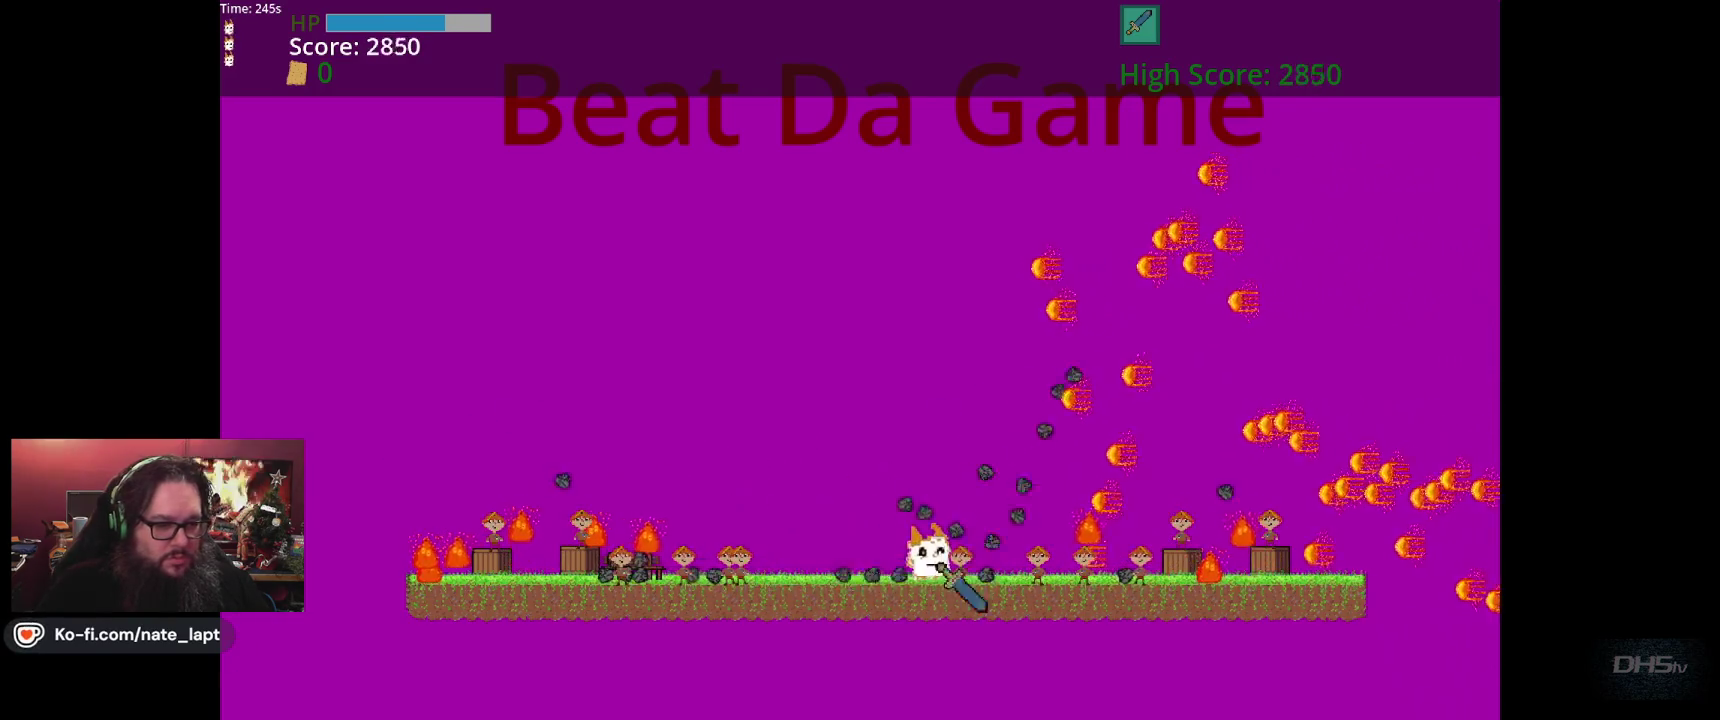
pyautogui.press('space')
pyautogui.press('Right')
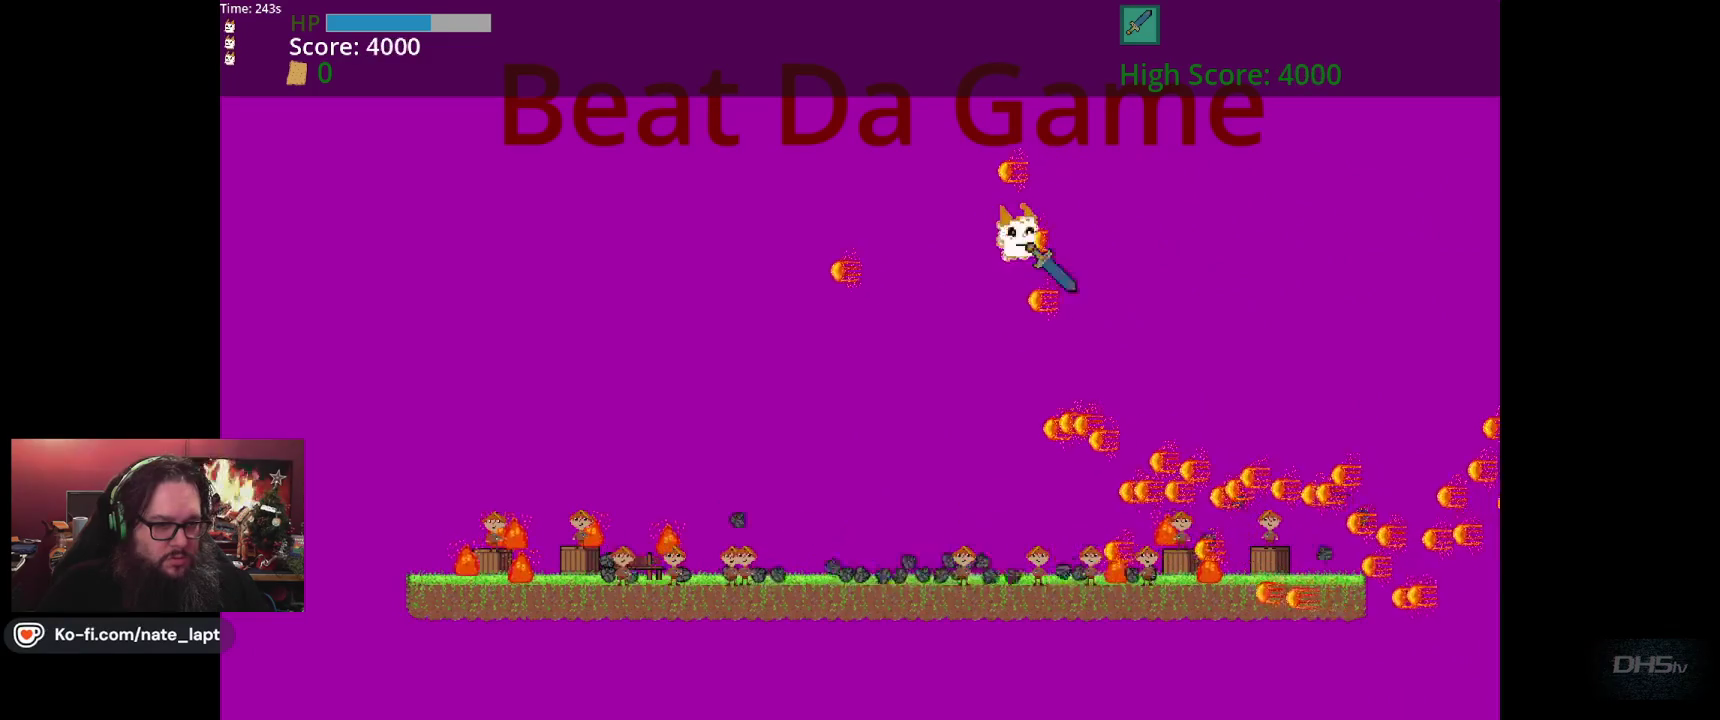
pyautogui.press('Right')
pyautogui.press('space')
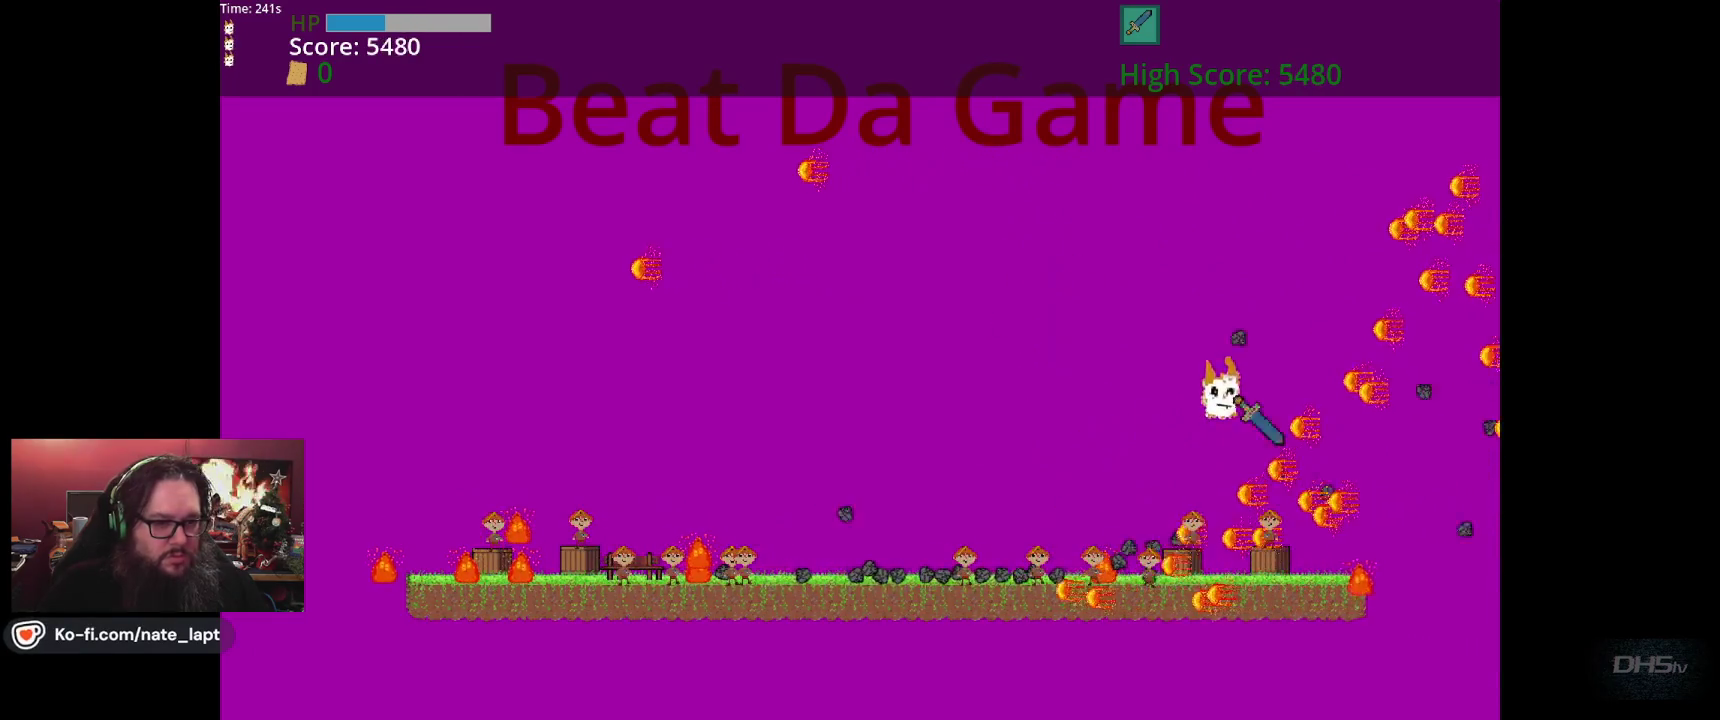
pyautogui.press('Left')
pyautogui.press('space')
pyautogui.press('space')
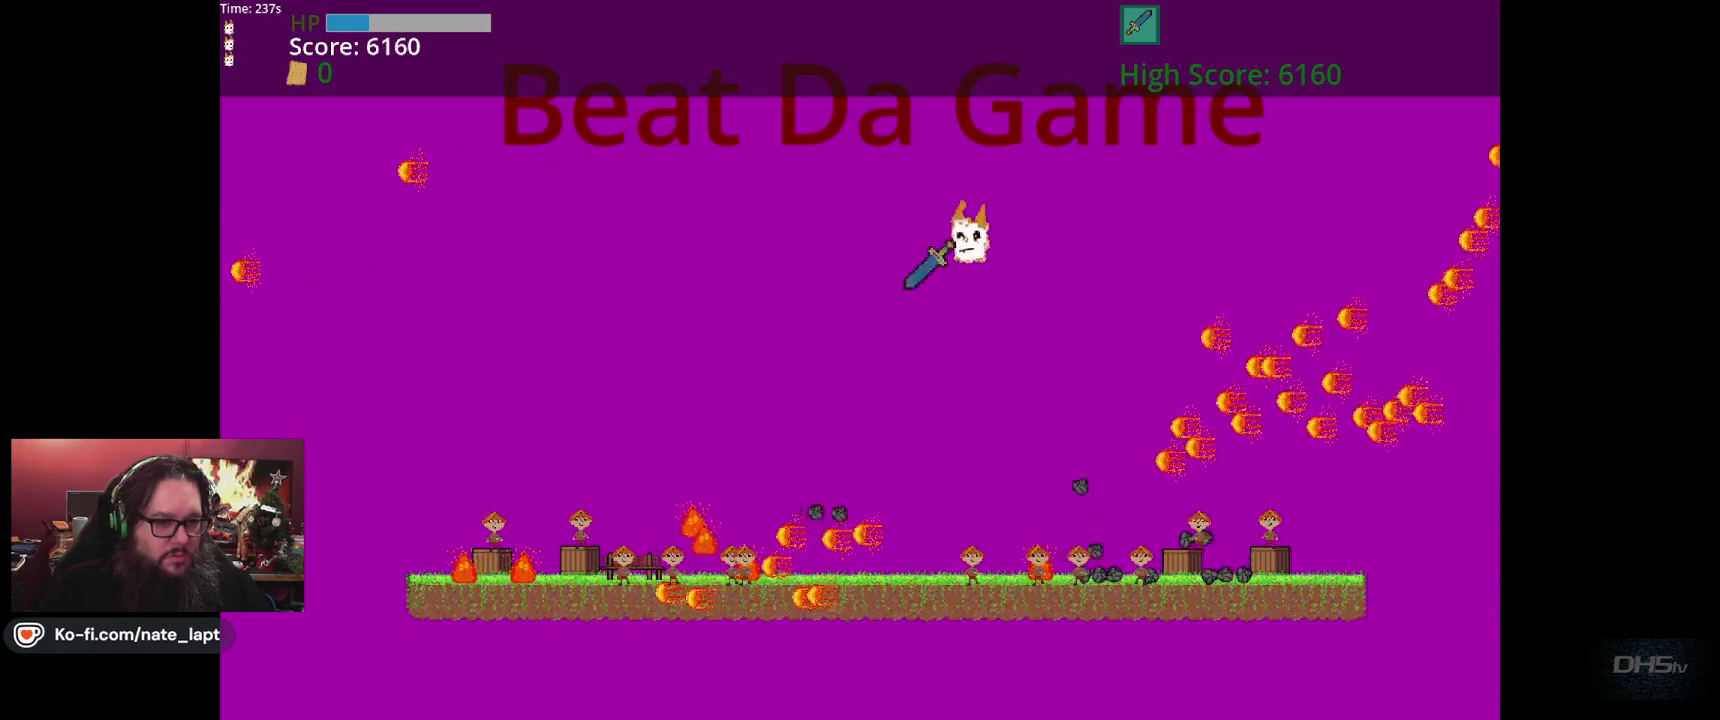
pyautogui.press('space')
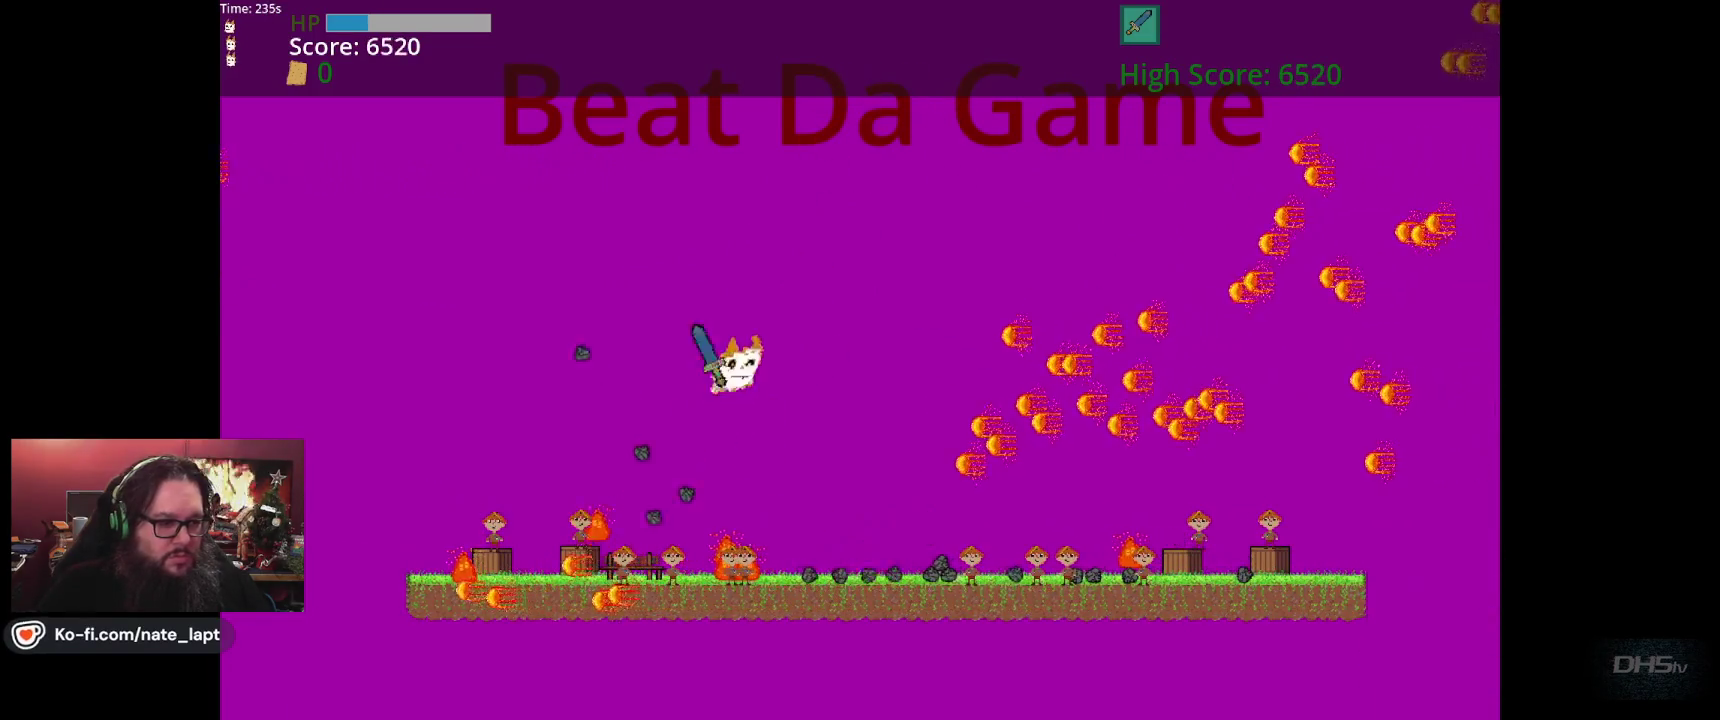
pyautogui.press('space')
pyautogui.press('space')
pyautogui.press('space')
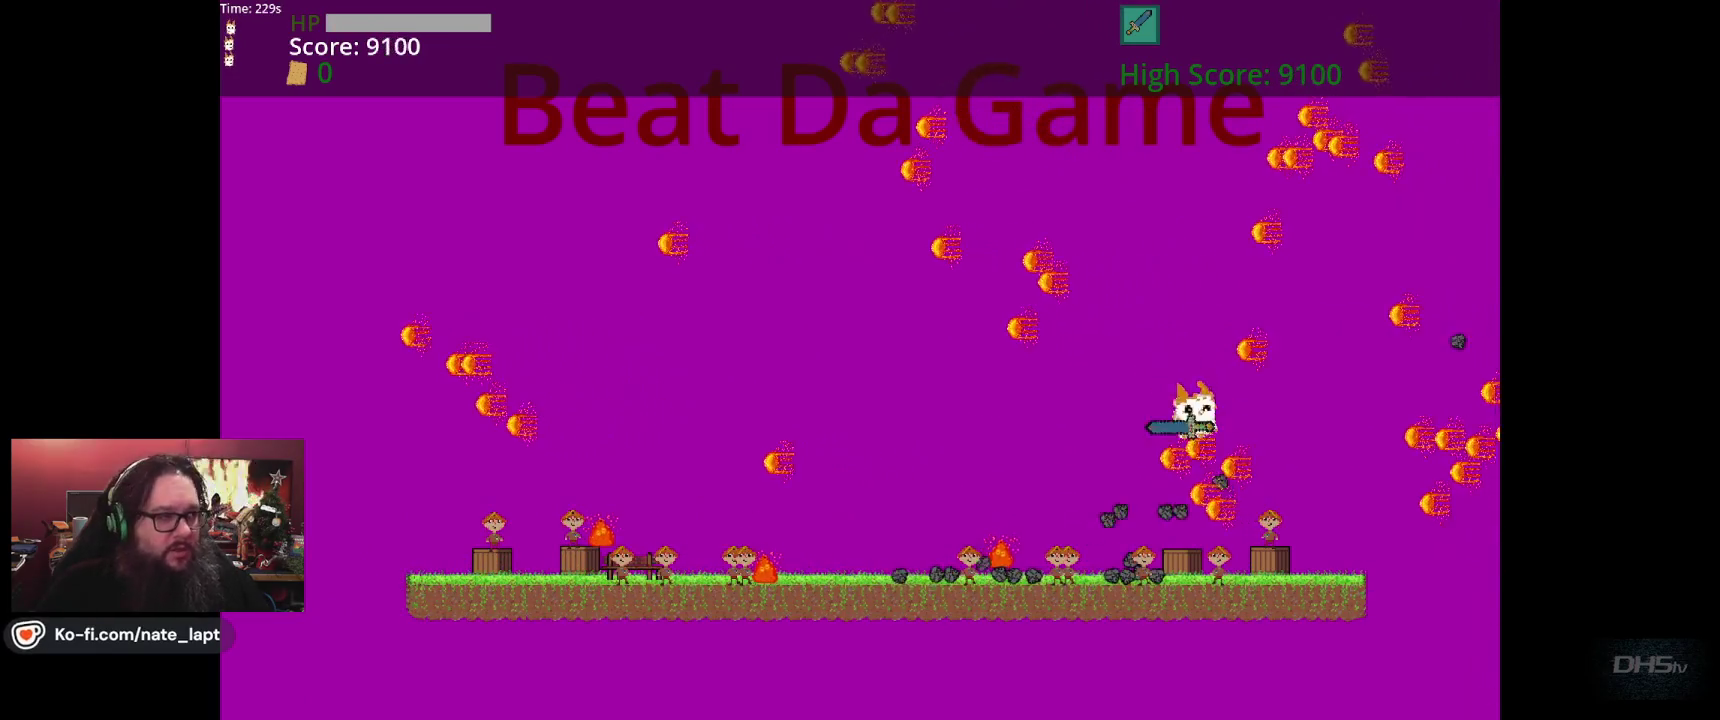
pyautogui.press('space')
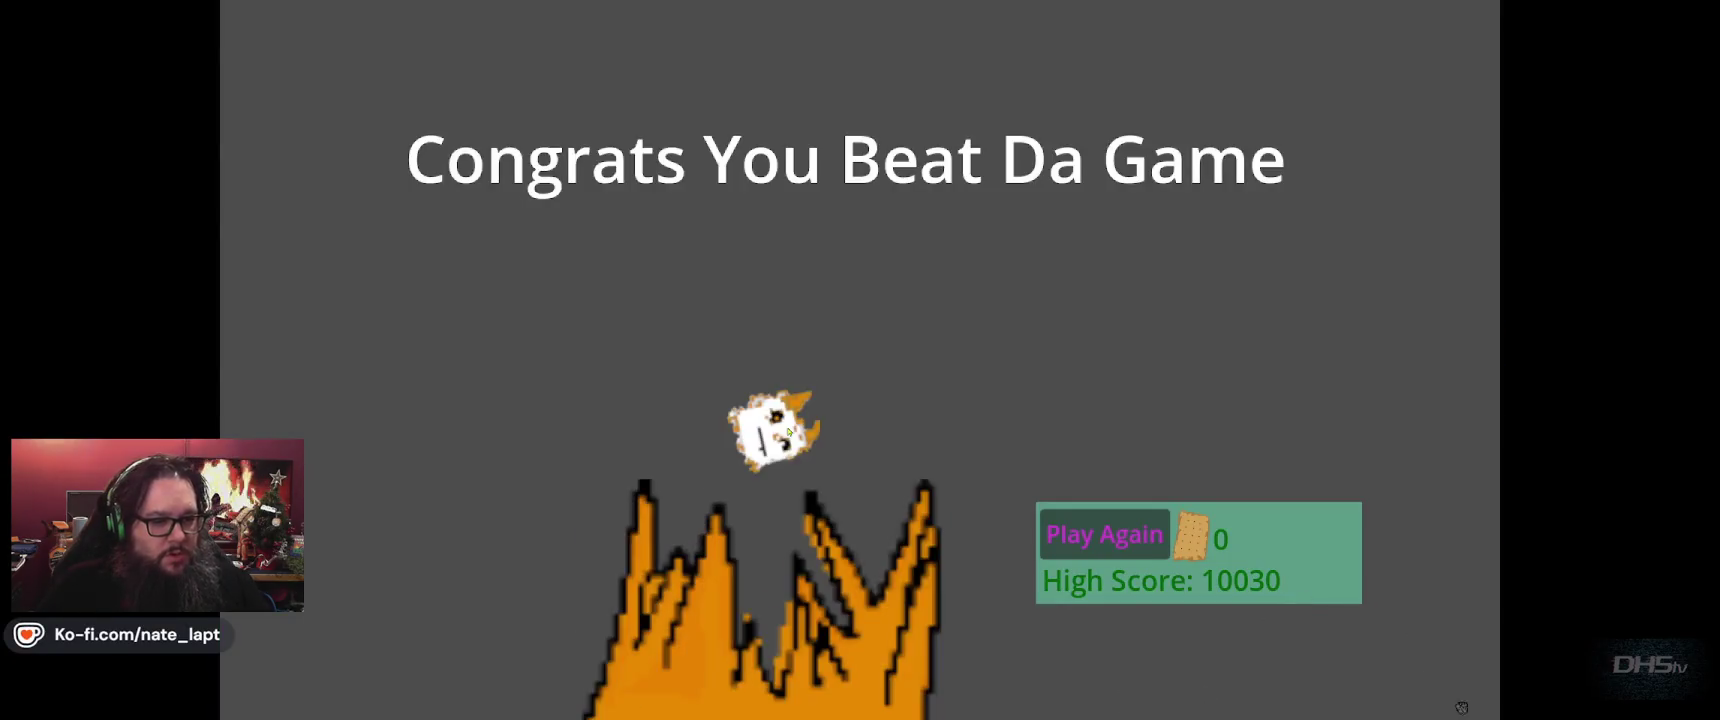
pyautogui.press('F8')
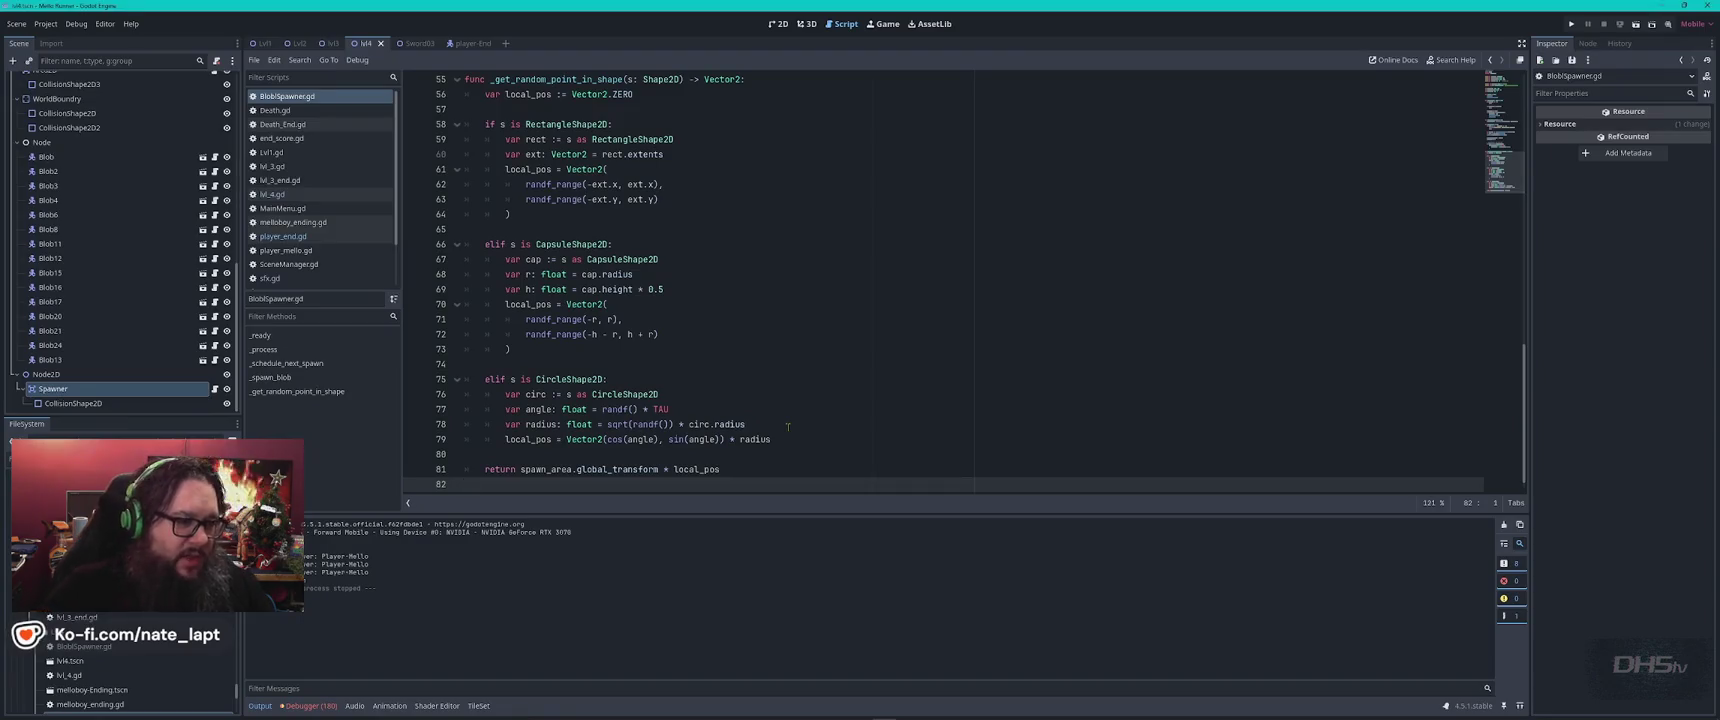
# Fix the line 11 error by pointing shape at $CollisionShape2D, save, and launch the game.
pyautogui.click(309, 705)
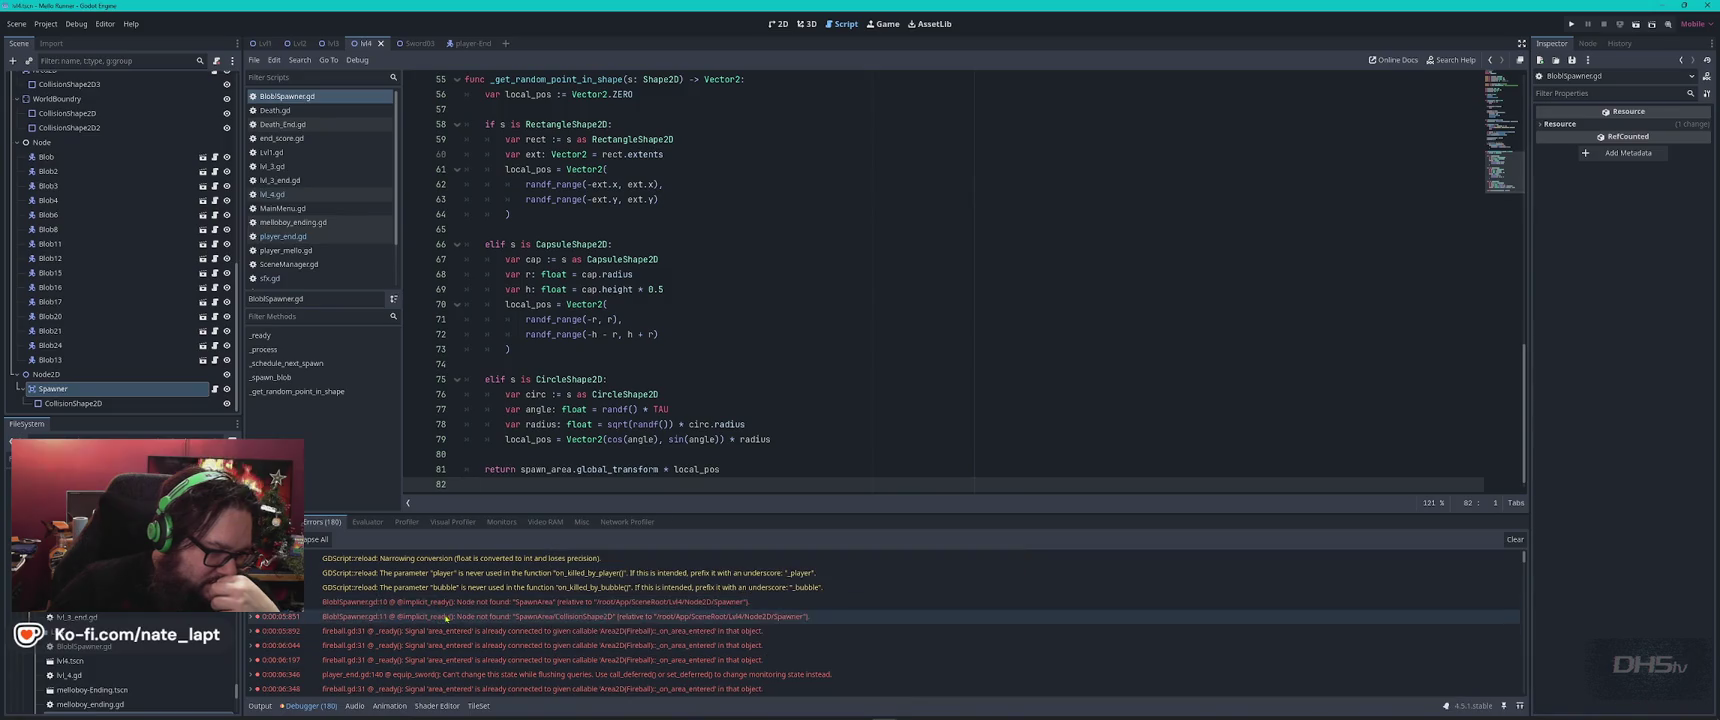
pyautogui.doubleClick(447, 617)
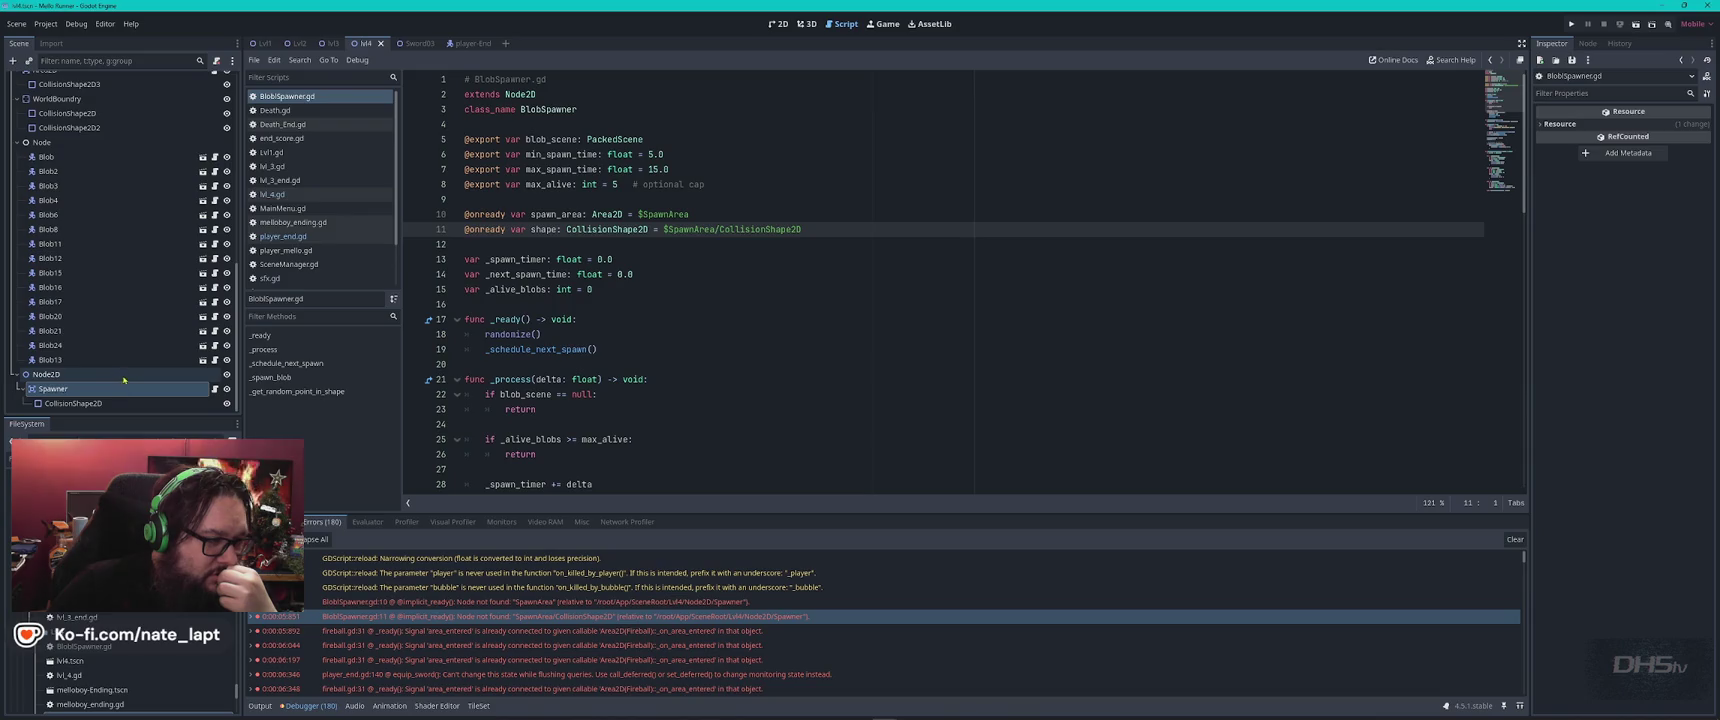
pyautogui.click(66, 404)
pyautogui.moveTo(749, 233); pyautogui.dragTo(800, 230)
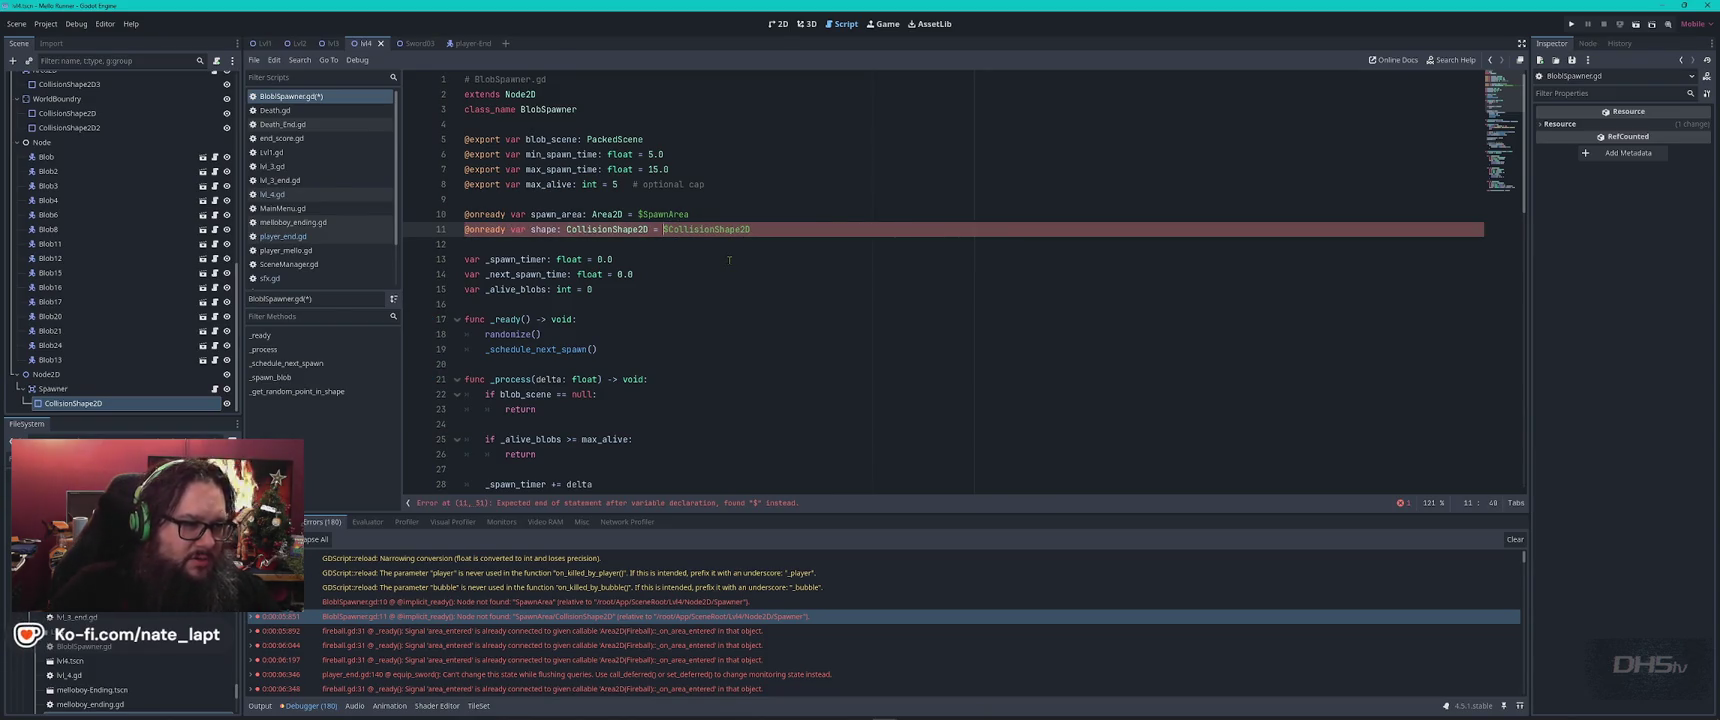
pyautogui.hotkey('ctrl', 's')
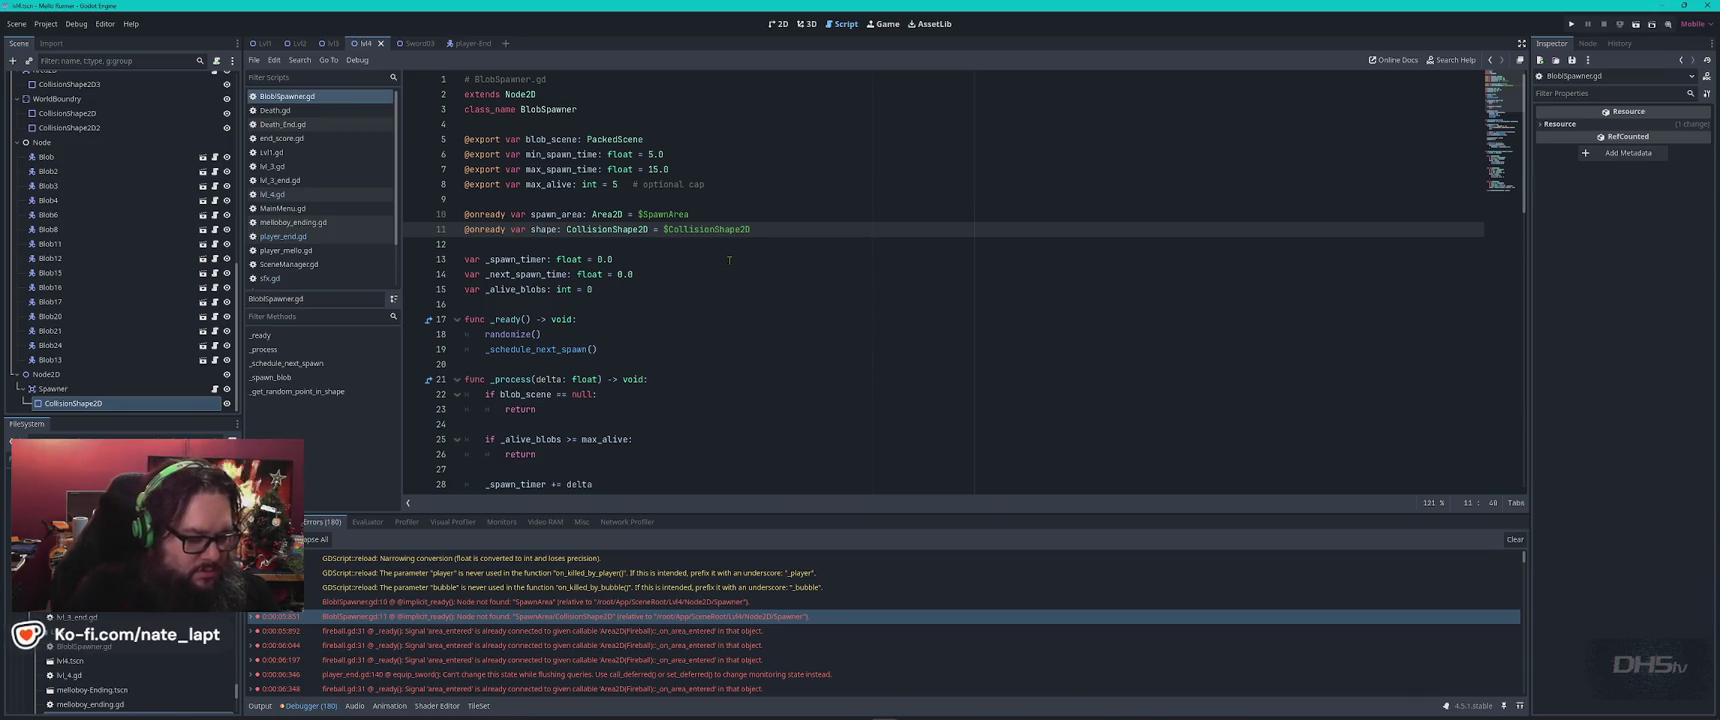
pyautogui.press('F5')
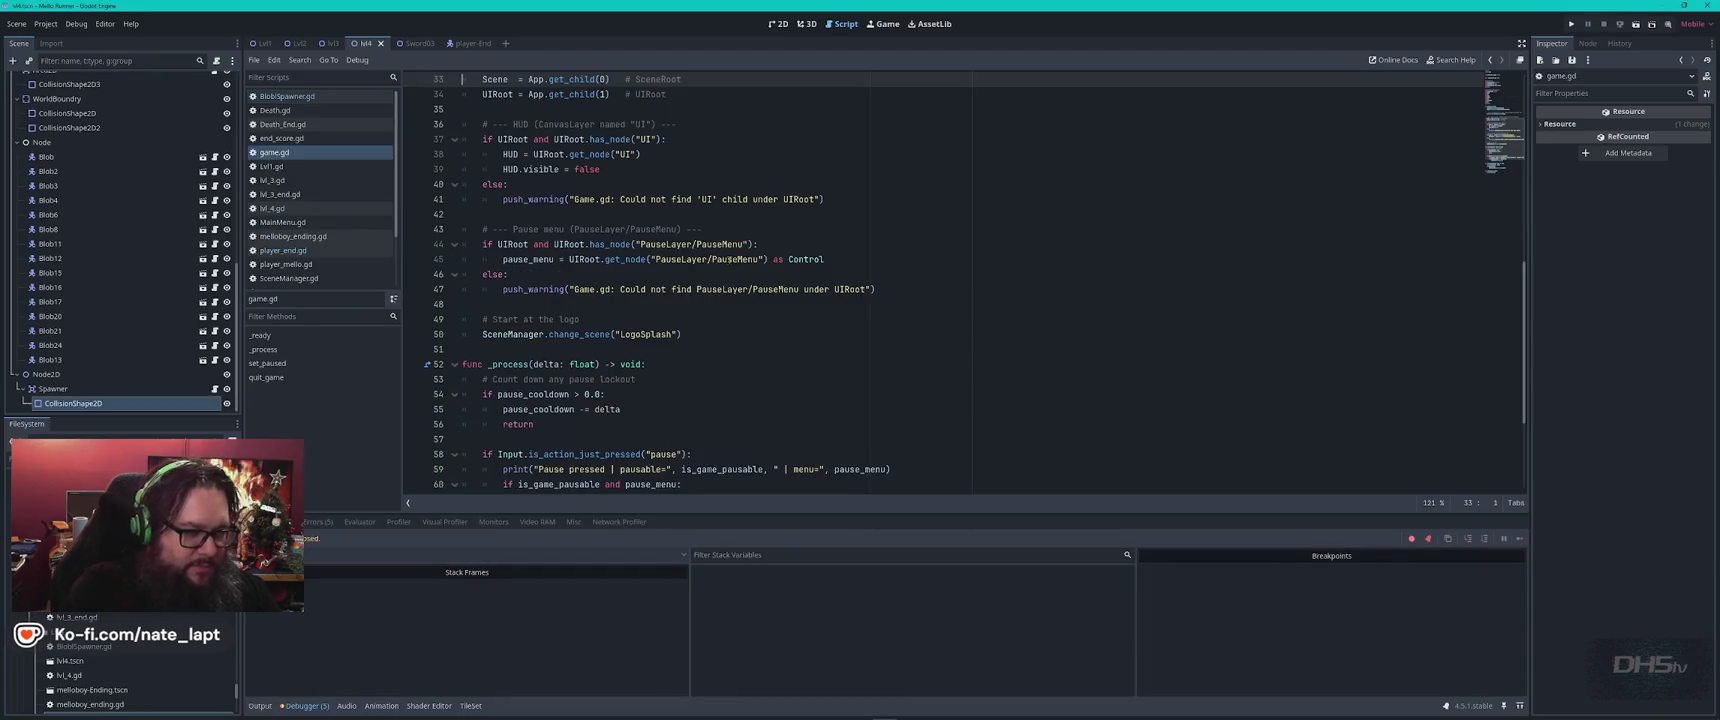
pyautogui.press('F5')
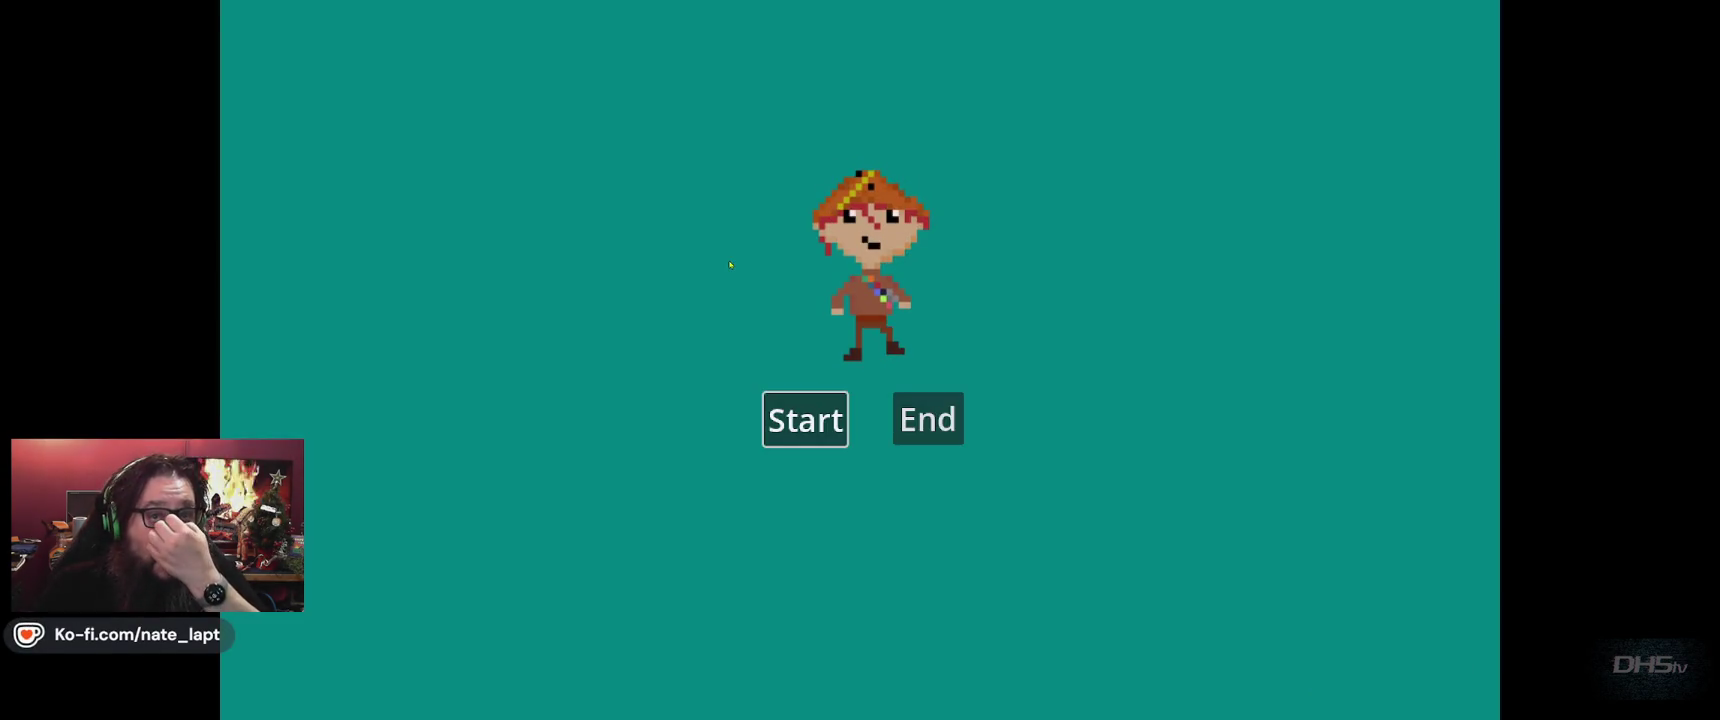
# Start the Beat Da Game level, jump and steer the player briefly, then stop the test run.
pyautogui.press('Return')
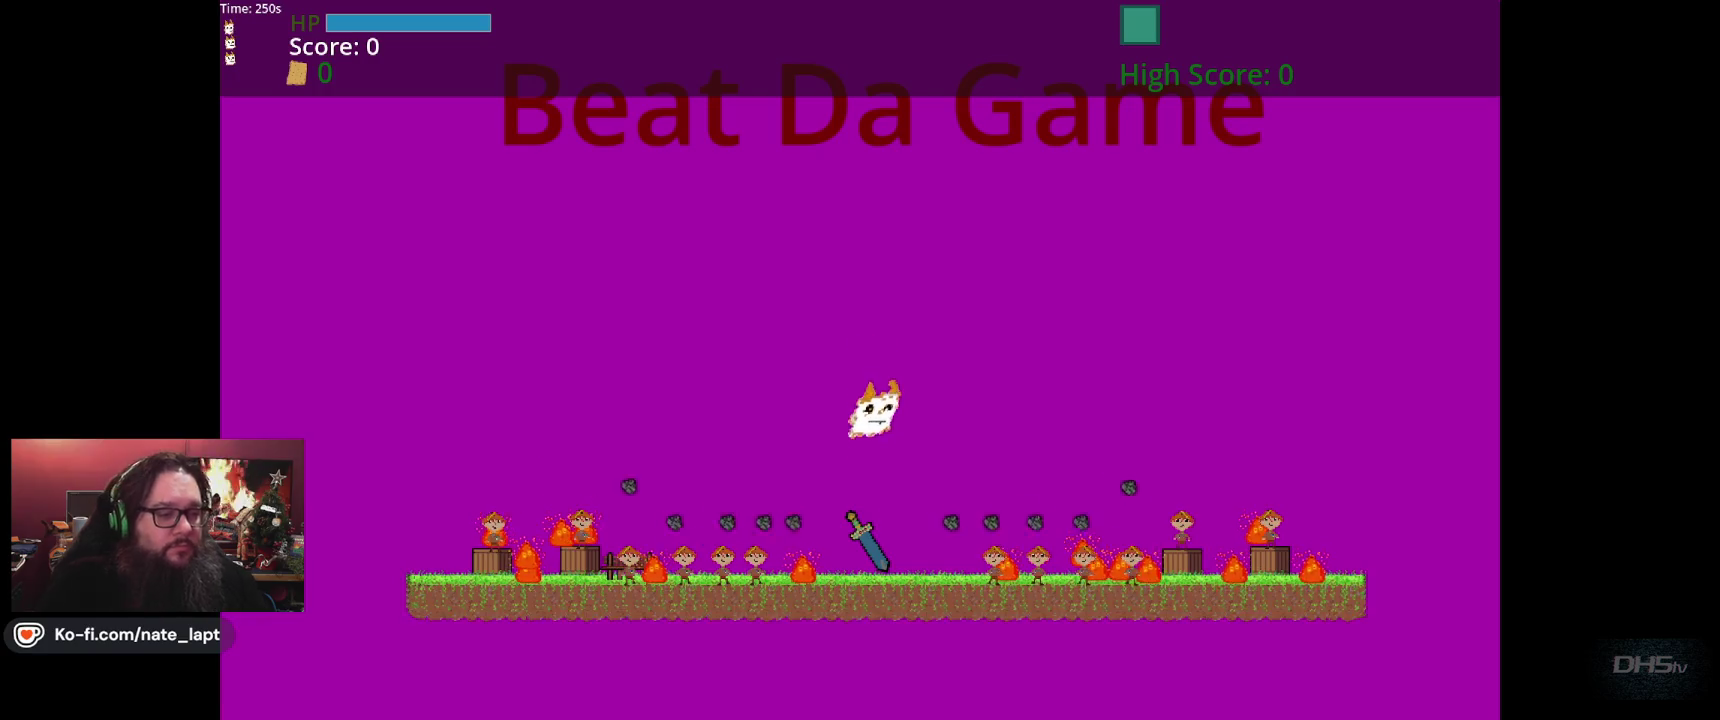
pyautogui.press('Up')
pyautogui.press('Right')
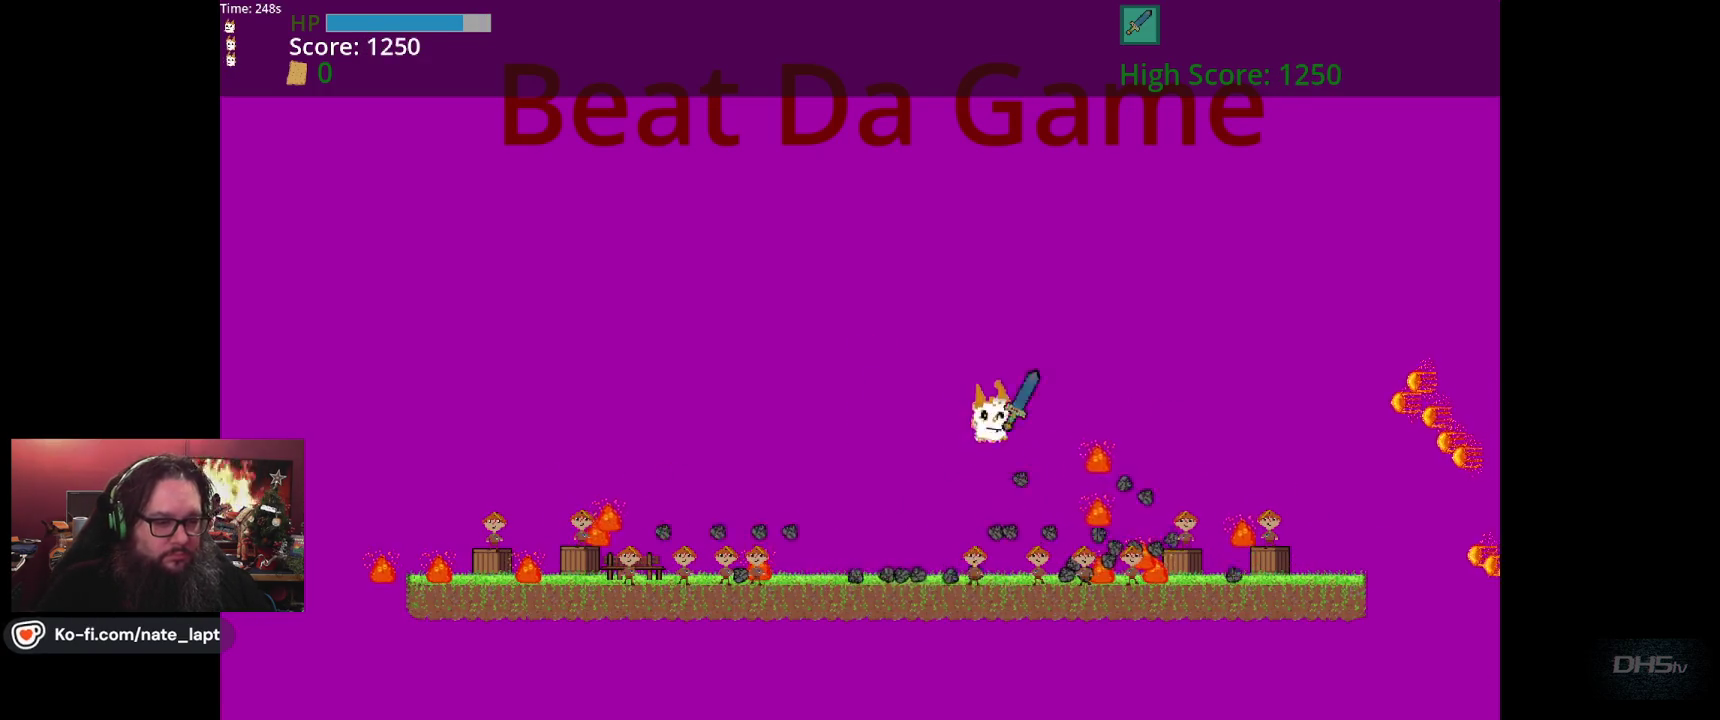
pyautogui.press('Up')
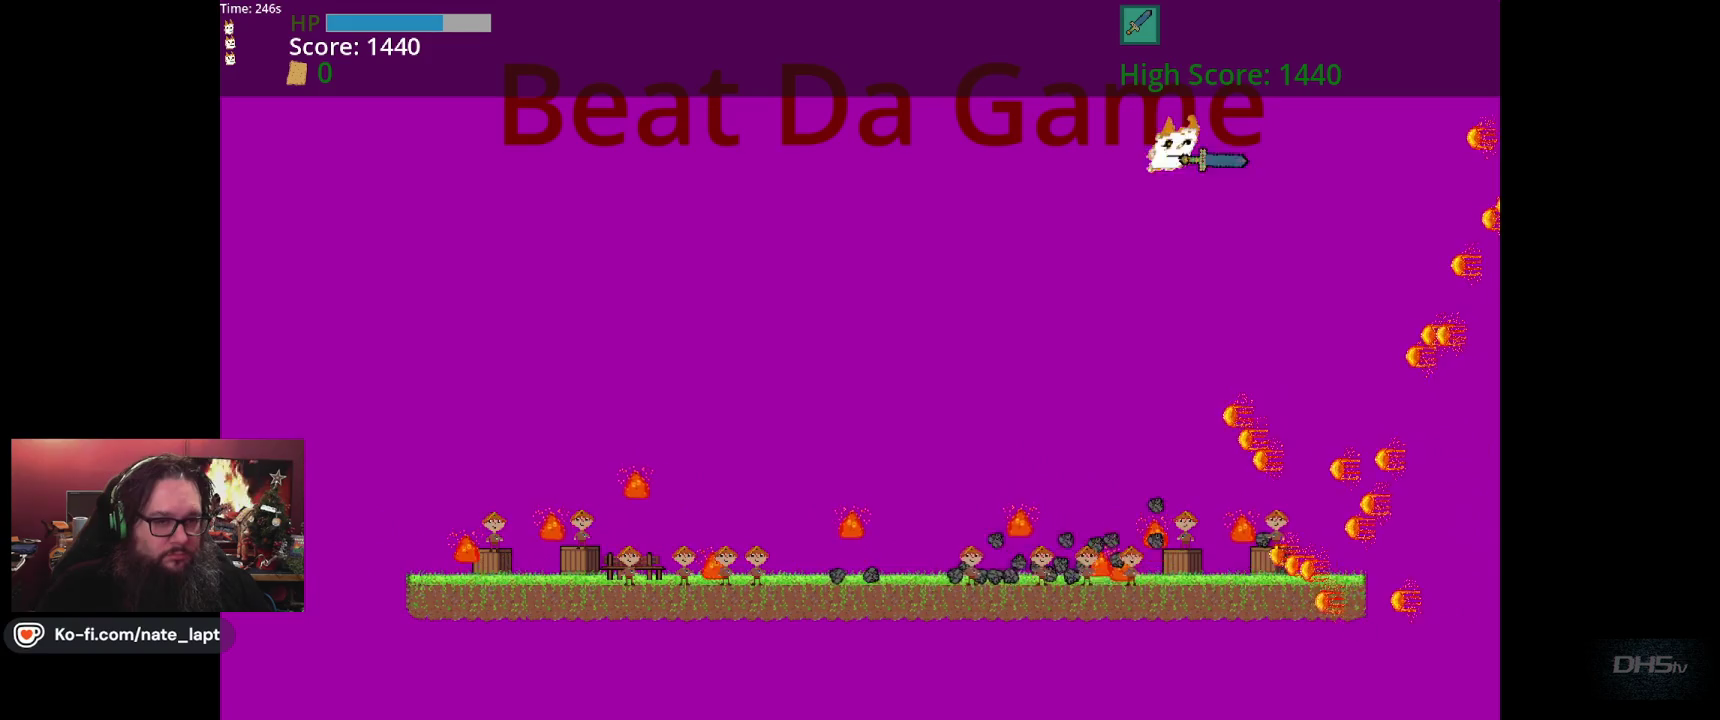
pyautogui.press('Left')
pyautogui.press('Up')
pyautogui.press('Left')
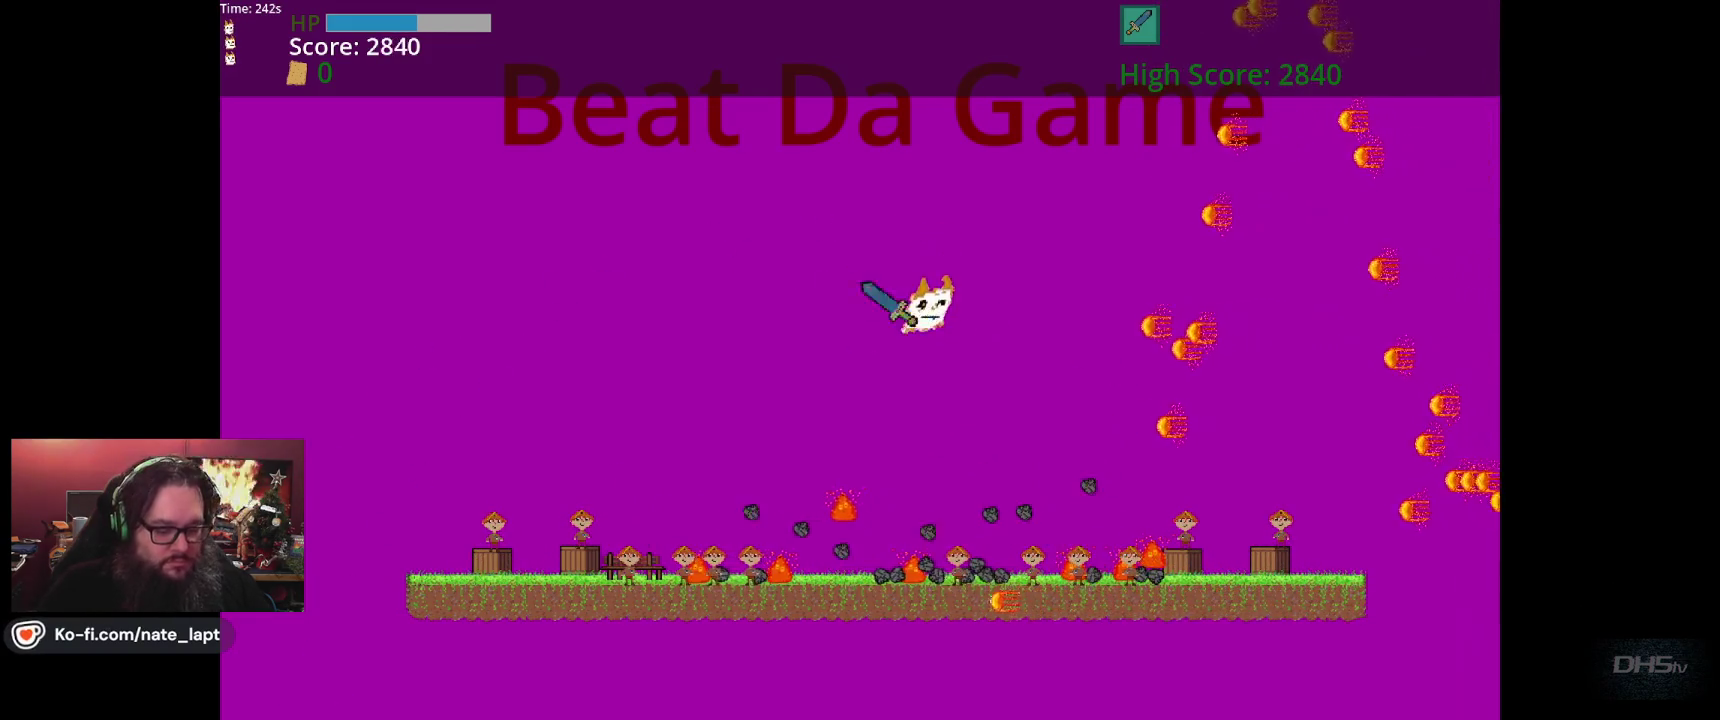
pyautogui.press('F8')
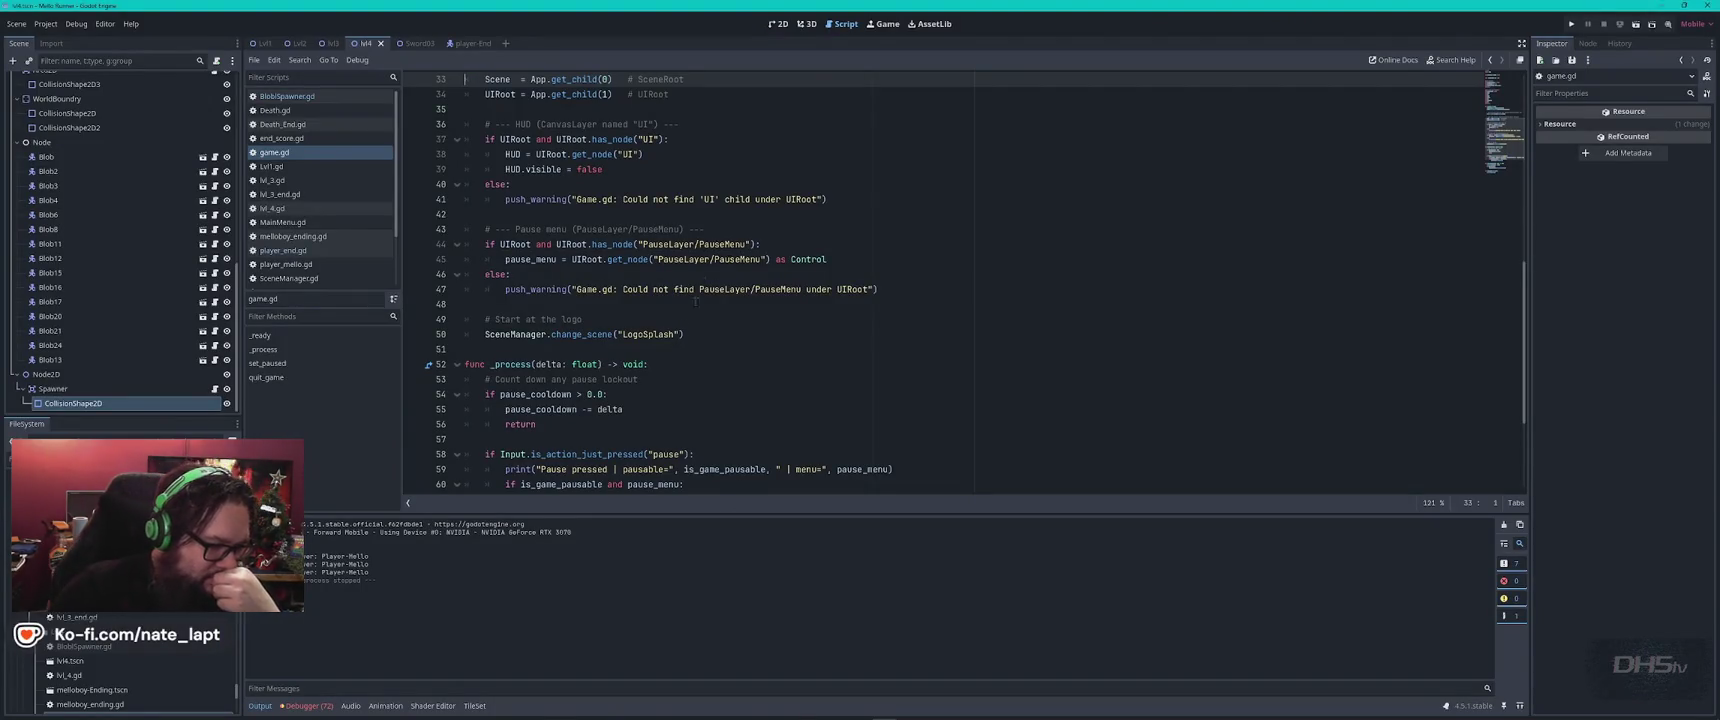
# Go from the Debugger Errors list to the BlobSpawner error in the script.
pyautogui.click(291, 708)
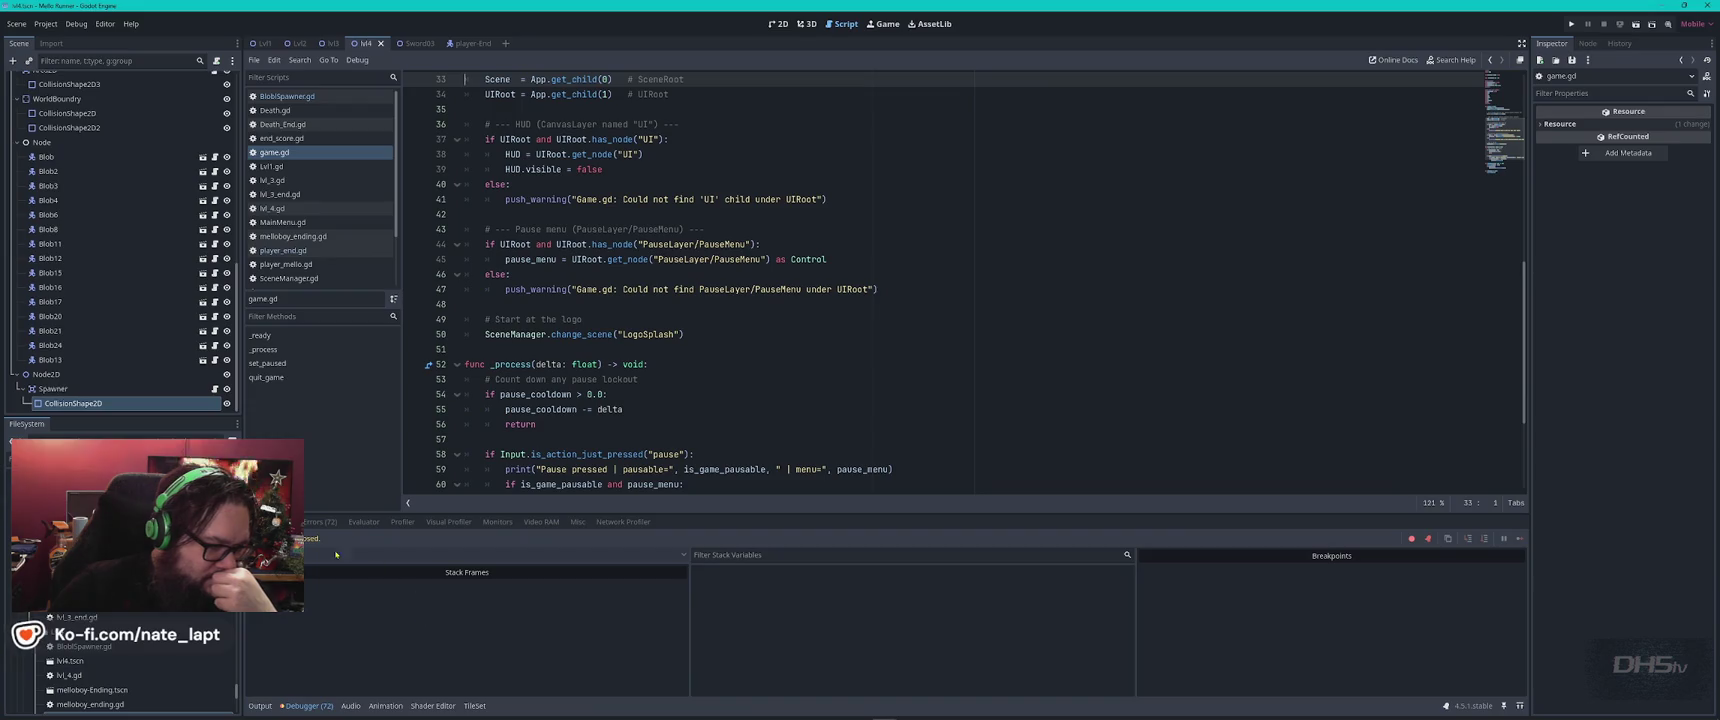
pyautogui.click(322, 521)
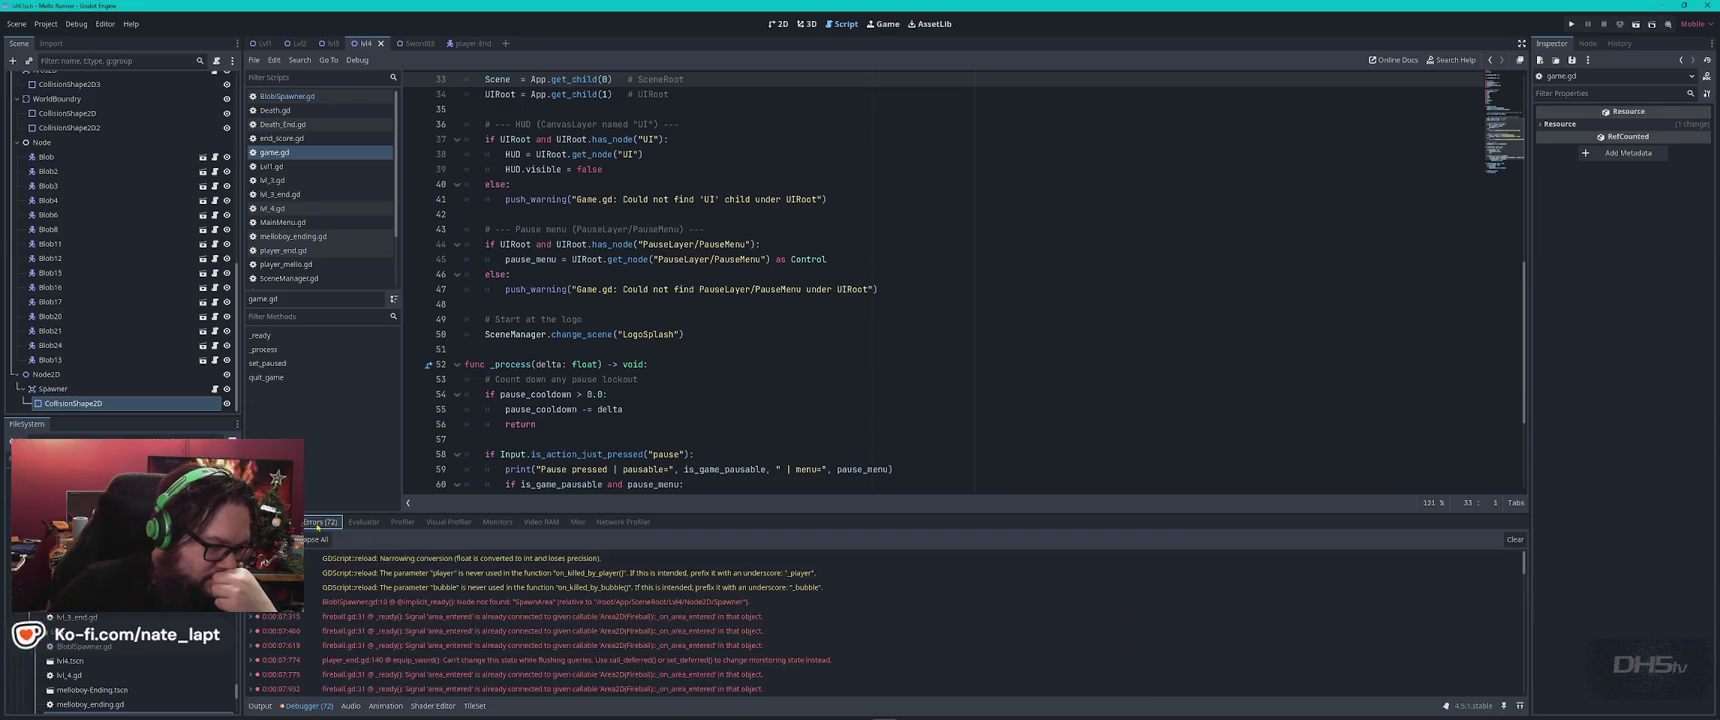
pyautogui.doubleClick(487, 604)
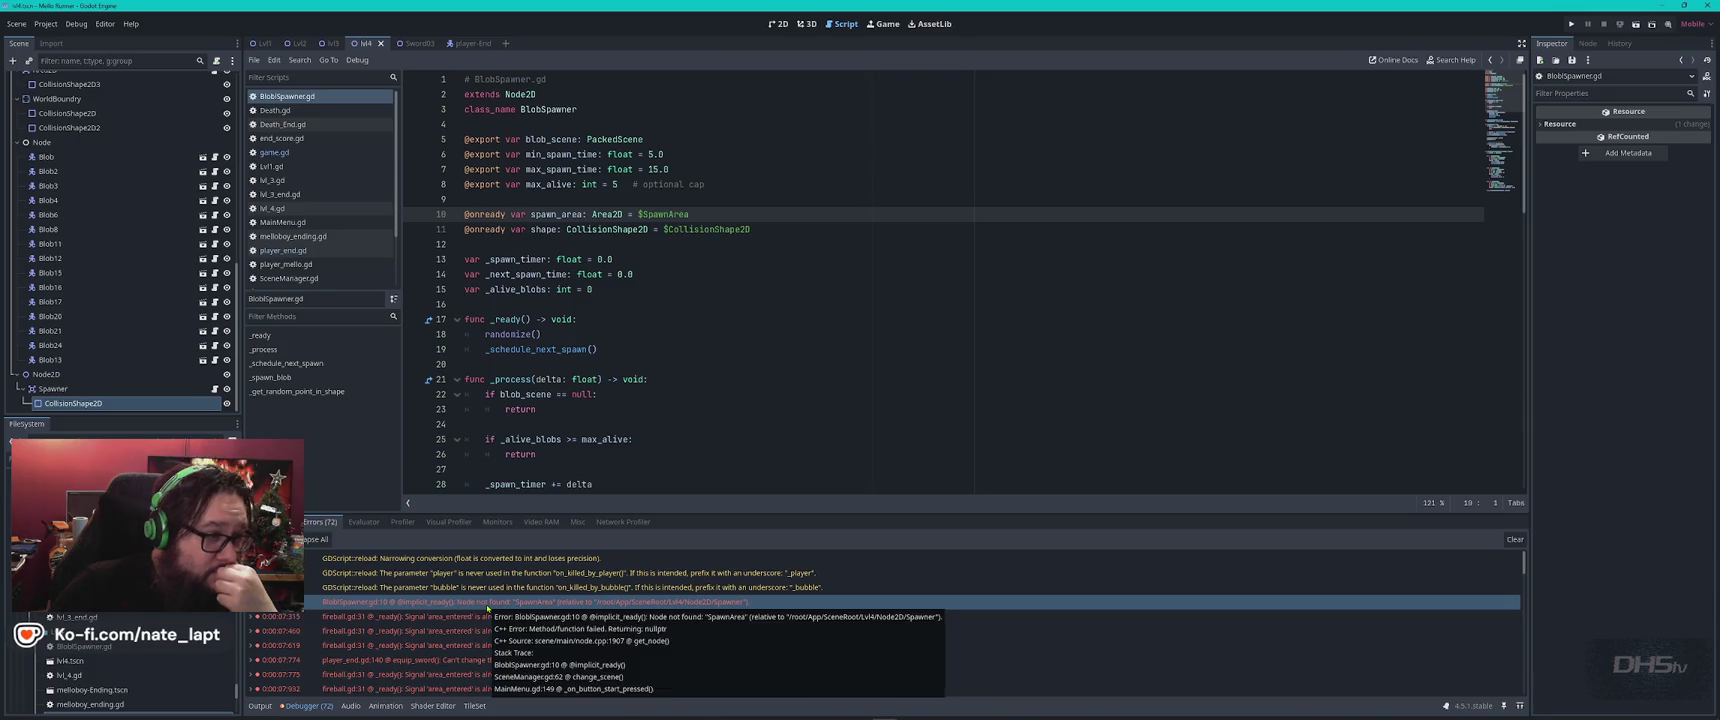
# Reparent Spawner directly under Lvl4 and delete the leftover empty Node2D.
pyautogui.moveTo(62, 392)
pyautogui.mouseDown()
pyautogui.moveTo(100, 90)
pyautogui.moveTo(111, 184)
pyautogui.mouseUp()
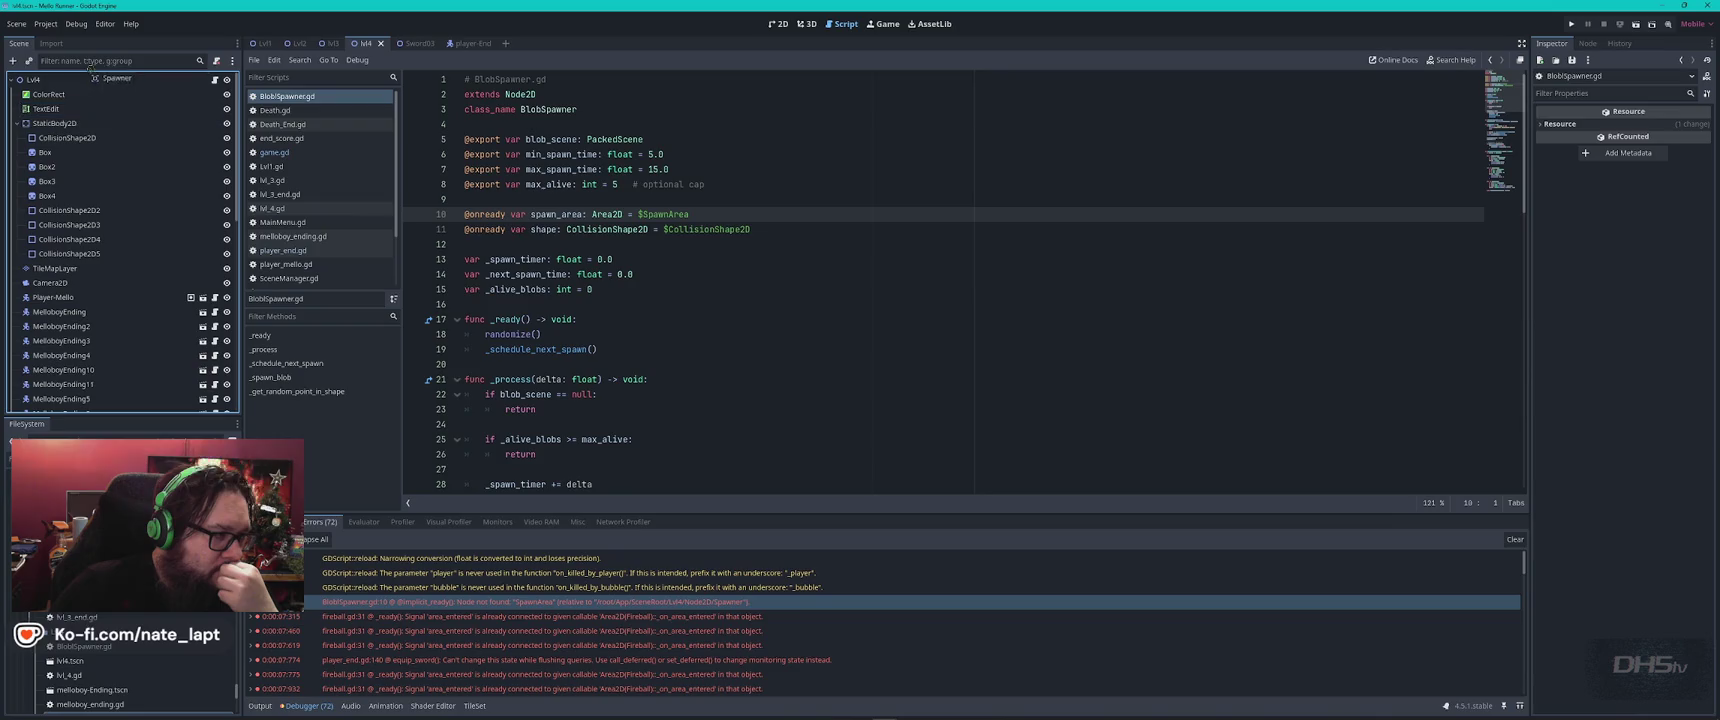
pyautogui.moveTo(80, 86); pyautogui.dragTo(80, 86)
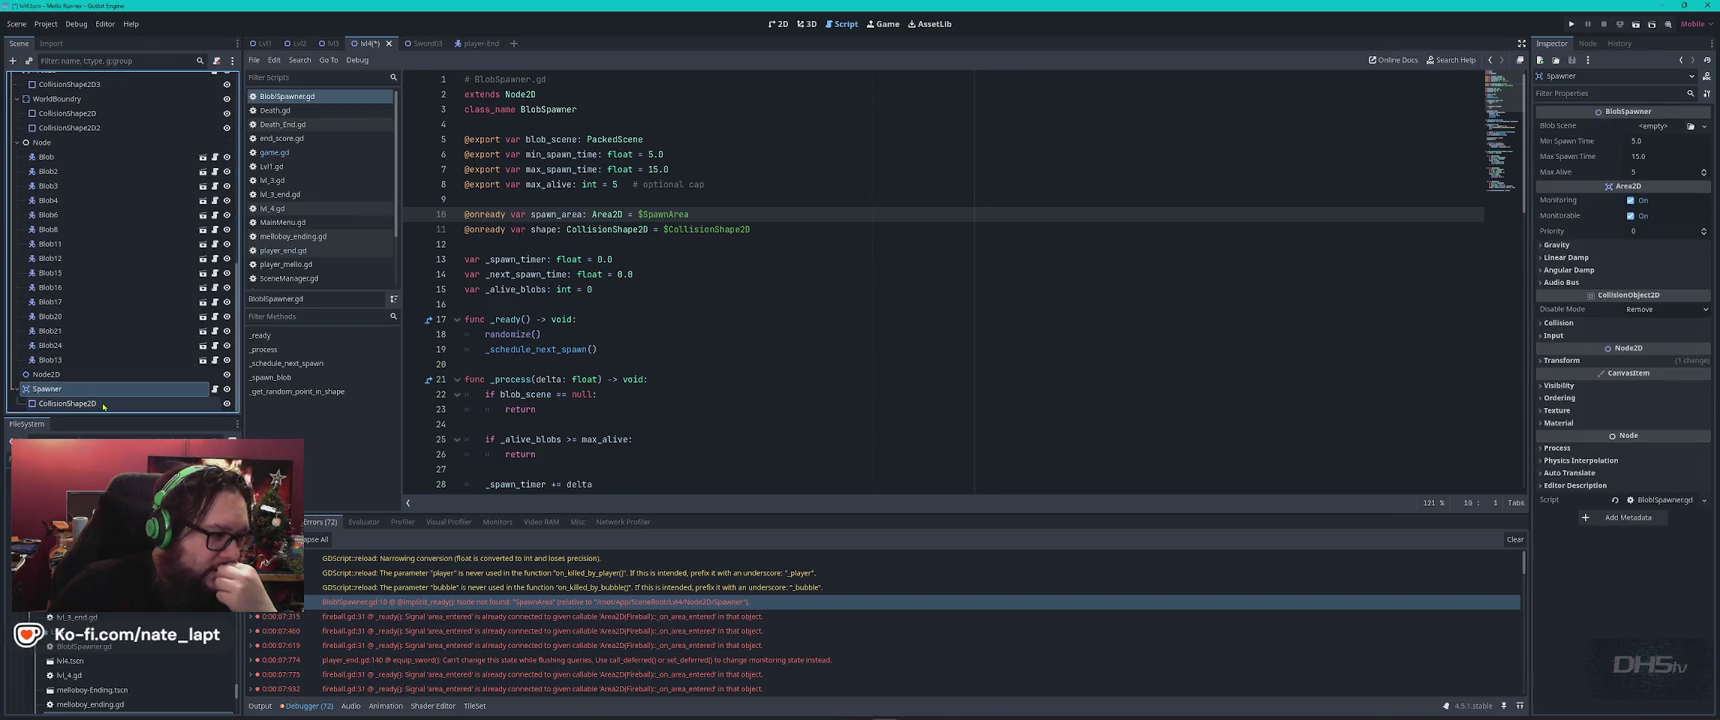
pyautogui.click(64, 376)
pyautogui.press('Delete')
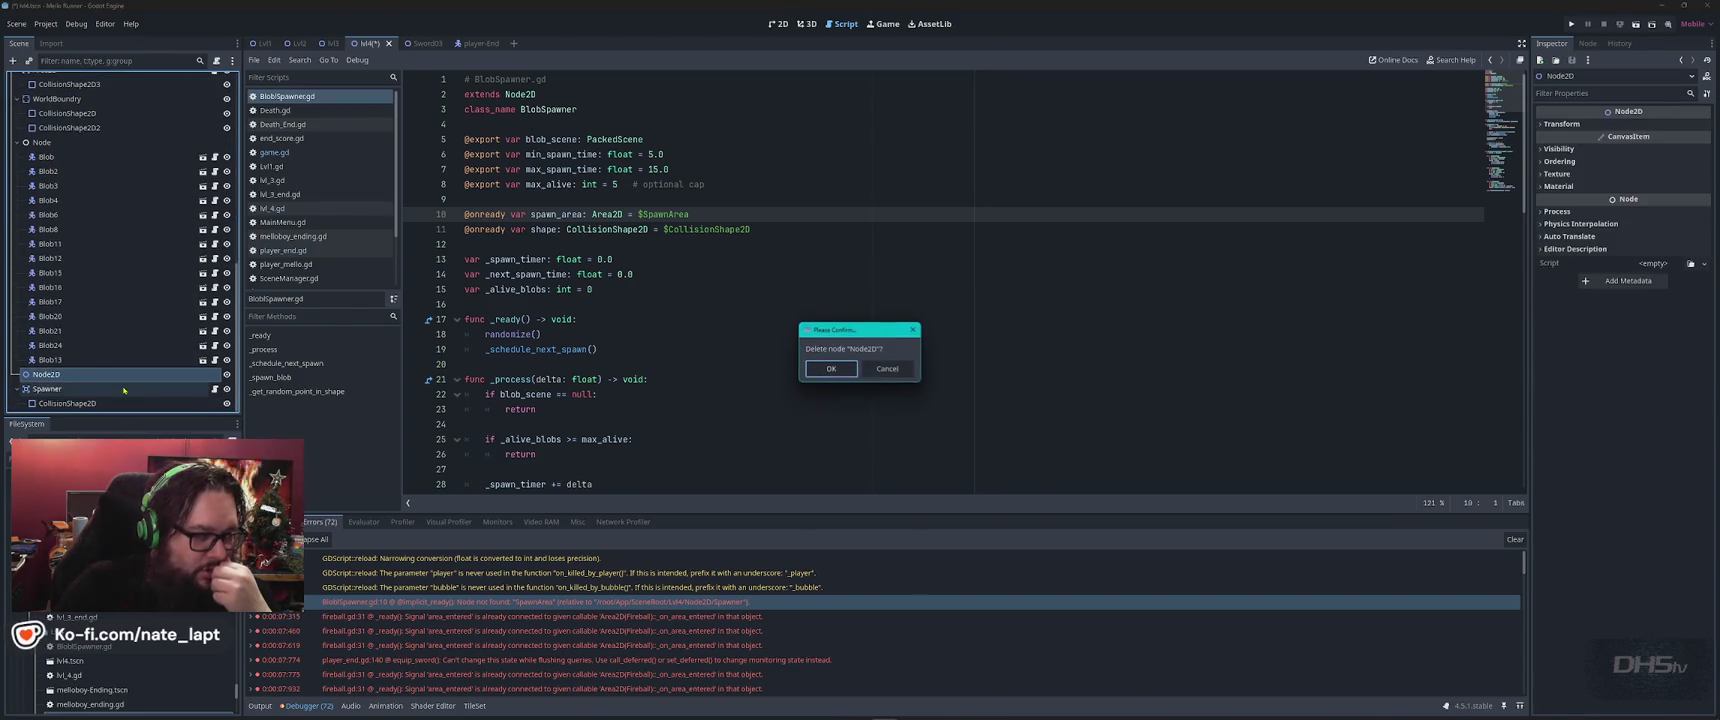
pyautogui.press('Return')
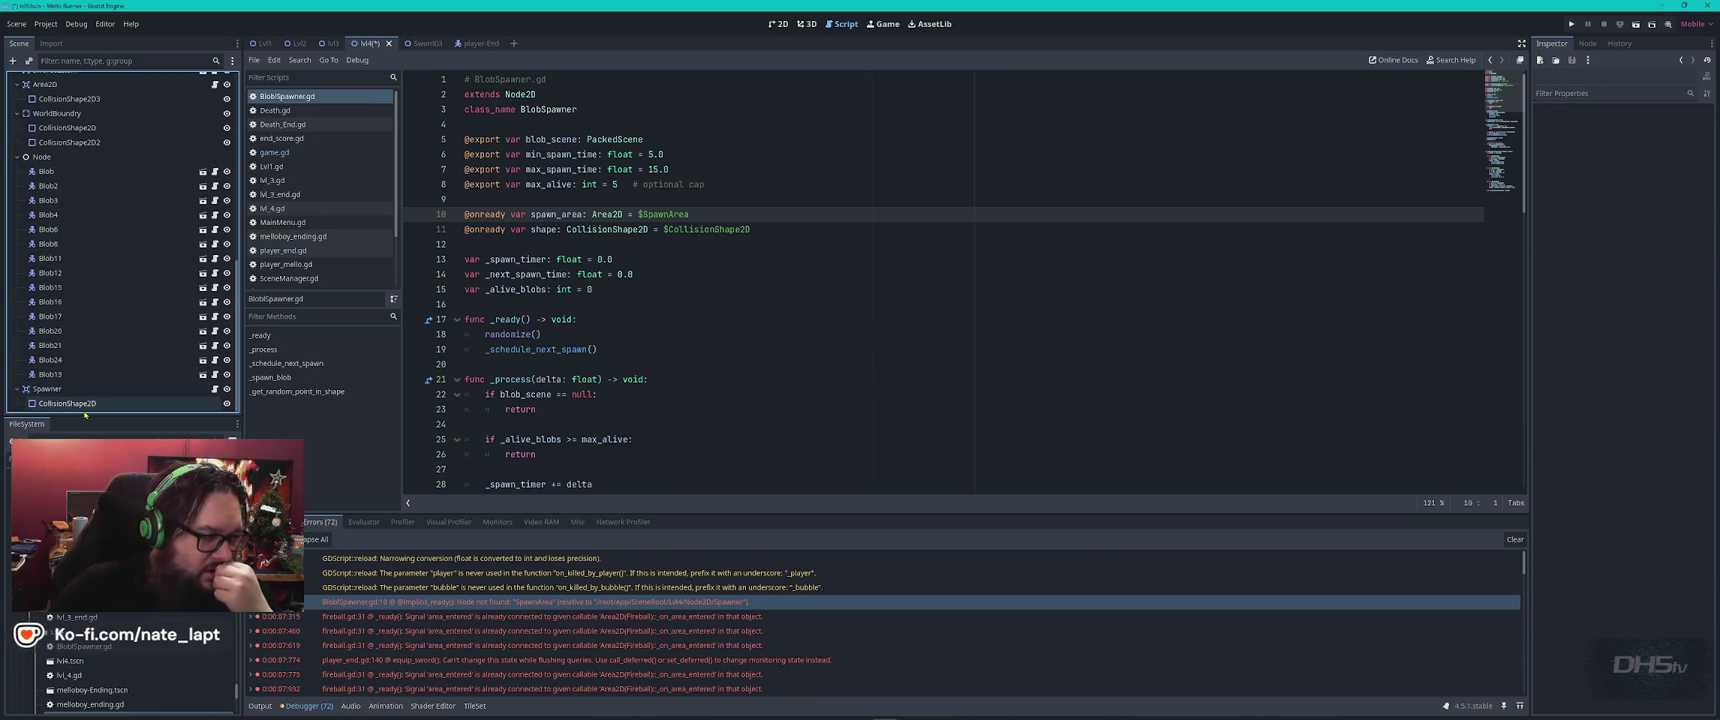
# Point line 11's shape at $SpawnArea/CollisionShape2D.
pyautogui.moveTo(188, 391); pyautogui.dragTo(772, 234)
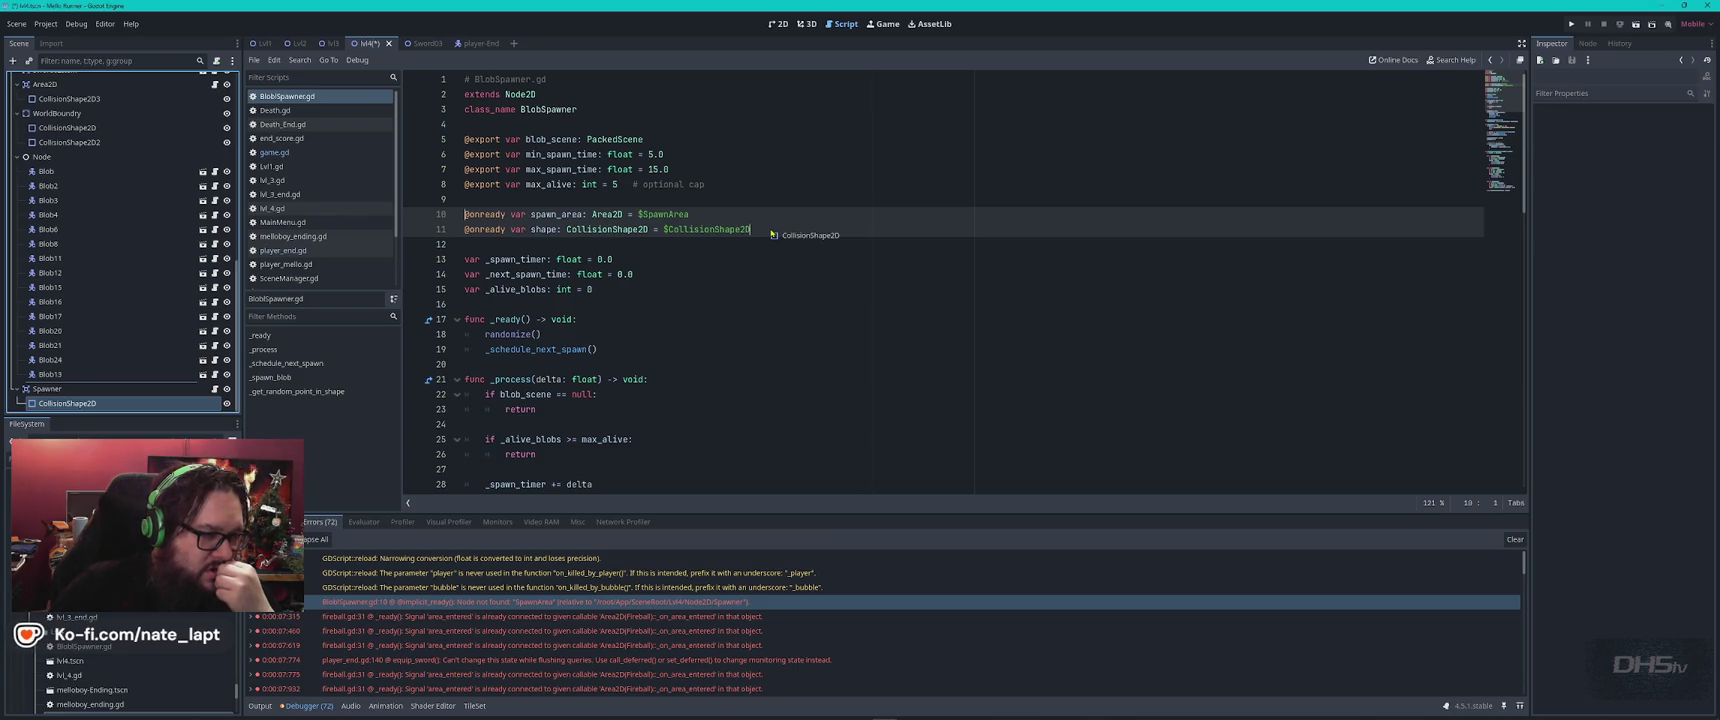
pyautogui.moveTo(772, 234); pyautogui.dragTo(782, 233)
pyautogui.hotkey('ctrl', 'z')
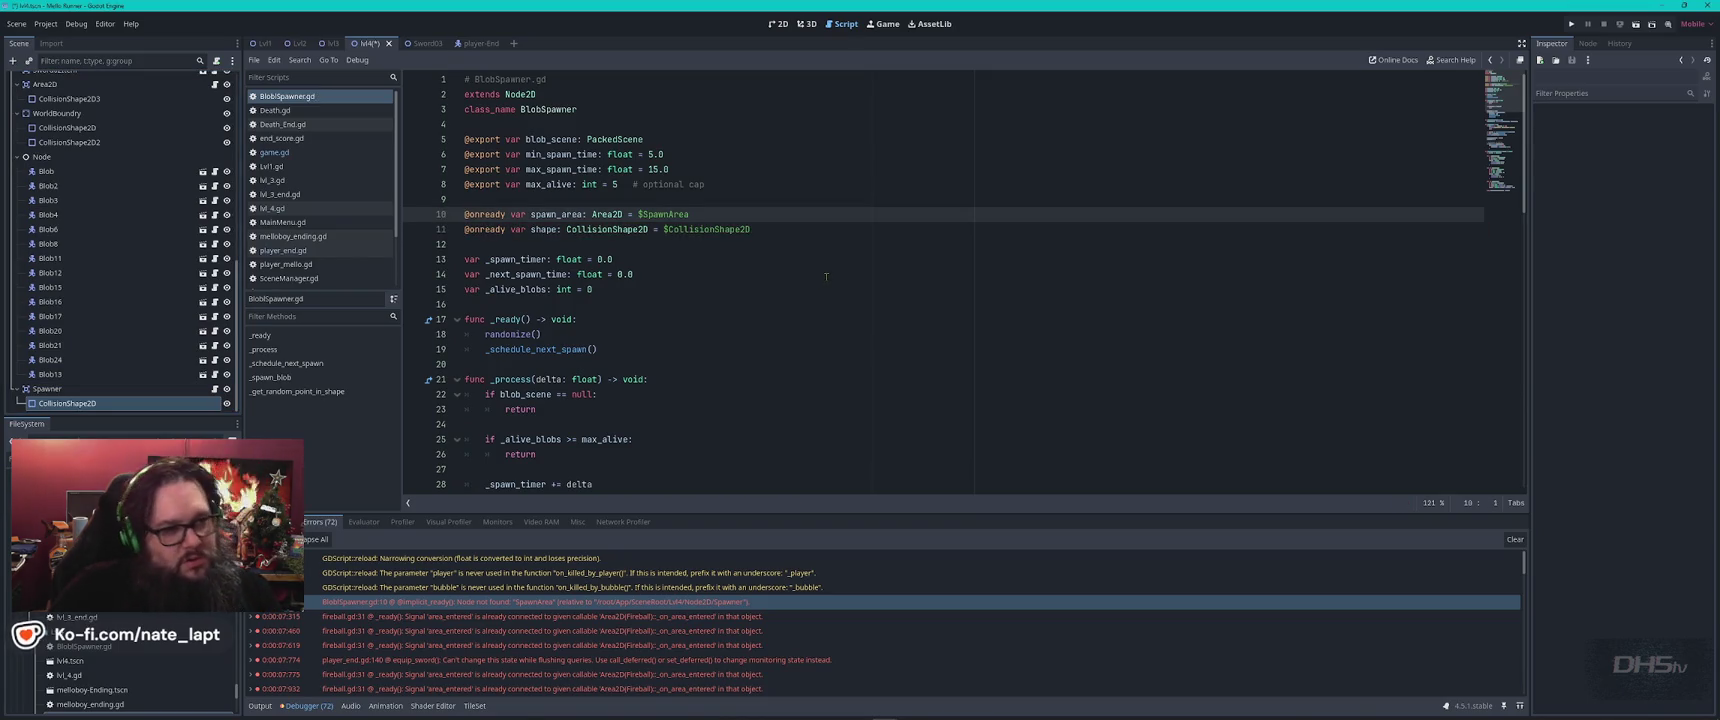
pyautogui.hotkey('ctrl', 'z')
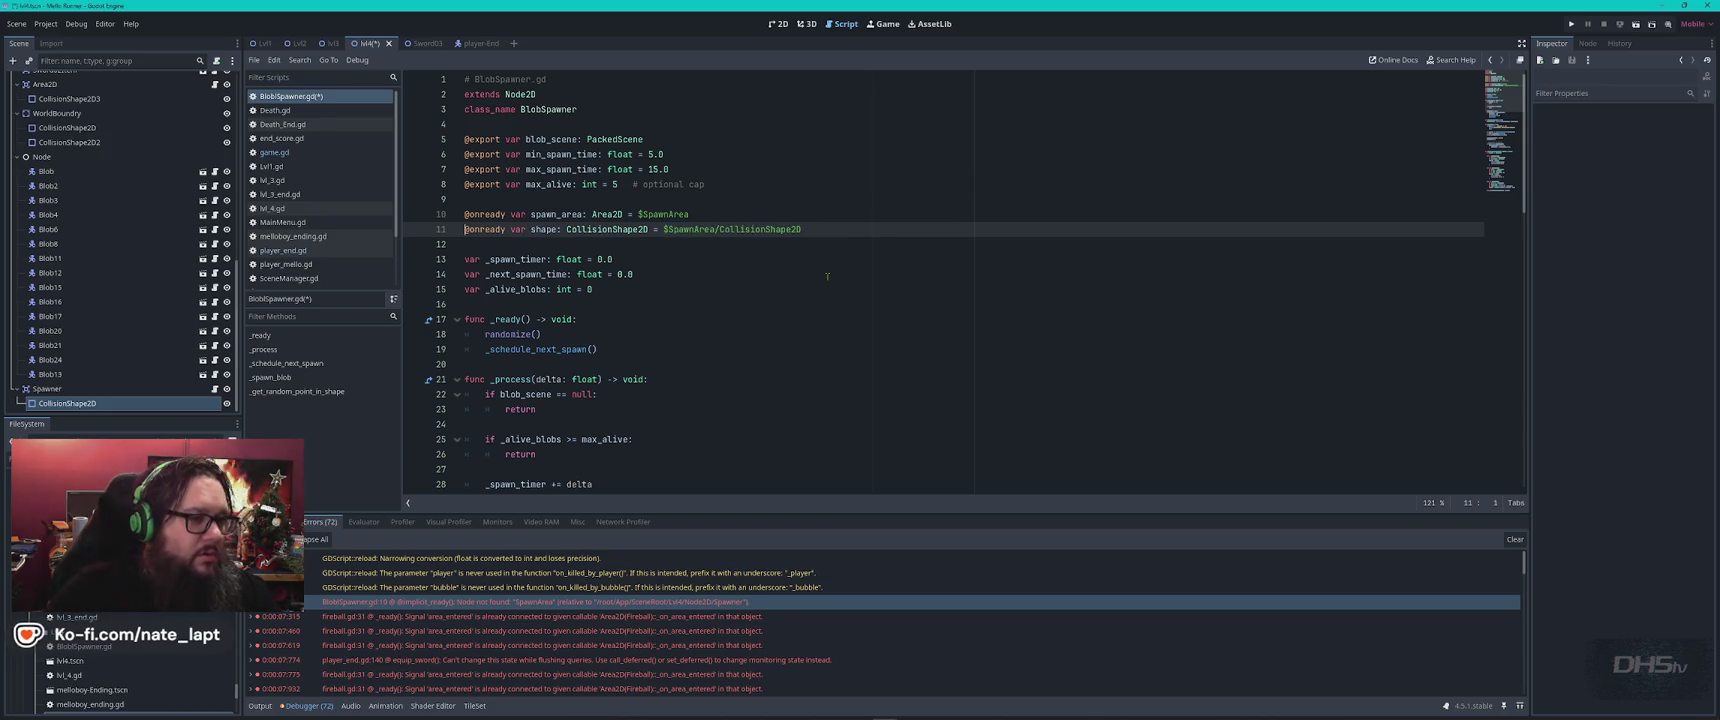
# Rename the spawner node to SpawnerArea, then save and run the level.
pyautogui.doubleClick(176, 389)
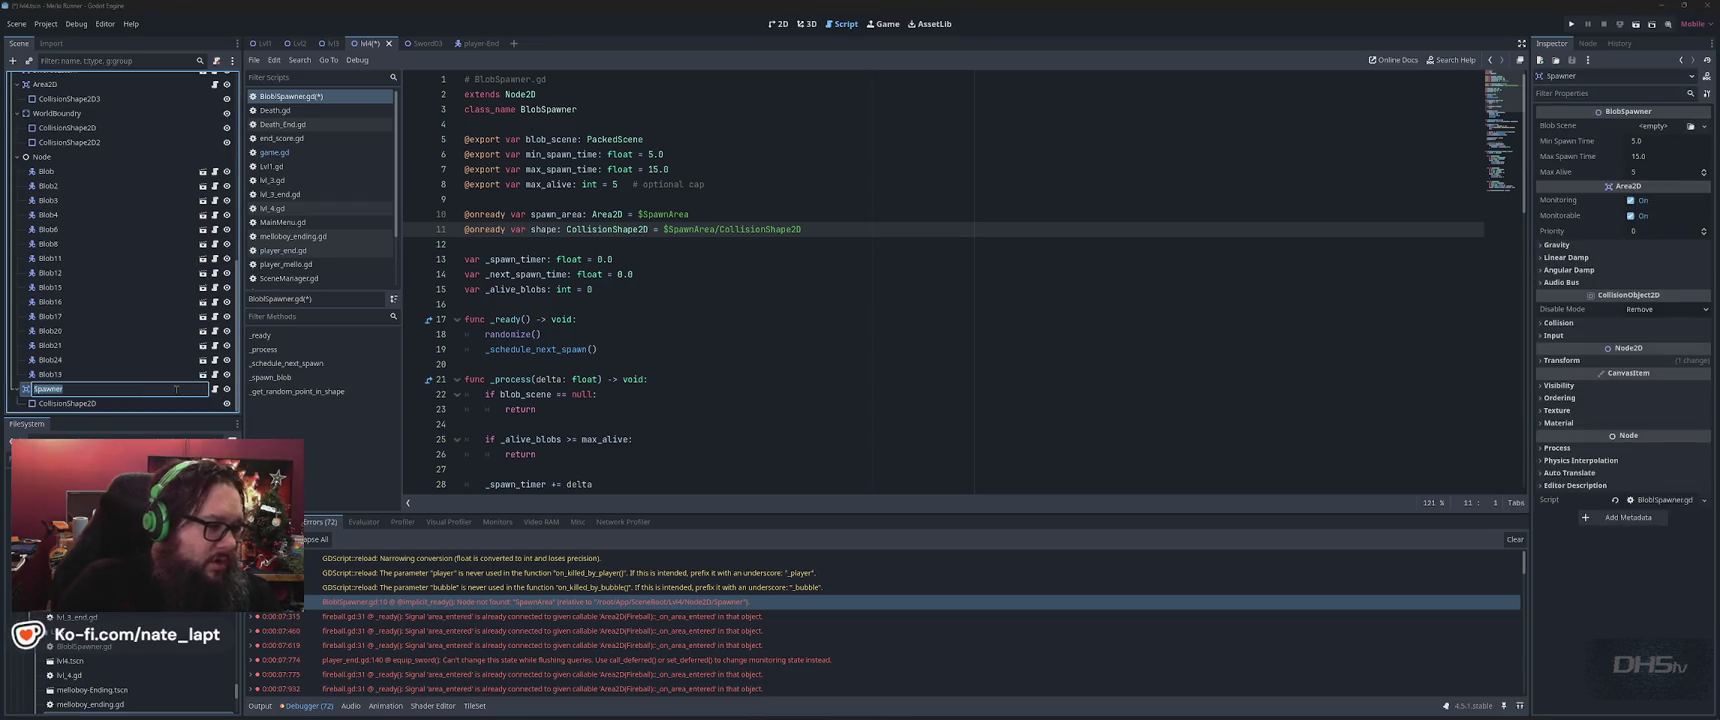
pyautogui.write('Area')
pyautogui.press('Return')
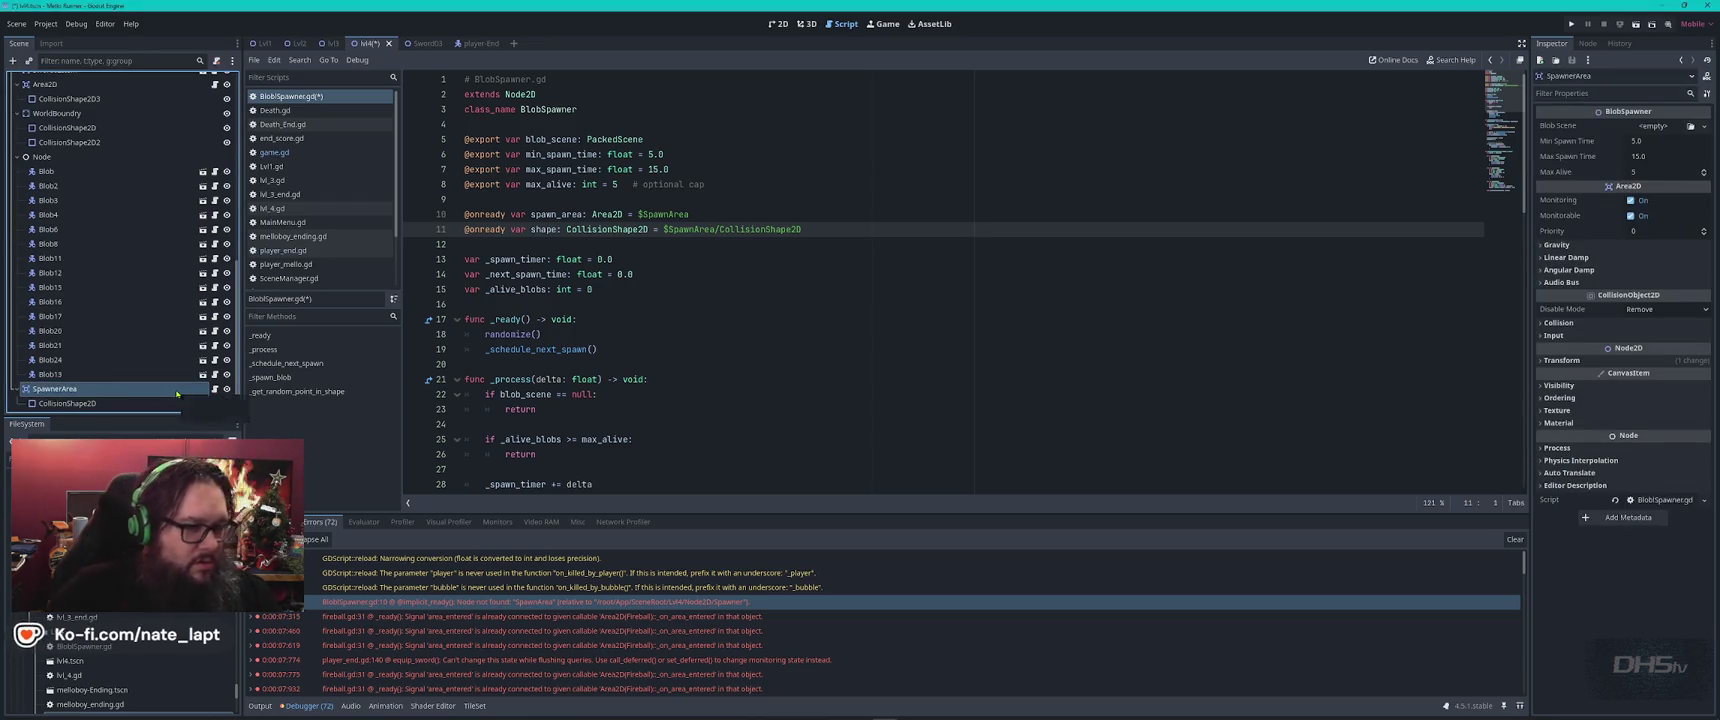
pyautogui.press('F6')
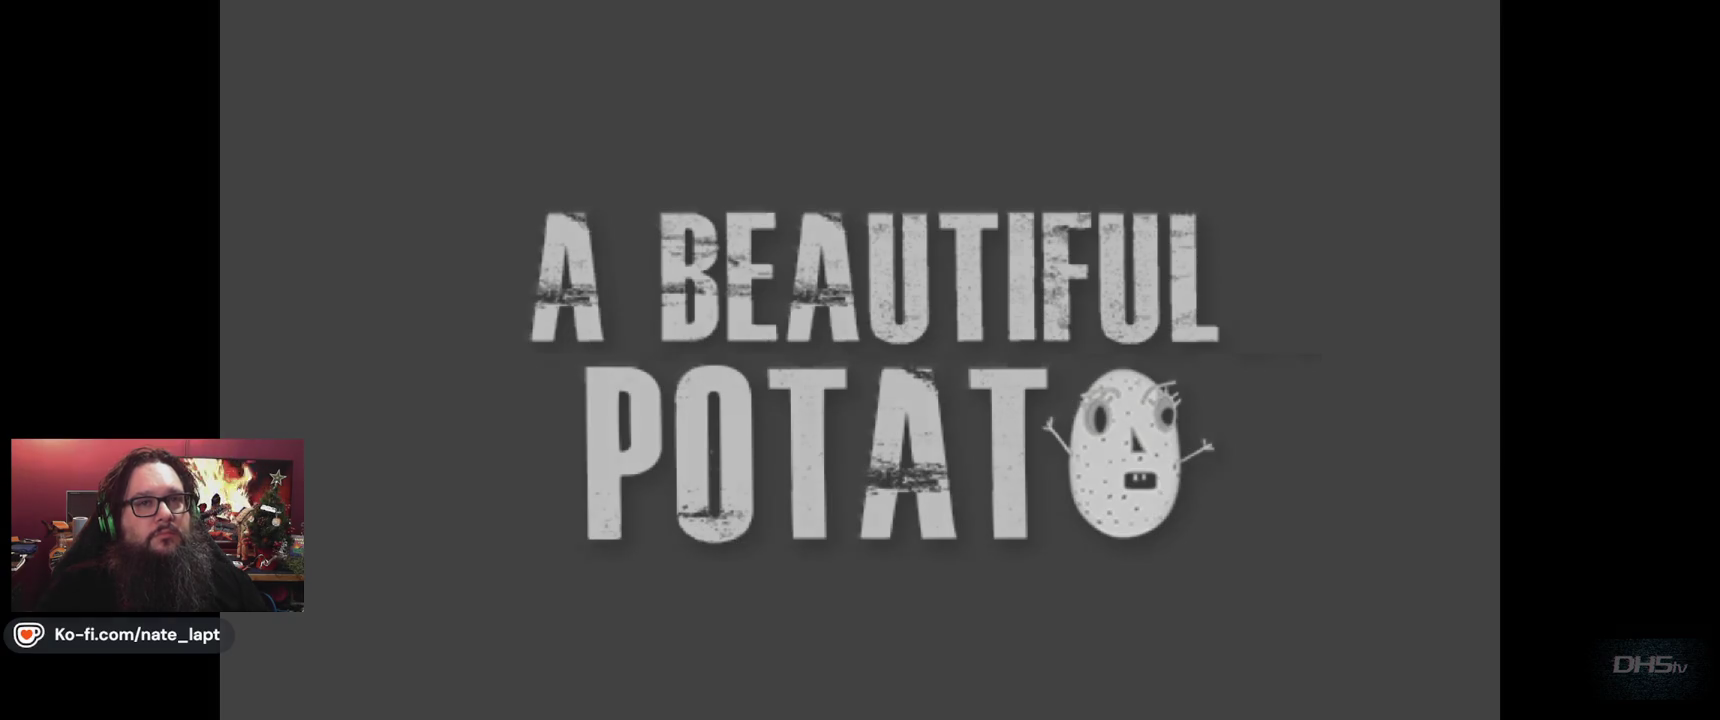
# Play the level to the Congrats screen with a 6050 high score, then close the game.
pyautogui.press('Return')
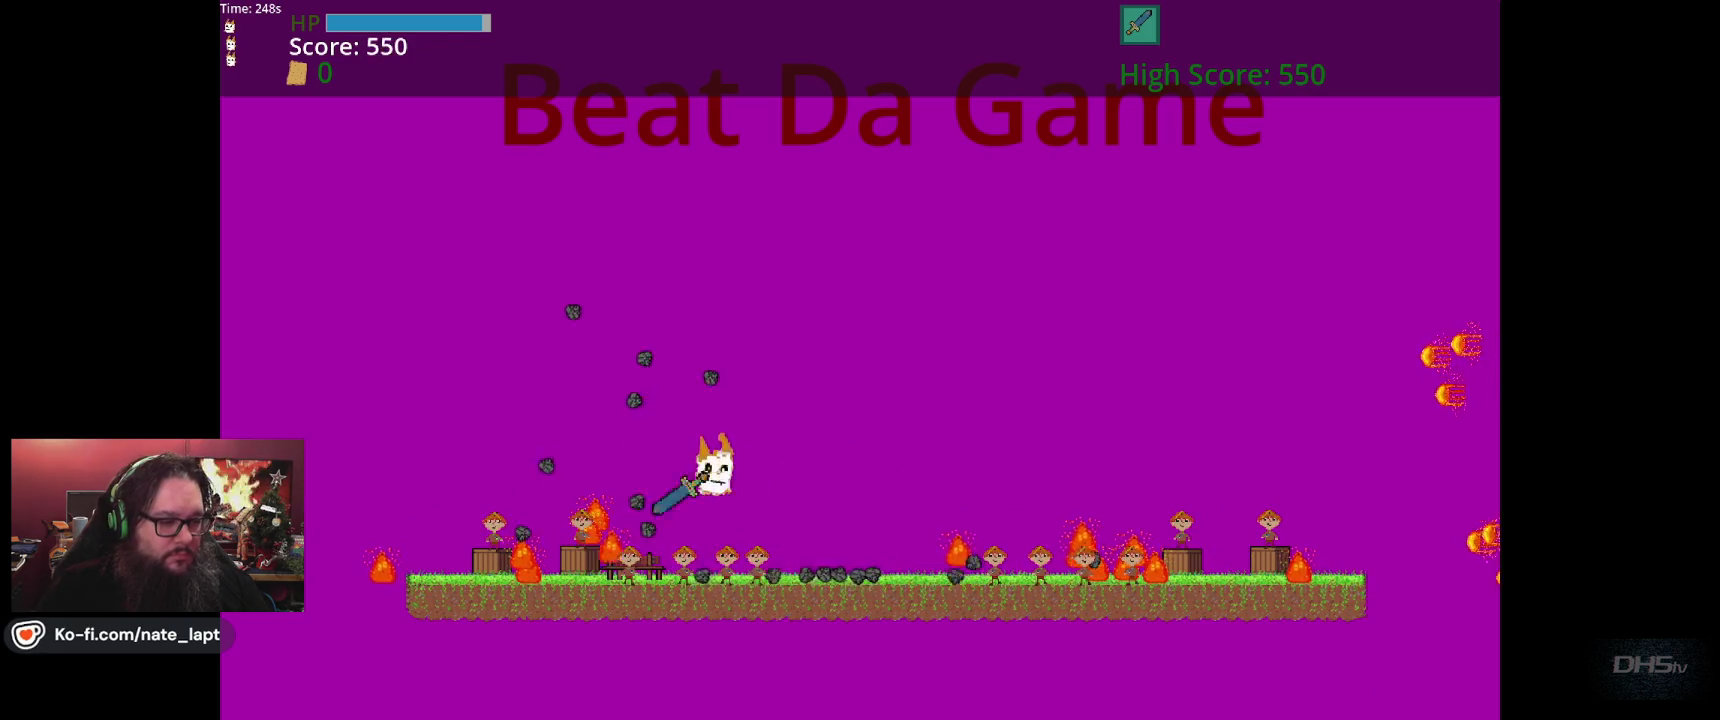
pyautogui.press('Right')
pyautogui.press('Right')
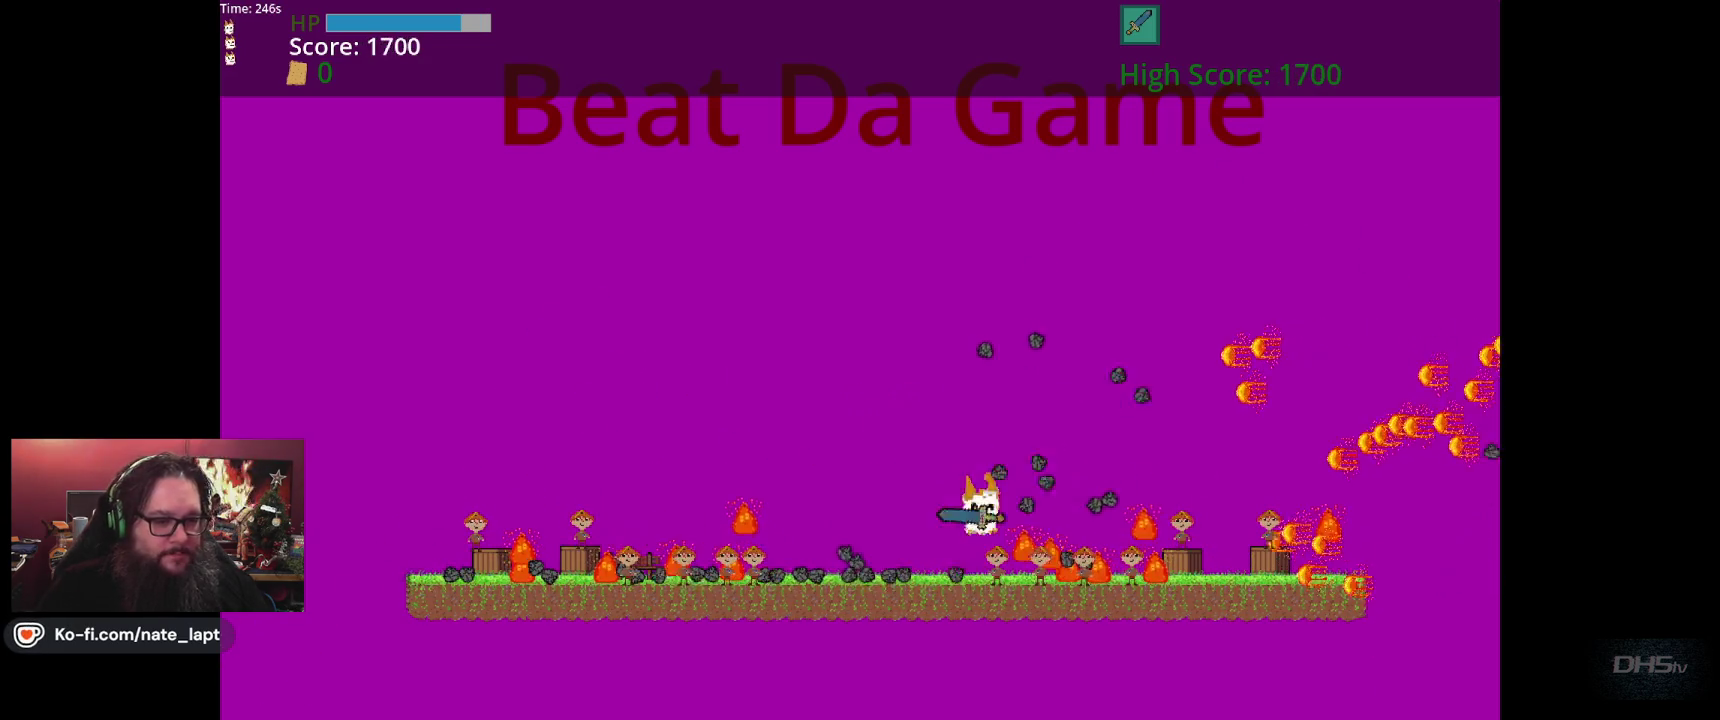
pyautogui.press('Up')
pyautogui.press('Up')
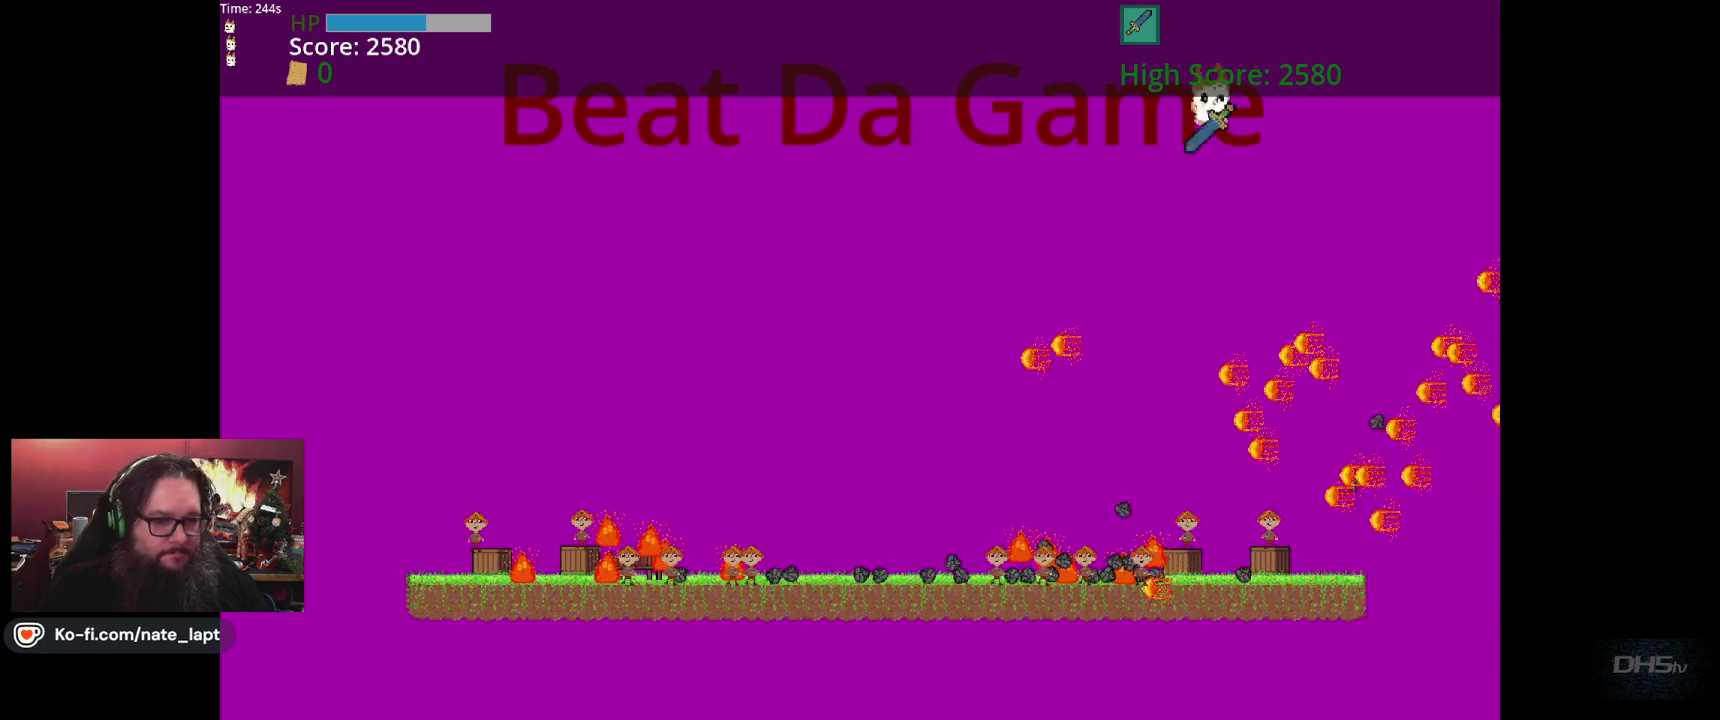
pyautogui.press('Left')
pyautogui.press('Up')
pyautogui.press('Left')
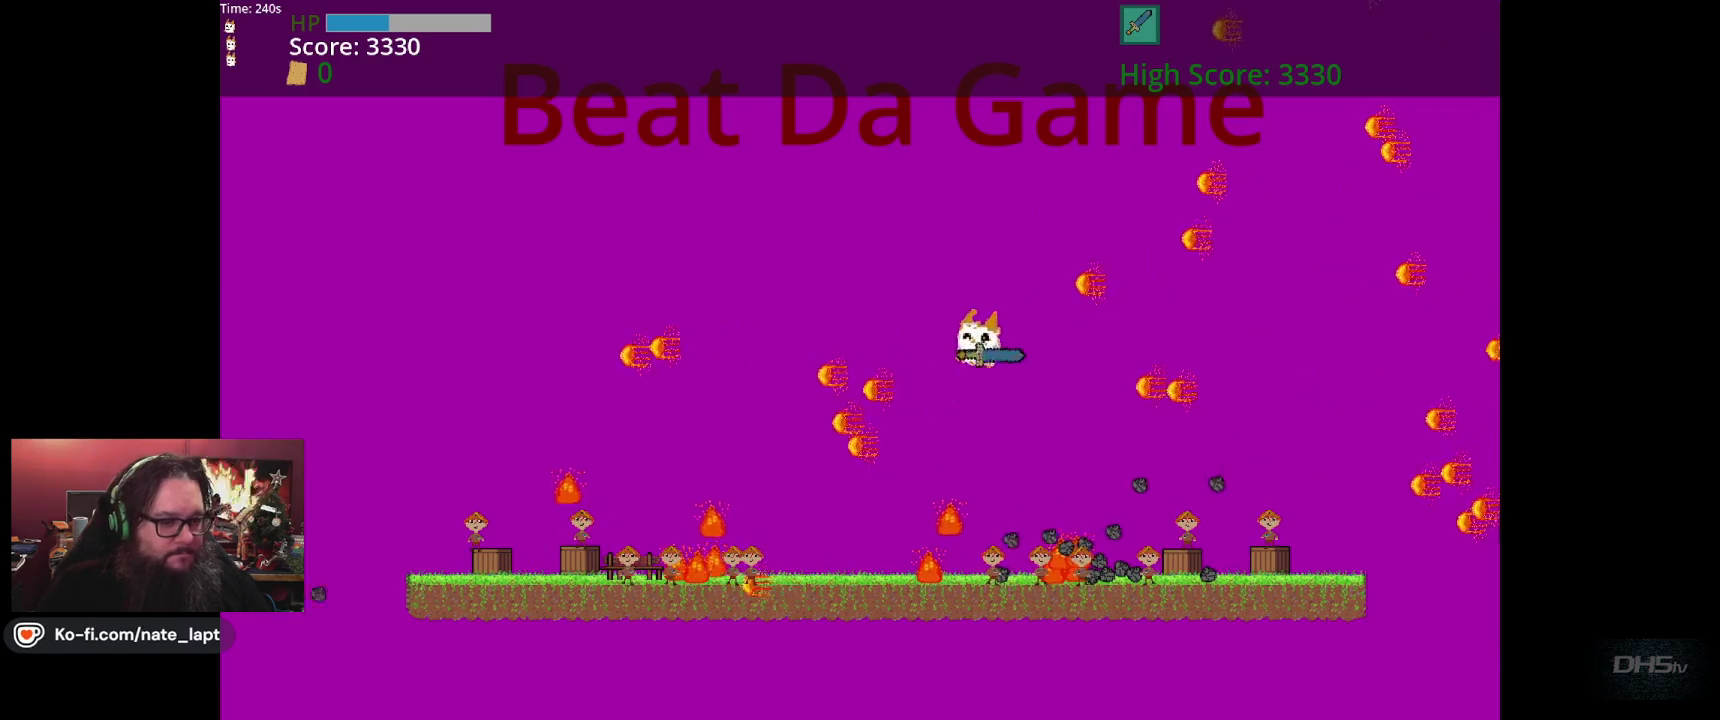
pyautogui.press('Up')
pyautogui.press('Right')
pyautogui.press('Up')
pyautogui.press('Right')
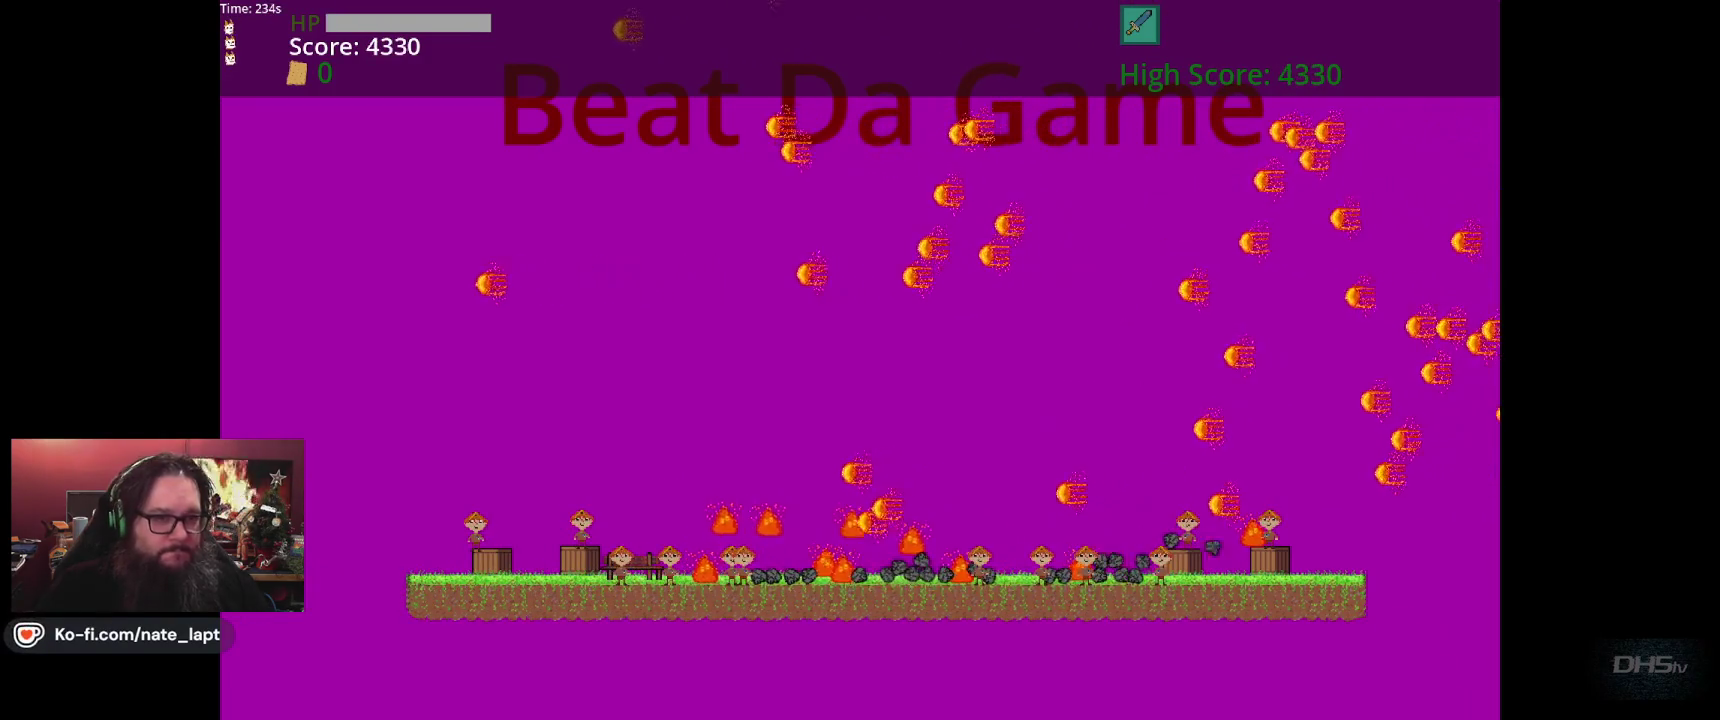
pyautogui.press('Right')
pyautogui.press('Up')
pyautogui.press('Up')
pyautogui.press('Up')
pyautogui.press('Right')
pyautogui.press('Left')
pyautogui.press('Up')
pyautogui.press('Up')
pyautogui.press('Right')
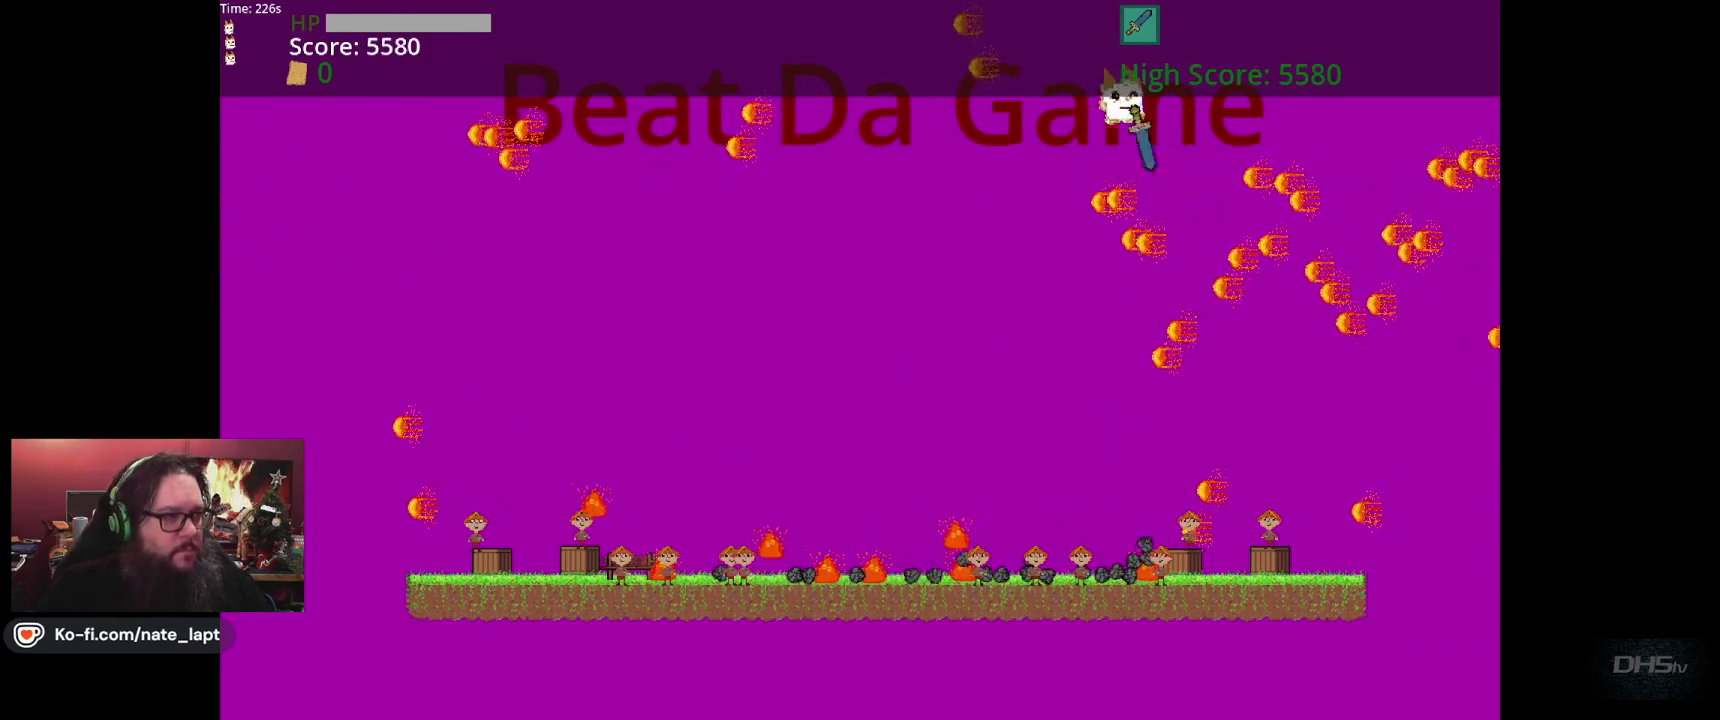
pyautogui.press('Left')
pyautogui.press('Up')
pyautogui.press('Up')
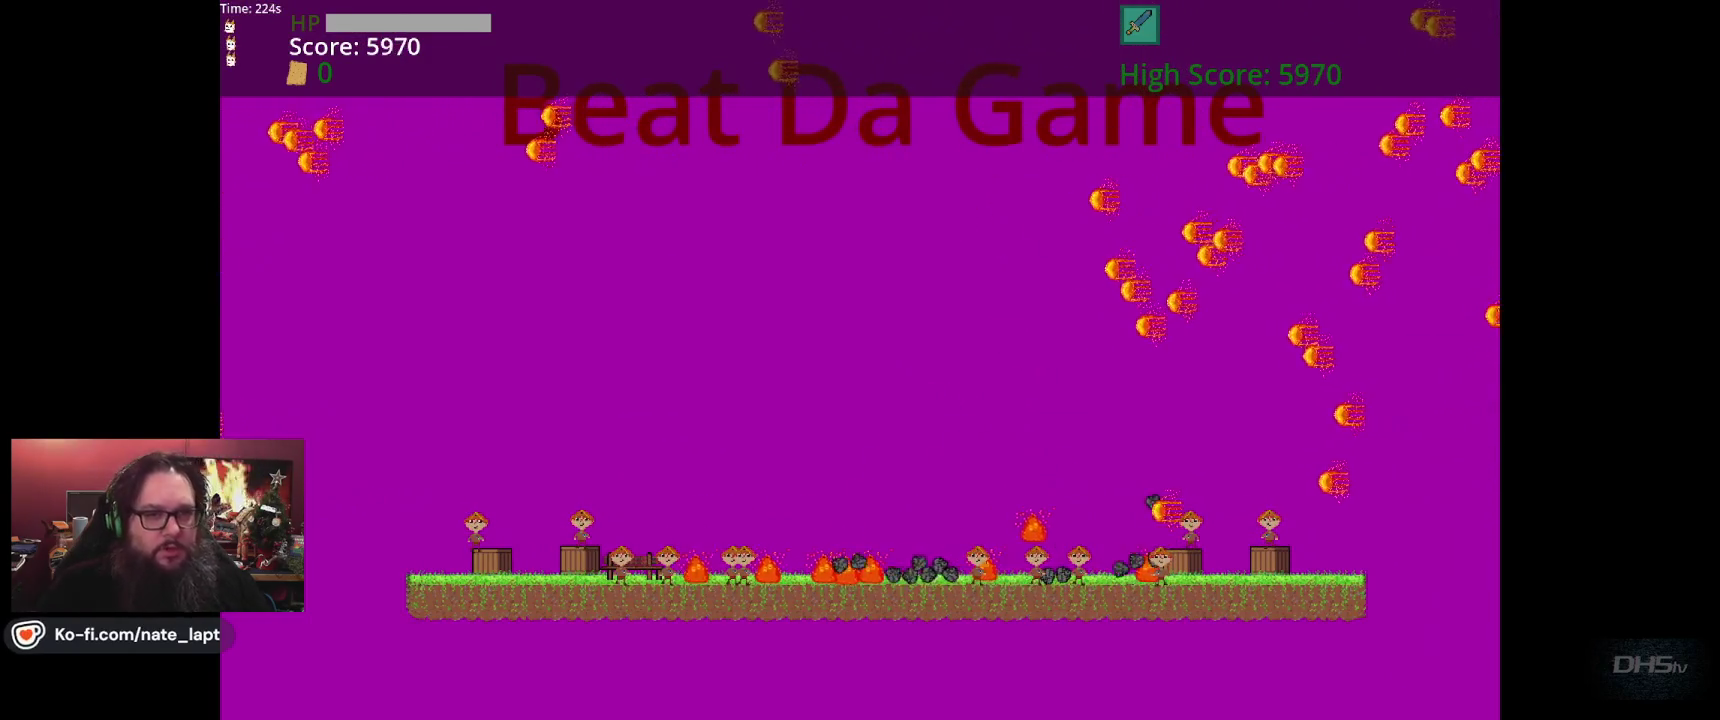
pyautogui.press('Up')
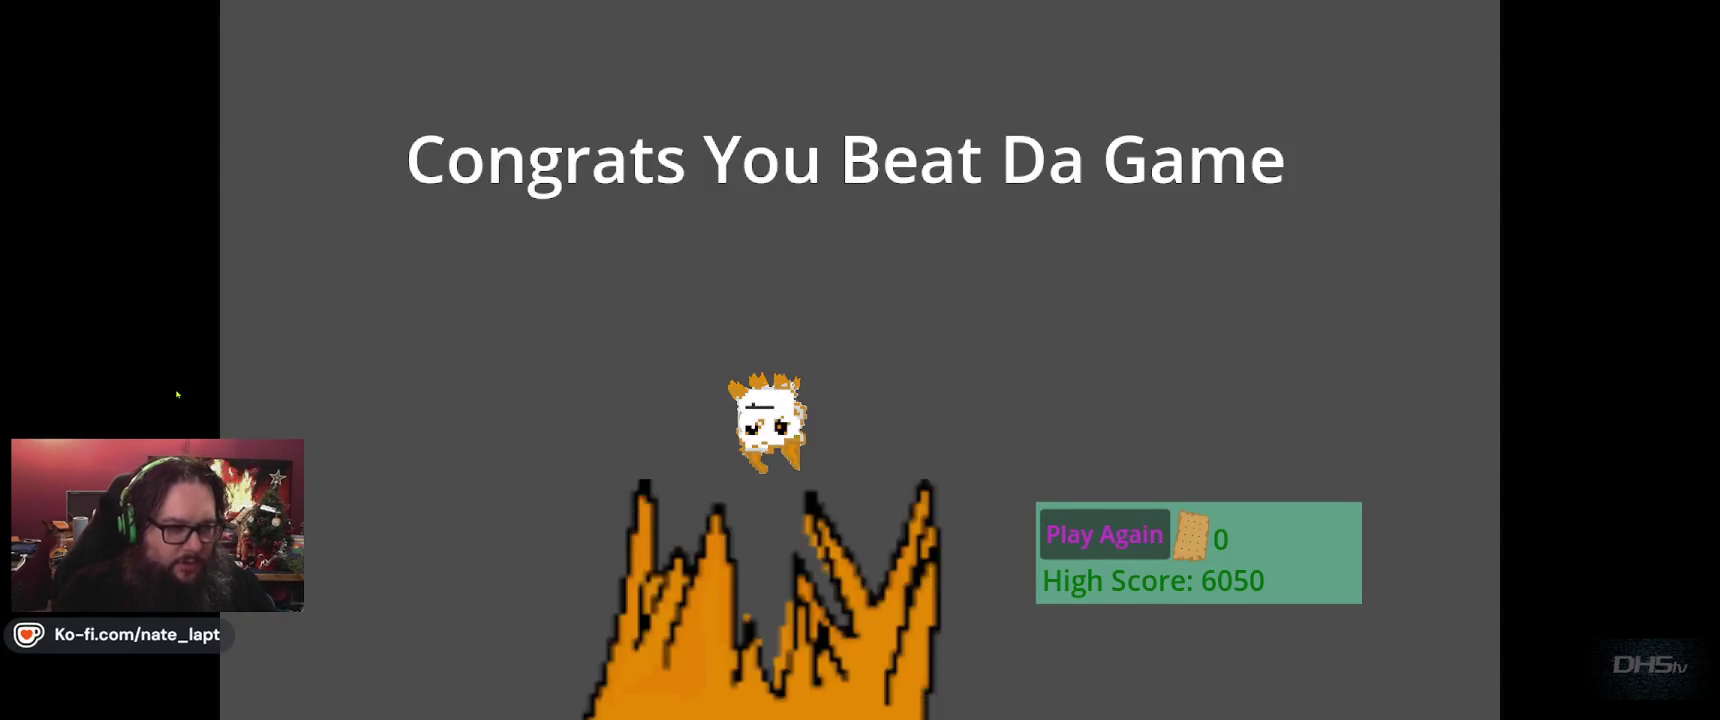
pyautogui.press('F8')
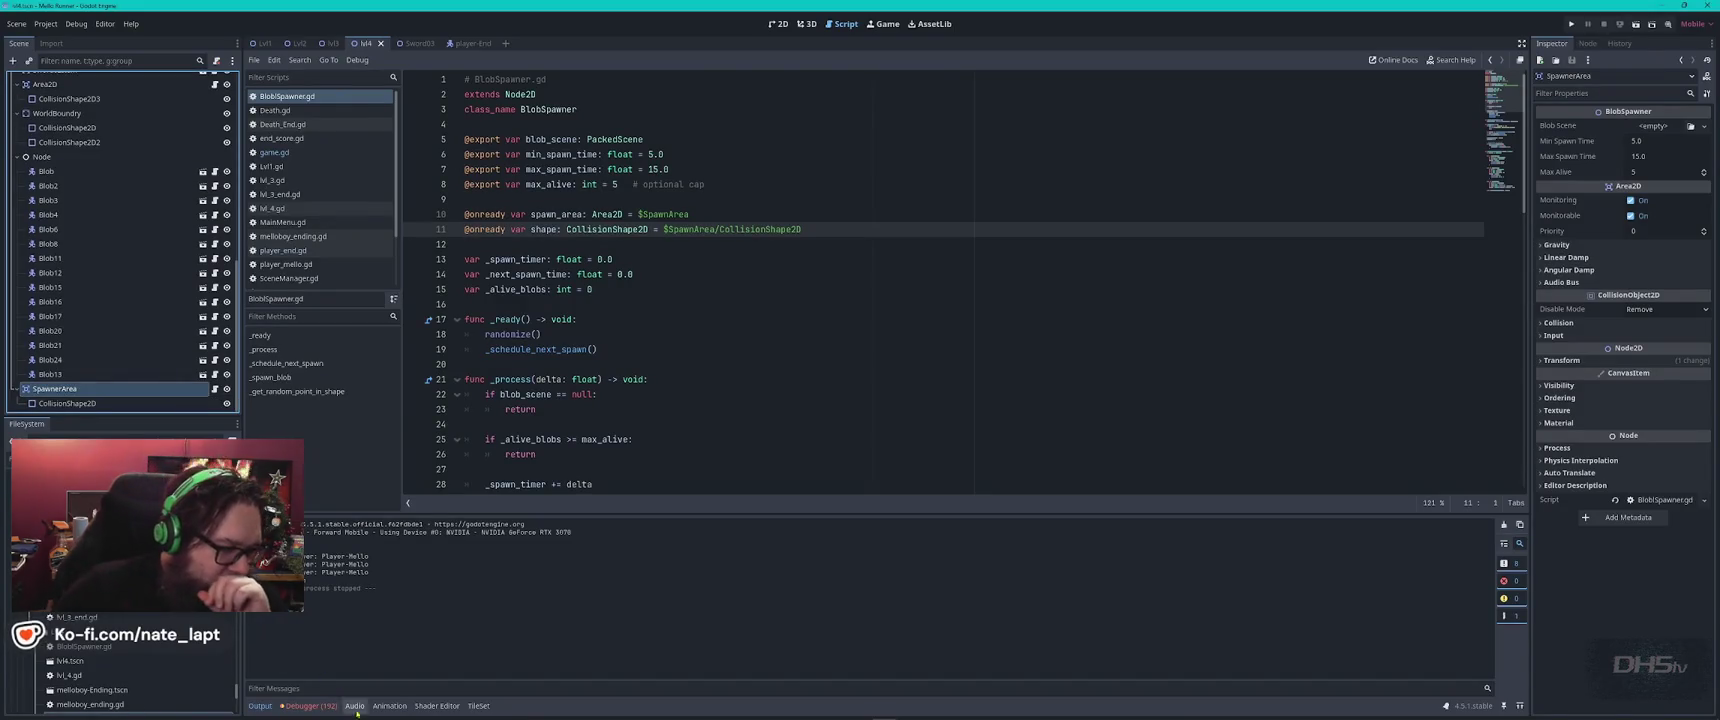
# Jump from the Debugger's Node not found error to line 10 of BlobSpawner.gd.
pyautogui.click(332, 707)
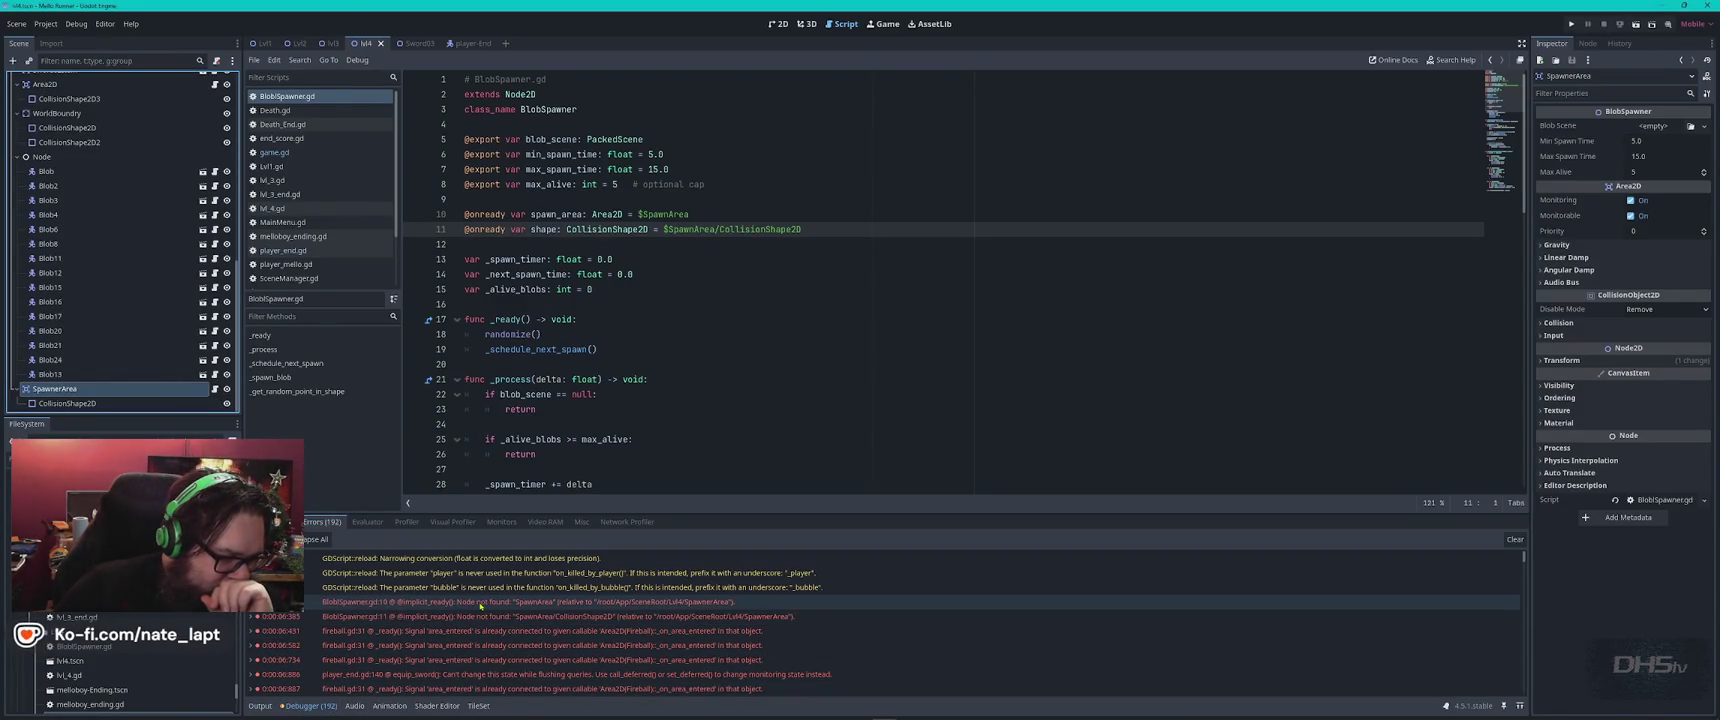
pyautogui.moveTo(480, 606)
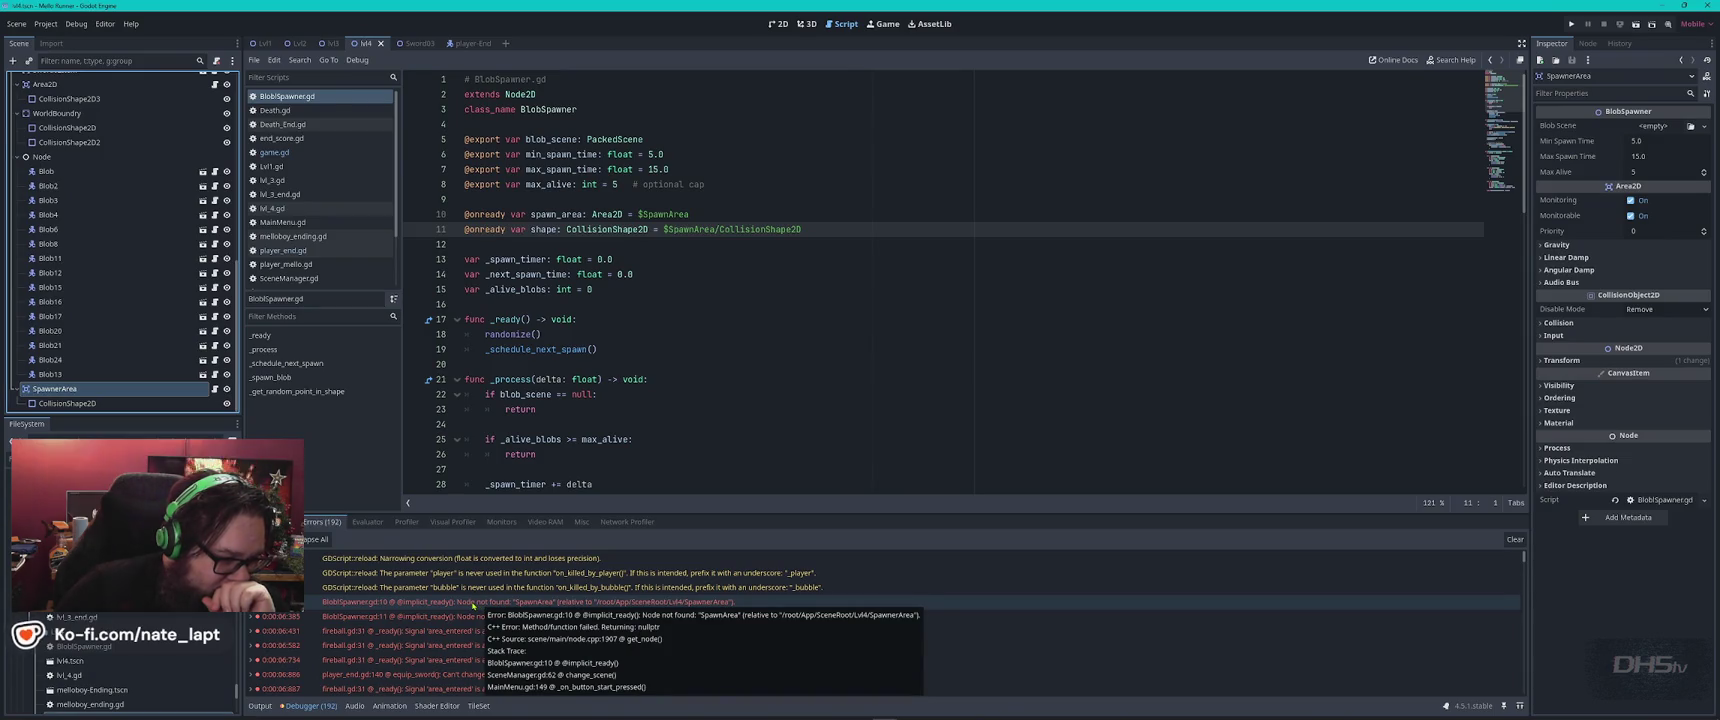
pyautogui.click(473, 603)
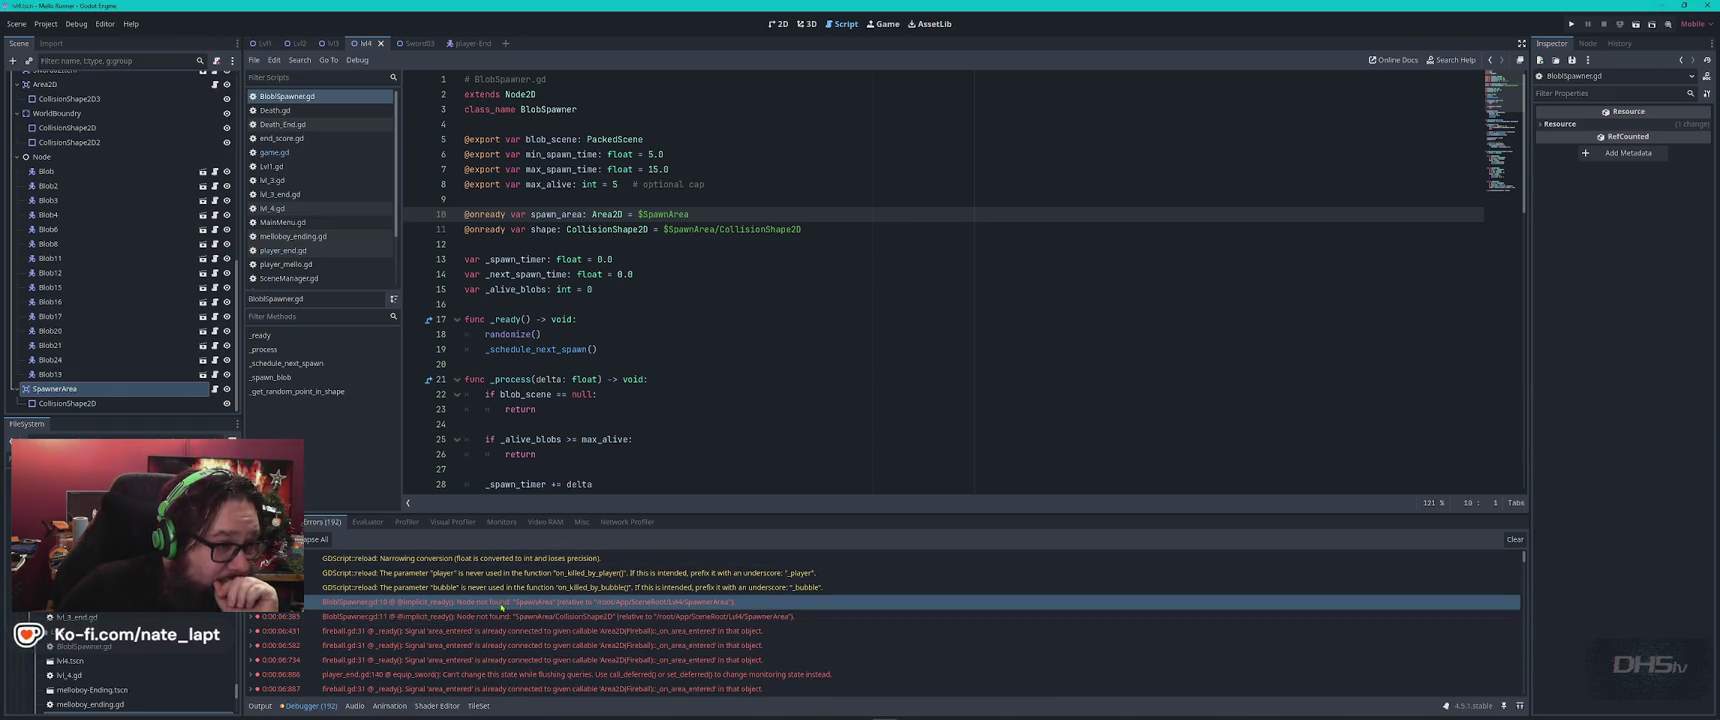
# Search BlobSpawner.gd for every spawn_area use, then begin searching for CollisionShape2D.
pyautogui.doubleClick(559, 214)
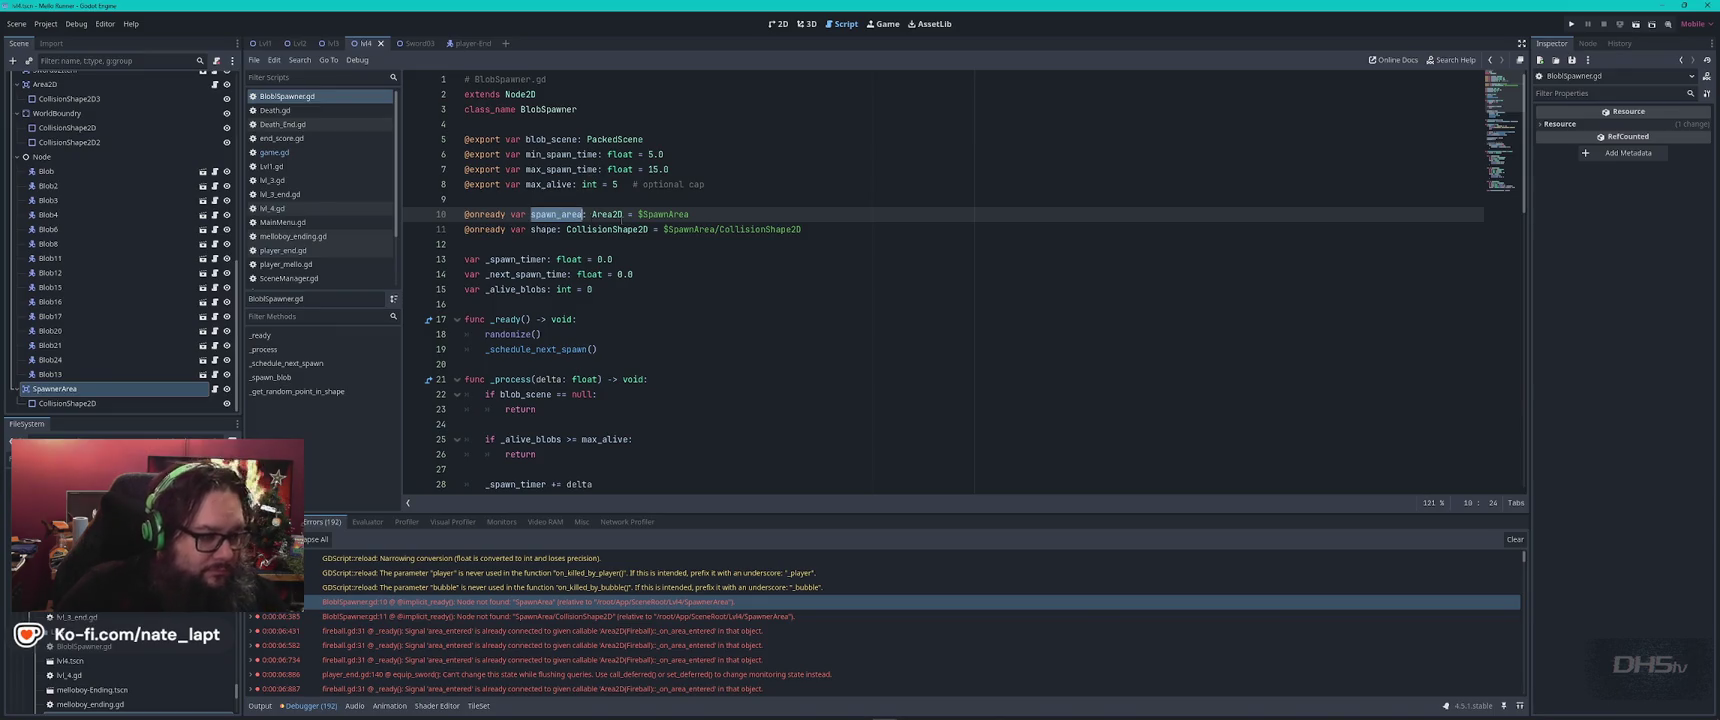
pyautogui.hotkey('ctrl', 'f')
pyautogui.press('Return')
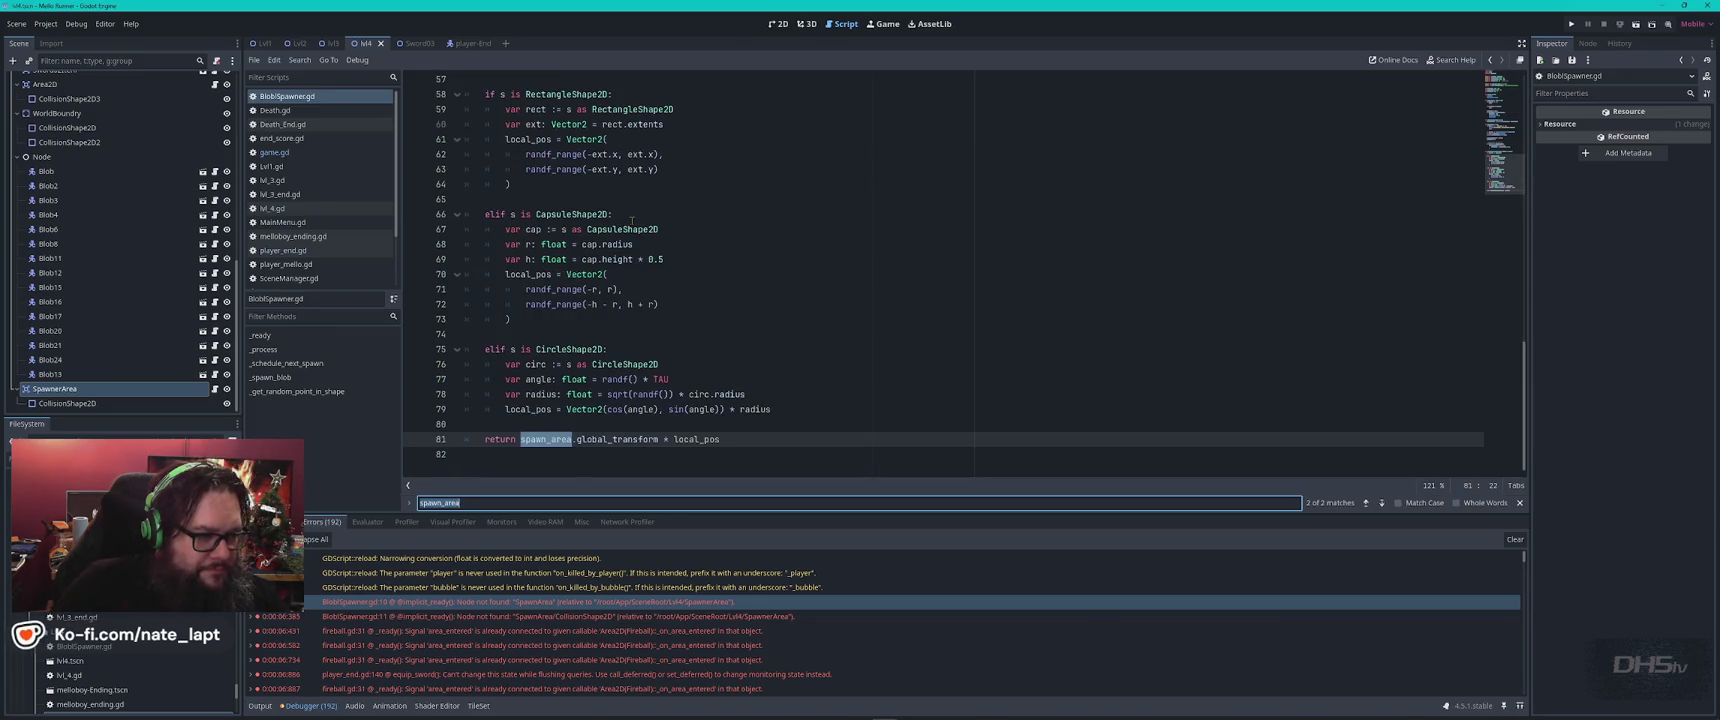
pyautogui.press('Return')
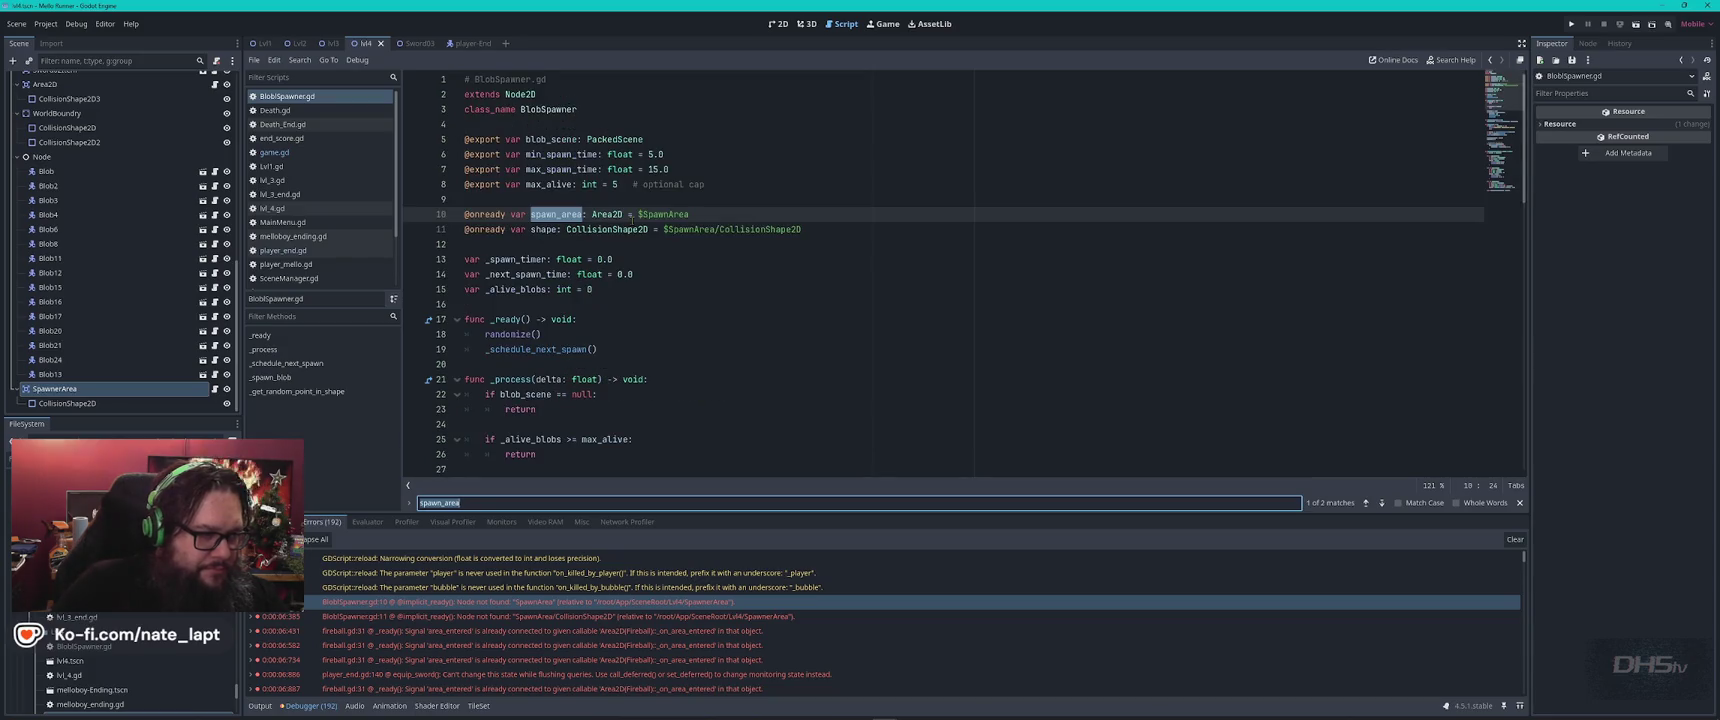
pyautogui.doubleClick(606, 229)
pyautogui.hotkey('ctrl', 'f')
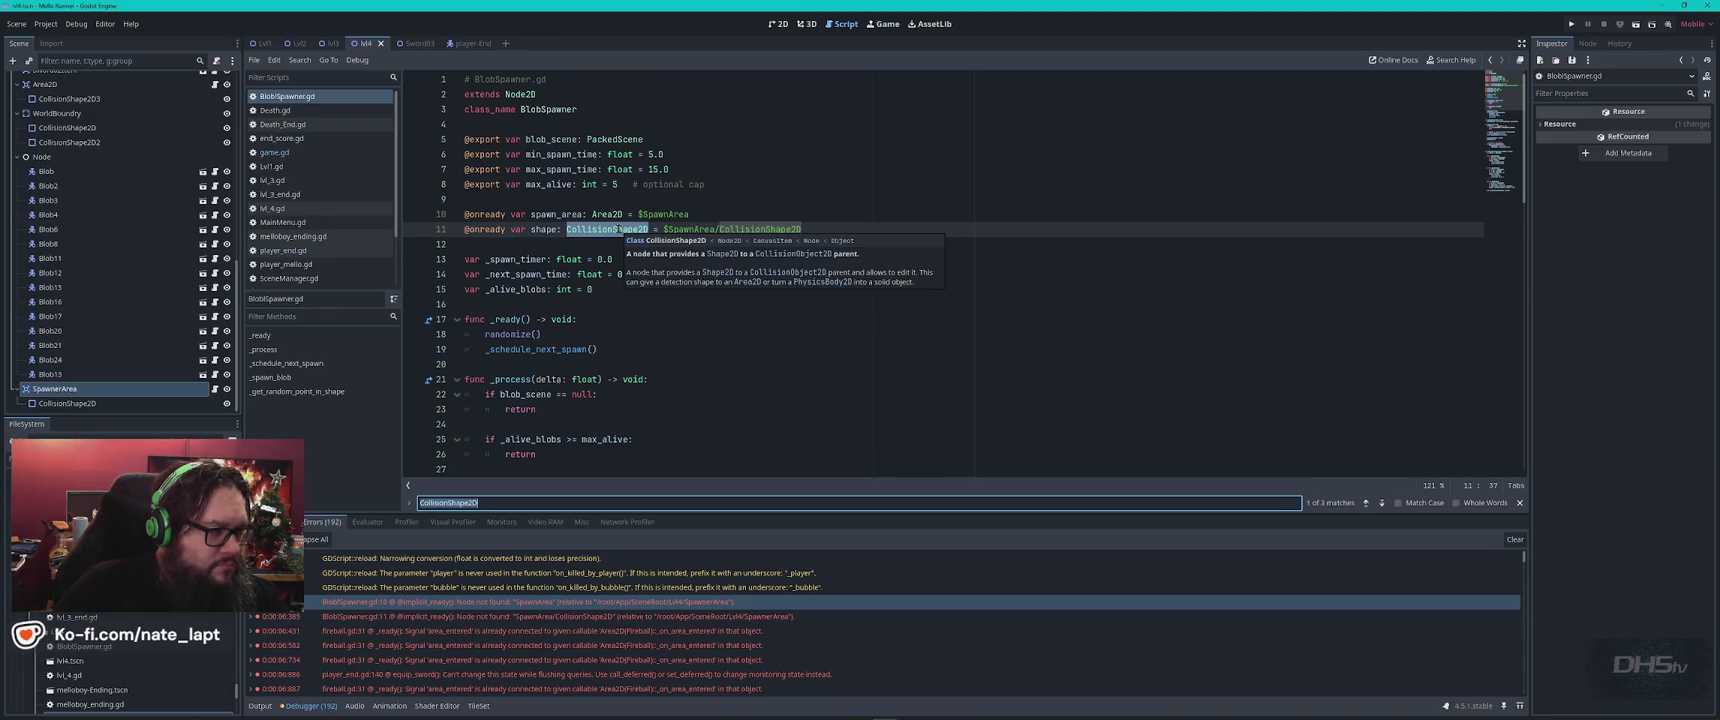
# Step through the CollisionShape2D matches back to line 11 and select the SpawnArea part of its path.
pyautogui.press('Return')
pyautogui.press('Return')
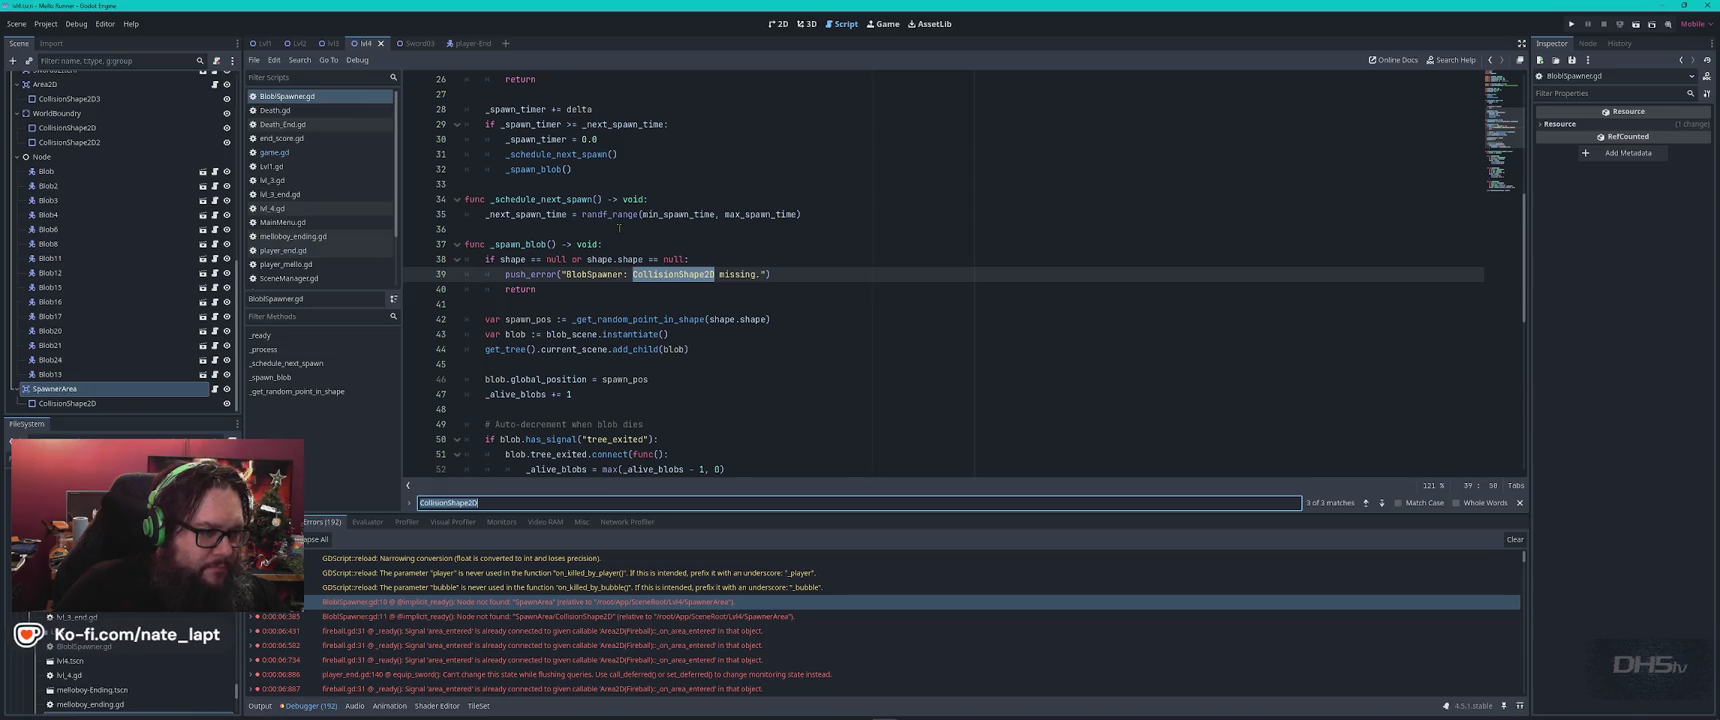
pyautogui.press('Return')
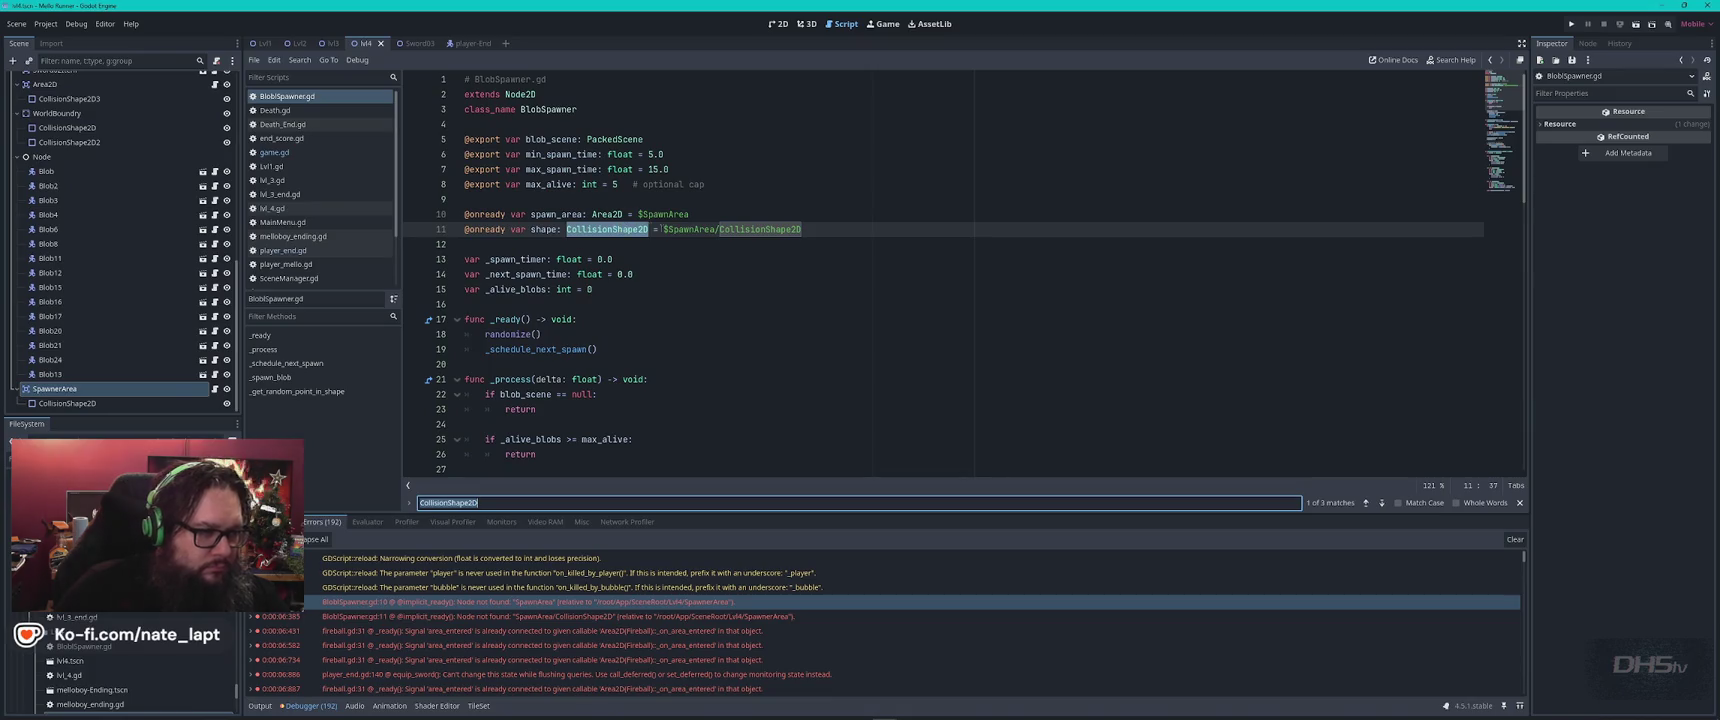
pyautogui.click(664, 229)
pyautogui.moveTo(706, 229); pyautogui.dragTo(714, 229)
# Change line 11's path to $CollisionShape2D, save BlobSpawner.gd and run the game.
pyautogui.press('BackSpace')
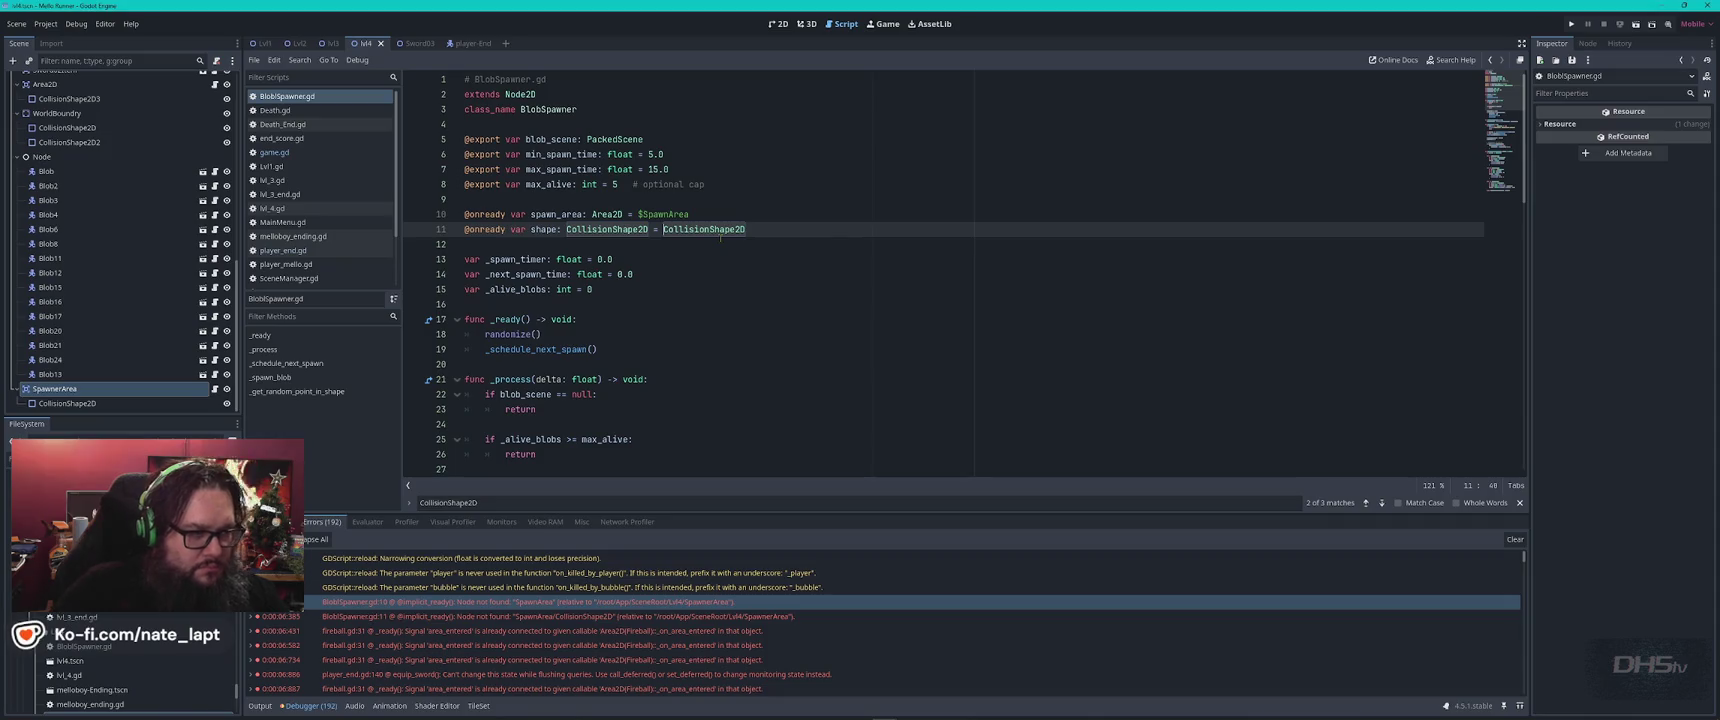
pyautogui.write('$')
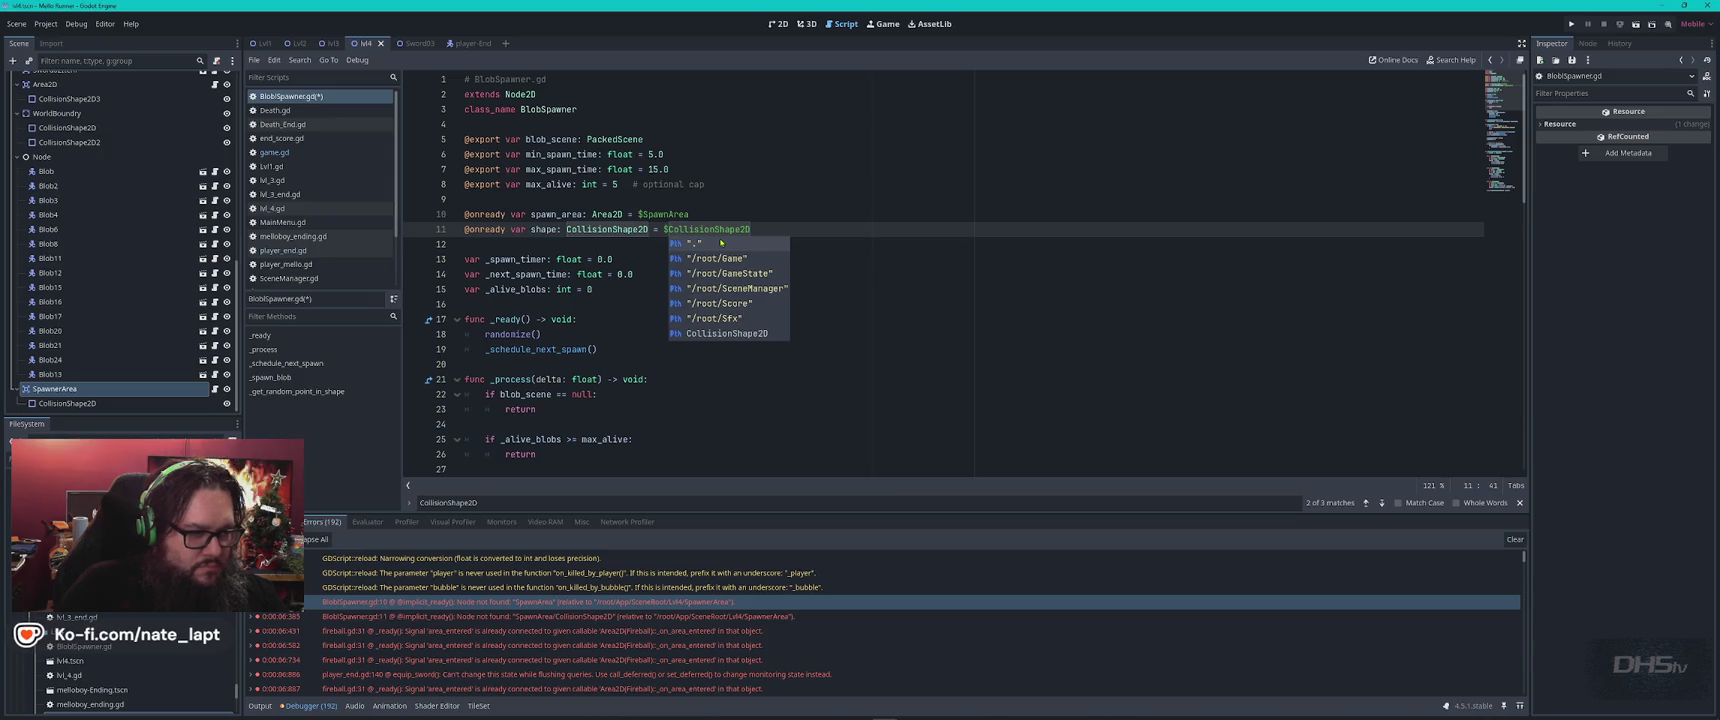
pyautogui.press('Right')
pyautogui.press('Left')
pyautogui.press('Right')
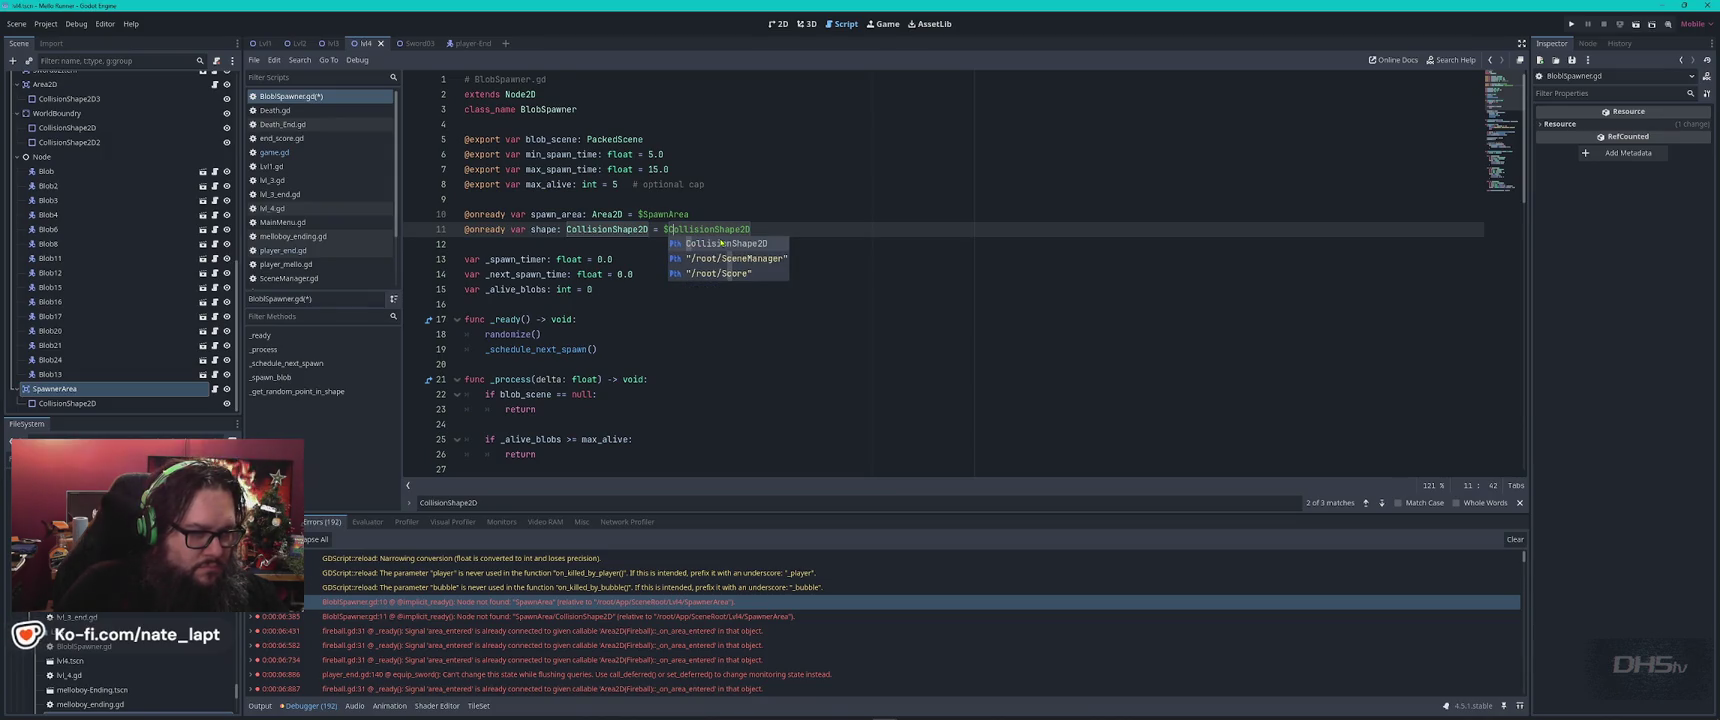
pyautogui.press('Left')
pyautogui.press('Right')
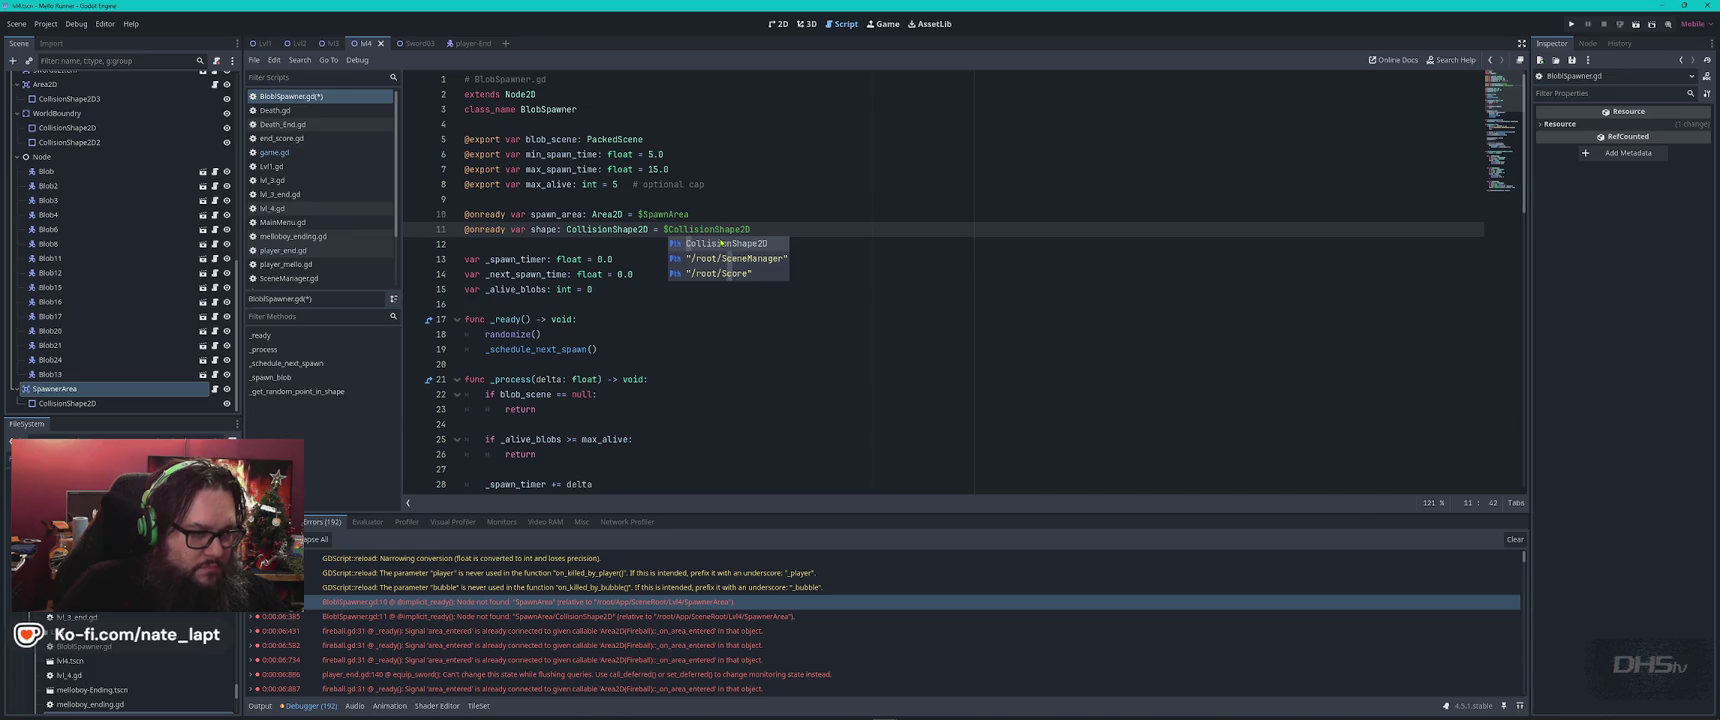
pyautogui.hotkey('ctrl', 's')
pyautogui.press('F5')
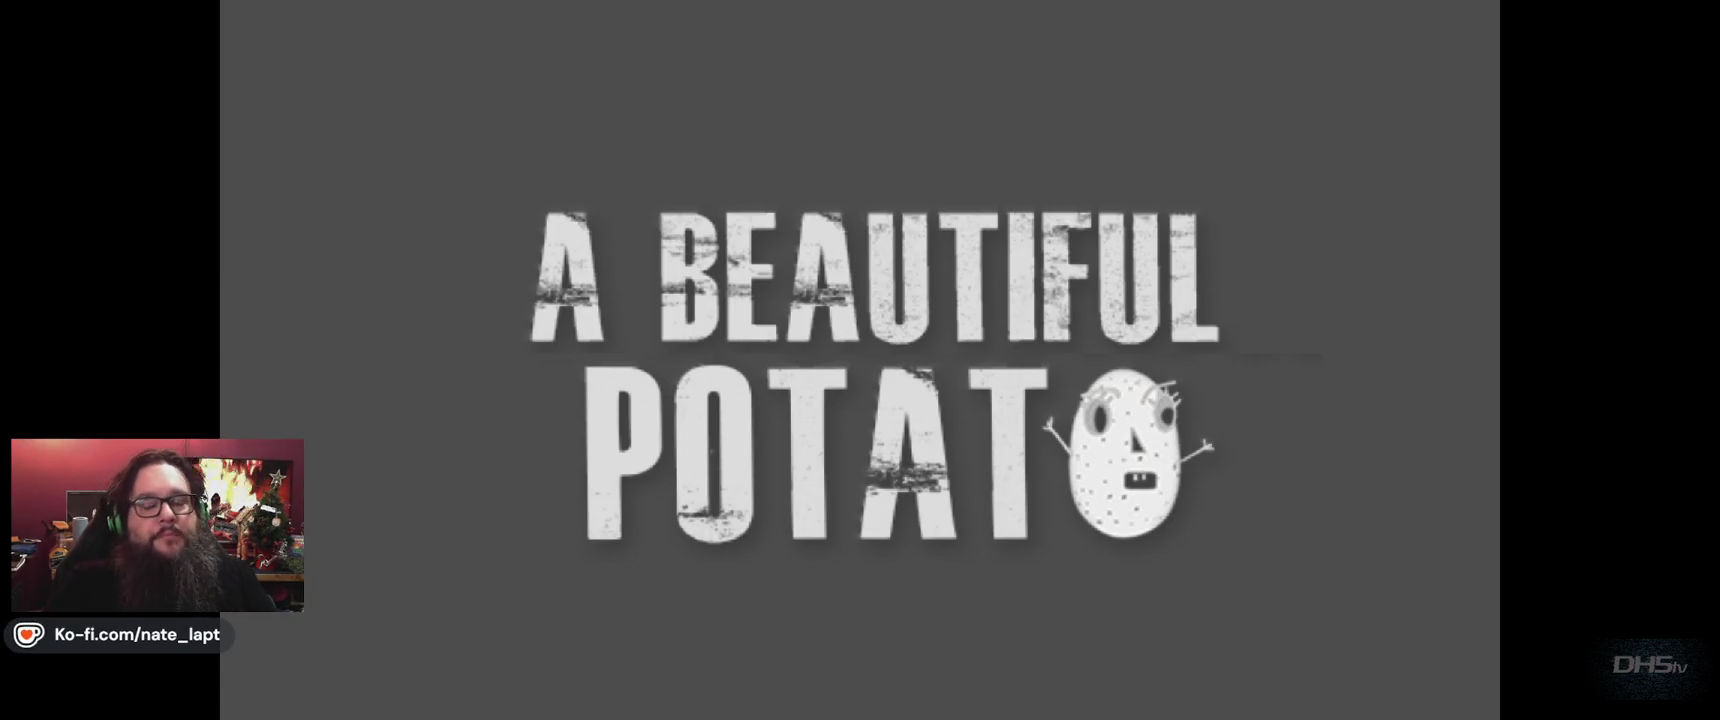
# Play the level while dodging fireballs until the 8230-point win screen, then close the game.
pyautogui.press('Return')
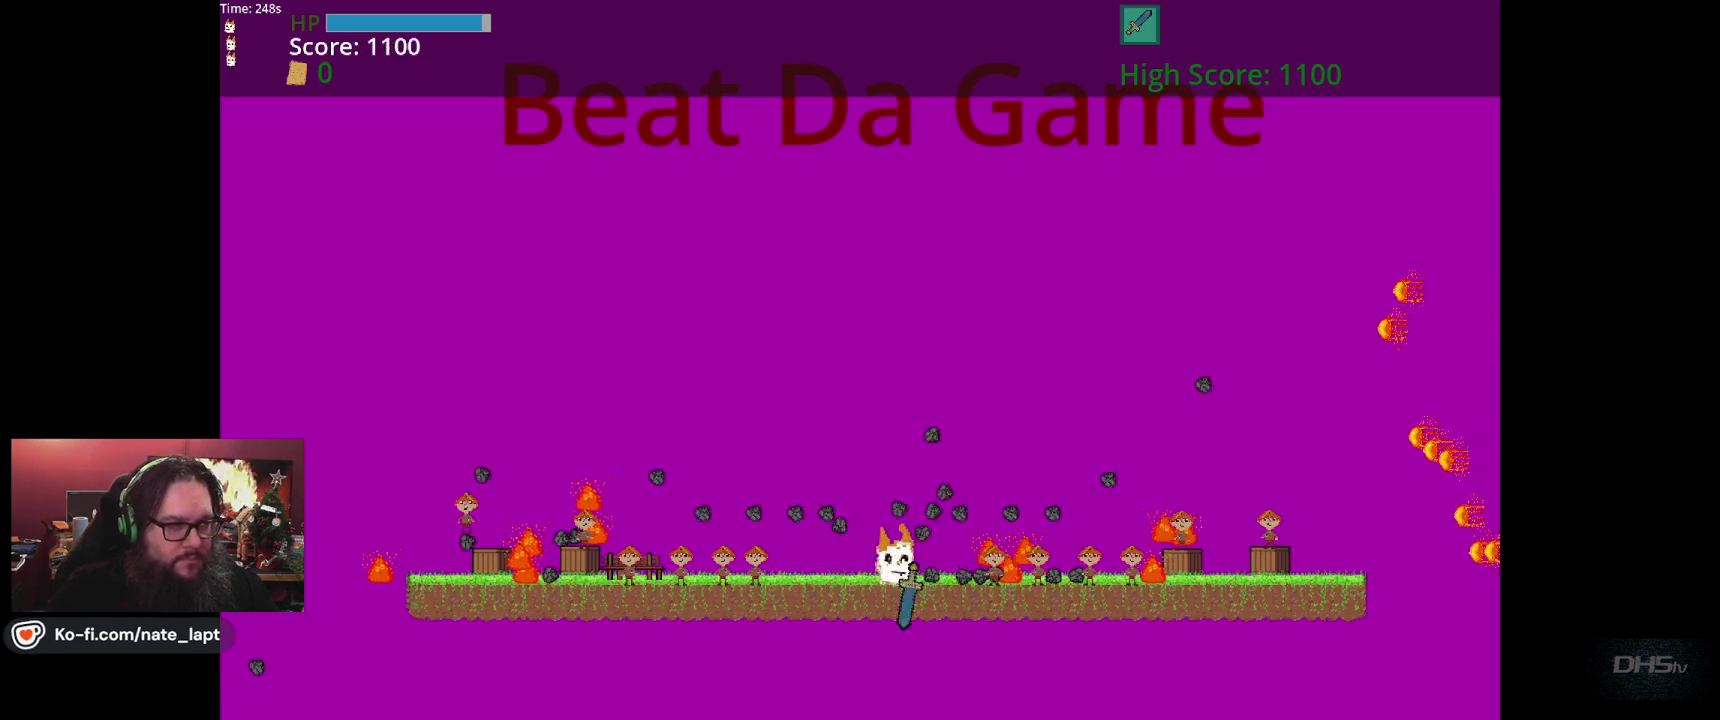
pyautogui.press('Left')
pyautogui.press('Right')
pyautogui.press('Up')
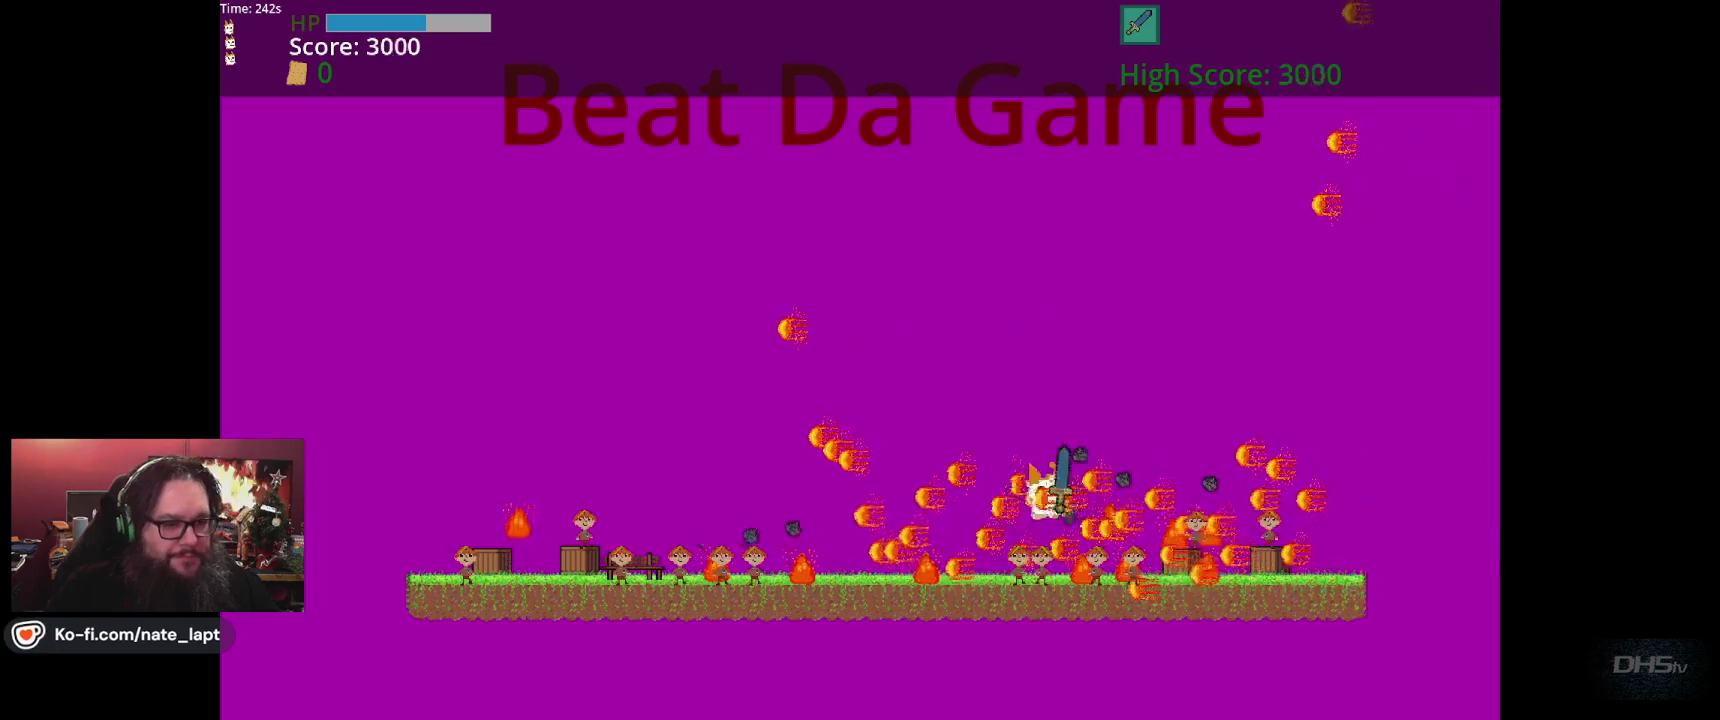
pyautogui.press('Left')
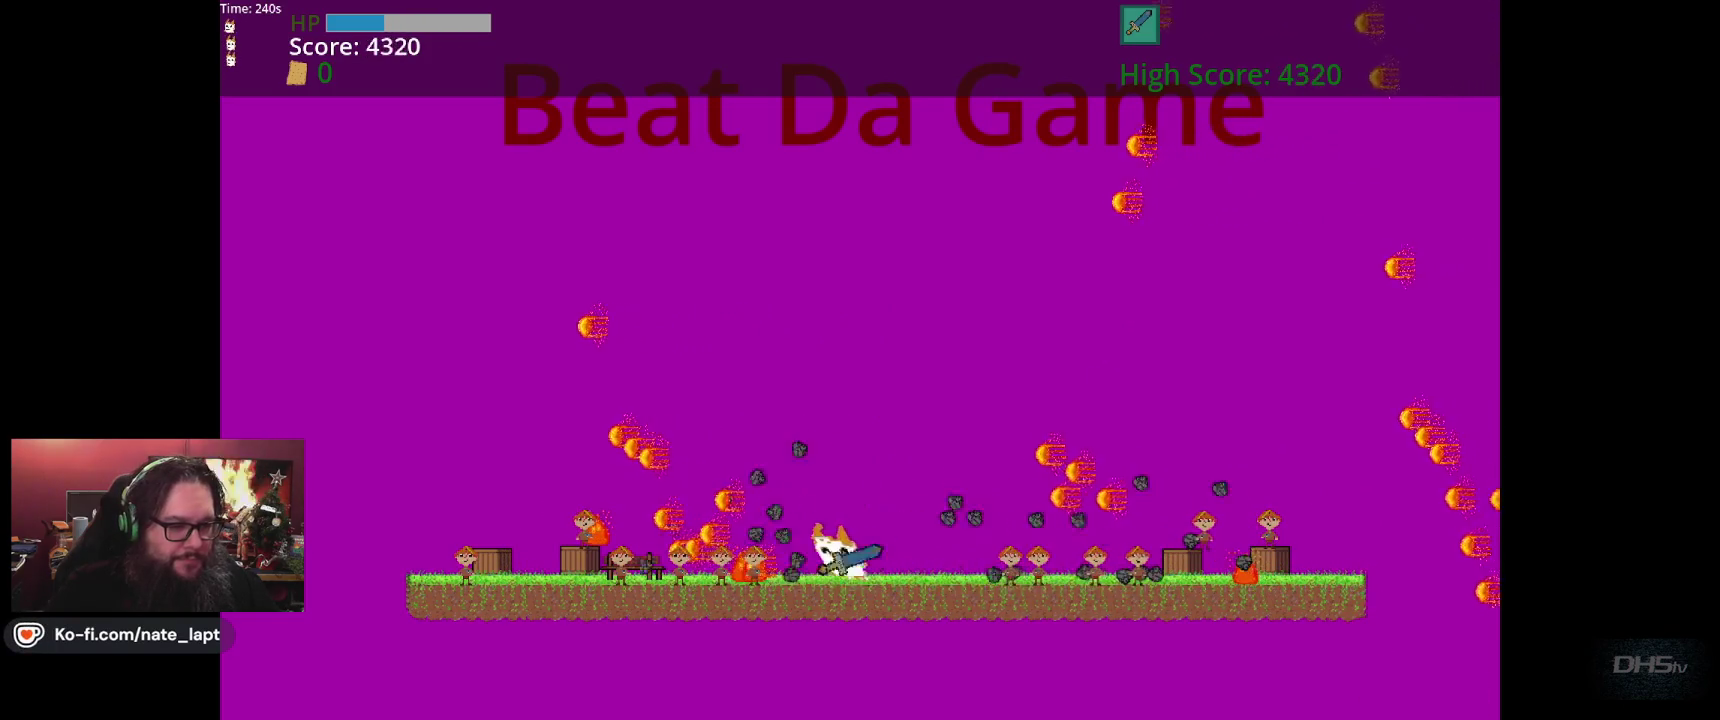
pyautogui.press('Right')
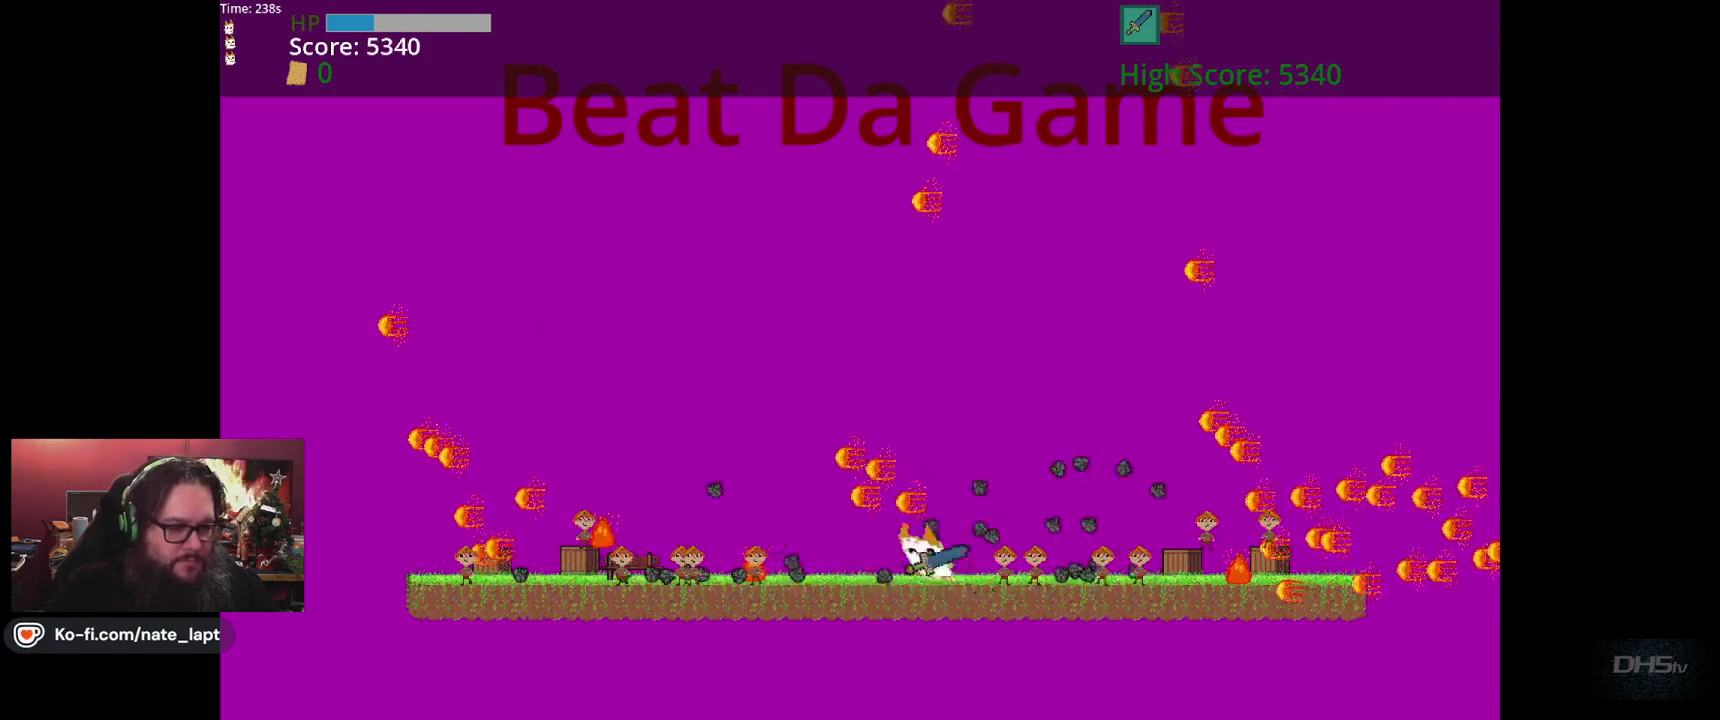
pyautogui.press('Left')
pyautogui.press('Right')
pyautogui.press('Left')
pyautogui.press('Right')
pyautogui.press('Right')
pyautogui.press('Left')
pyautogui.press('Right')
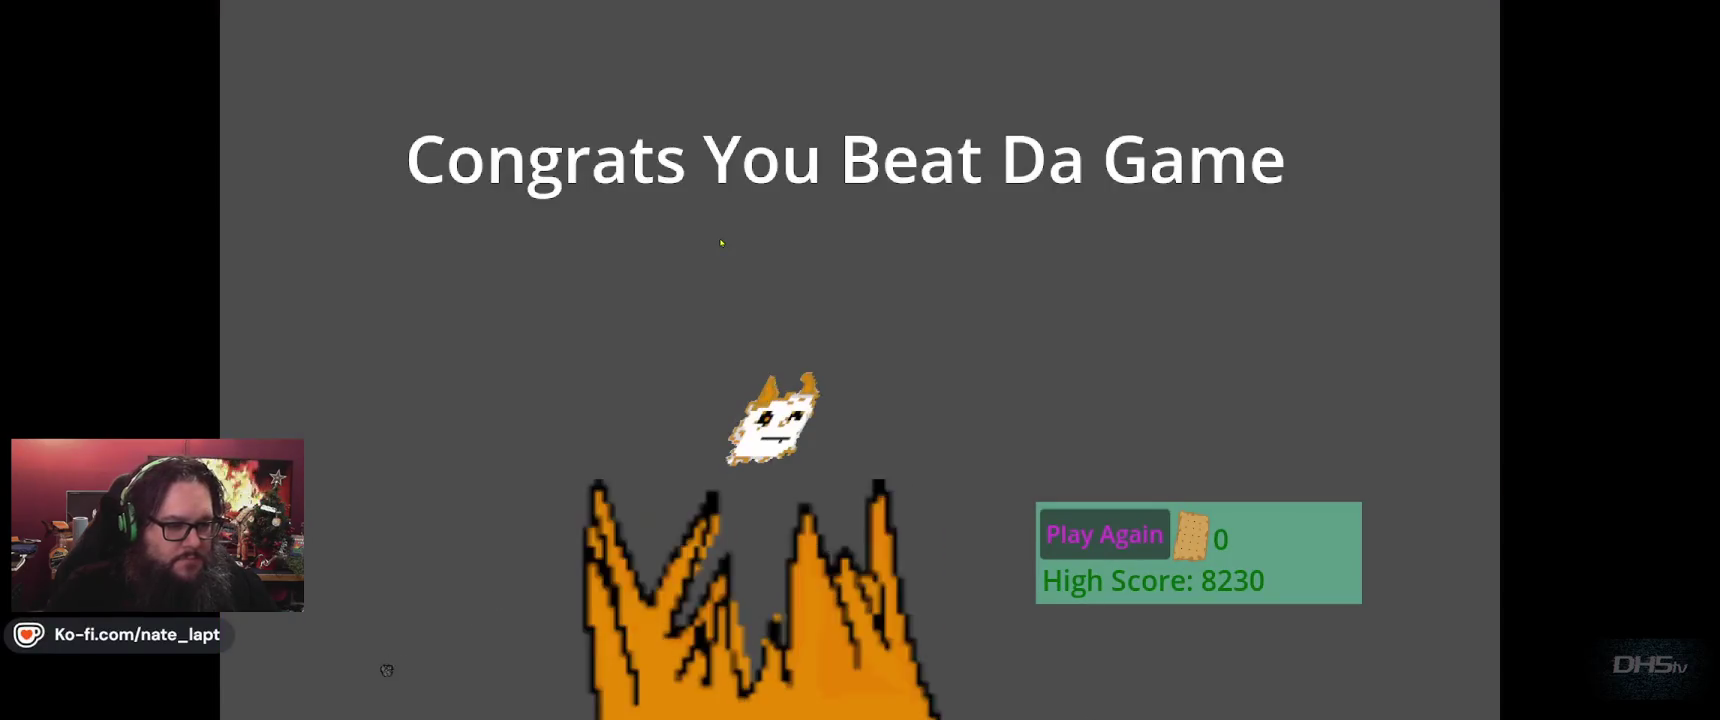
pyautogui.press('F8')
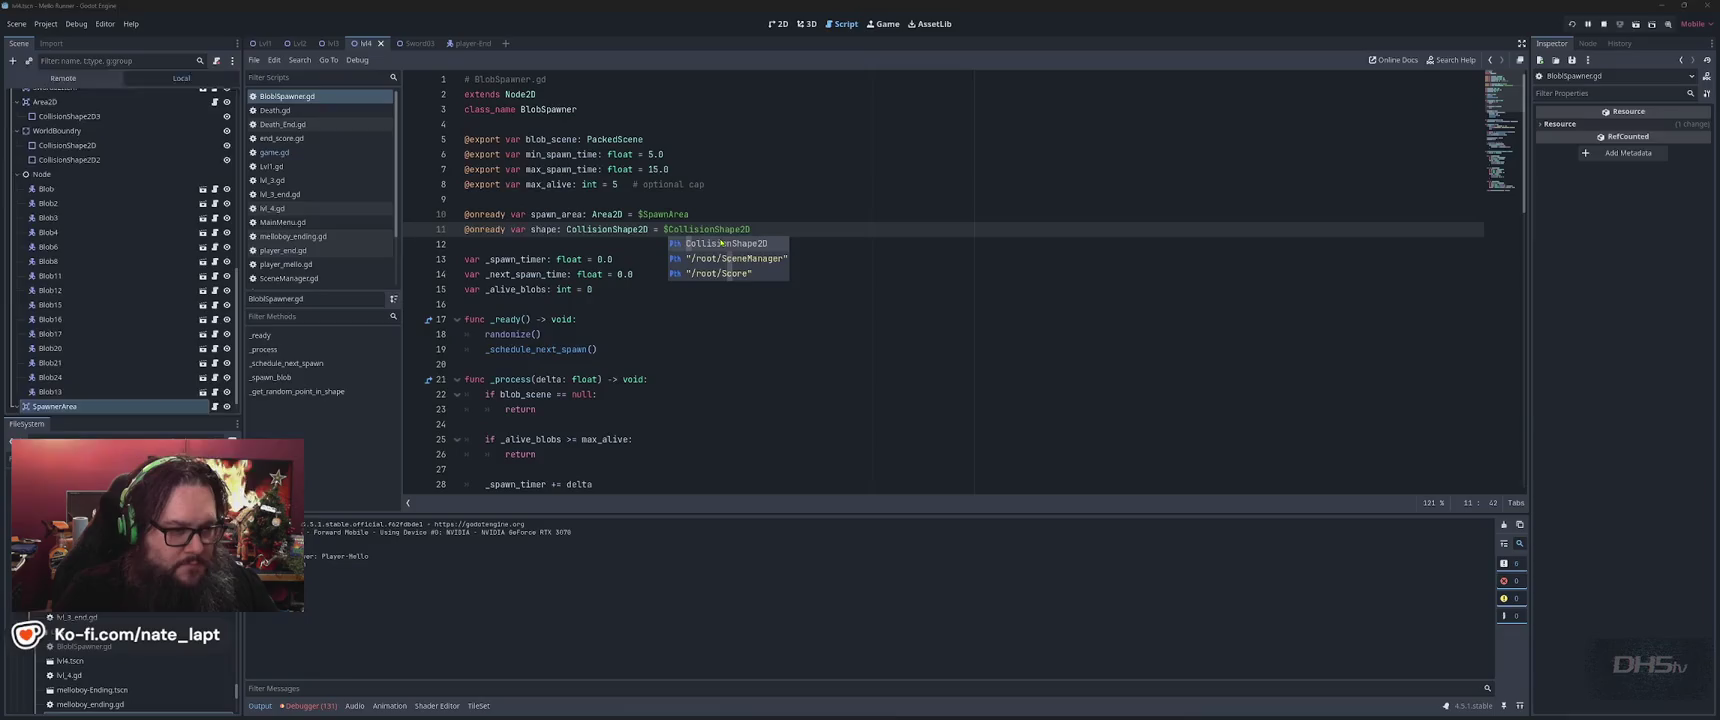
# Show the expanded Node not found error for line 10 in the Debugger Errors tab.
pyautogui.click(903, 219)
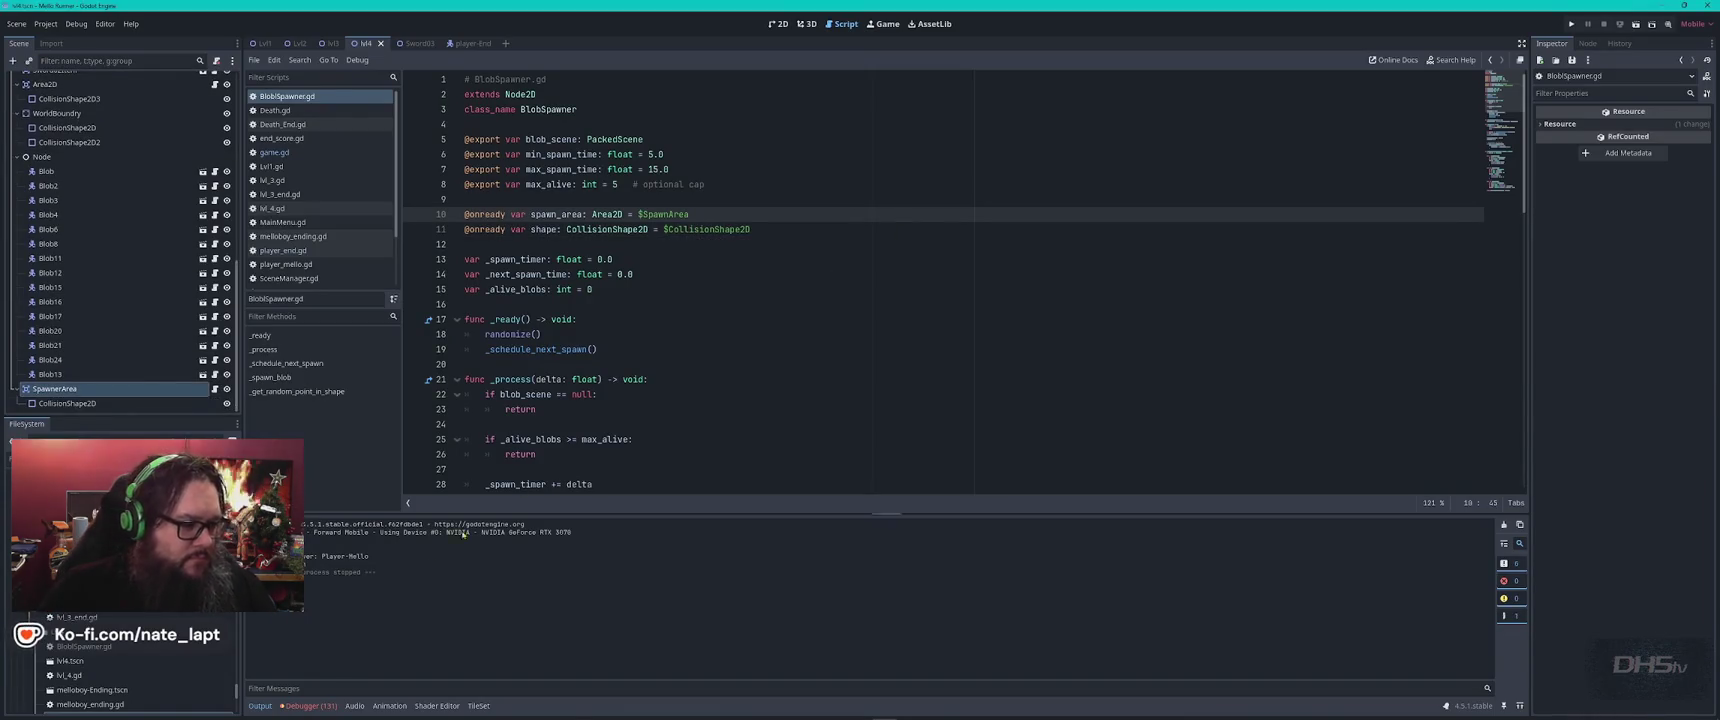
pyautogui.click(310, 706)
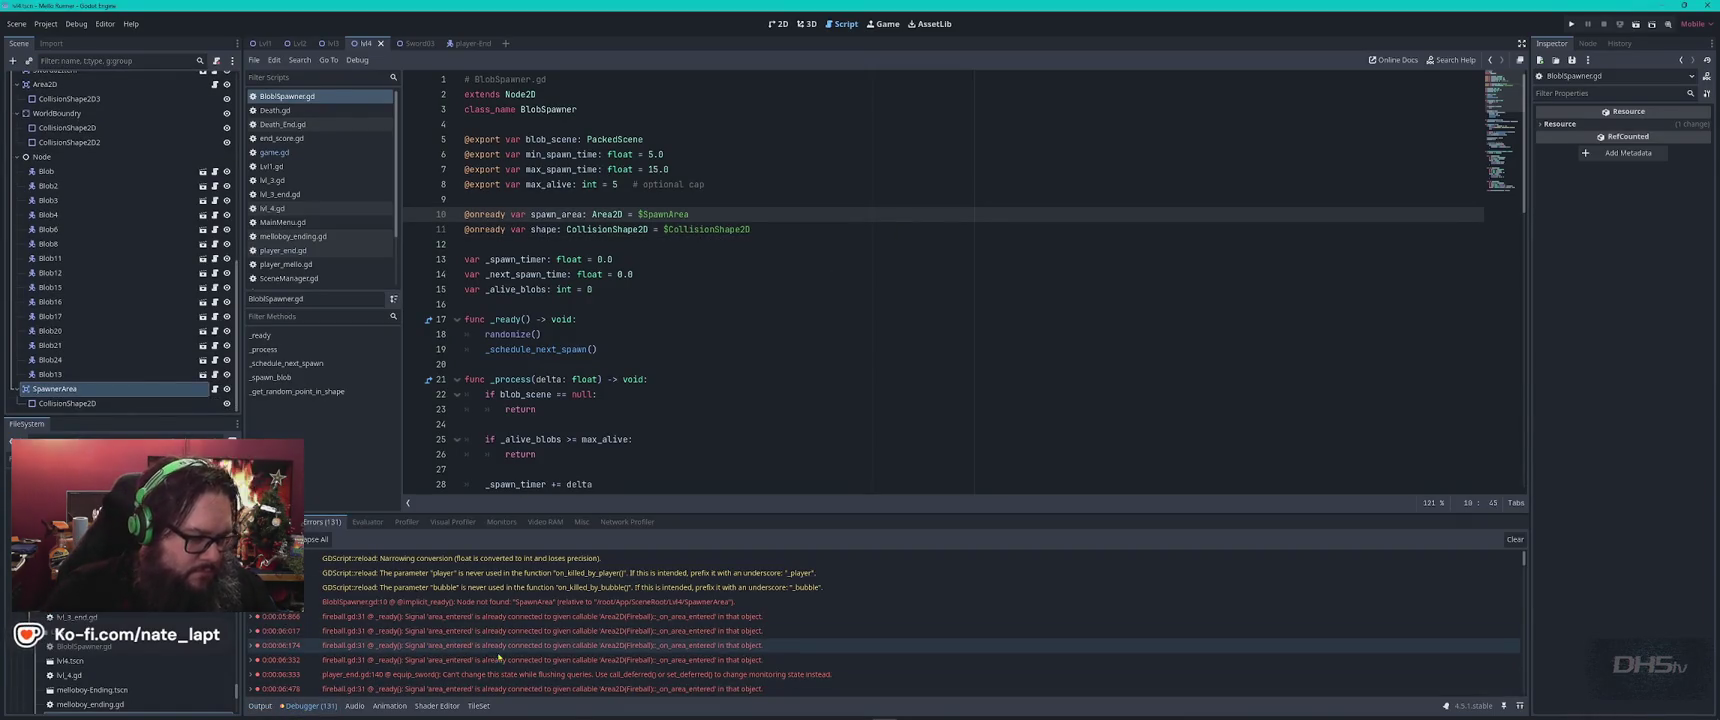
pyautogui.click(506, 603)
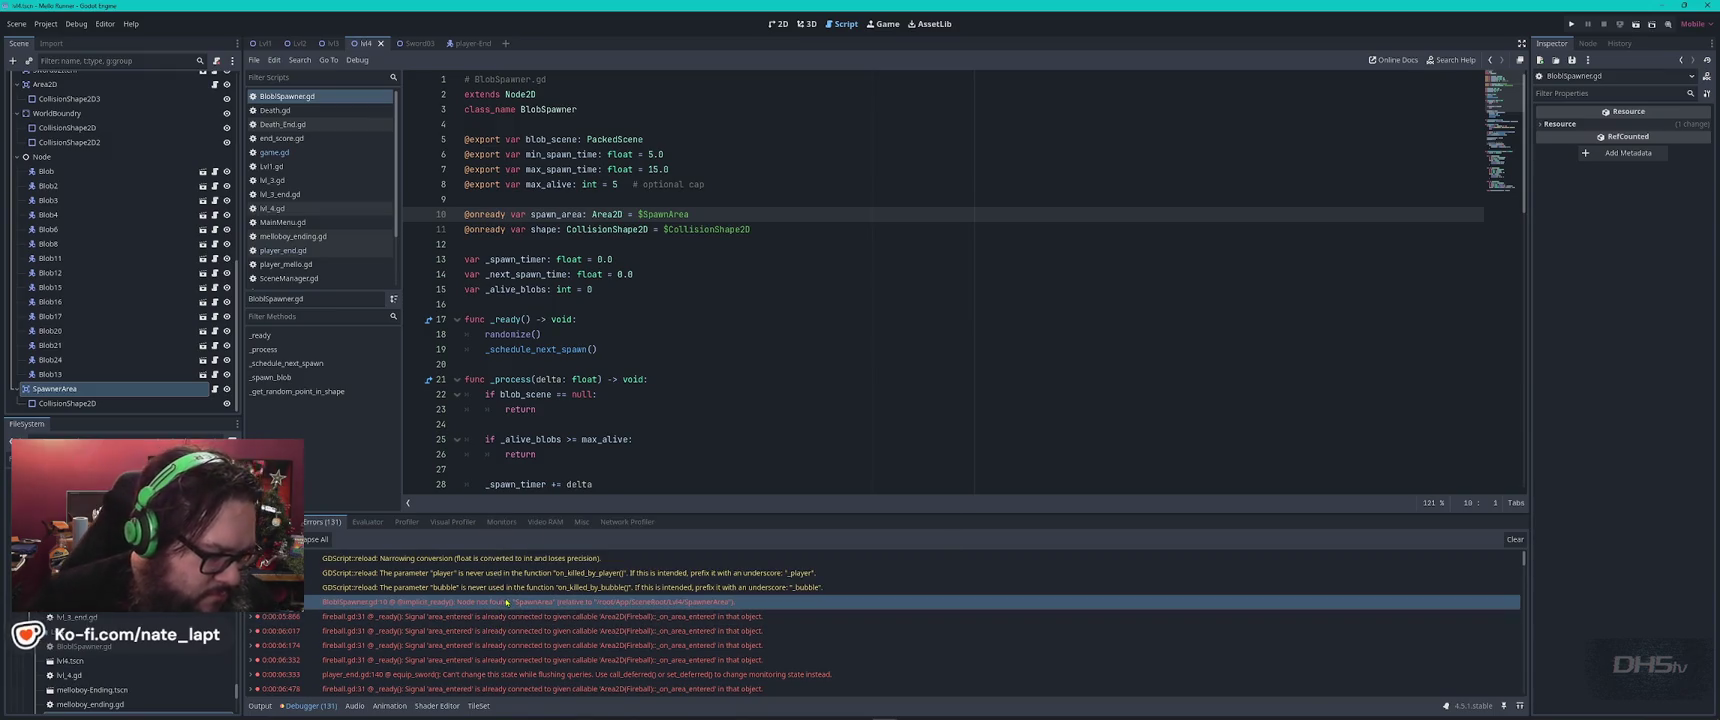
pyautogui.doubleClick(560, 603)
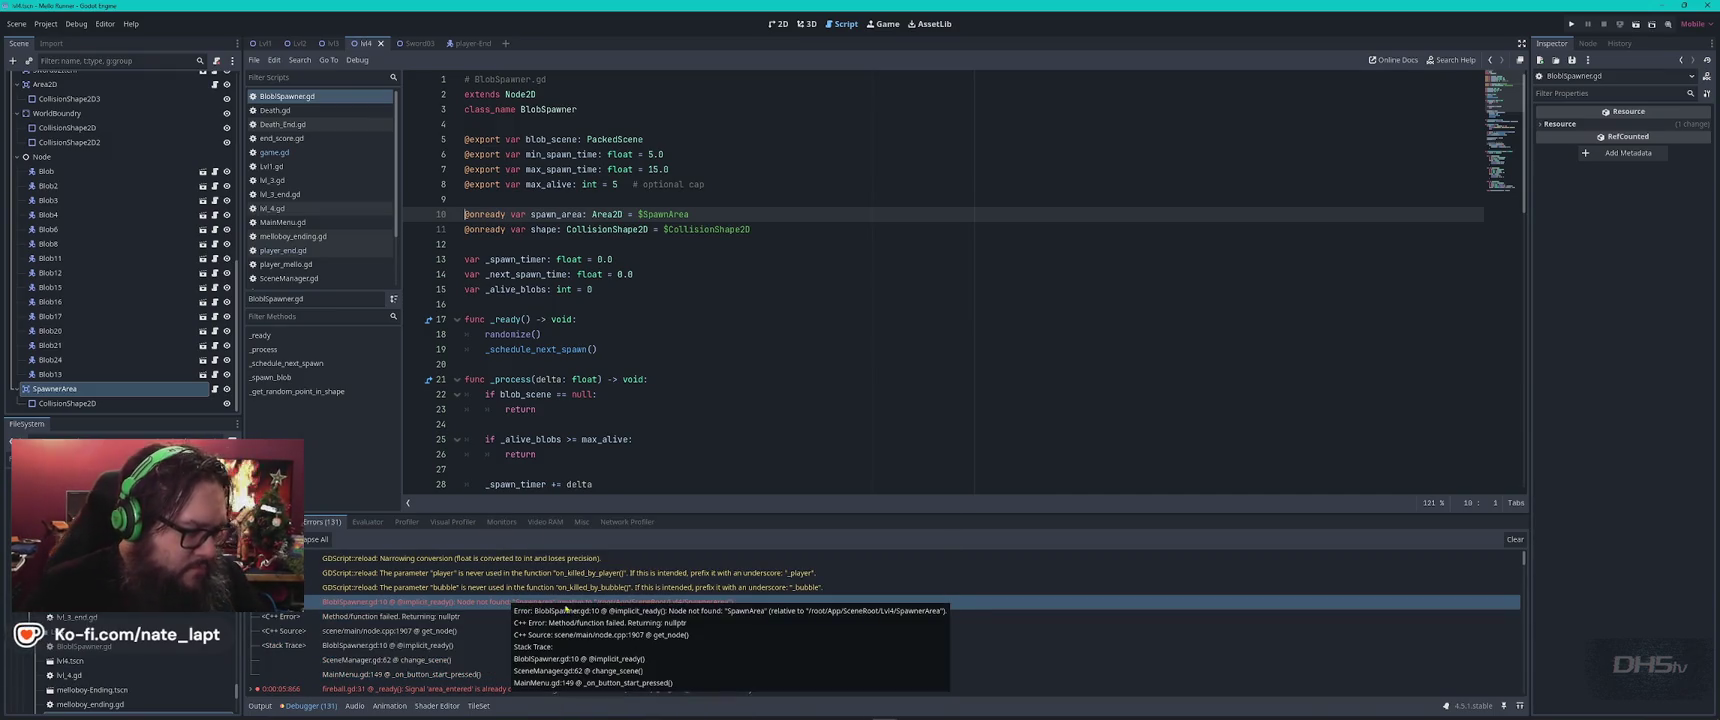
pyautogui.scroll(-1, 753, 651)
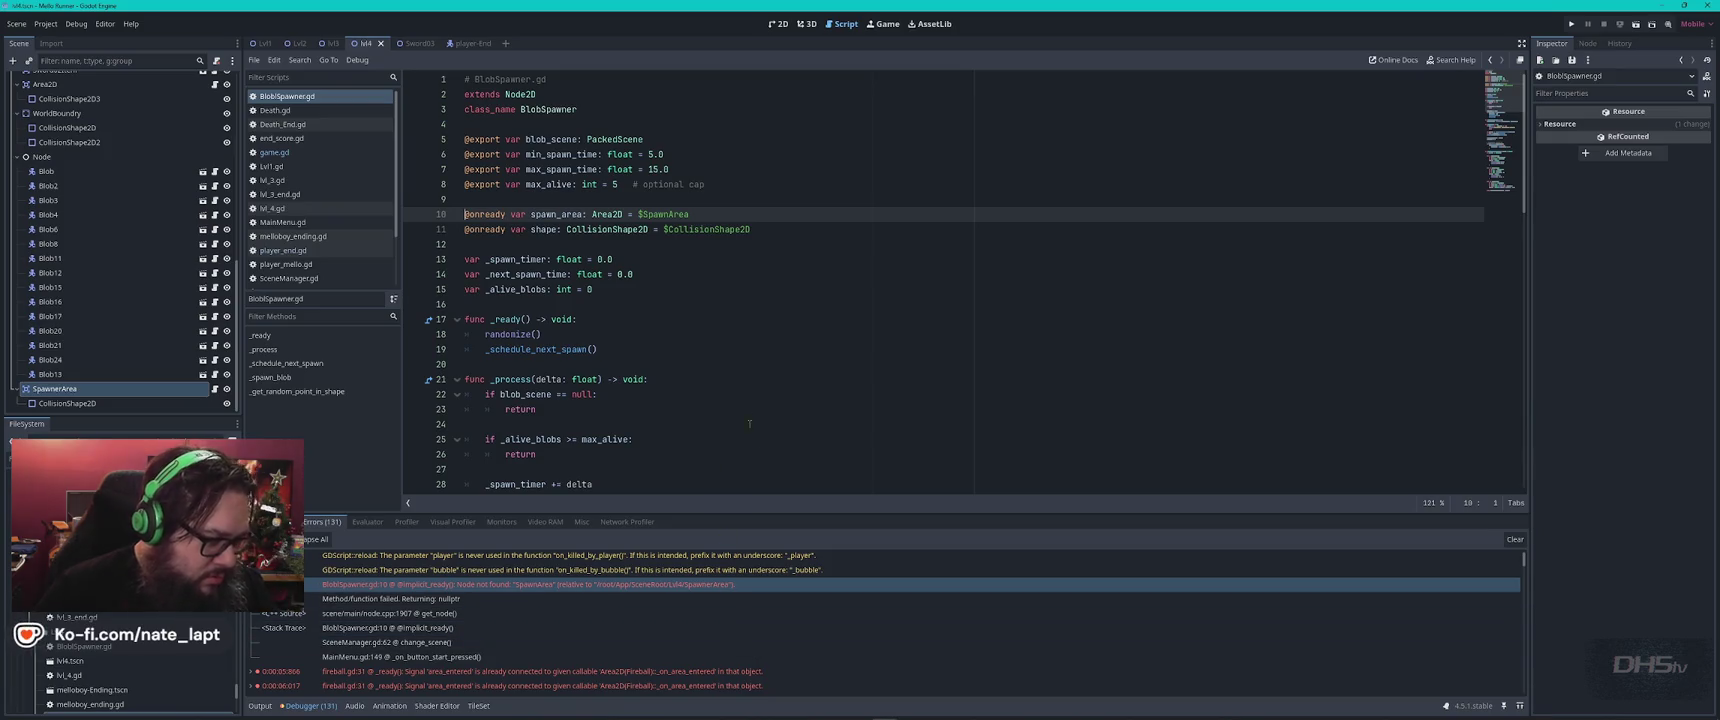
# Capture the Godot editor and its error with Snipping Tool, then switch to the ChatGPT window.
pyautogui.press('super')
pyautogui.write('snip')
pyautogui.press('Return')
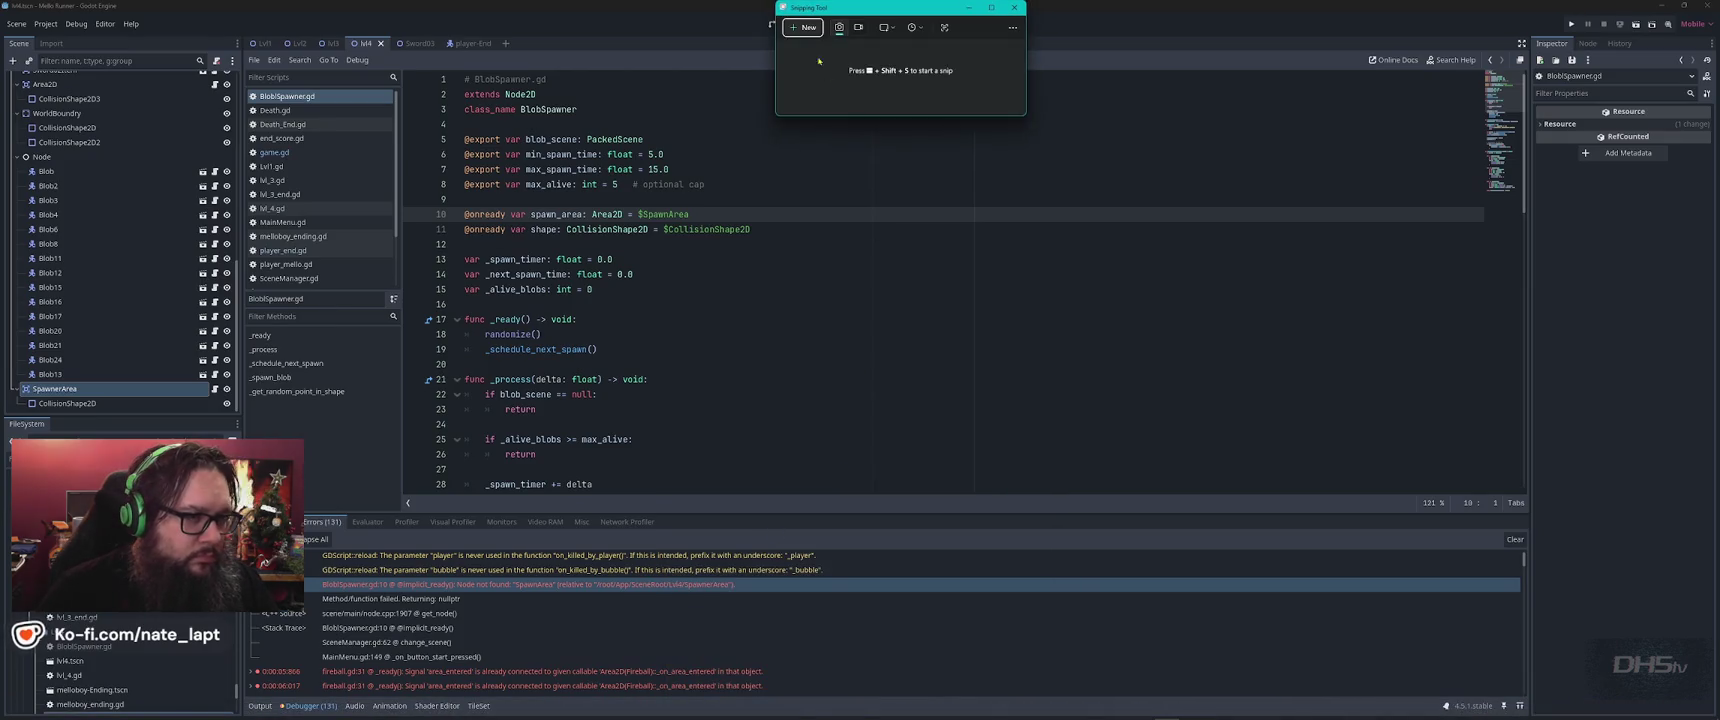
pyautogui.click(800, 26)
pyautogui.moveTo(1071, 12)
pyautogui.mouseDown()
pyautogui.moveTo(392, 704)
pyautogui.moveTo(0, 718)
pyautogui.mouseUp()
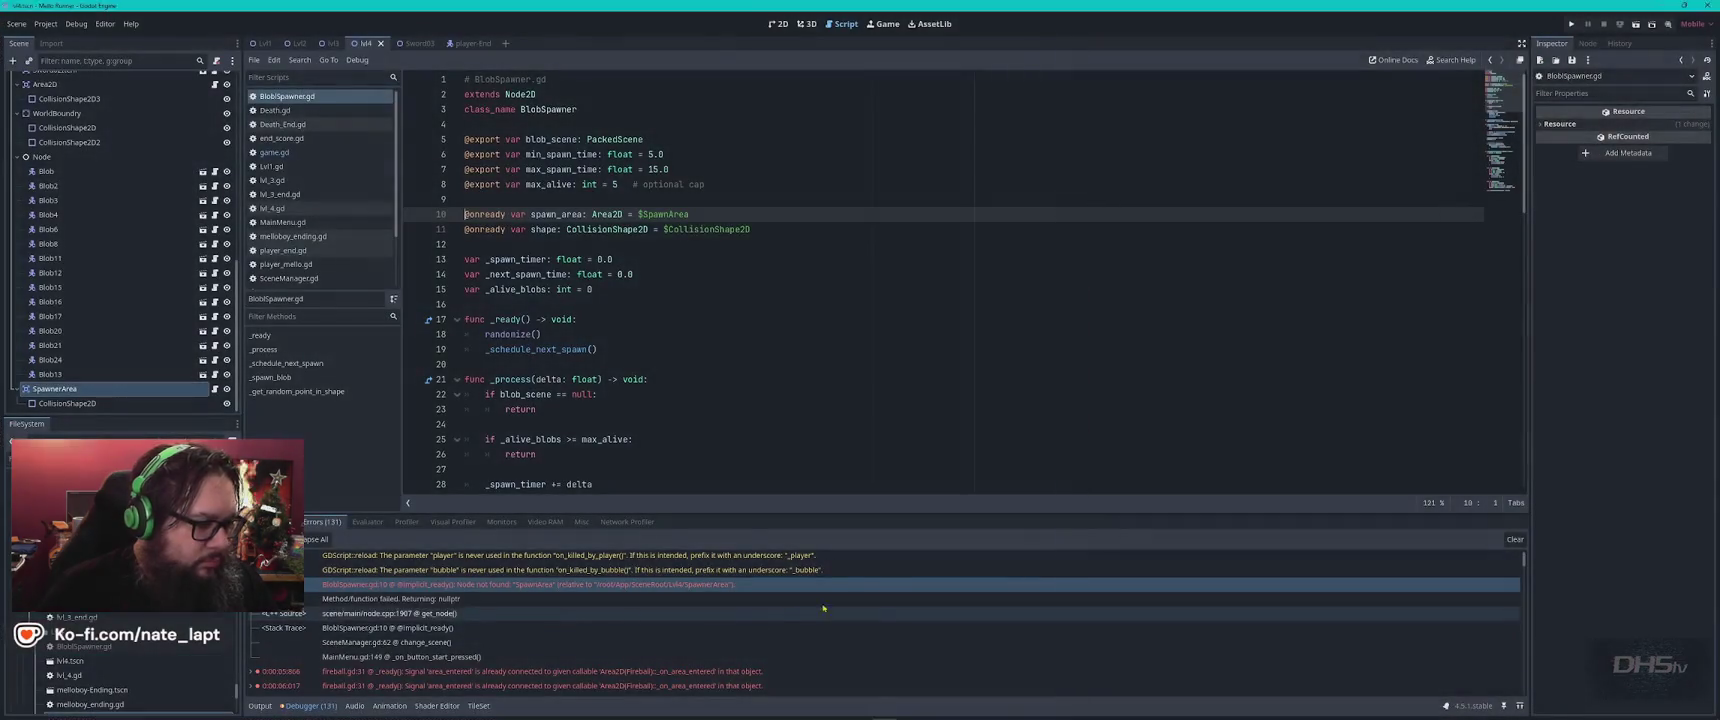
pyautogui.hotkey('alt', 'Tab')
pyautogui.press('Tab')
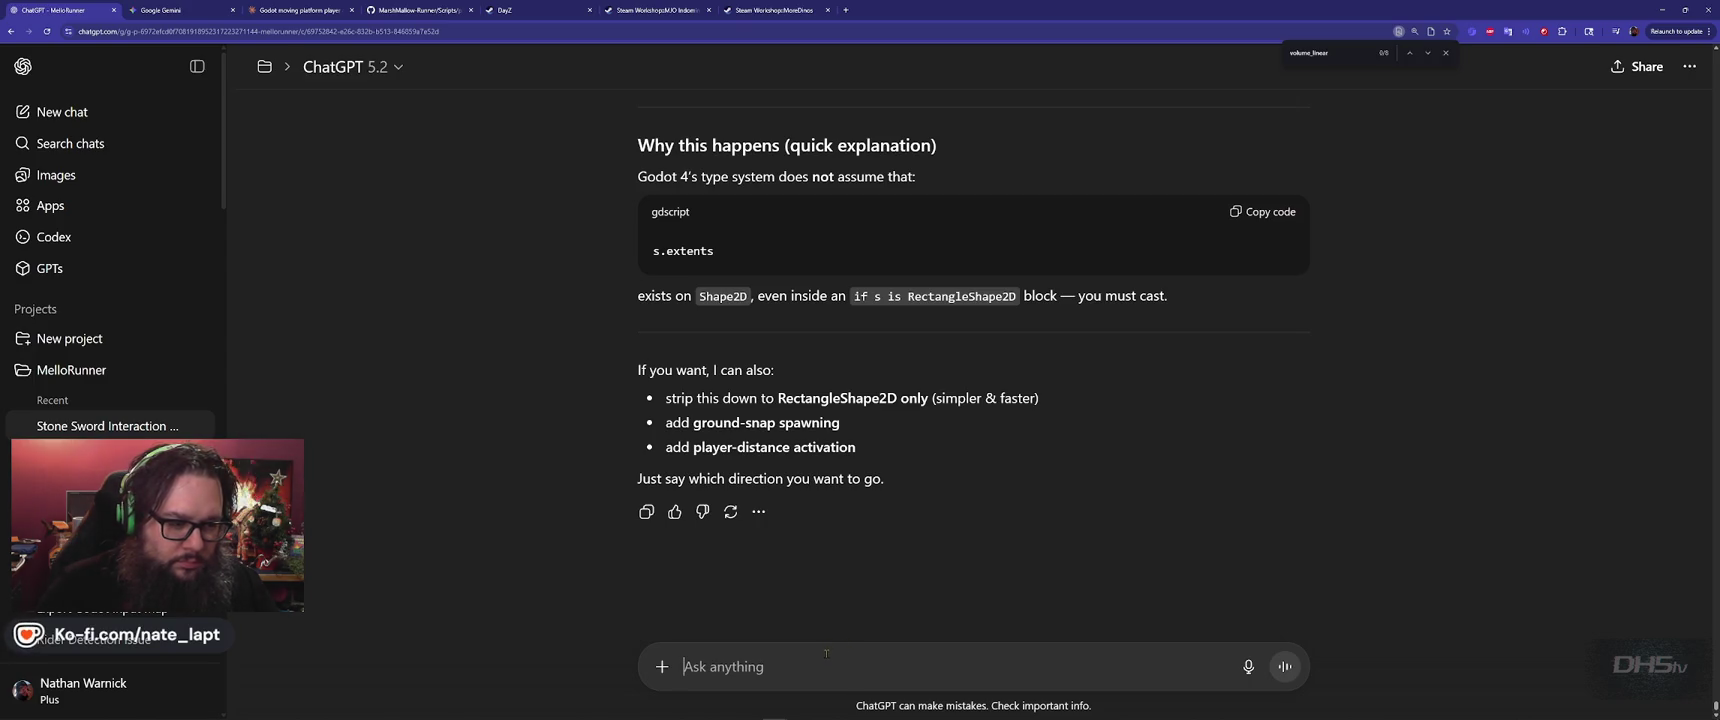
# Send the error screenshot to ChatGPT, read its node-path diagnosis, then return to Godot.
pyautogui.hotkey('ctrl', 'v')
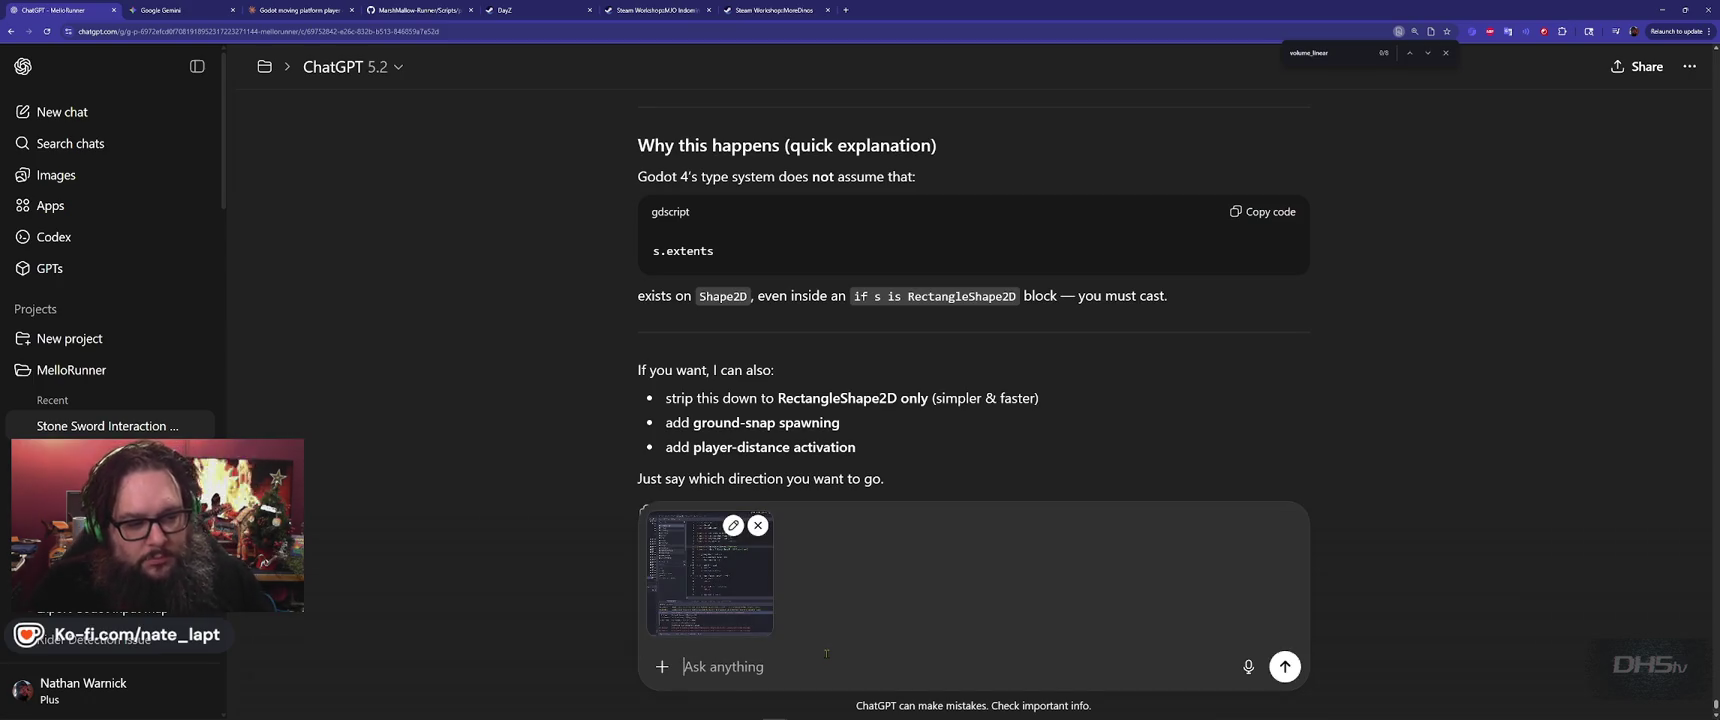
pyautogui.press('Return')
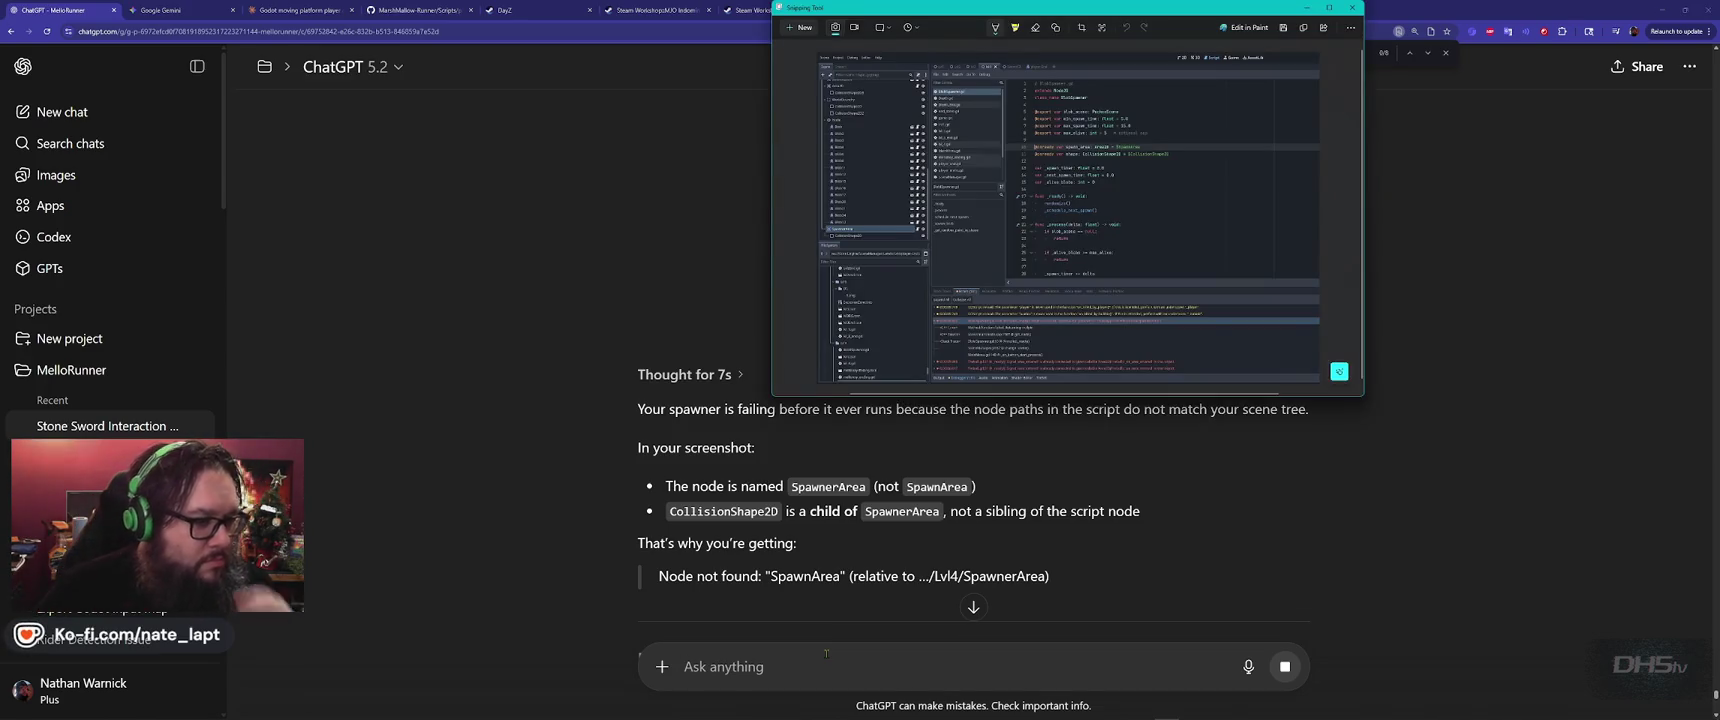
pyautogui.hotkey('alt', 'Tab')
pyautogui.press('Tab')
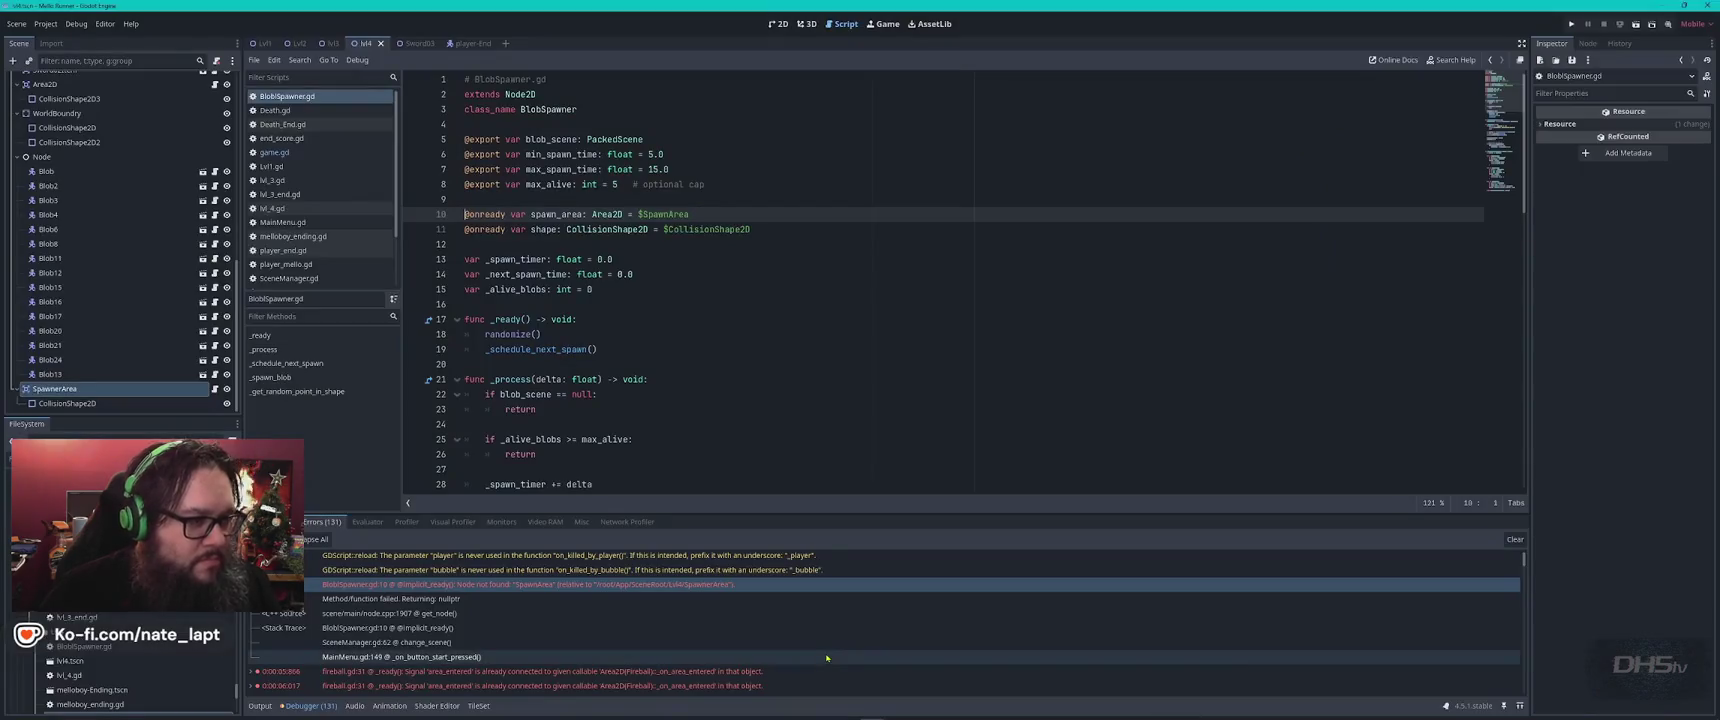
# Rename the SpawnerArea node to SpawnArea and launch the game.
pyautogui.click(62, 389)
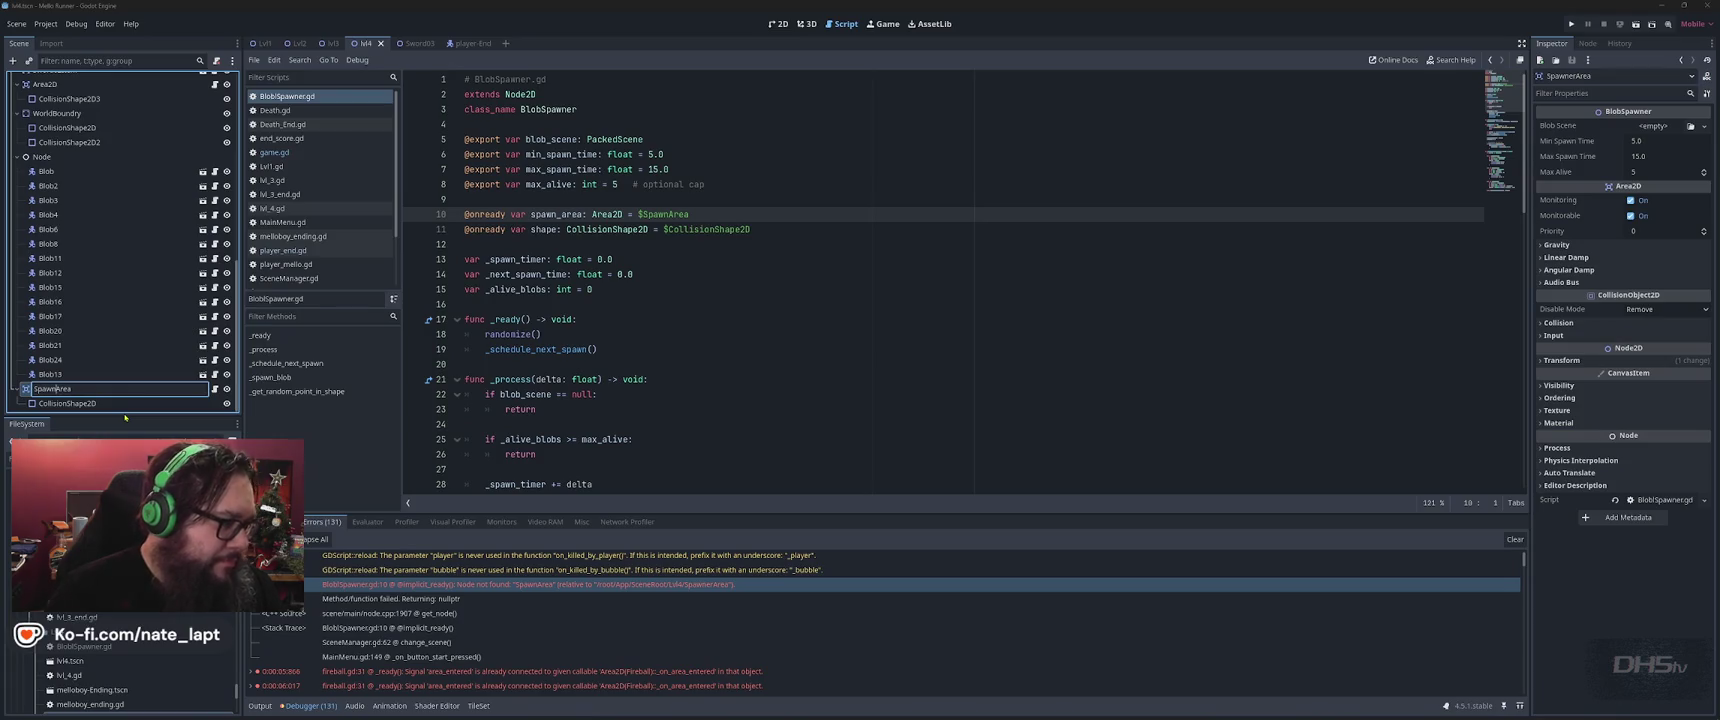
pyautogui.press('Return')
pyautogui.press('F5')
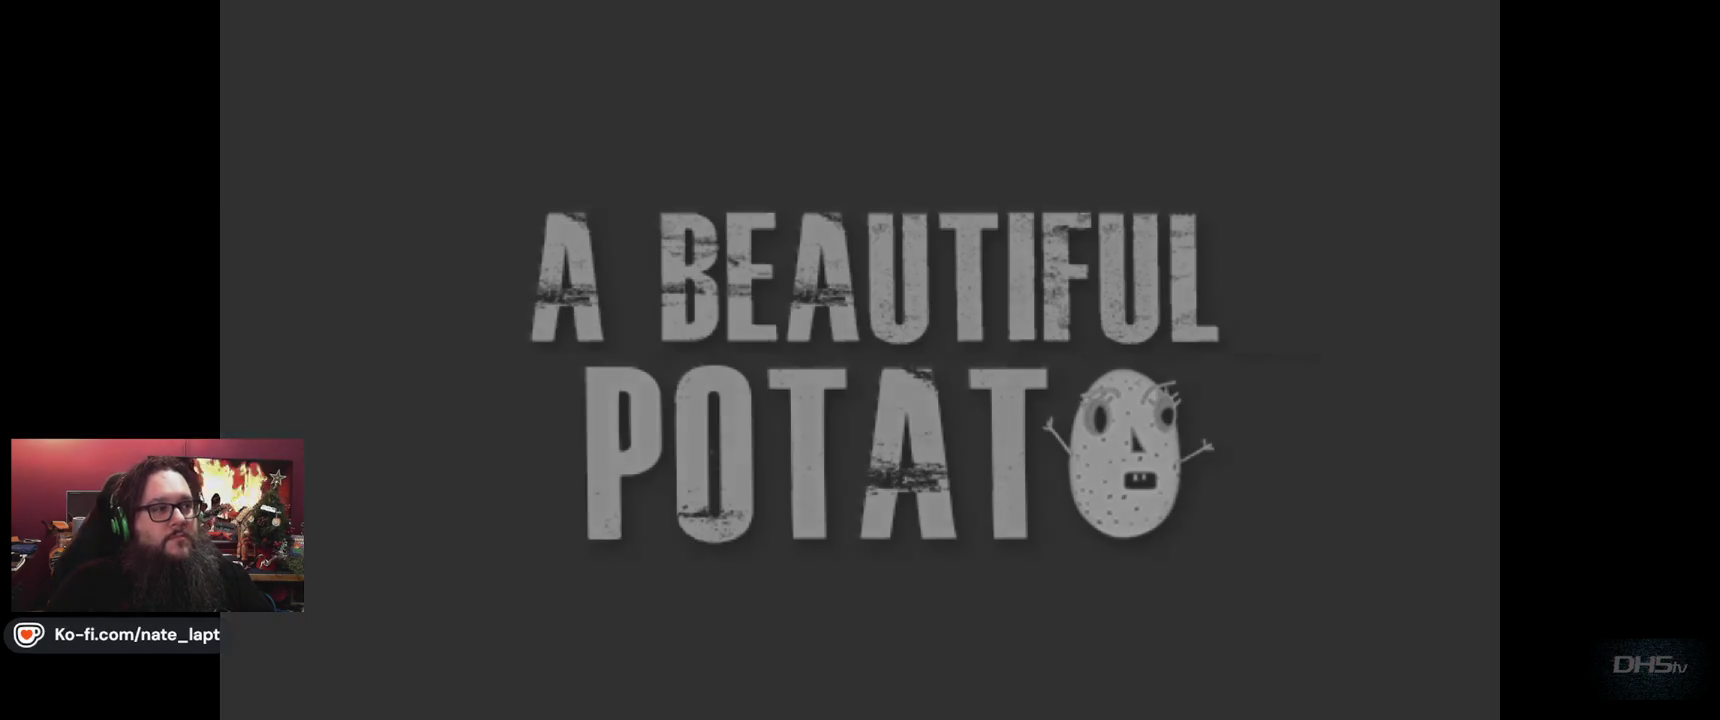
# Play through with sword and jumps to the Congrats screen scoring 7280, then close the game.
pyautogui.press('Return')
pyautogui.press('Left')
pyautogui.press('Right')
pyautogui.press('Left')
pyautogui.press('Right')
pyautogui.press('Up')
pyautogui.press('Right')
pyautogui.press('Left')
pyautogui.press('Up')
pyautogui.press('Right')
pyautogui.press('Right')
pyautogui.press('Up')
pyautogui.press('Right')
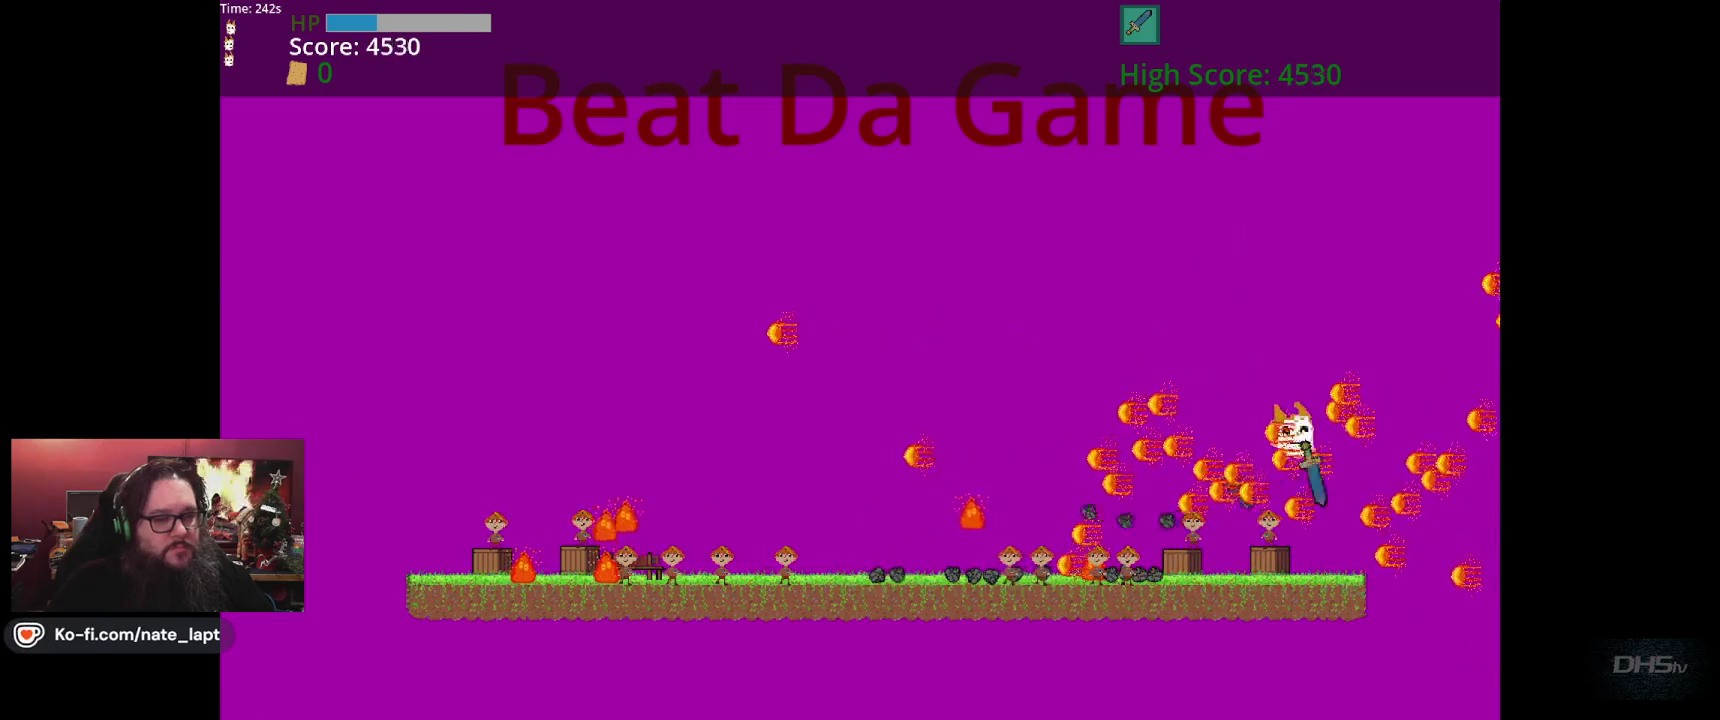
pyautogui.press('Up')
pyautogui.press('Up')
pyautogui.press('Left')
pyautogui.press('Up')
pyautogui.press('Right')
pyautogui.press('Up')
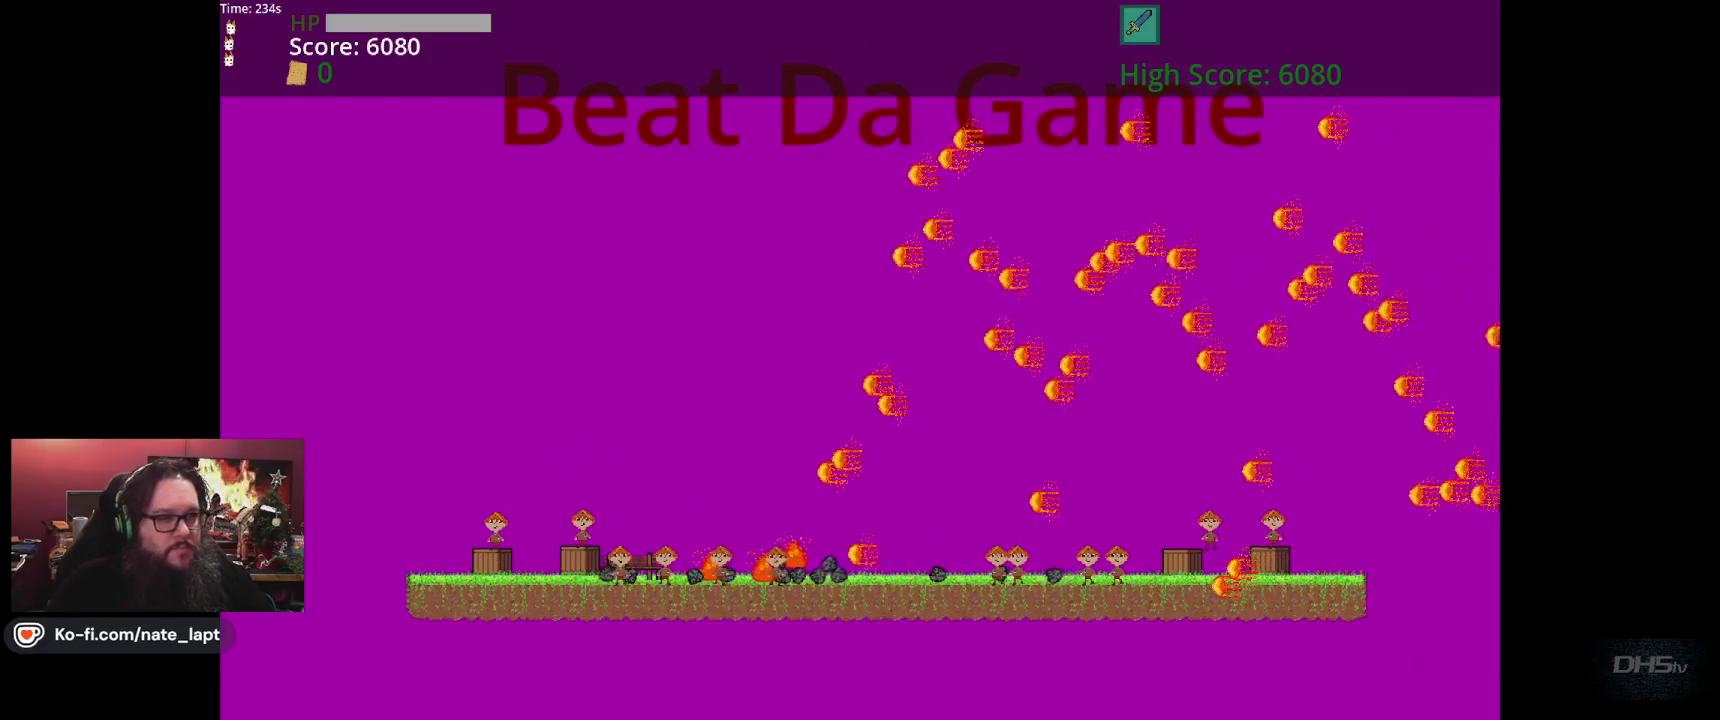
pyautogui.press('Right')
pyautogui.press('Up')
pyautogui.press('Left')
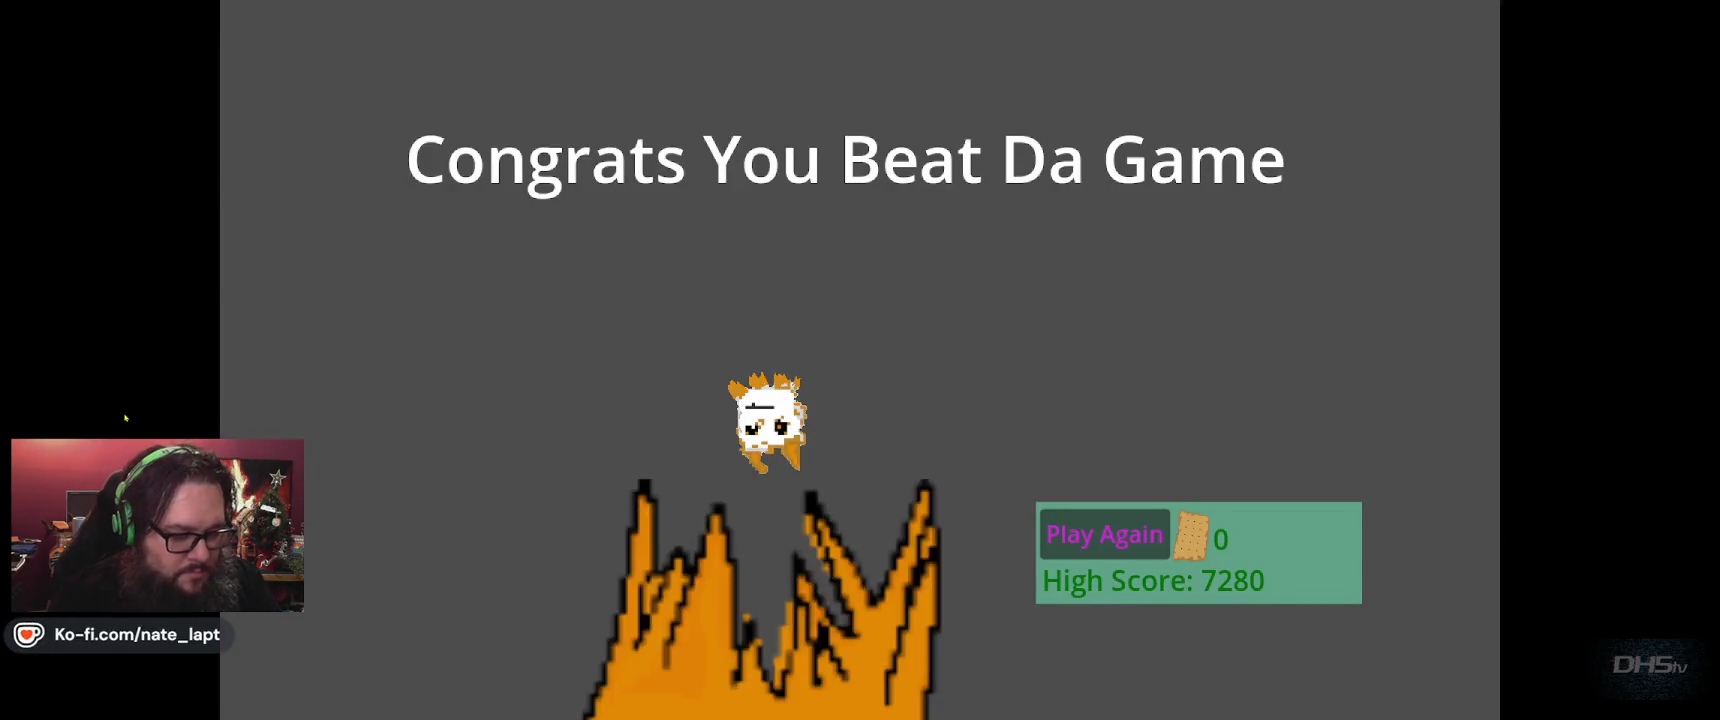
pyautogui.press('F8')
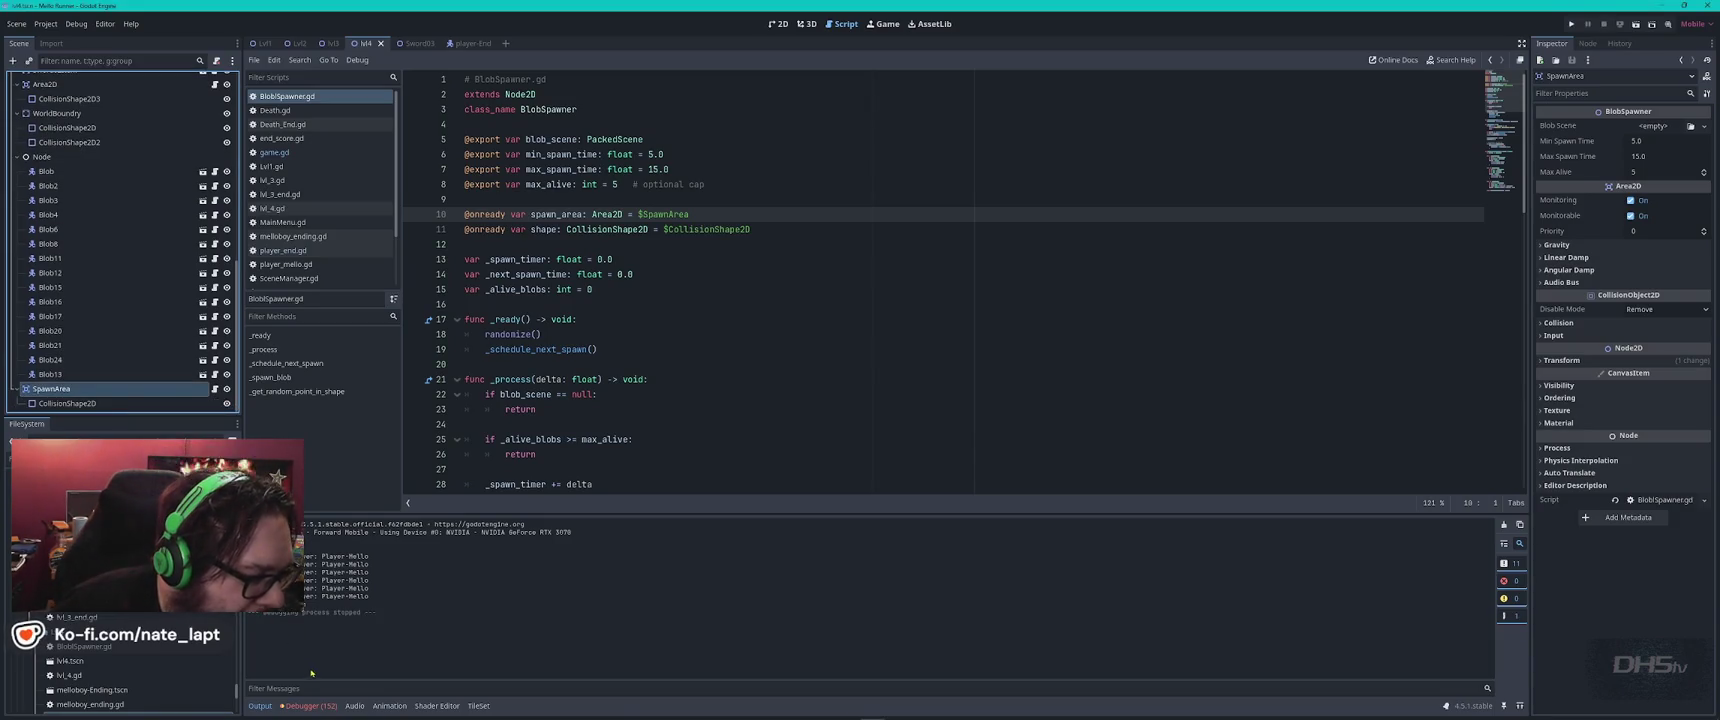
# Inspect the BlobSpawner.gd line 10 node-not-found error and its stack trace.
pyautogui.click(310, 705)
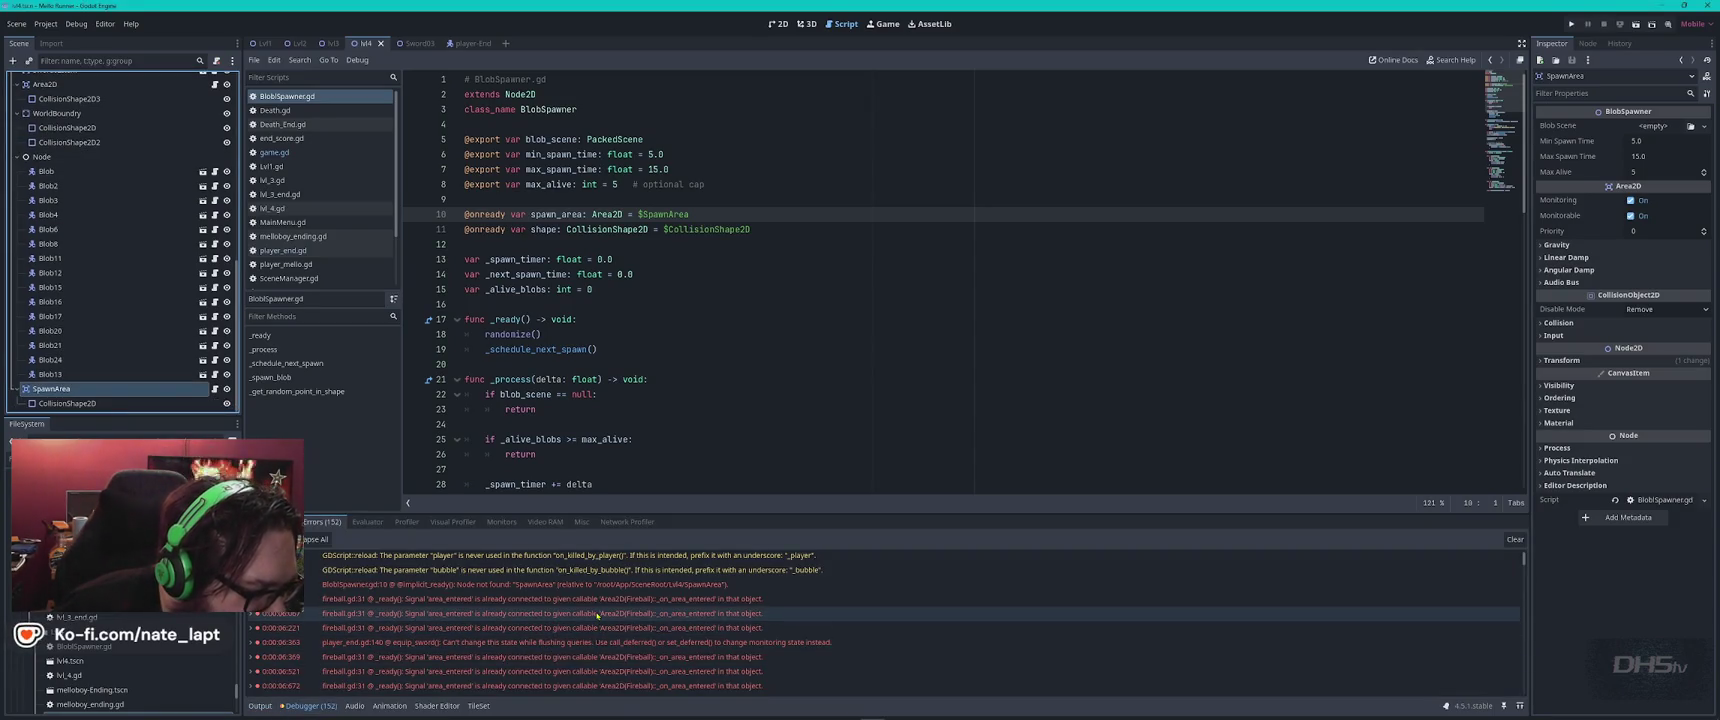
pyautogui.moveTo(593, 606)
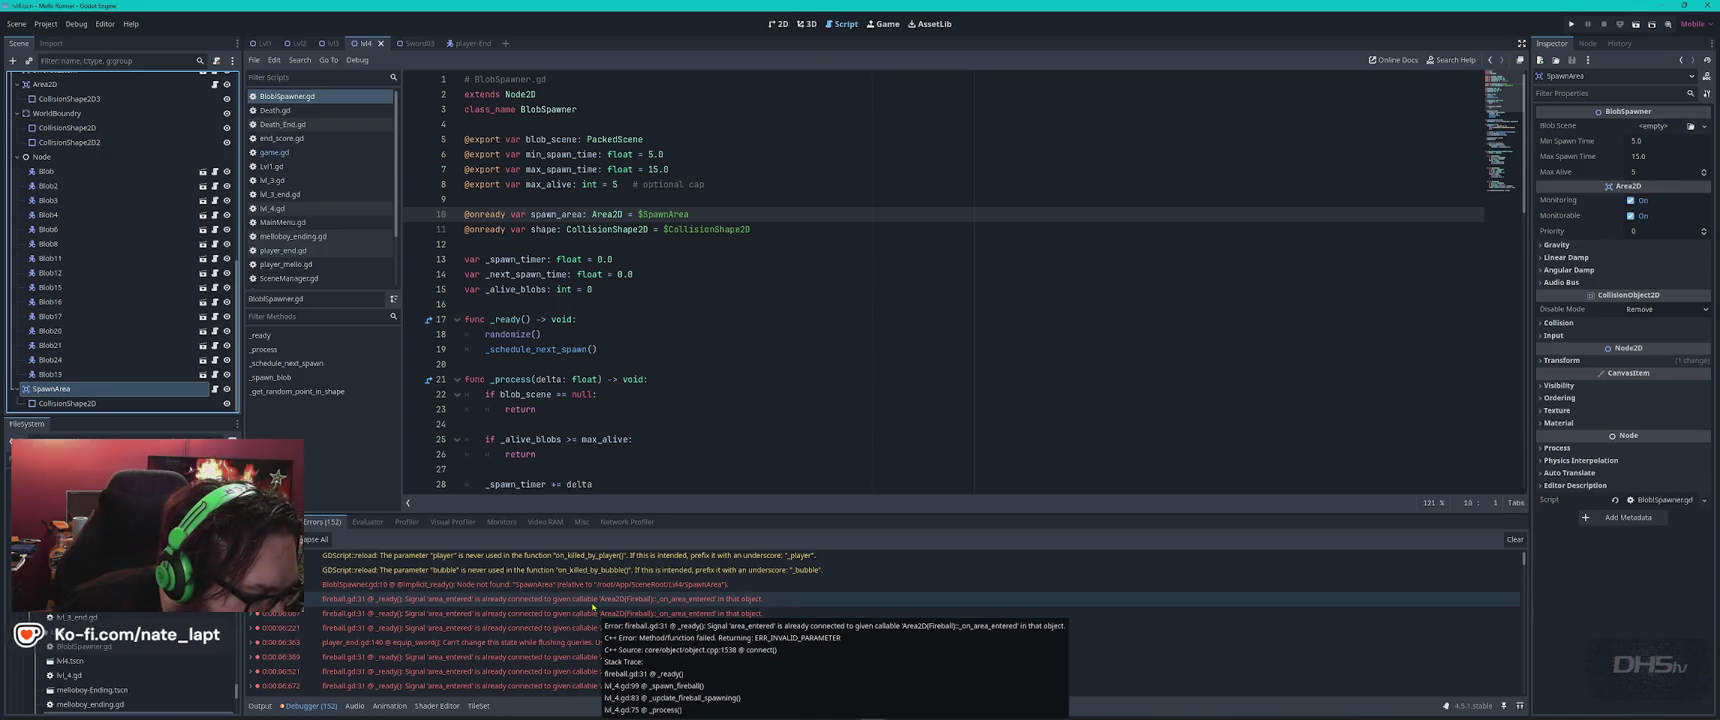
pyautogui.click(560, 586)
pyautogui.moveTo(557, 592)
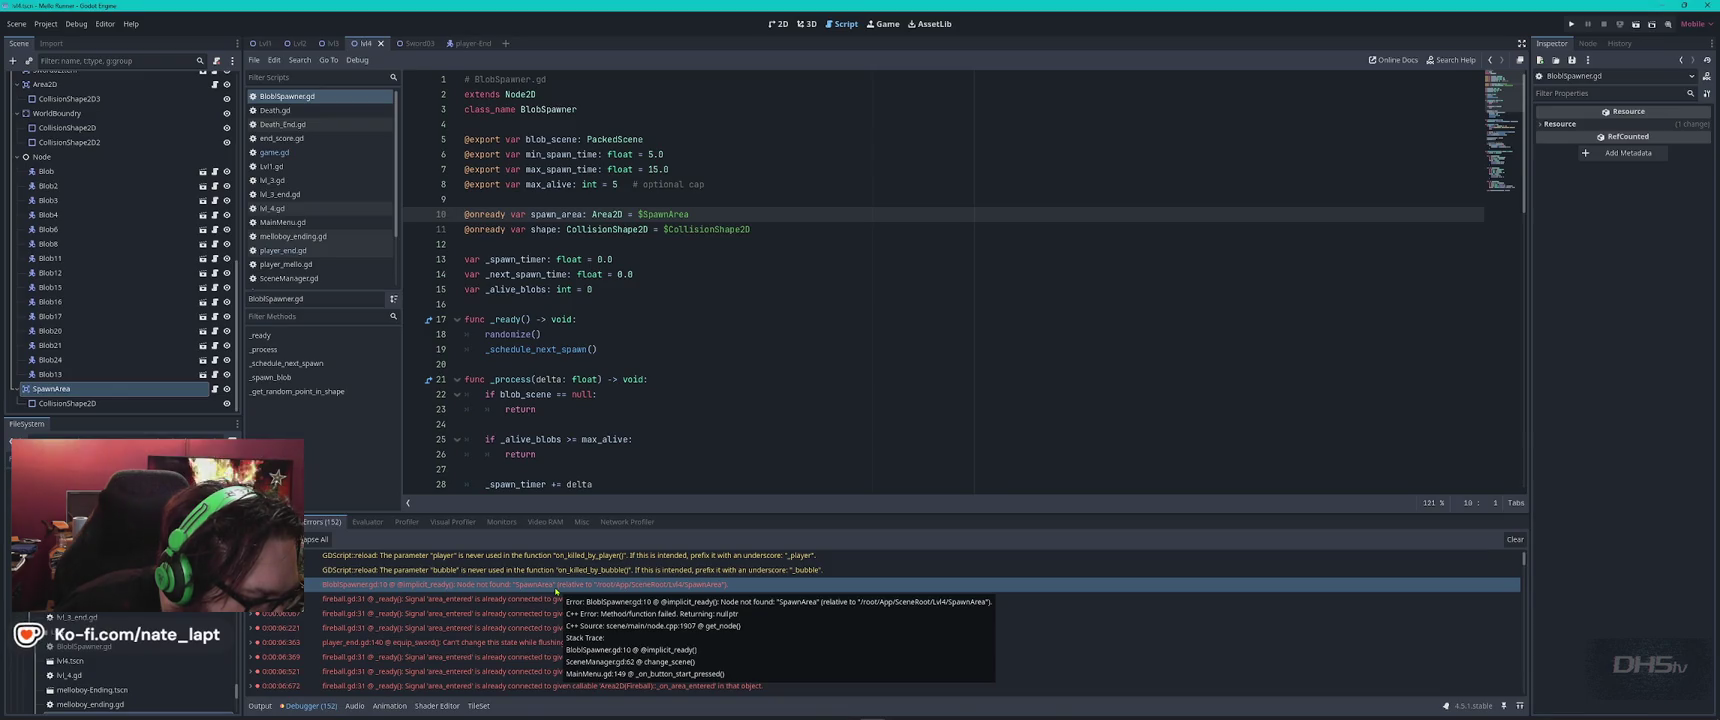
pyautogui.doubleClick(556, 588)
pyautogui.moveTo(556, 591)
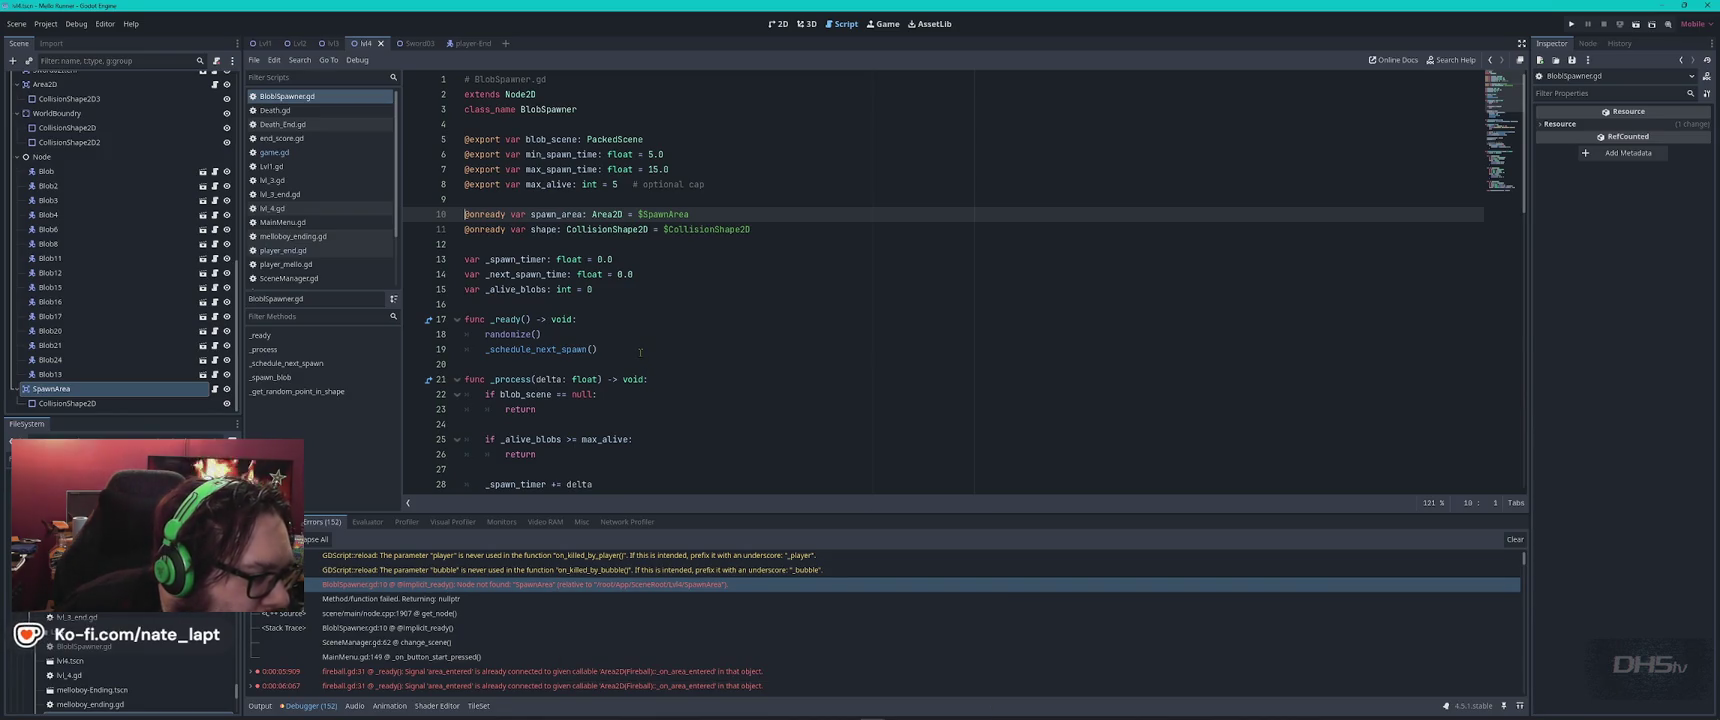
# Insert $SpawnArea/ before CollisionShape2D on line 11, then save and relaunch the game.
pyautogui.click(663, 229)
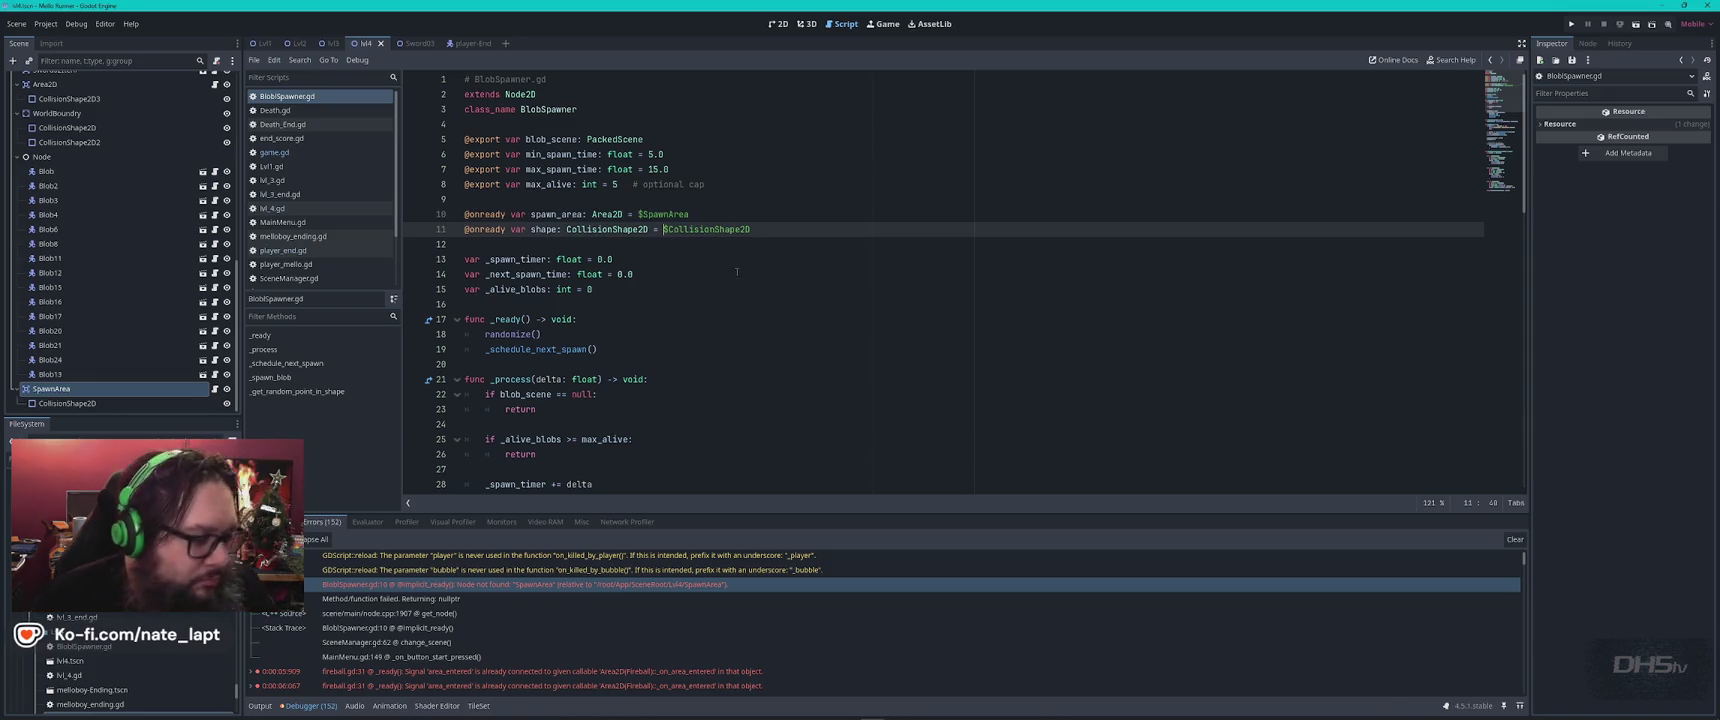
pyautogui.write('$SpawnArea/')
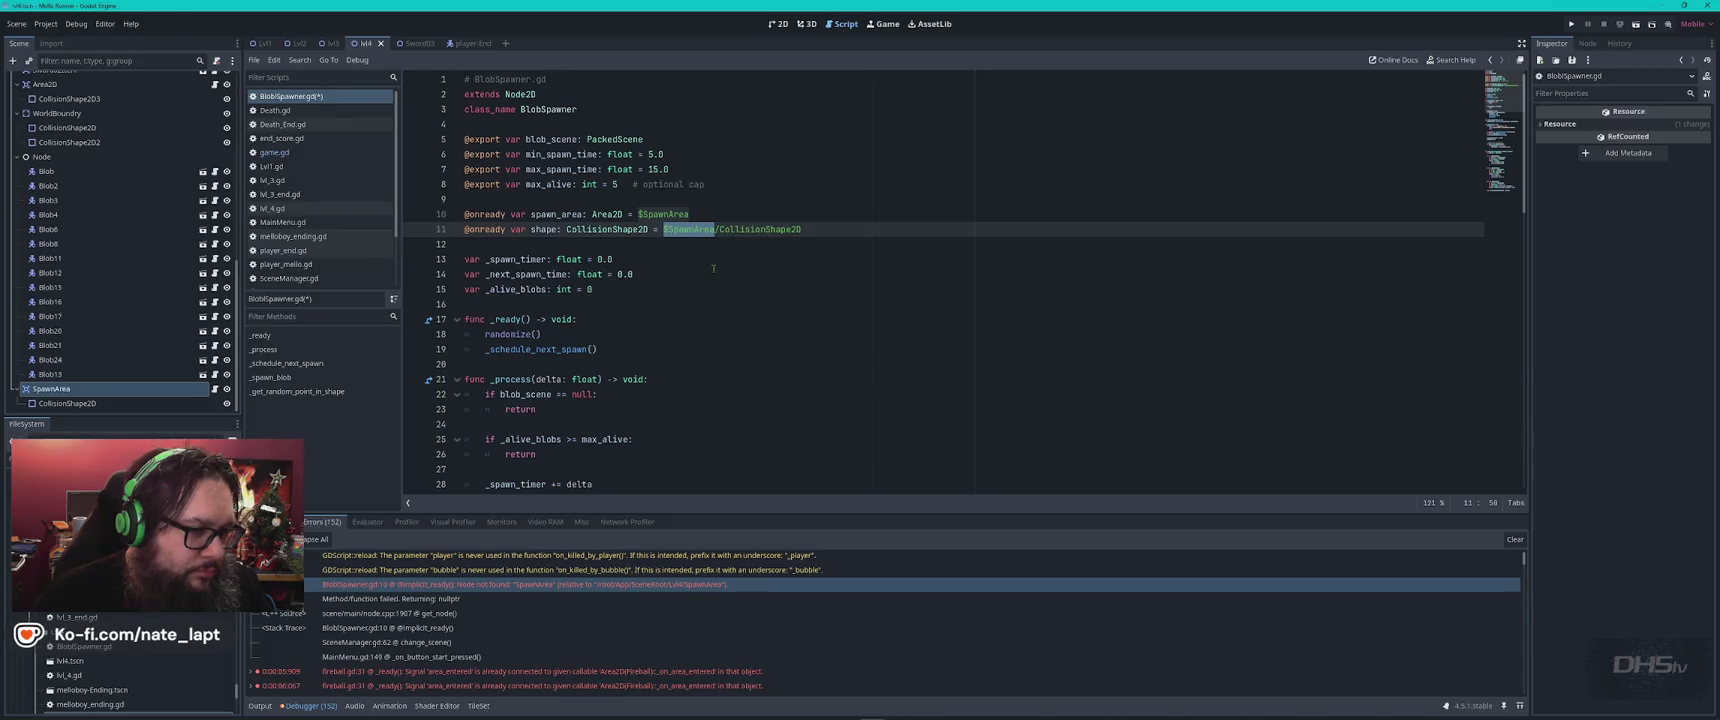
pyautogui.click(731, 285)
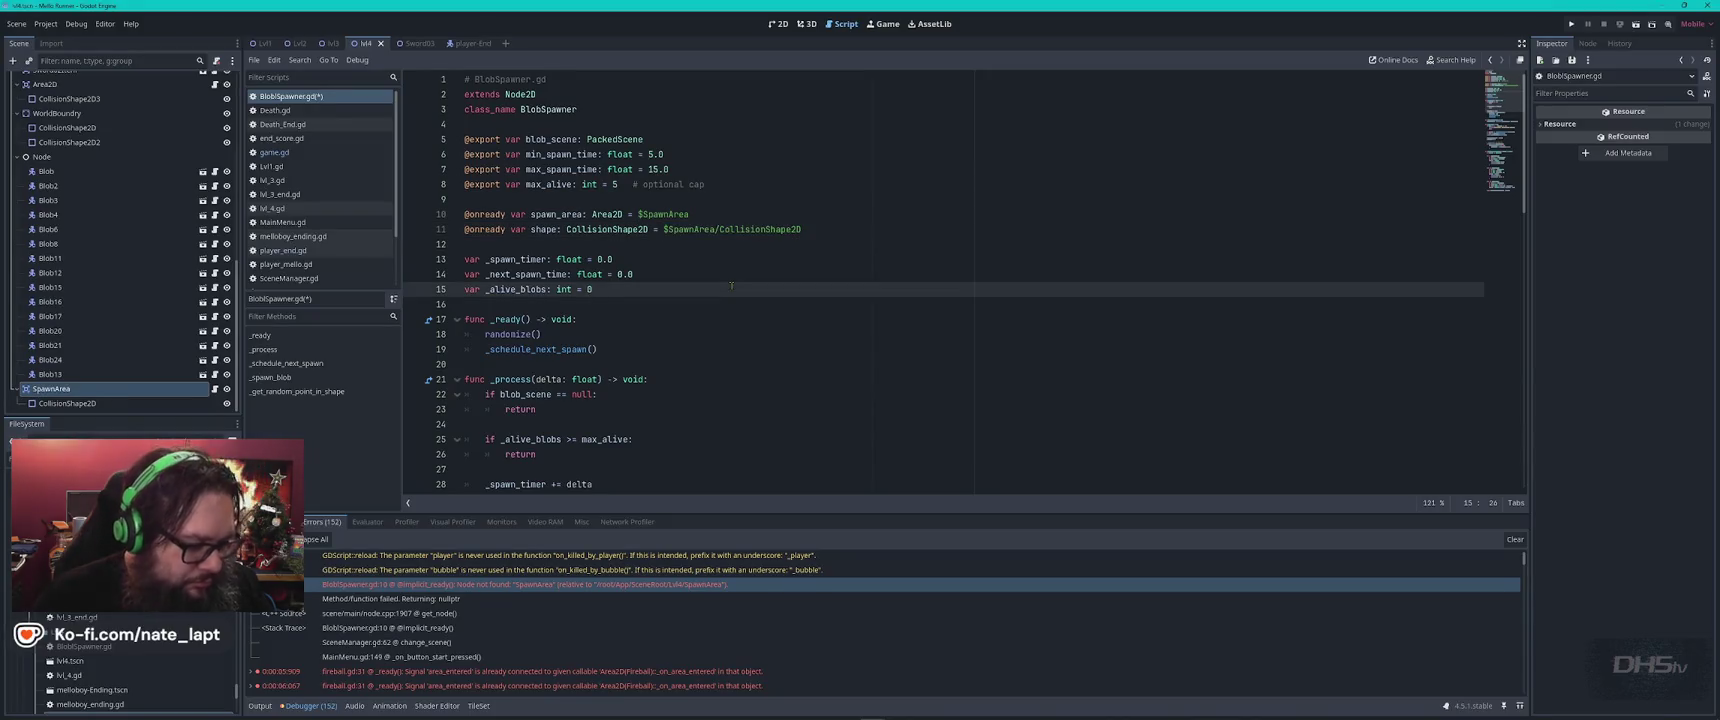
pyautogui.press('F5')
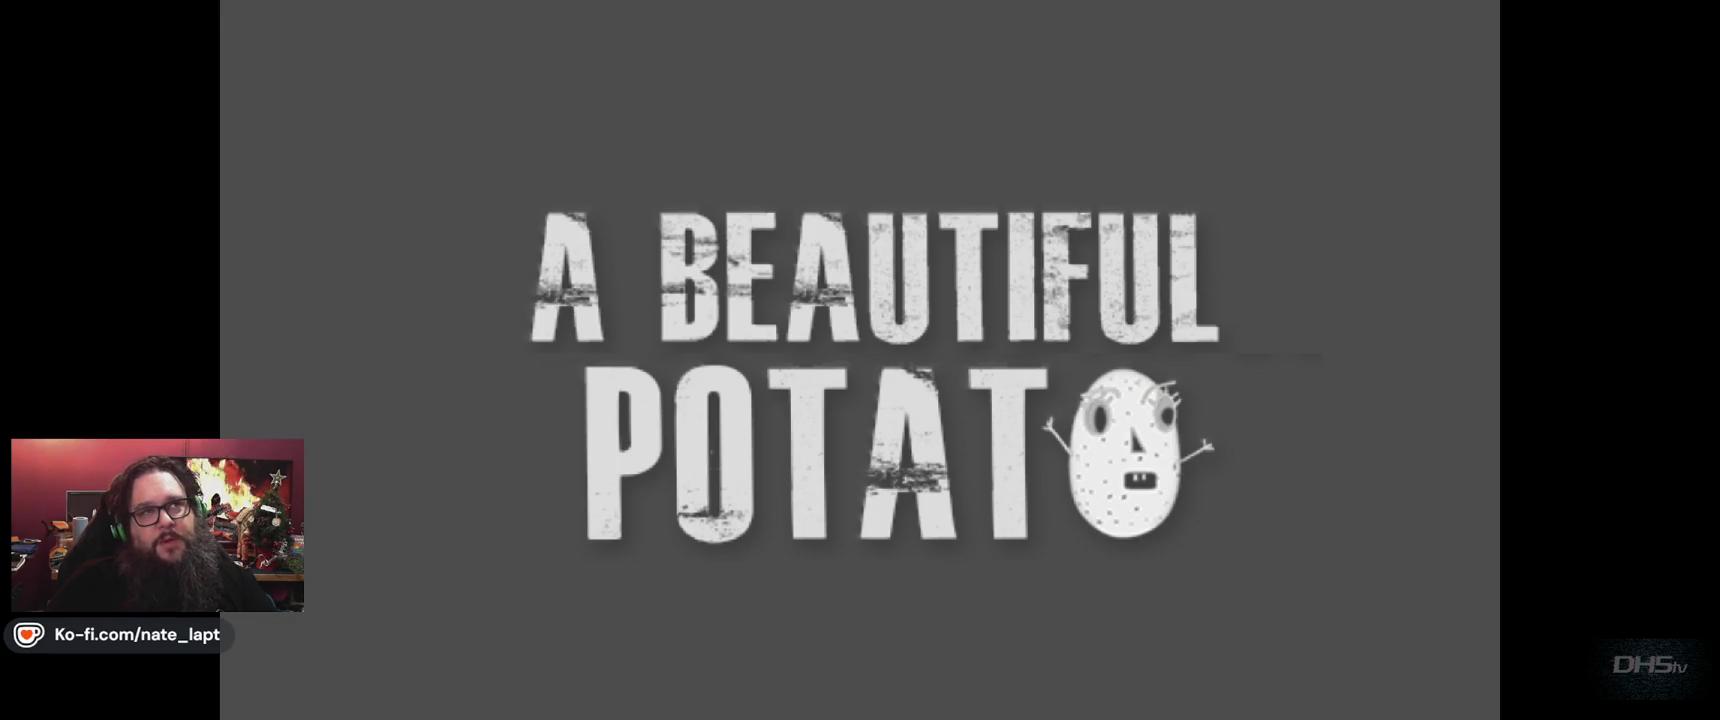
# Start the level, move and jump left and right through the fireballs, then stop the run.
pyautogui.press('Return')
pyautogui.press('Right')
pyautogui.press('Left')
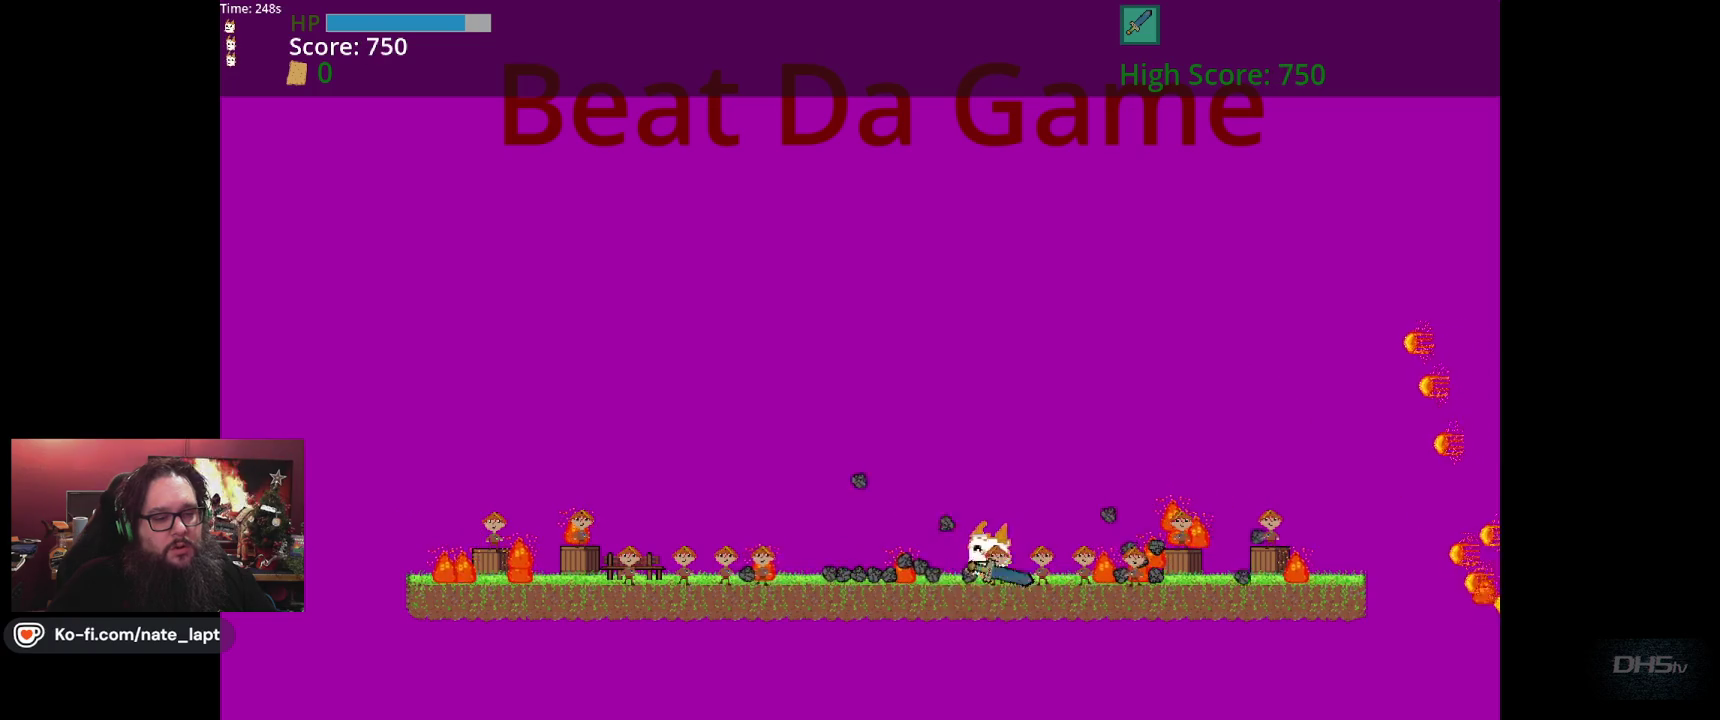
pyautogui.press('space')
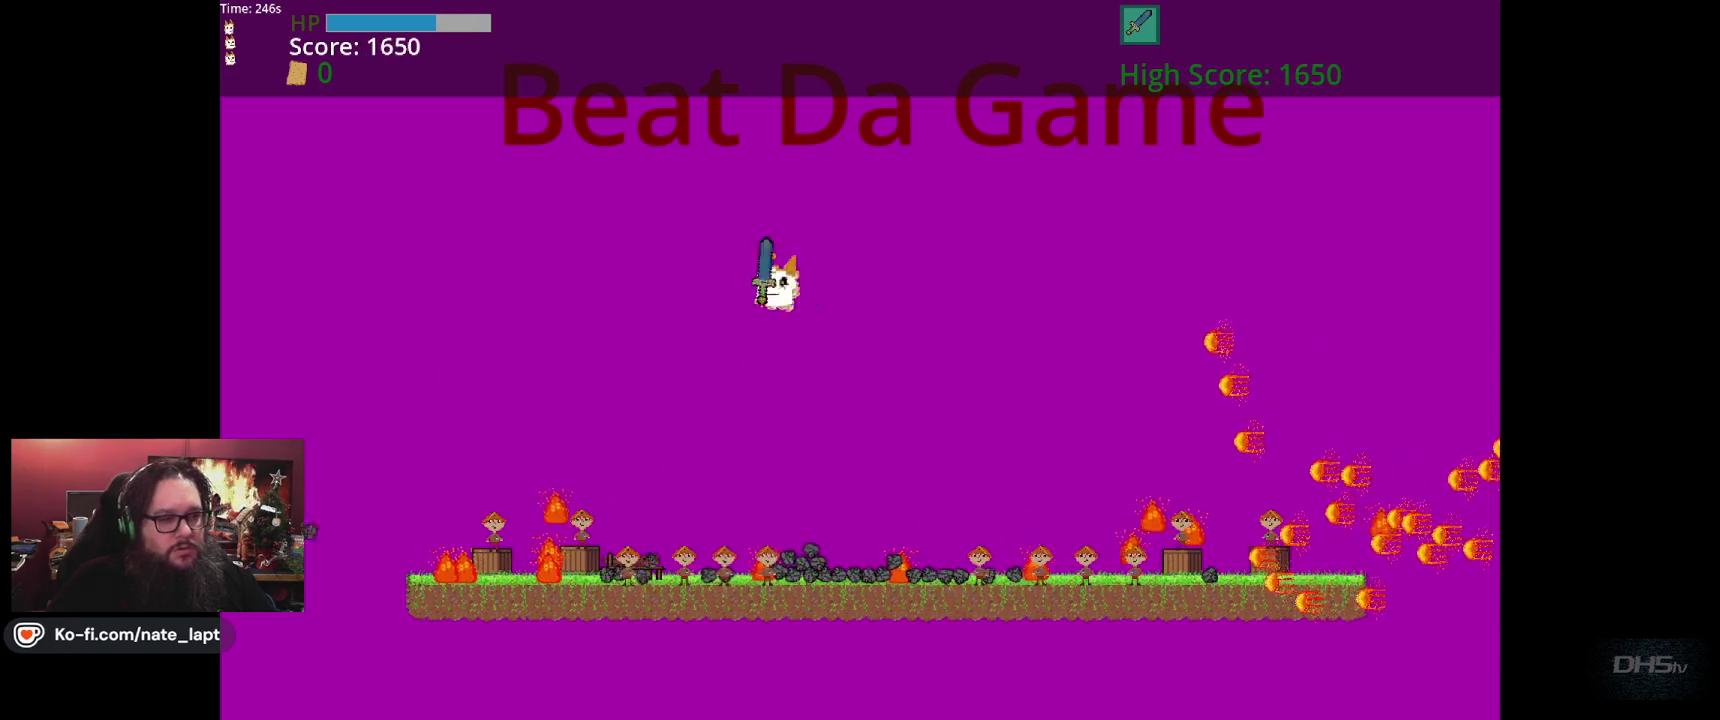
pyautogui.press('space')
pyautogui.press('Right')
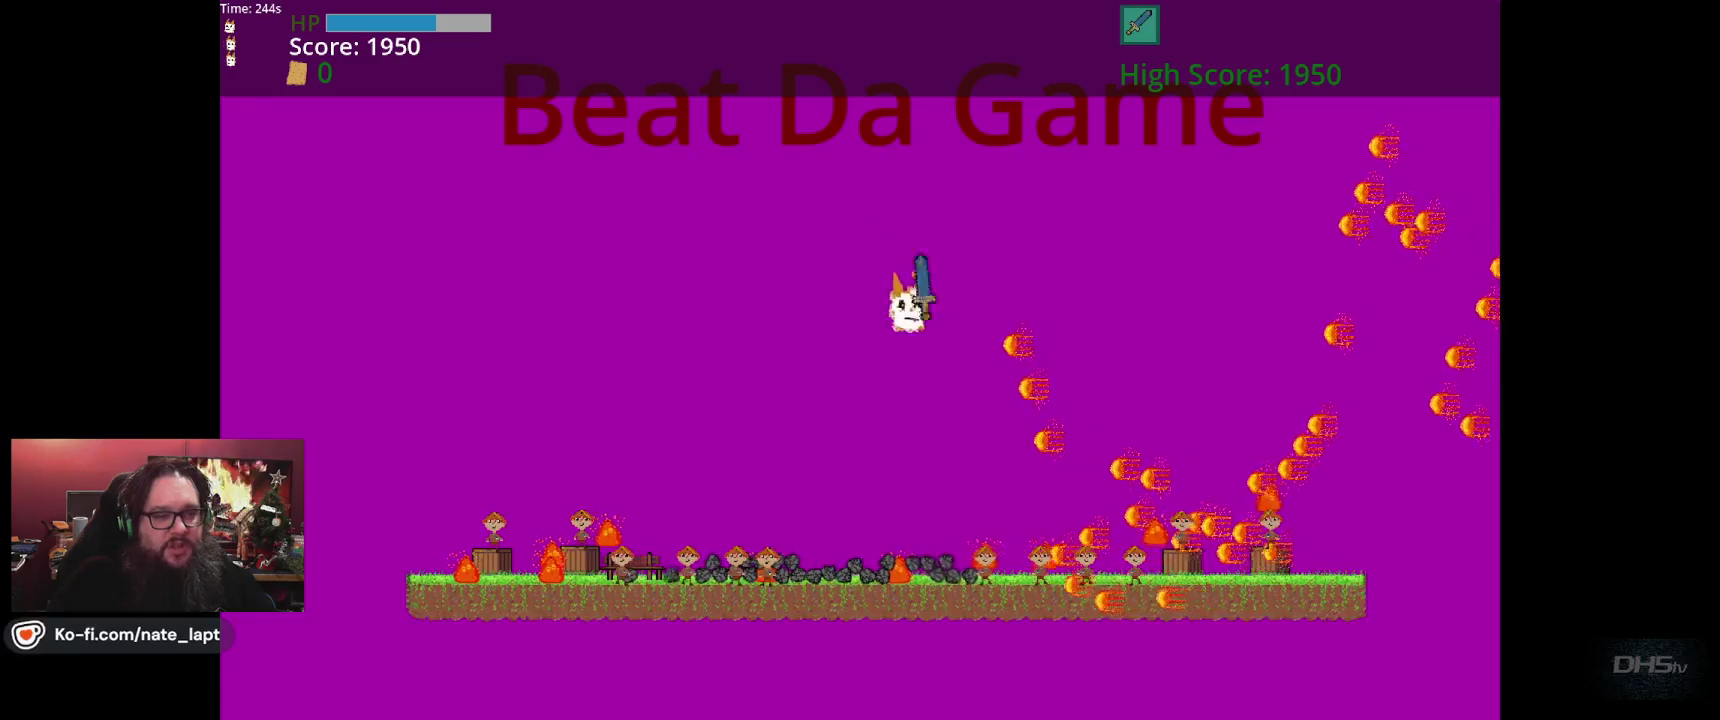
pyautogui.press('space')
pyautogui.press('Left')
pyautogui.press('space')
pyautogui.press('Right')
pyautogui.press('space')
pyautogui.press('Right')
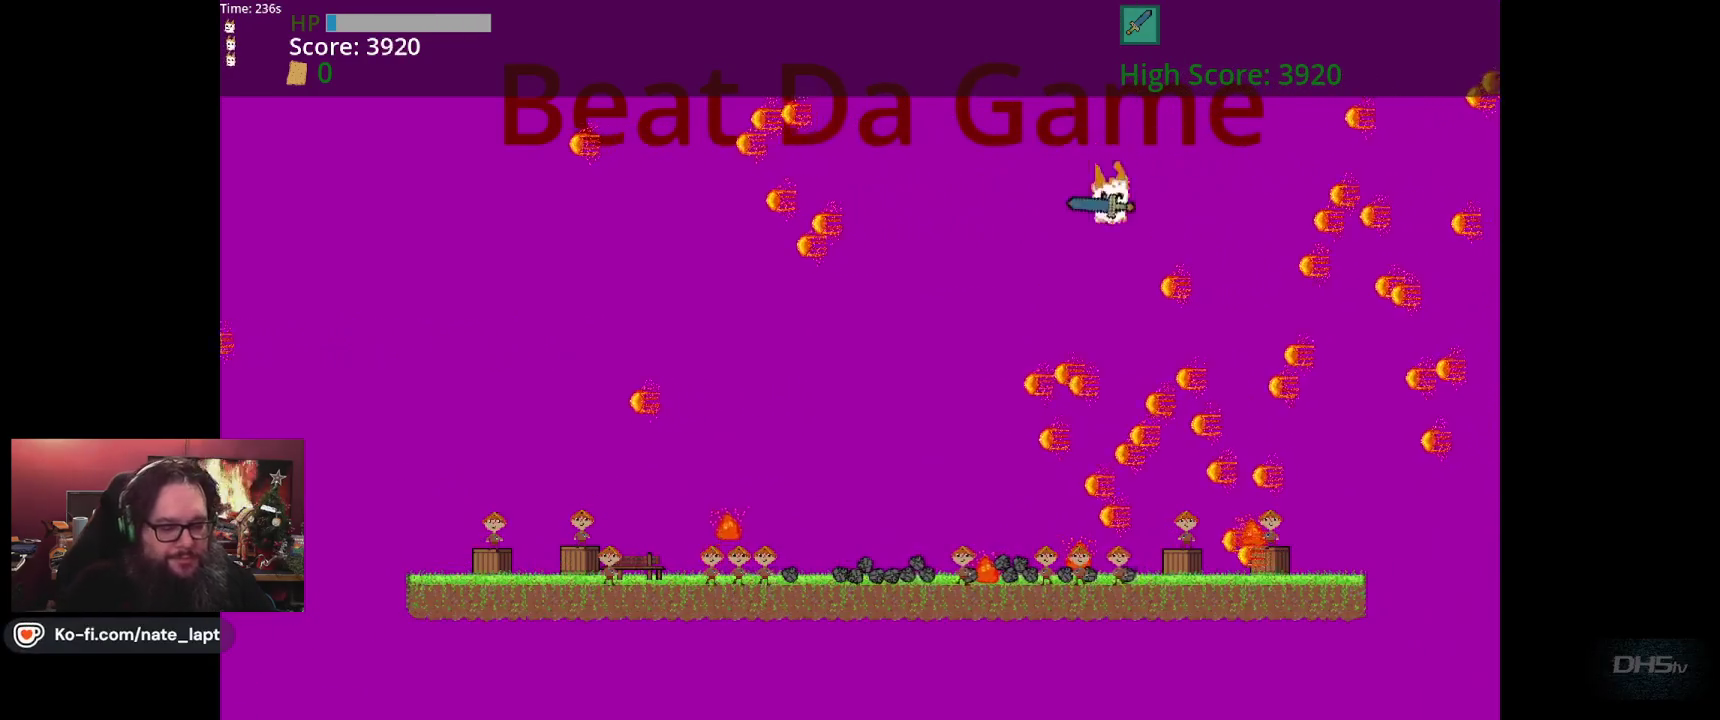
pyautogui.press('F8')
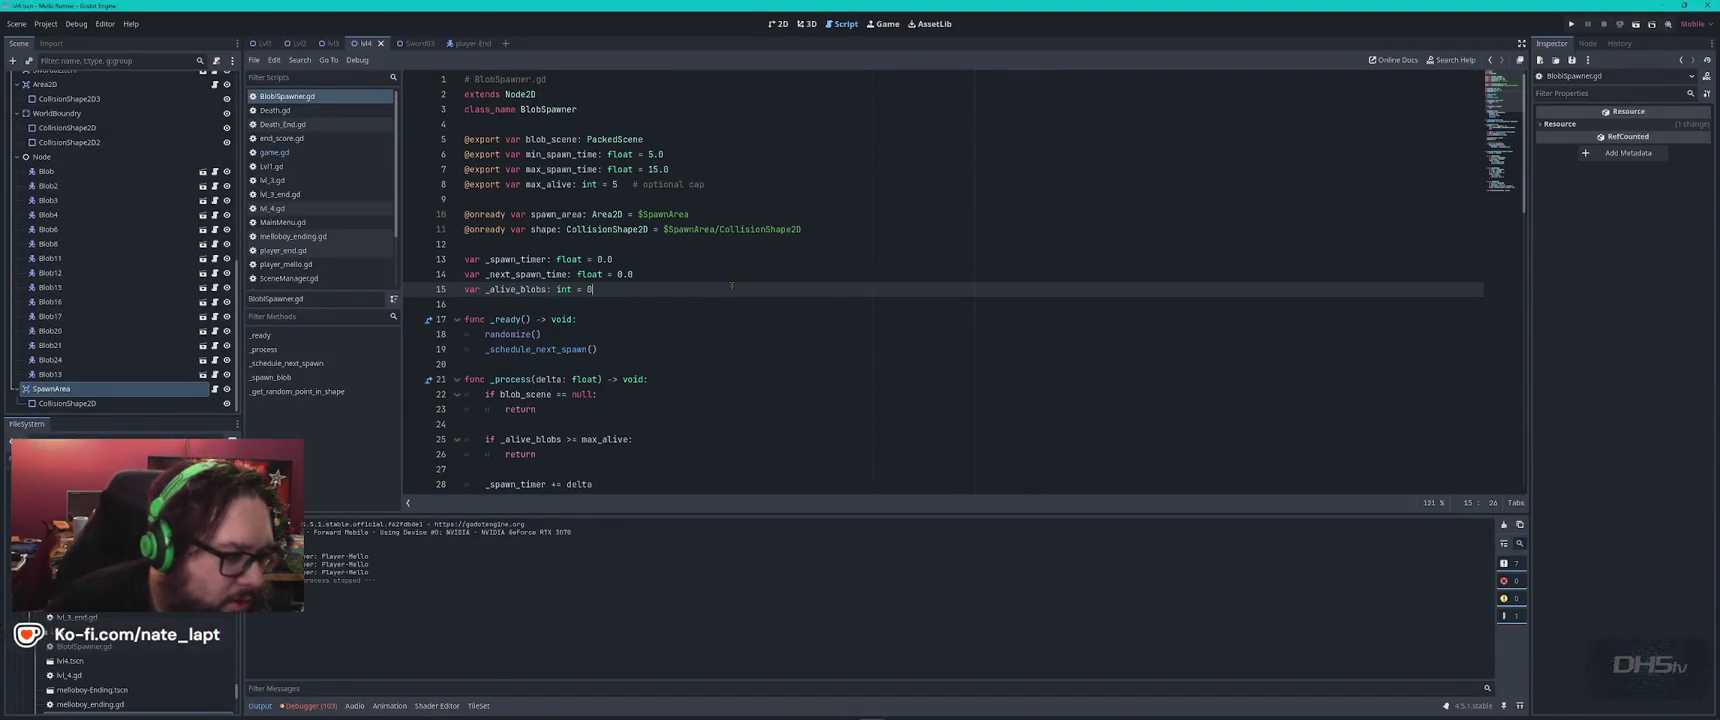
# Expand the line 11 node-not-found error and check SpawnArea's node type, leaving it unchanged.
pyautogui.click(310, 706)
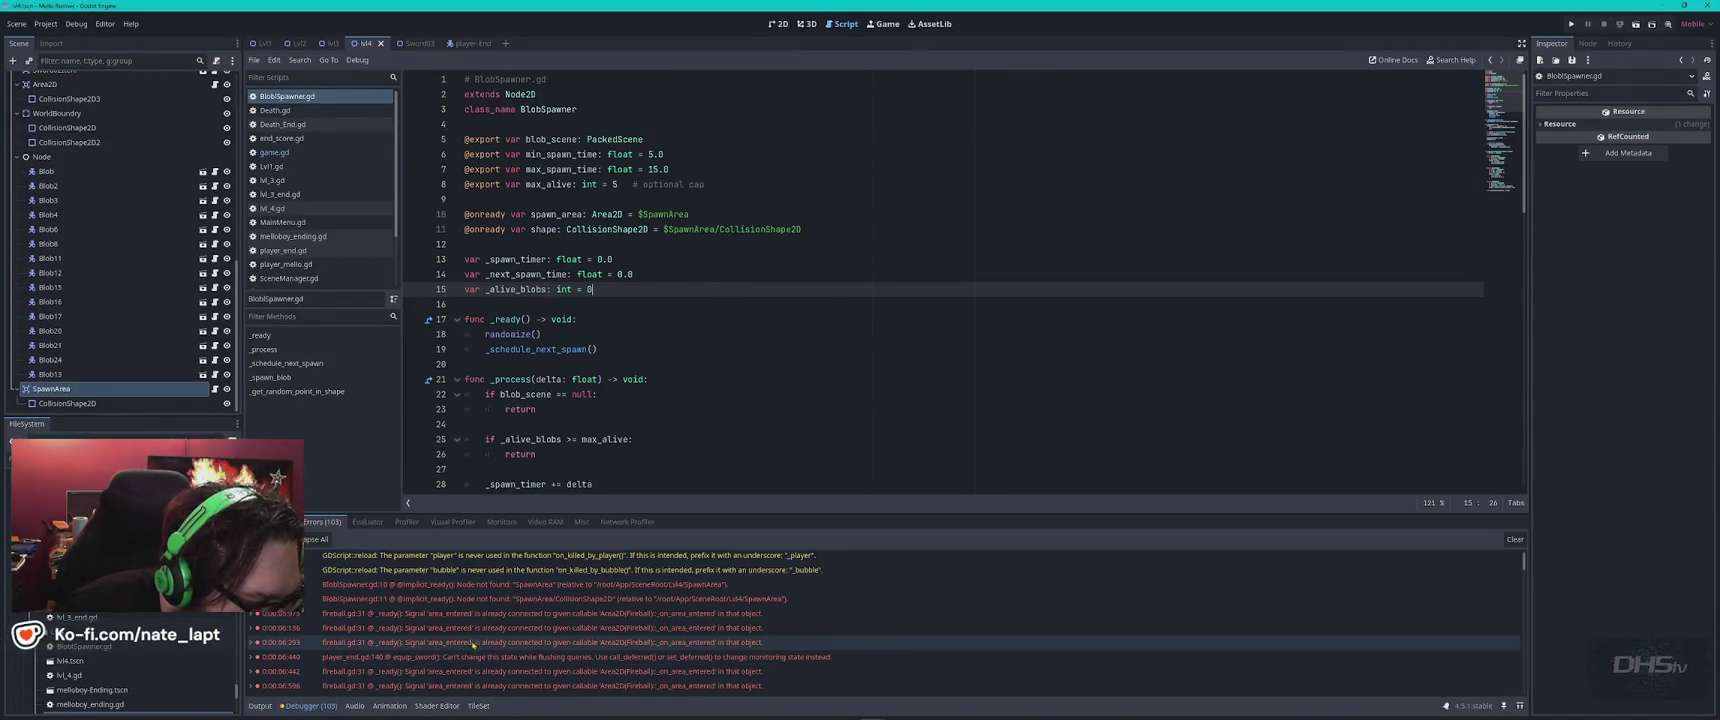
pyautogui.doubleClick(509, 599)
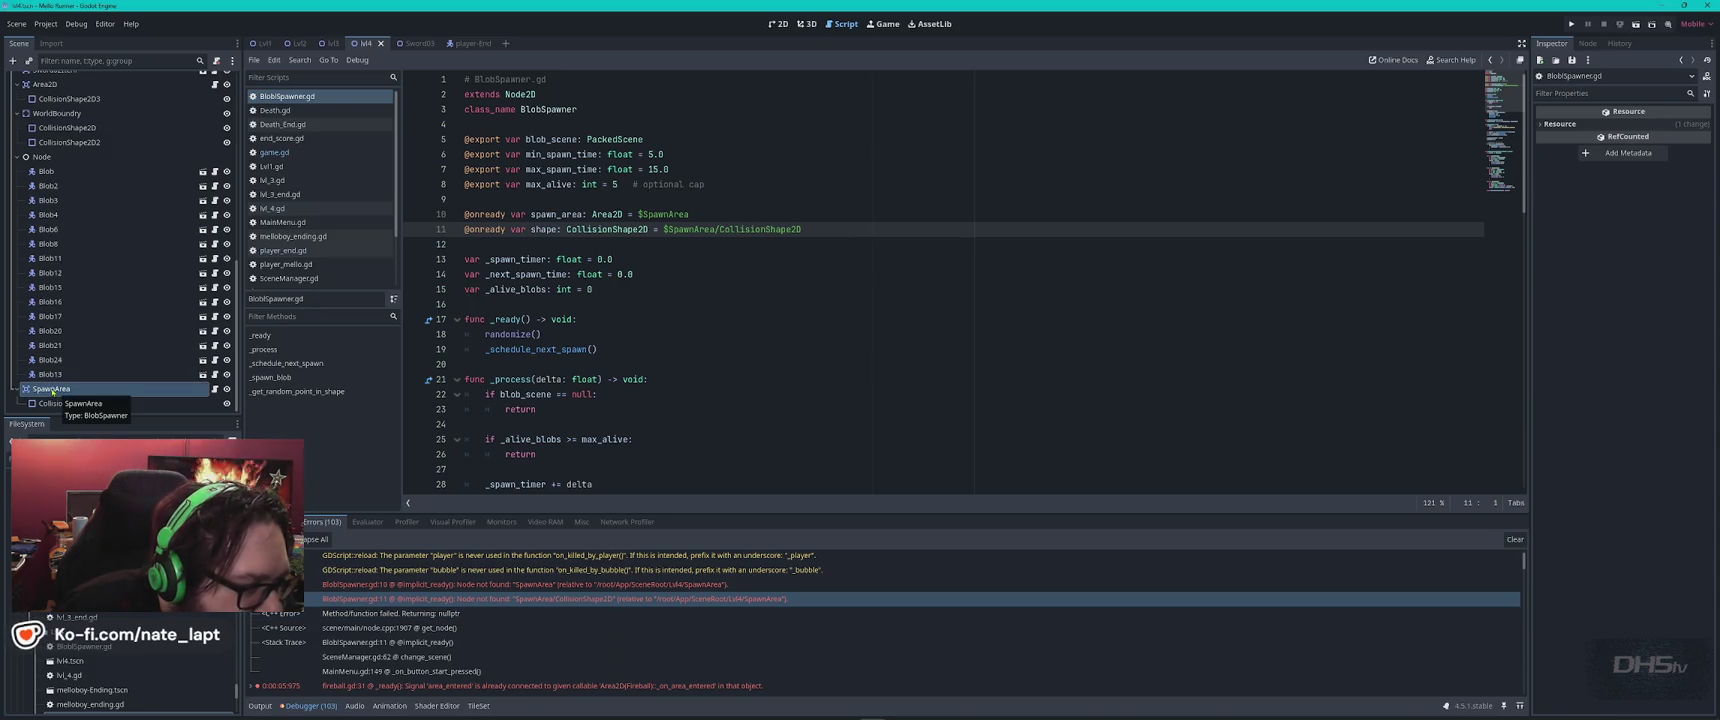
pyautogui.rightClick(57, 393)
pyautogui.click(100, 469)
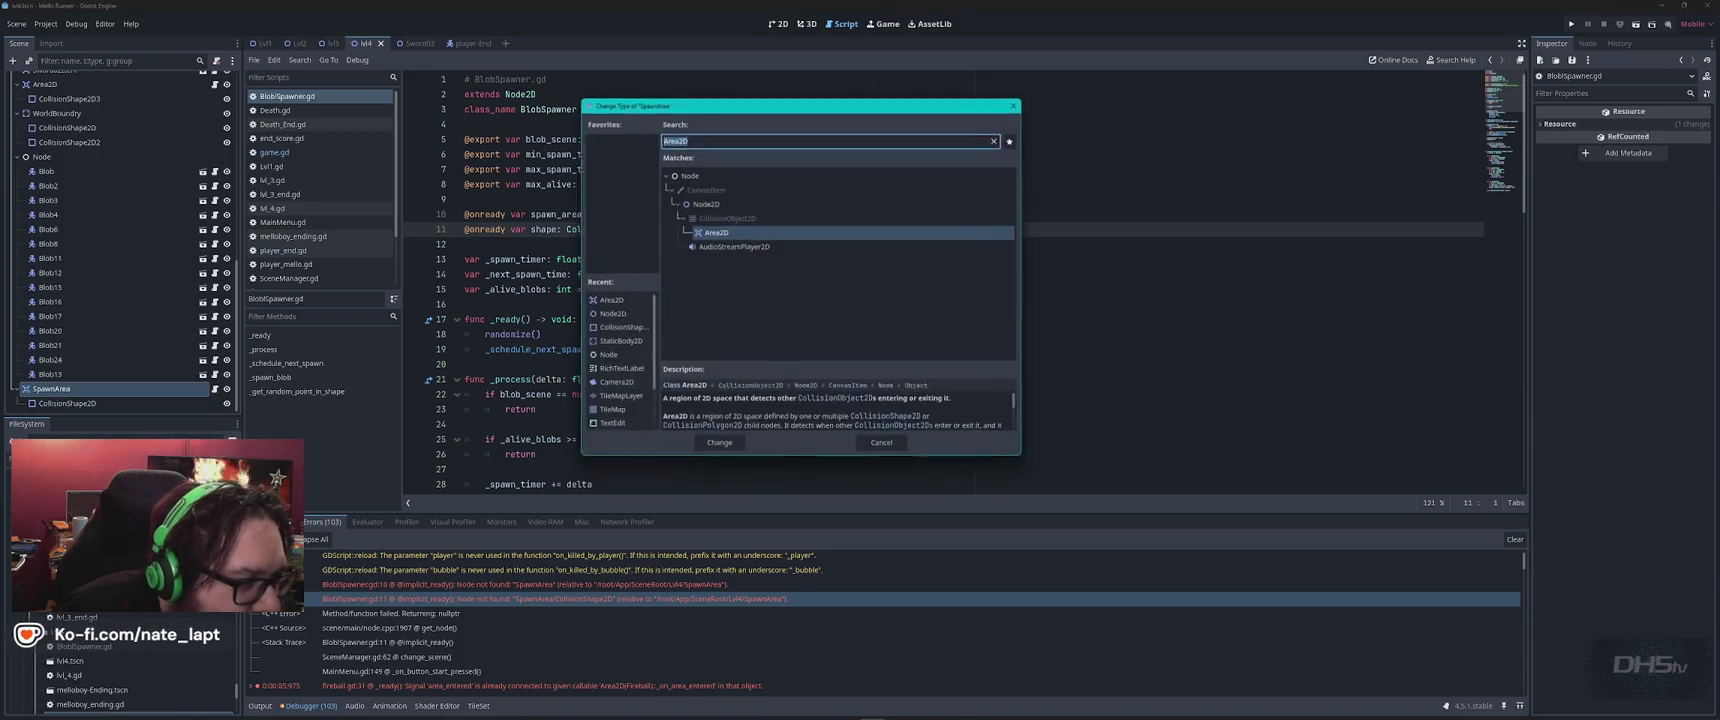
pyautogui.click(884, 446)
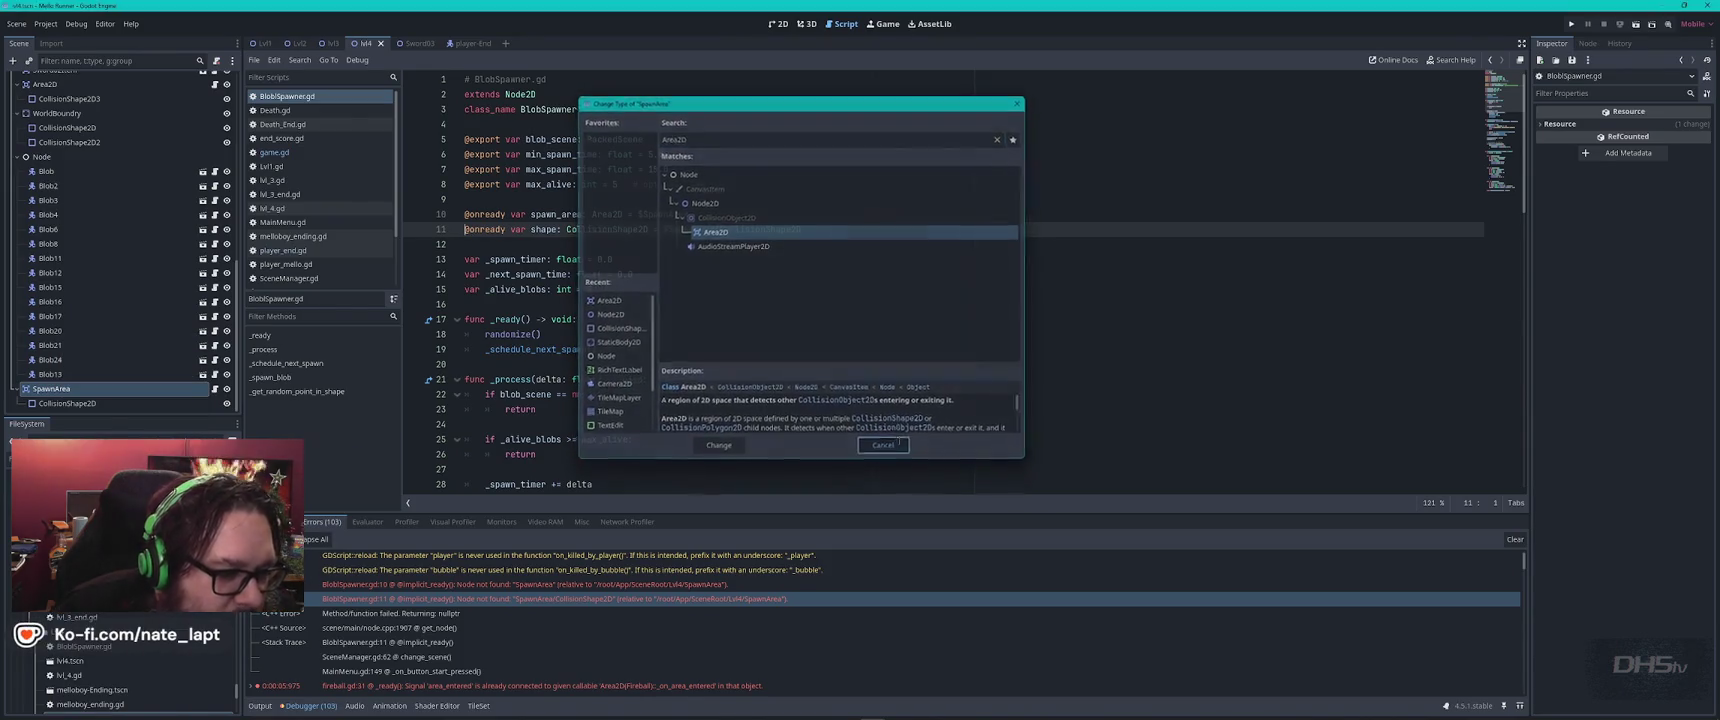
pyautogui.click(775, 709)
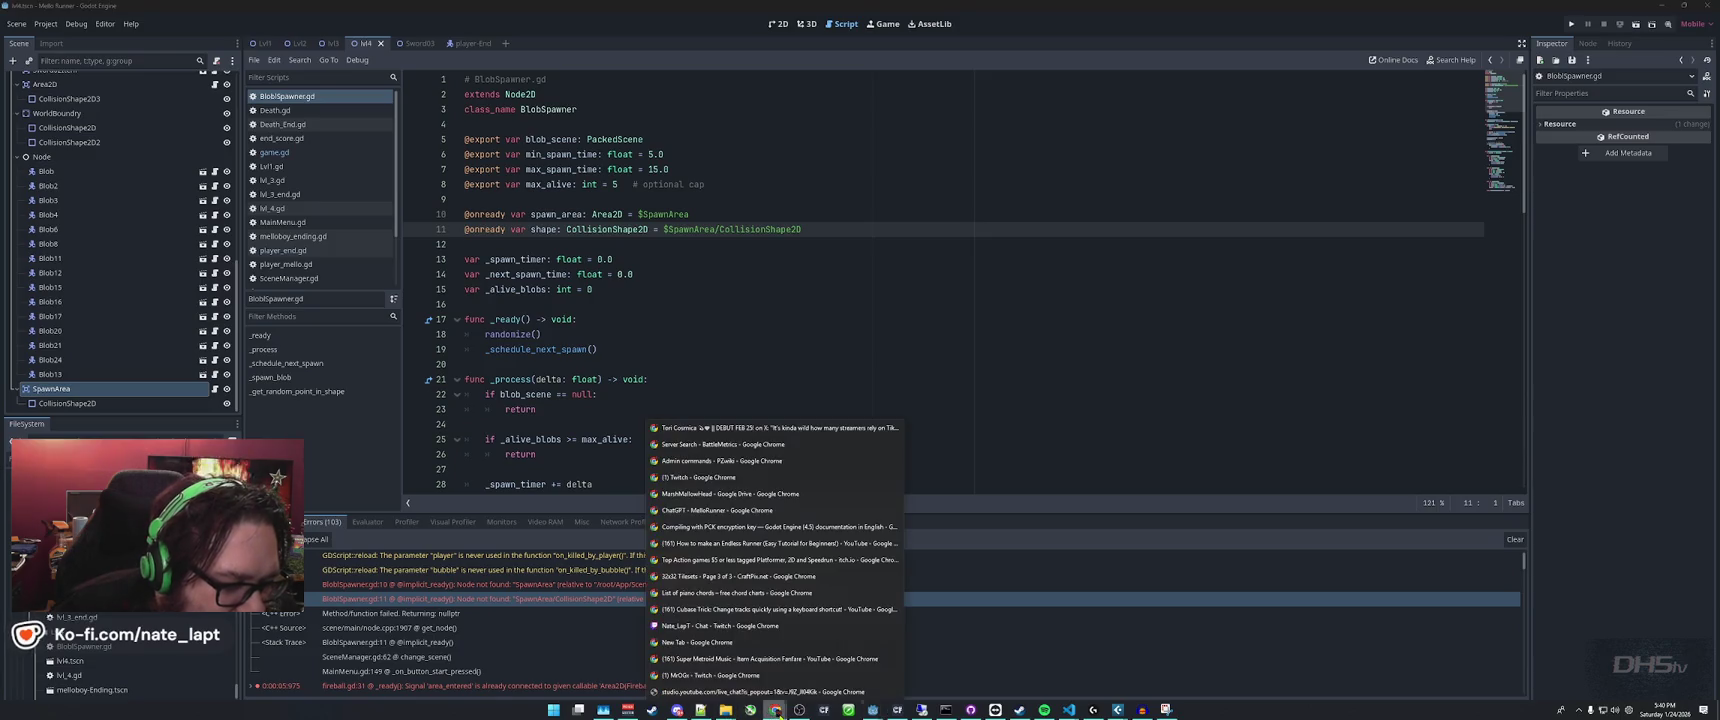
# Compare ChatGPT's node-path fix with the script and copy the corrected SpawnerArea onready lines.
pyautogui.click(785, 349)
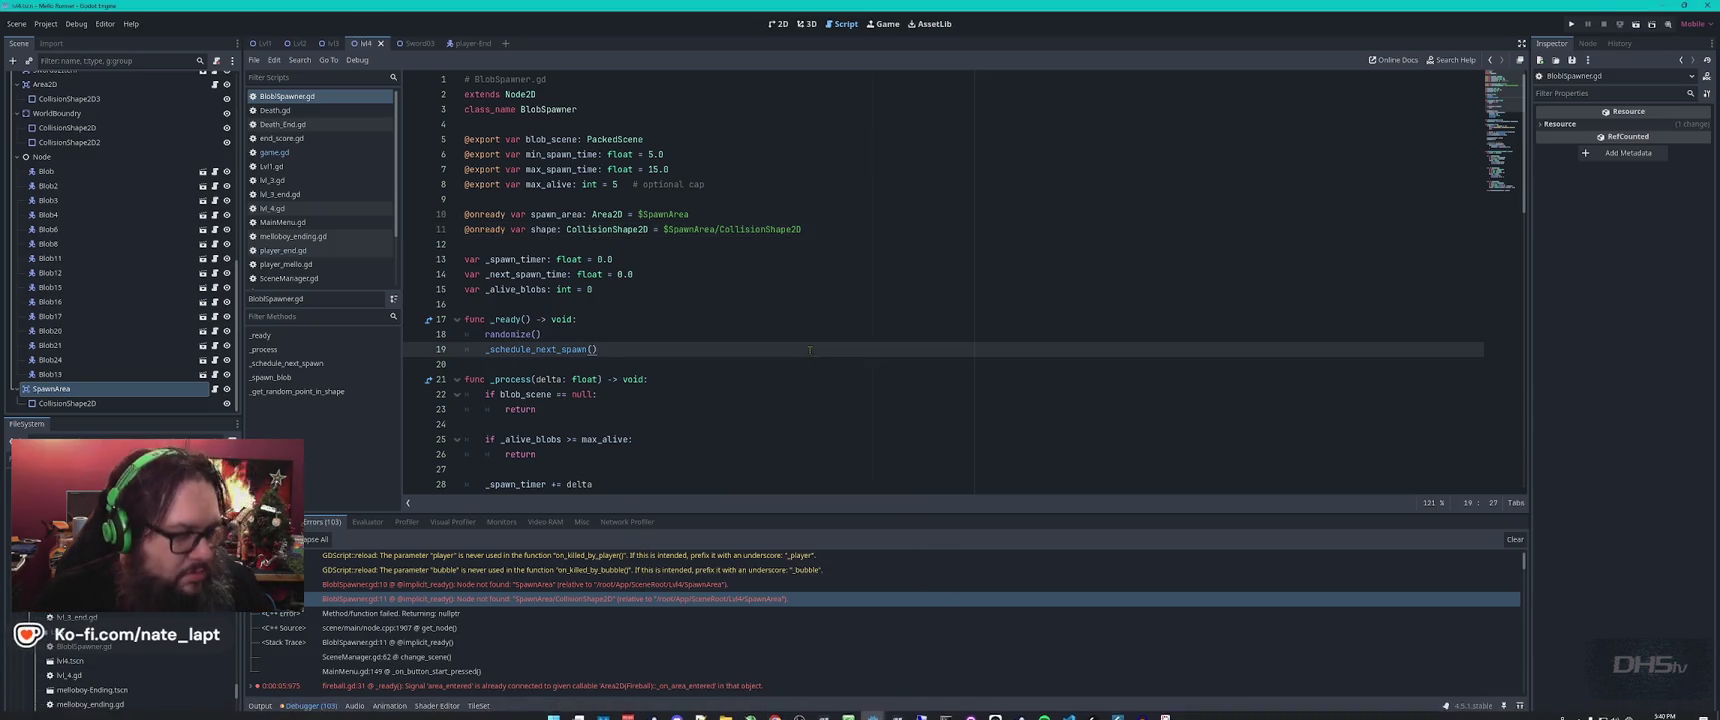
pyautogui.hotkey('alt', 'Tab')
pyautogui.hotkey('alt', 'Tab')
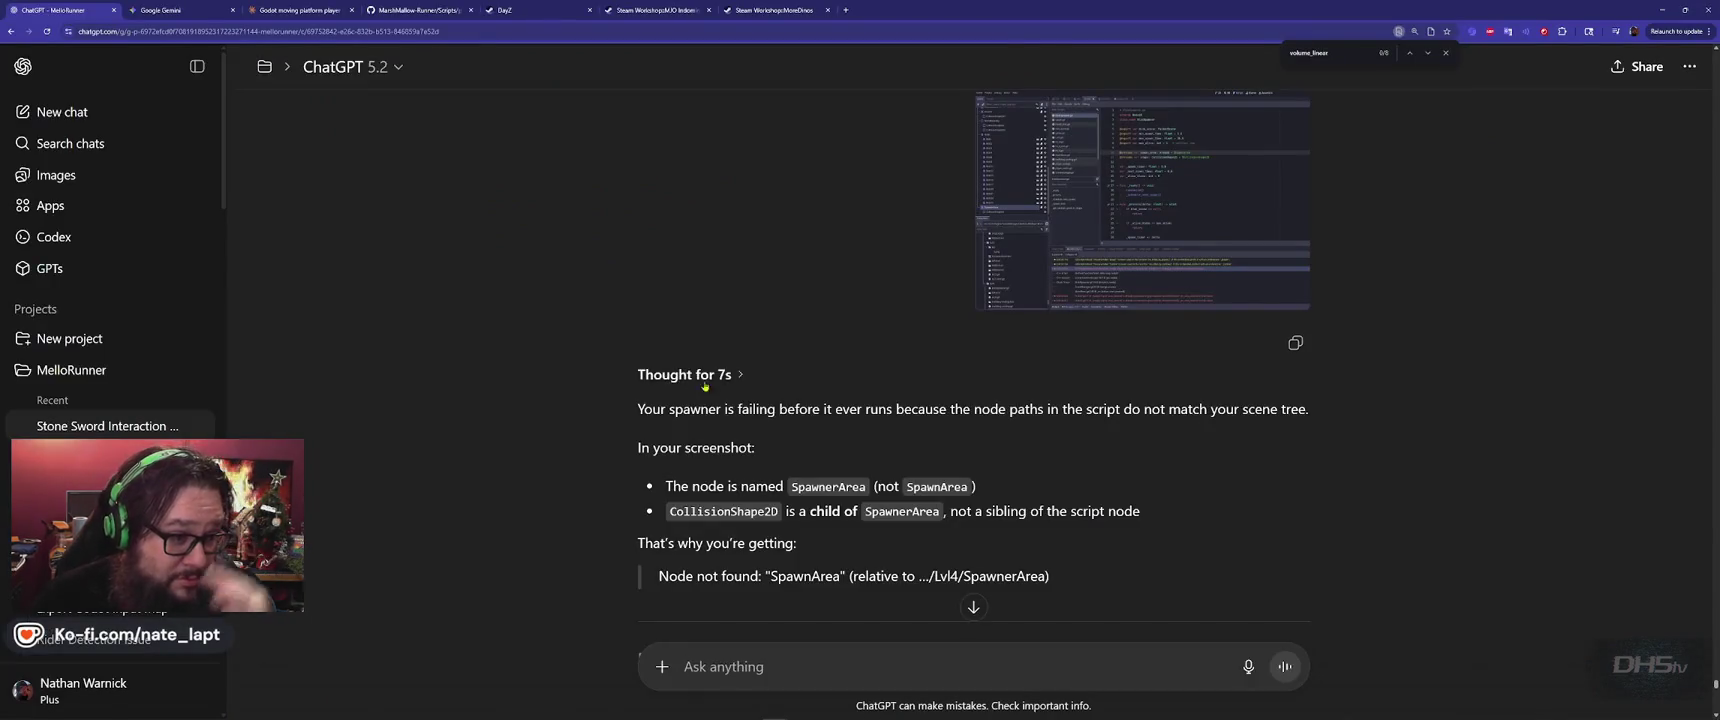
pyautogui.scroll(-3, 596, 410)
pyautogui.scroll(-1, 583, 406)
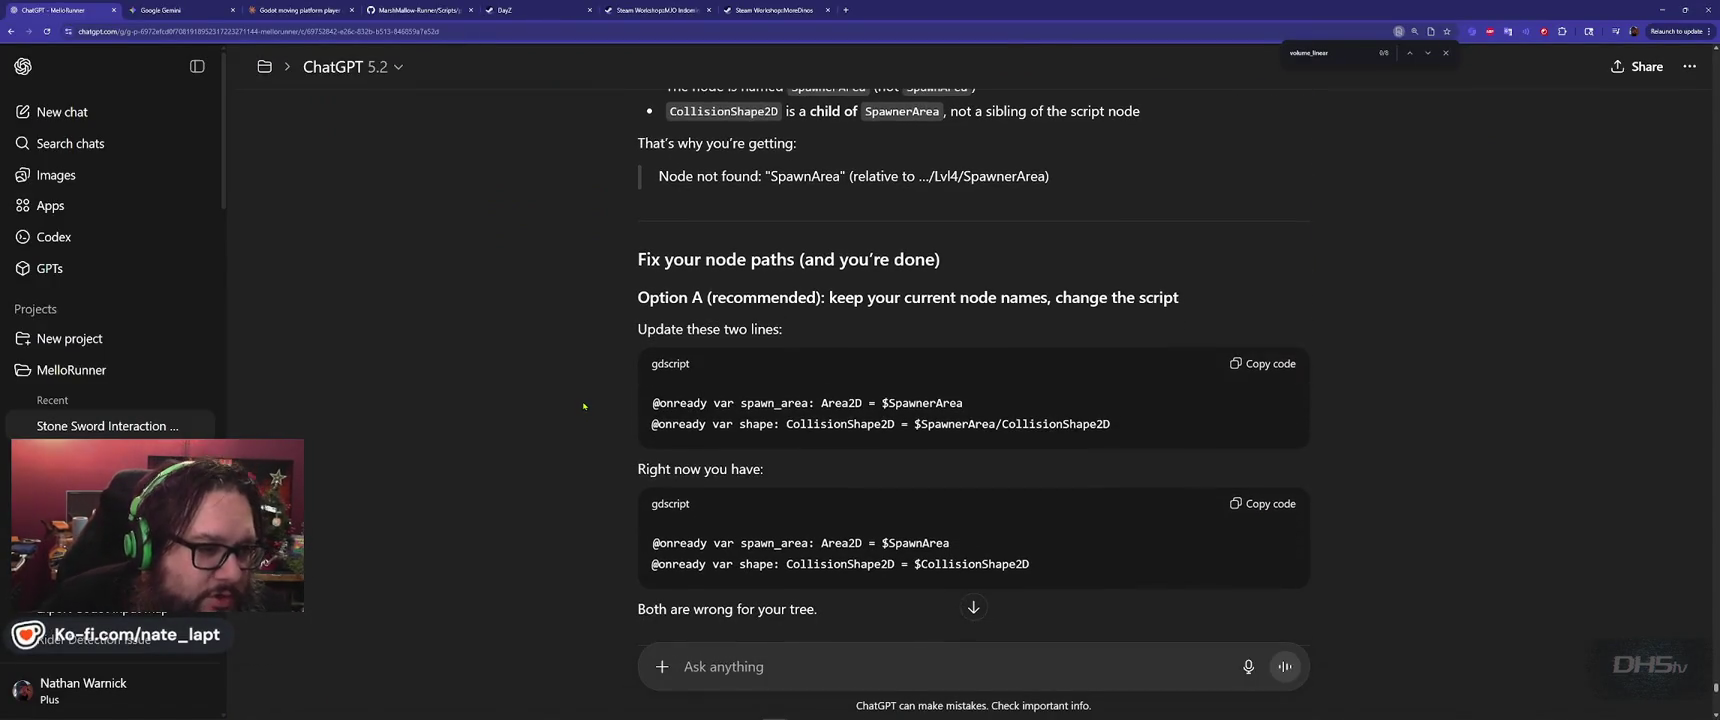
pyautogui.scroll(-1, 584, 407)
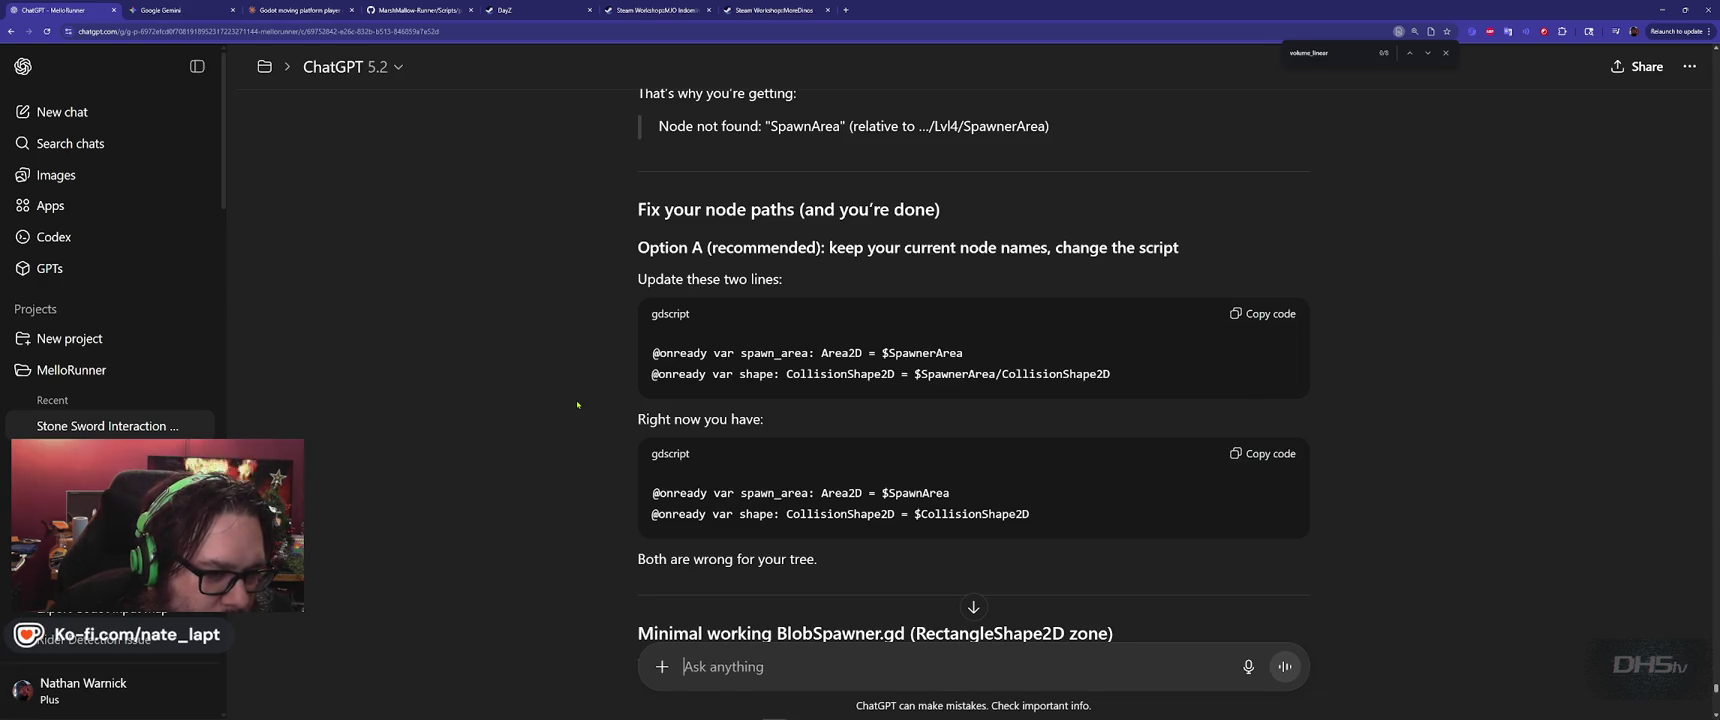
pyautogui.hotkey('alt', 'Tab')
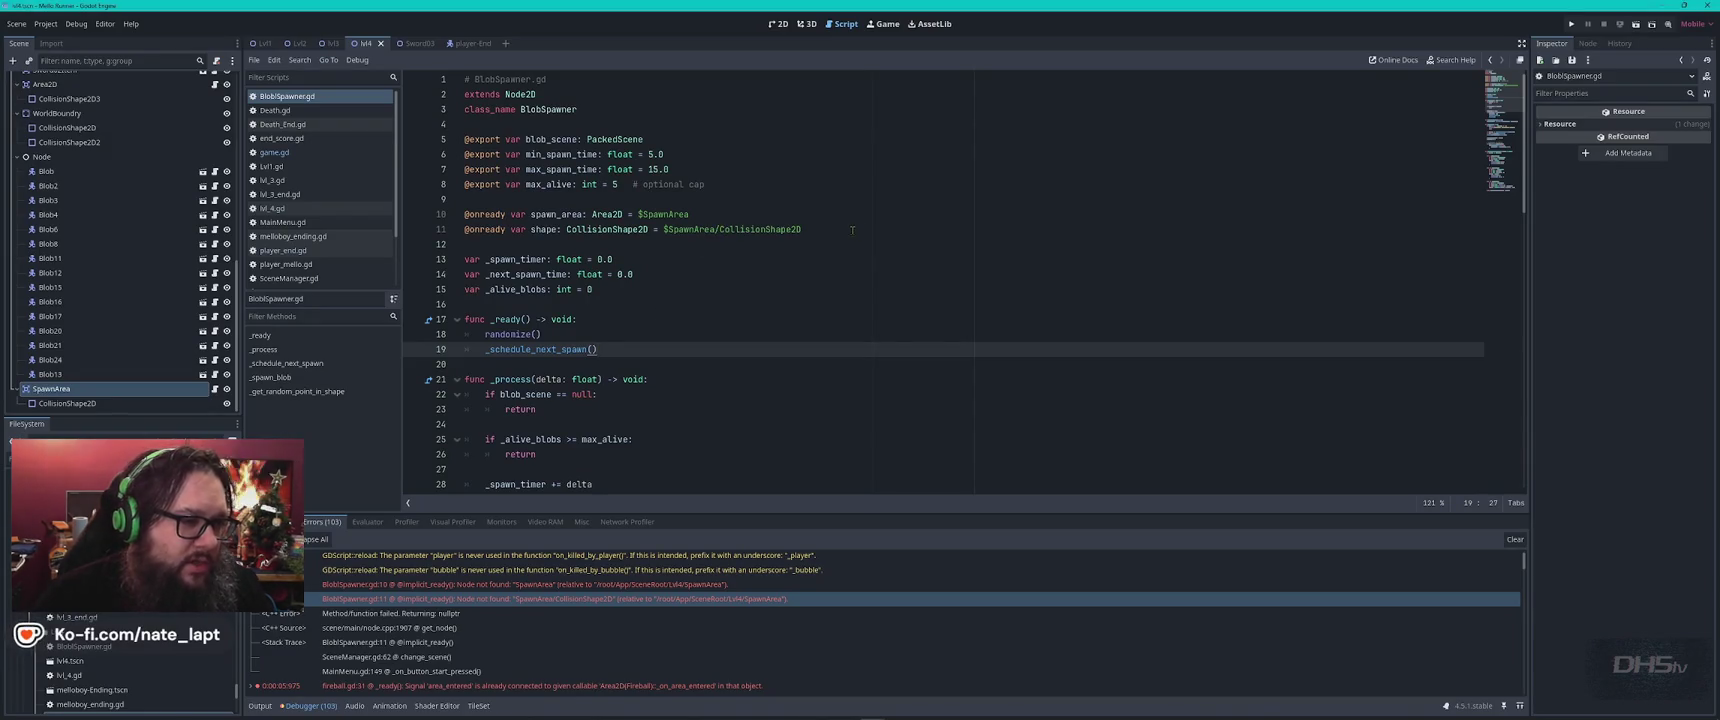
pyautogui.hotkey('alt', 'Tab')
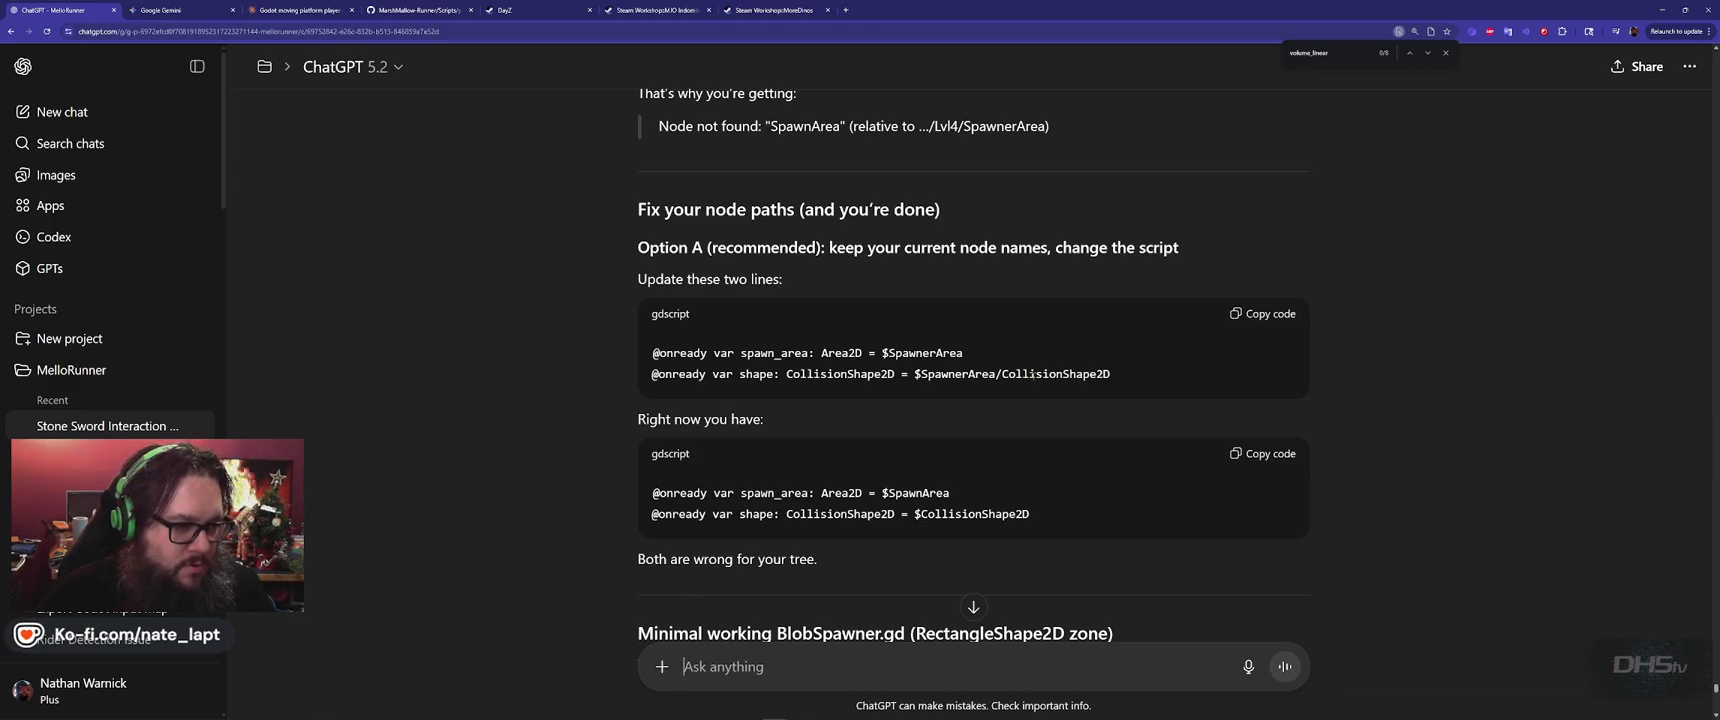
pyautogui.hotkey('alt', 'Tab')
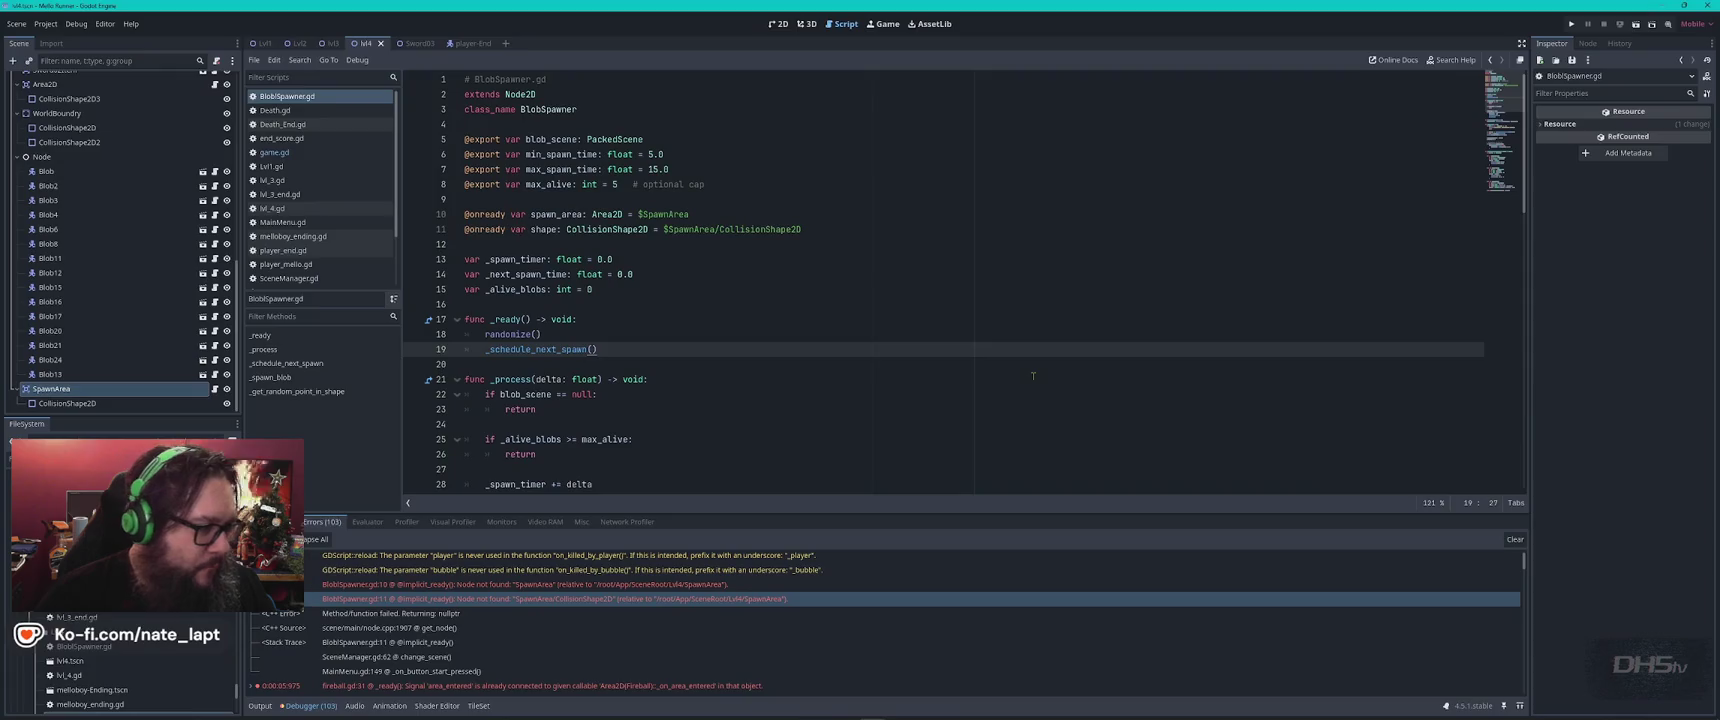
pyautogui.hotkey('alt', 'Tab')
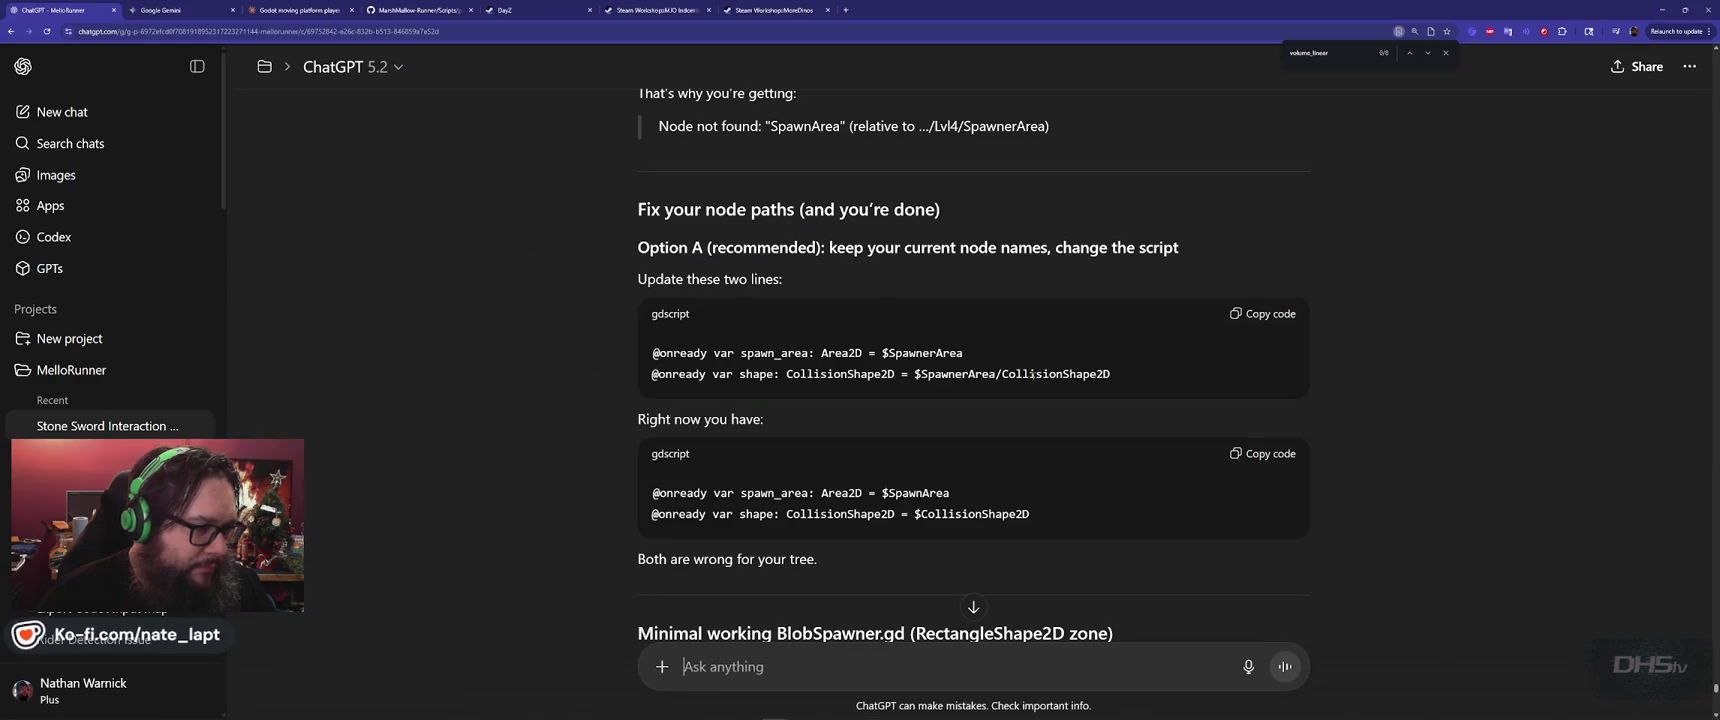
pyautogui.hotkey('alt', 'Tab')
pyautogui.hotkey('alt', 'Tab')
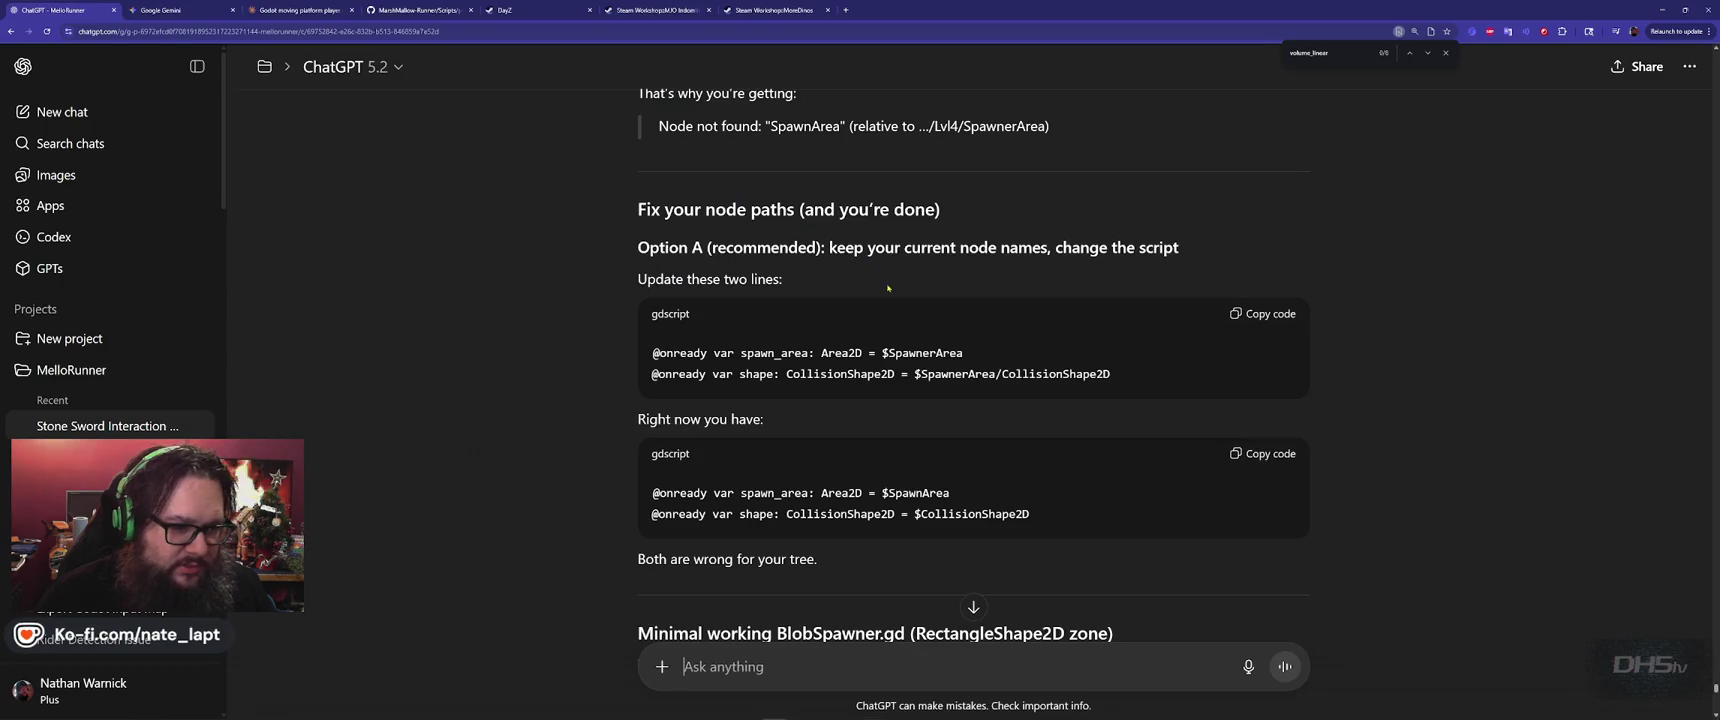
pyautogui.hotkey('alt', 'Tab')
pyautogui.hotkey('alt', 'Tab')
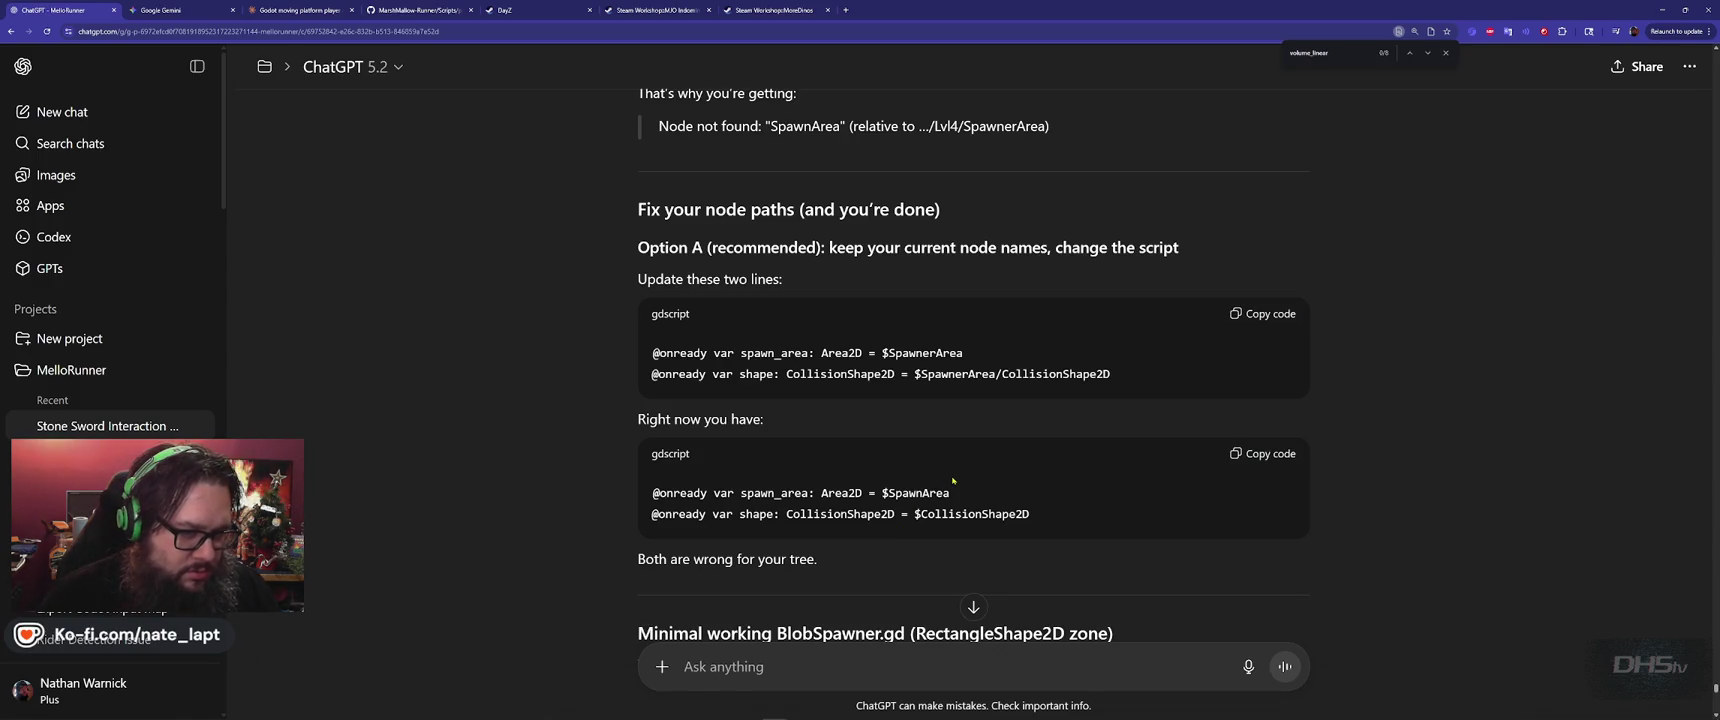
pyautogui.click(1267, 314)
pyautogui.hotkey('alt', 'Tab')
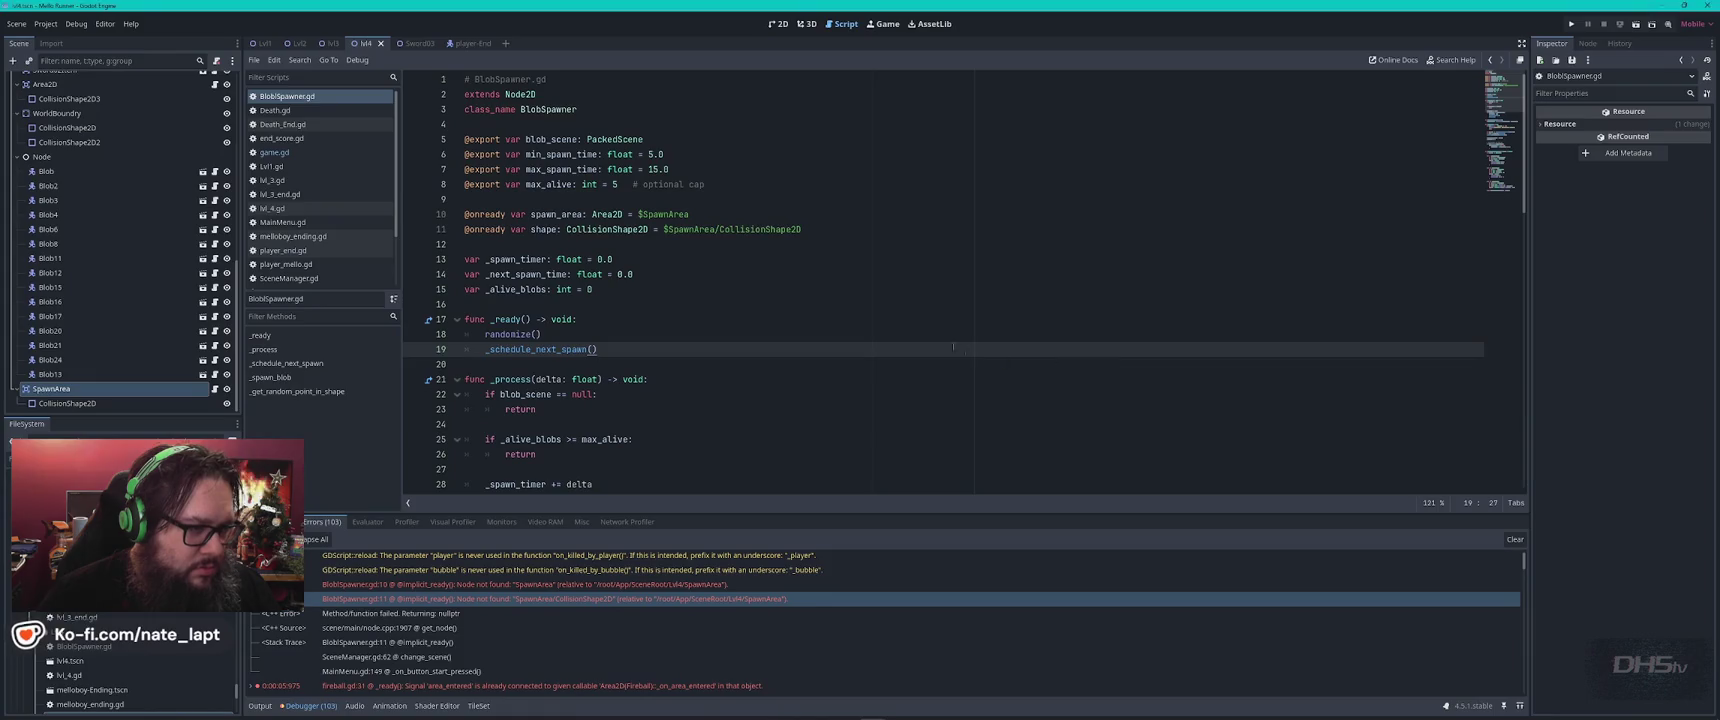
# Replace onready lines 9–11 with the pasted SpawnerArea paths, adding a blank line after line 8.
pyautogui.moveTo(464, 199); pyautogui.dragTo(831, 228)
pyautogui.hotkey('ctrl', 'v')
pyautogui.click(784, 188)
pyautogui.press('Return')
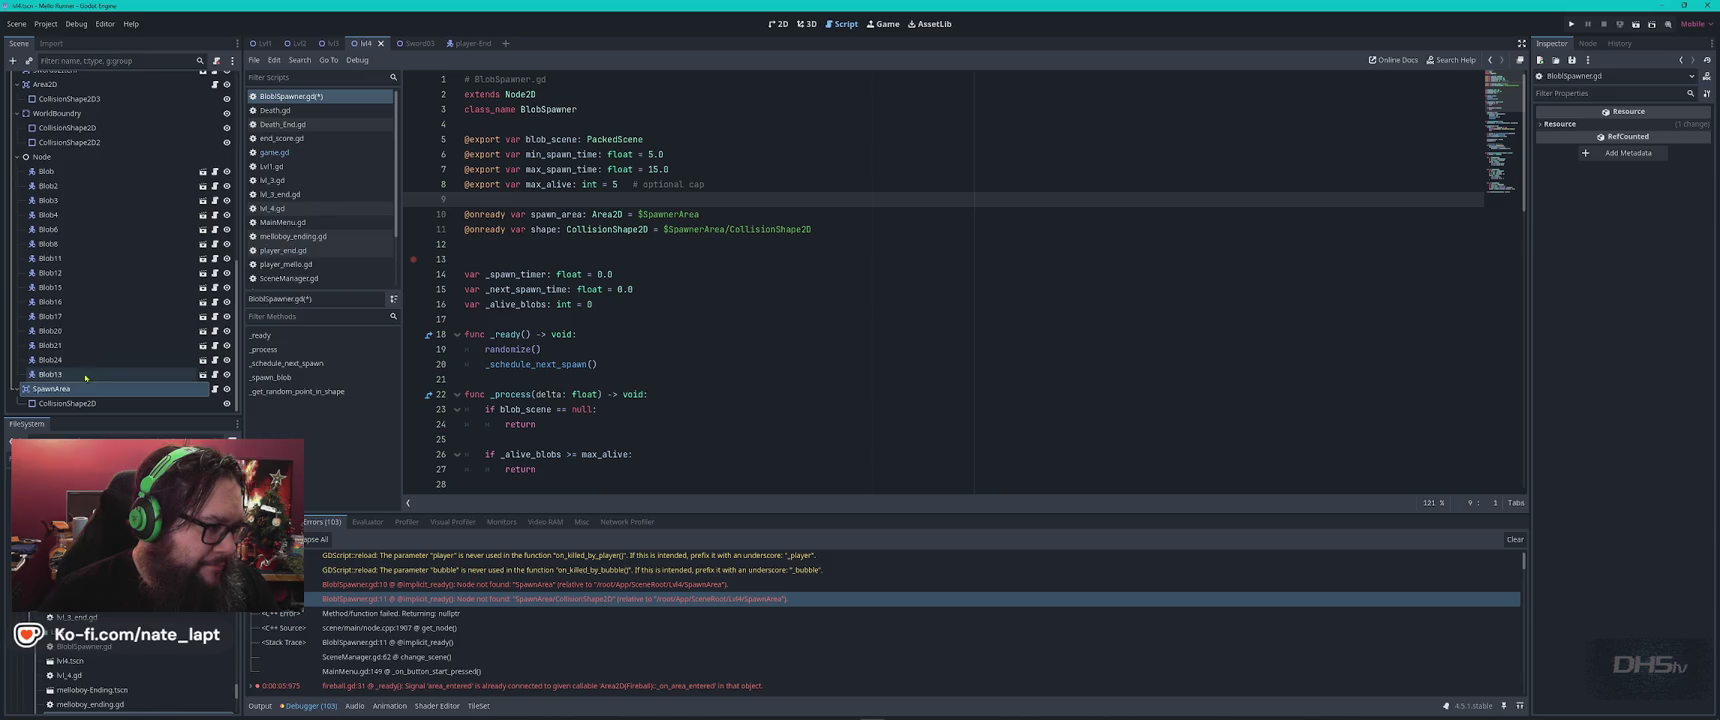
# Rename the SpawnArea node in the Scene dock to SpawnerArea.
pyautogui.doubleClick(55, 388)
pyautogui.press('End')
pyautogui.press('Left')
pyautogui.press('Left')
pyautogui.press('Left')
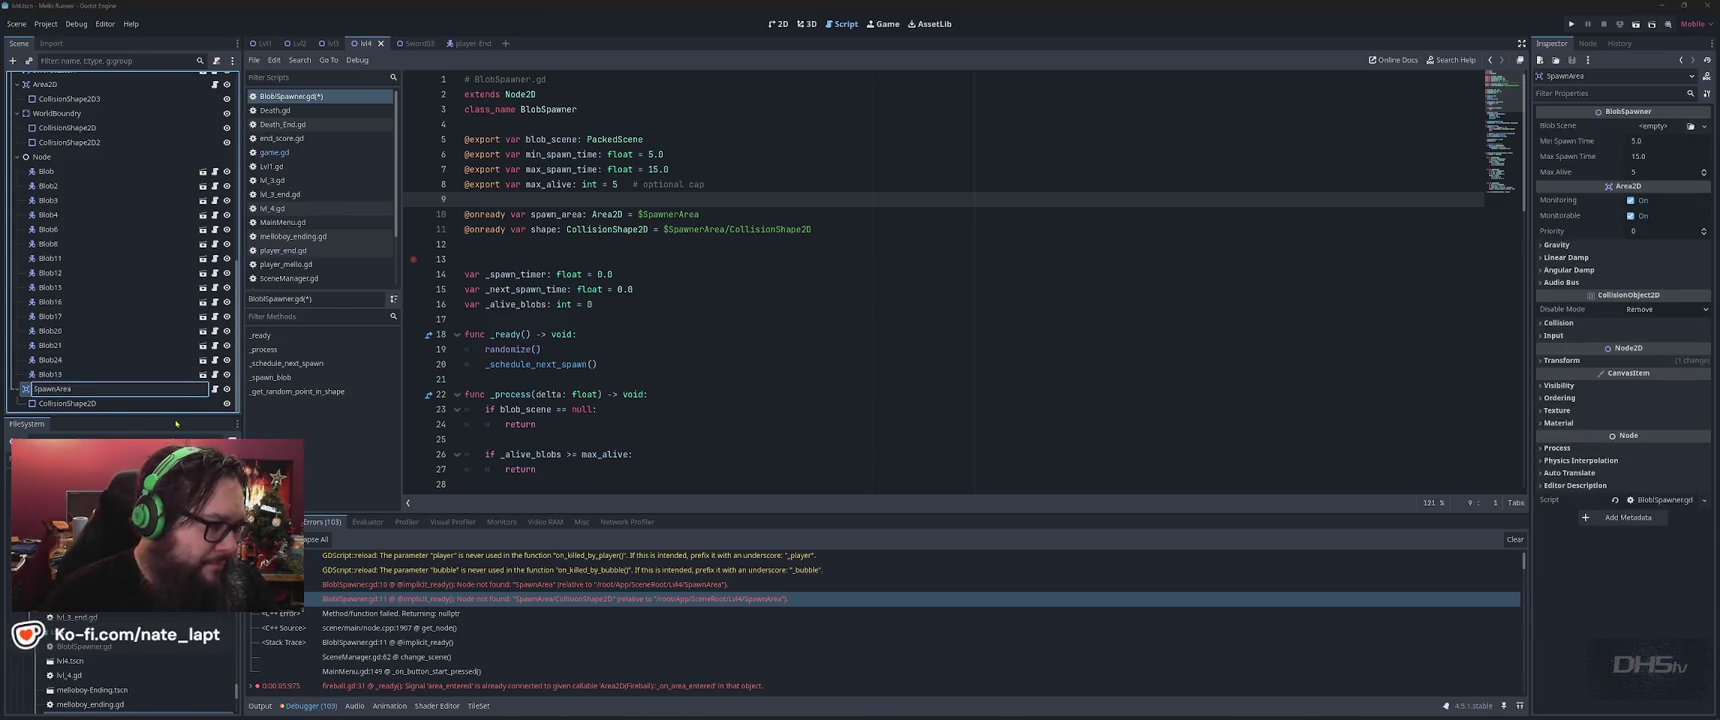
pyautogui.write('er')
pyautogui.press('Return')
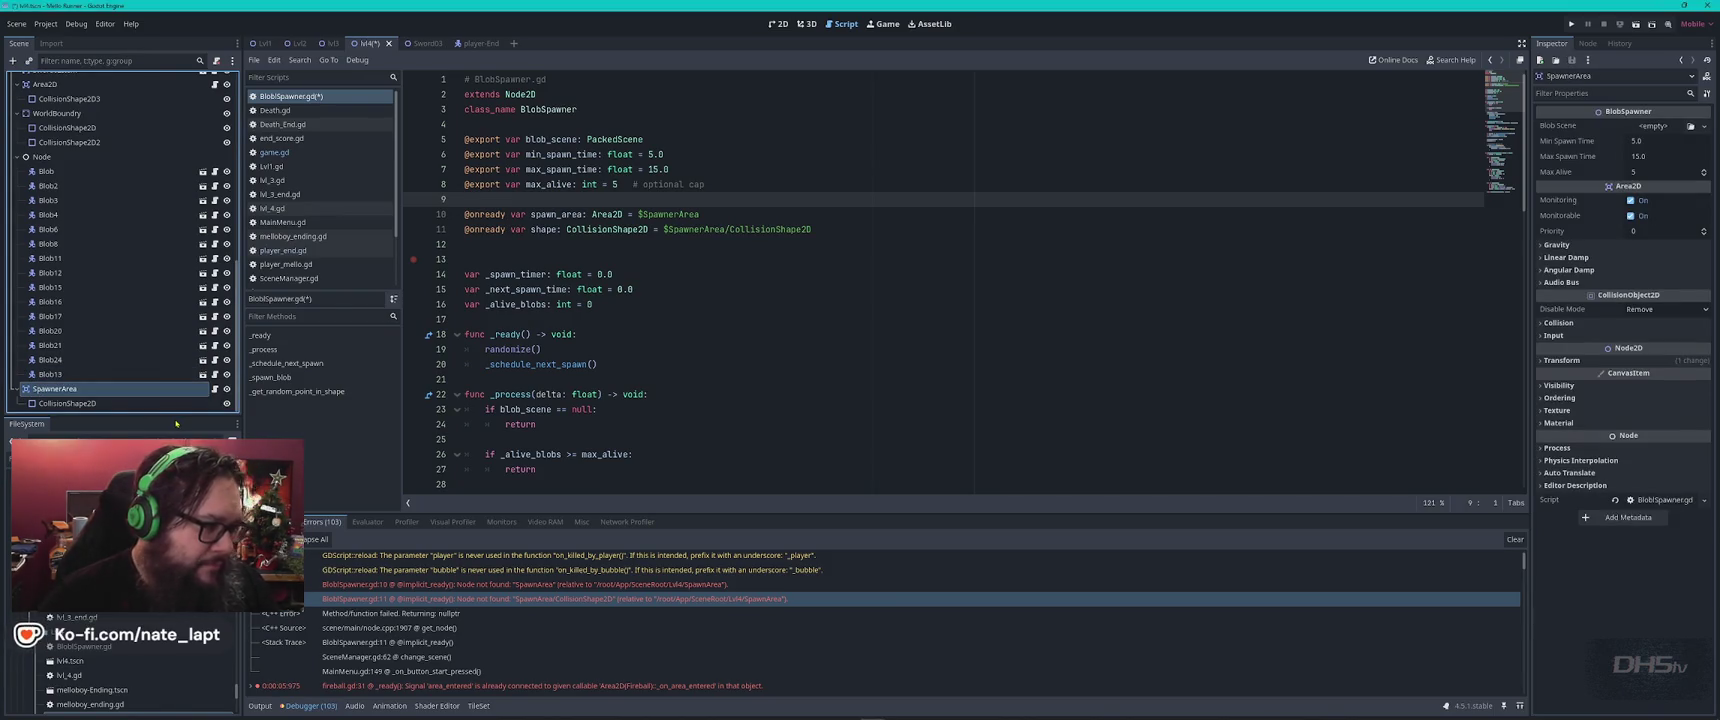
pyautogui.hotkey('alt', 'Tab')
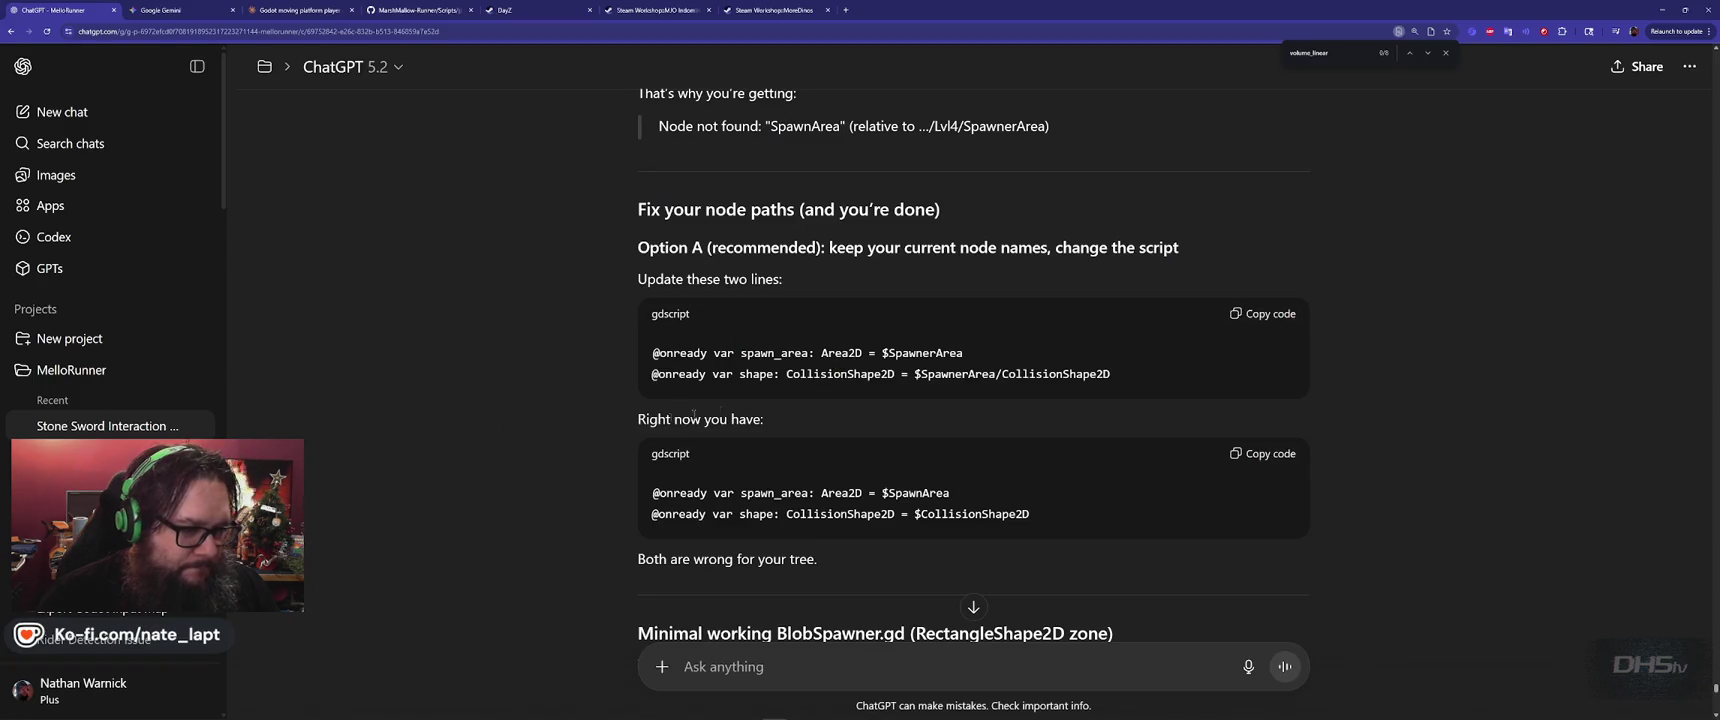
# Read the node structure in ChatGPT's minimal BlobSpawner.gd answer, then go back to Godot.
pyautogui.scroll(-4, 606, 446)
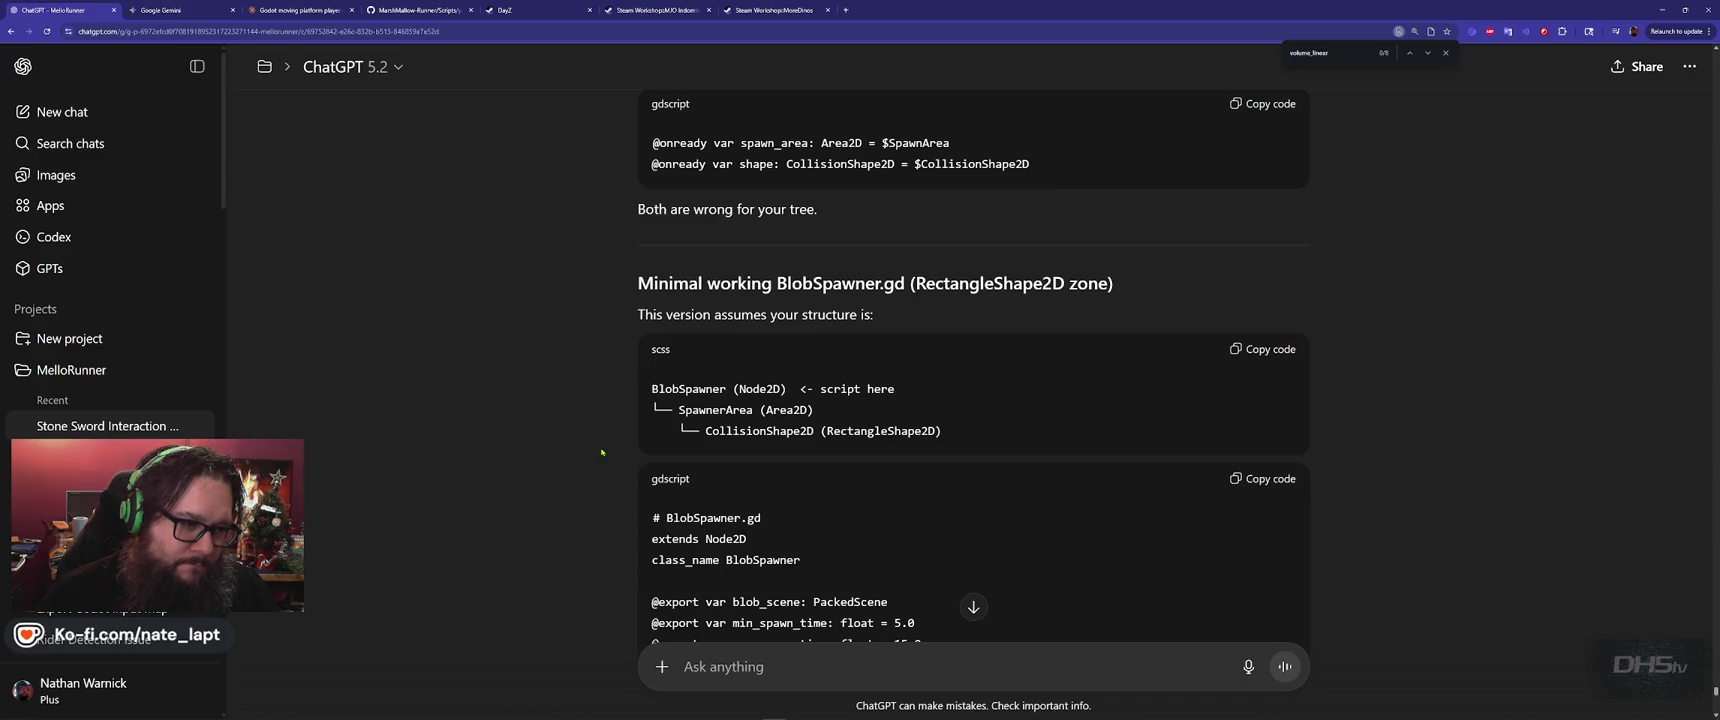
pyautogui.scroll(-1, 602, 452)
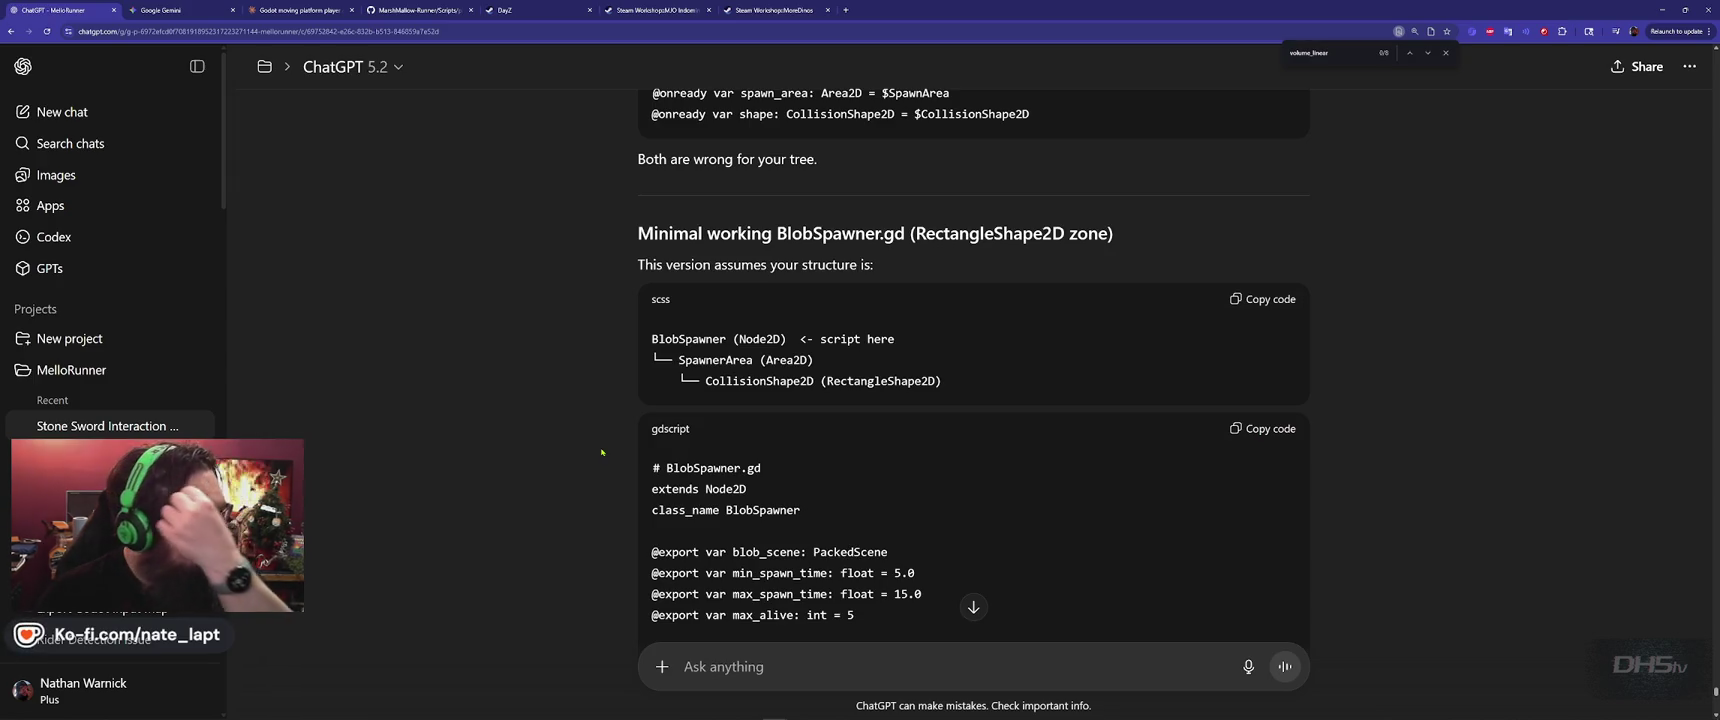
pyautogui.hotkey('alt', 'Tab')
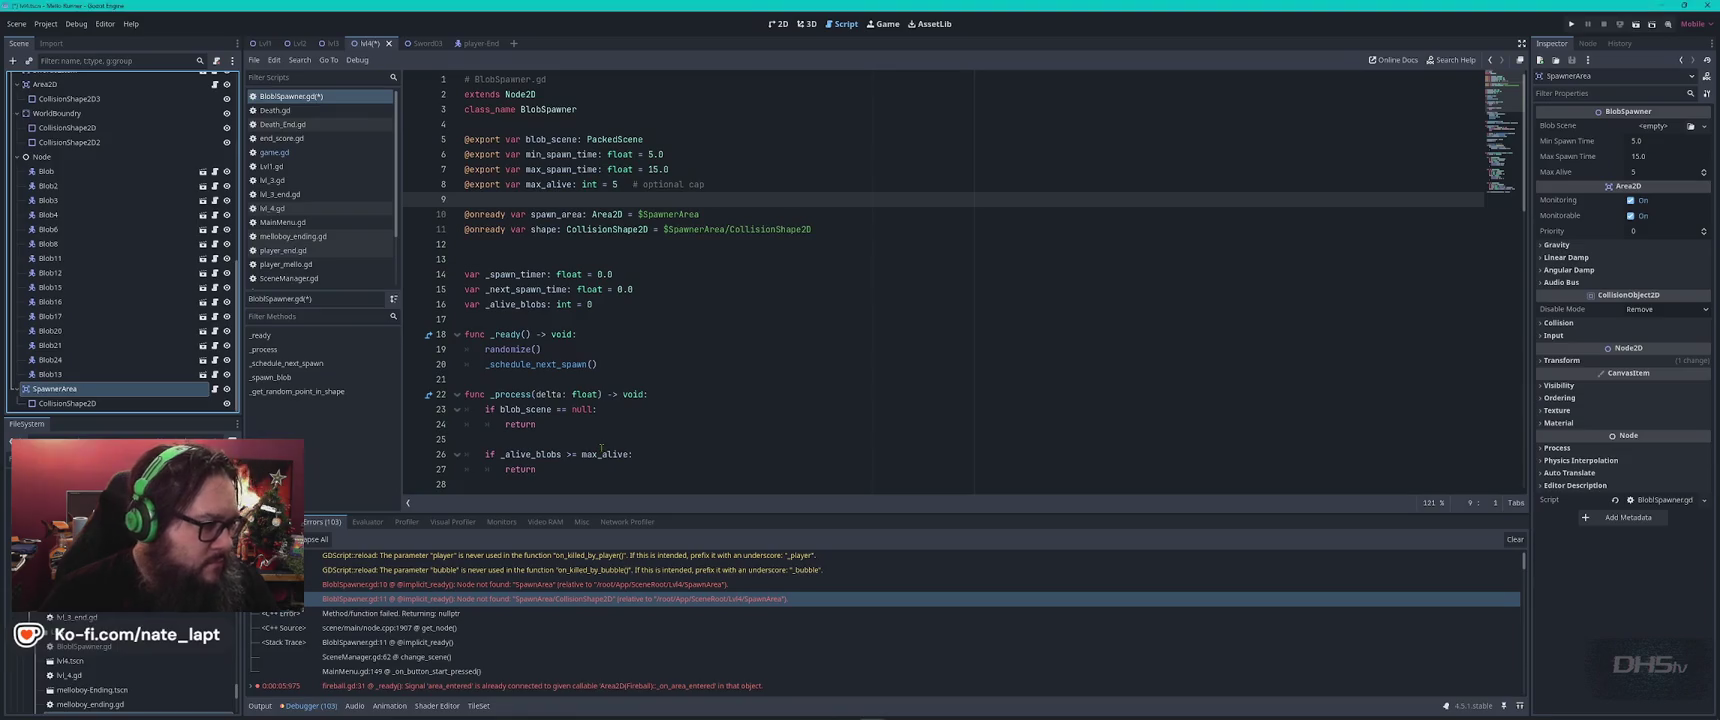
# Add a Node2D to Lvl4, move SpawnerArea under it, and save the scene.
pyautogui.scroll(10, 66, 204)
pyautogui.click(74, 82)
pyautogui.hotkey('ctrl', 'a')
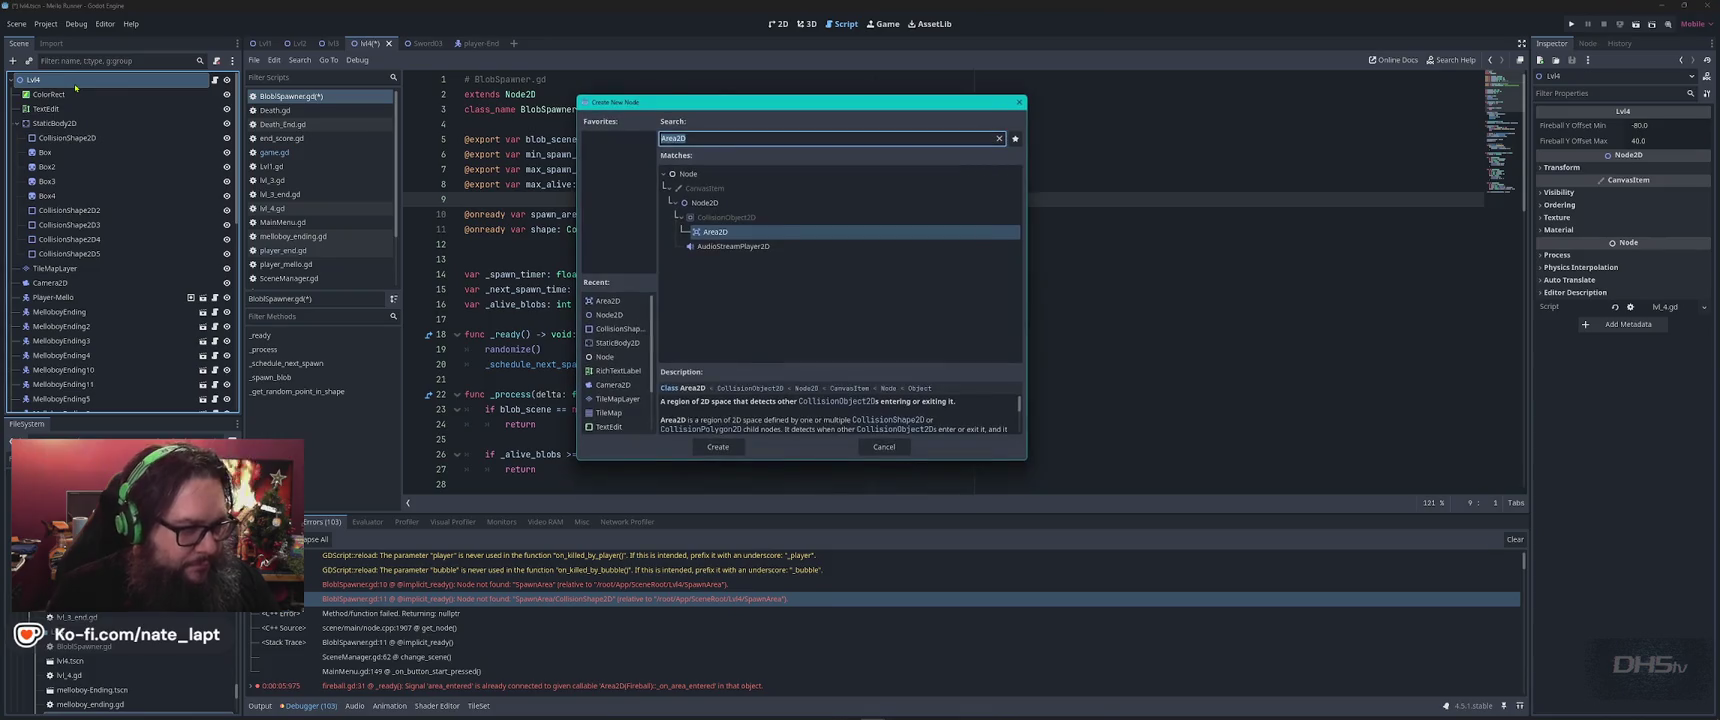
pyautogui.write('node2')
pyautogui.press('Return')
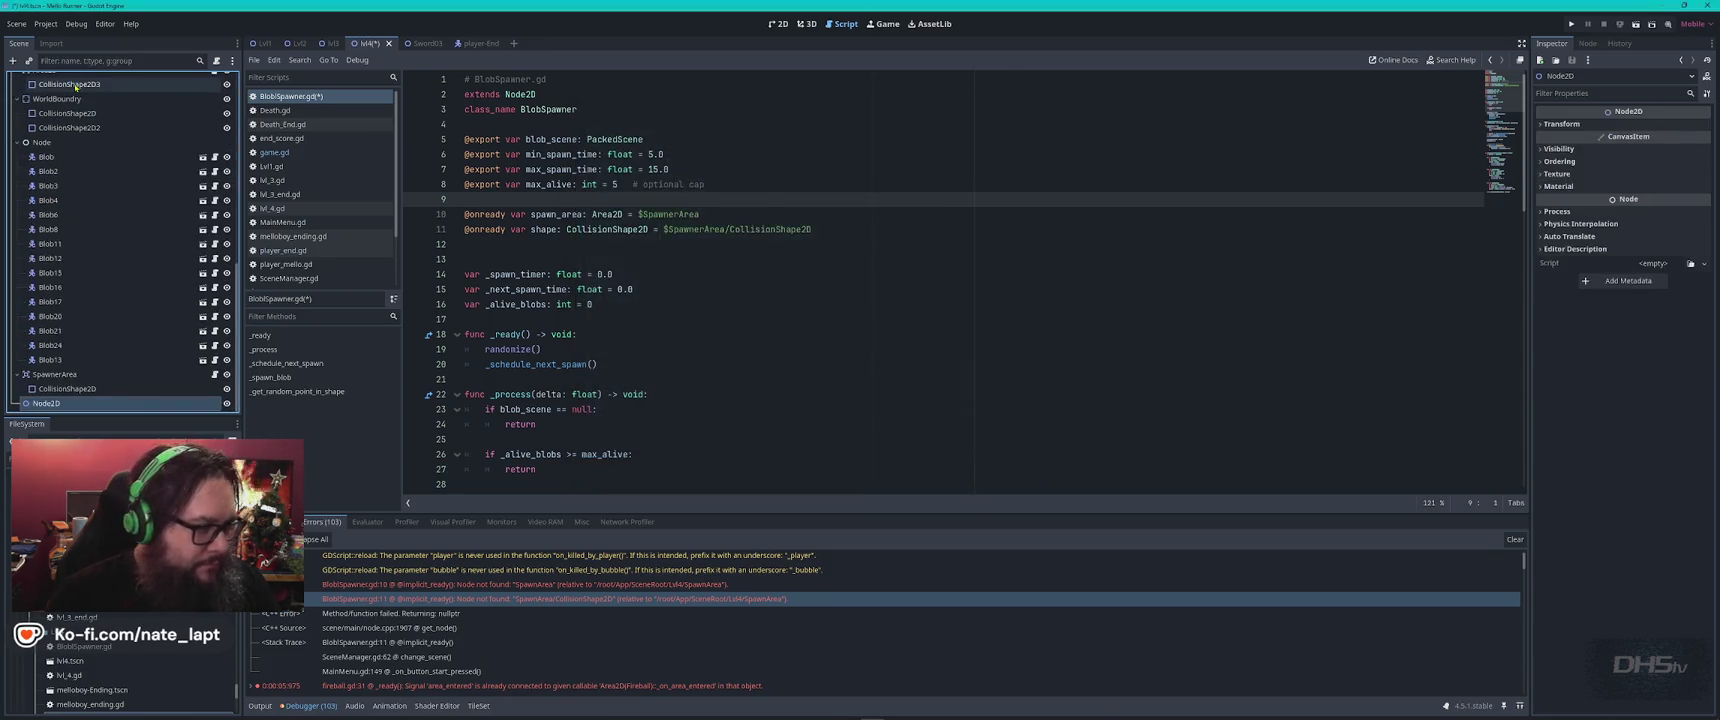
pyautogui.moveTo(73, 373); pyautogui.dragTo(73, 404)
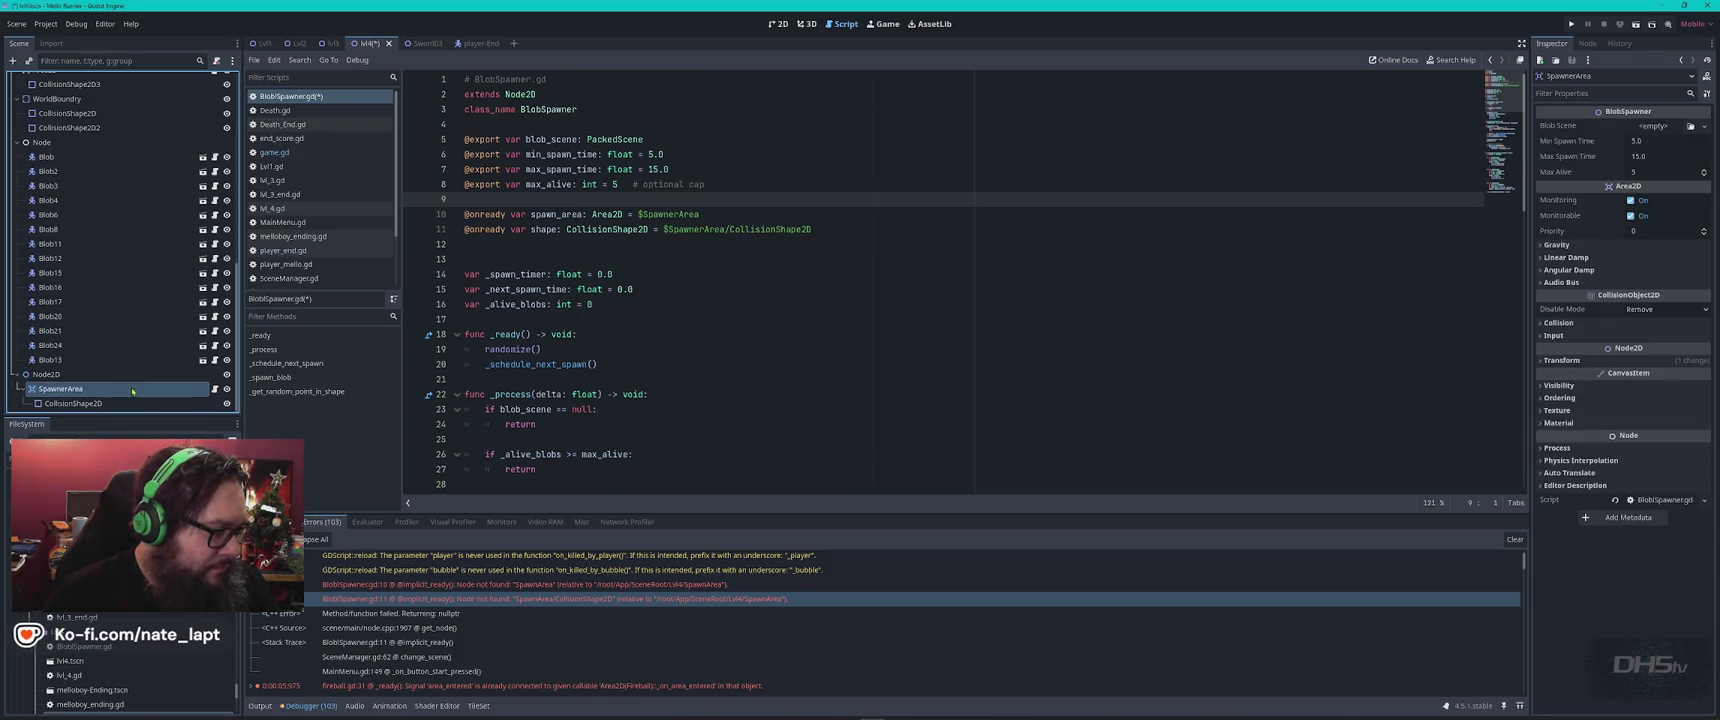
pyautogui.click(95, 375)
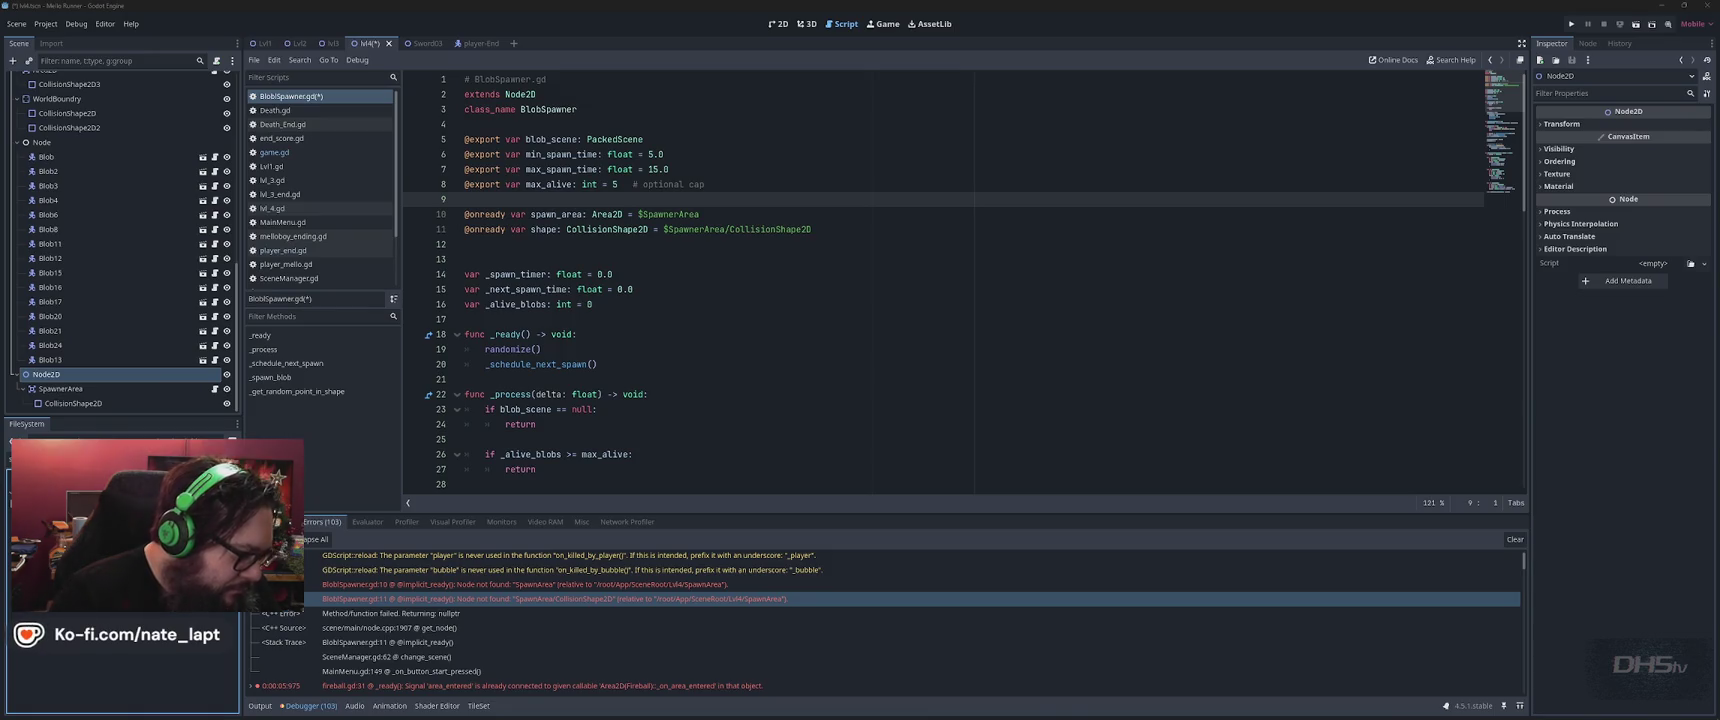
pyautogui.hotkey('ctrl', 's')
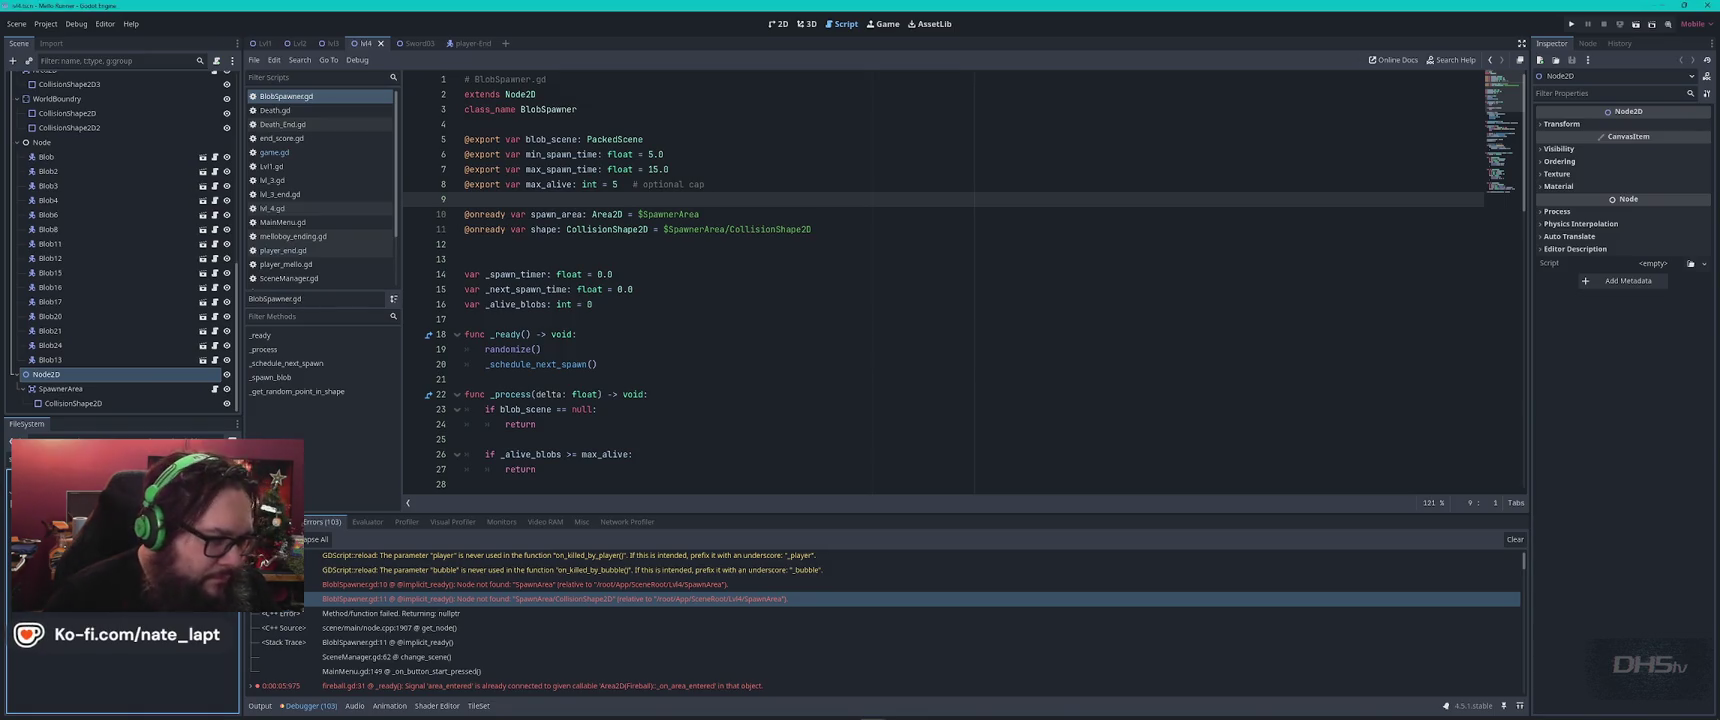
# Attach BlobSpawner.gd to the new Node2D and detach the script from SpawnerArea.
pyautogui.moveTo(120, 470)
pyautogui.mouseDown()
pyautogui.moveTo(100, 390)
pyautogui.moveTo(138, 378)
pyautogui.mouseUp()
pyautogui.click(189, 394)
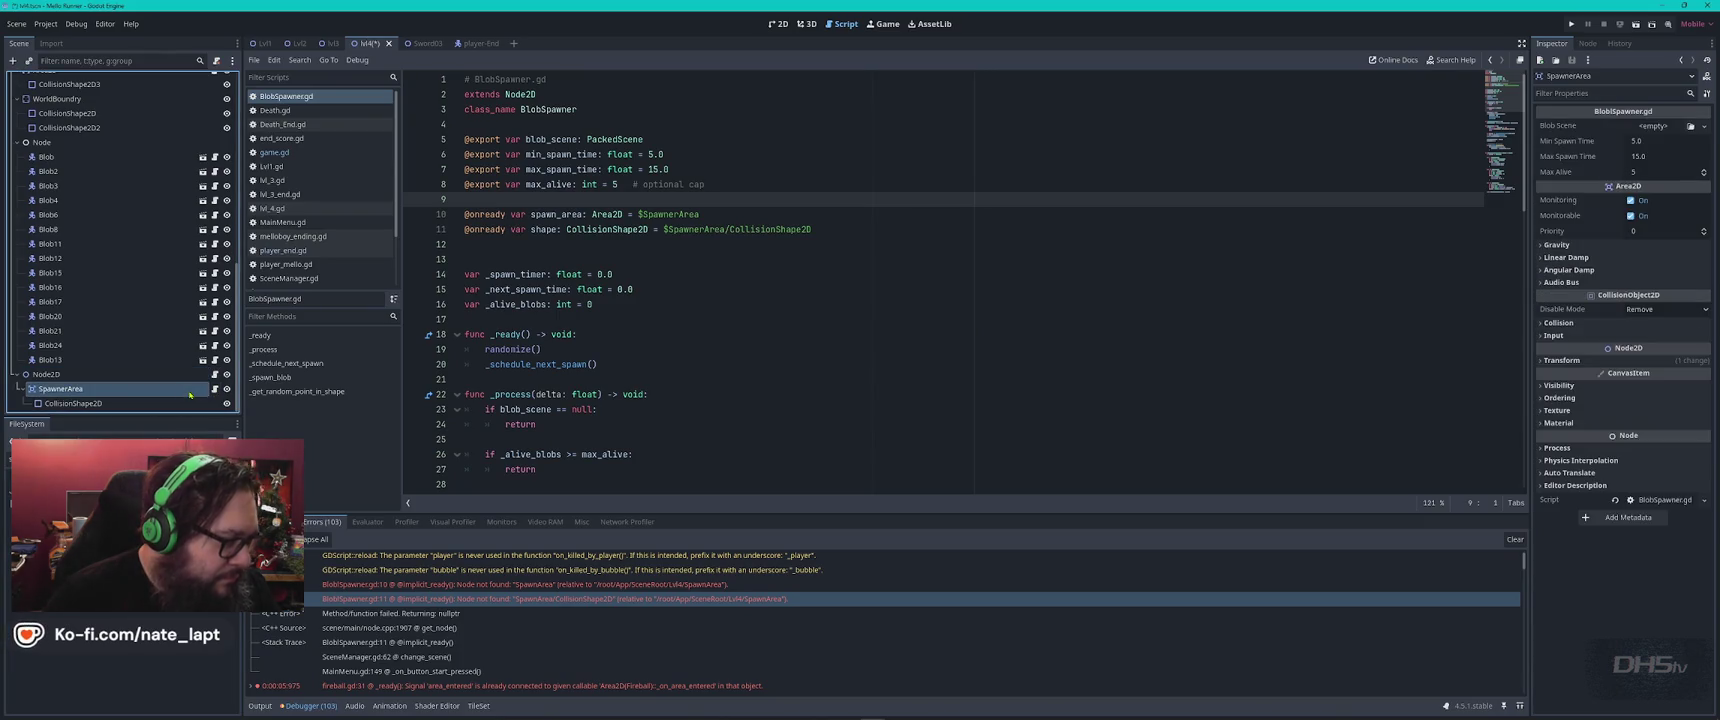
pyautogui.click(216, 61)
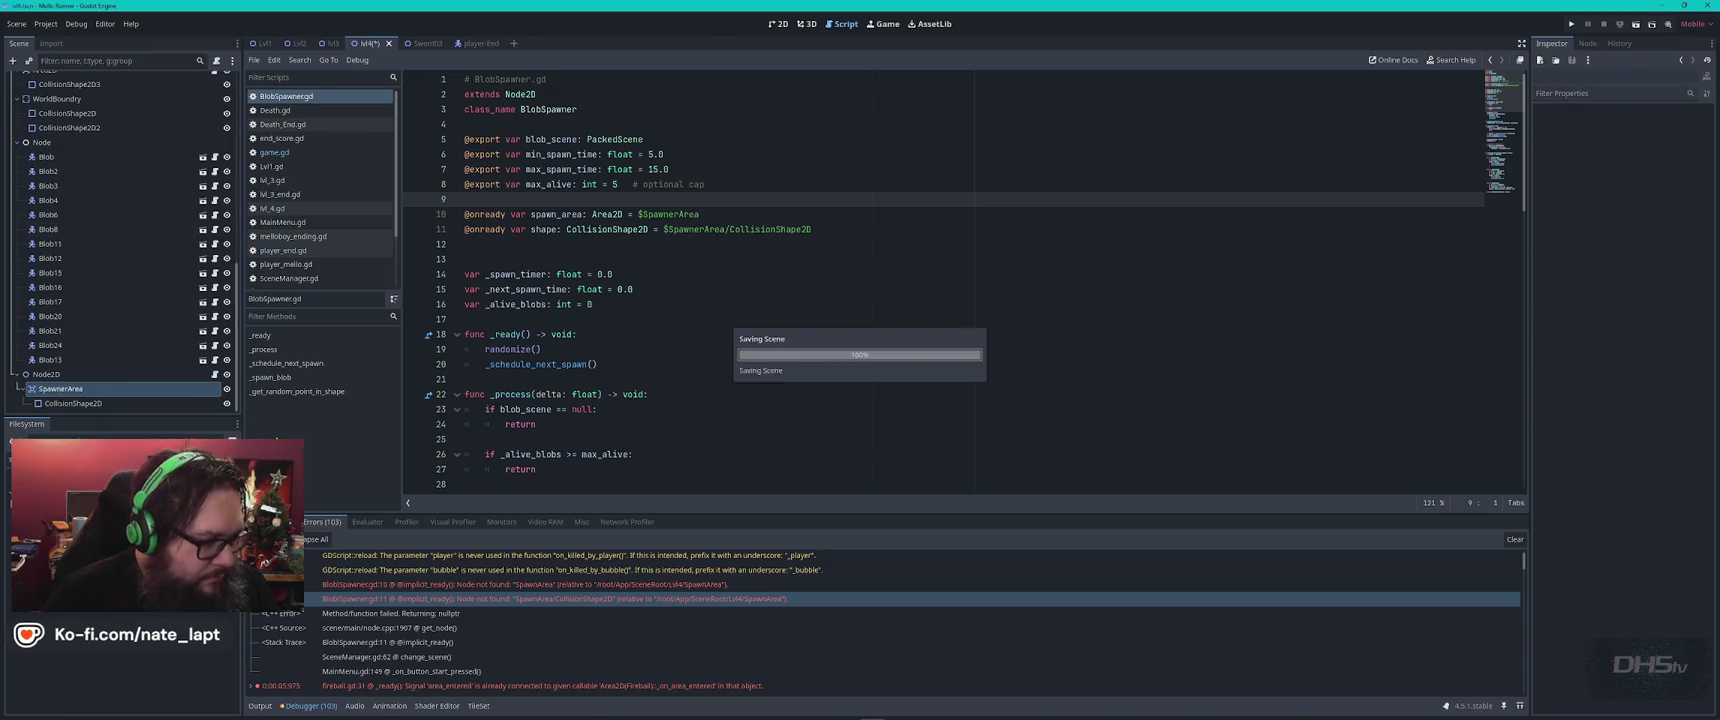
pyautogui.hotkey('alt', 'Tab')
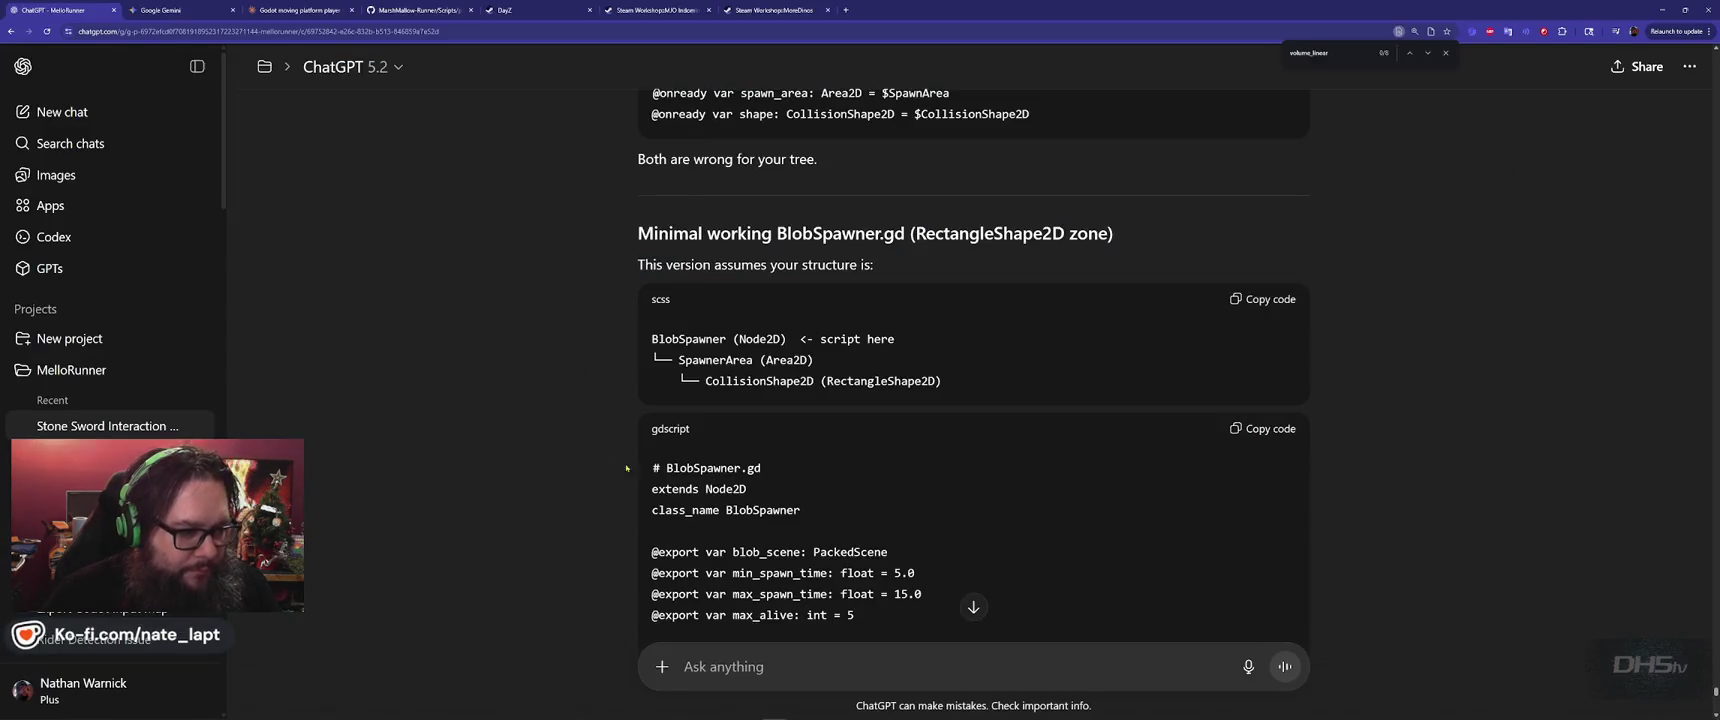
# Copy ChatGPT's full minimal BlobSpawner.gd code and replace the script's contents with it.
pyautogui.scroll(-10, 1063, 288)
pyautogui.scroll(-6, 1063, 288)
pyautogui.scroll(10, 1245, 313)
pyautogui.scroll(3, 1245, 313)
pyautogui.click(1263, 129)
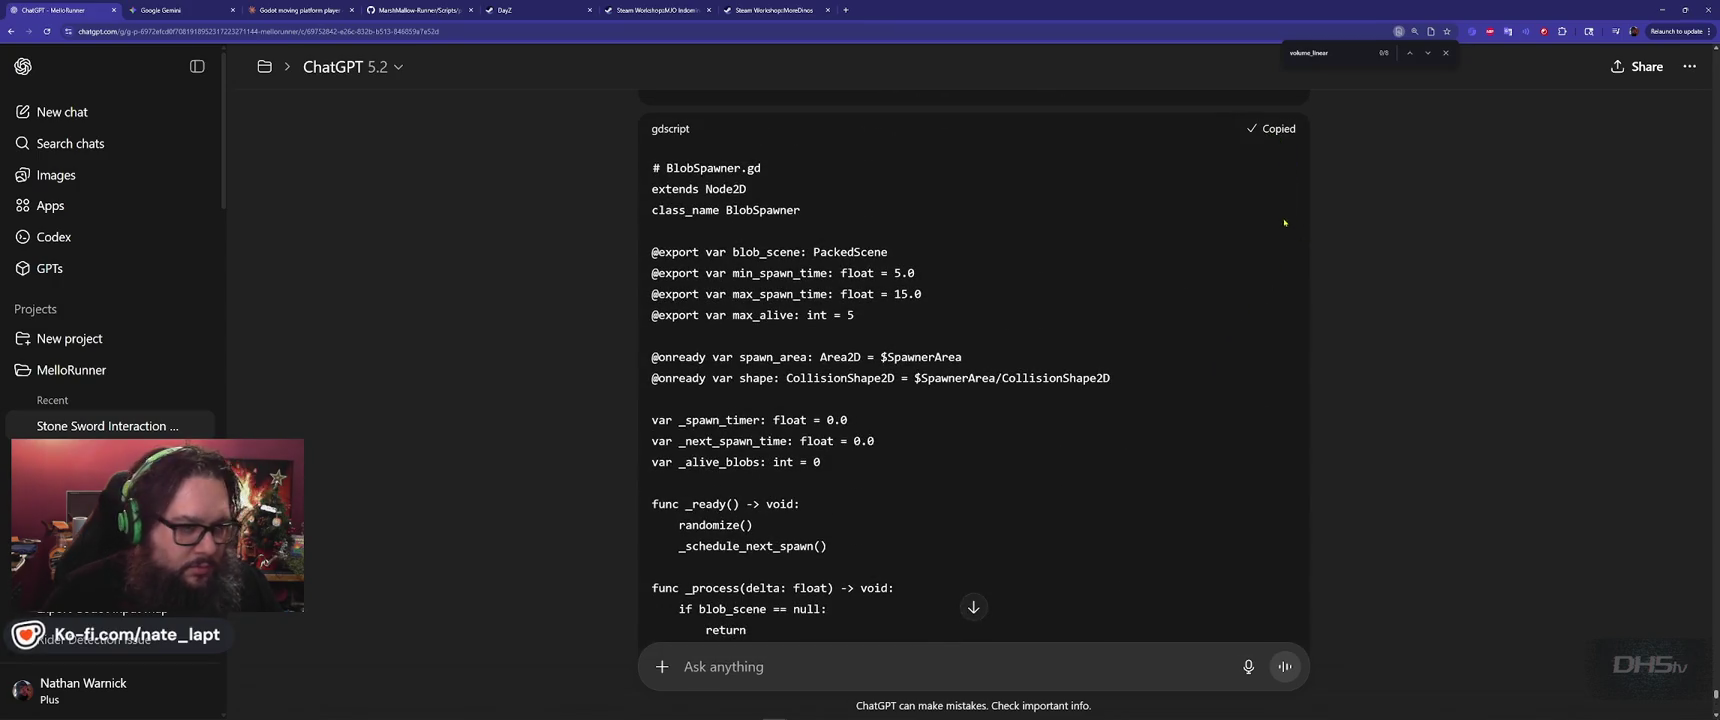
pyautogui.hotkey('alt', 'Tab')
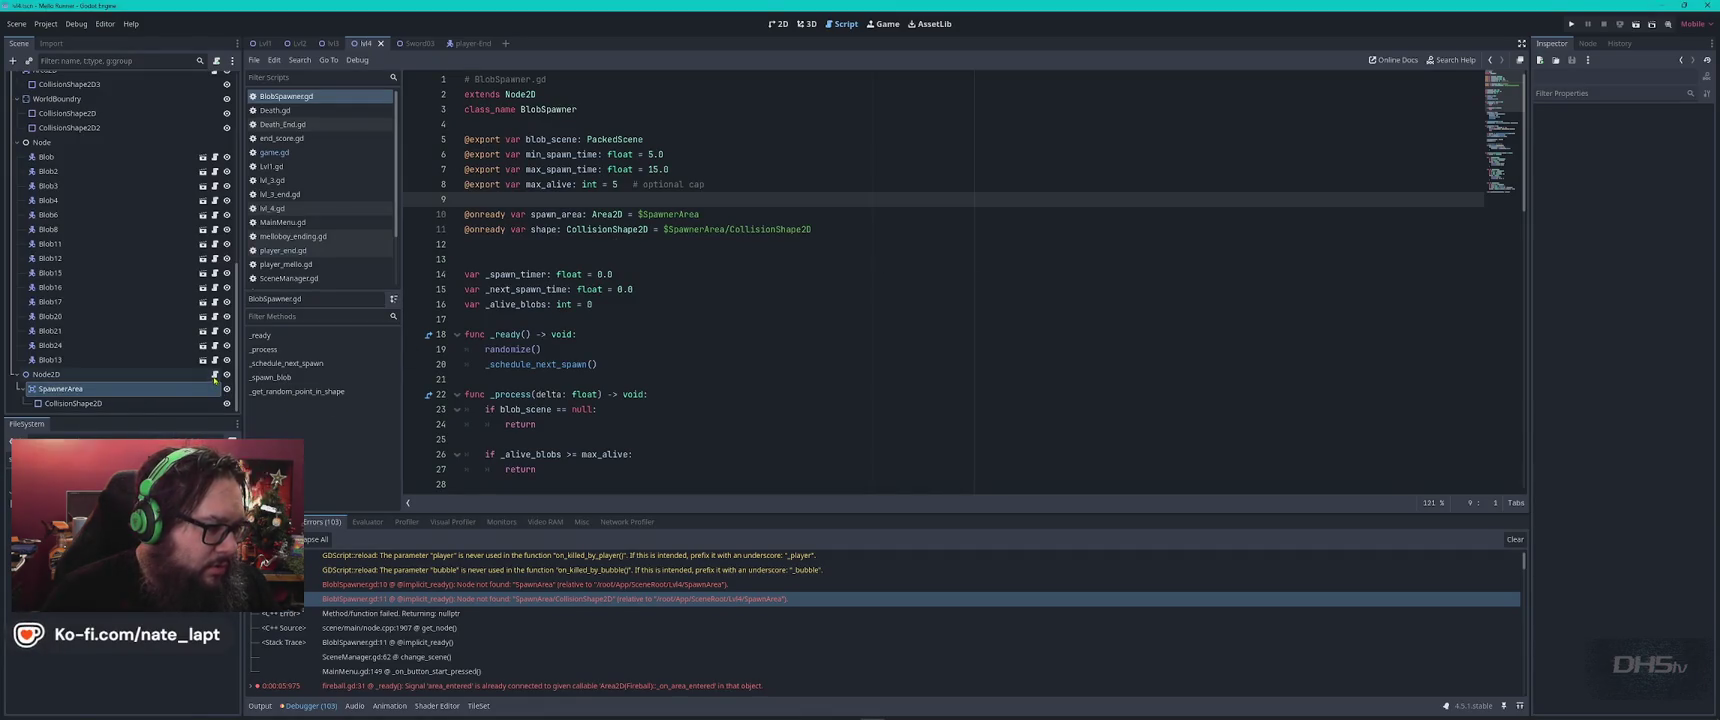
pyautogui.click(825, 290)
pyautogui.hotkey('ctrl', 'a')
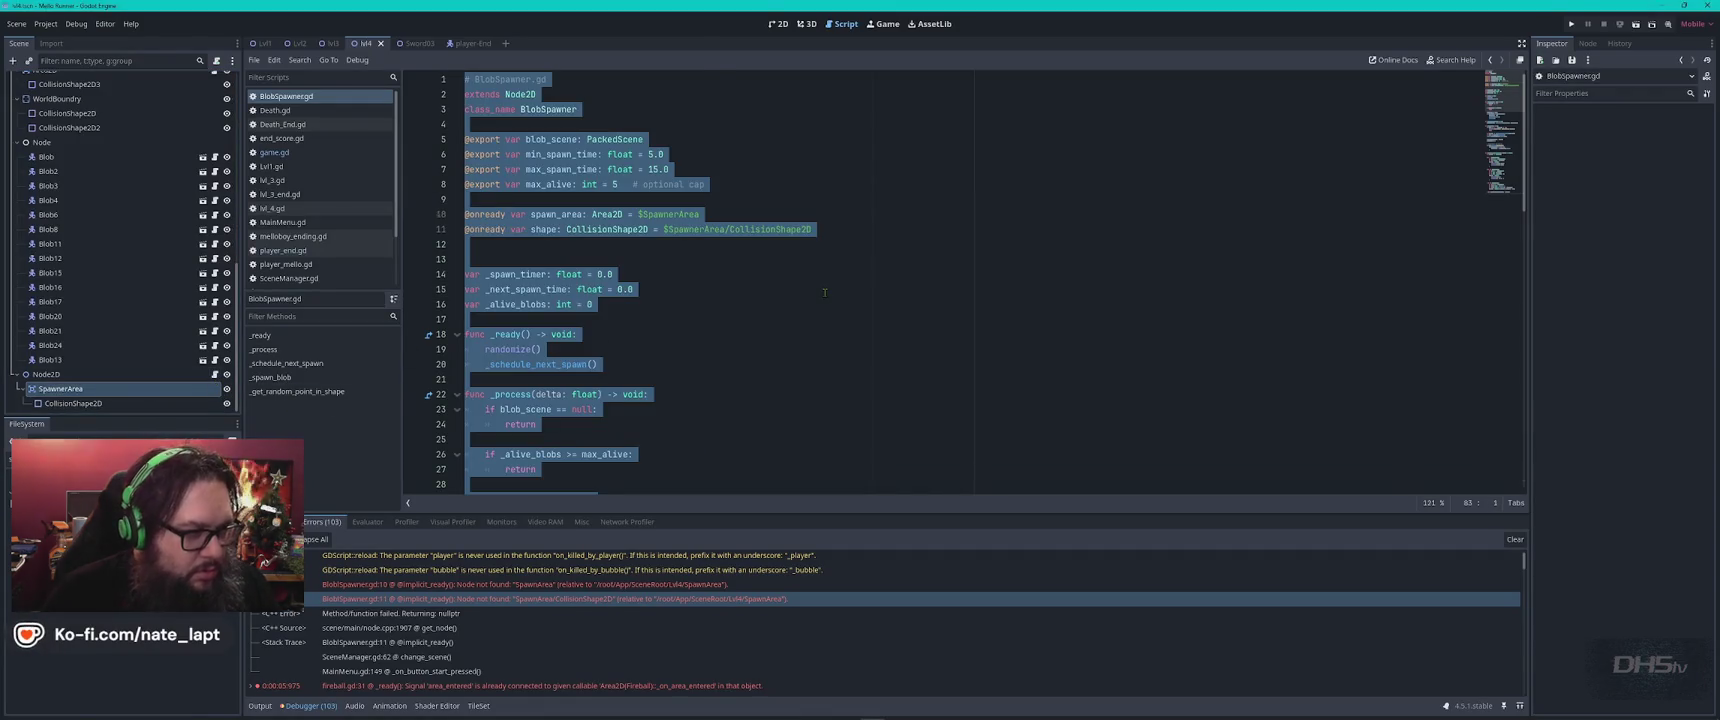
pyautogui.hotkey('ctrl', 'v')
# Check ChatGPT's reply once more, then run the game with F5.
pyautogui.hotkey('alt', 'Tab')
pyautogui.scroll(-15, 825, 293)
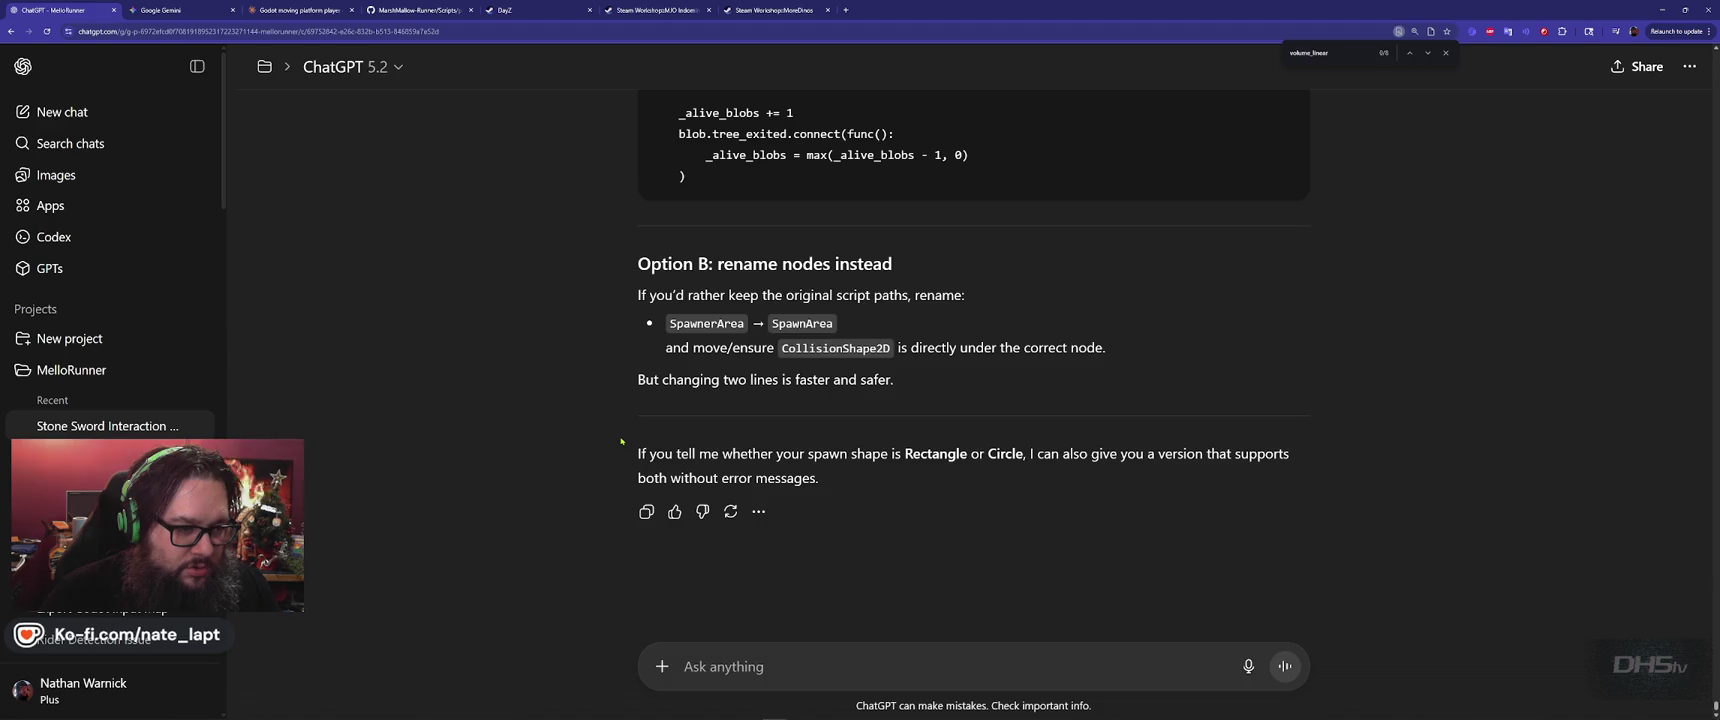
pyautogui.hotkey('alt', 'Tab')
pyautogui.press('F5')
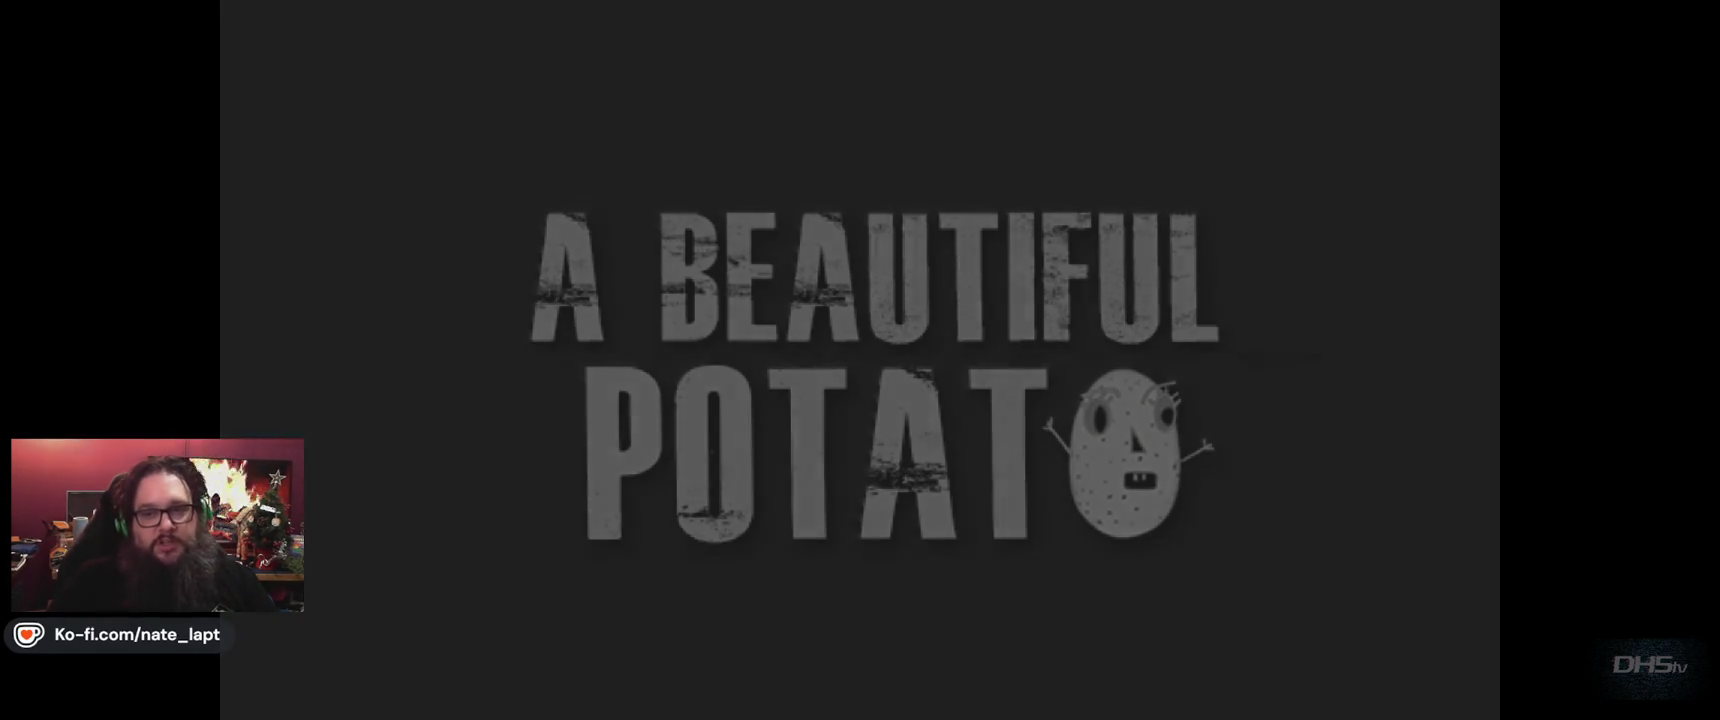
# Start the game, jump and move left to reach the Congrats You Beat Da Game screen, then close it.
pyautogui.press('Return')
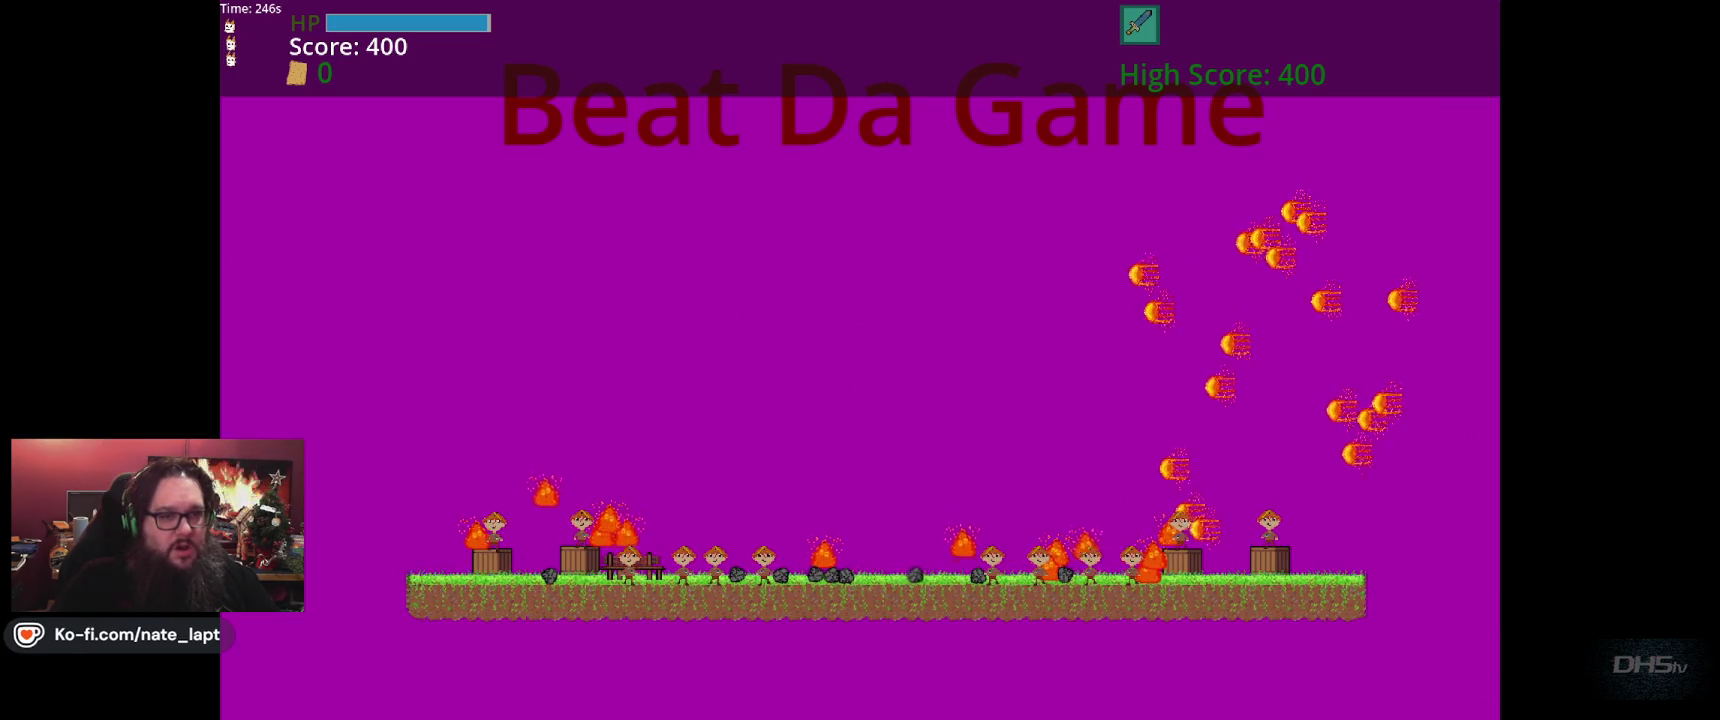
pyautogui.press('space')
pyautogui.press('Left')
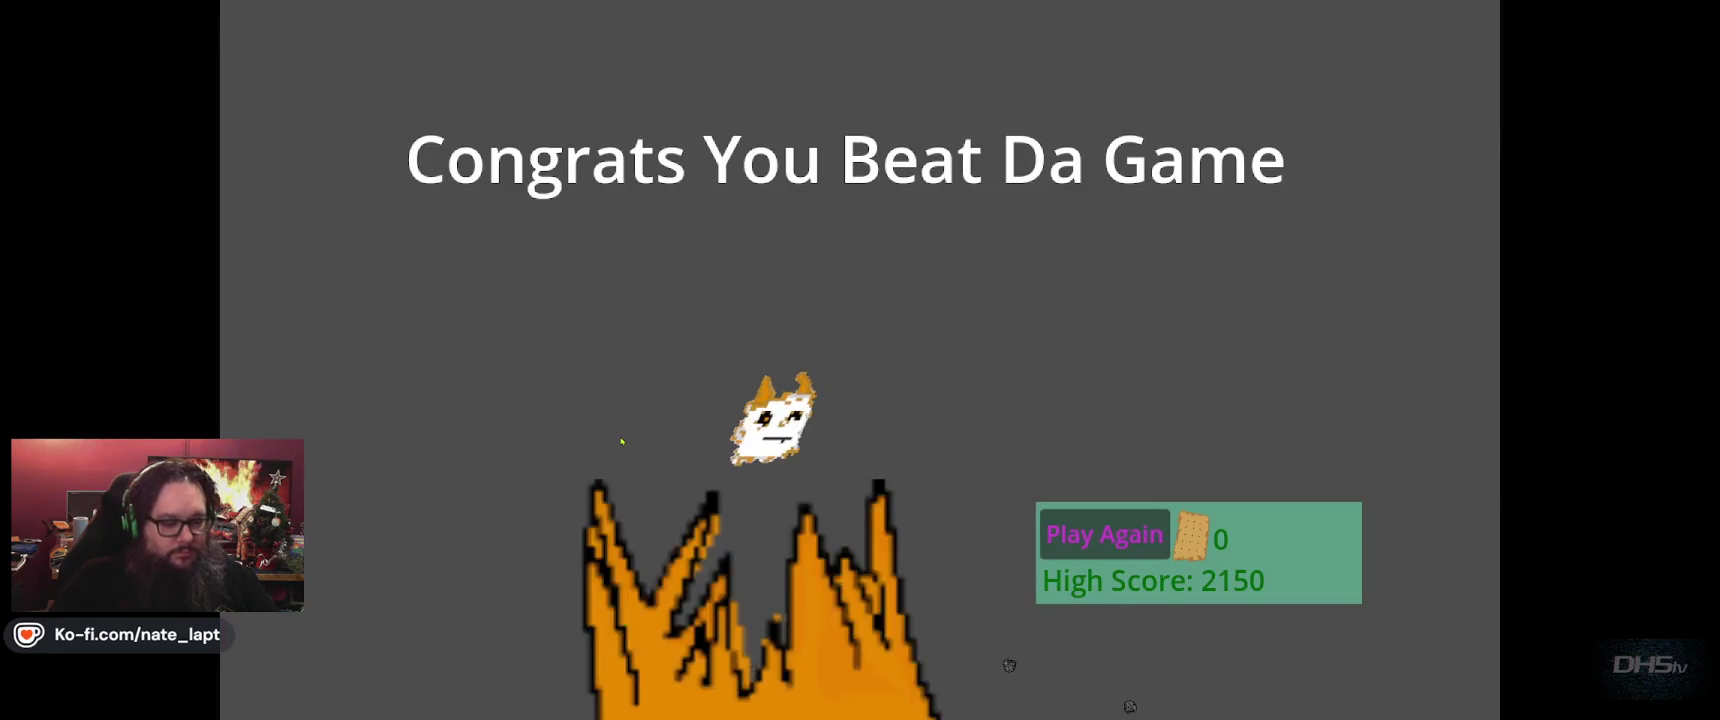
pyautogui.press('F8')
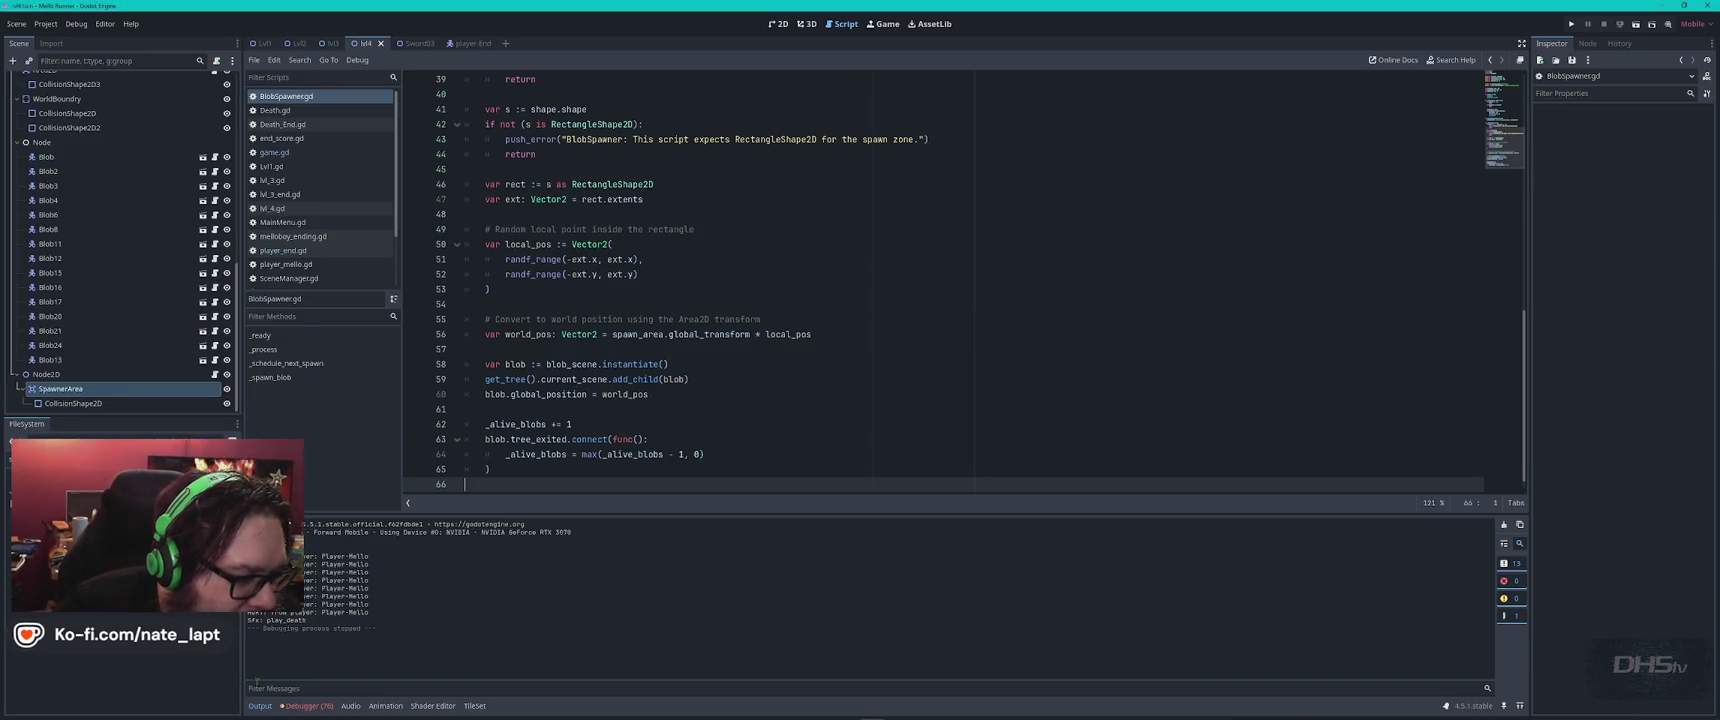
pyautogui.click(308, 706)
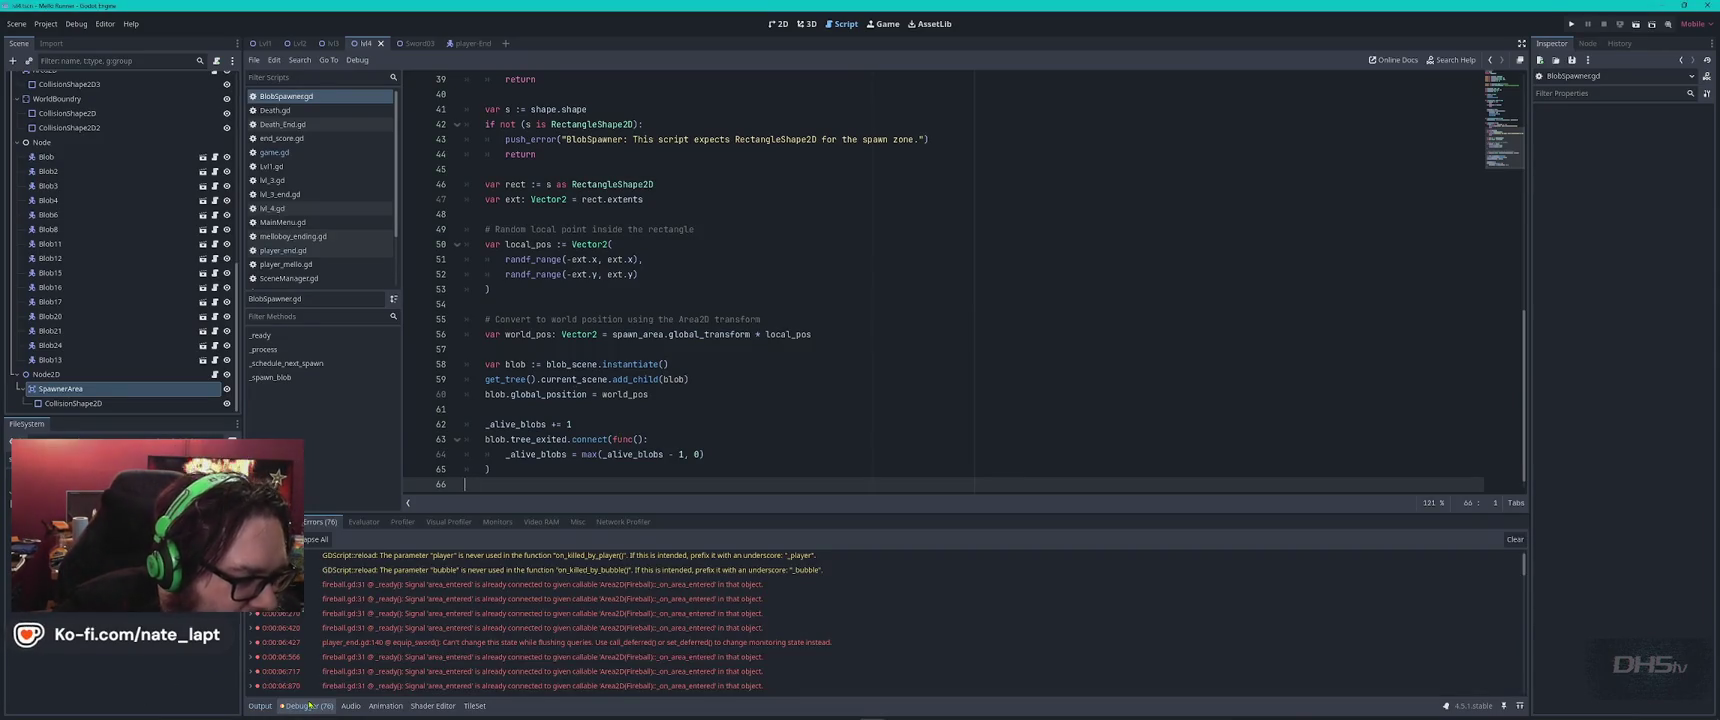
pyautogui.doubleClick(524, 614)
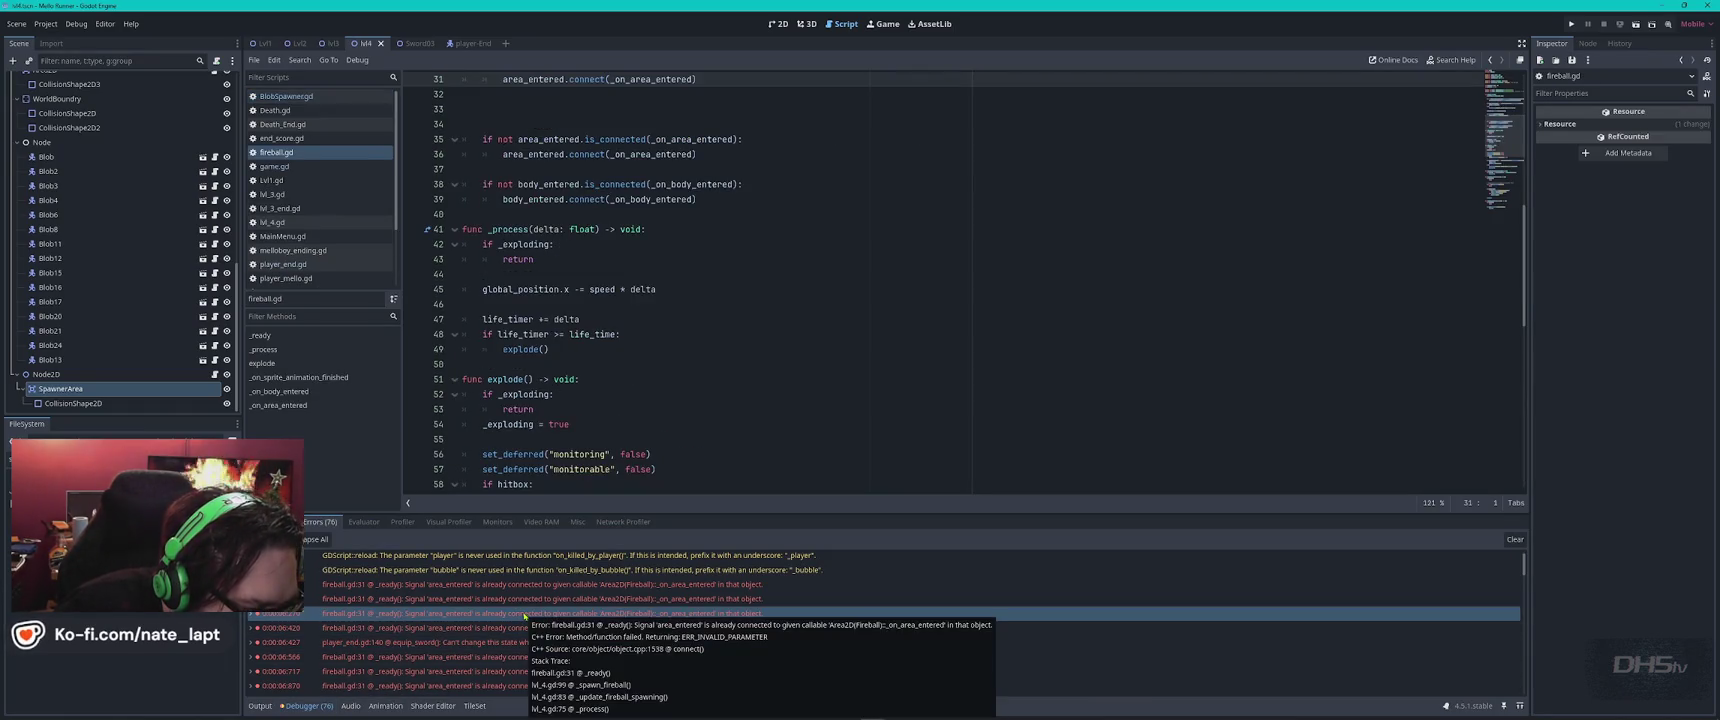
pyautogui.scroll(-5, 524, 569)
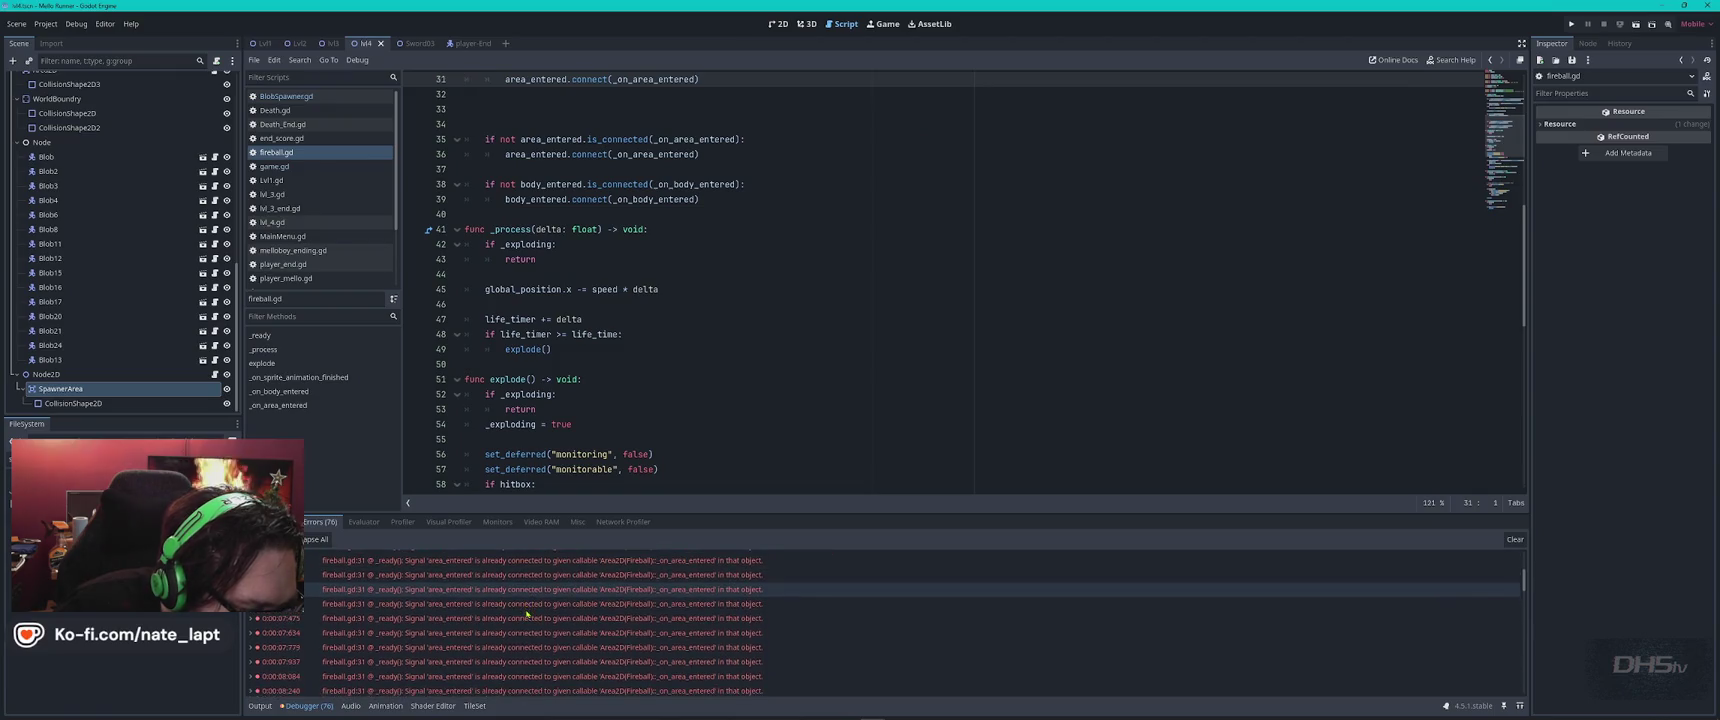
pyautogui.scroll(-10, 527, 613)
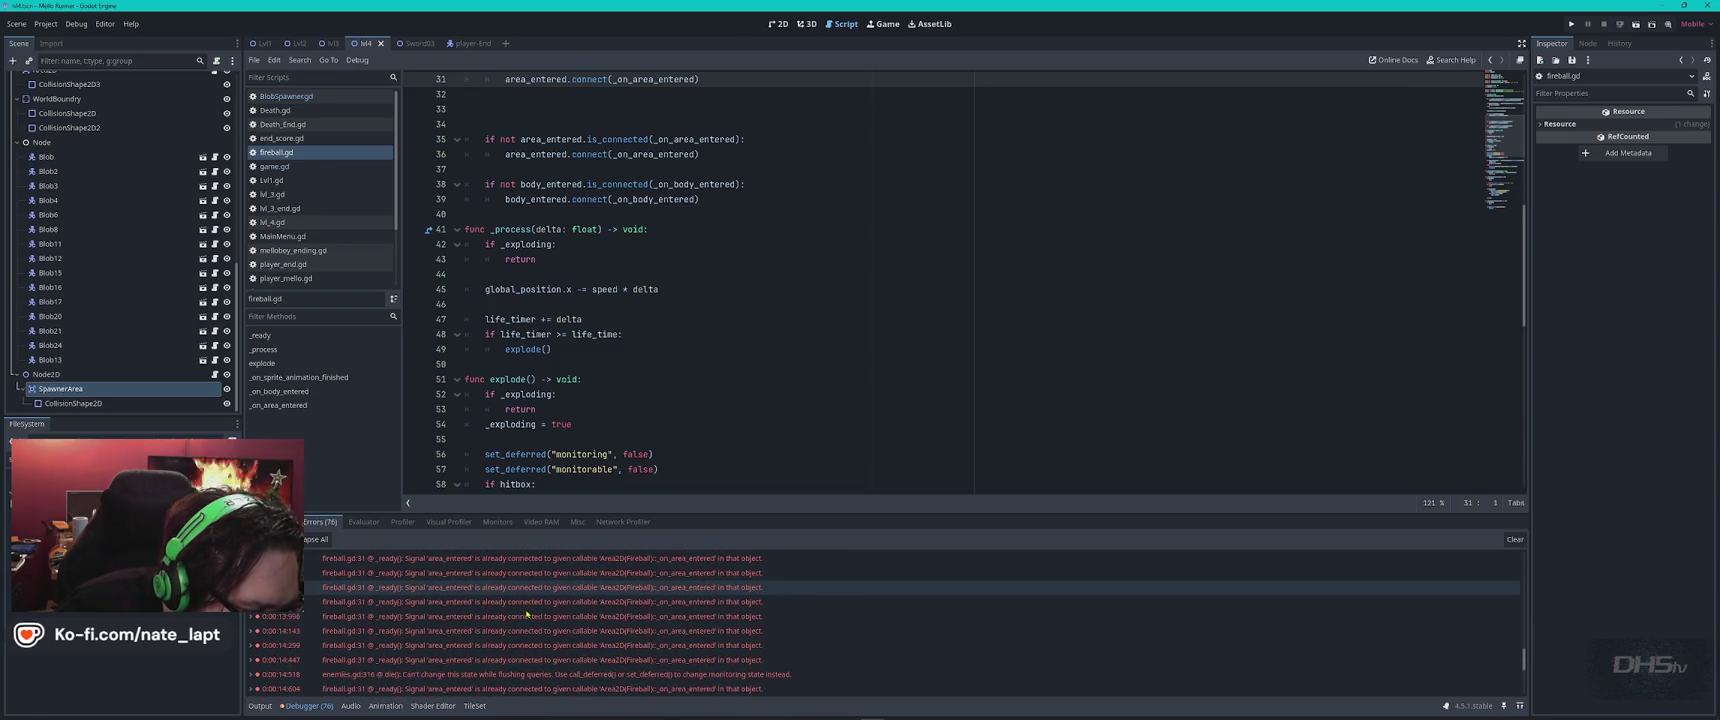
pyautogui.scroll(-4, 527, 613)
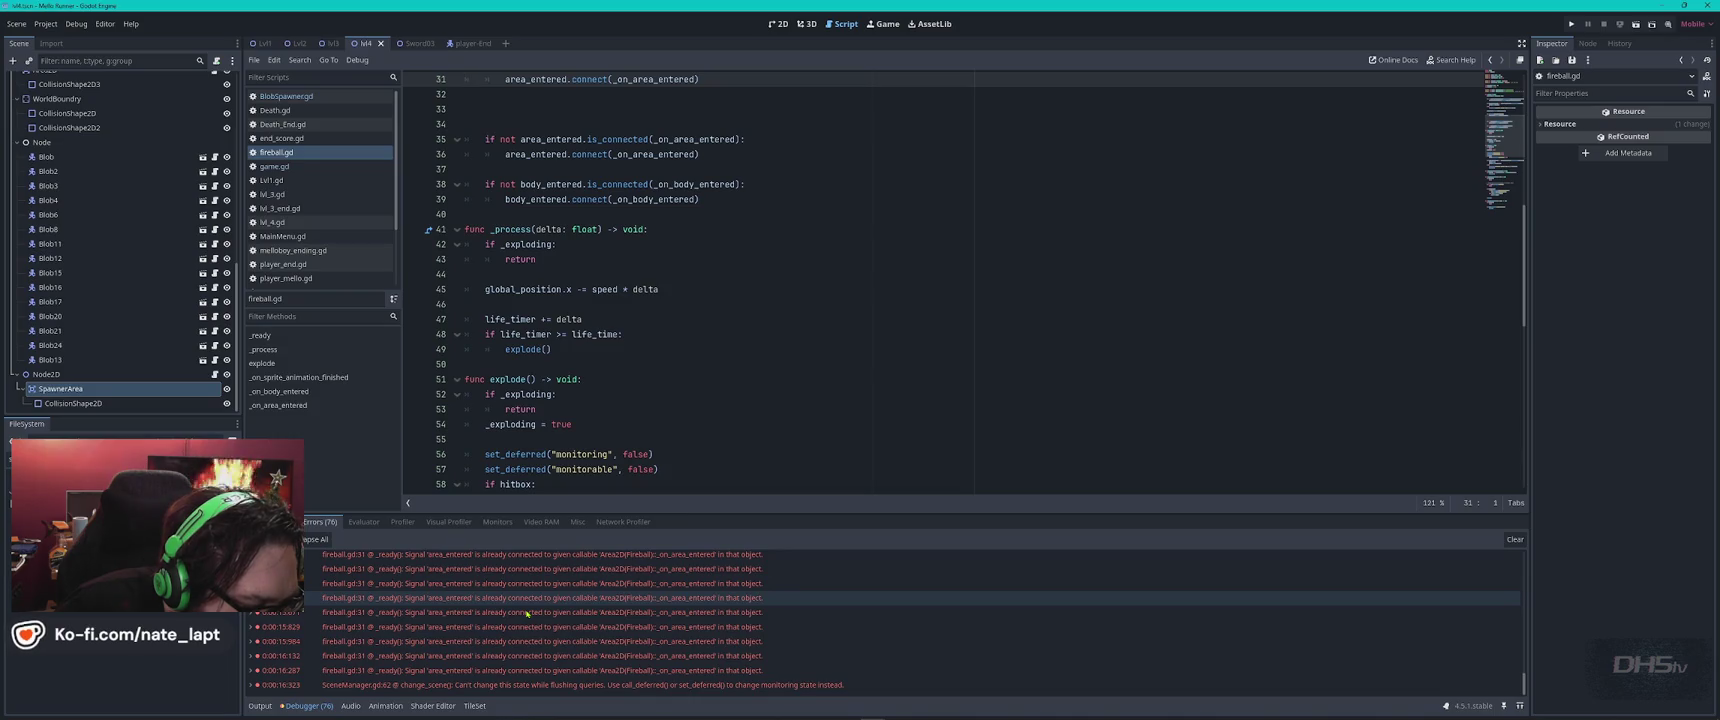
pyautogui.scroll(10, 527, 613)
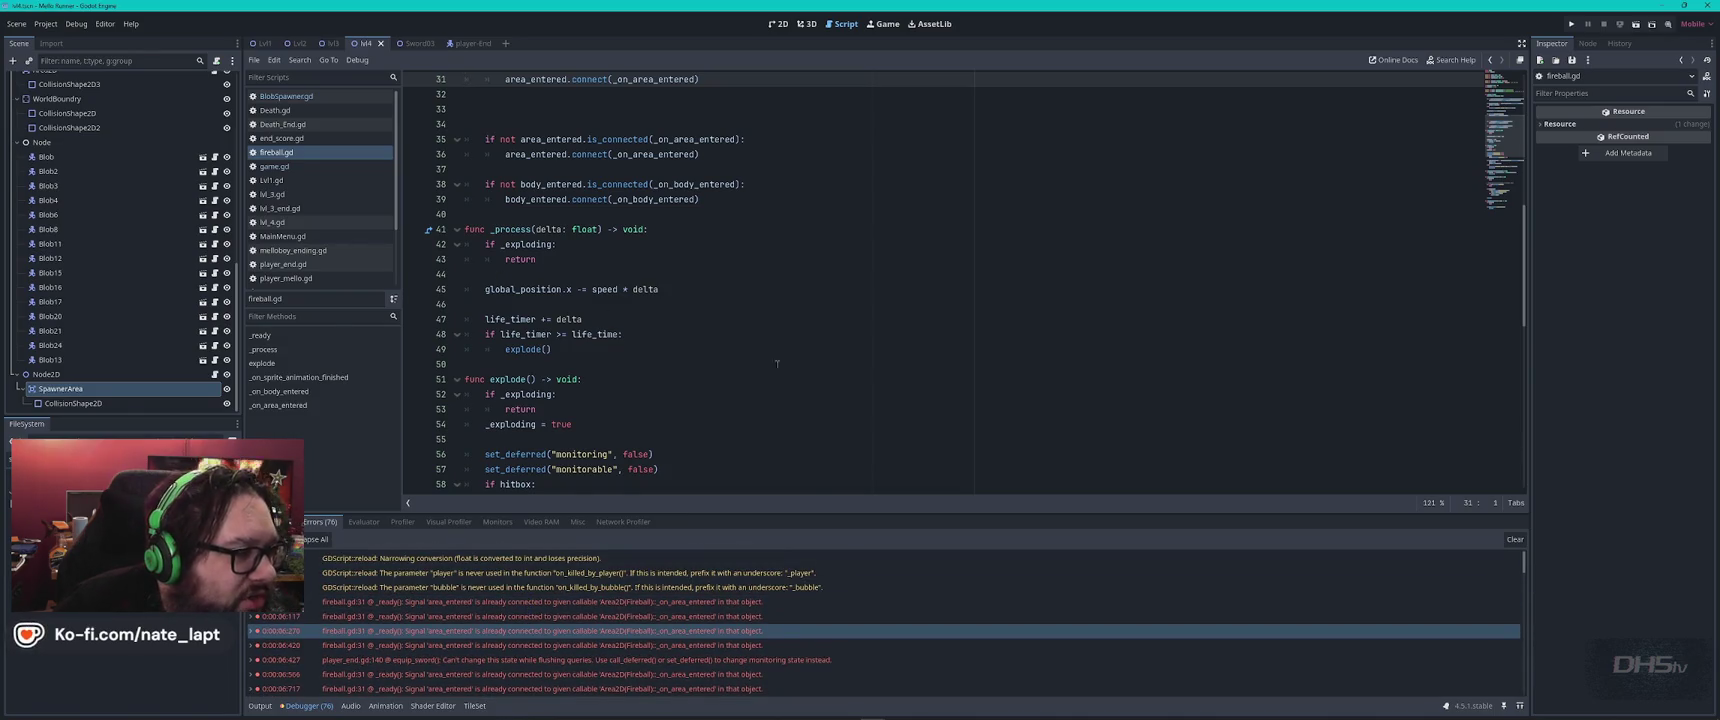
pyautogui.click(286, 96)
pyautogui.scroll(12, 787, 273)
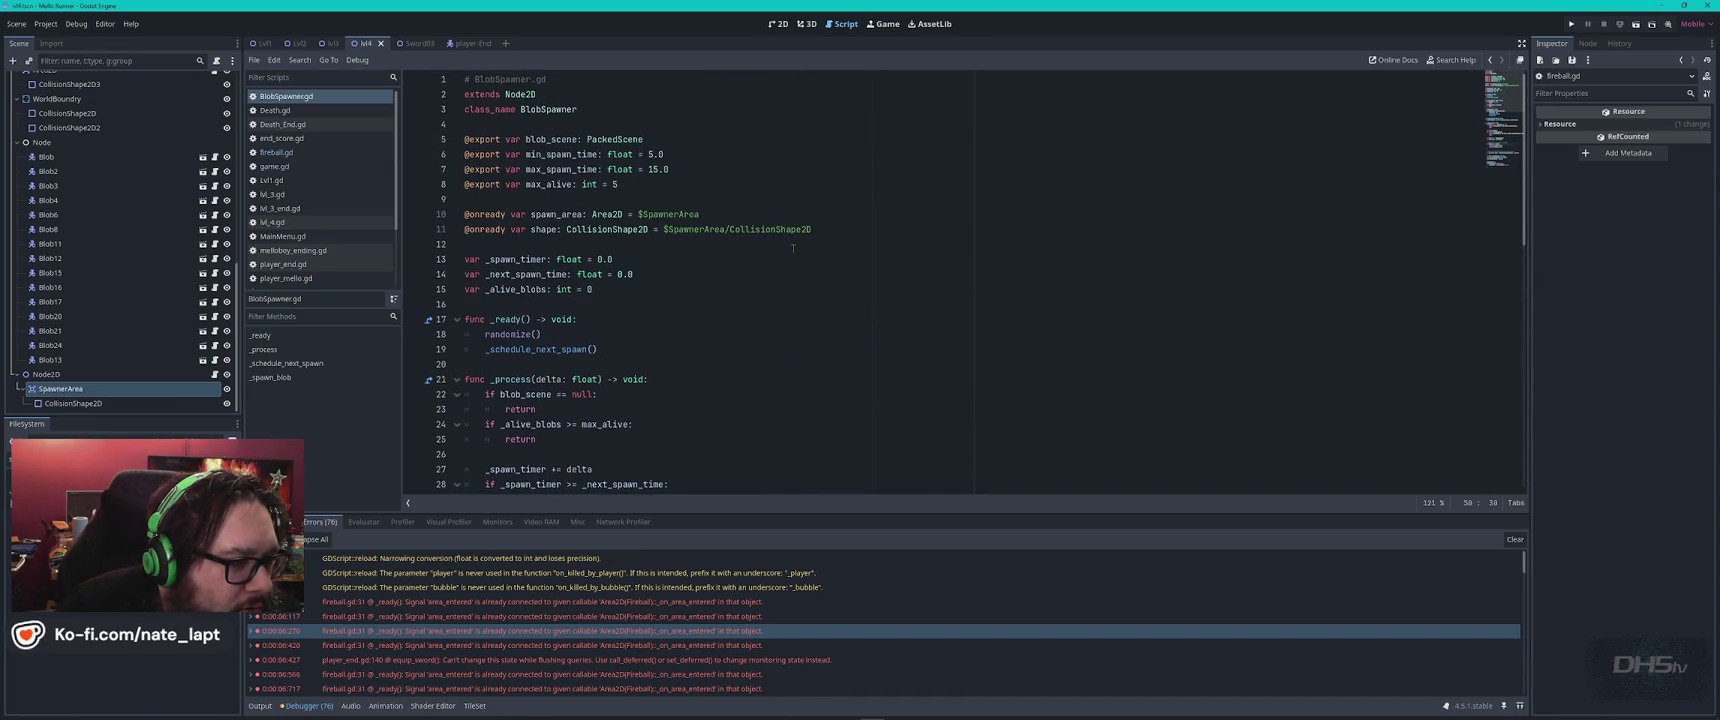
# Change min_spawn_time to 0.50 and check the max_spawn_time and max_alive lines.
pyautogui.click(744, 156)
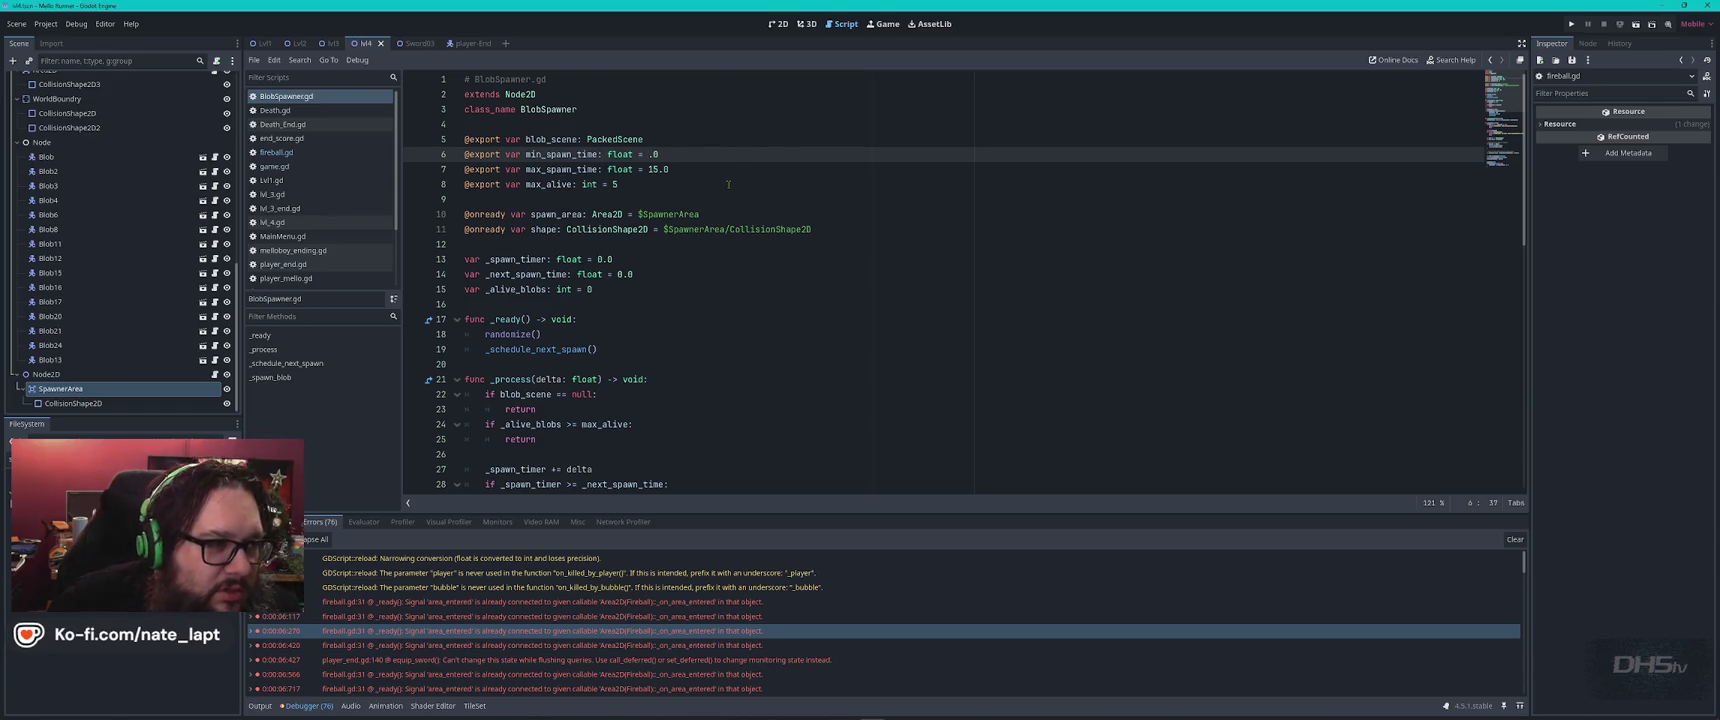
pyautogui.write('0')
pyautogui.press('Right')
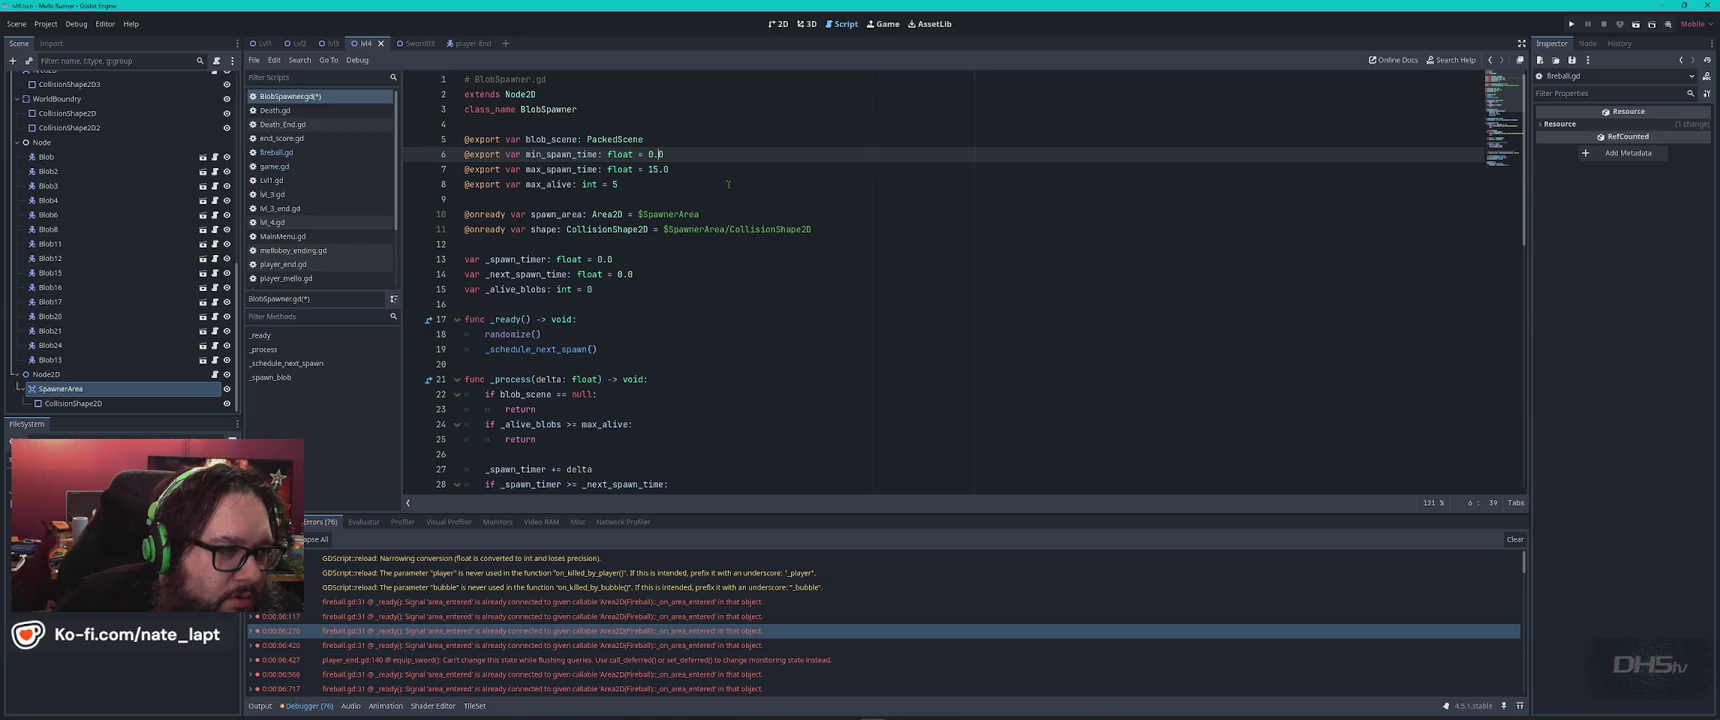
pyautogui.write('5')
pyautogui.press('Down')
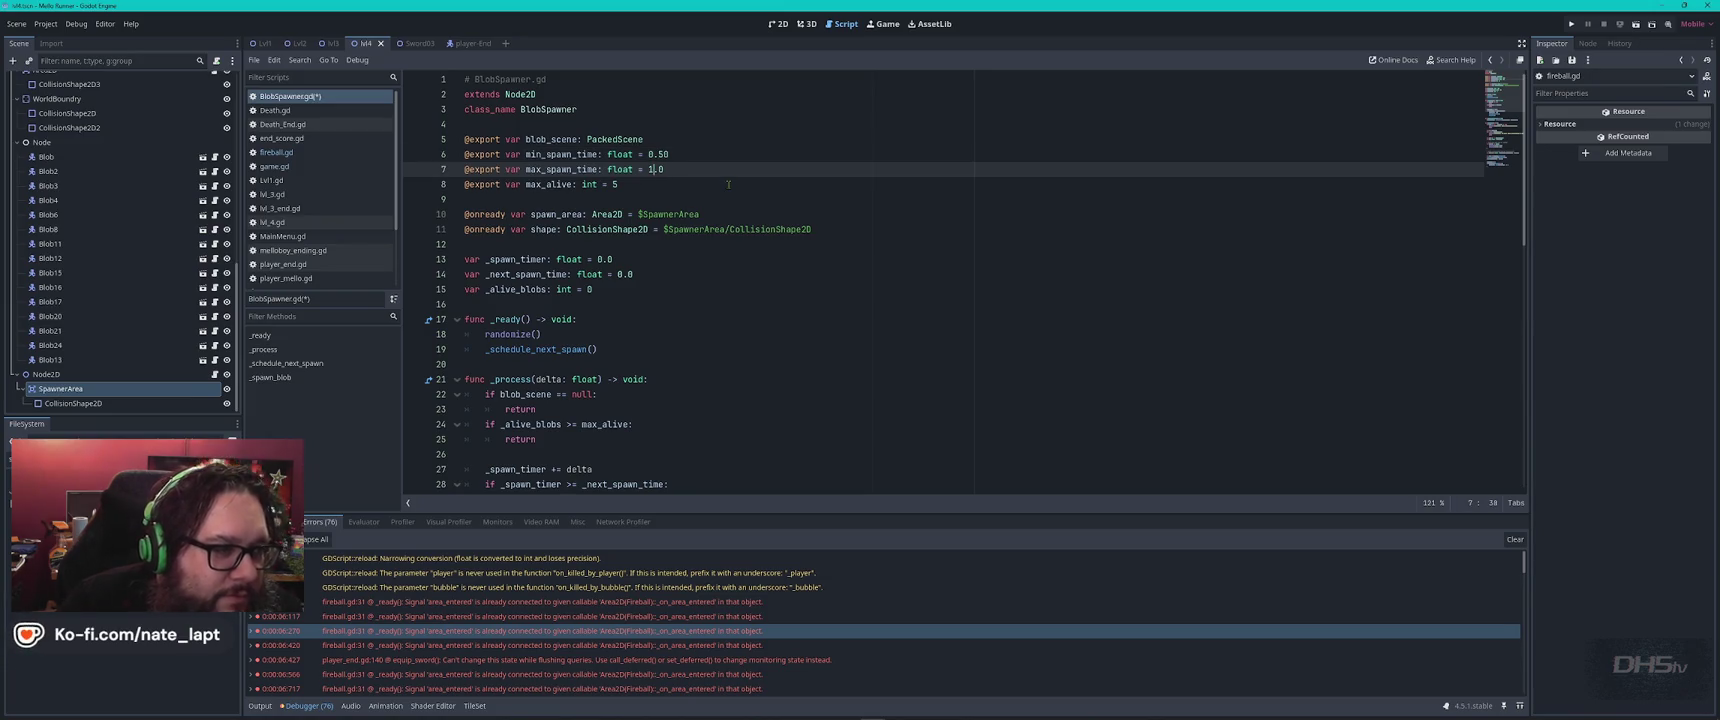
pyautogui.press('Up')
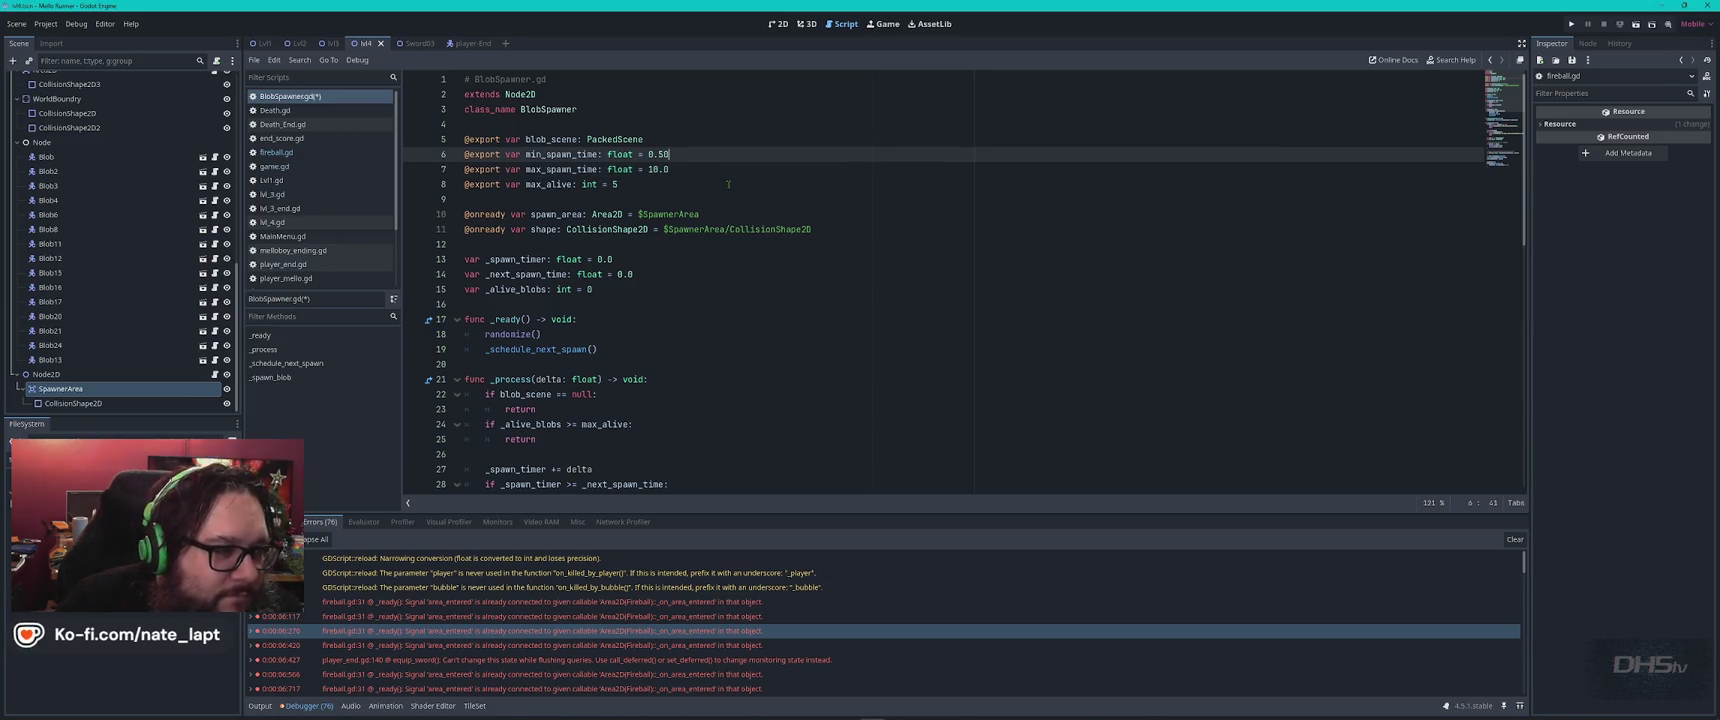
pyautogui.click(645, 184)
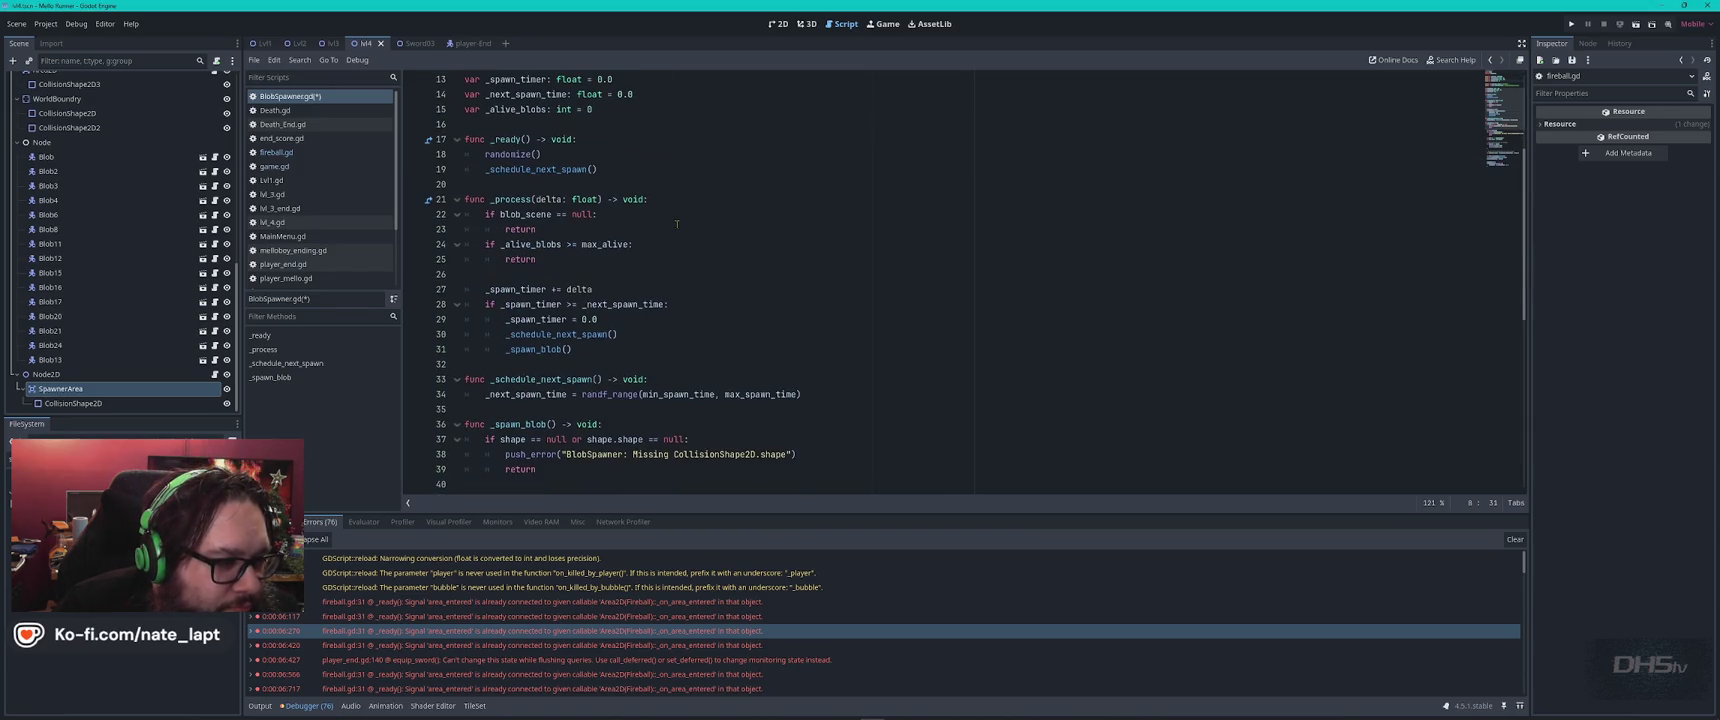
# Review the first spawn call in _ready and the add_child(blob) line in _spawn_blob.
pyautogui.scroll(1, 700, 220)
pyautogui.click(732, 214)
pyautogui.scroll(-7, 732, 213)
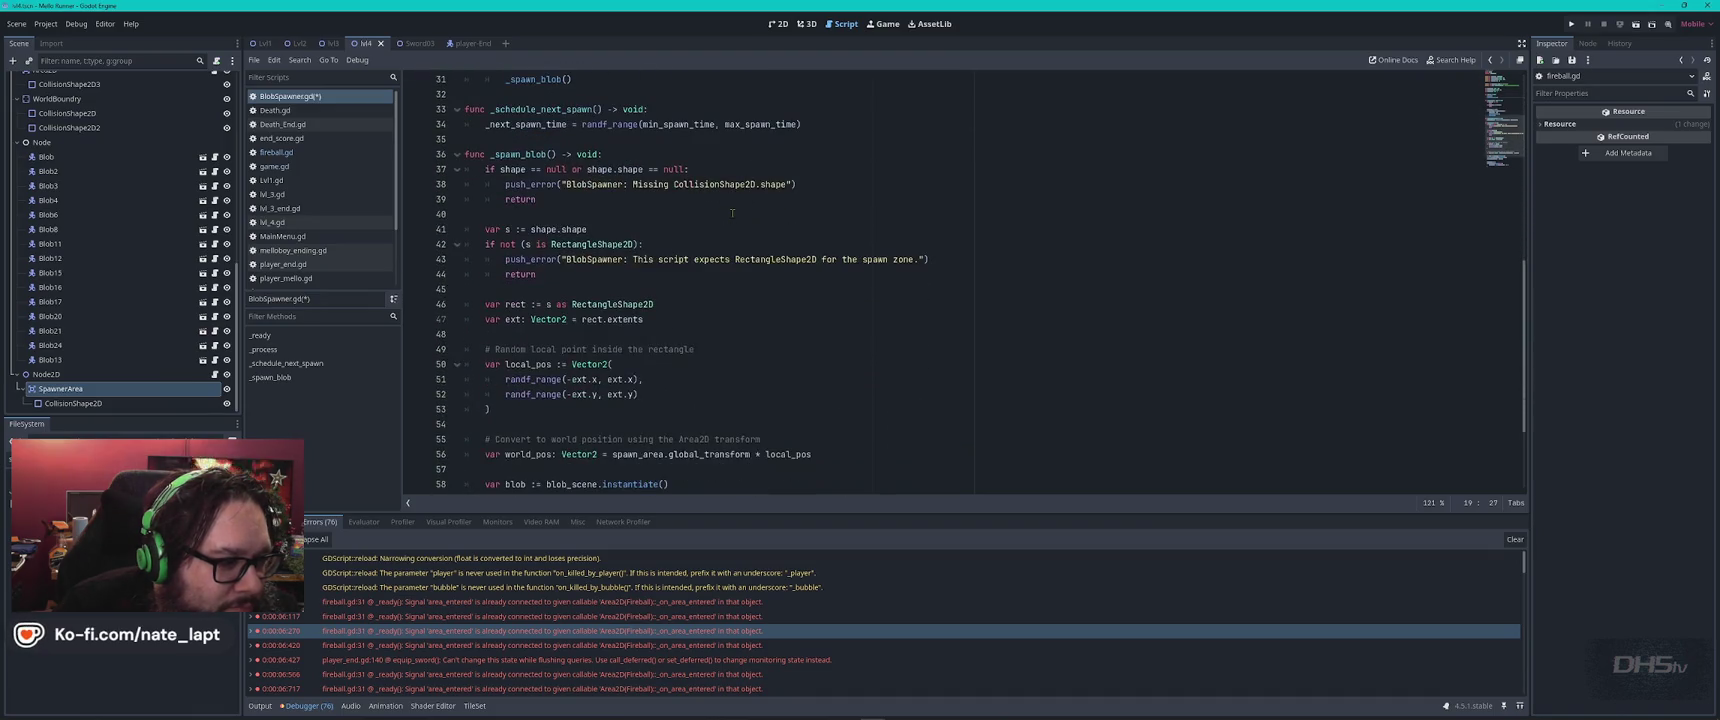
pyautogui.scroll(-3, 732, 213)
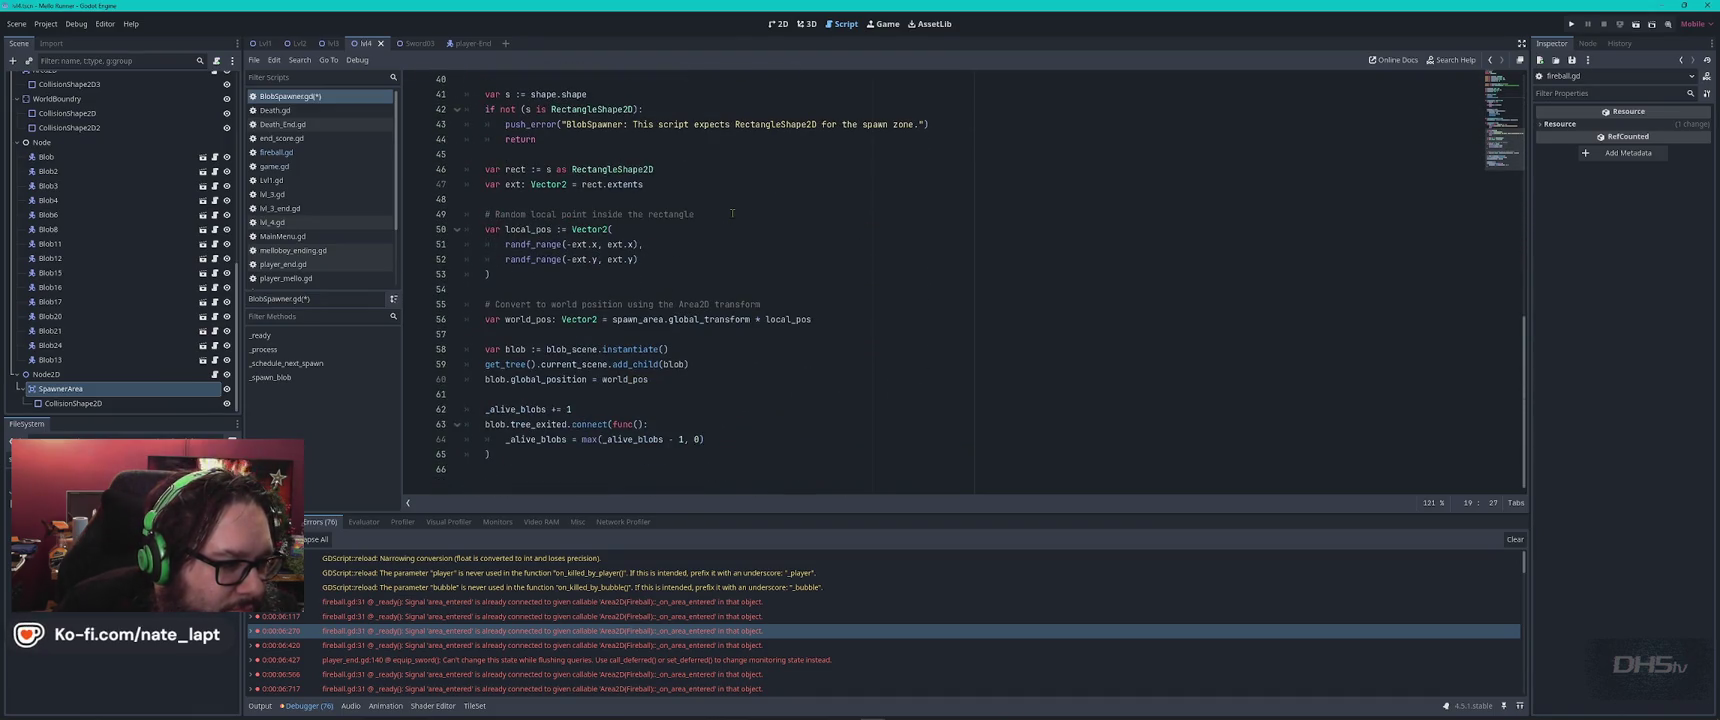
pyautogui.click(672, 364)
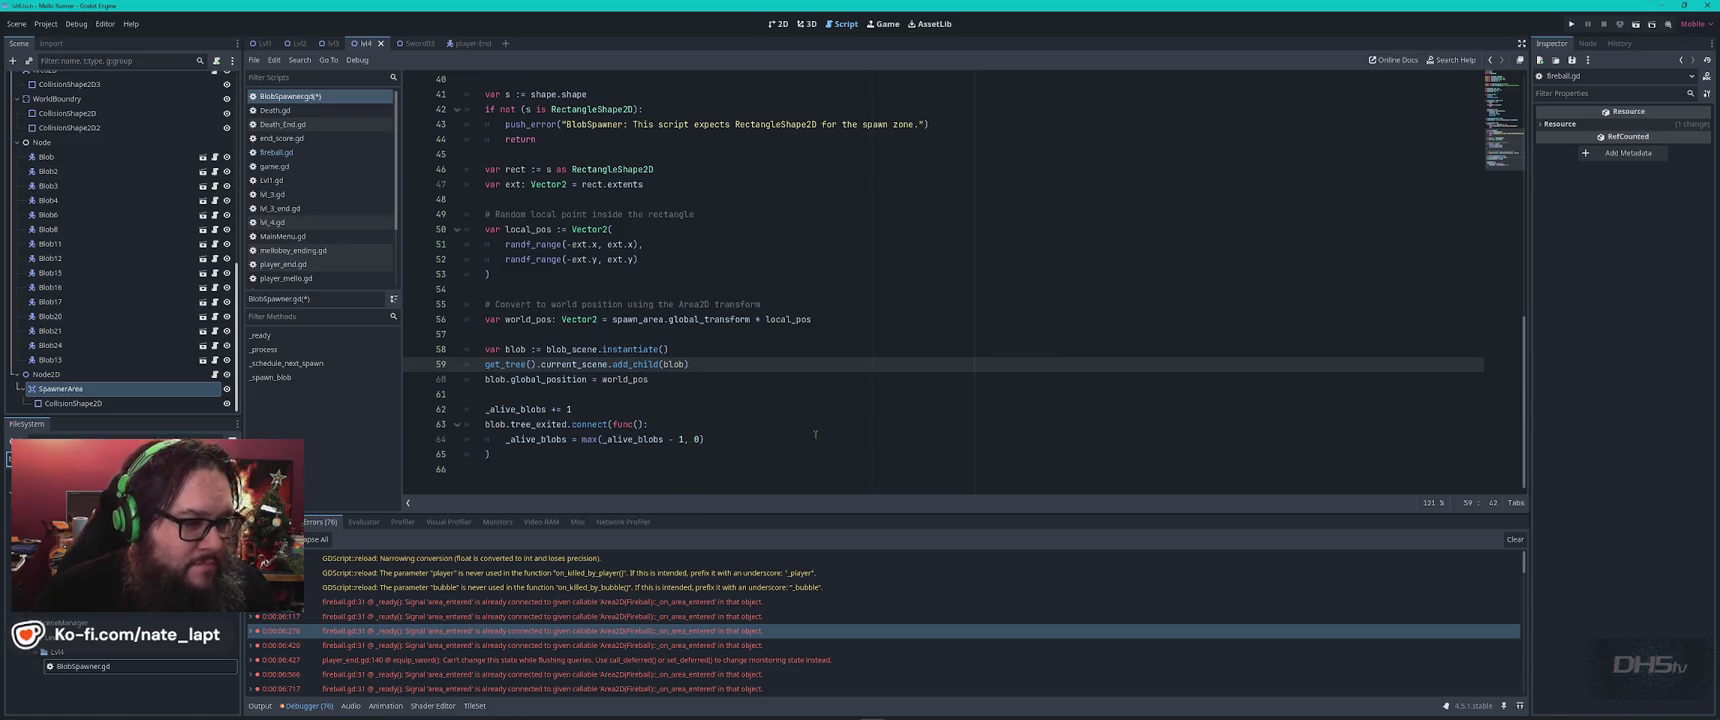
pyautogui.click(767, 366)
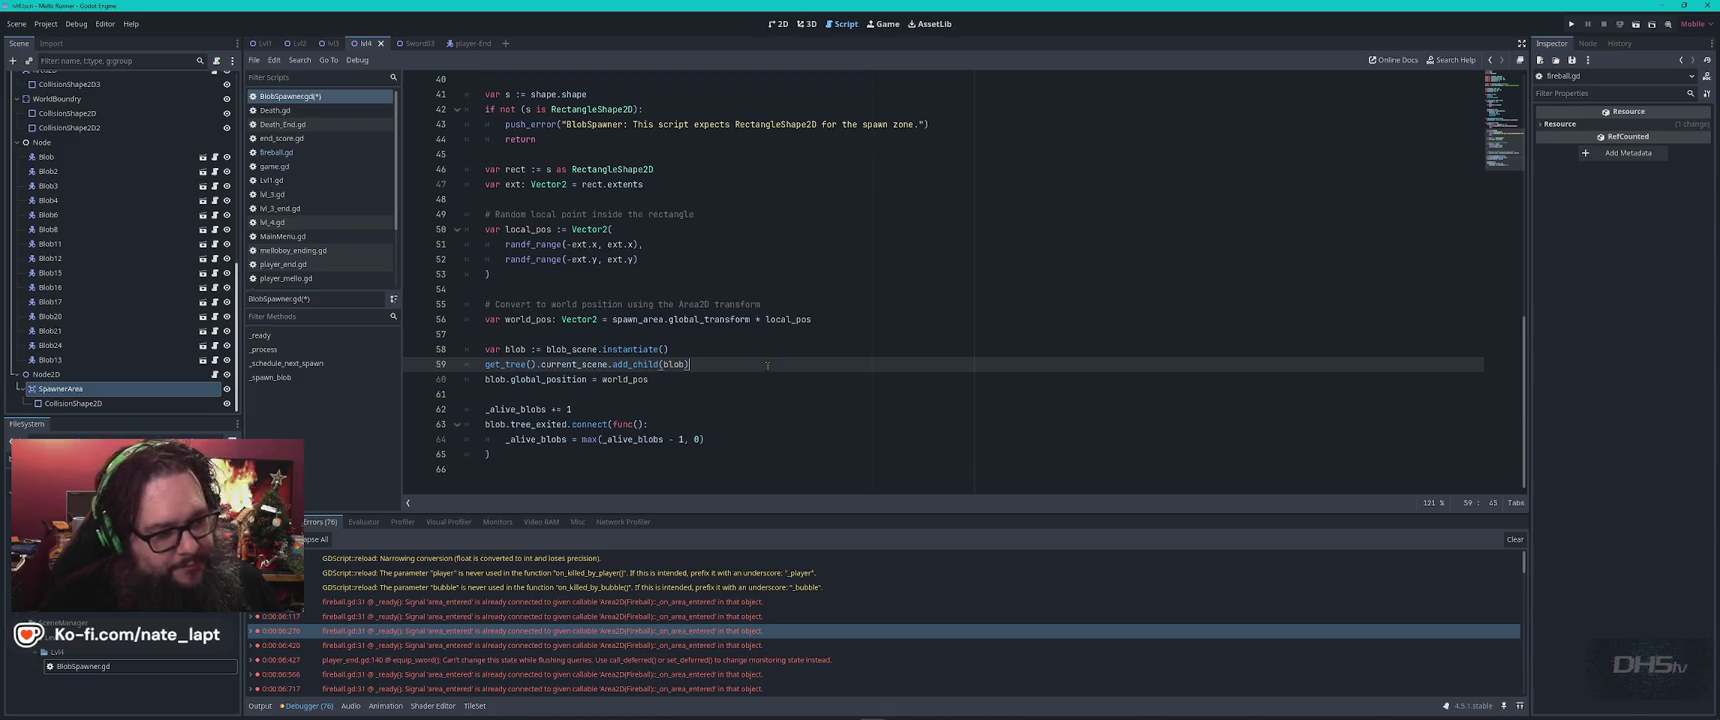
pyautogui.click(779, 24)
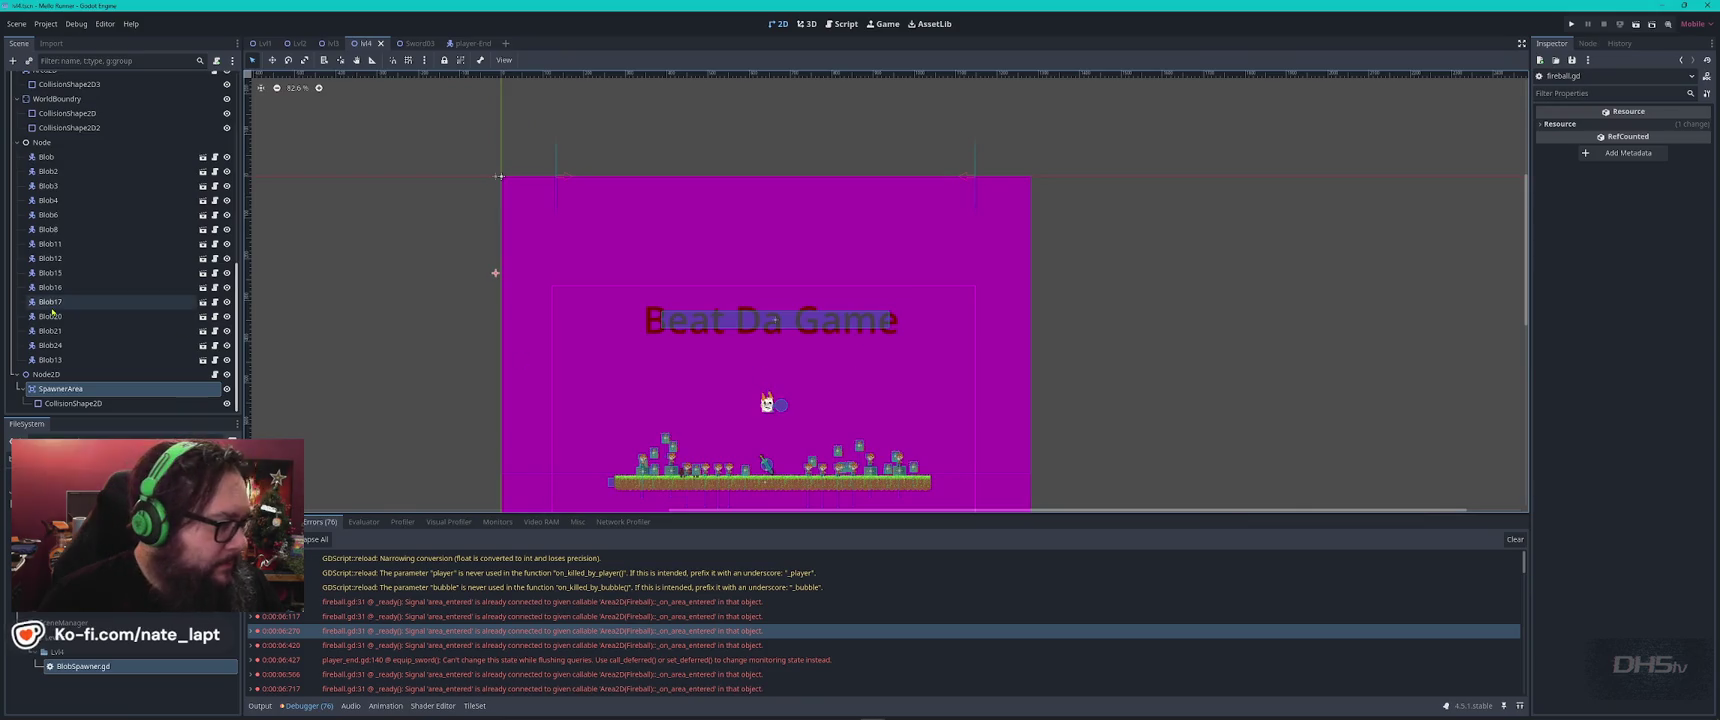
# Delete the 15 hand-placed Blob nodes (Blob through Blob13) and run the game with F5.
pyautogui.click(48, 157)
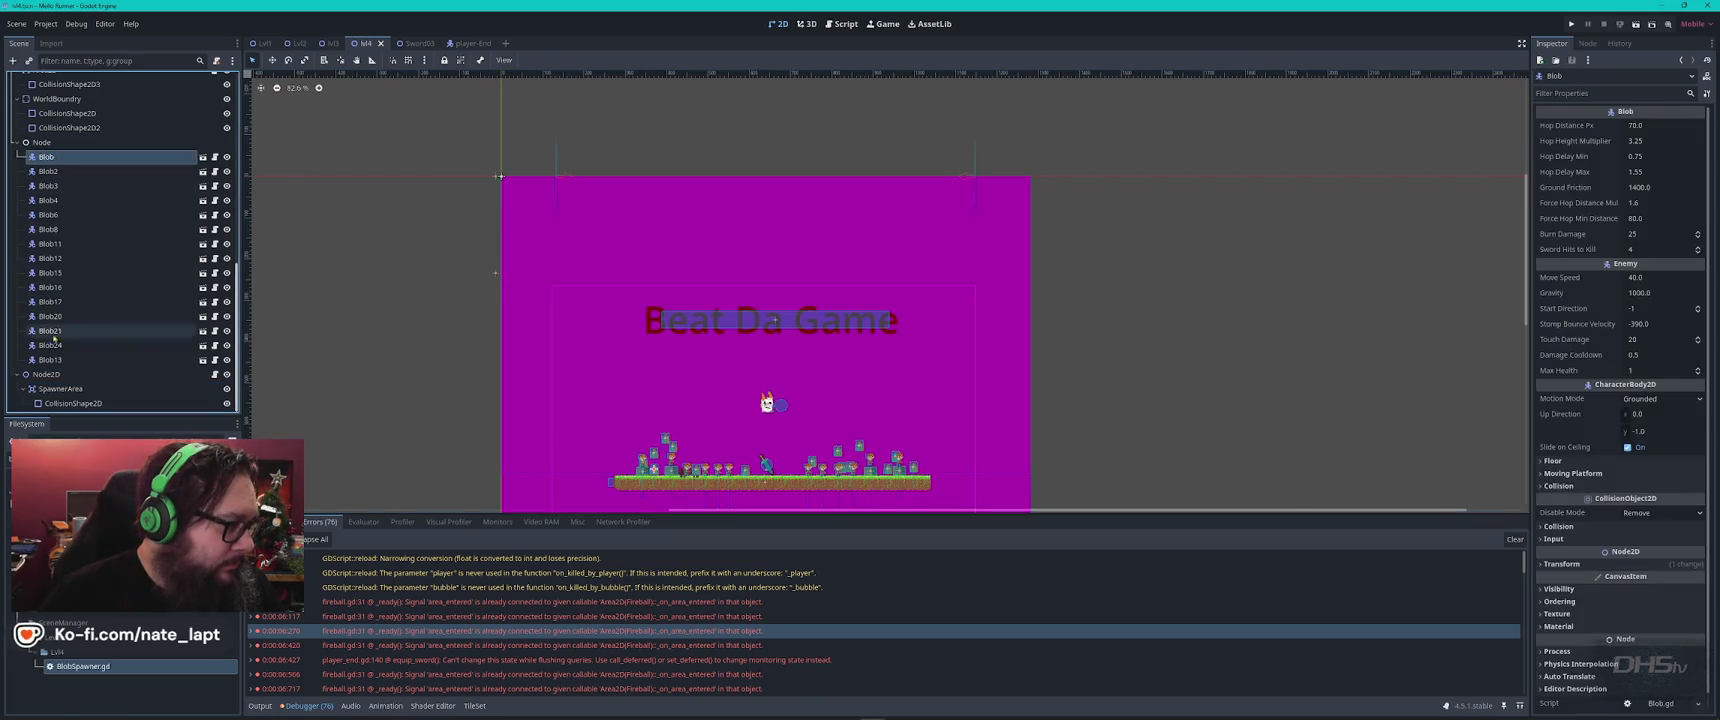
pyautogui.keyDown('shift'); pyautogui.click(80, 360); pyautogui.keyUp('shift')
pyautogui.press('Delete')
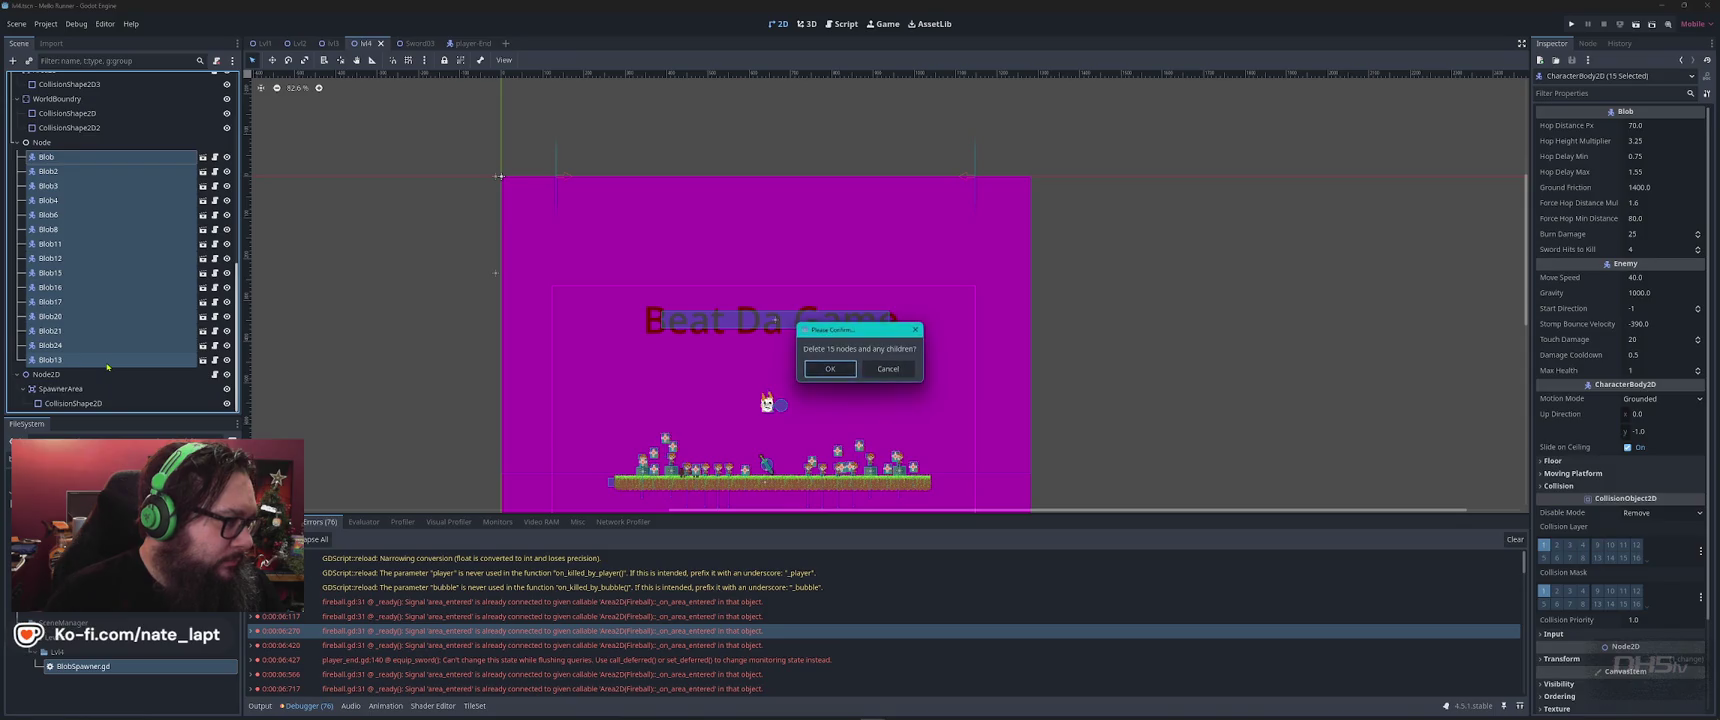
pyautogui.press('Return')
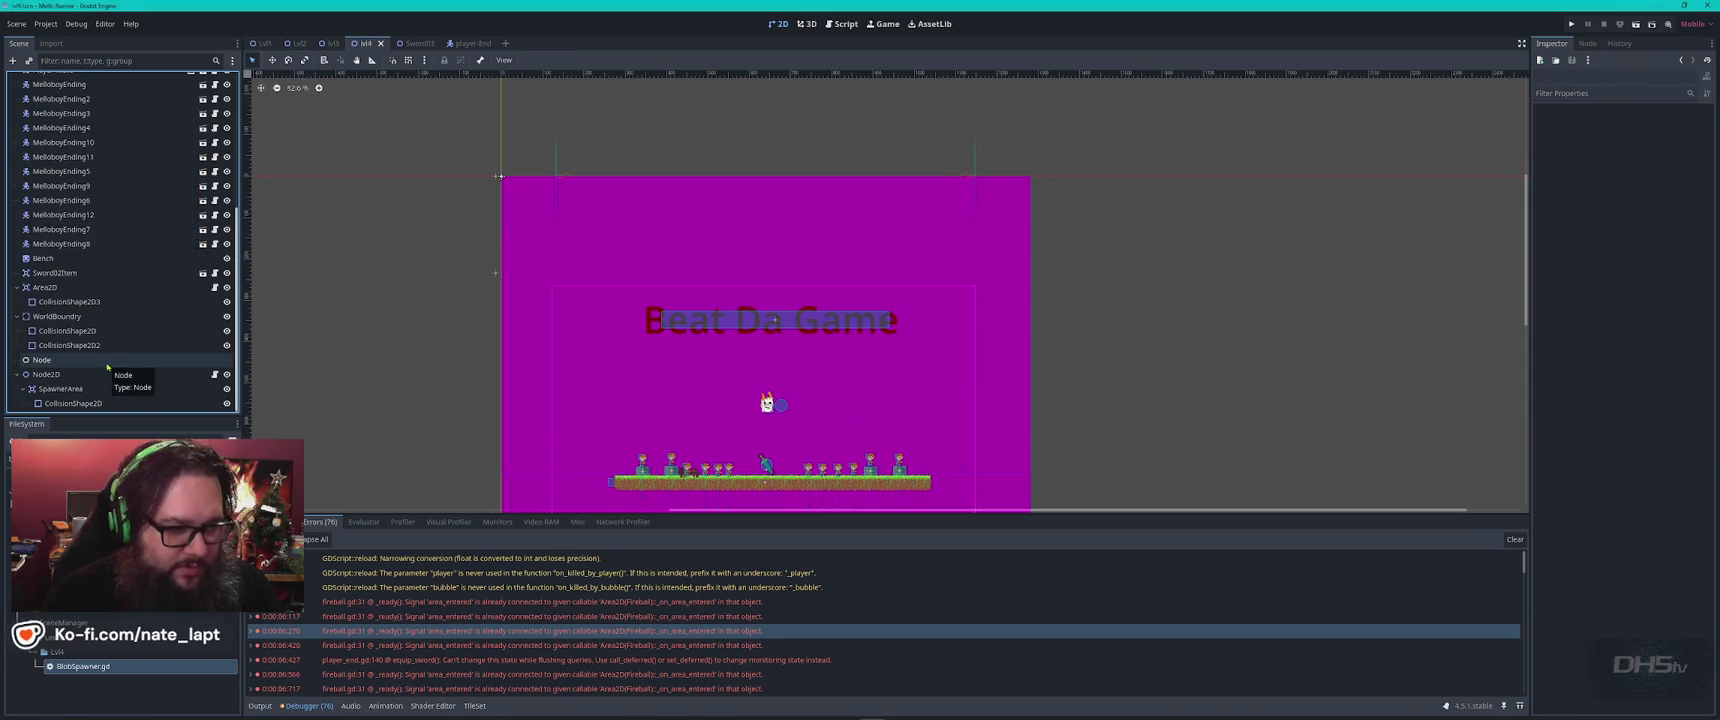
pyautogui.press('F5')
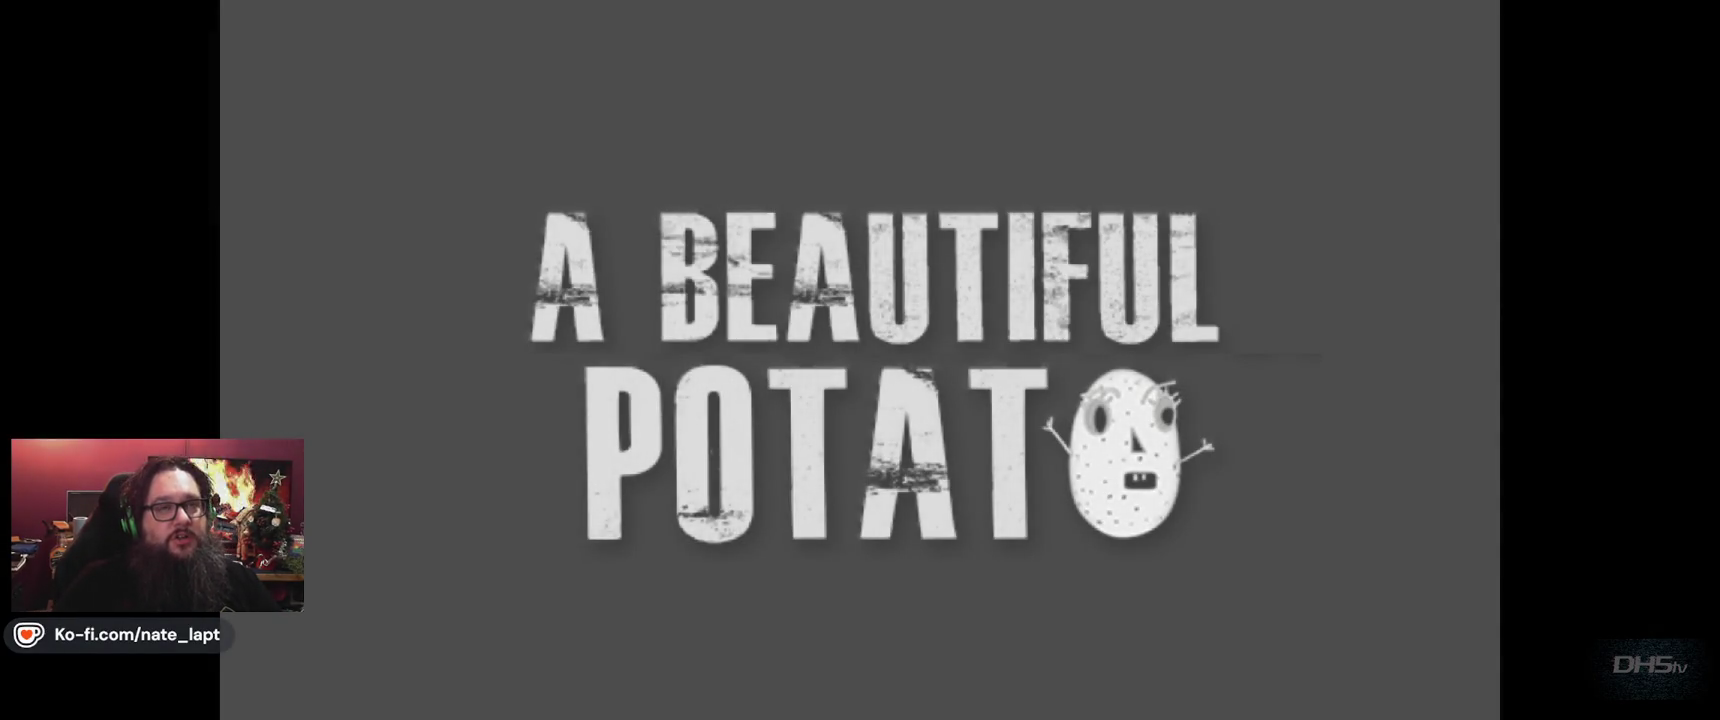
# Start the level, pick up the sword and move right while attacking and jumping.
pyautogui.press('Return')
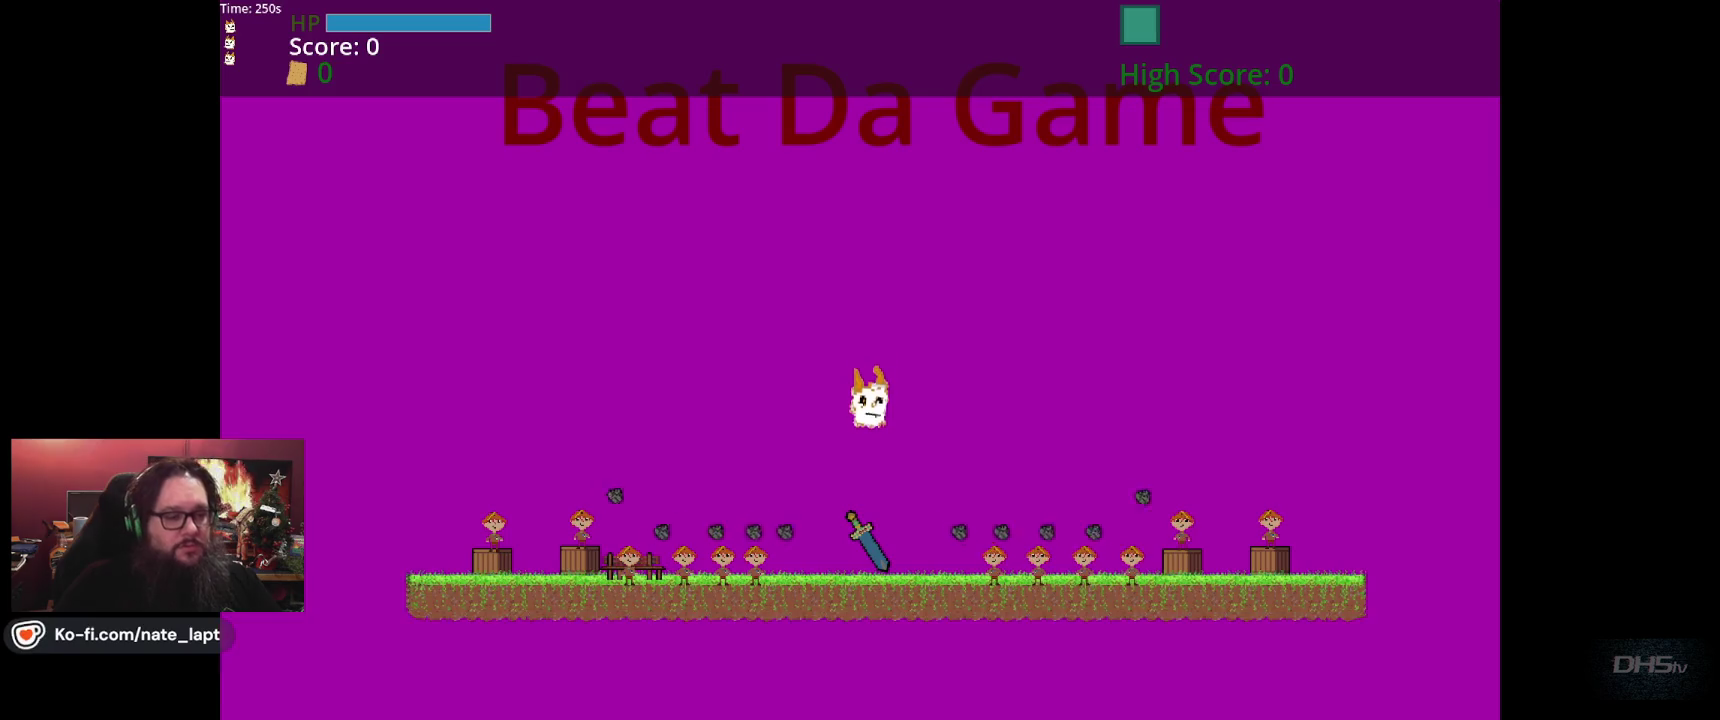
pyautogui.press('Left')
pyautogui.press('Right')
pyautogui.press('Left')
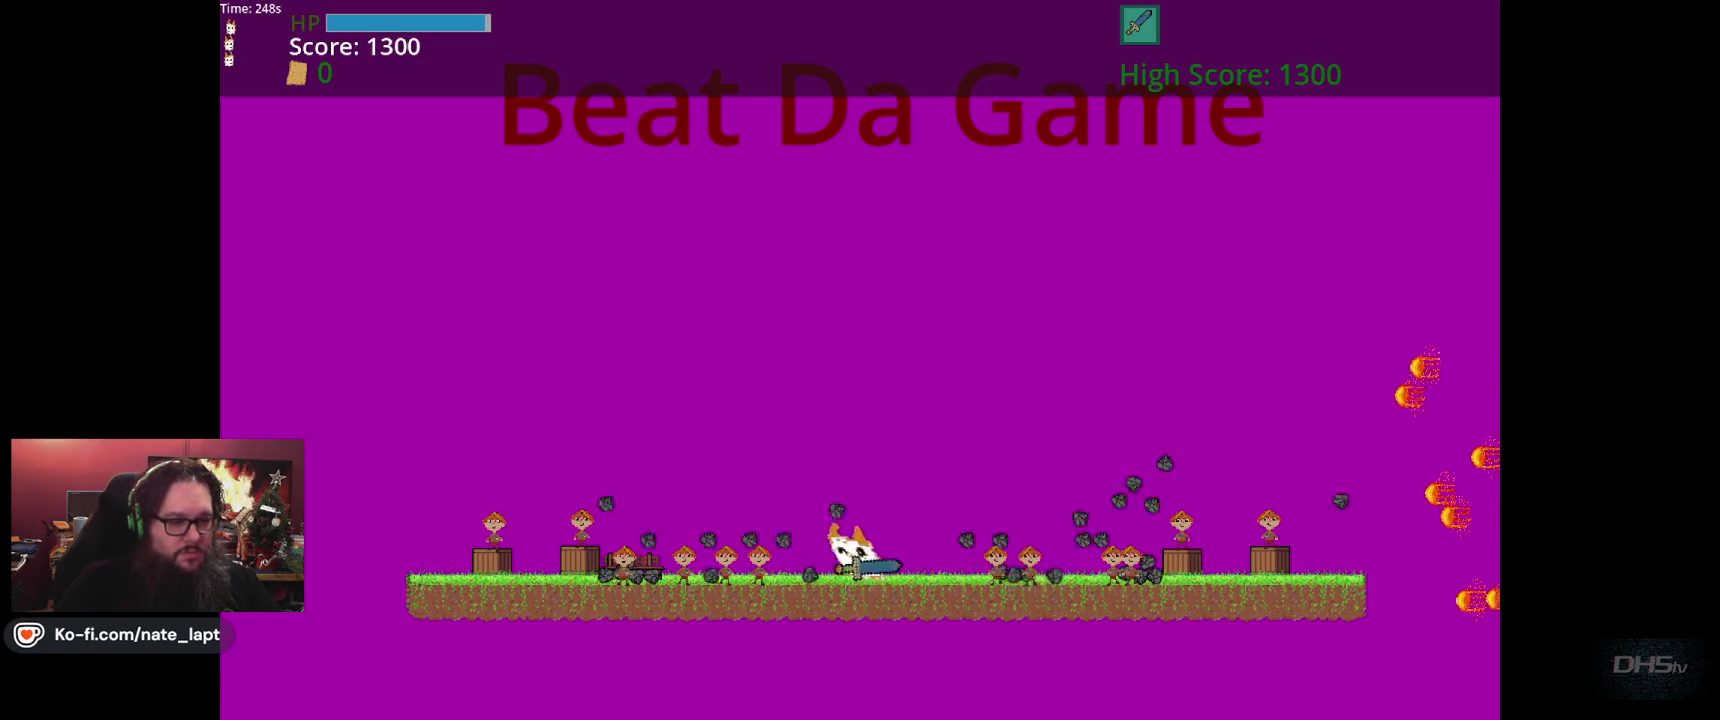
pyautogui.press('Up')
pyautogui.press('Right')
pyautogui.press('Right')
pyautogui.press('Up')
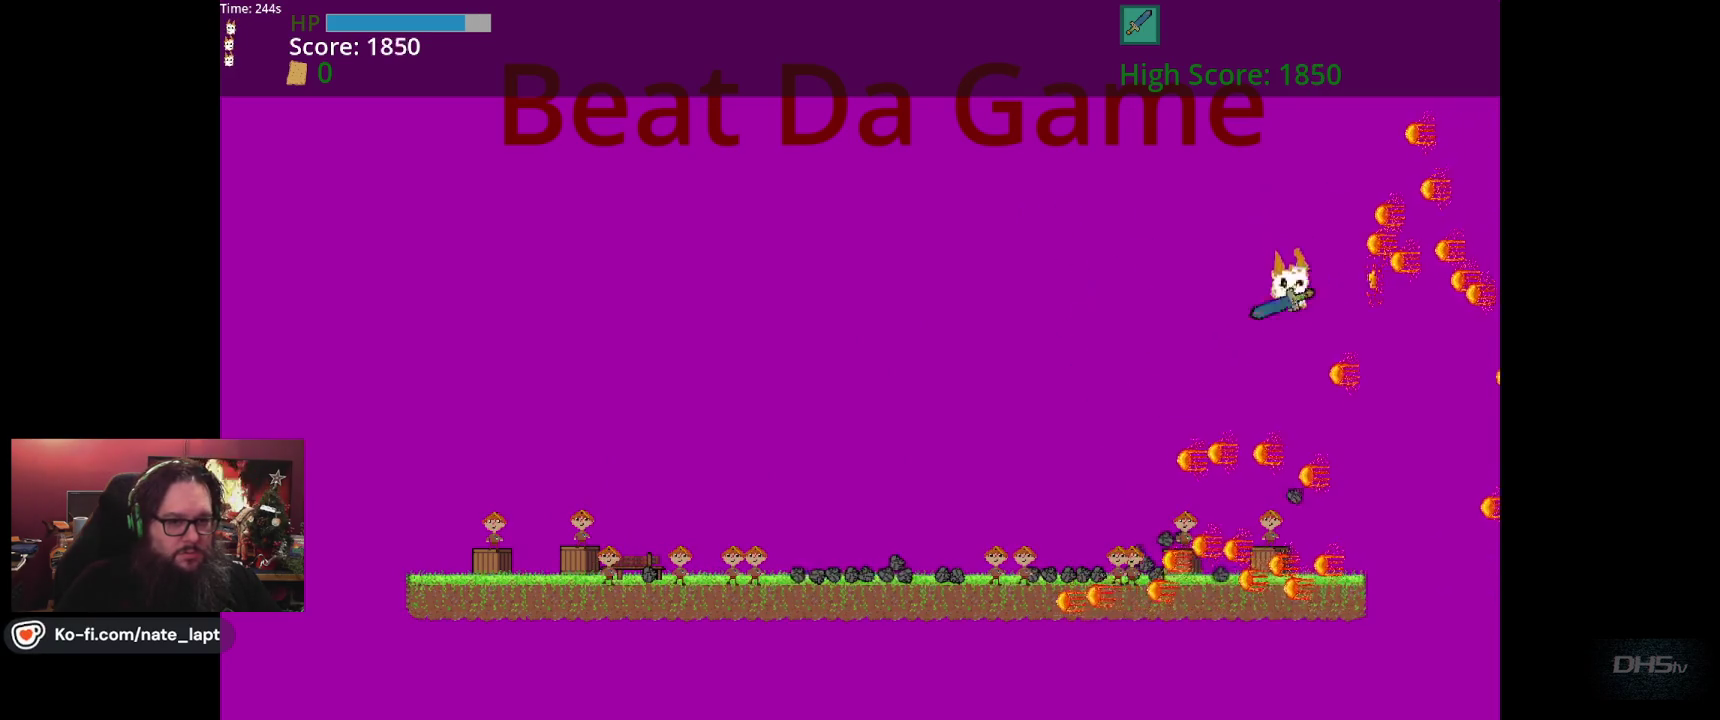
pyautogui.press('Right')
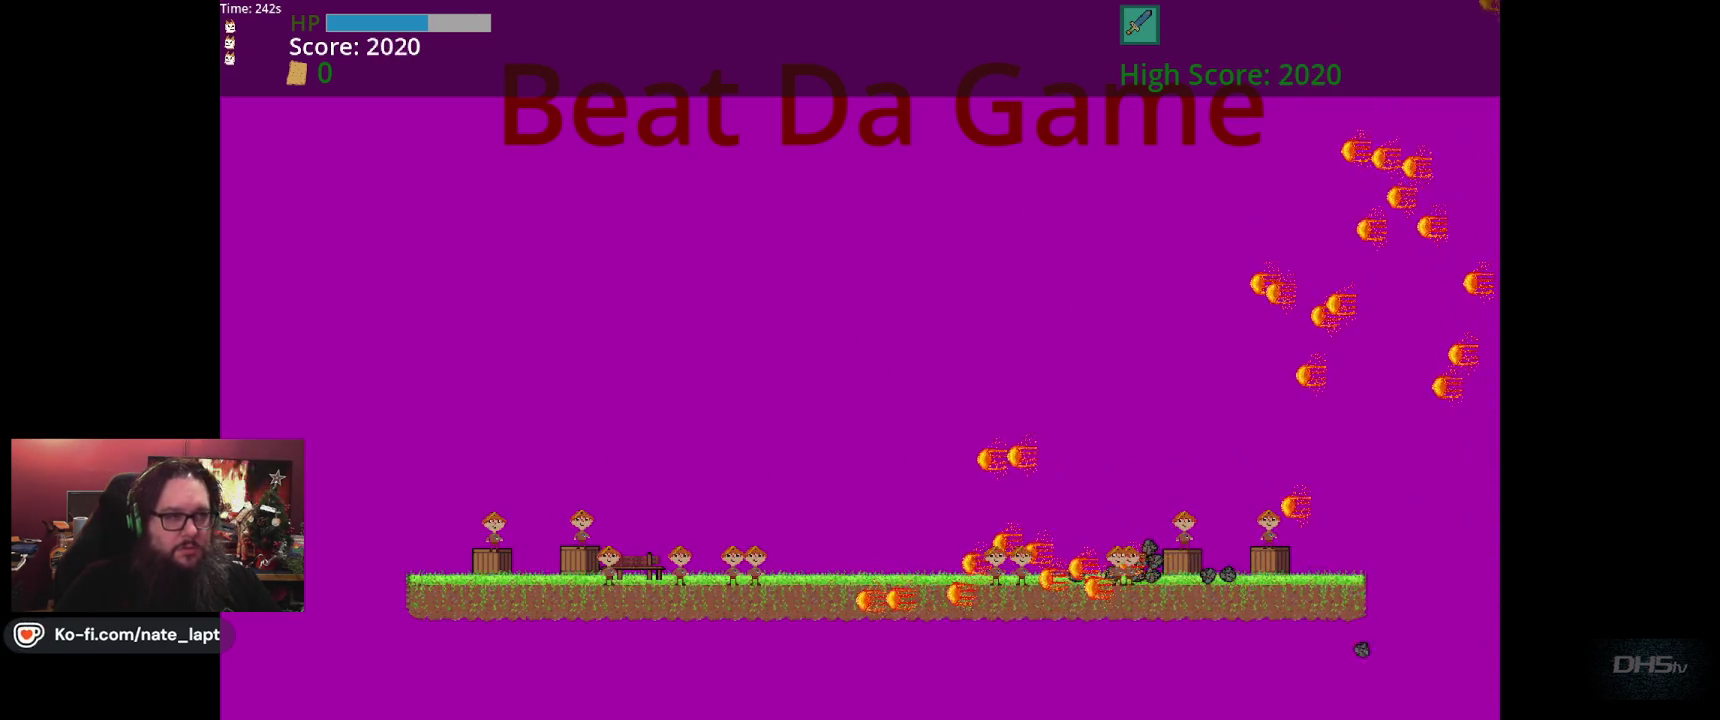
# Keep jumping and attacking through to the Congrats screen with a 5770 high score, then stop the game.
pyautogui.press('Left')
pyautogui.press('Up')
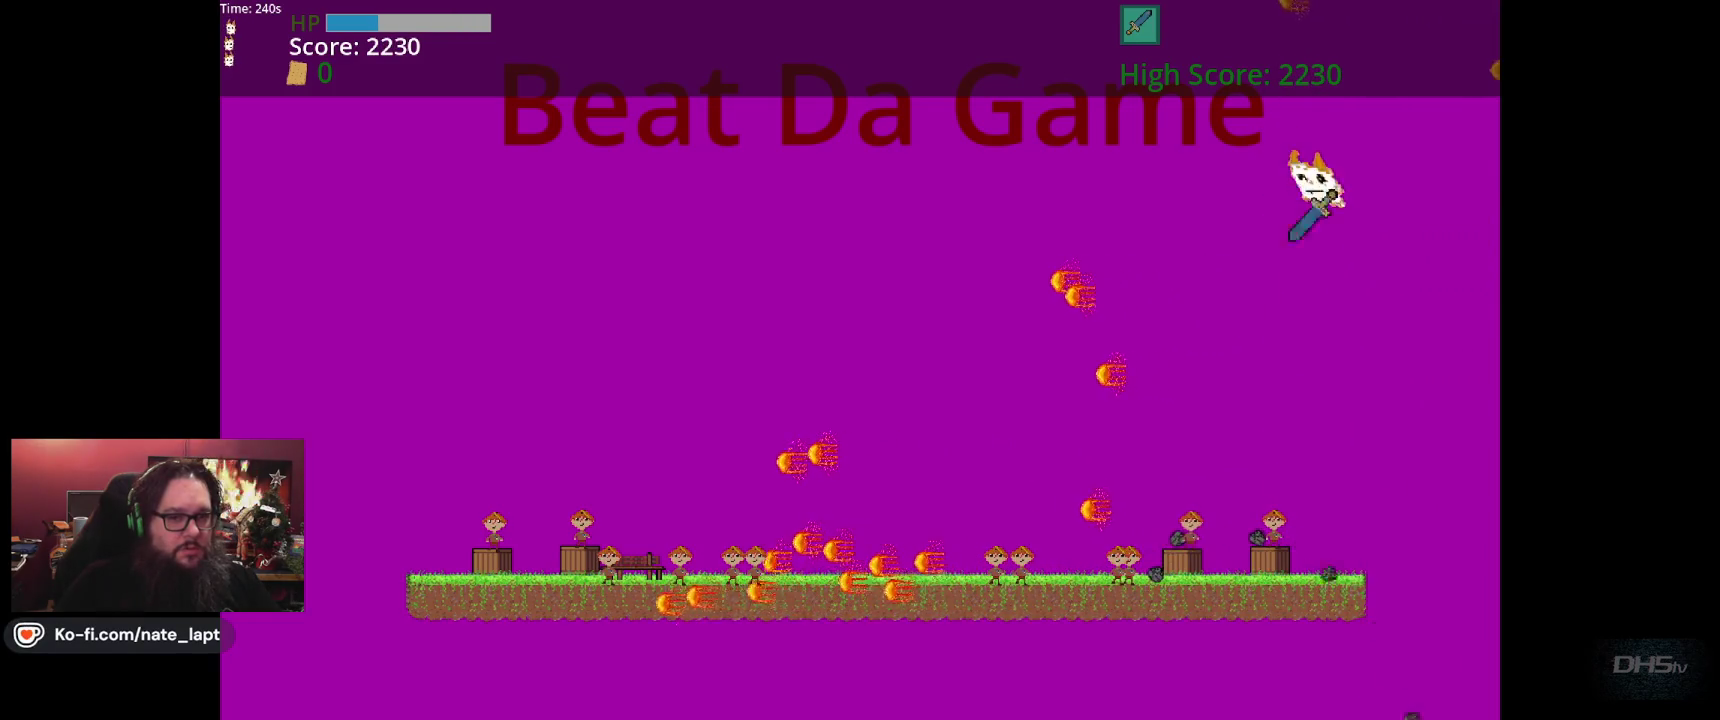
pyautogui.press('Up')
pyautogui.press('Up')
pyautogui.press('Up')
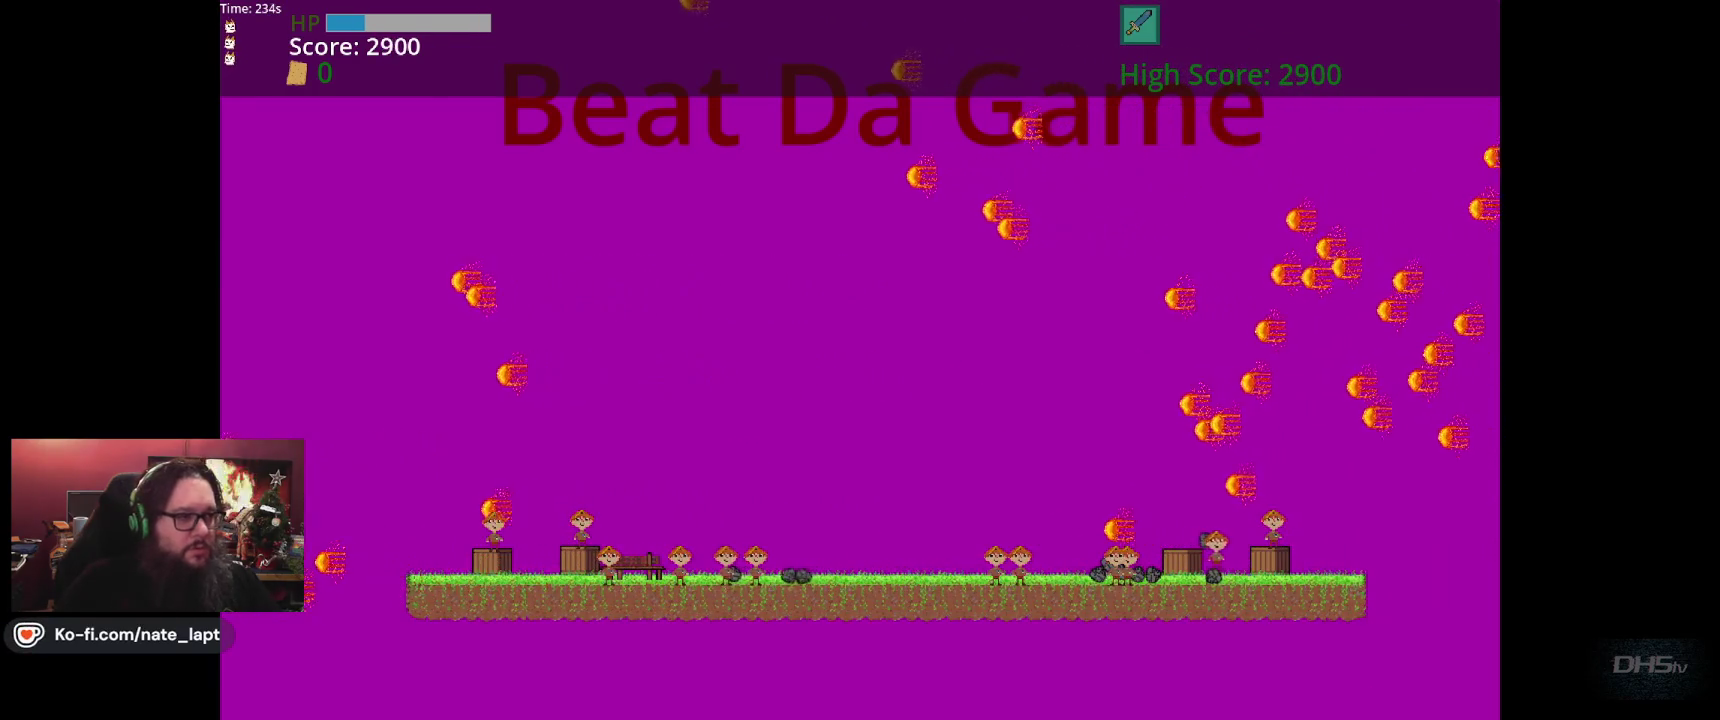
pyautogui.press('Up')
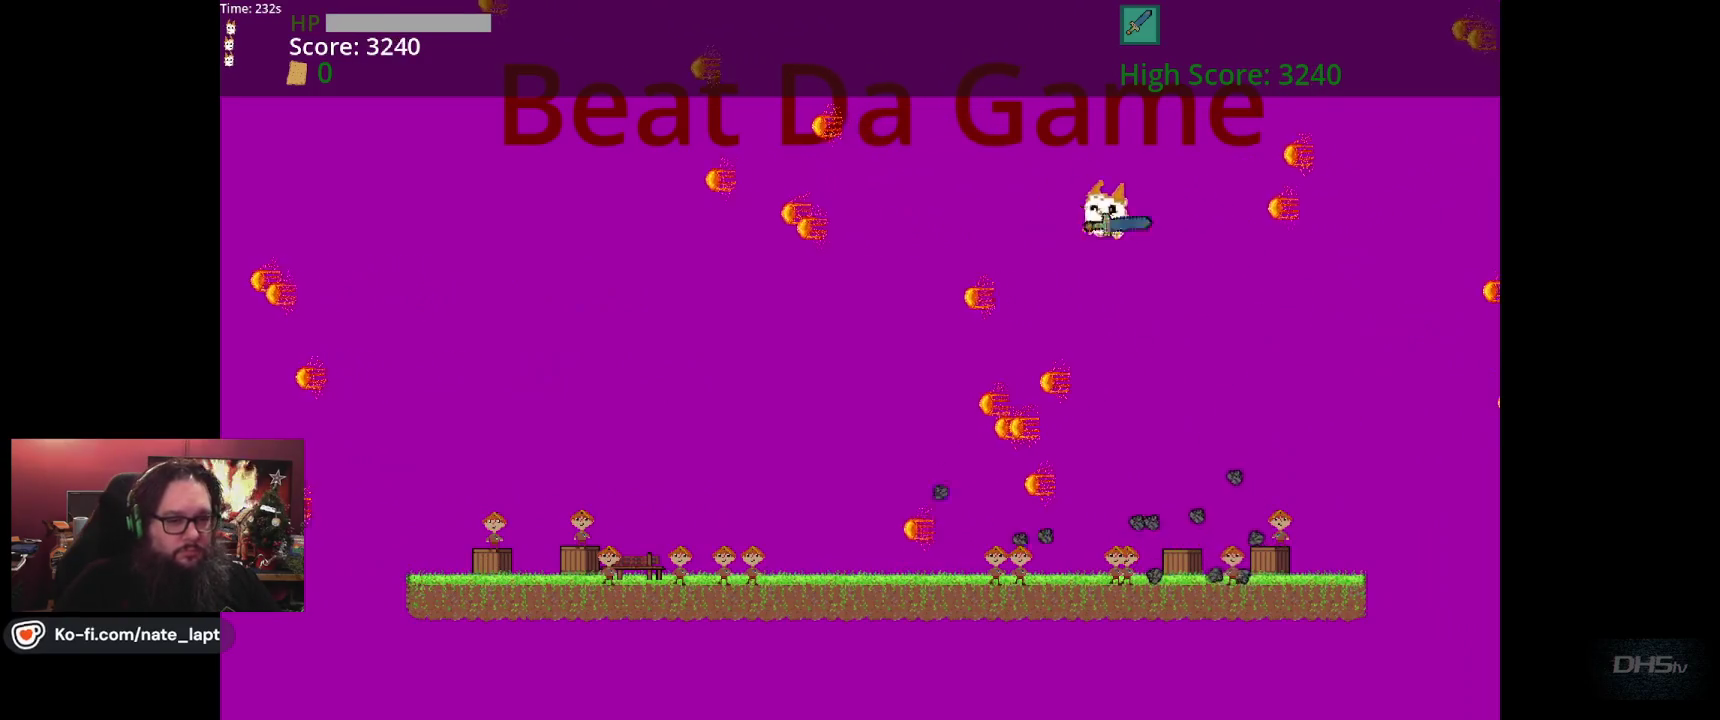
pyautogui.press('Up')
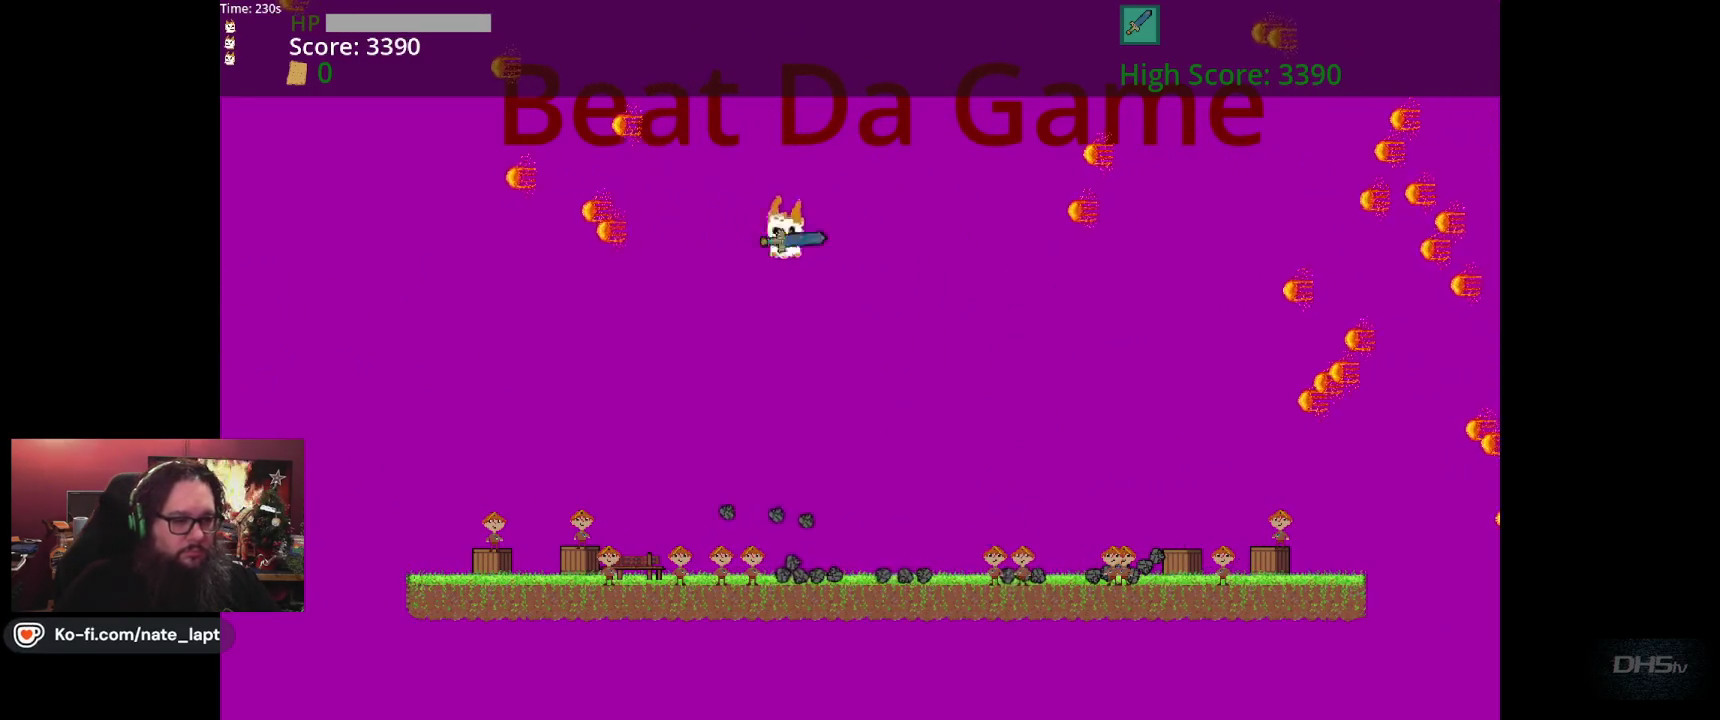
pyautogui.press('Left')
pyautogui.press('Up')
pyautogui.press('Up')
pyautogui.press('Up')
pyautogui.press('Up')
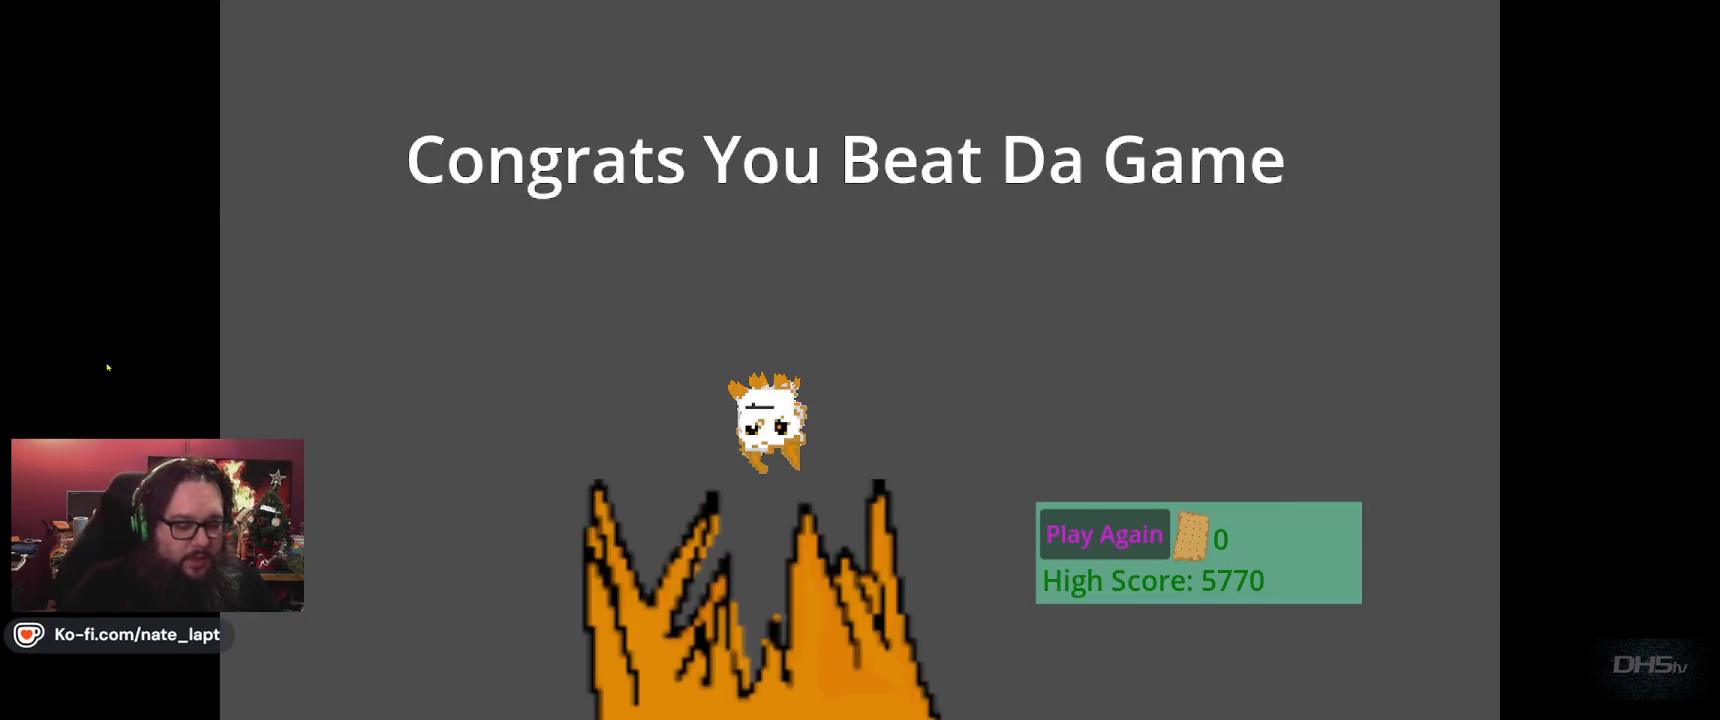
pyautogui.press('F8')
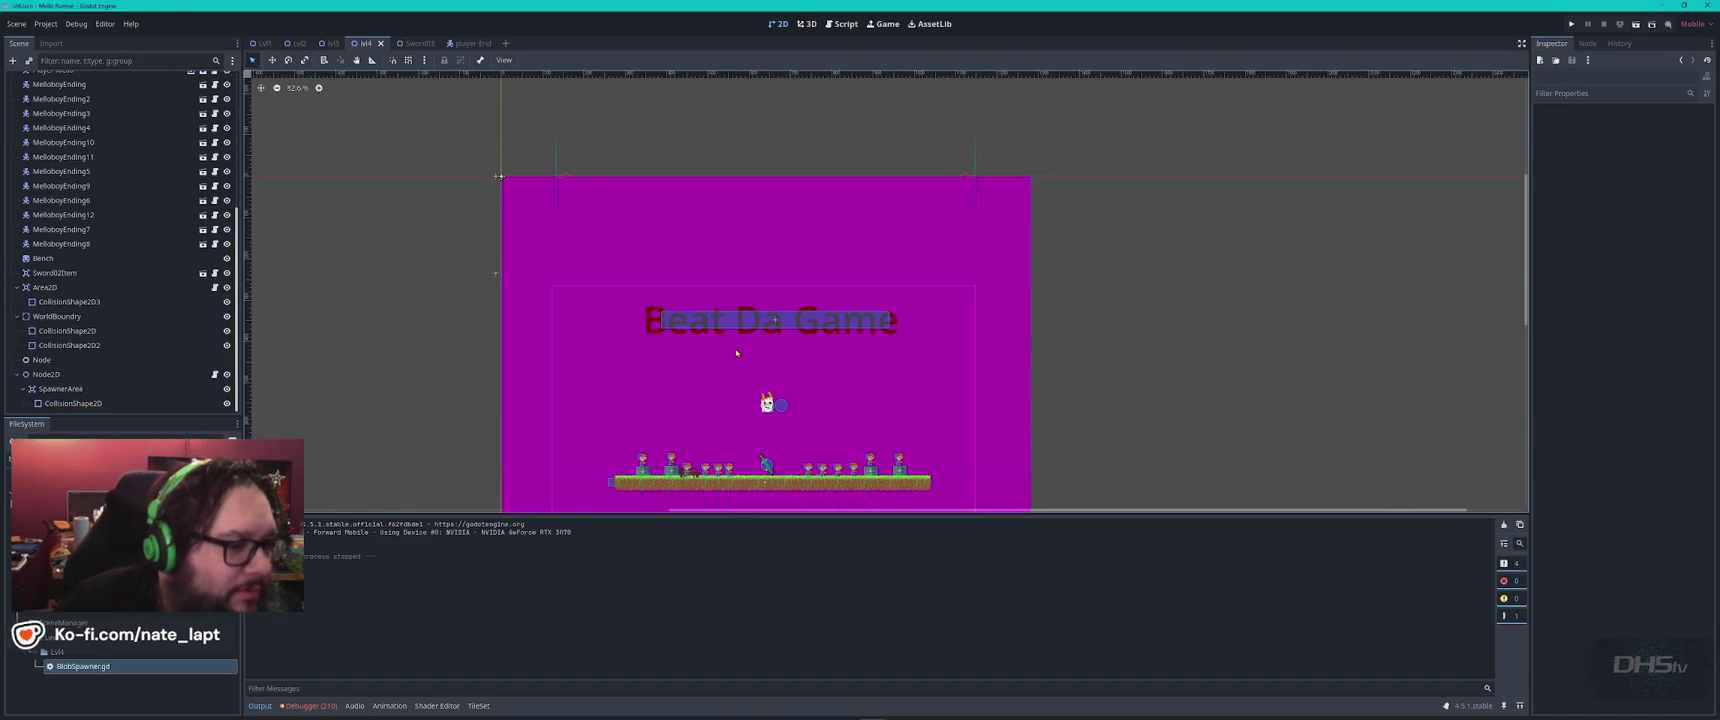
# Close the Sword03 scene, check SpawnerArea's CollisionShape2D, then open lvl_4.gd in the script editor.
pyautogui.middleClick(419, 44)
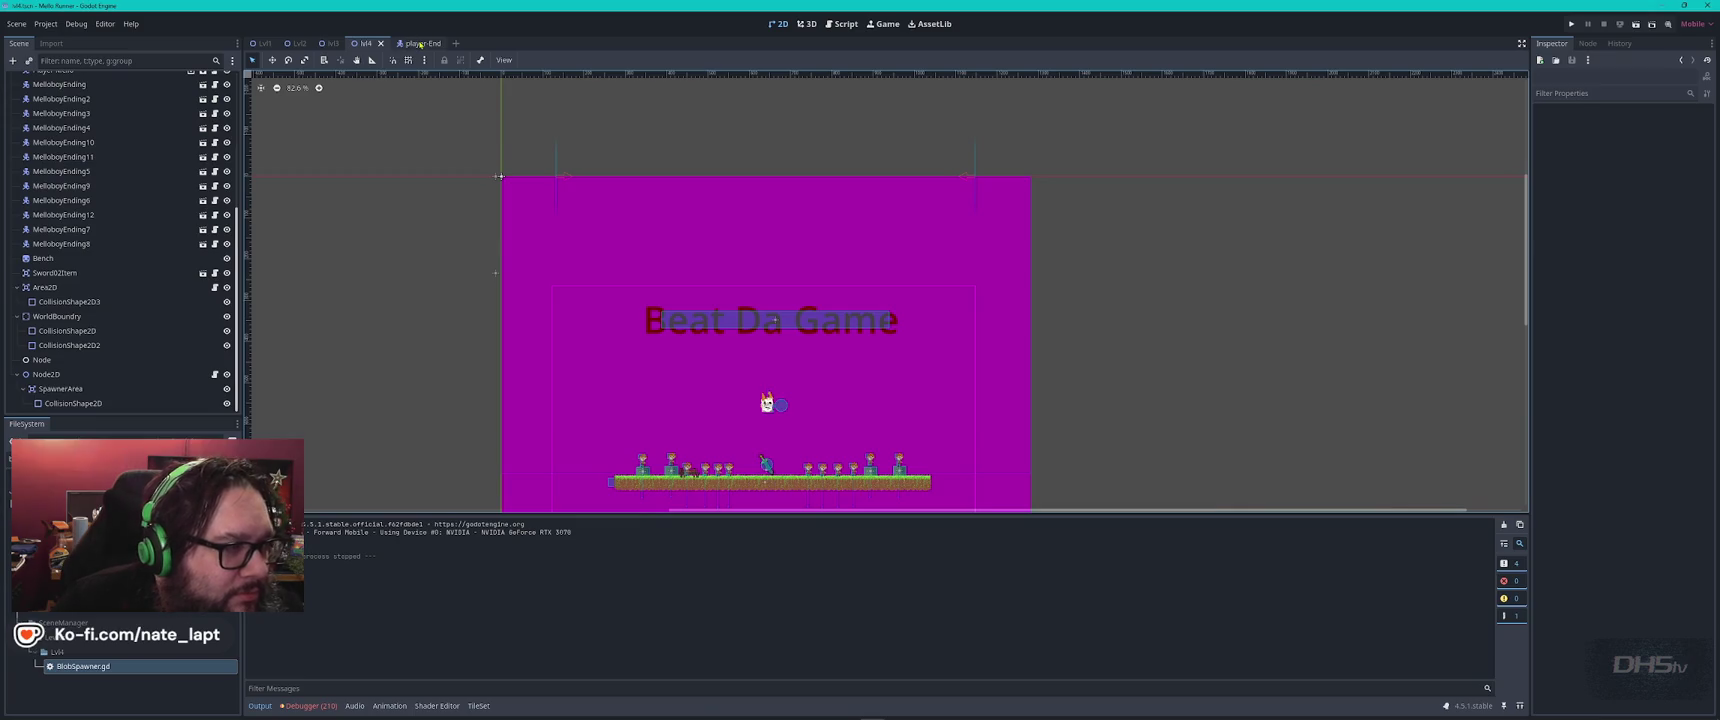
pyautogui.moveTo(850, 418)
pyautogui.mouseDown()
pyautogui.moveTo(912, 320)
pyautogui.moveTo(892, 325)
pyautogui.moveTo(915, 330)
pyautogui.mouseUp()
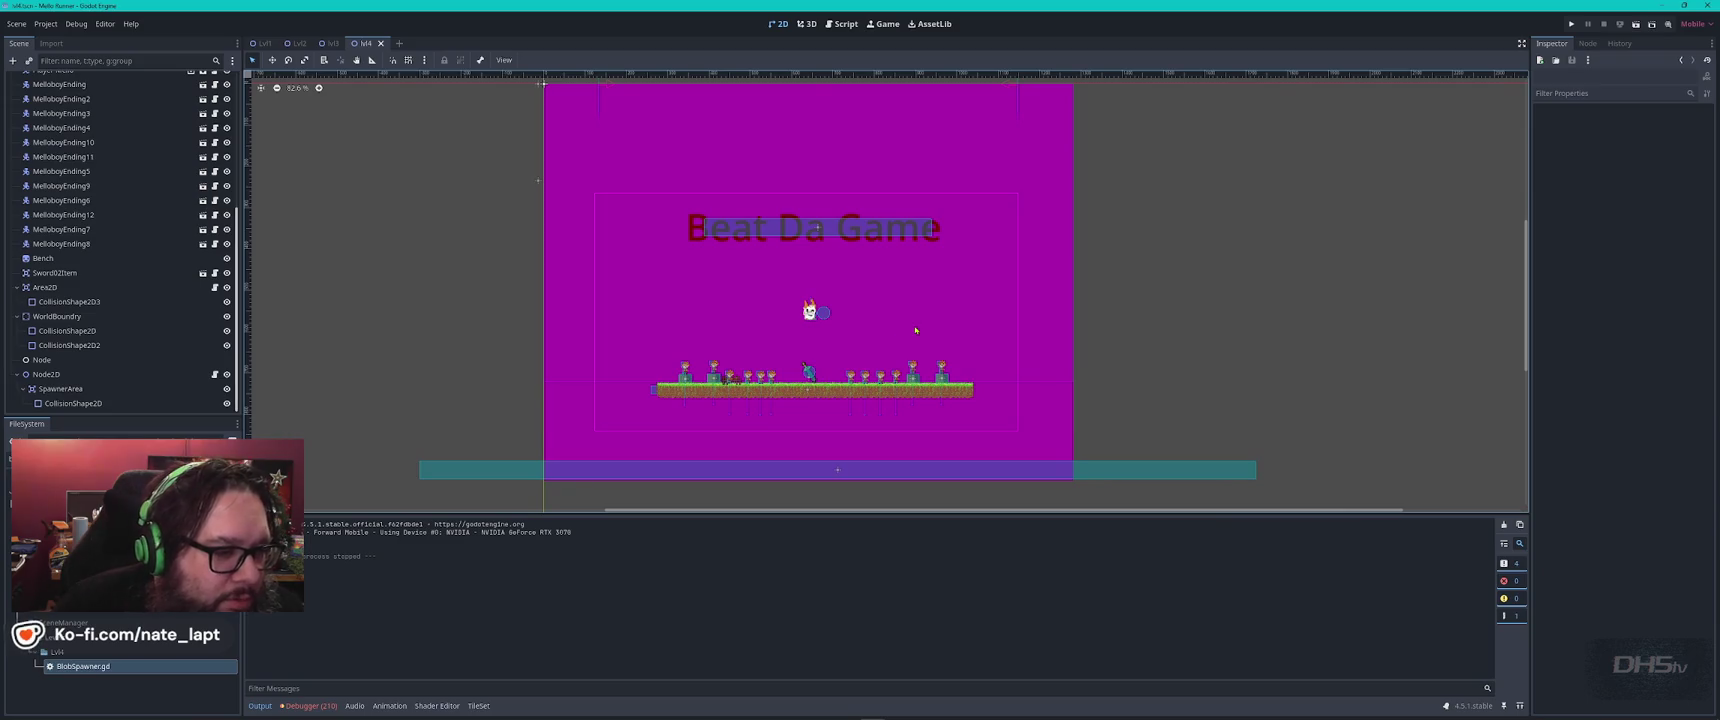
pyautogui.click(837, 229)
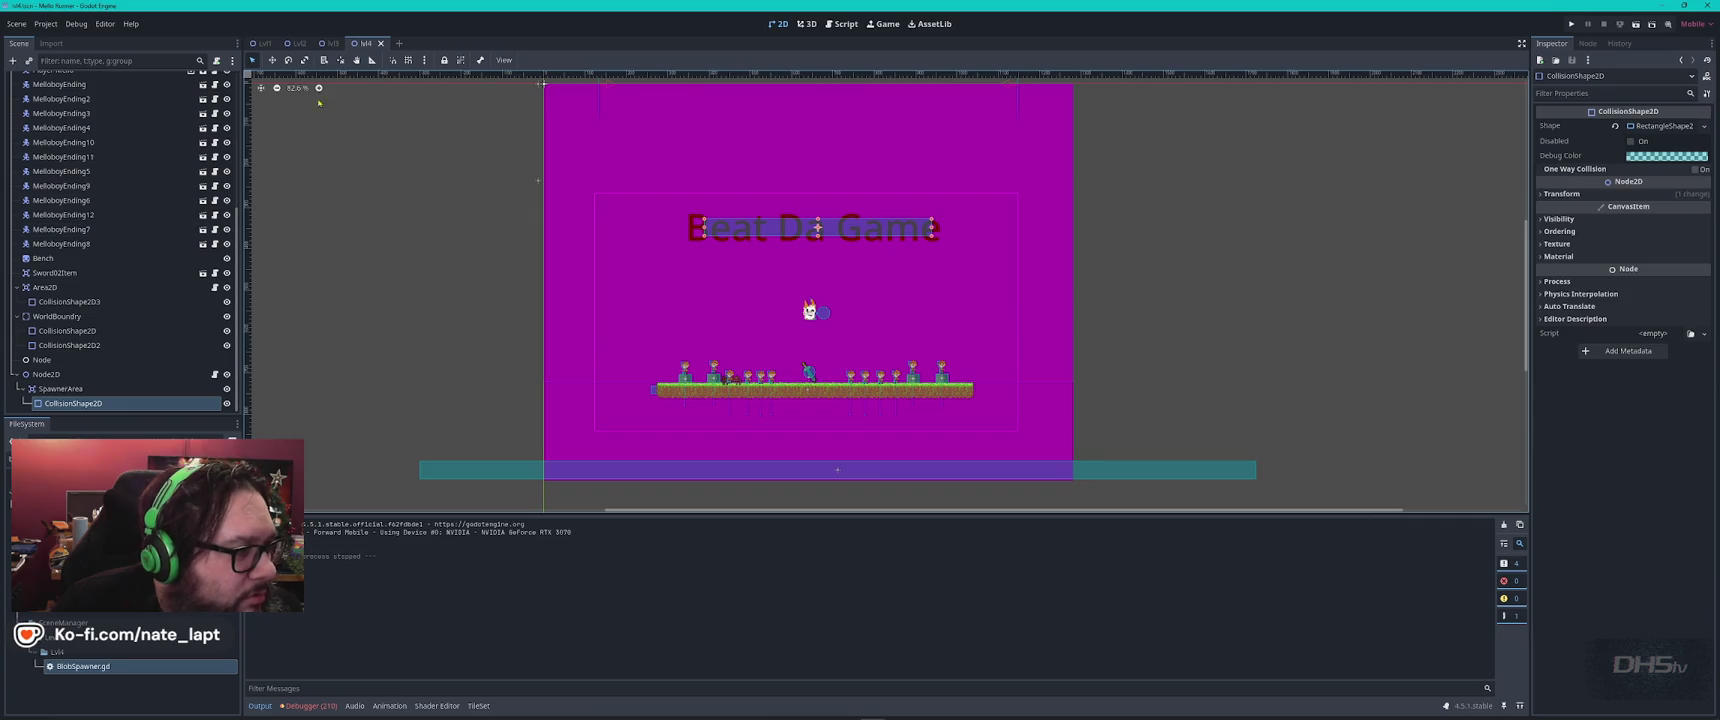
pyautogui.click(842, 23)
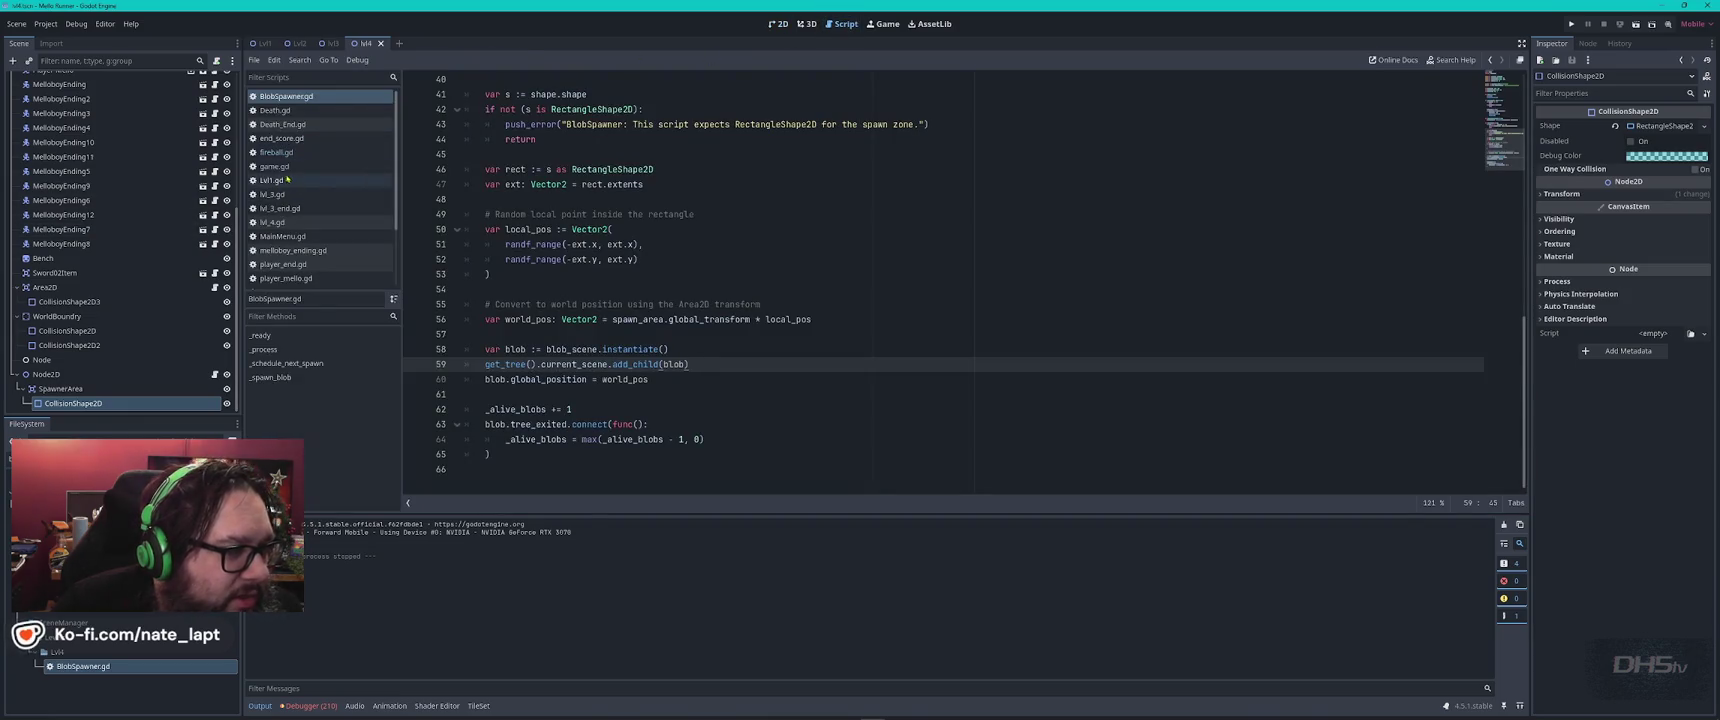
pyautogui.click(272, 222)
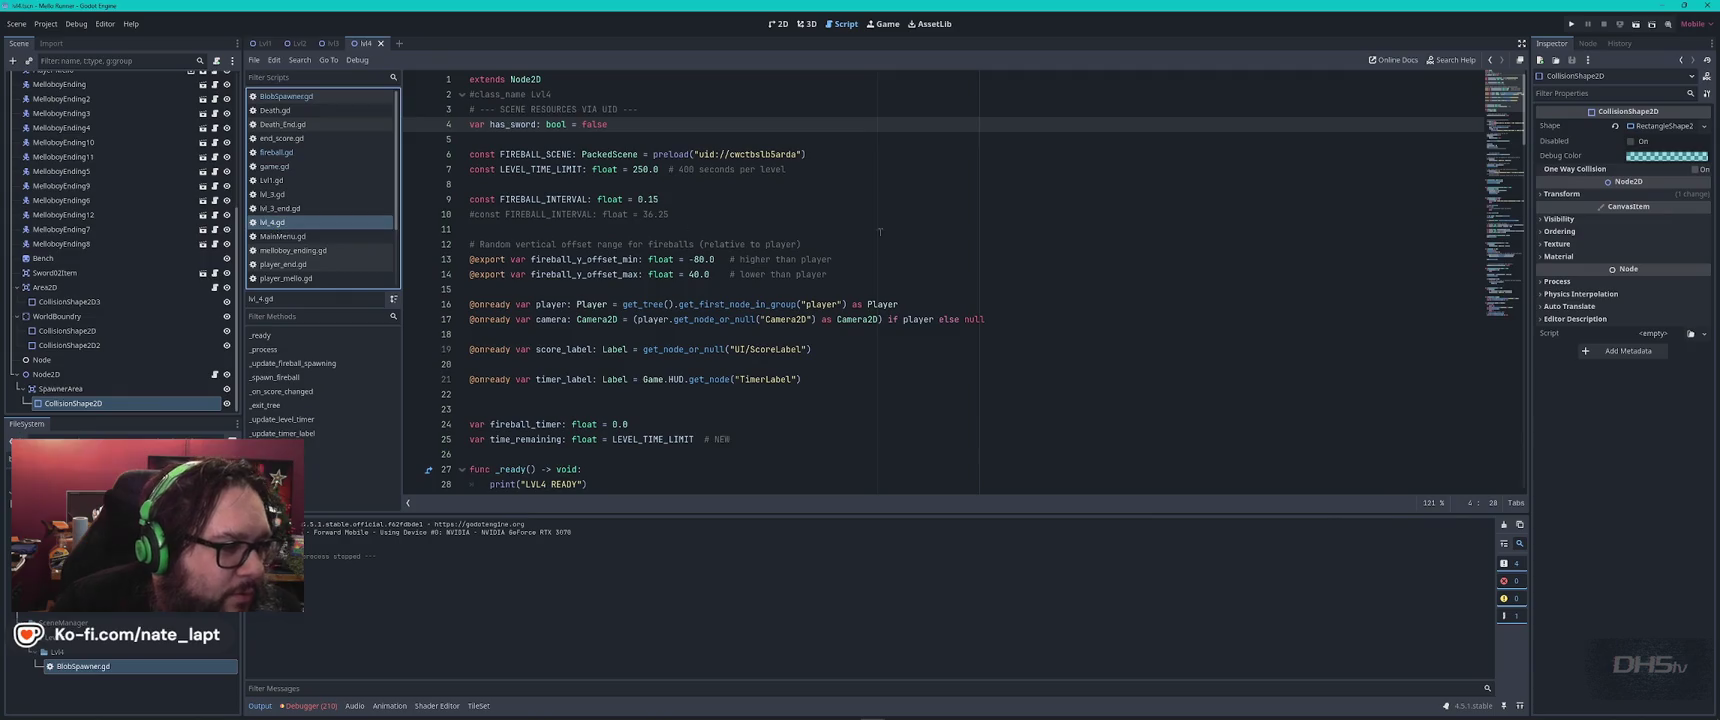
# Search lvl_4.gd for 'fireball', then 'spawn', stepping through matches to the spawn_x calculation on line 105.
pyautogui.click(892, 229)
pyautogui.hotkey('ctrl', 'f')
pyautogui.write('fireball')
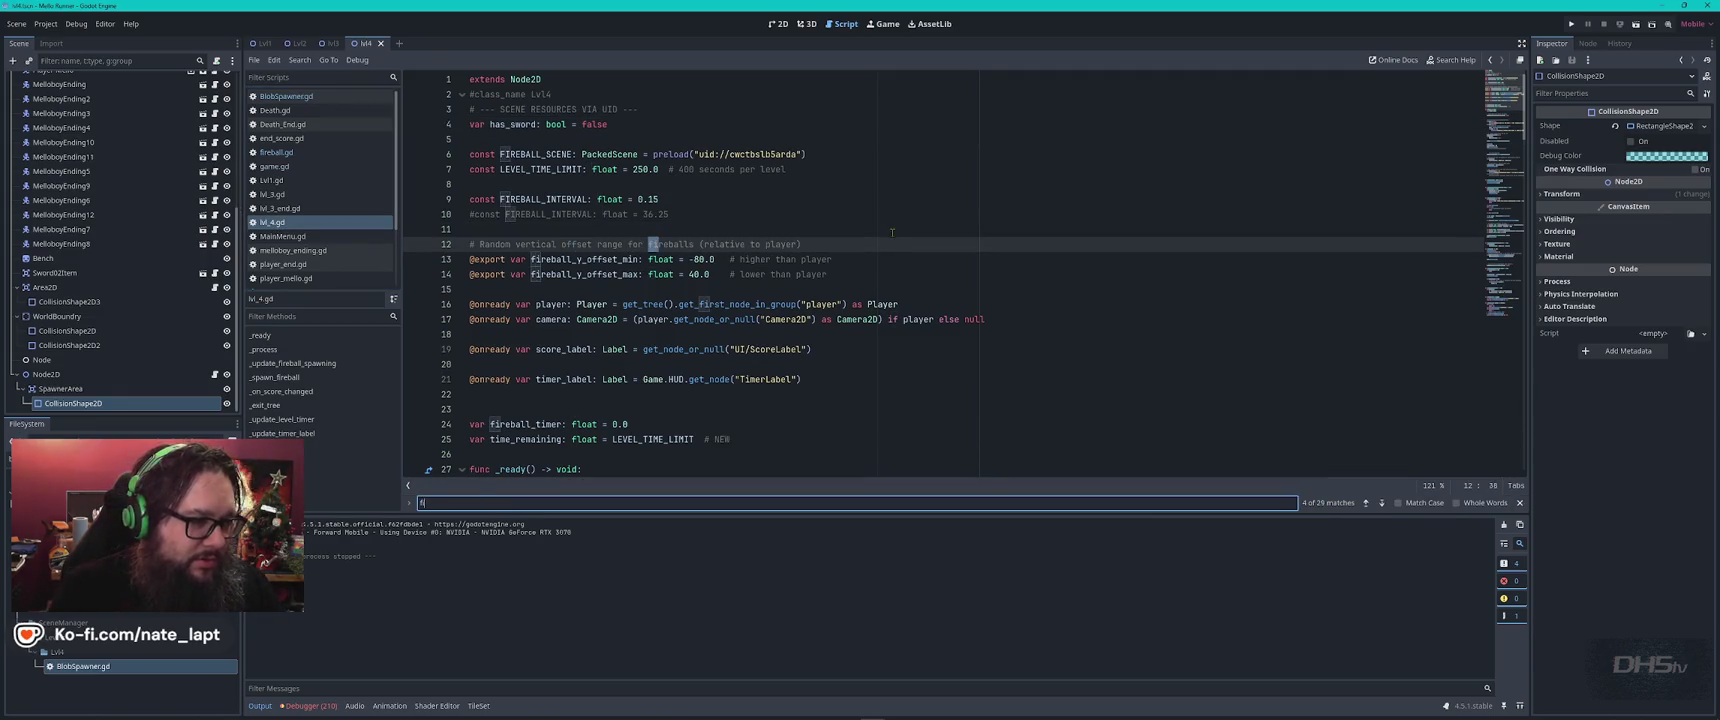
pyautogui.hotkey('ctrl', 'a')
pyautogui.write('spaw')
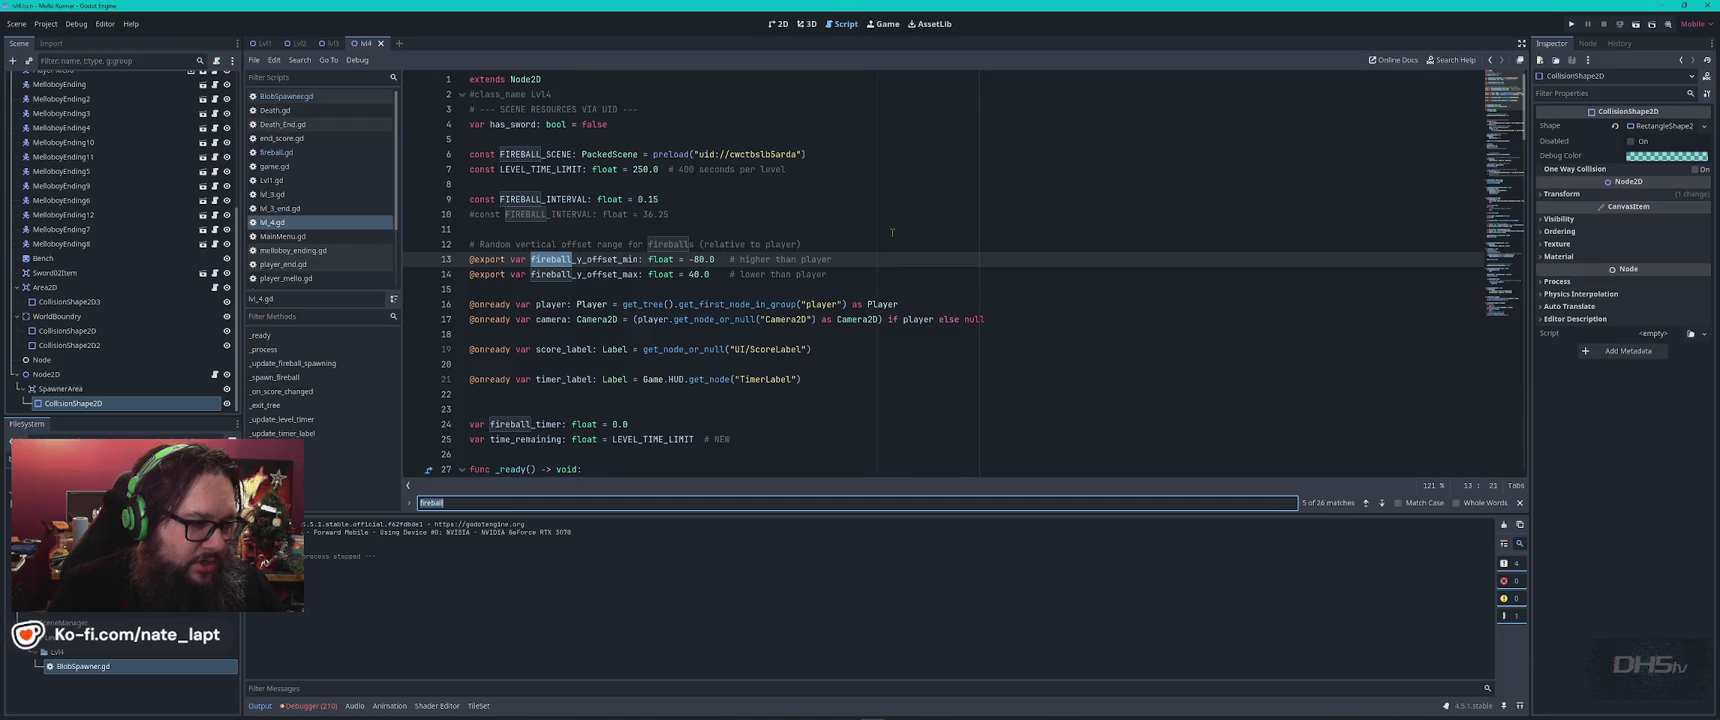
pyautogui.write('n')
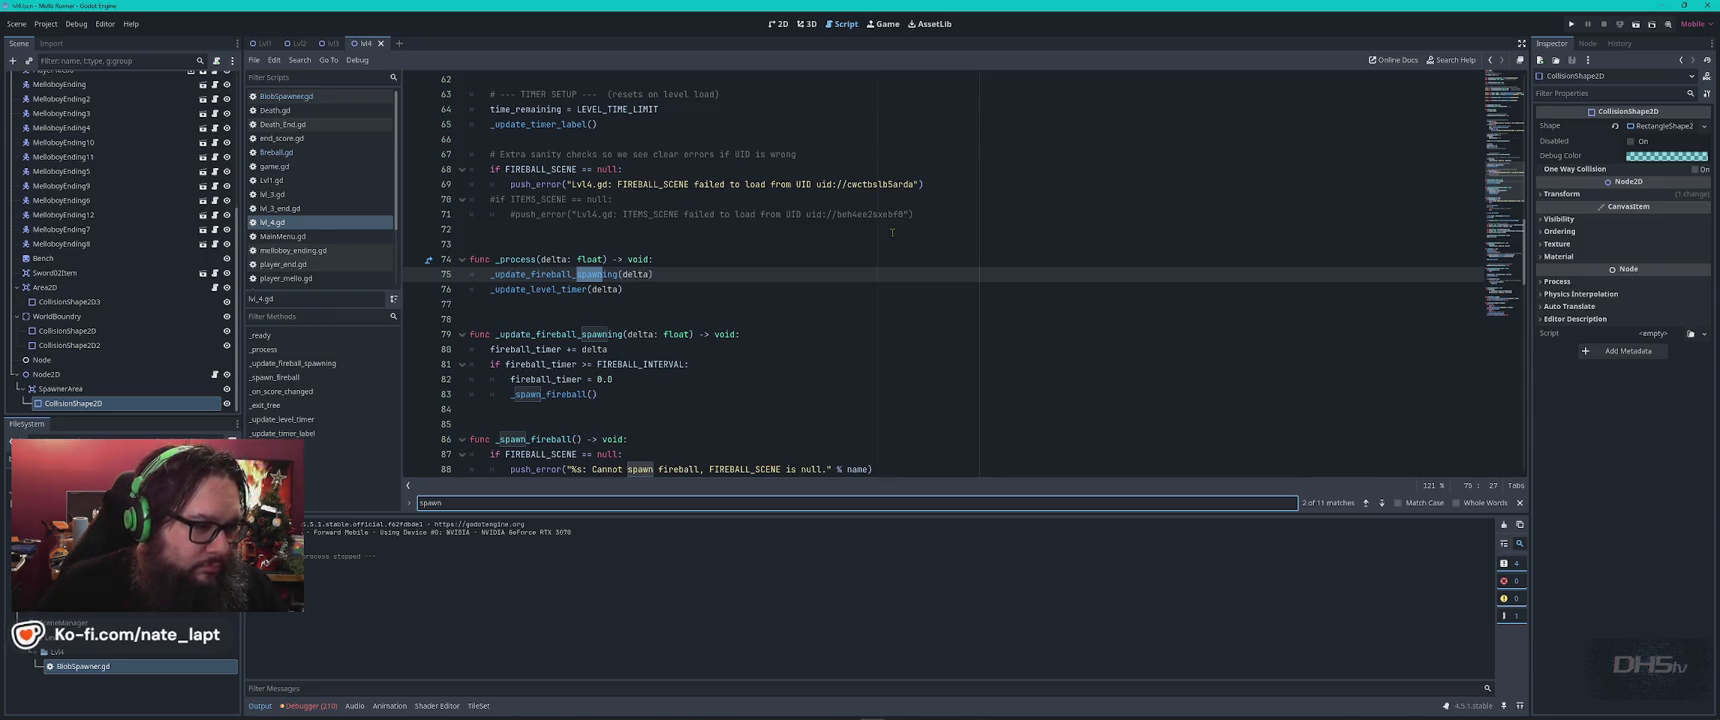
pyautogui.press('Return')
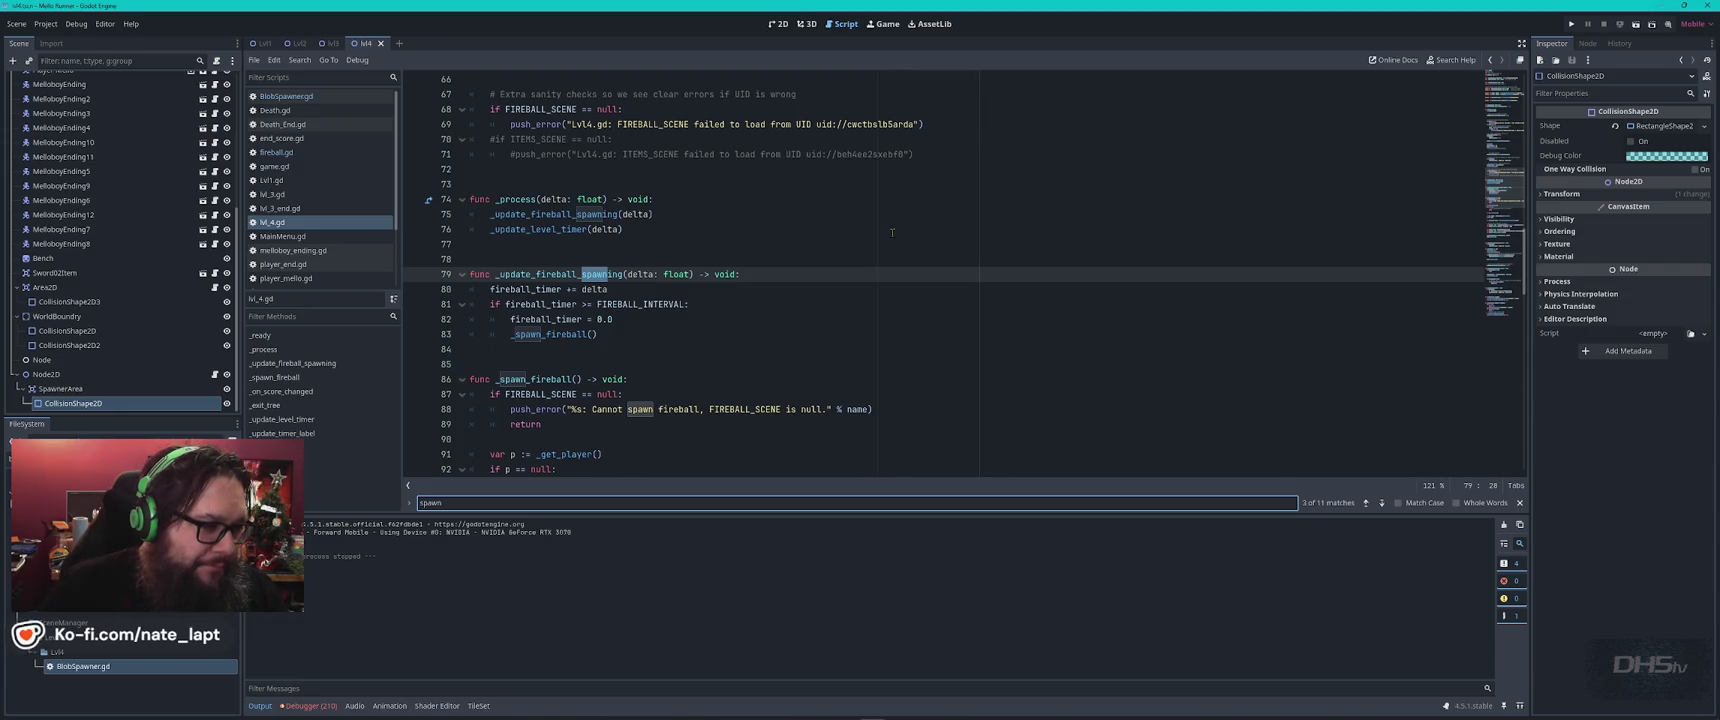
pyautogui.press('Return')
pyautogui.press('Return')
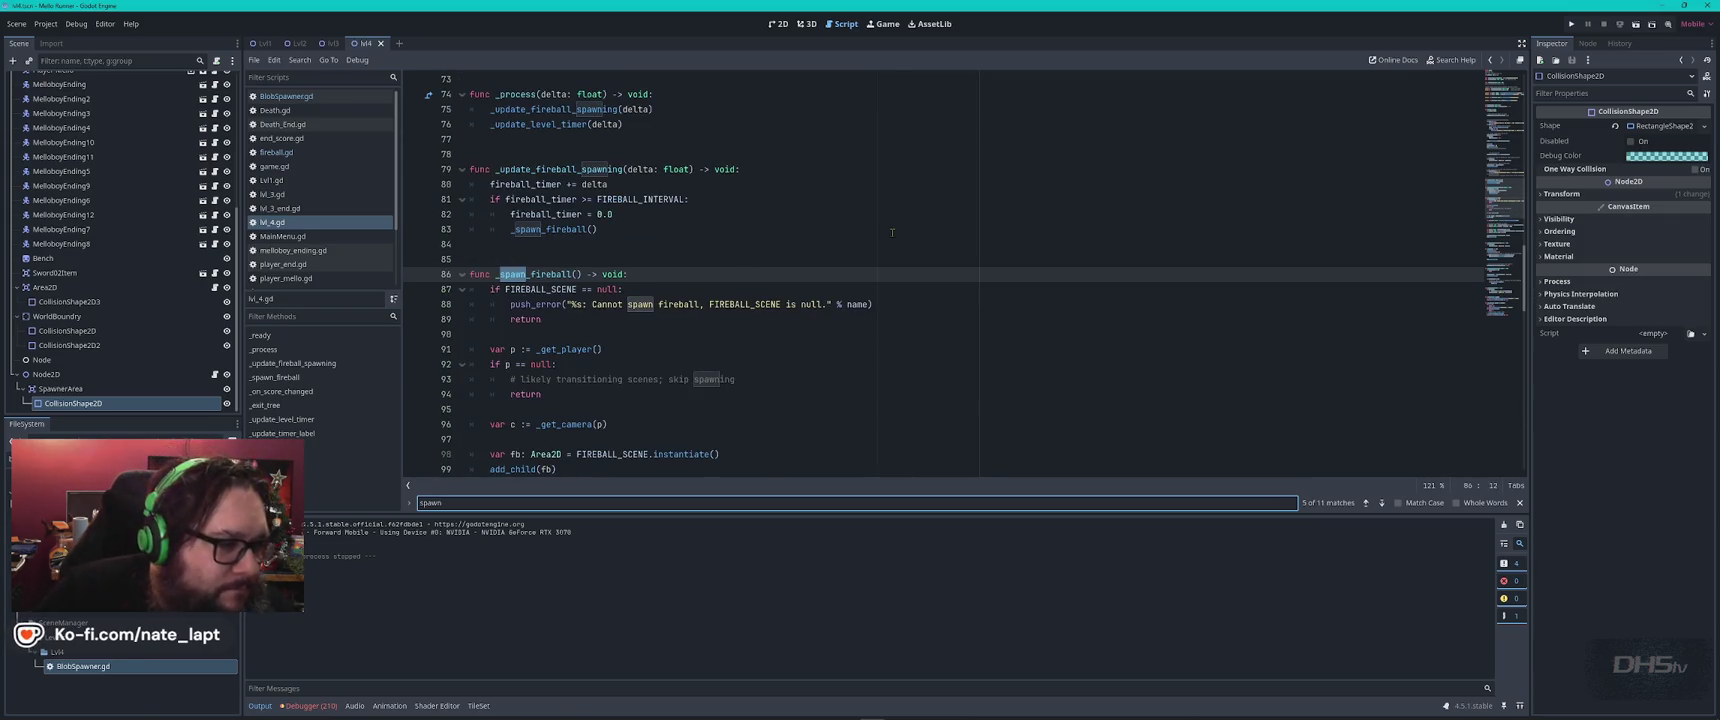
pyautogui.press('Return')
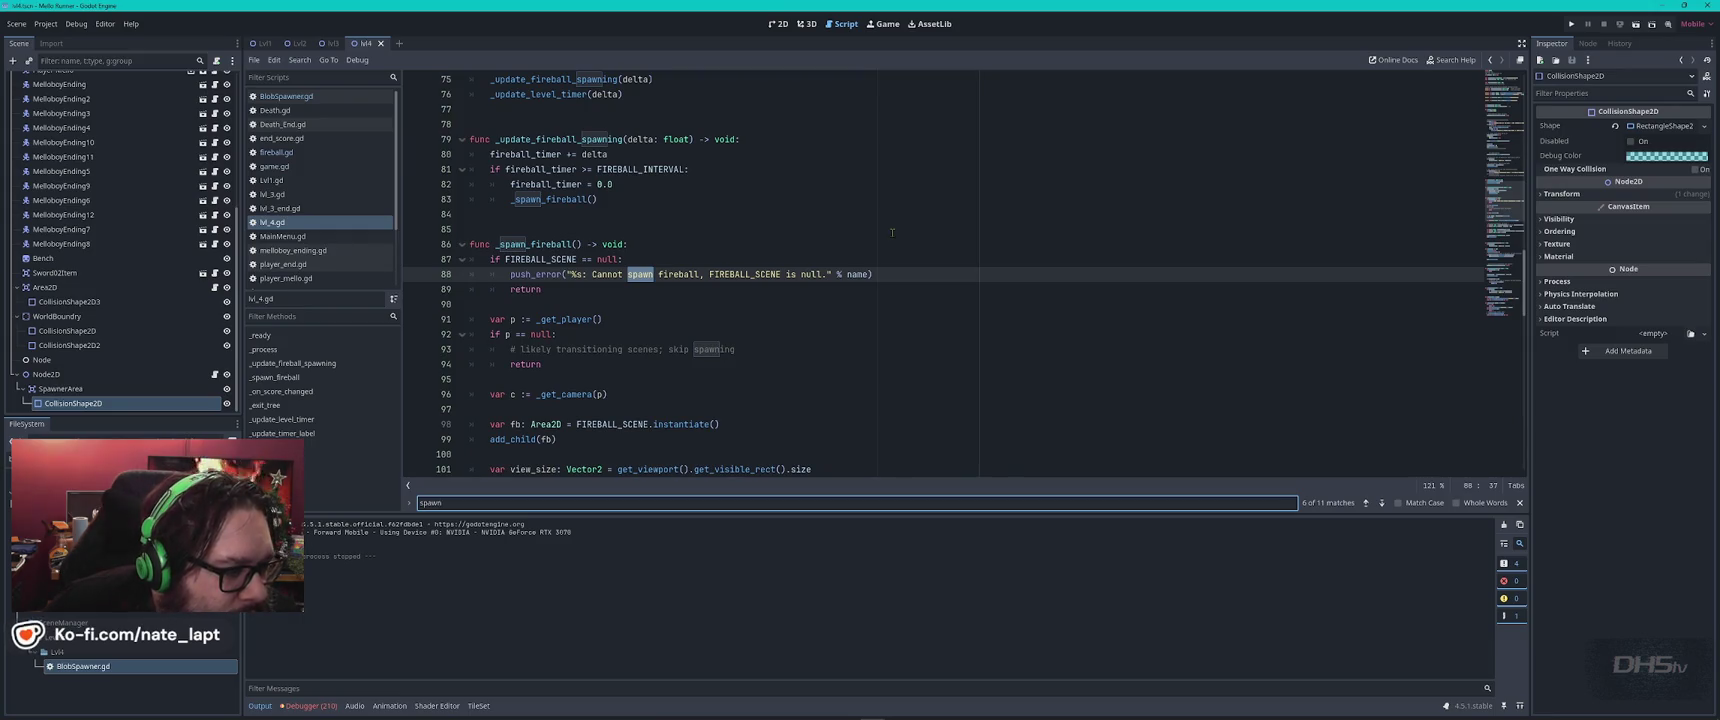
pyautogui.press('Return')
pyautogui.press('Return')
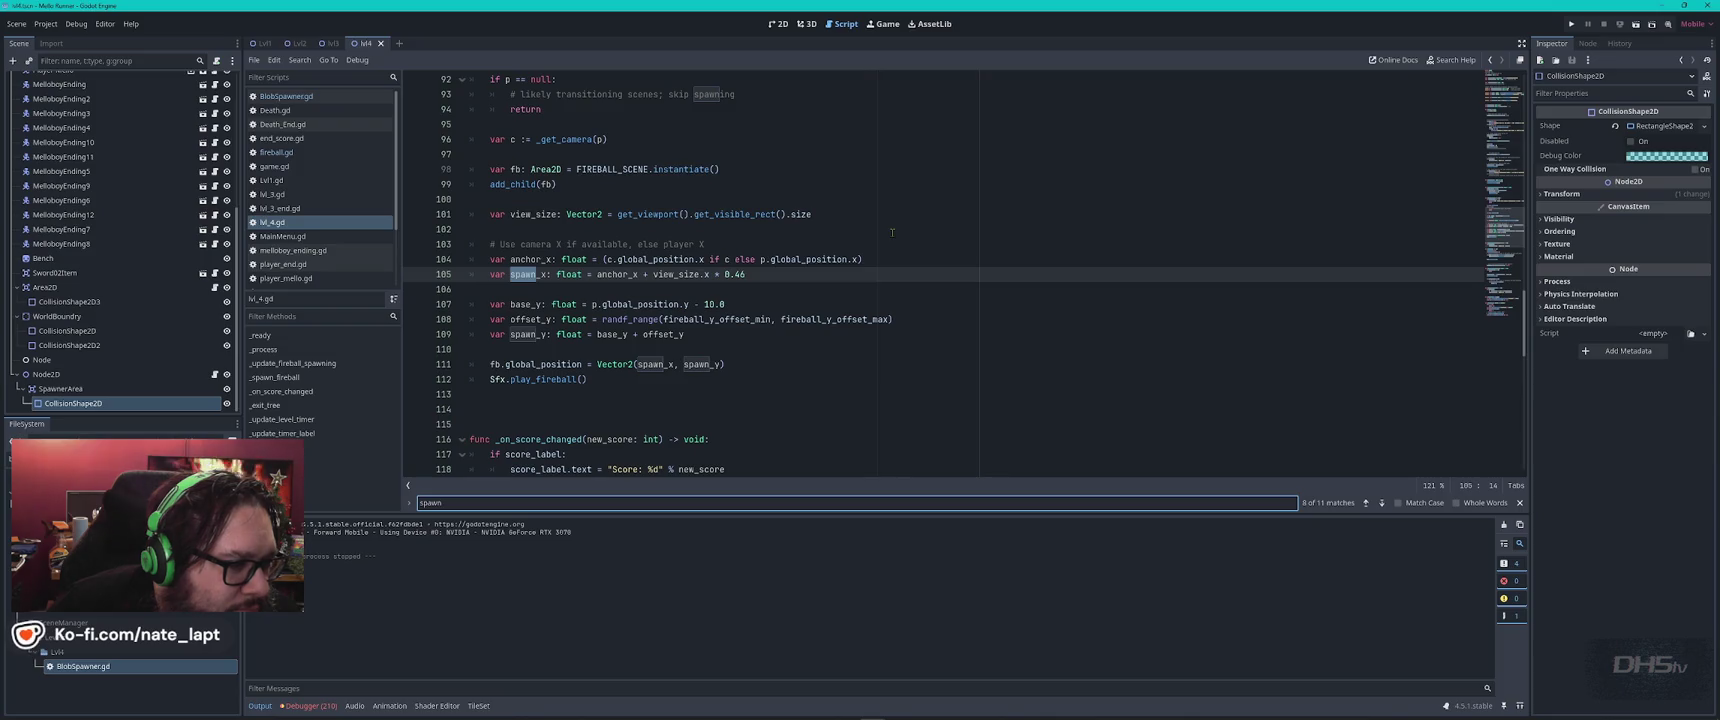
# Select the entire lvl_4.gd script and switch over to the ChatGPT window.
pyautogui.click(892, 232)
pyautogui.hotkey('ctrl', 'a')
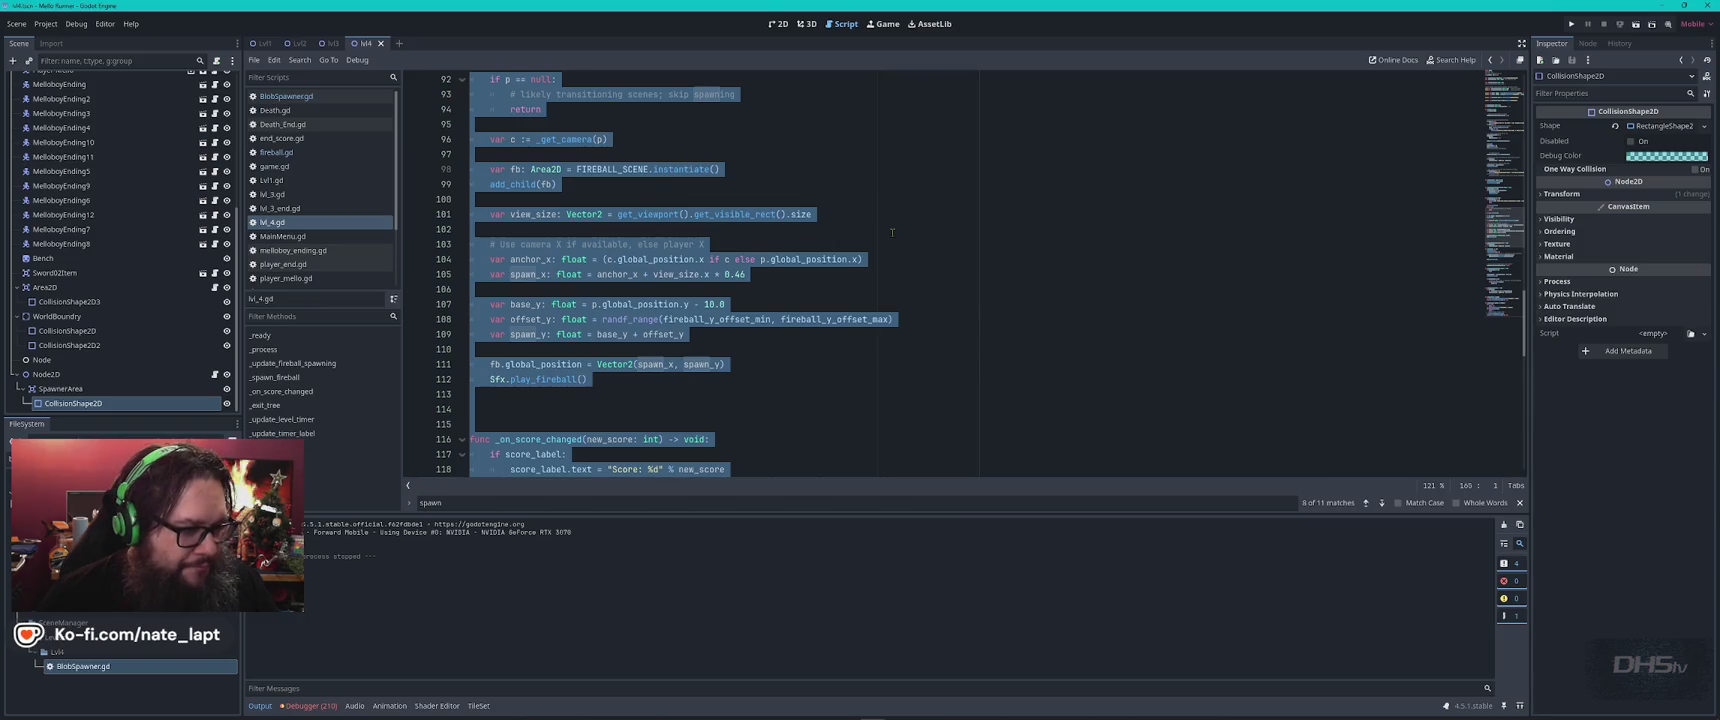
pyautogui.hotkey('alt', 'Tab')
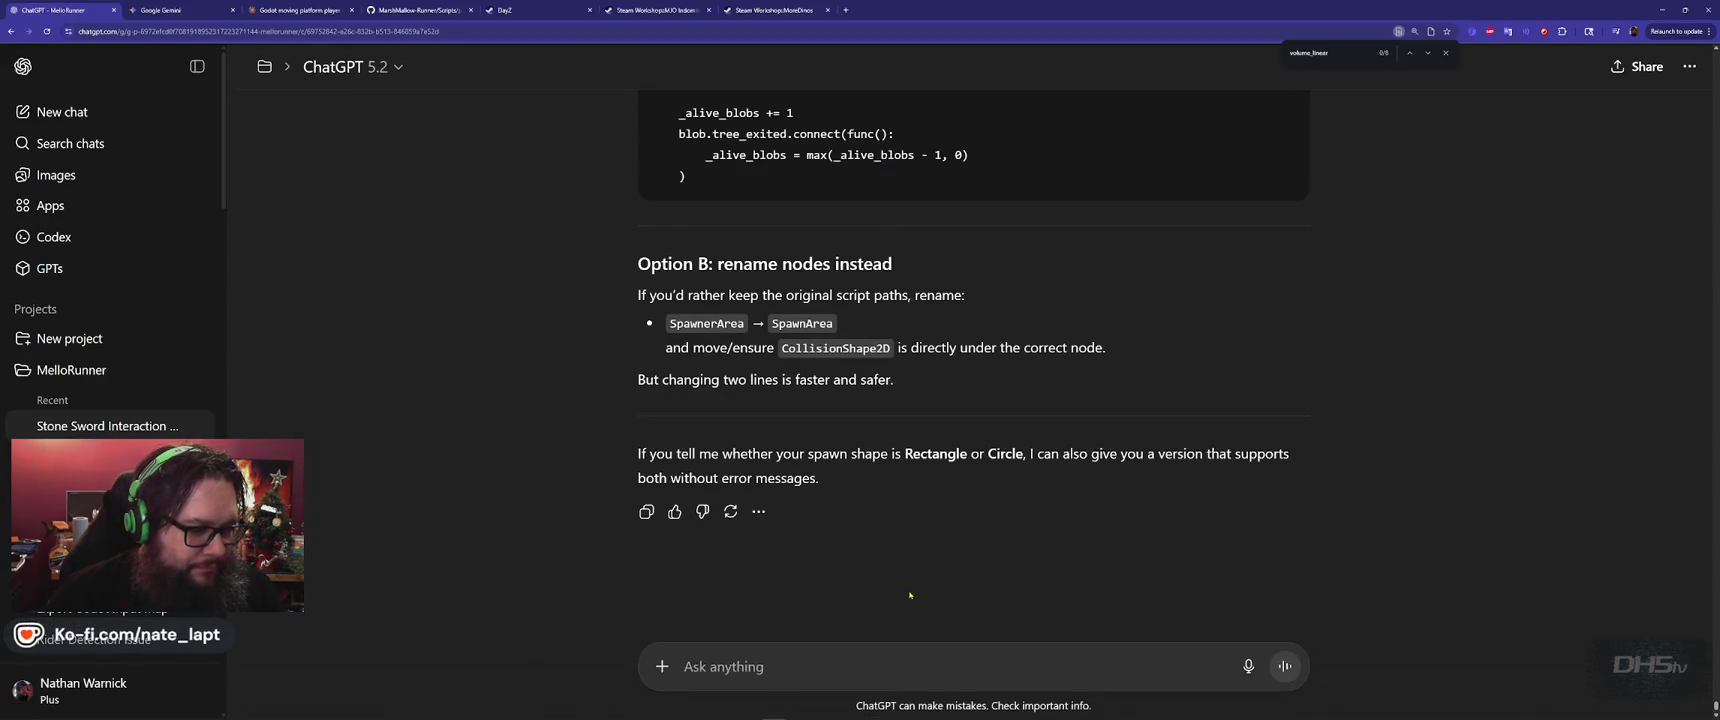
# Begin the reply with 'still not working...' and correct the misspelling 'approch' to 'approach'.
pyautogui.write('still n')
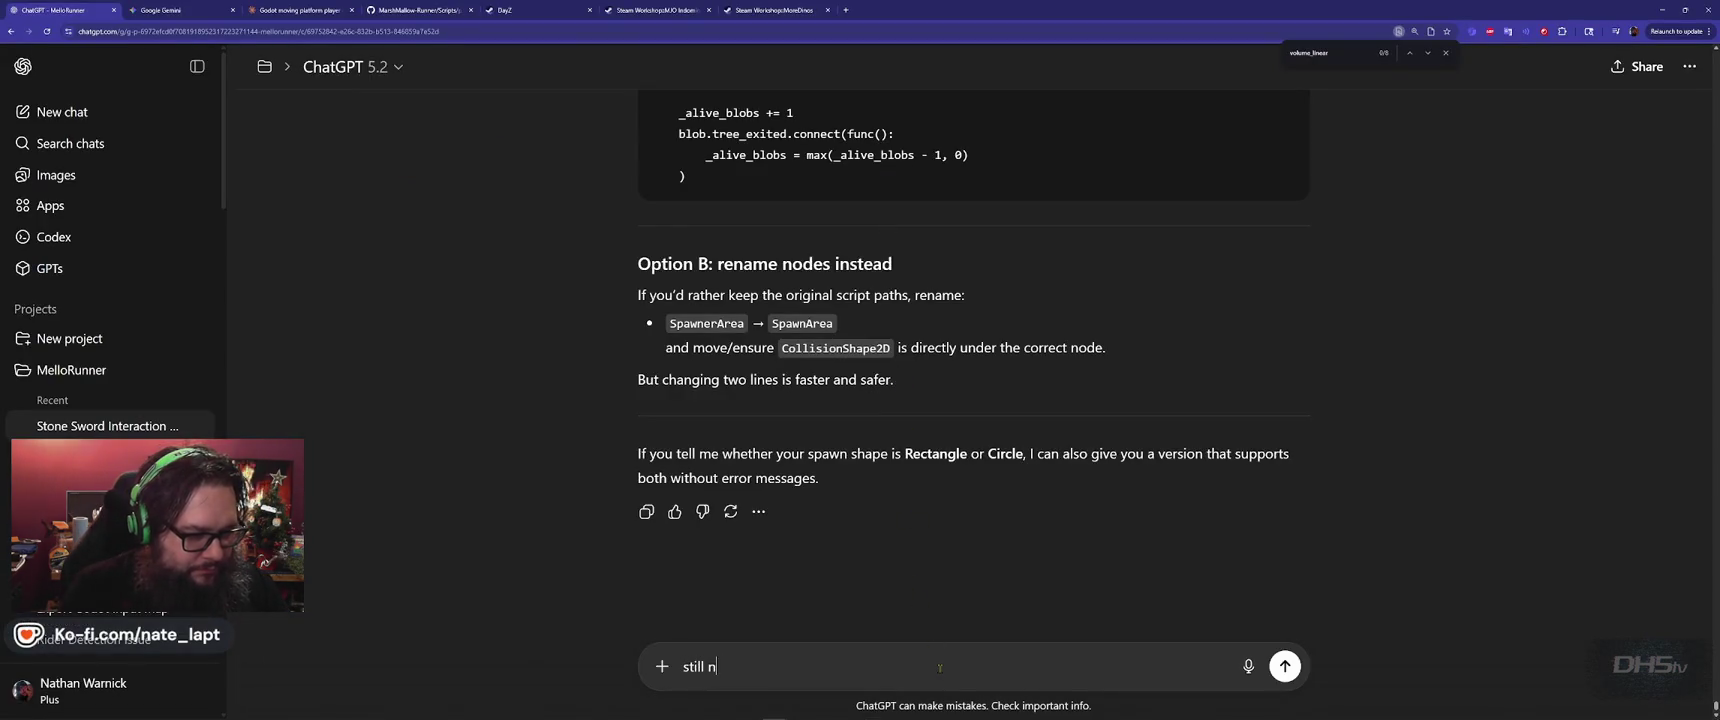
pyautogui.write('ot working...')
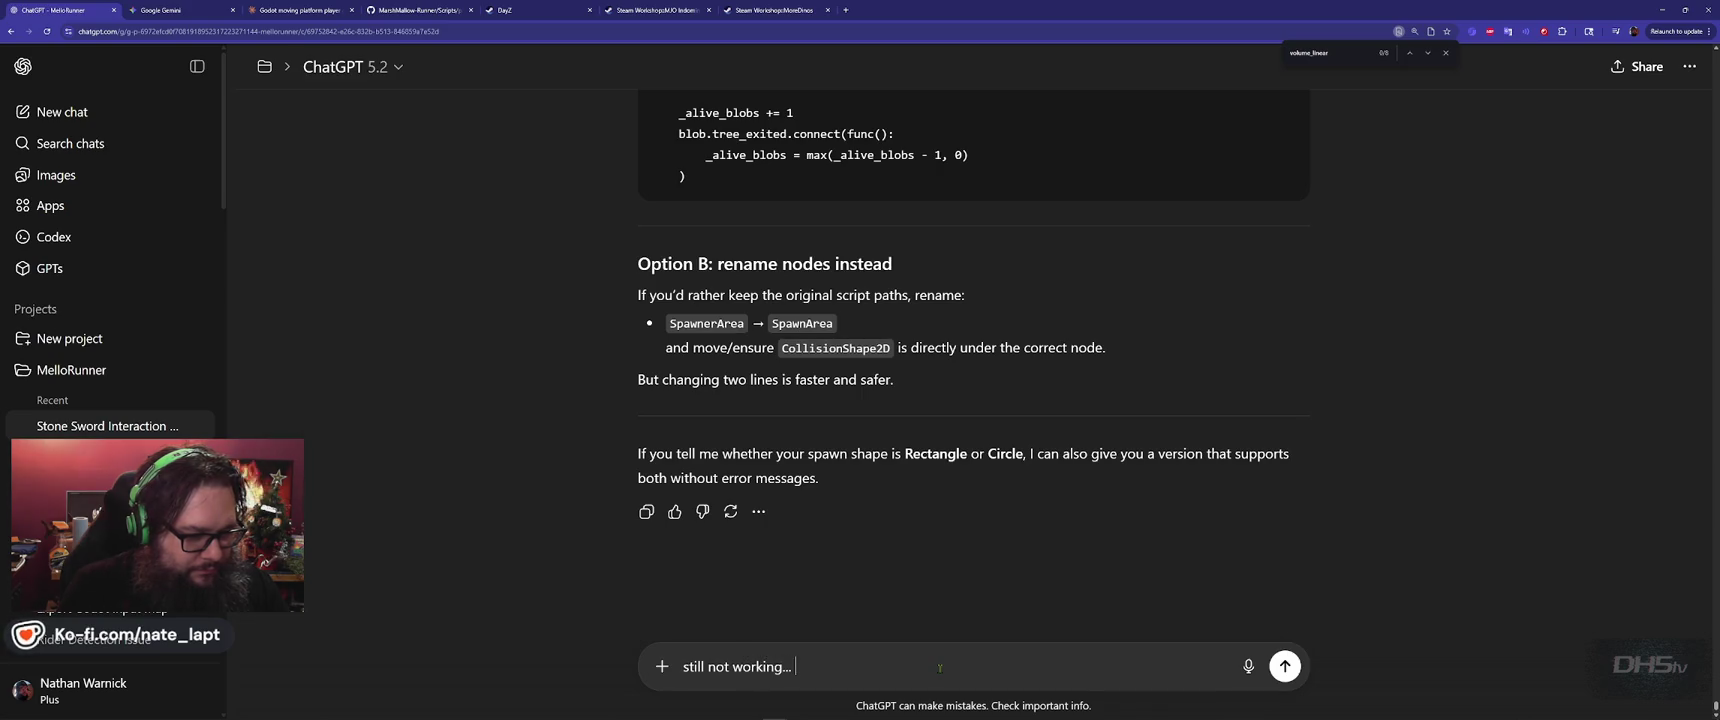
pyautogui.hotkey('shift', 'Return')
pyautogui.write('Lets change our approch.')
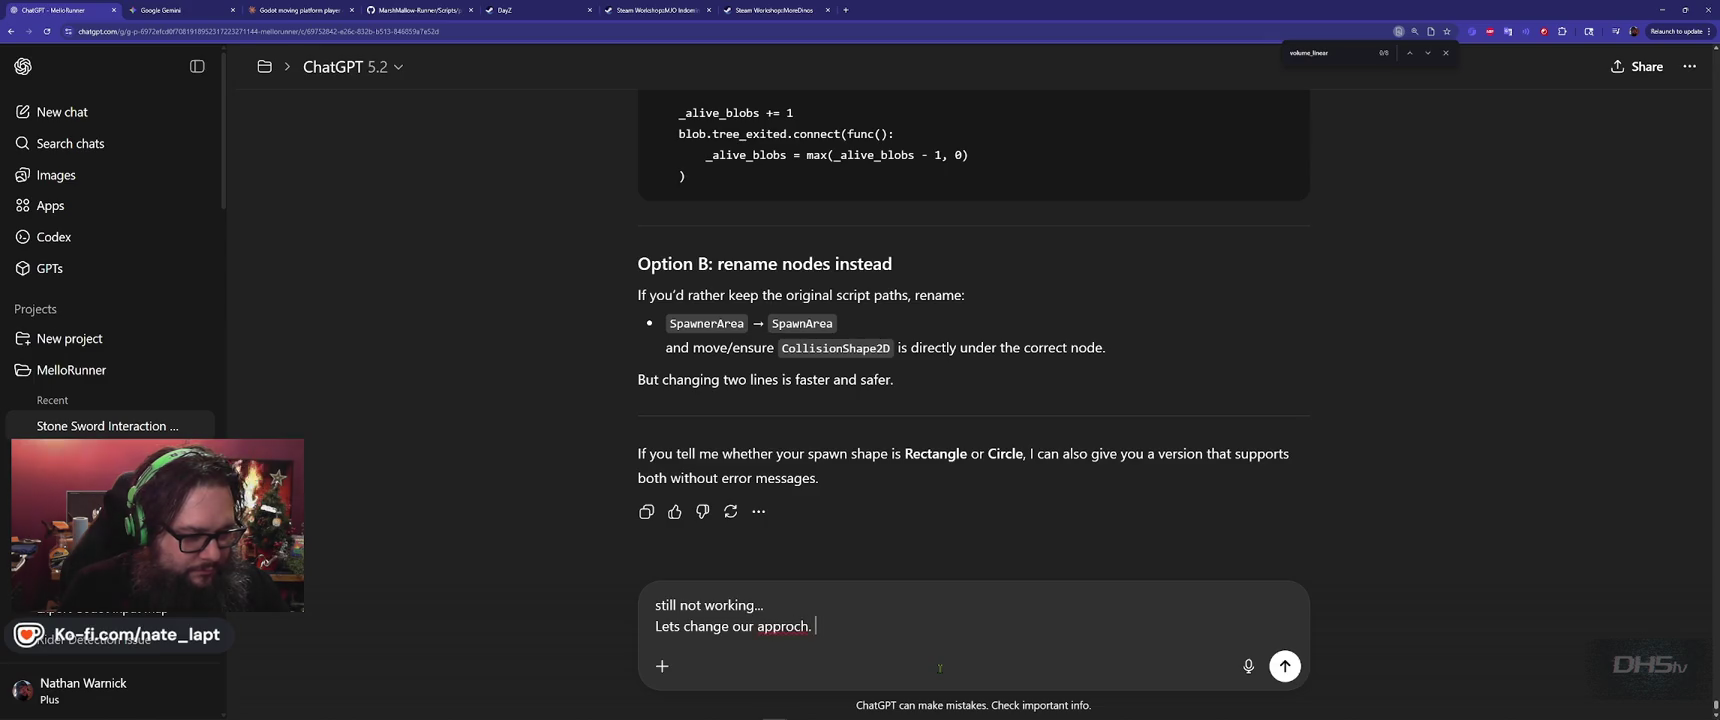
pyautogui.hotkey('shift', 'Return')
pyautogui.hotkey('shift', 'Return')
pyautogui.rightClick(784, 586)
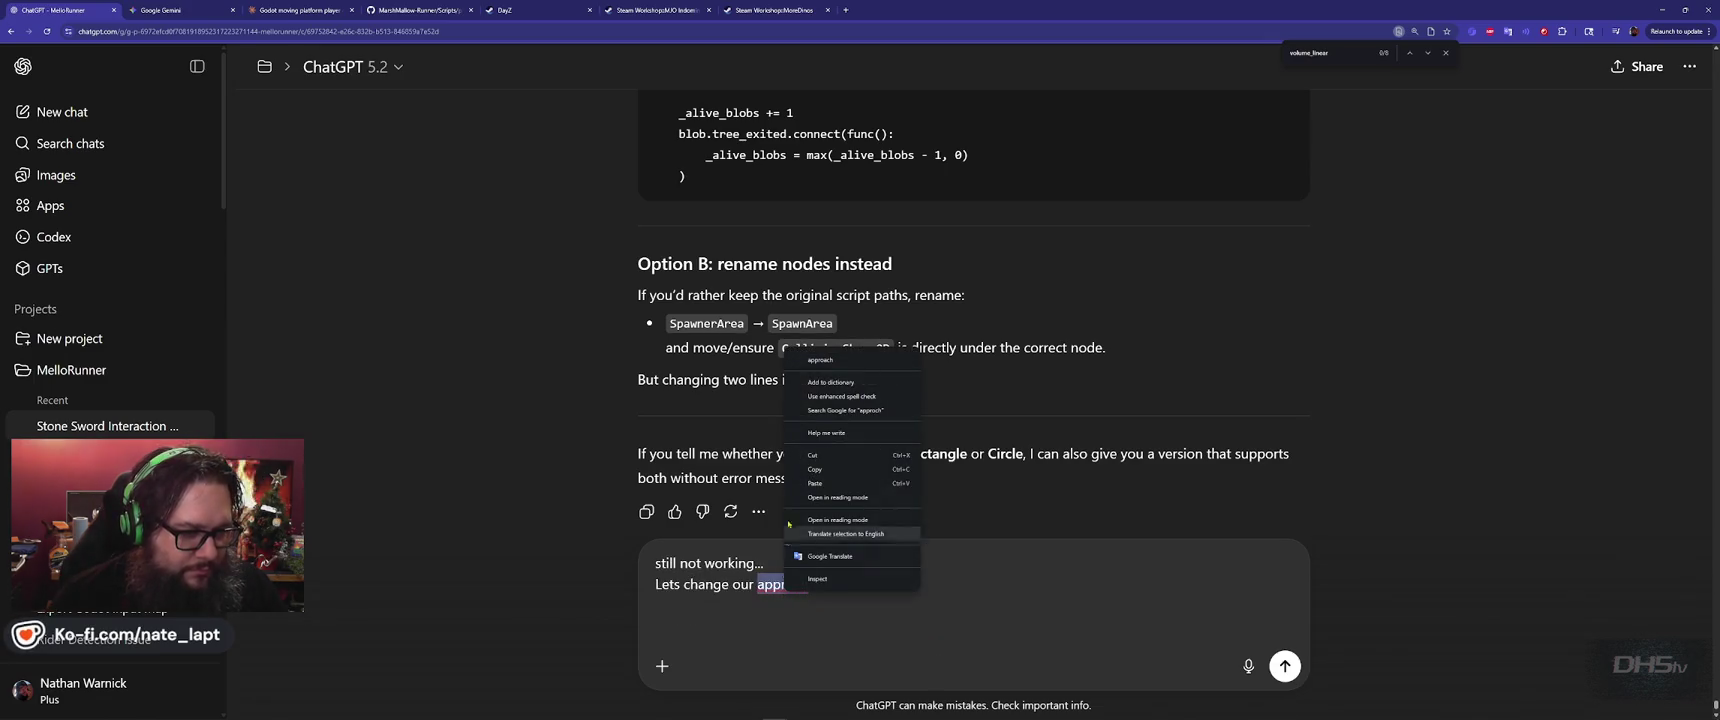
pyautogui.click(821, 360)
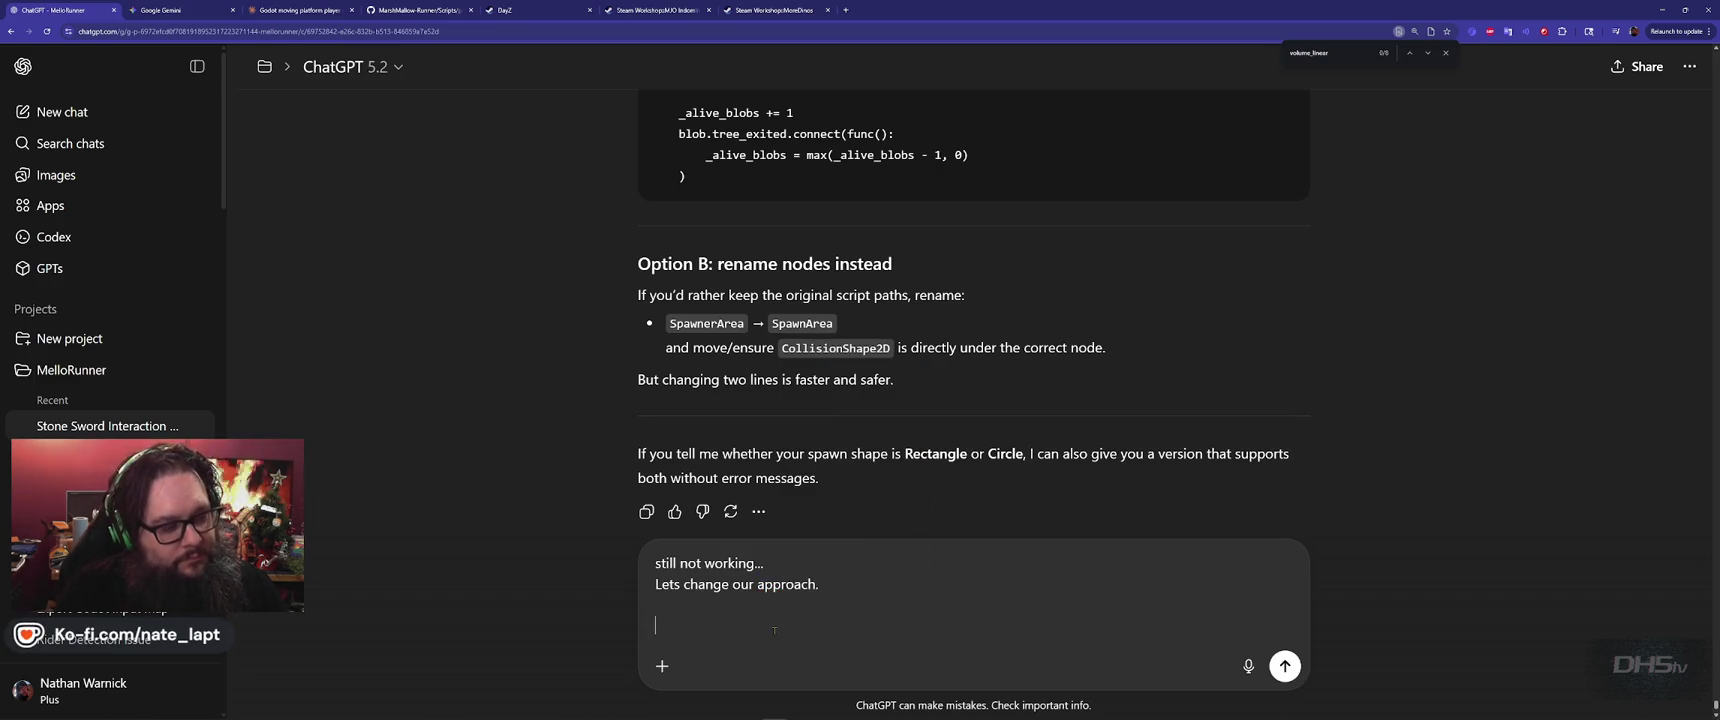
# Request fireballs spawn anywhere along the left, right and top, then start 'The fireballs aim'.
pyautogui.write('Lets a')
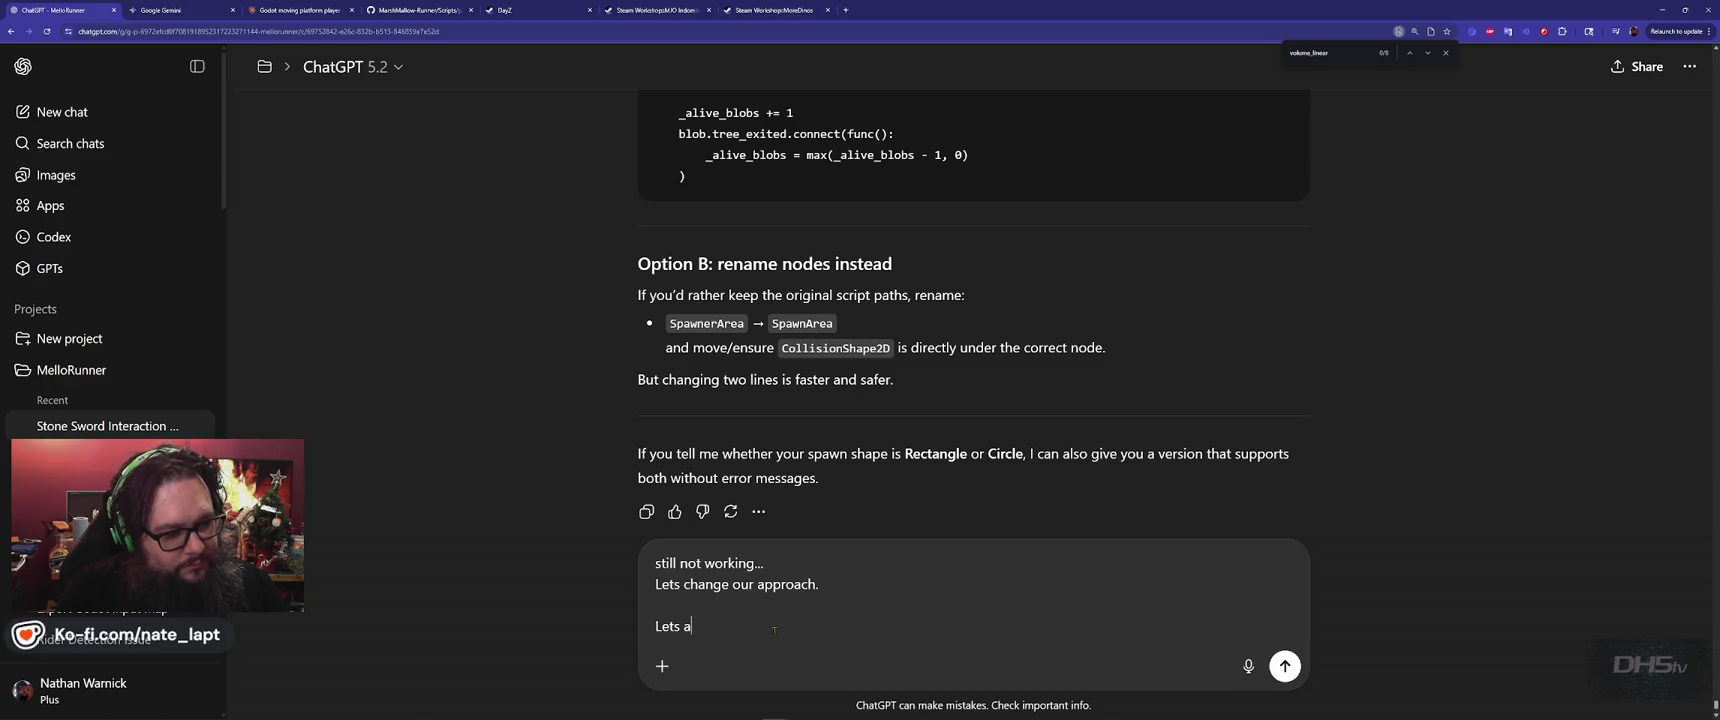
pyautogui.write('djust the current fireball spawn')
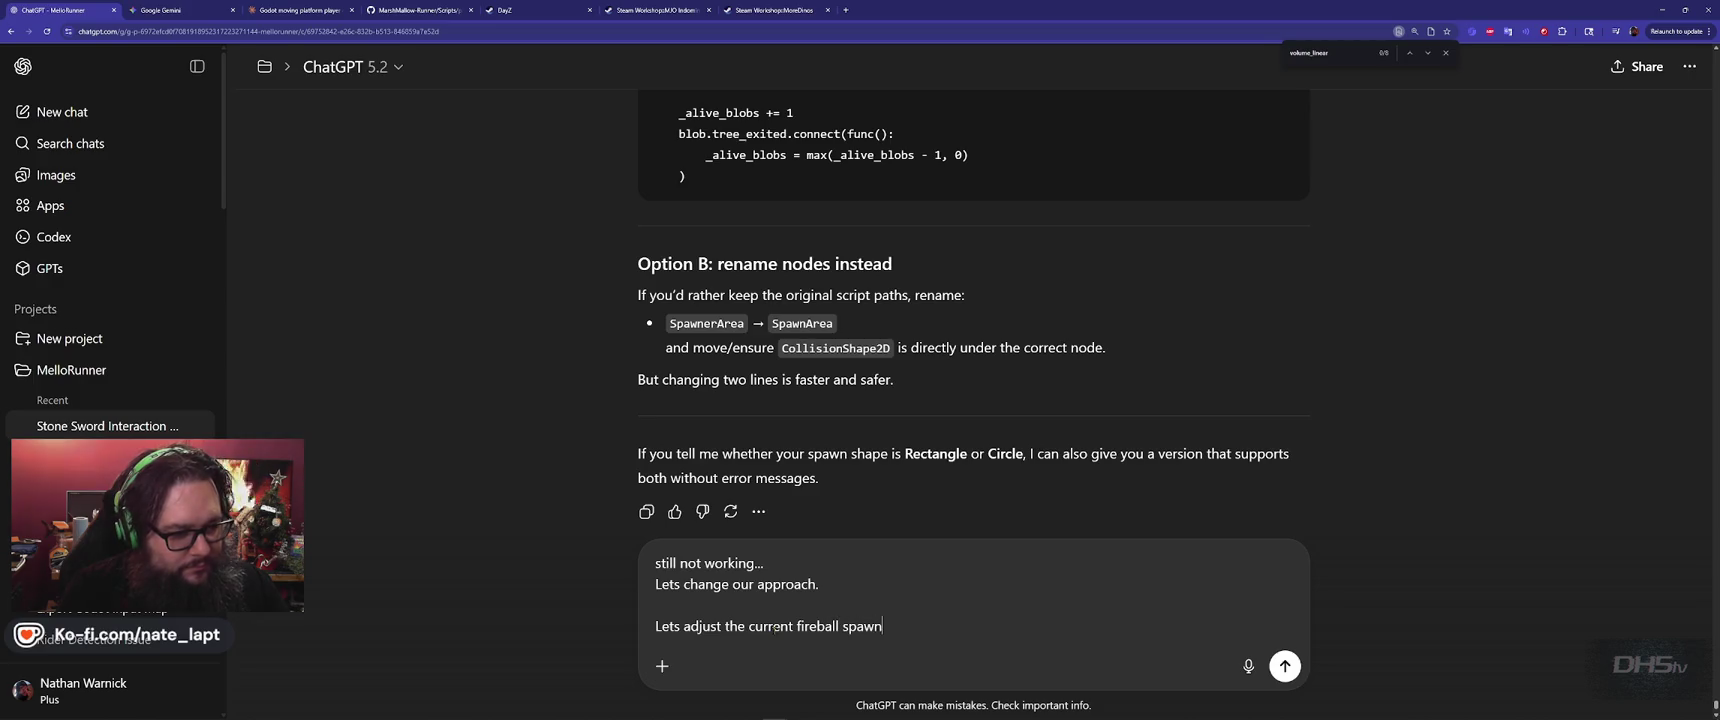
pyautogui.write('ing, to spawn fr')
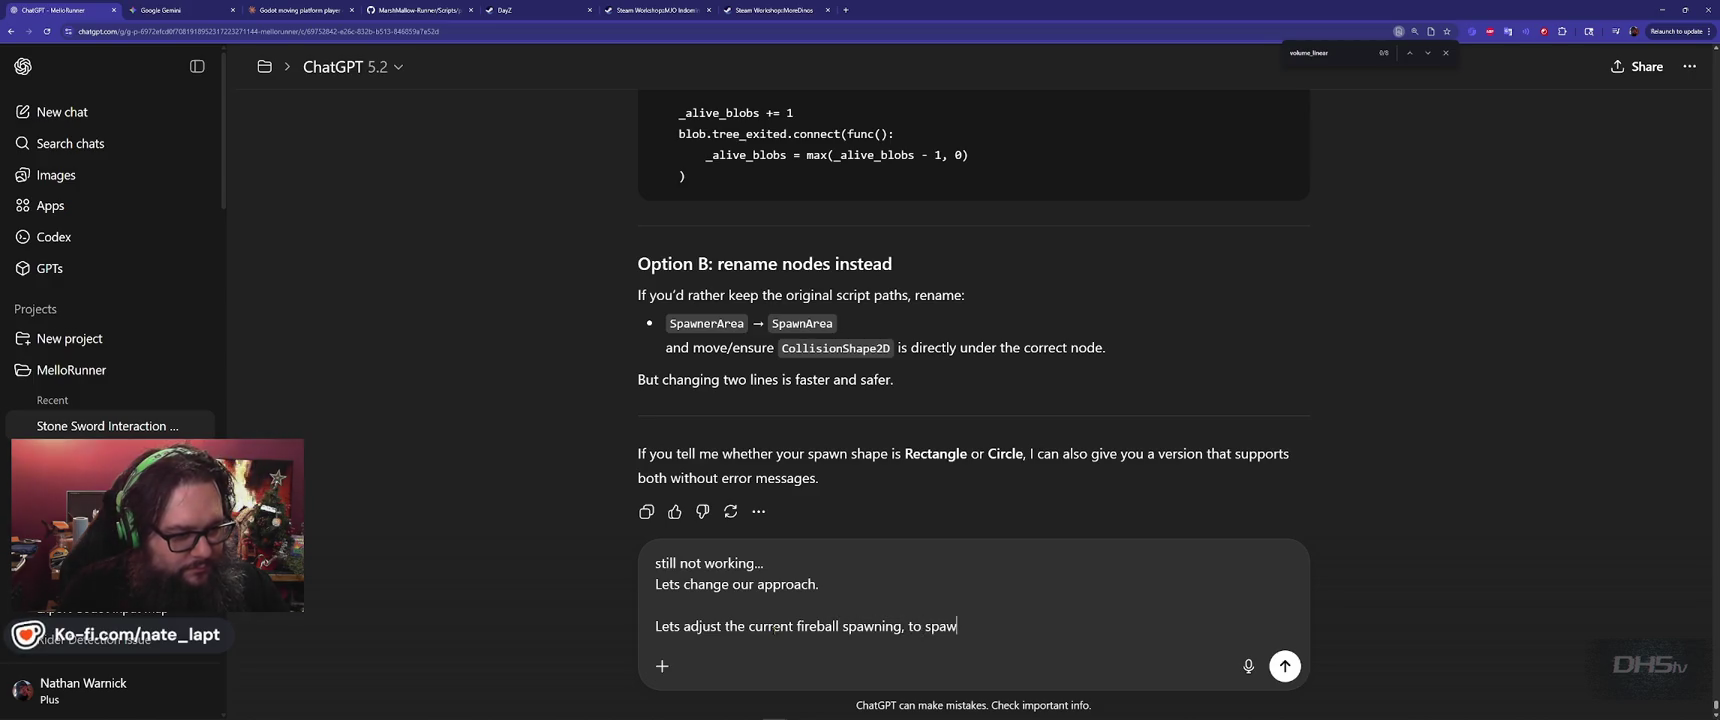
pyautogui.write('om le')
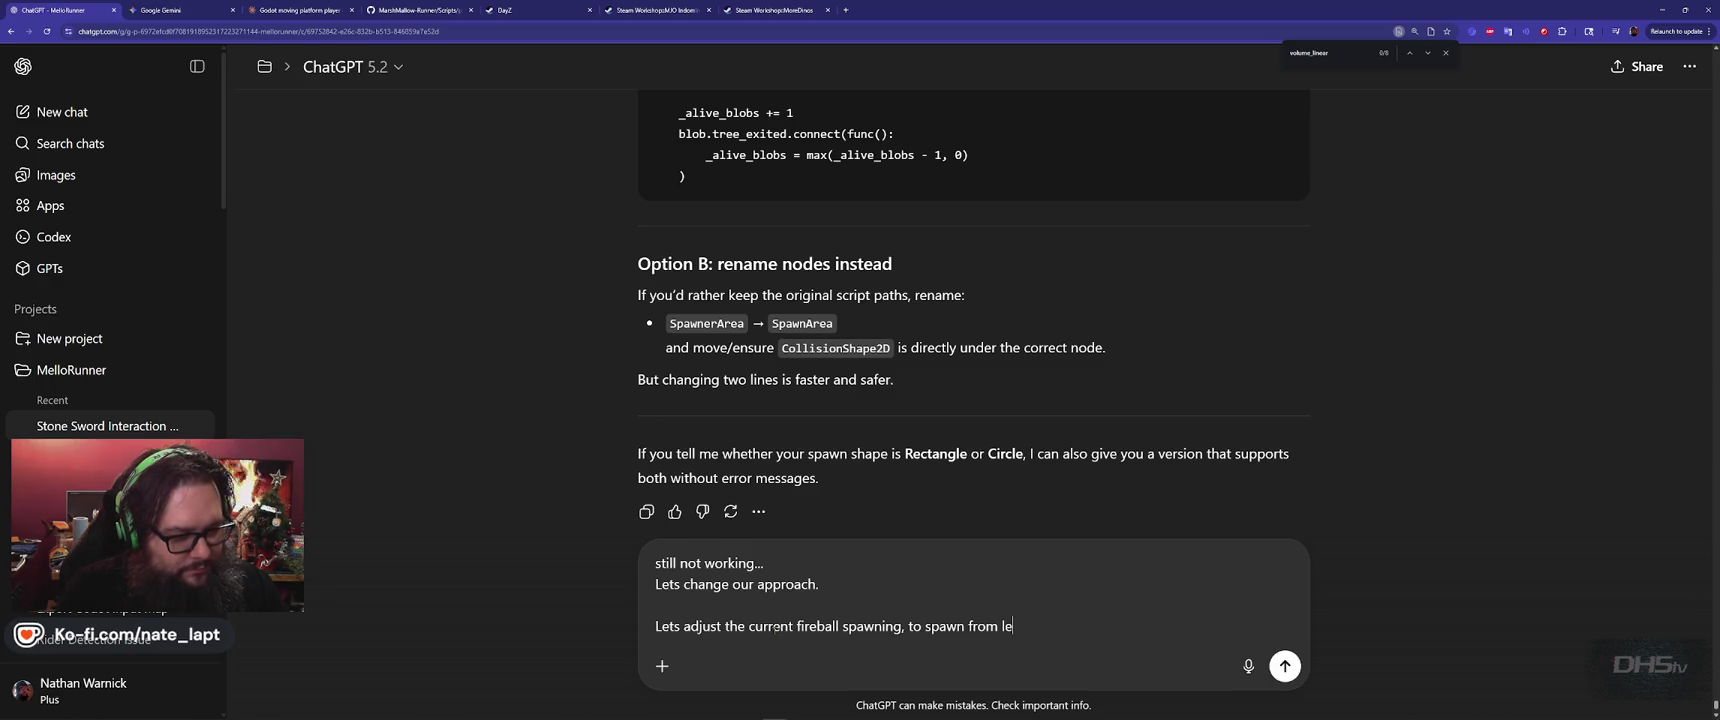
pyautogui.write('ft right and')
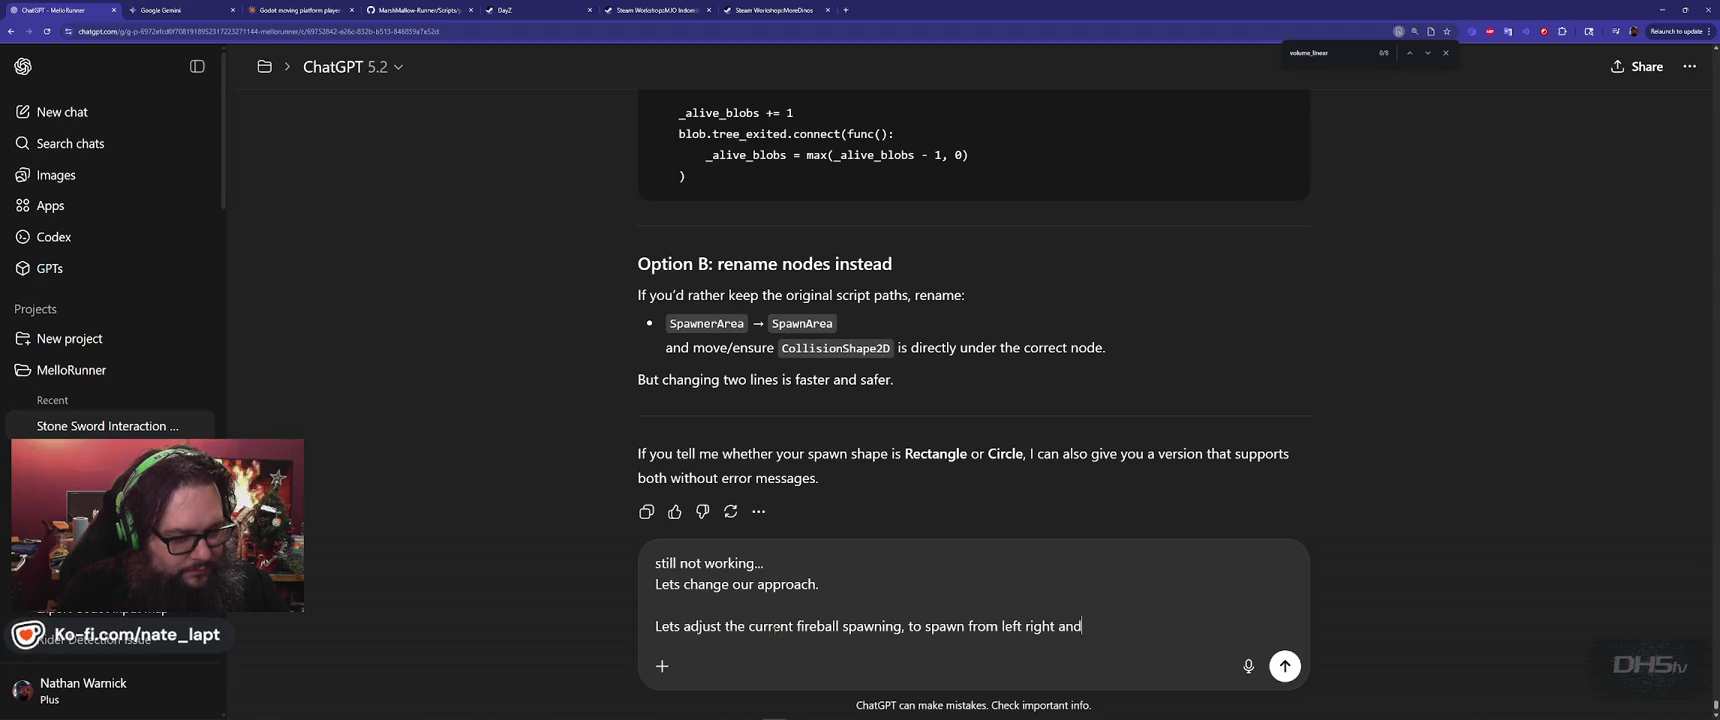
pyautogui.write(' top of the screen. never down.')
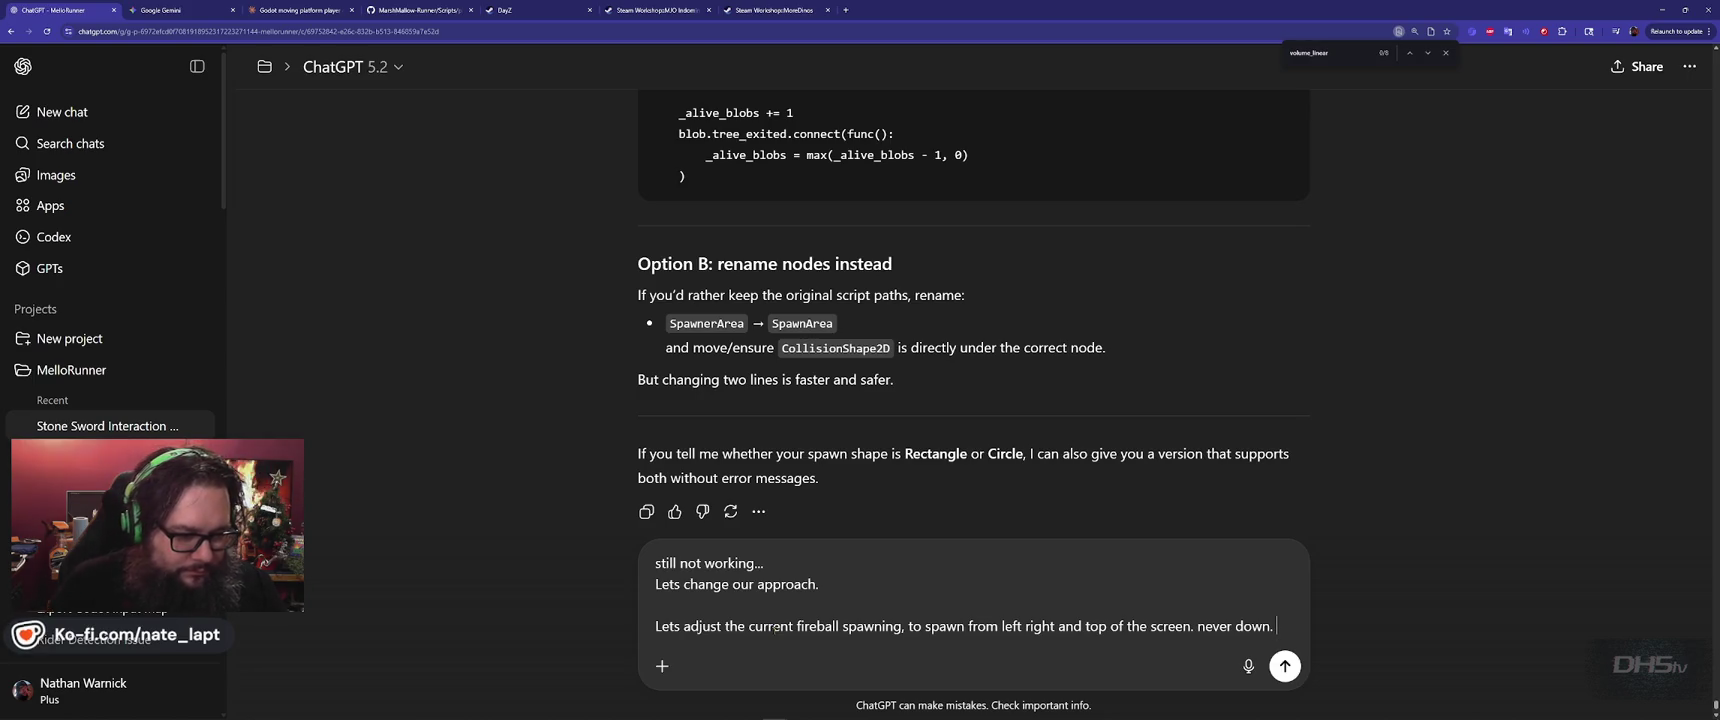
pyautogui.hotkey('ctrl', 'Left')
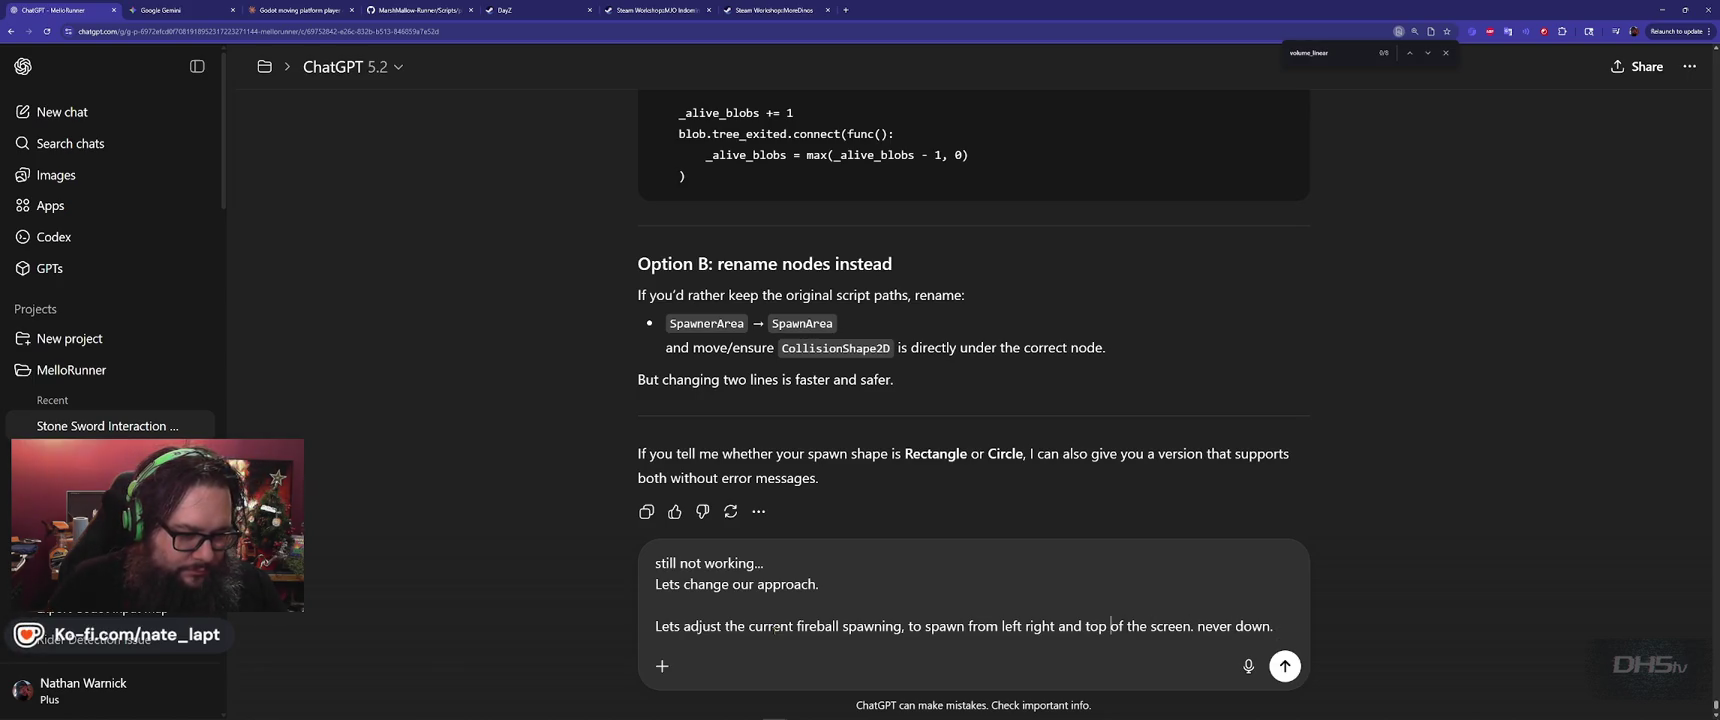
pyautogui.write('anywhere alo')
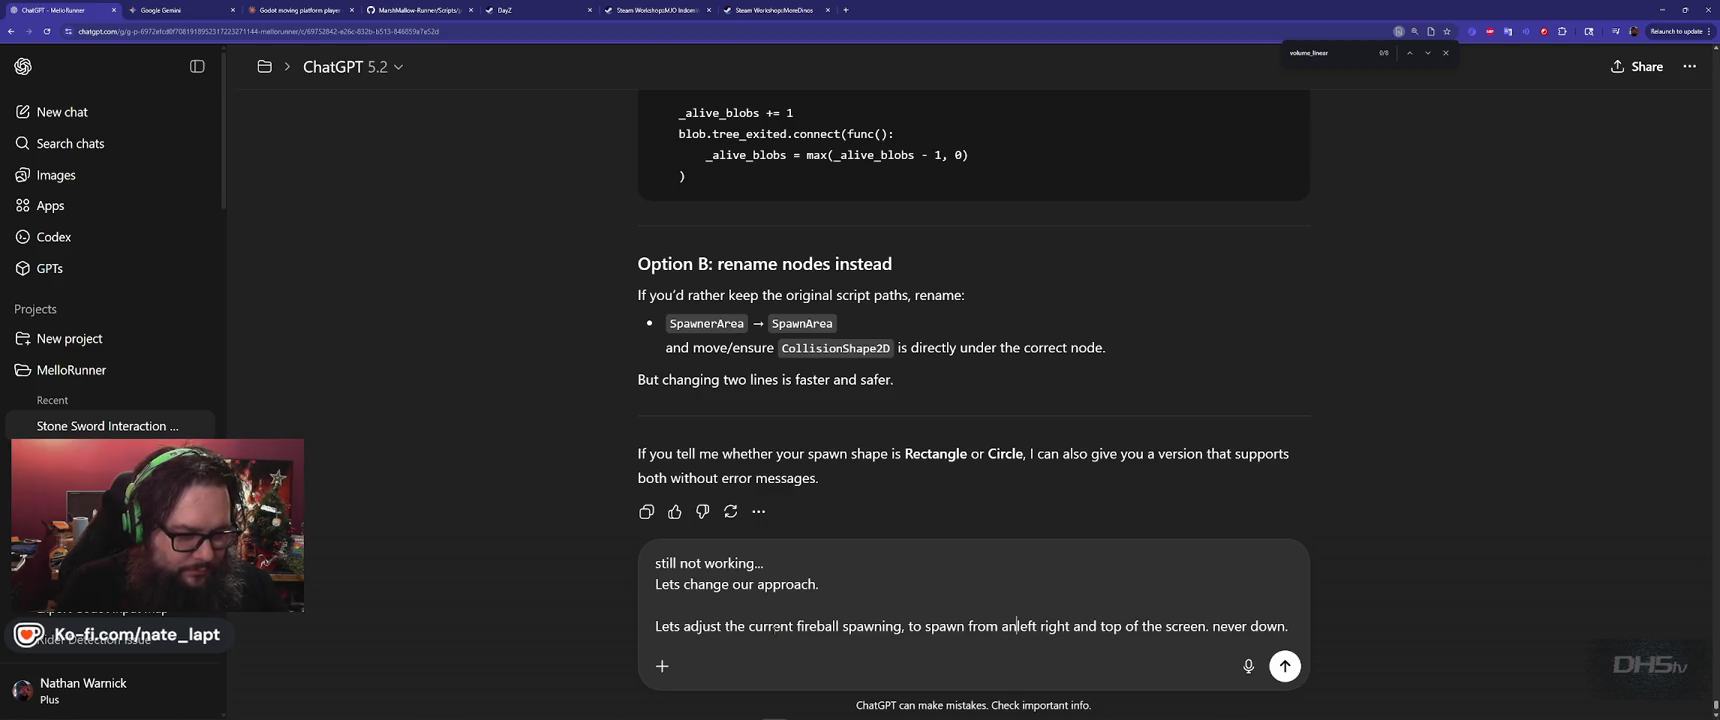
pyautogui.write('ng the')
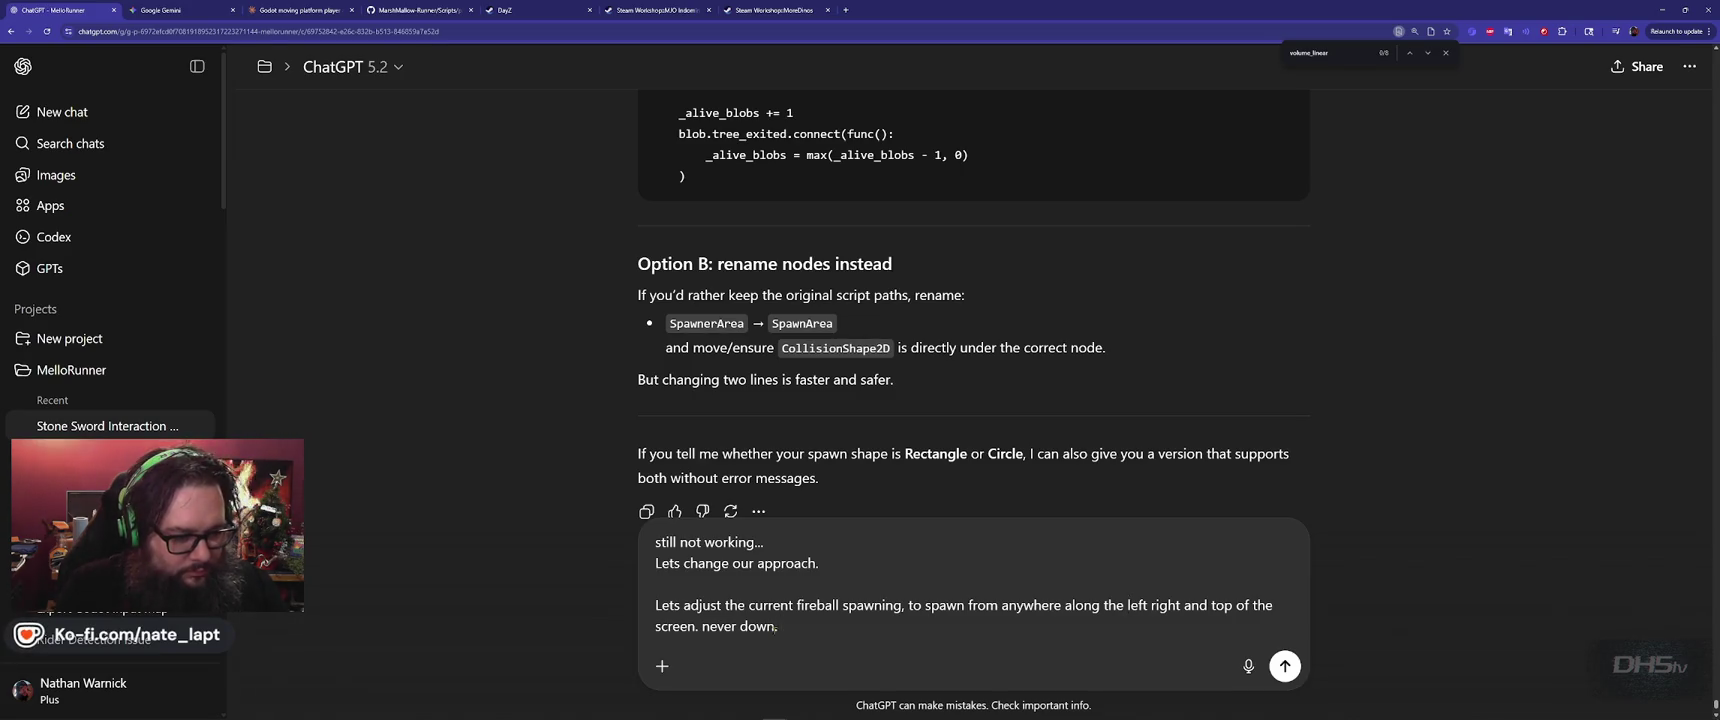
pyautogui.hotkey('shift', 'Return')
pyautogui.hotkey('shift', 'Return')
pyautogui.write('The fireballs aim at the player while they move around.')
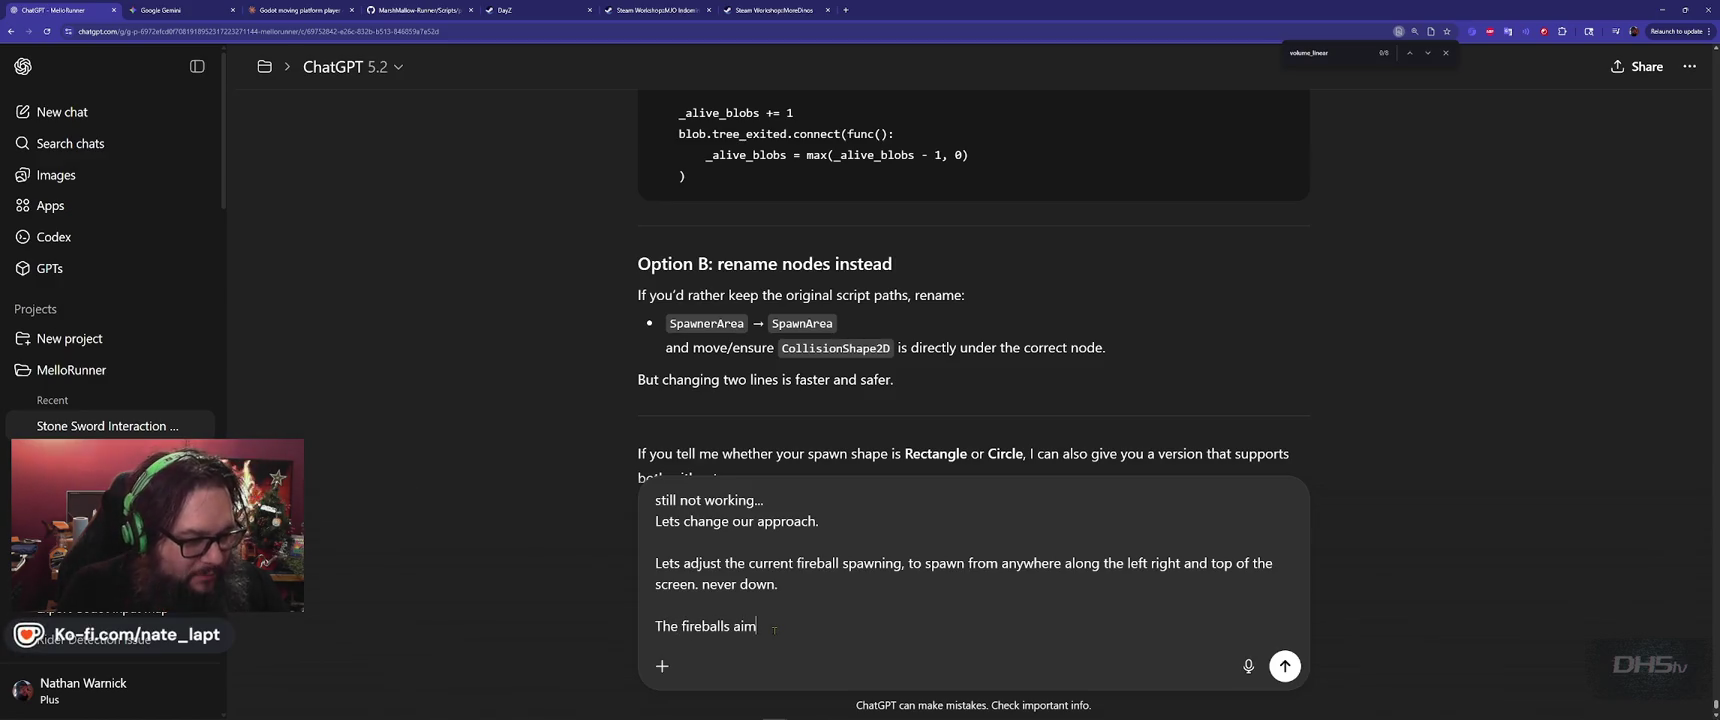
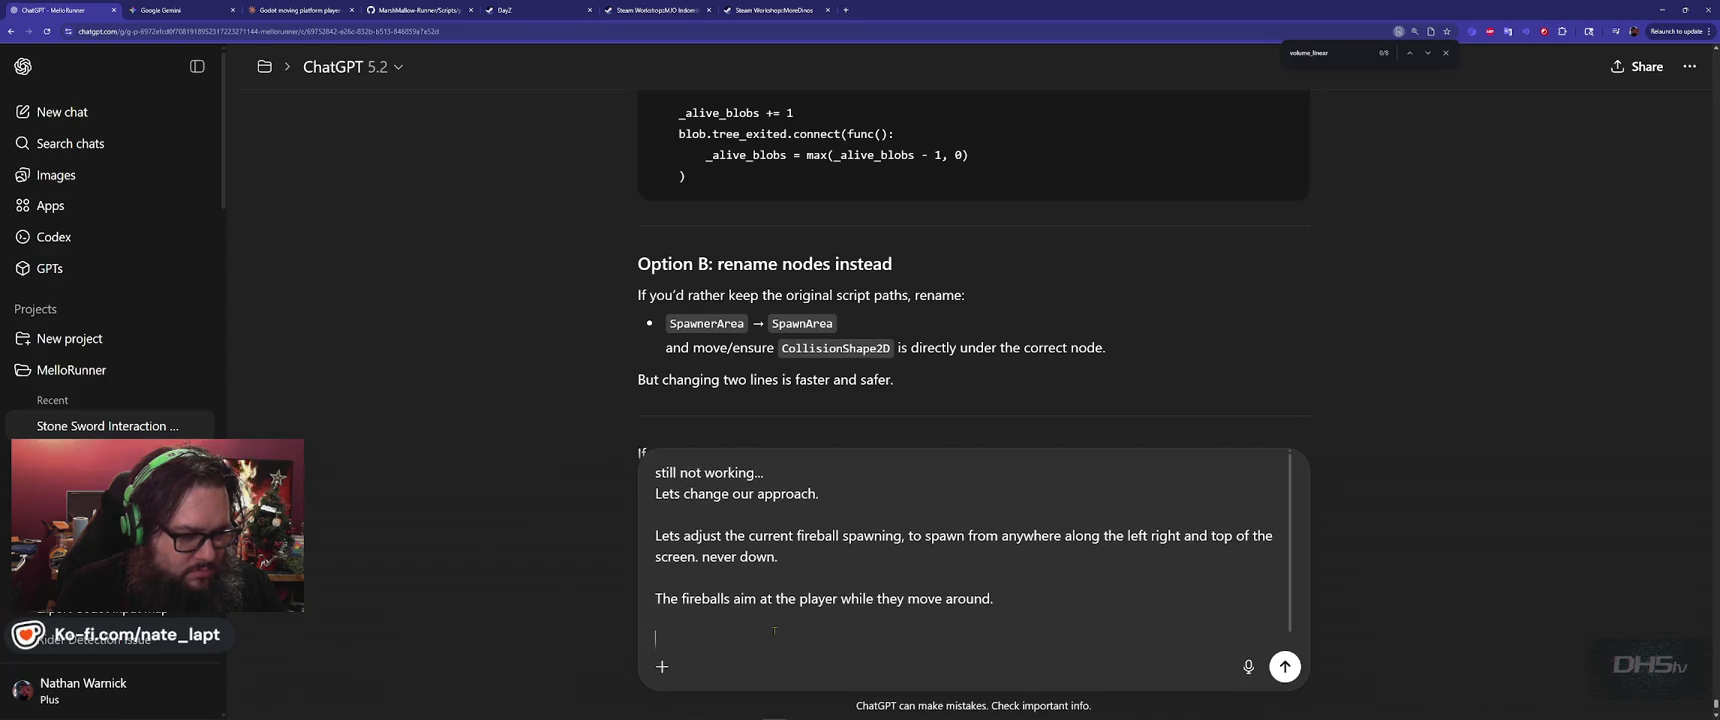
# Paste the current Lvl4 script under the edge-spawning, player-aimed fireball request and send it to ChatGPT.
pyautogui.hotkey('alt', 'Tab')
pyautogui.hotkey('alt', 'Tab')
pyautogui.hotkey('shift', 'Return')
pyautogui.hotkey('ctrl', 'v')
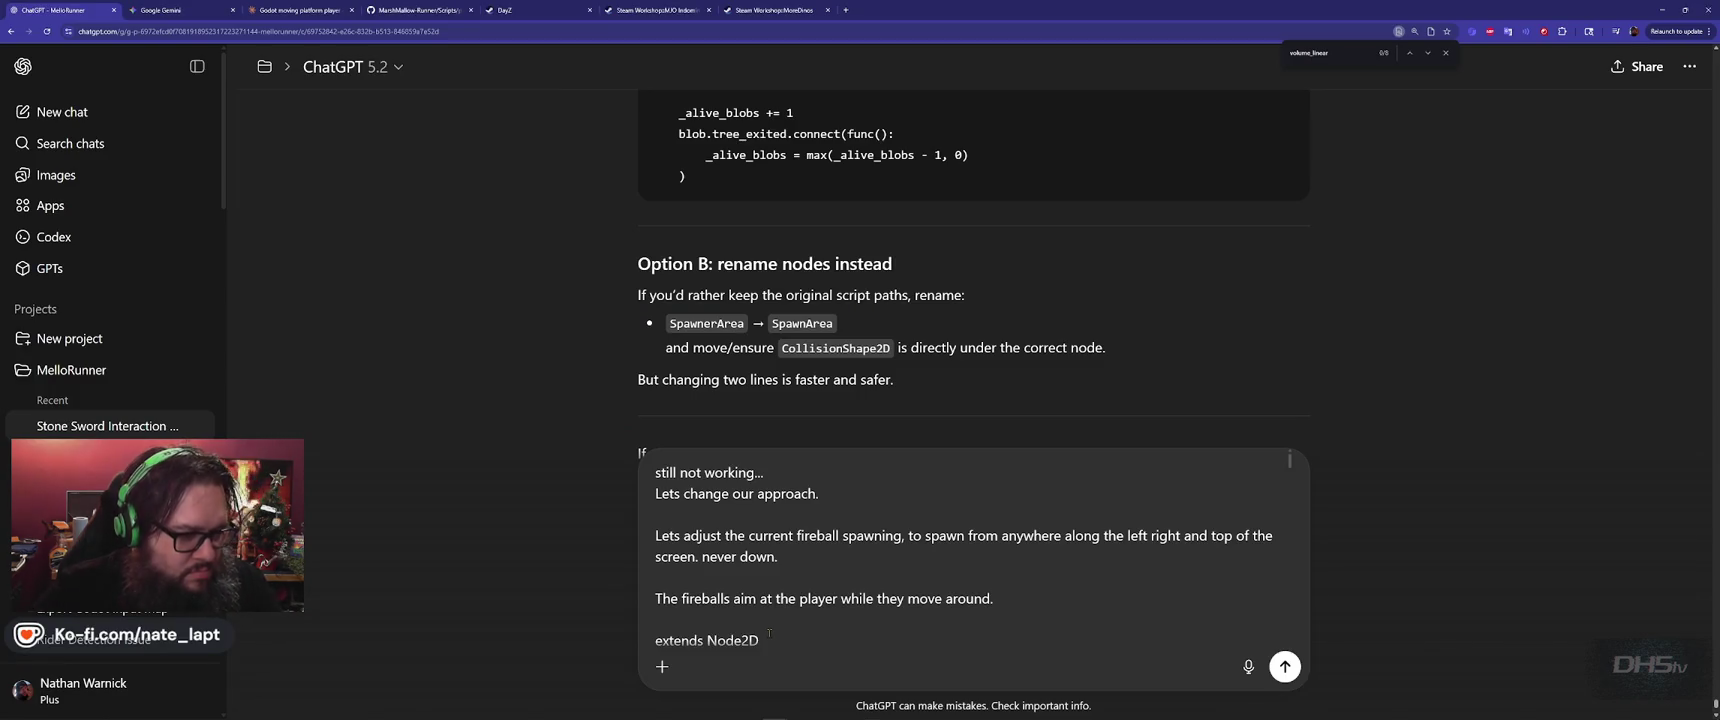
pyautogui.press('Return')
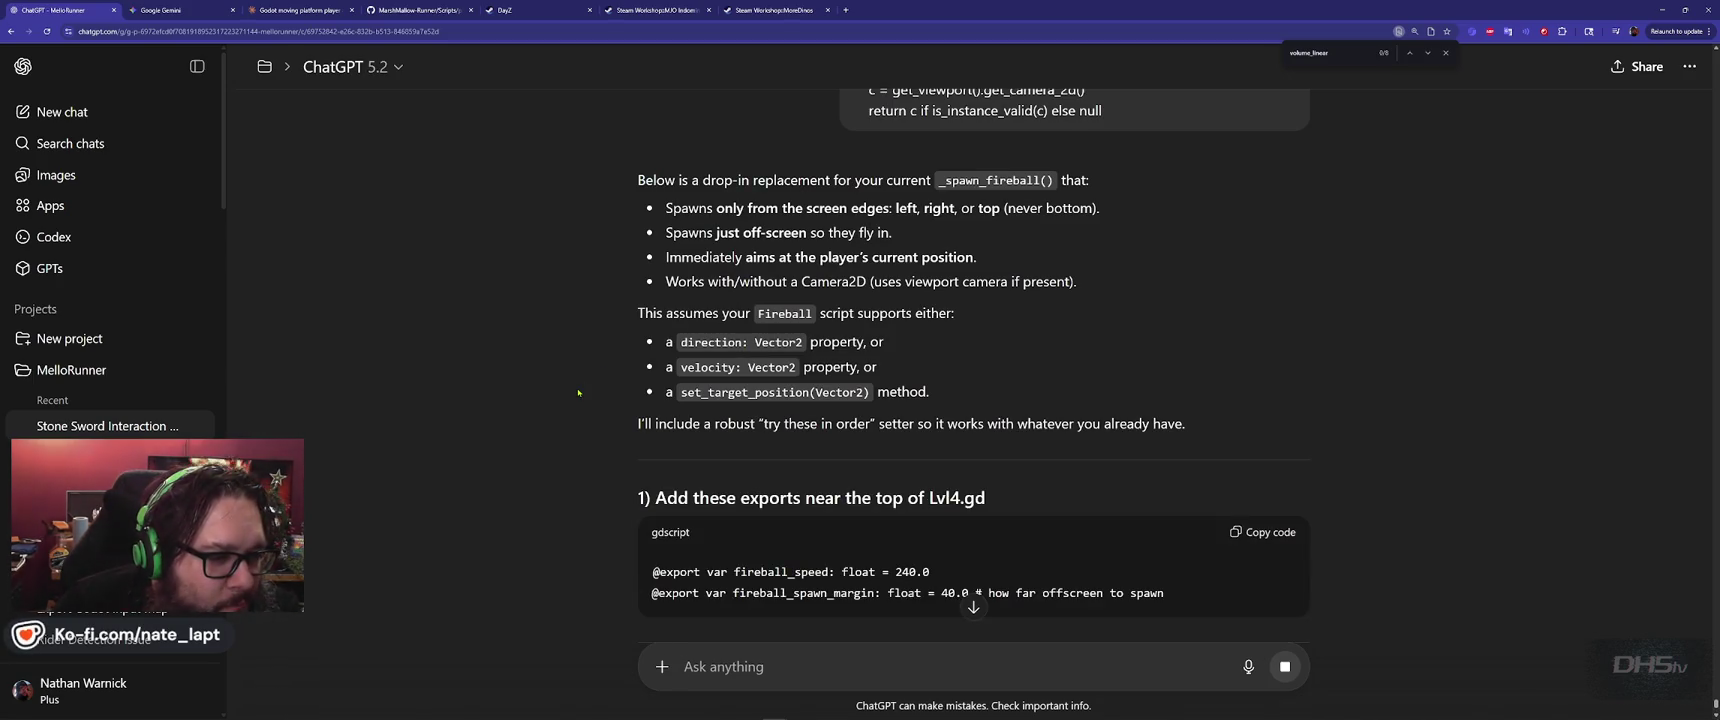
pyautogui.scroll(-3, 578, 393)
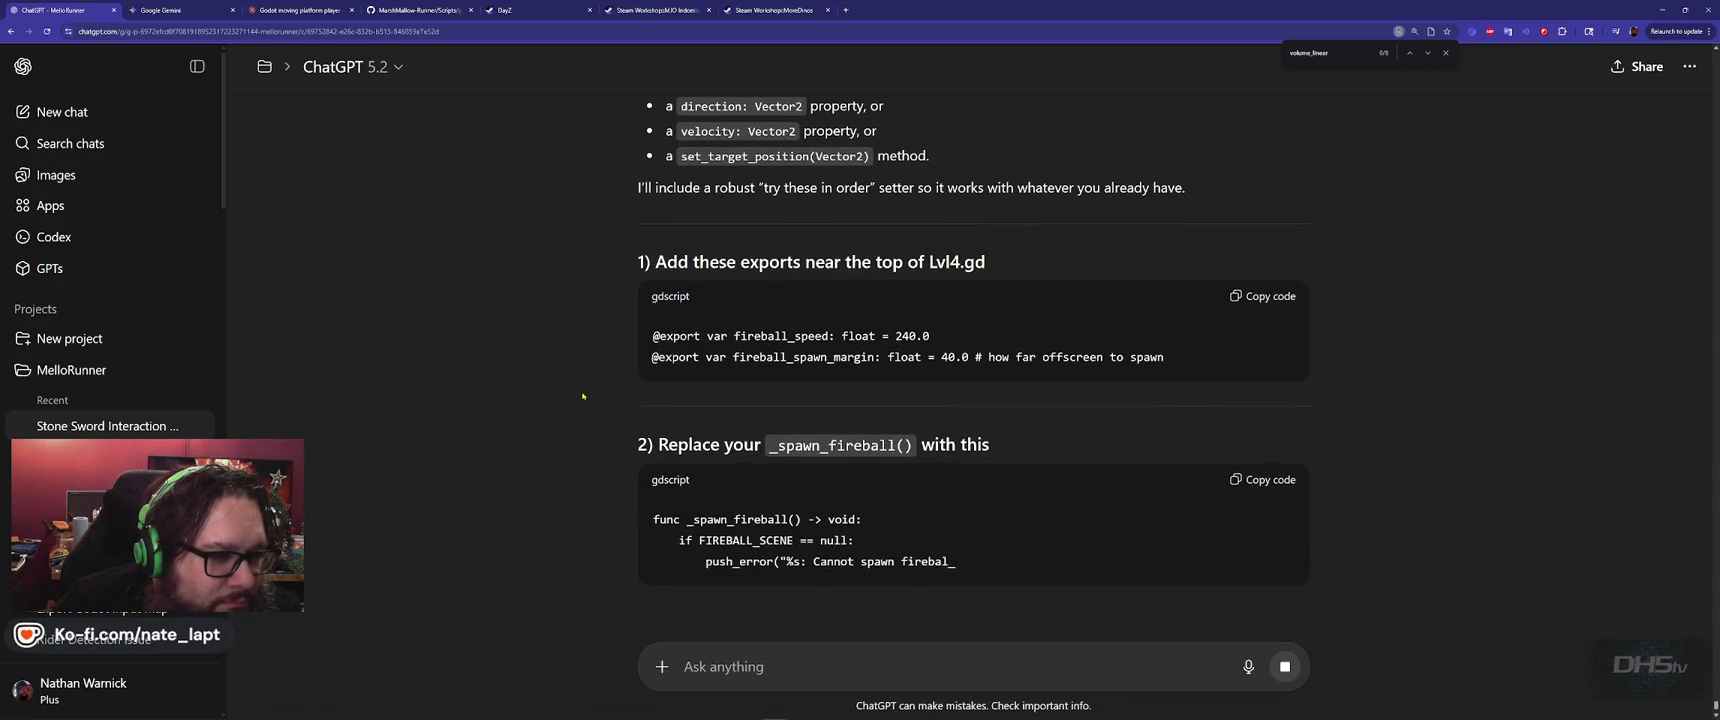
pyautogui.hotkey('alt', 'Tab')
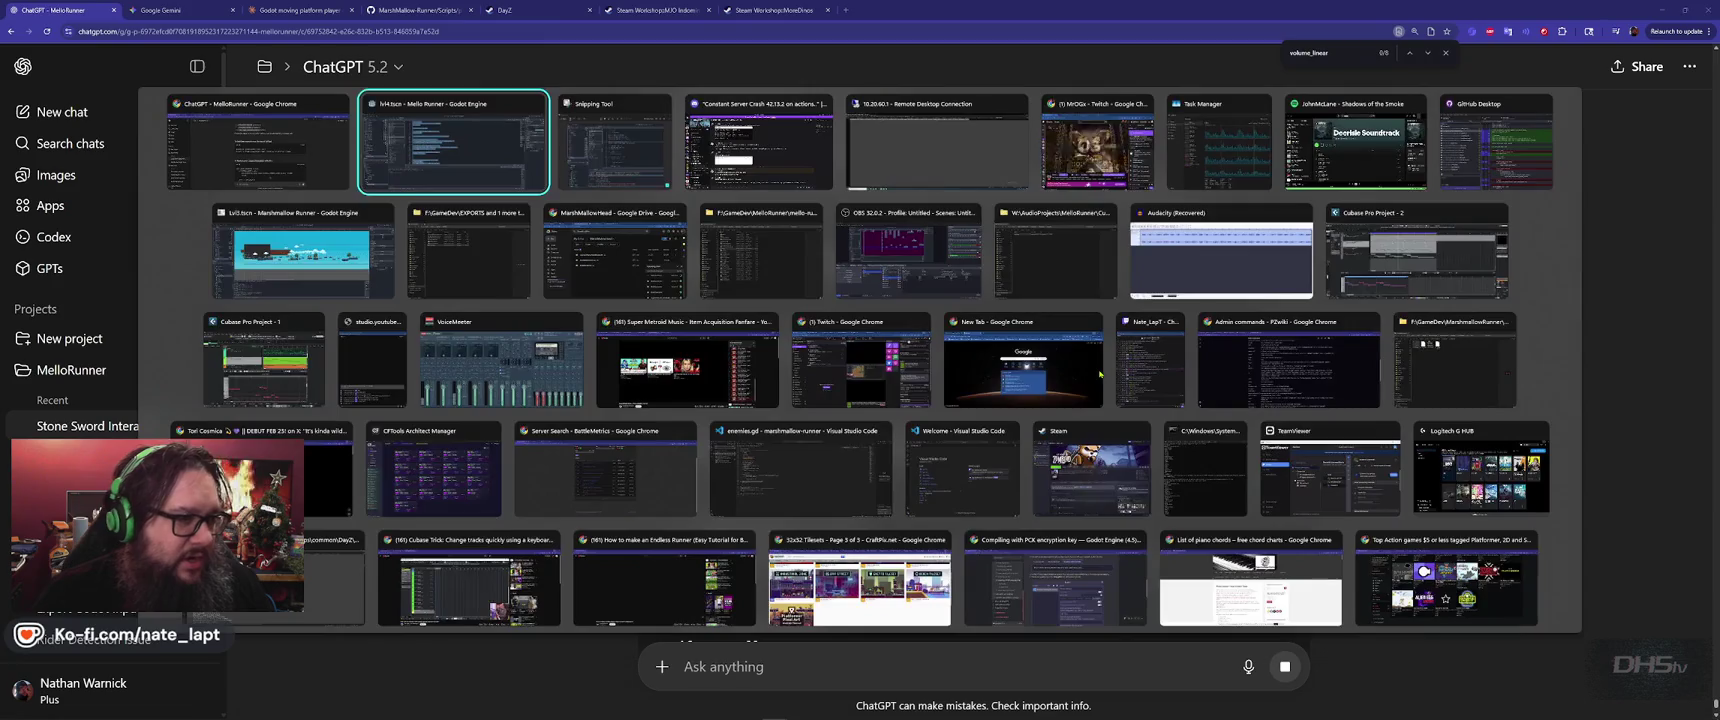
# Insert a commented '#Random Fireball Spawn locations' heading on line 12 of the level script.
pyautogui.click(838, 141)
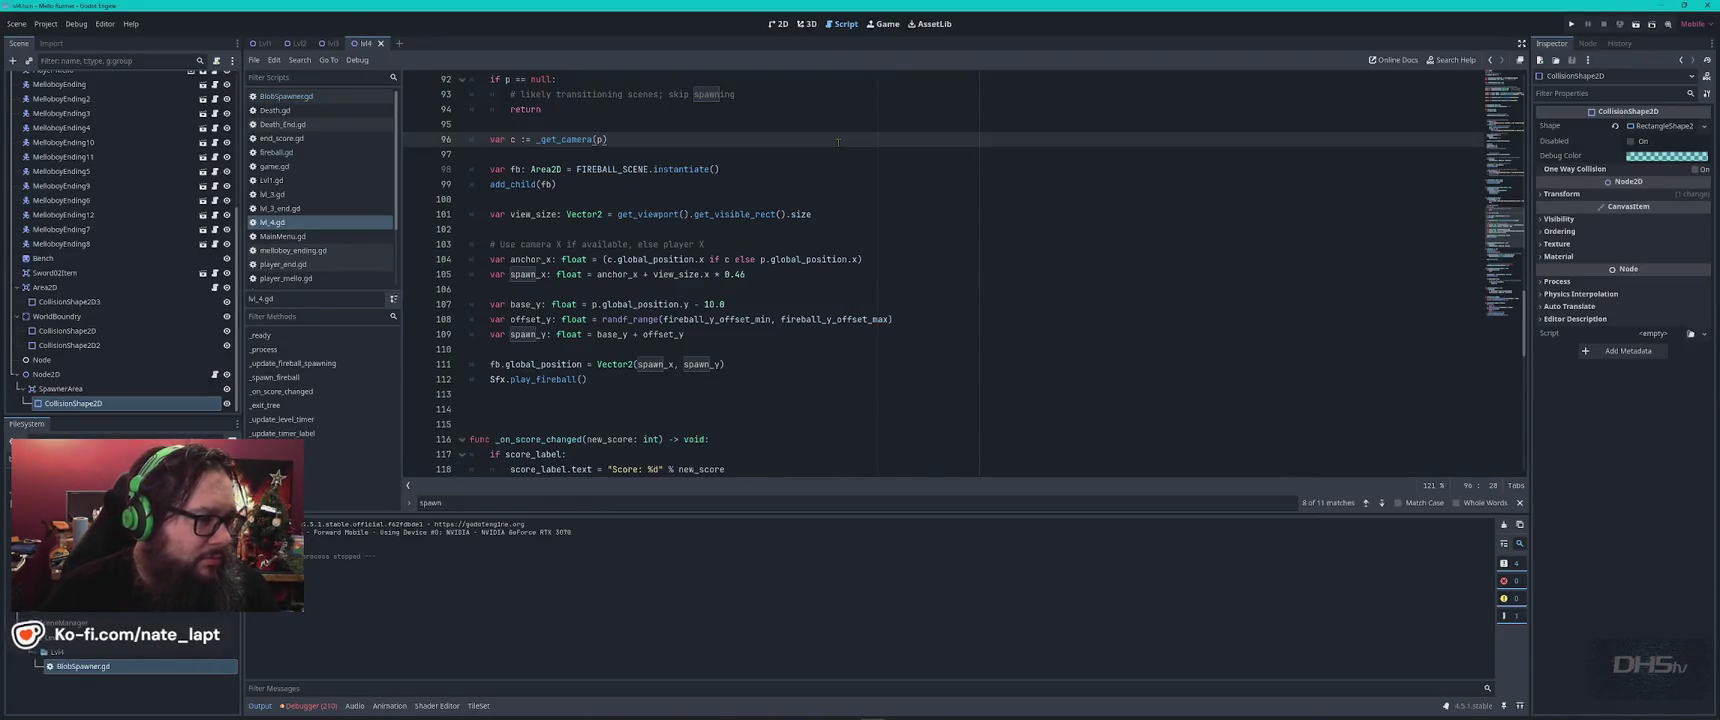
pyautogui.hotkey('ctrl', 'Home')
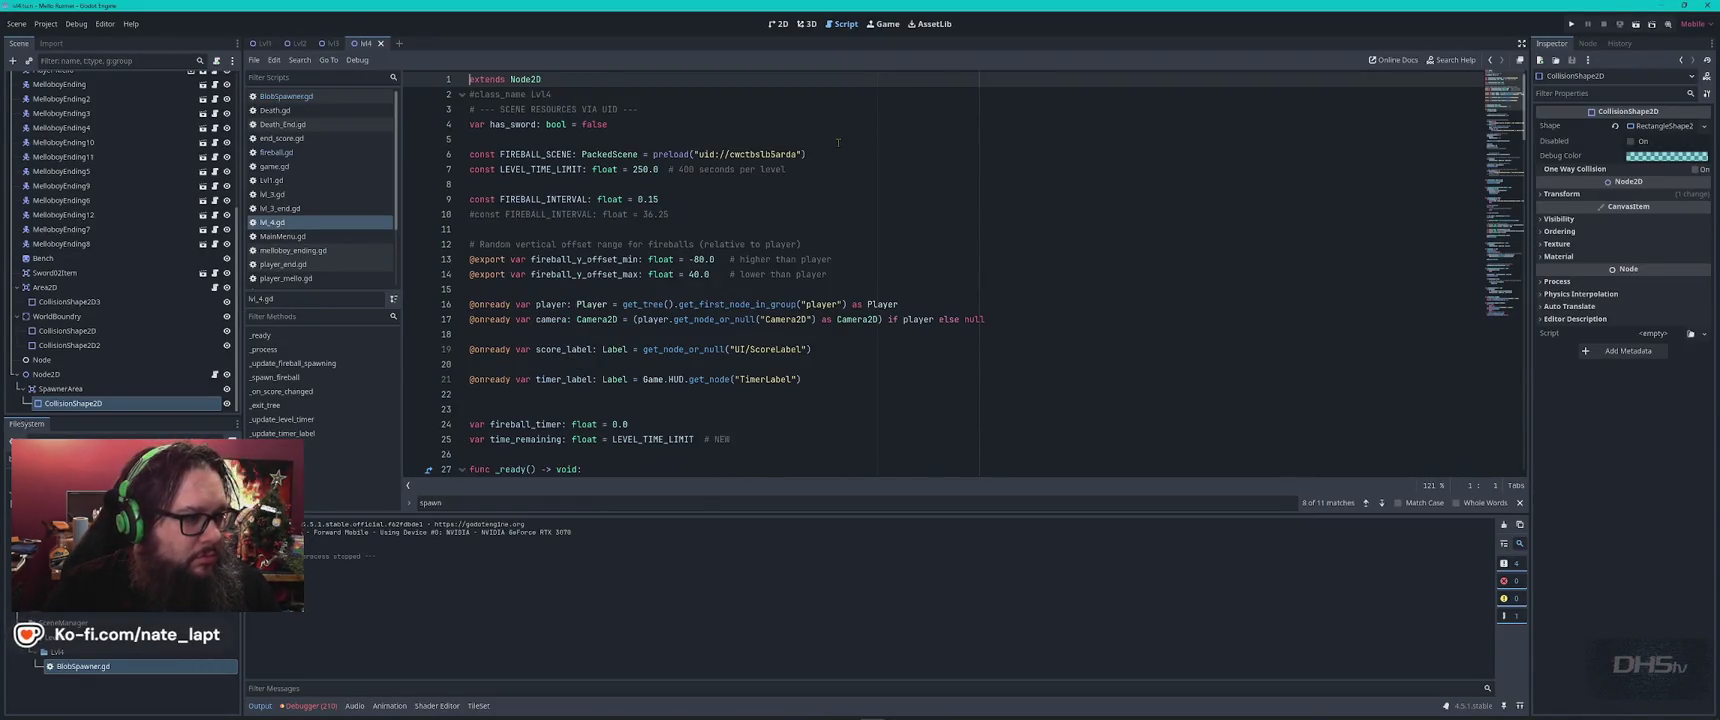
pyautogui.press('Down')
pyautogui.press('Down')
pyautogui.press('Down')
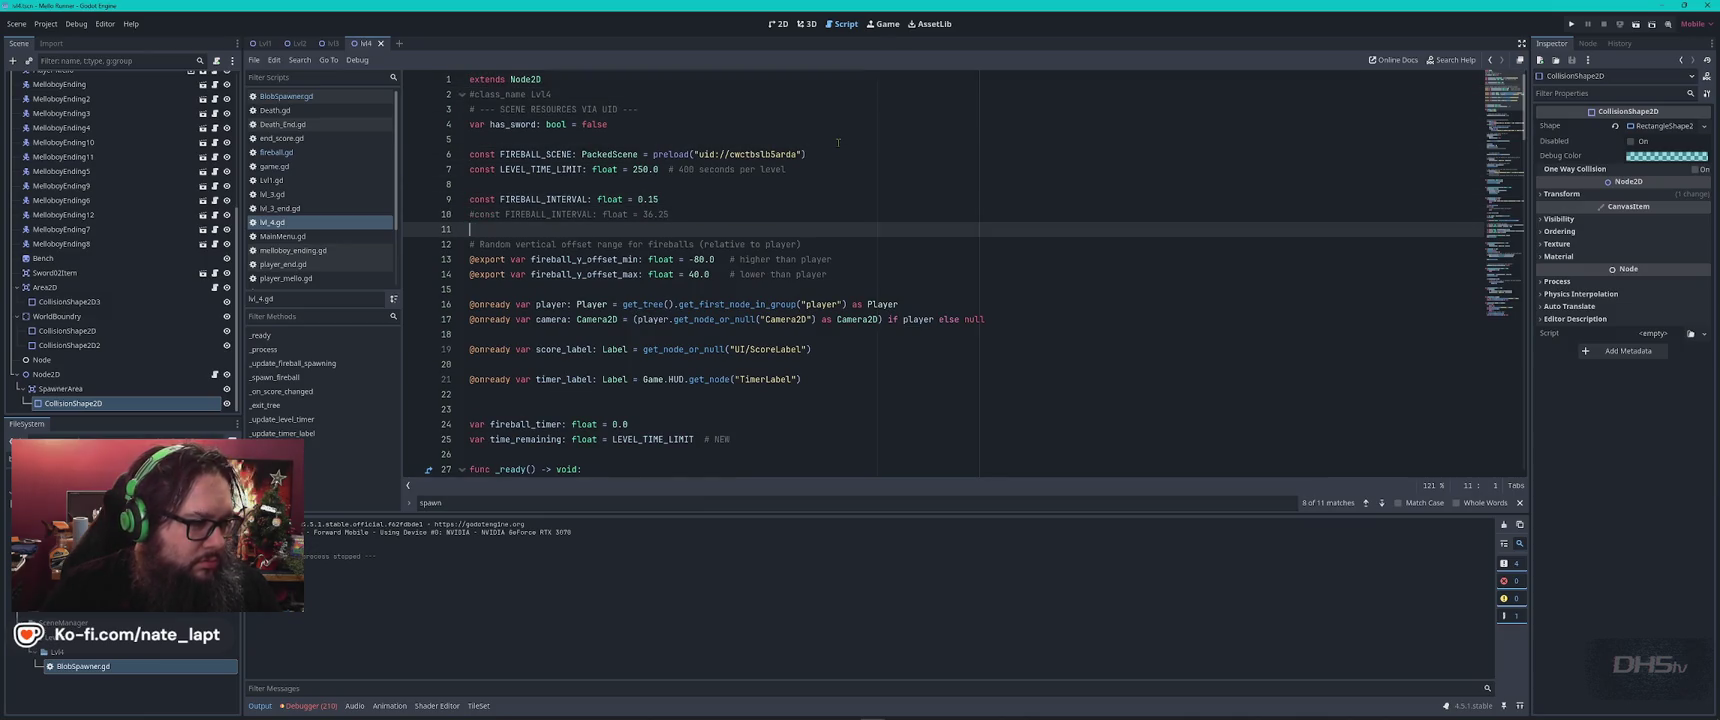
pyautogui.press('Return')
pyautogui.press('Return')
pyautogui.press('Up')
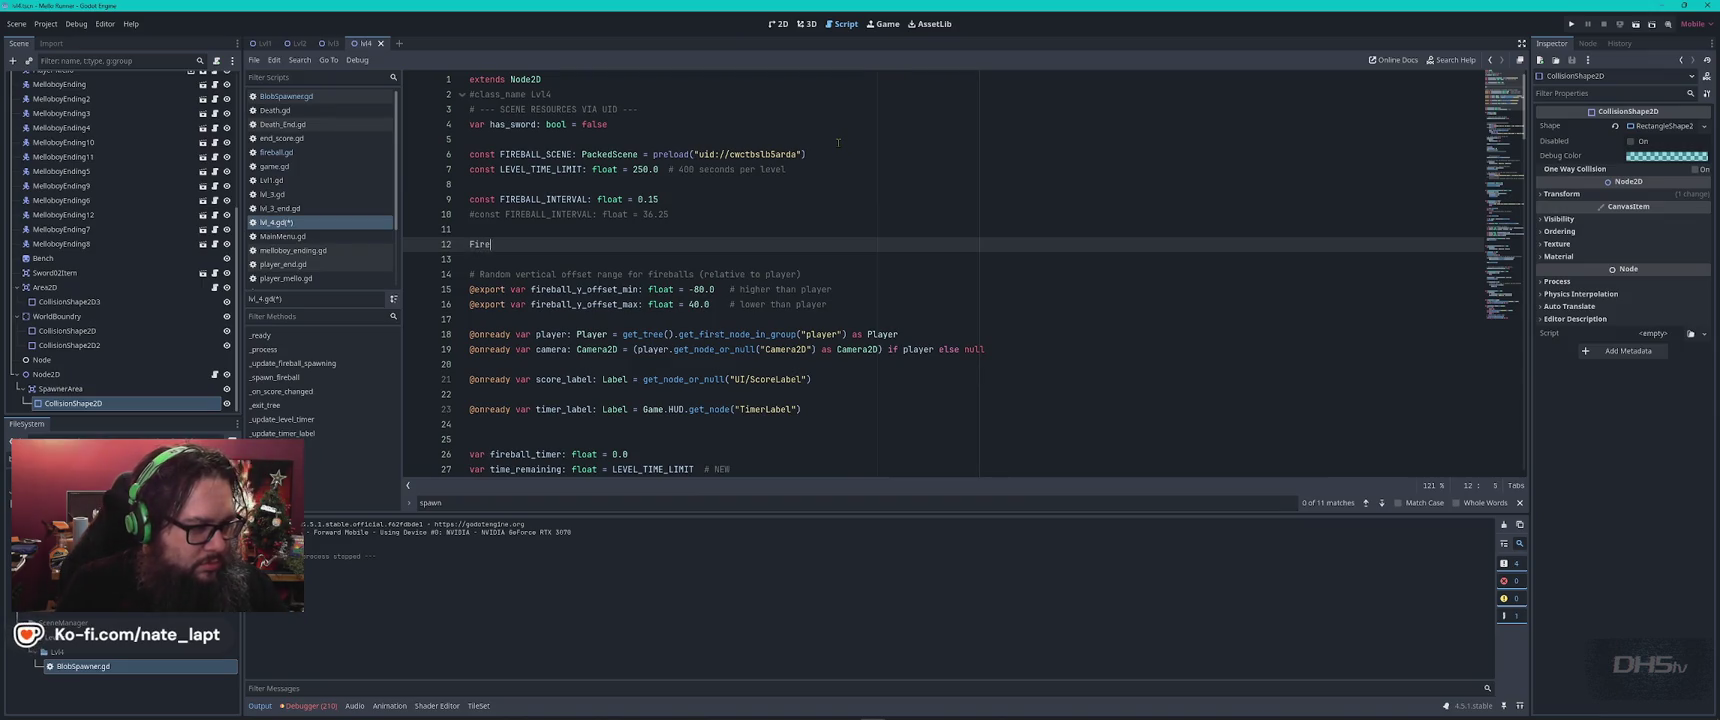
pyautogui.write('ball')
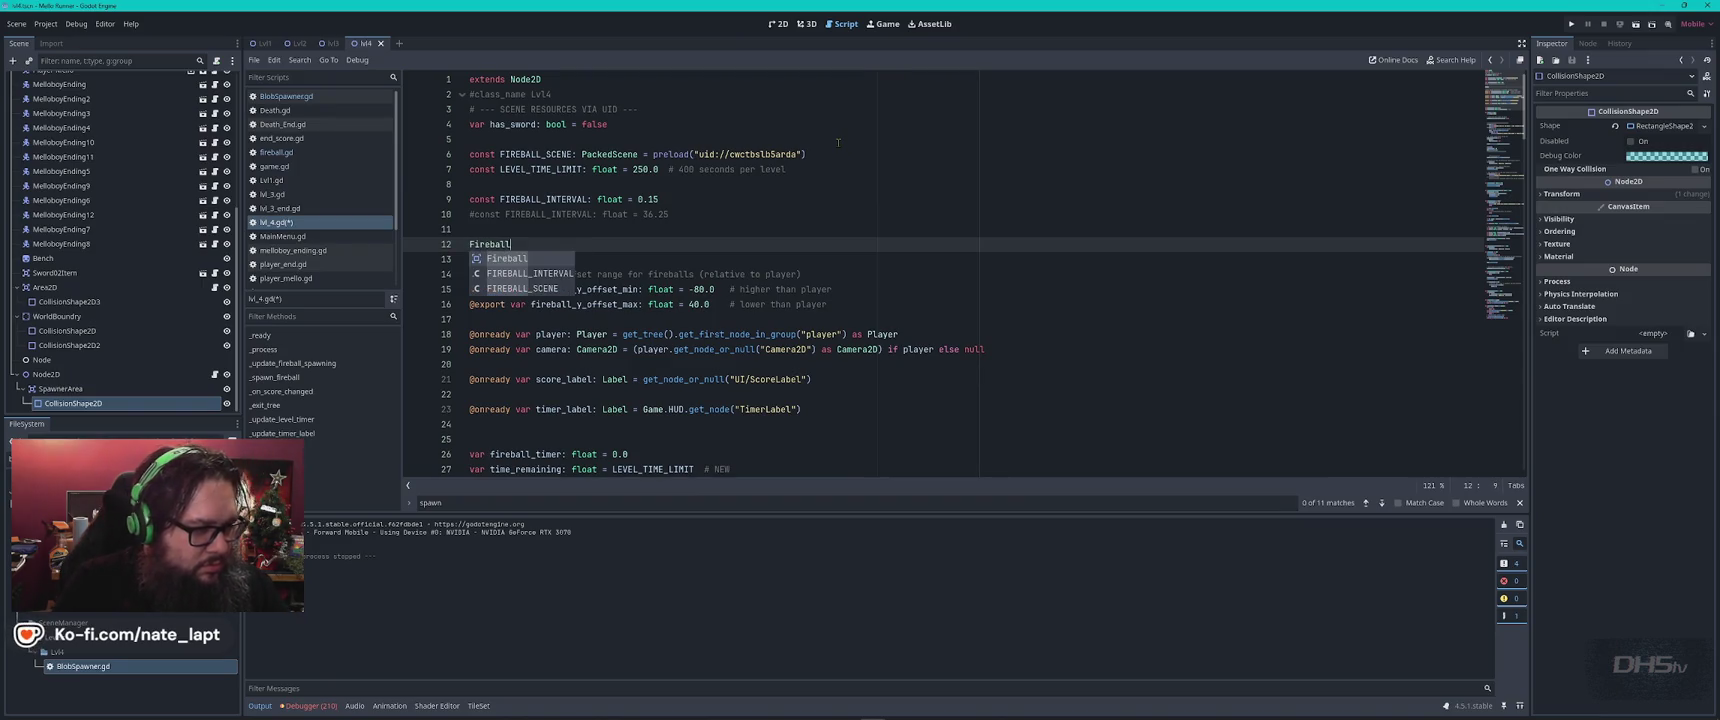
pyautogui.press('Home')
pyautogui.write('Random')
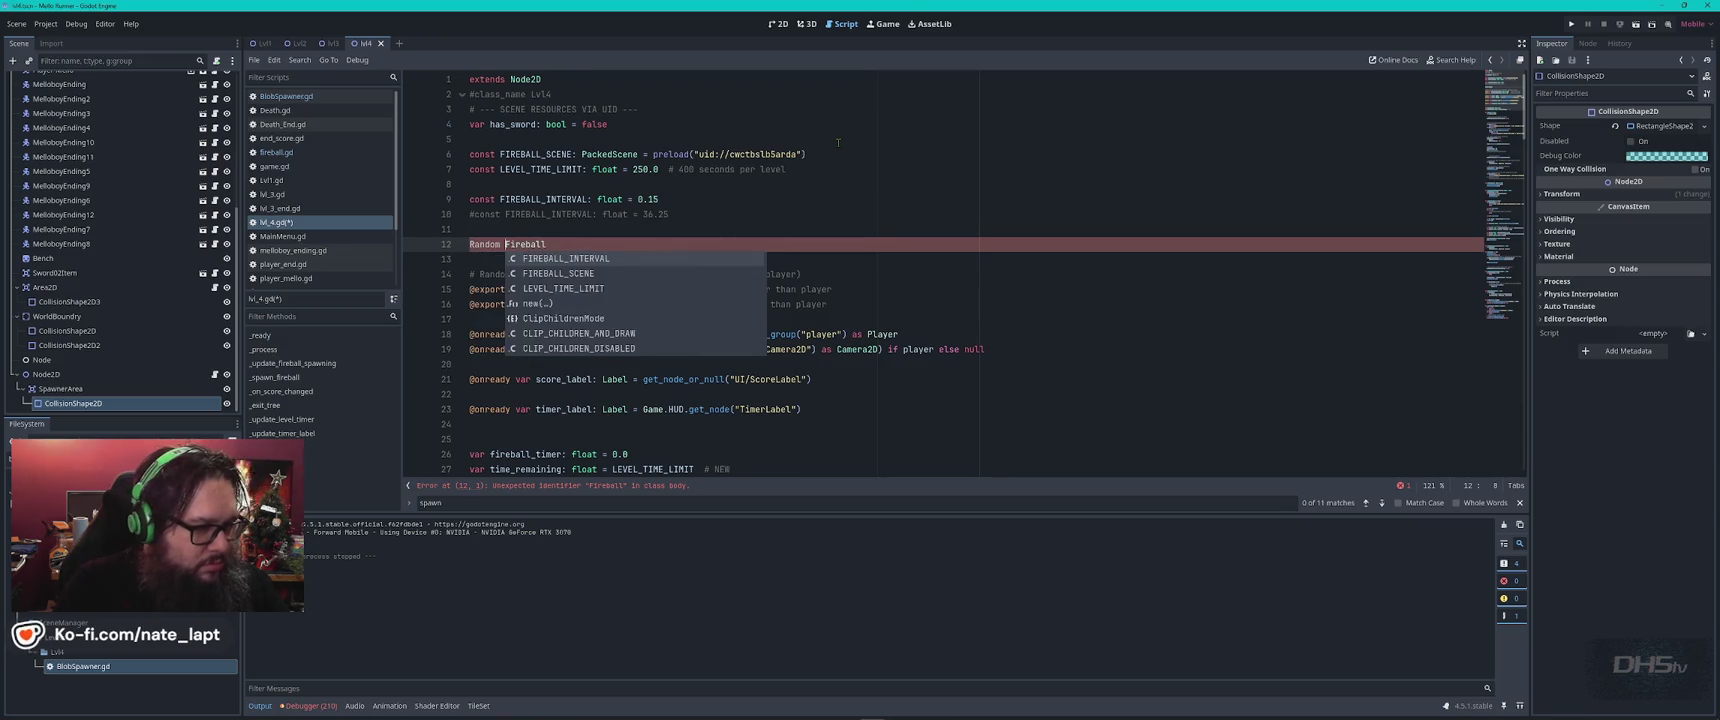
pyautogui.press('End')
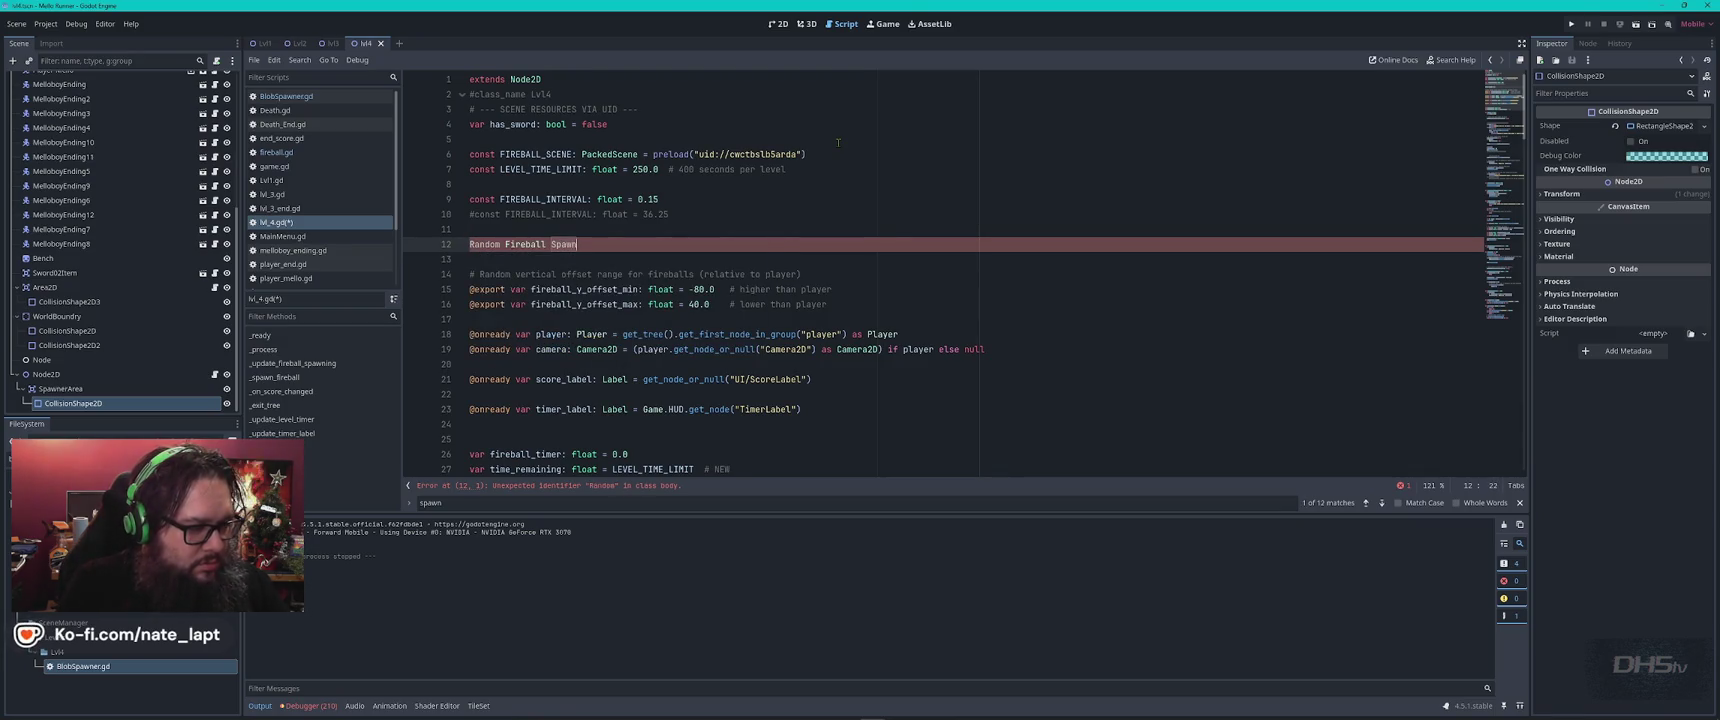
pyautogui.hotkey('ctrl', 'k')
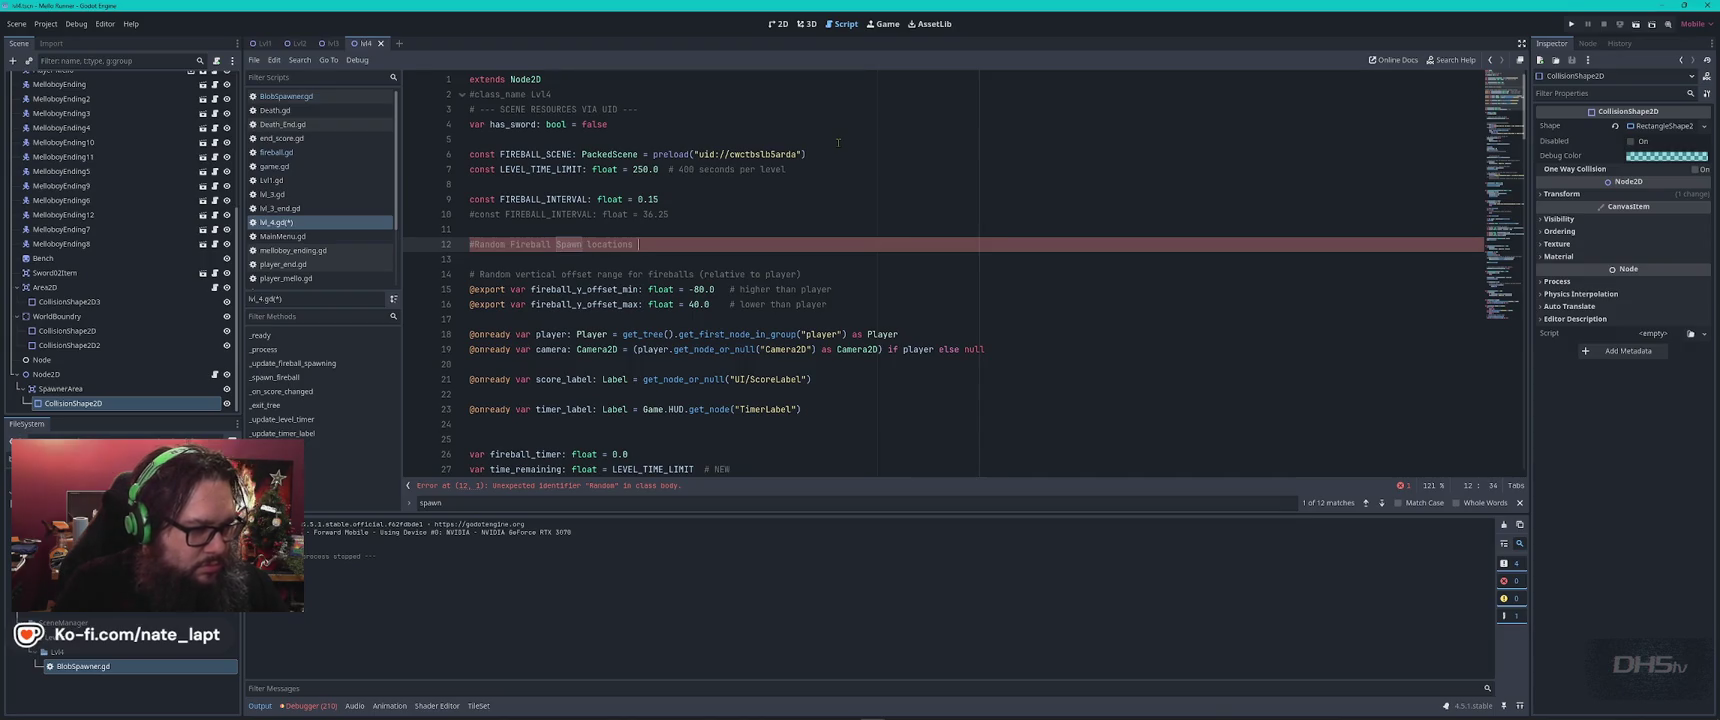
pyautogui.press('Down')
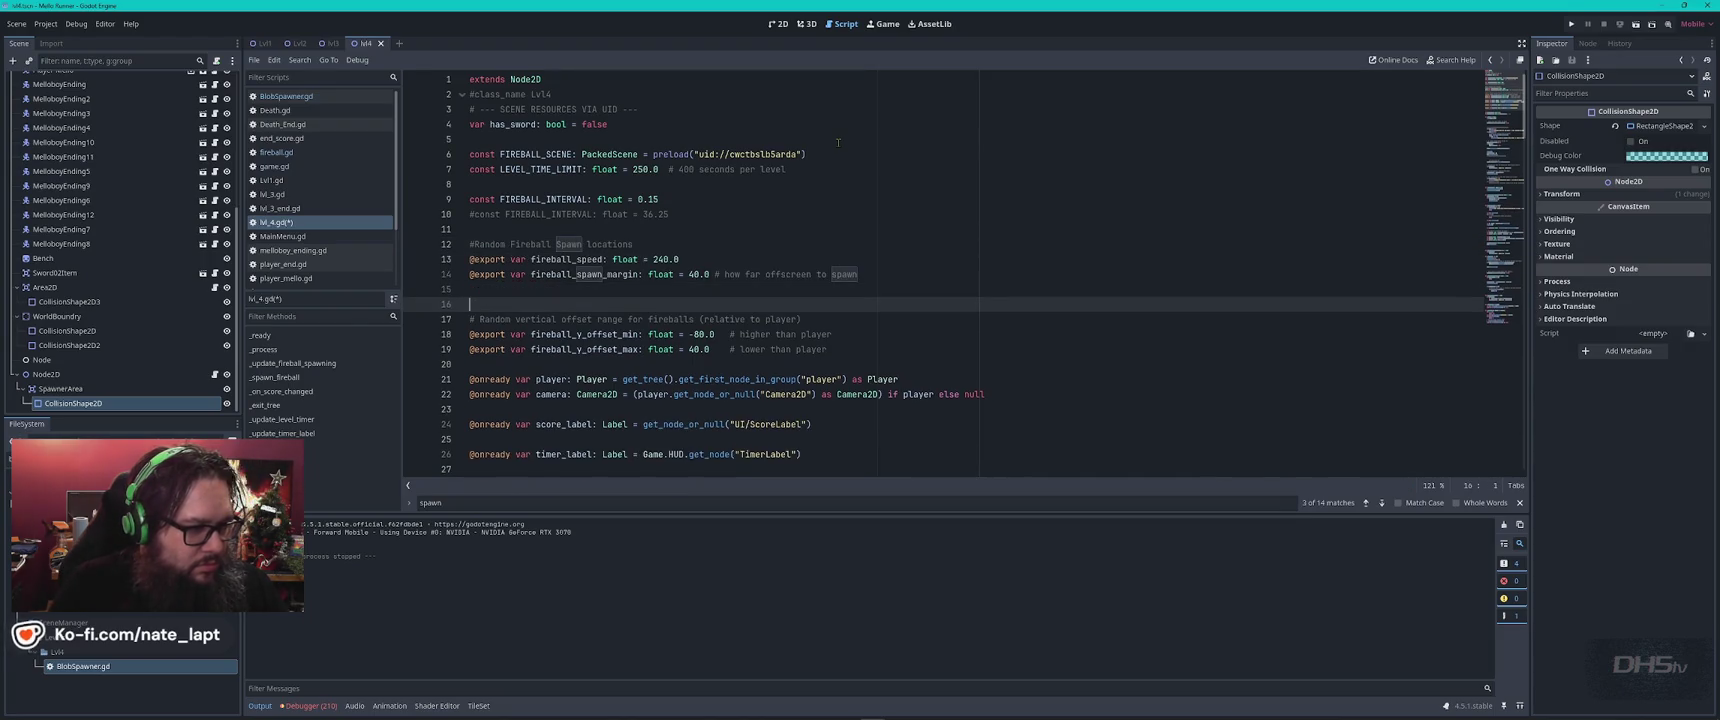
pyautogui.hotkey('alt', 'Tab')
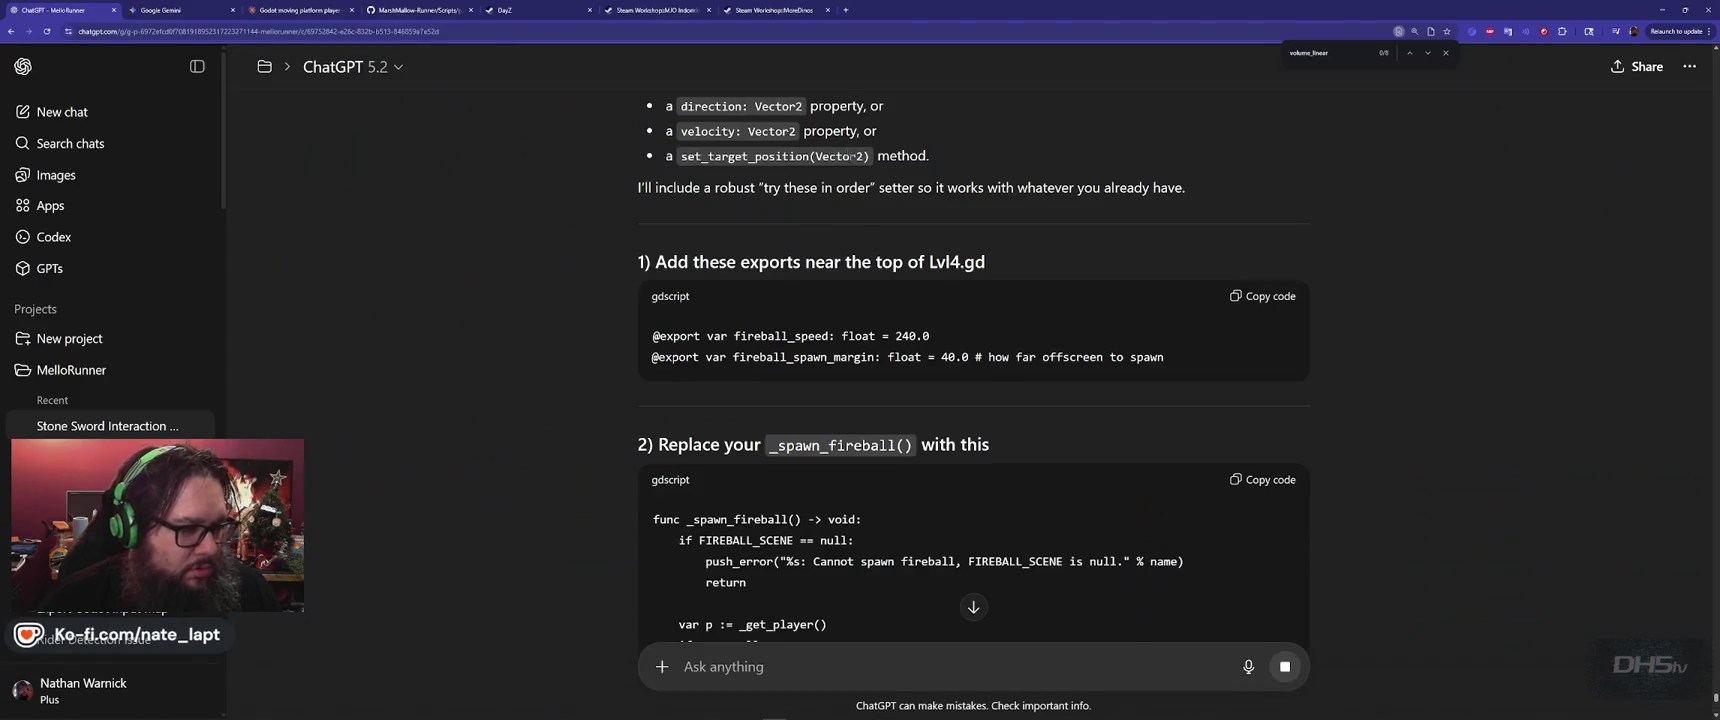
# Paste the fireball_speed 240.0 and fireball_spawn_margin 40.0 exports under the comment and verify them.
pyautogui.hotkey('alt', 'Tab')
pyautogui.hotkey('ctrl', 'v')
pyautogui.doubleClick(597, 260)
pyautogui.hotkey('ctrl', 'f')
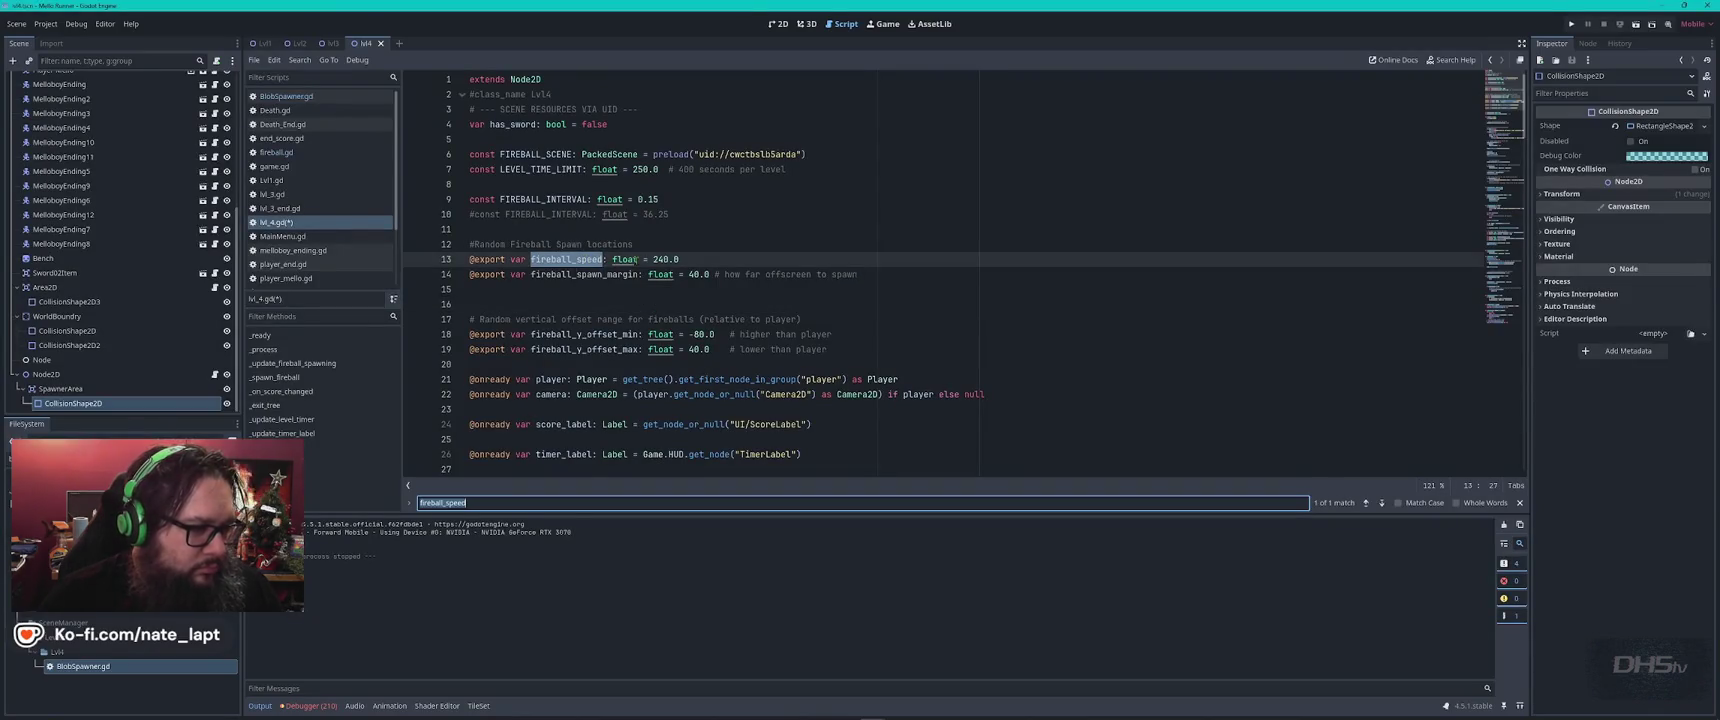
pyautogui.doubleClick(584, 274)
pyautogui.press('Escape')
# Find the _spawn_fireball function in the level script using the name from ChatGPT's reply.
pyautogui.hotkey('alt', 'Tab')
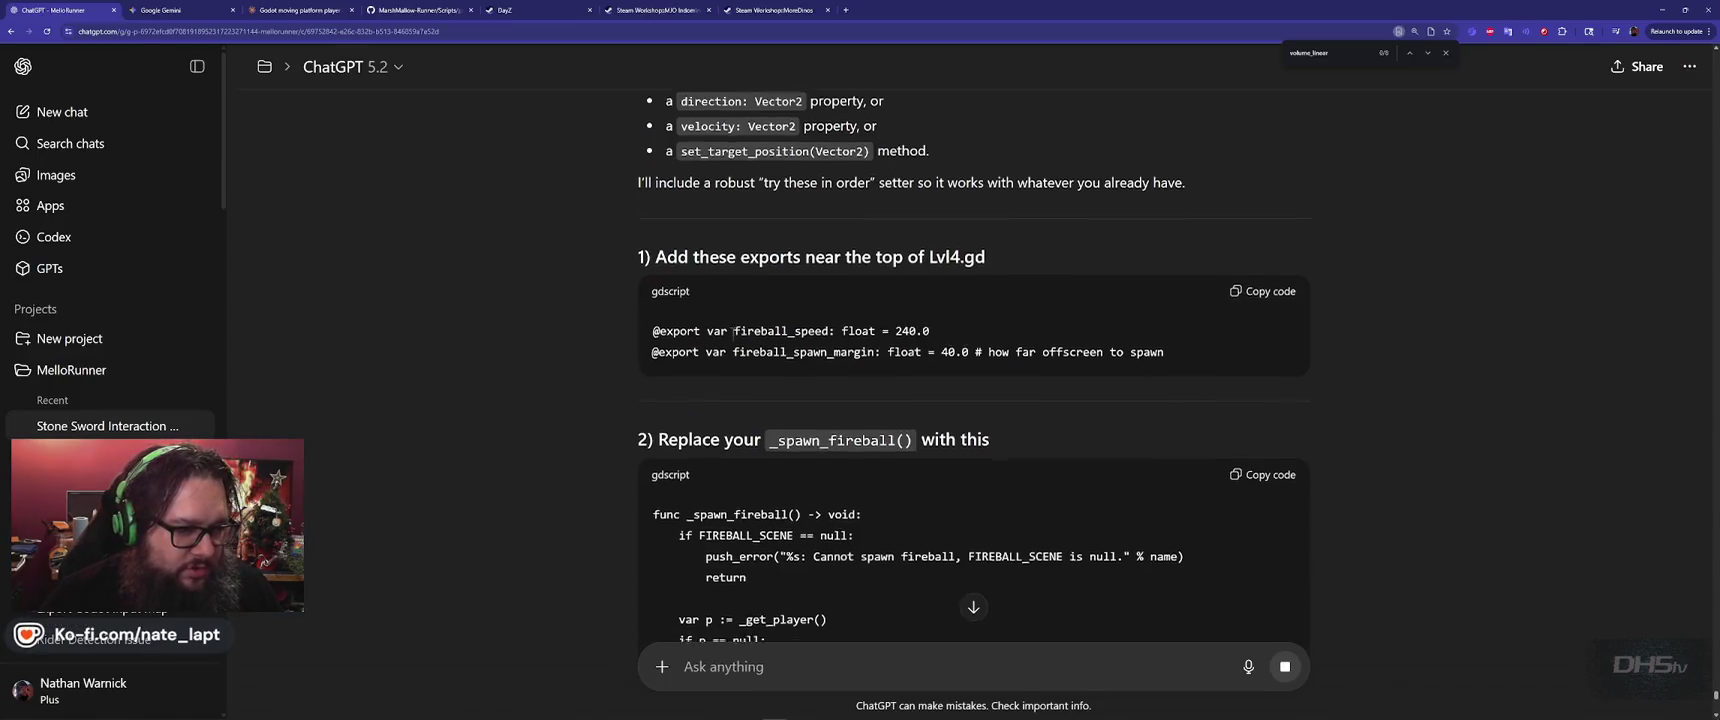
pyautogui.scroll(-2, 799, 374)
pyautogui.doubleClick(894, 295)
pyautogui.hotkey('ctrl', 'c')
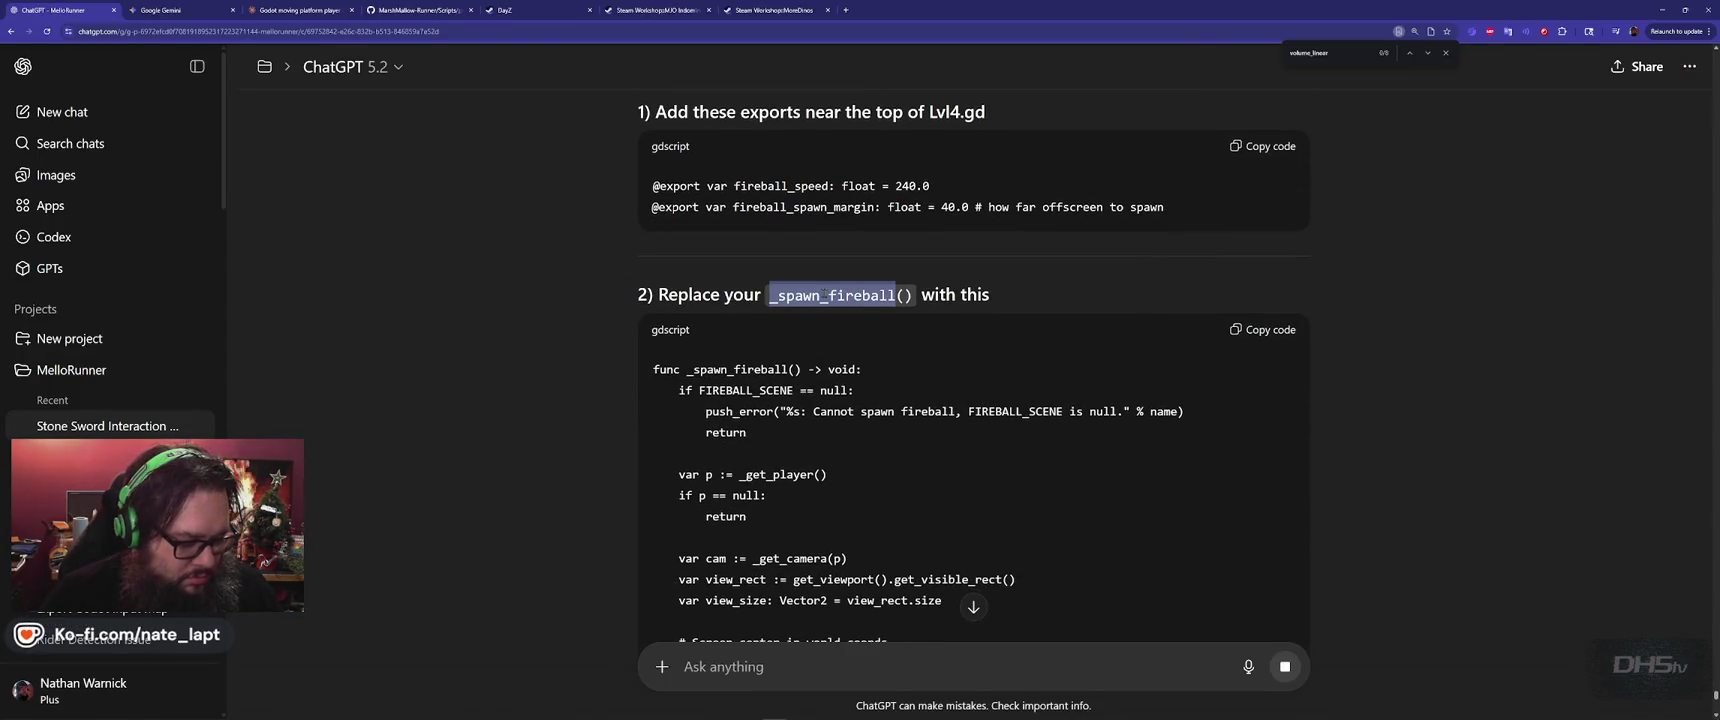
pyautogui.hotkey('alt', 'Tab')
pyautogui.hotkey('ctrl', 'f')
pyautogui.hotkey('ctrl', 'v')
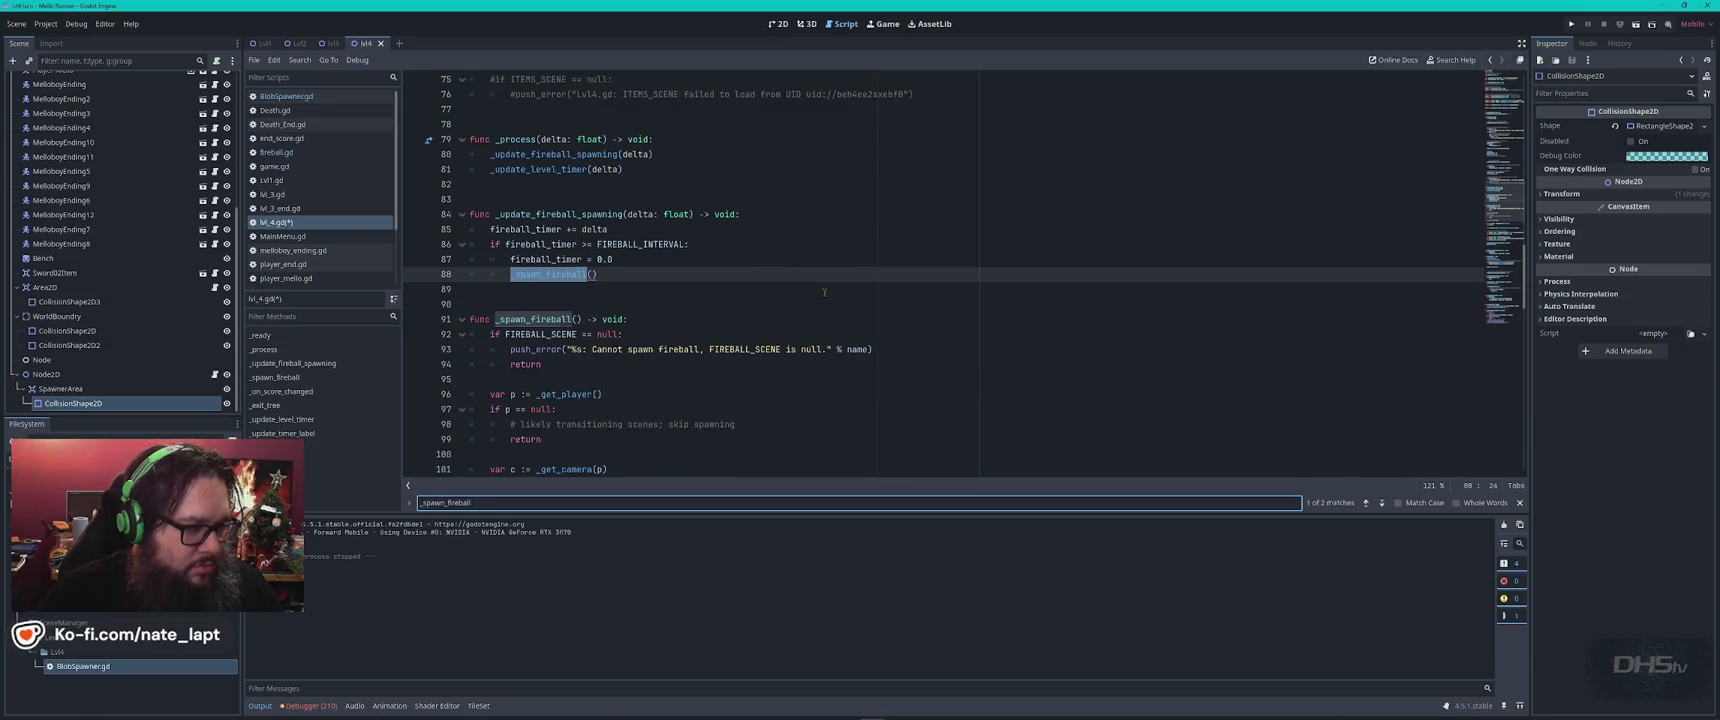
pyautogui.press('Escape')
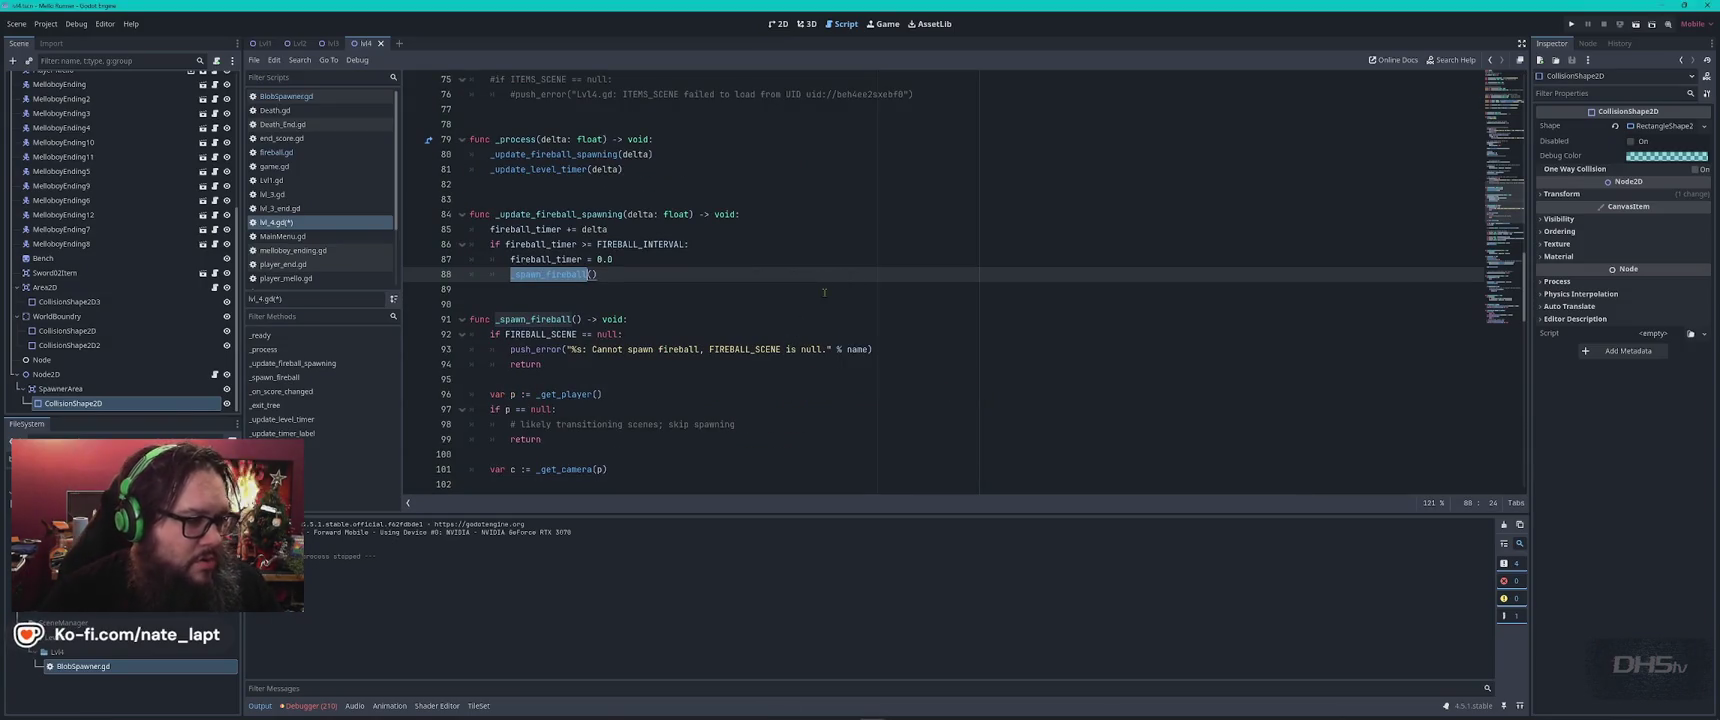
pyautogui.scroll(-3, 824, 292)
pyautogui.scroll(-3, 758, 313)
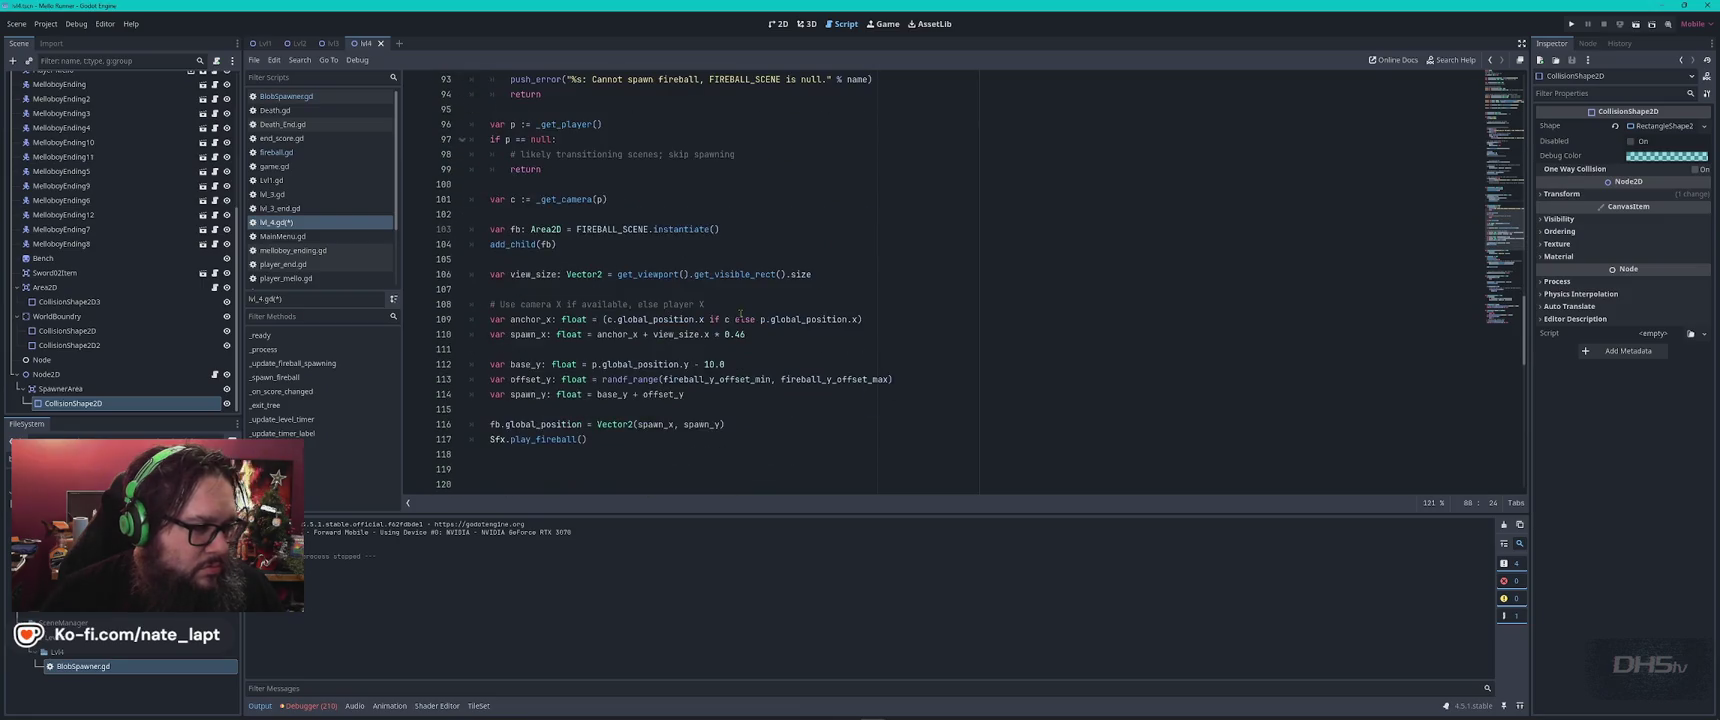
# Read through ChatGPT's replacement _spawn_fireball code.
pyautogui.hotkey('alt', 'Tab')
pyautogui.scroll(-1, 1107, 311)
pyautogui.scroll(-10, 1107, 311)
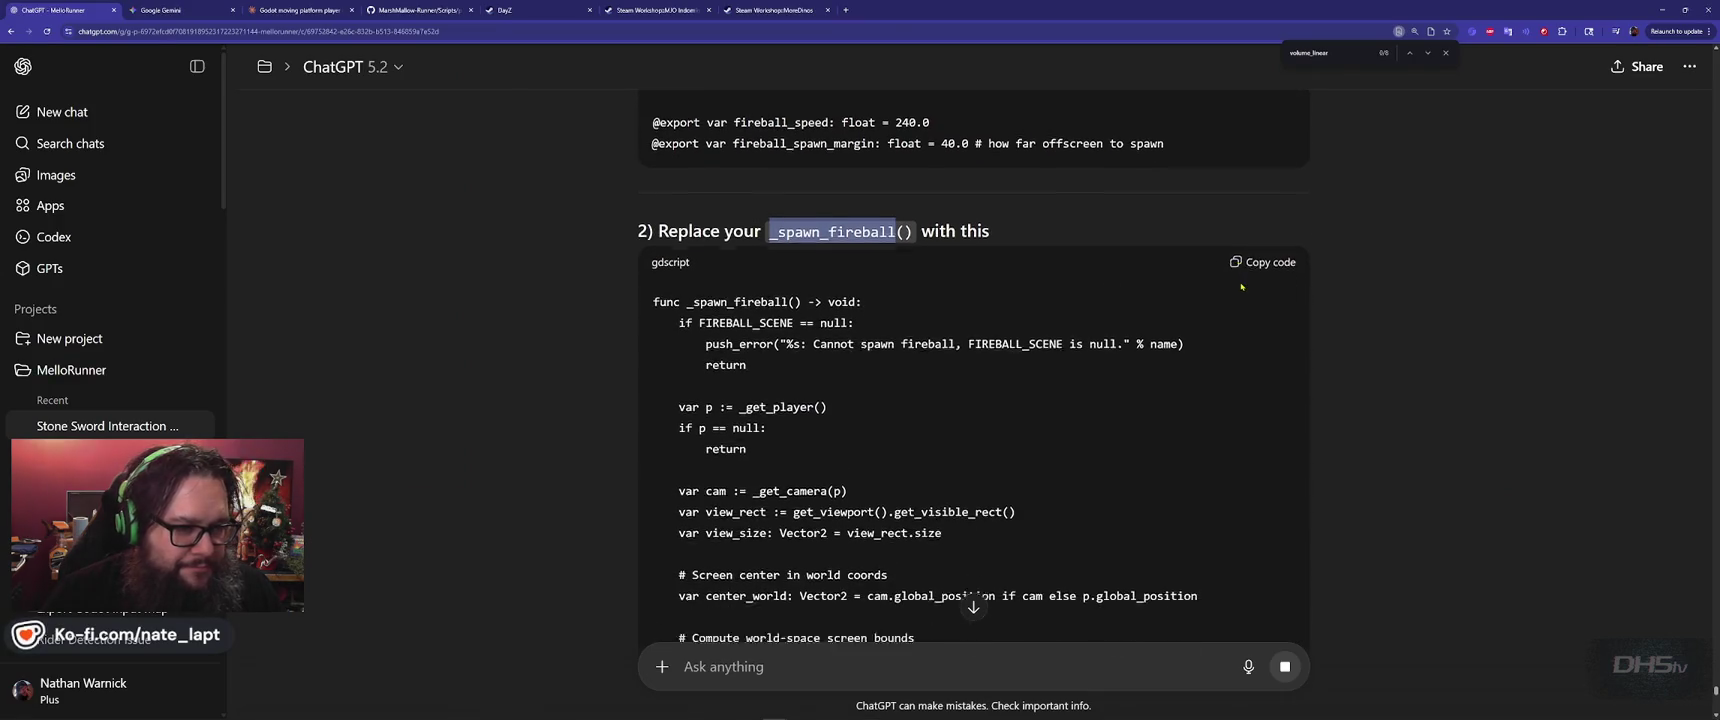
pyautogui.scroll(-1, 1238, 285)
pyautogui.scroll(15, 1236, 284)
pyautogui.scroll(-2, 1270, 388)
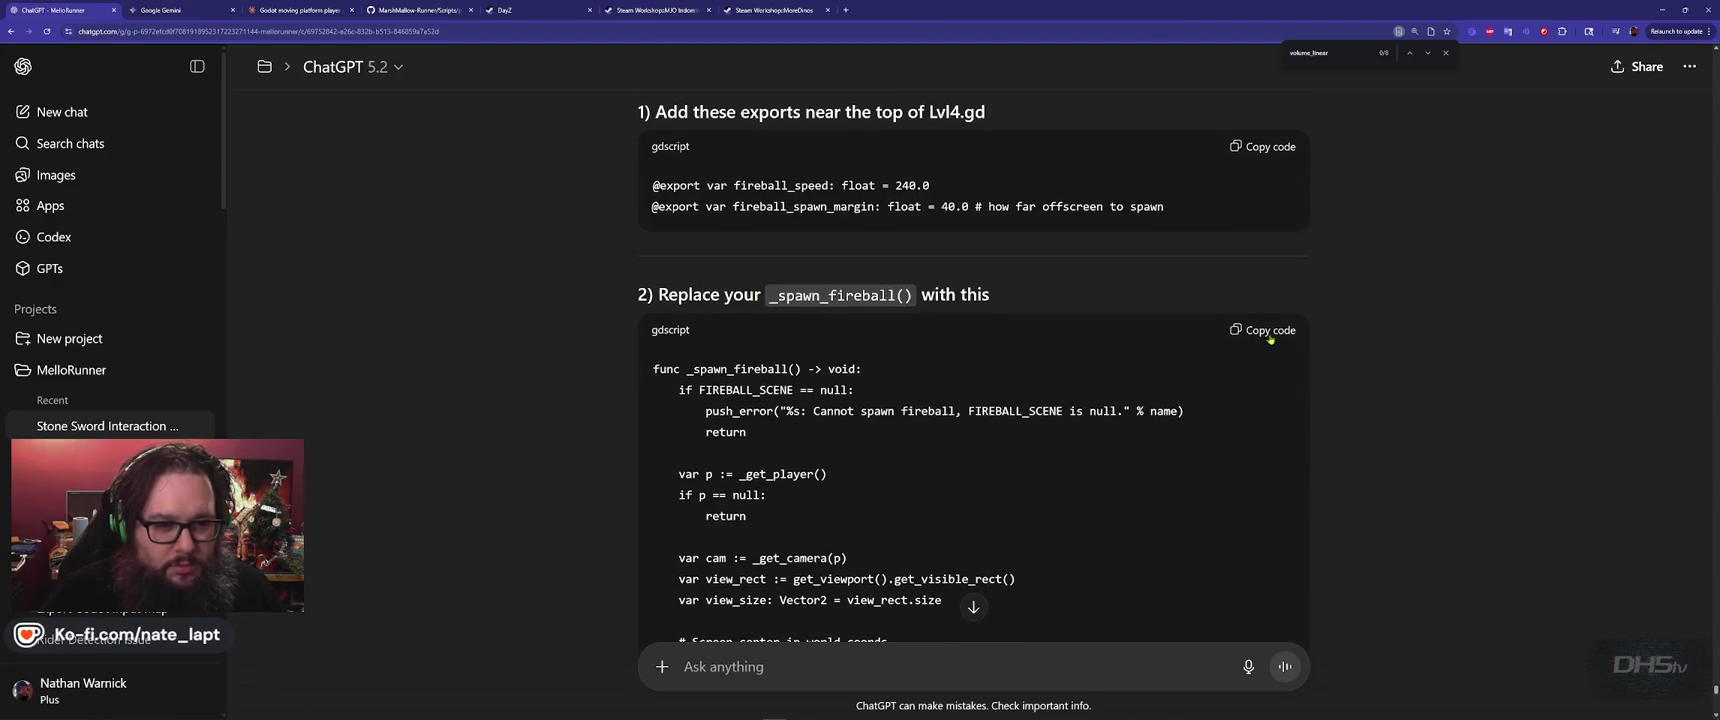
# Select the old _spawn_fireball function and paste ChatGPT's edge-spawning, player-aimed version over it.
pyautogui.hotkey('alt', 'Tab')
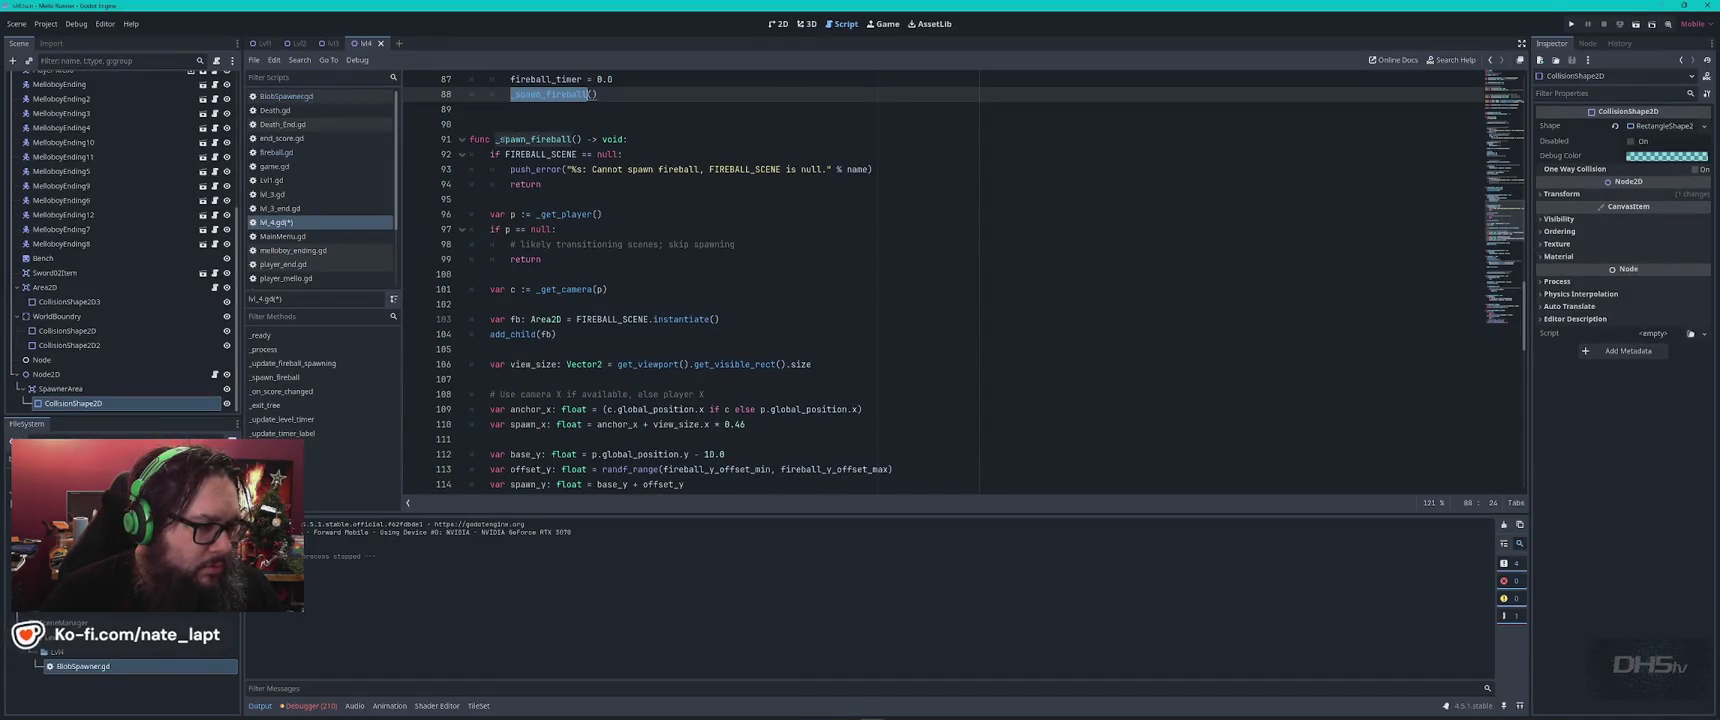
pyautogui.click(470, 139)
pyautogui.scroll(-5, 505, 297)
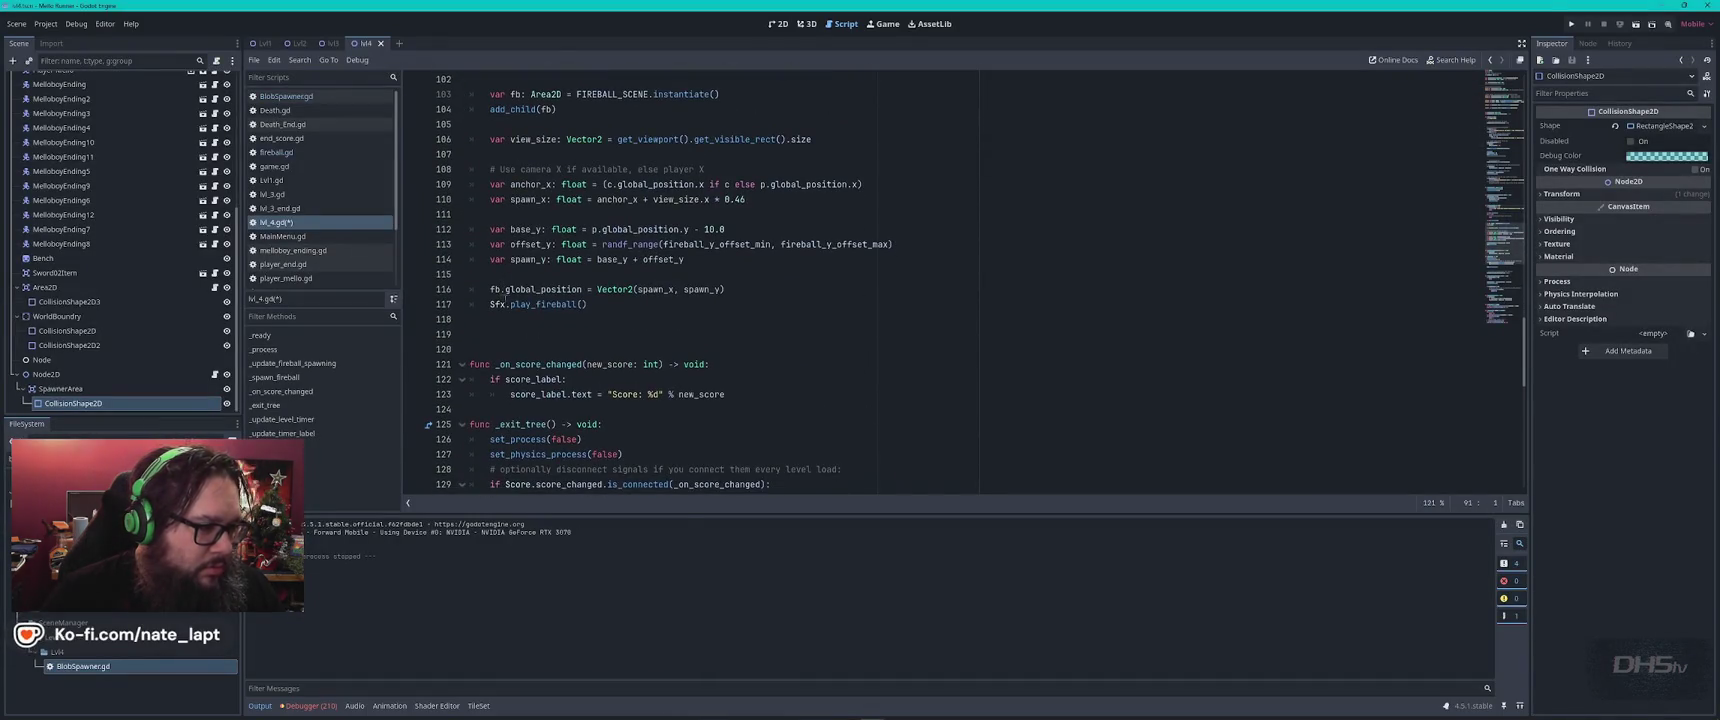
pyautogui.keyDown('shift'); pyautogui.click(628, 316); pyautogui.keyUp('shift')
pyautogui.hotkey('ctrl', 'v')
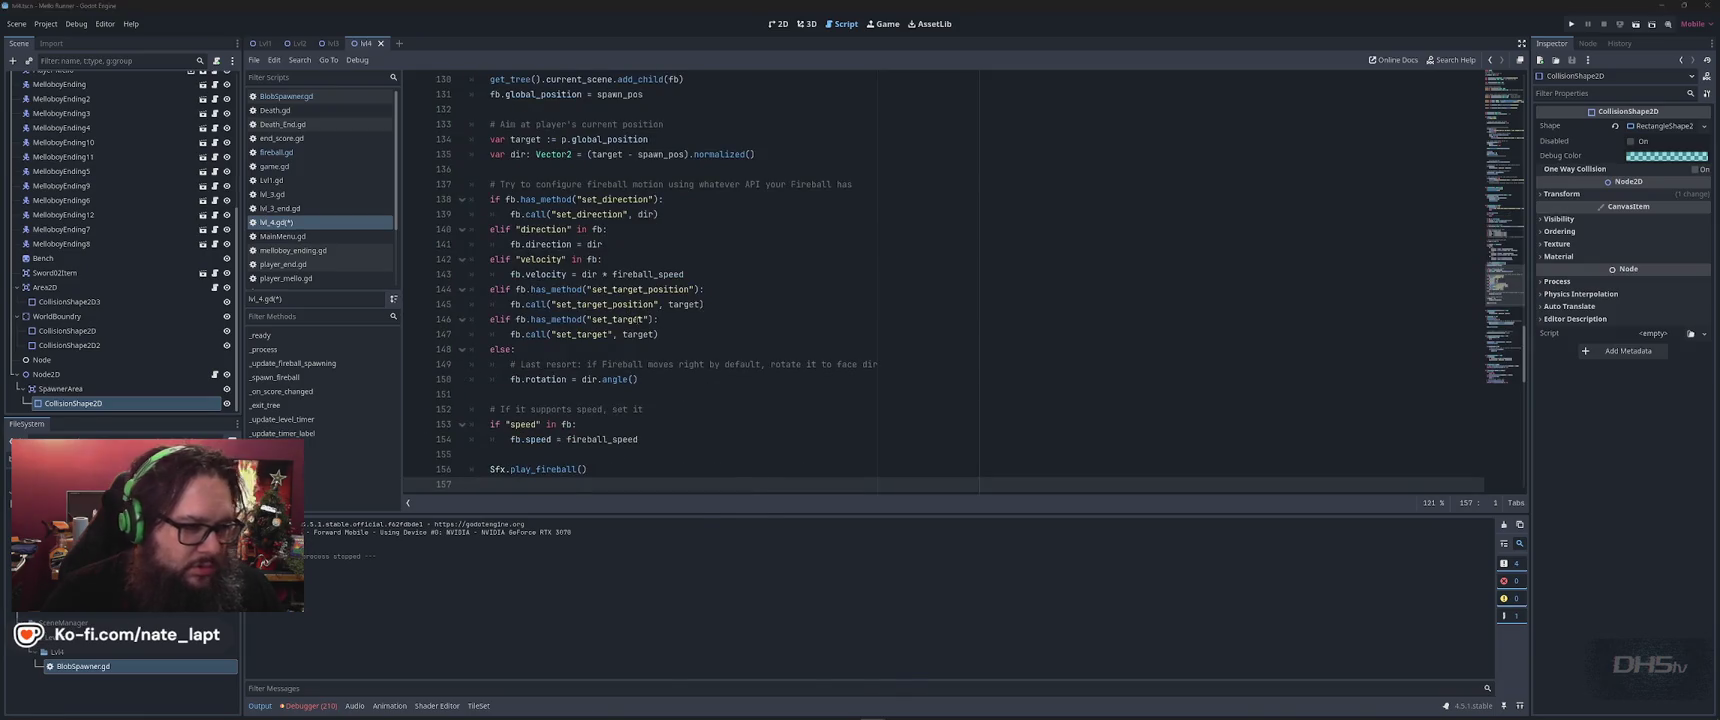
pyautogui.hotkey('alt', 'Tab')
pyautogui.scroll(-15, 845, 405)
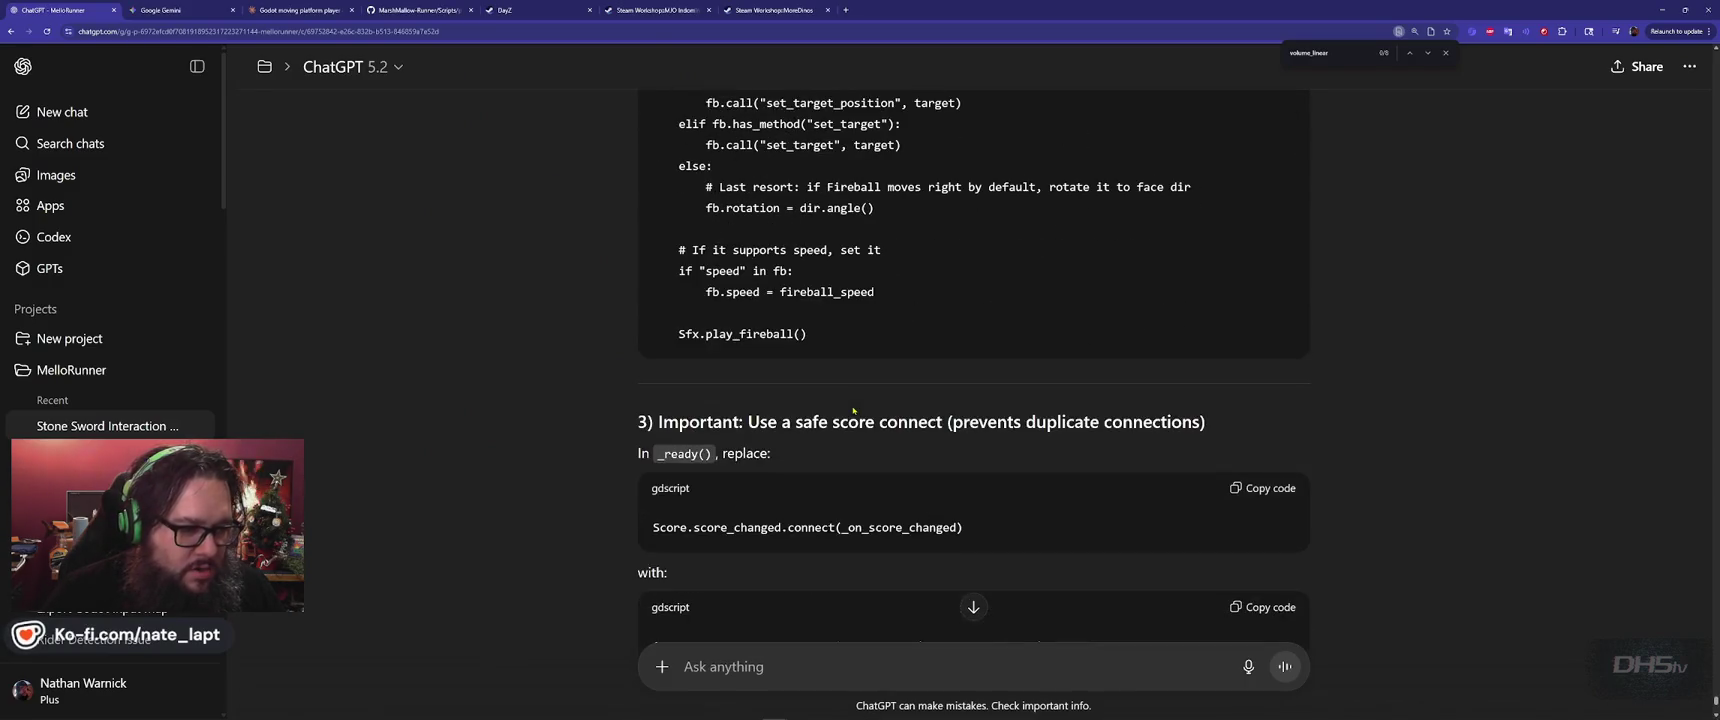
# Search the level script for score_changed taken from ChatGPT's suggested snippet.
pyautogui.scroll(-3, 853, 409)
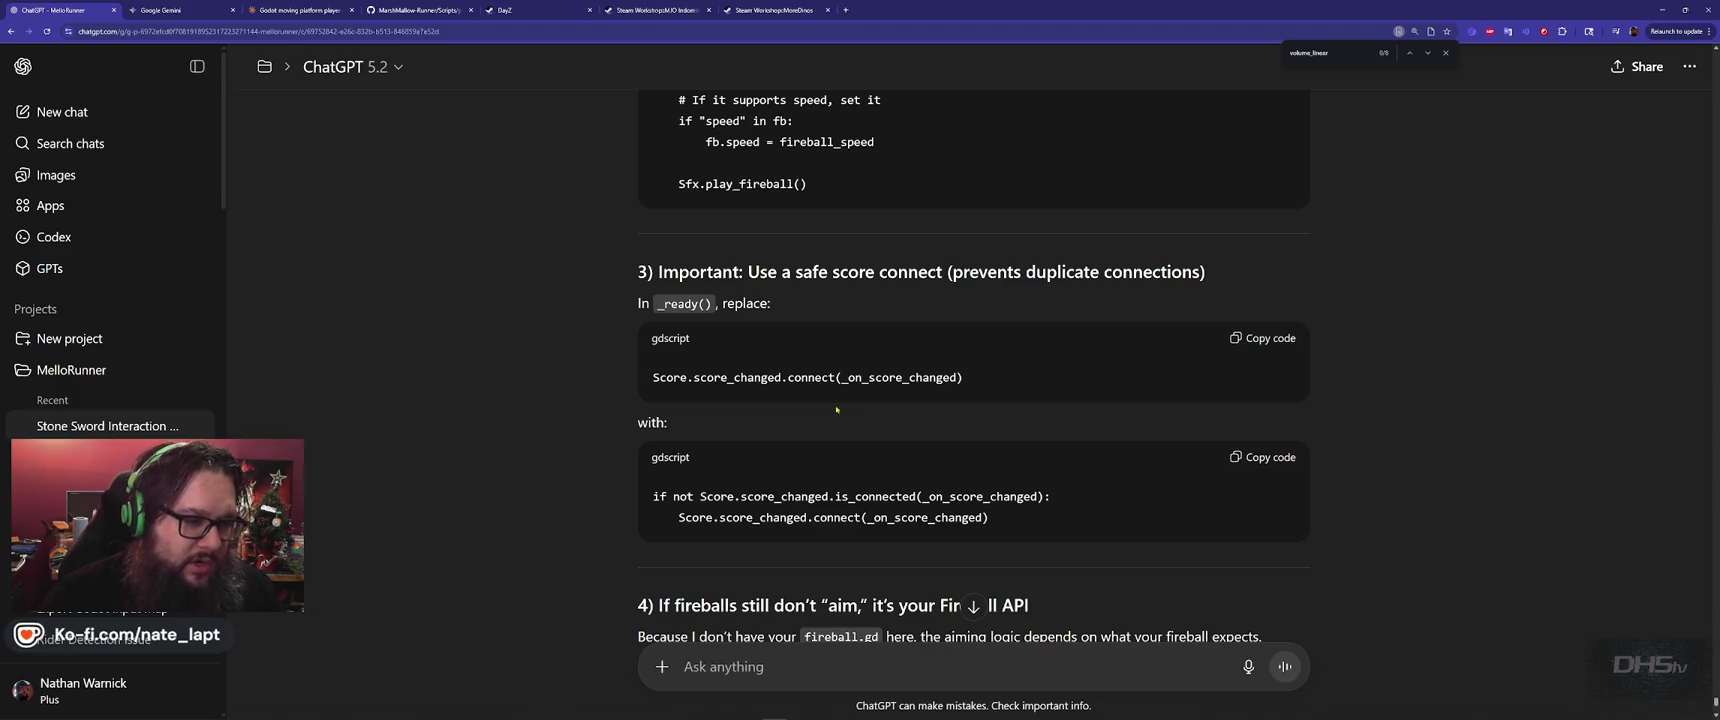
pyautogui.doubleClick(708, 378)
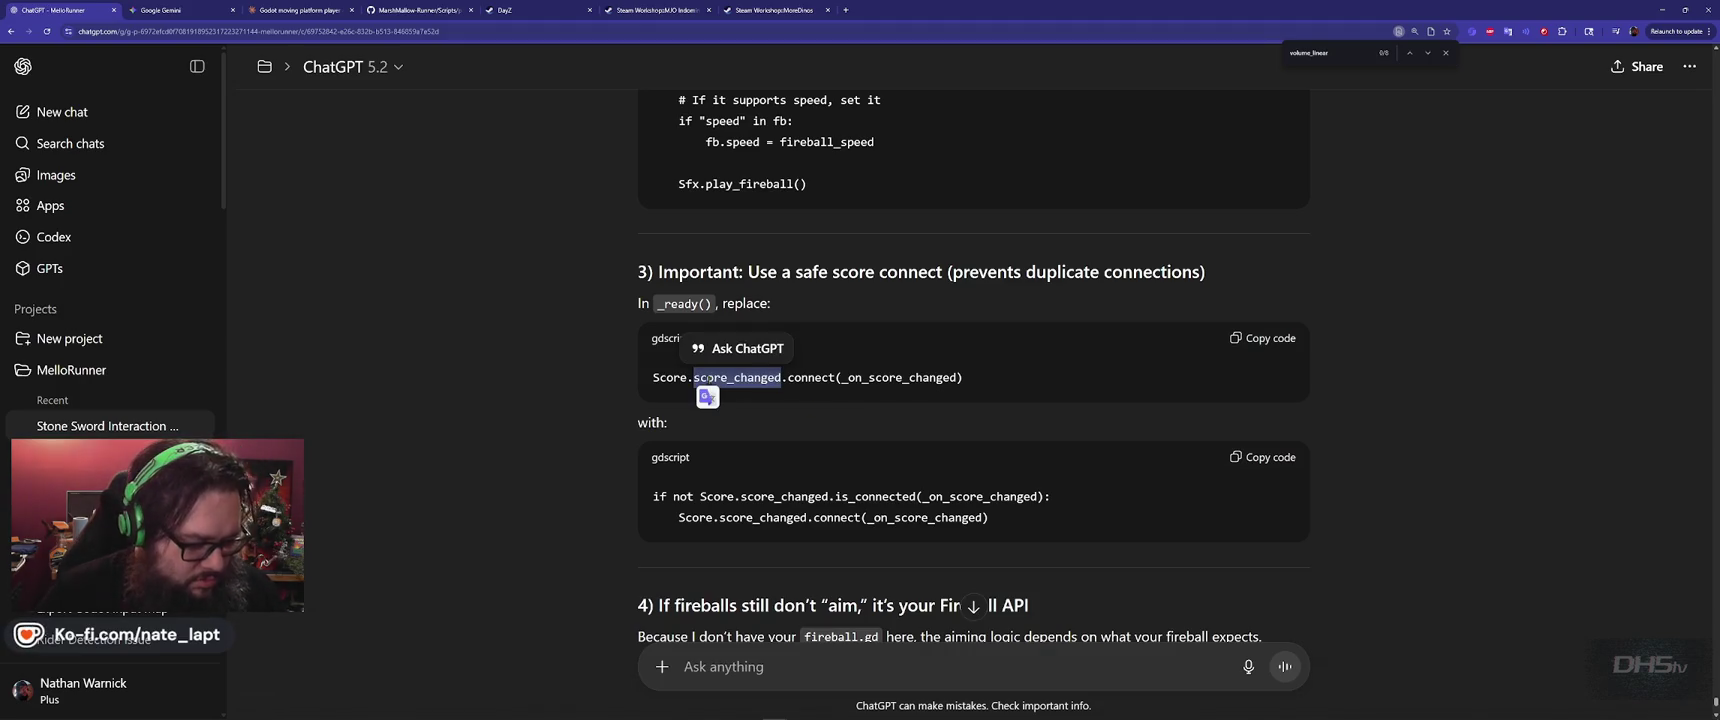
pyautogui.hotkey('ctrl', 'c')
pyautogui.hotkey('alt', 'Tab')
pyautogui.hotkey('ctrl', 'f')
pyautogui.hotkey('ctrl', 'v')
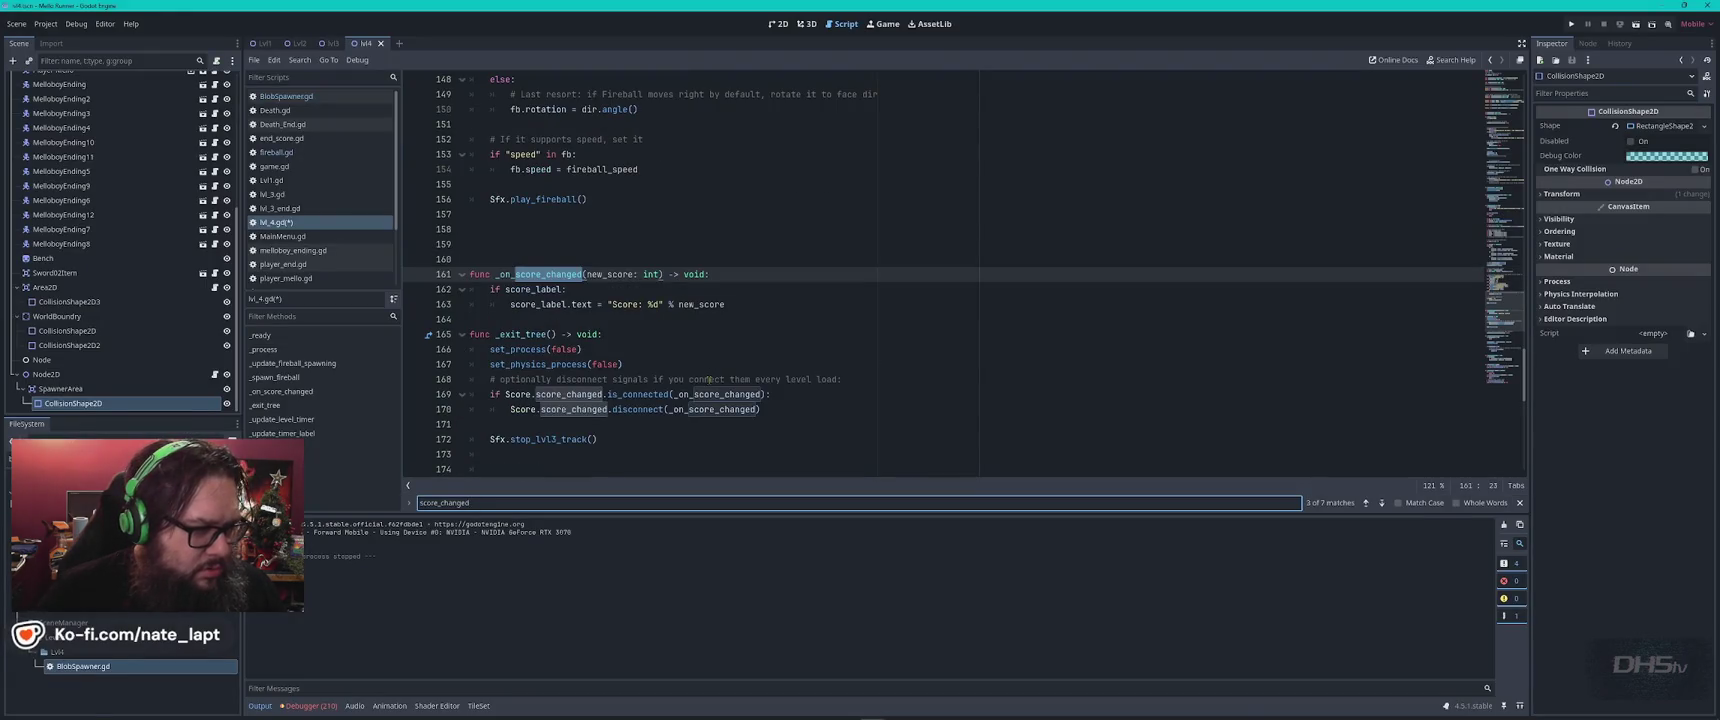
pyautogui.press('Return')
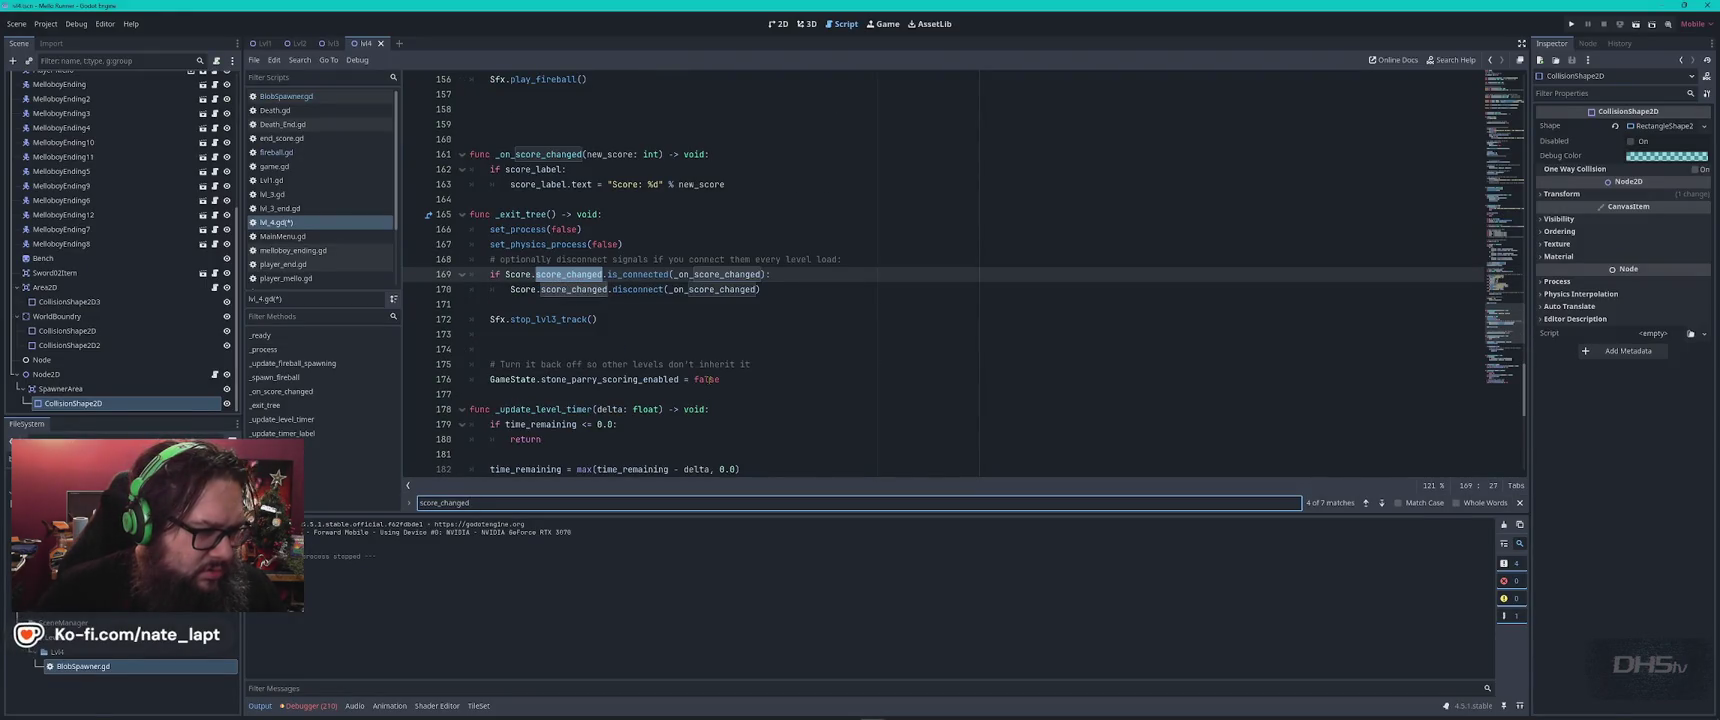
pyautogui.press('Escape')
# Look up _on_score_changed from the snippet in the level script.
pyautogui.hotkey('alt', 'Tab')
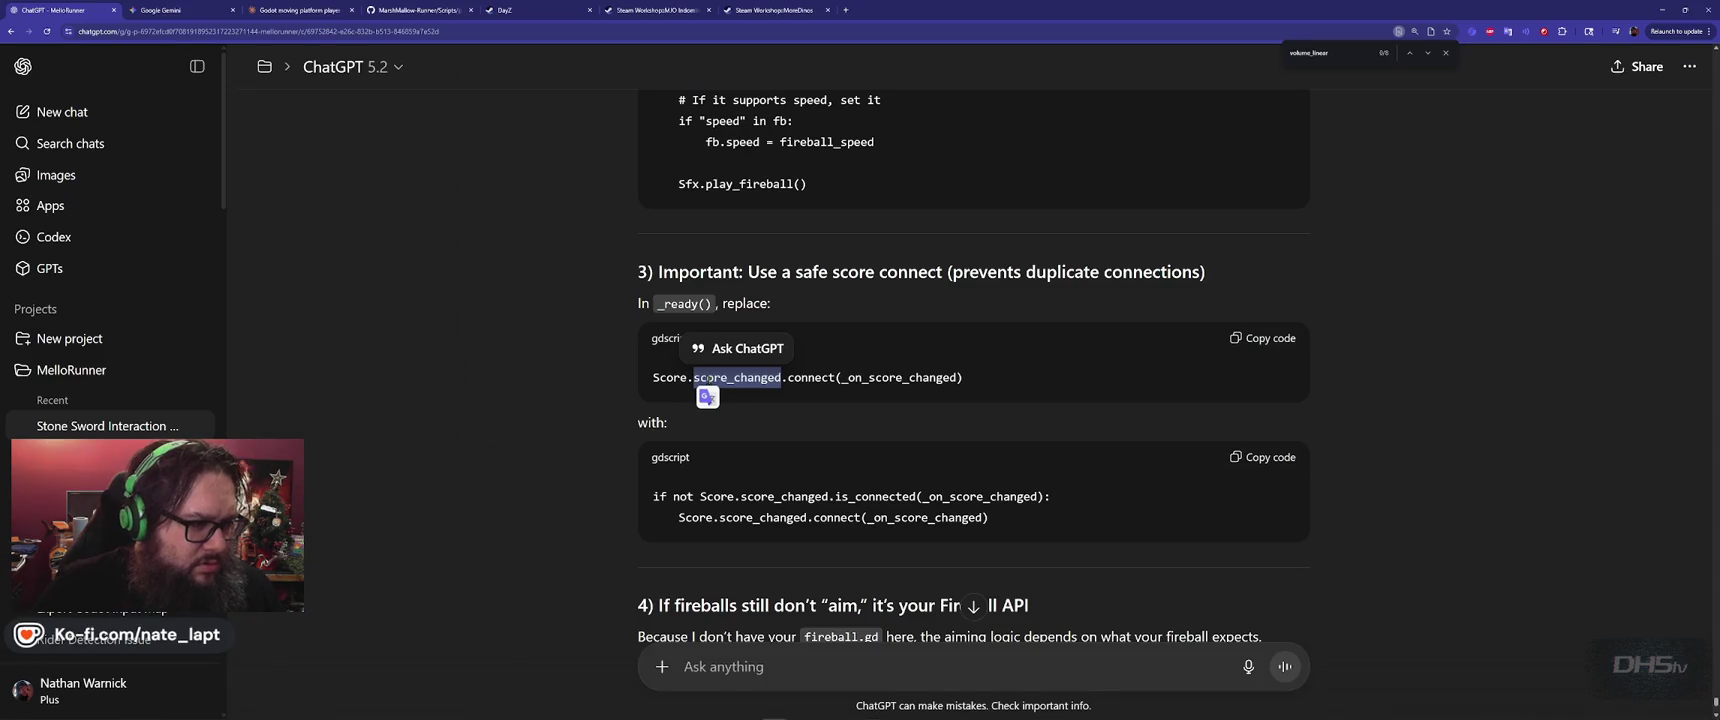
pyautogui.hotkey('alt', 'Tab')
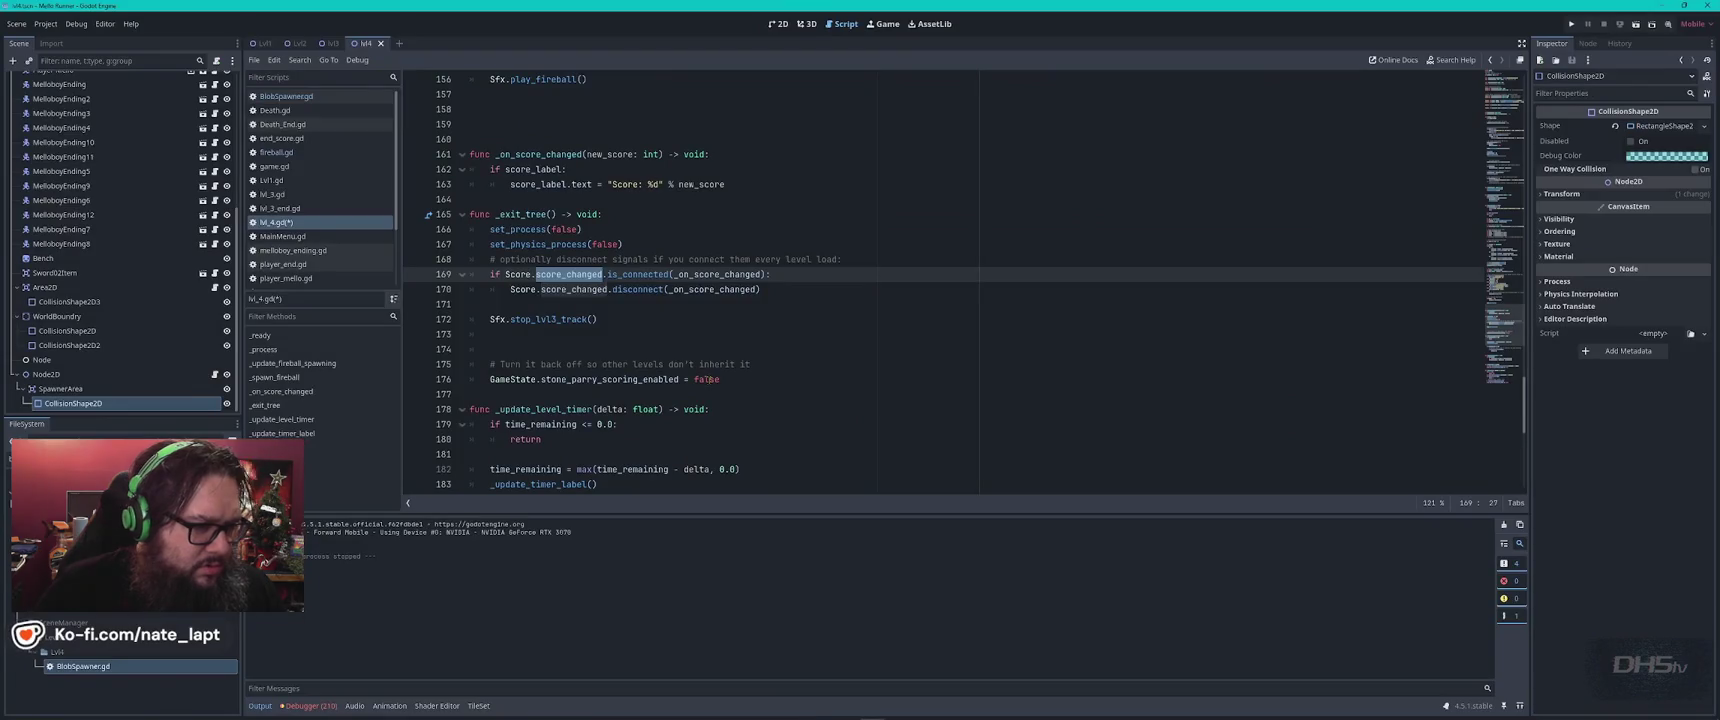
pyautogui.hotkey('alt', 'Tab')
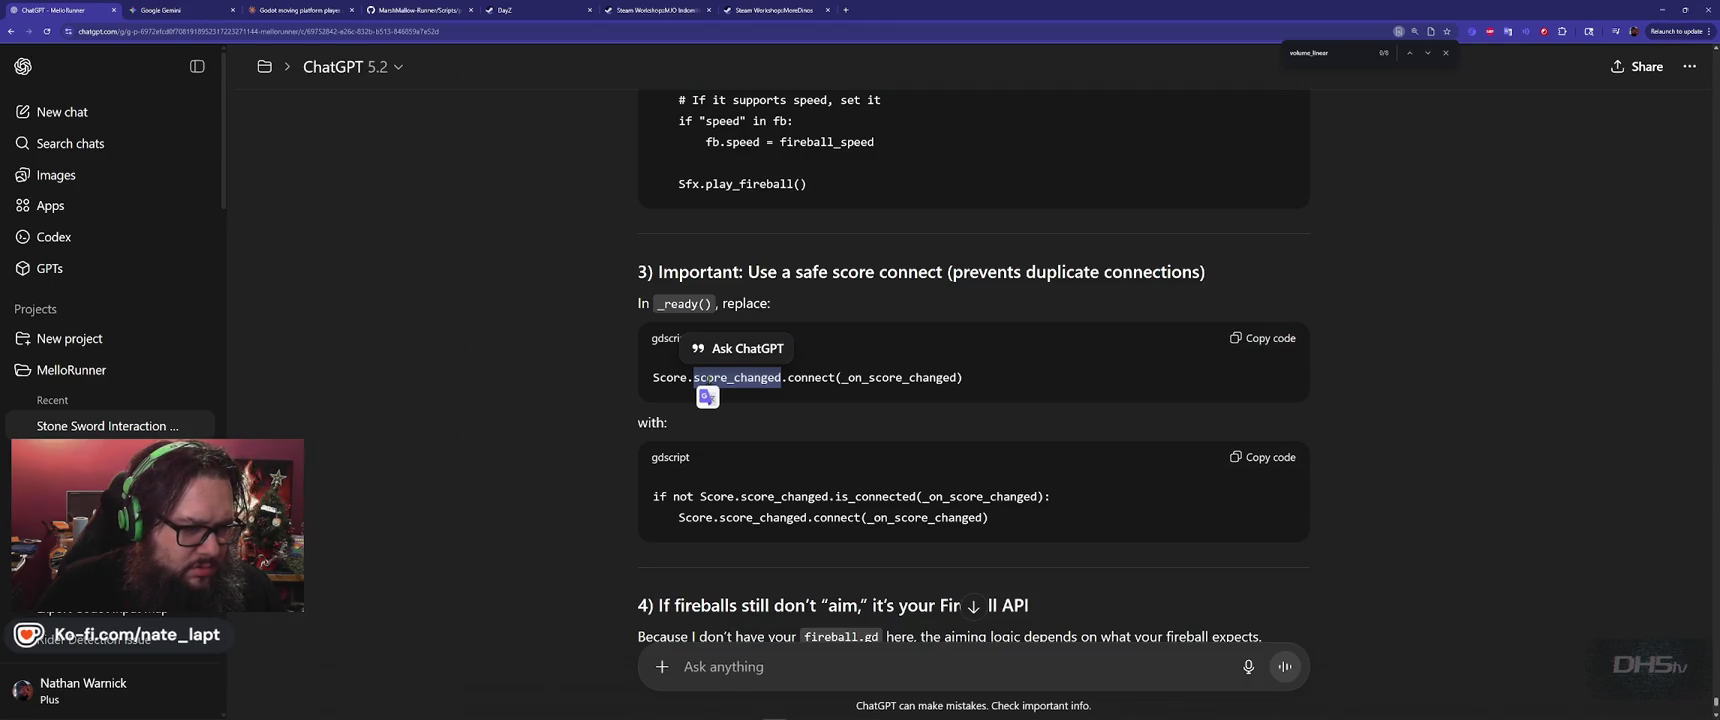
pyautogui.hotkey('alt', 'Tab')
pyautogui.hotkey('alt', 'Tab')
pyautogui.doubleClick(898, 377)
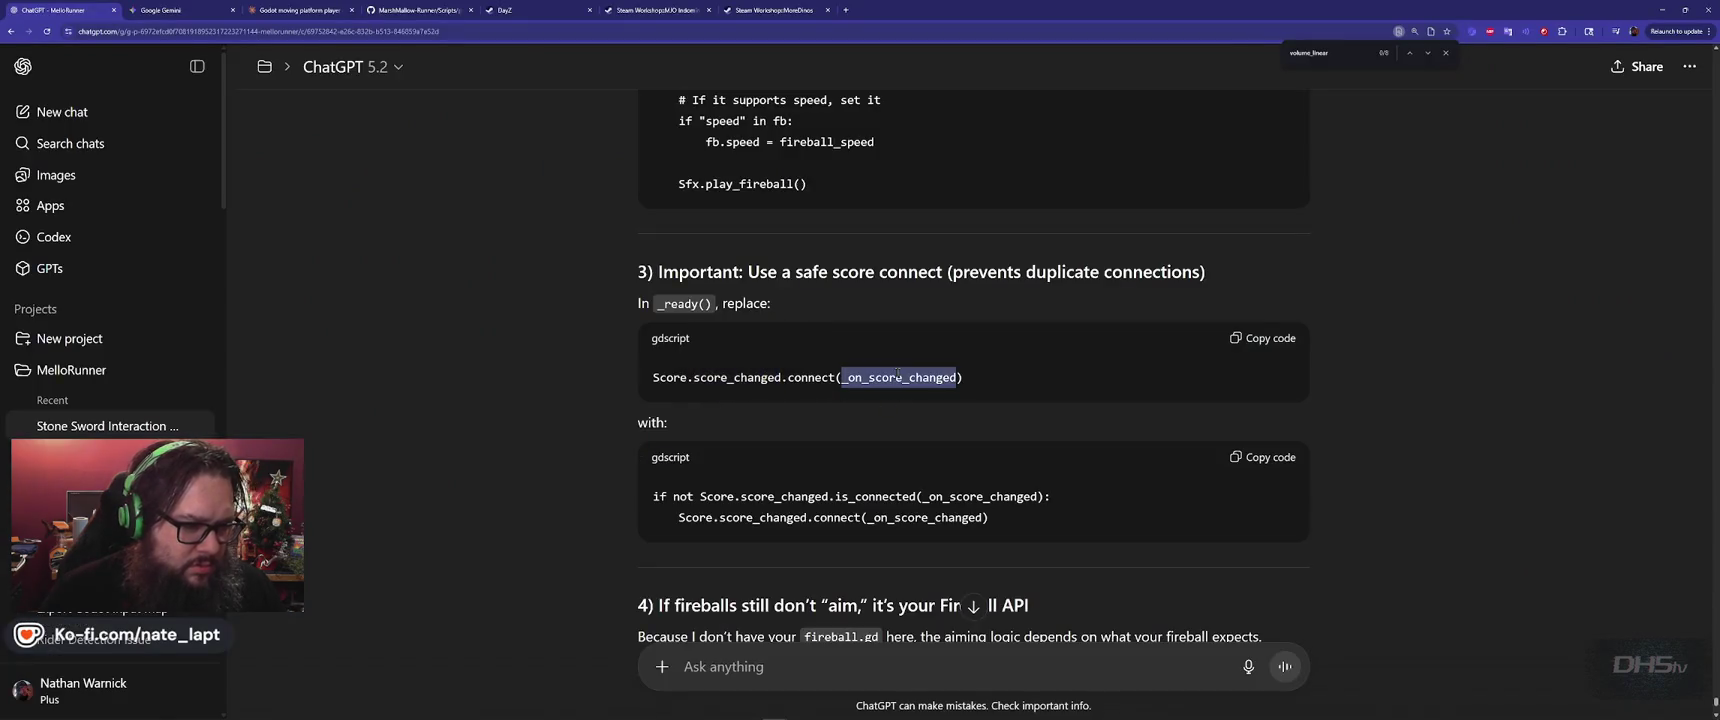
pyautogui.hotkey('ctrl', 'c')
pyautogui.hotkey('alt', 'Tab')
pyautogui.hotkey('ctrl', 'f')
pyautogui.hotkey('ctrl', 'v')
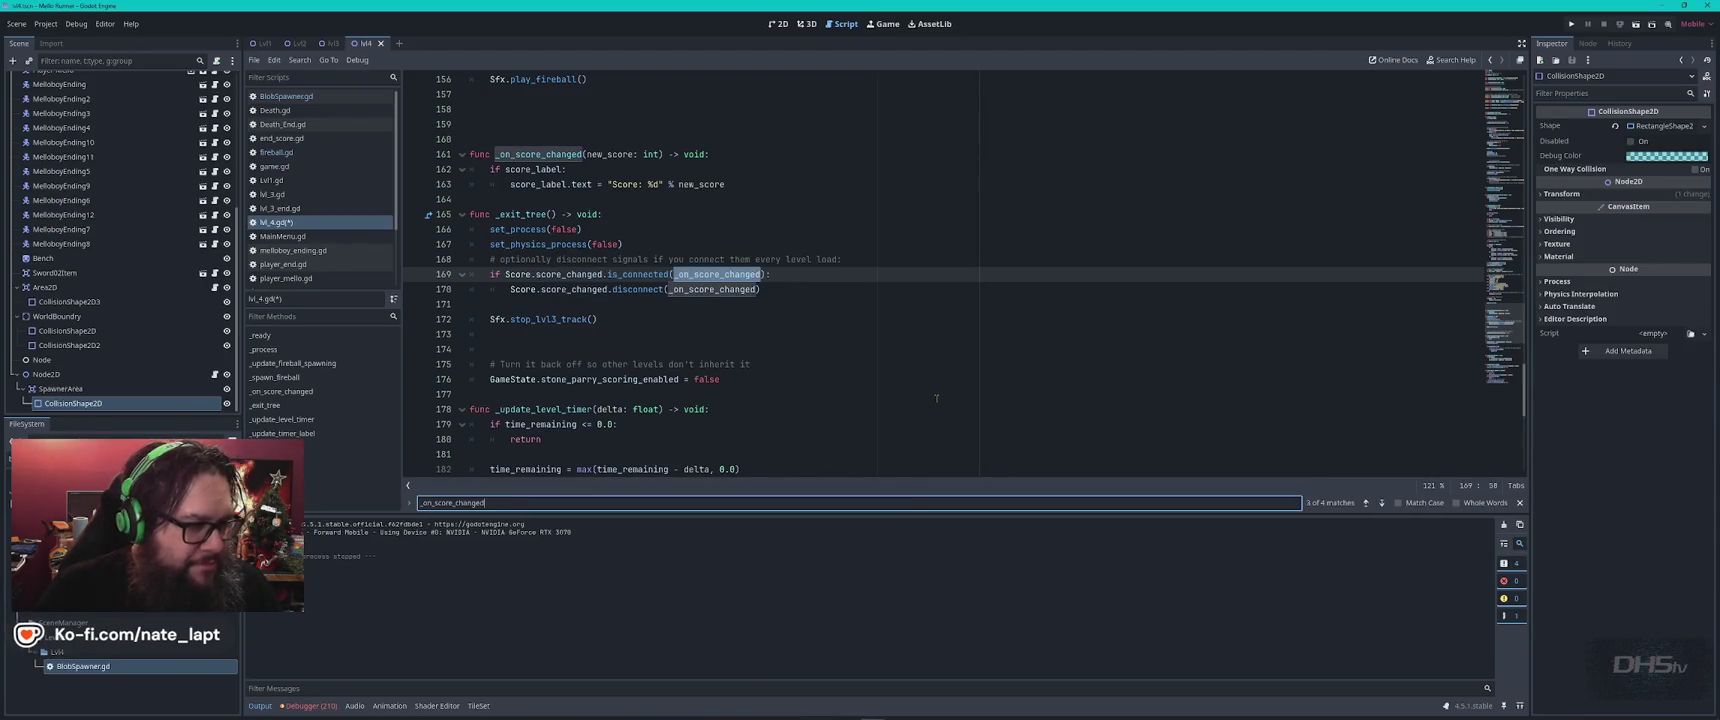
# Search the script for '_read' and 'score', then copy ChatGPT's original score connect line.
pyautogui.hotkey('alt', 'Tab')
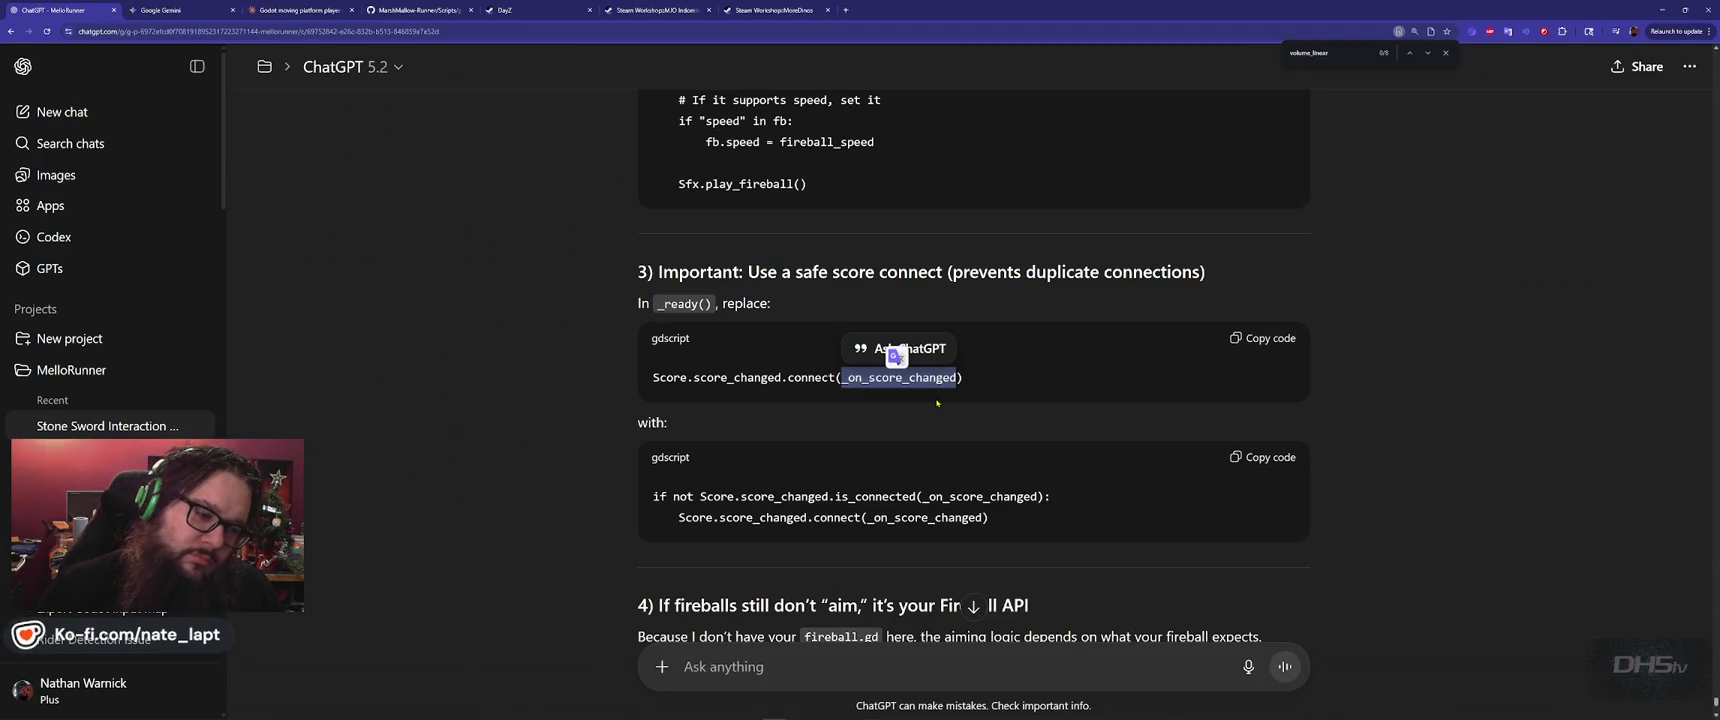
pyautogui.hotkey('alt', 'Tab')
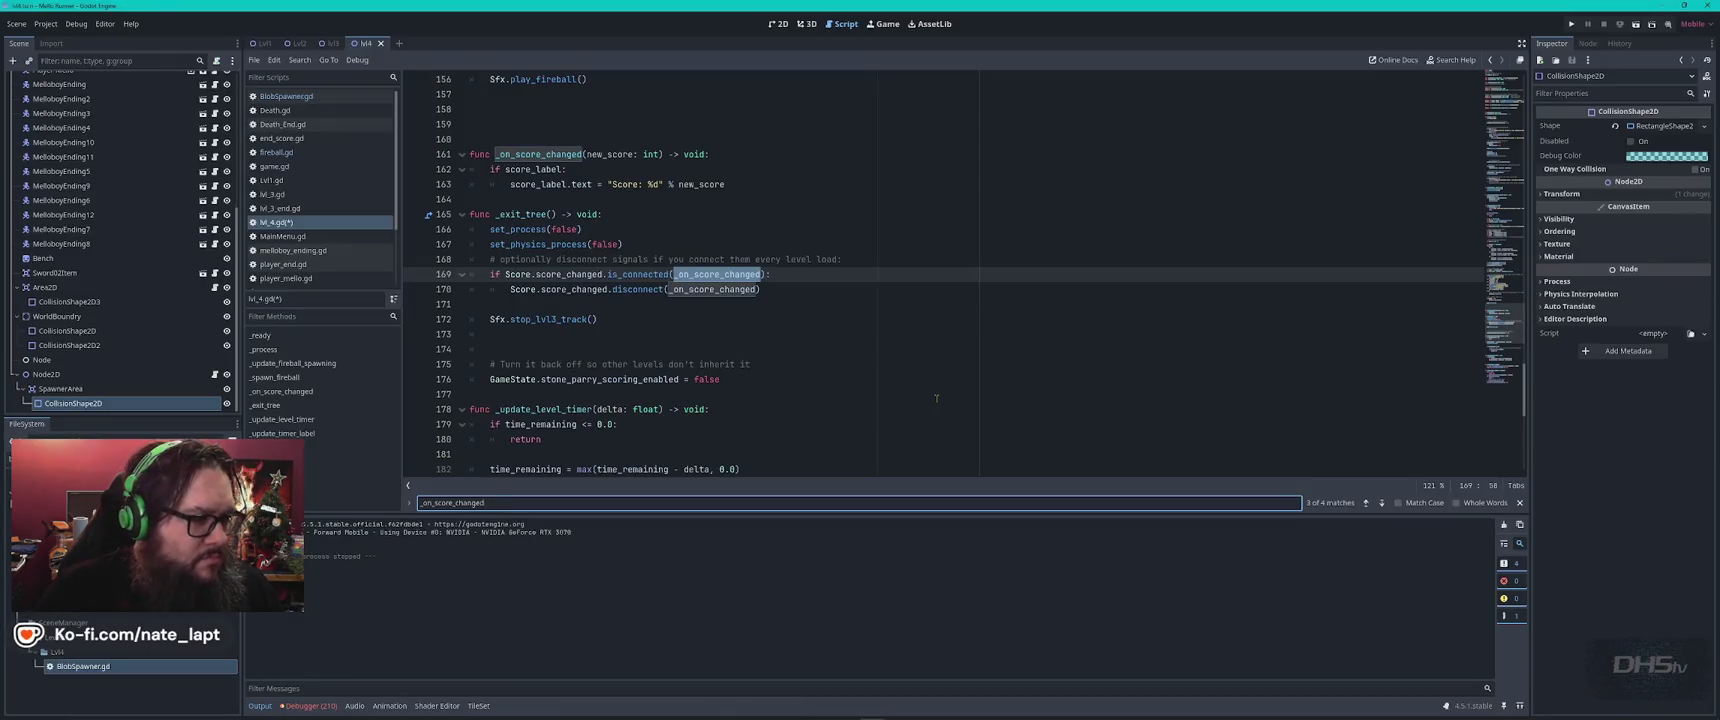
pyautogui.hotkey('alt', 'Tab')
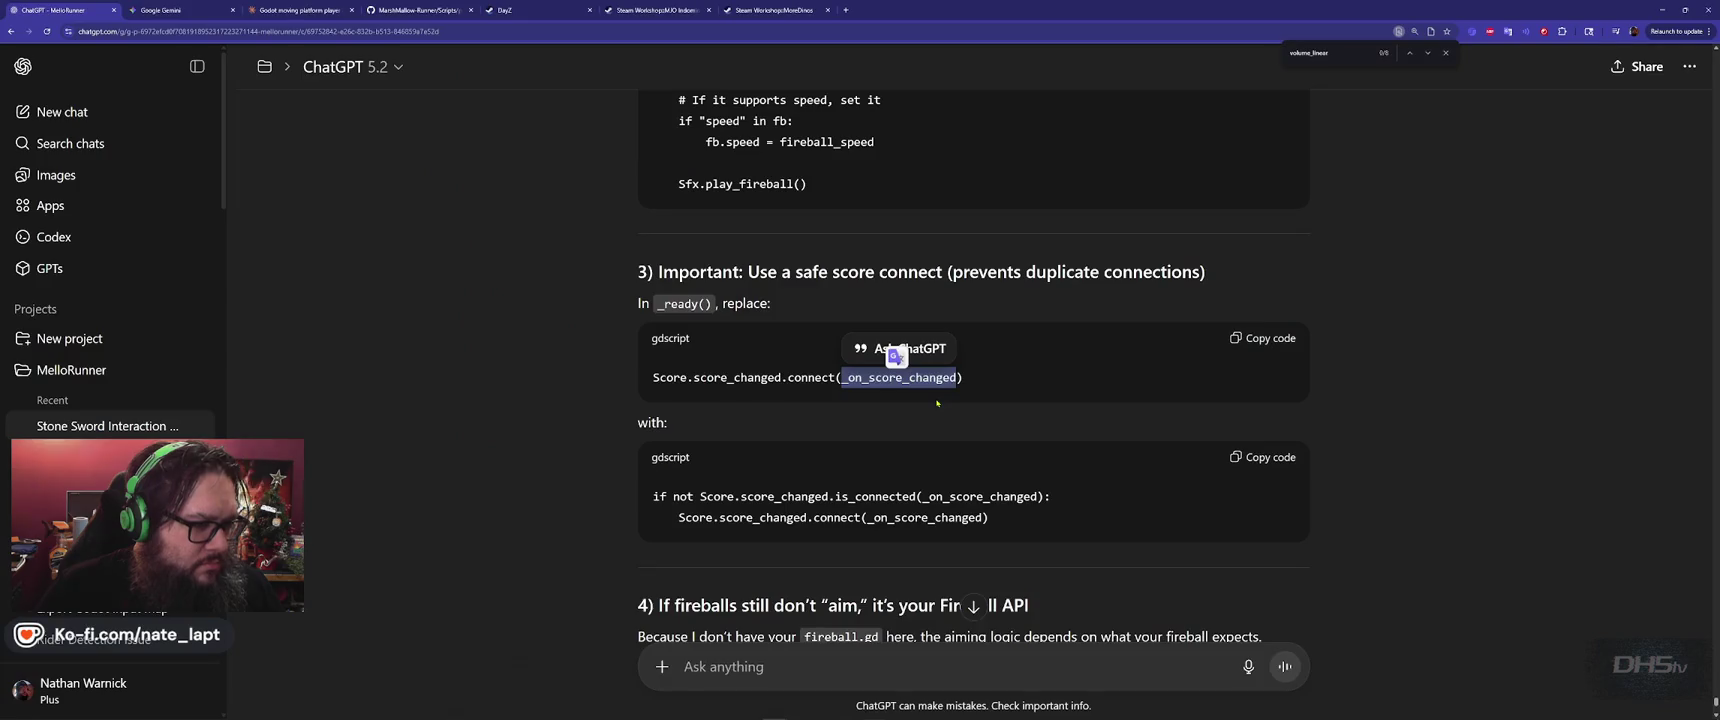
pyautogui.hotkey('alt', 'Tab')
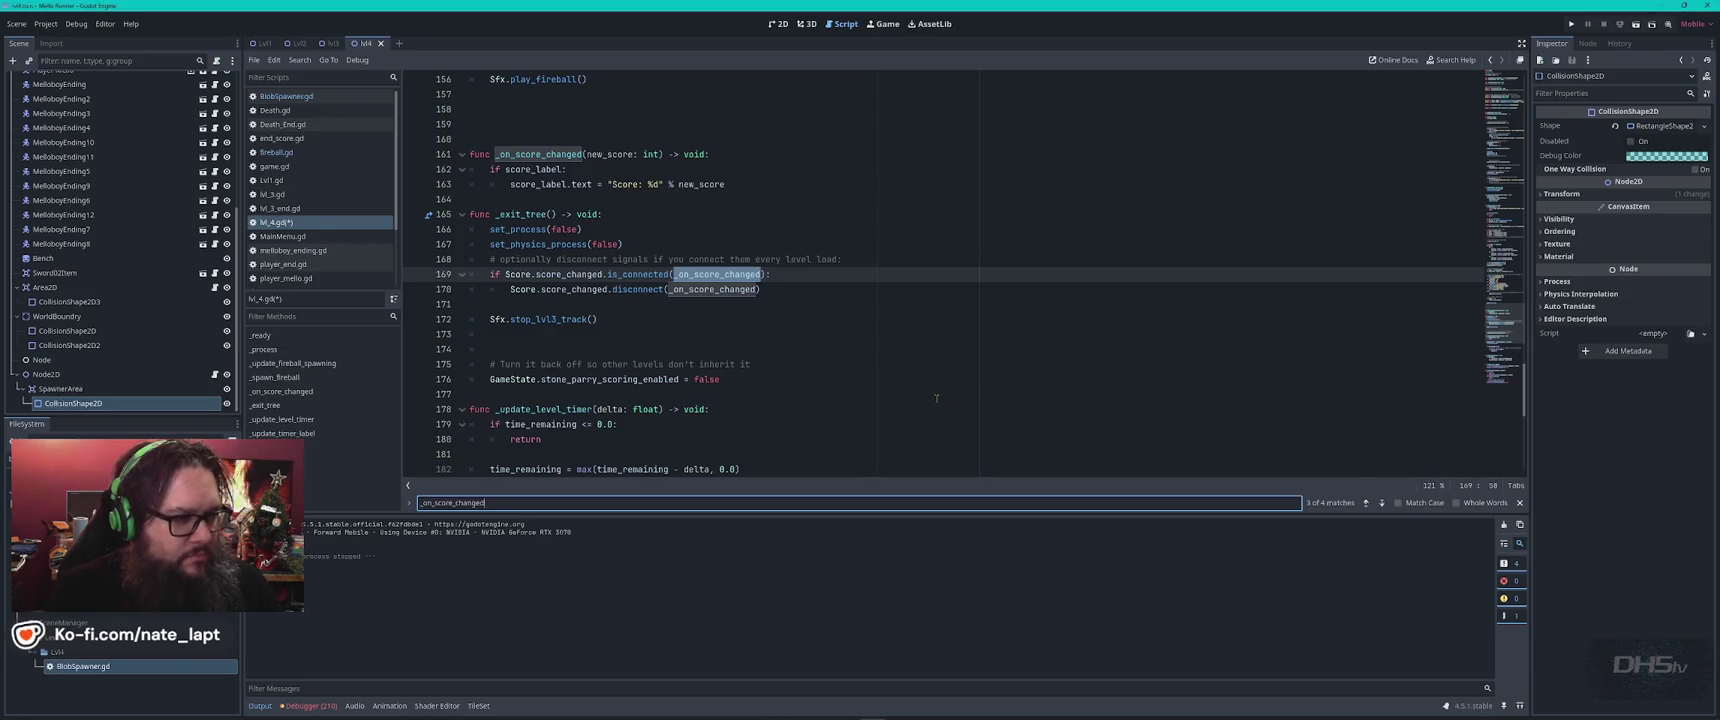
pyautogui.write('_read')
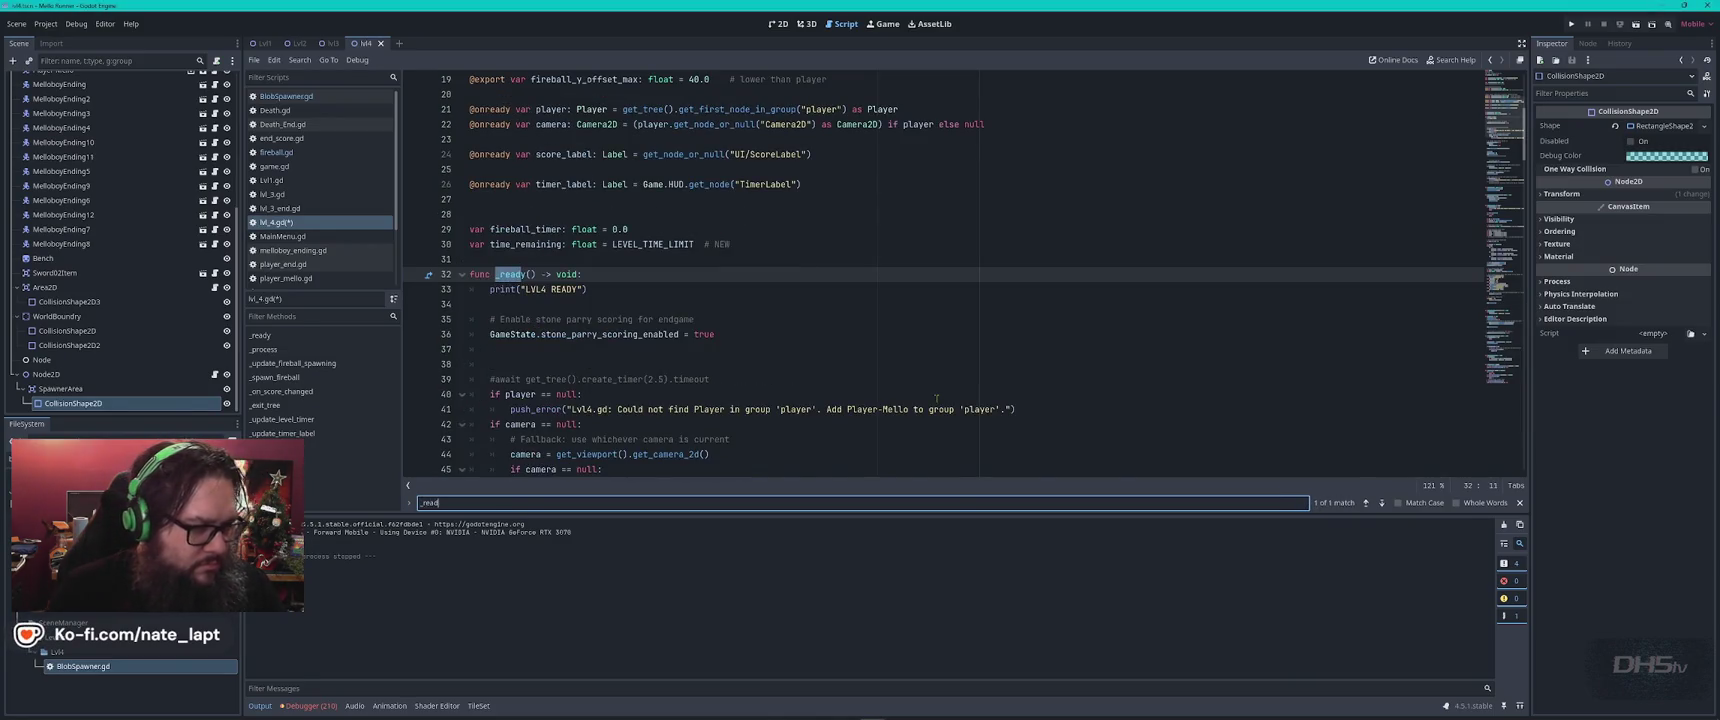
pyautogui.hotkey('ctrl', 'a')
pyautogui.write('score')
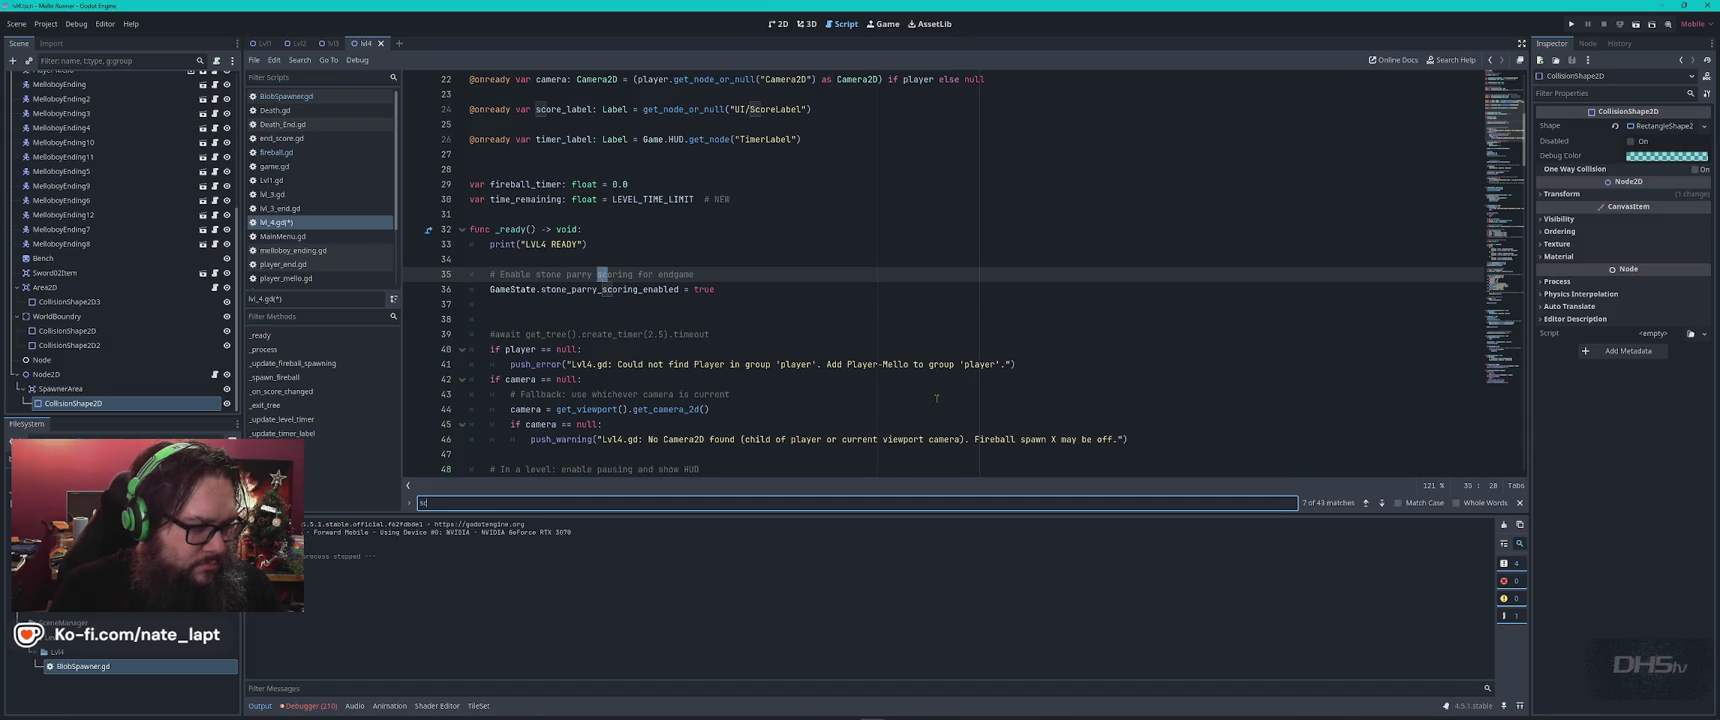
pyautogui.press('Escape')
pyautogui.hotkey('alt', 'Tab')
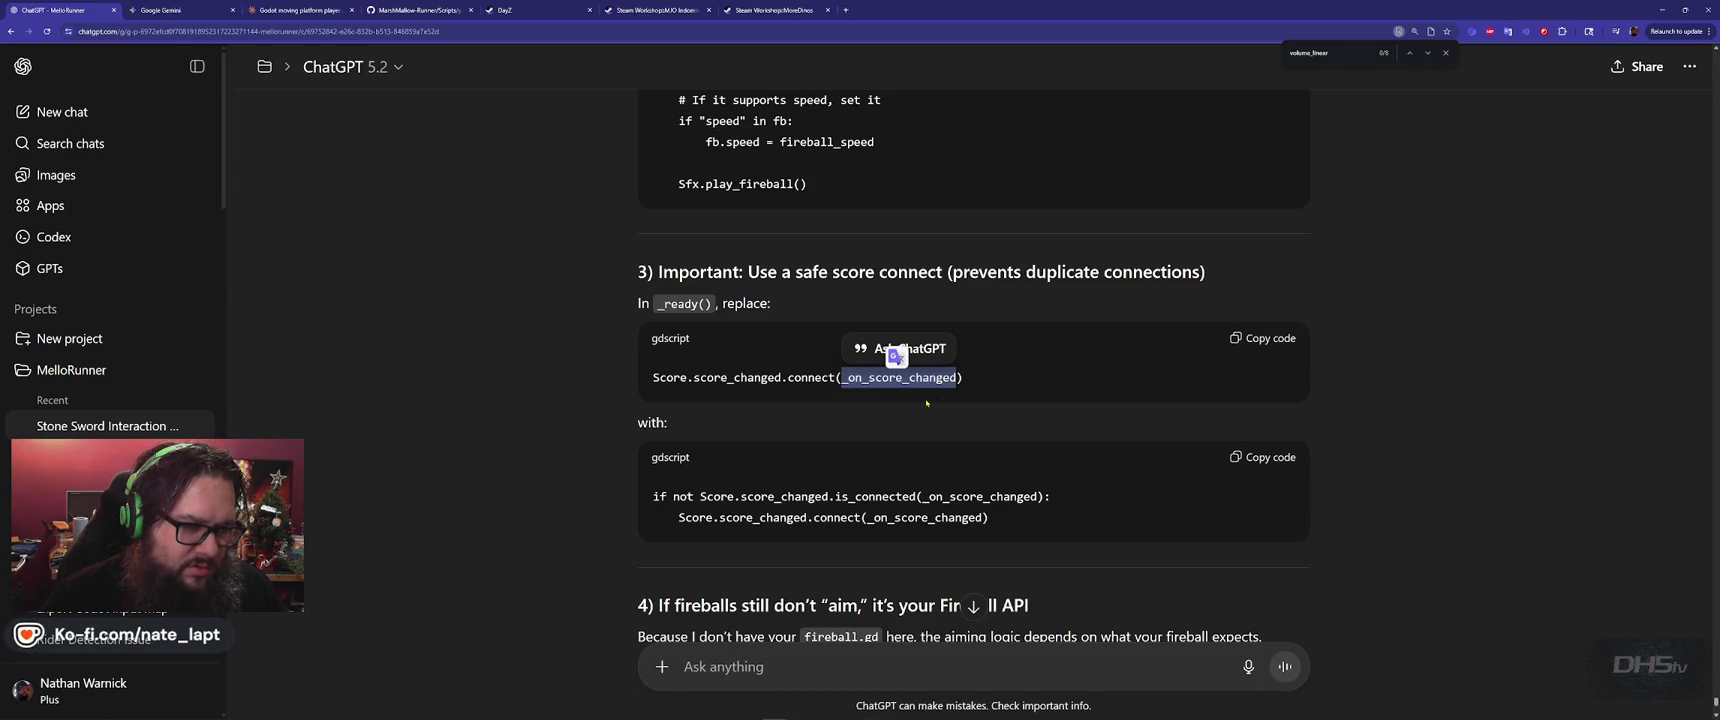
pyautogui.click(1262, 338)
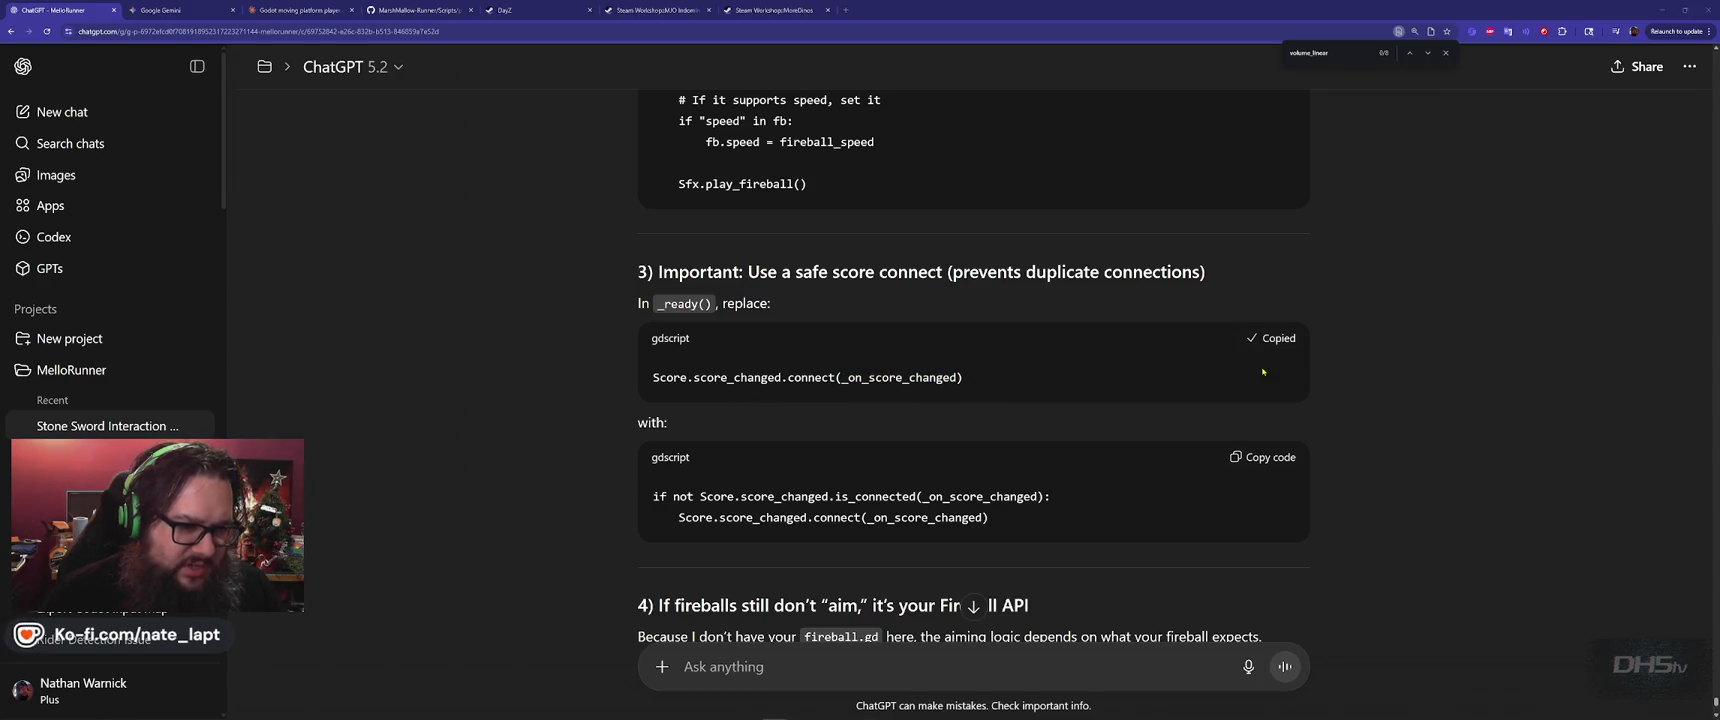
# Locate the Score.score_changed.connect line at line 62 in lvl_4.gd.
pyautogui.hotkey('alt', 'Tab')
pyautogui.hotkey('ctrl', 'f')
pyautogui.hotkey('ctrl', 'v')
pyautogui.press('Escape')
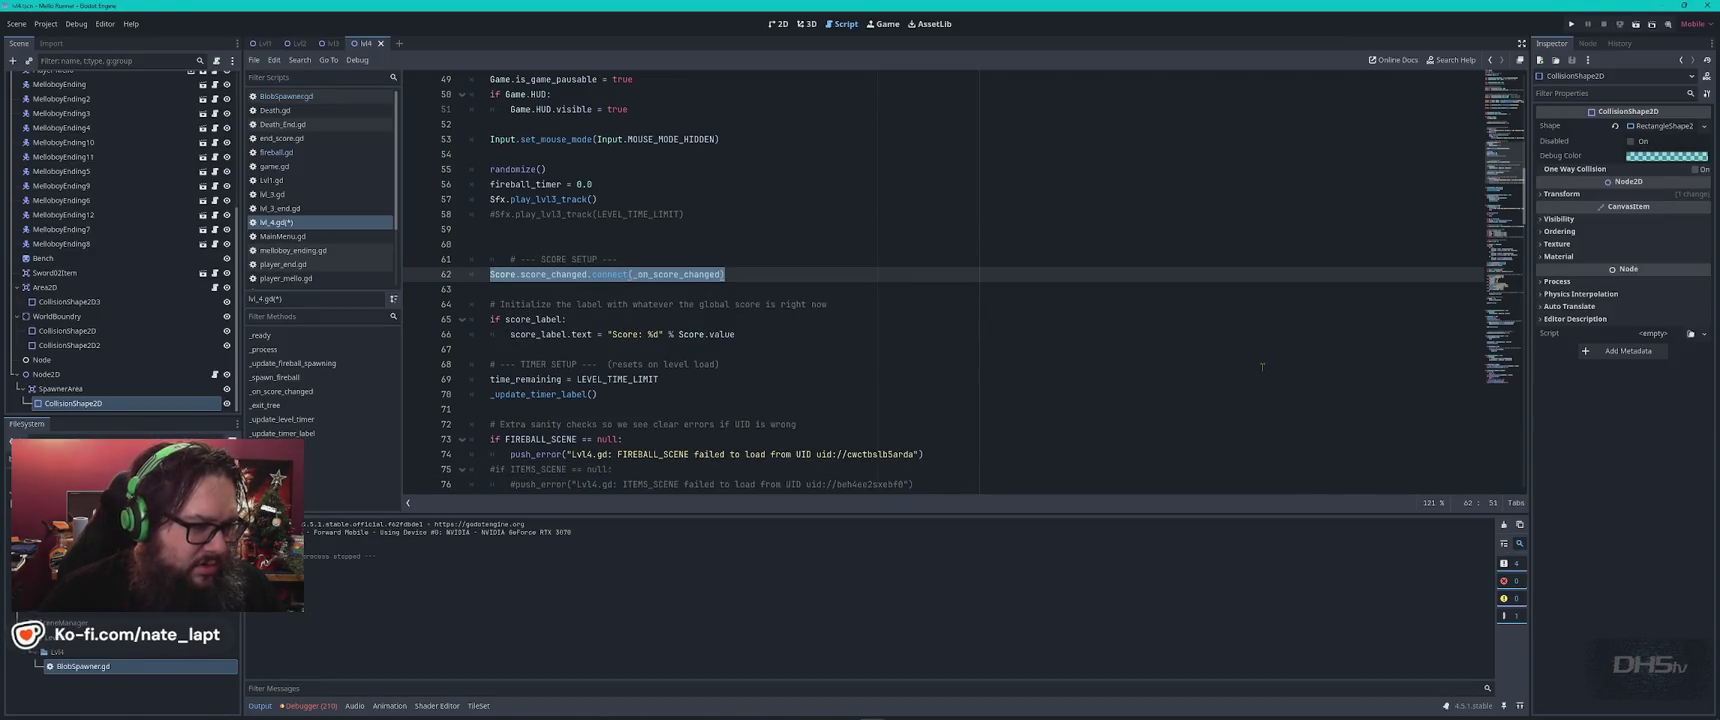
pyautogui.scroll(7, 546, 303)
pyautogui.scroll(-7, 546, 303)
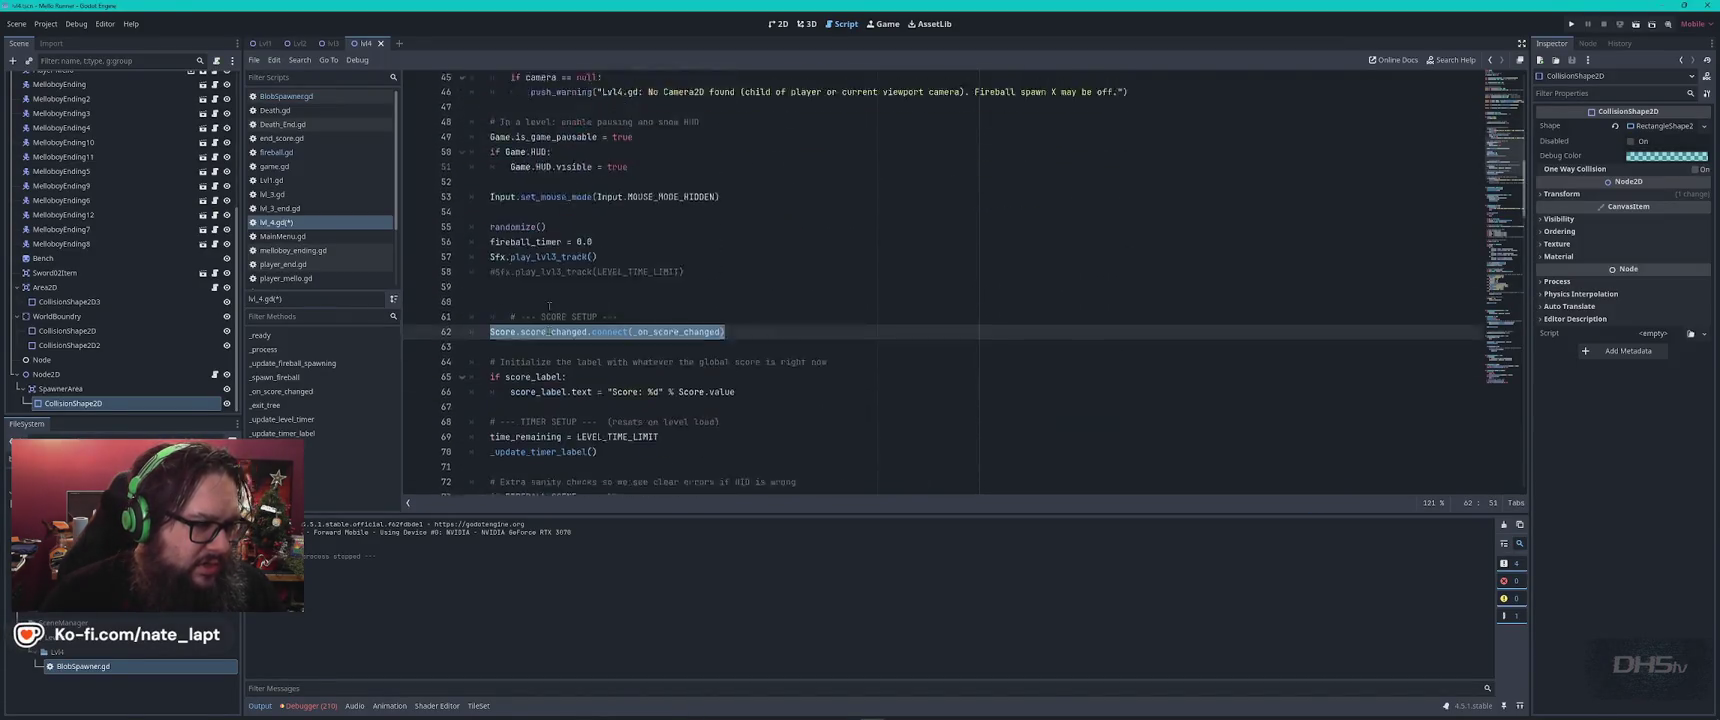
pyautogui.click(748, 275)
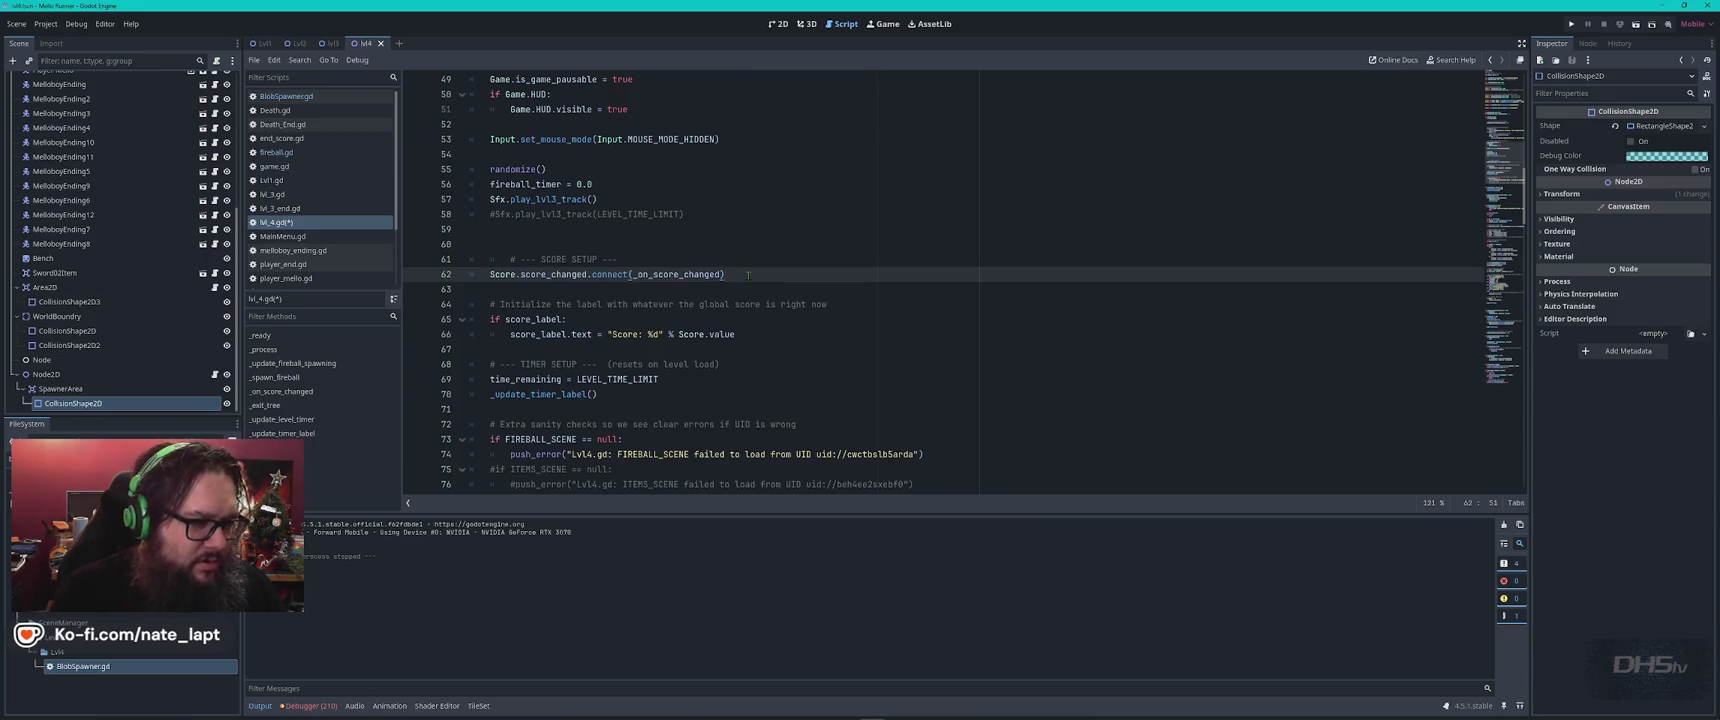
pyautogui.write('#')
# Paste the if-not-is_connected guarded connect block there and fix its indentation.
pyautogui.hotkey('alt', 'Tab')
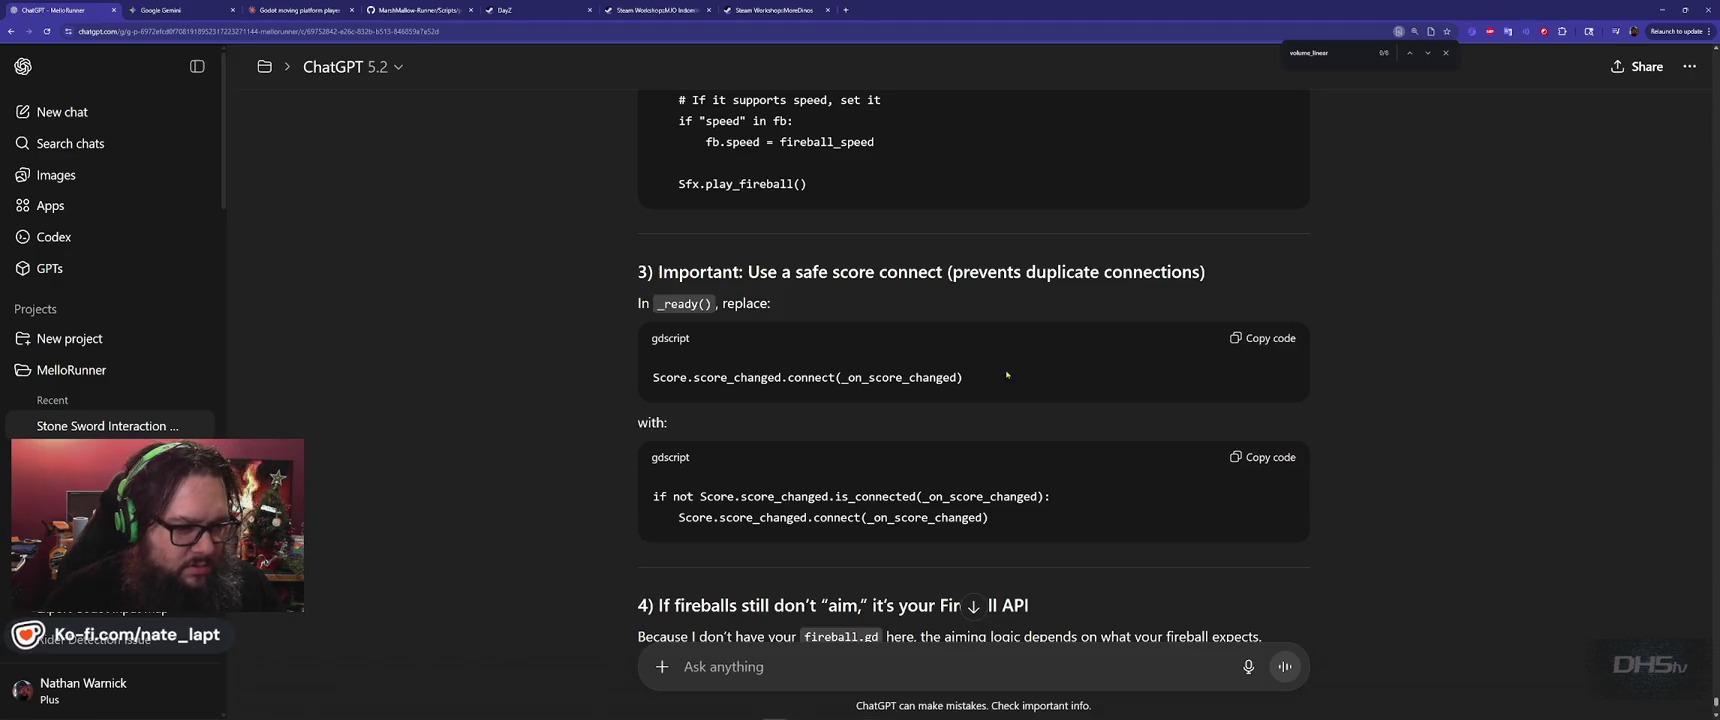
pyautogui.hotkey('alt', 'Tab')
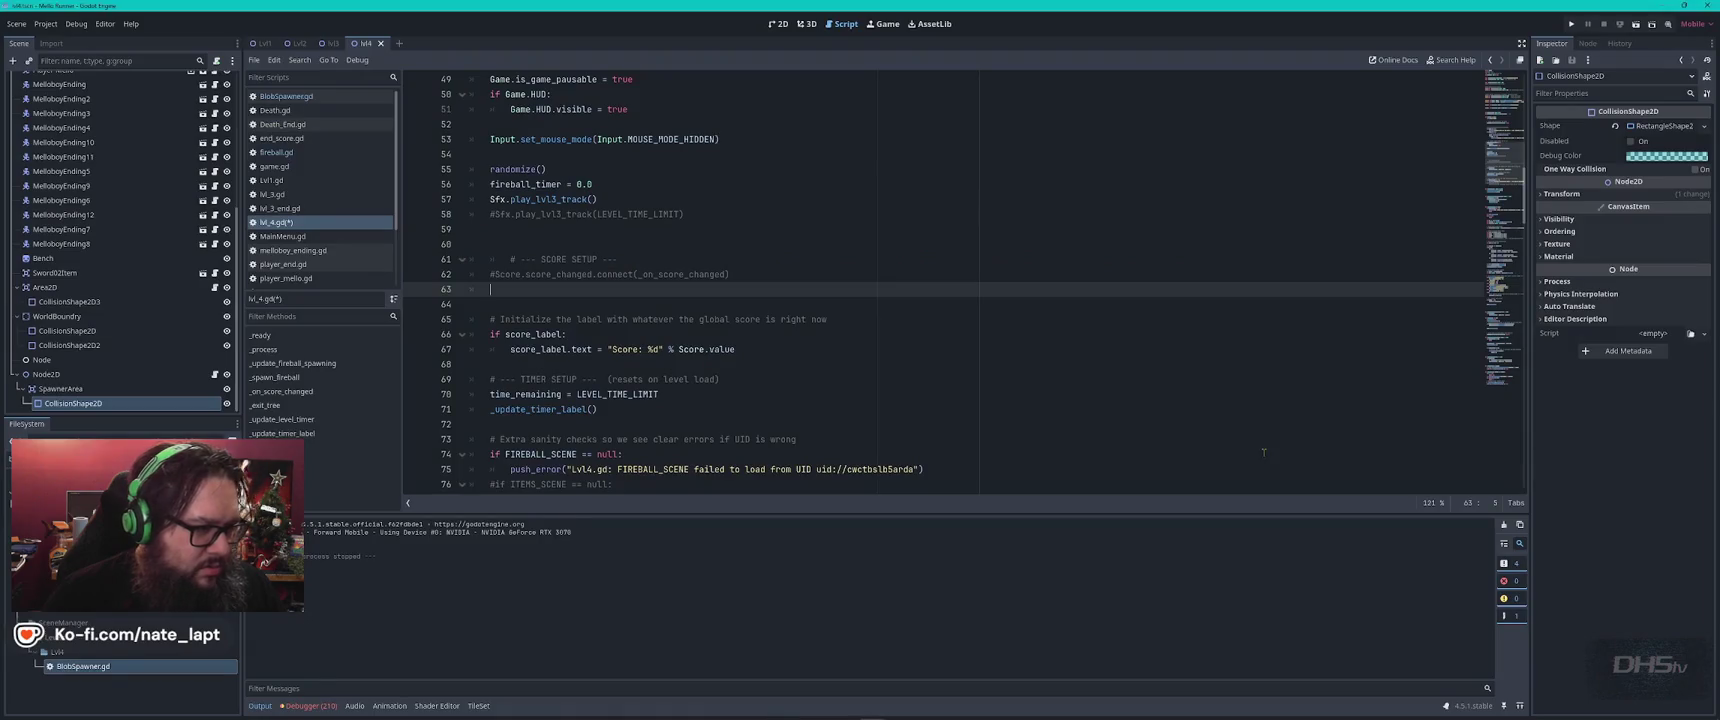
pyautogui.hotkey('ctrl', 'v')
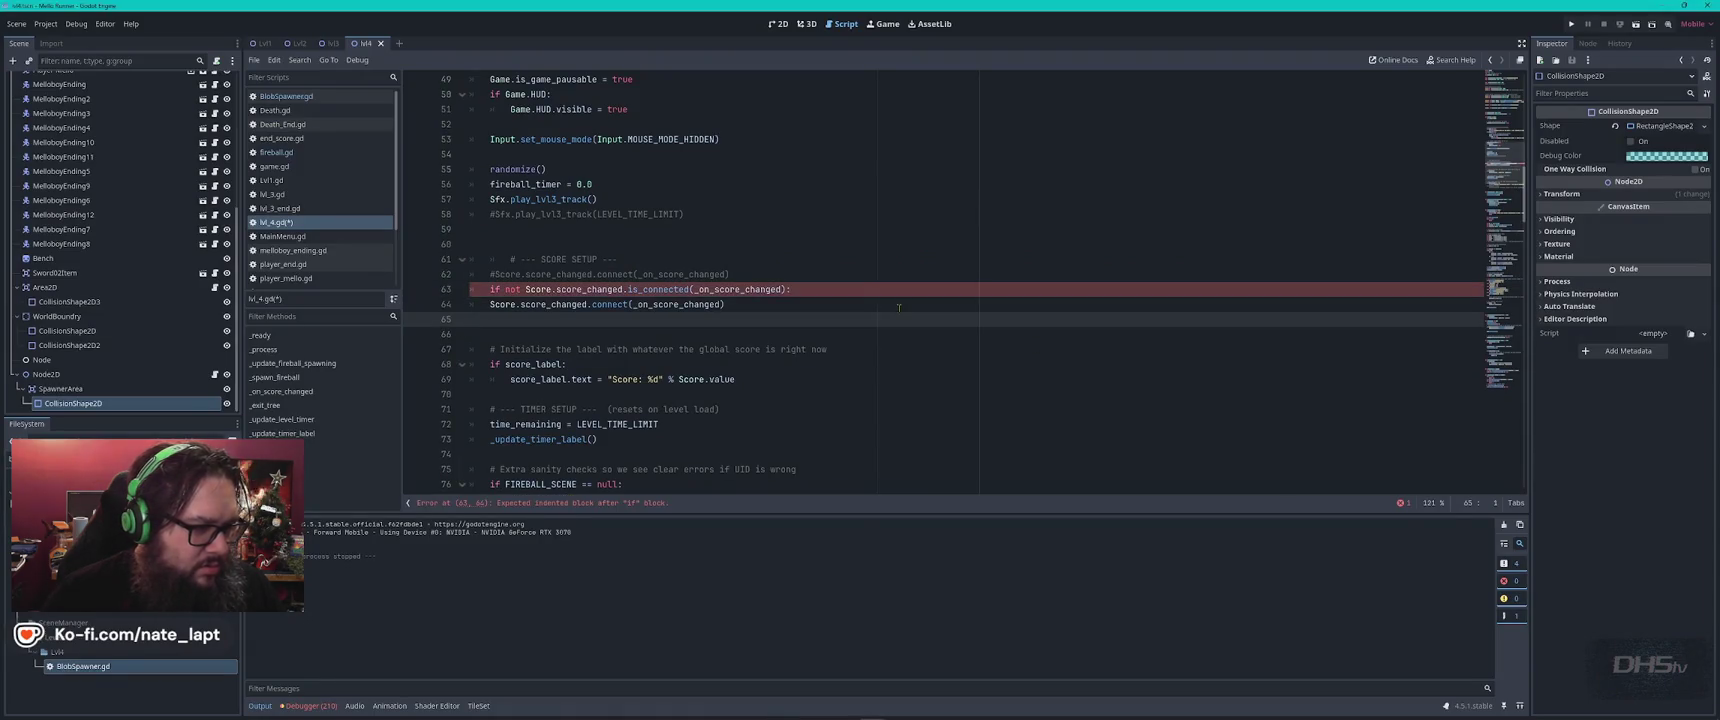
pyautogui.press('Up')
pyautogui.press('Up')
pyautogui.press('Delete')
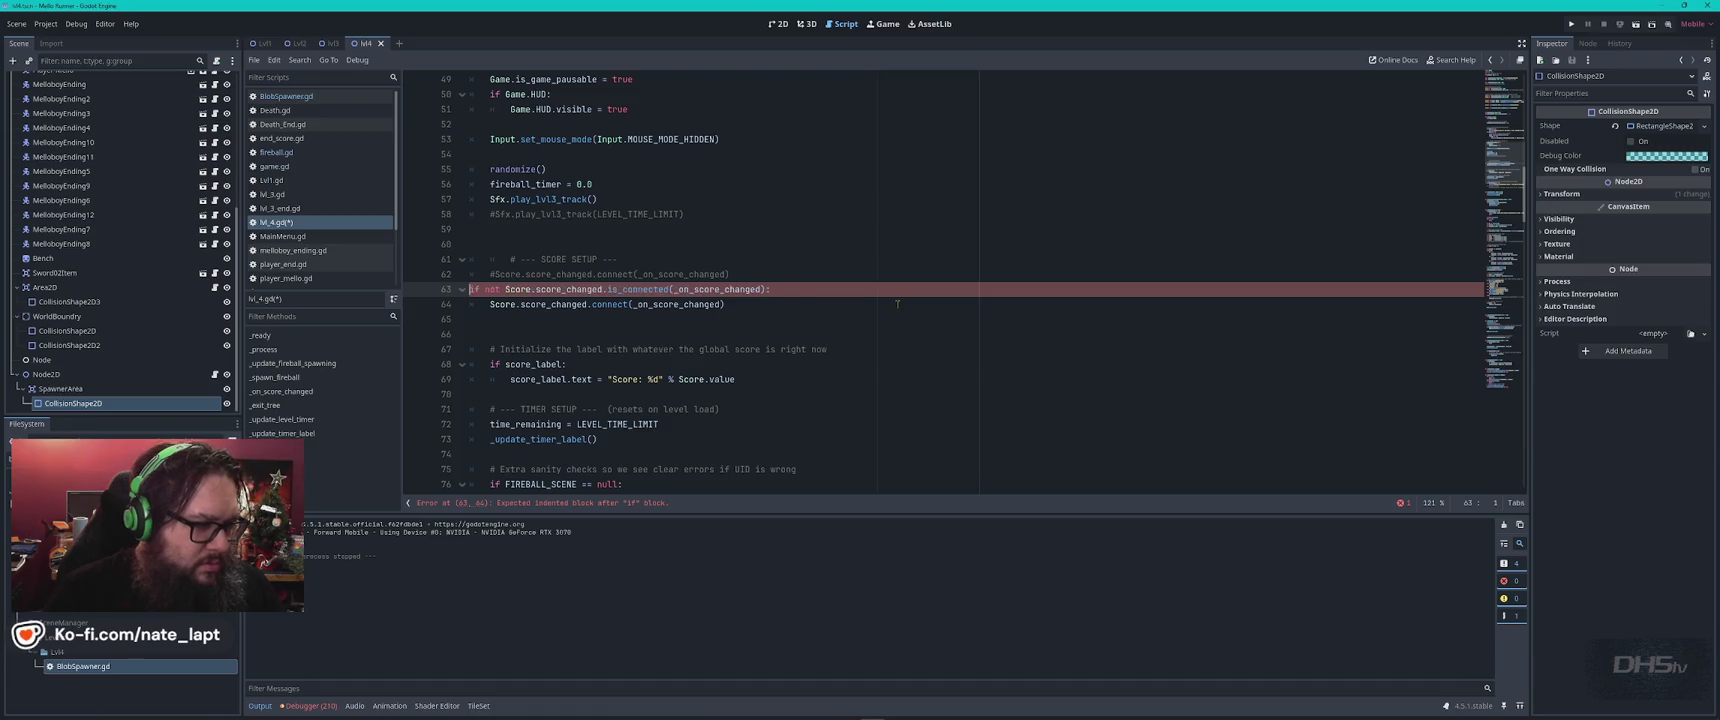
pyautogui.press('Tab')
pyautogui.press('Tab')
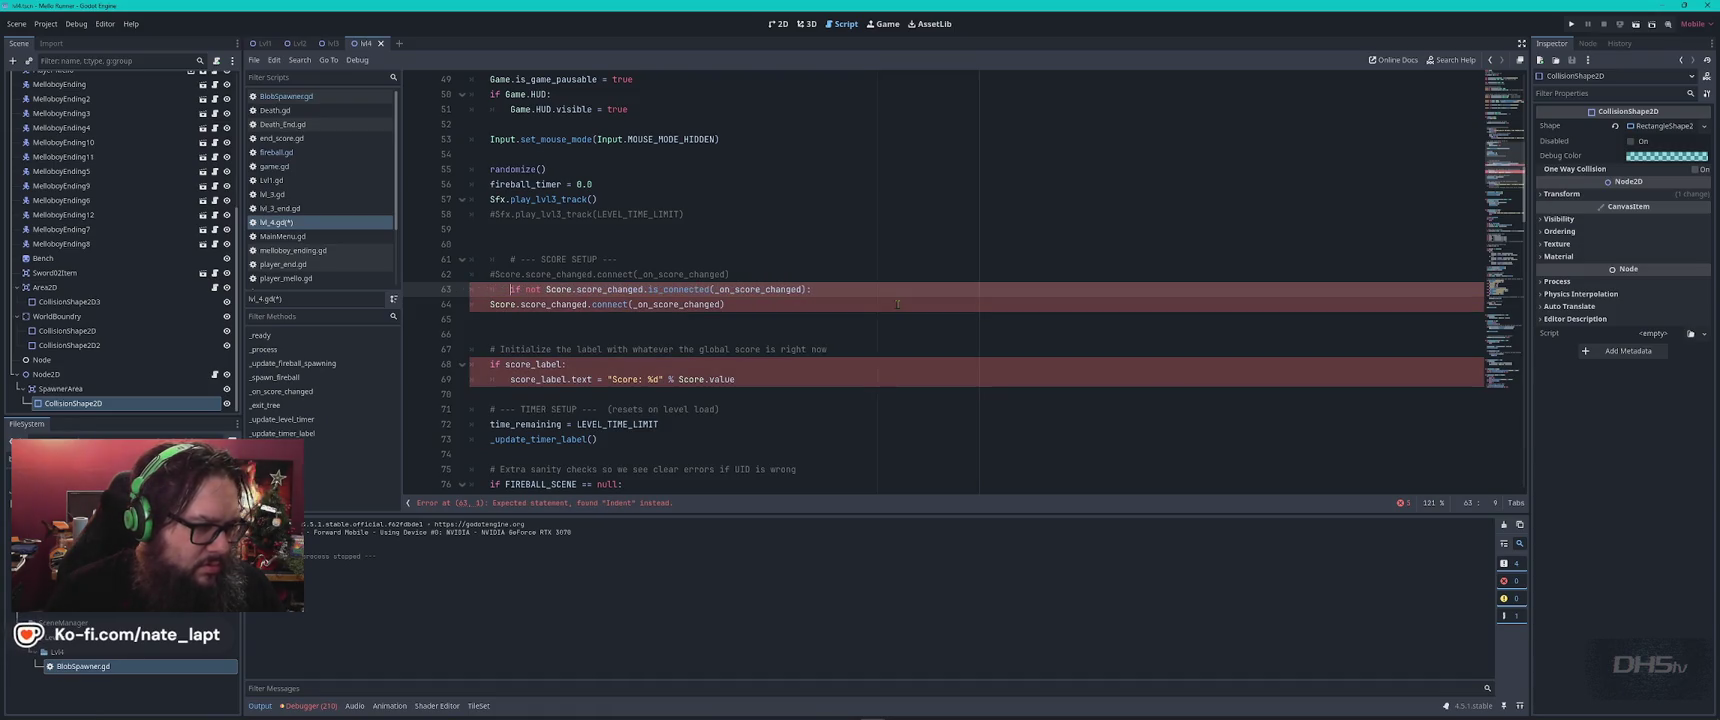
pyautogui.press('BackSpace')
pyautogui.press('Down')
pyautogui.press('Tab')
# Check the rest of ChatGPT's reply, then run the game with F5.
pyautogui.hotkey('alt', 'Tab')
pyautogui.scroll(-5, 973, 380)
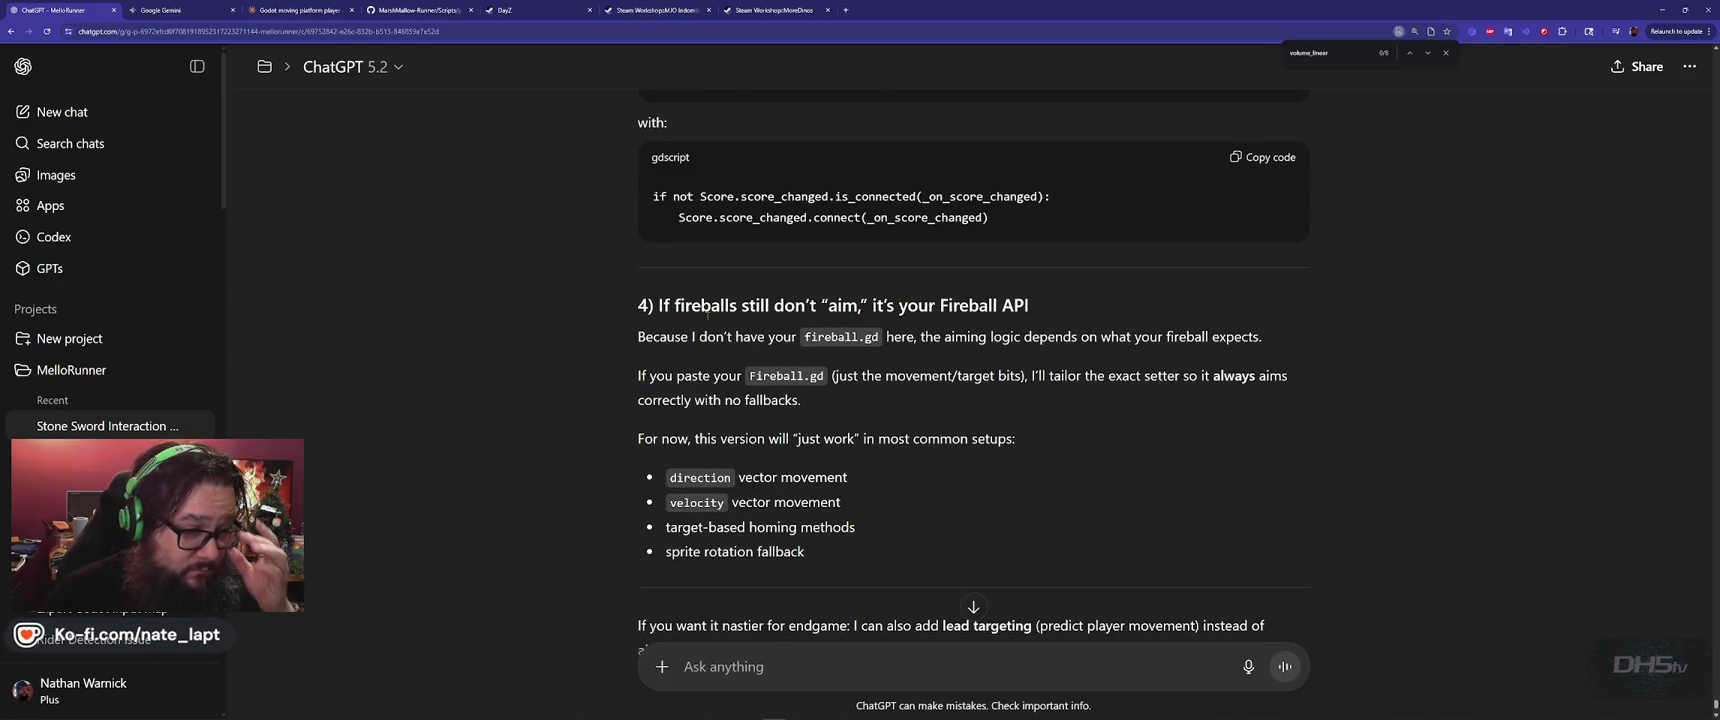
pyautogui.scroll(-2, 707, 315)
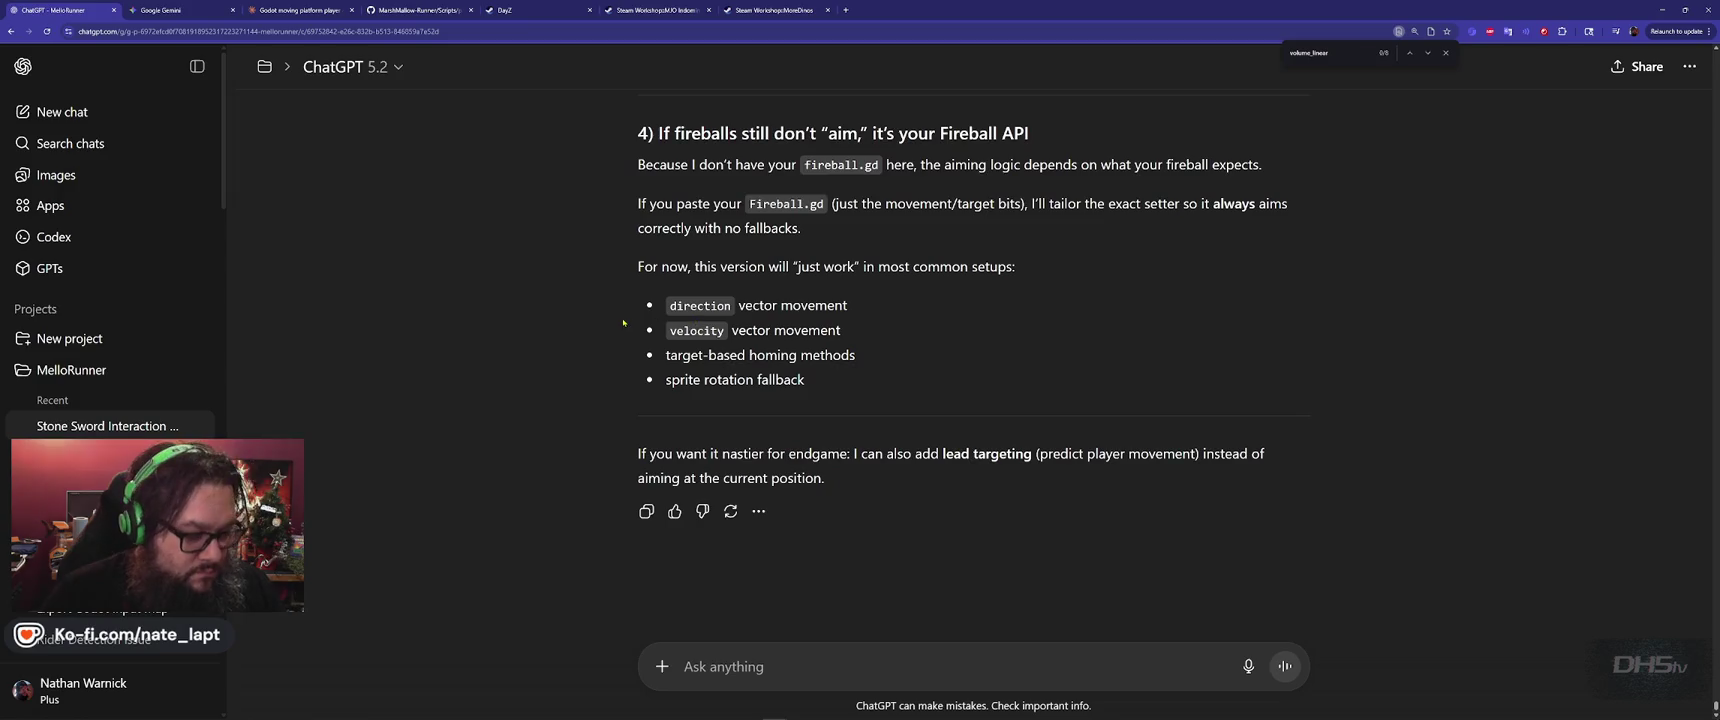
pyautogui.hotkey('alt', 'Tab')
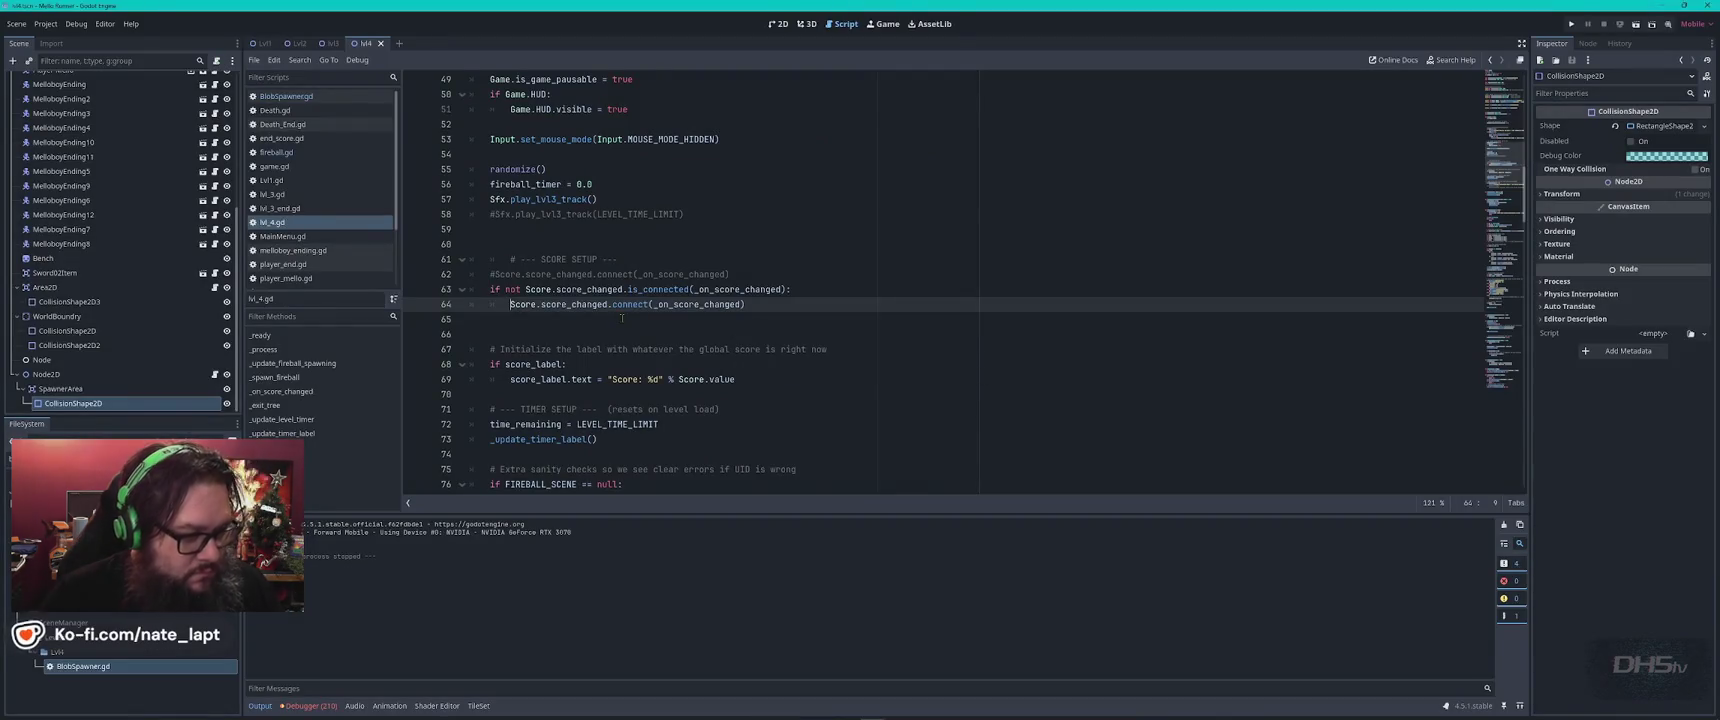
pyautogui.press('F5')
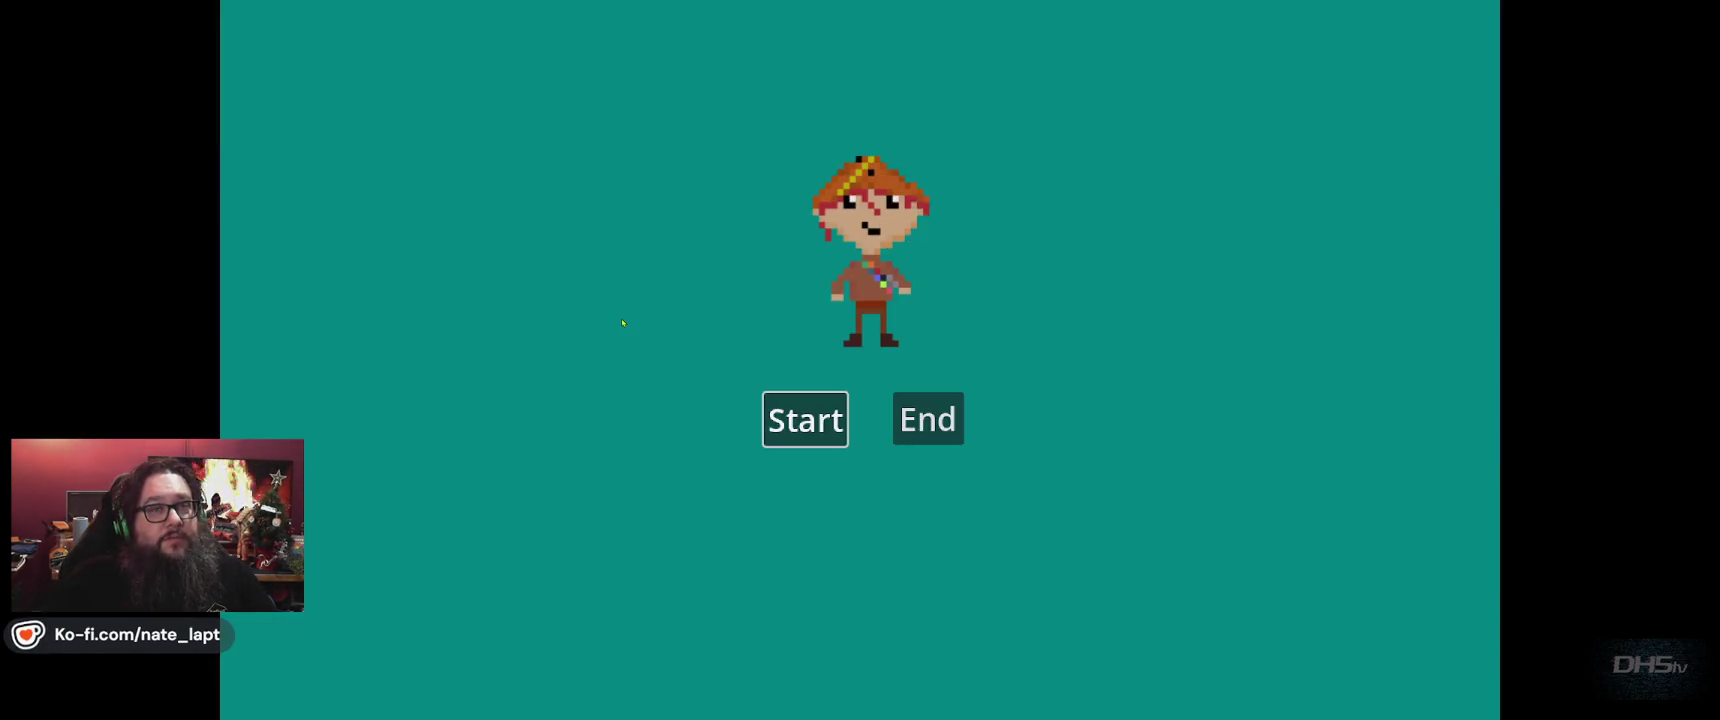
# Start level 4 from the title menu, jump and attack through the fireball waves, then stop with F8.
pyautogui.press('Return')
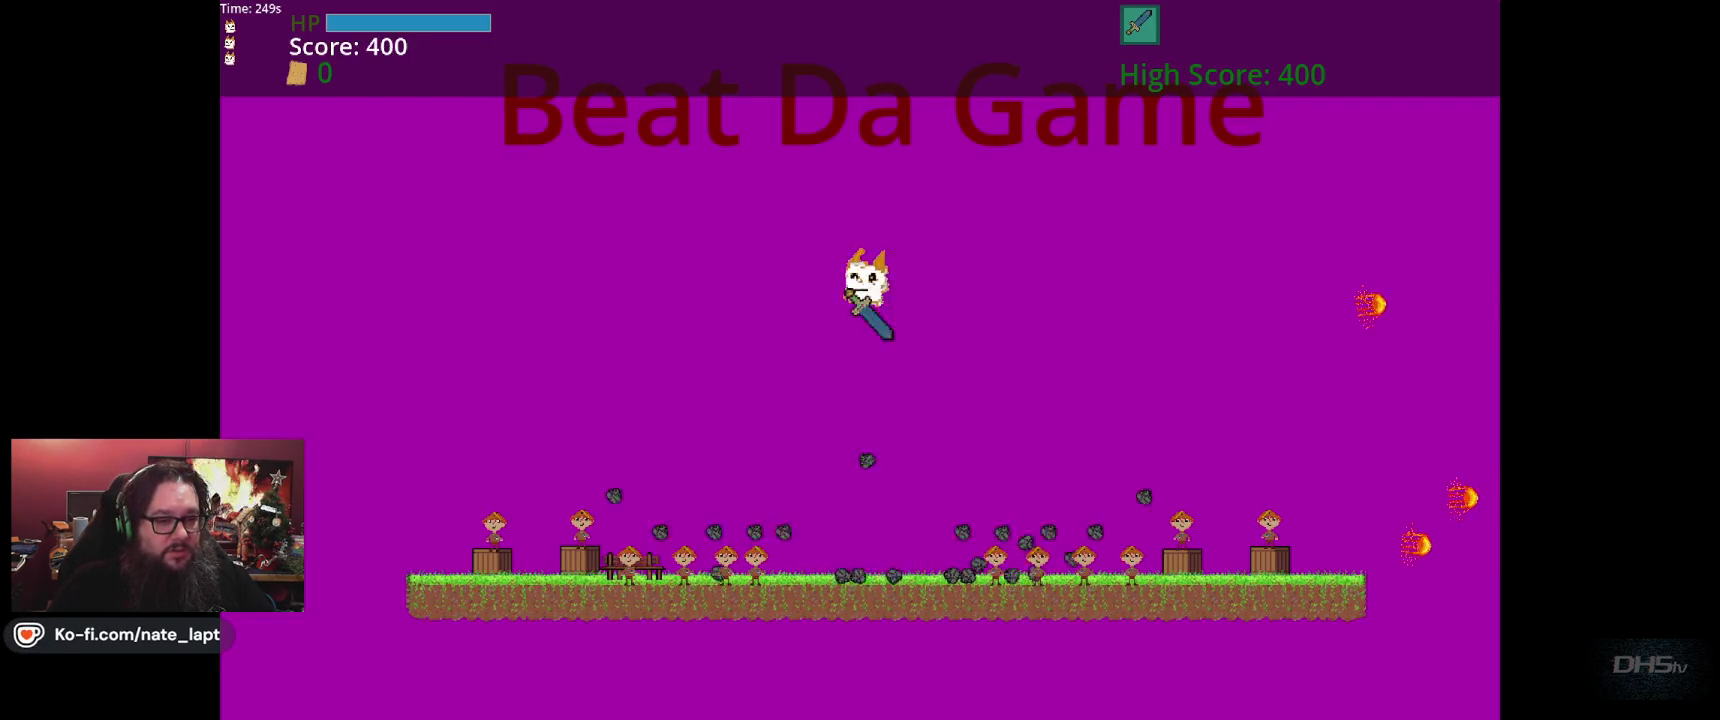
pyautogui.press('Right')
pyautogui.press('space')
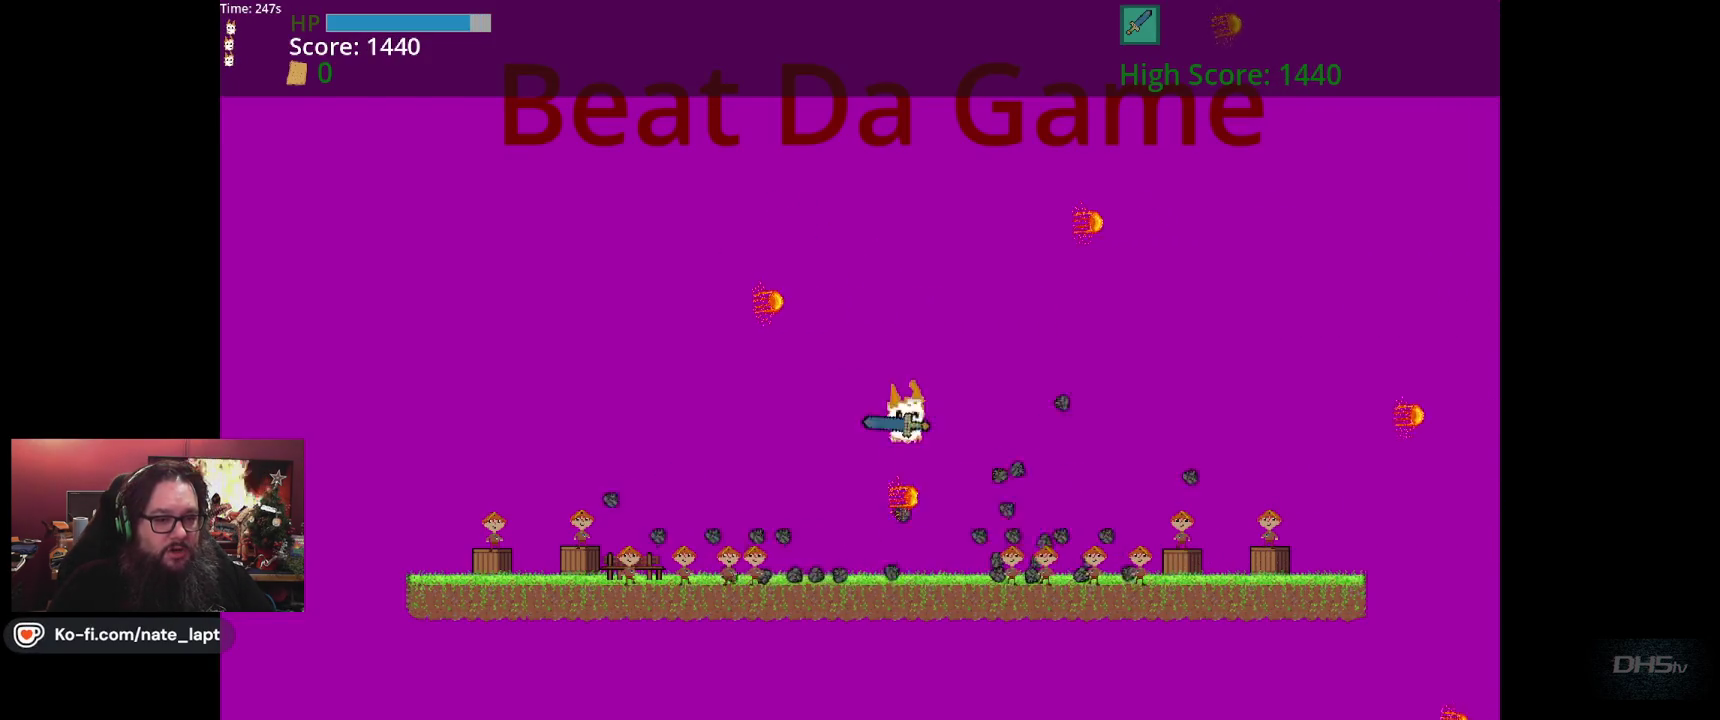
pyautogui.press('Right')
pyautogui.press('space')
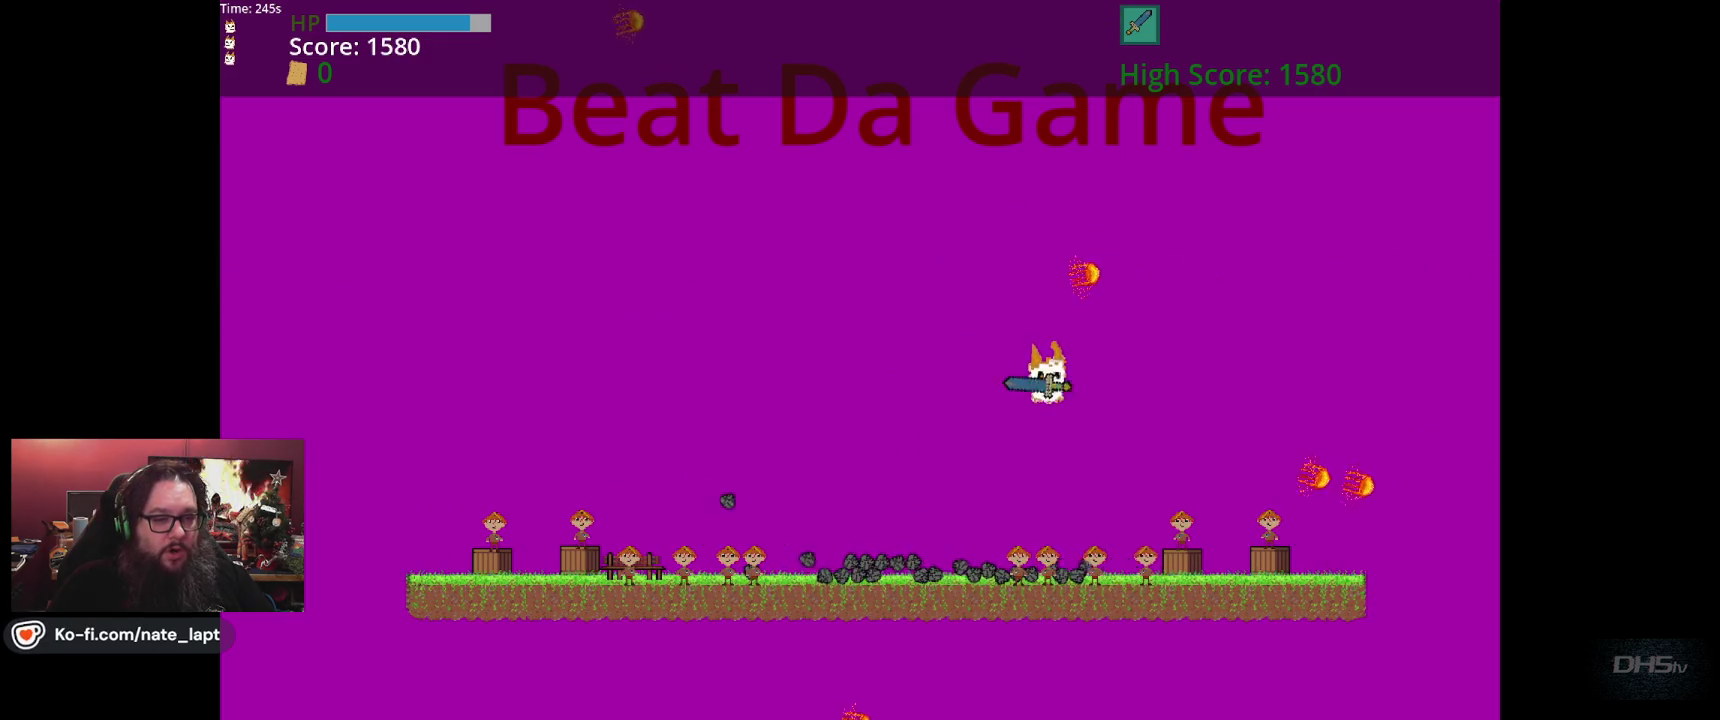
pyautogui.press('space')
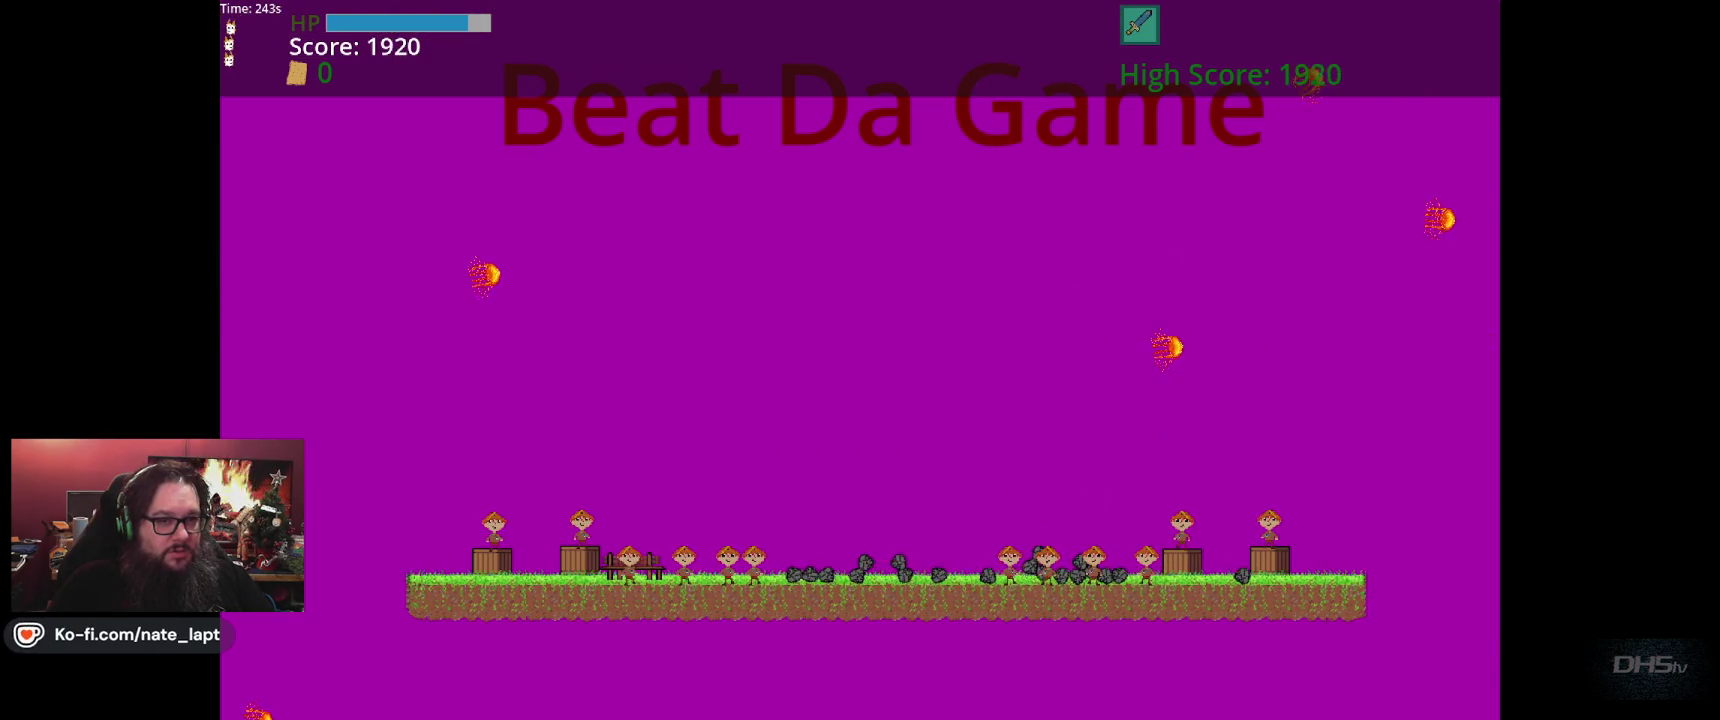
pyautogui.press('space')
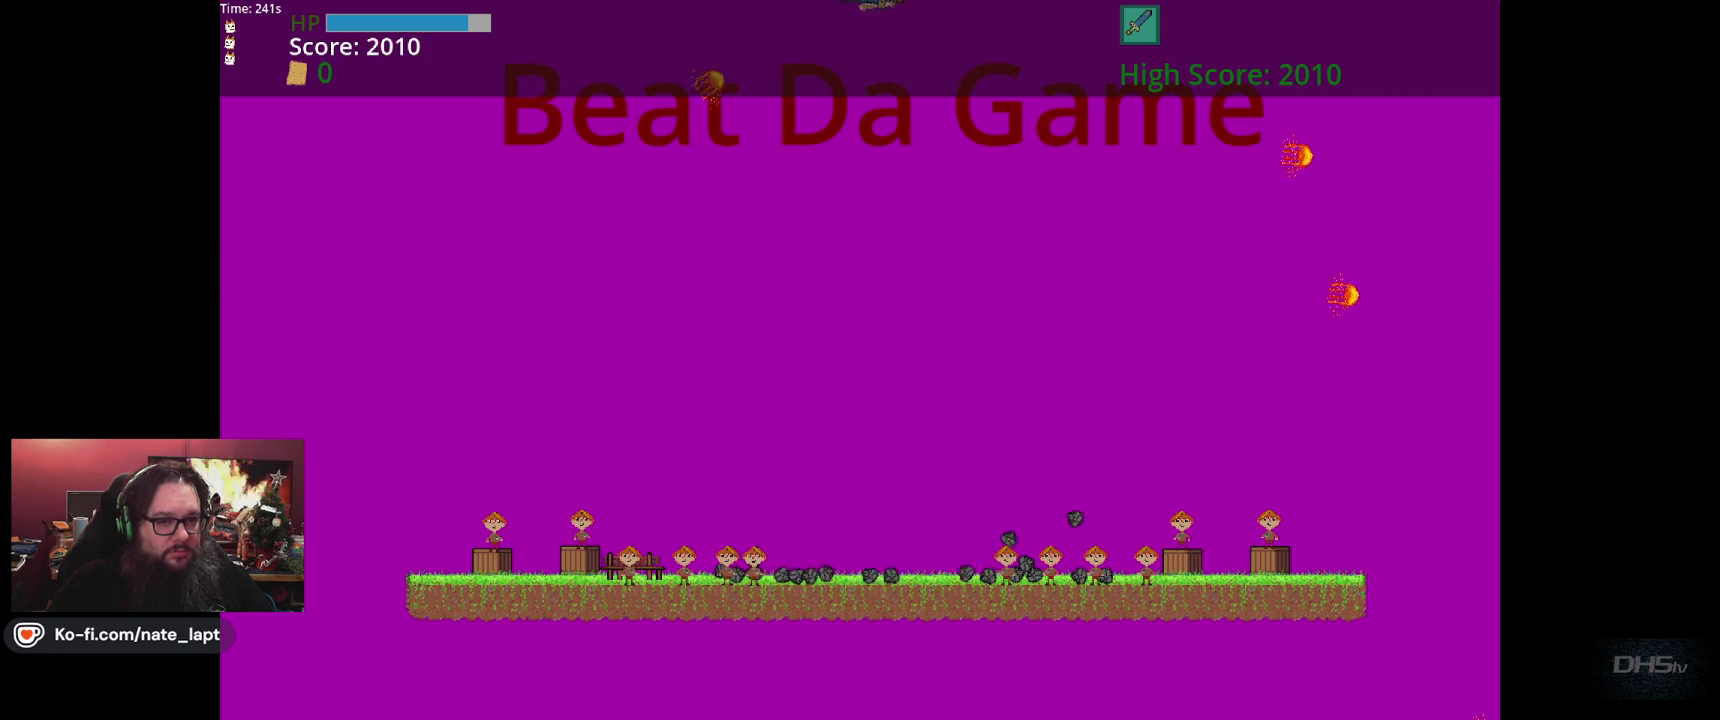
pyautogui.press('Left')
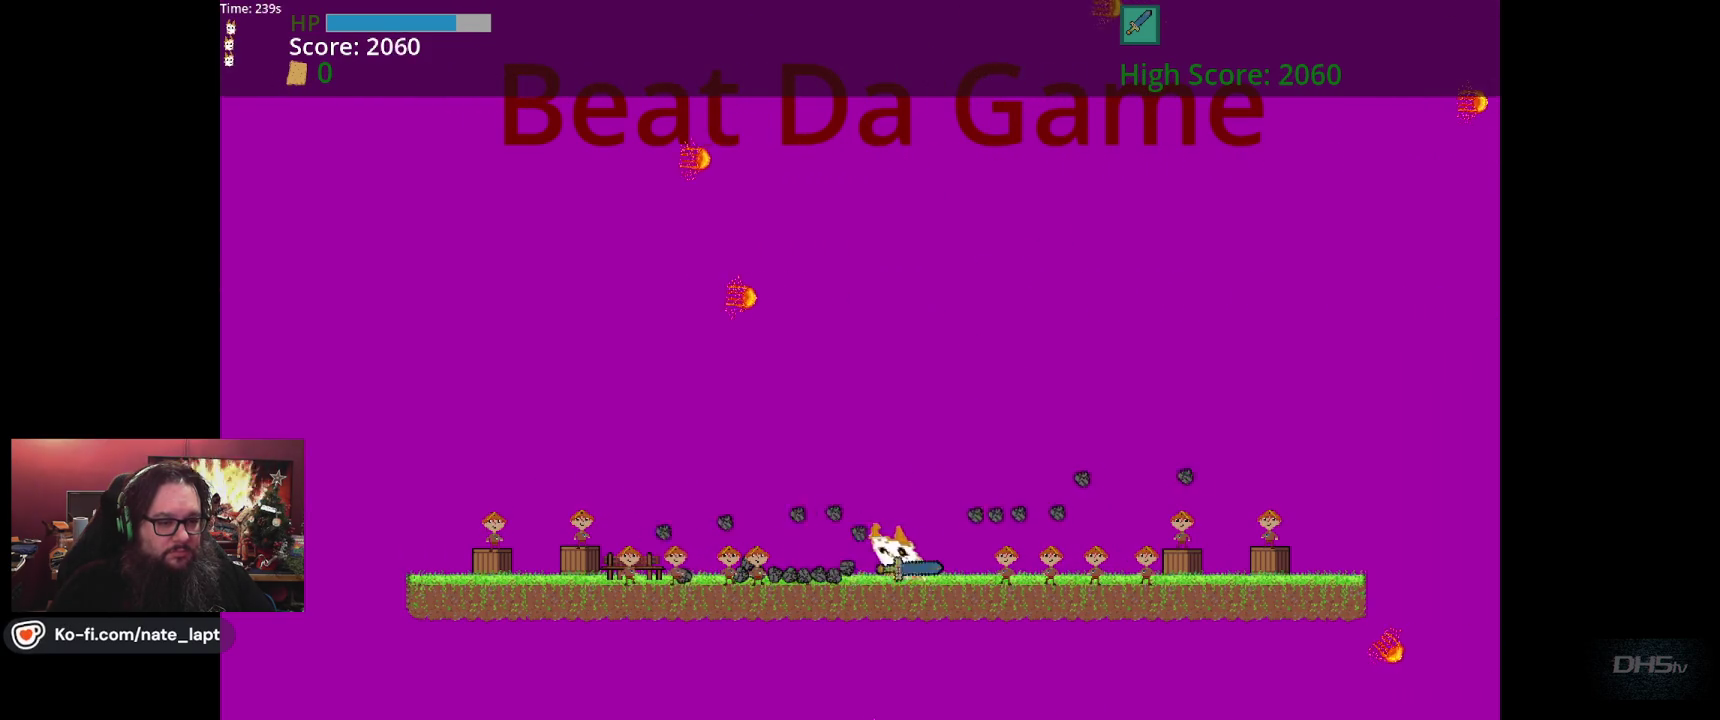
pyautogui.press('Right')
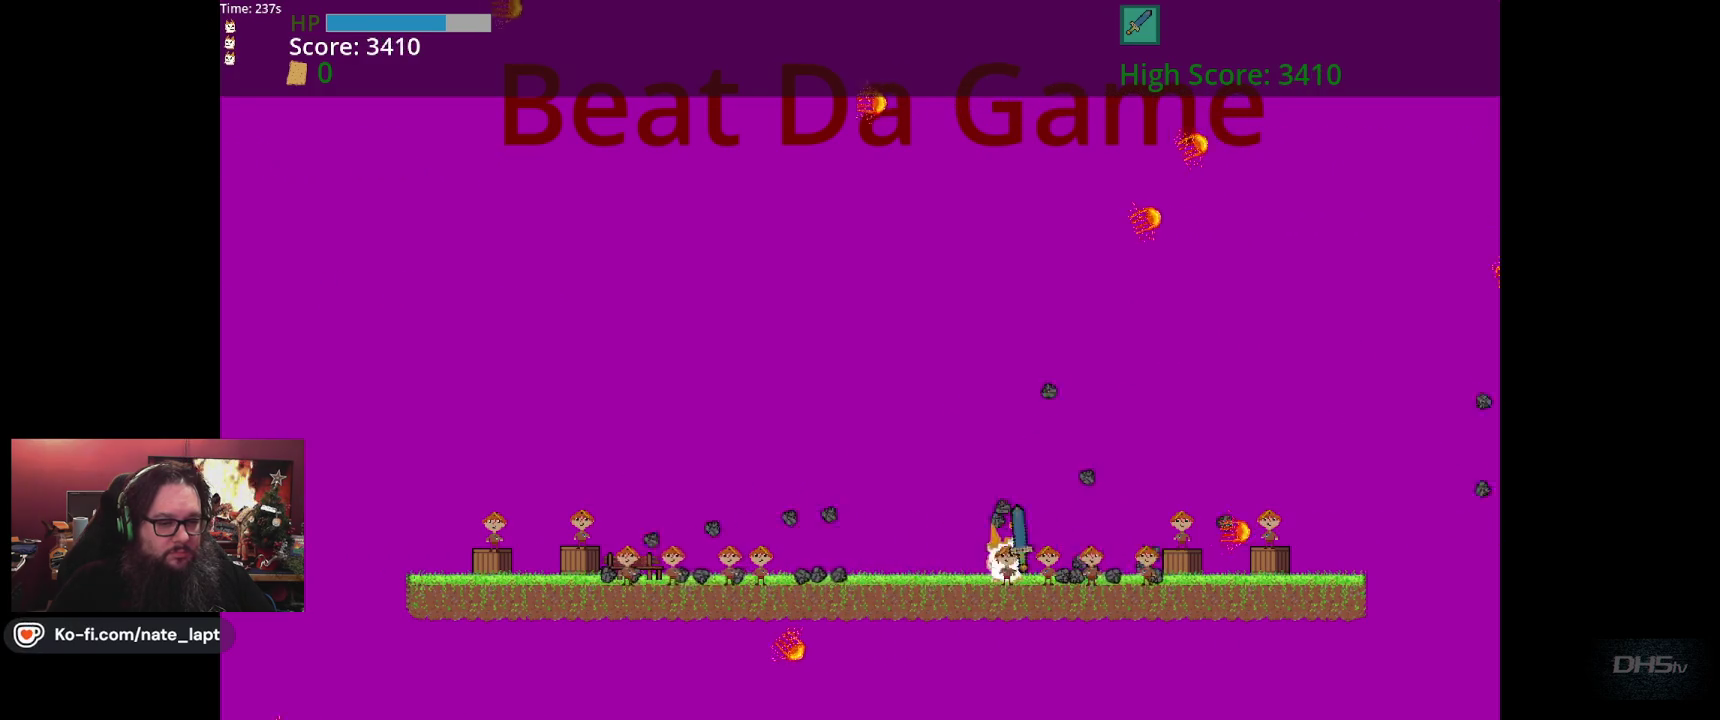
pyautogui.press('space')
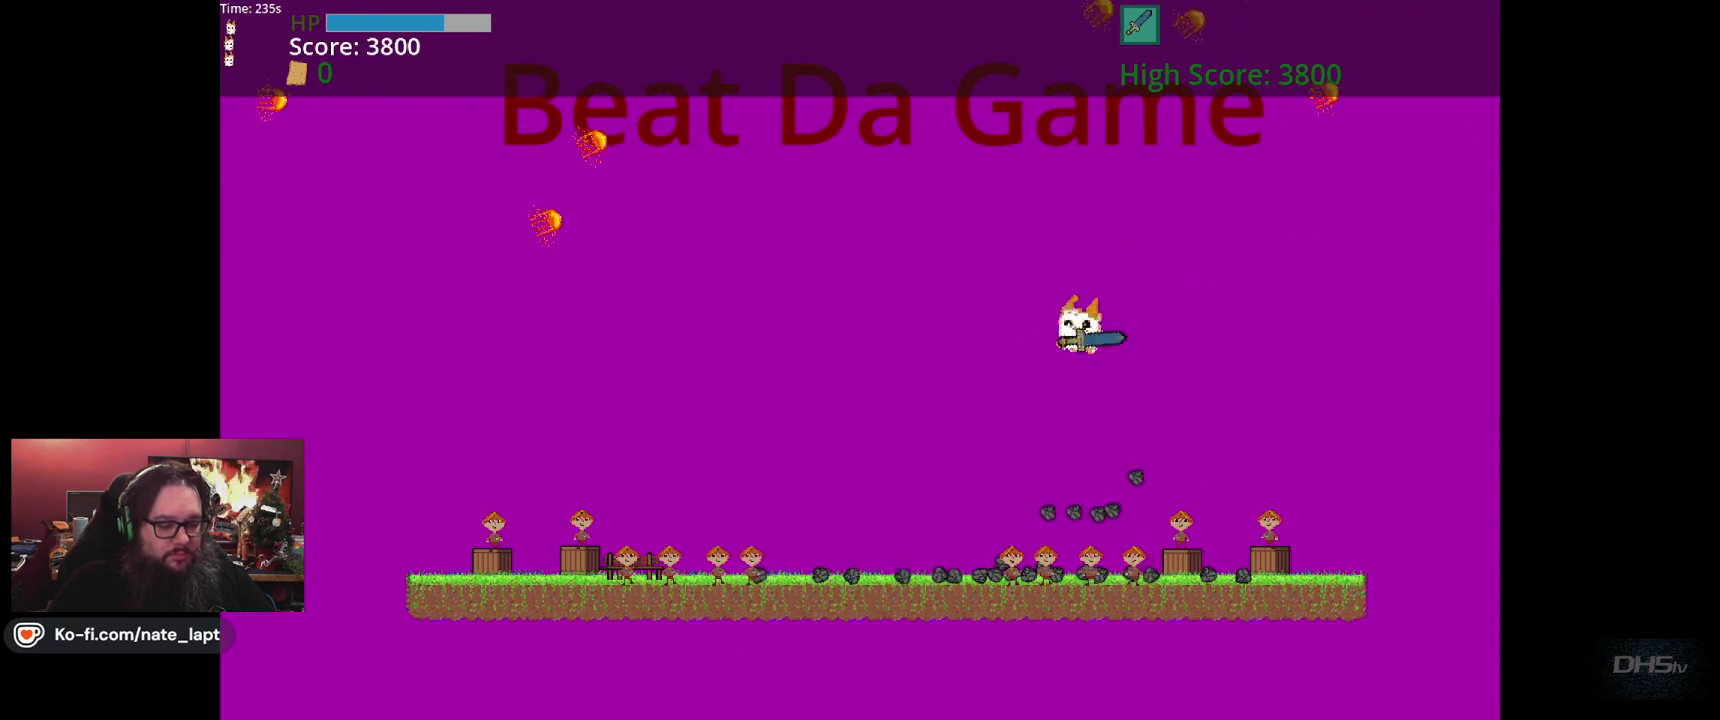
pyautogui.press('F8')
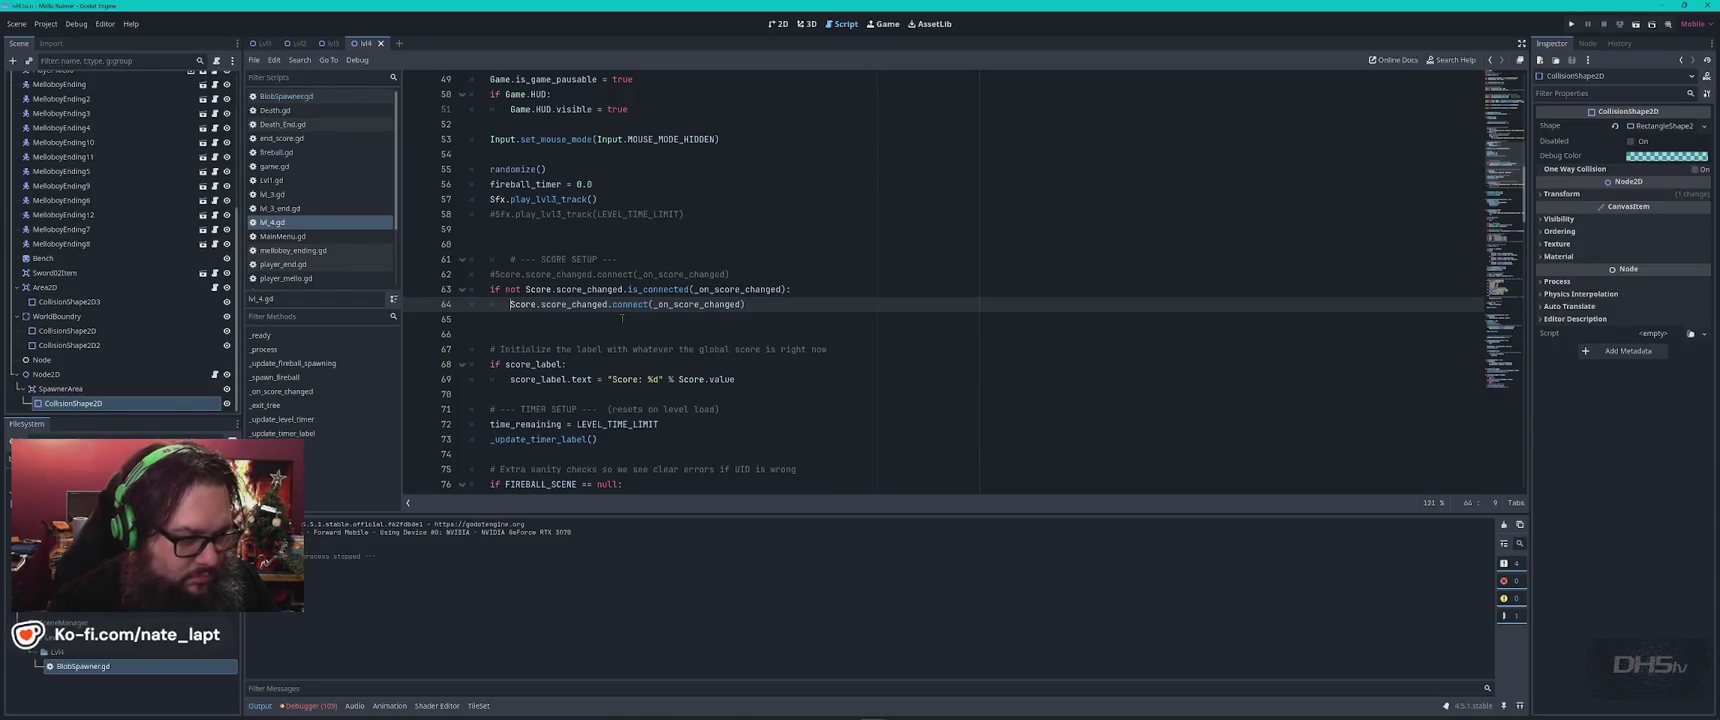
# Tell ChatGPT the fix only rotated the sprite; fireballs must spawn off-screen and fly at the player.
pyautogui.hotkey('alt', 'Tab')
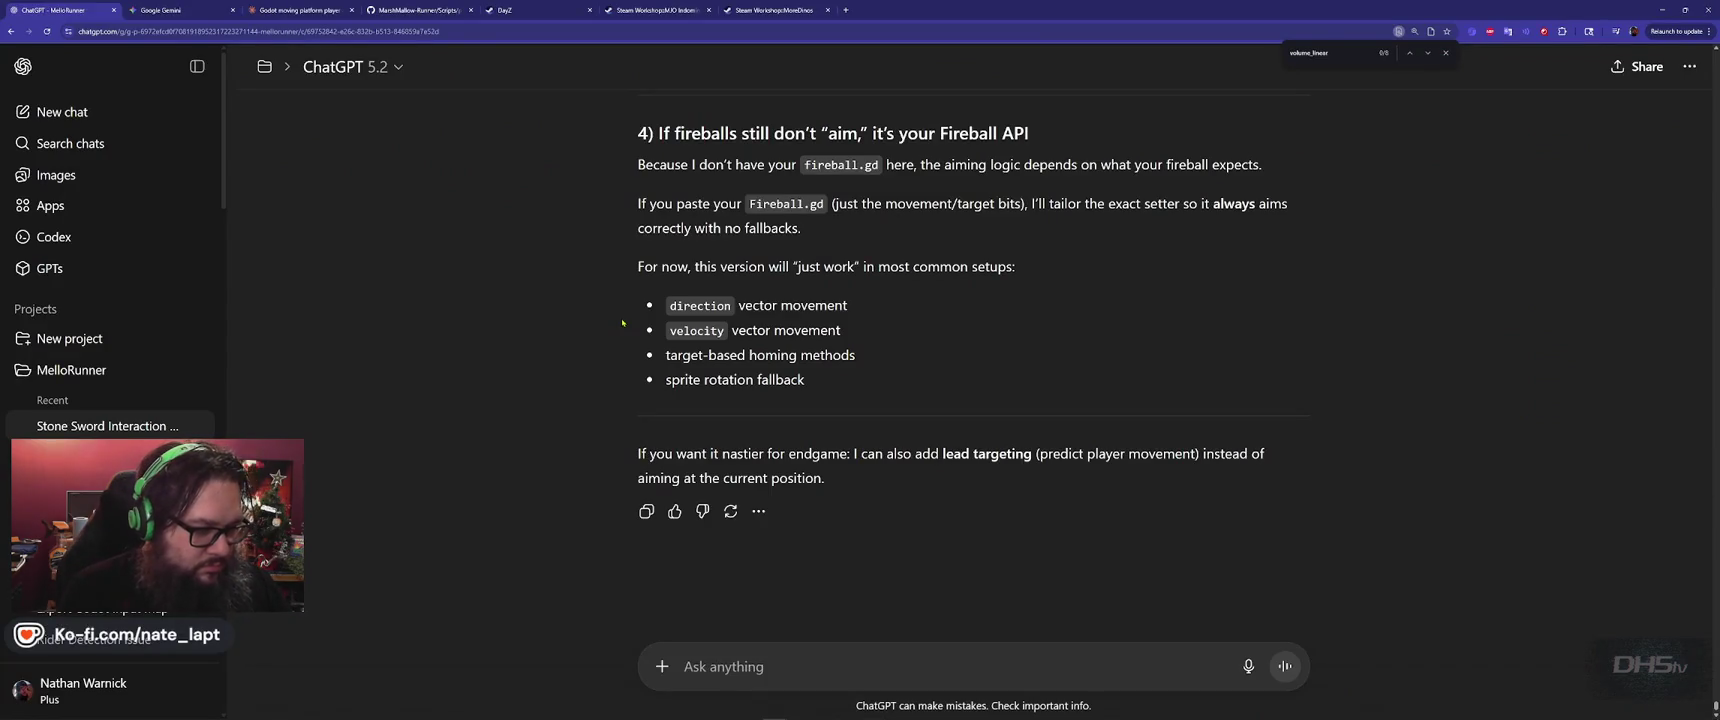
pyautogui.write('This rotated the sprite, not the spa')
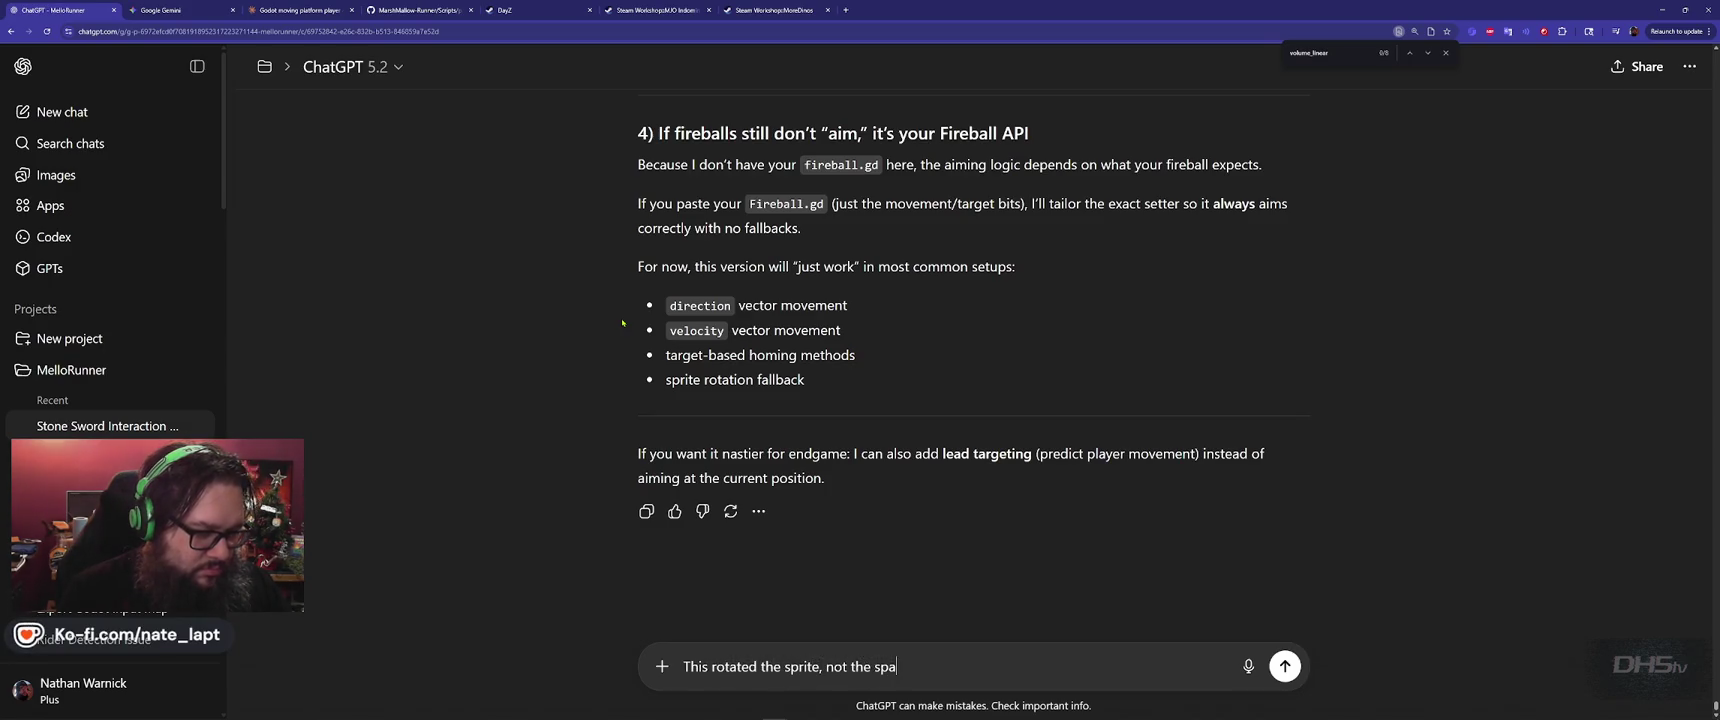
pyautogui.write('wn location!')
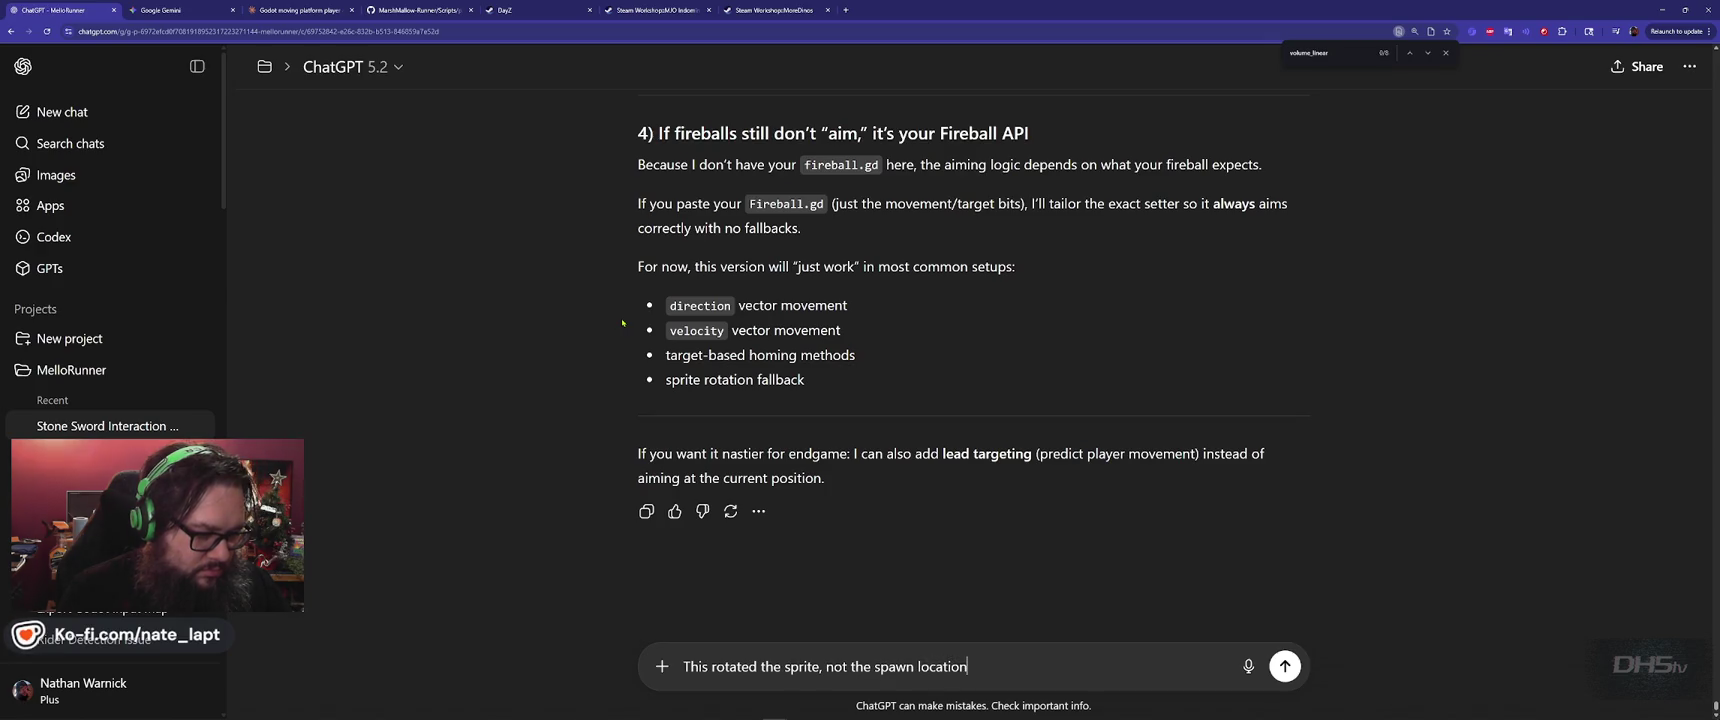
pyautogui.hotkey('shift', 'Return')
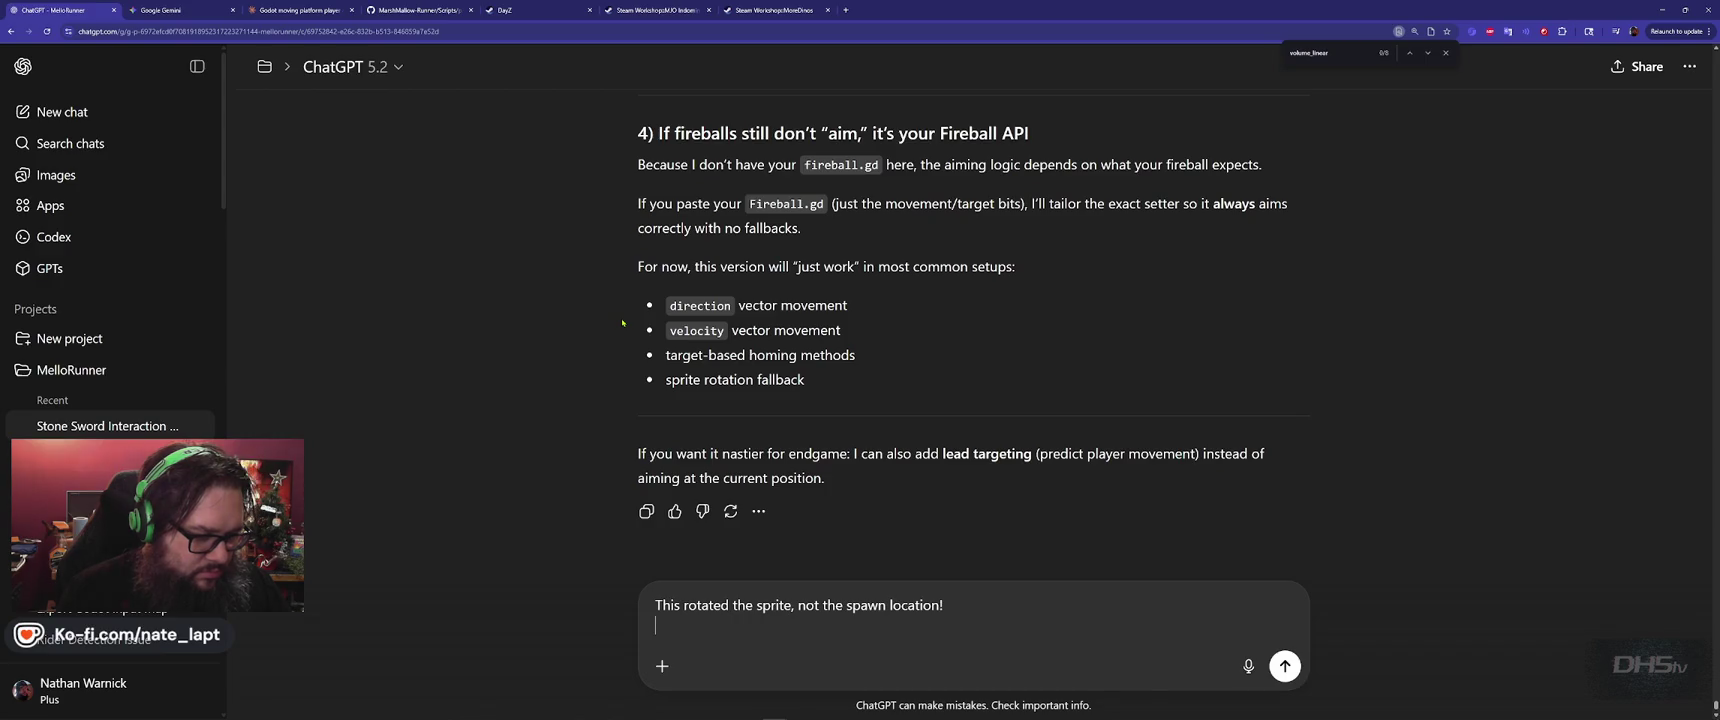
pyautogui.write('I need them to spawn off screen')
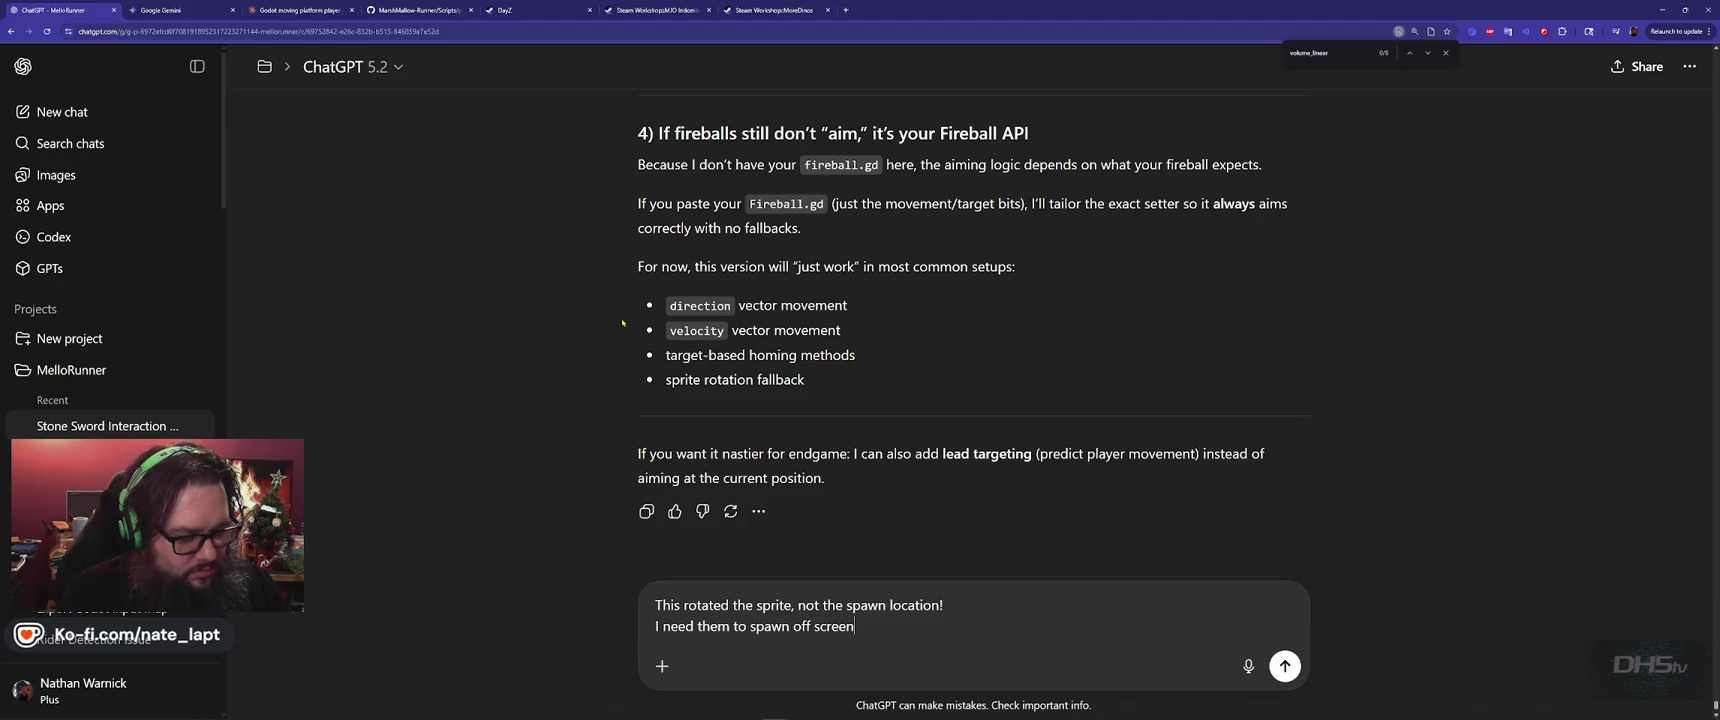
pyautogui.write(' a')
pyautogui.write('nd come AT')
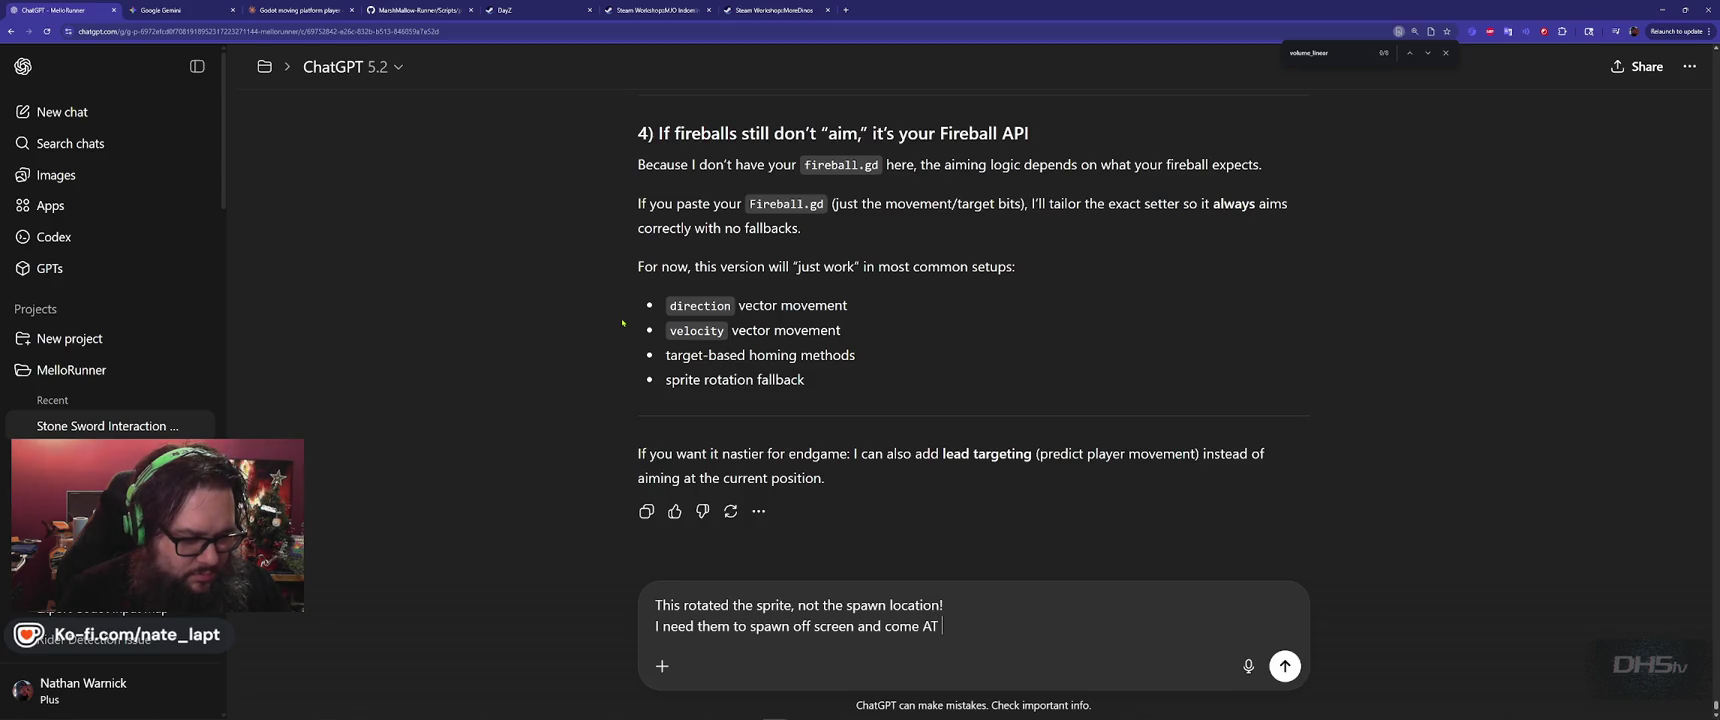
pyautogui.write('player.')
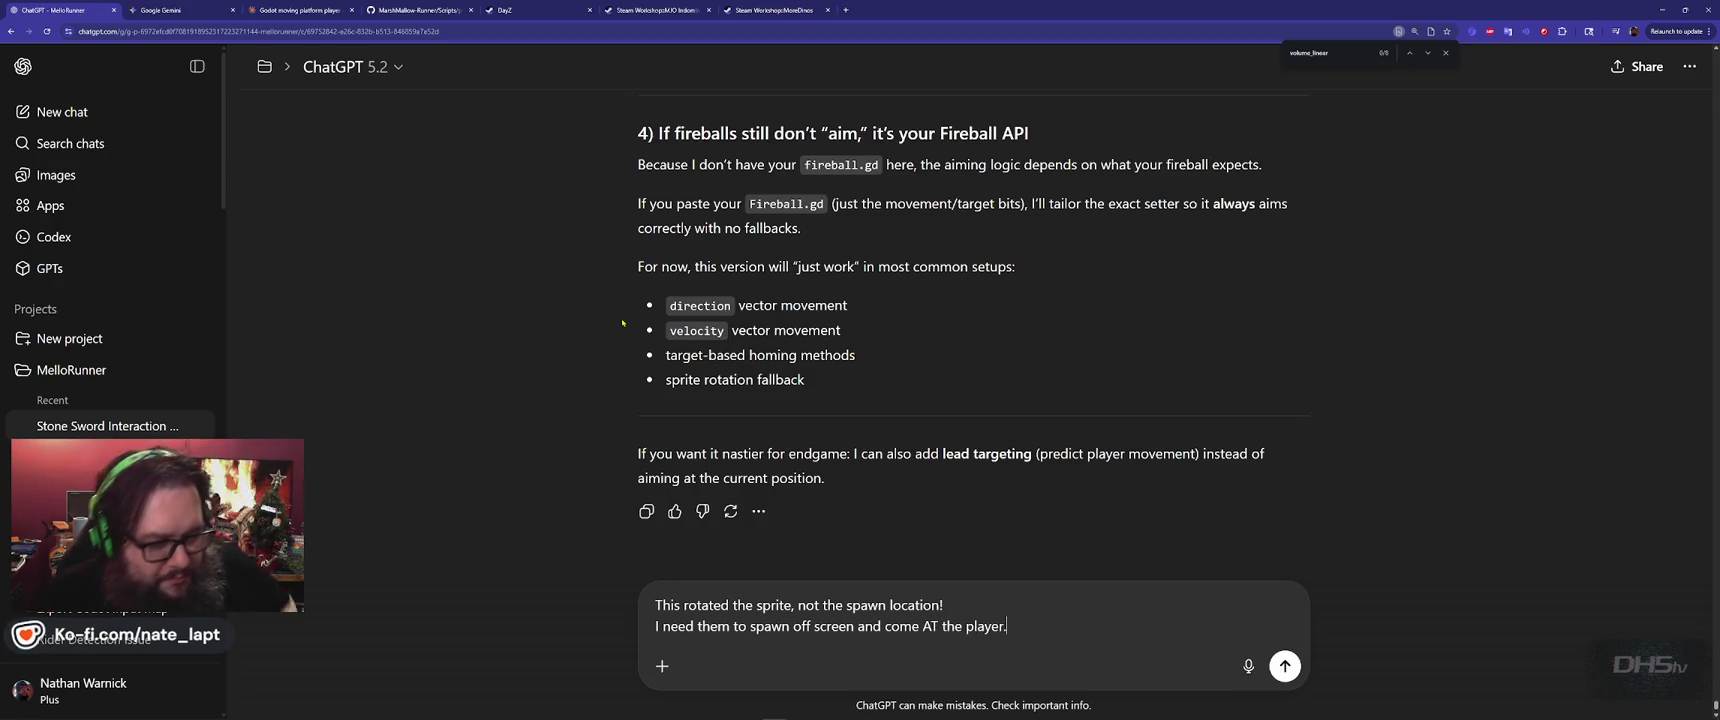
pyautogui.press('Return')
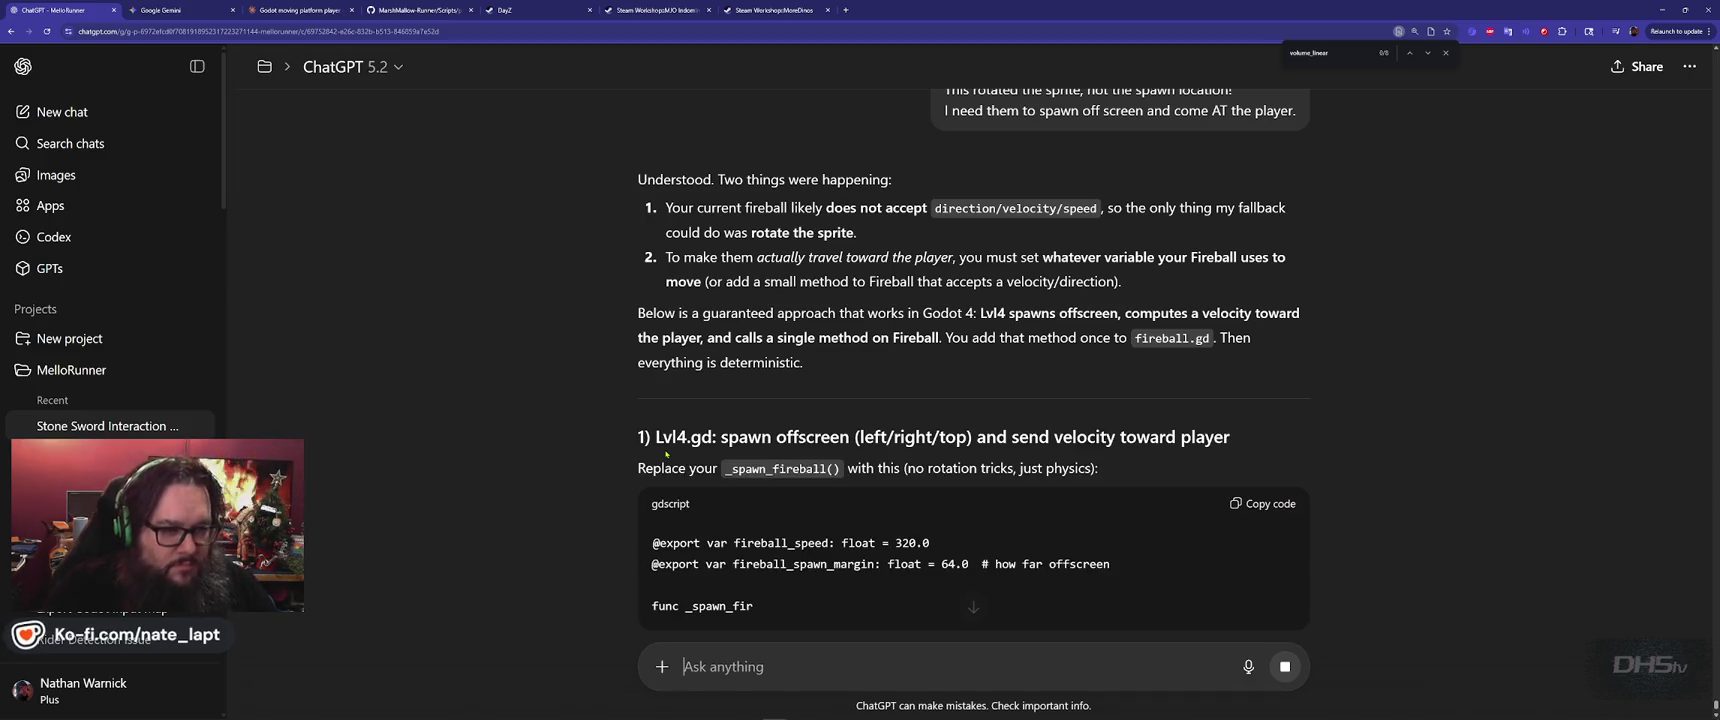
# Copy _spawn_fireball from ChatGPT's new reply and find that function in lvl_4.gd.
pyautogui.scroll(-3, 665, 453)
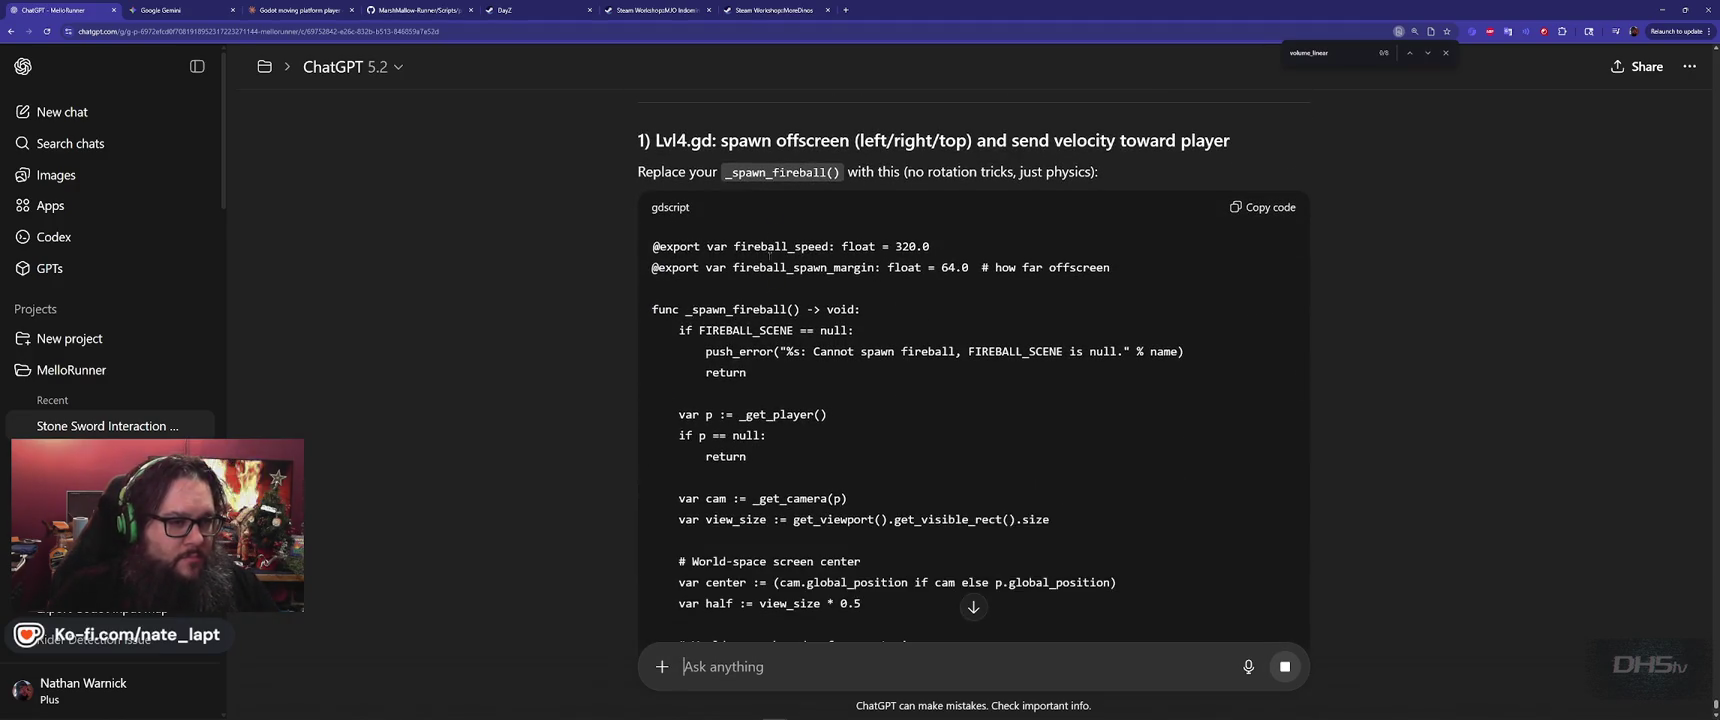
pyautogui.doubleClick(780, 172)
pyautogui.hotkey('ctrl', 'c')
pyautogui.hotkey('alt', 'Tab')
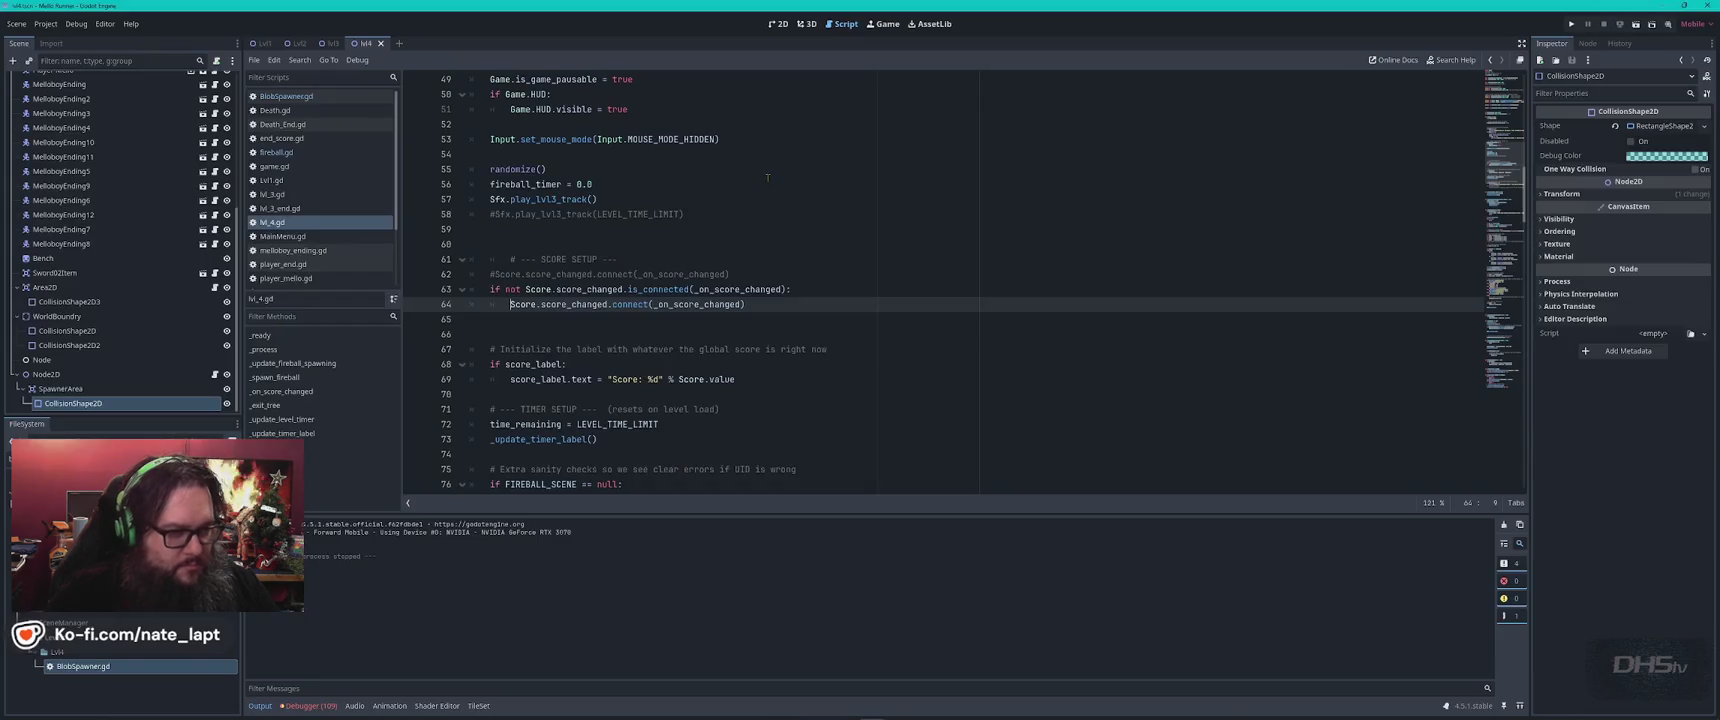
pyautogui.hotkey('ctrl', 'f')
pyautogui.hotkey('ctrl', 'v')
pyautogui.press('Return')
# Review ChatGPT's rewritten off-screen _spawn_fireball code that calls launch(vel).
pyautogui.hotkey('alt', 'Tab')
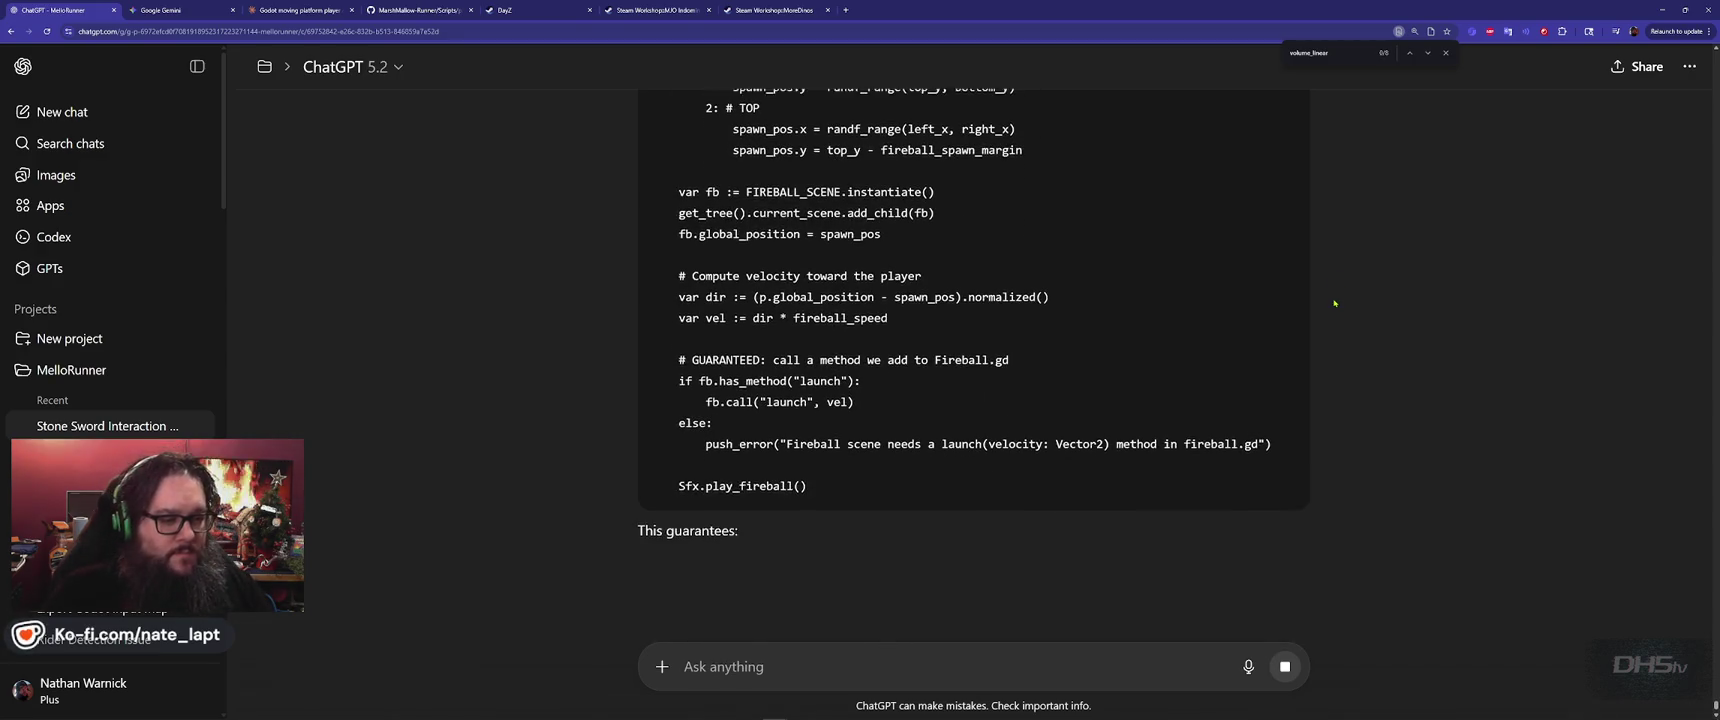
pyautogui.scroll(10, 1310, 260)
pyautogui.scroll(3, 1302, 241)
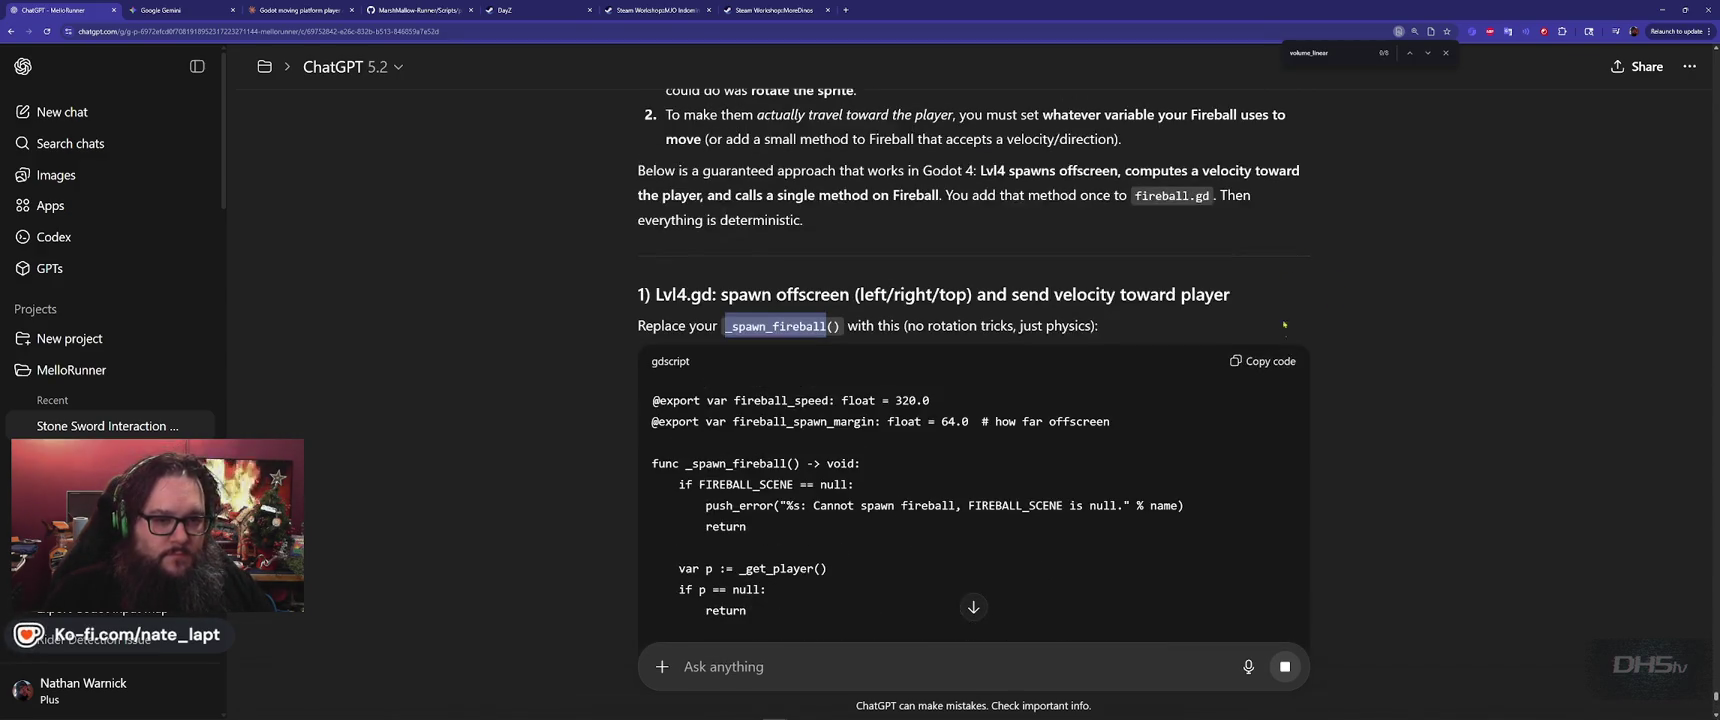
pyautogui.hotkey('alt', 'Tab')
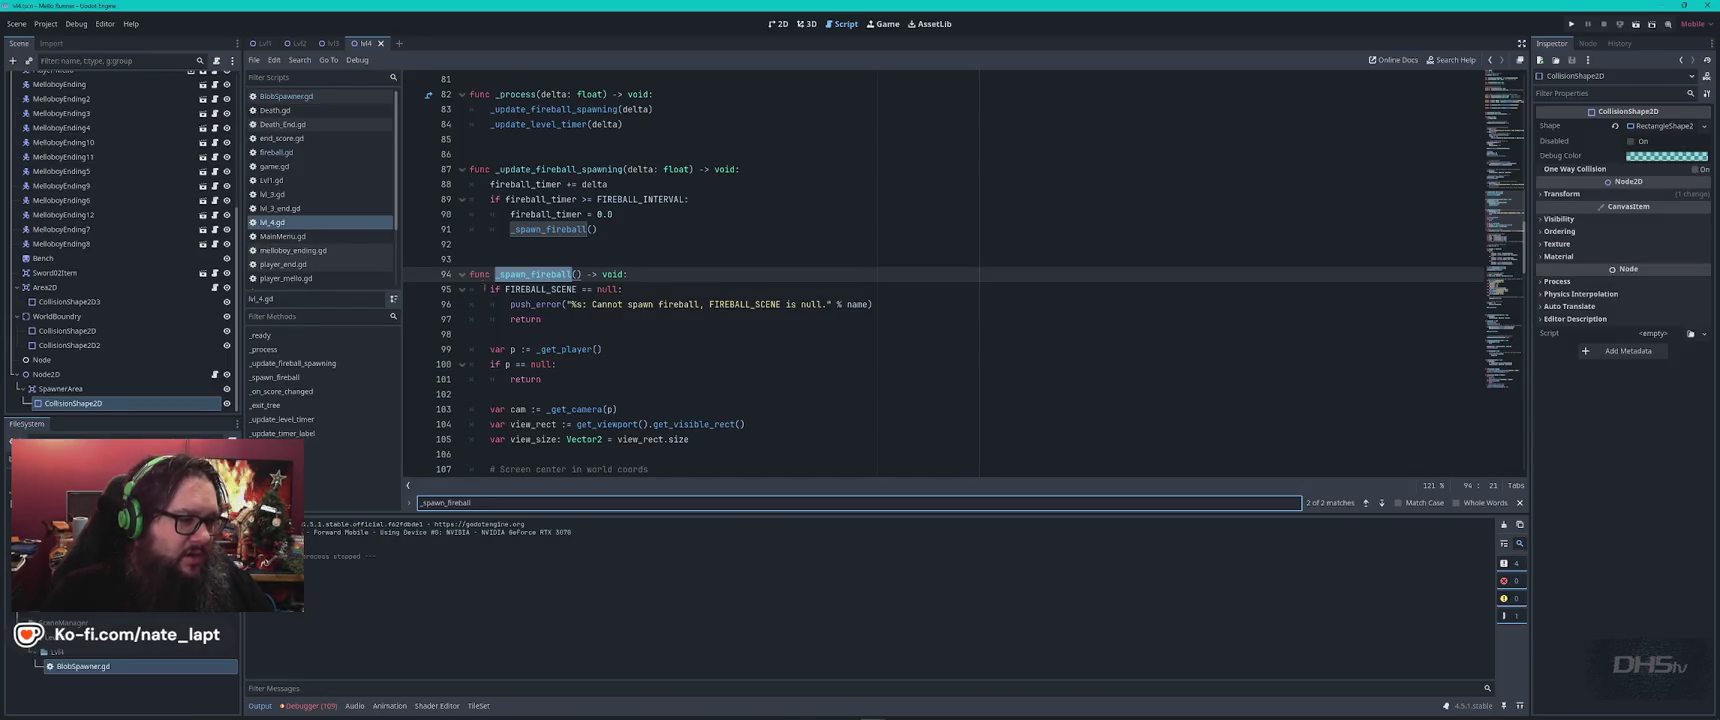
# Select the old fireball spawning code and paste the new off-screen version over it.
pyautogui.click(471, 274)
pyautogui.scroll(-14, 540, 289)
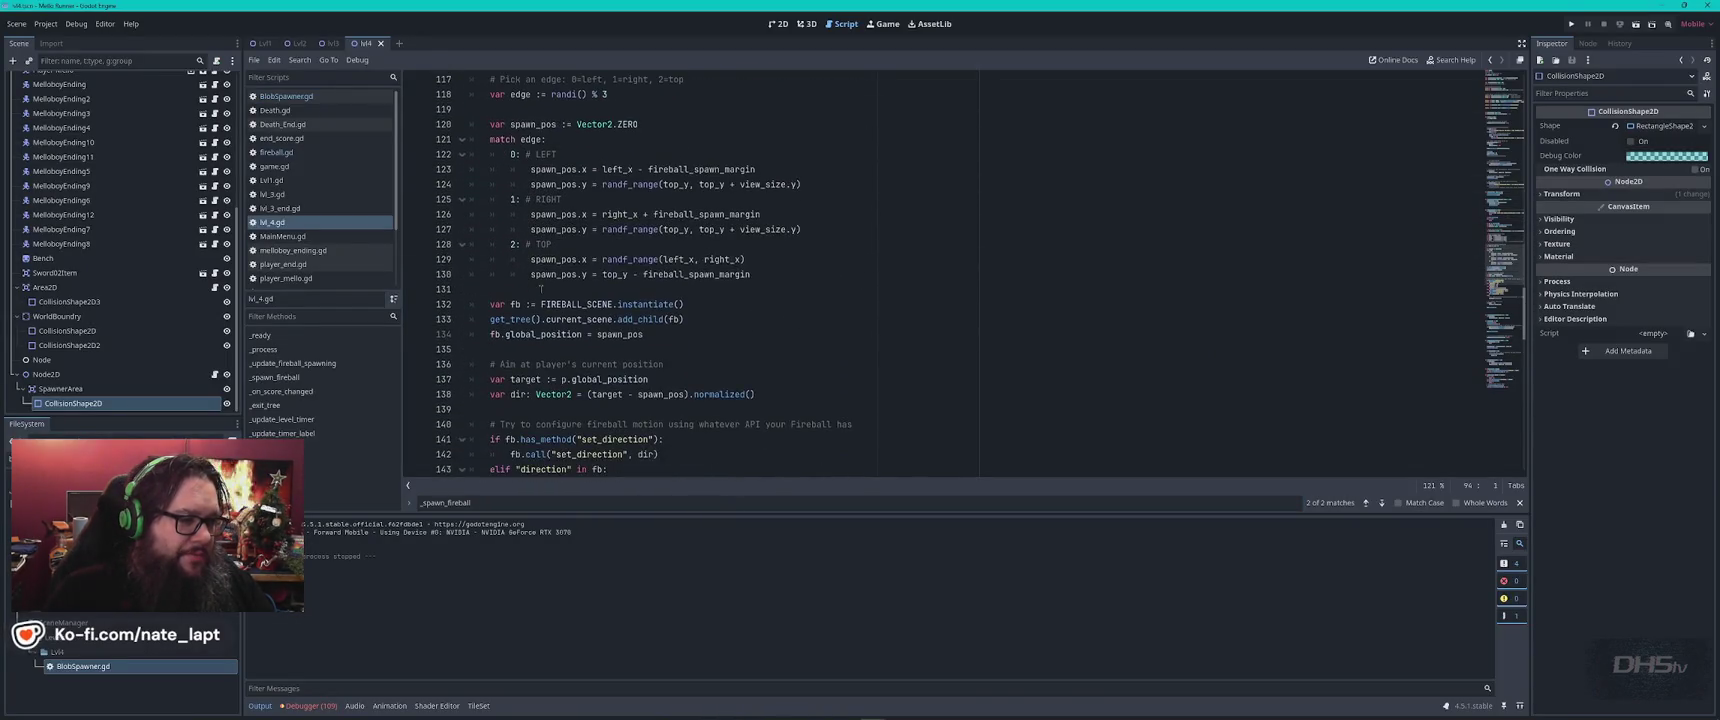
pyautogui.scroll(-2, 540, 289)
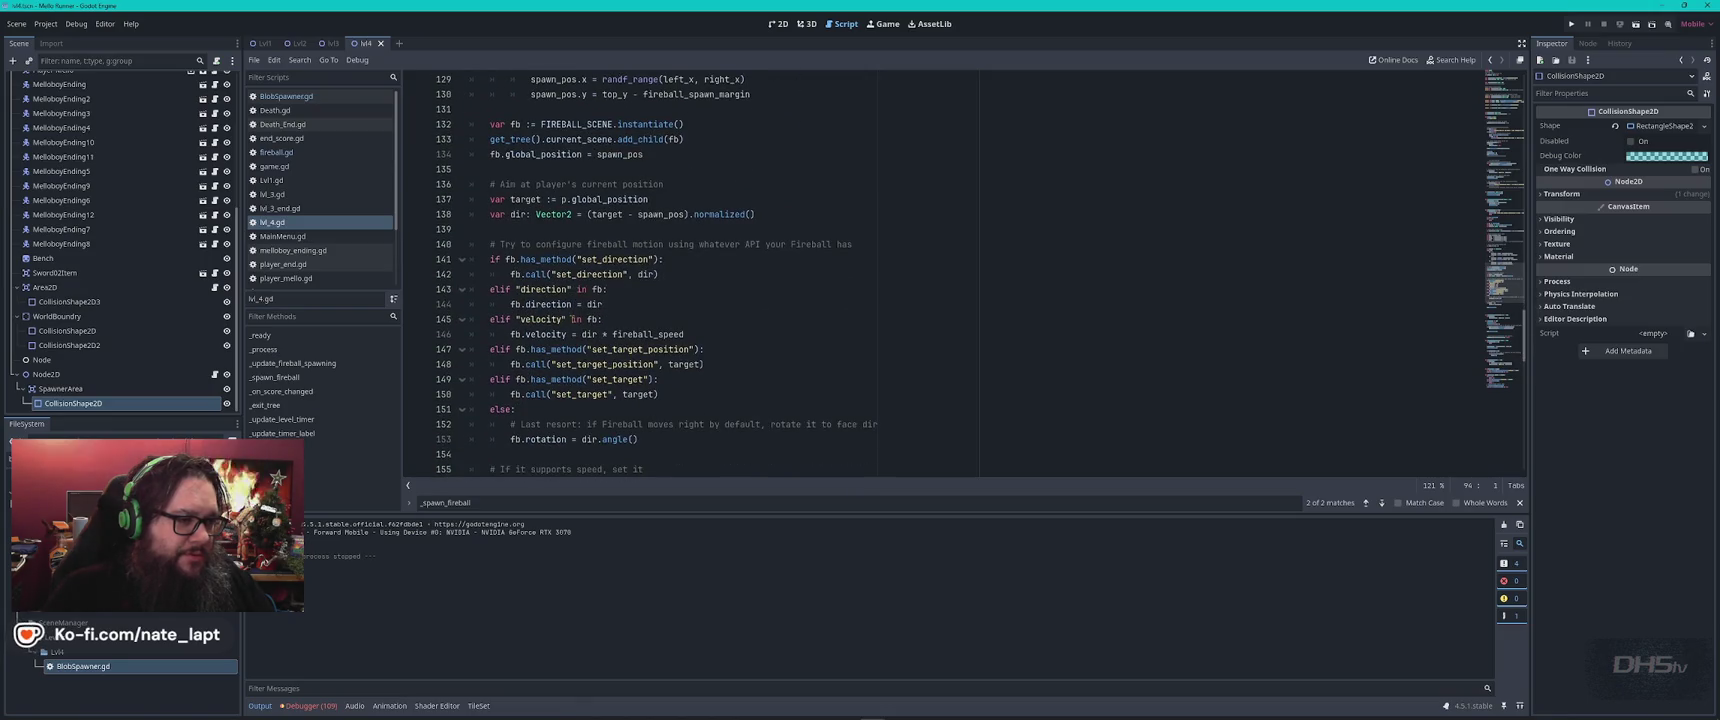
pyautogui.scroll(-5, 573, 319)
pyautogui.keyDown('shift'); pyautogui.click(619, 307); pyautogui.keyUp('shift')
pyautogui.hotkey('ctrl', 'v')
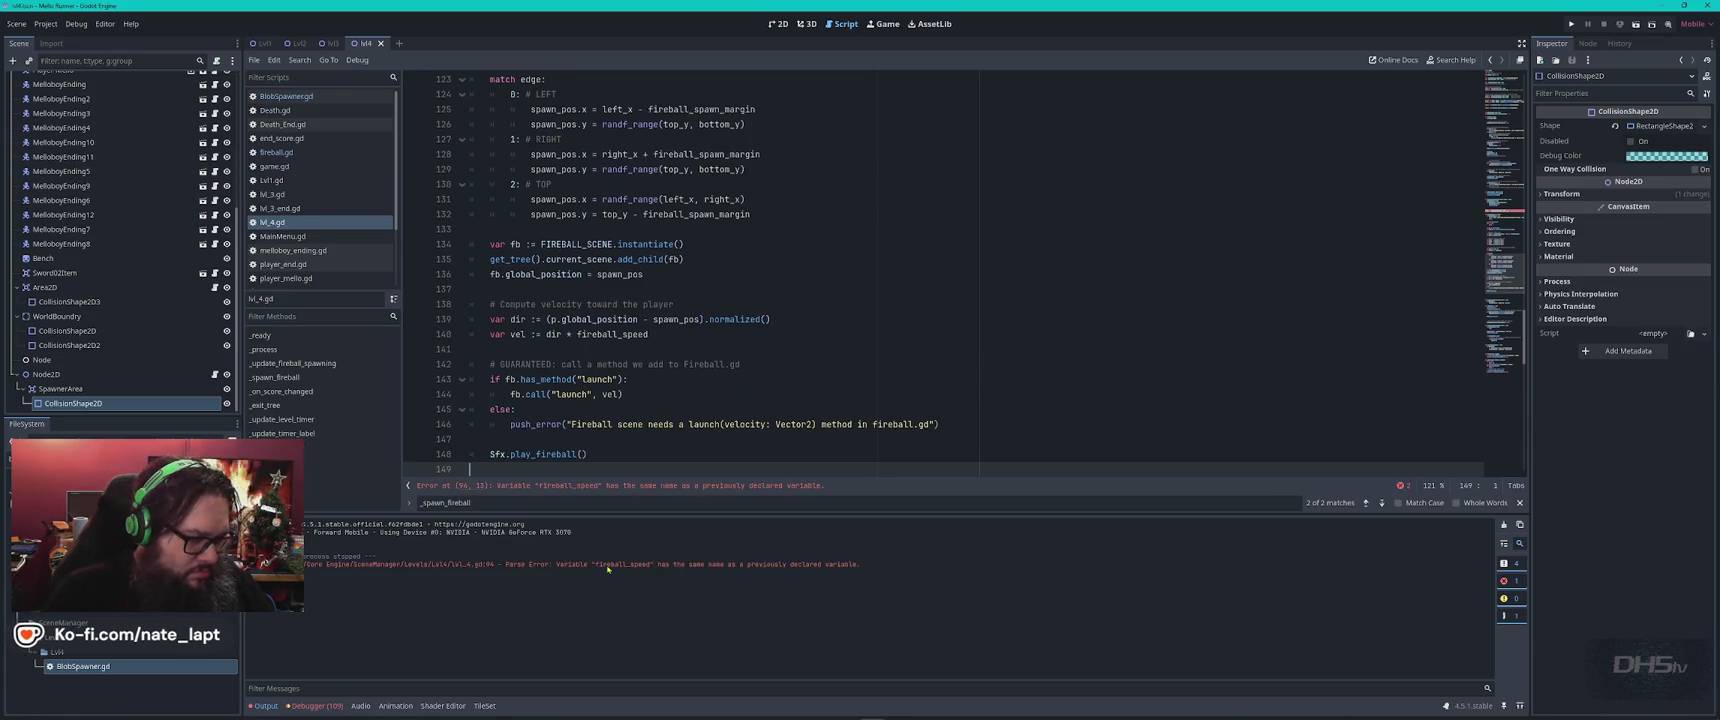
# Delete the duplicate fireball_speed and fireball_spawn_margin exports on lines 93–95, then run the game.
pyautogui.click(593, 486)
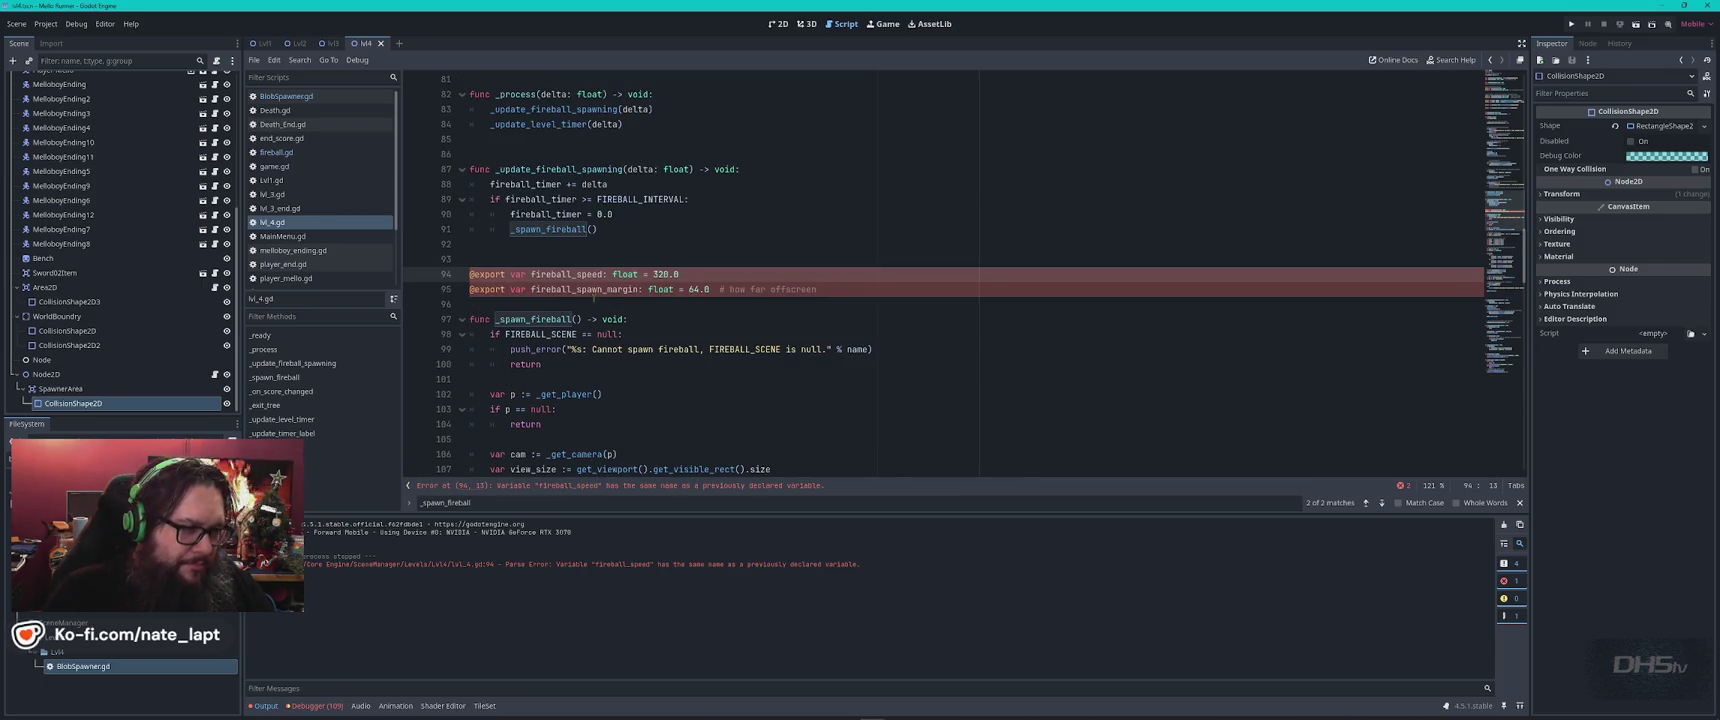
pyautogui.doubleClick(566, 274)
pyautogui.hotkey('ctrl', 'f')
pyautogui.press('Return')
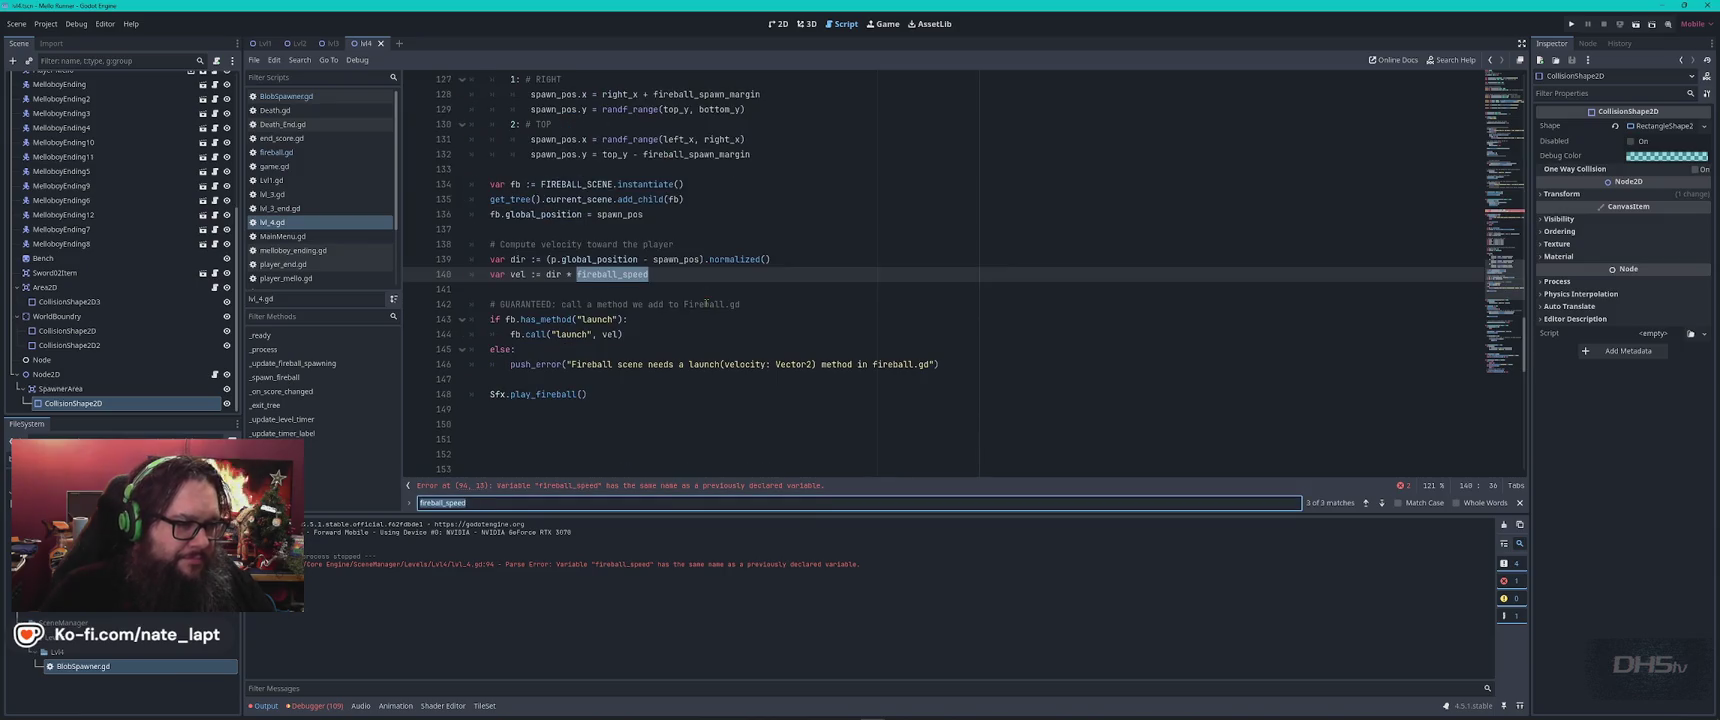
pyautogui.press('Return')
pyautogui.press('Return')
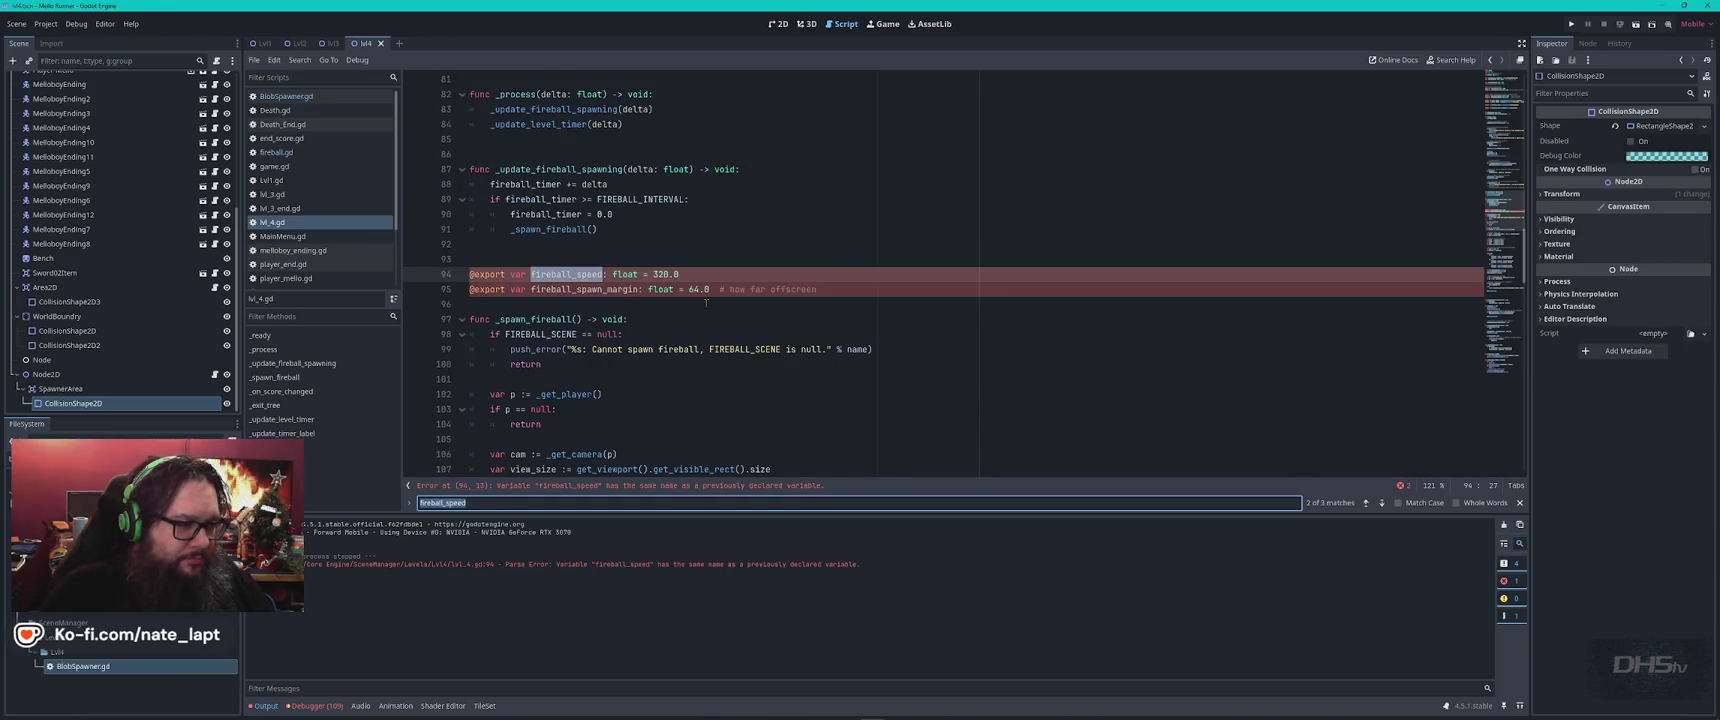
pyautogui.hotkey('shift', 'Return')
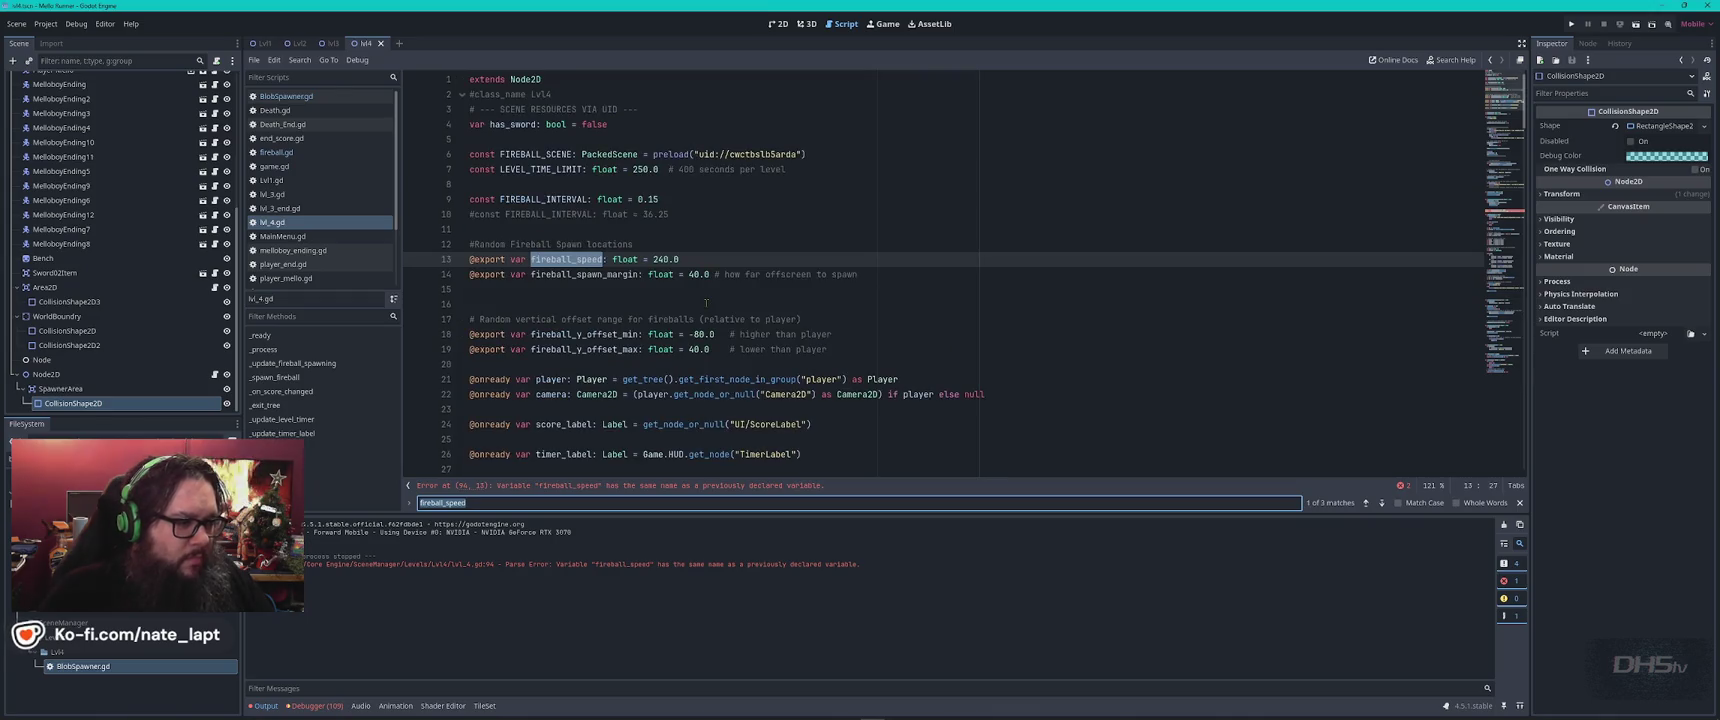
pyautogui.press('Return')
pyautogui.moveTo(699, 257); pyautogui.dragTo(926, 288)
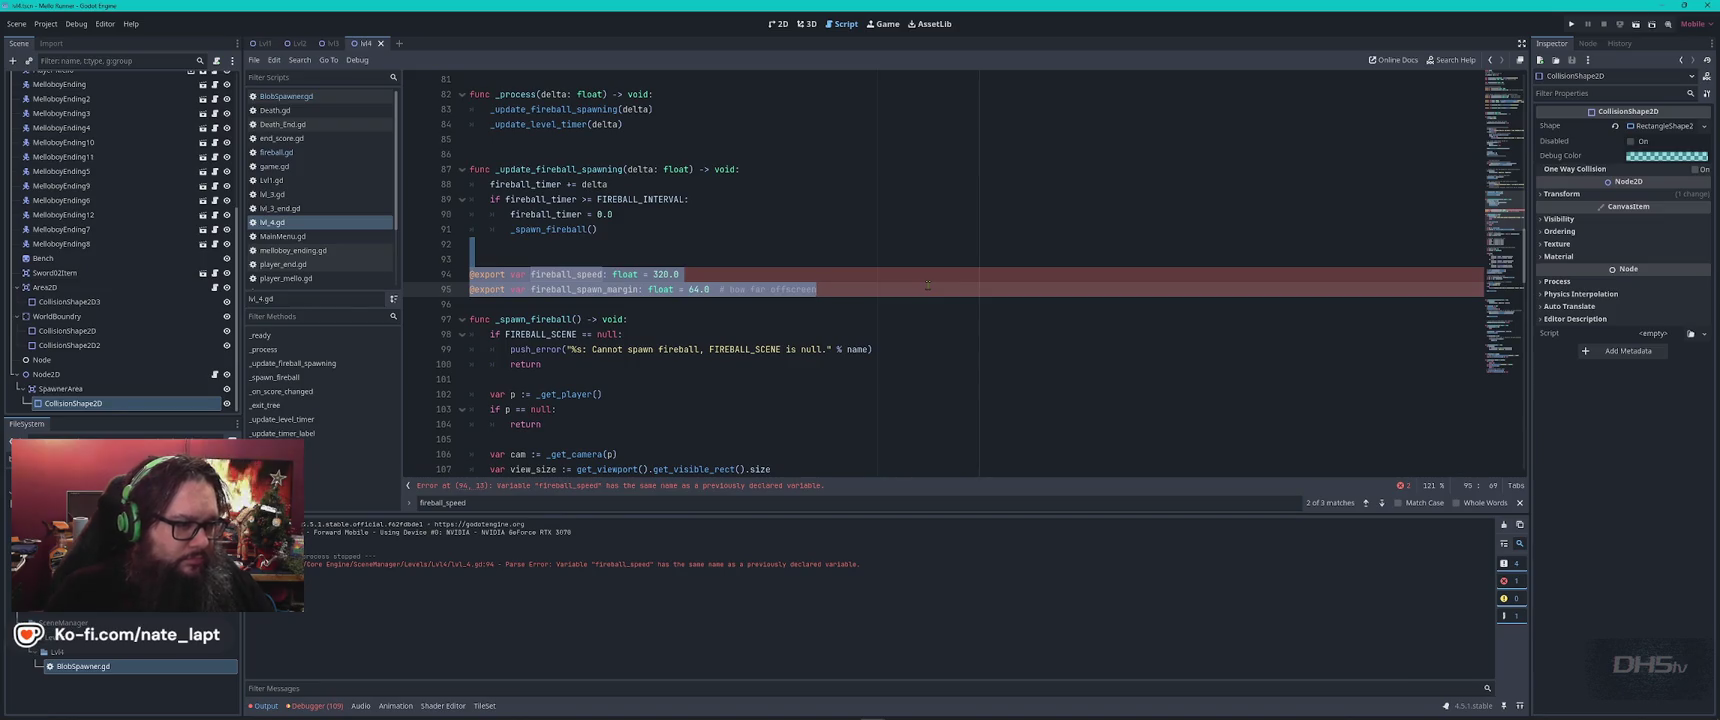
pyautogui.press('BackSpace')
pyautogui.press('F5')
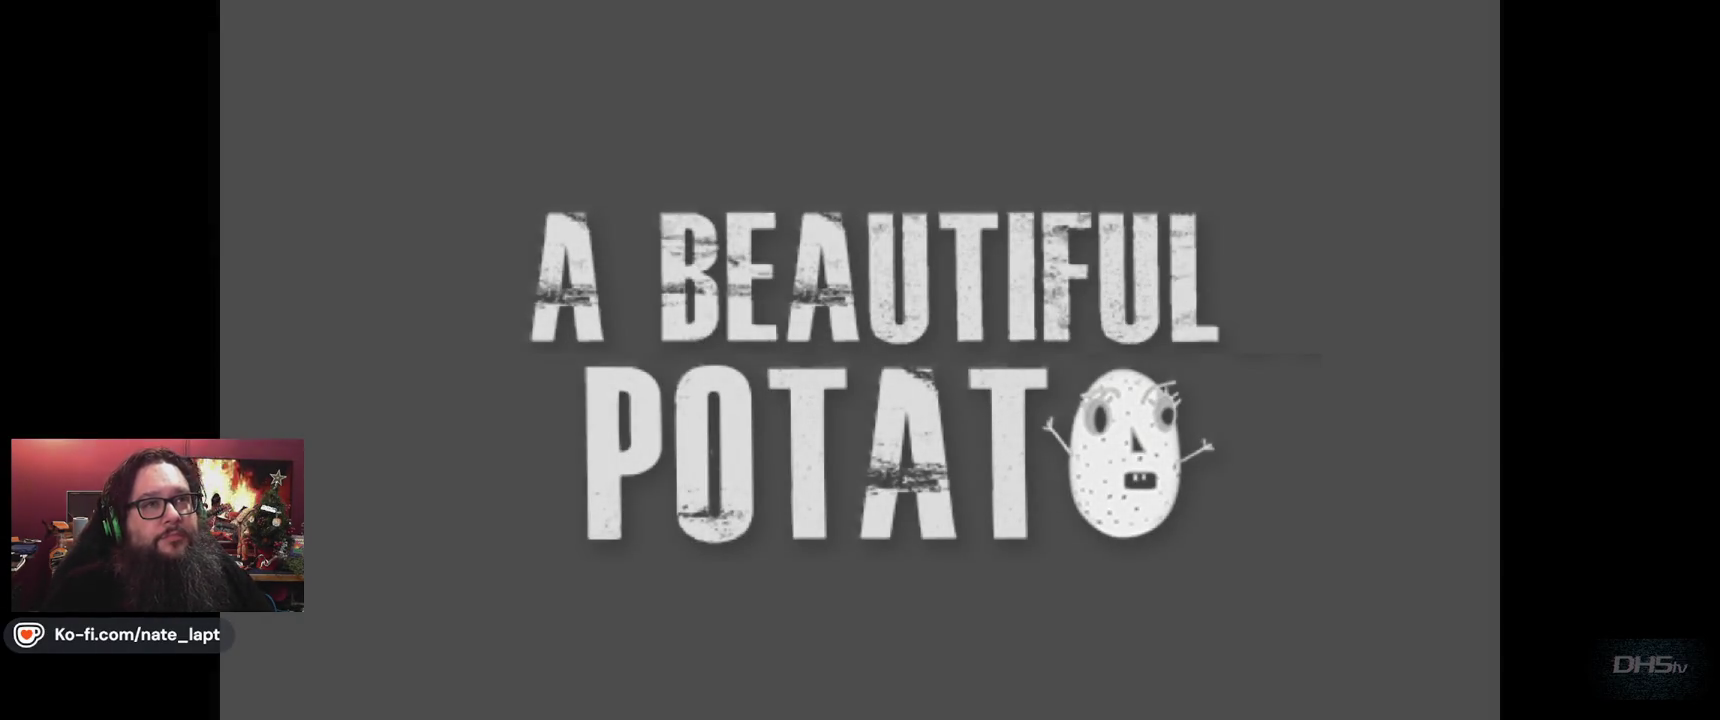
# Start the level, grab the sword and slash enemies while moving and jumping.
pyautogui.press('Return')
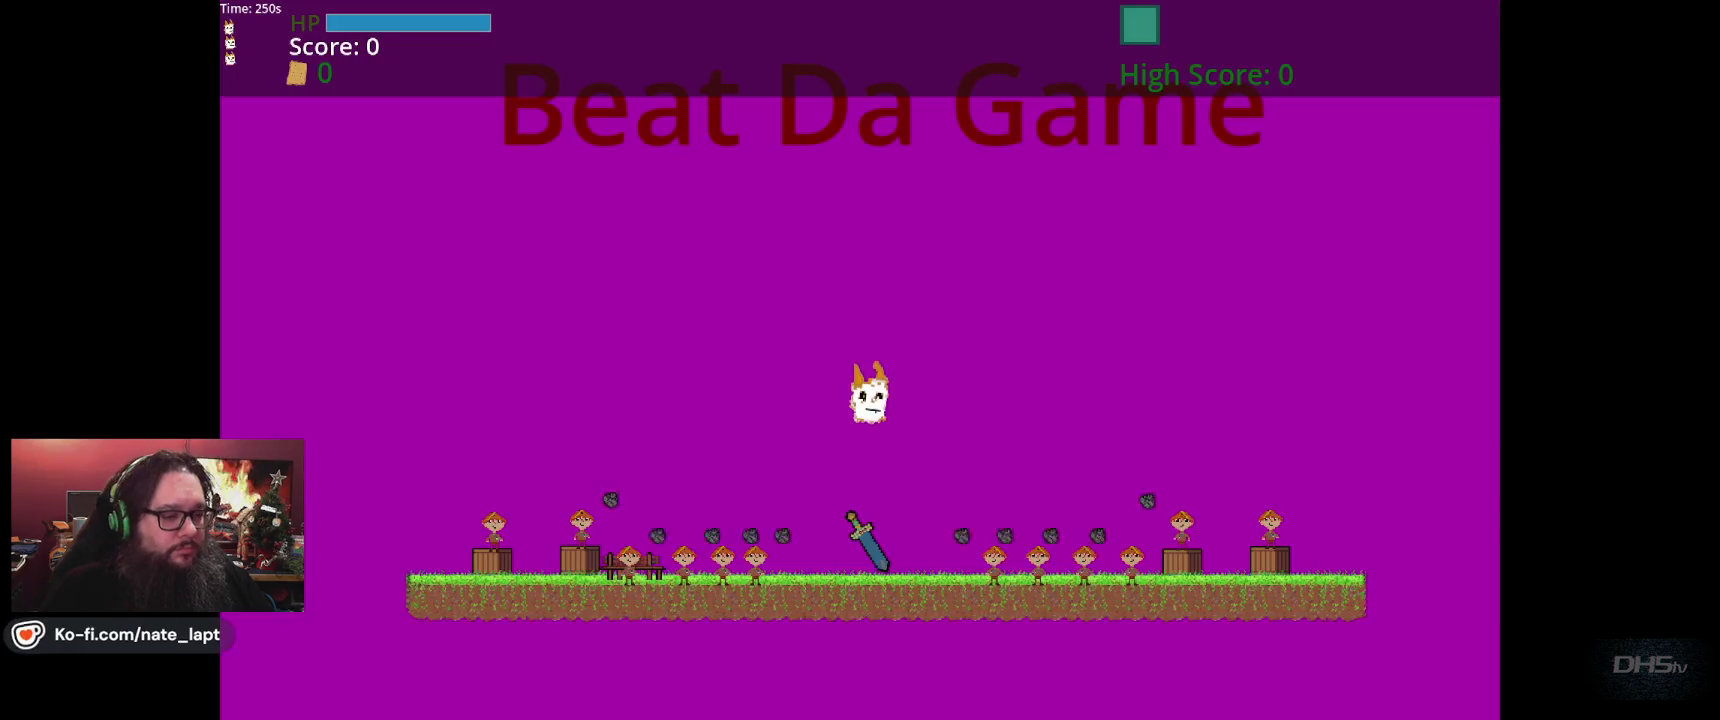
pyautogui.press('Left')
pyautogui.press('Right')
pyautogui.press('Left')
pyautogui.press('Right')
pyautogui.press('Up')
pyautogui.press('Left')
# Leap to the top of the level and back down, slashing enemies to a 6320 score.
pyautogui.press('Left')
pyautogui.press('Up')
pyautogui.press('Right')
pyautogui.press('Up')
pyautogui.press('Right')
pyautogui.press('Left')
pyautogui.press('Up')
pyautogui.press('Right')
pyautogui.press('Left')
pyautogui.press('Left')
pyautogui.press('Right')
pyautogui.press('Right')
pyautogui.press('Up')
pyautogui.press('Right')
pyautogui.press('Right')
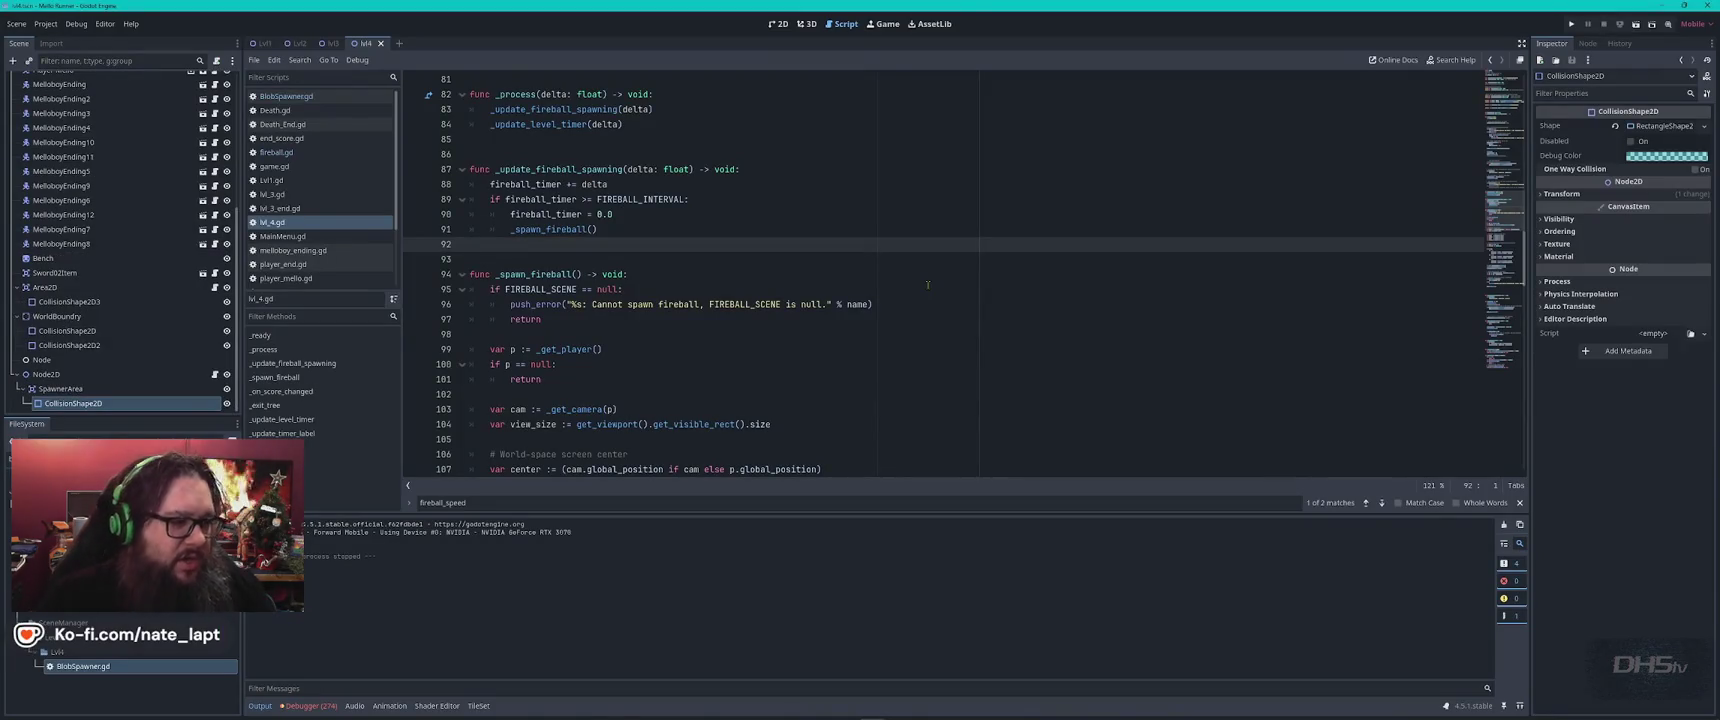
# Review how _spawn_fireball() spawns fireballs past a random screen edge aimed at the player, then switch to ChatGPT.
pyautogui.click(815, 261)
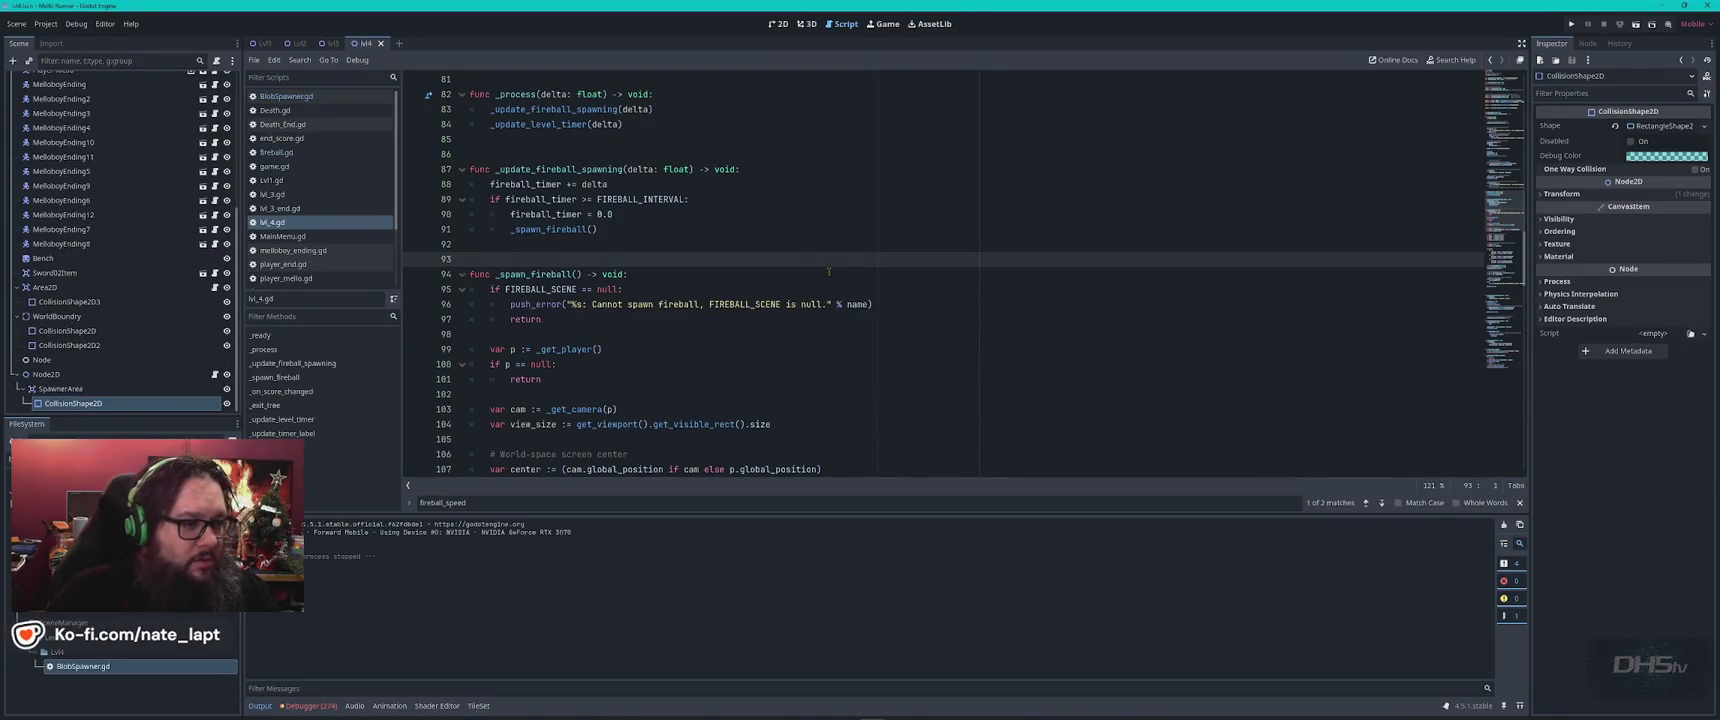
pyautogui.scroll(-5, 829, 271)
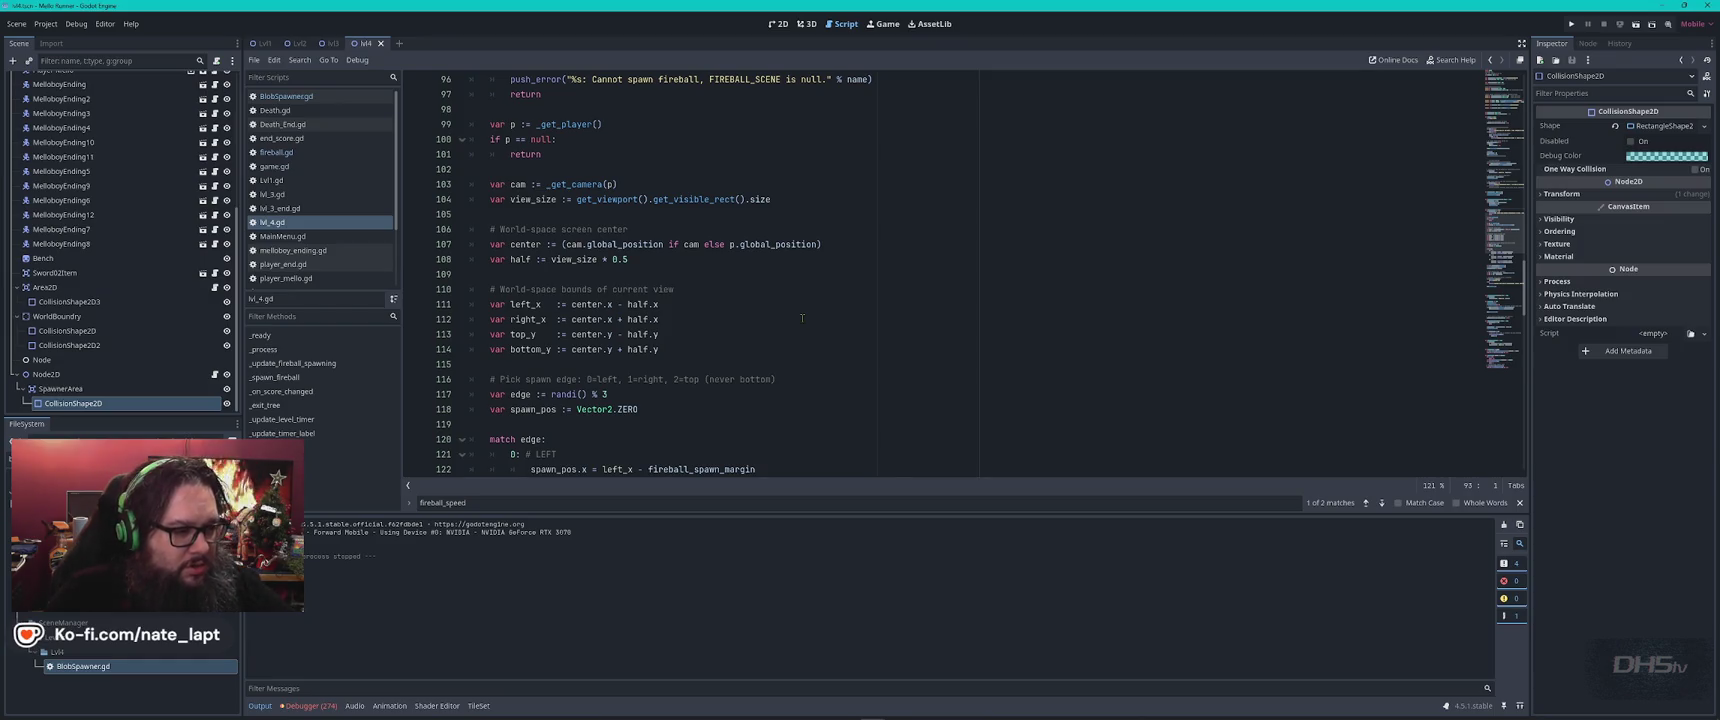
pyautogui.scroll(-4, 802, 318)
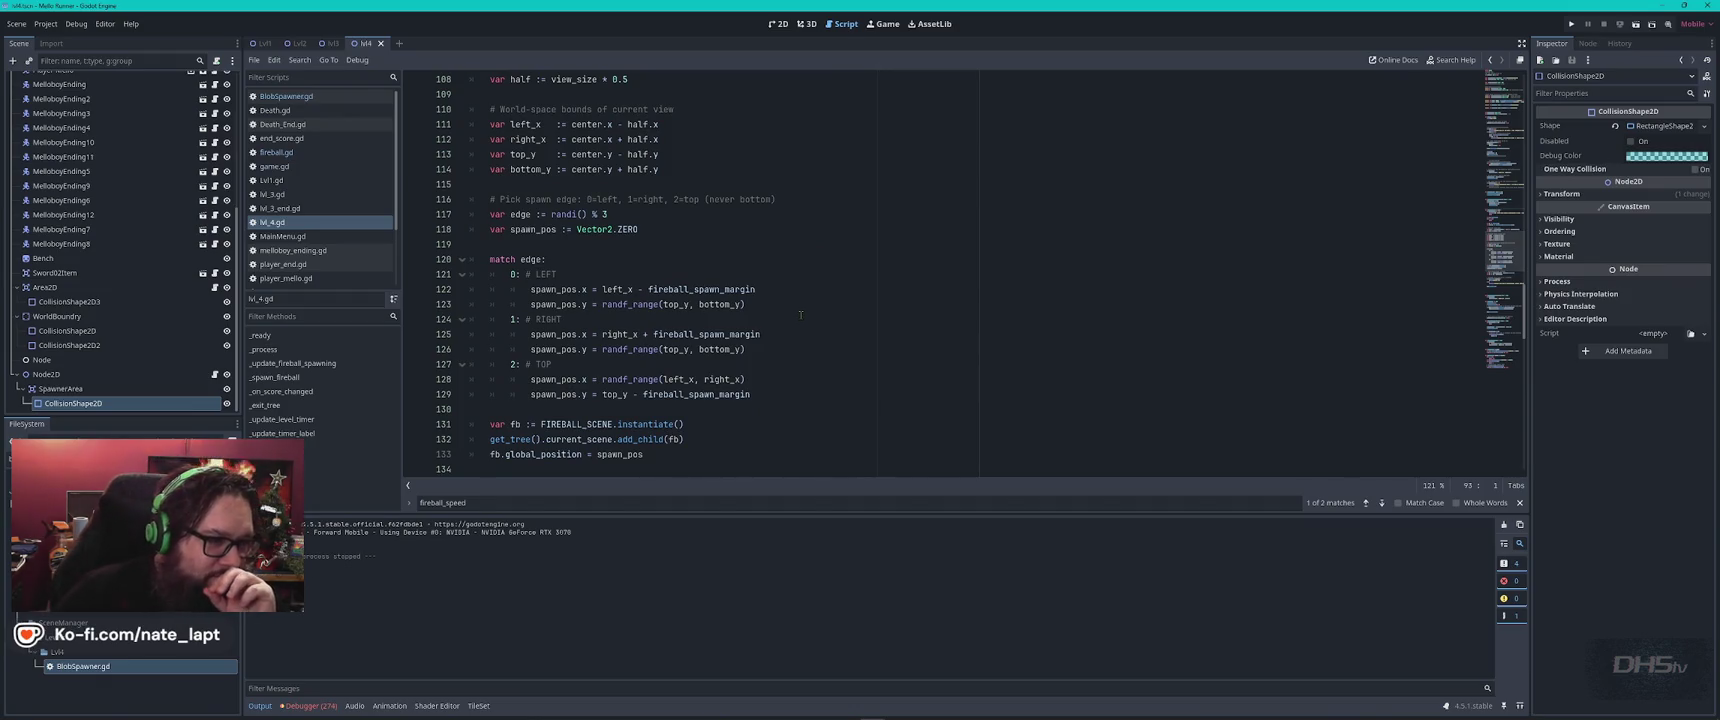
pyautogui.scroll(-3, 800, 315)
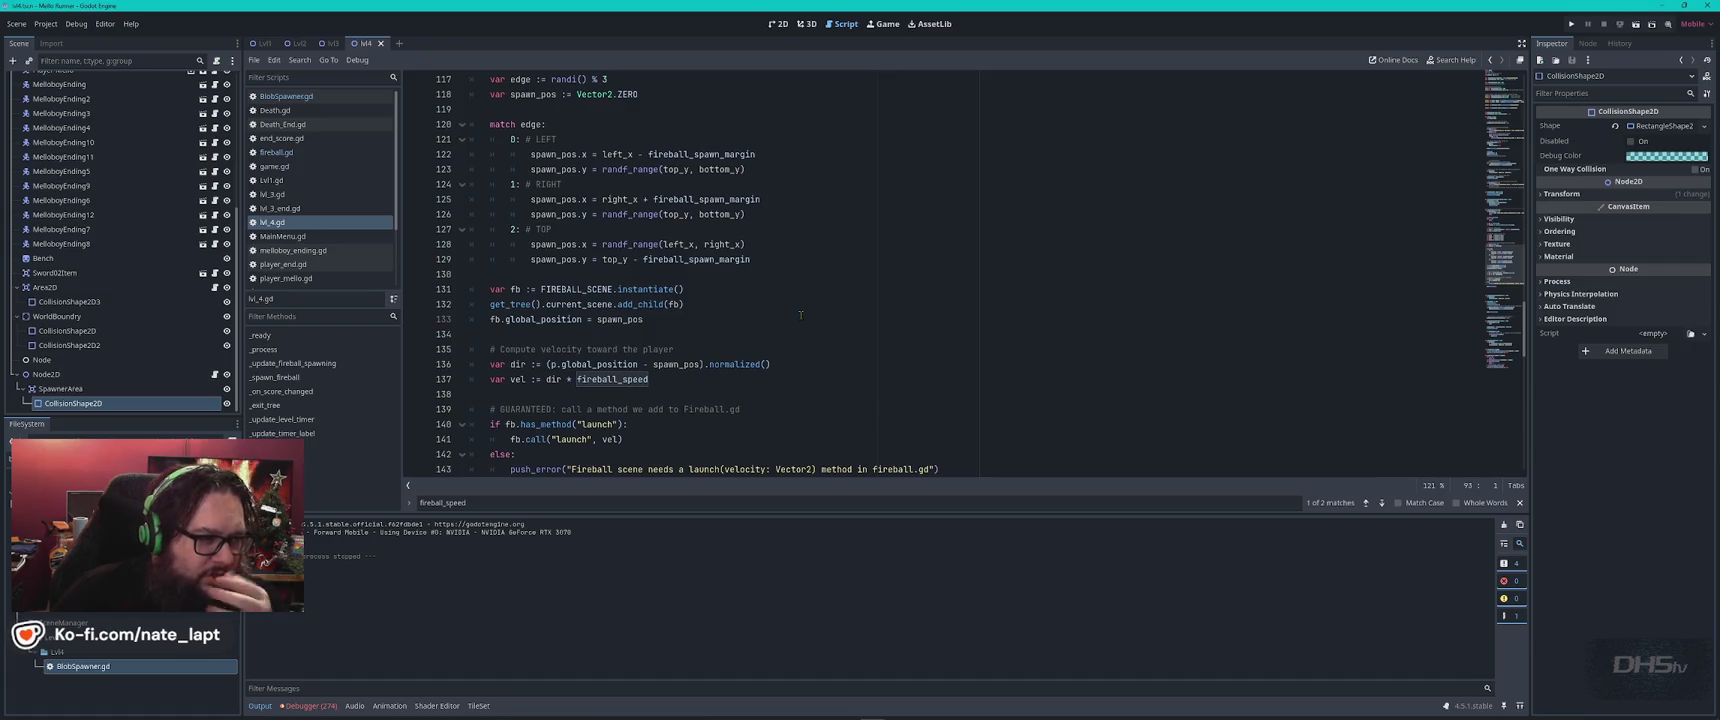
pyautogui.hotkey('alt', 'Tab')
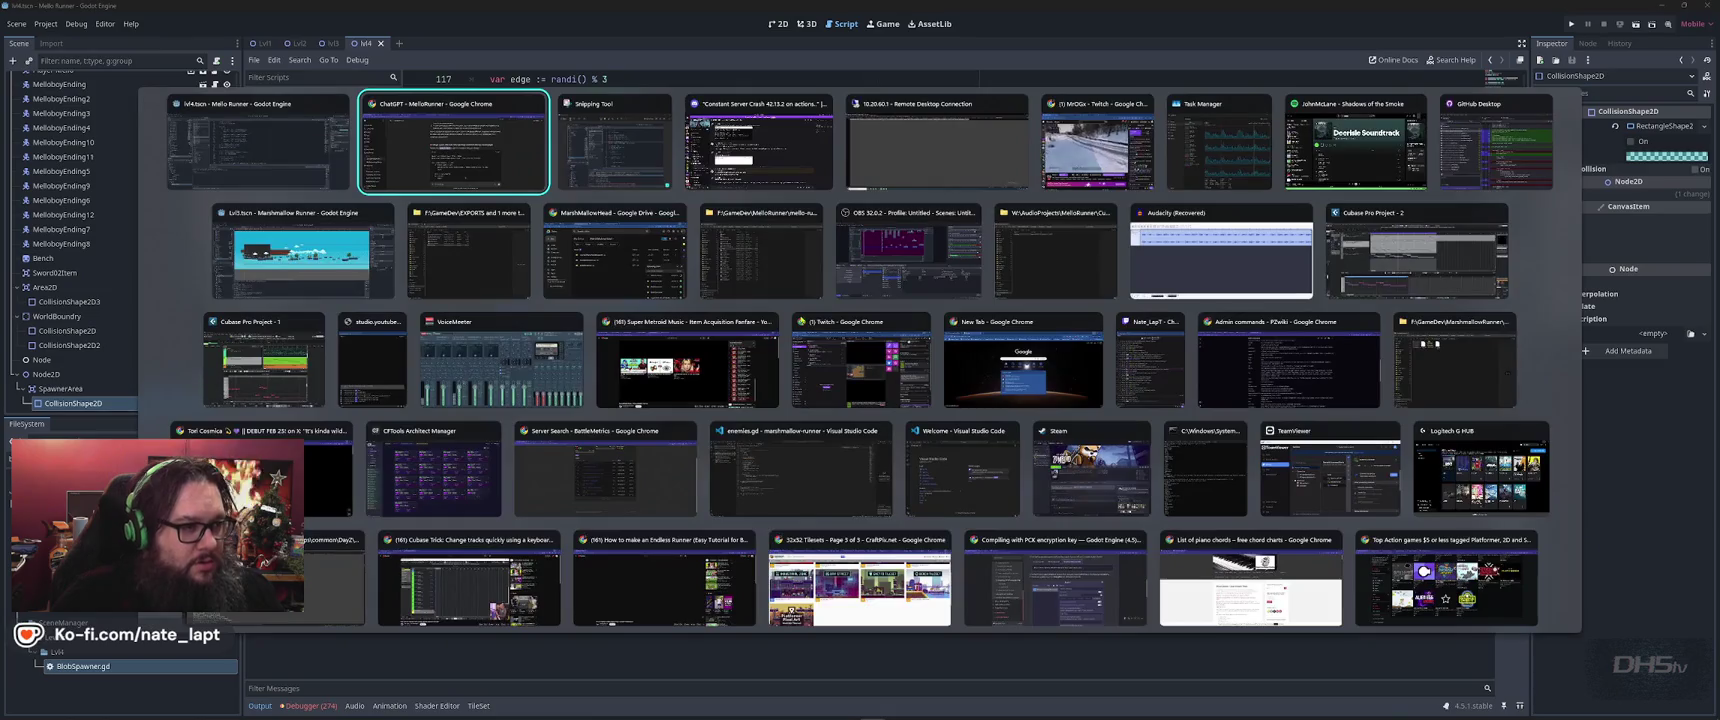
# Read ChatGPT's advice on adding a launch(vel) method to fireball.gd, then return to Godot.
pyautogui.scroll(-8, 801, 319)
pyautogui.scroll(-10, 801, 319)
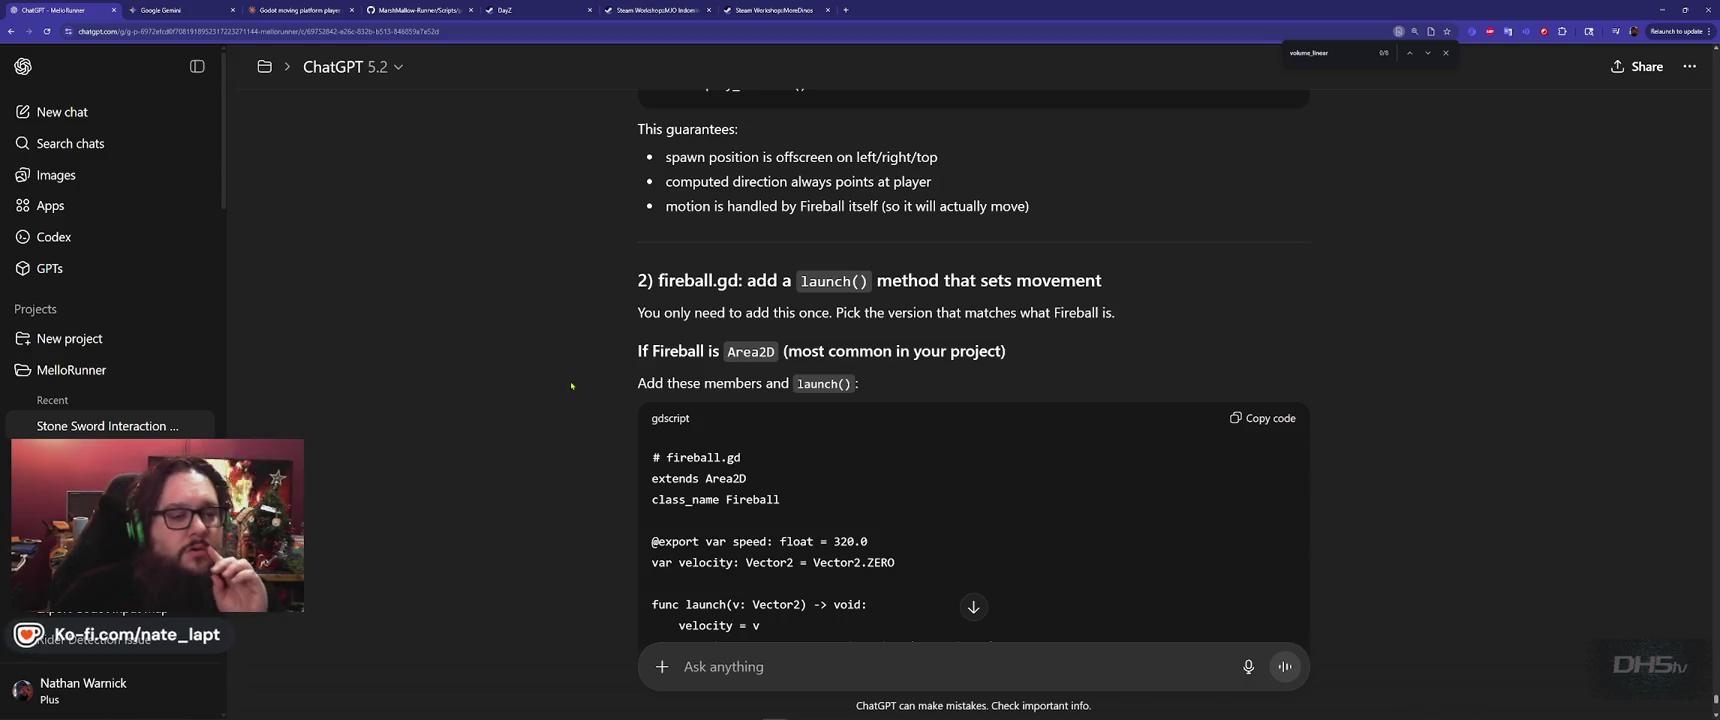
pyautogui.scroll(-4, 571, 385)
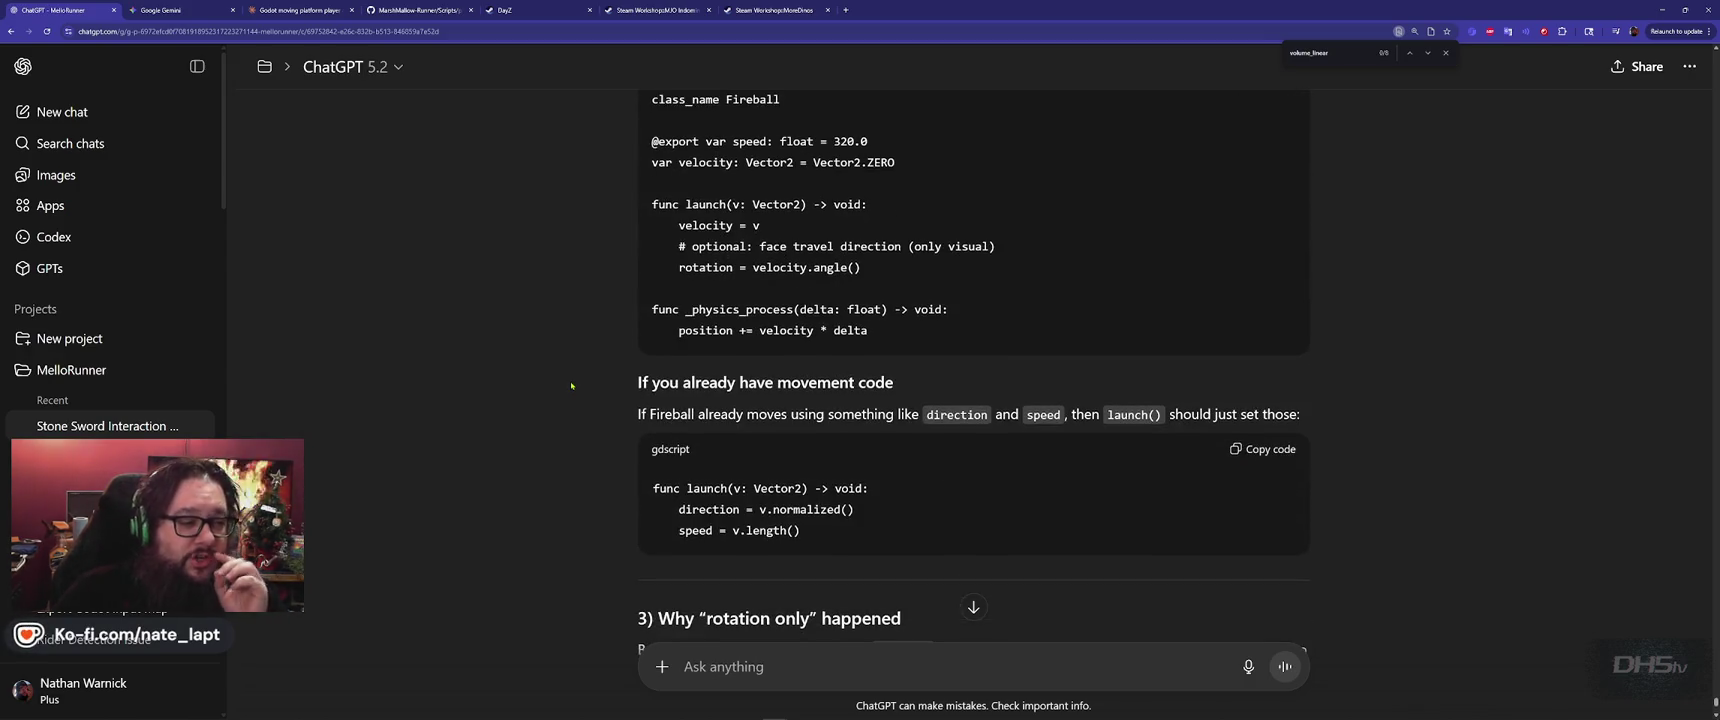
pyautogui.scroll(2, 571, 385)
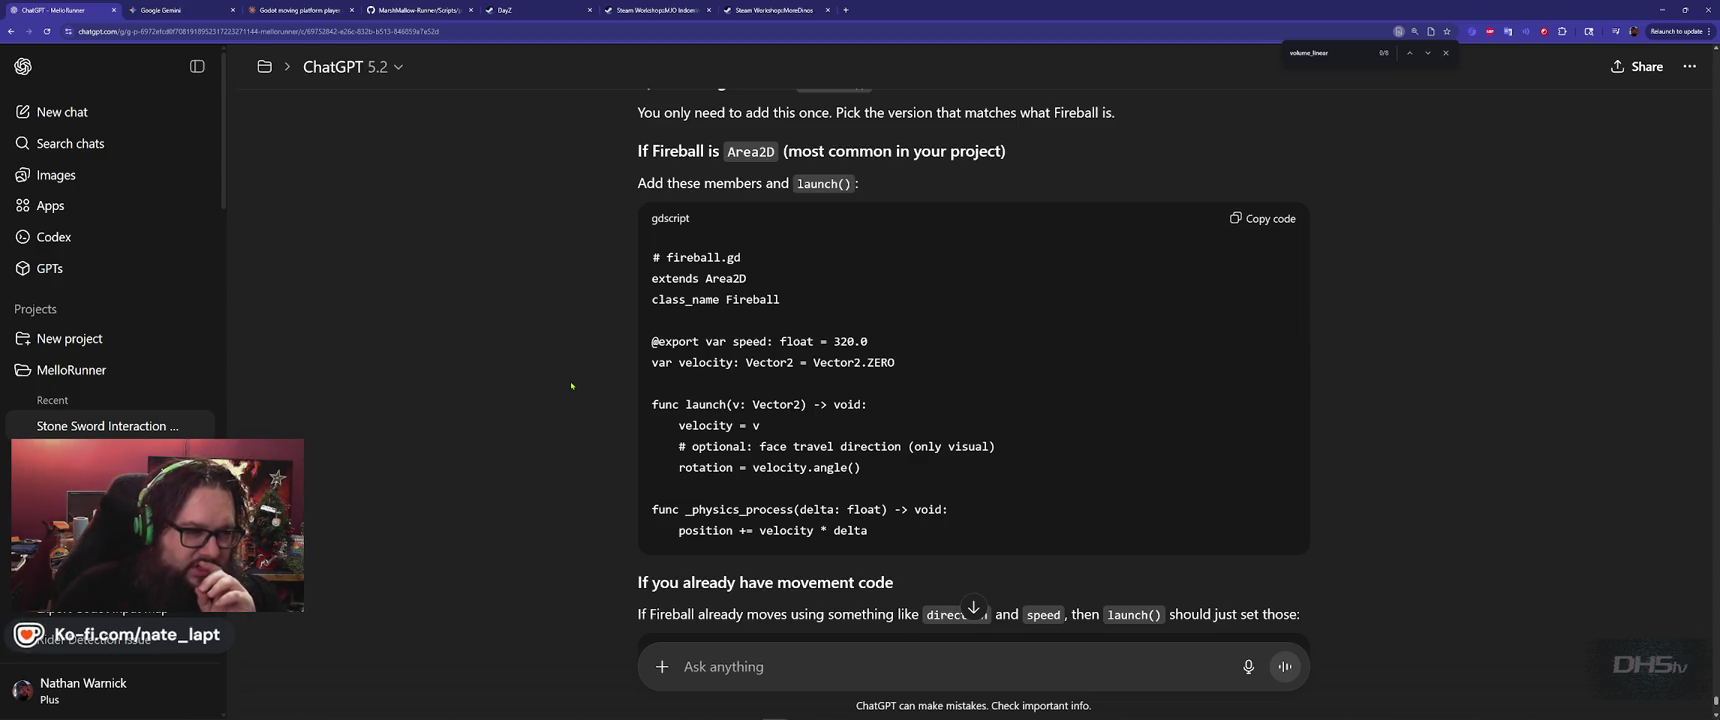
pyautogui.scroll(-3, 571, 385)
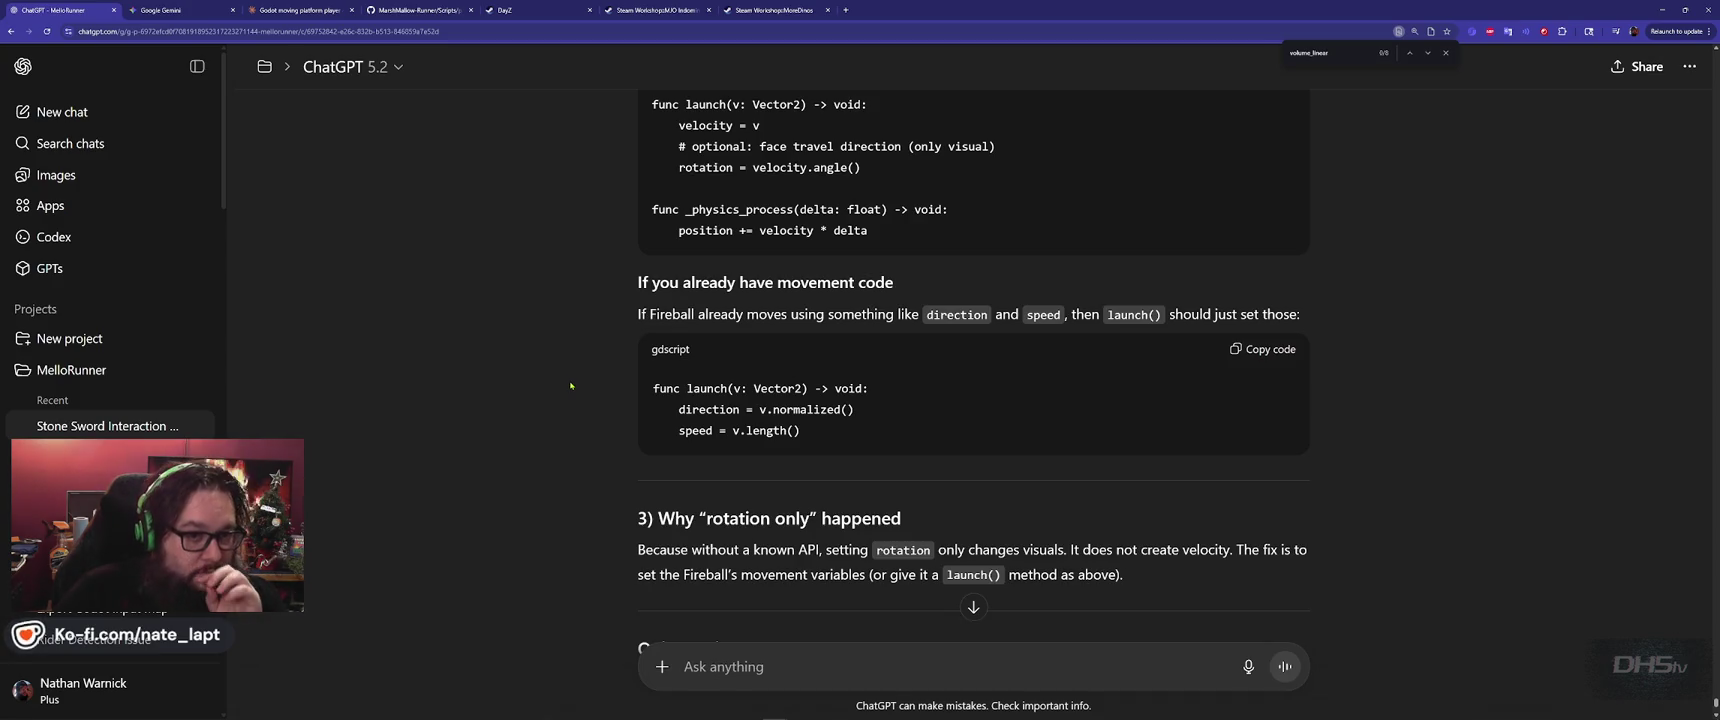
pyautogui.scroll(-3, 571, 385)
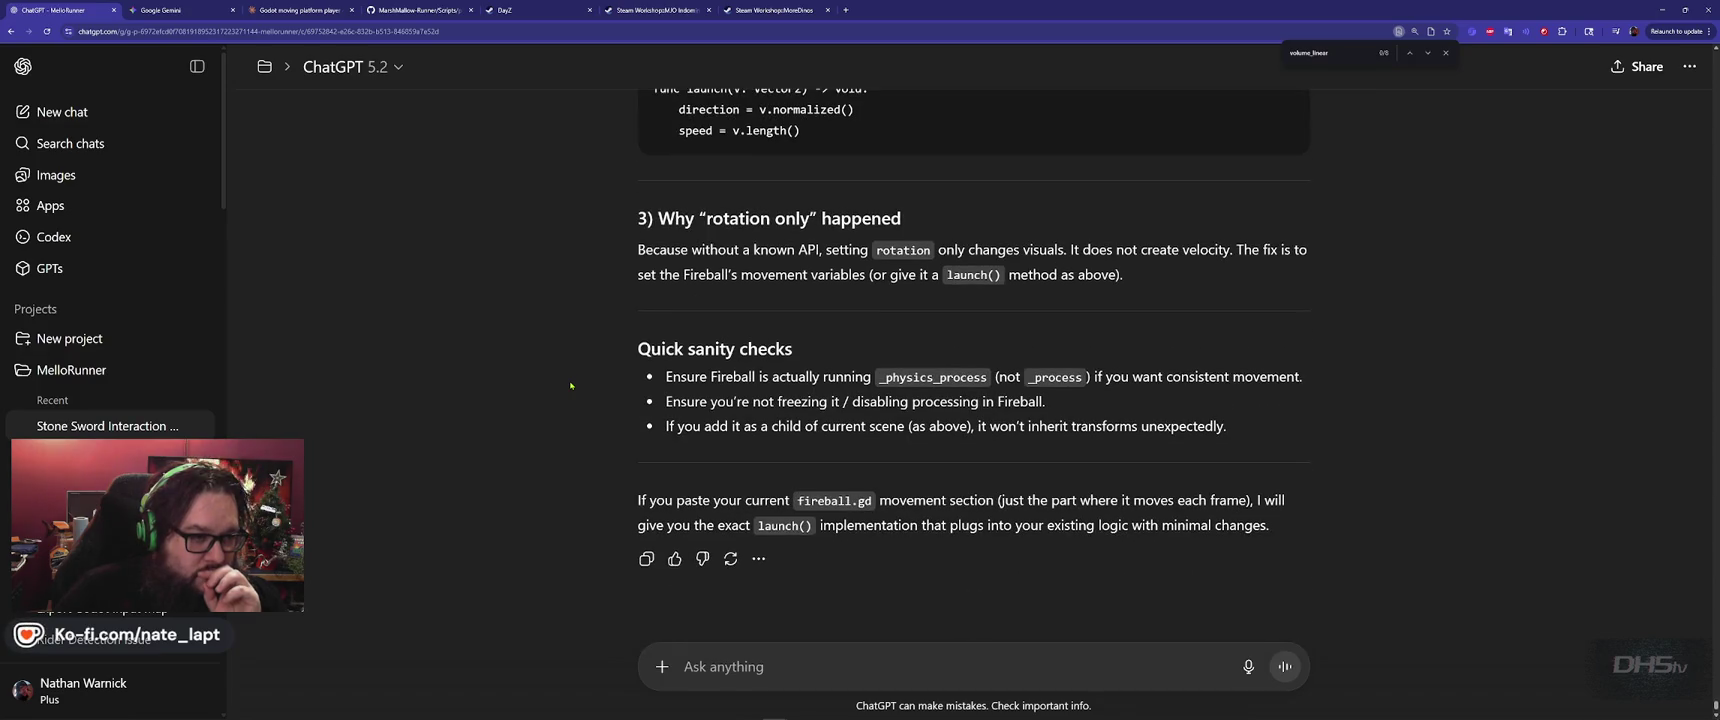
pyautogui.scroll(-1, 584, 401)
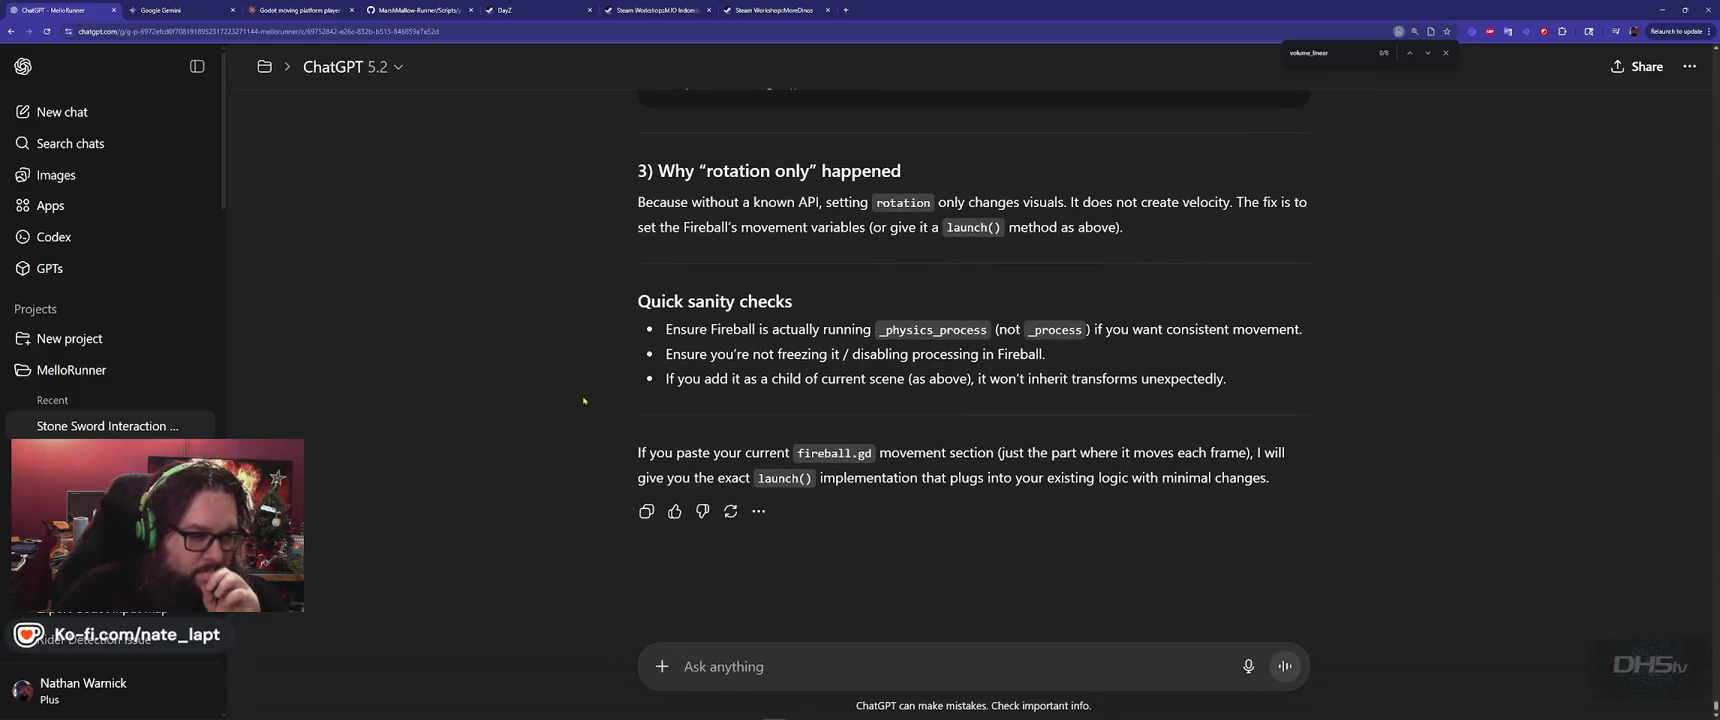
pyautogui.hotkey('alt', 'Tab')
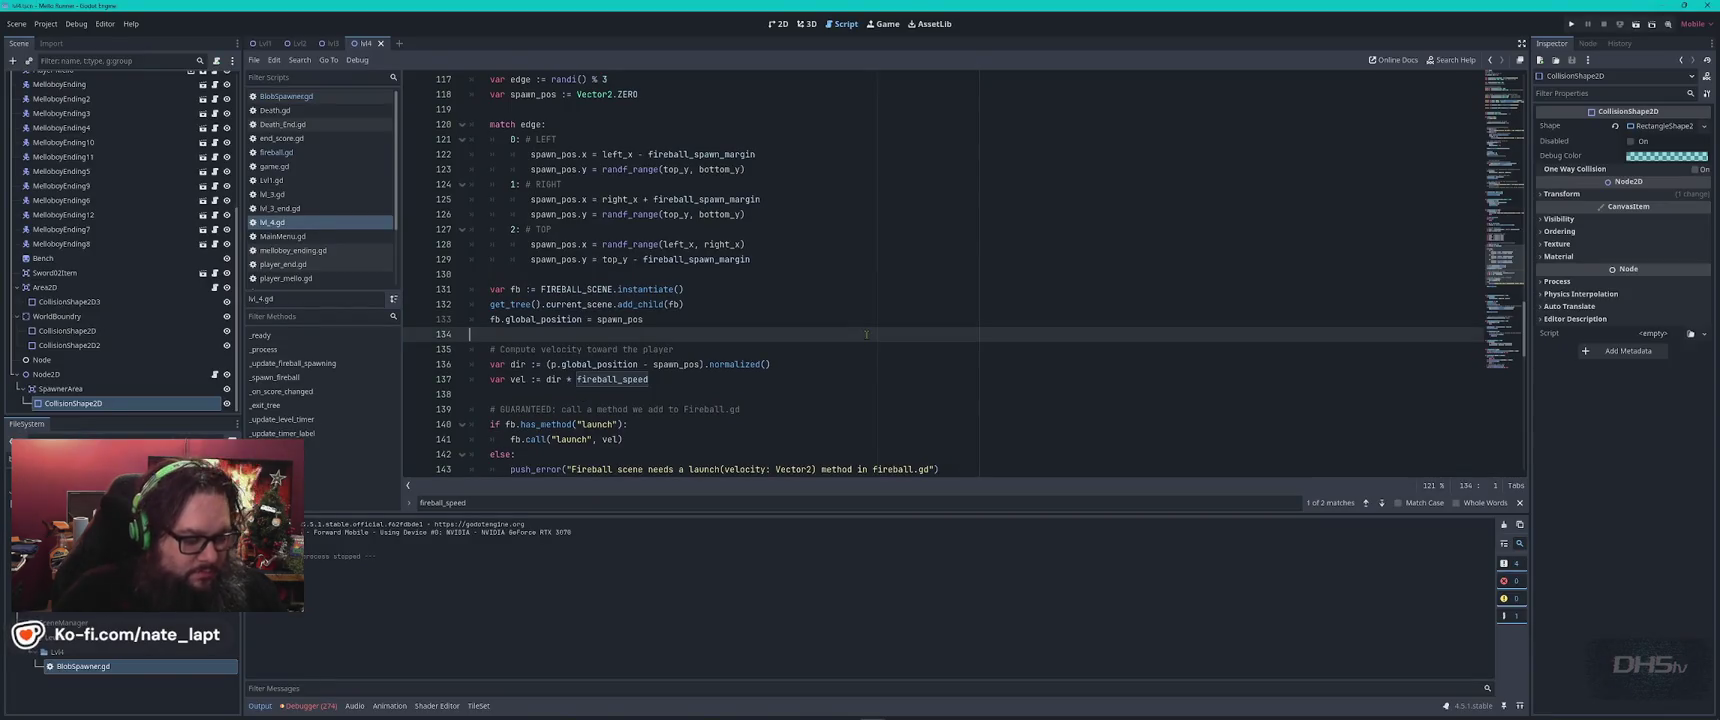
# Paste the replacement fireball spawn script and delete the broken is_connected score lines.
pyautogui.hotkey('ctrl', 'a')
pyautogui.hotkey('ctrl', 'v')
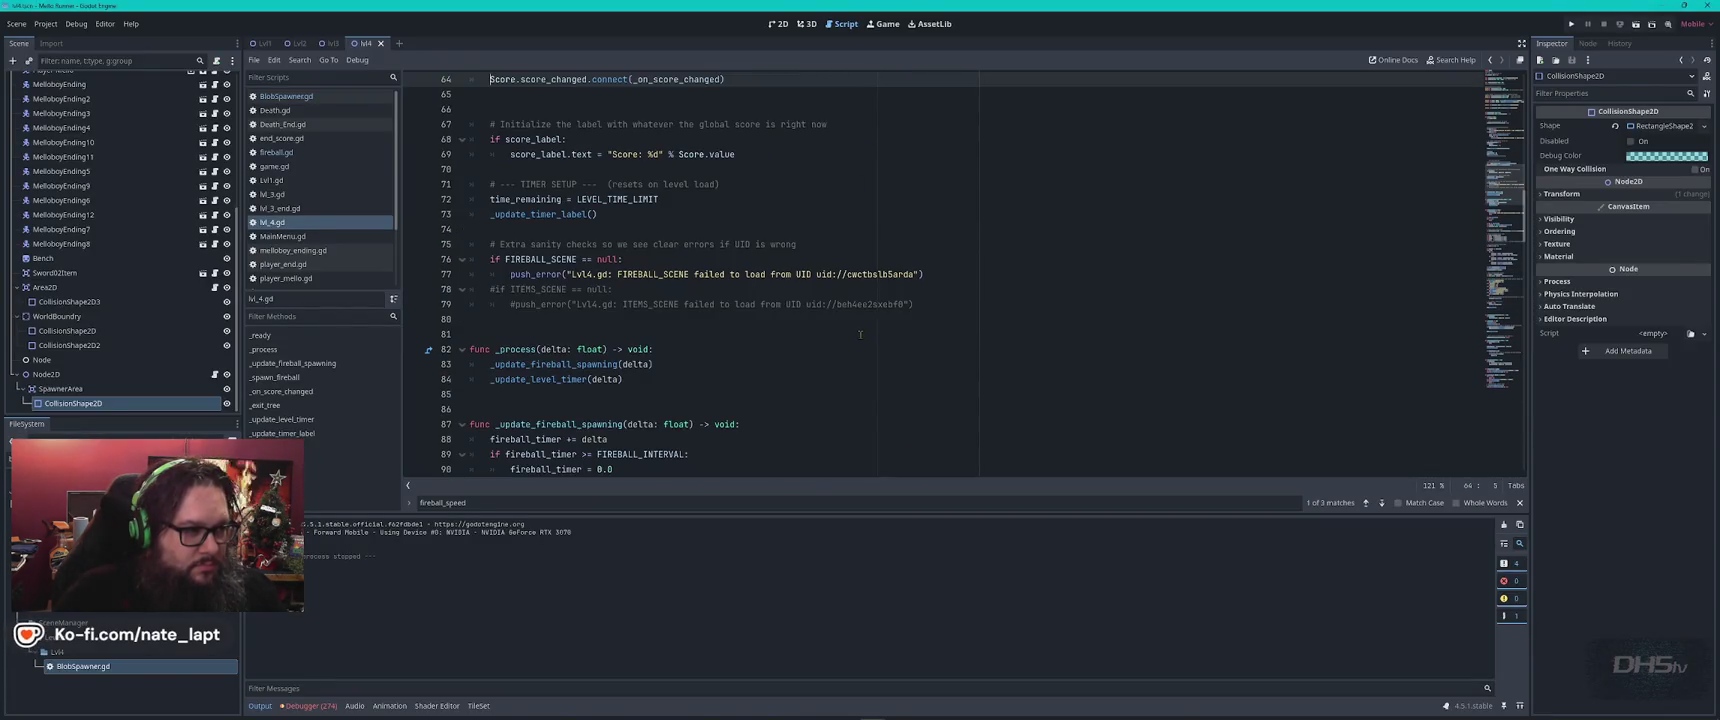
pyautogui.scroll(6, 858, 334)
pyautogui.press('Up')
pyautogui.press('Home')
pyautogui.hotkey('ctrl', 'shift', 'k')
pyautogui.press('Up')
pyautogui.hotkey('ctrl', 'shift', 'k')
pyautogui.press('End')
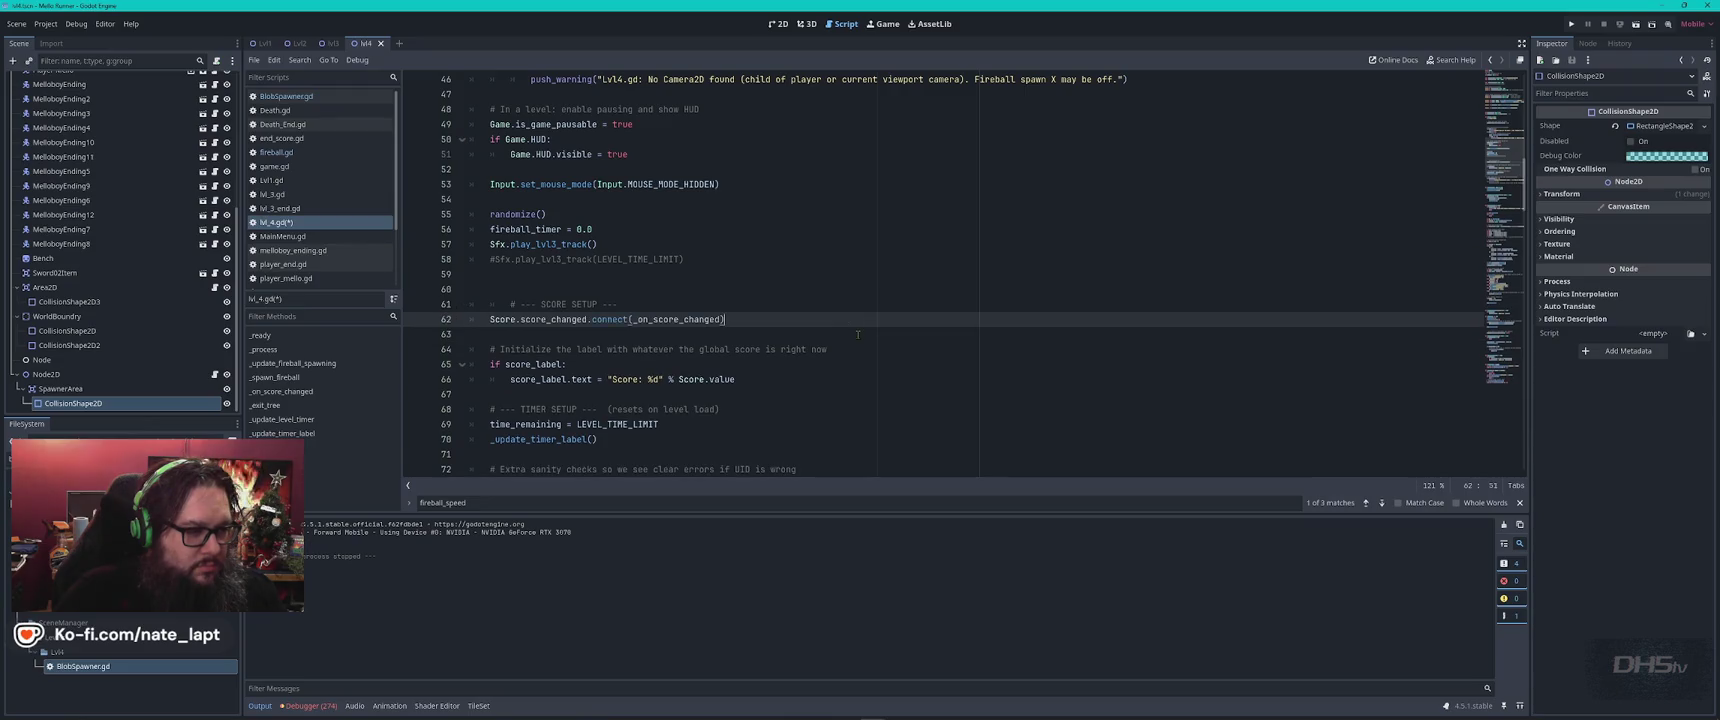
# Save lvl_4.gd and run the game.
pyautogui.hotkey('ctrl', 'a')
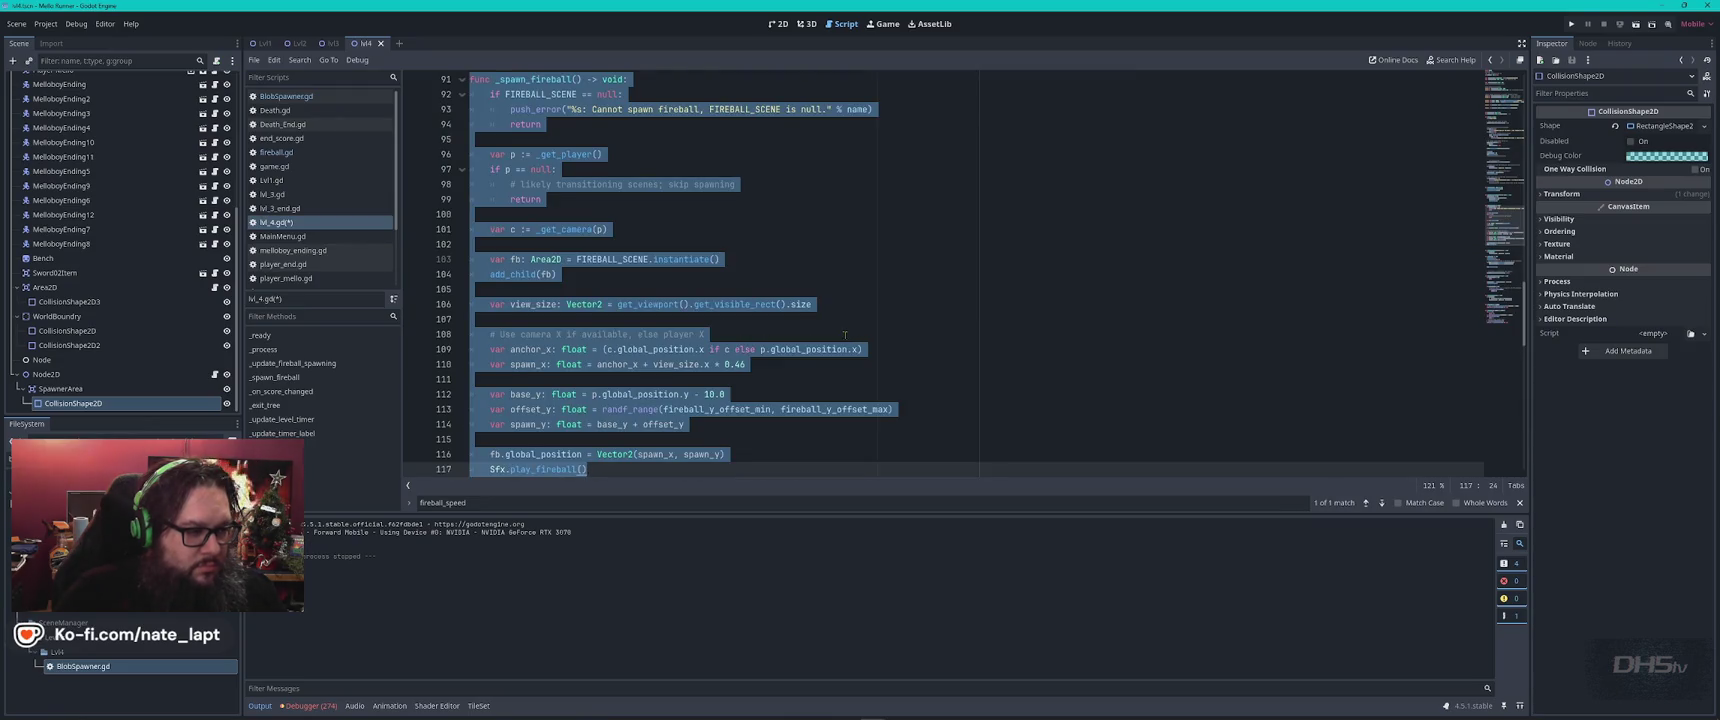
pyautogui.hotkey('ctrl', 's')
pyautogui.scroll(1, 845, 335)
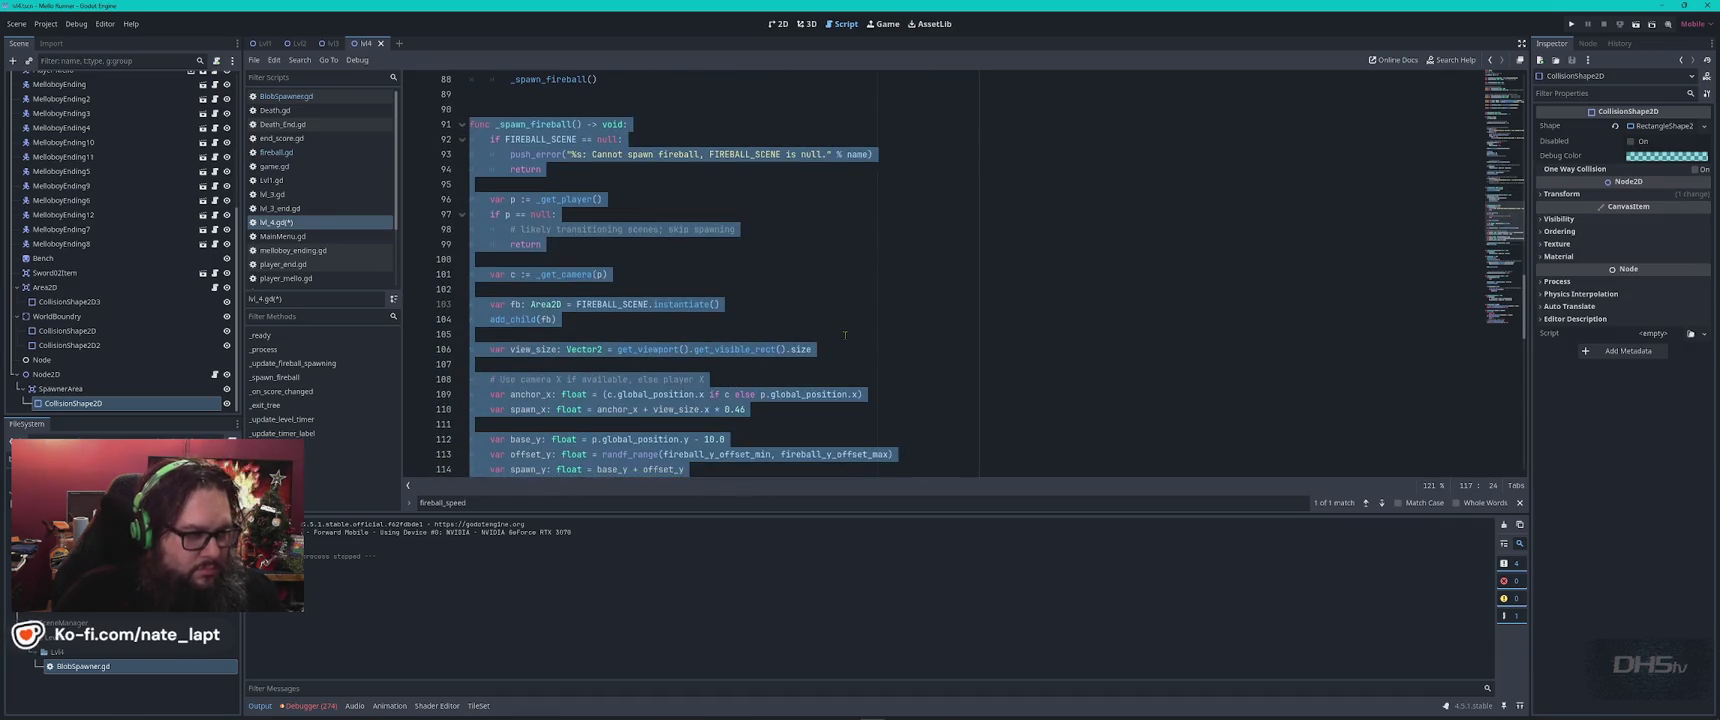
pyautogui.press('F5')
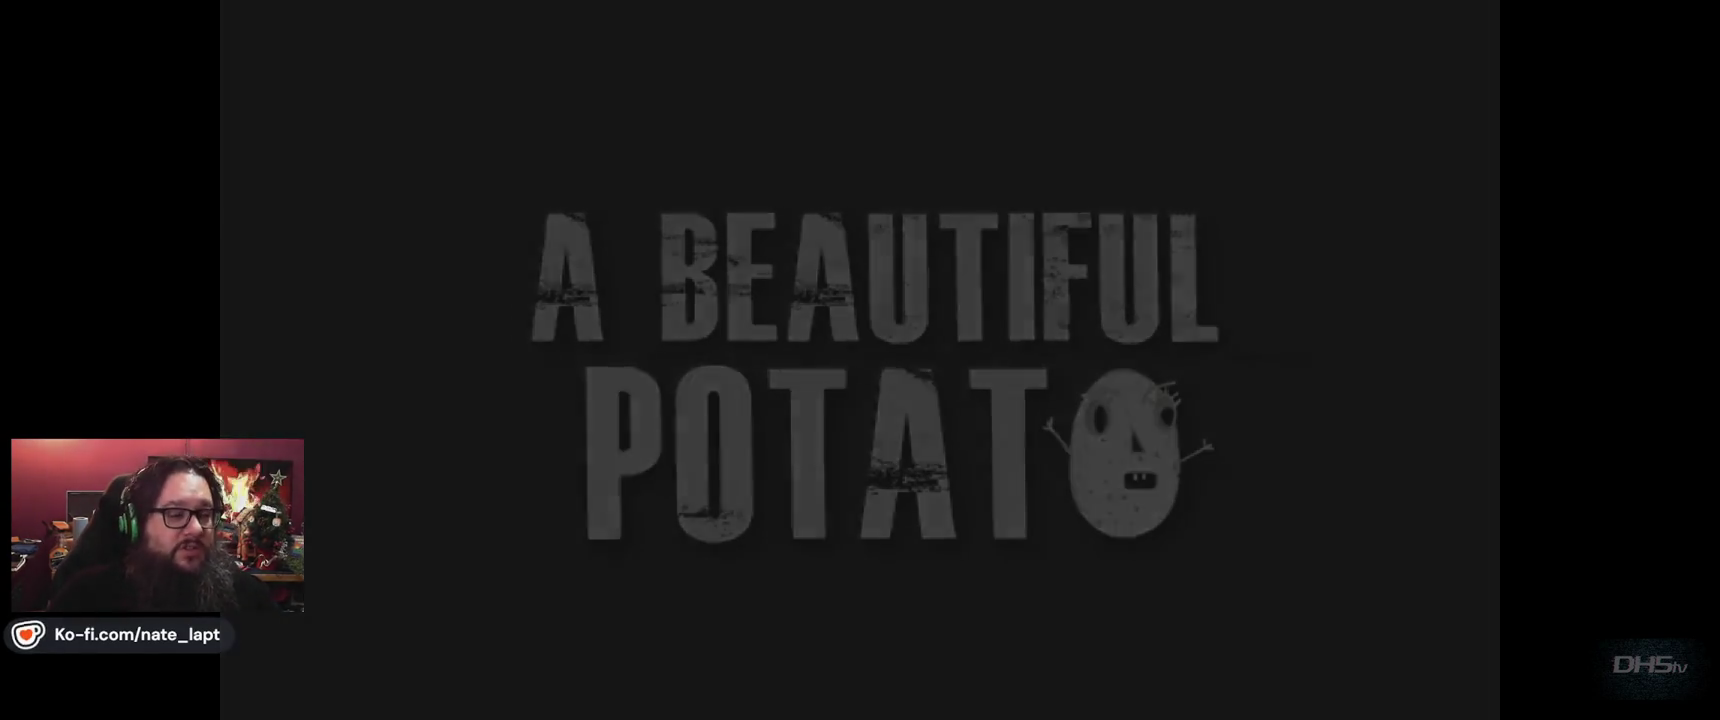
# Start the level and dodge the first fireball waves by jumping across the crates.
pyautogui.press('Return')
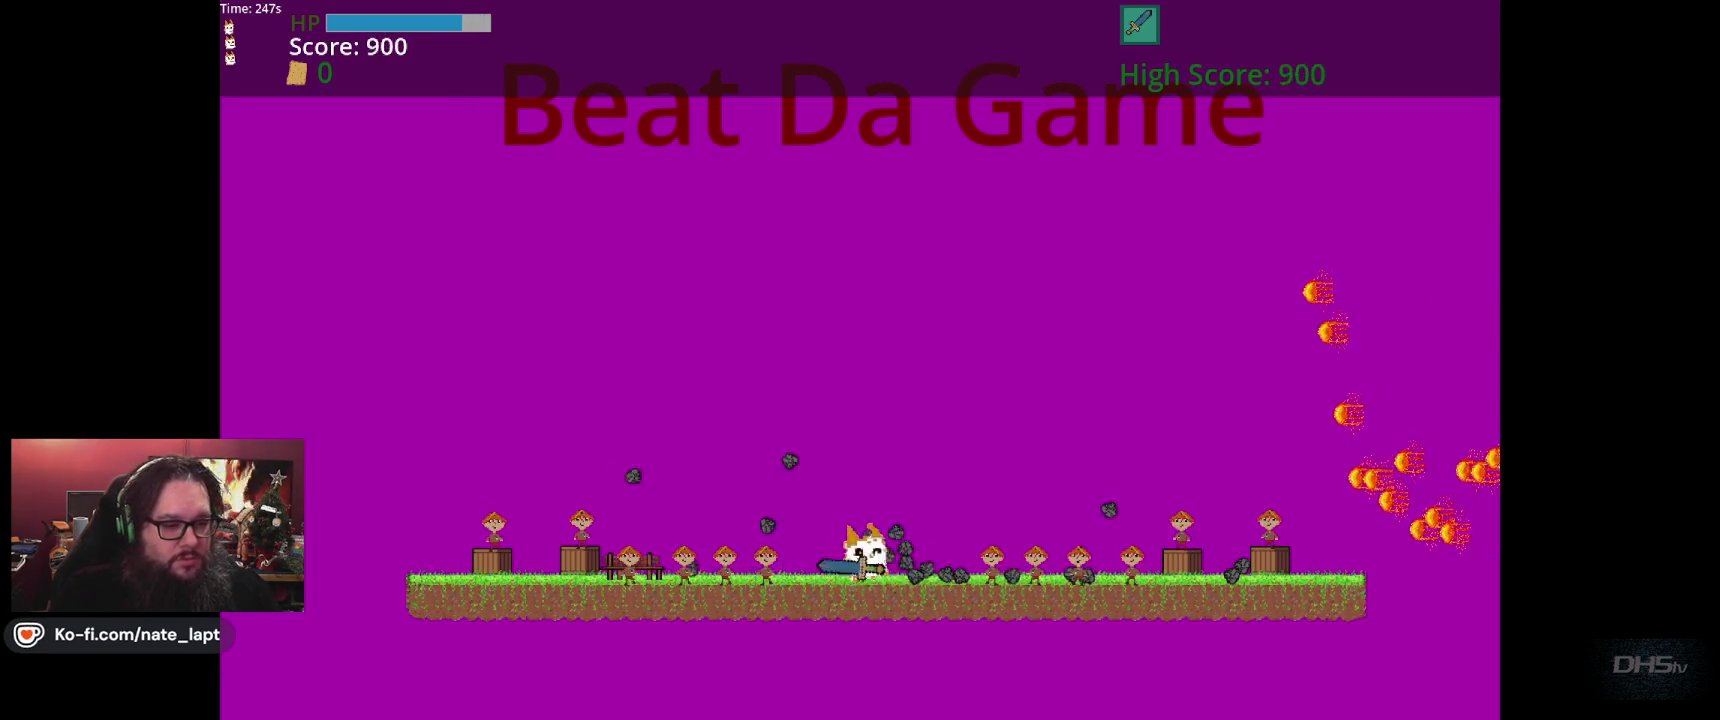
pyautogui.press('space')
pyautogui.press('Right')
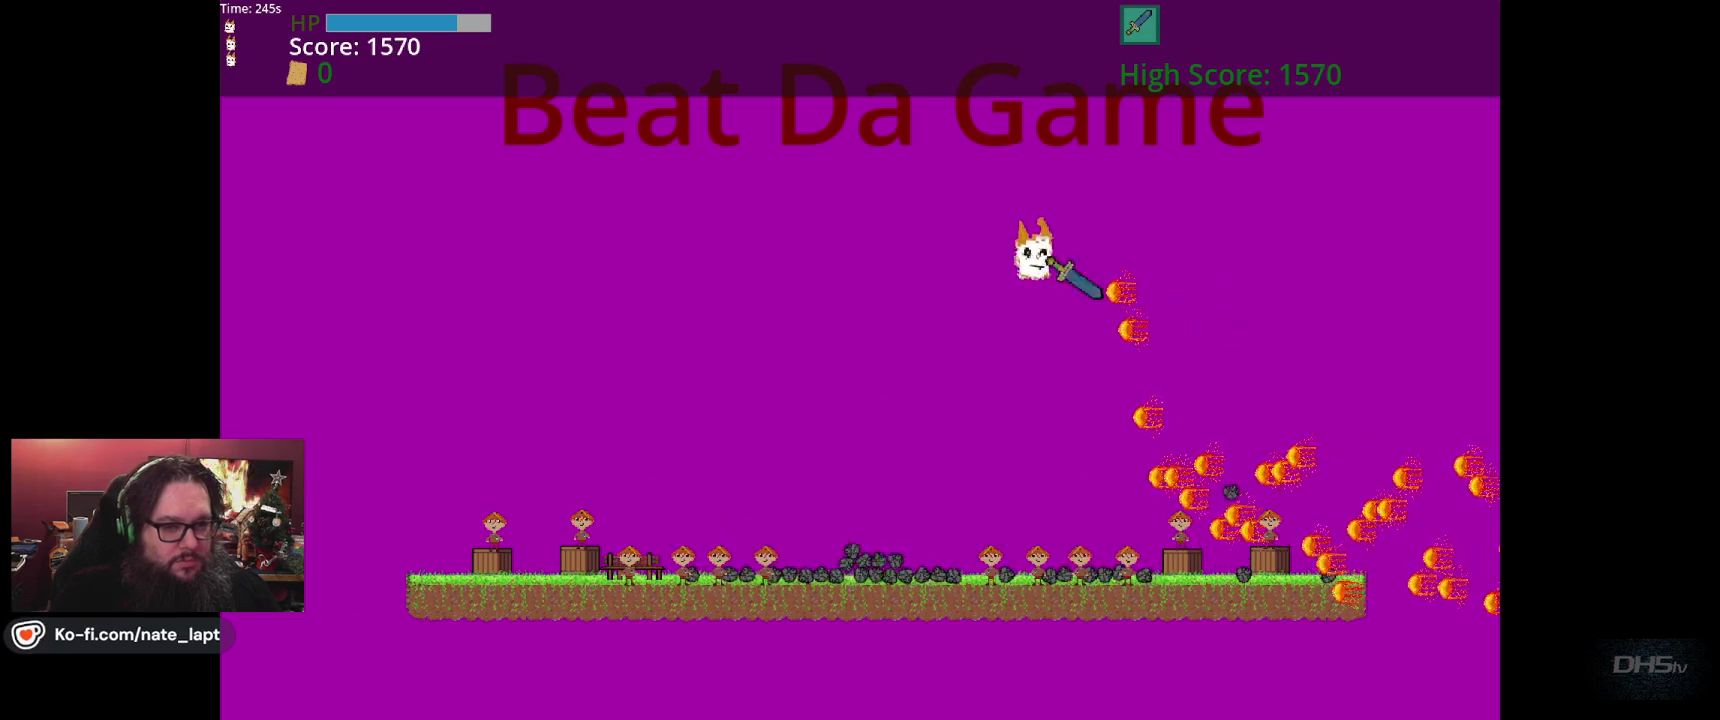
pyautogui.press('space')
pyautogui.press('Left')
pyautogui.press('Left')
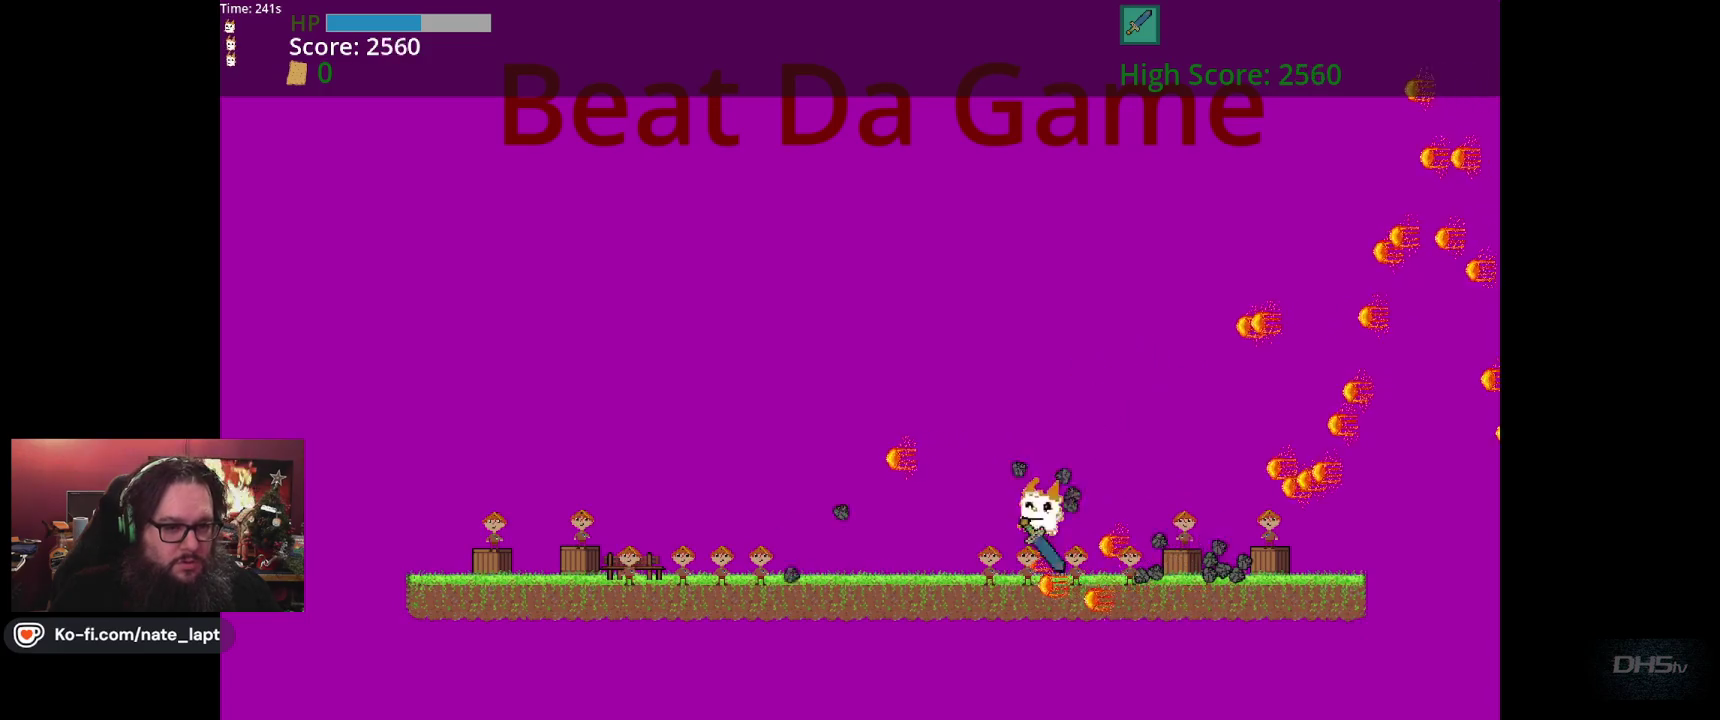
pyautogui.press('space')
pyautogui.press('Right')
pyautogui.press('space')
# Keep dodging fireballs to the Congrats You Beat Da Game screen at 7500 high score, then close the game.
pyautogui.press('Left')
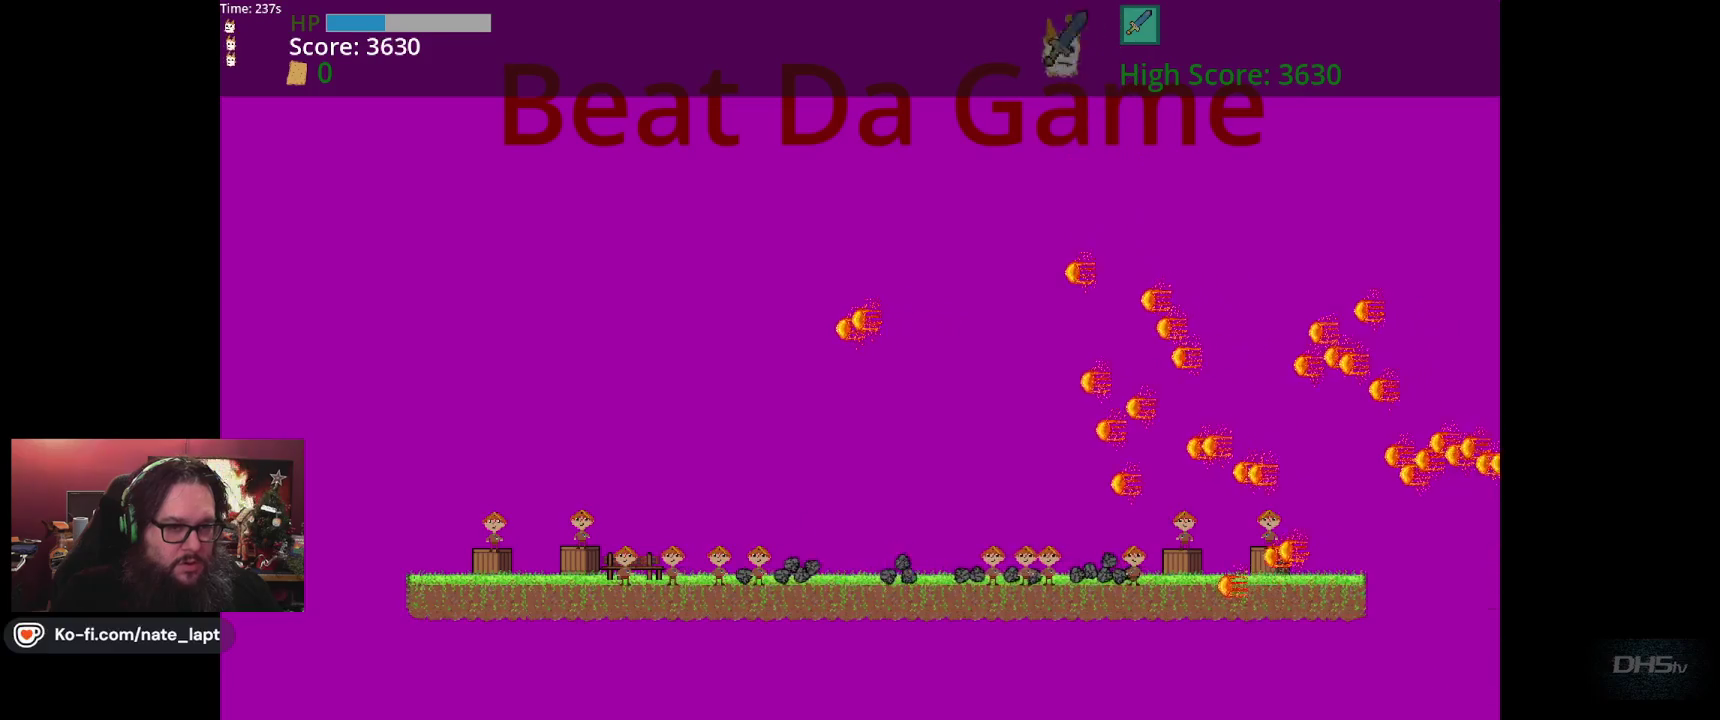
pyautogui.press('Right')
pyautogui.press('Right')
pyautogui.press('space')
pyautogui.press('Left')
pyautogui.press('space')
pyautogui.press('Left')
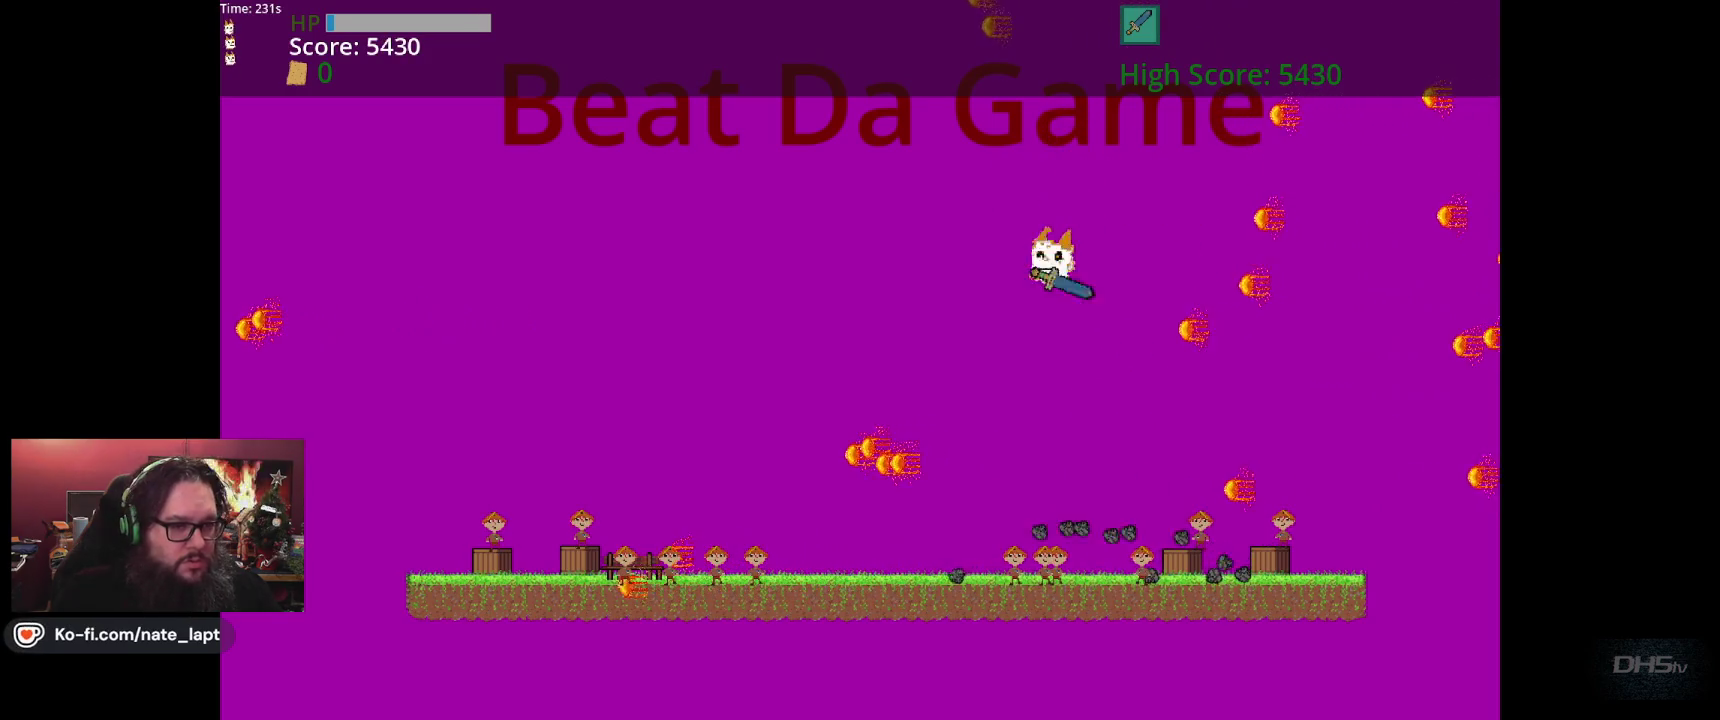
pyautogui.press('space')
pyautogui.press('Right')
pyautogui.press('Right')
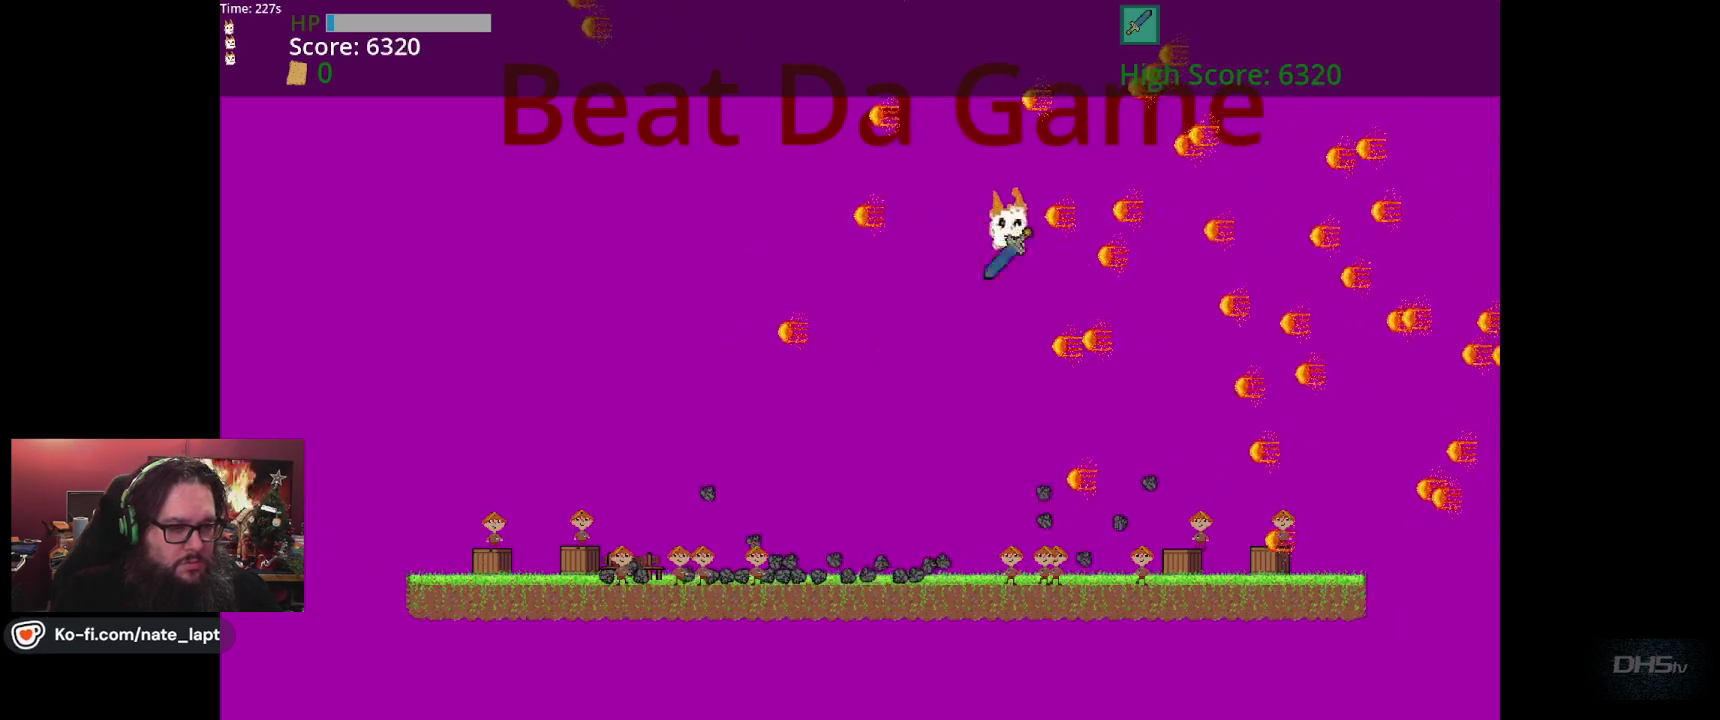
pyautogui.press('Left')
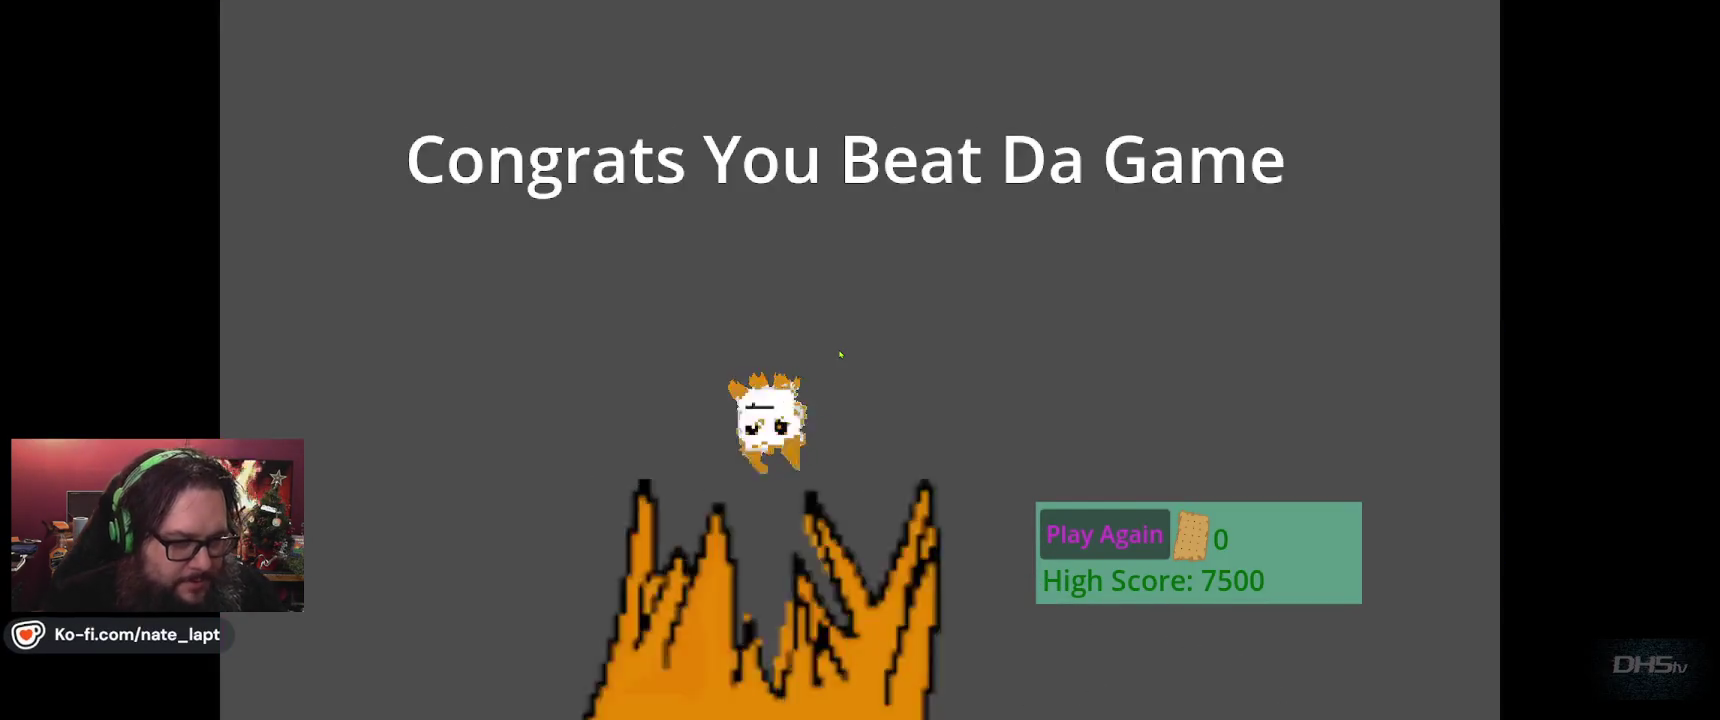
pyautogui.press('F8')
pyautogui.hotkey('ctrl', 'f')
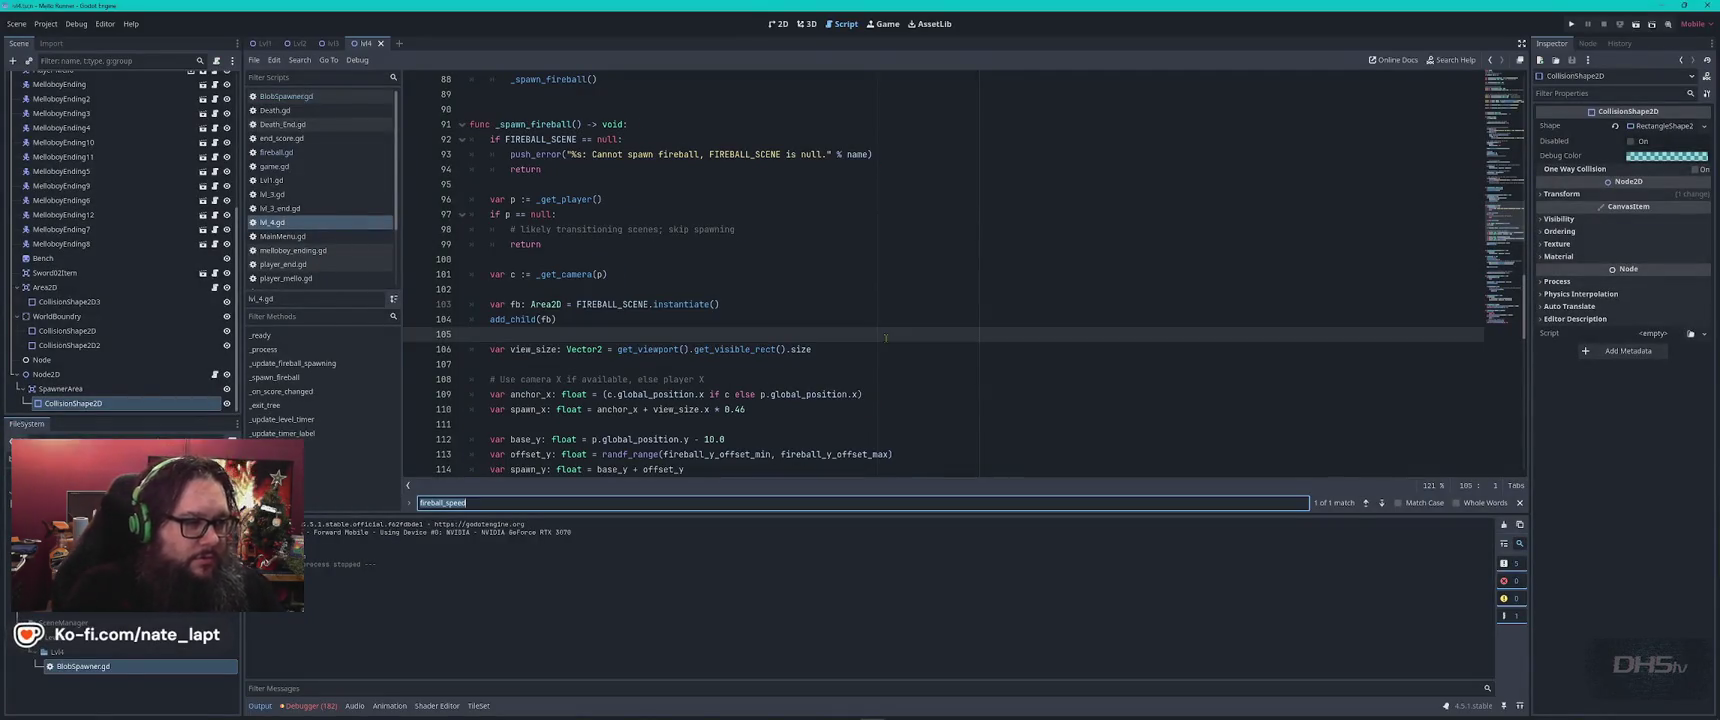
# Set fireball_speed to 420.0 and FIREBALL_INTERVAL to 0.08, then save and run the game.
pyautogui.write('f')
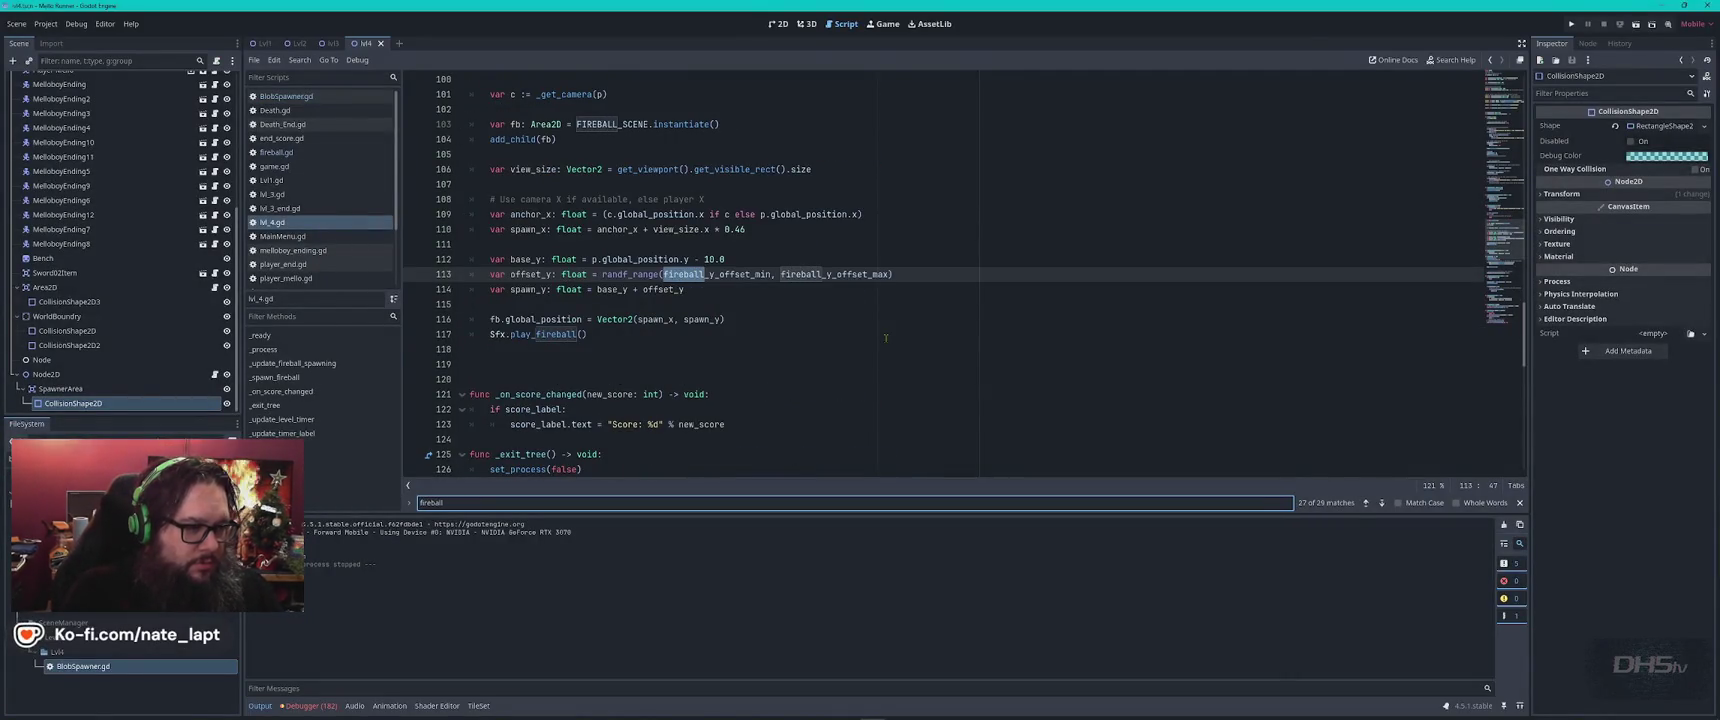
pyautogui.write('_')
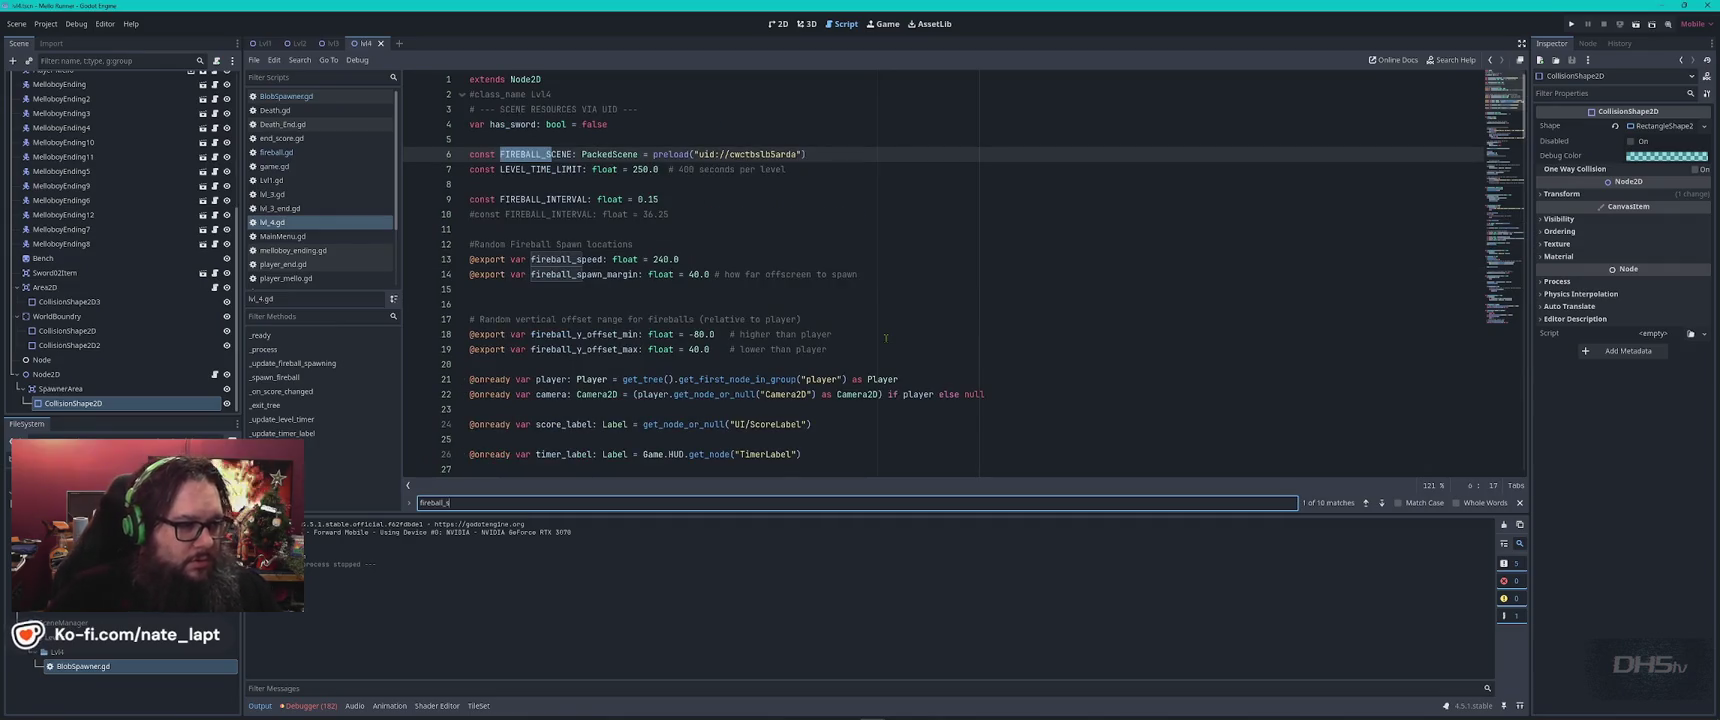
pyautogui.write('s')
pyautogui.click(657, 259)
pyautogui.write('4')
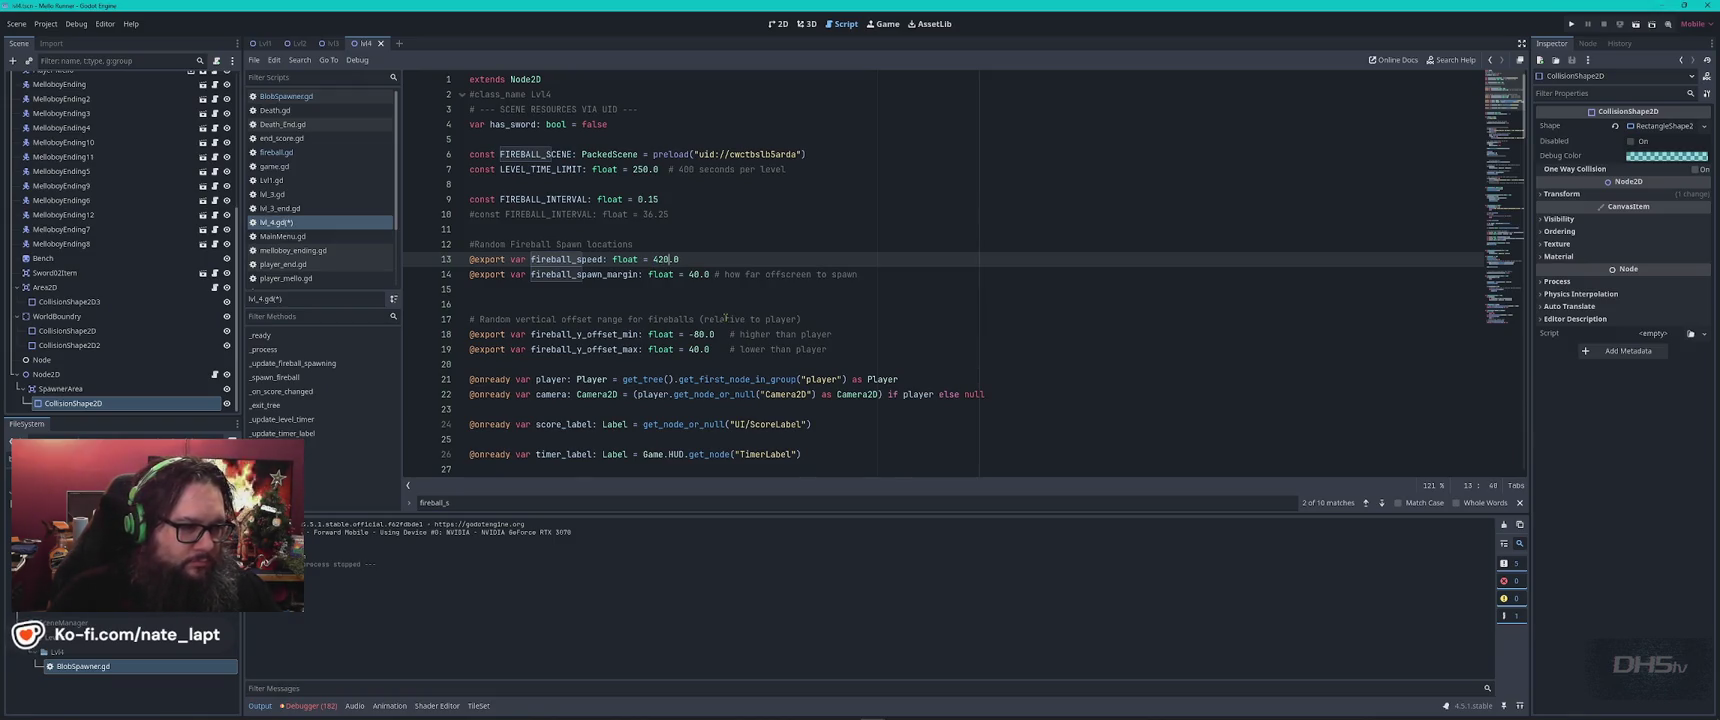
pyautogui.click(690, 274)
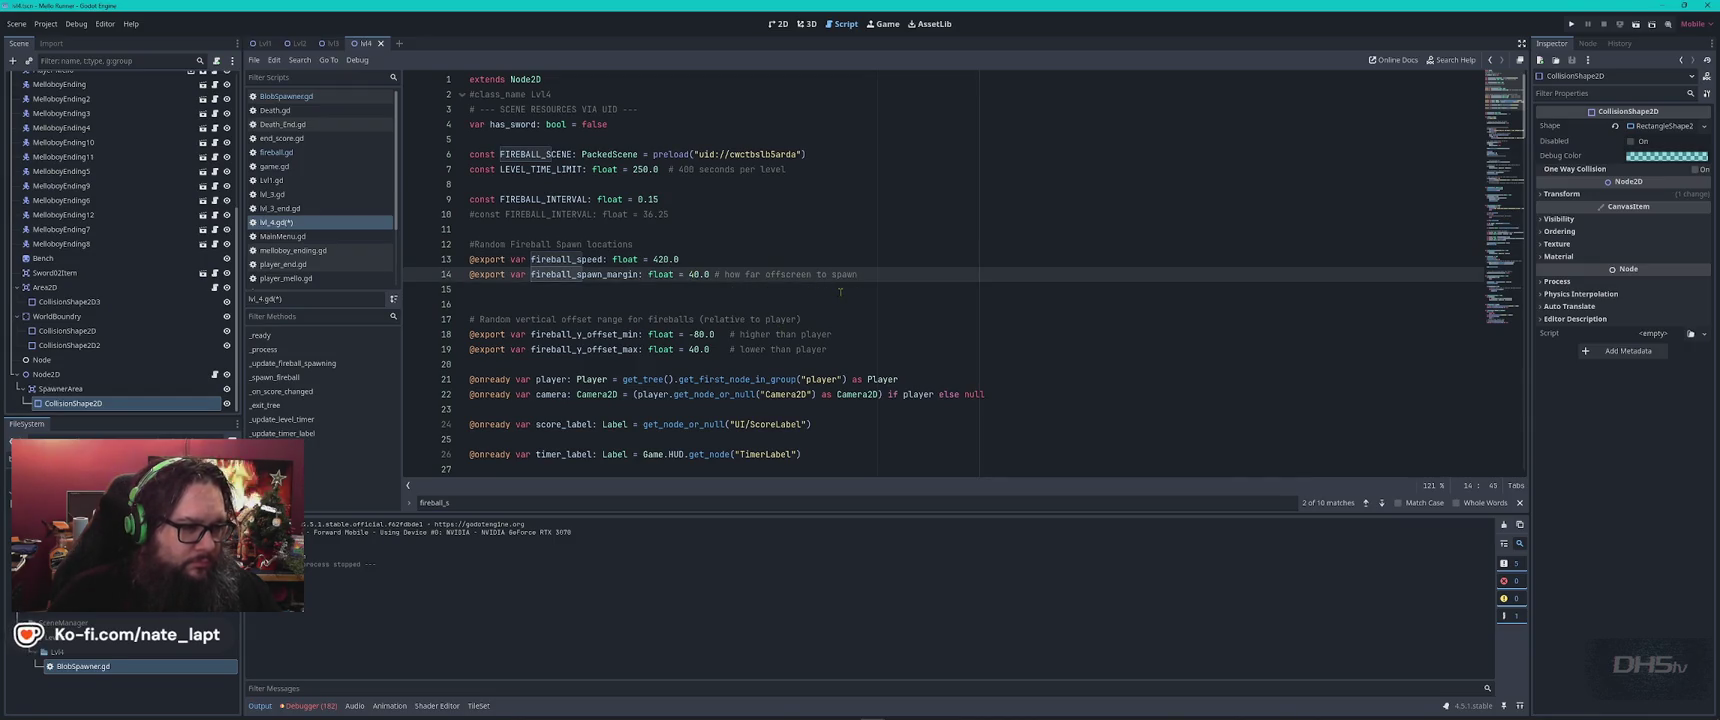
pyautogui.doubleClick(653, 199)
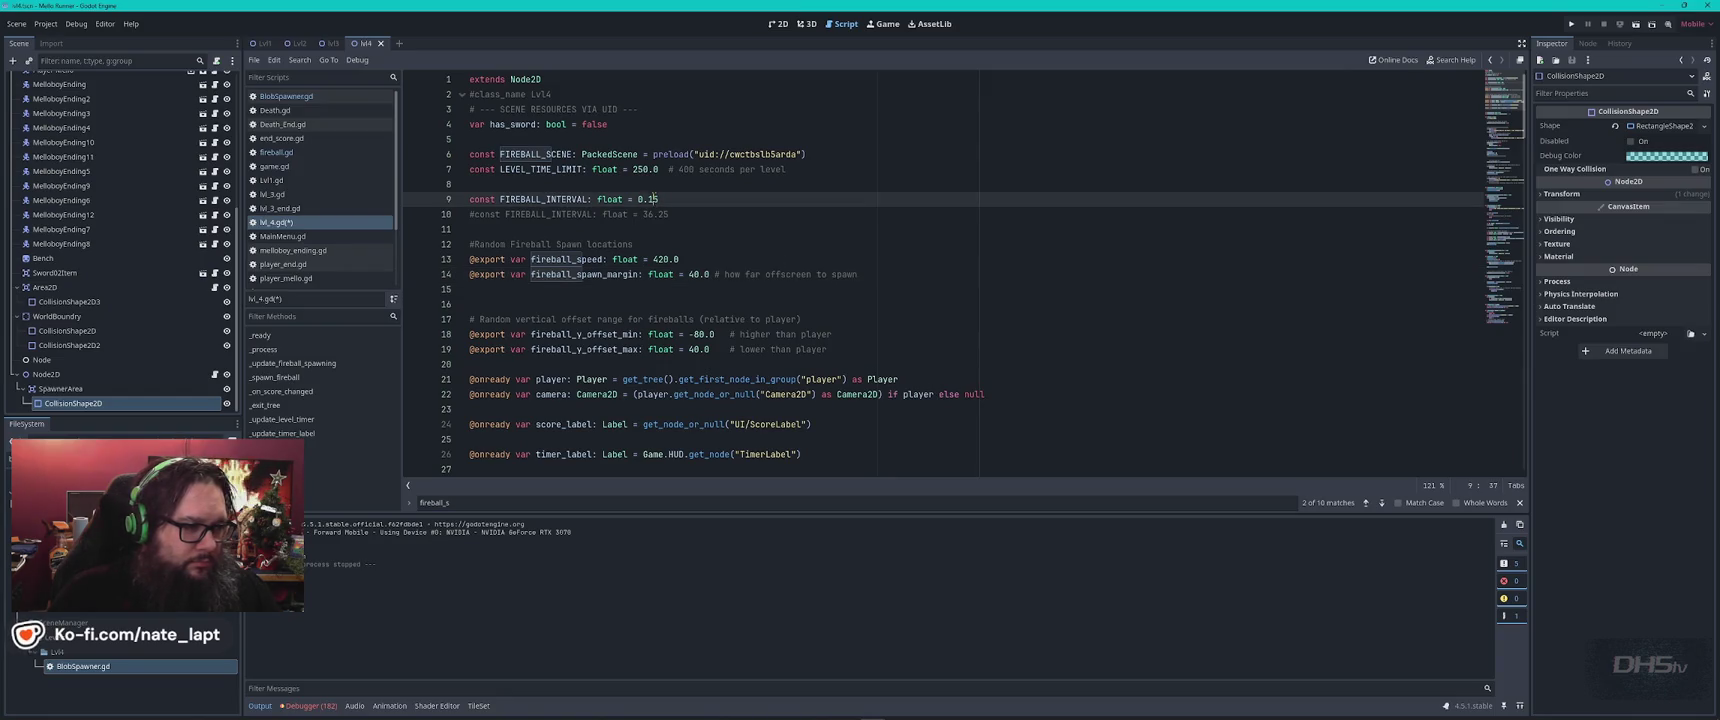
pyautogui.write('08')
pyautogui.hotkey('ctrl', 's')
pyautogui.press('F5')
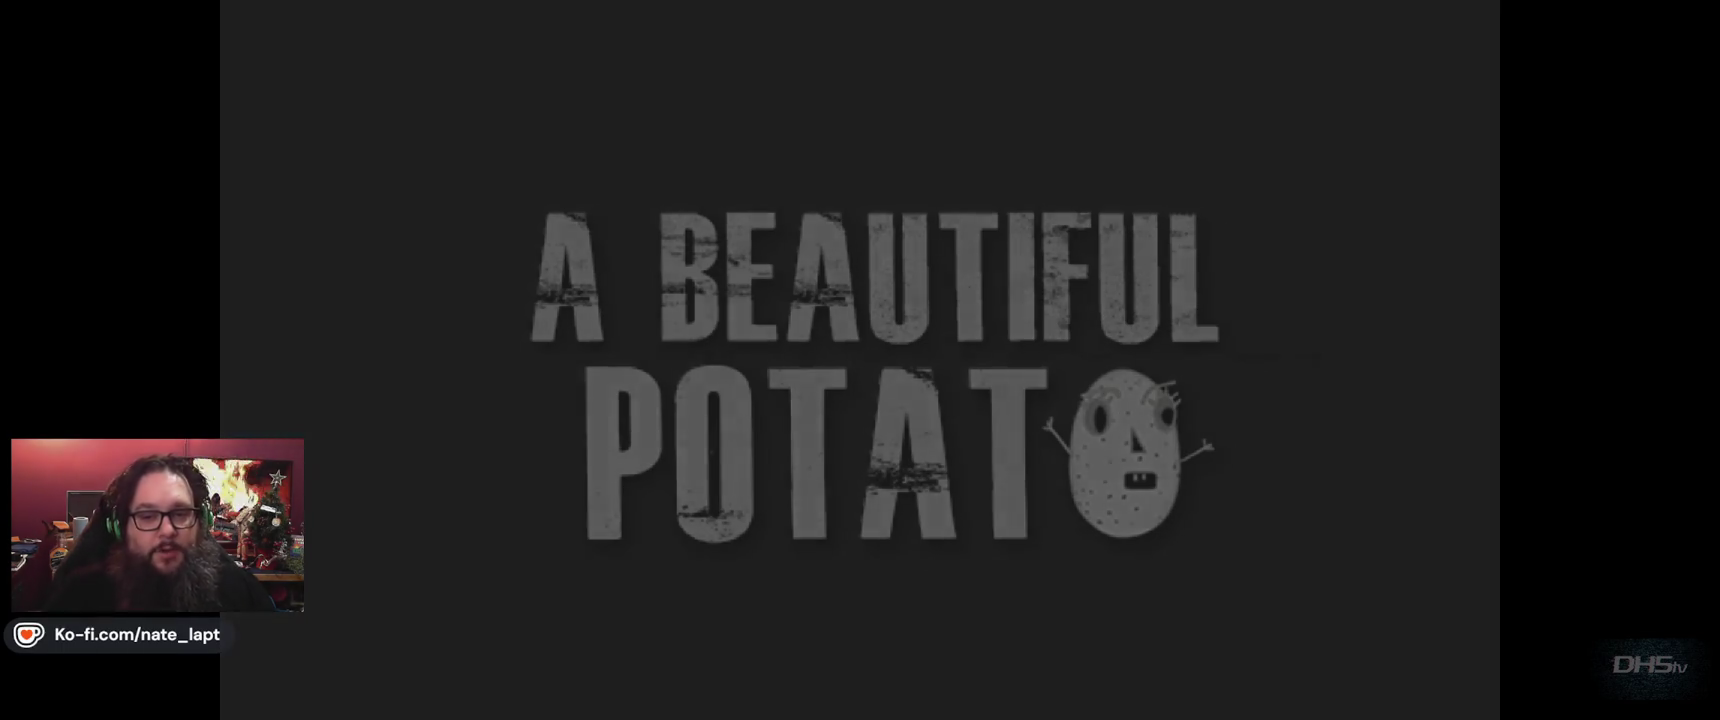
# Play through the faster, denser fireball waves, jumping among them to a 3690 score.
pyautogui.press('Return')
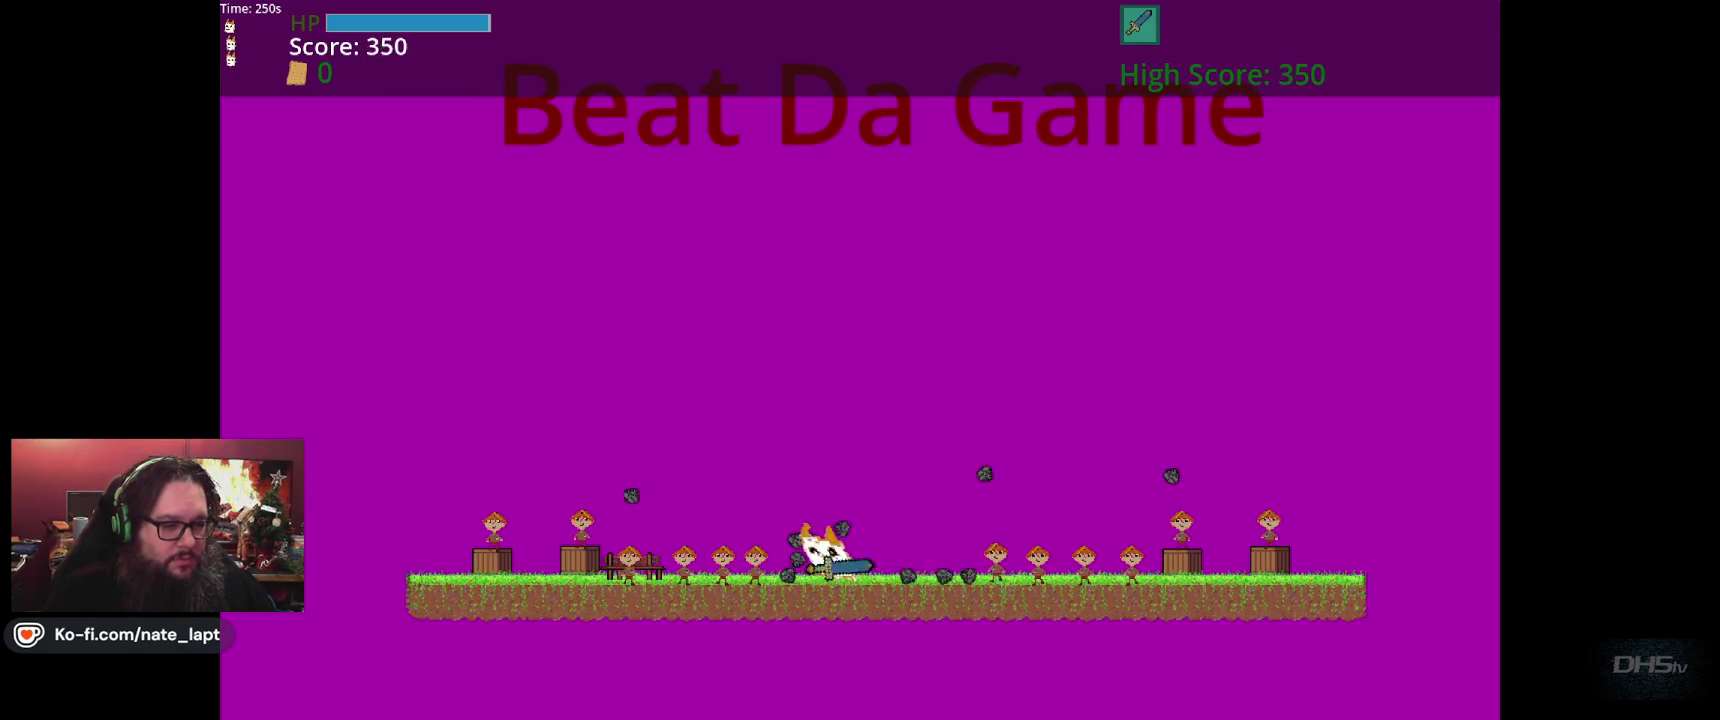
pyautogui.press('Right')
pyautogui.press('Left')
pyautogui.press('space')
pyautogui.press('Right')
pyautogui.press('space')
pyautogui.press('Right')
pyautogui.press('space')
pyautogui.press('Right')
pyautogui.press('space')
pyautogui.press('space')
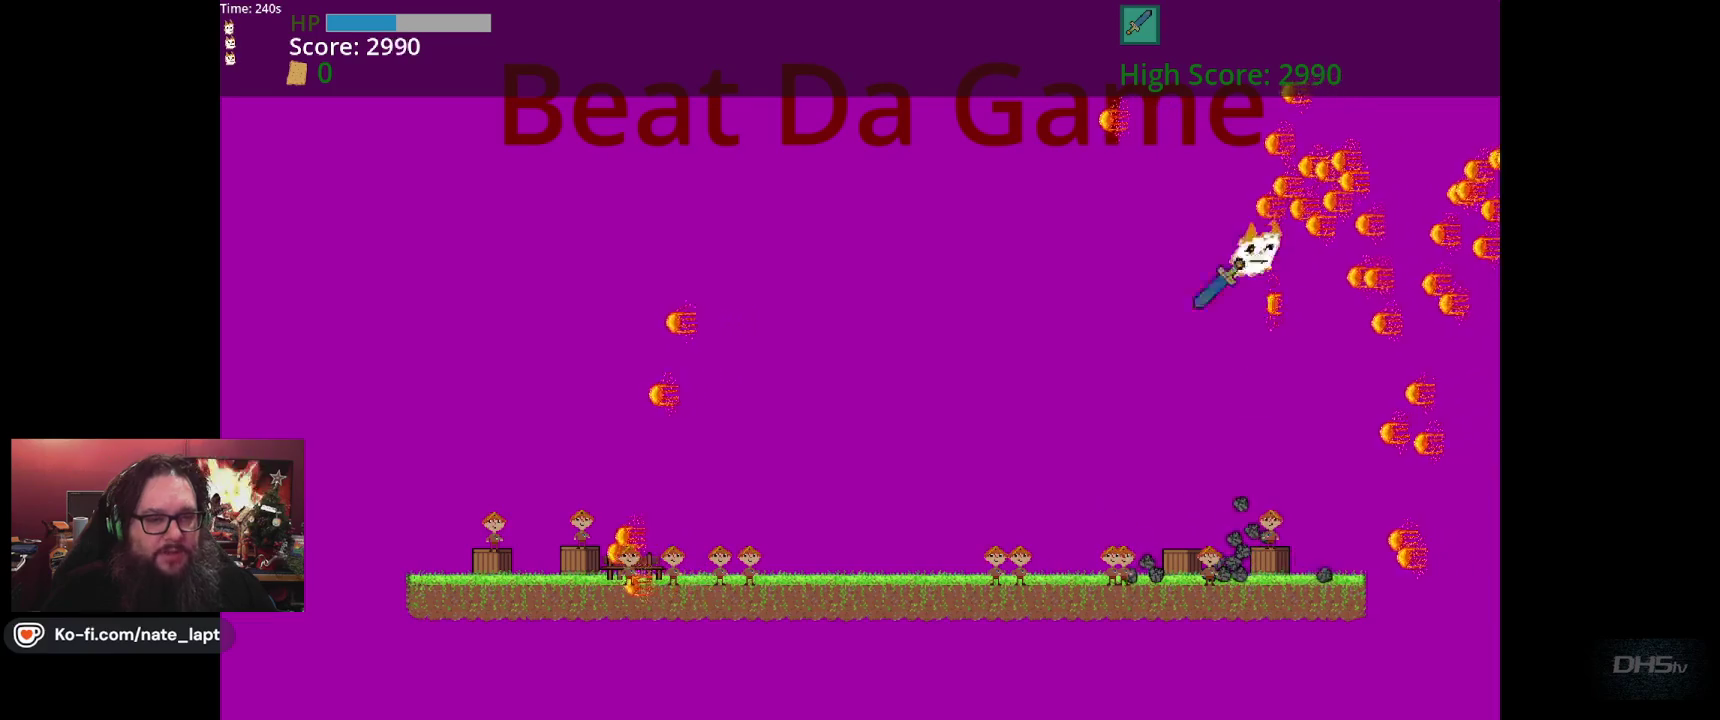
pyautogui.press('Left')
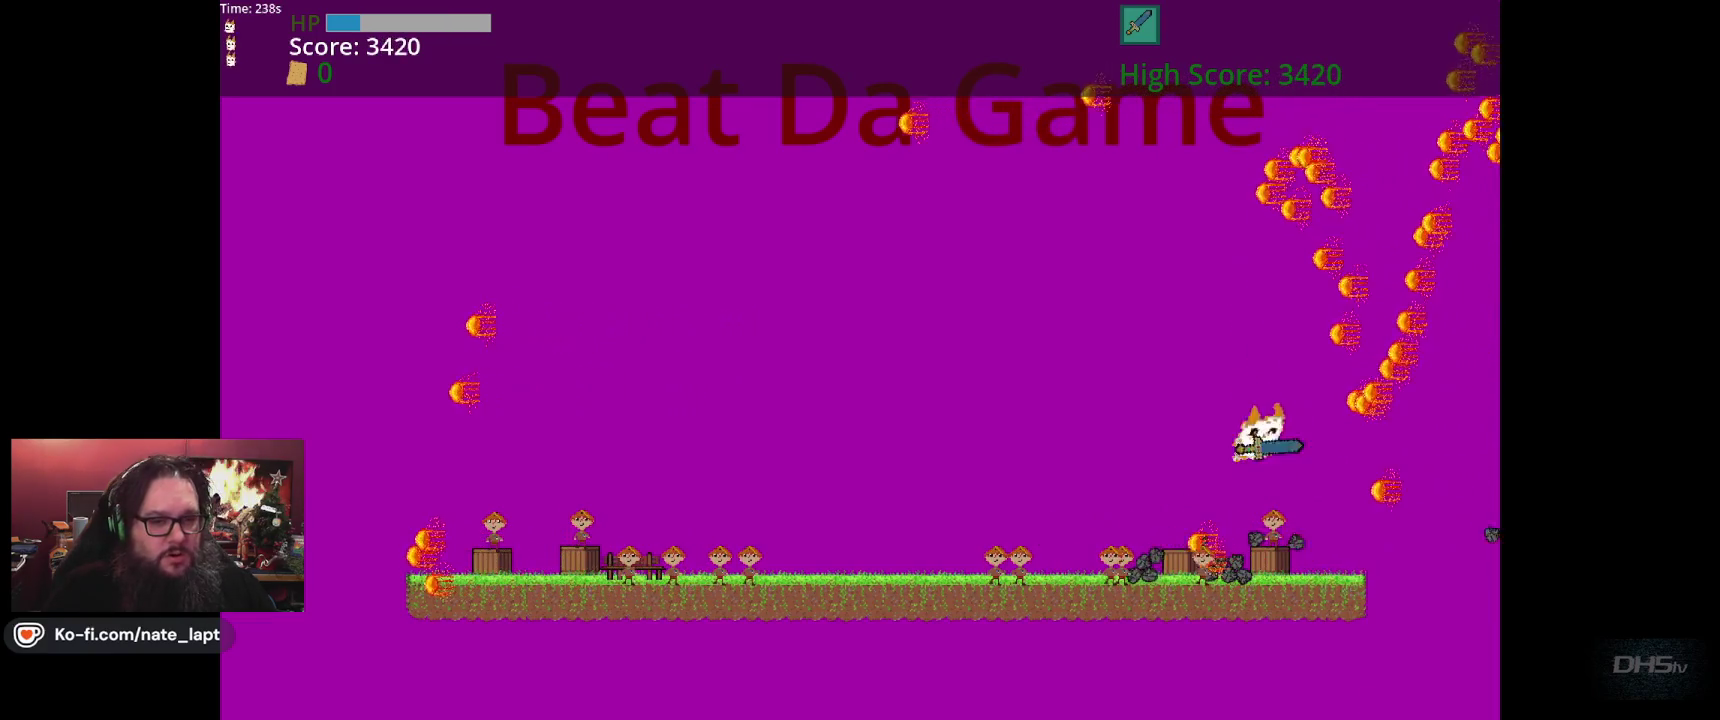
pyautogui.press('space')
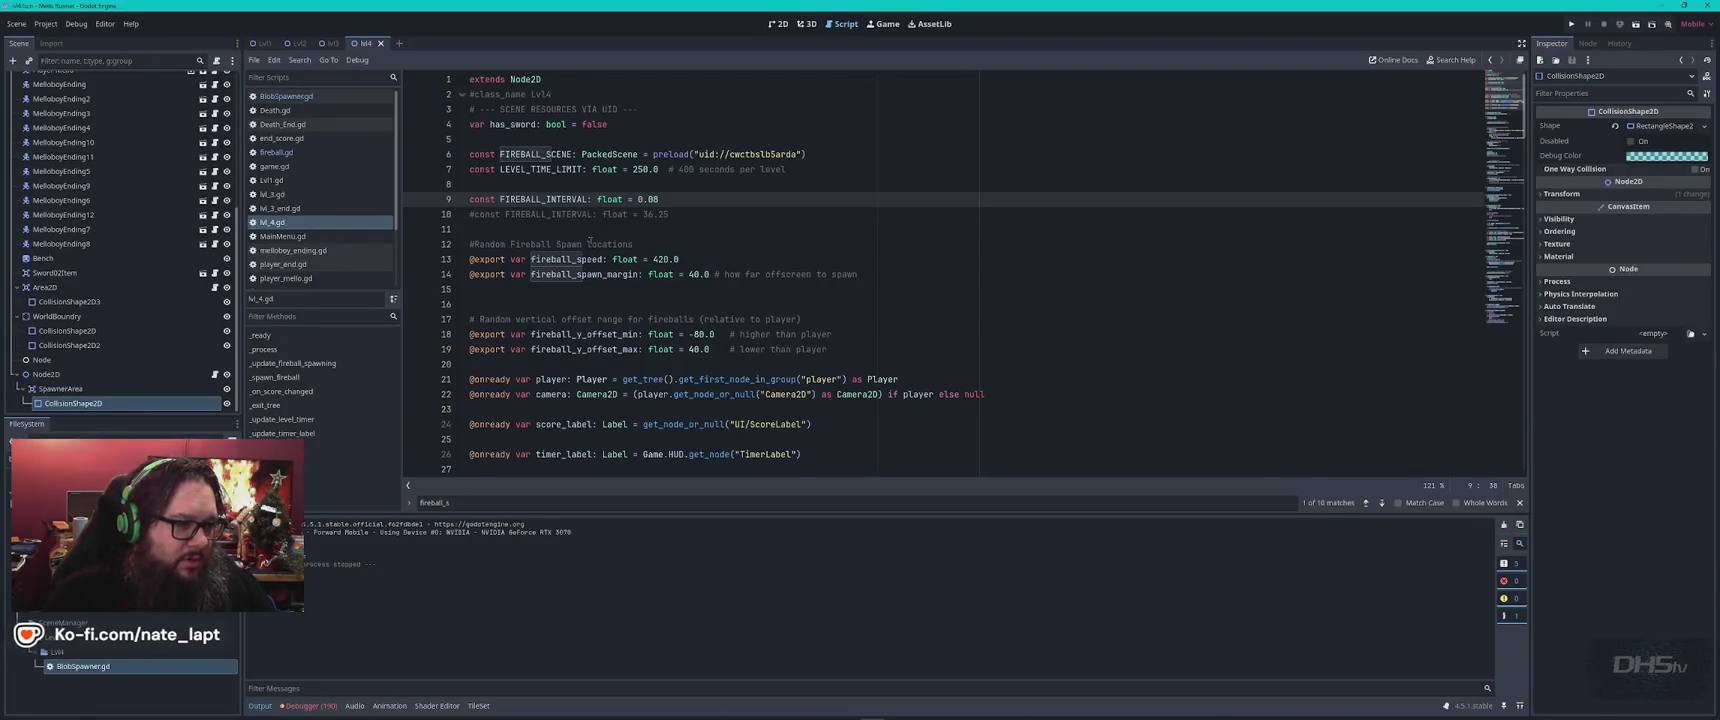
# Change fireball_speed from 420.0 to 1420.0, then save and run the game.
pyautogui.click(655, 259)
pyautogui.write('1')
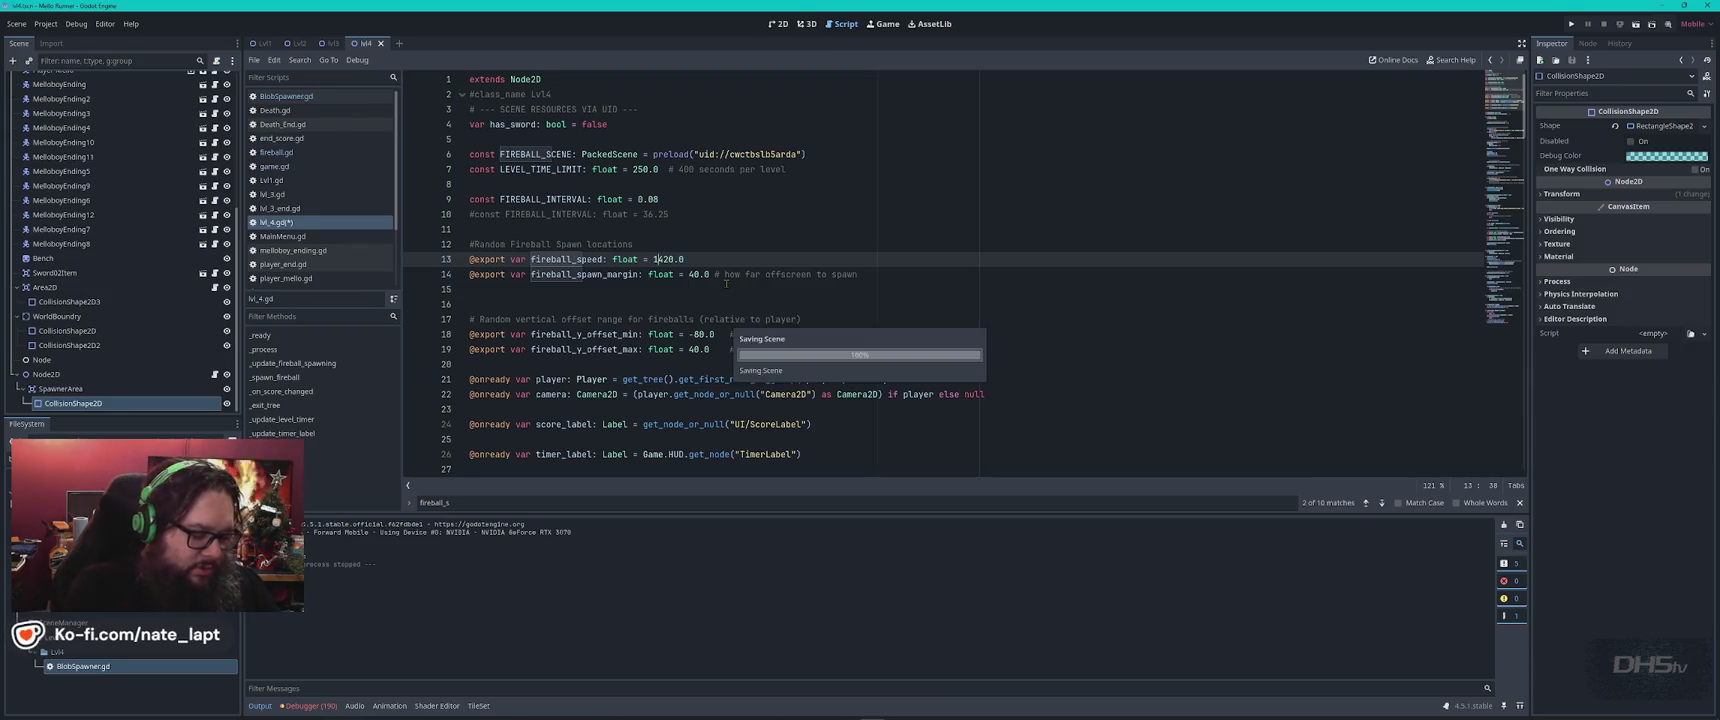
pyautogui.press('F5')
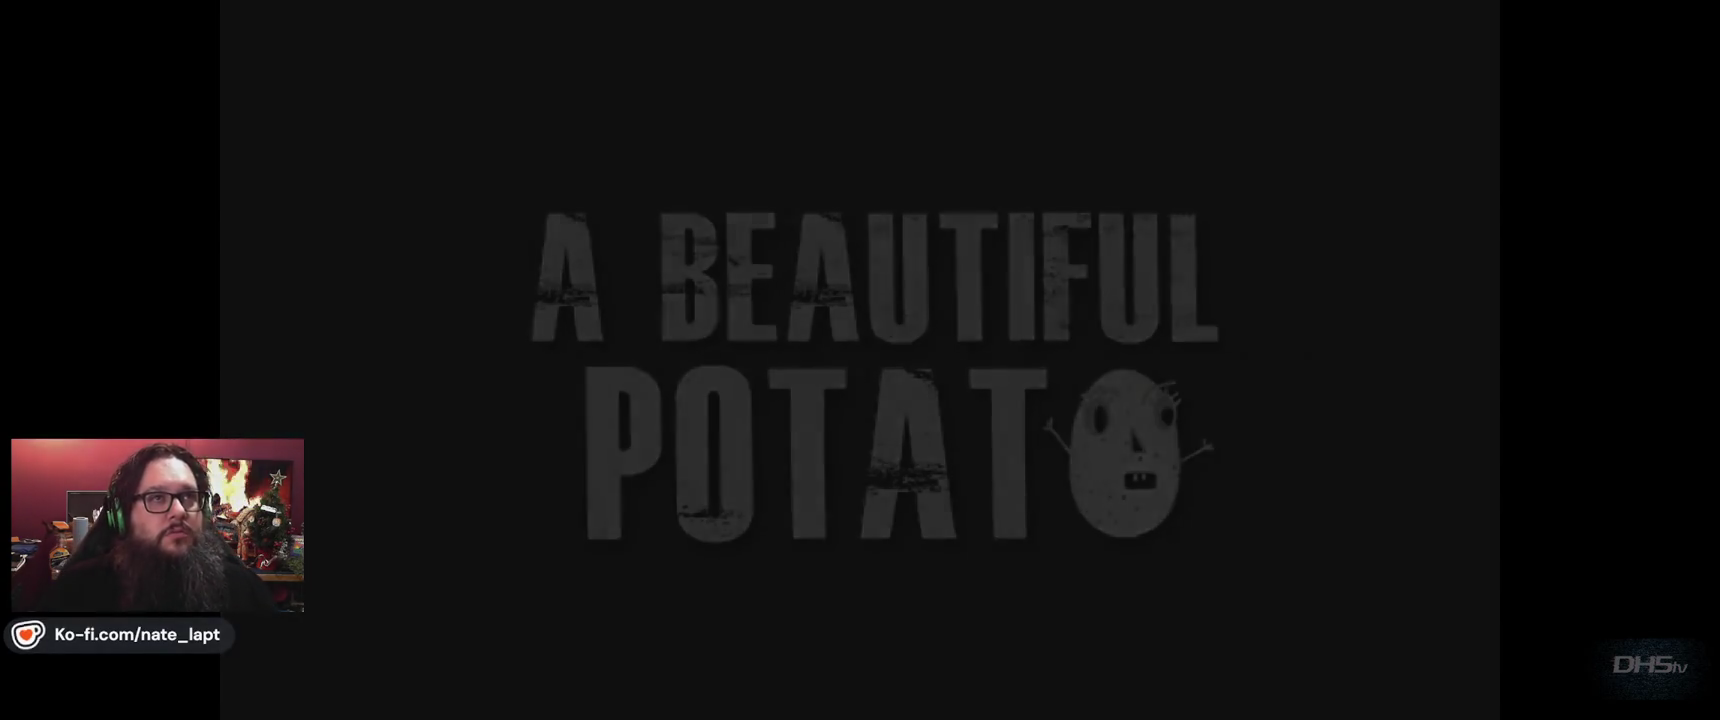
# Playtest with fireball_speed 1420.0 to a 2810 score, then select fireball_speed on line 13.
pyautogui.press('Return')
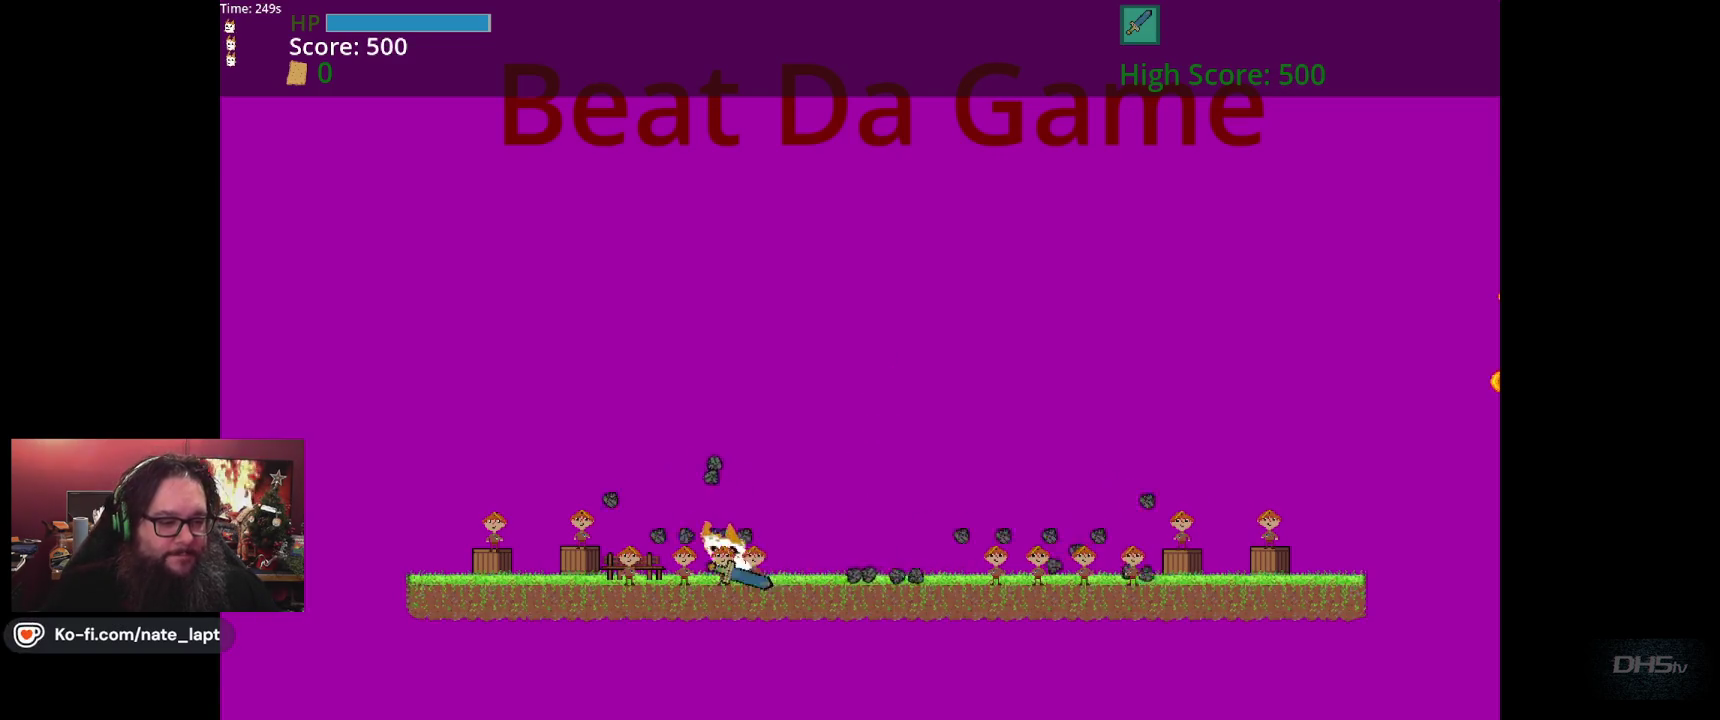
pyautogui.press('Right')
pyautogui.press('Up')
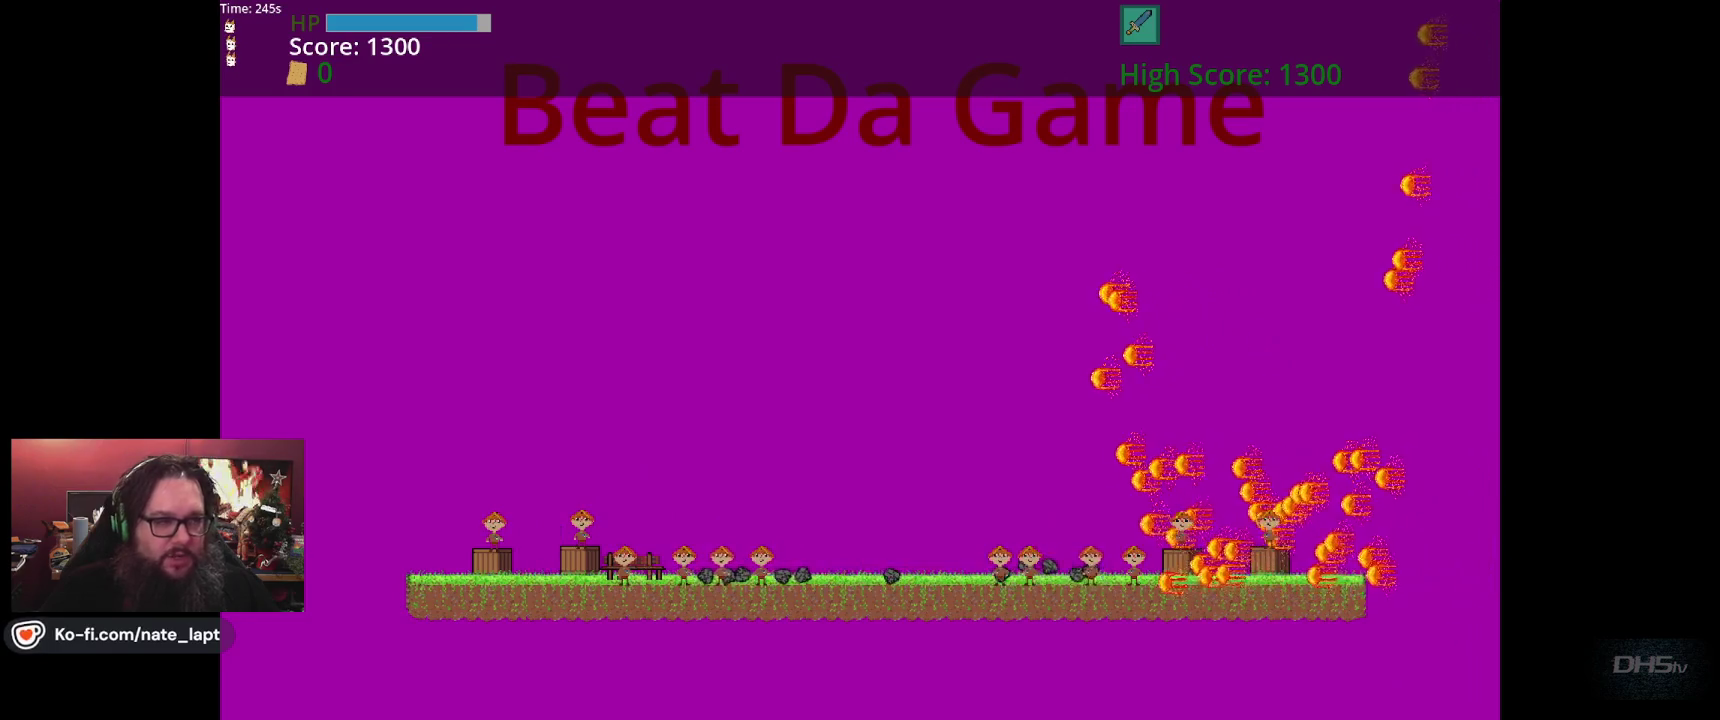
pyautogui.press('Right')
pyautogui.press('Up')
pyautogui.press('Right')
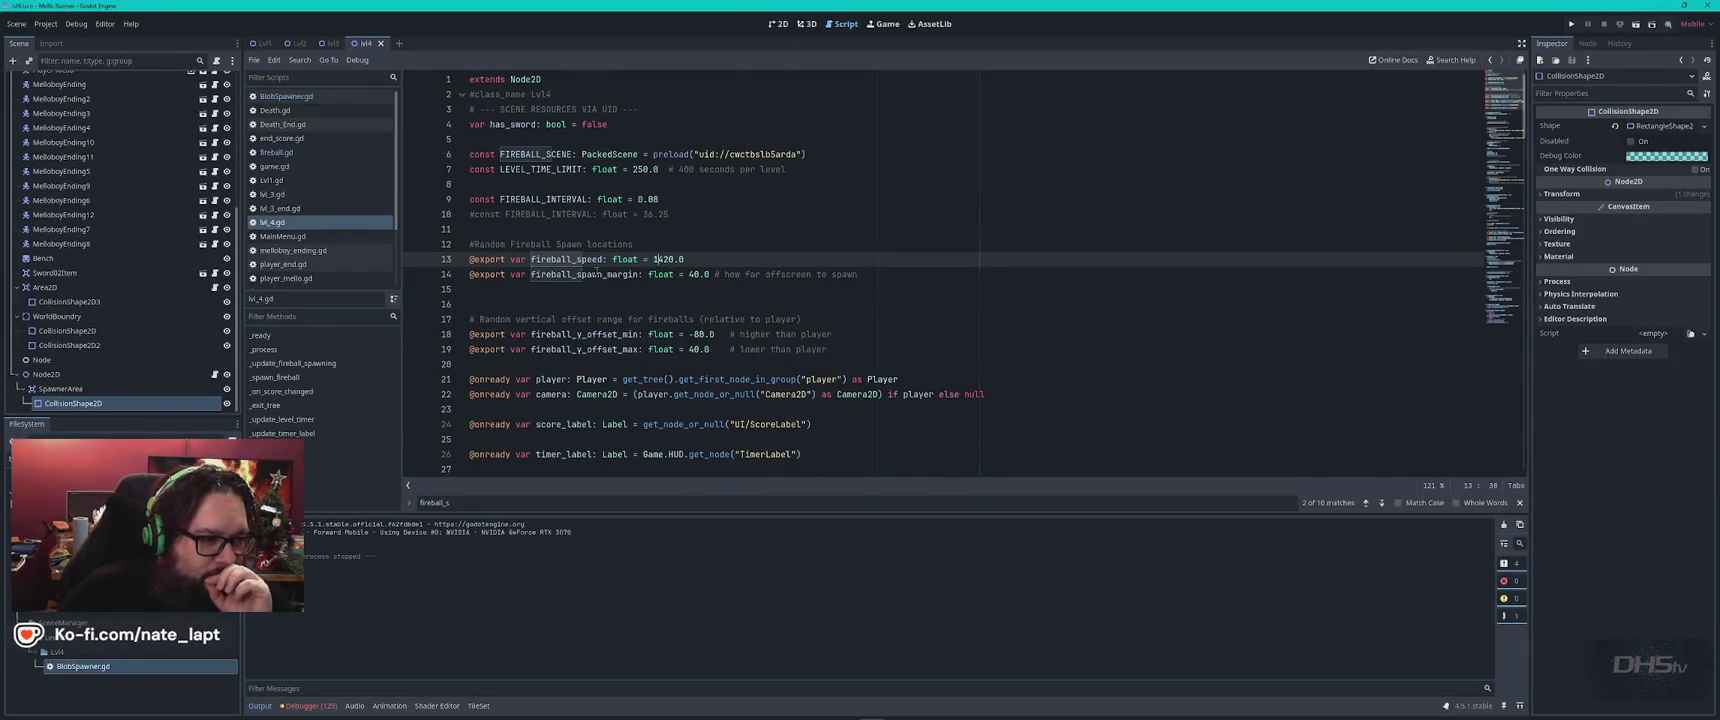
pyautogui.doubleClick(585, 274)
pyautogui.doubleClick(575, 259)
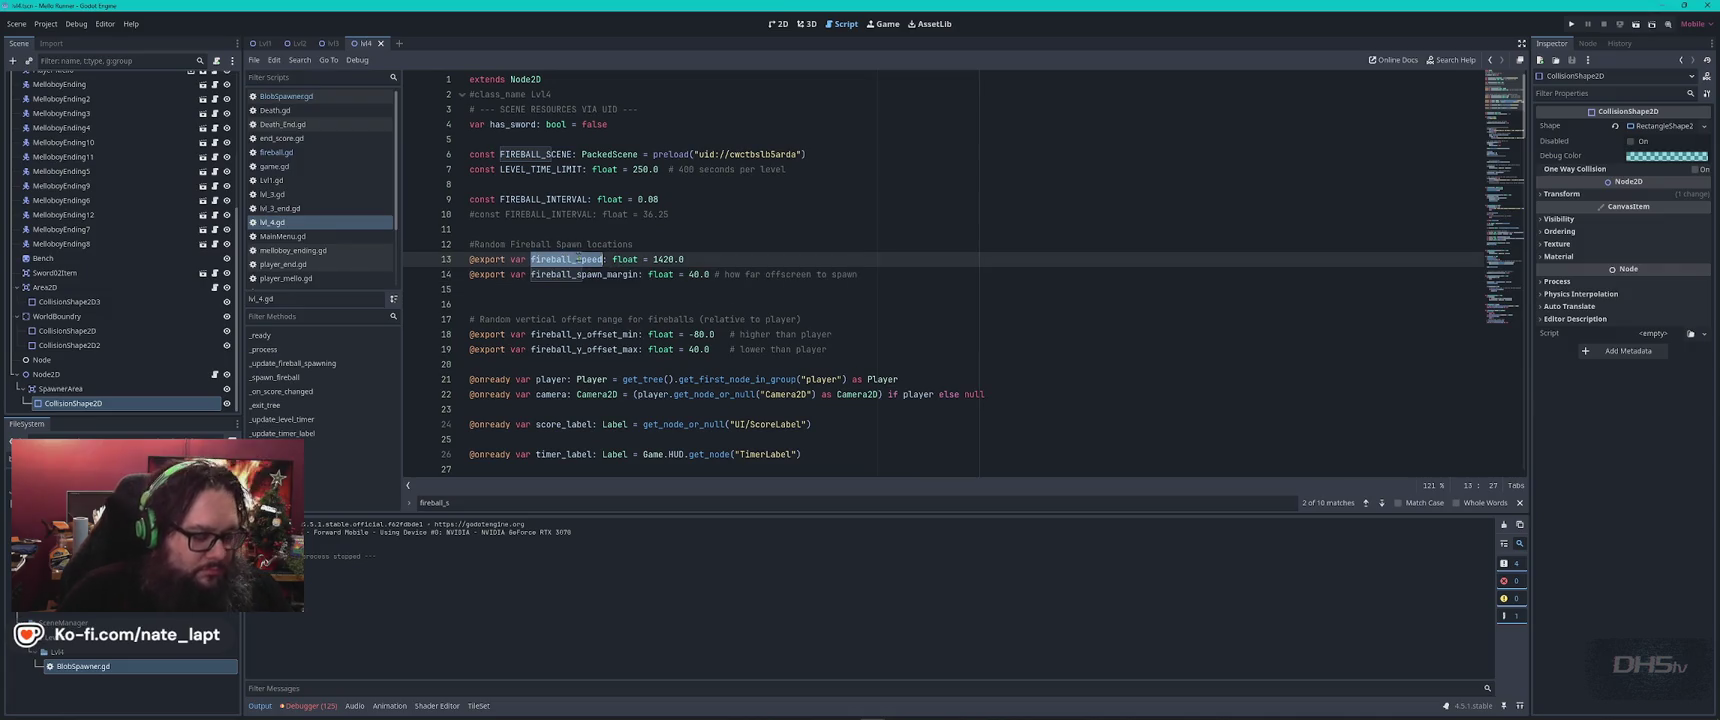
# Undo the edits, dropping the fireball_speed and spawn margin exports and spawn comment, restoring FIREBALL_INTERVAL 0.15.
pyautogui.hotkey('ctrl', 'f')
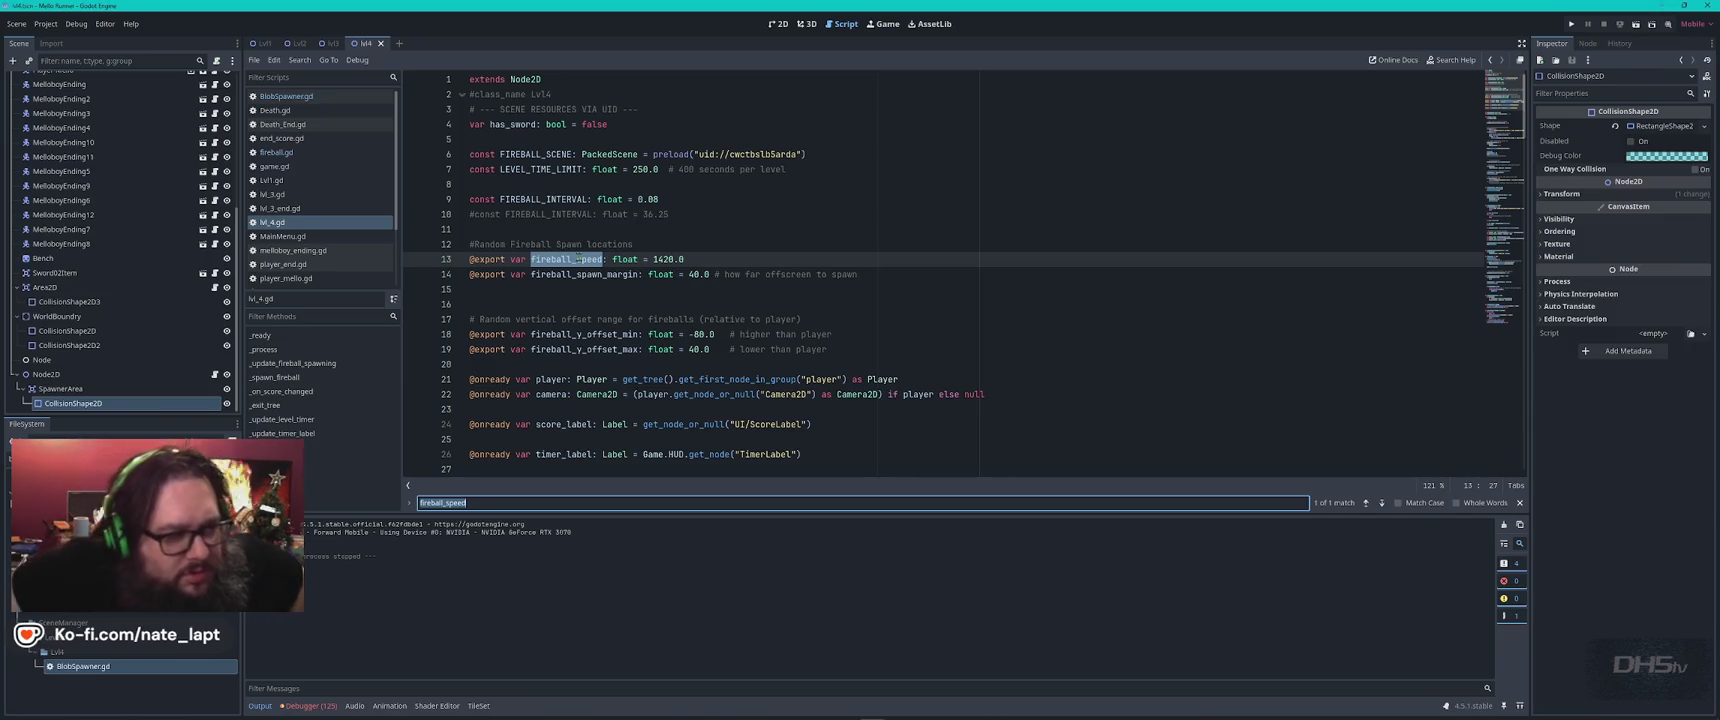
pyautogui.hotkey('ctrl', 'z')
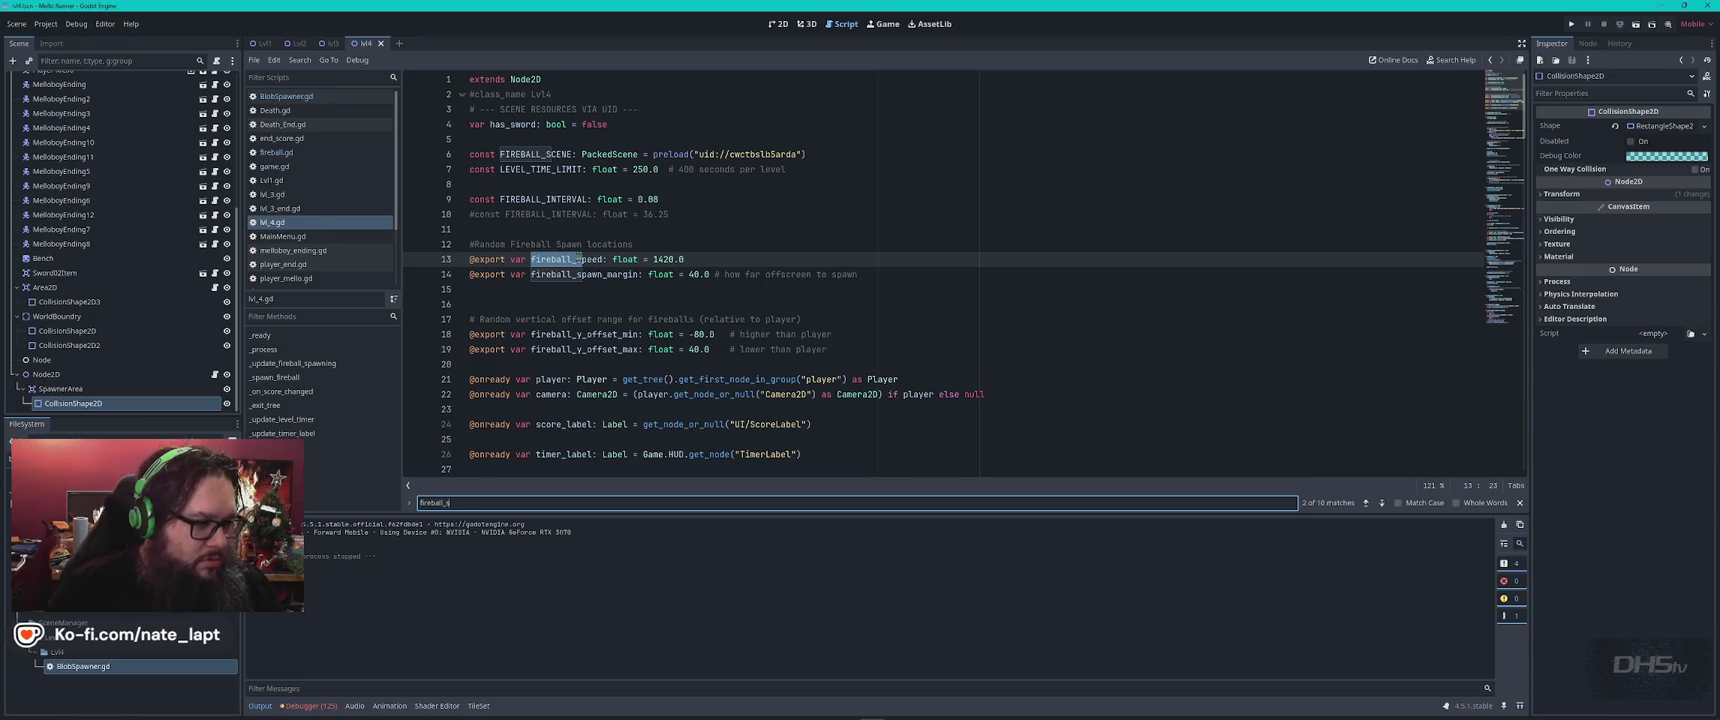
pyautogui.press('Escape')
pyautogui.hotkey('ctrl', 'z')
pyautogui.hotkey('ctrl', 'z')
pyautogui.hotkey('ctrl', 'z')
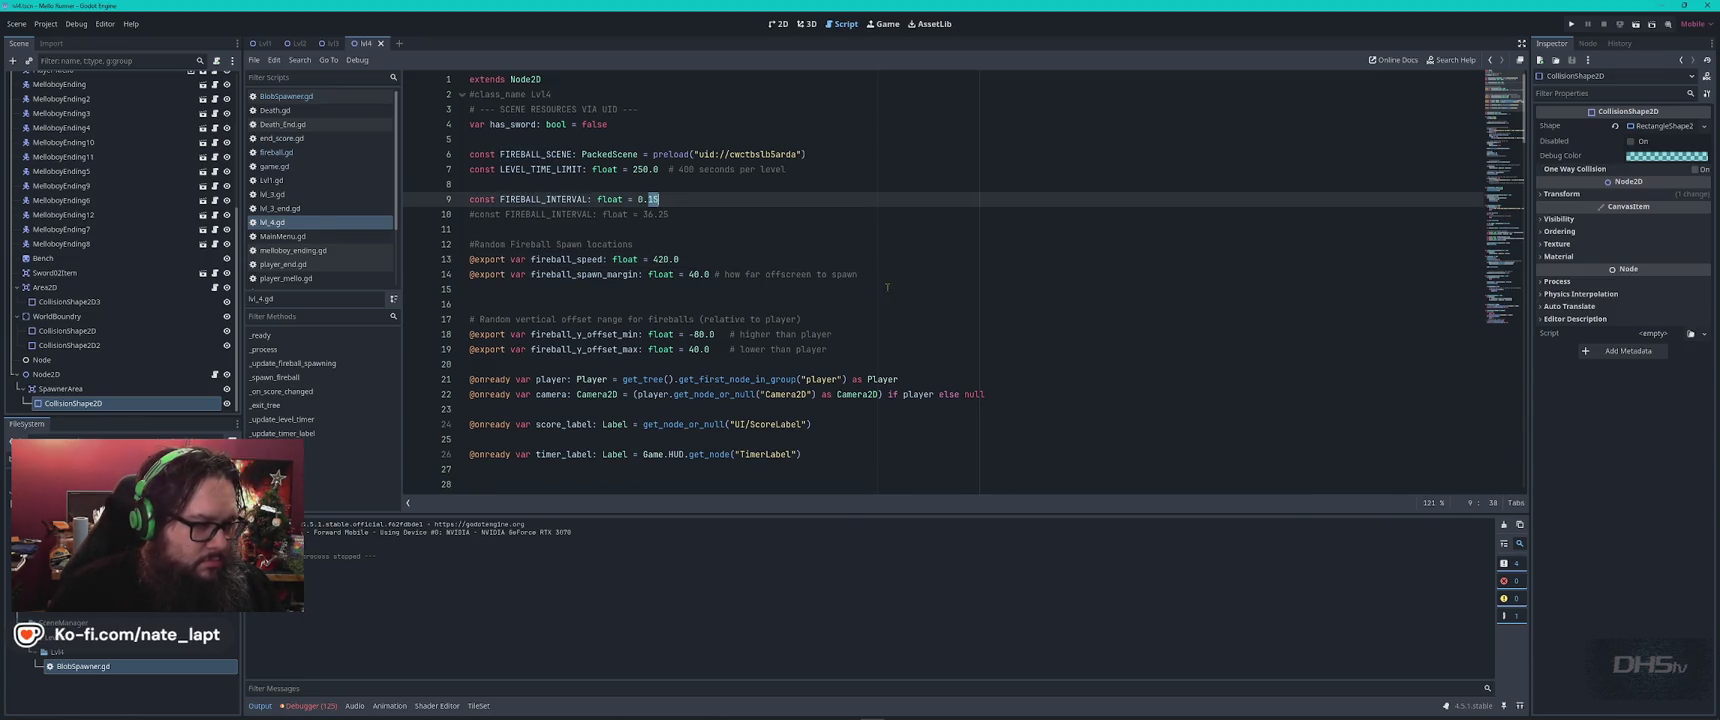
pyautogui.hotkey('ctrl', 'z')
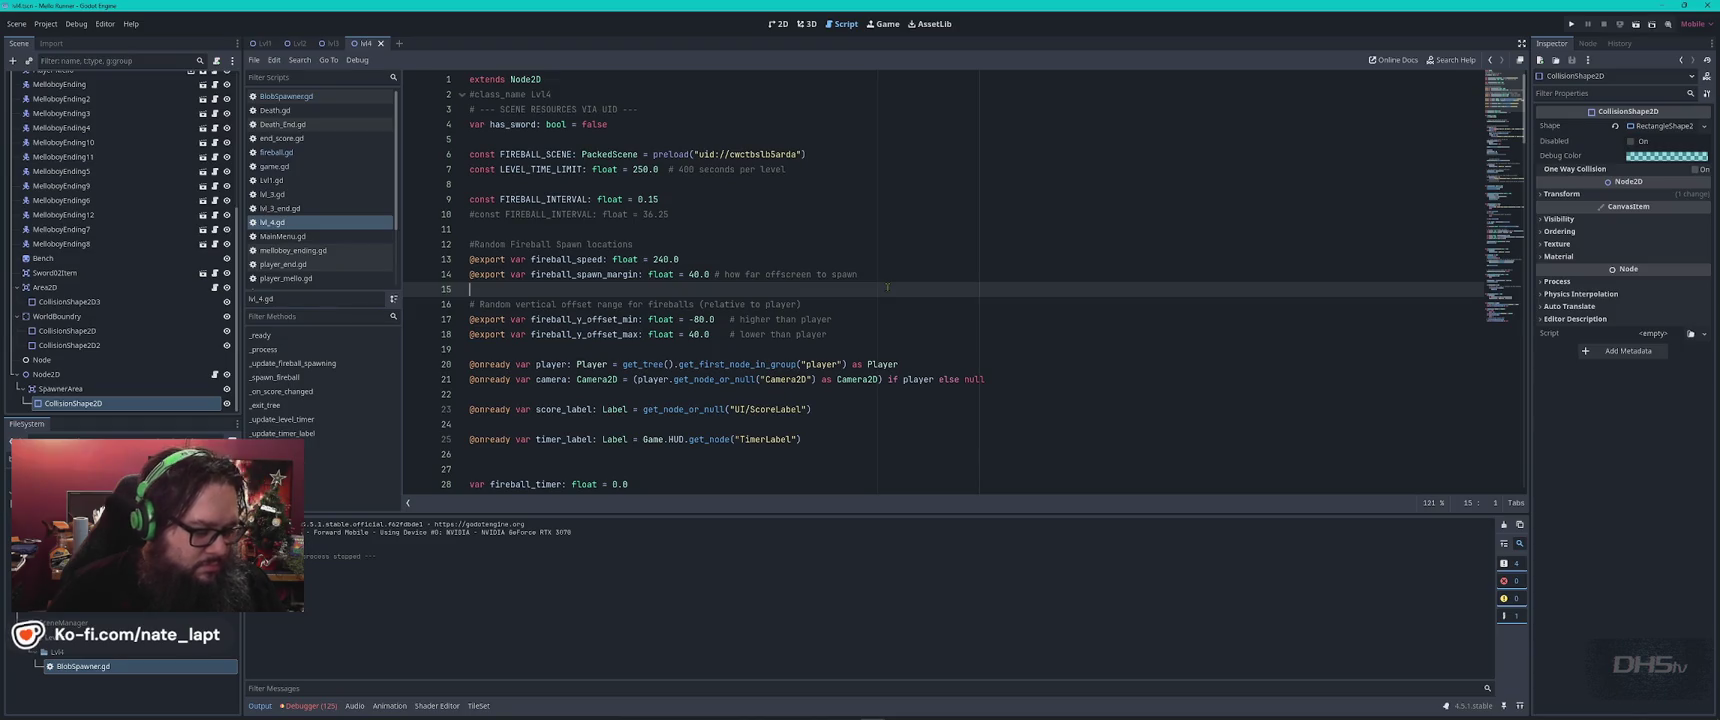
pyautogui.hotkey('ctrl', 'z')
pyautogui.hotkey('ctrl', 'z')
pyautogui.hotkey('ctrl', 'z')
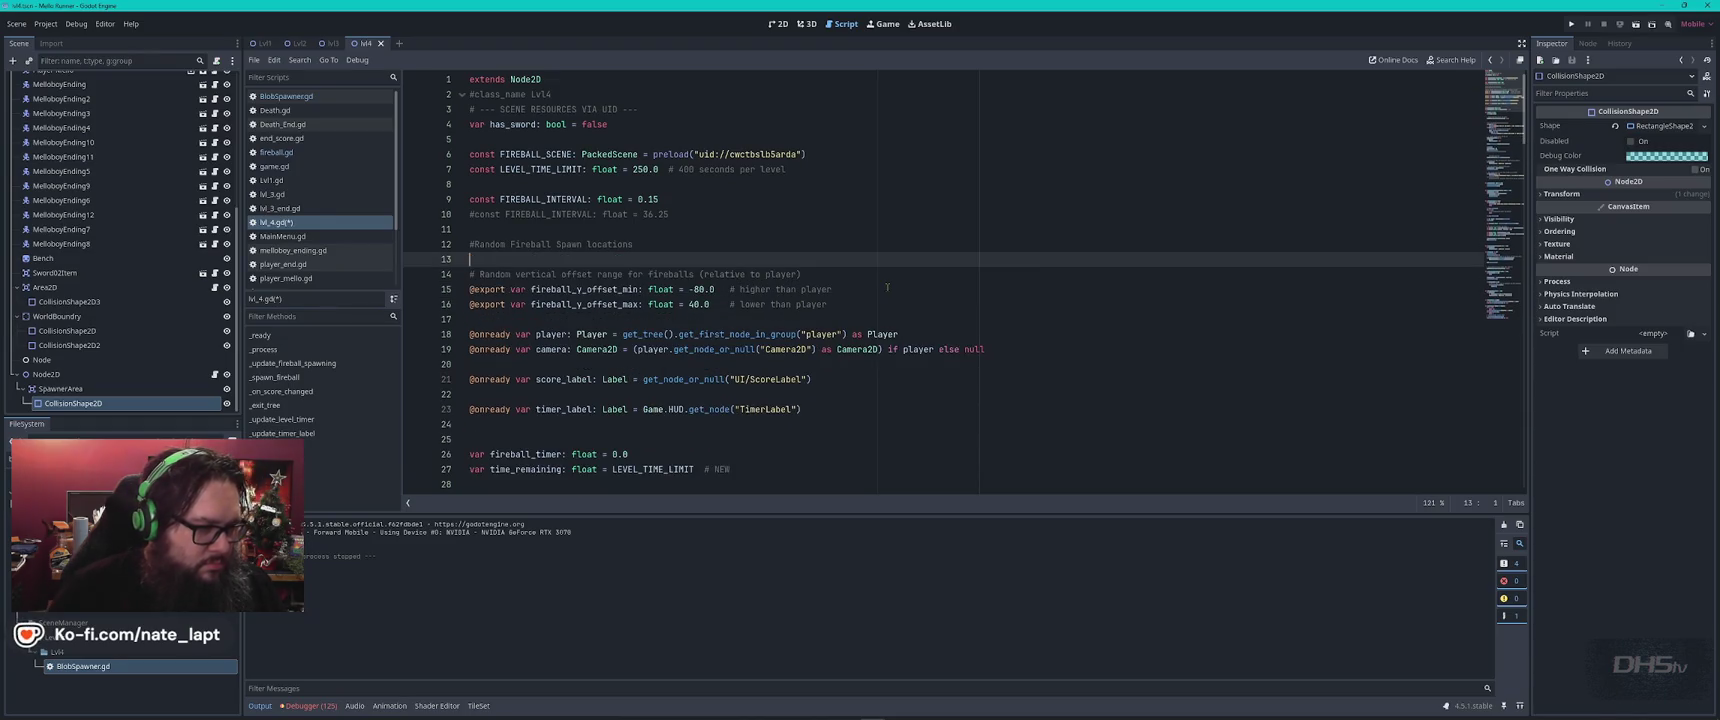
pyautogui.hotkey('ctrl', 'z')
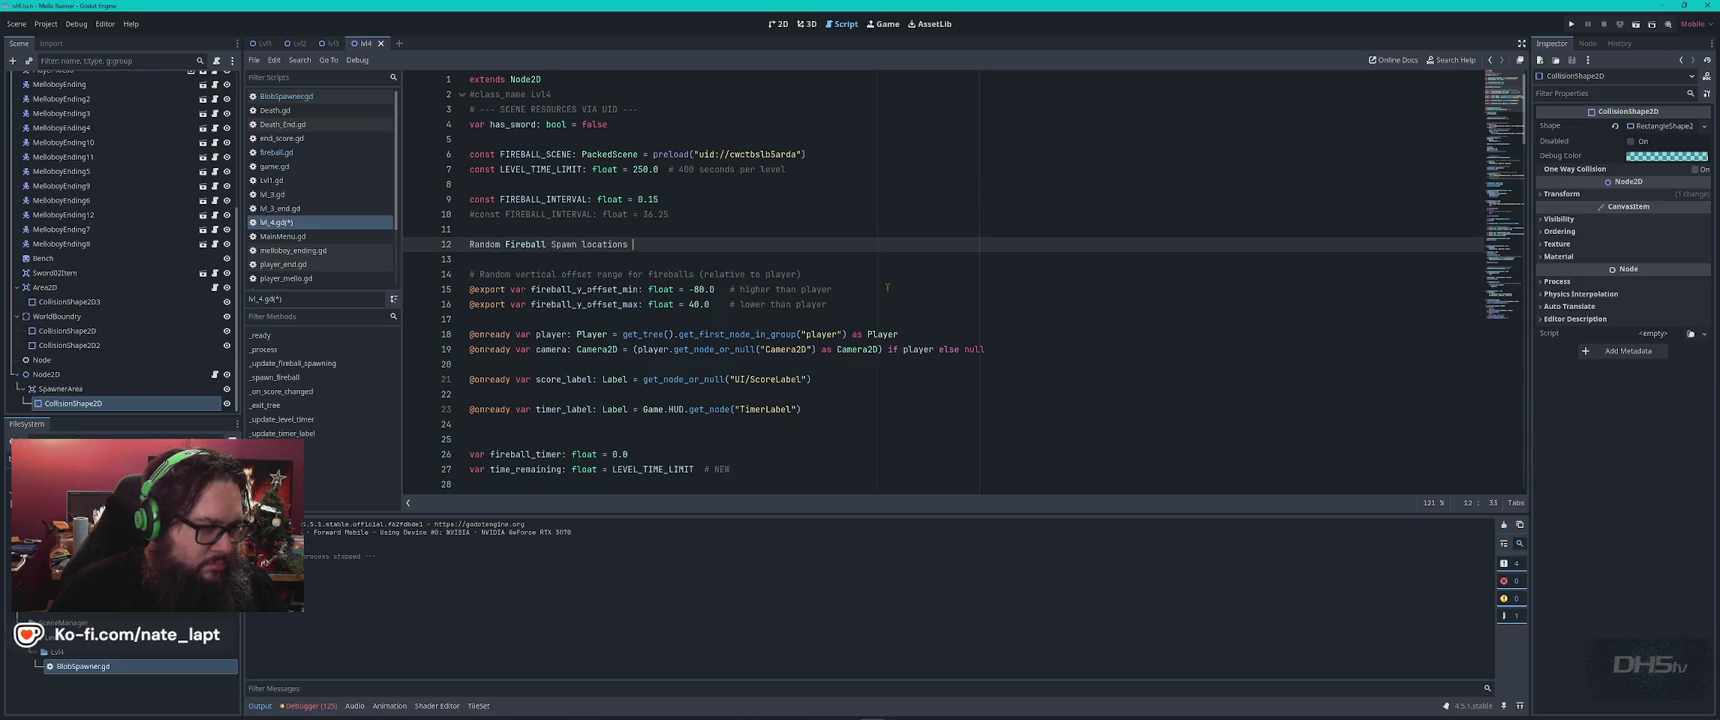
pyautogui.hotkey('ctrl', 'z')
pyautogui.hotkey('ctrl', 'z')
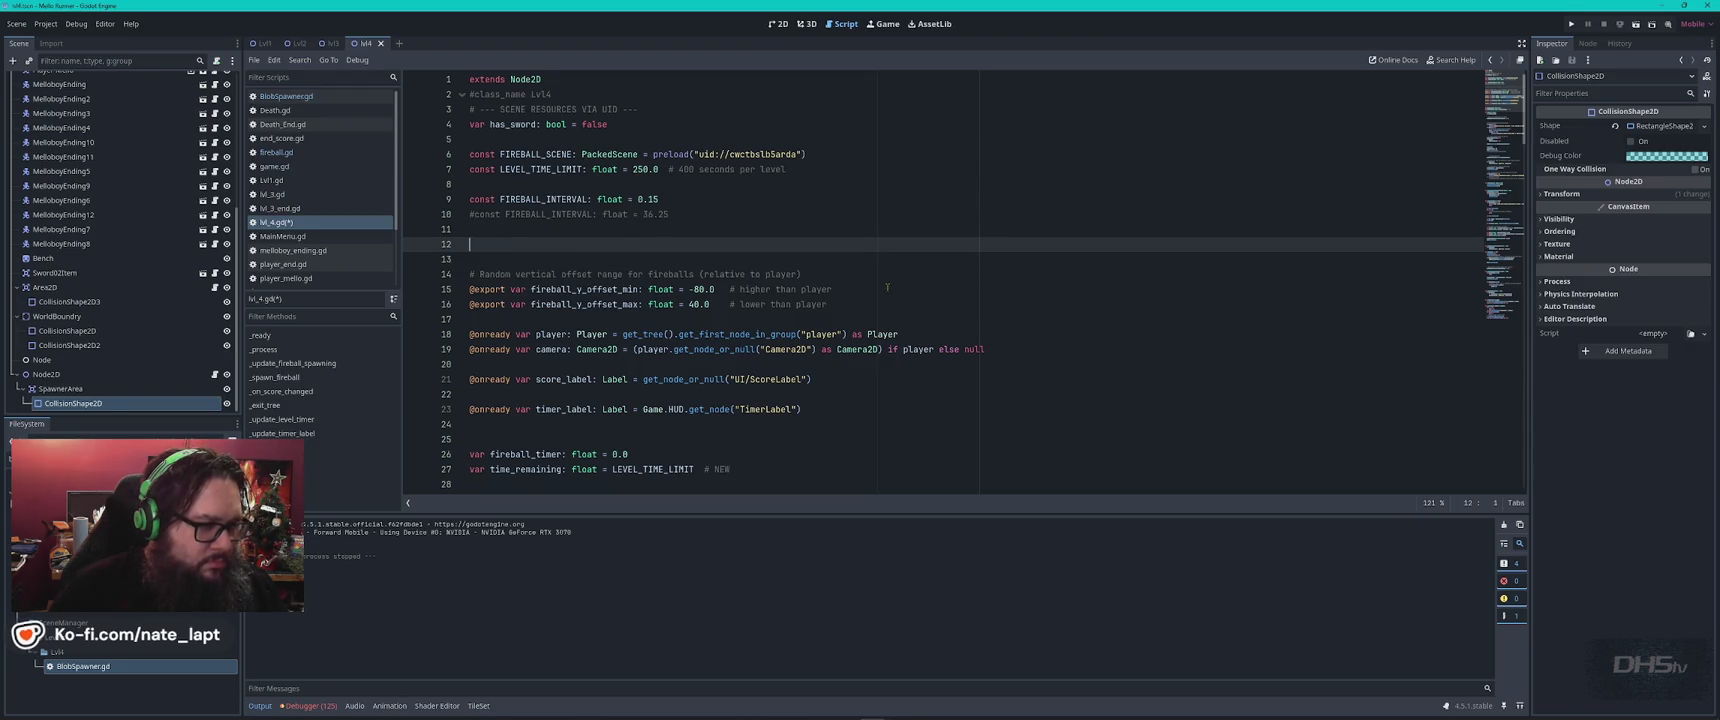
pyautogui.hotkey('ctrl', 'z')
pyautogui.hotkey('ctrl', 'z')
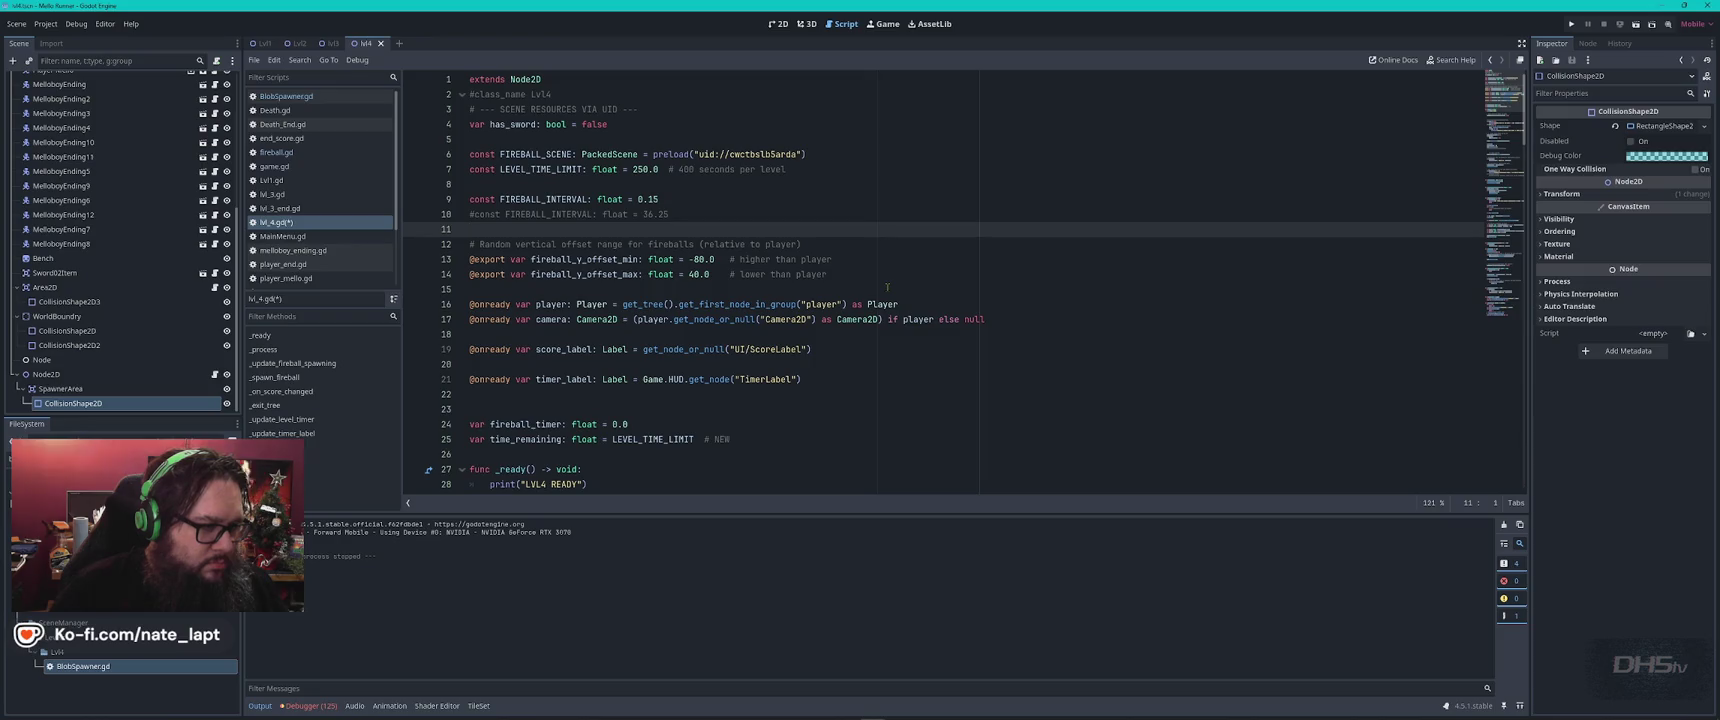
pyautogui.hotkey('ctrl', 'z')
pyautogui.hotkey('ctrl', 'z')
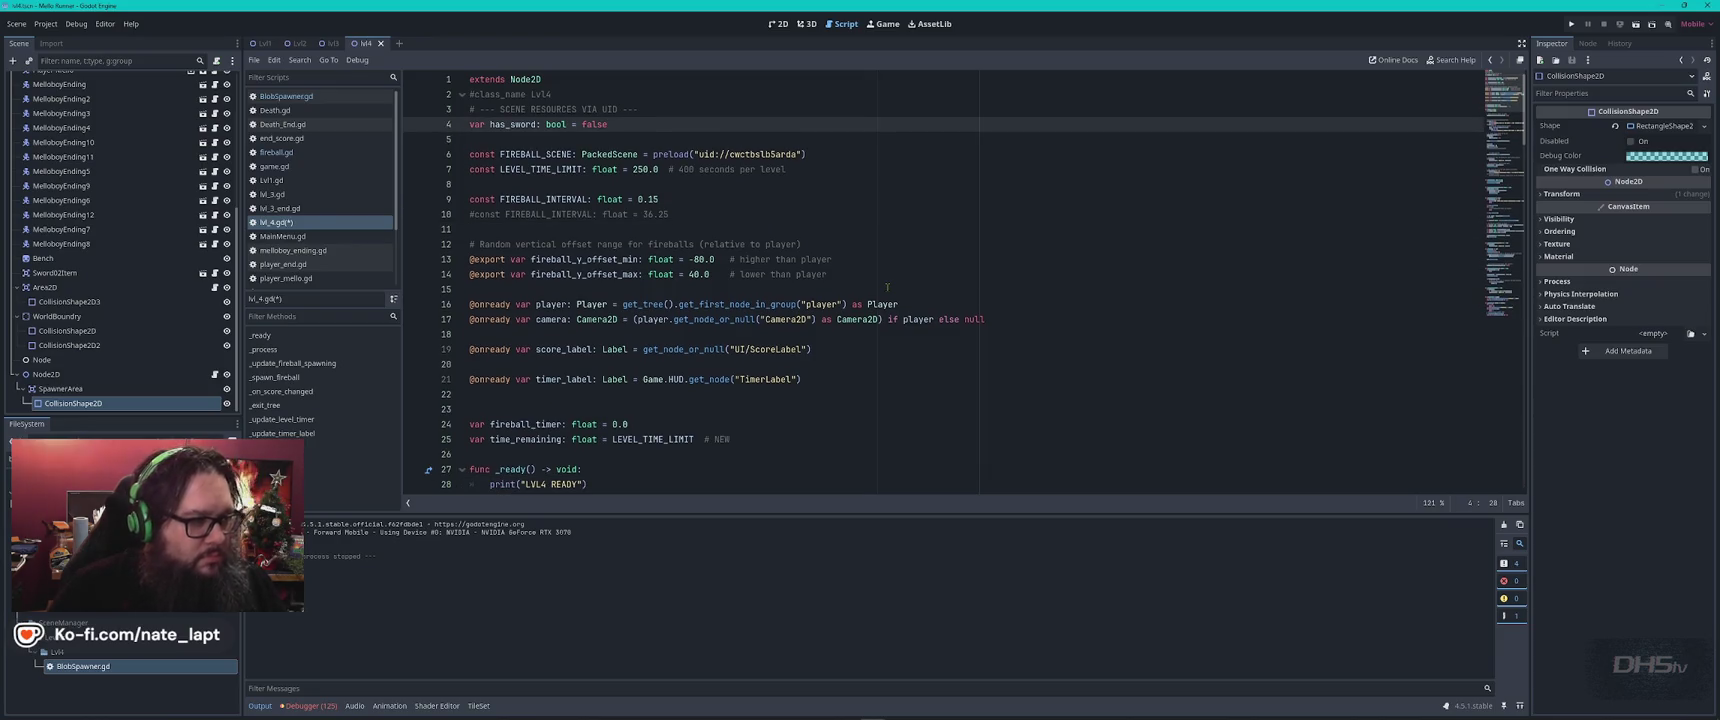
# Save lvl_4.gd and search it for 'speed' to confirm speed no longer appears.
pyautogui.hotkey('ctrl', 's')
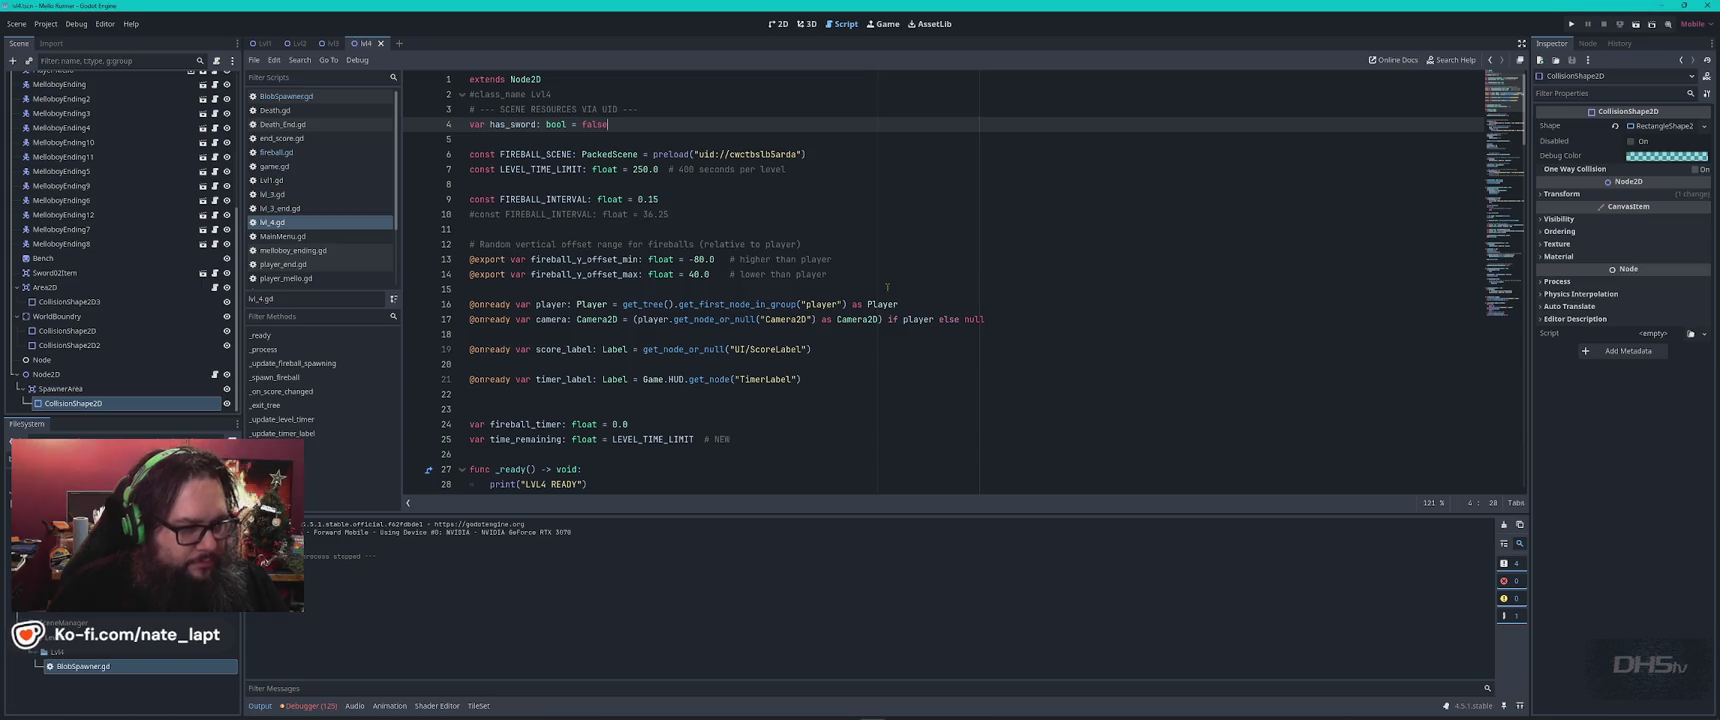
pyautogui.hotkey('ctrl', 'f')
pyautogui.write('speed')
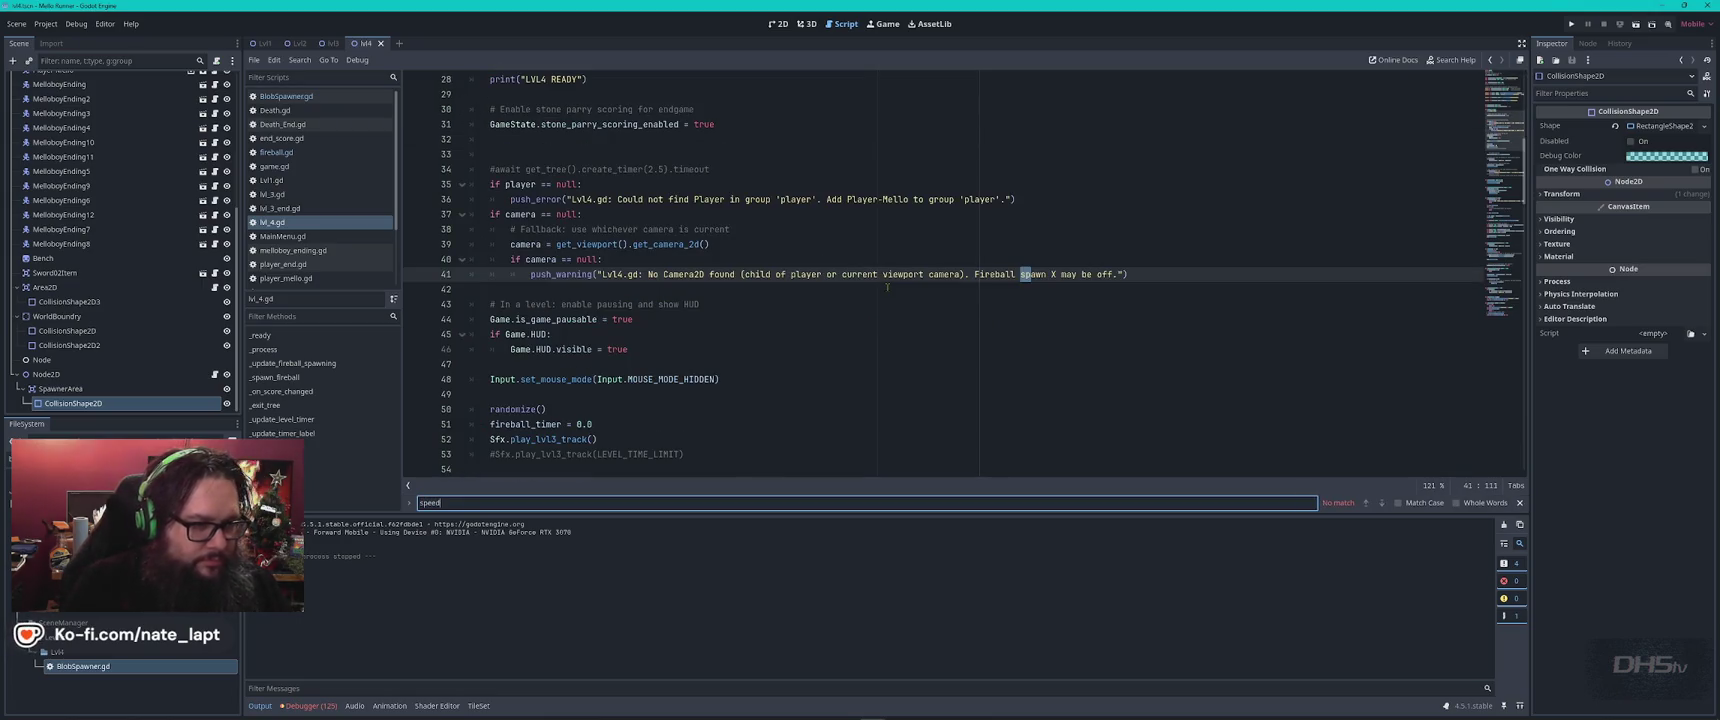
# Look up the exported speed variable in fireball.gd.
pyautogui.press('Escape')
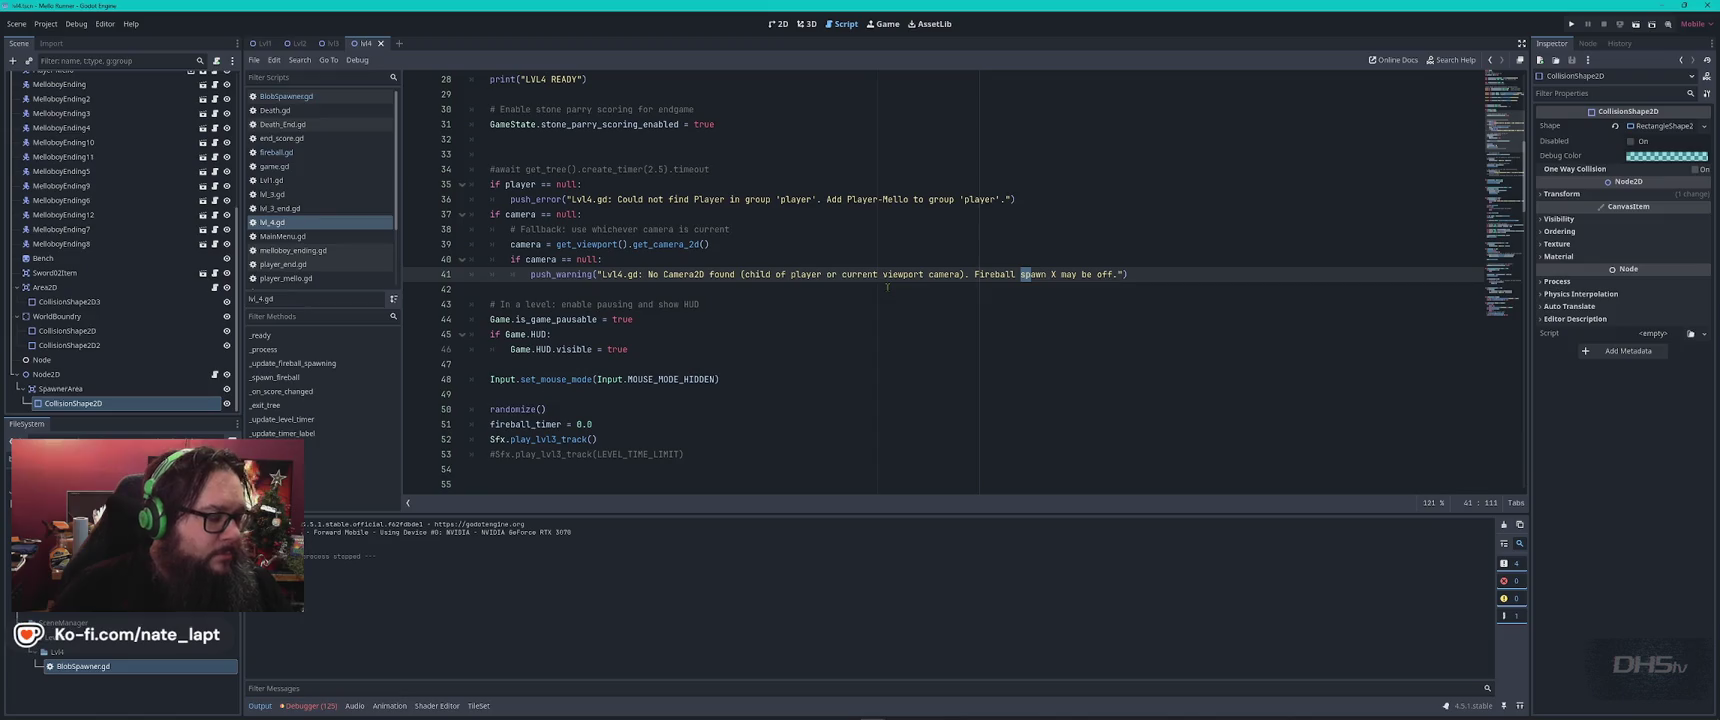
pyautogui.click(277, 152)
pyautogui.click(1027, 318)
pyautogui.hotkey('ctrl', 'f')
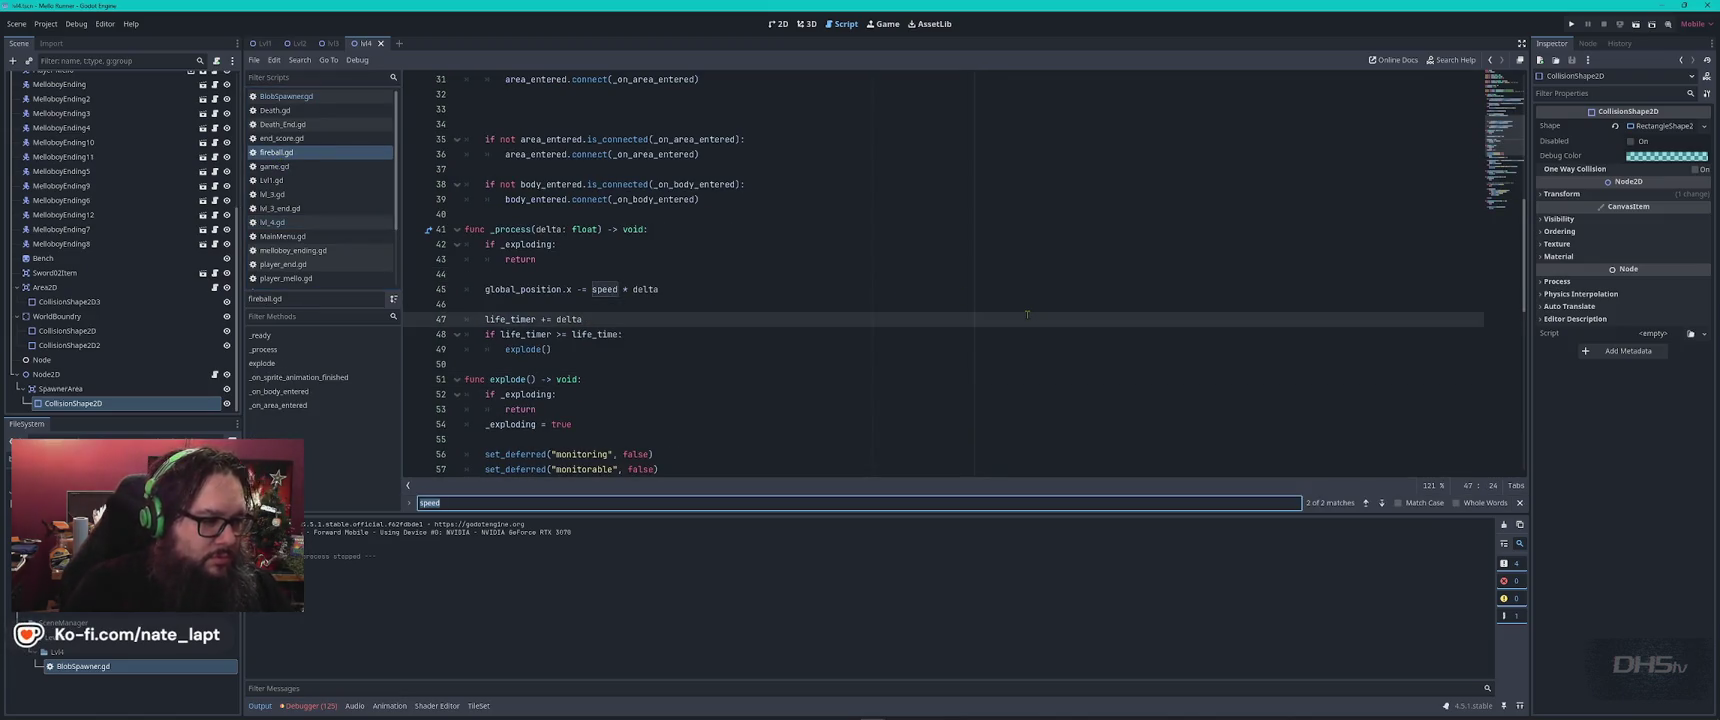
pyautogui.press('Return')
pyautogui.press('Escape')
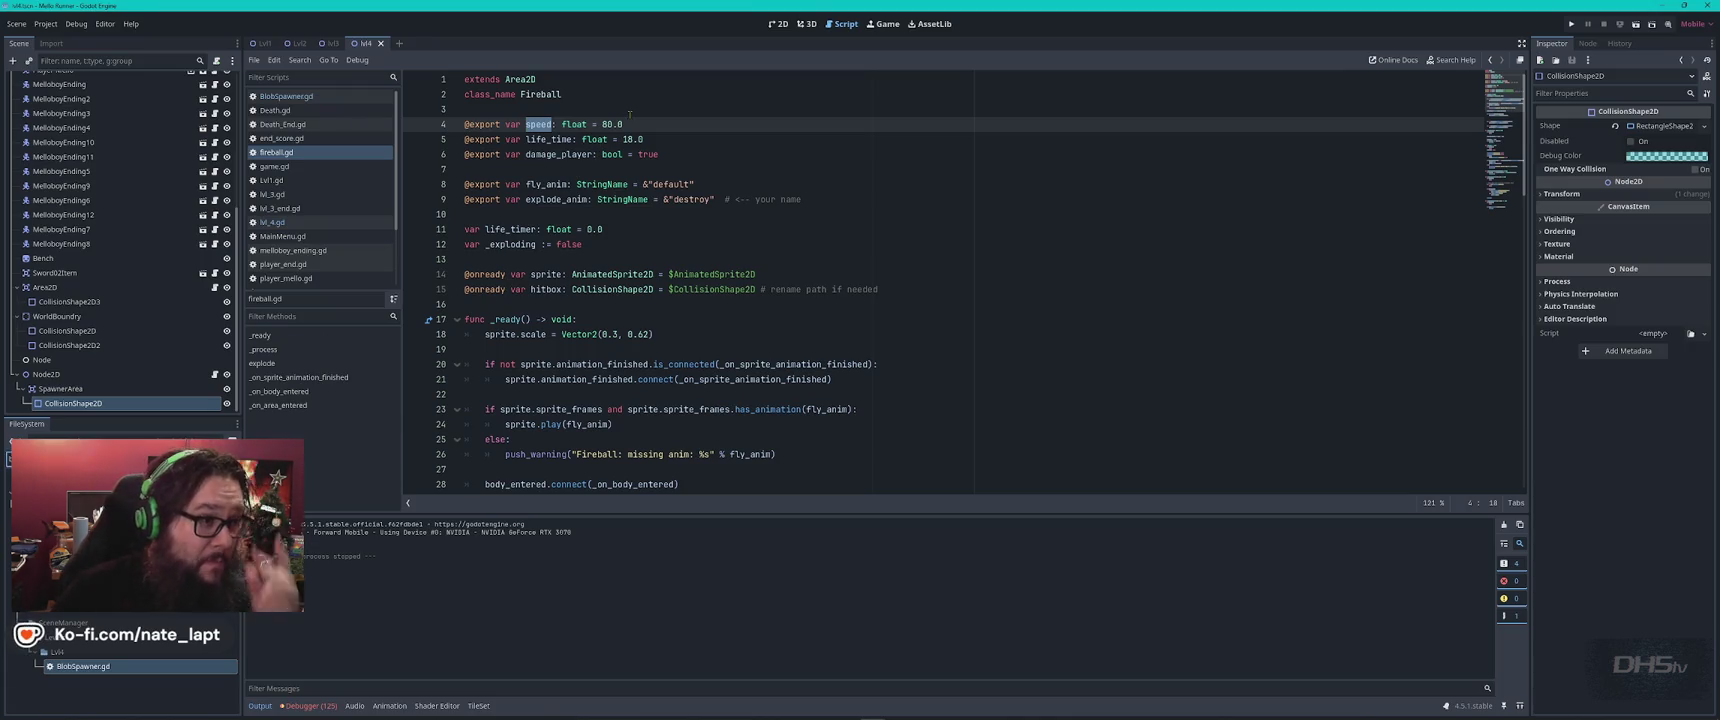
pyautogui.moveTo(628, 107)
pyautogui.mouseDown()
pyautogui.moveTo(675, 137)
pyautogui.moveTo(669, 124)
pyautogui.mouseUp()
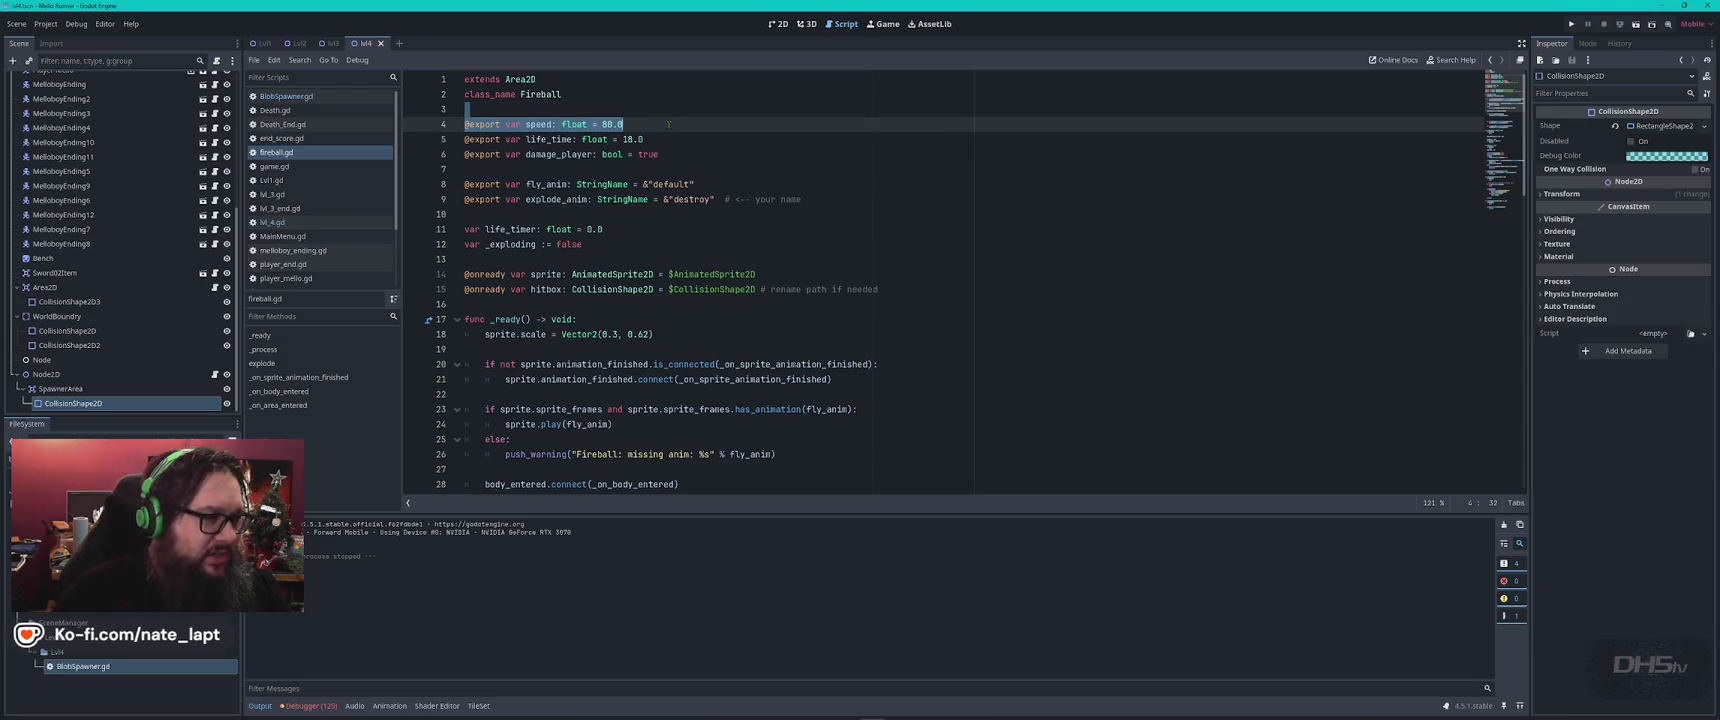
pyautogui.click(282, 138)
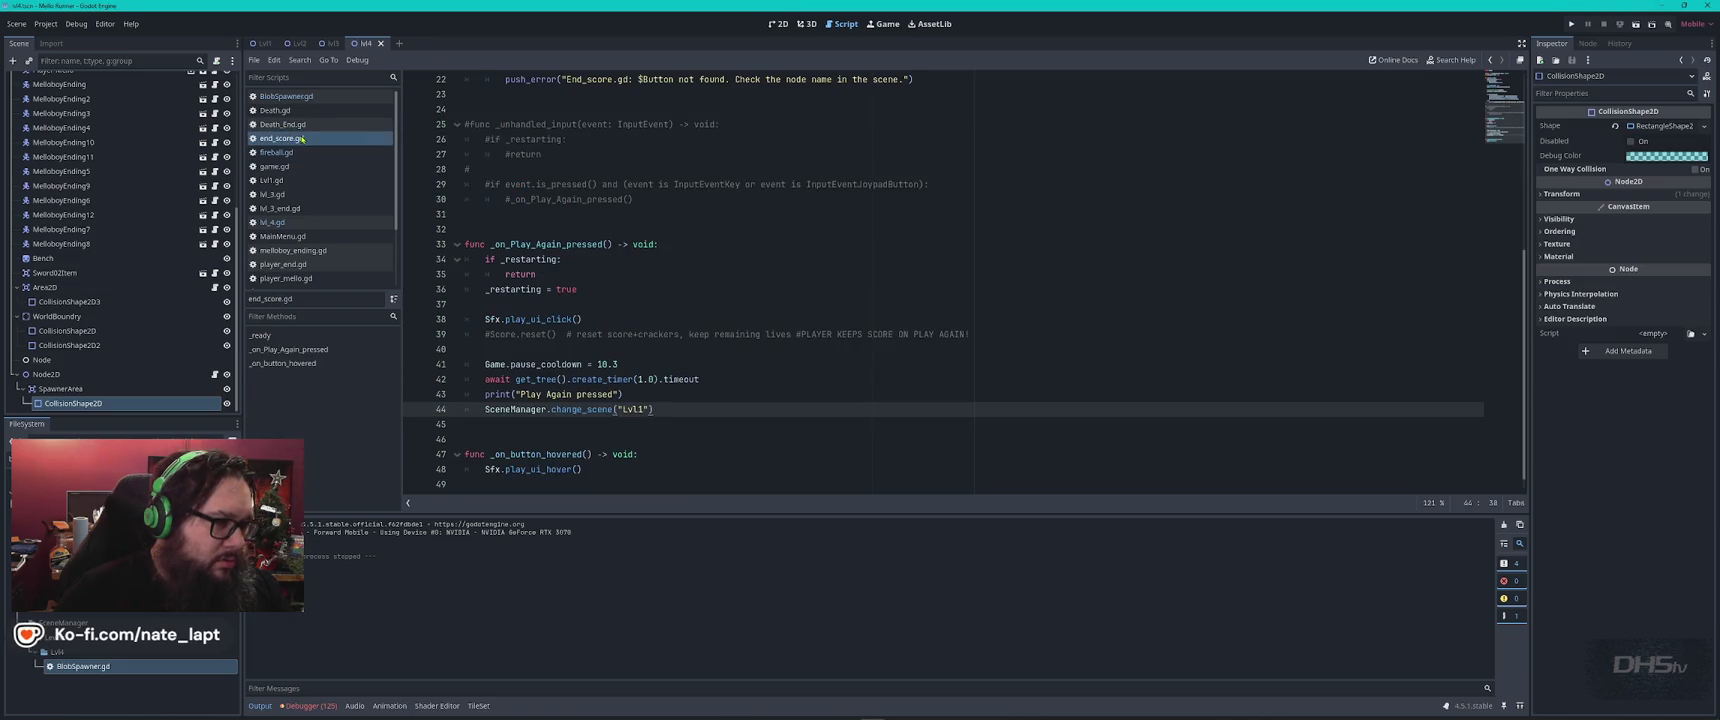
pyautogui.scroll(7, 701, 297)
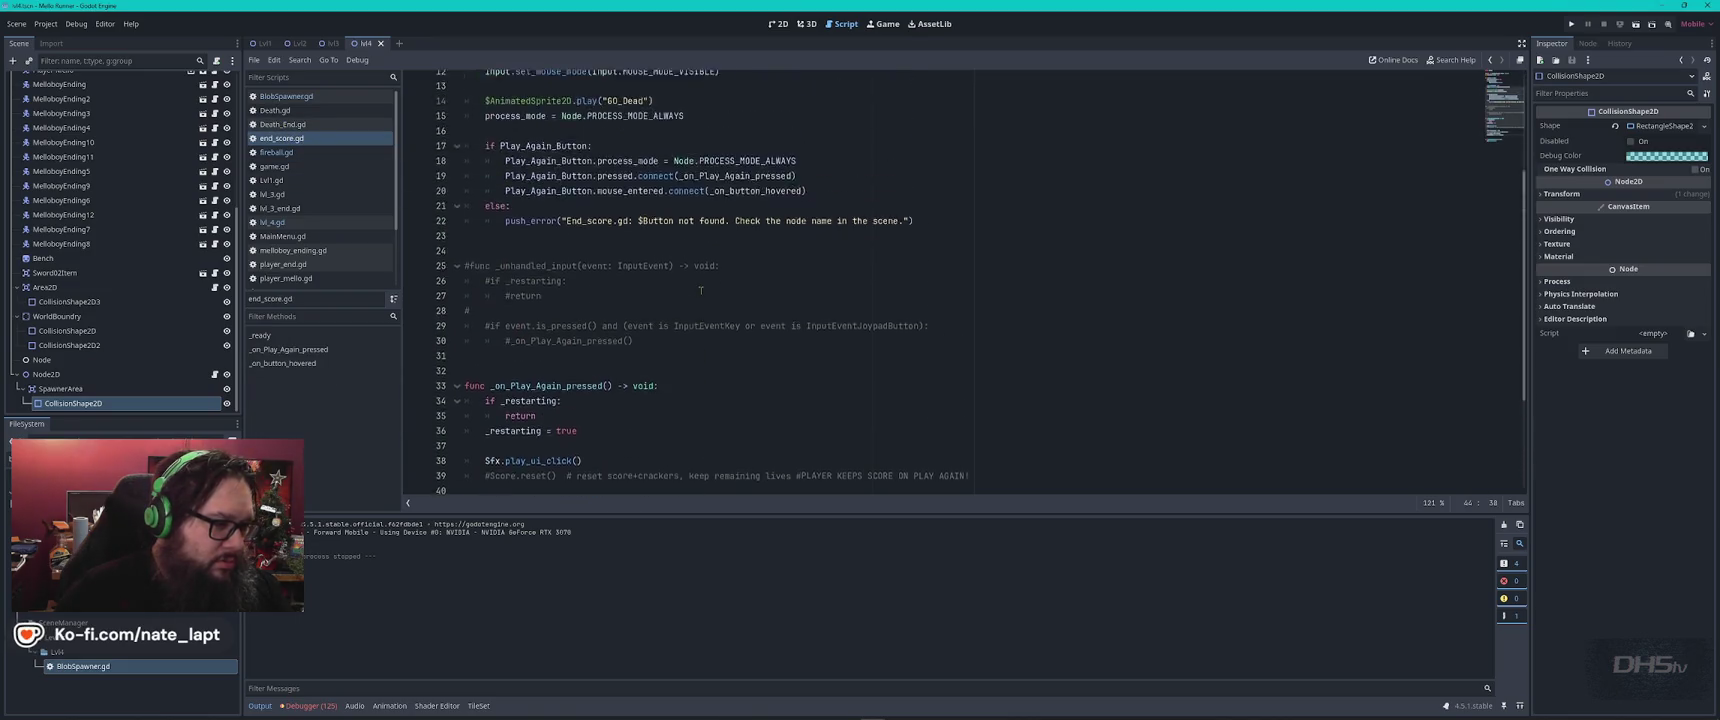
pyautogui.click(272, 222)
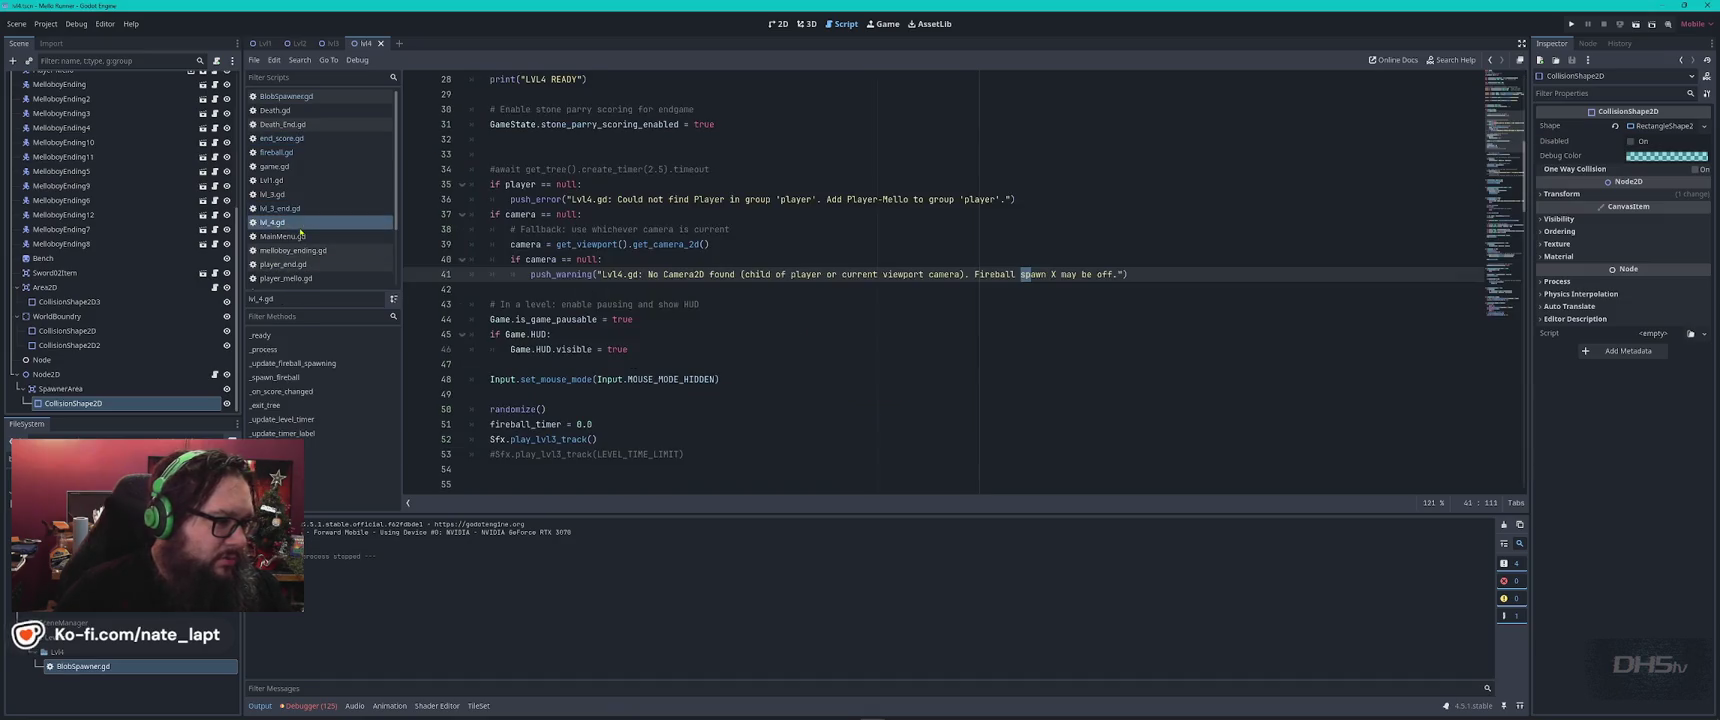
pyautogui.scroll(9, 603, 184)
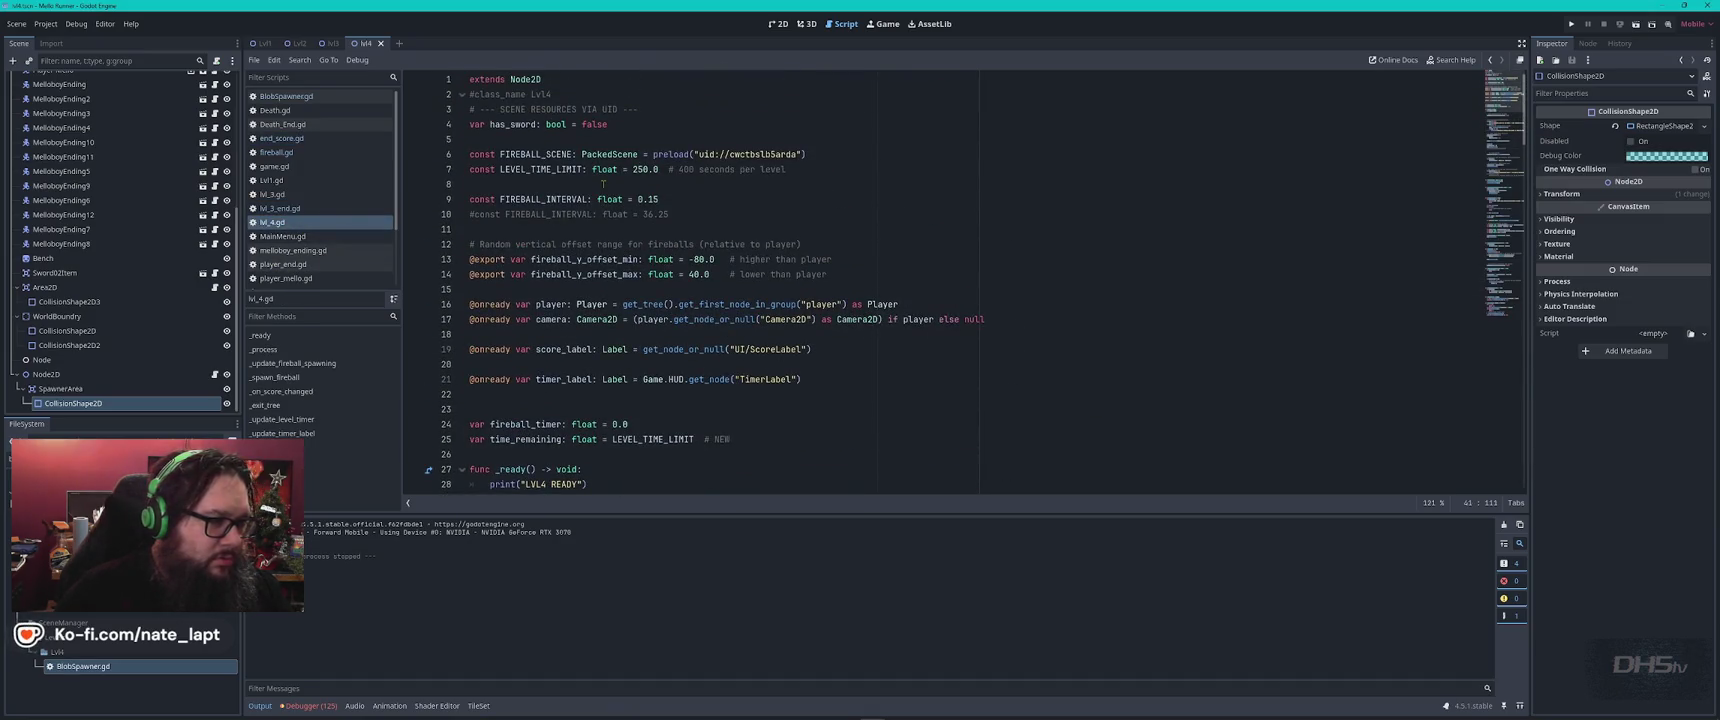
pyautogui.click(839, 275)
pyautogui.press('Return')
pyautogui.press('Return')
pyautogui.press('Return')
pyautogui.write('@export var speed: float = 80.0')
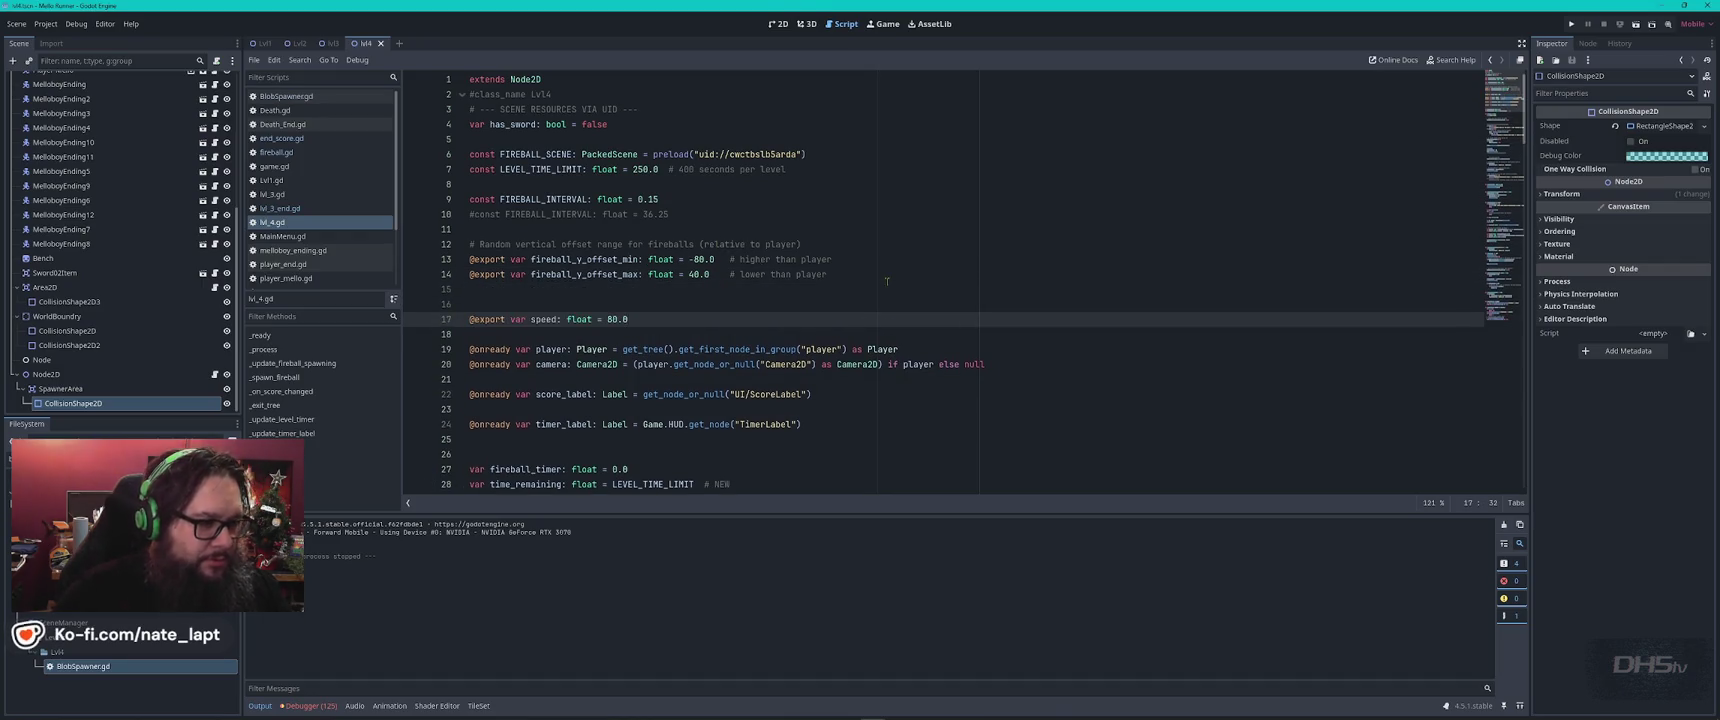
pyautogui.press('Left')
pyautogui.press('Left')
pyautogui.press('Left')
pyautogui.hotkey('ctrl', 's')
pyautogui.press('F5')
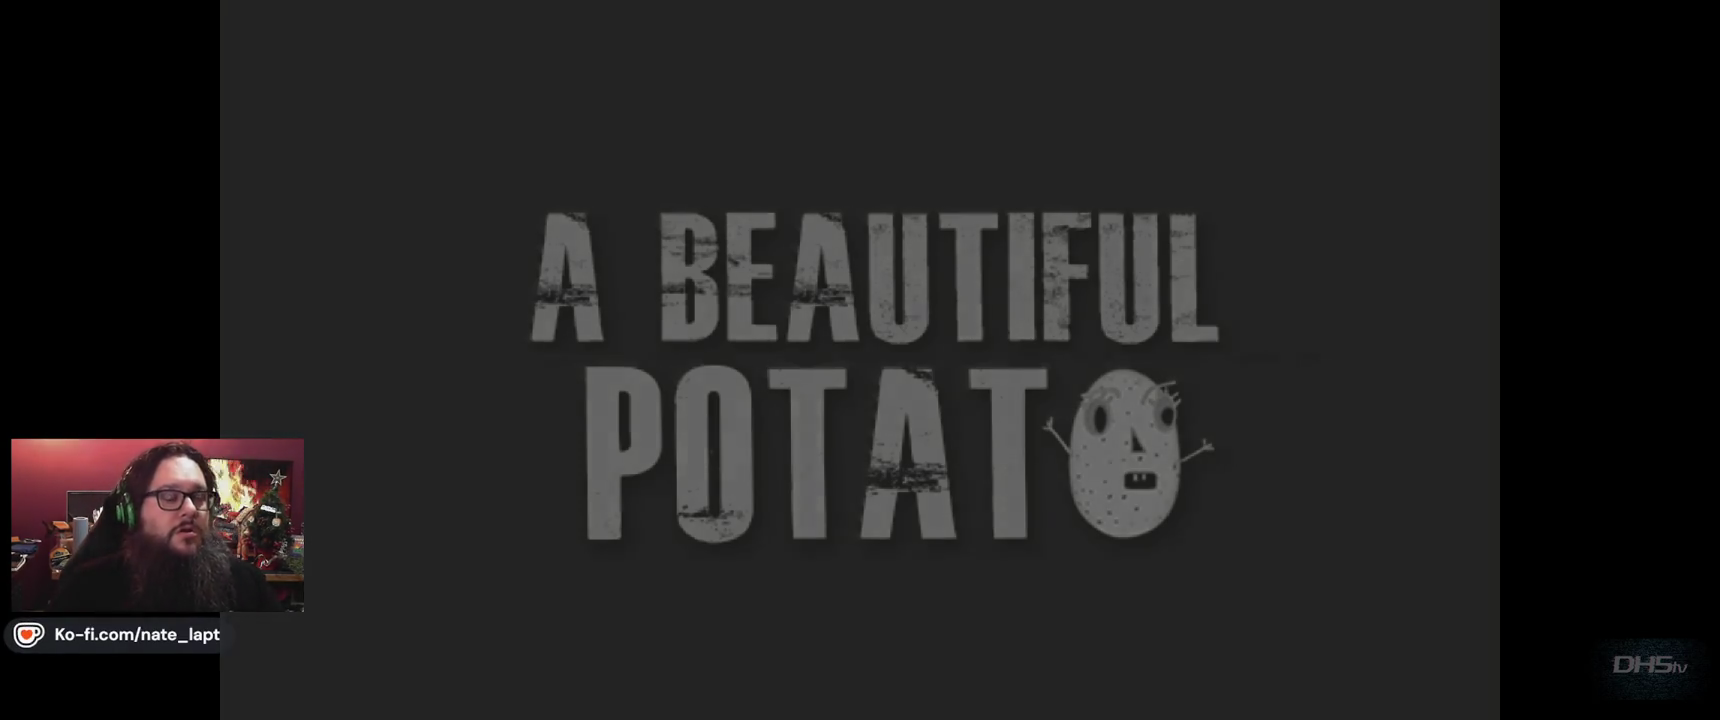
# Playtest the level, moving and jumping with the arrow keys to dodge fireball waves.
pyautogui.press('Return')
pyautogui.press('Right')
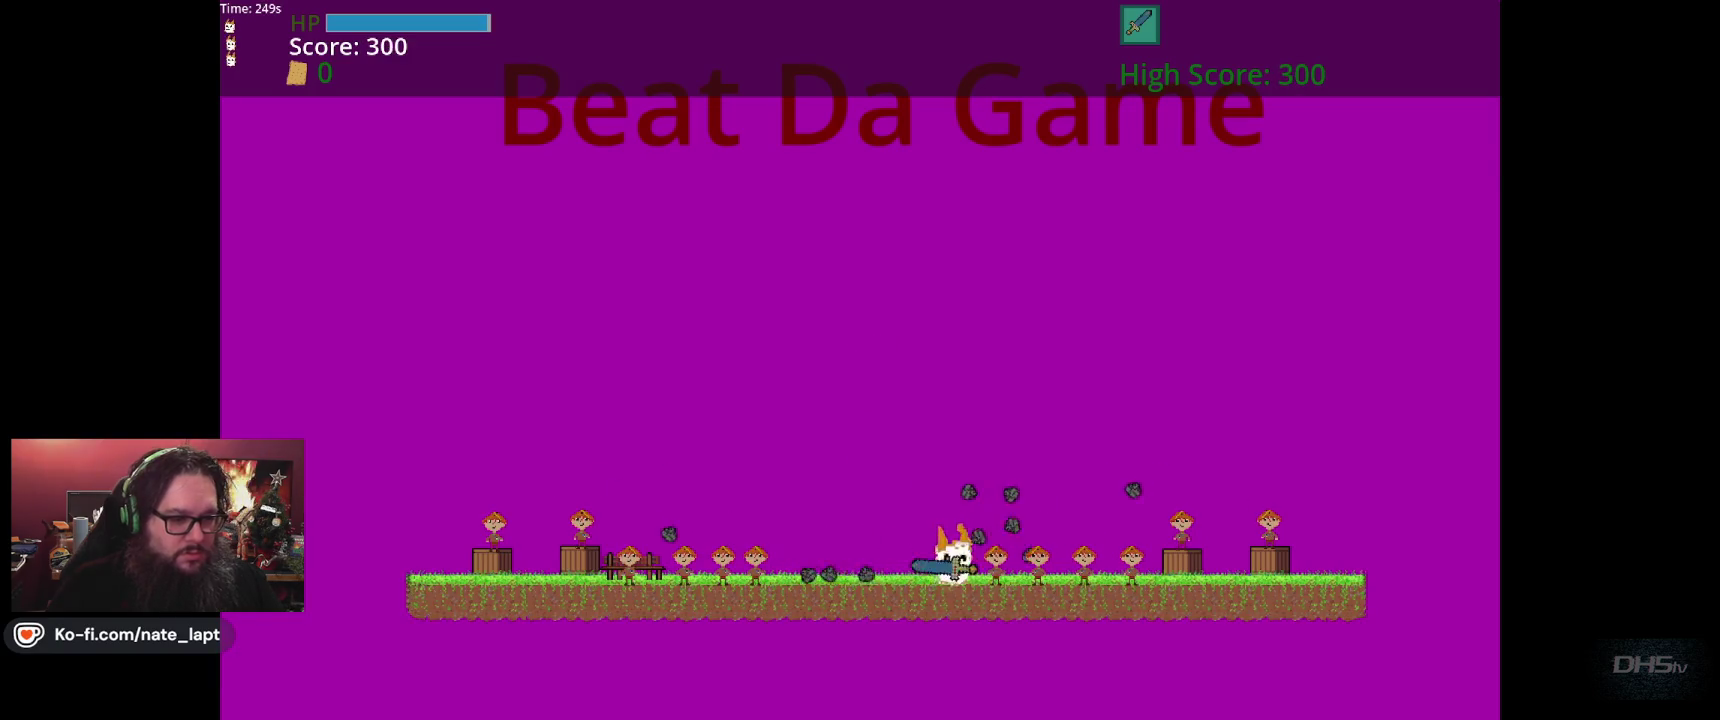
pyautogui.press('Left')
pyautogui.press('Up')
pyautogui.press('Right')
pyautogui.press('Right')
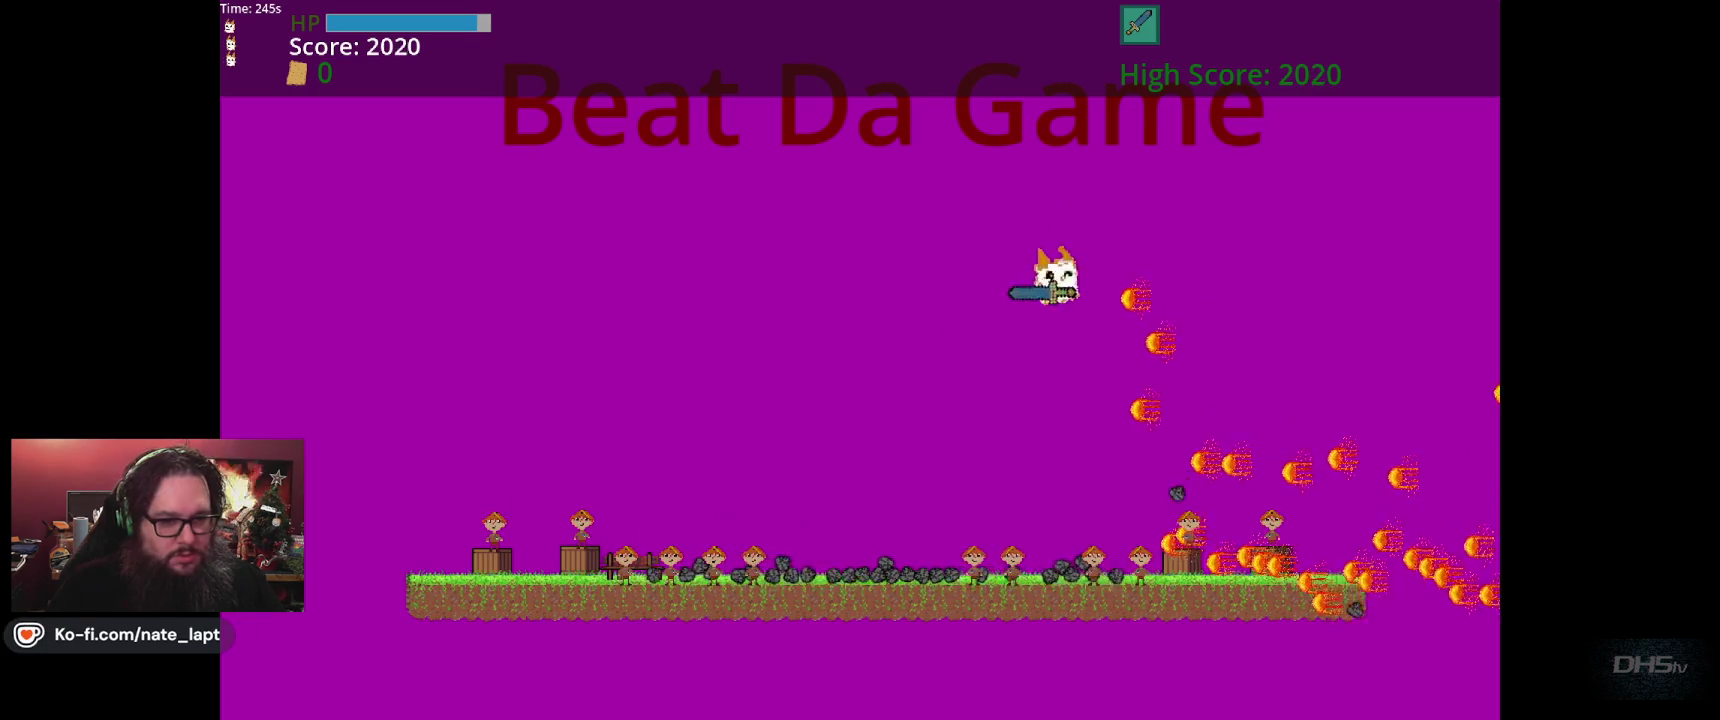
pyautogui.press('Up')
pyautogui.press('Up')
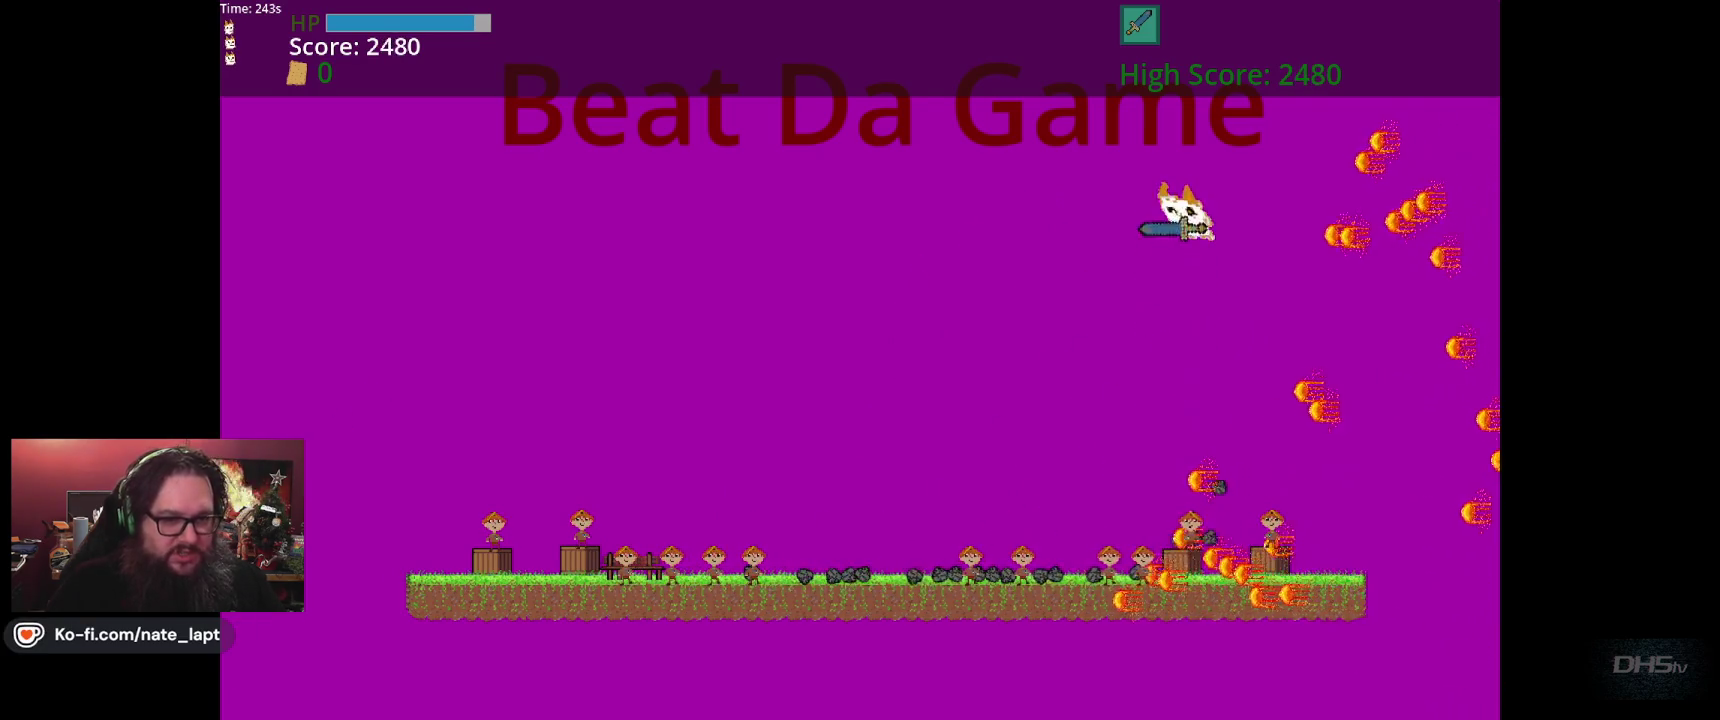
pyautogui.press('Left')
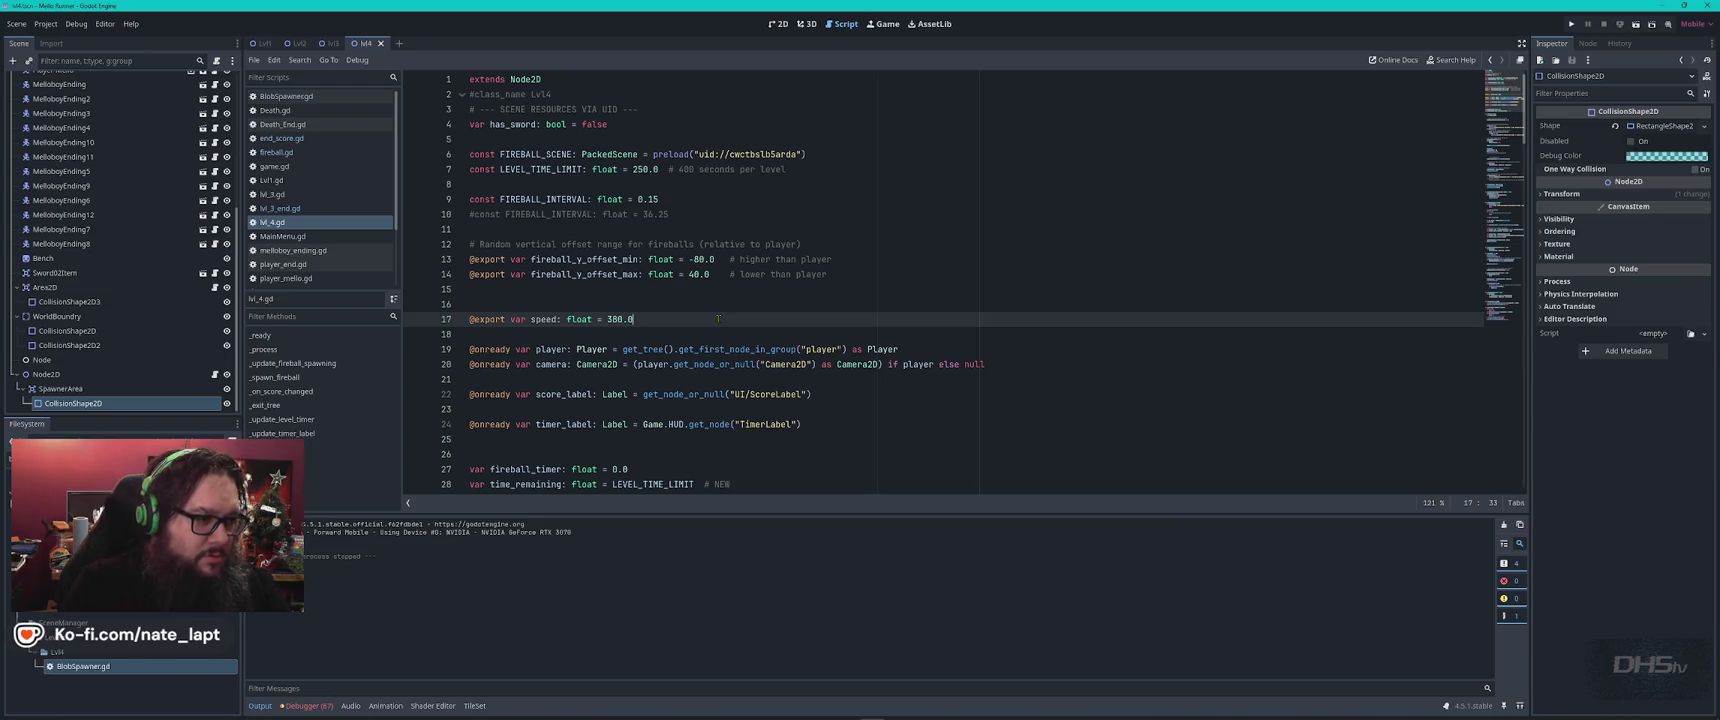
# Find where speed is declared and used to move fireballs in fireball.gd.
pyautogui.press('Home')
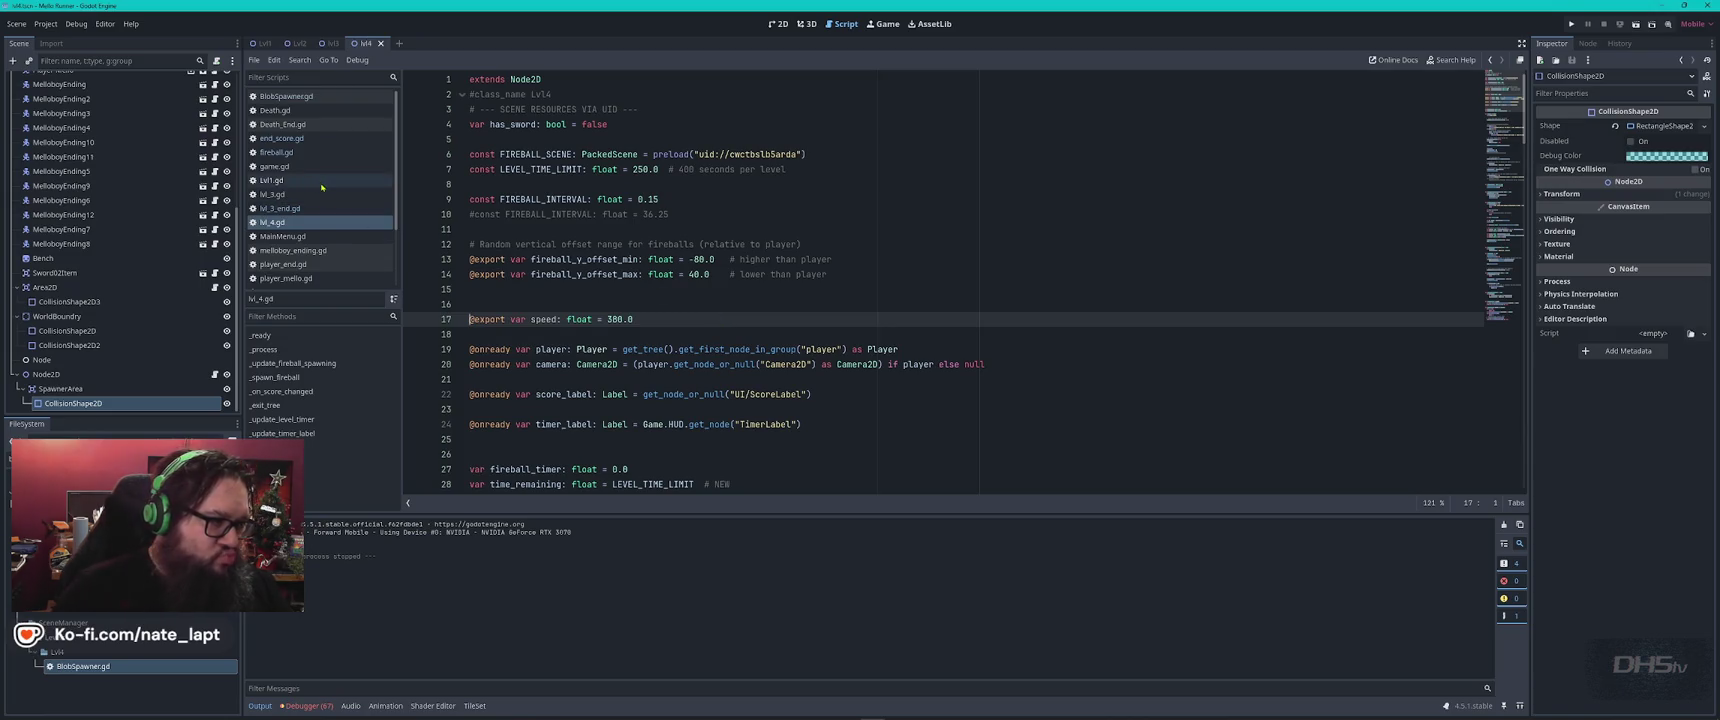
pyautogui.click(289, 153)
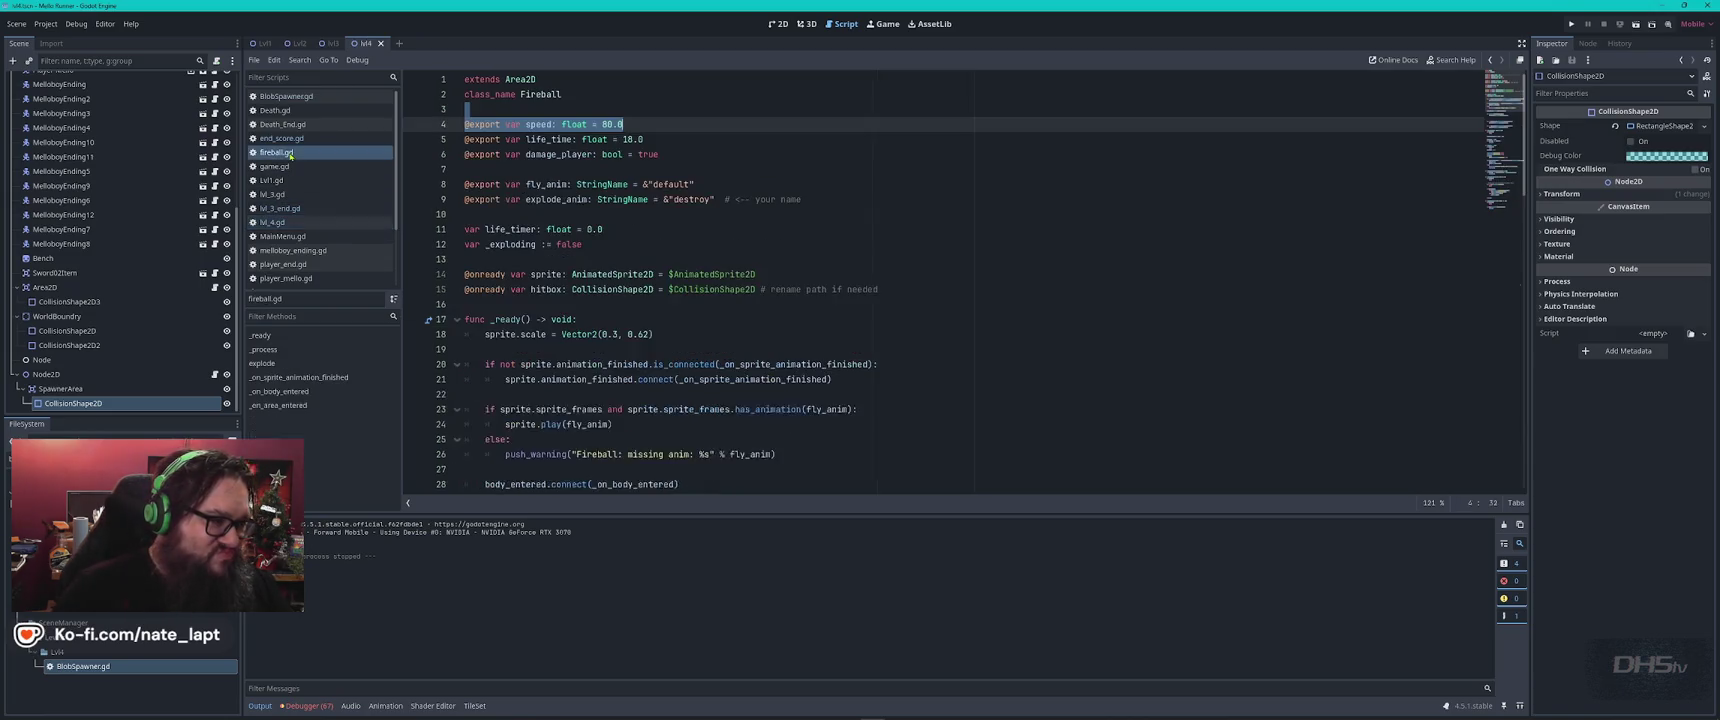
pyautogui.click(680, 124)
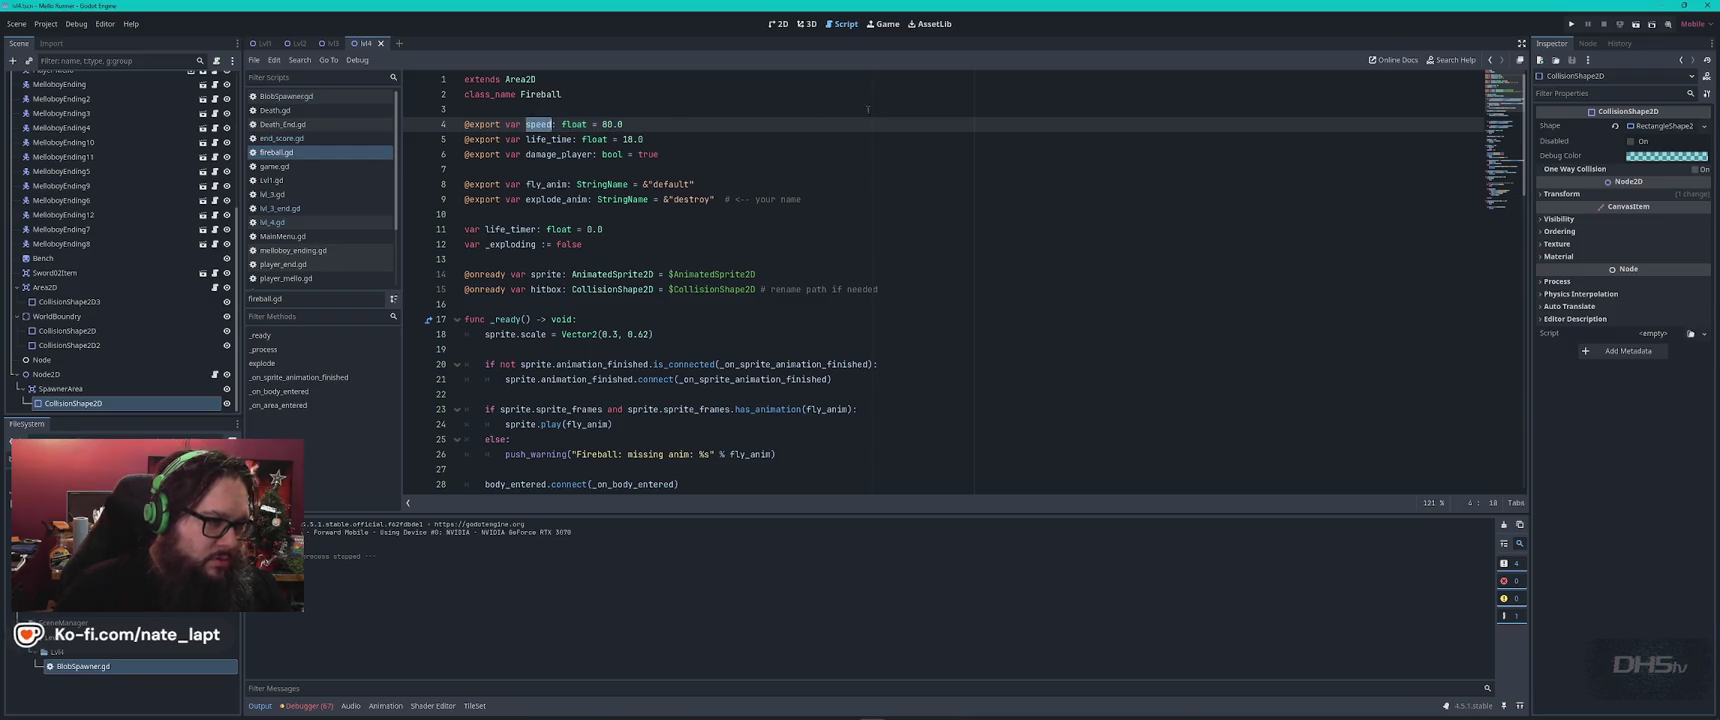
pyautogui.hotkey('ctrl', 'f')
pyautogui.press('Return')
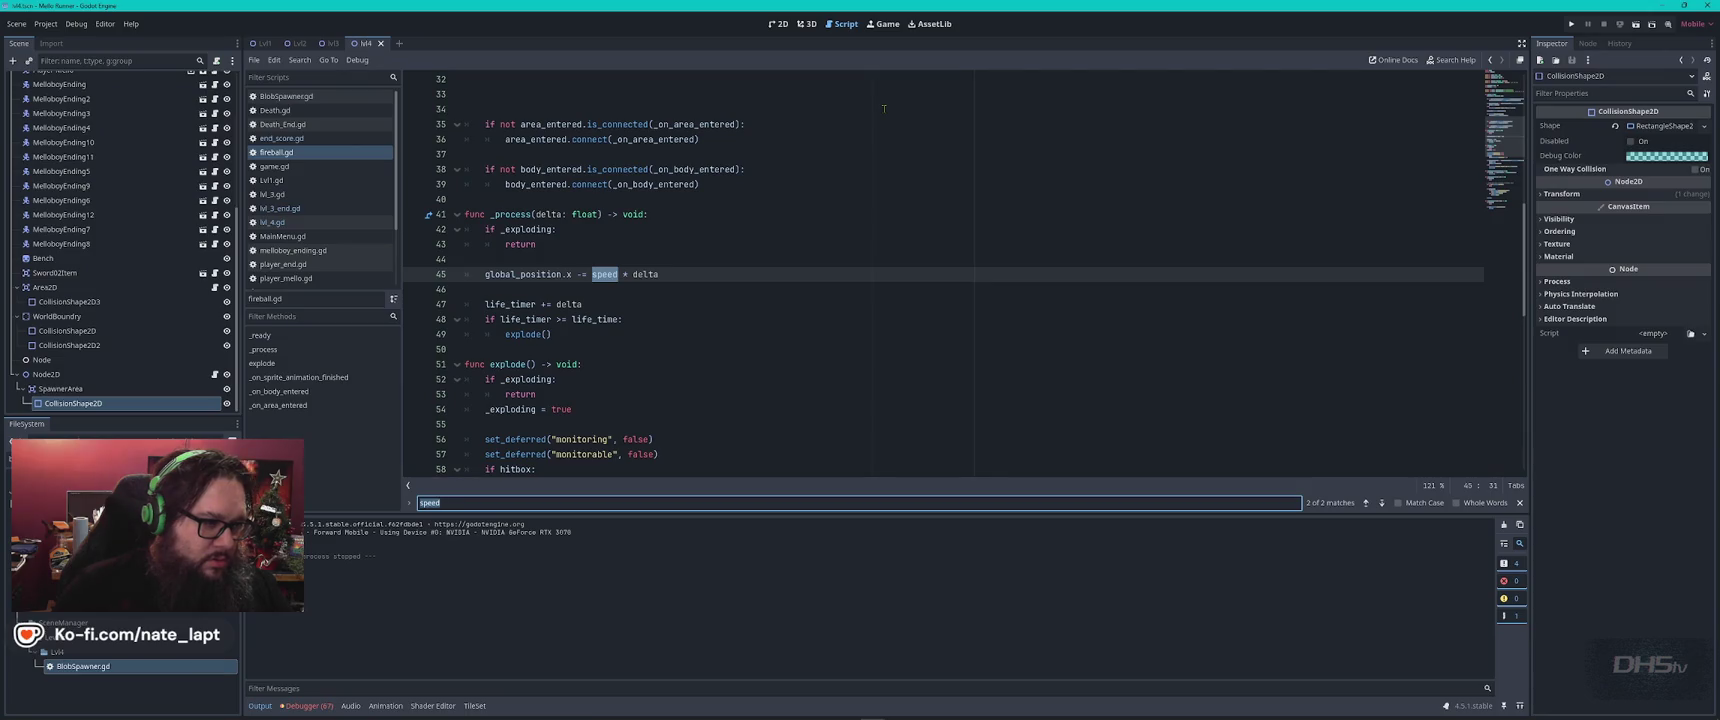
pyautogui.press('Return')
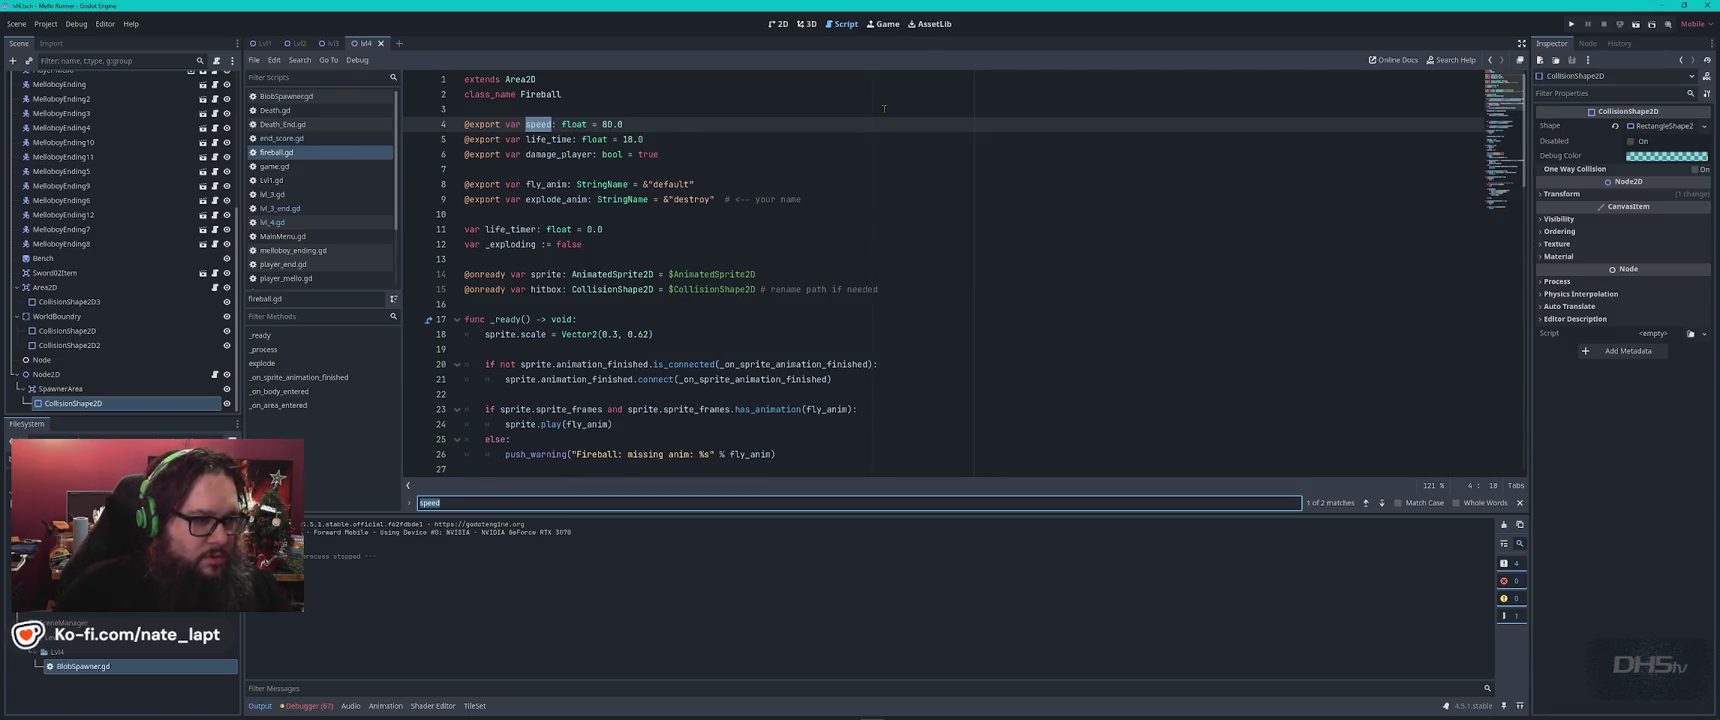
pyautogui.press('Return')
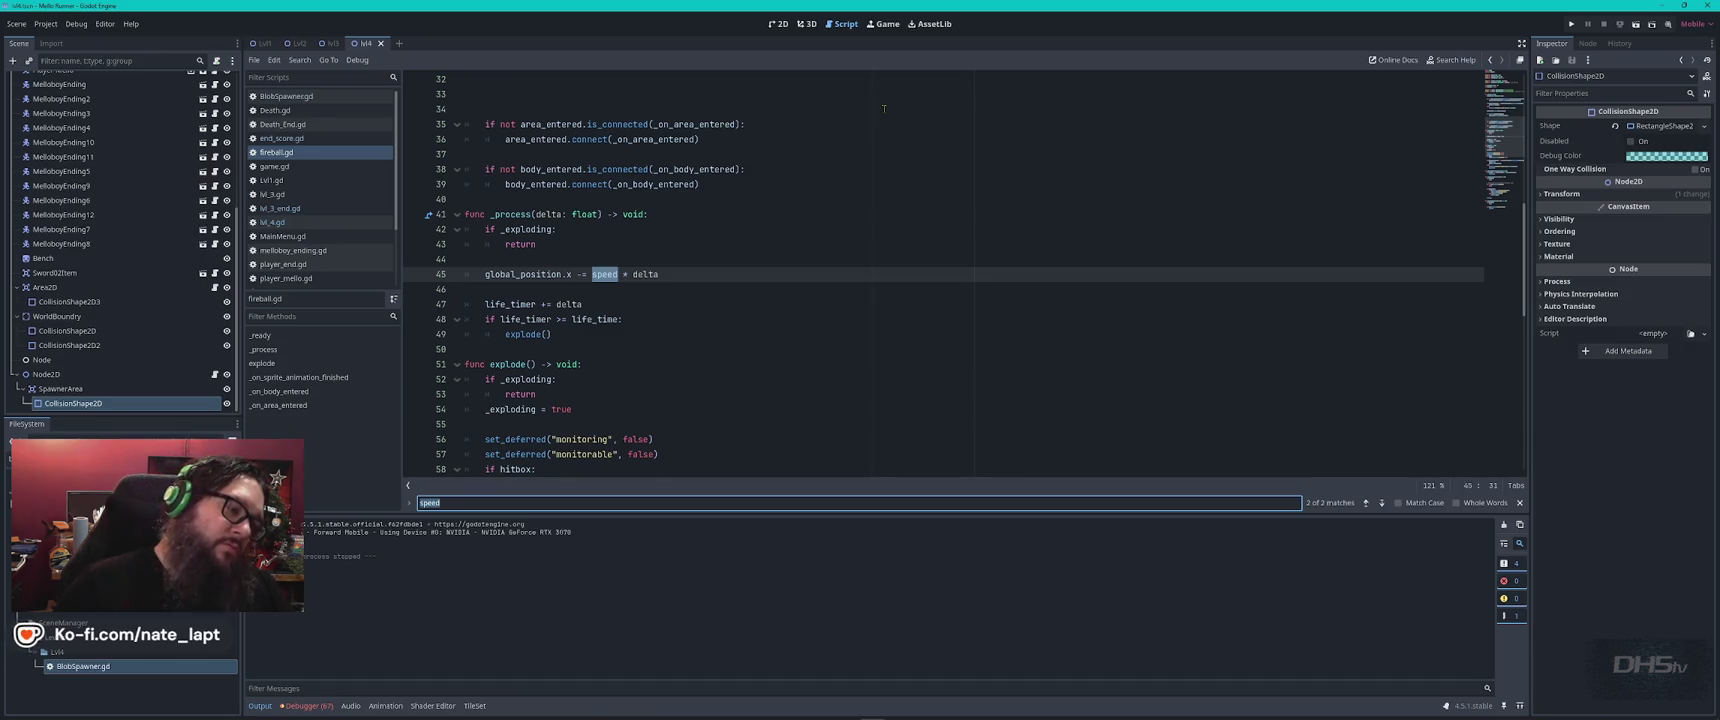
pyautogui.press('Return')
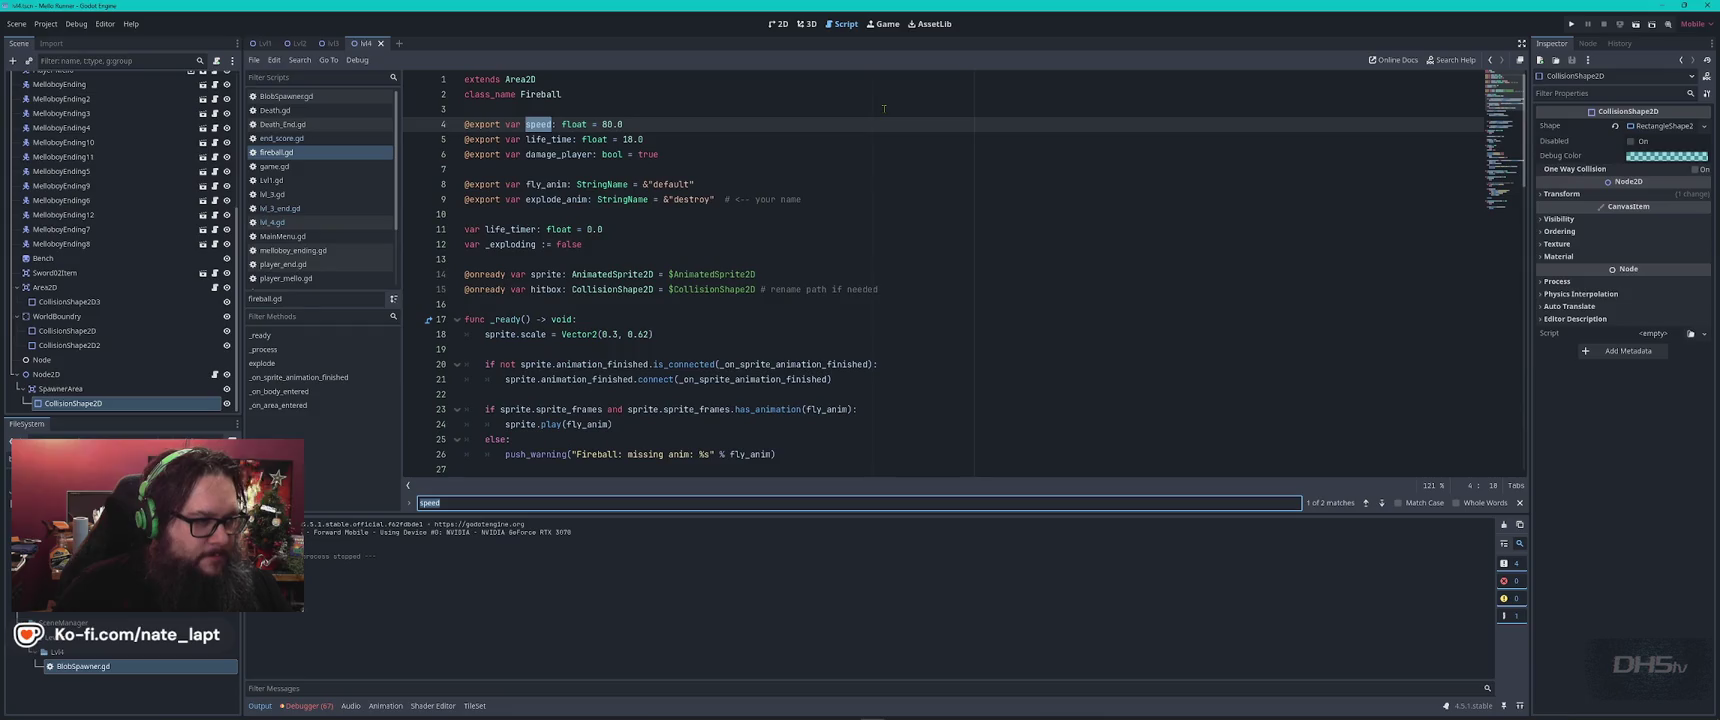
# Select the whole fireball.gd script and switch to ChatGPT.
pyautogui.click(884, 108)
pyautogui.hotkey('ctrl', 'a')
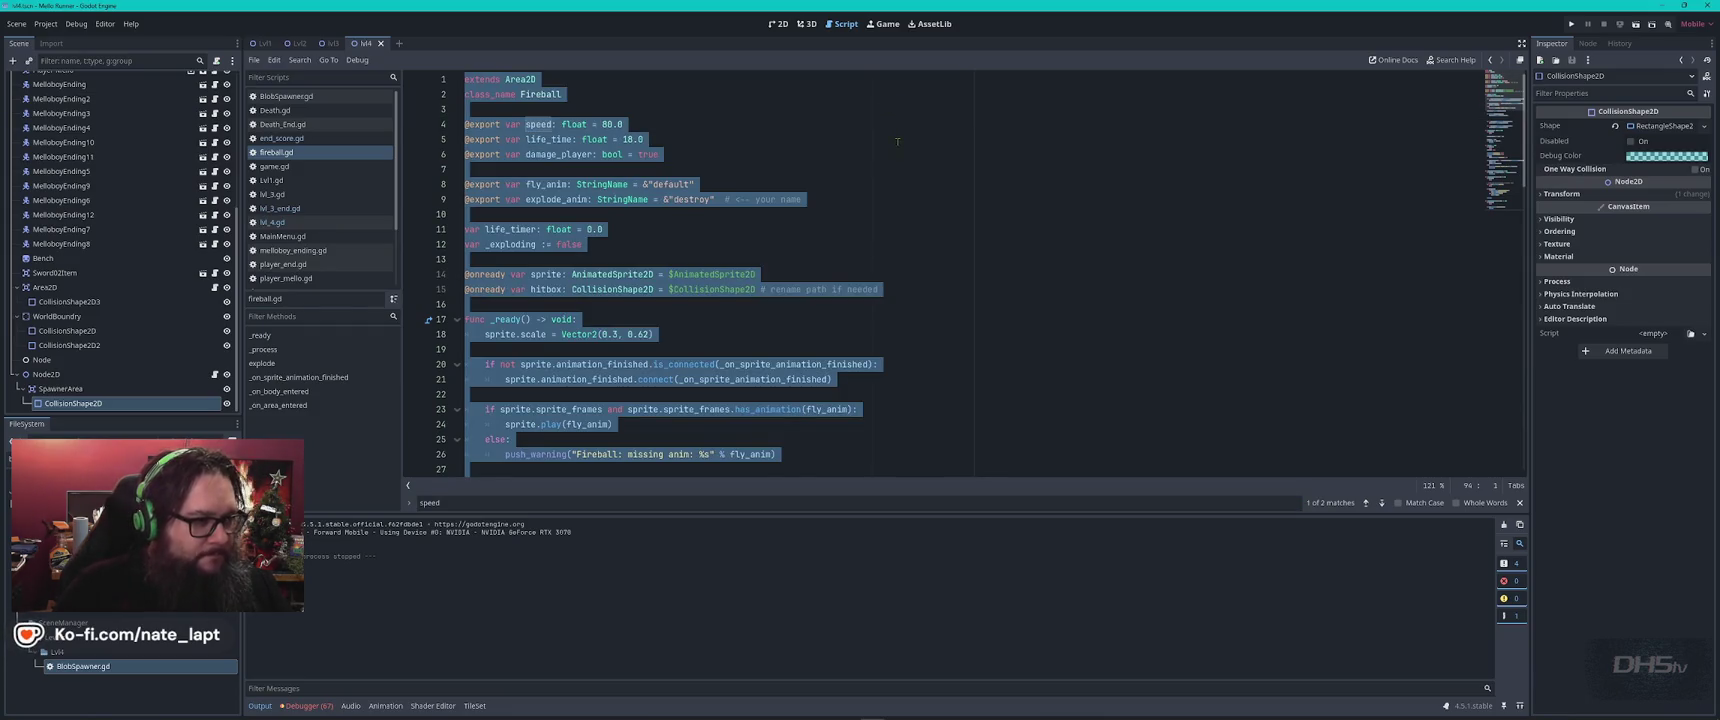
pyautogui.hotkey('alt', 'Tab')
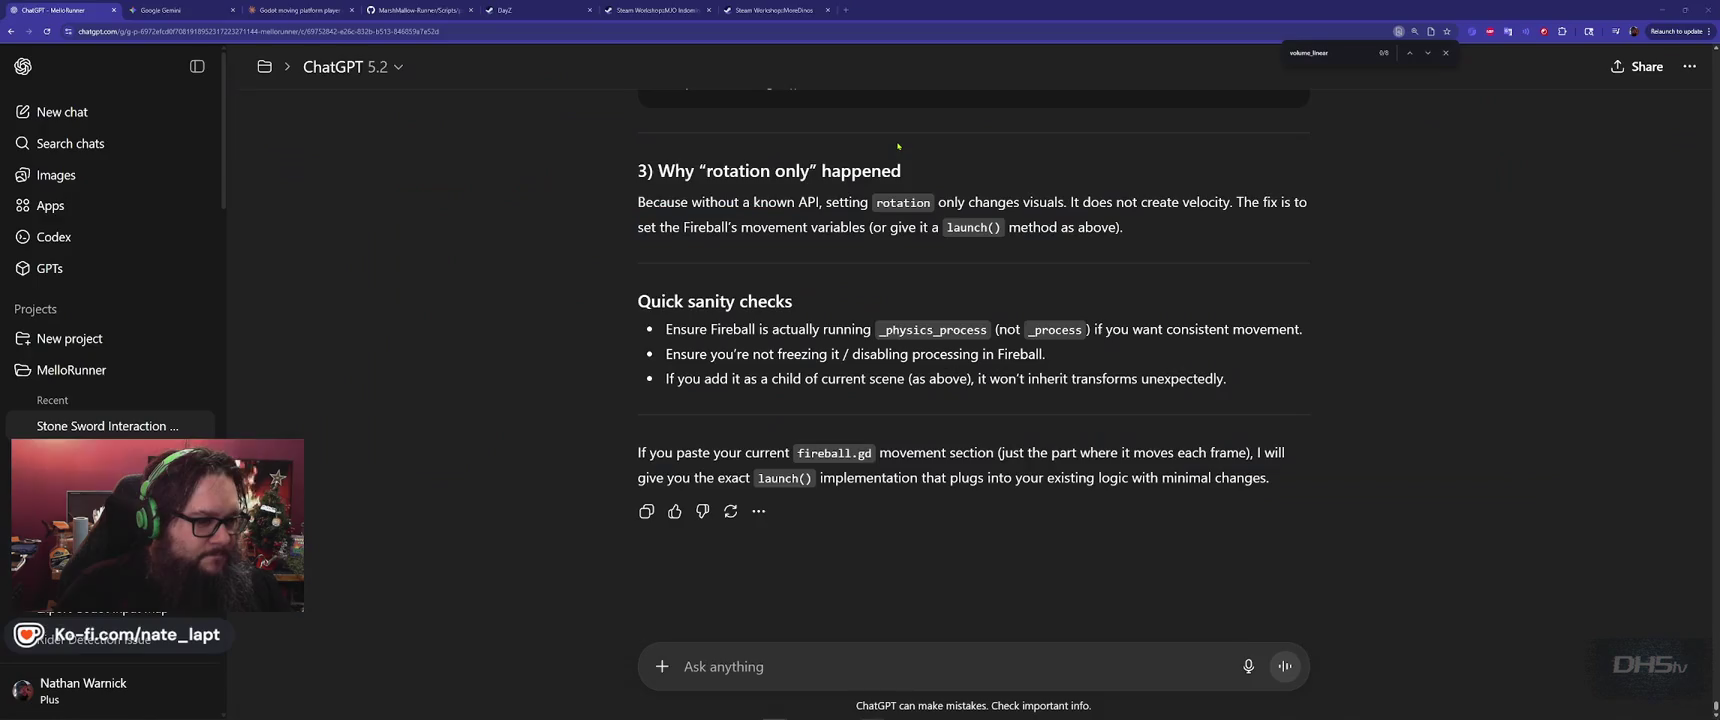
# Draft a 'New task.' question about lvl4.gd, pasting the fireball script under a #fireballs.gd header.
pyautogui.write('ok, reverting code.')
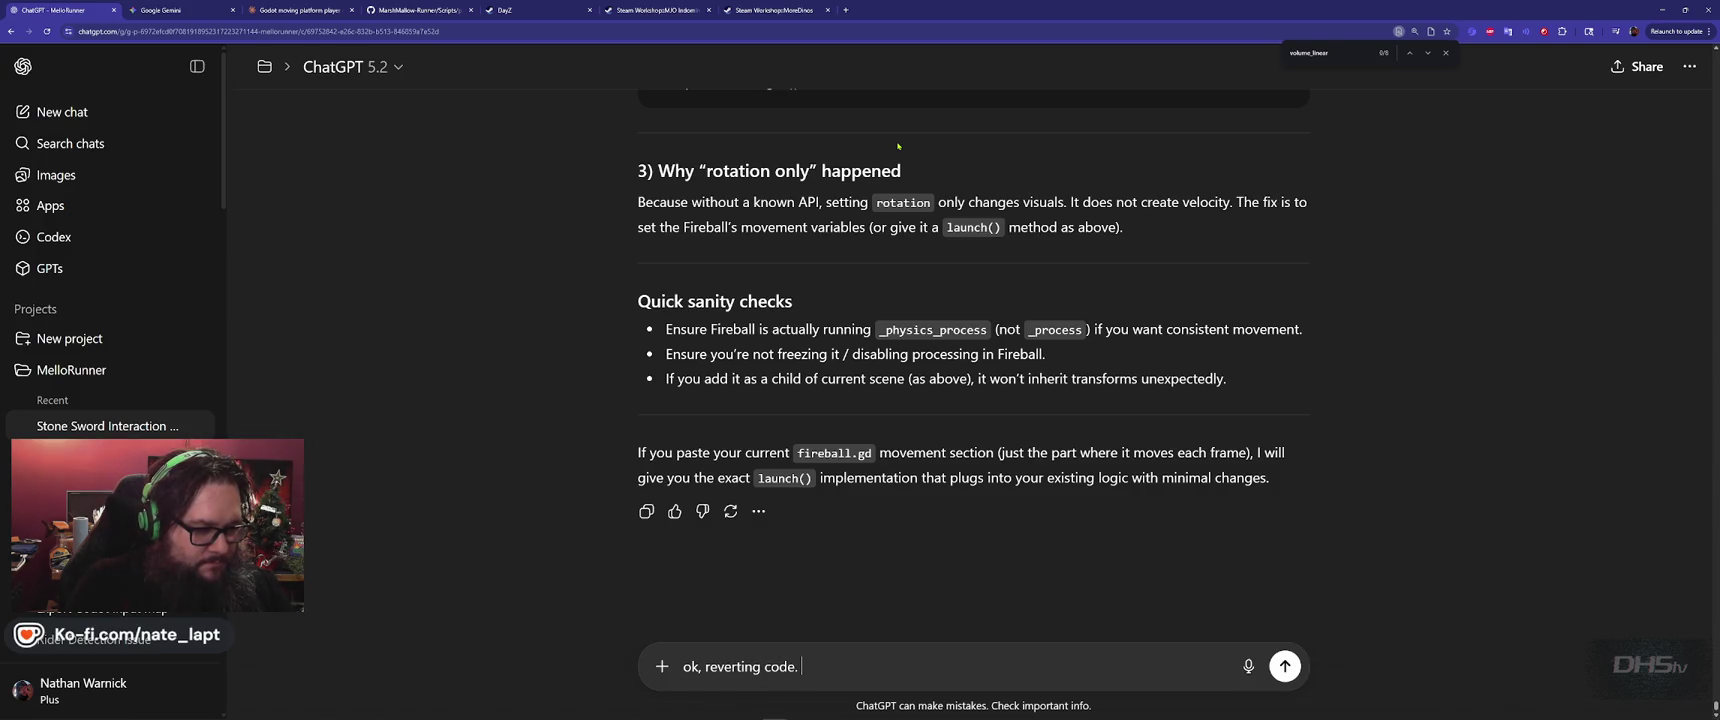
pyautogui.hotkey('shift', 'Return')
pyautogui.hotkey('shift', 'Return')
pyautogui.write('New task.')
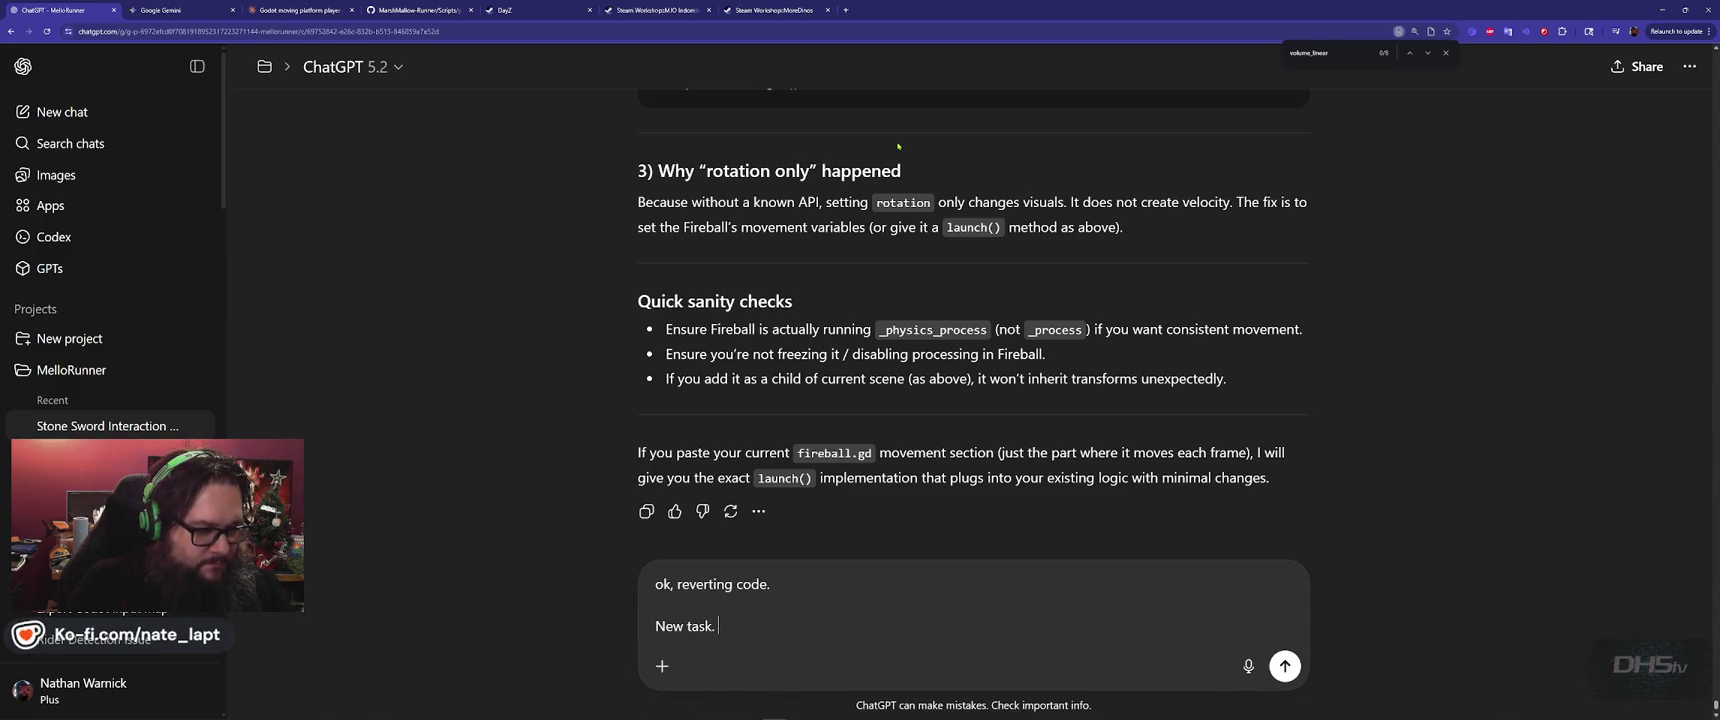
pyautogui.hotkey('shift', 'Return')
pyautogui.hotkey('shift', 'Return')
pyautogui.write('How do I speed up the fire')
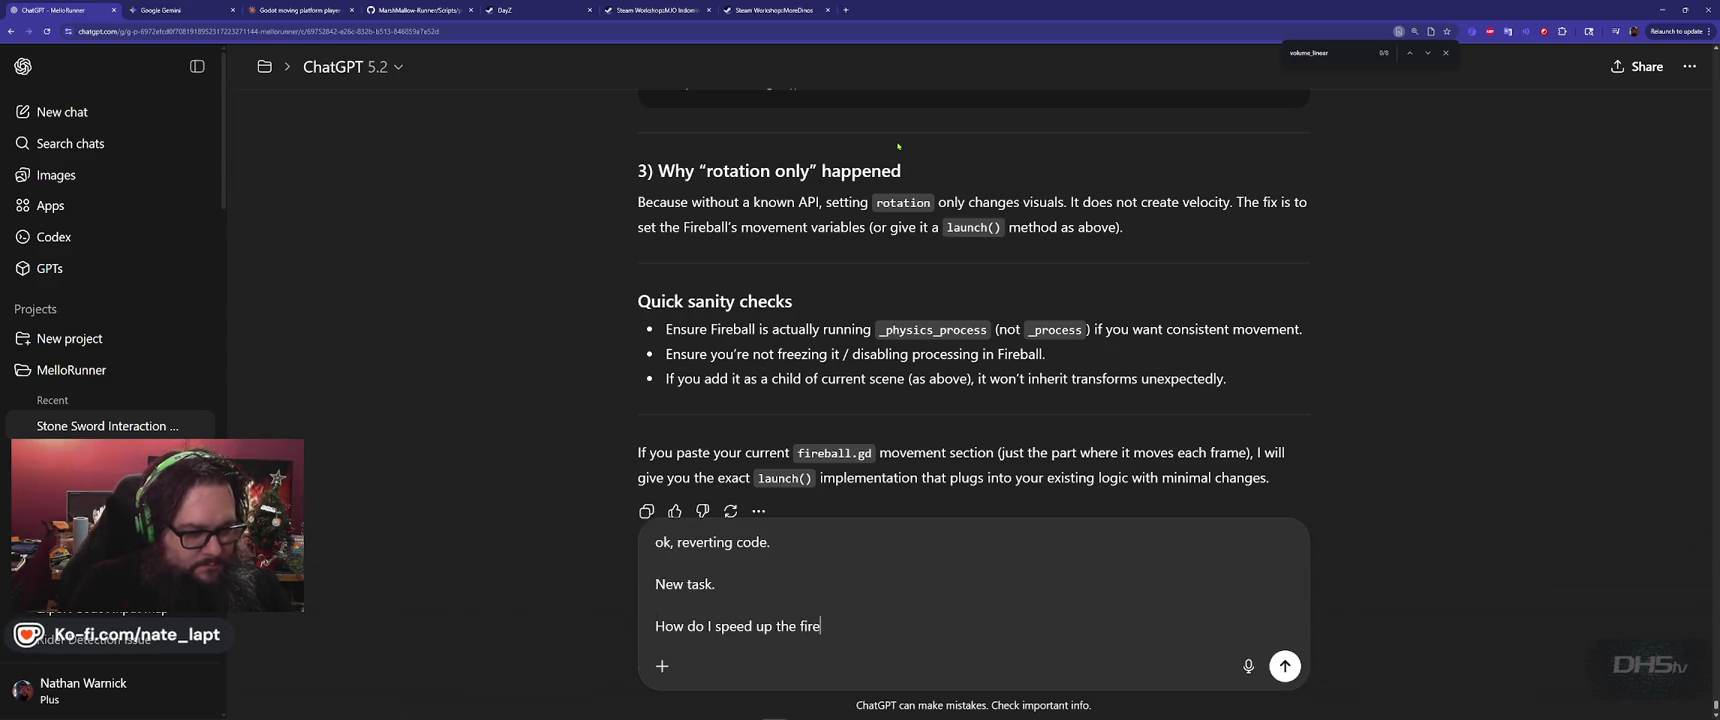
pyautogui.write('ball')
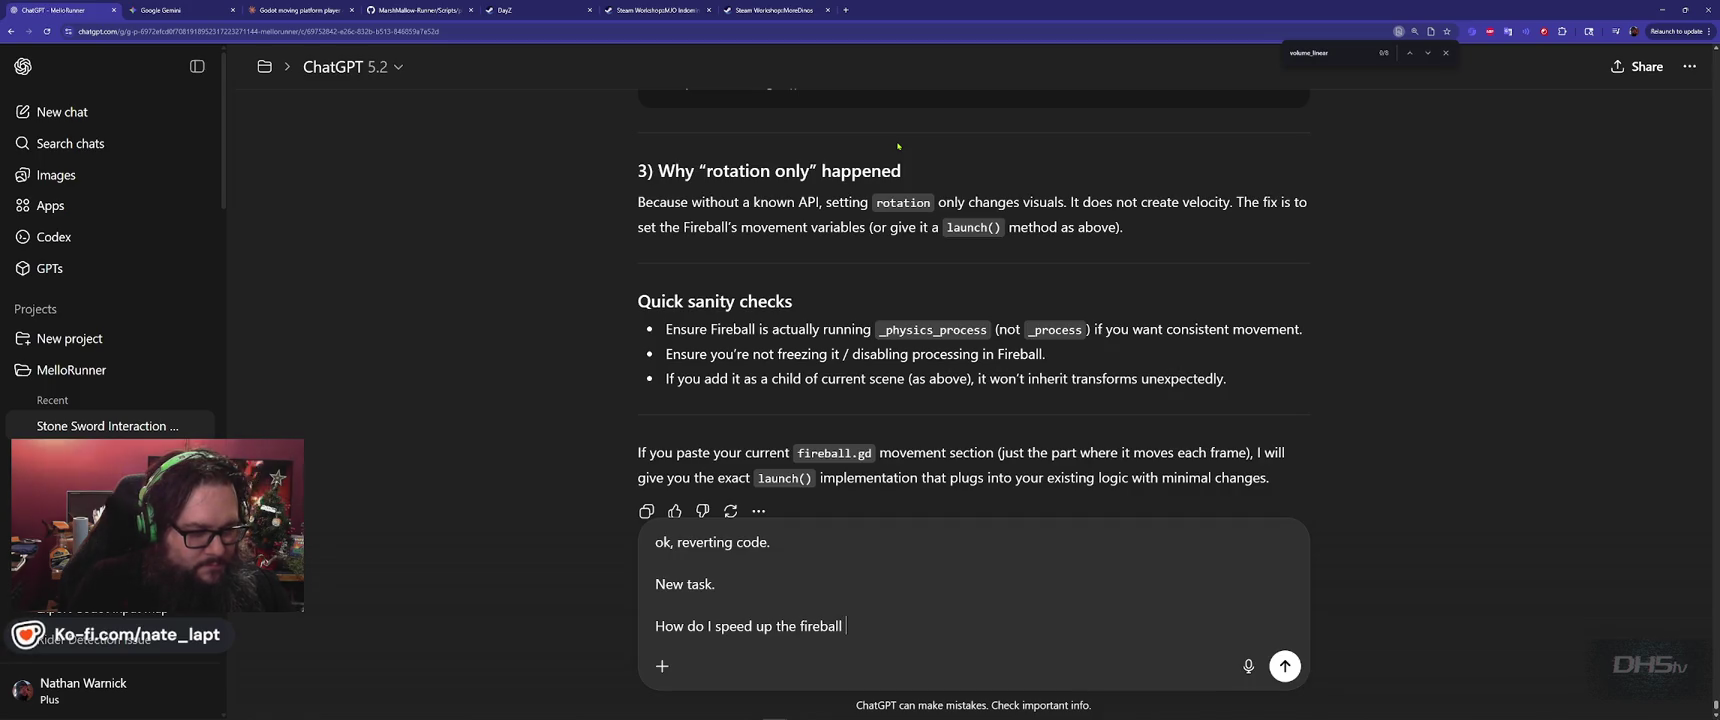
pyautogui.write('s within lvl')
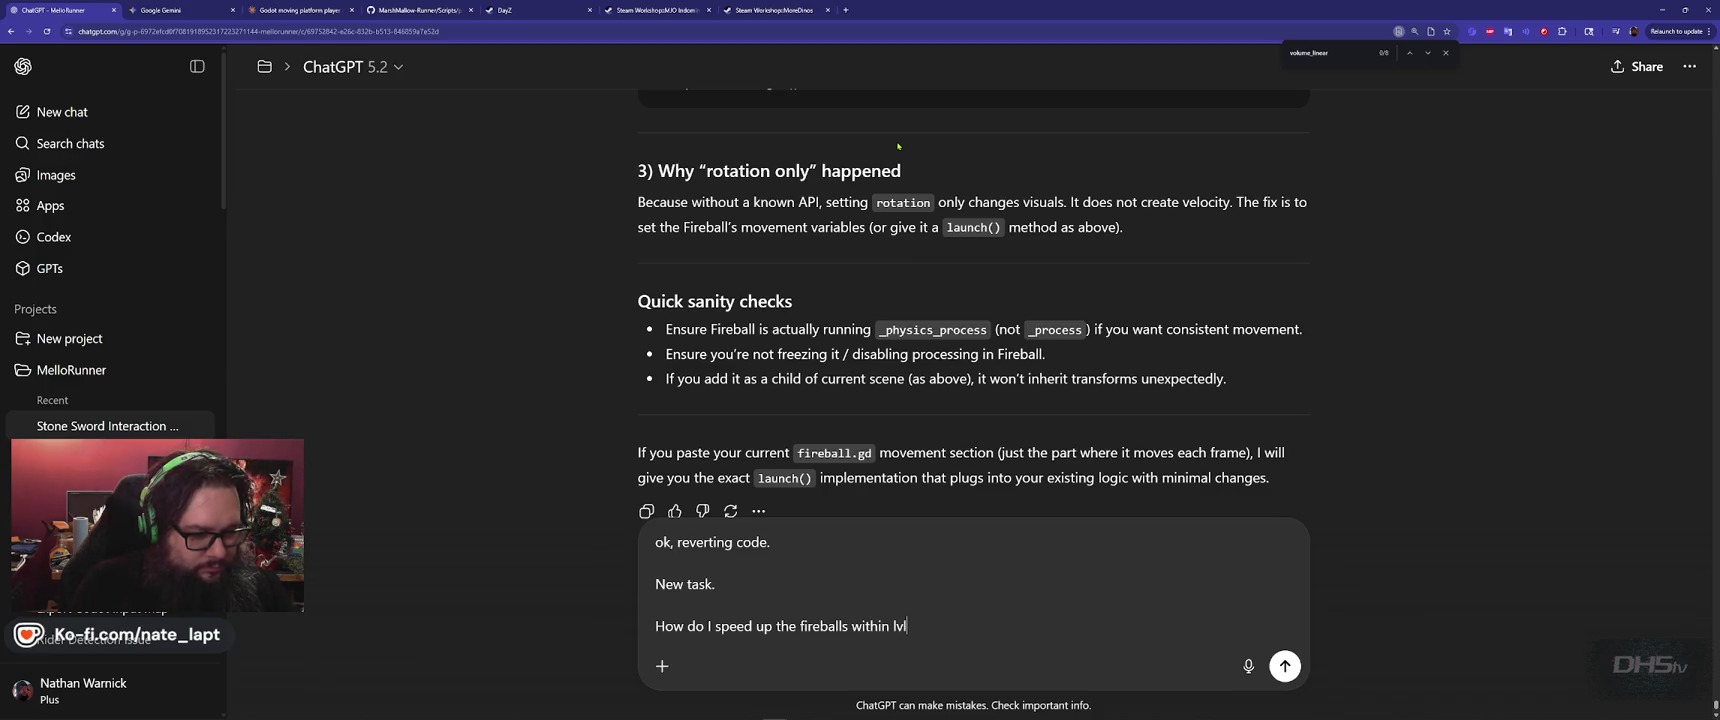
pyautogui.write('4.gd?')
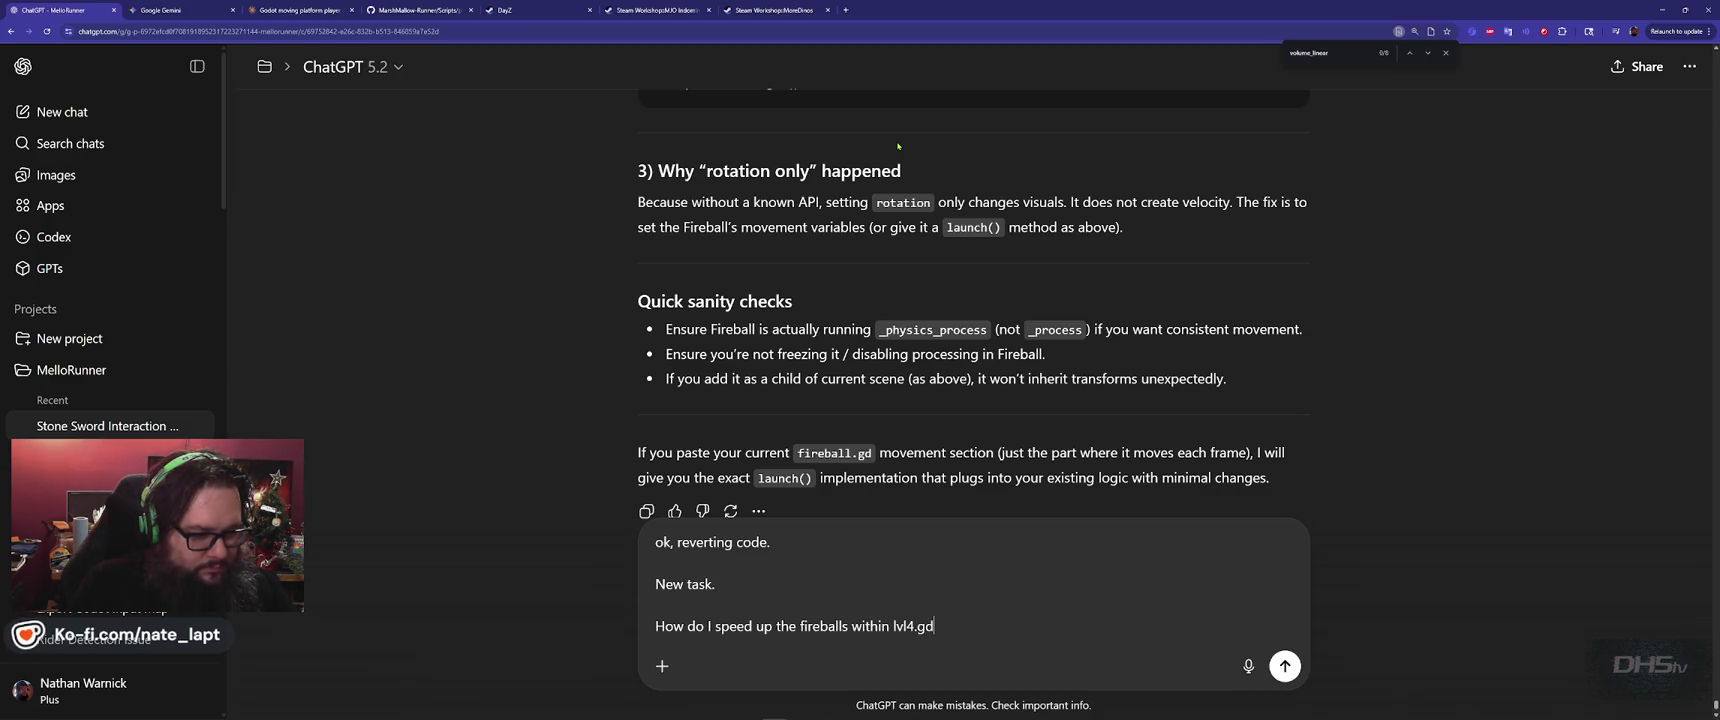
pyautogui.press('BackSpace')
pyautogui.hotkey('shift', 'Return')
pyautogui.hotkey('shift', 'Return')
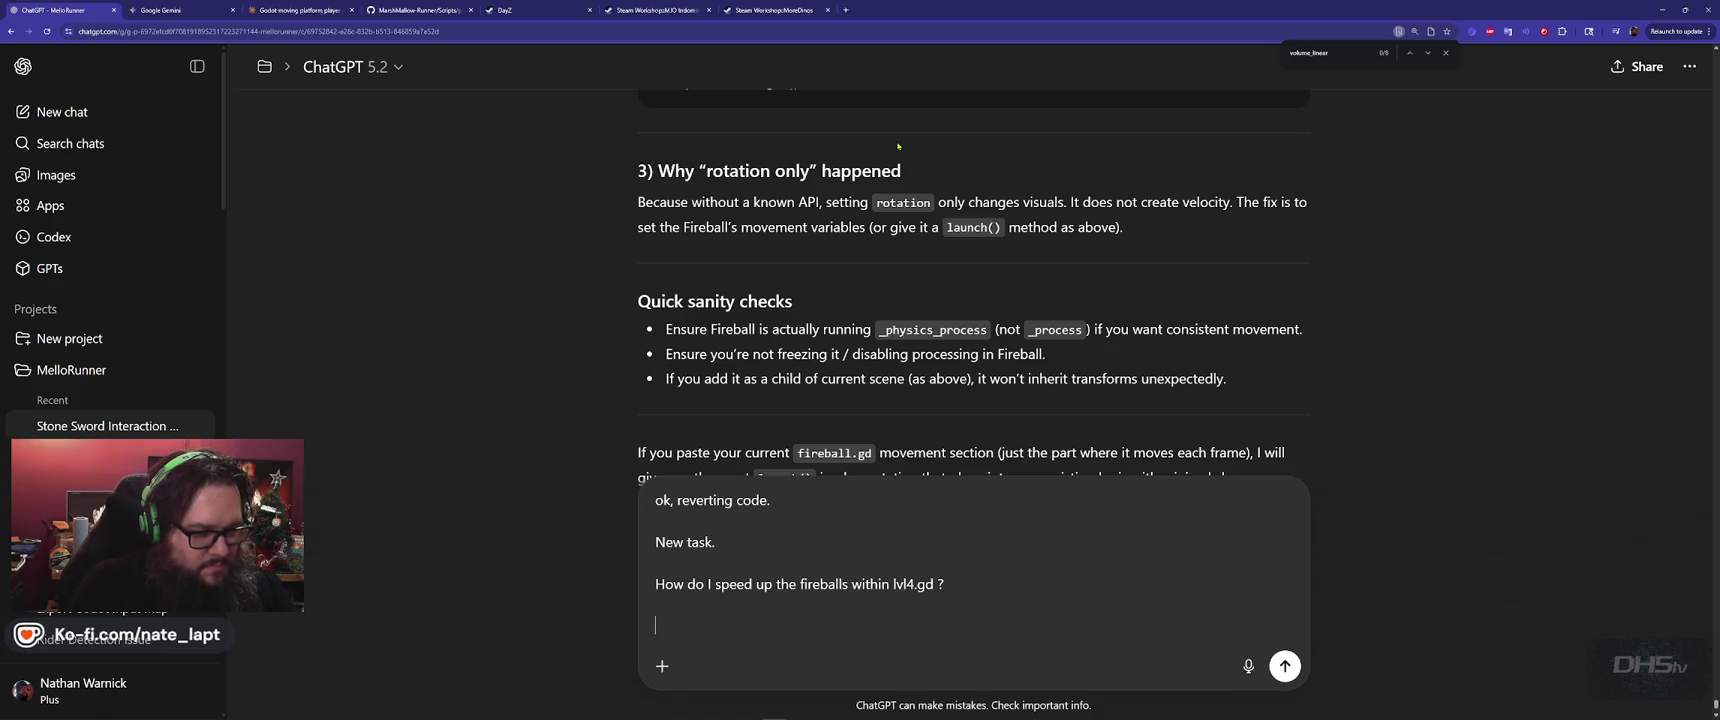
pyautogui.hotkey('ctrl', 'v')
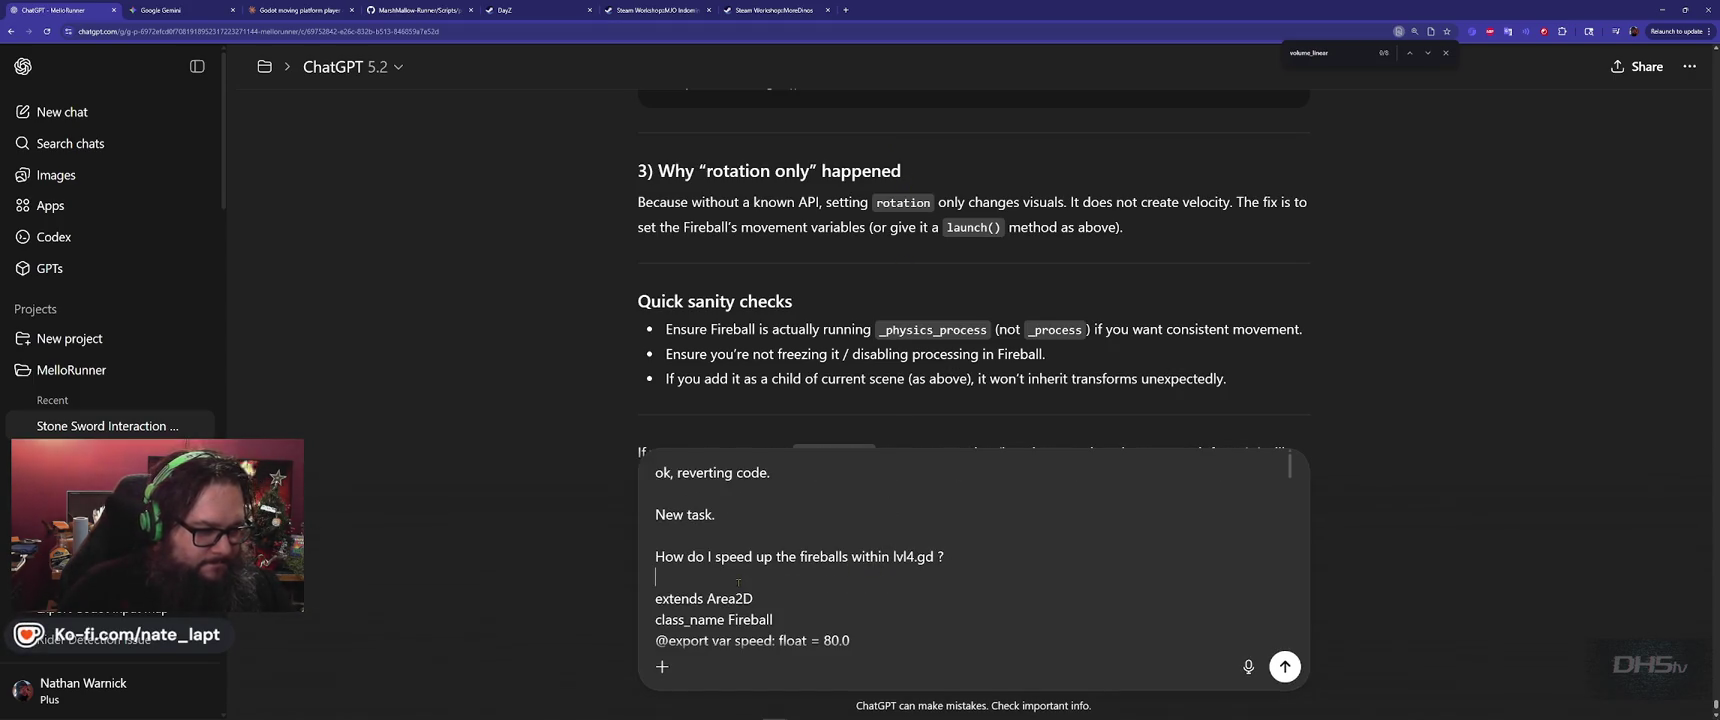
pyautogui.hotkey('shift', 'Return')
pyautogui.write('fireb')
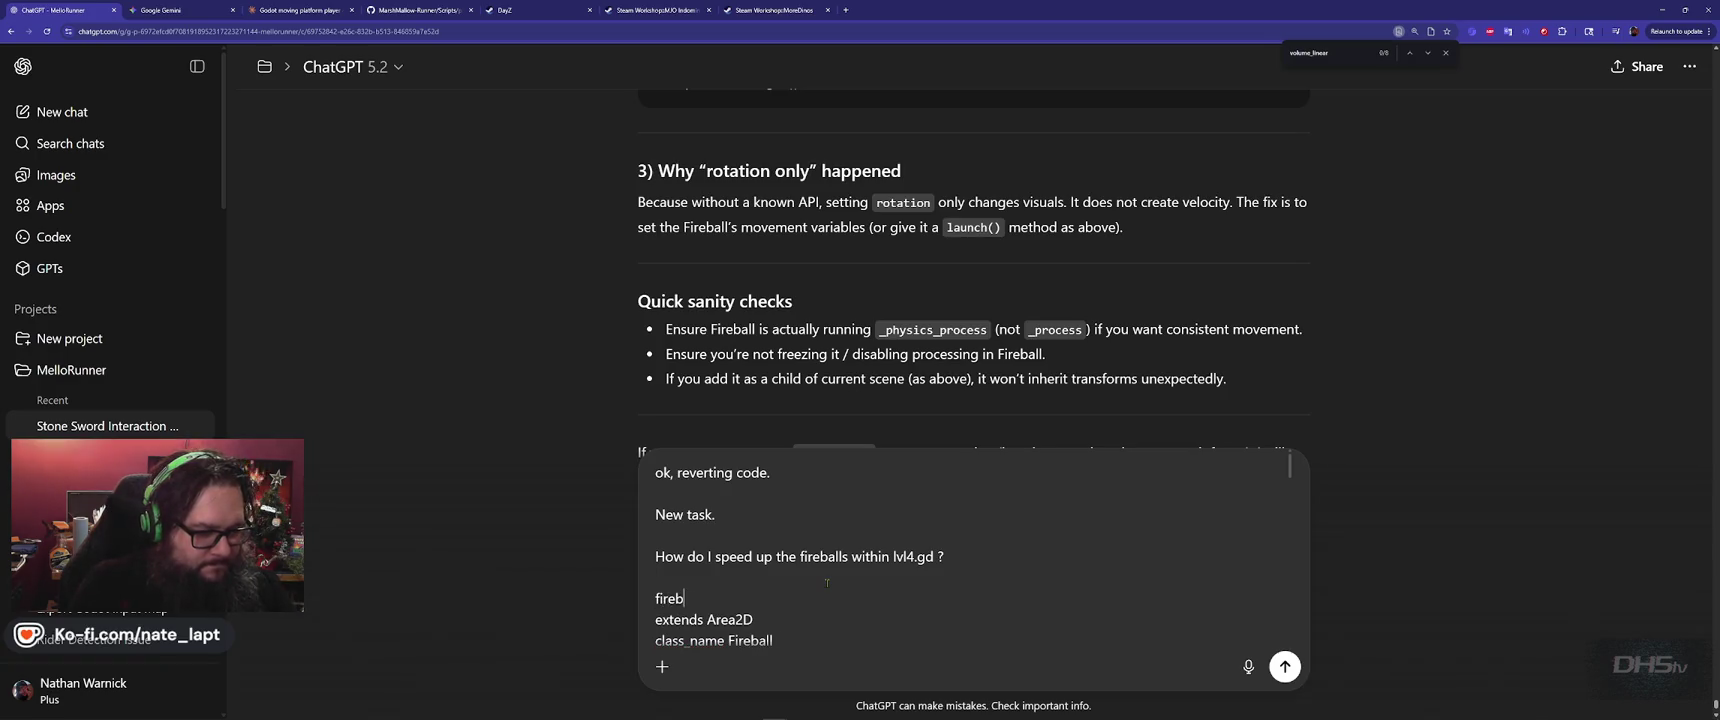
pyautogui.write('alls.gd')
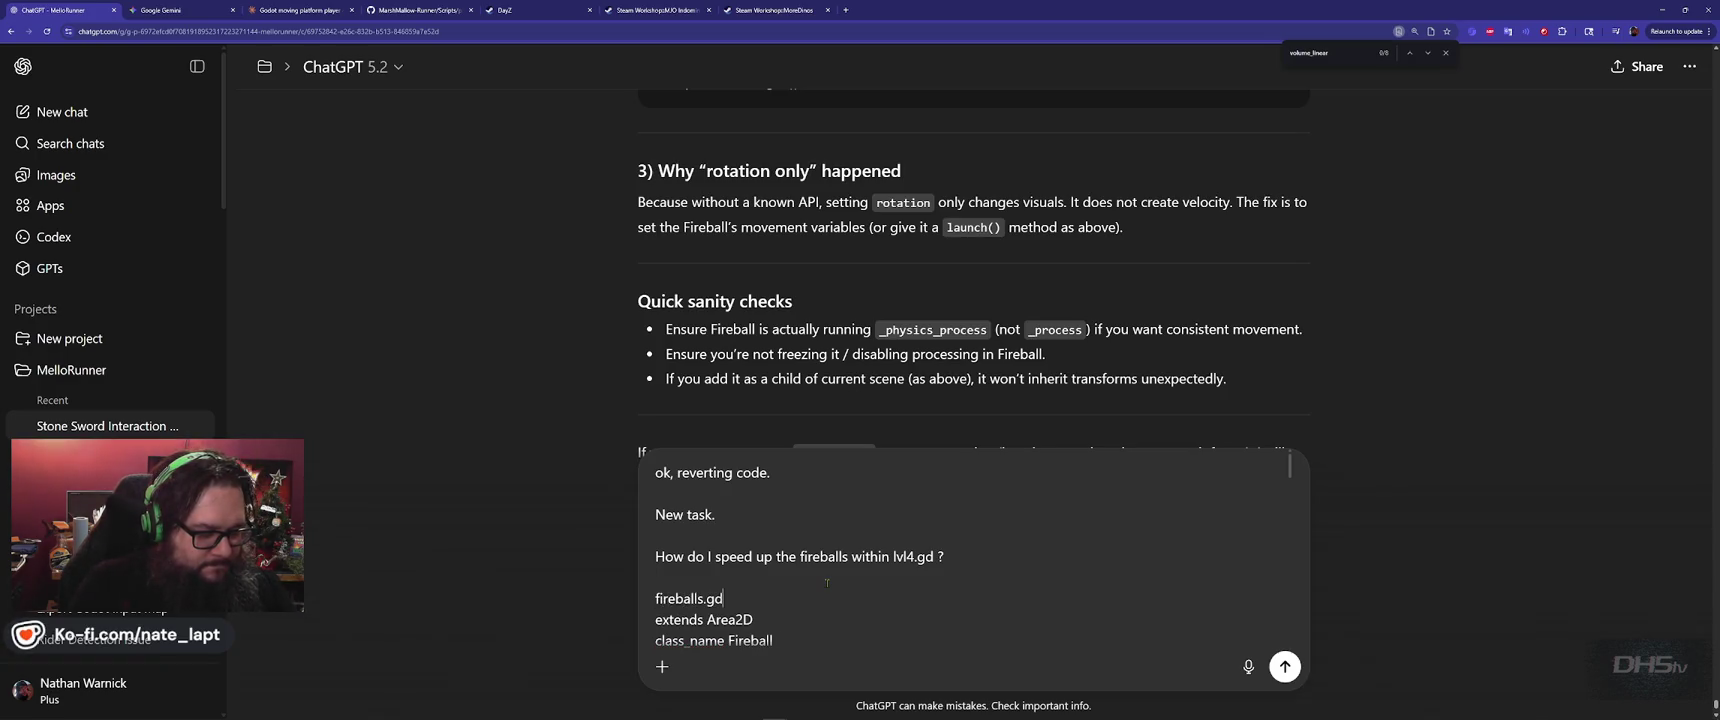
pyautogui.press('Home')
pyautogui.write('#')
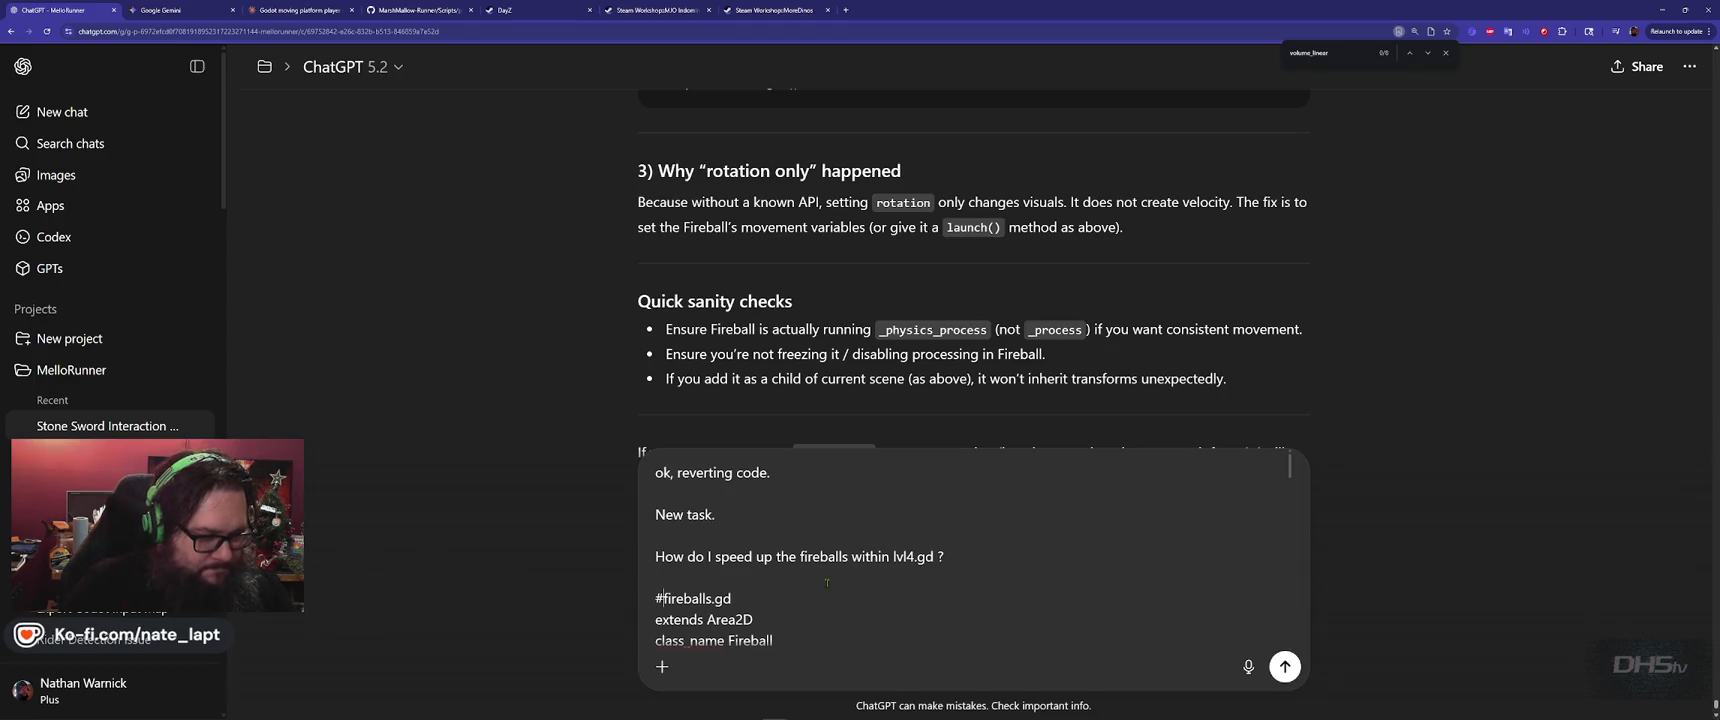
# Copy all of lvl_4.gd from Godot and send the question in ChatGPT.
pyautogui.hotkey('alt', 'Tab')
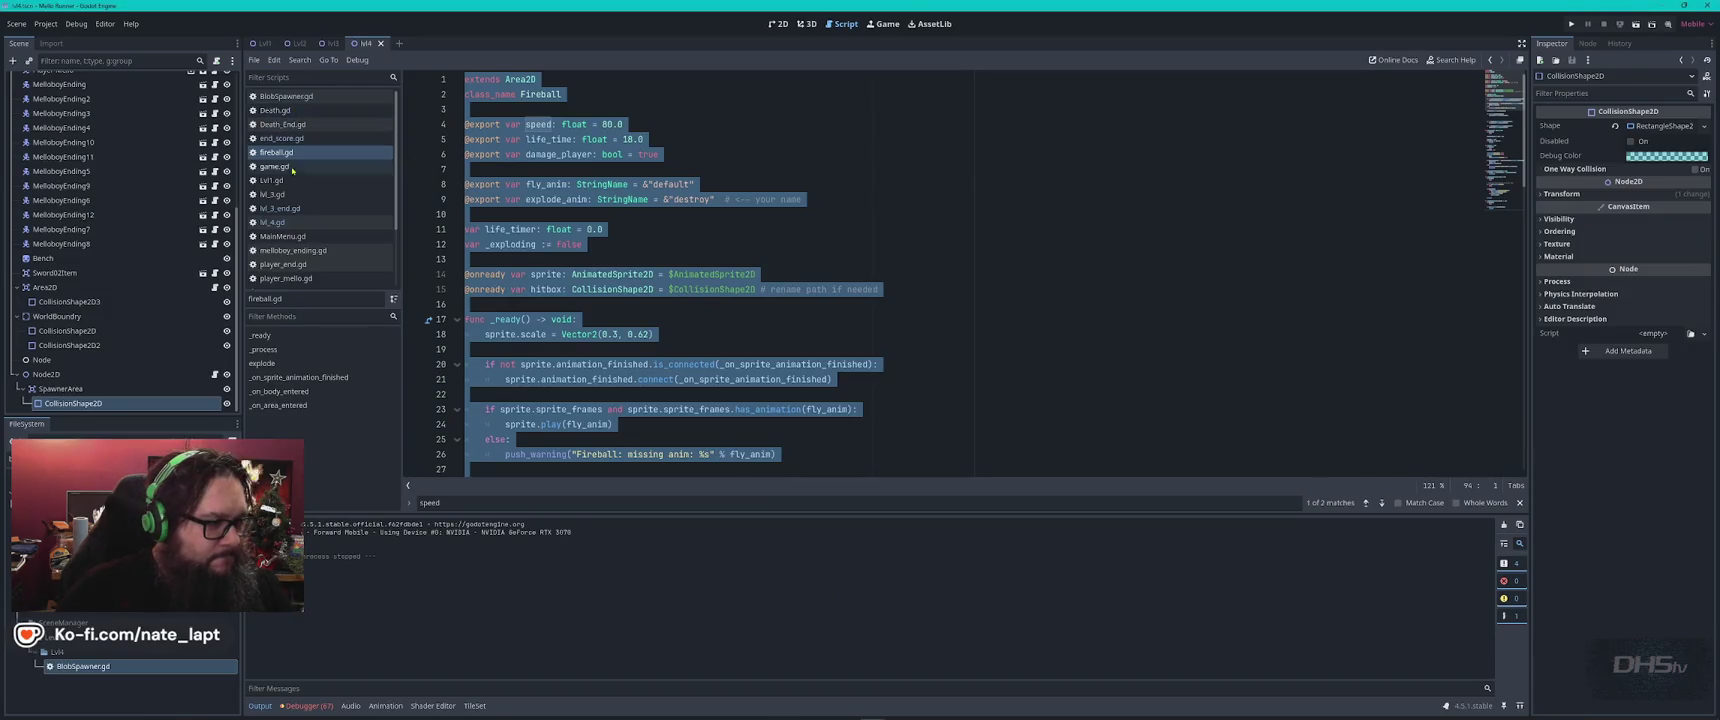
pyautogui.click(272, 222)
pyautogui.click(783, 245)
pyautogui.hotkey('ctrl', 'a')
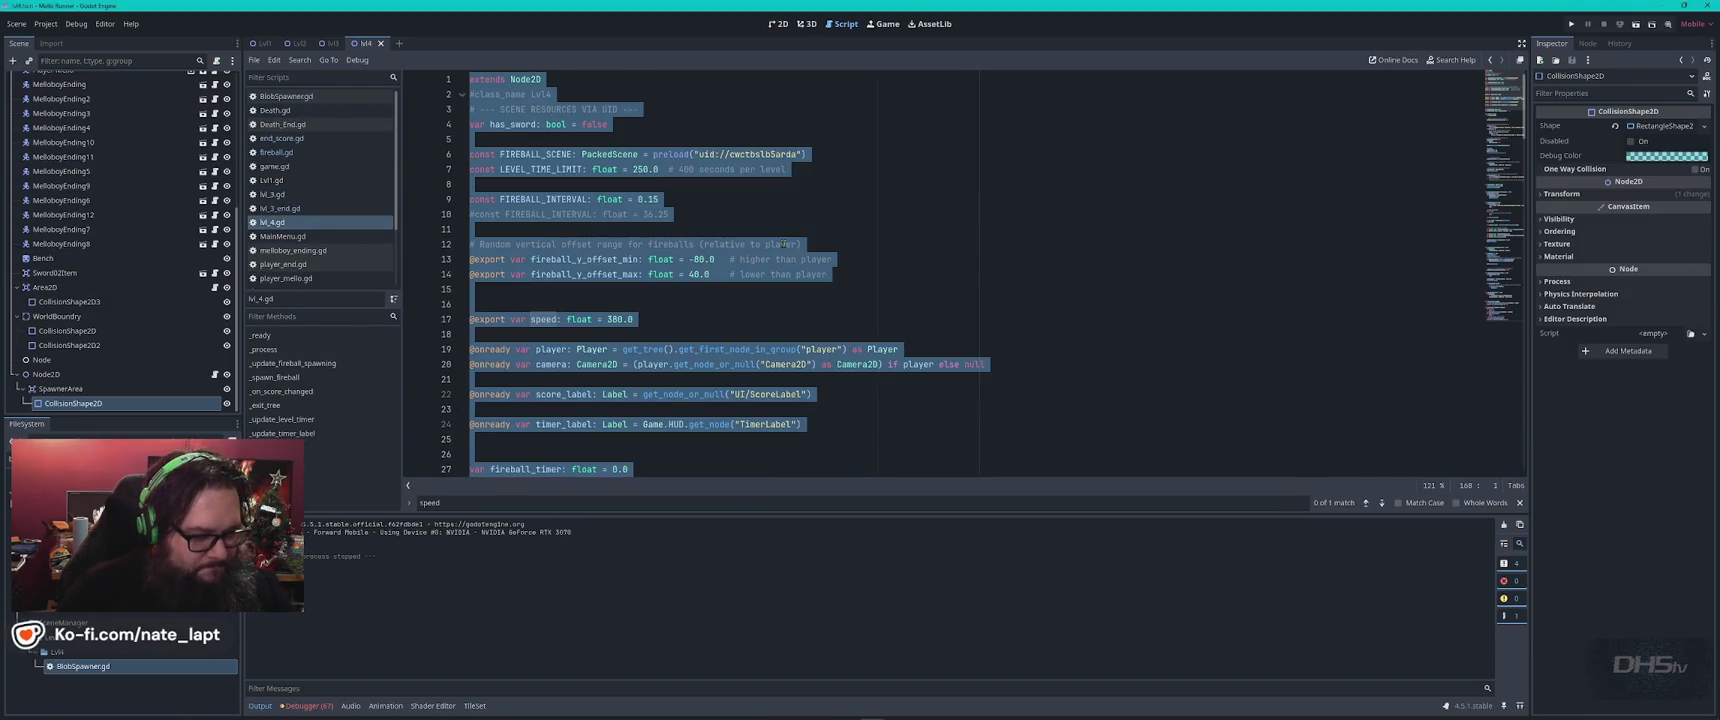
pyautogui.hotkey('alt', 'Tab')
pyautogui.scroll(-10, 945, 541)
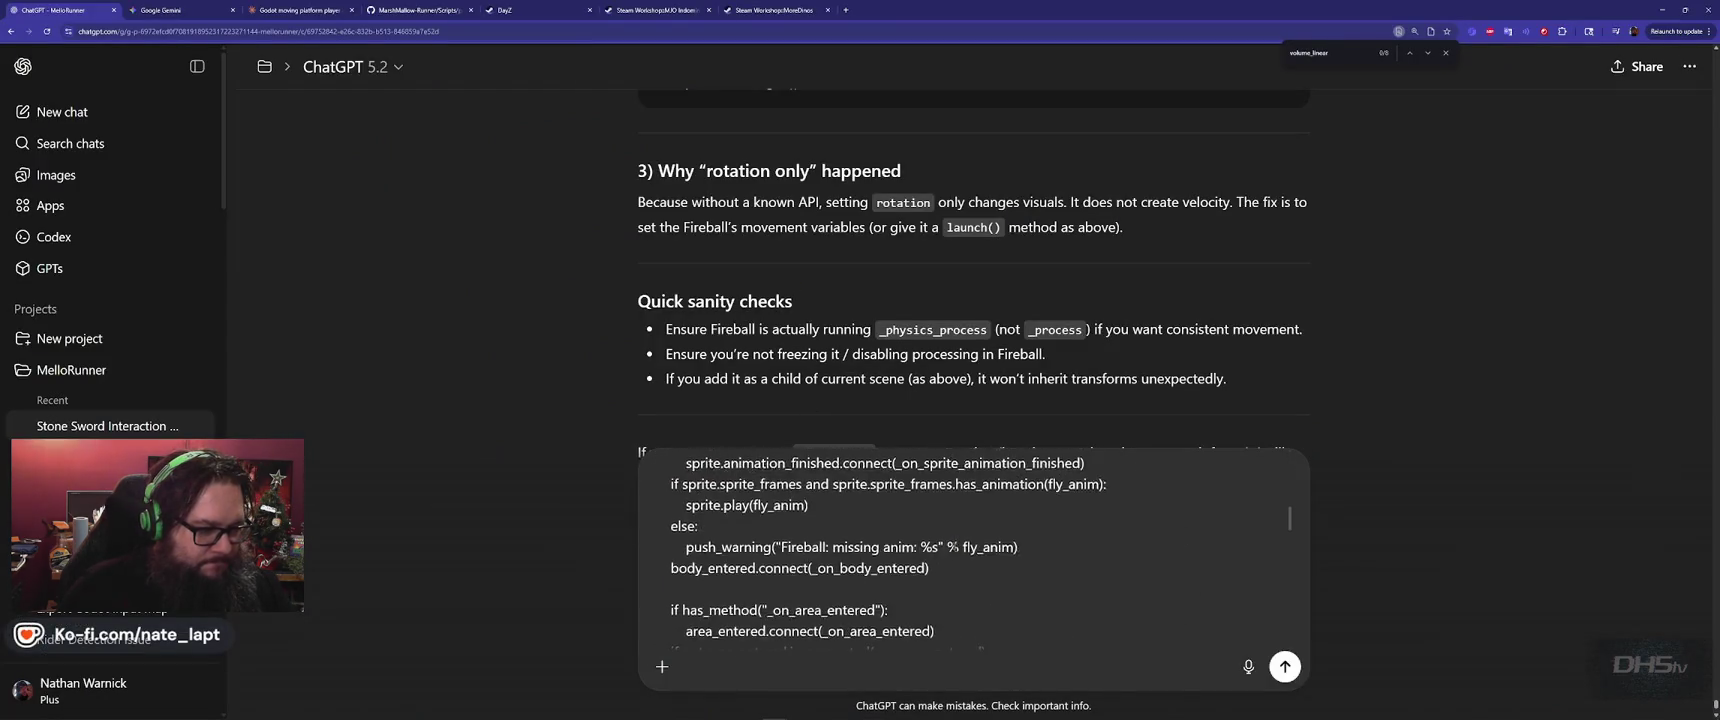
pyautogui.scroll(-2, 945, 541)
pyautogui.scroll(15, 788, 630)
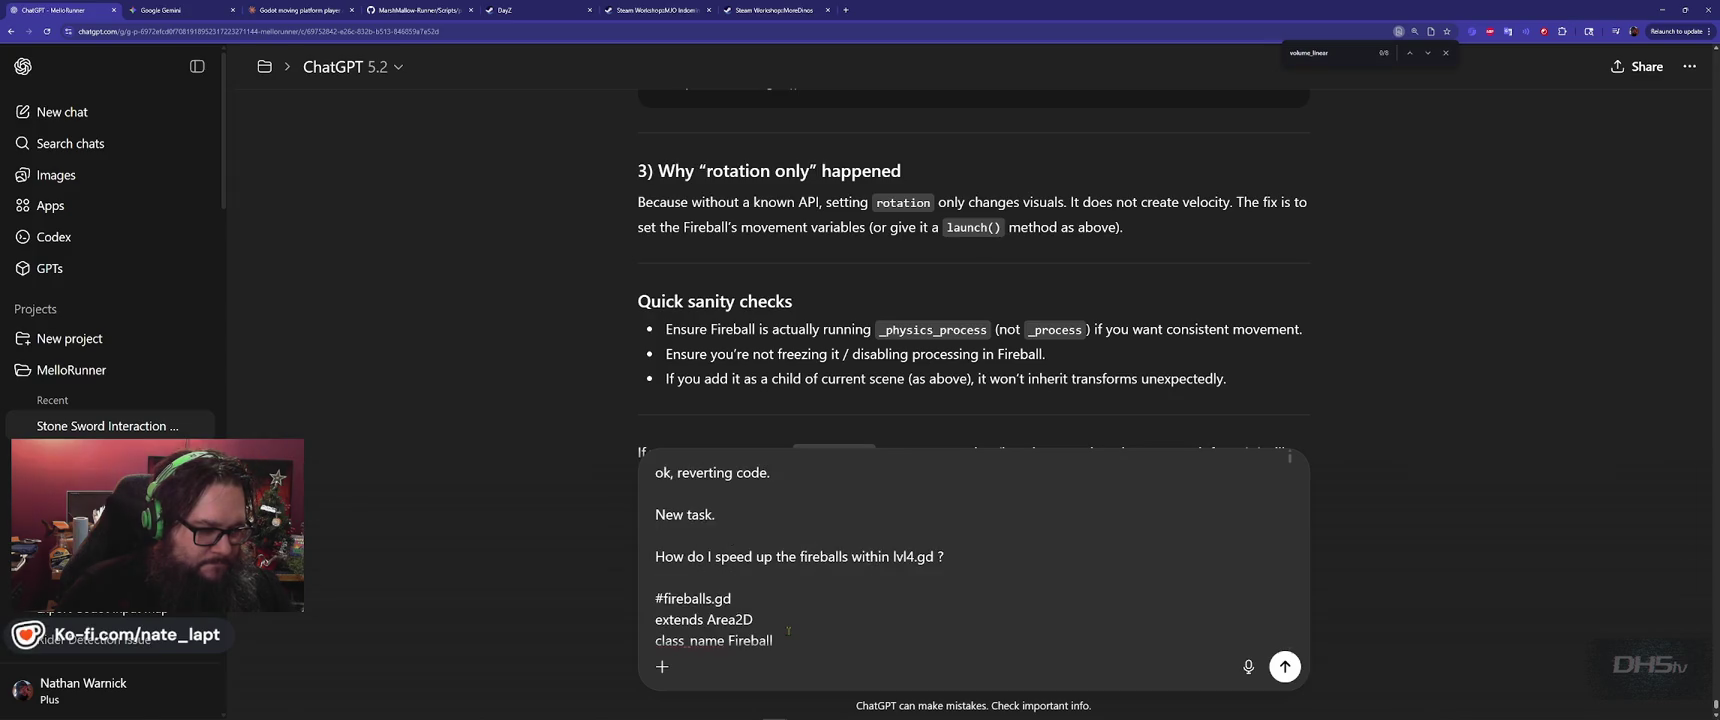
pyautogui.press('Return')
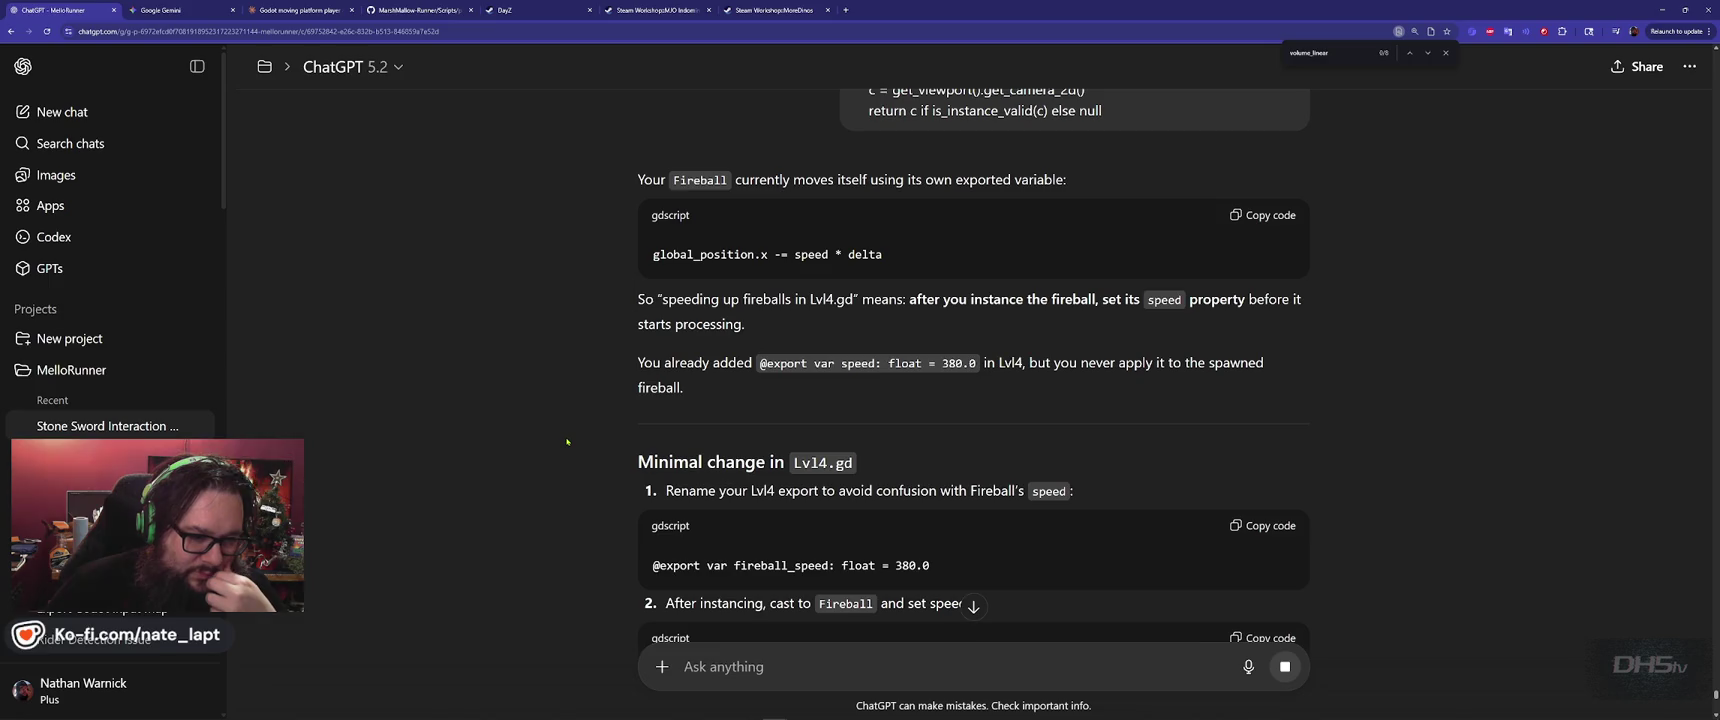
# Copy ChatGPT's suggested fireball_speed export line and go to the top of lvl_4.gd.
pyautogui.scroll(-2, 567, 441)
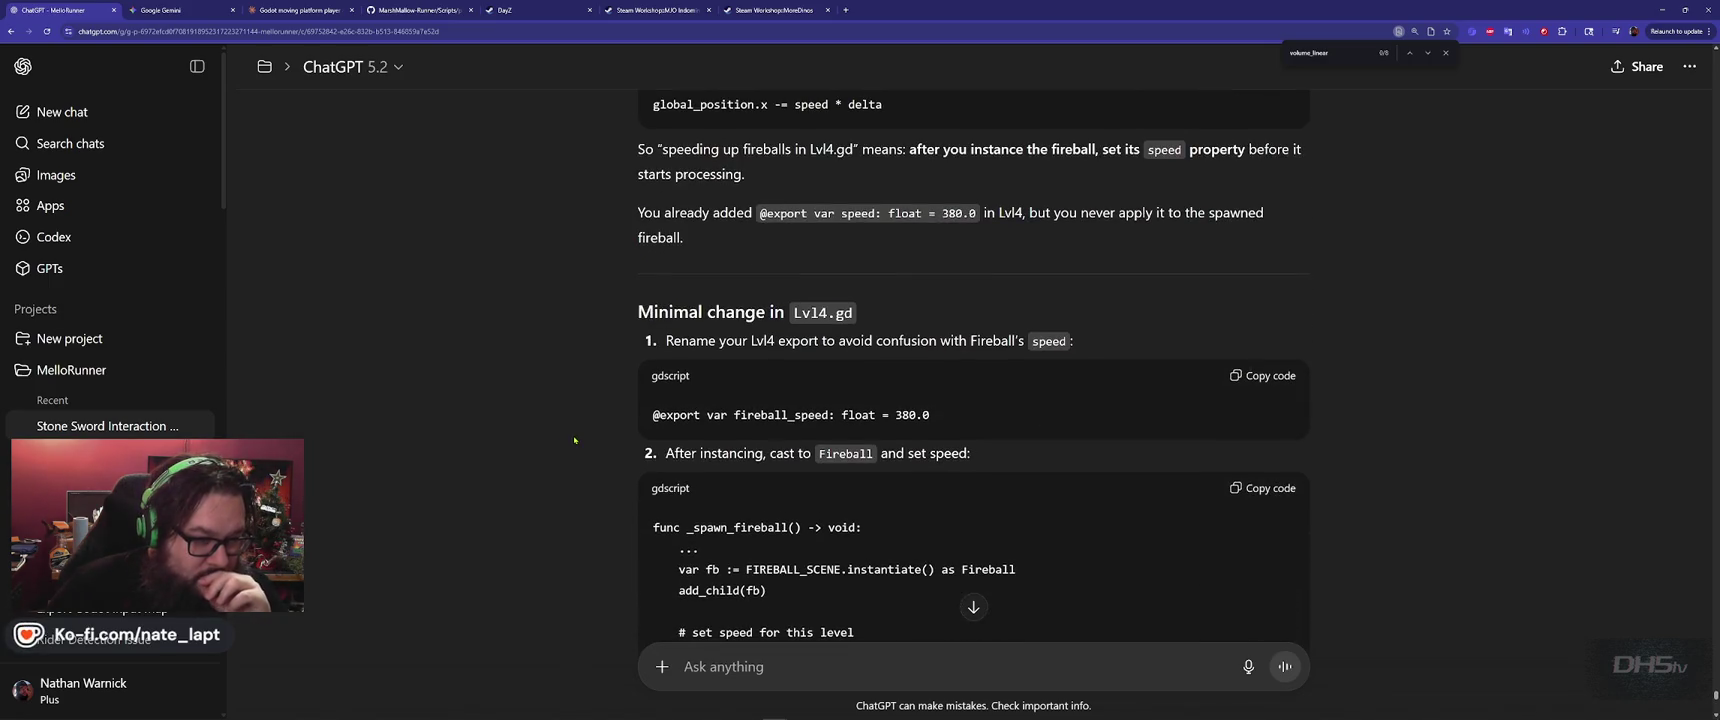
pyautogui.click(1279, 386)
pyautogui.hotkey('alt', 'Tab')
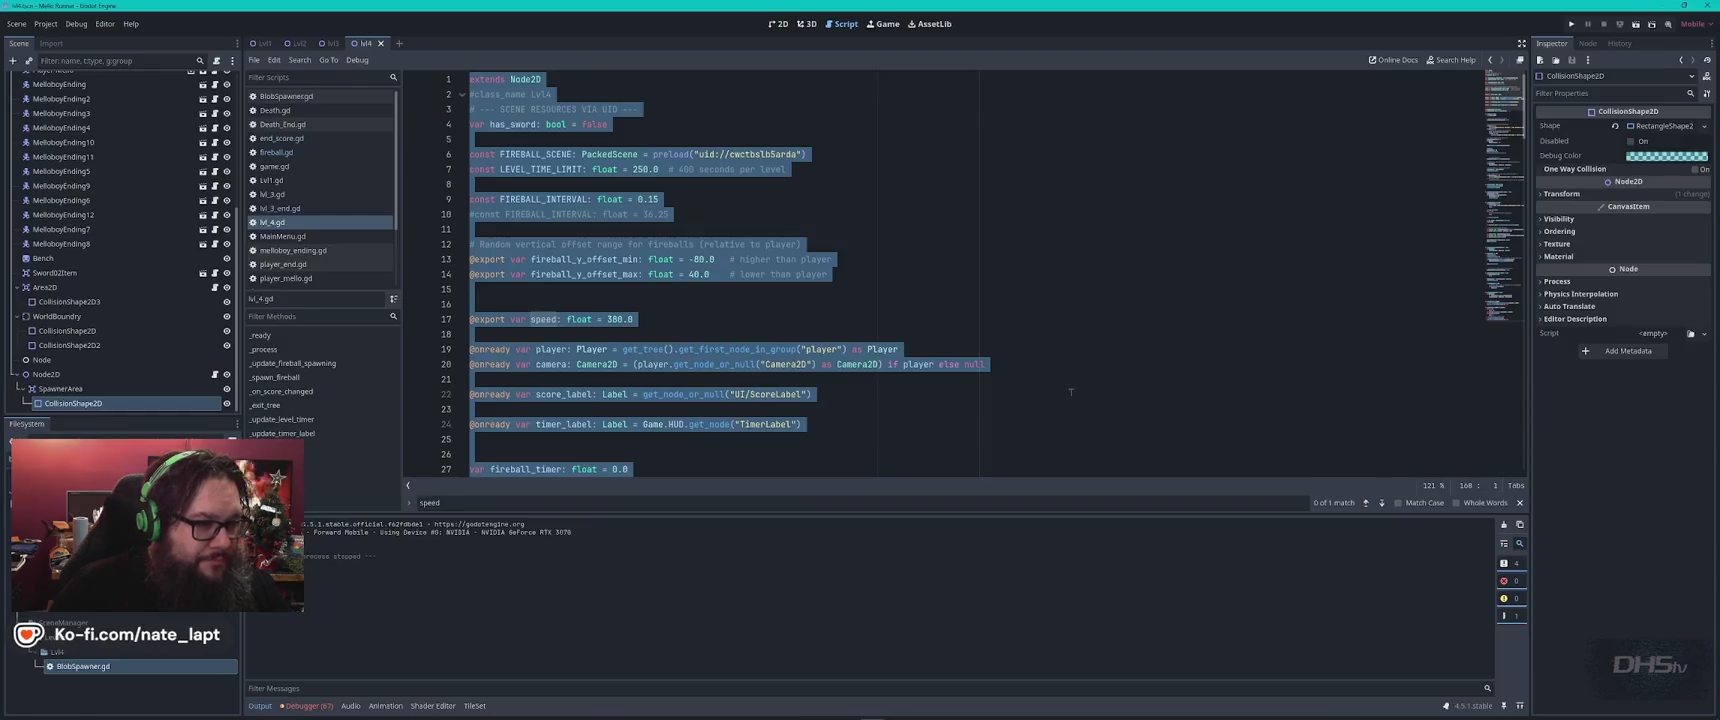
pyautogui.click(1046, 391)
pyautogui.hotkey('ctrl', 'Home')
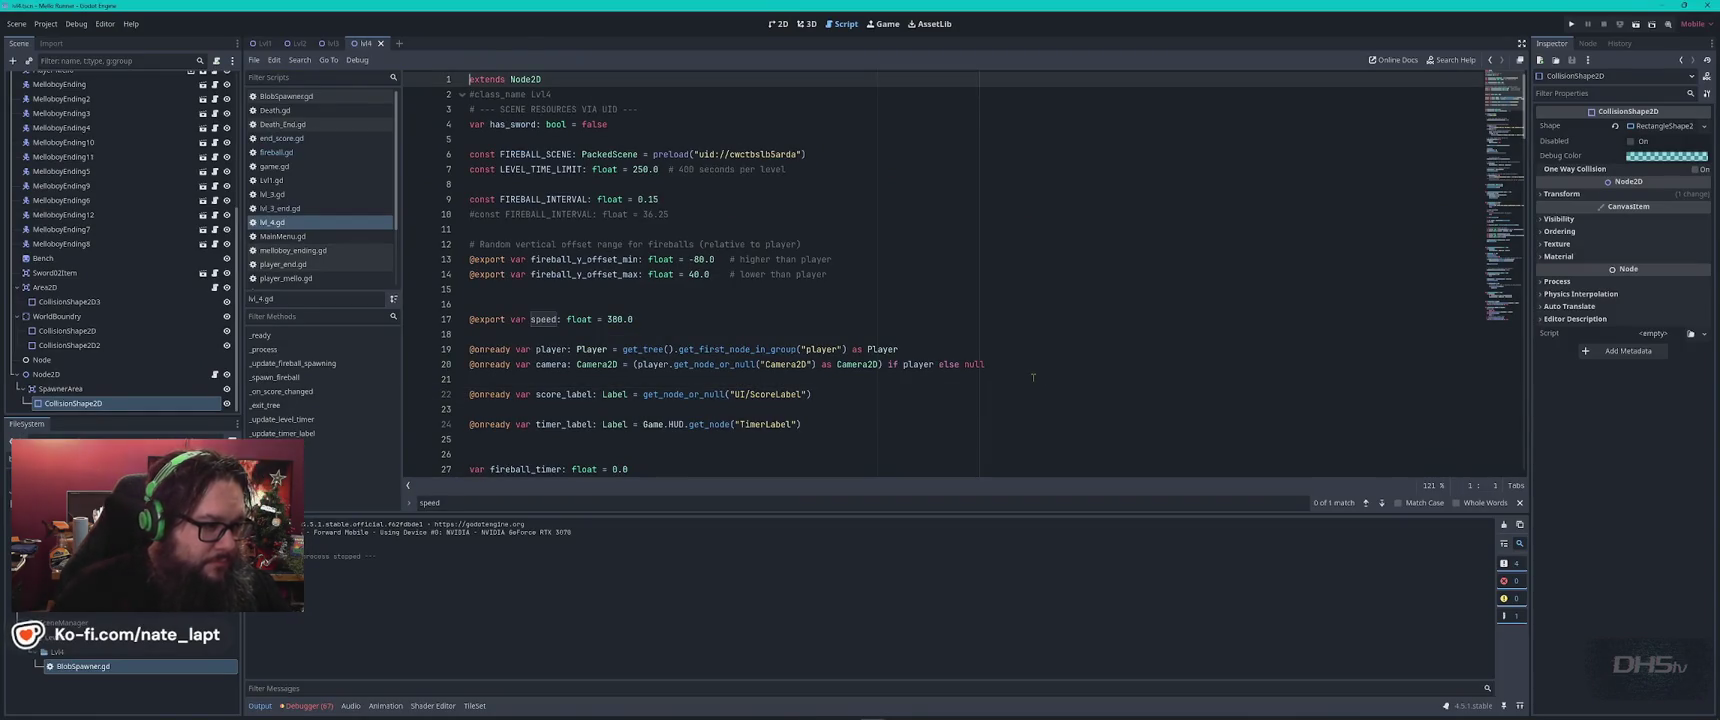
# Replace the speed export with fireball_speed at 380.0, then select ChatGPT's two set-speed lines.
pyautogui.hotkey('ctrl', 'z')
pyautogui.hotkey('ctrl', 'z')
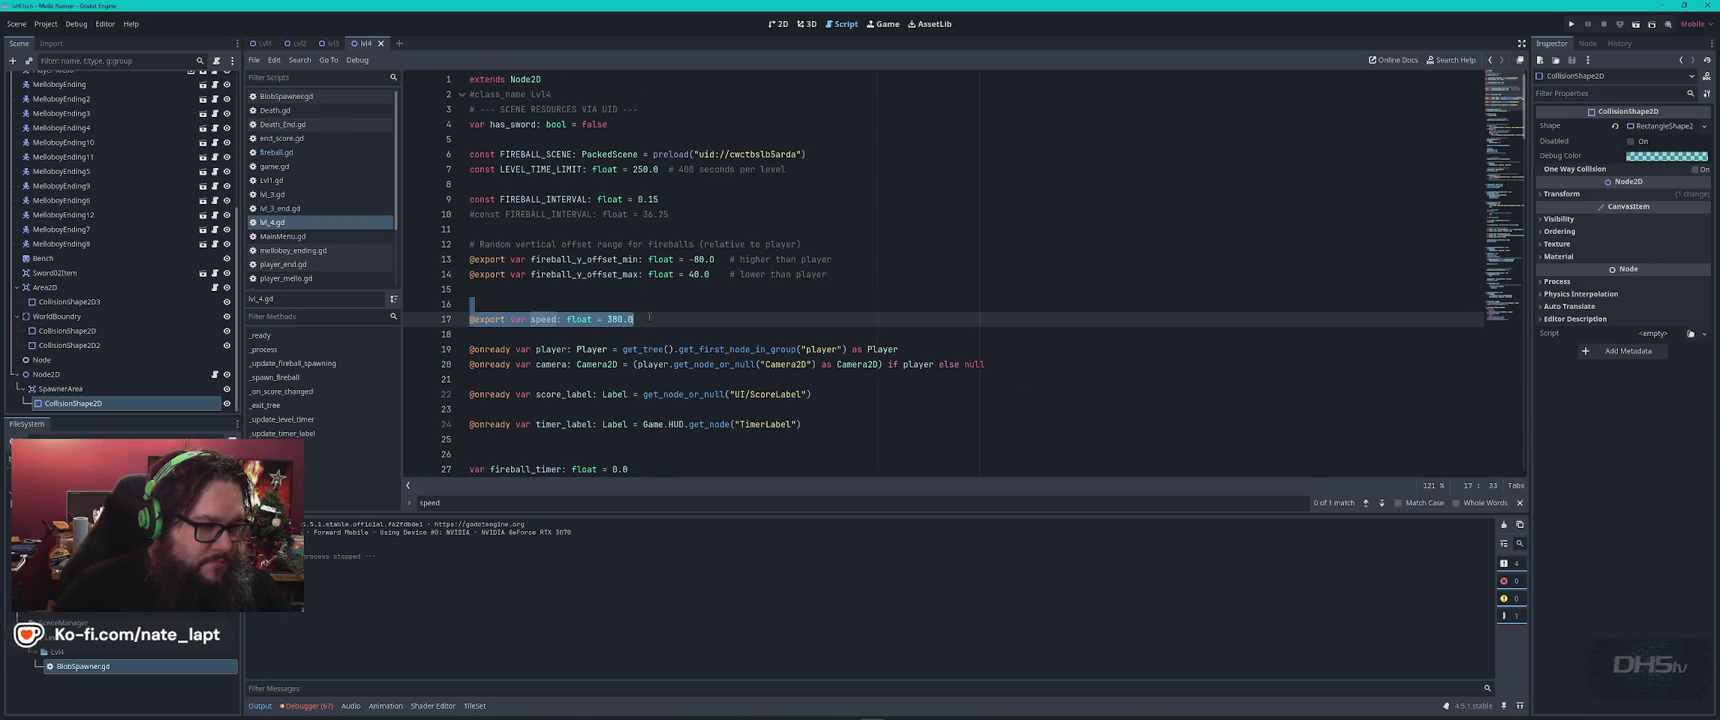
pyautogui.hotkey('alt', 'Tab')
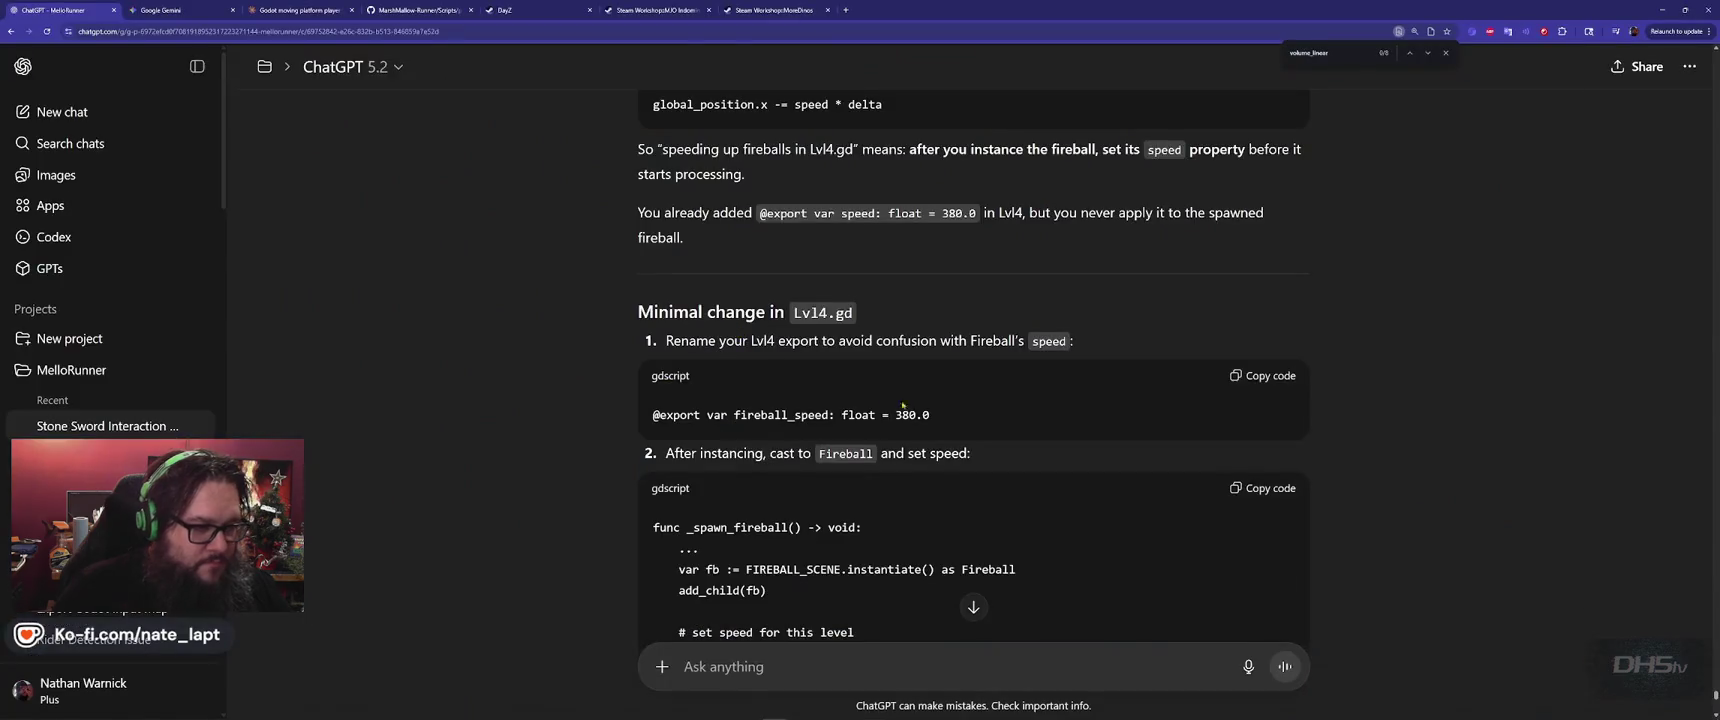
pyautogui.scroll(-2, 713, 467)
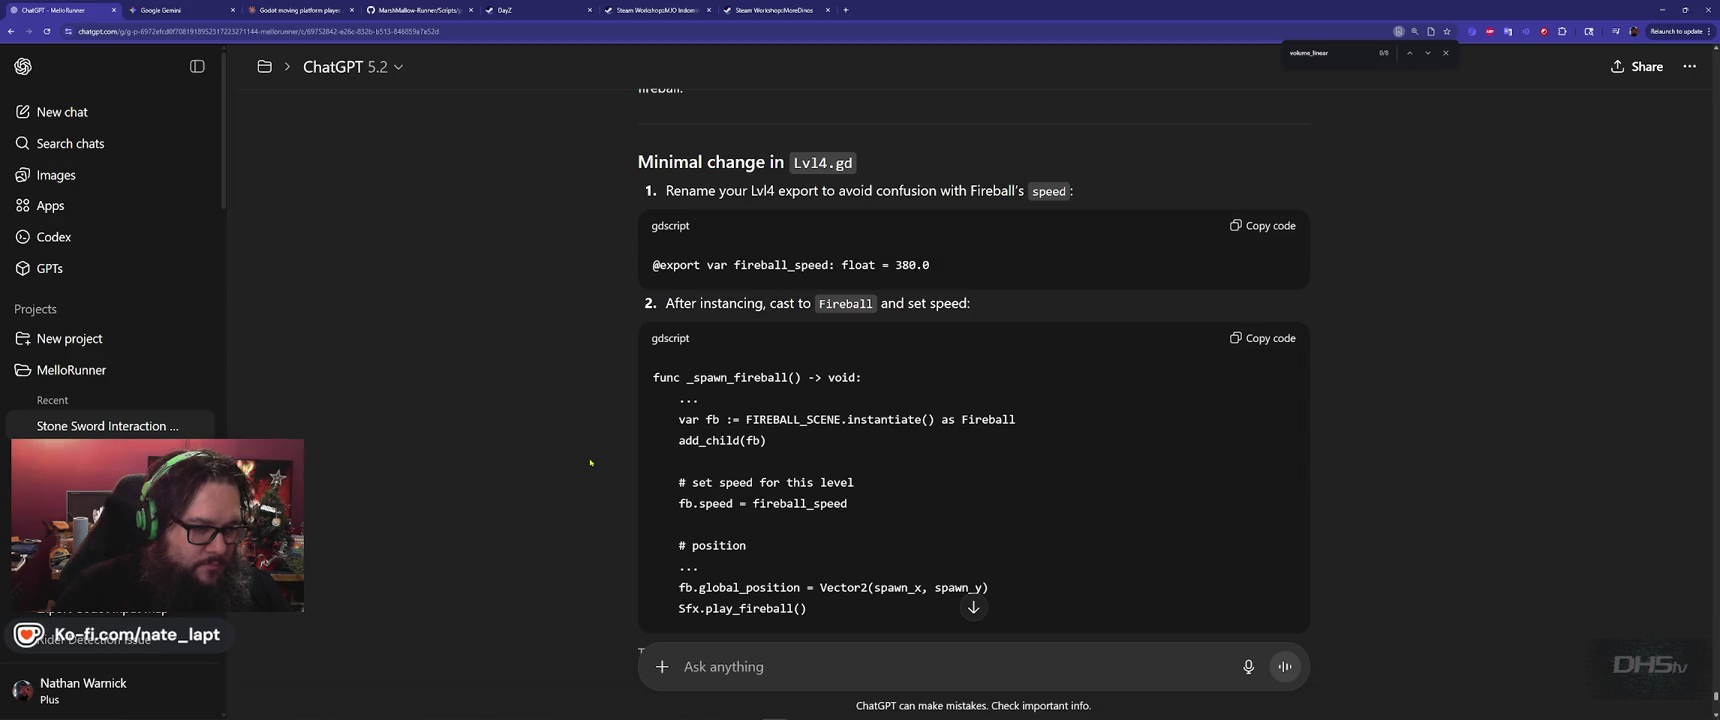
pyautogui.scroll(-1, 612, 403)
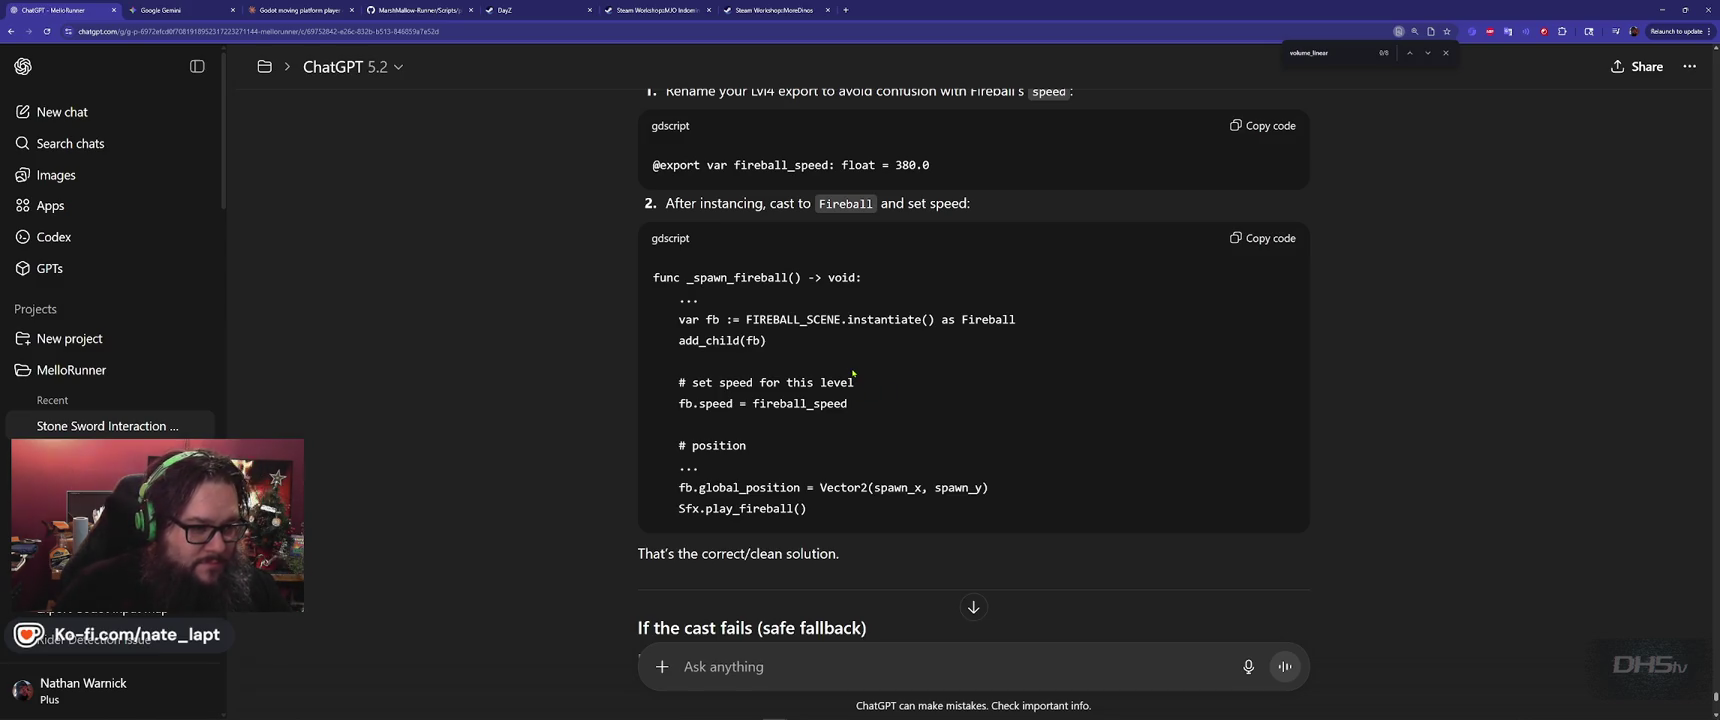
pyautogui.moveTo(853, 372); pyautogui.dragTo(893, 399)
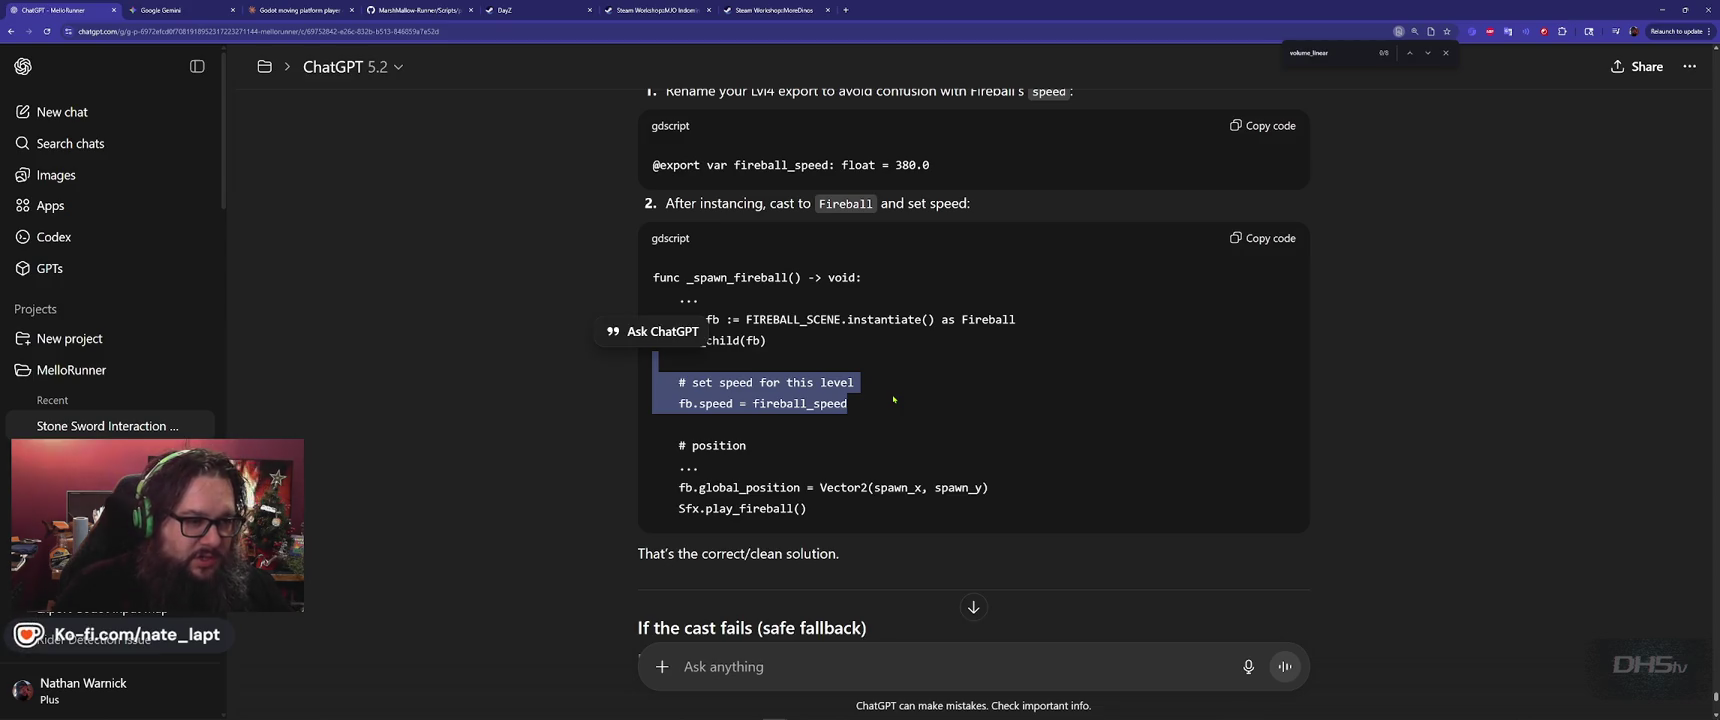
pyautogui.hotkey('alt', 'Tab')
# Locate _spawn_fireball in lvl_4.gd with a 'spawn_fir' search and compare it against ChatGPT's code.
pyautogui.hotkey('ctrl', 'f')
pyautogui.write('spa')
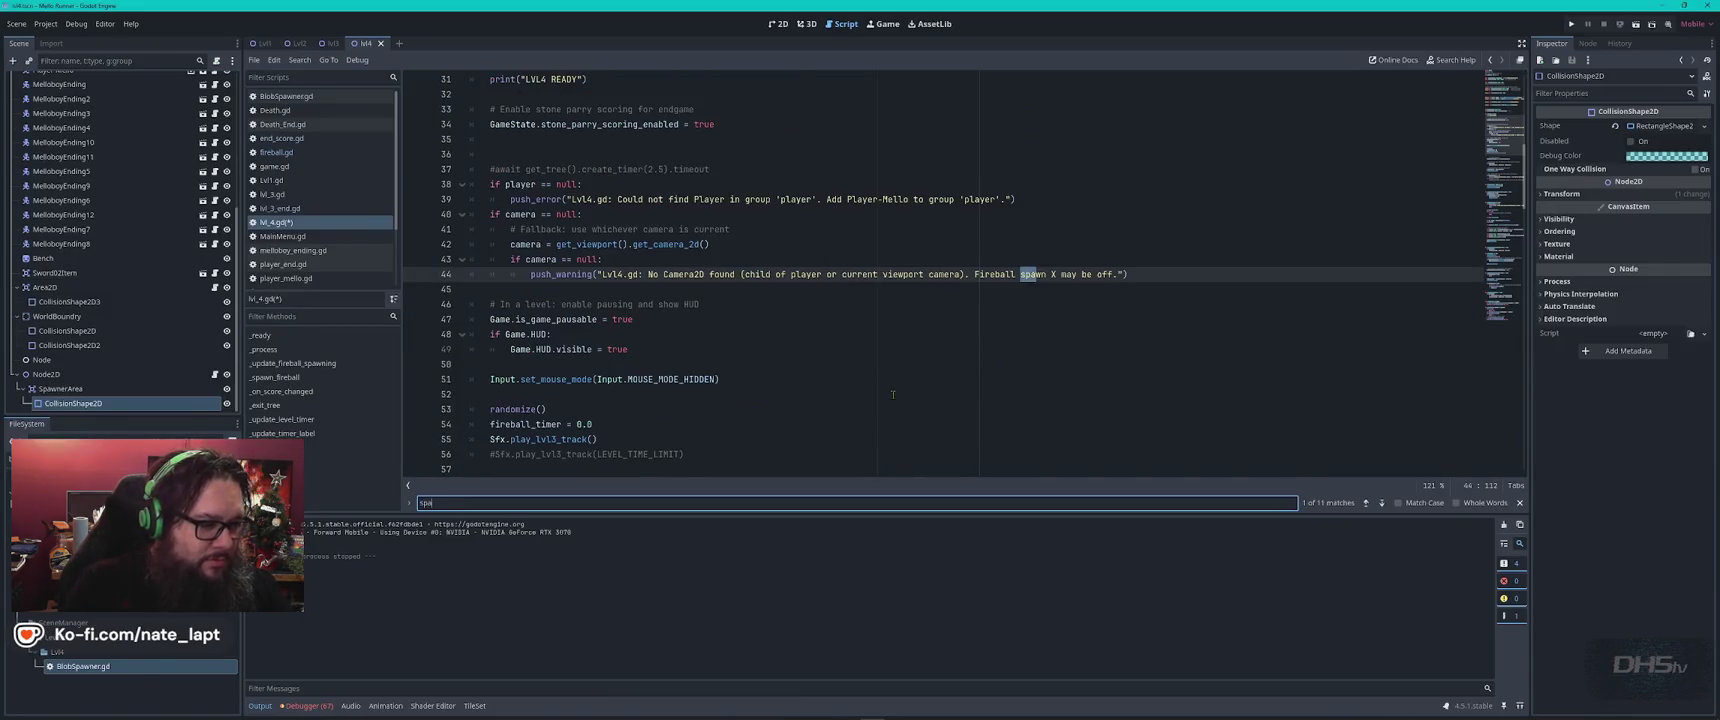
pyautogui.write('wn_fir')
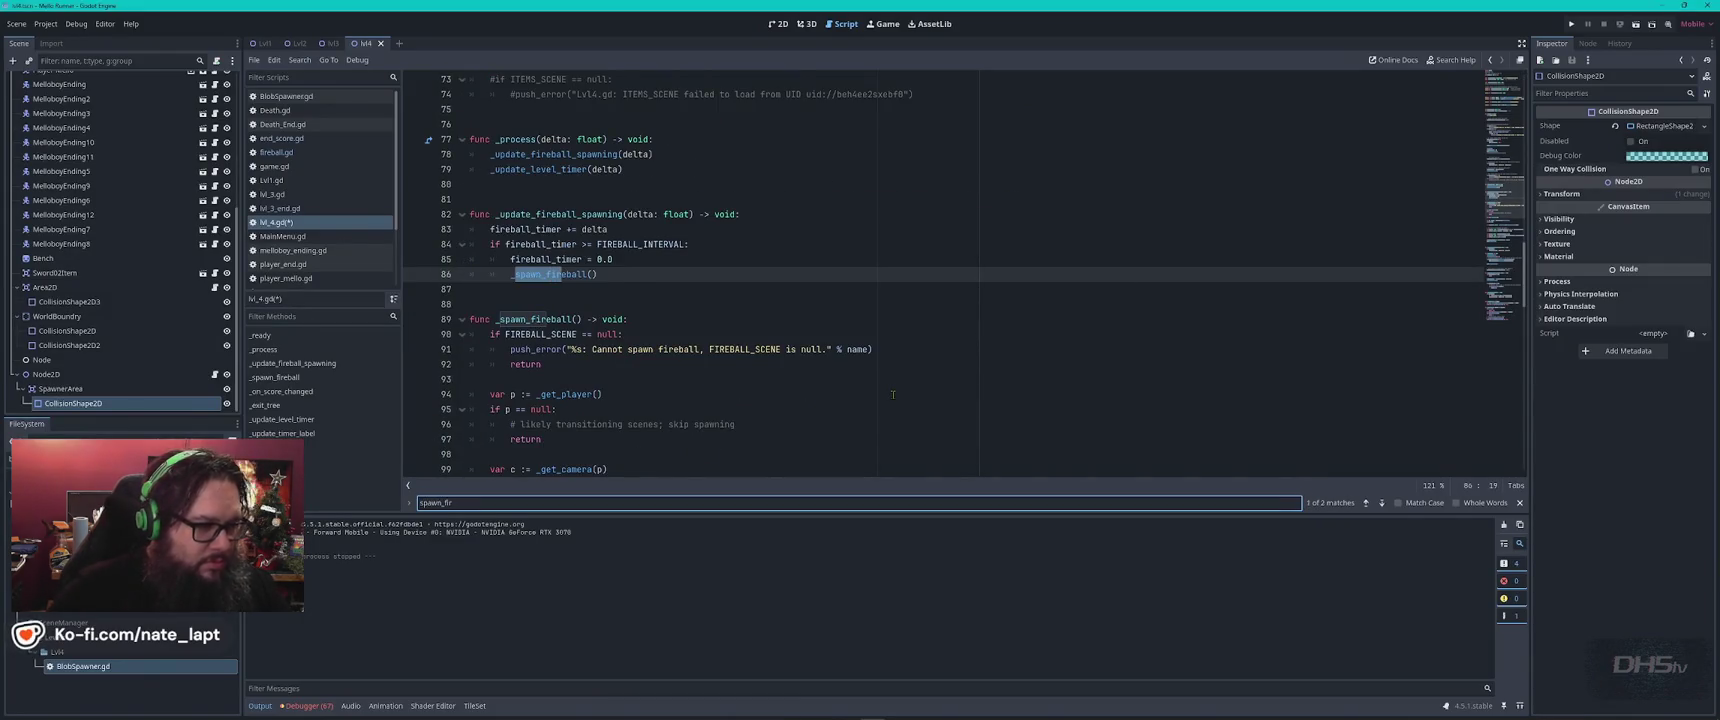
pyautogui.press('Escape')
pyautogui.scroll(-1, 750, 340)
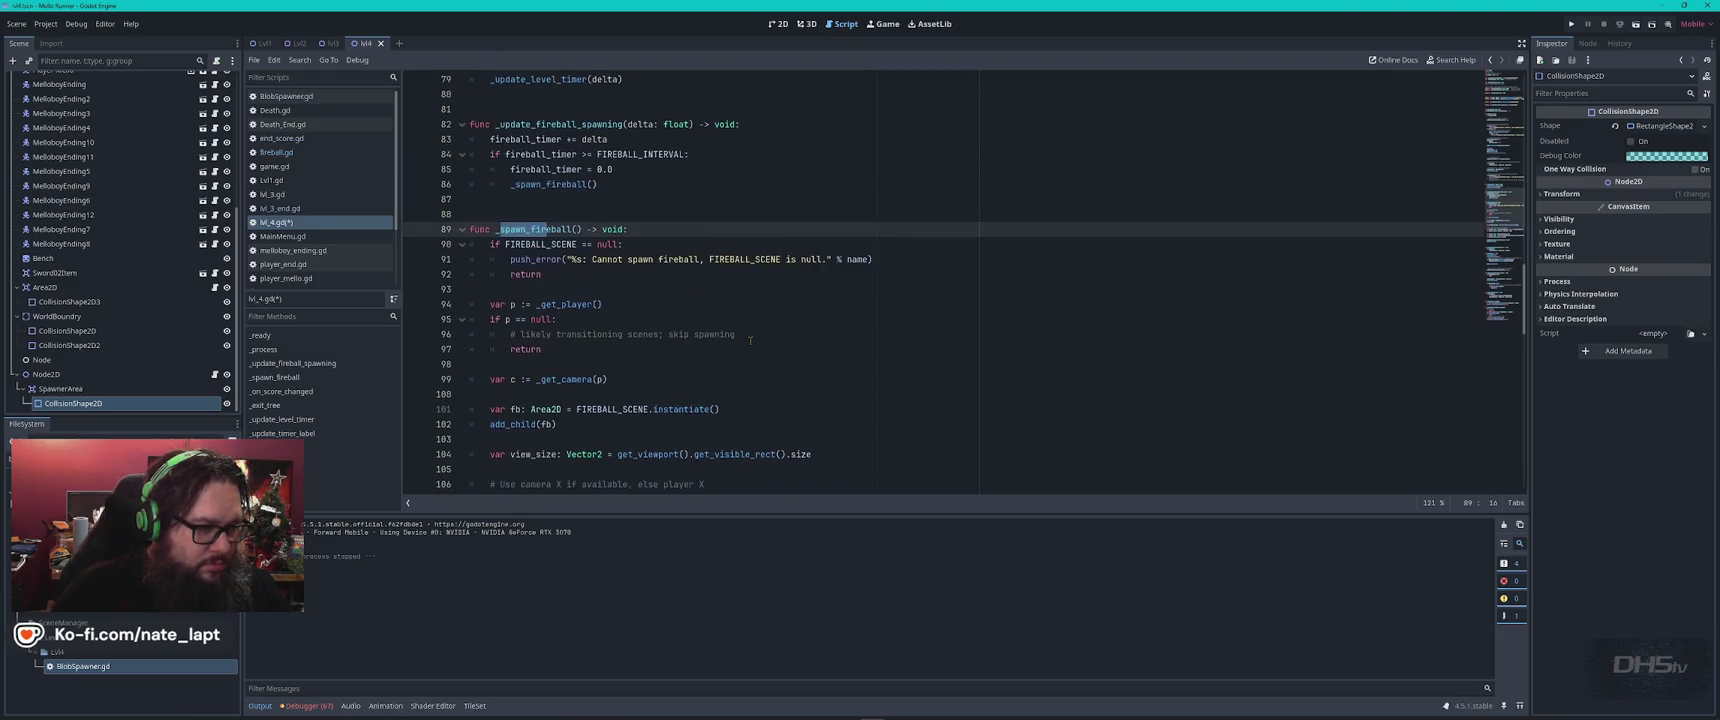
pyautogui.hotkey('alt', 'Tab')
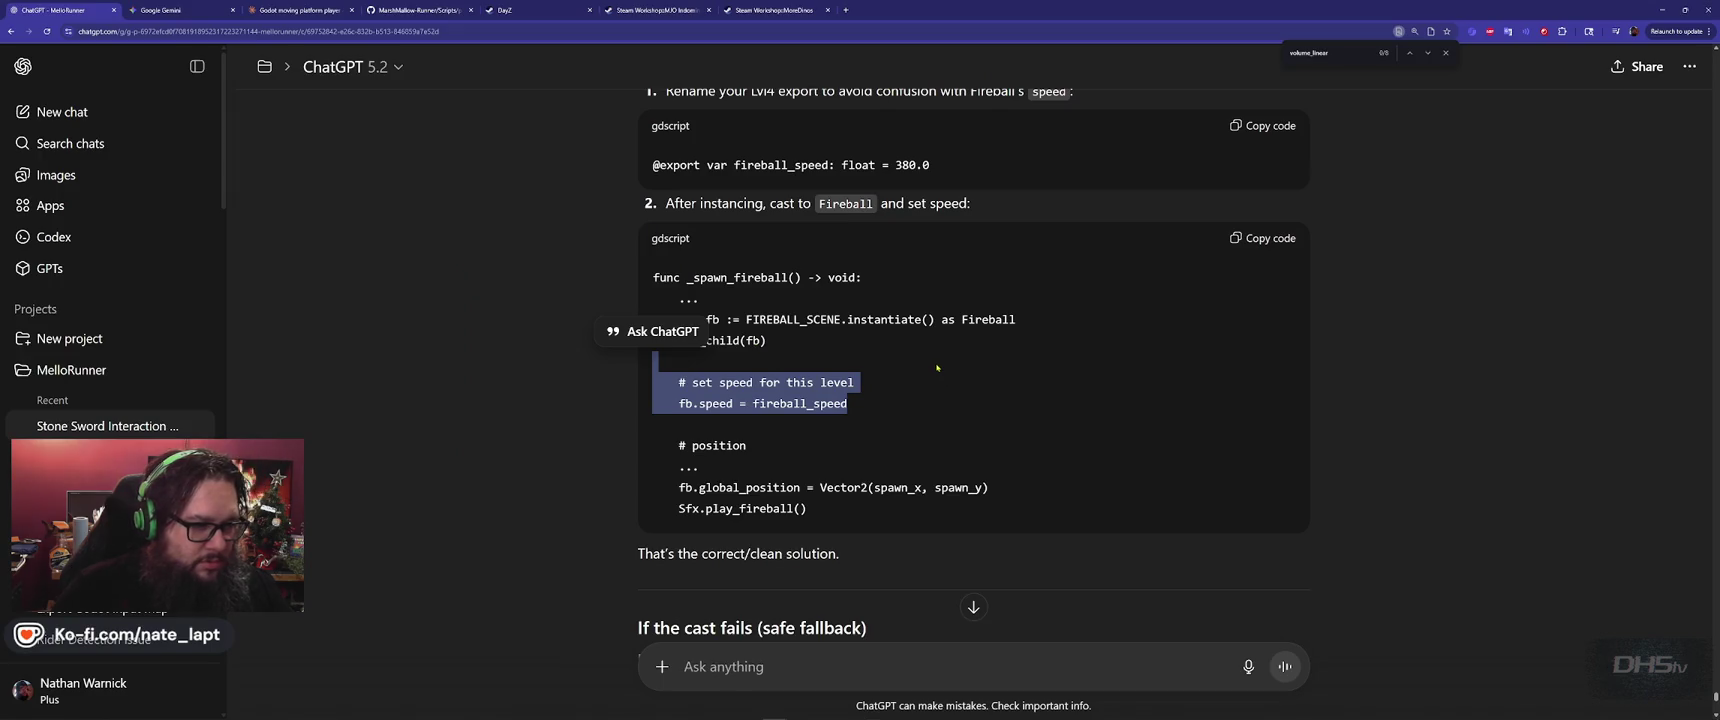
pyautogui.click(937, 368)
pyautogui.hotkey('alt', 'Tab')
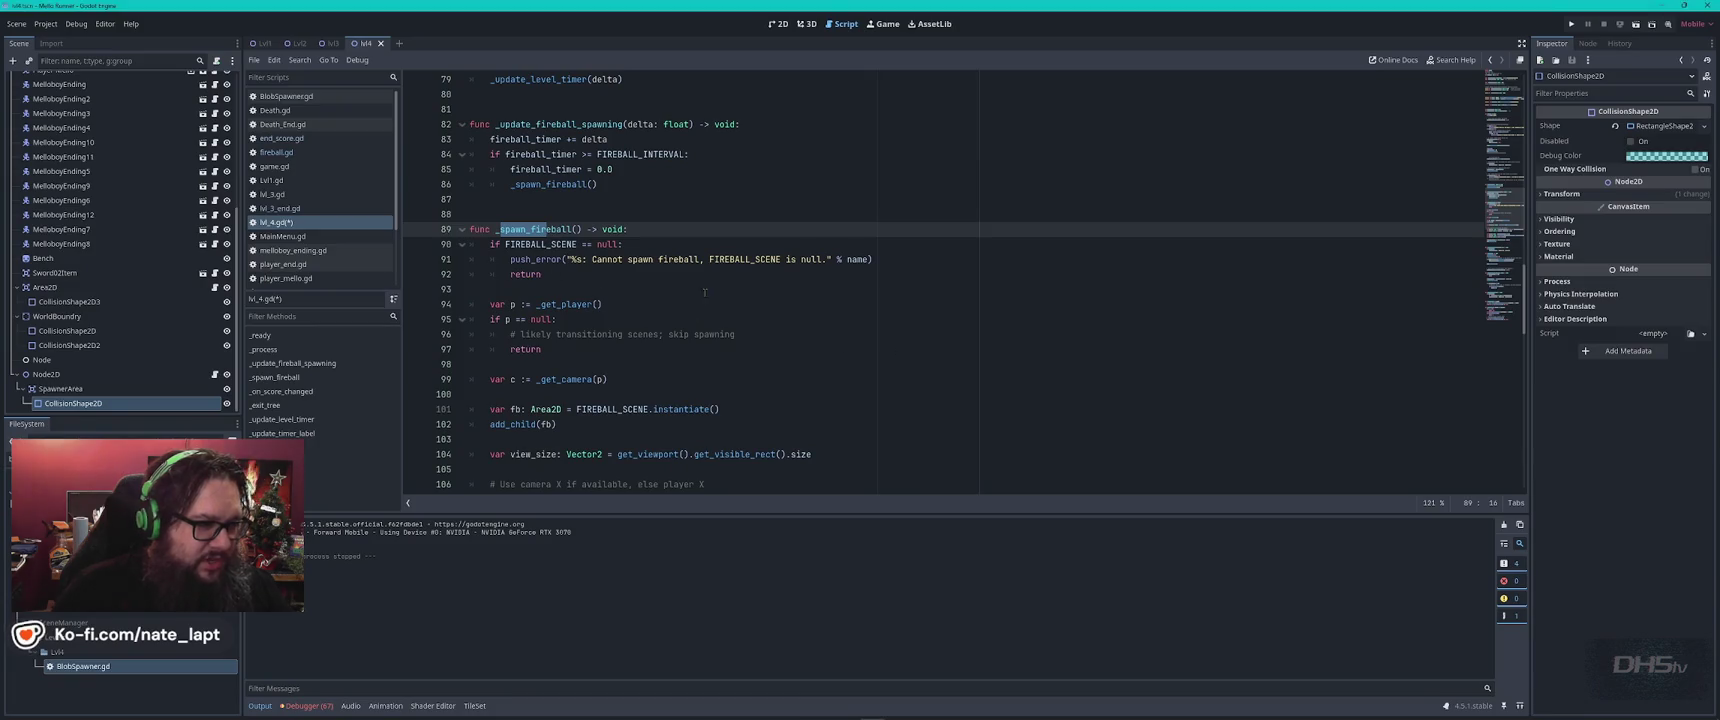
pyautogui.hotkey('alt', 'Tab')
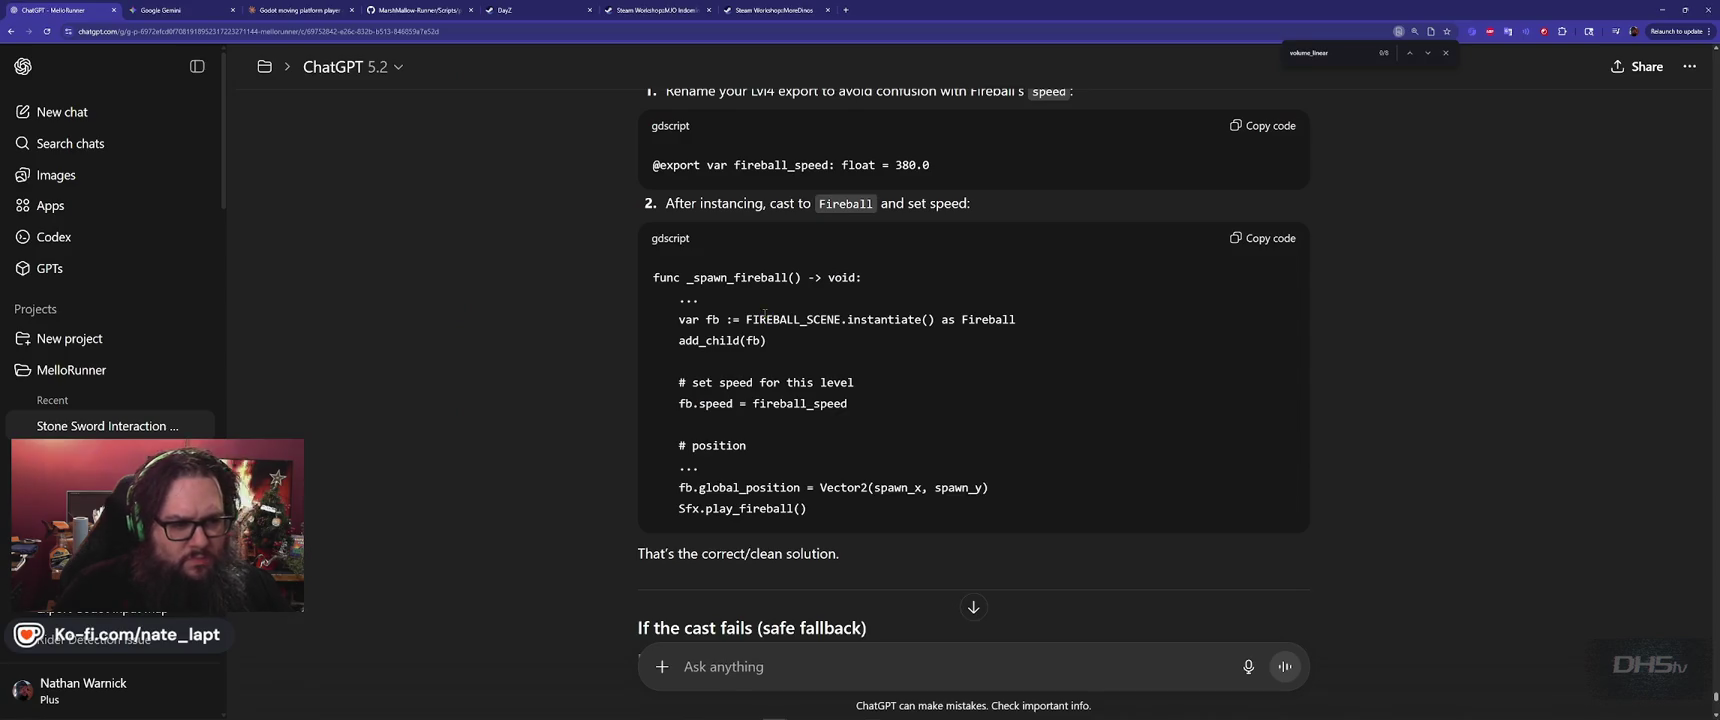
pyautogui.hotkey('alt', 'Tab')
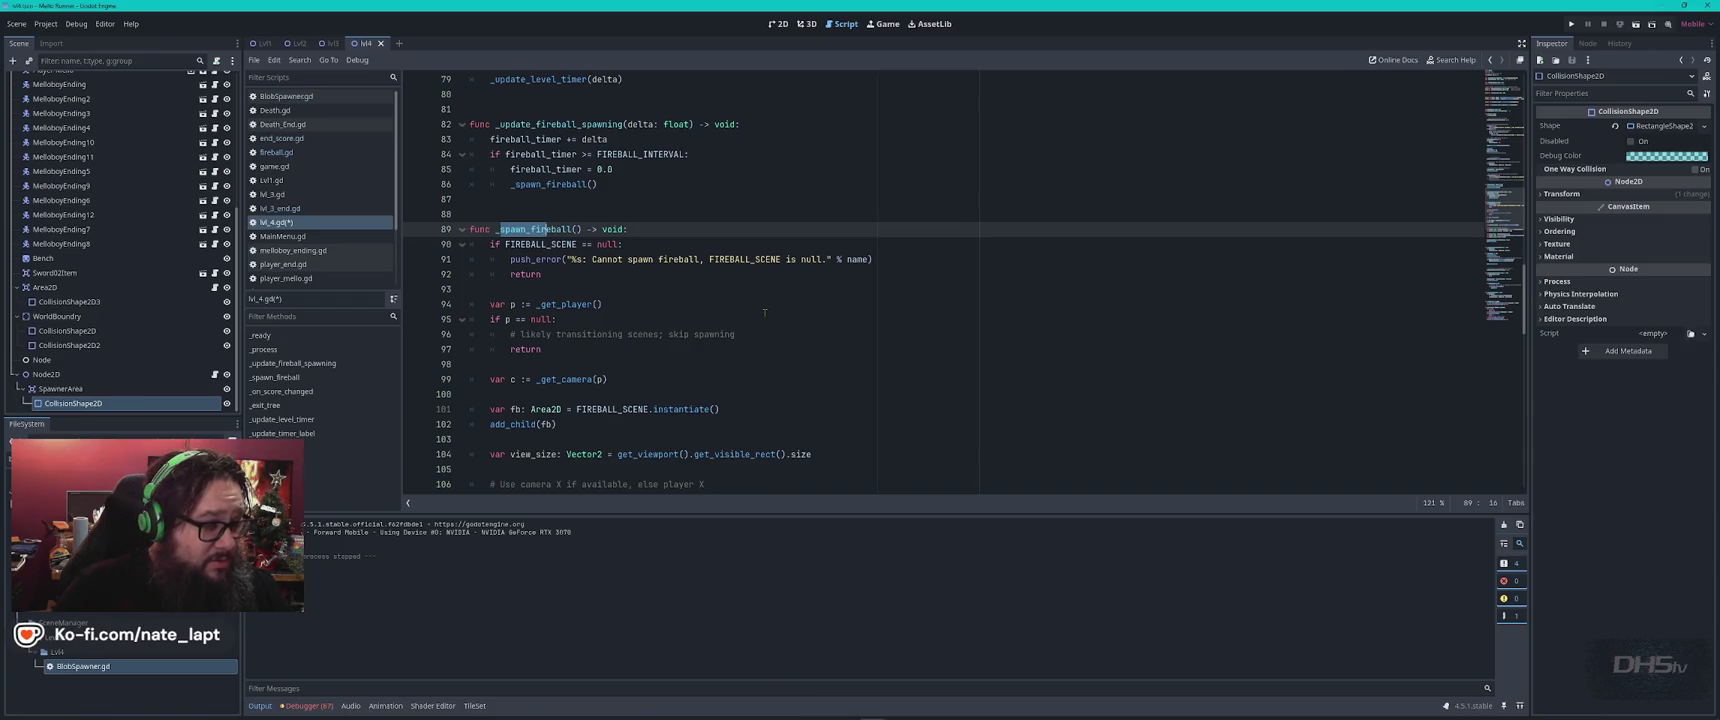
pyautogui.hotkey('alt', 'Tab')
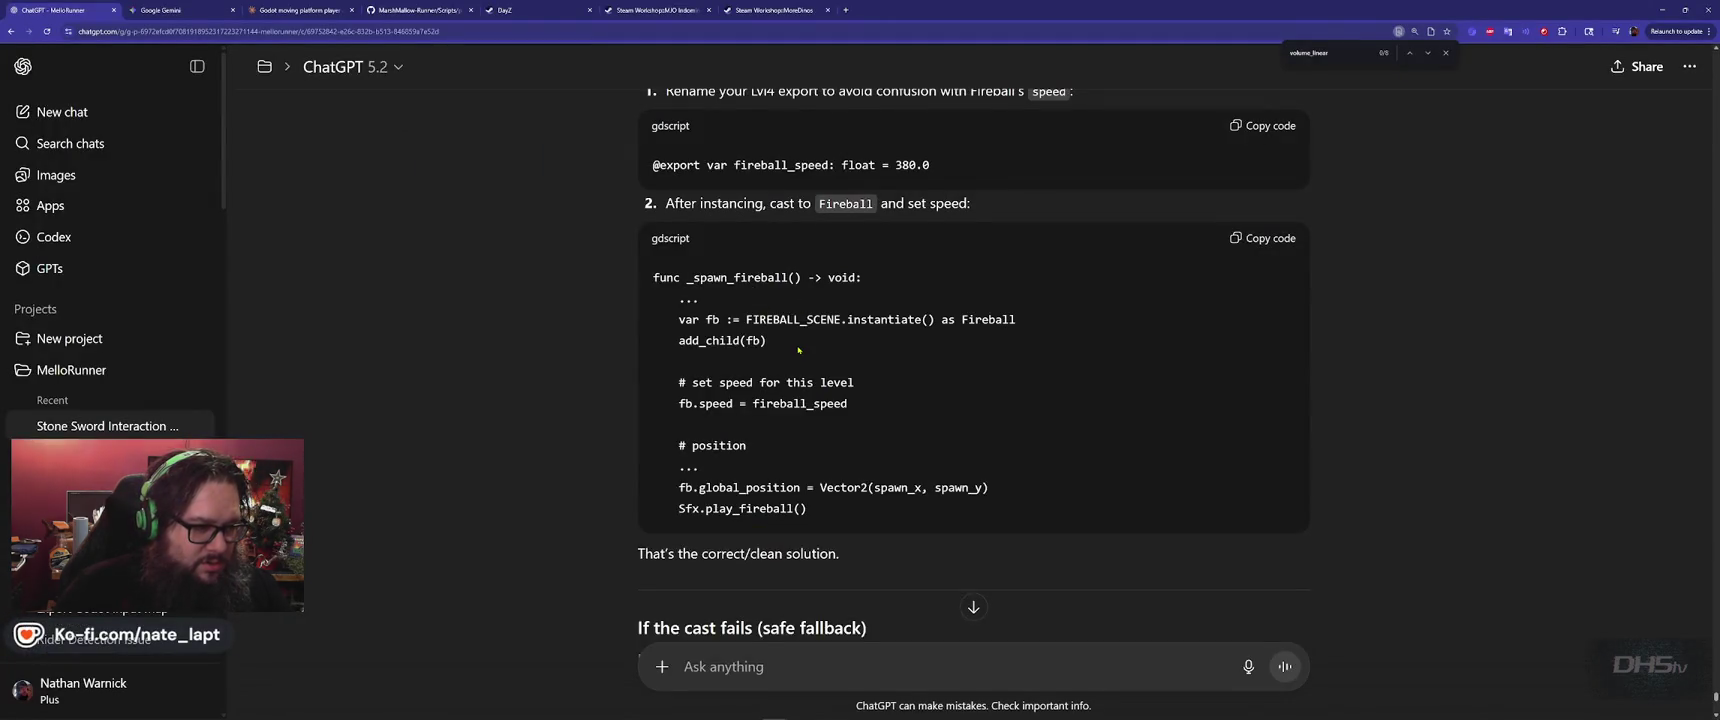
pyautogui.hotkey('alt', 'Tab')
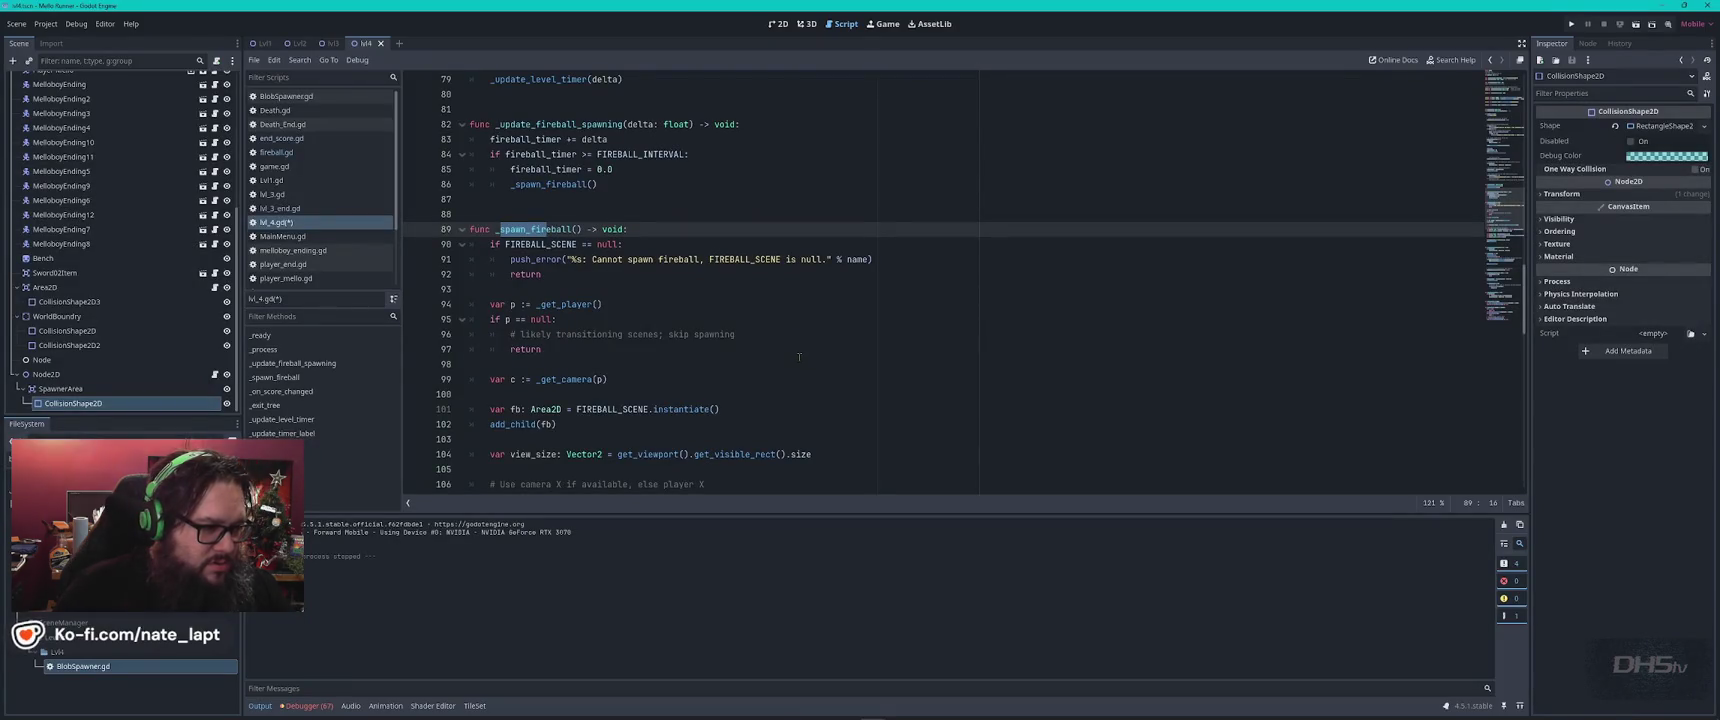
pyautogui.scroll(-5, 799, 357)
pyautogui.scroll(1, 799, 357)
# Paste the '# set speed for this level' fb.speed = fireball_speed lines onto line 113.
pyautogui.click(758, 408)
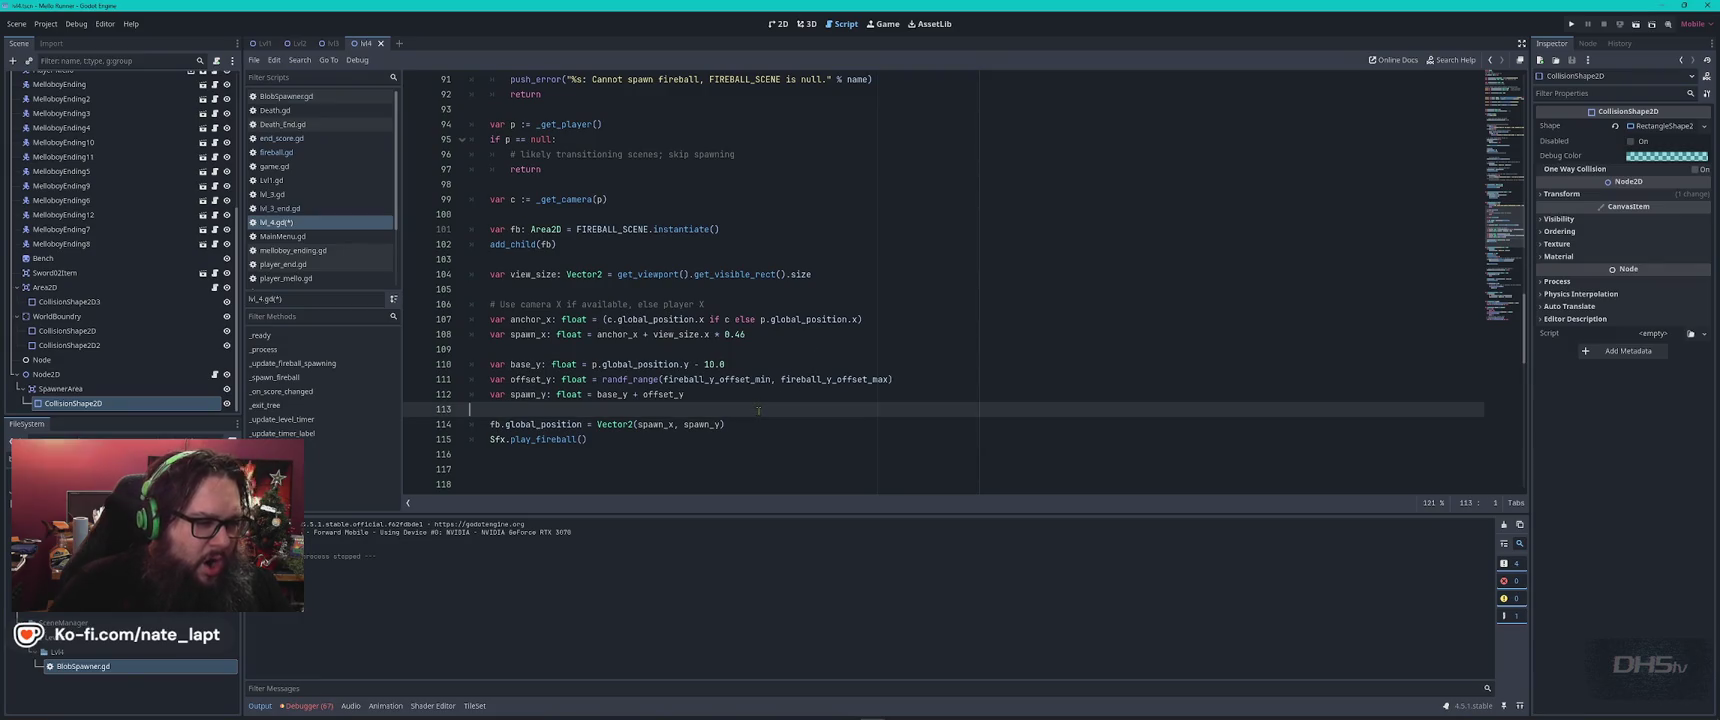
pyautogui.hotkey('ctrl', 'v')
pyautogui.press('Return')
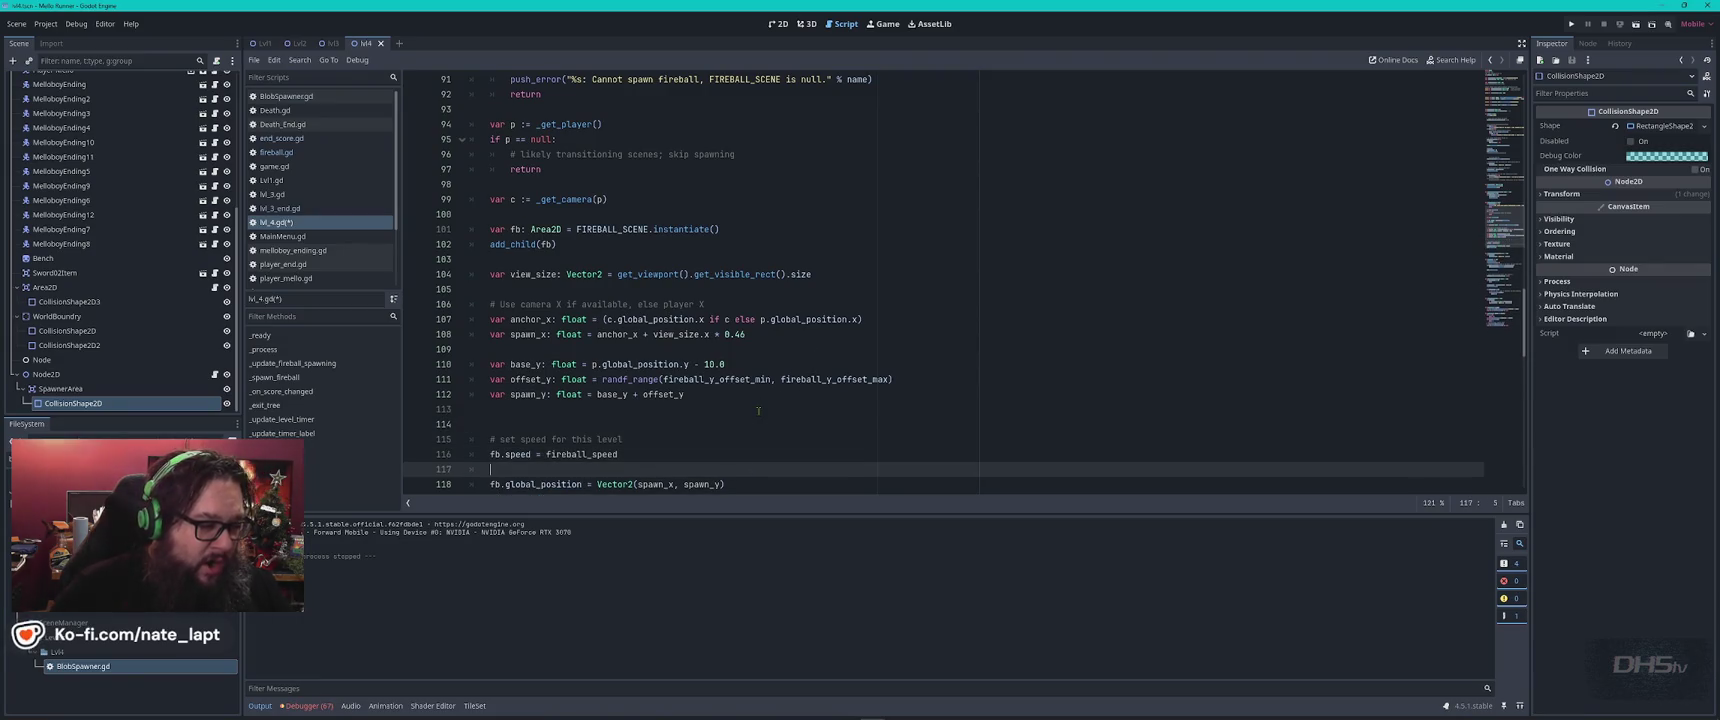
pyautogui.hotkey('alt', 'Tab')
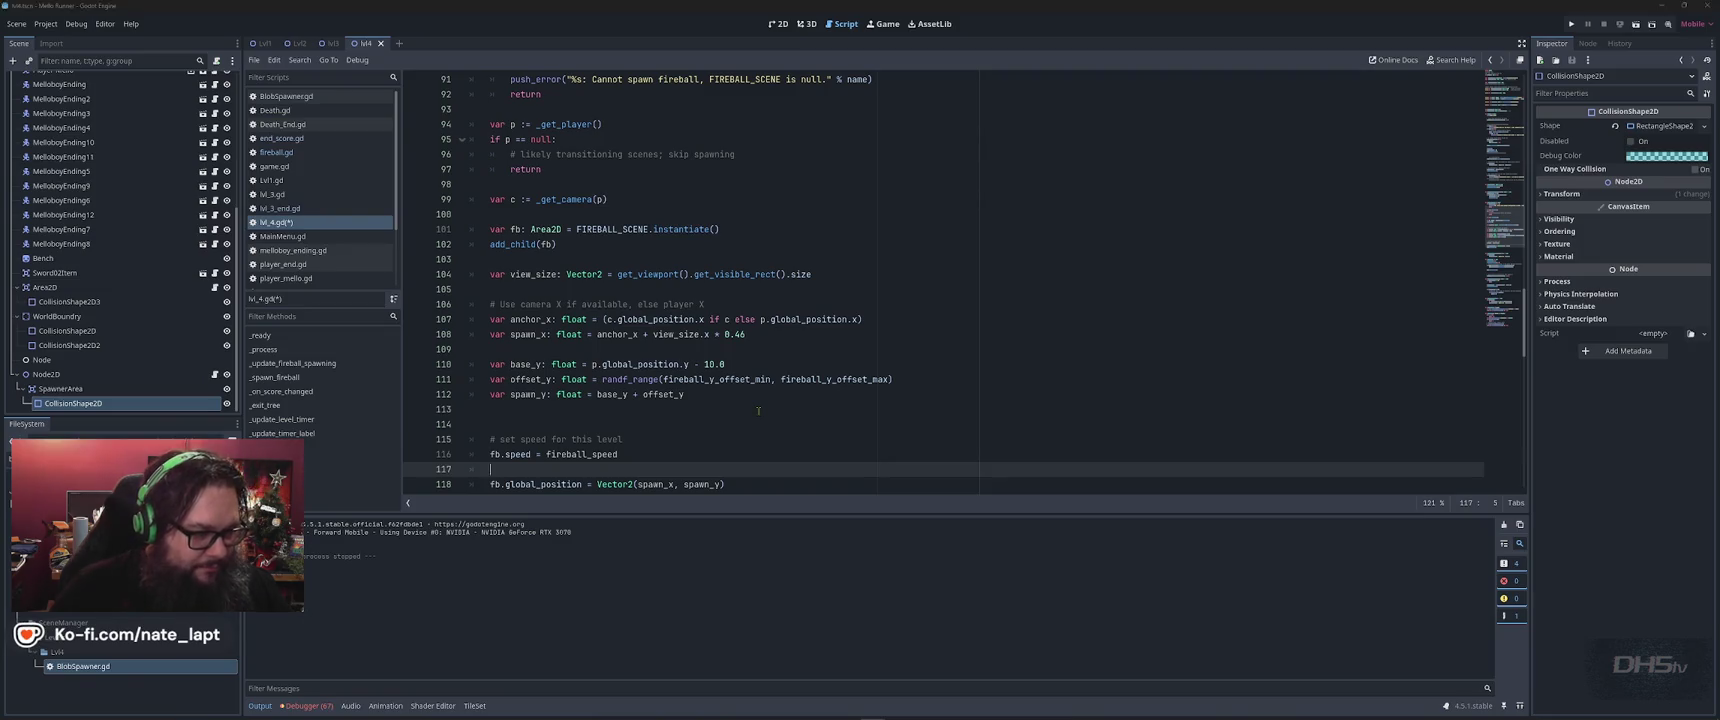
pyautogui.scroll(-3, 551, 387)
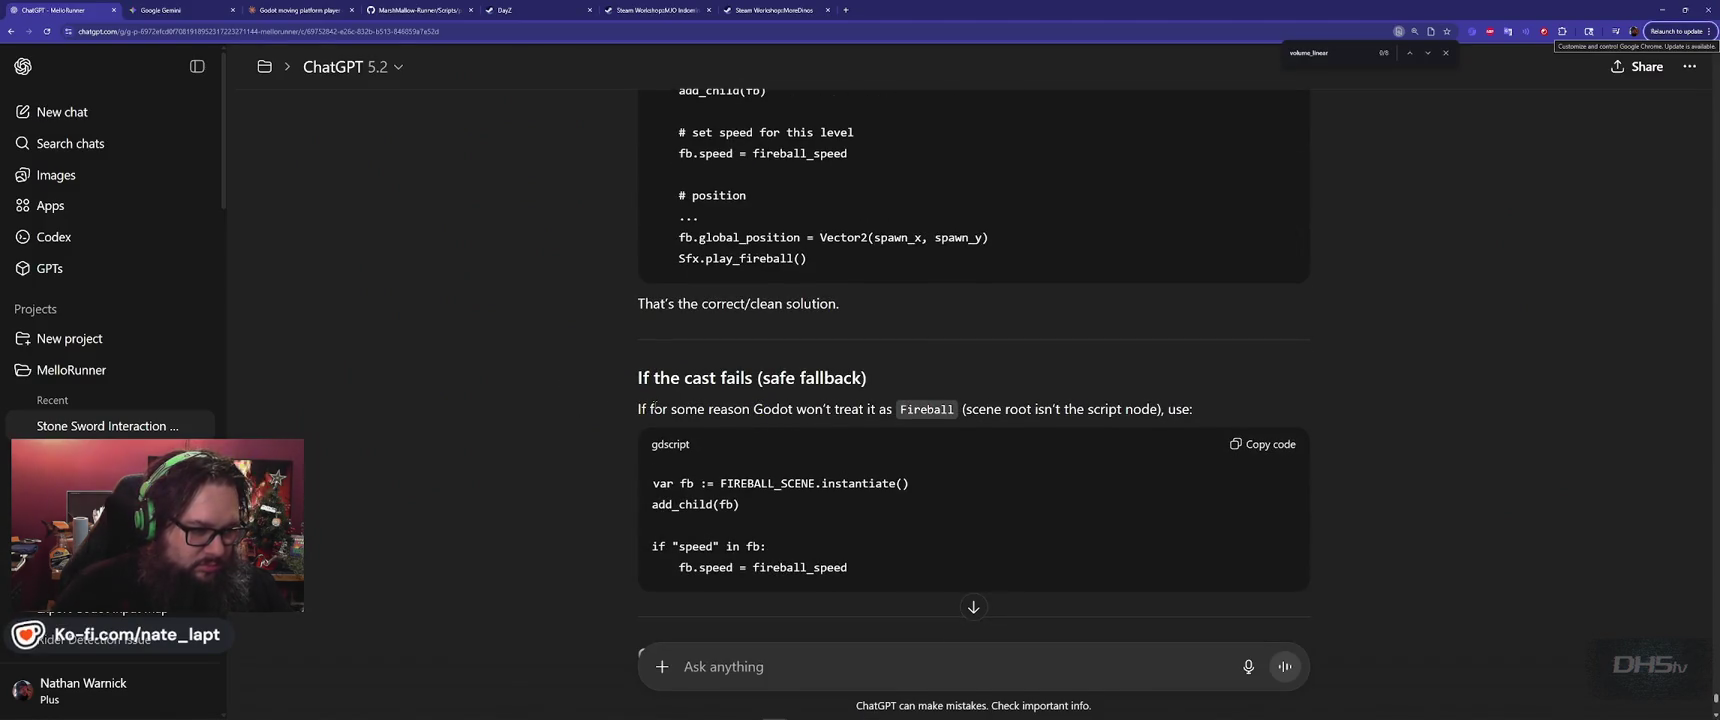
pyautogui.hotkey('alt', 'Tab')
# Save, run and briefly playtest the faster fireballs, then stop the game with F8.
pyautogui.hotkey('ctrl', 's')
pyautogui.press('F5')
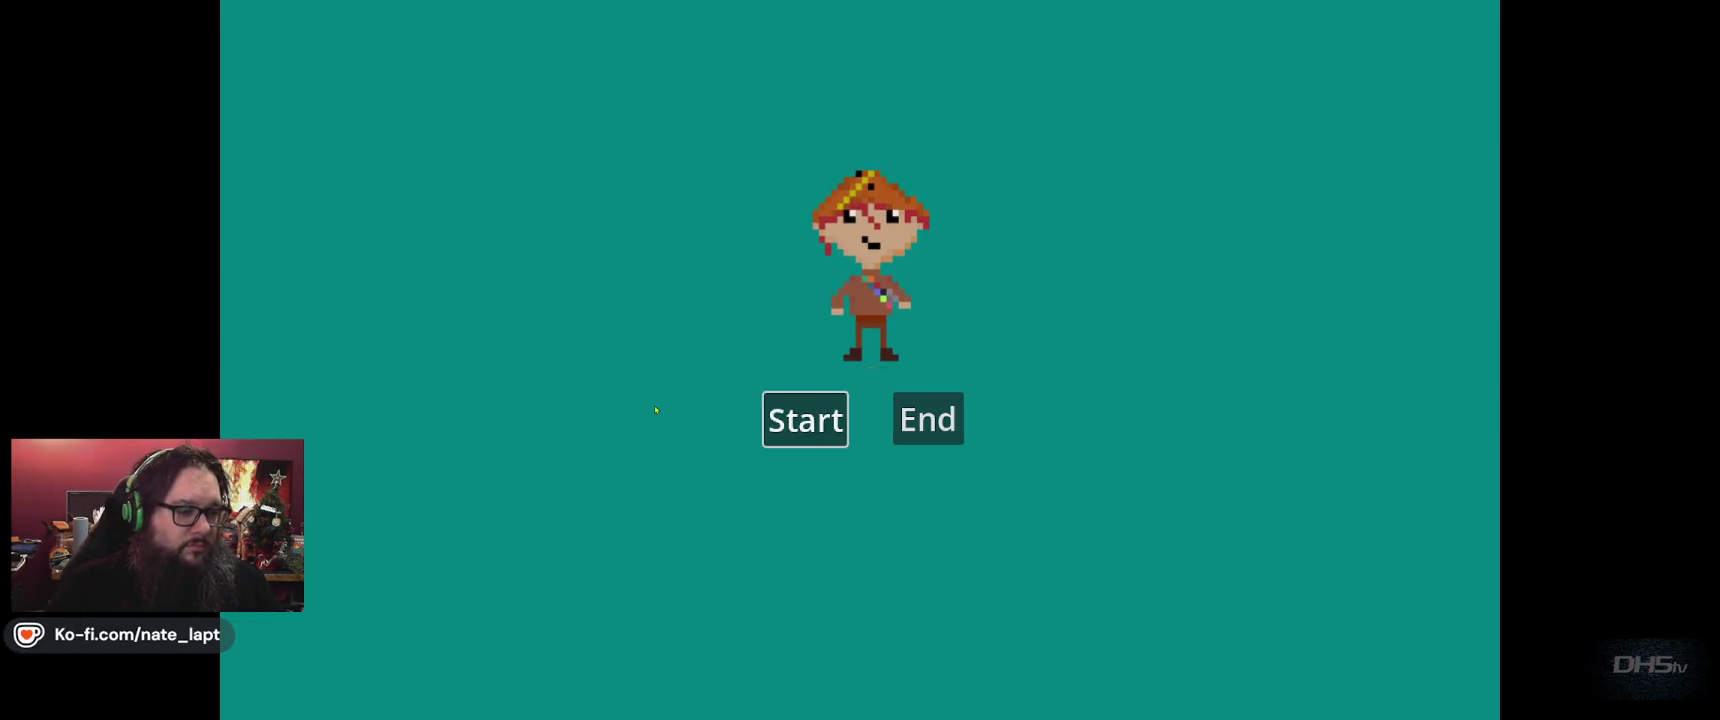
pyautogui.click(803, 418)
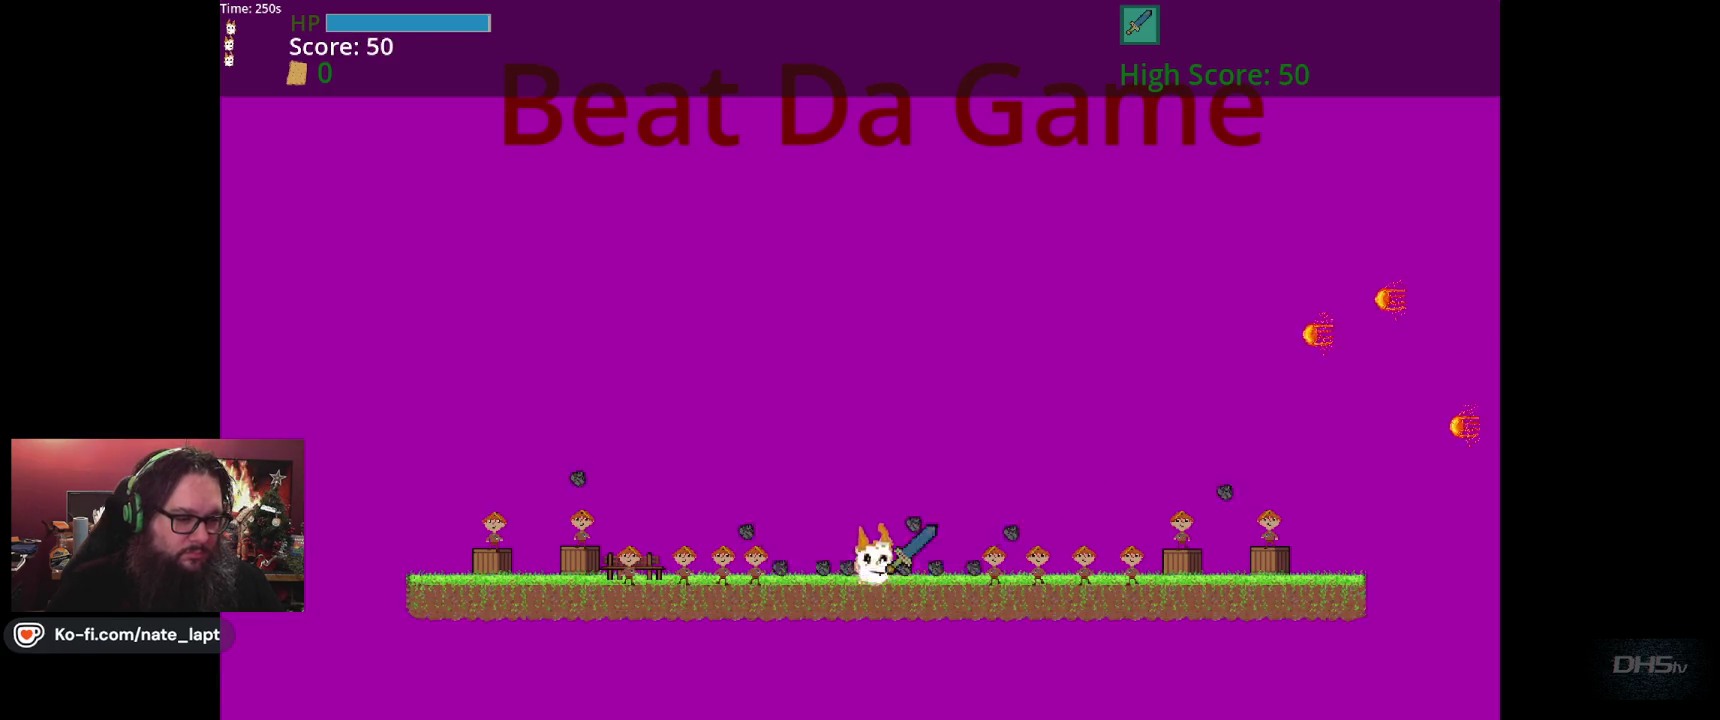
pyautogui.press('Up')
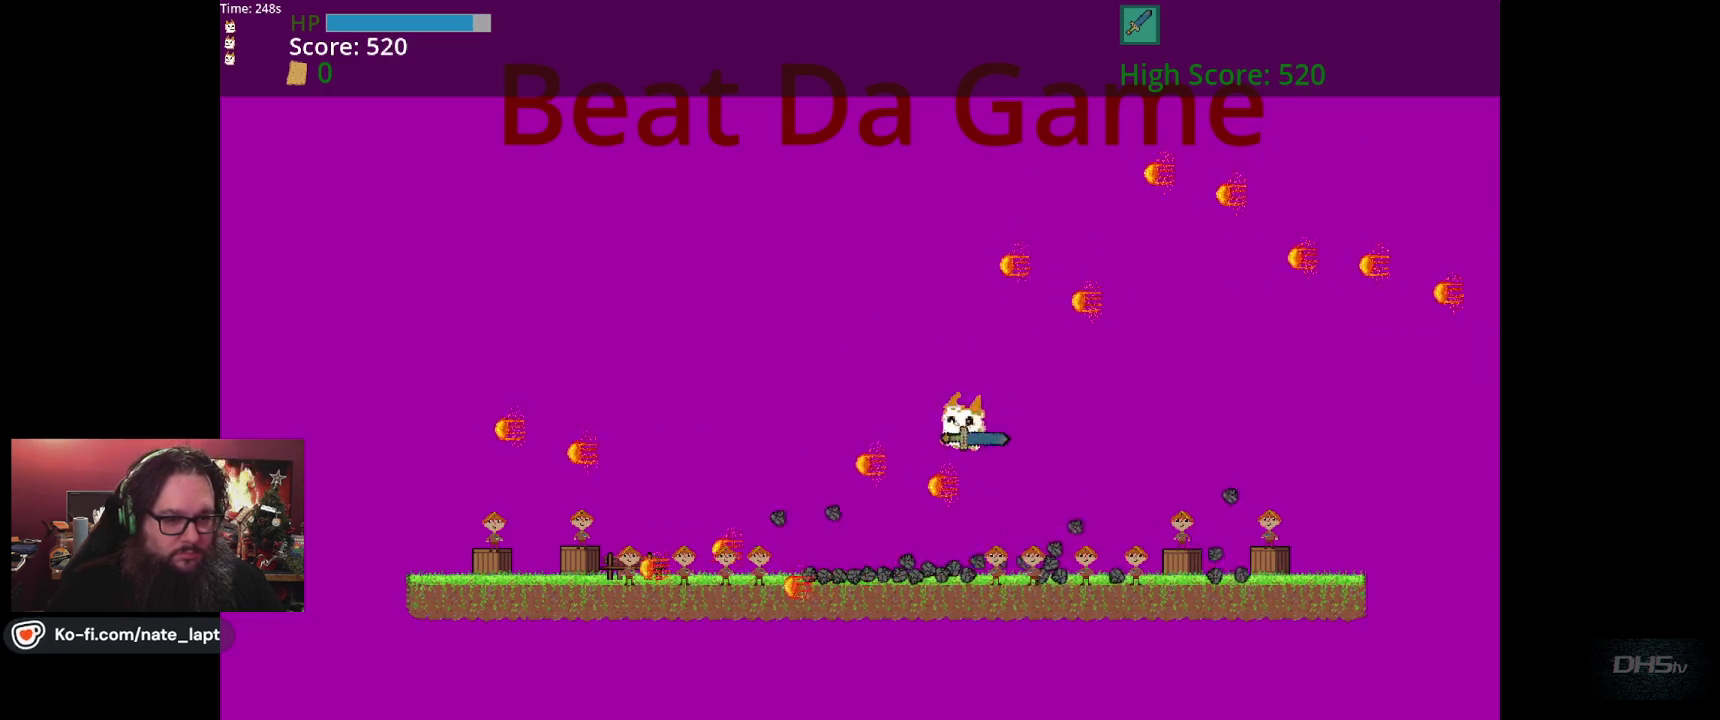
pyautogui.press('Up')
pyautogui.press('Up')
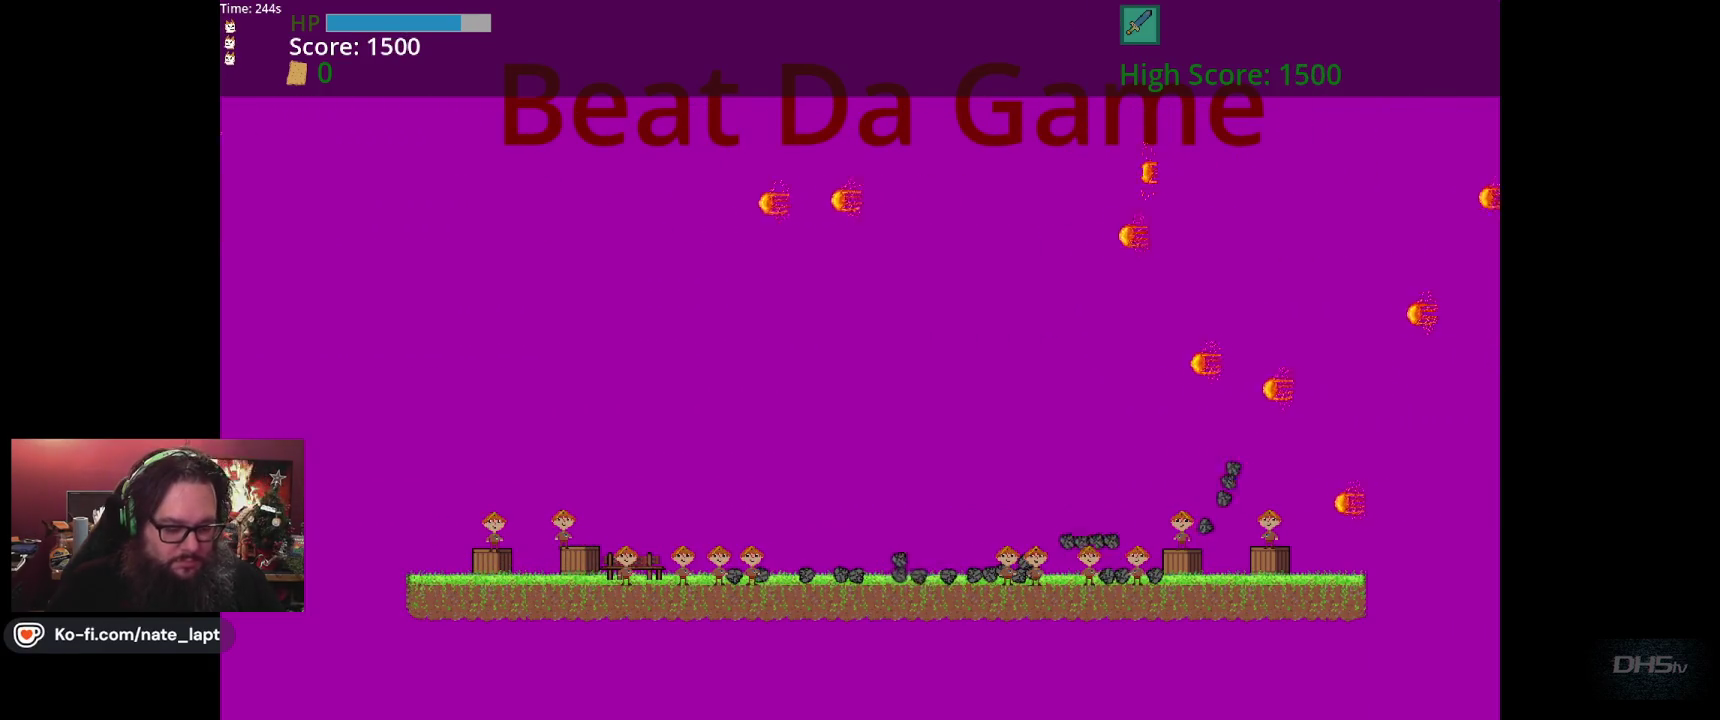
pyautogui.press('F8')
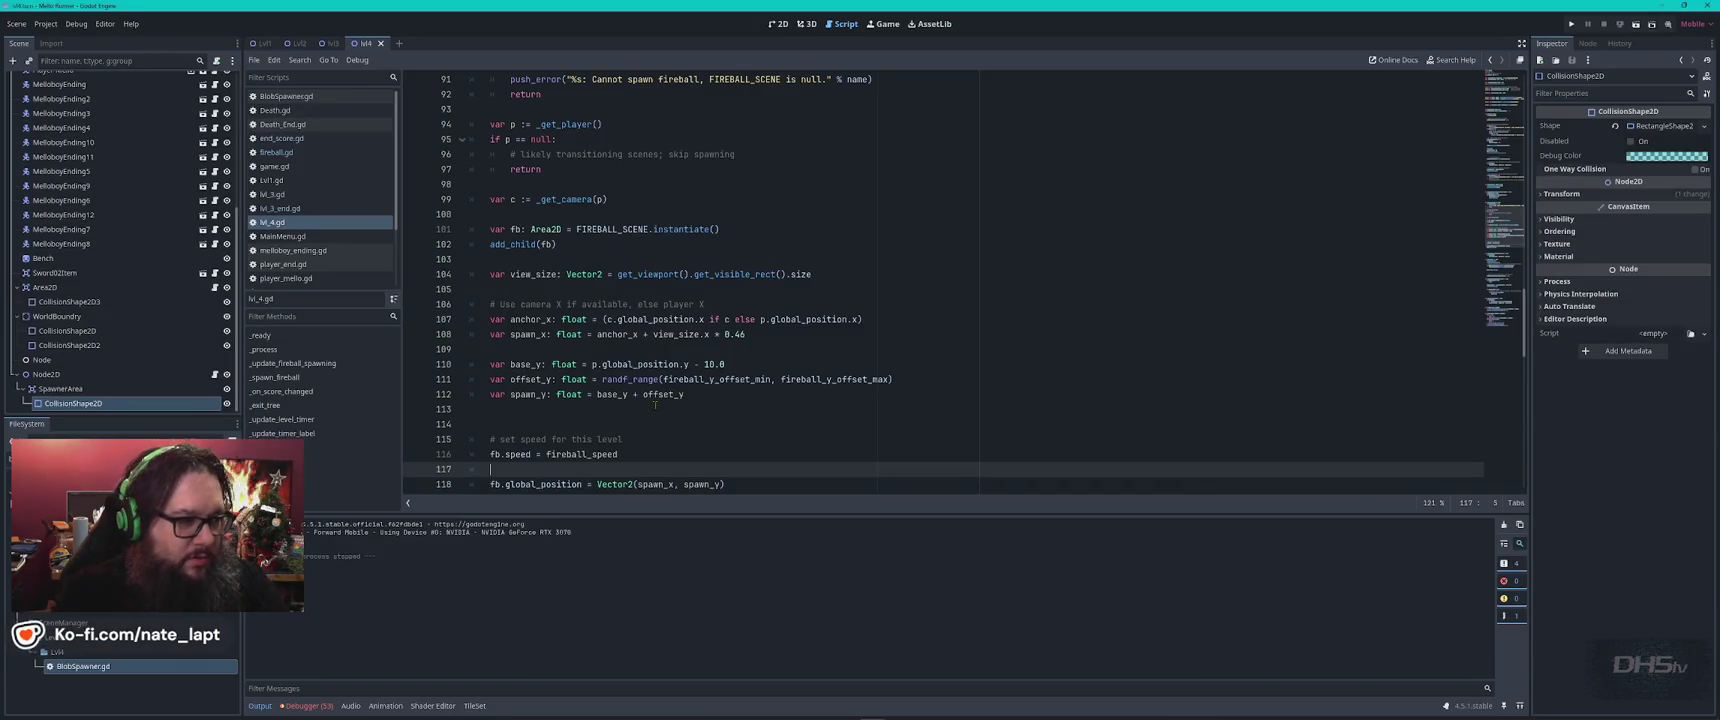
# Review the default fireball speed in fireball.gd and the fireball instantiation in lvl_4.gd.
pyautogui.click(655, 441)
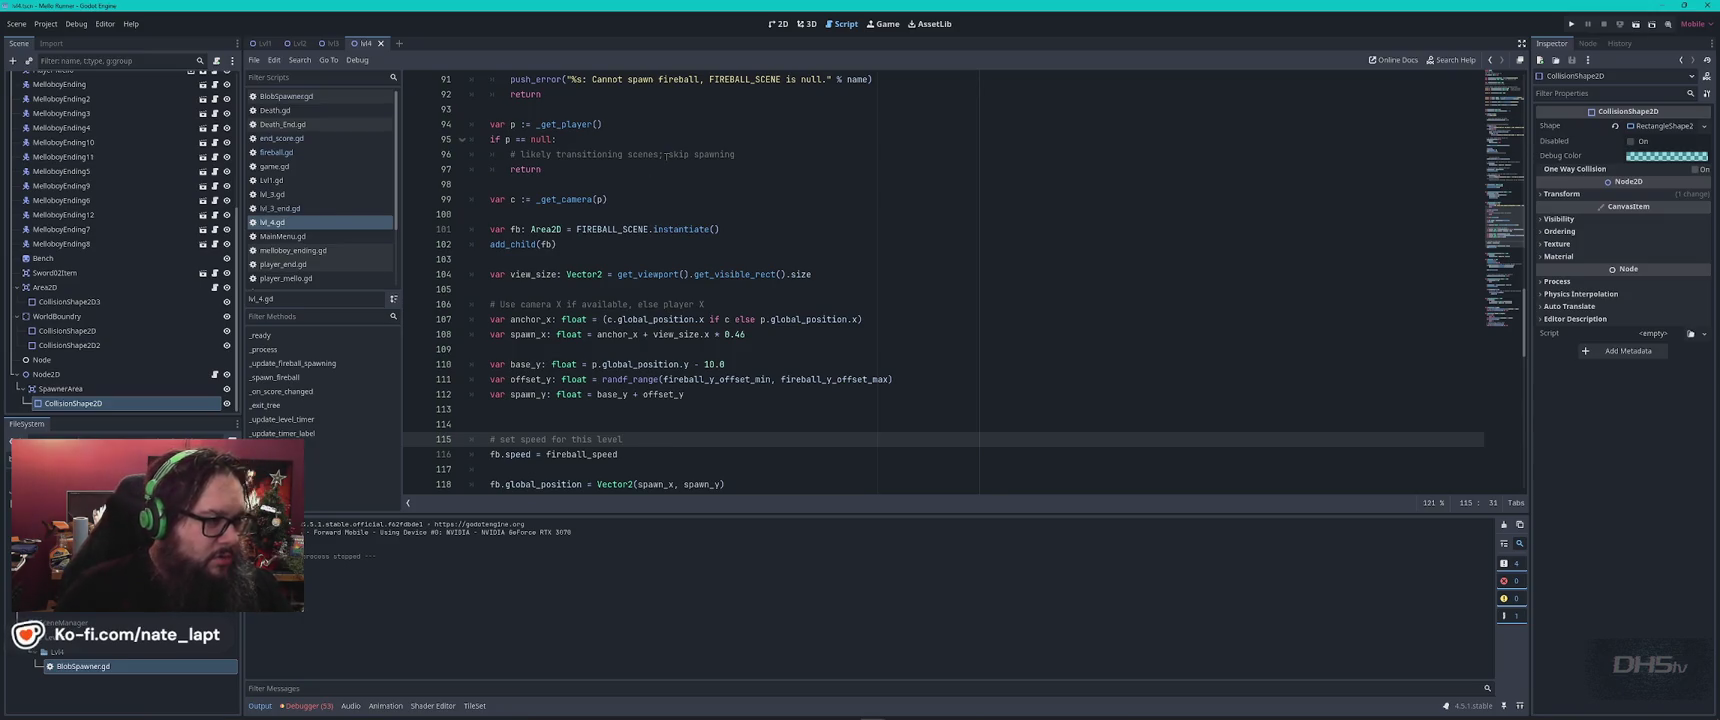
pyautogui.click(299, 153)
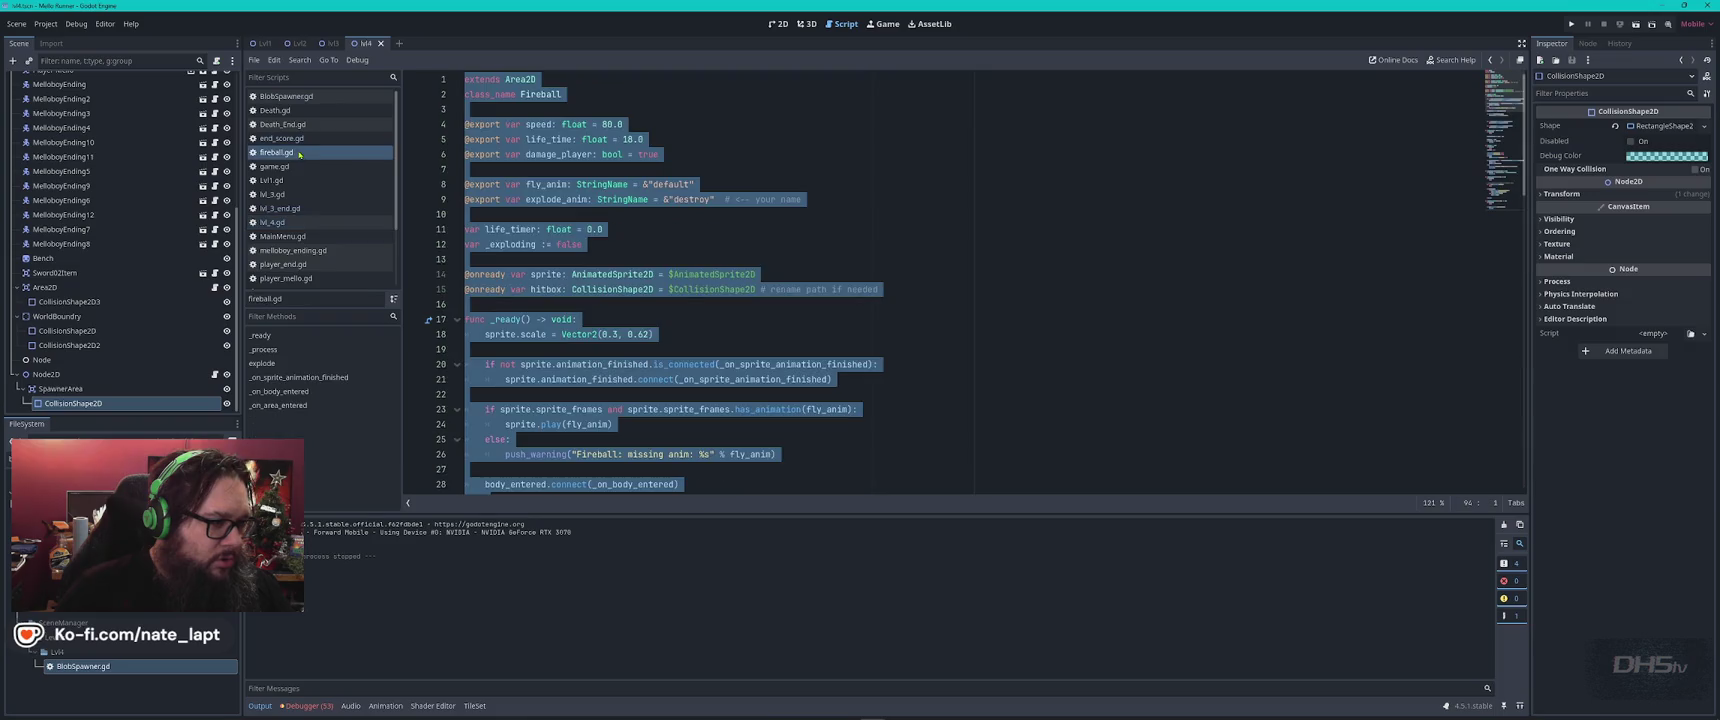
pyautogui.click(754, 246)
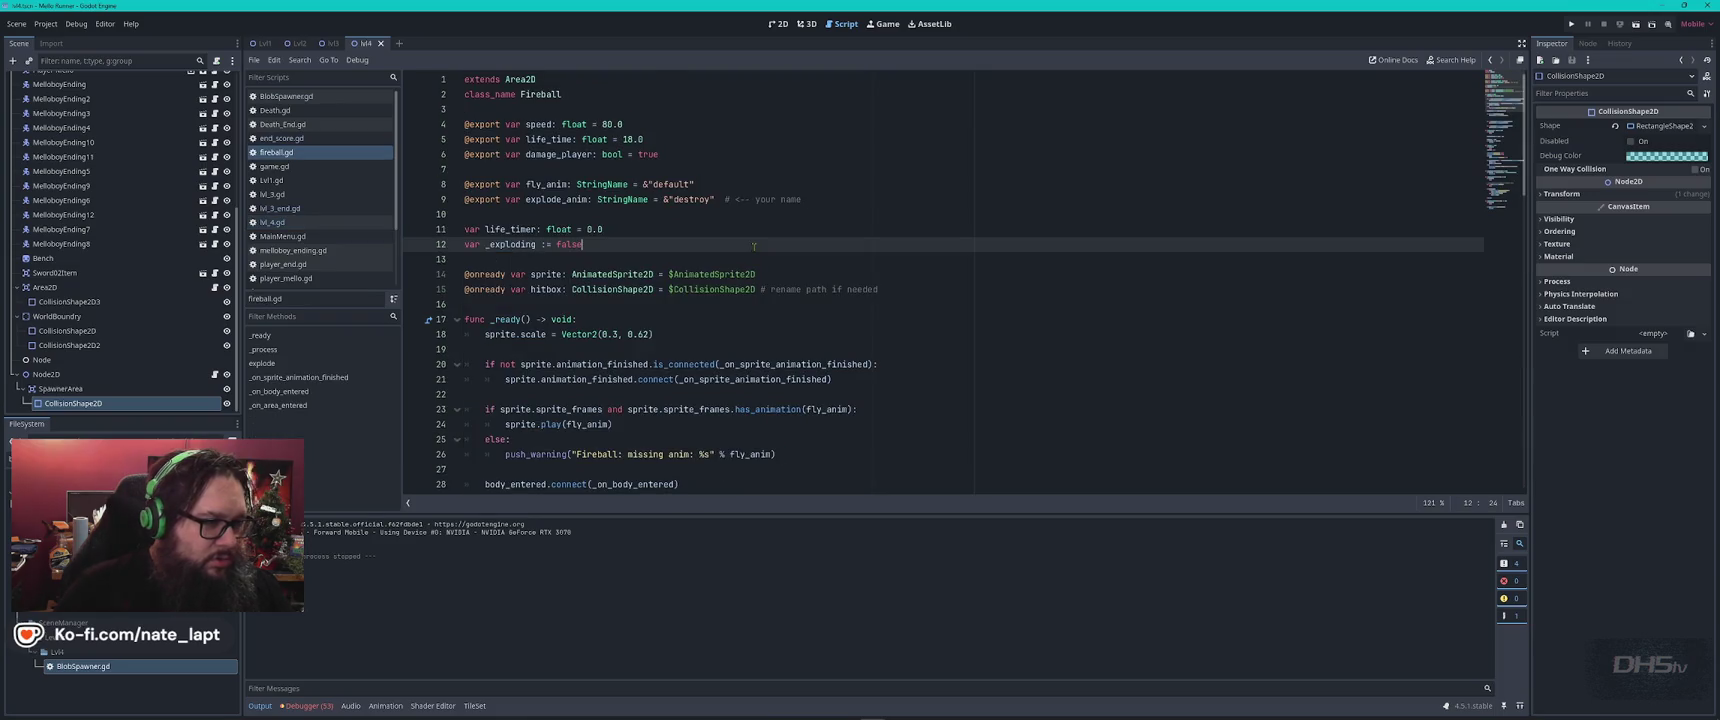
pyautogui.click(652, 124)
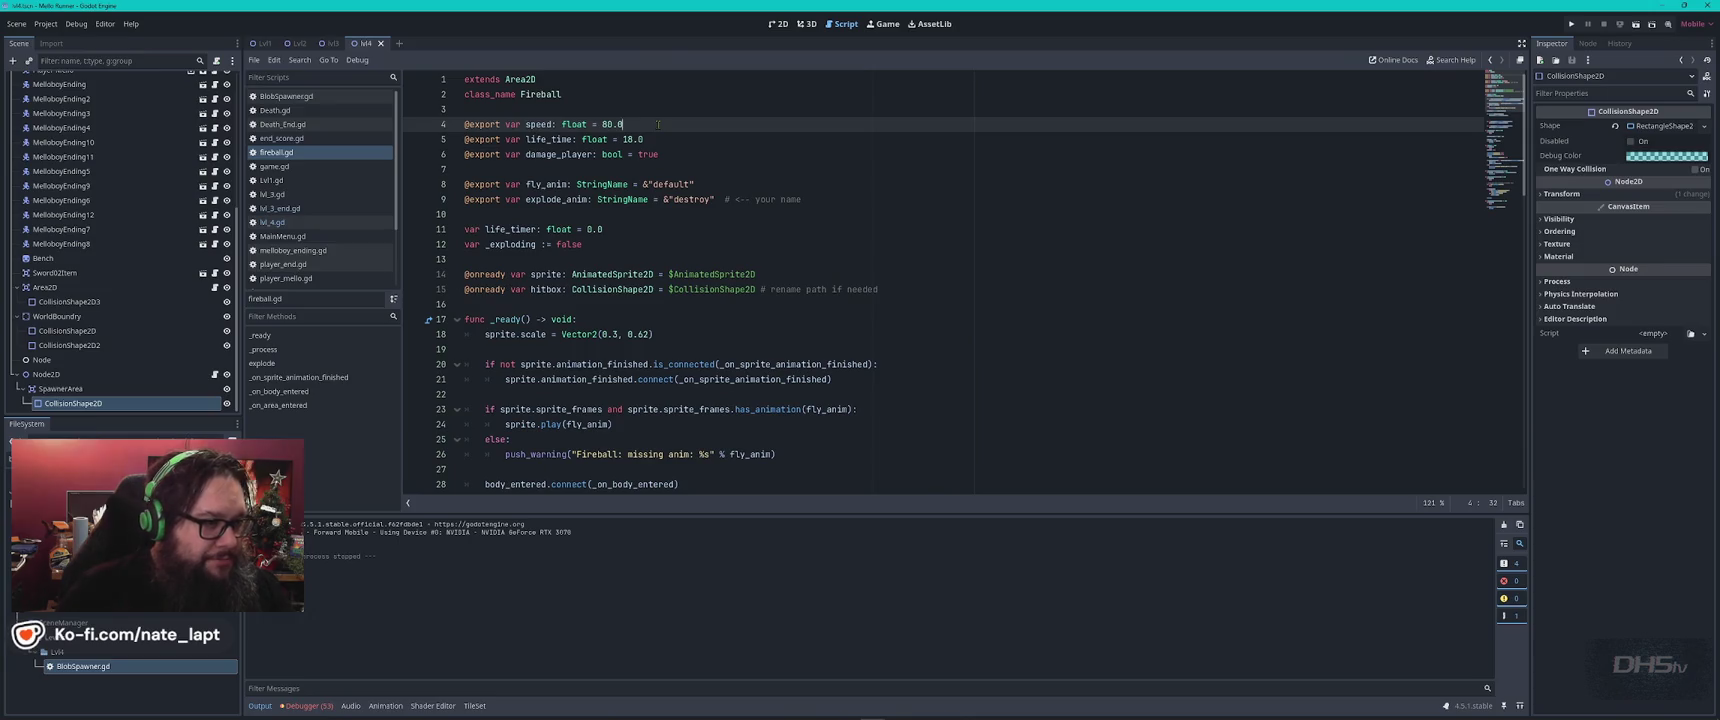
pyautogui.scroll(-7, 658, 124)
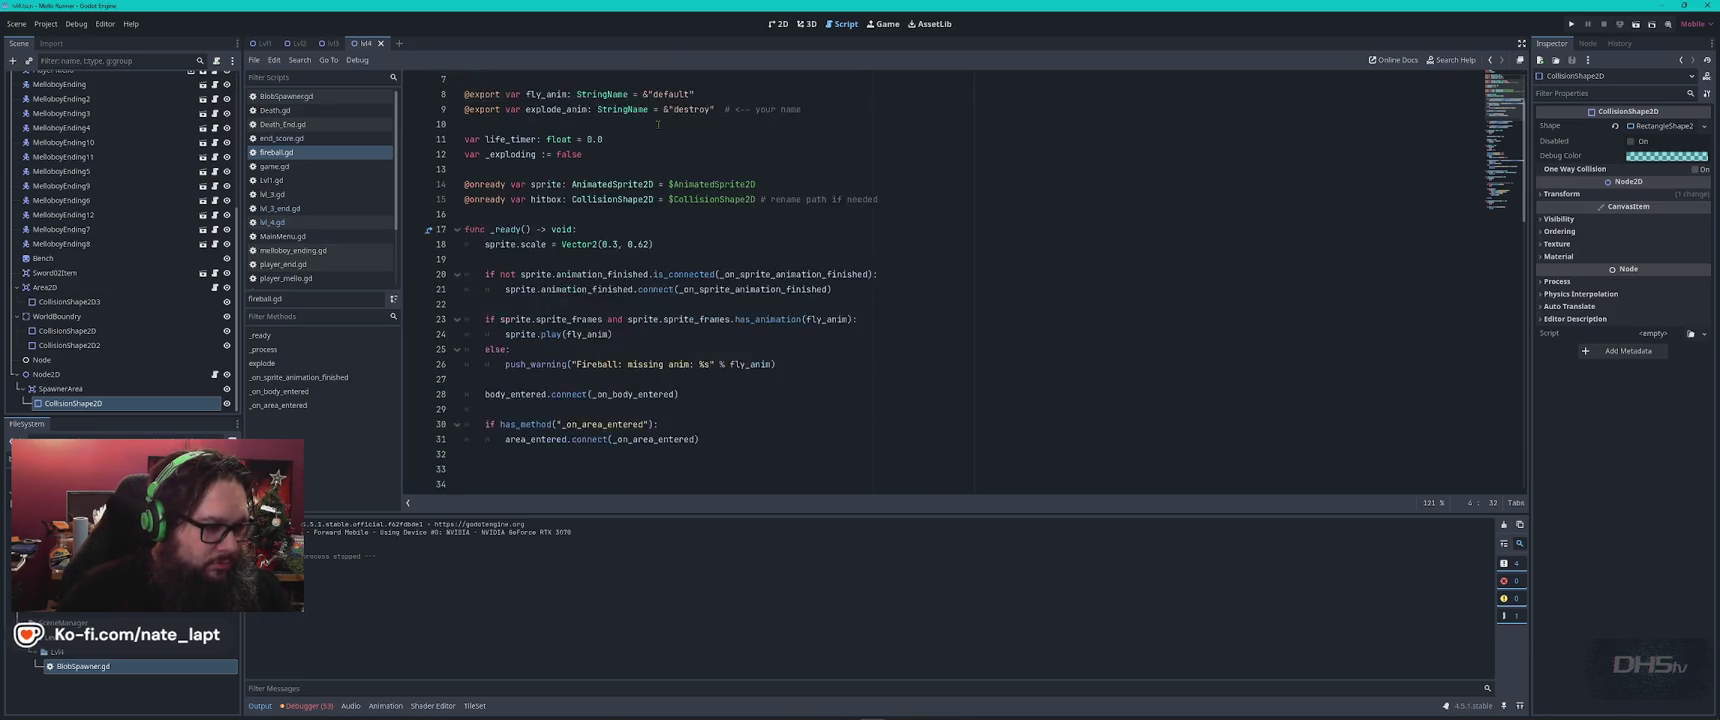
pyautogui.scroll(-10, 658, 124)
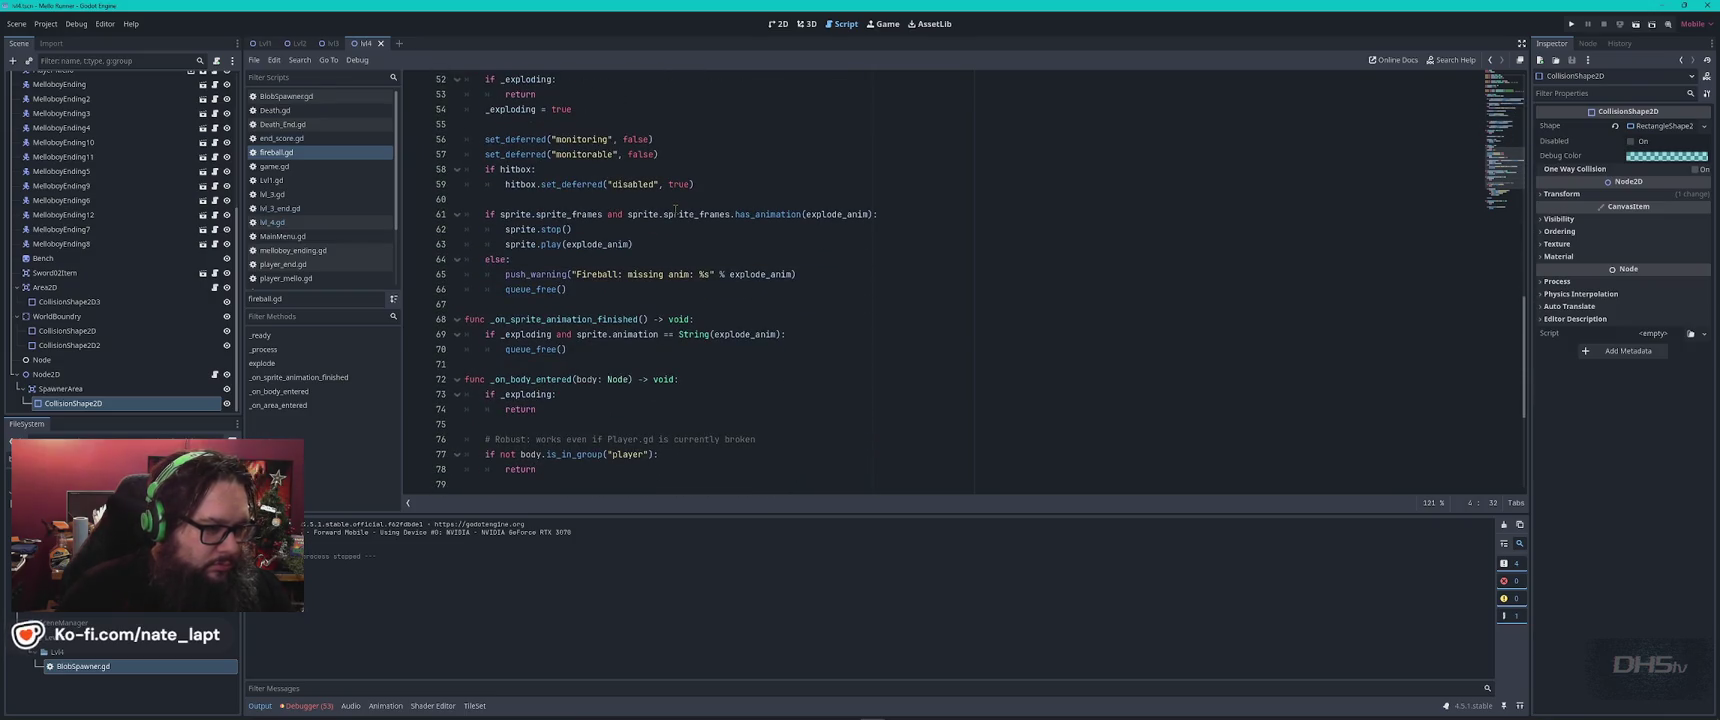
pyautogui.click(272, 222)
pyautogui.click(810, 227)
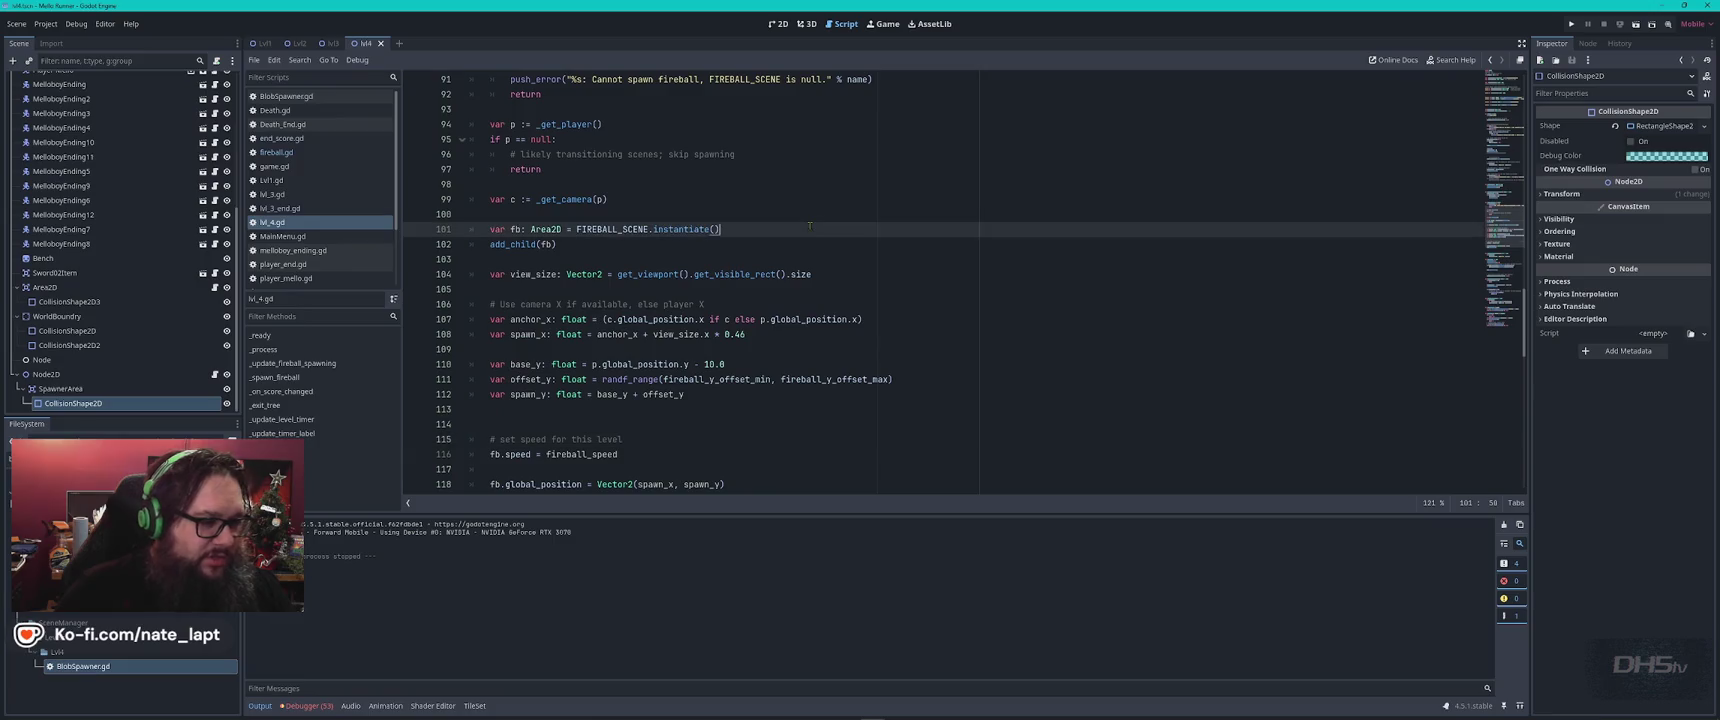
# Set FIREBALL_INTERVAL to 0.05, move fireball_speed (300.0) to the top, save and run.
pyautogui.hotkey('ctrl', 'Home')
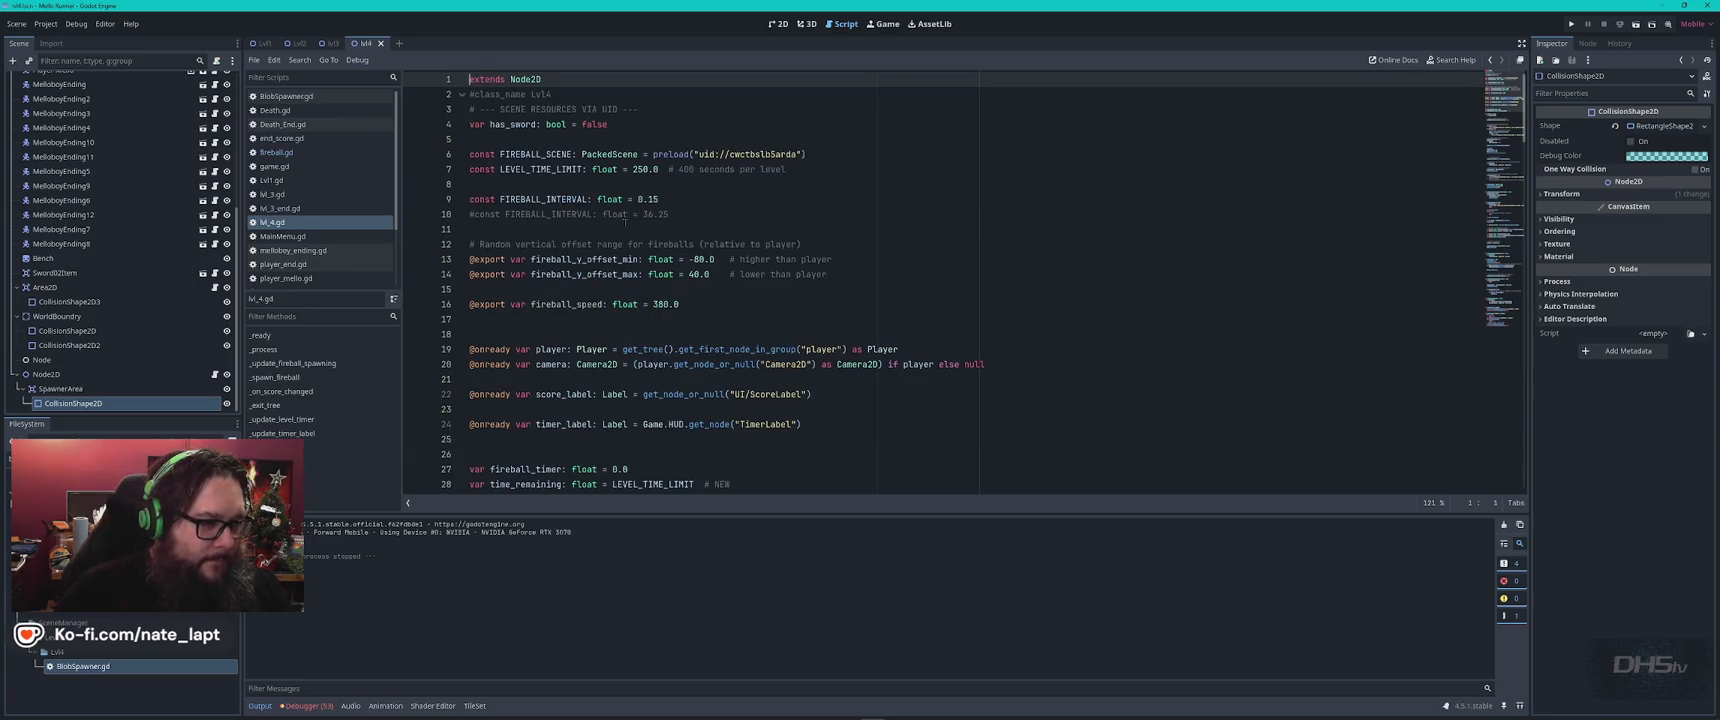
pyautogui.doubleClick(641, 199)
pyautogui.write('05')
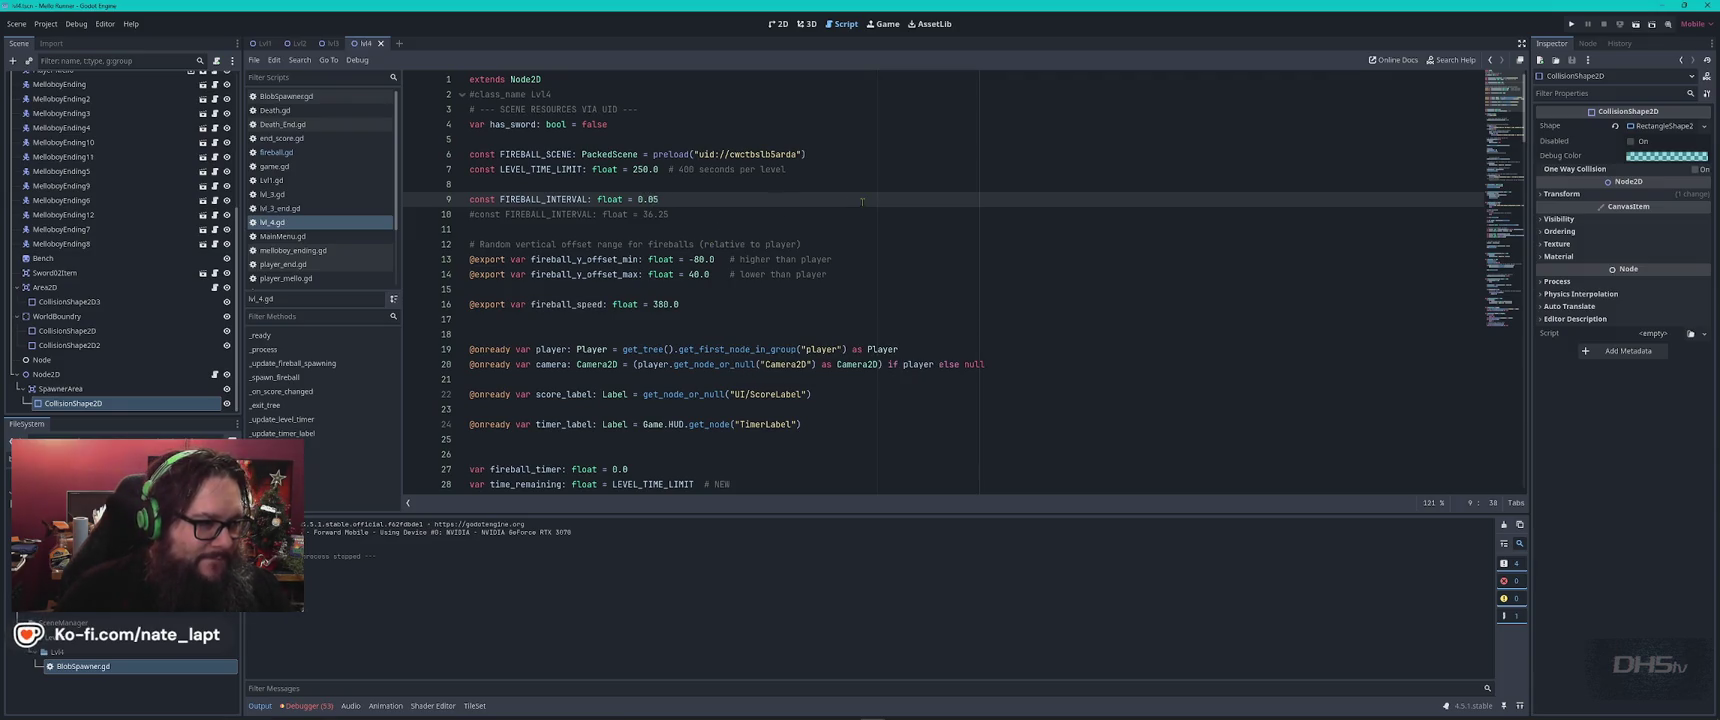
pyautogui.moveTo(735, 289)
pyautogui.mouseDown()
pyautogui.moveTo(722, 304)
pyautogui.moveTo(710, 280)
pyautogui.moveTo(702, 184)
pyautogui.mouseUp()
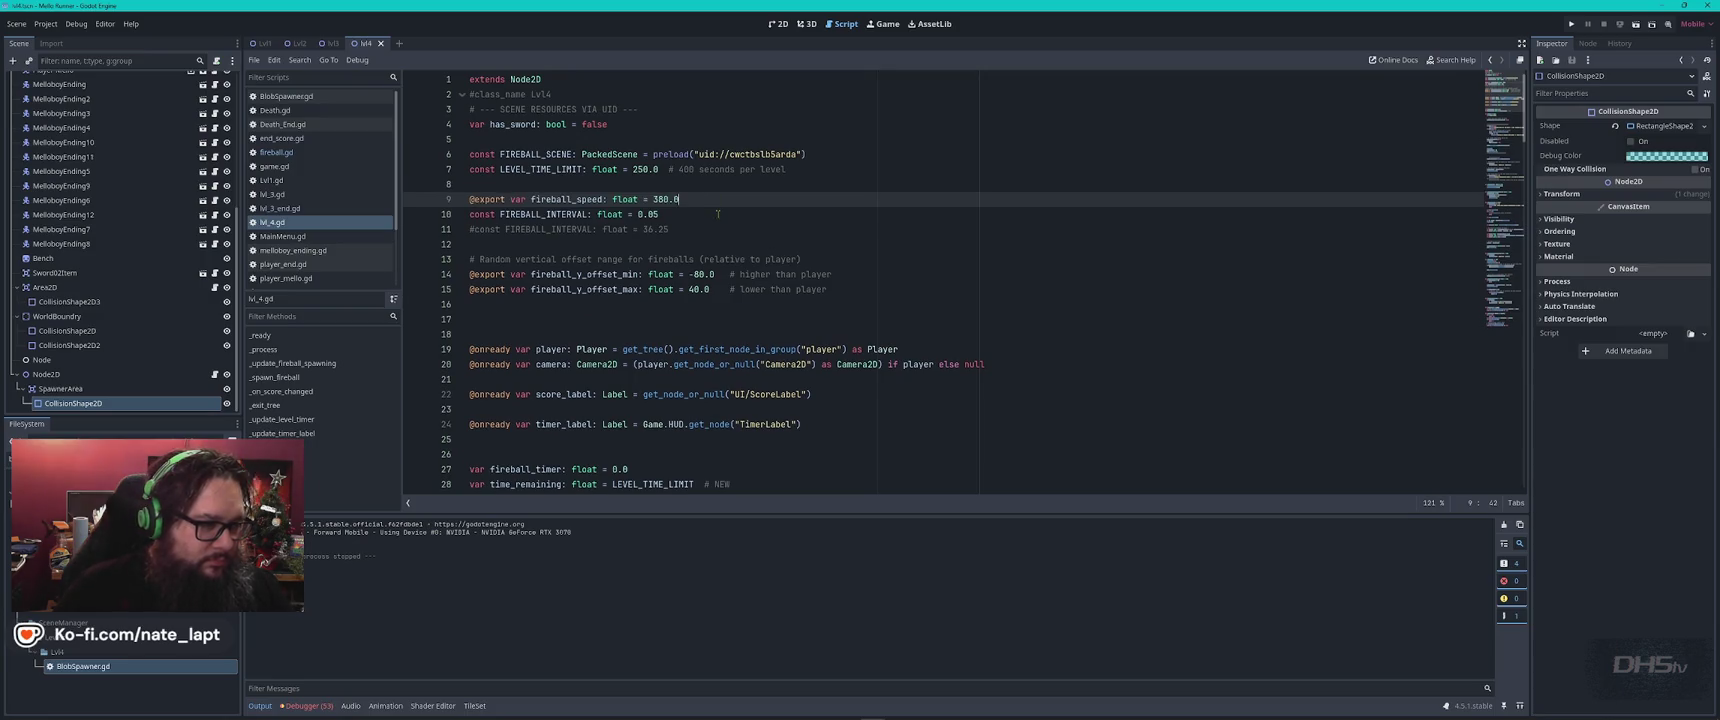
pyautogui.hotkey('ctrl', 's')
pyautogui.write('0')
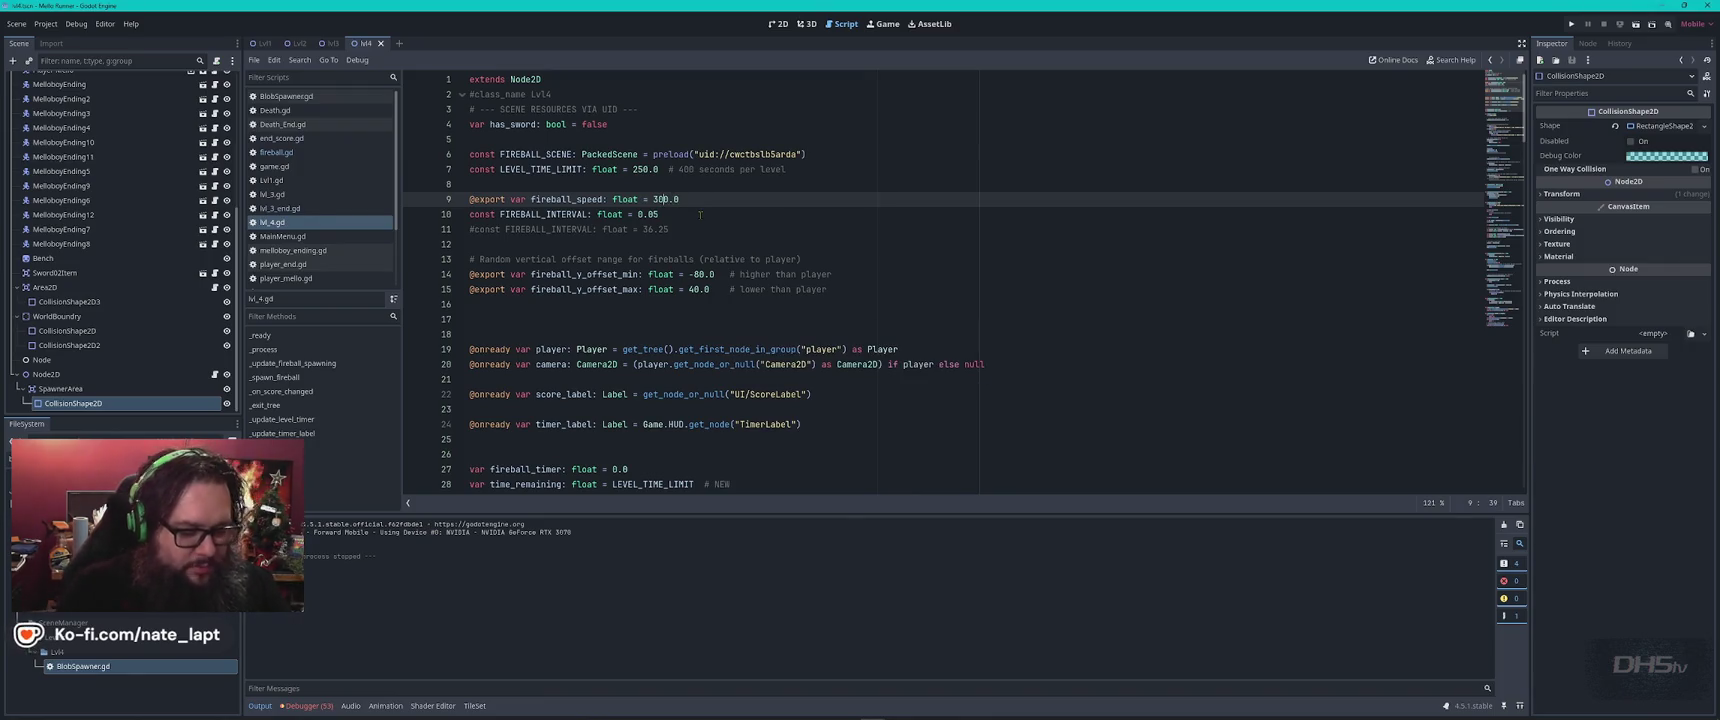
pyautogui.press('F5')
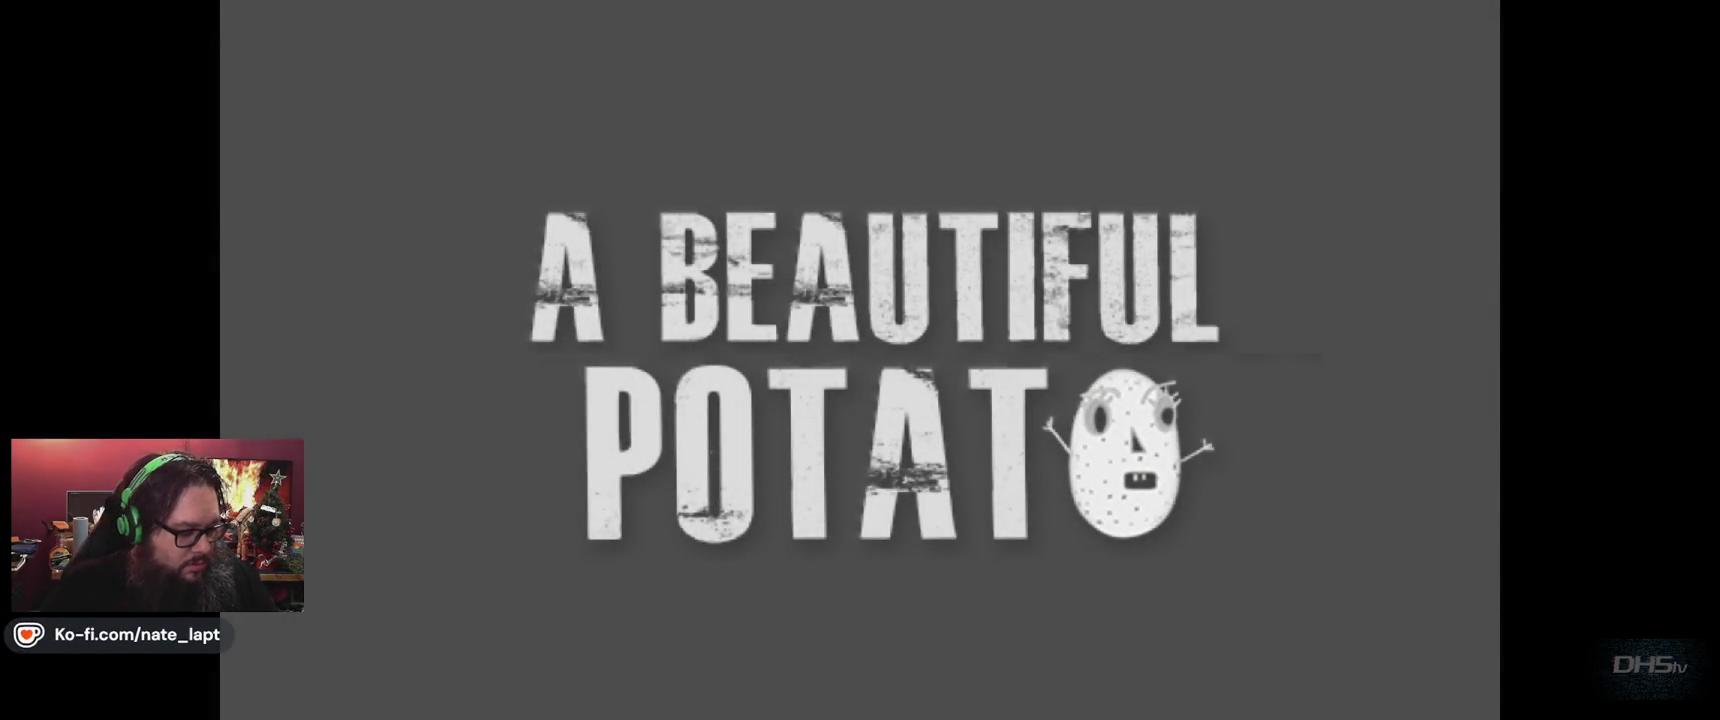
# Jump and dodge through the 0.05-interval fireball waves to the win screen, then stop with F8.
pyautogui.press('Return')
pyautogui.press('space')
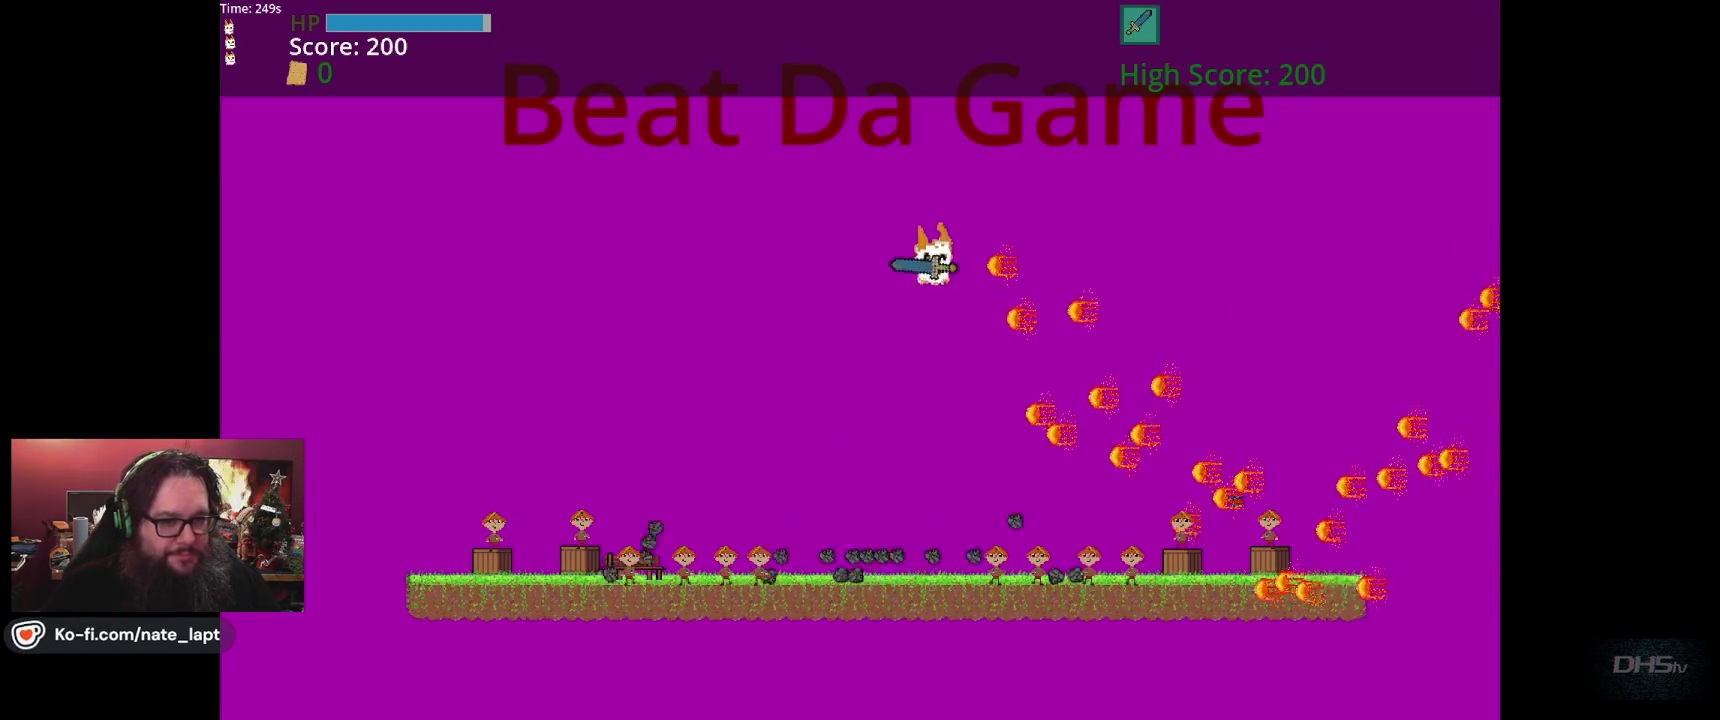
pyautogui.press('space')
pyautogui.press('Left')
pyautogui.press('space')
pyautogui.press('Right')
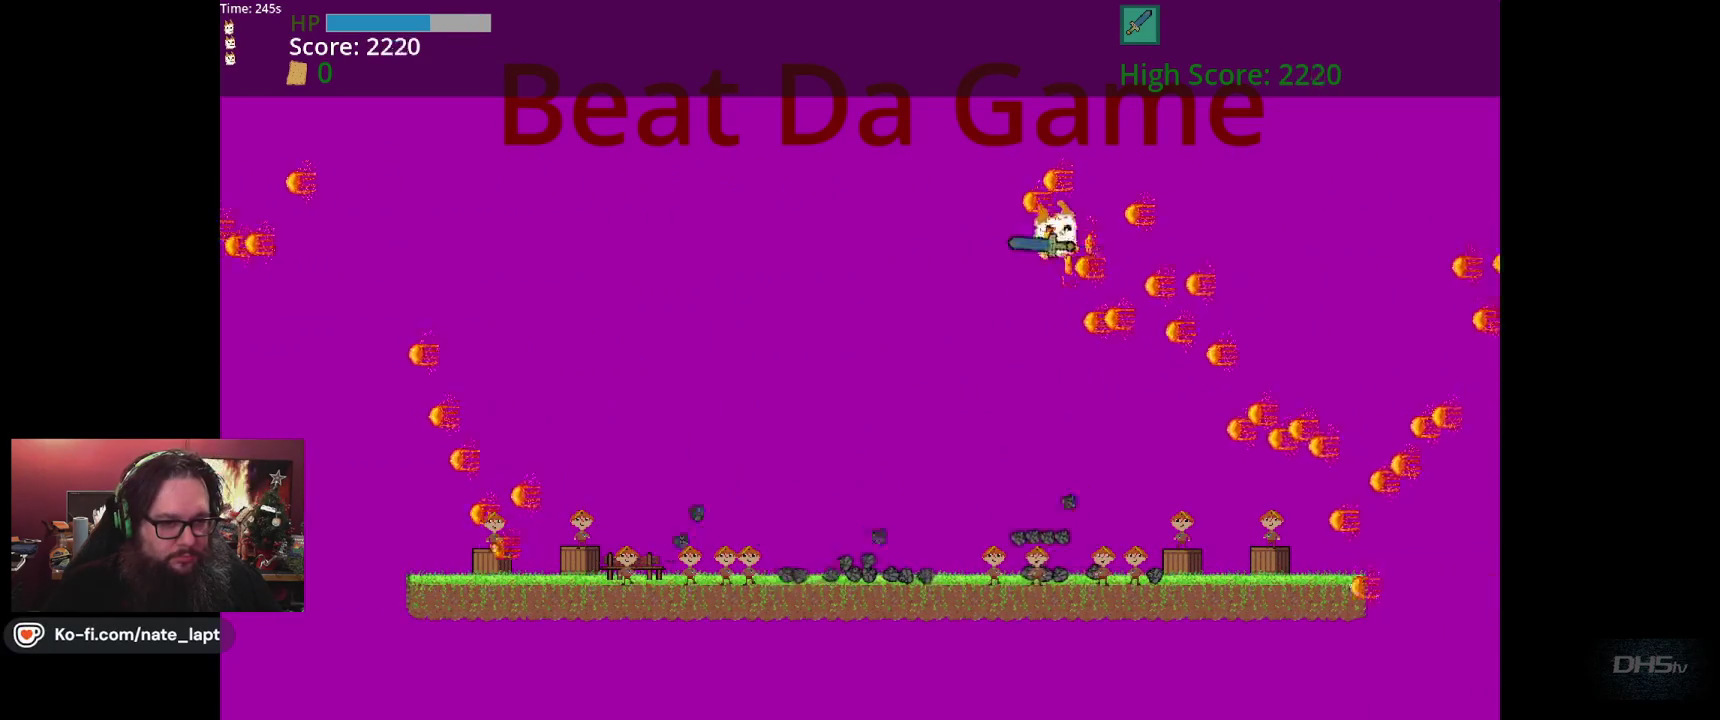
pyautogui.press('space')
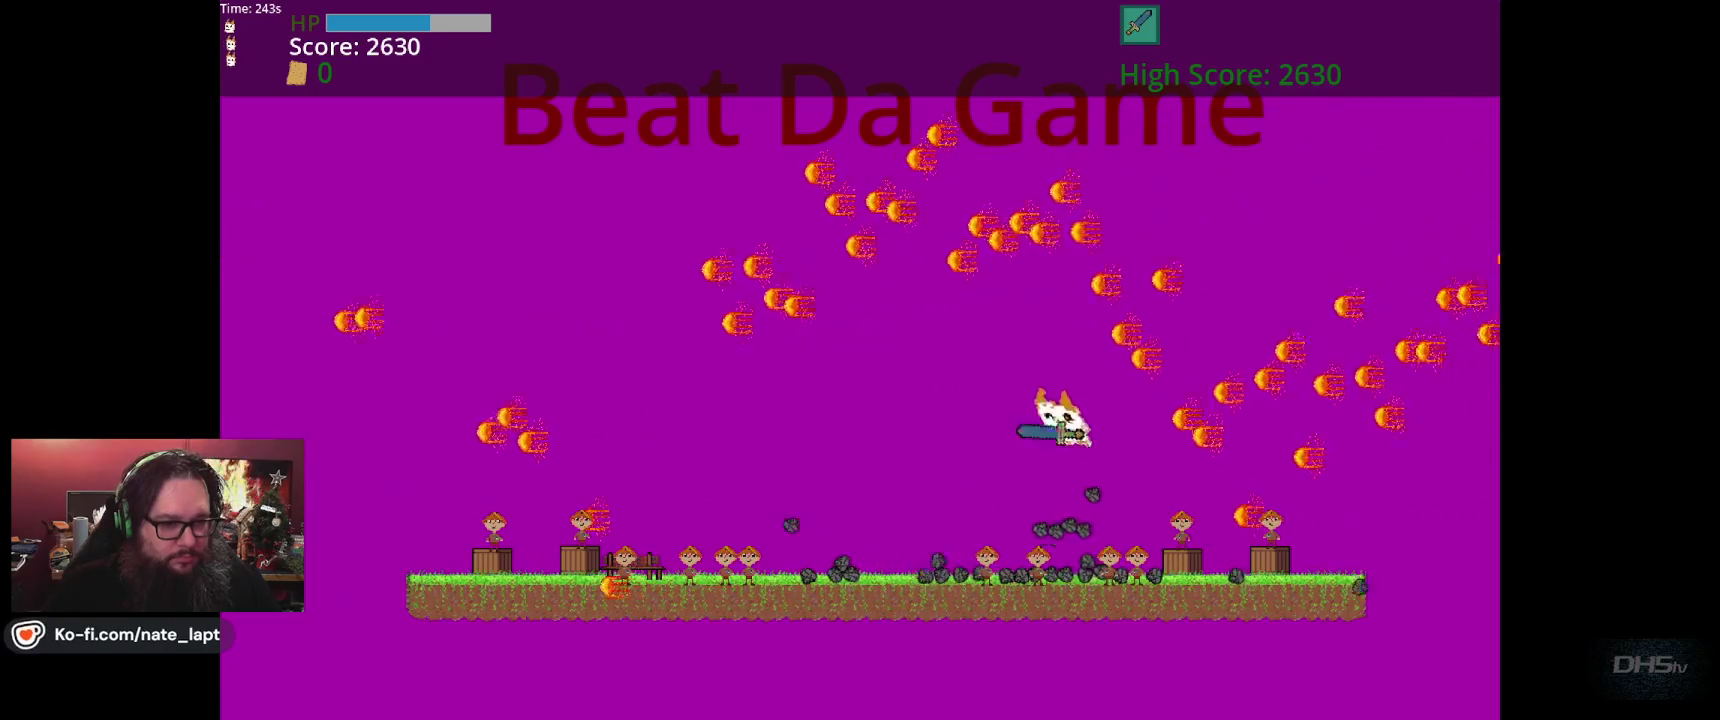
pyautogui.press('space')
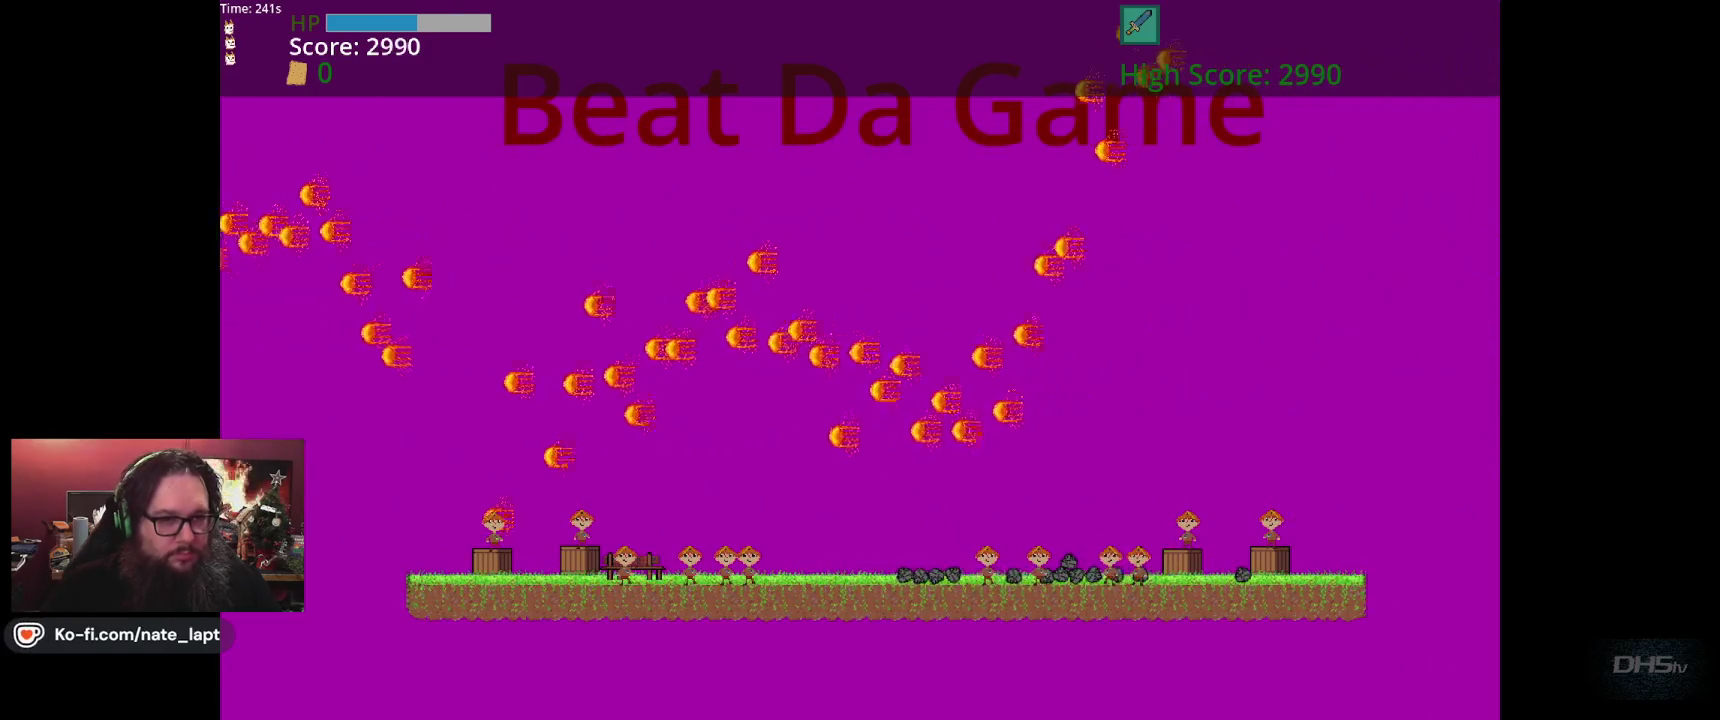
pyautogui.press('Left')
pyautogui.press('space')
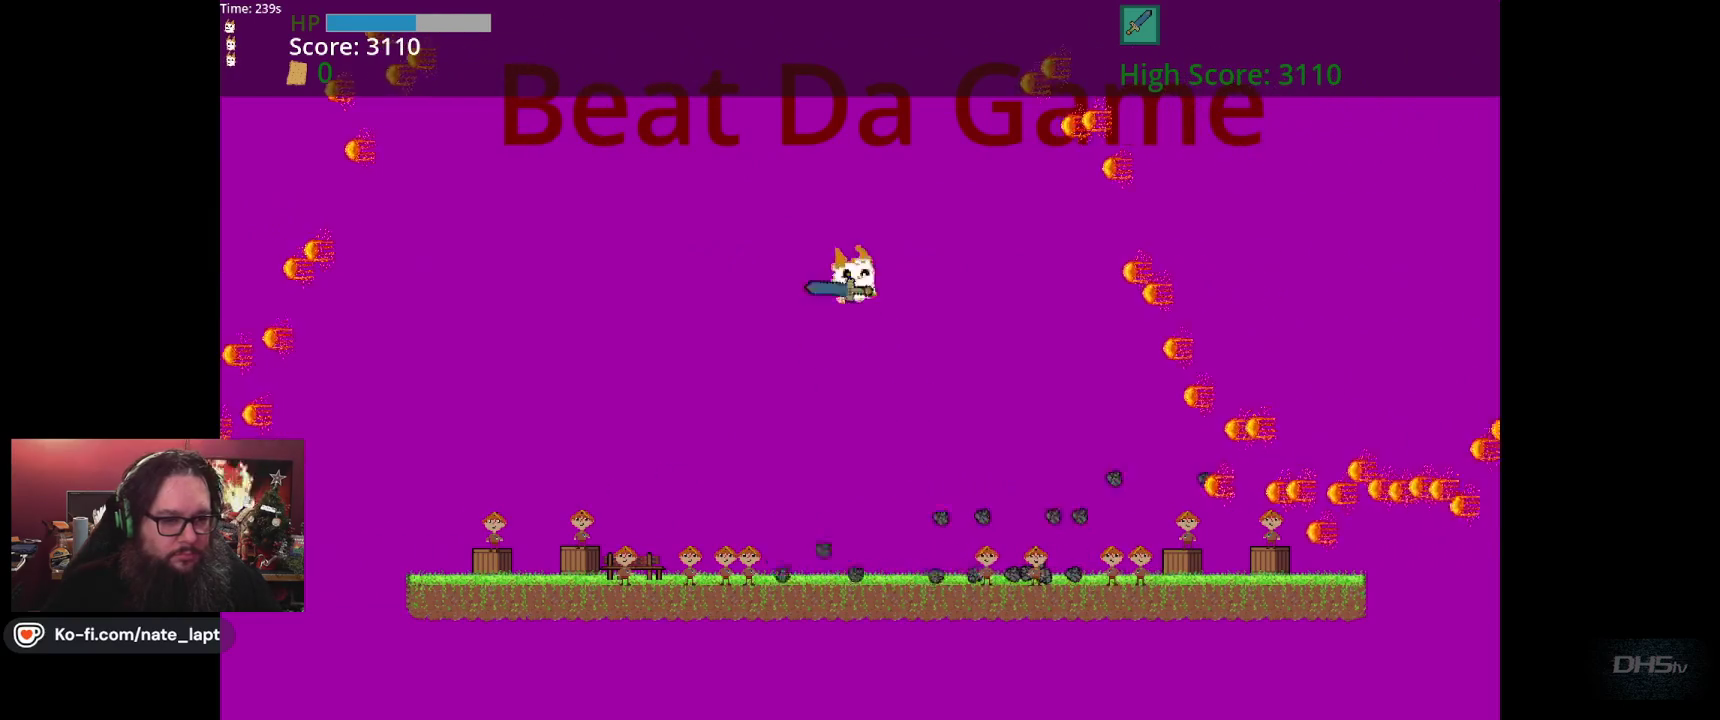
pyautogui.press('space')
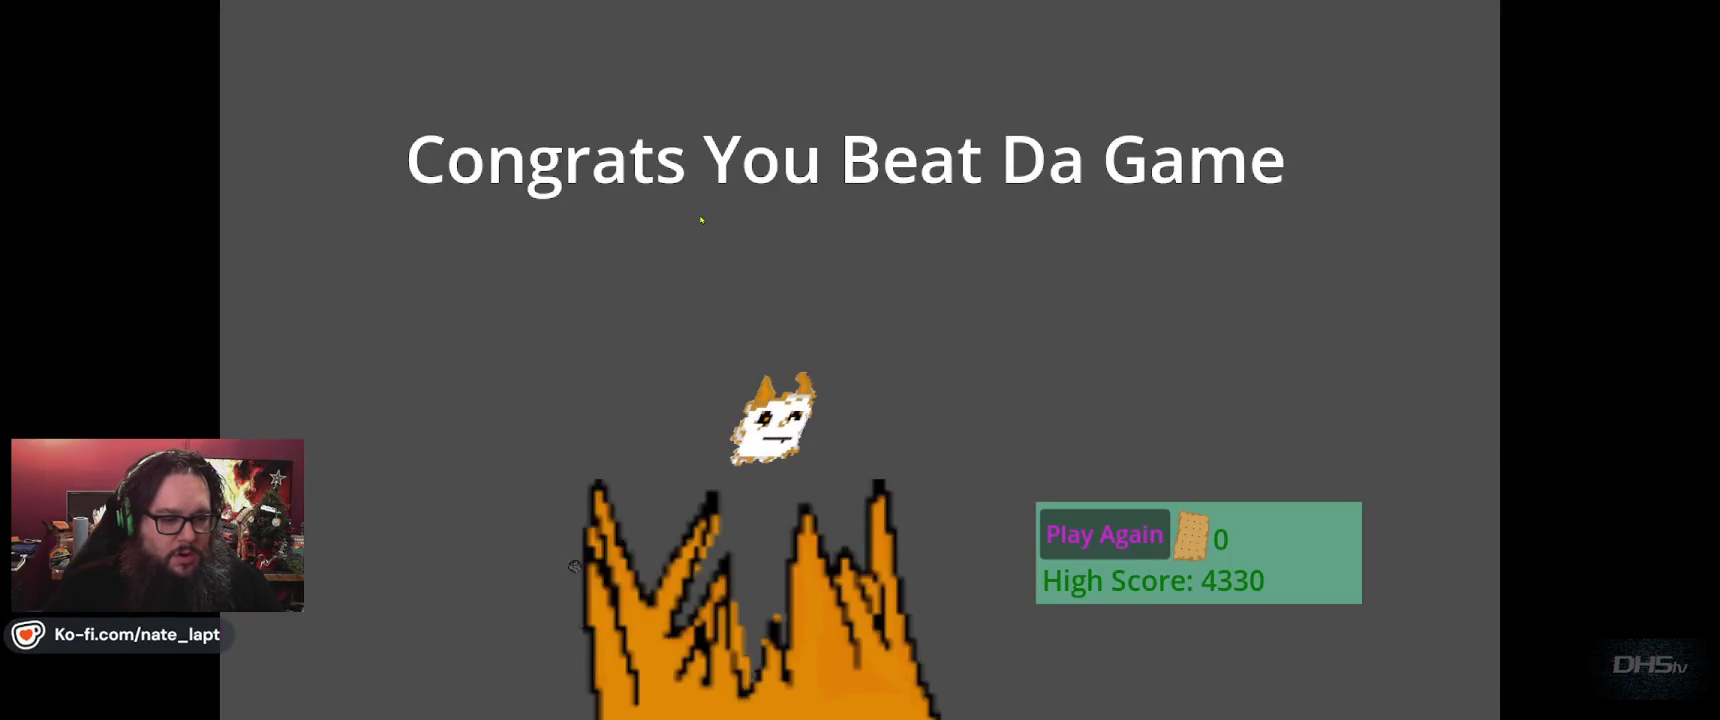
pyautogui.press('F8')
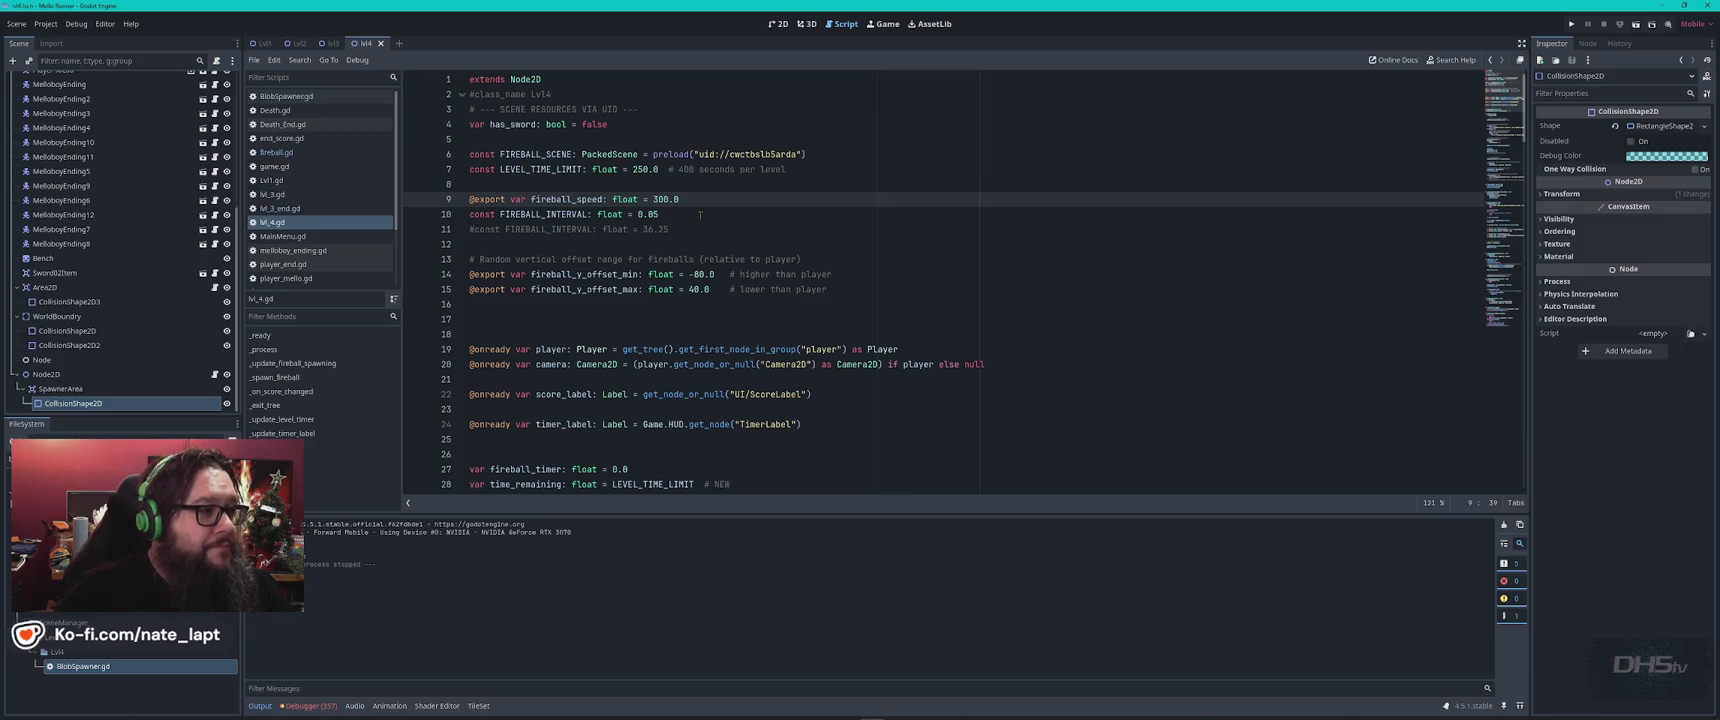
pyautogui.click(276, 152)
pyautogui.hotkey('ctrl', 'f')
pyautogui.write('floa')
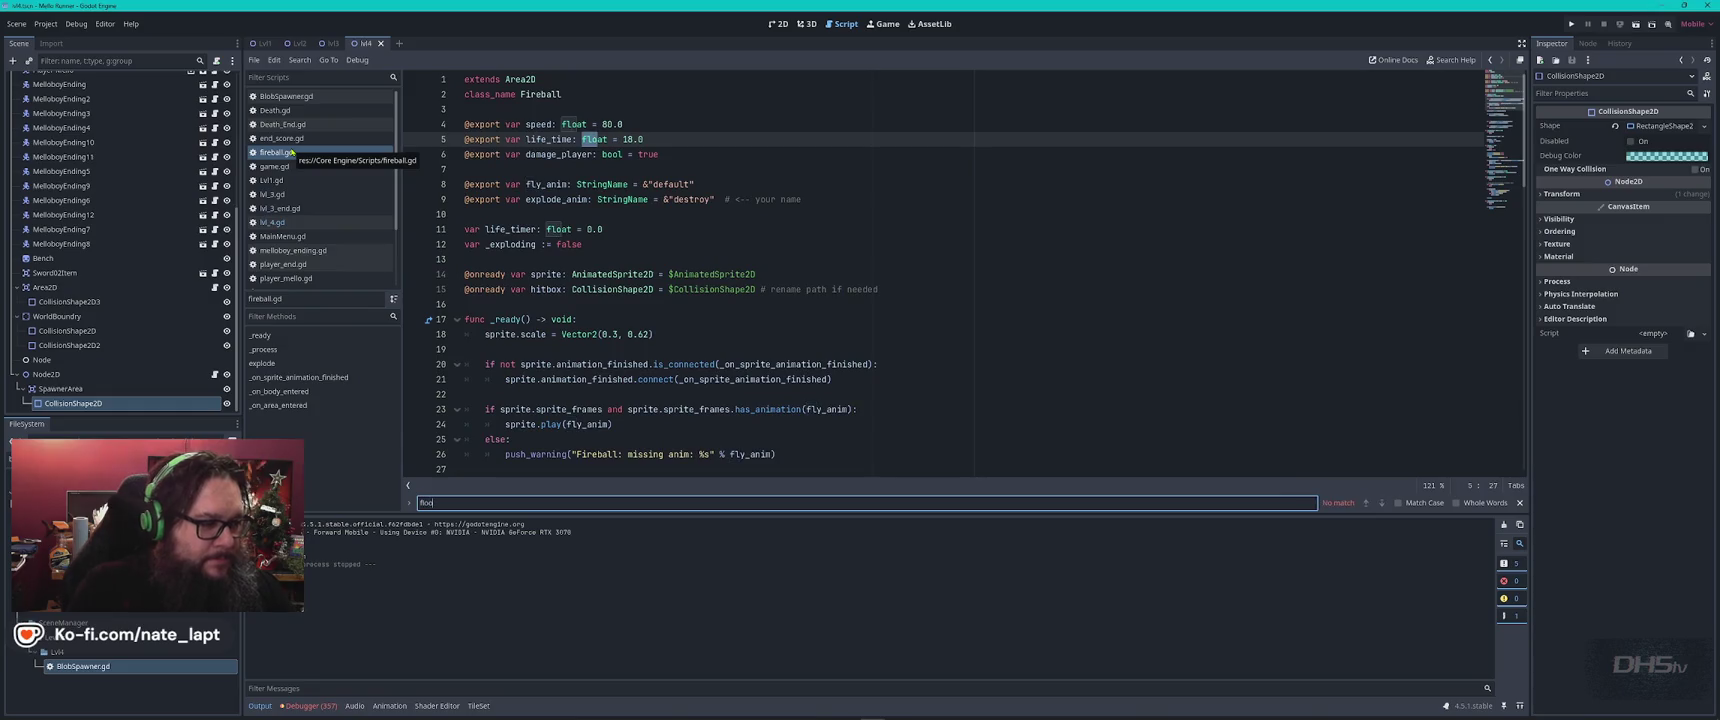
pyautogui.press('Escape')
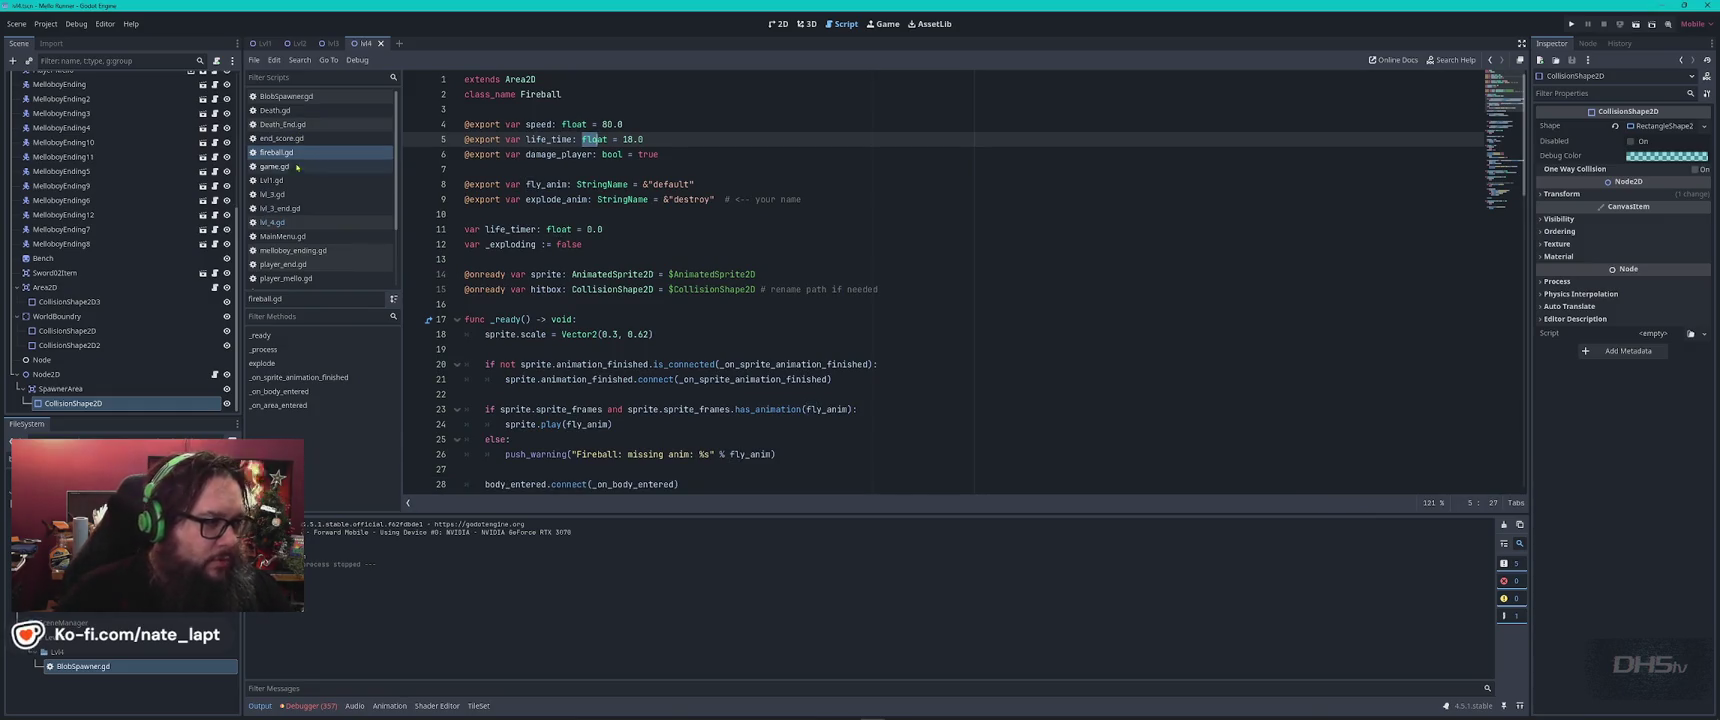
pyautogui.click(290, 236)
pyautogui.click(290, 222)
pyautogui.hotkey('ctrl', 'f')
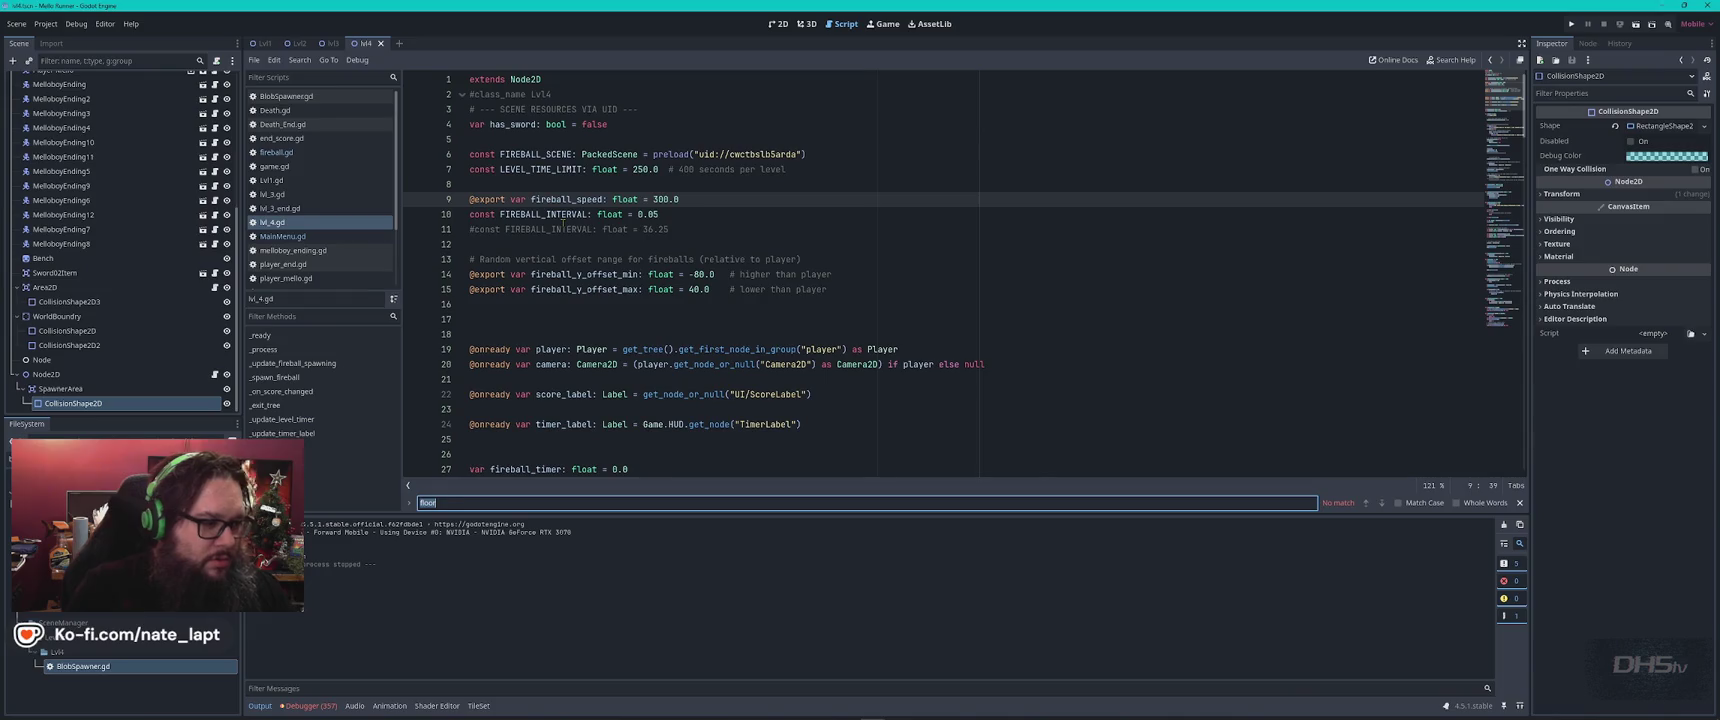
pyautogui.write('fireball')
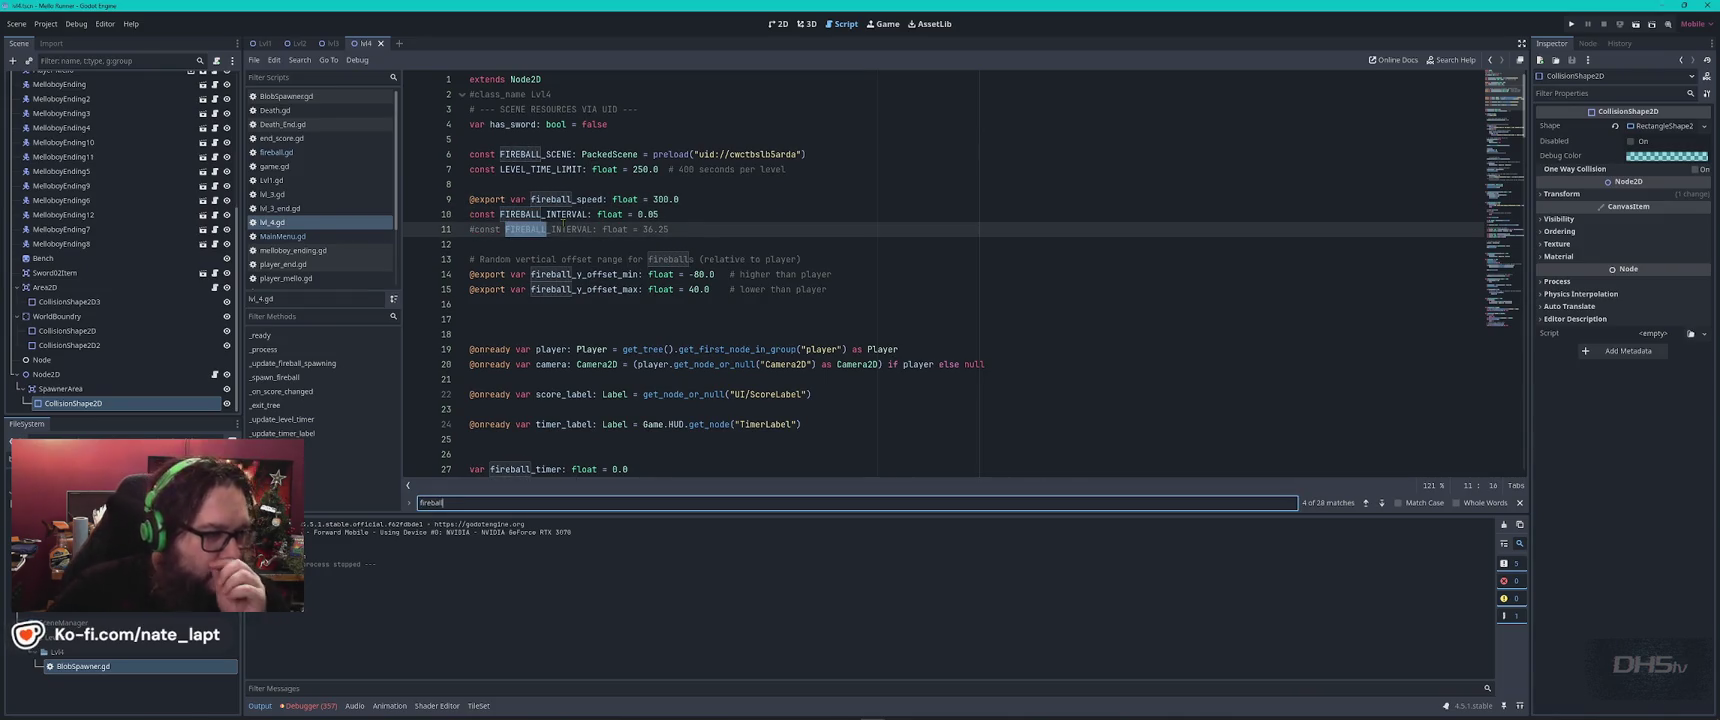
pyautogui.press('Return')
pyautogui.press('Return')
pyautogui.press('Return')
pyautogui.press('Return')
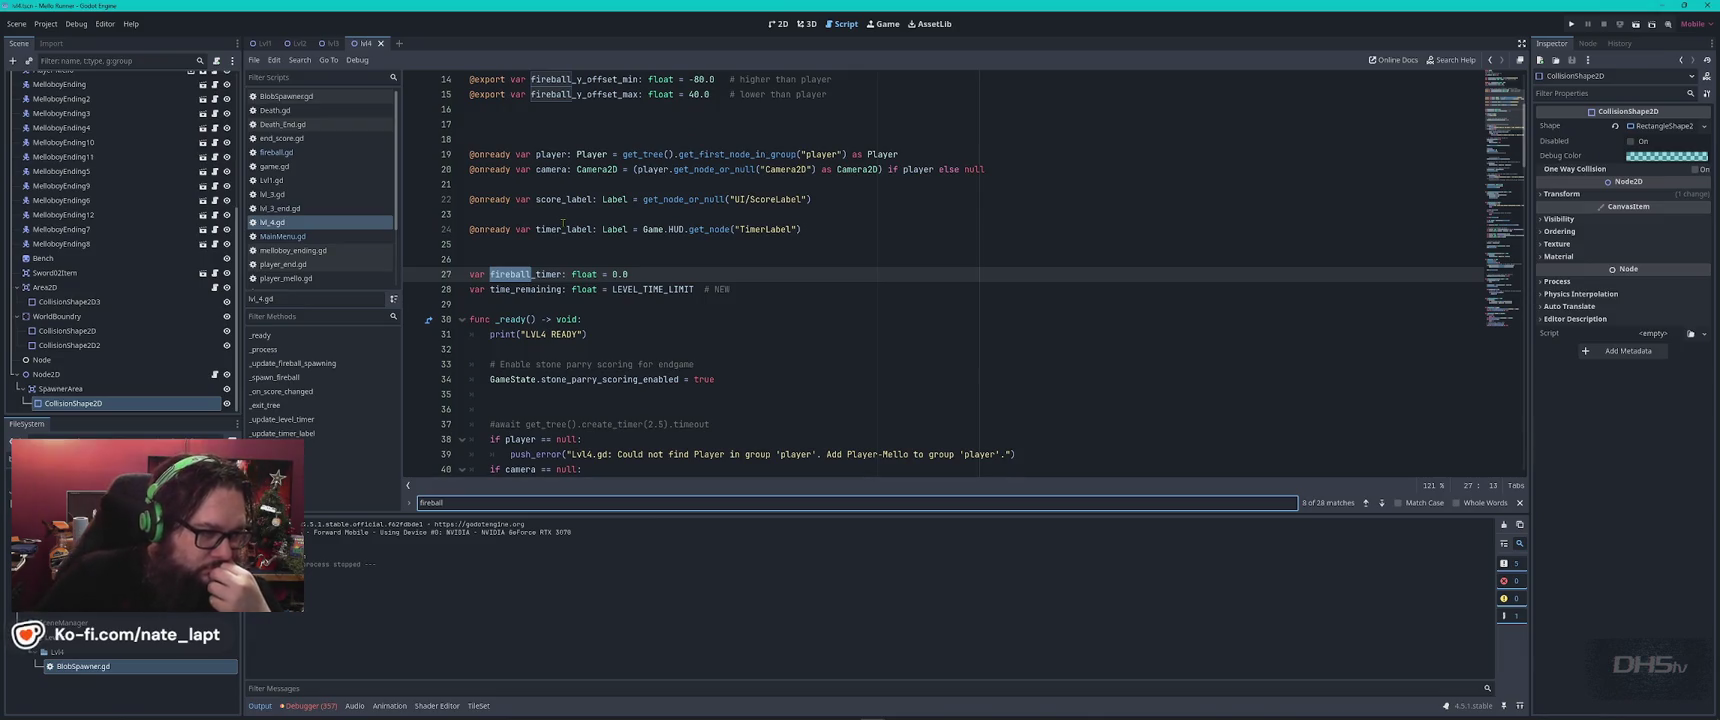
pyautogui.press('Return')
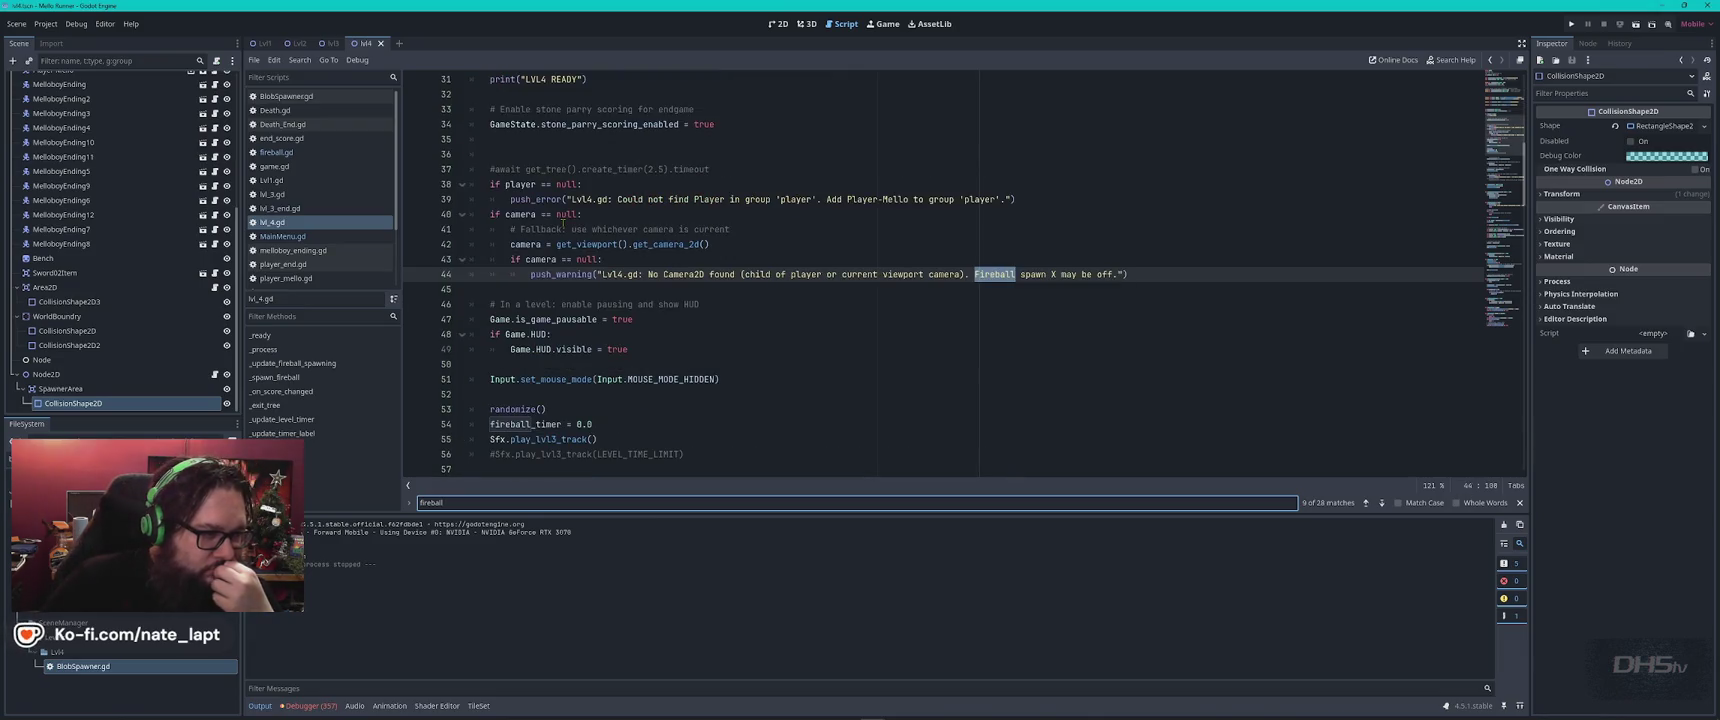
pyautogui.press('Return')
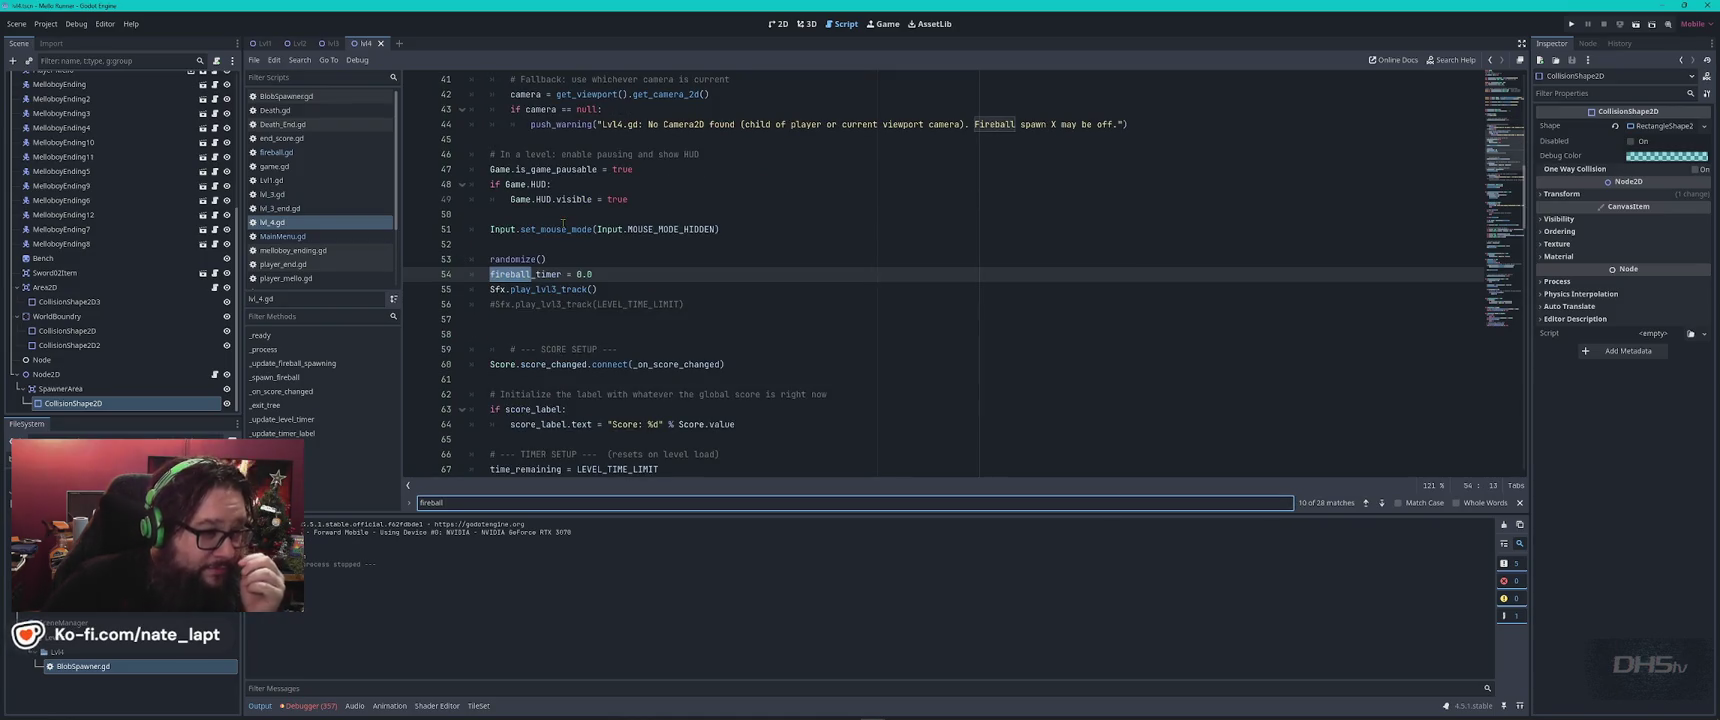
pyautogui.press('Return')
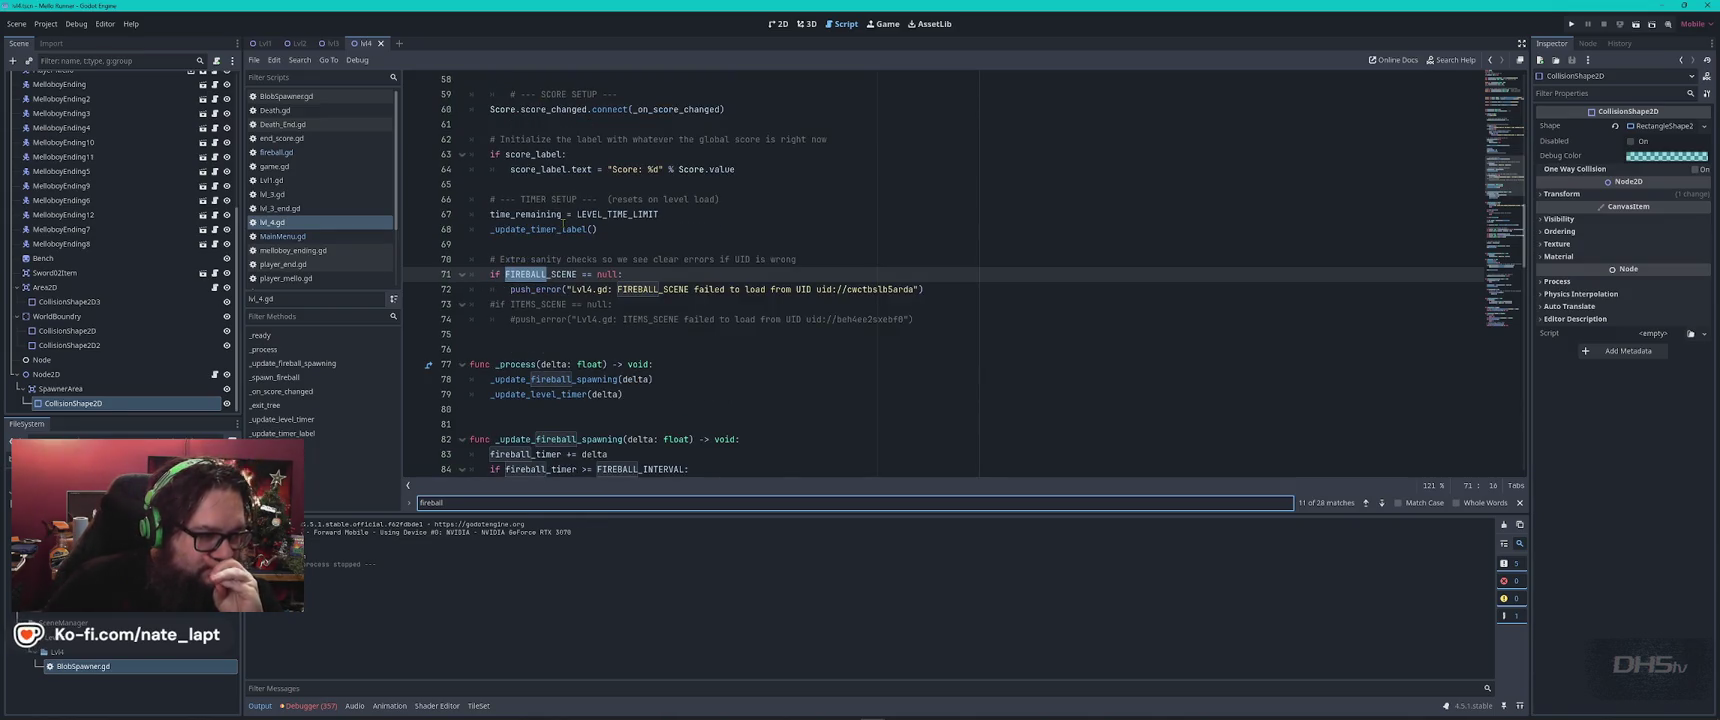
pyautogui.press('Return')
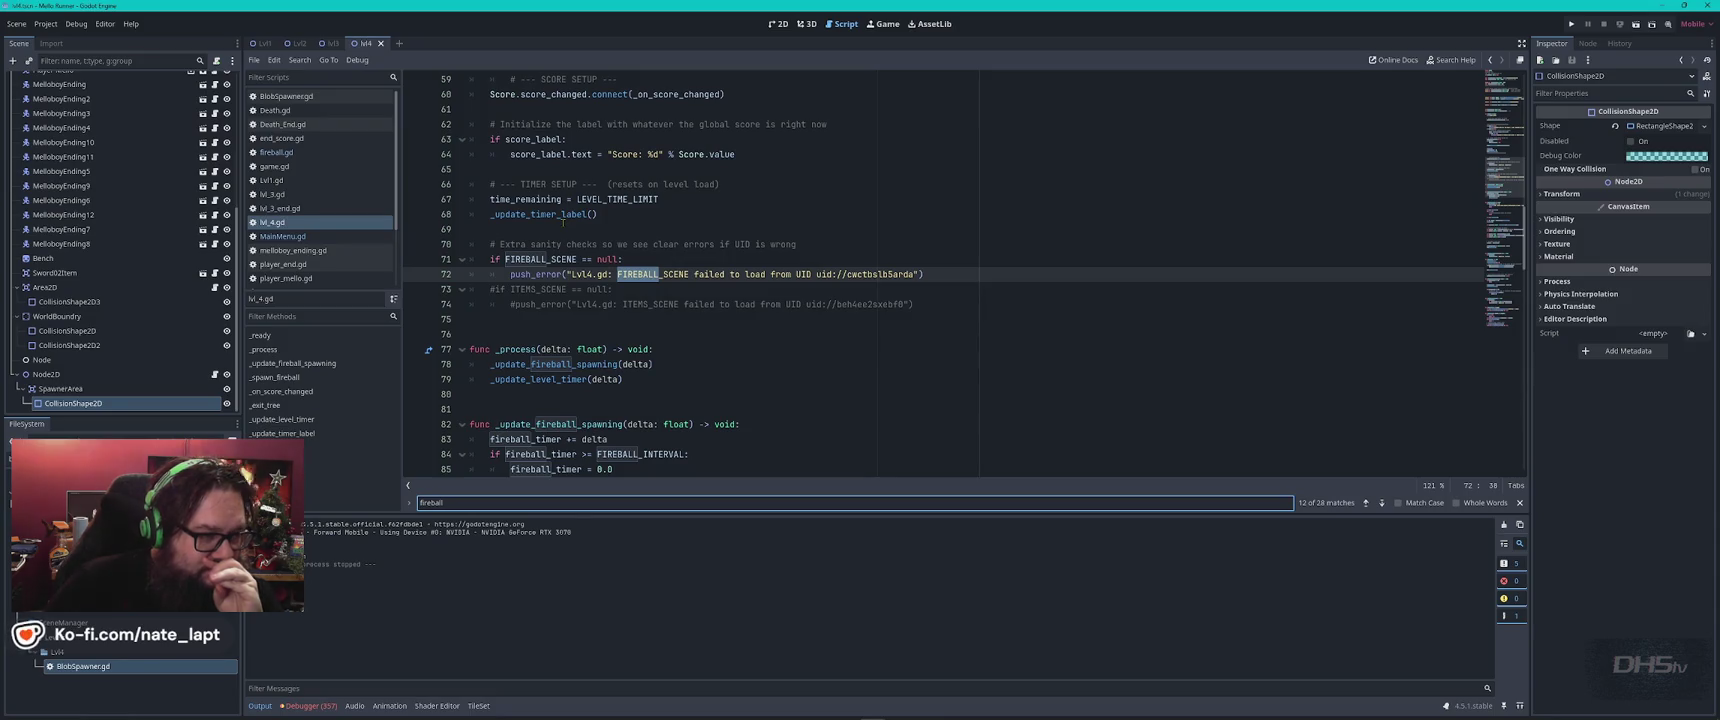
pyautogui.press('Return')
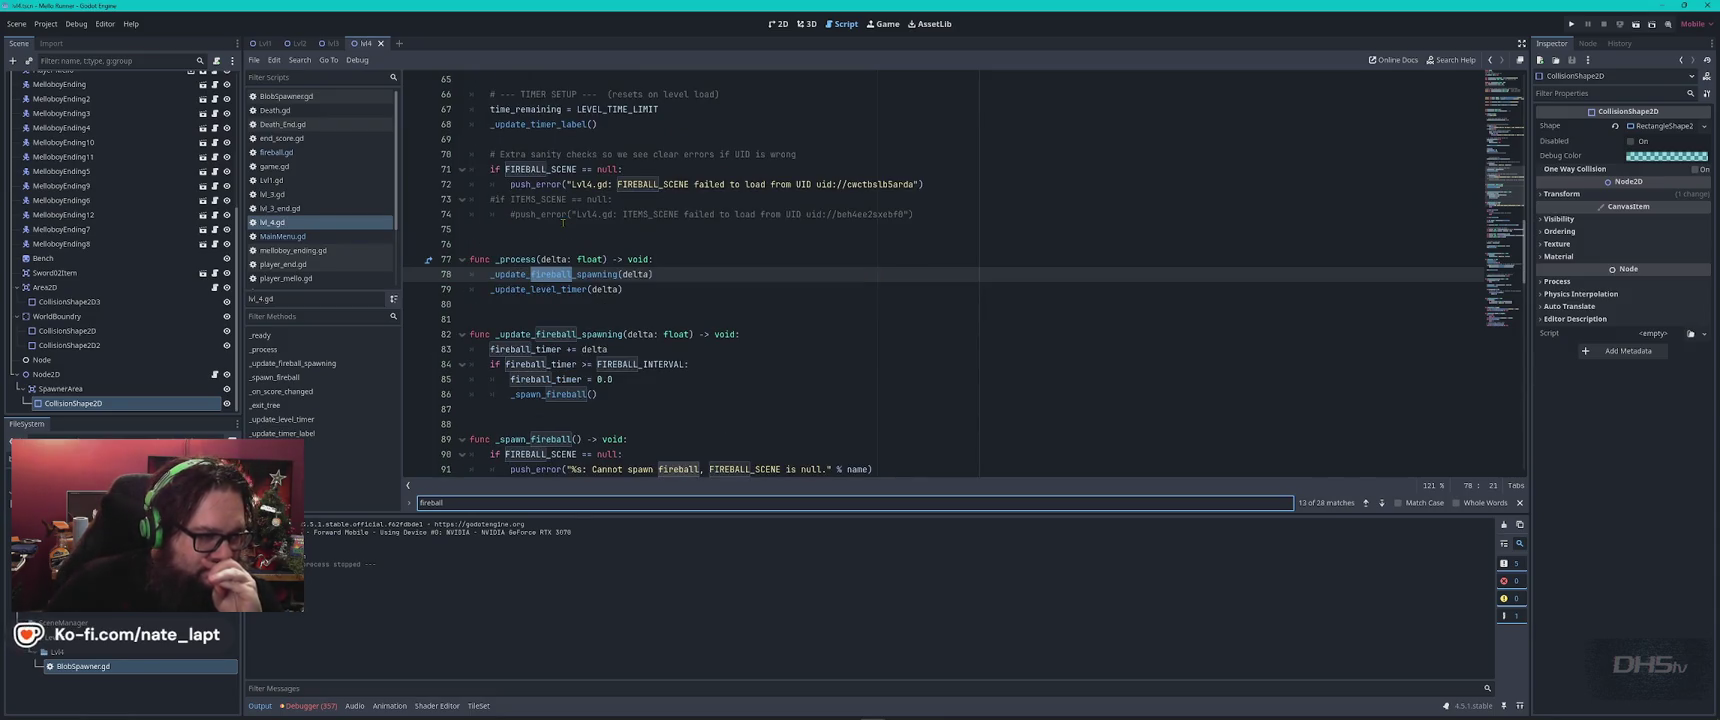
pyautogui.scroll(-4, 568, 224)
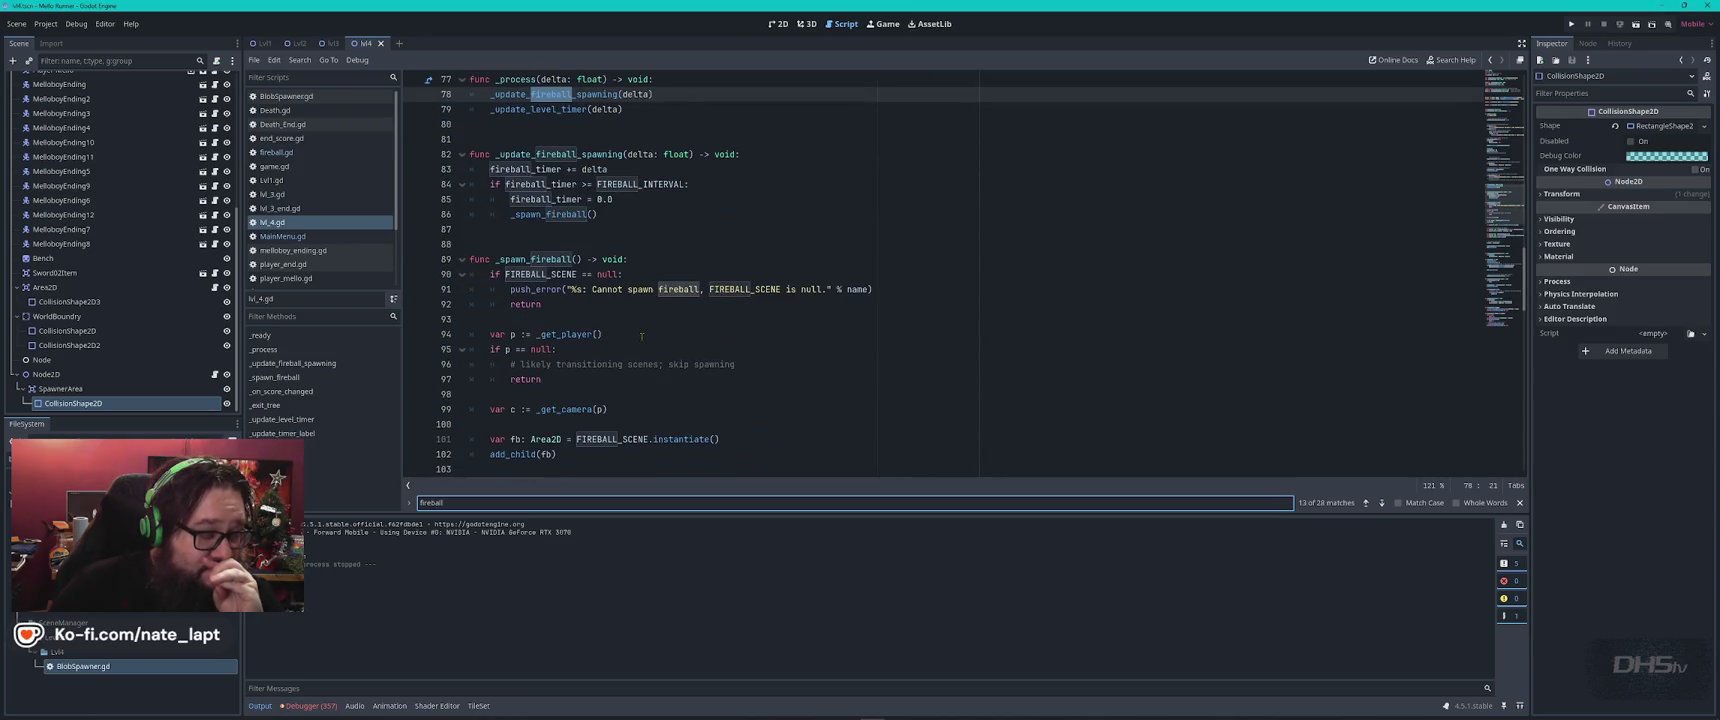
pyautogui.scroll(2, 641, 330)
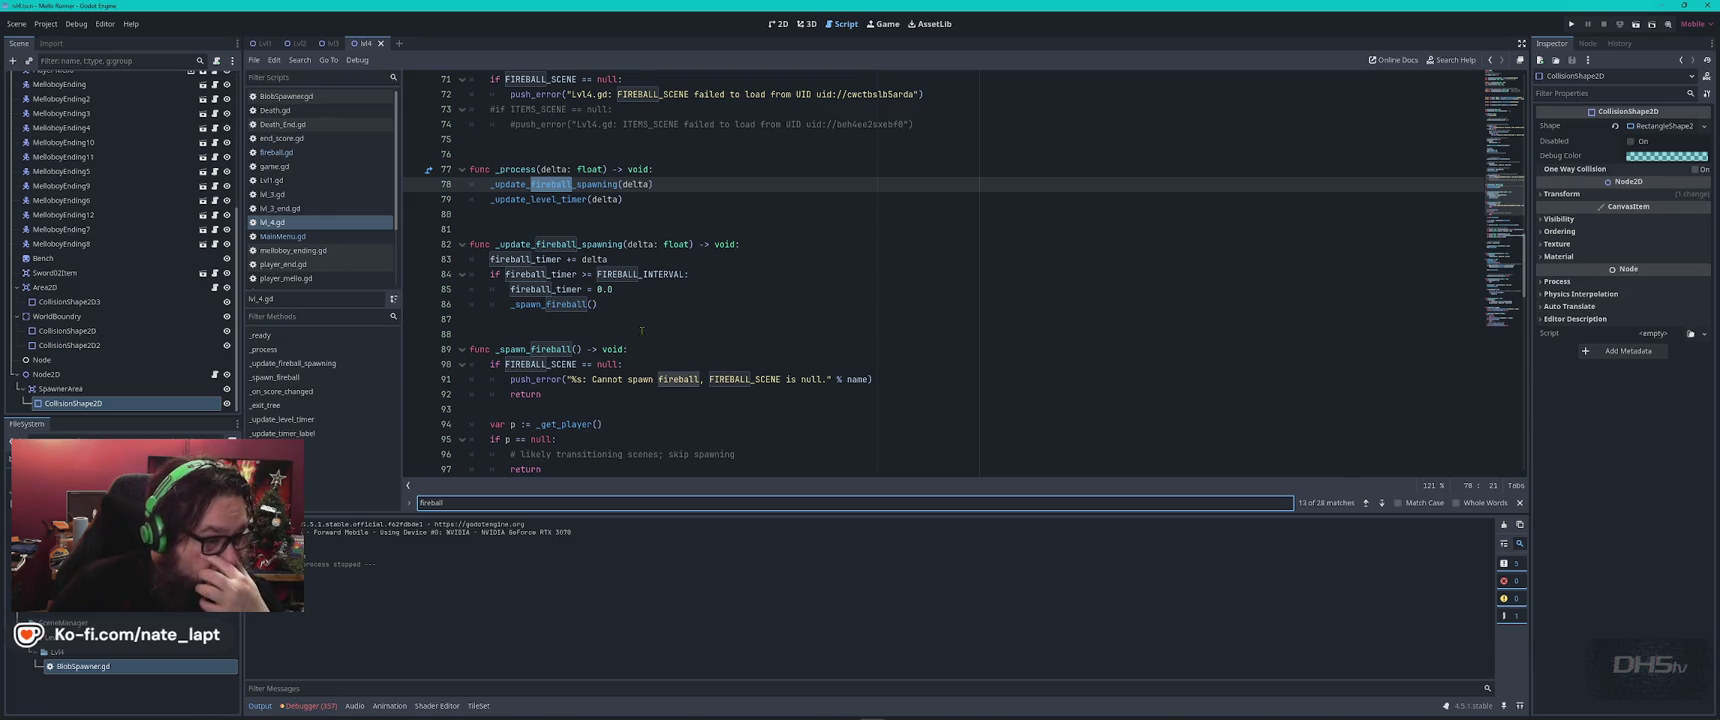
pyautogui.scroll(-4, 641, 330)
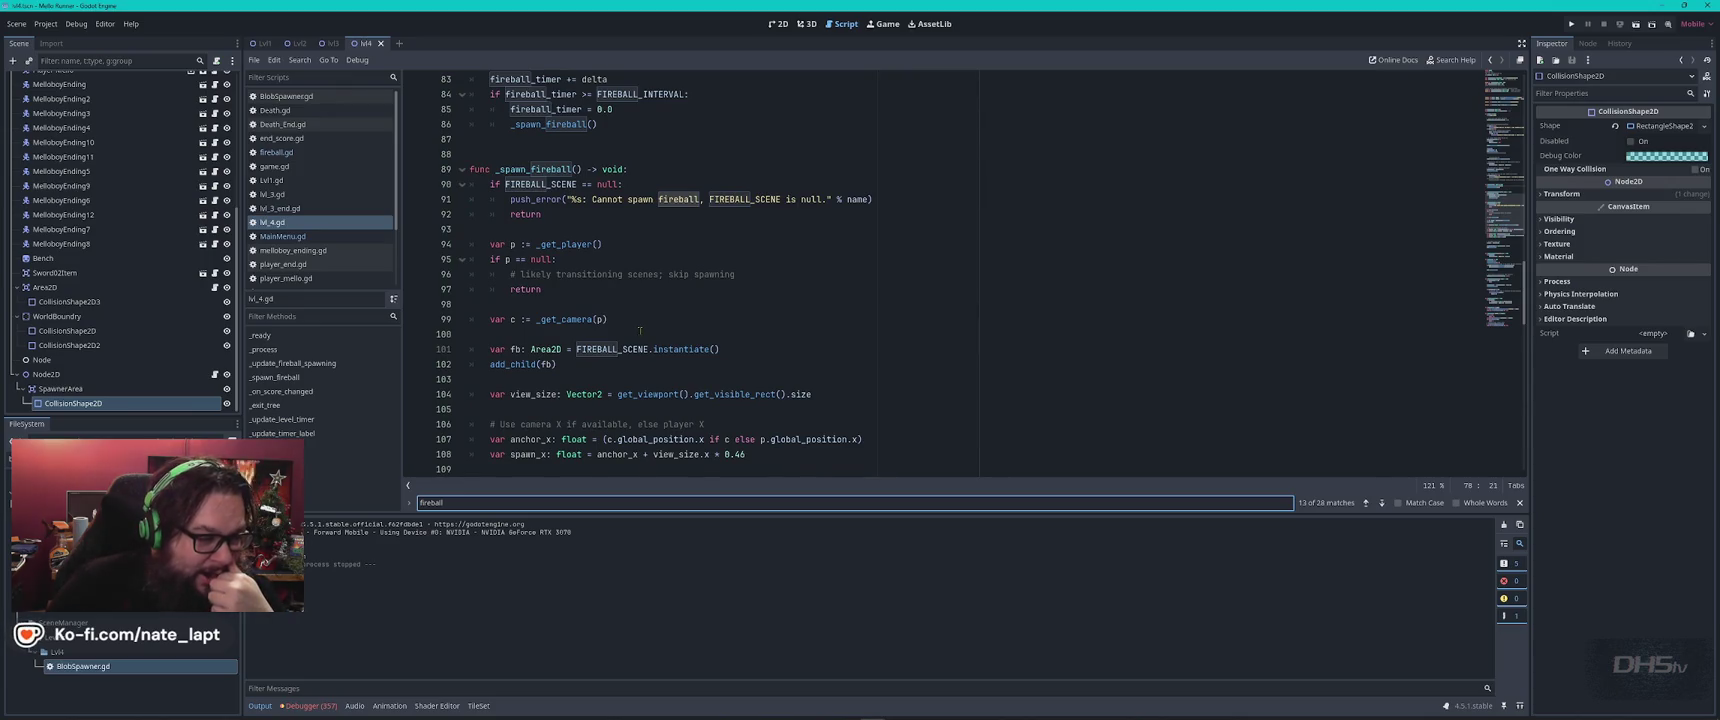
pyautogui.scroll(-3, 640, 330)
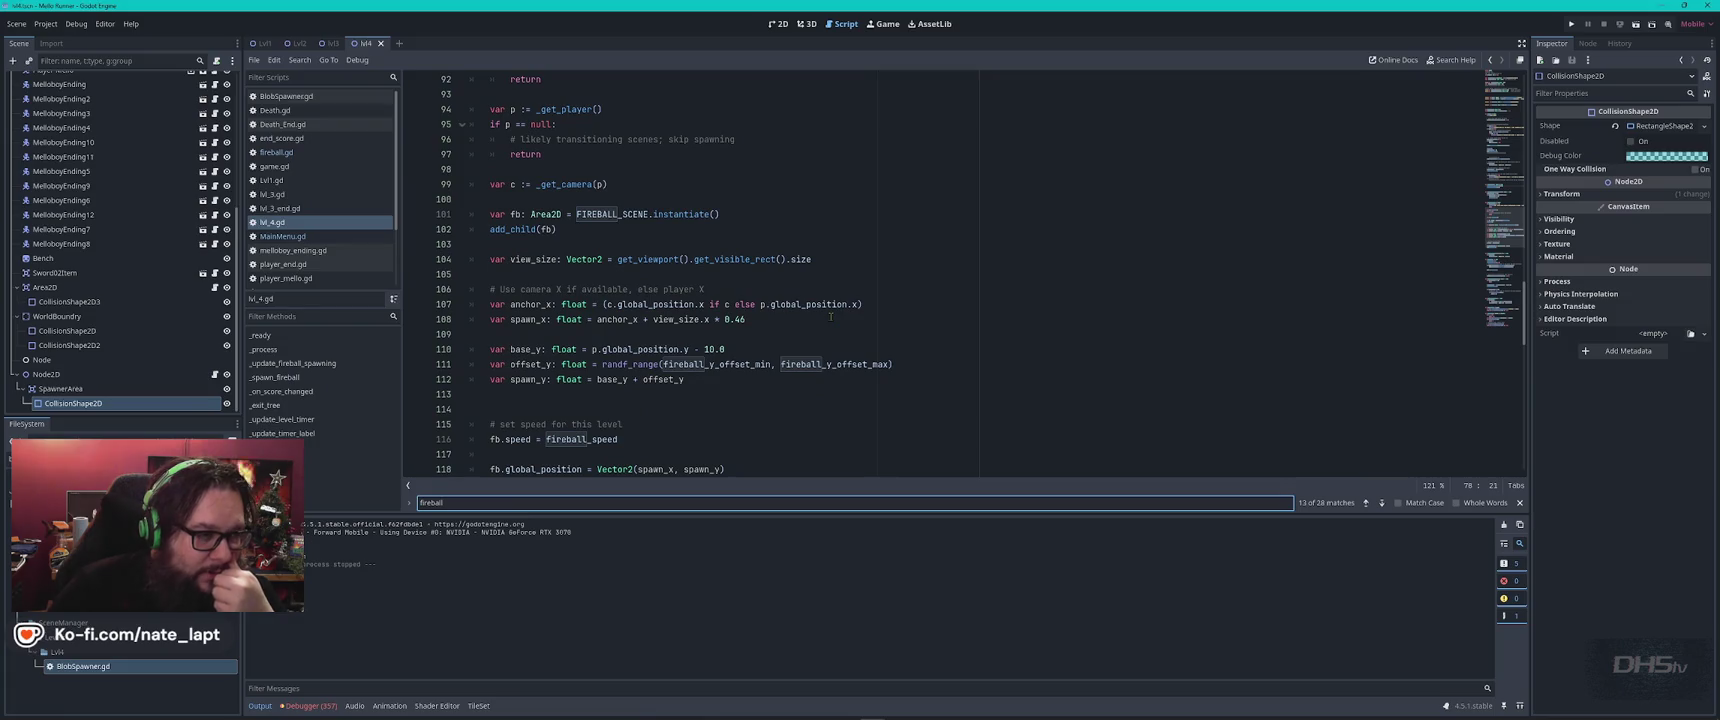
pyautogui.click(804, 209)
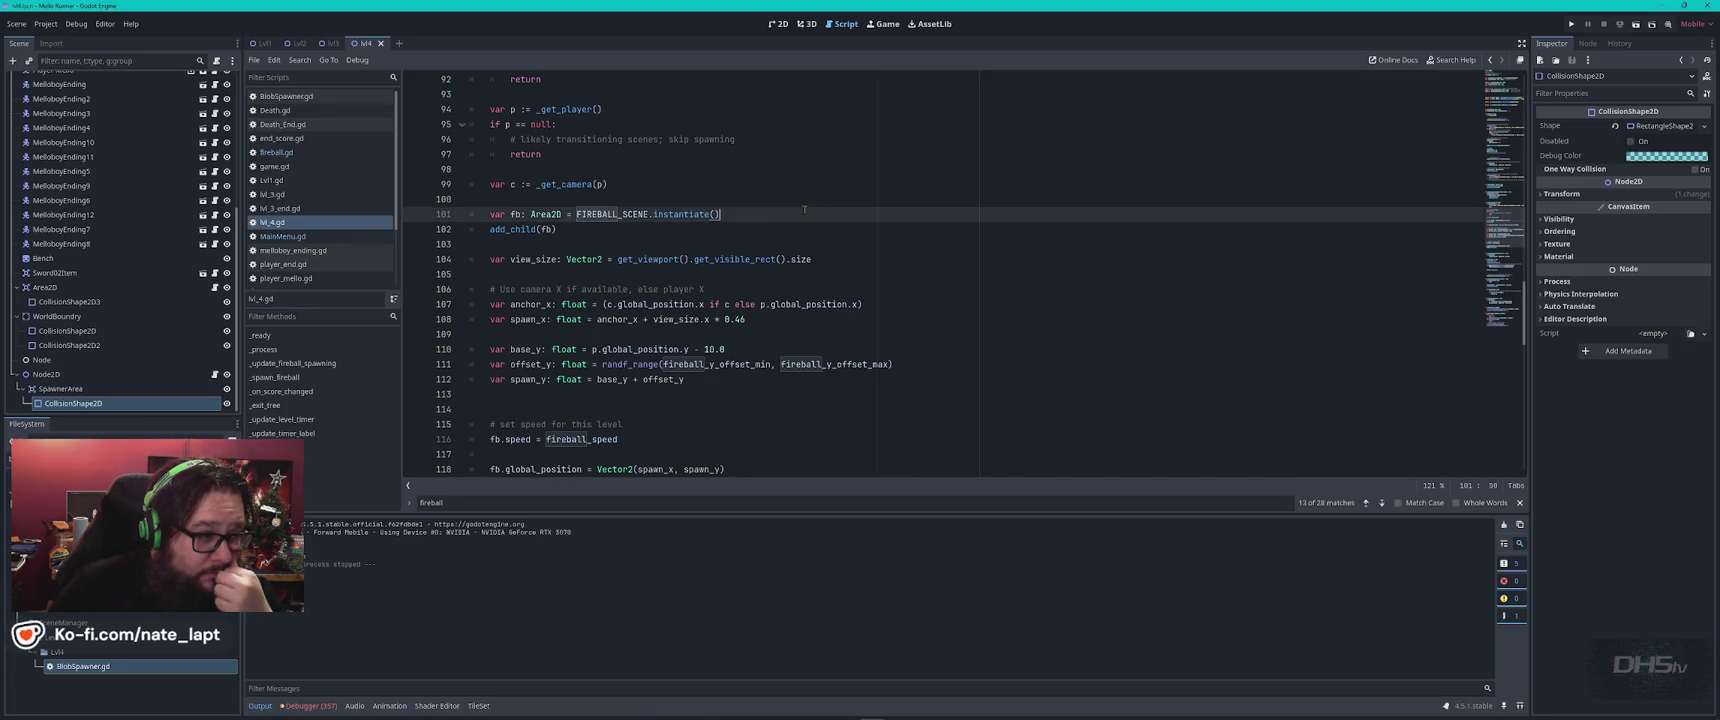
pyautogui.scroll(-3, 804, 209)
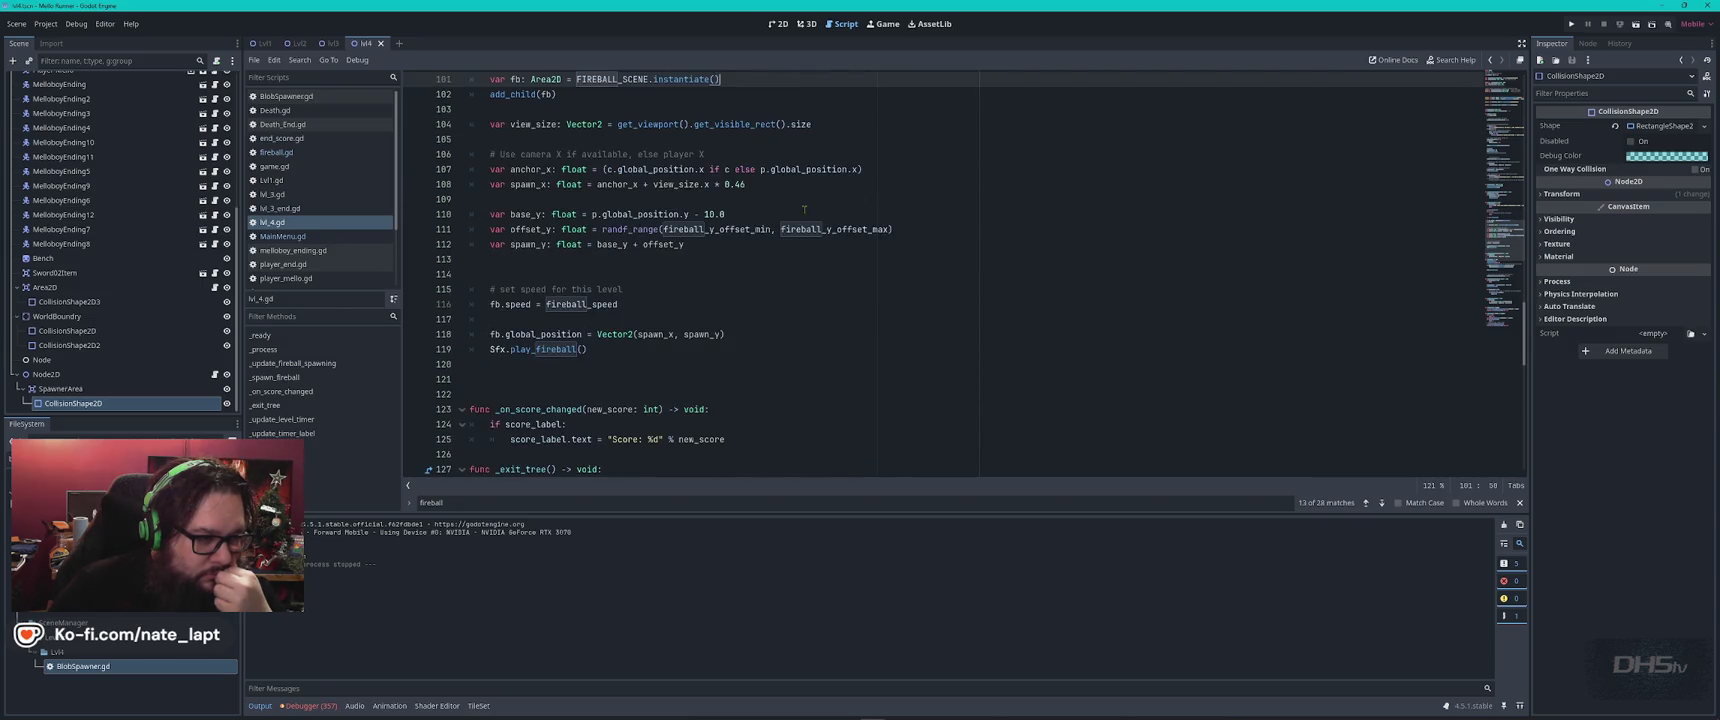
pyautogui.scroll(-3, 804, 209)
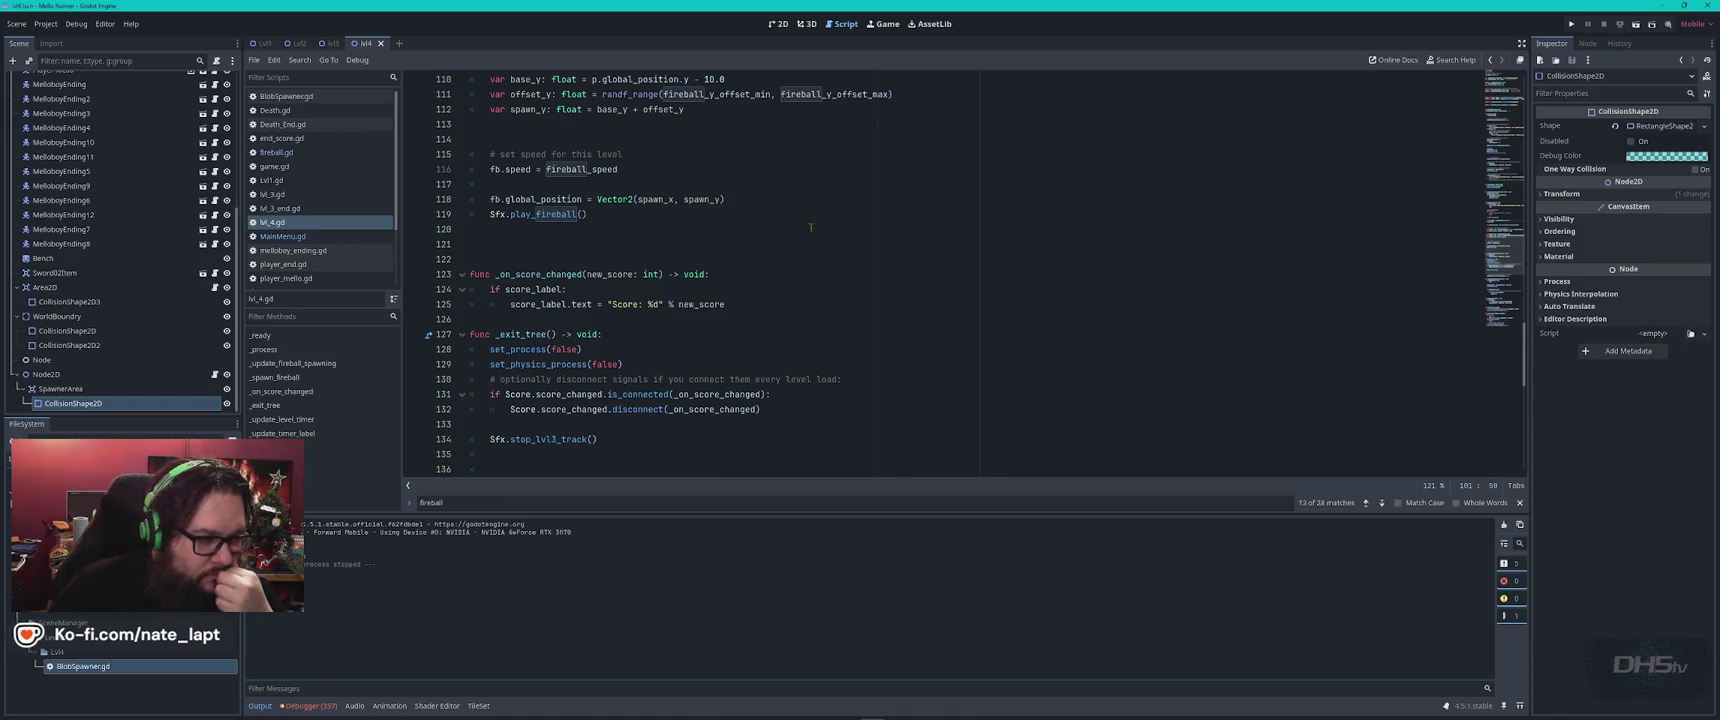
pyautogui.scroll(-2, 811, 227)
pyautogui.scroll(-1, 811, 227)
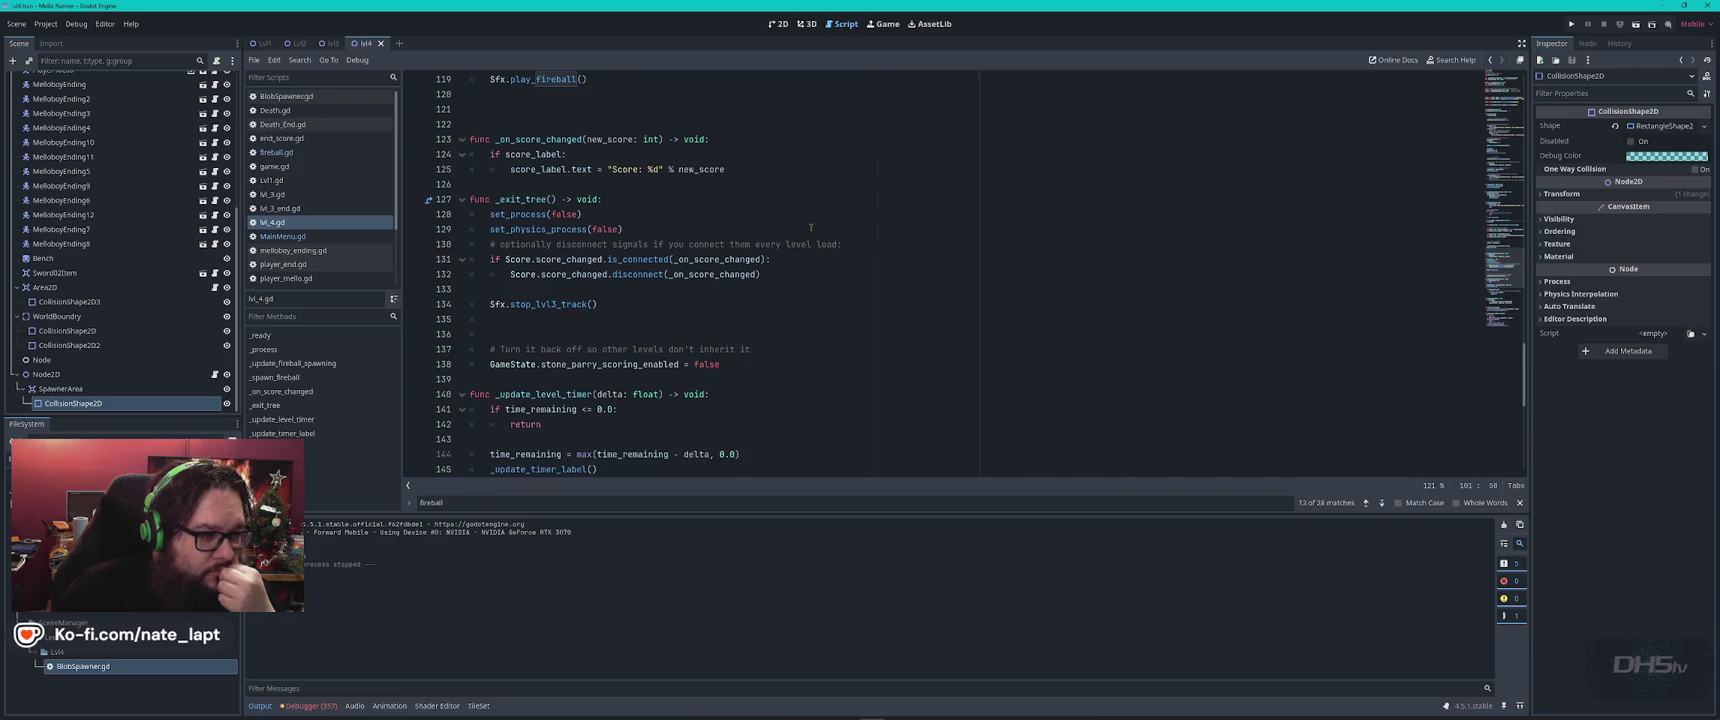
pyautogui.scroll(-2, 811, 227)
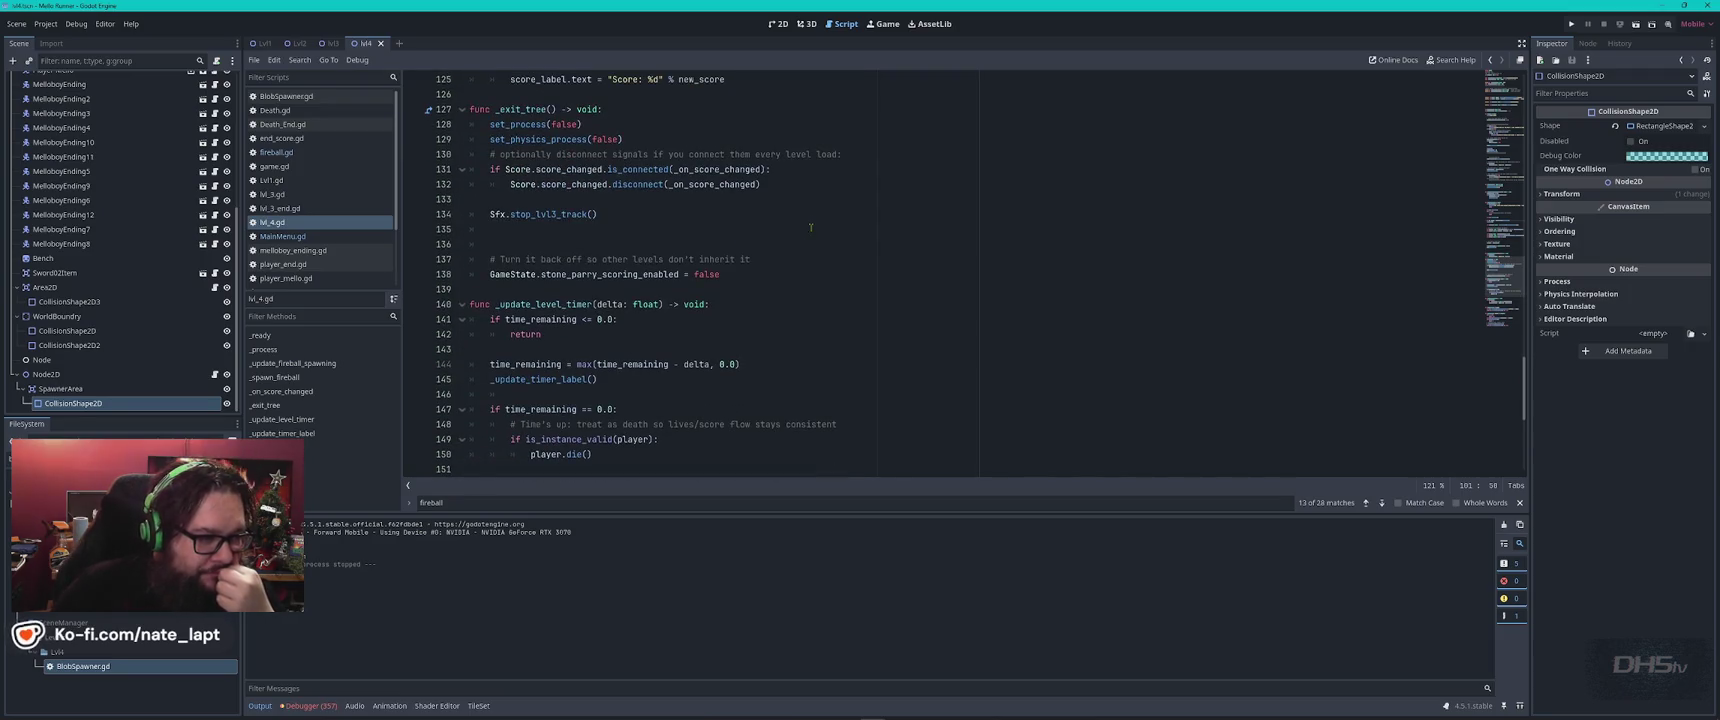
pyautogui.scroll(-3, 813, 288)
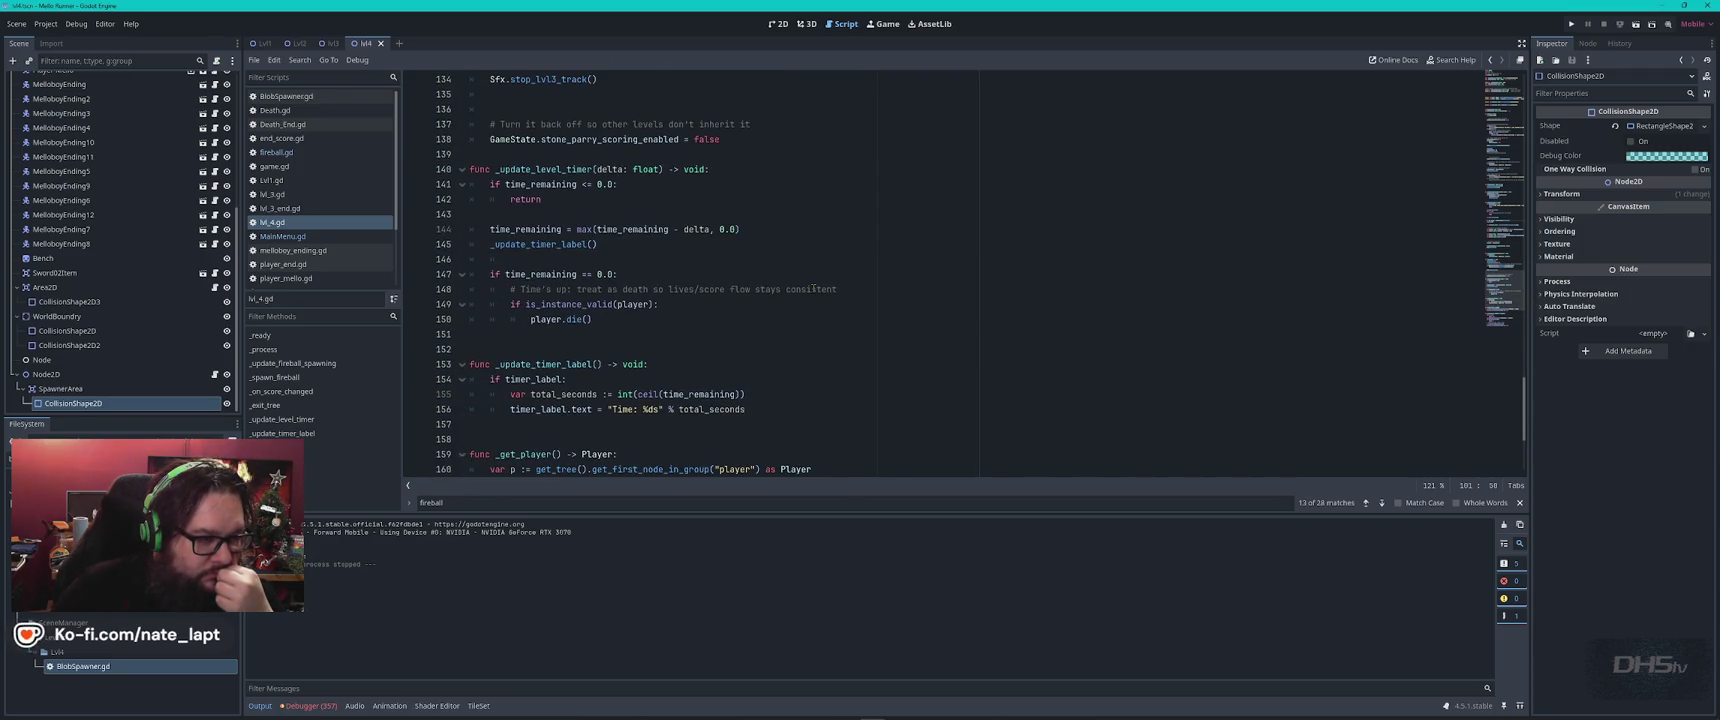
pyautogui.scroll(-4, 813, 288)
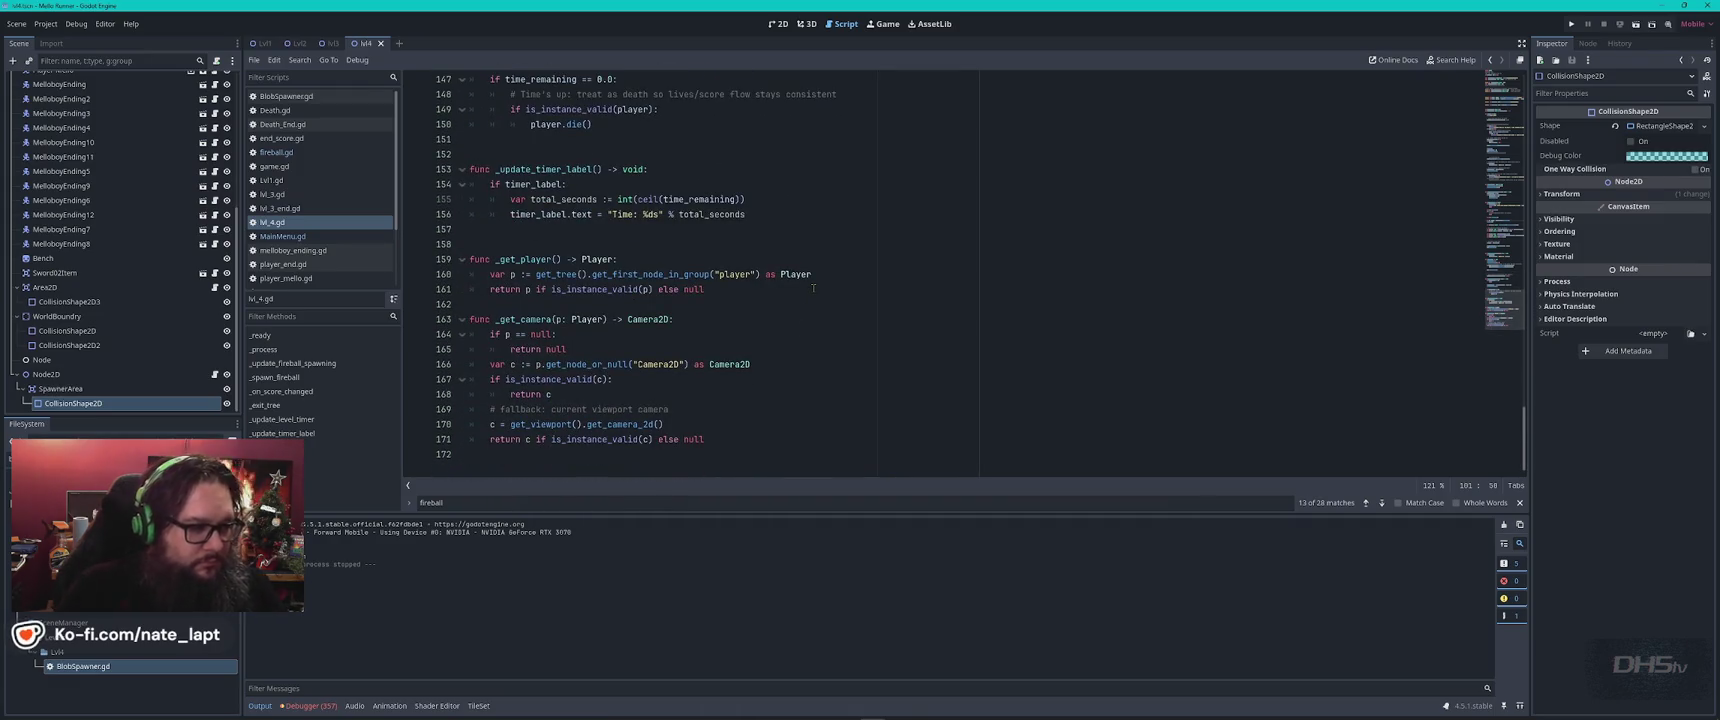
pyautogui.hotkey('ctrl', 'Home')
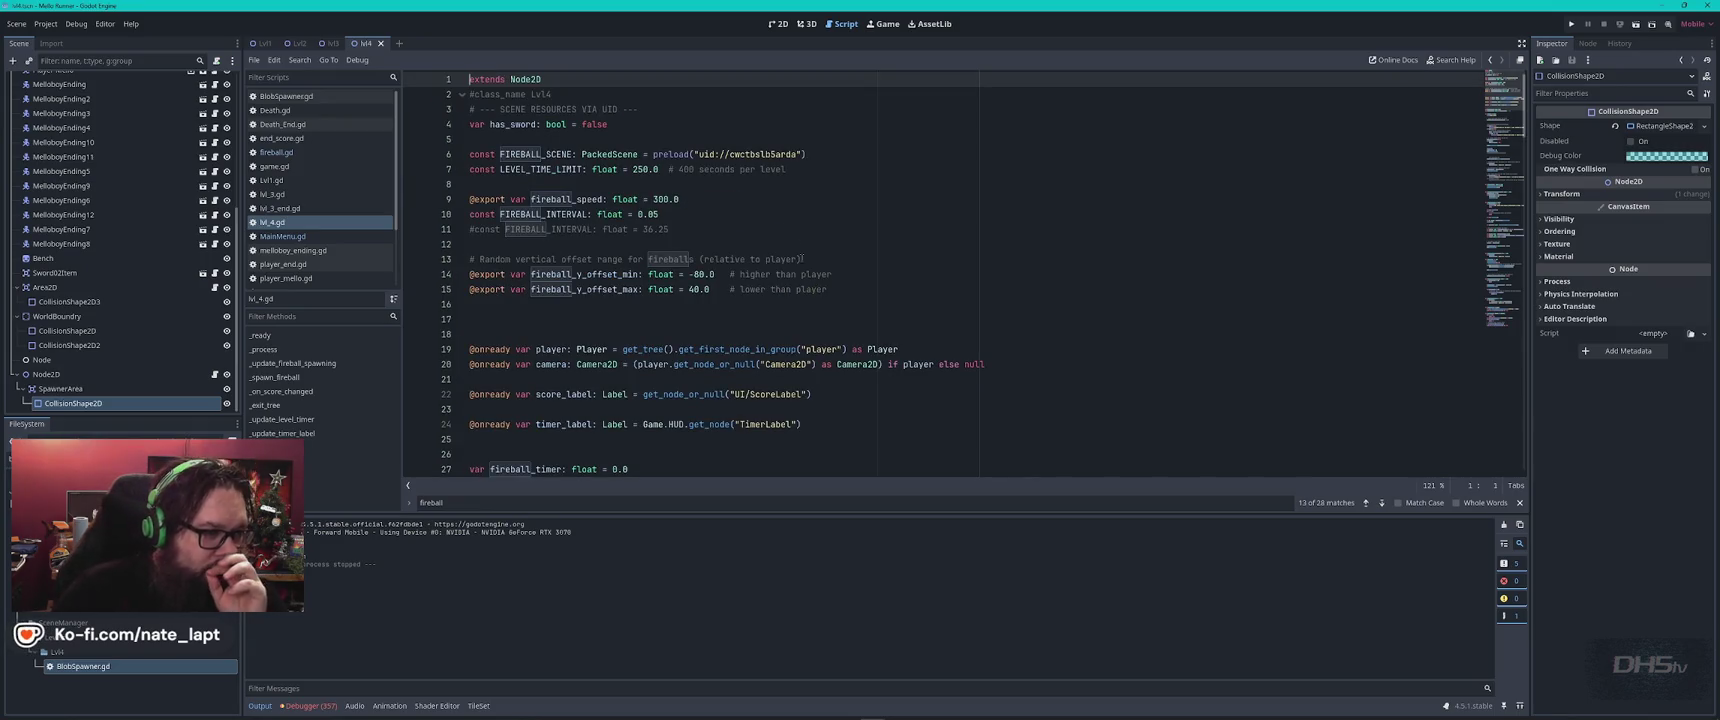
# In lvl_4.gd, cut the level time limit from 250 to 90 and save the script.
pyautogui.click(656, 214)
pyautogui.write('0')
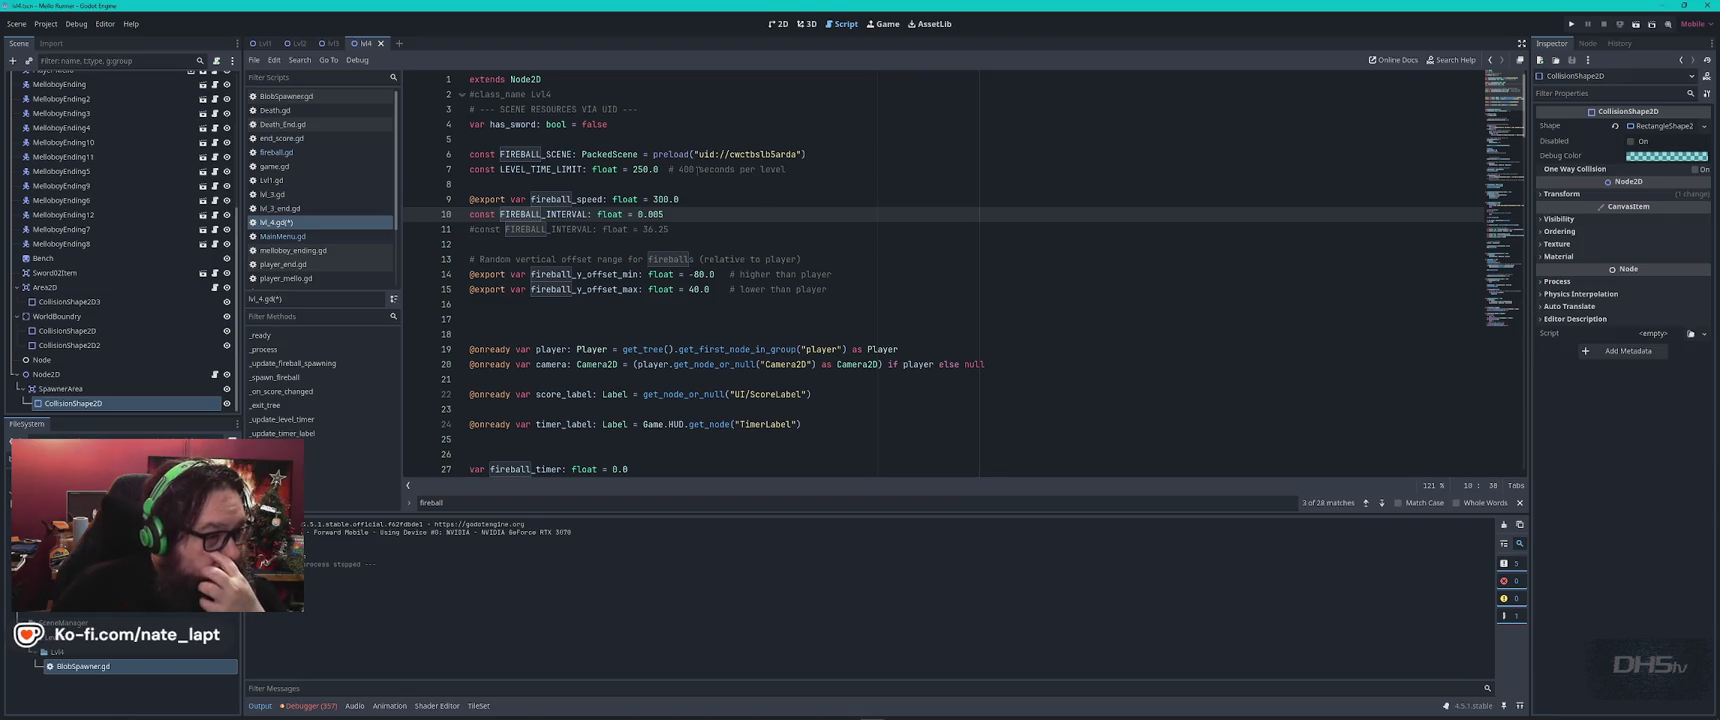
pyautogui.doubleClick(640, 169)
pyautogui.write('90')
pyautogui.hotkey('ctrl', 's')
# Playtest the level with FIREBALL_INTERVAL 0.005, reaching the Congrats screen at 1250 high score, then stop the game.
pyautogui.press('F5')
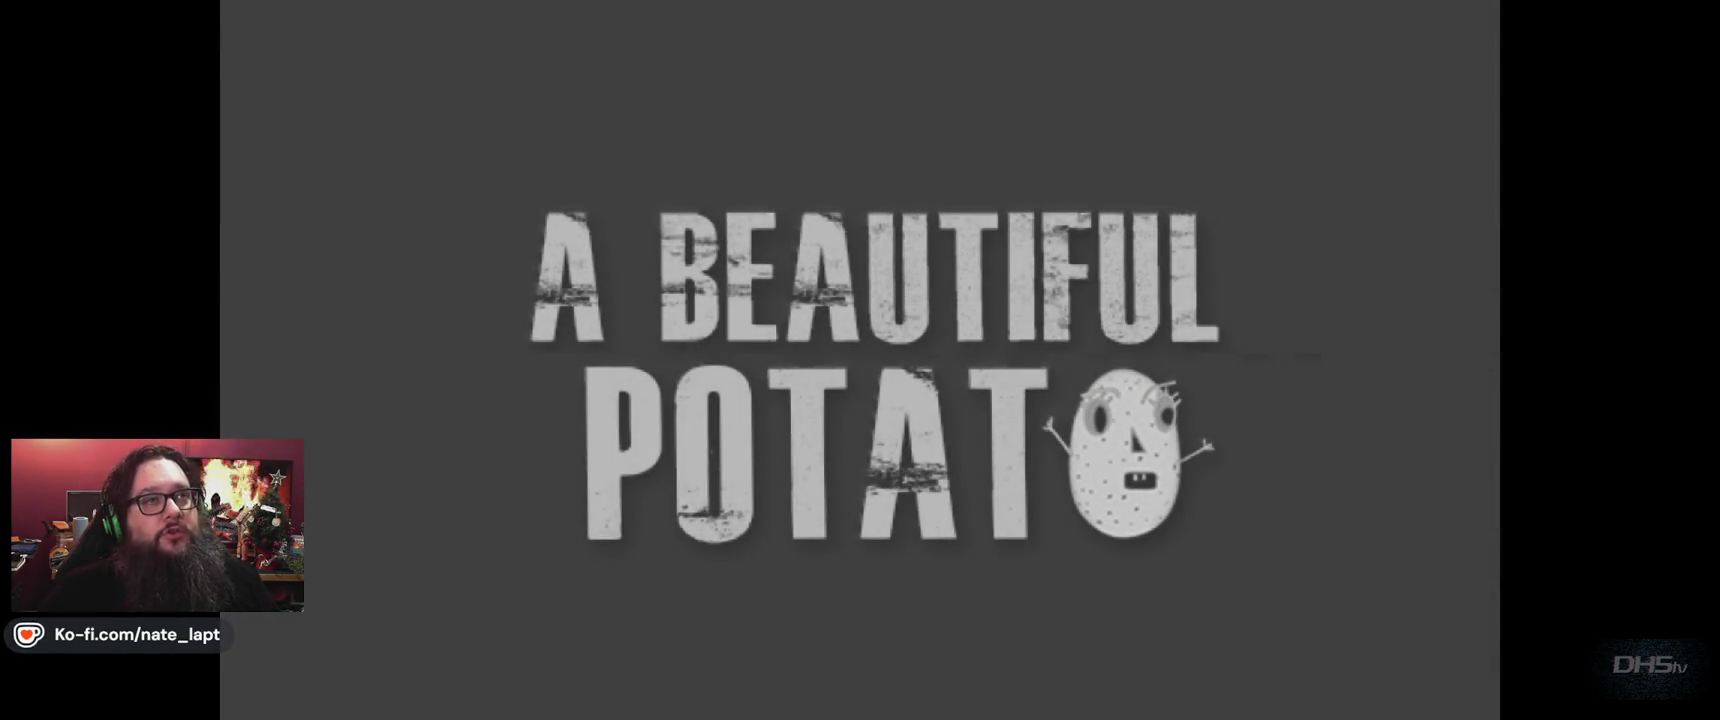
pyautogui.press('Return')
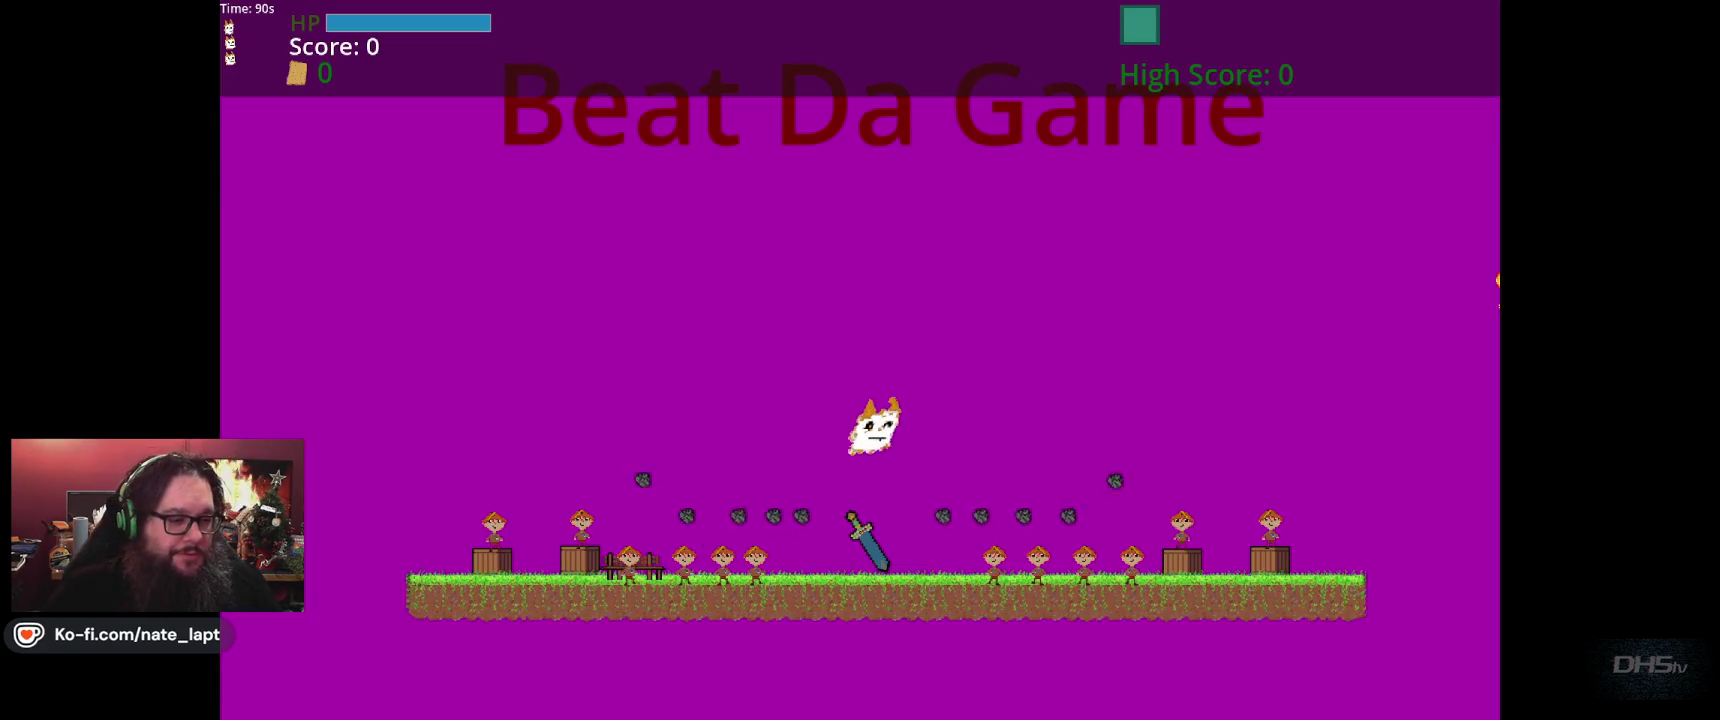
pyautogui.press('space')
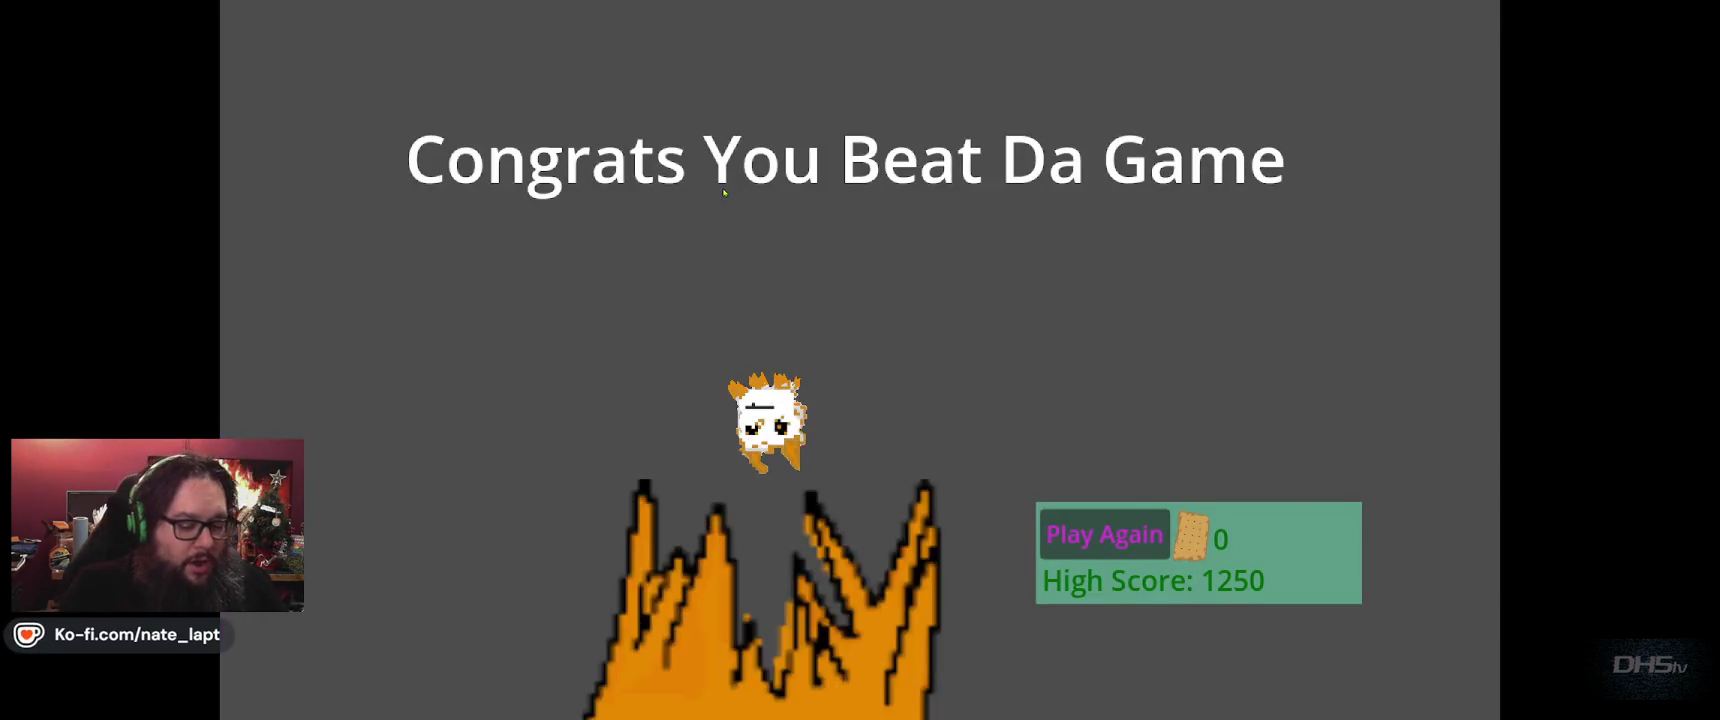
pyautogui.press('F8')
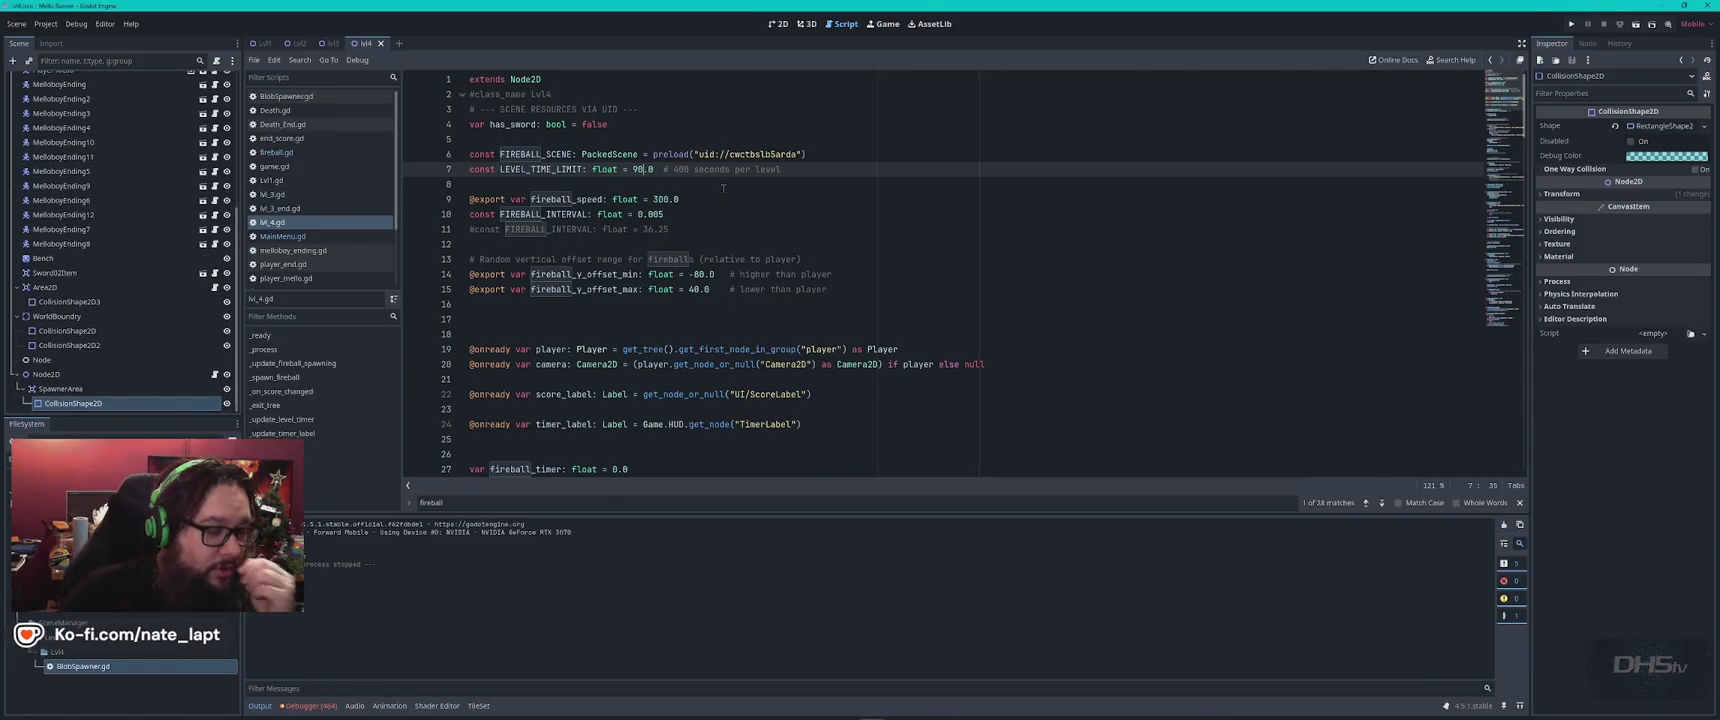
# Change line 10's FIREBALL_INTERVAL from 0.005 to 0.012, then run the level and dodge the fireballs.
pyautogui.click(652, 214)
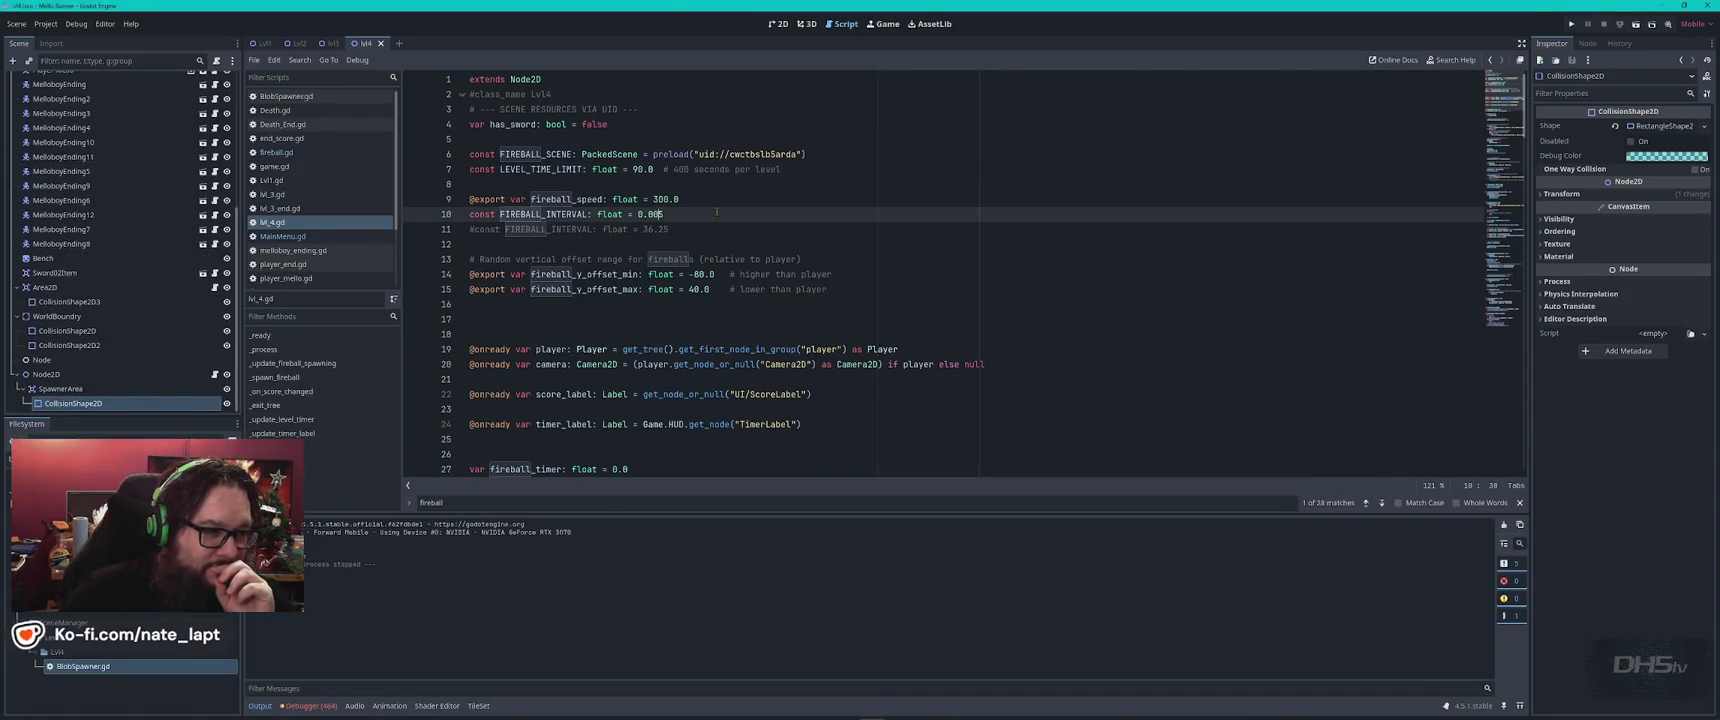
pyautogui.press('BackSpace')
pyautogui.press('BackSpace')
pyautogui.write('12')
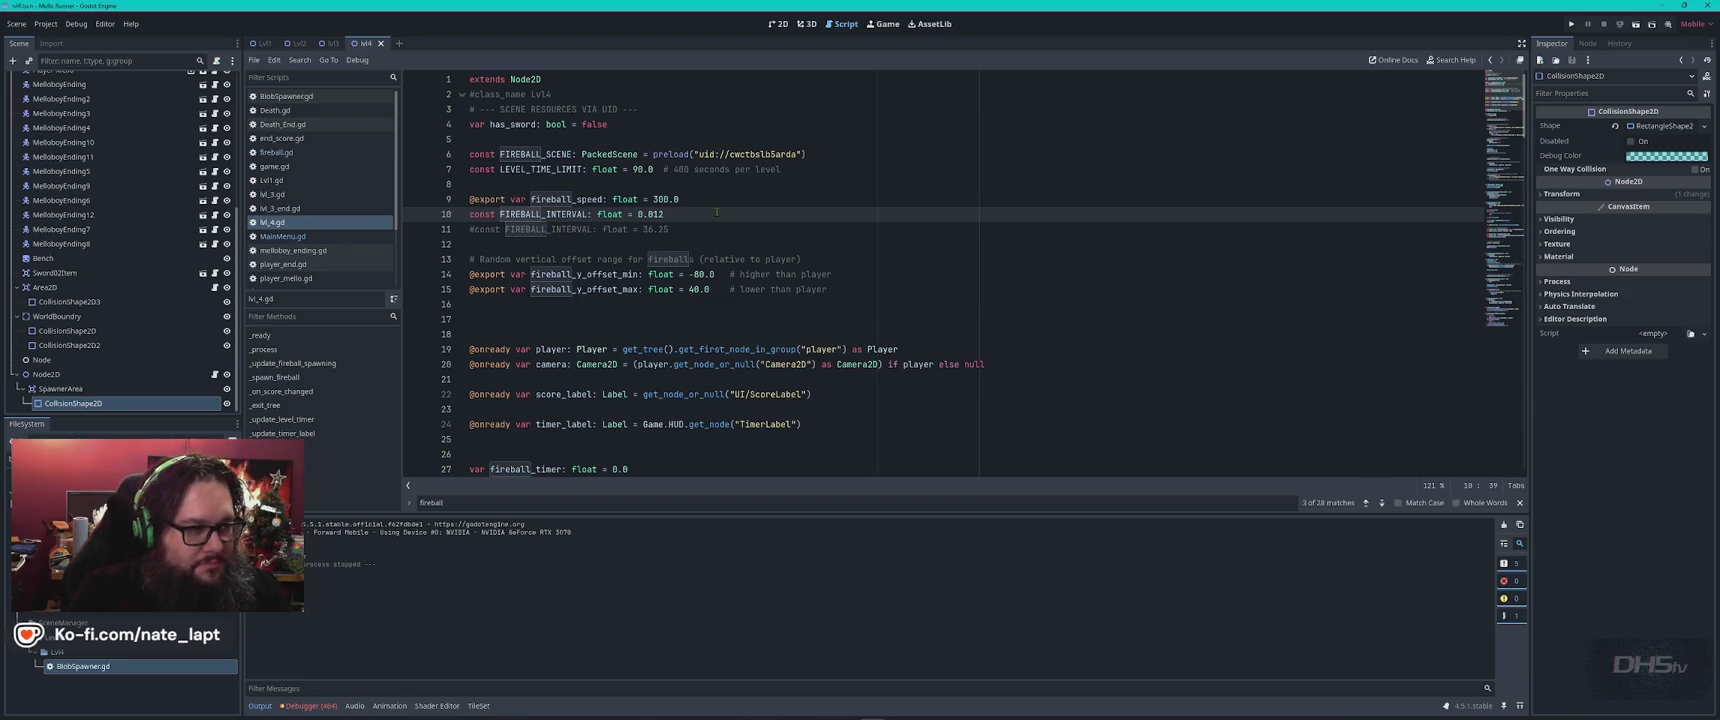
pyautogui.press('F5')
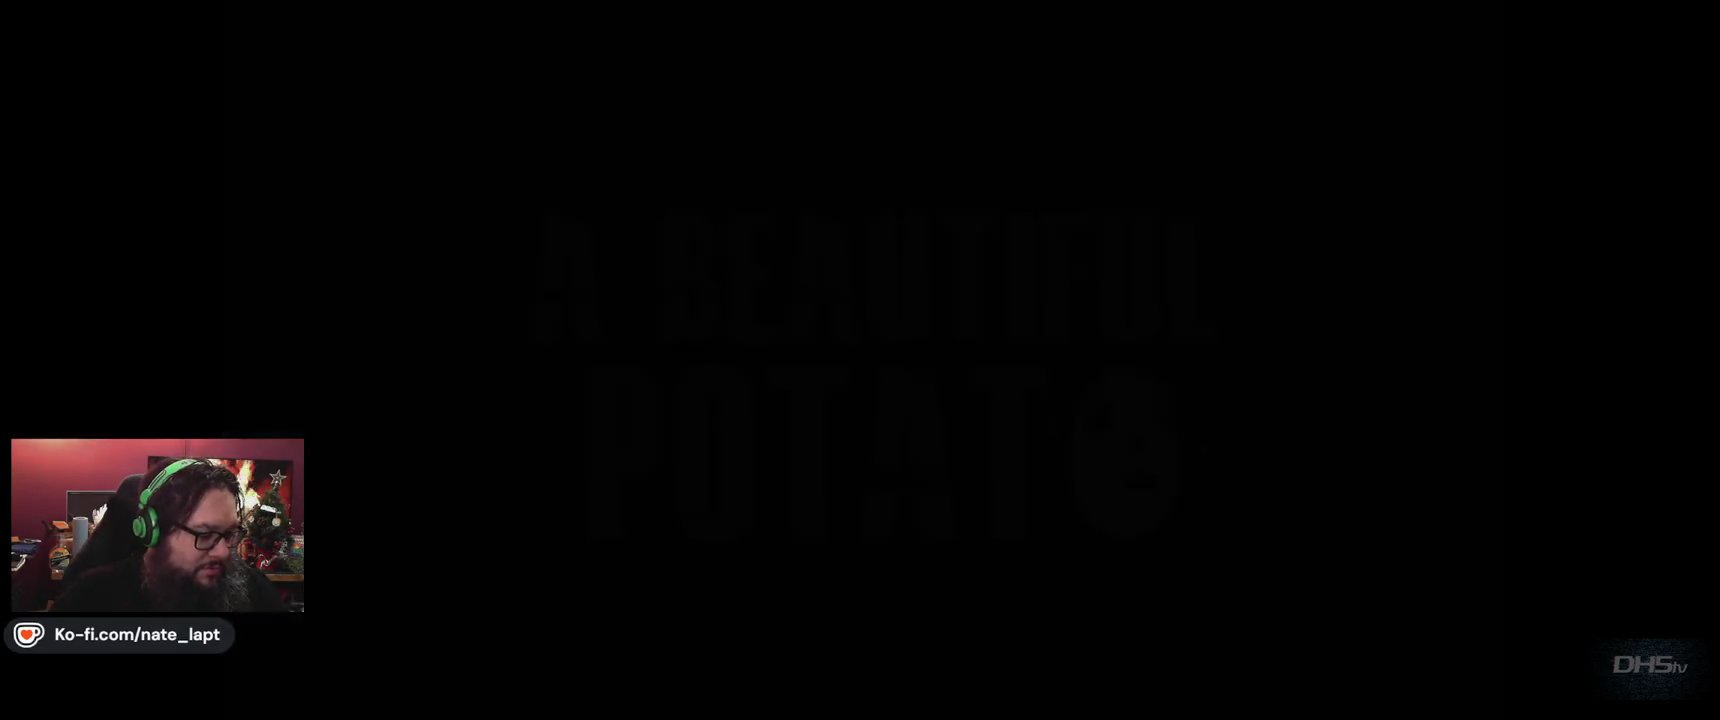
pyautogui.press('Return')
pyautogui.press('Up')
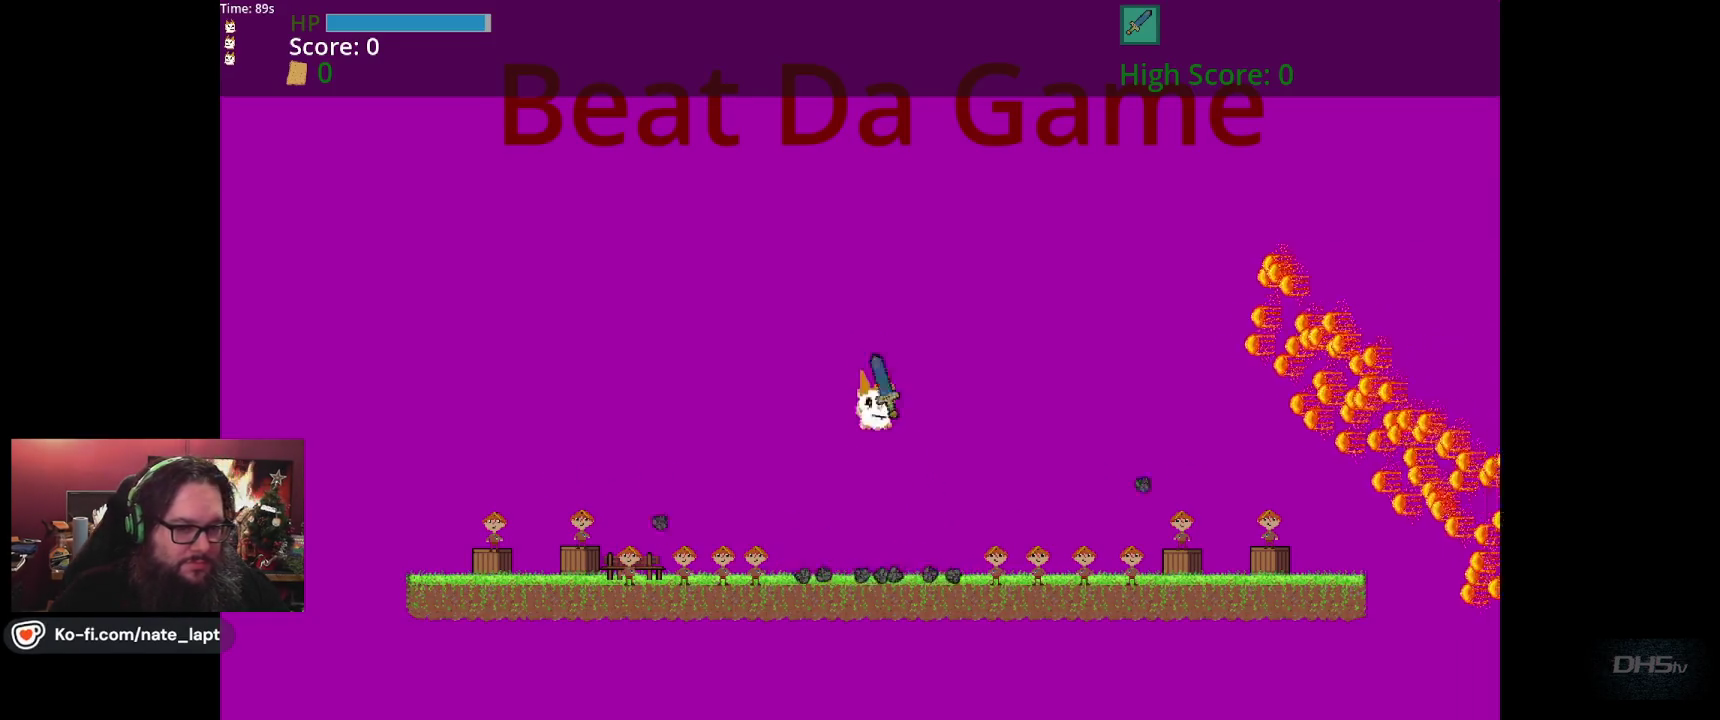
pyautogui.press('Up')
pyautogui.press('Up')
pyautogui.press('Up')
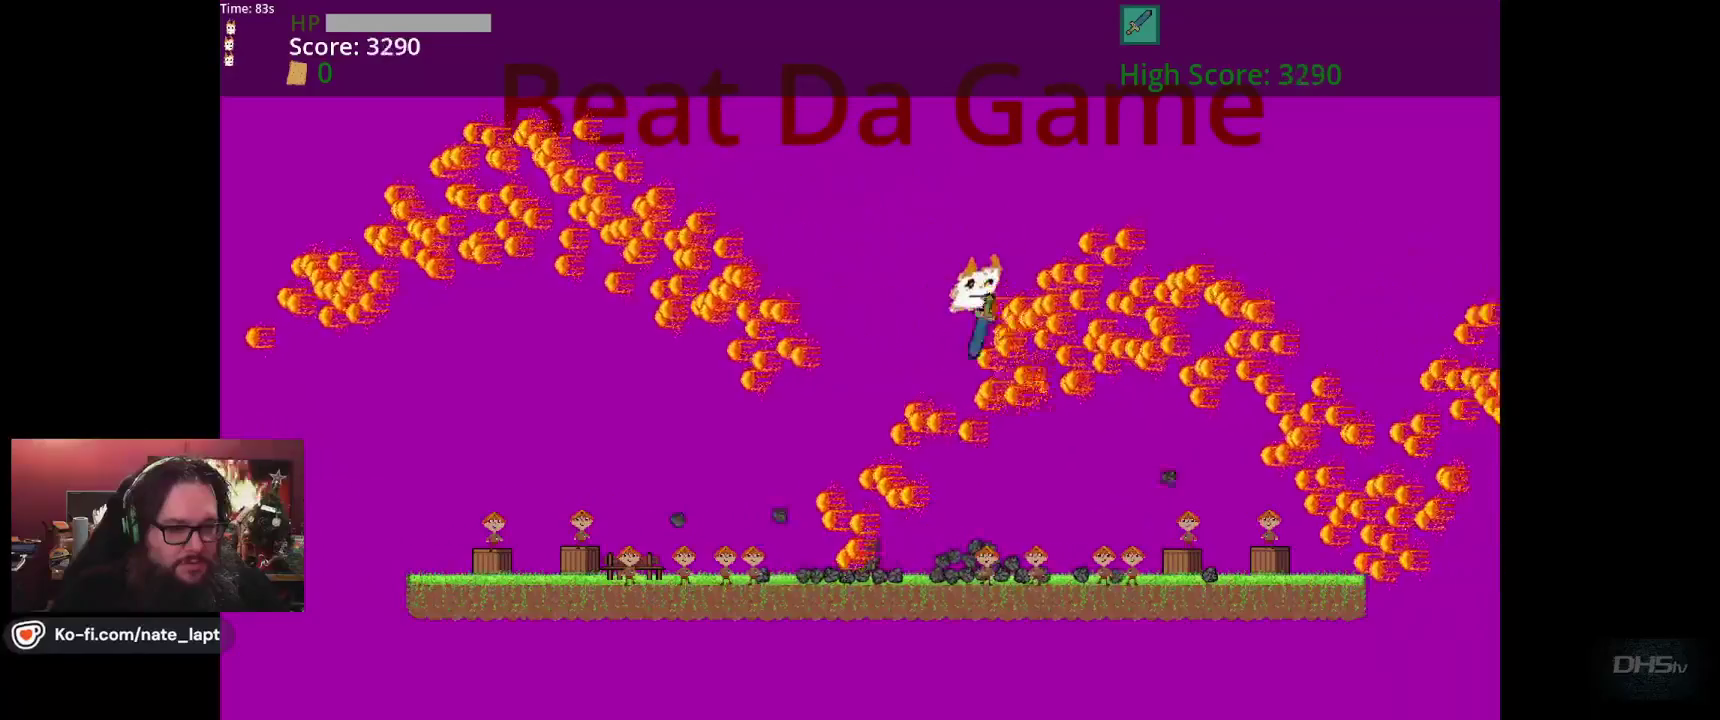
pyautogui.press('Up')
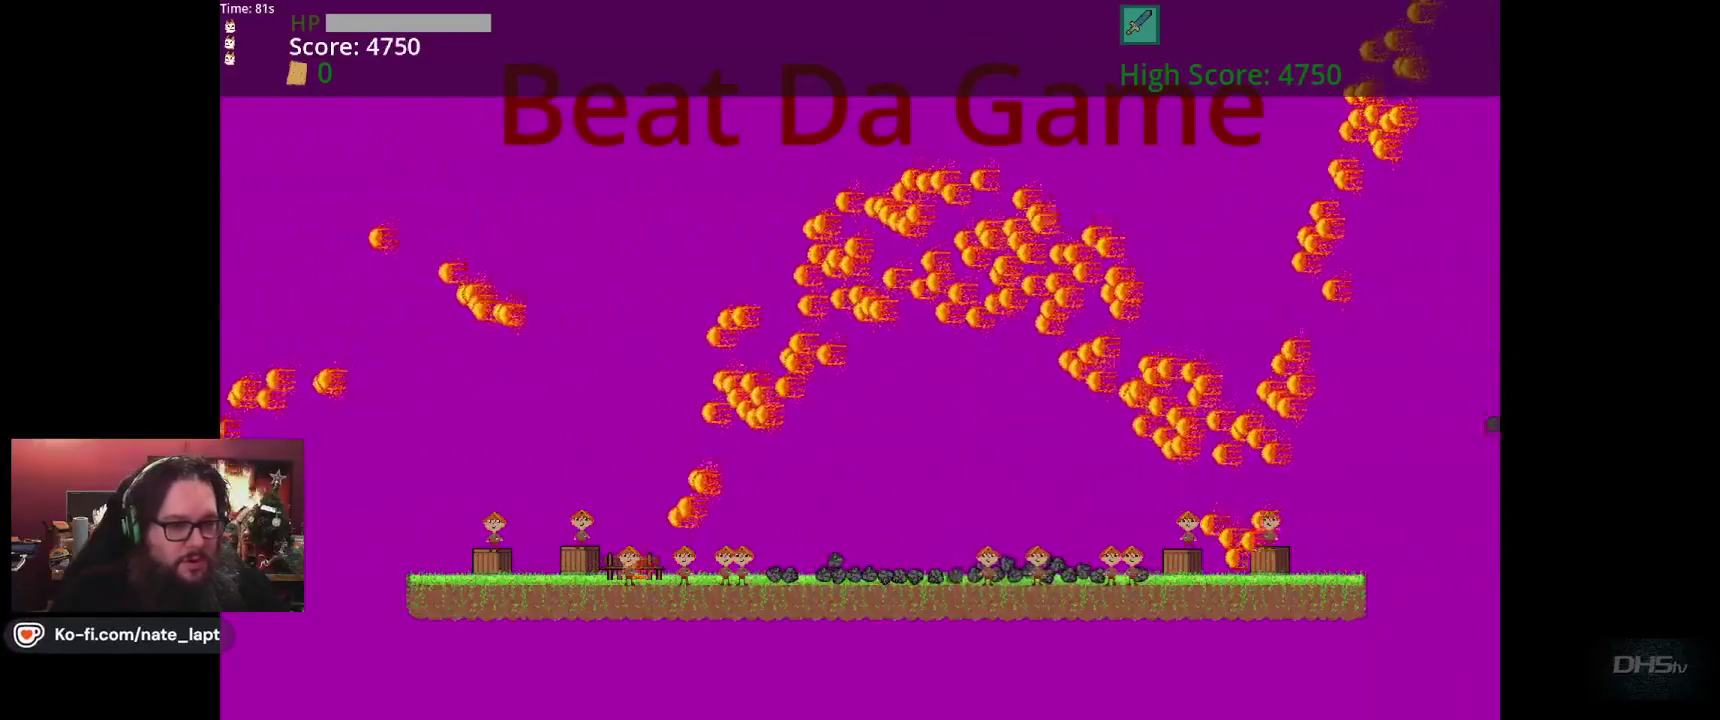
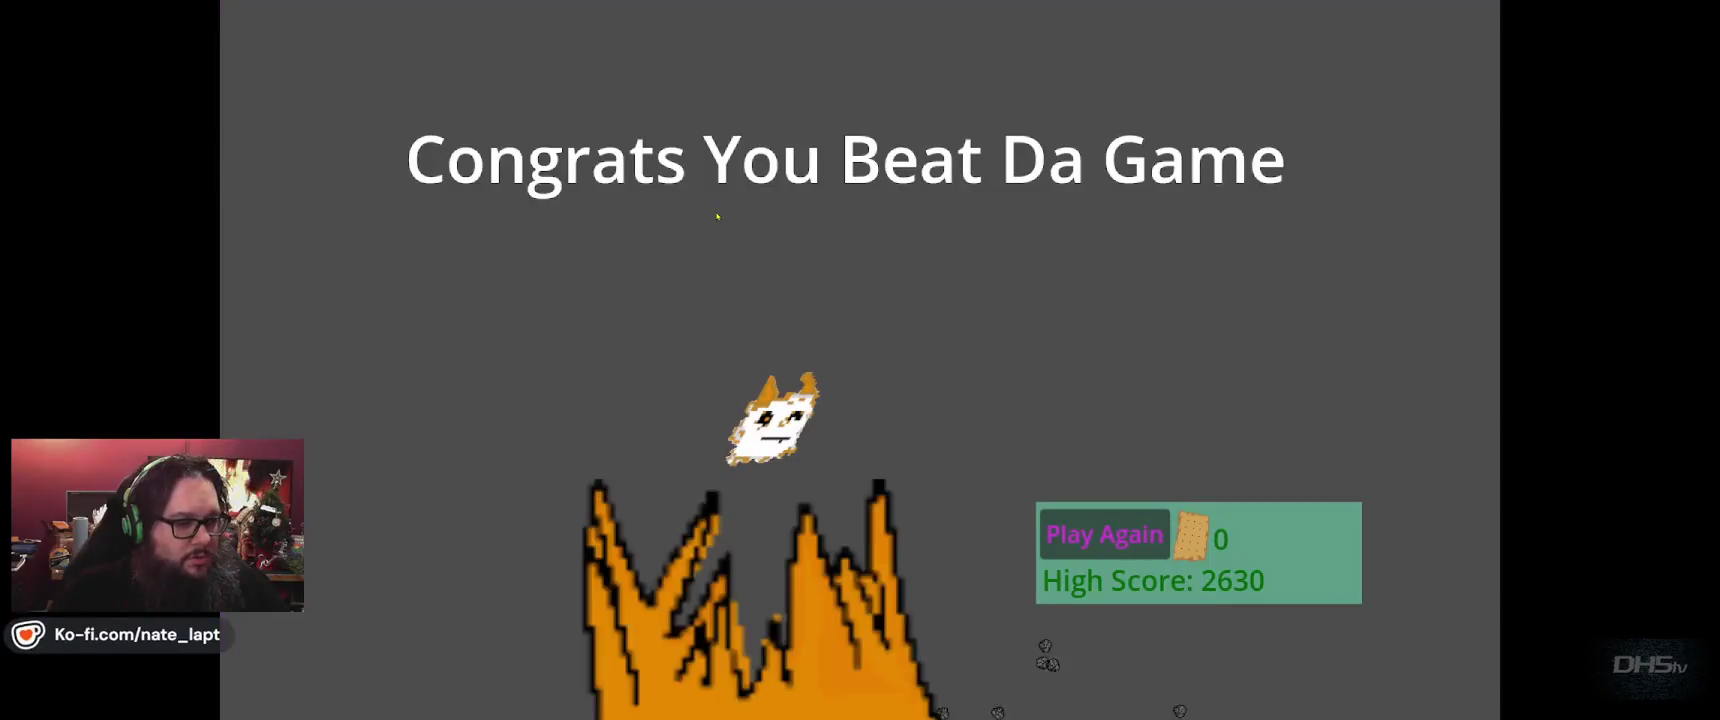
# Stop the running test game with F8 to get back to the editor.
pyautogui.press('F8')
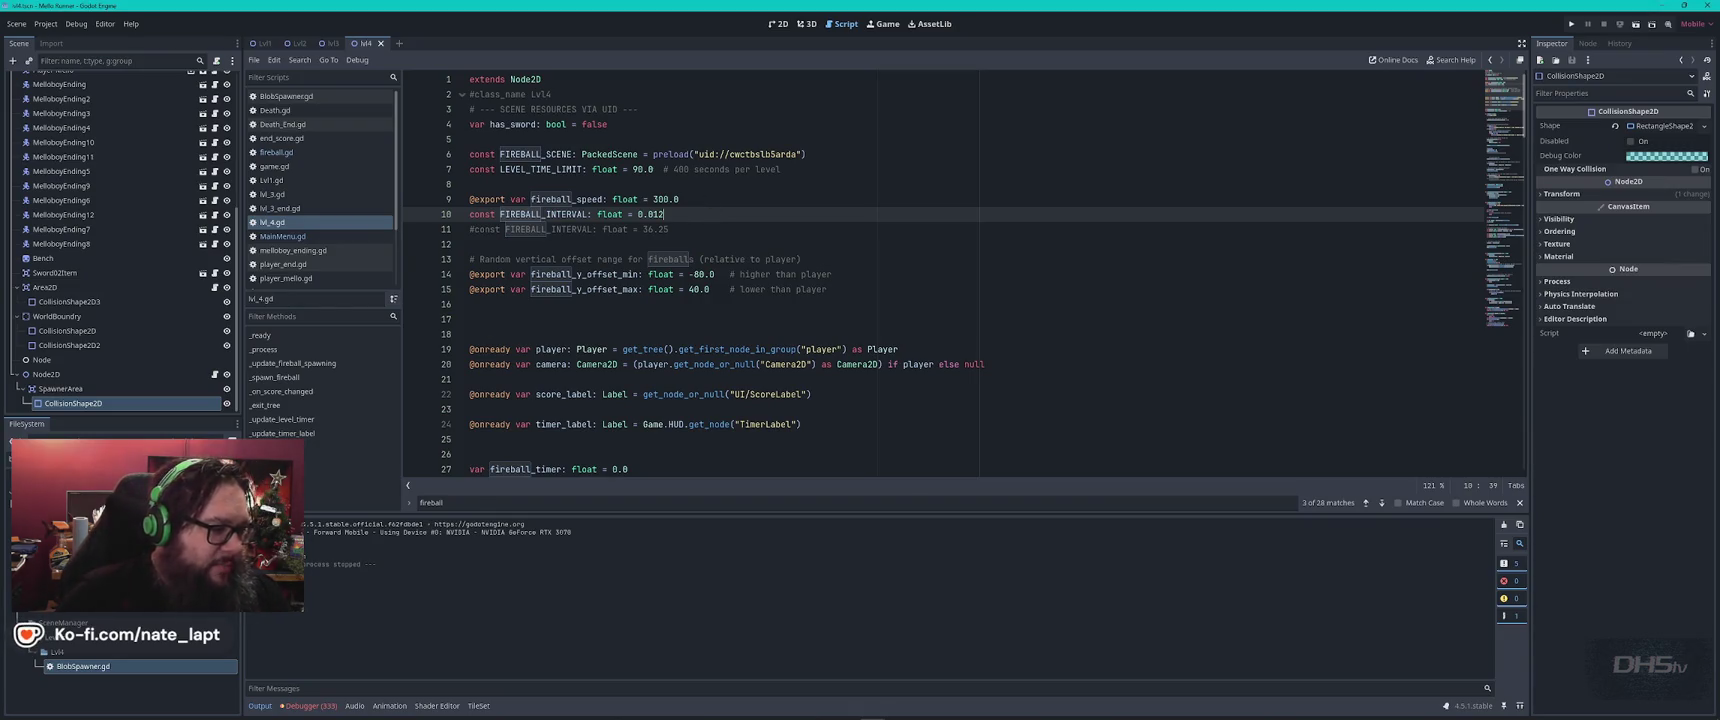
# Open the Sword03 scene in the 2D view and select its Sprite2D node.
pyautogui.scroll(-5, 147, 437)
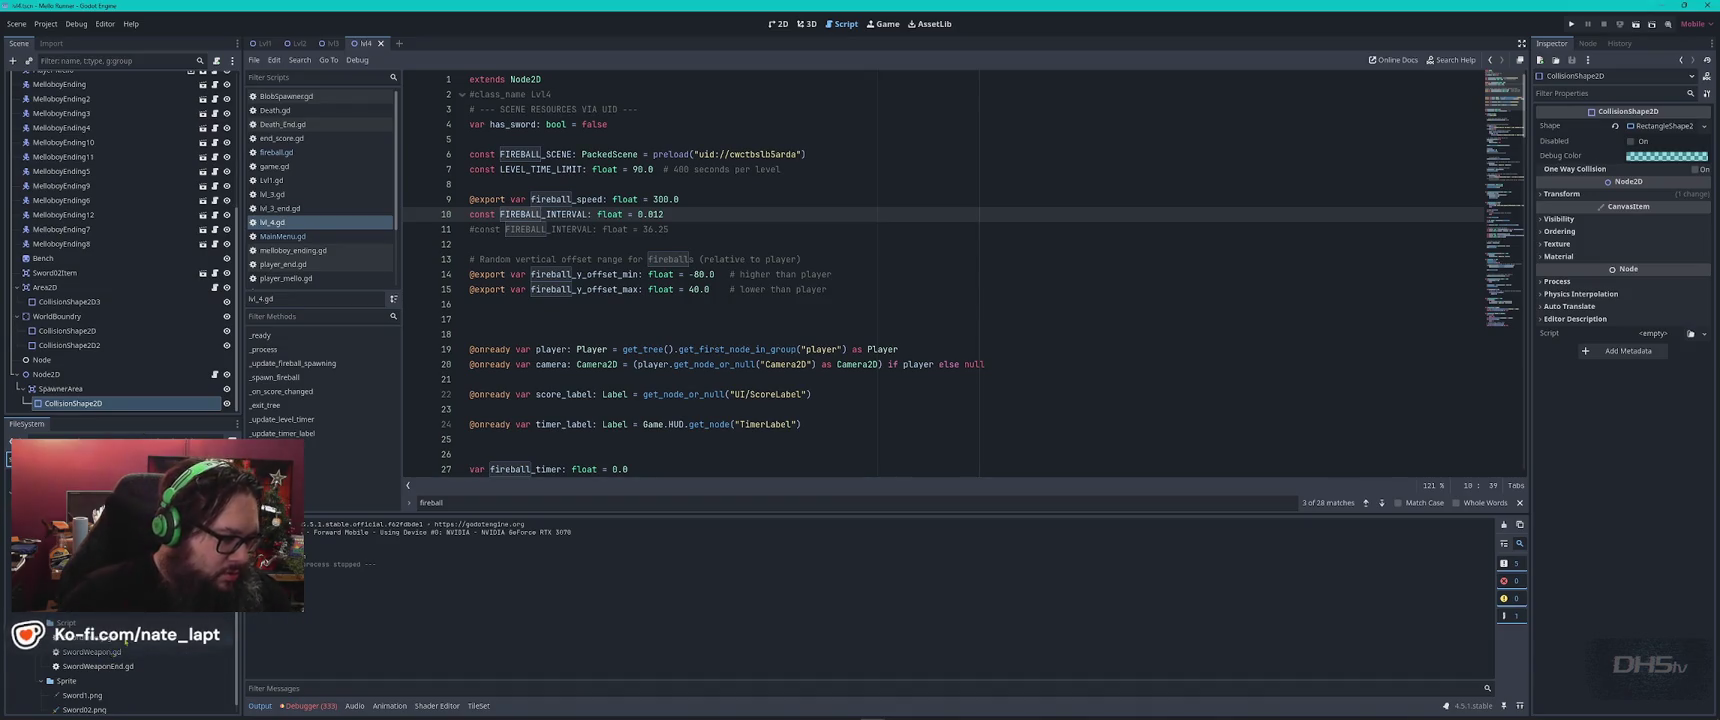
pyautogui.doubleClick(113, 614)
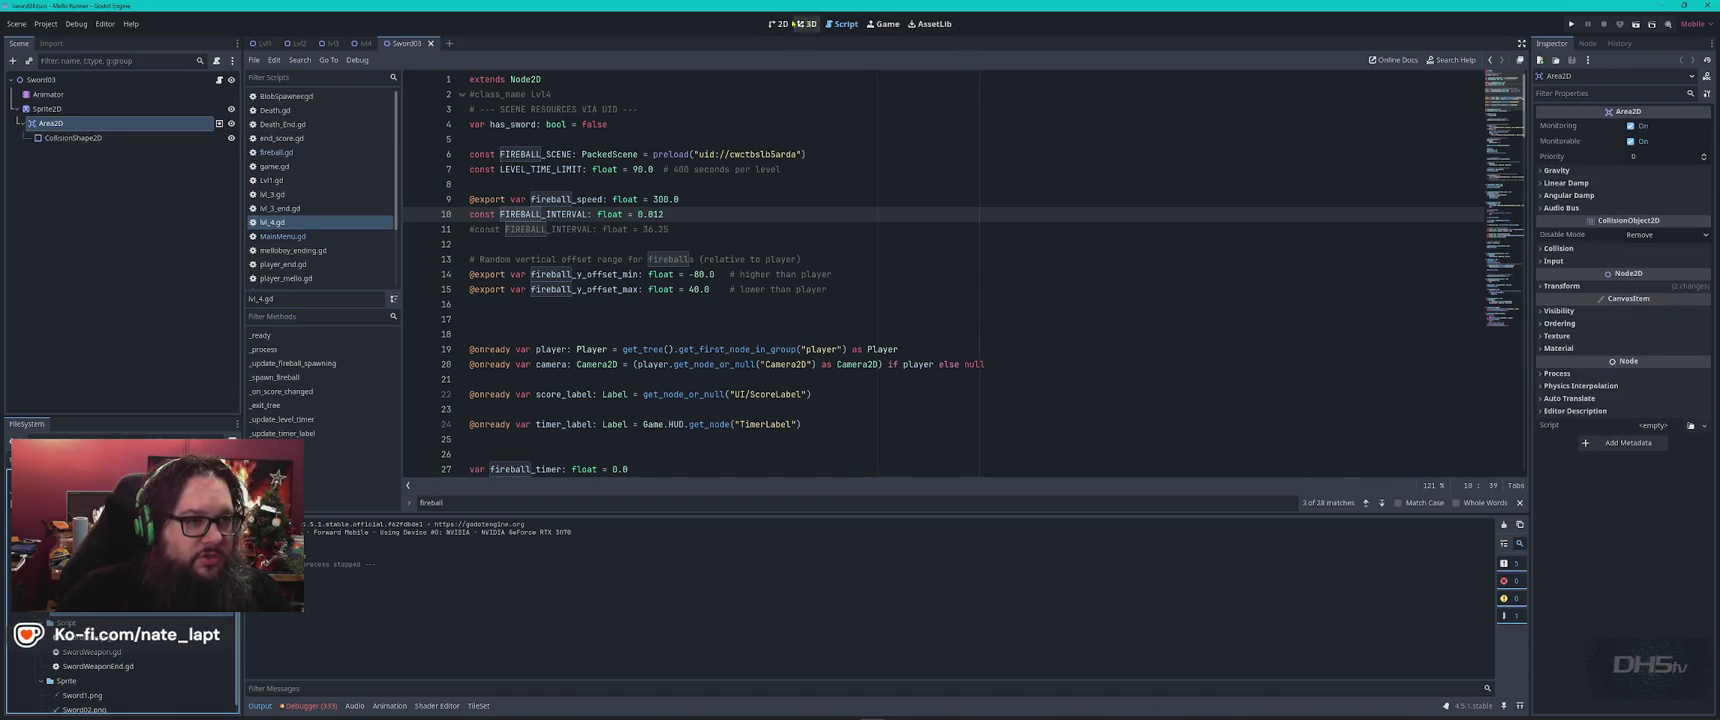
pyautogui.click(778, 23)
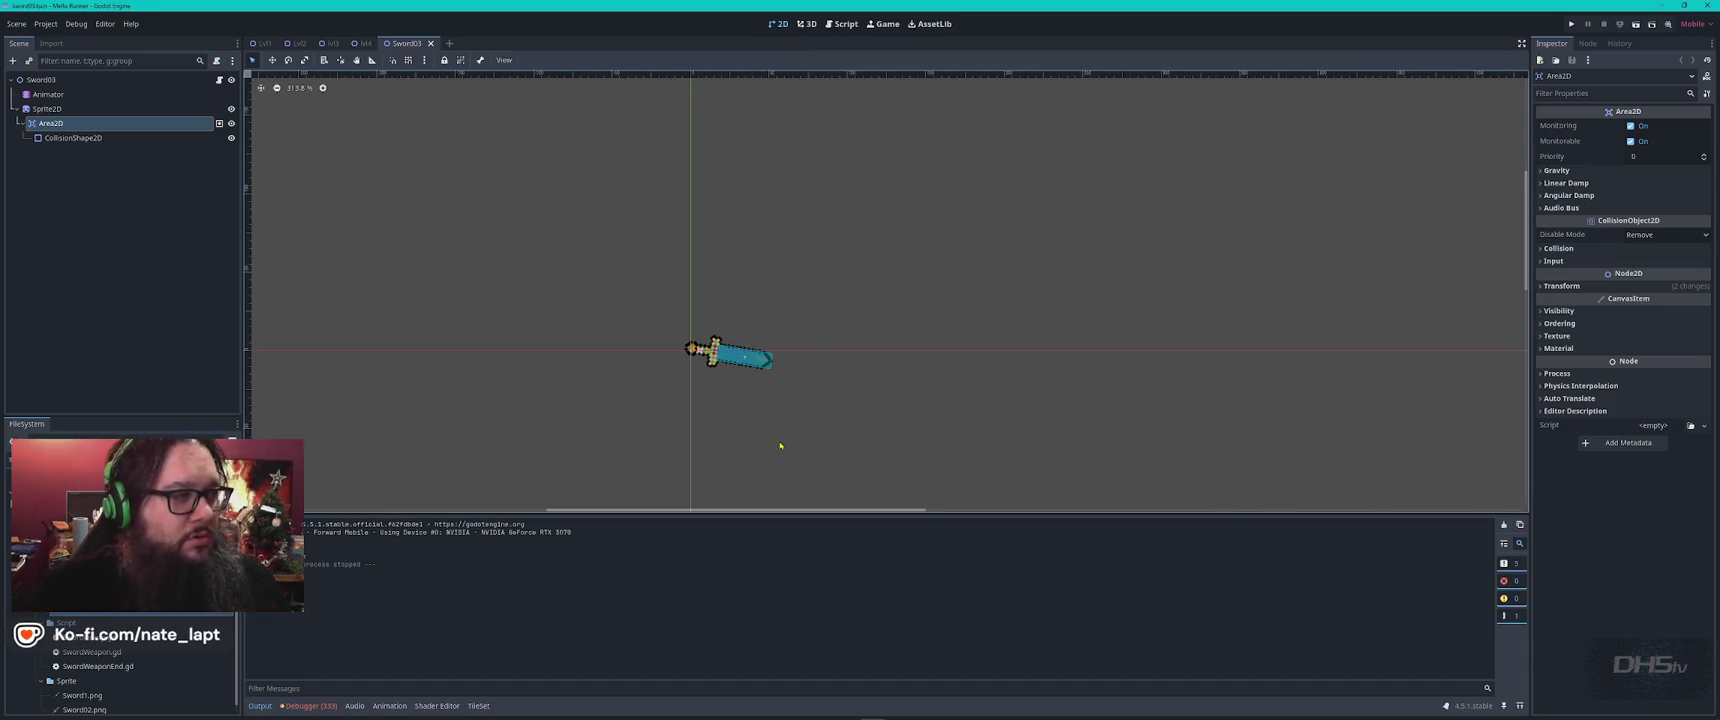
pyautogui.click(47, 108)
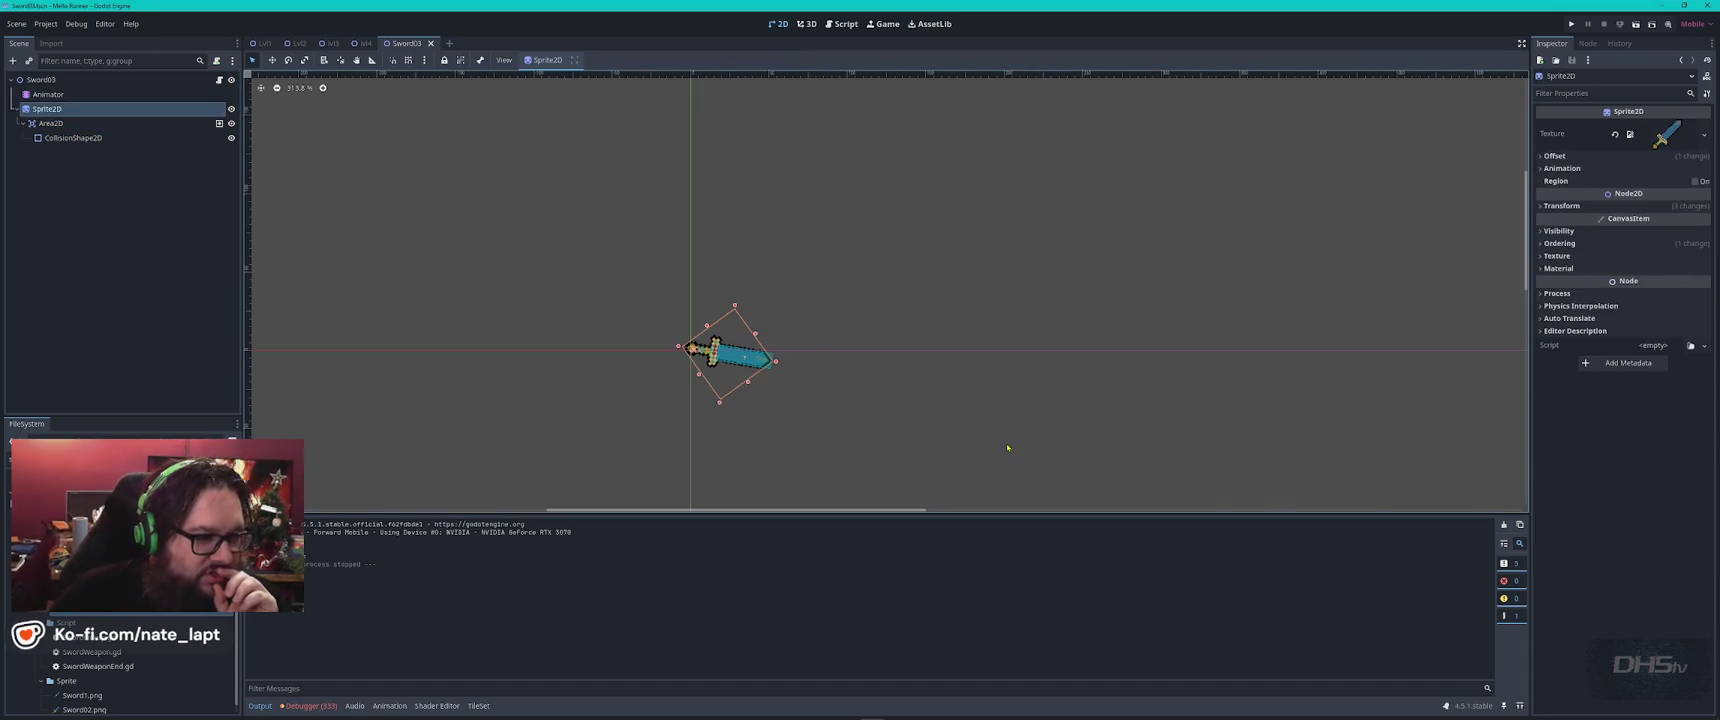
# Shrink the sword sprite's scale and skew it to 43.5° into a slanted blade.
pyautogui.moveTo(789, 363)
pyautogui.mouseDown()
pyautogui.moveTo(785, 294)
pyautogui.moveTo(766, 301)
pyautogui.mouseUp()
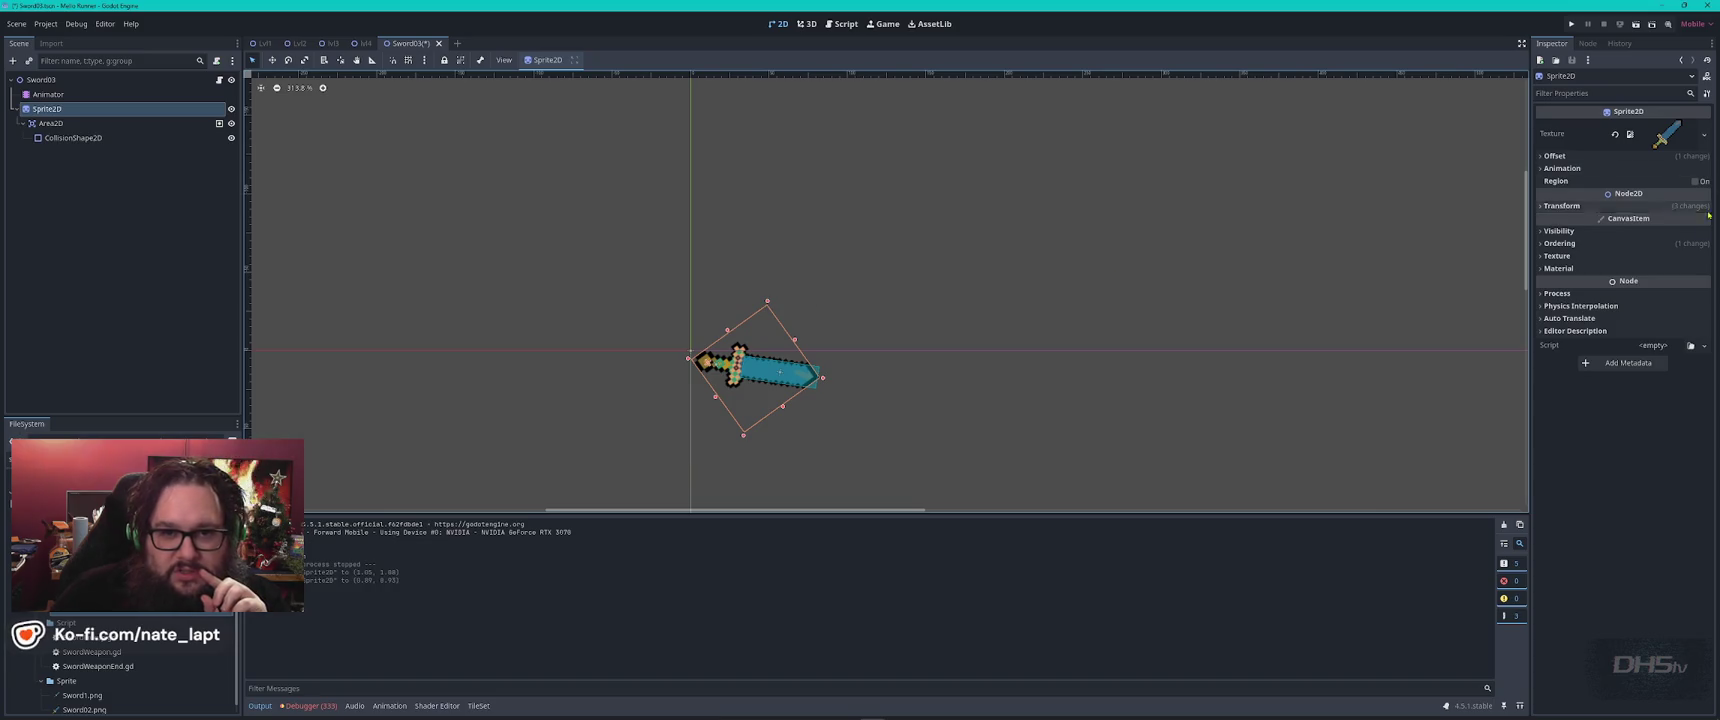
pyautogui.click(1562, 205)
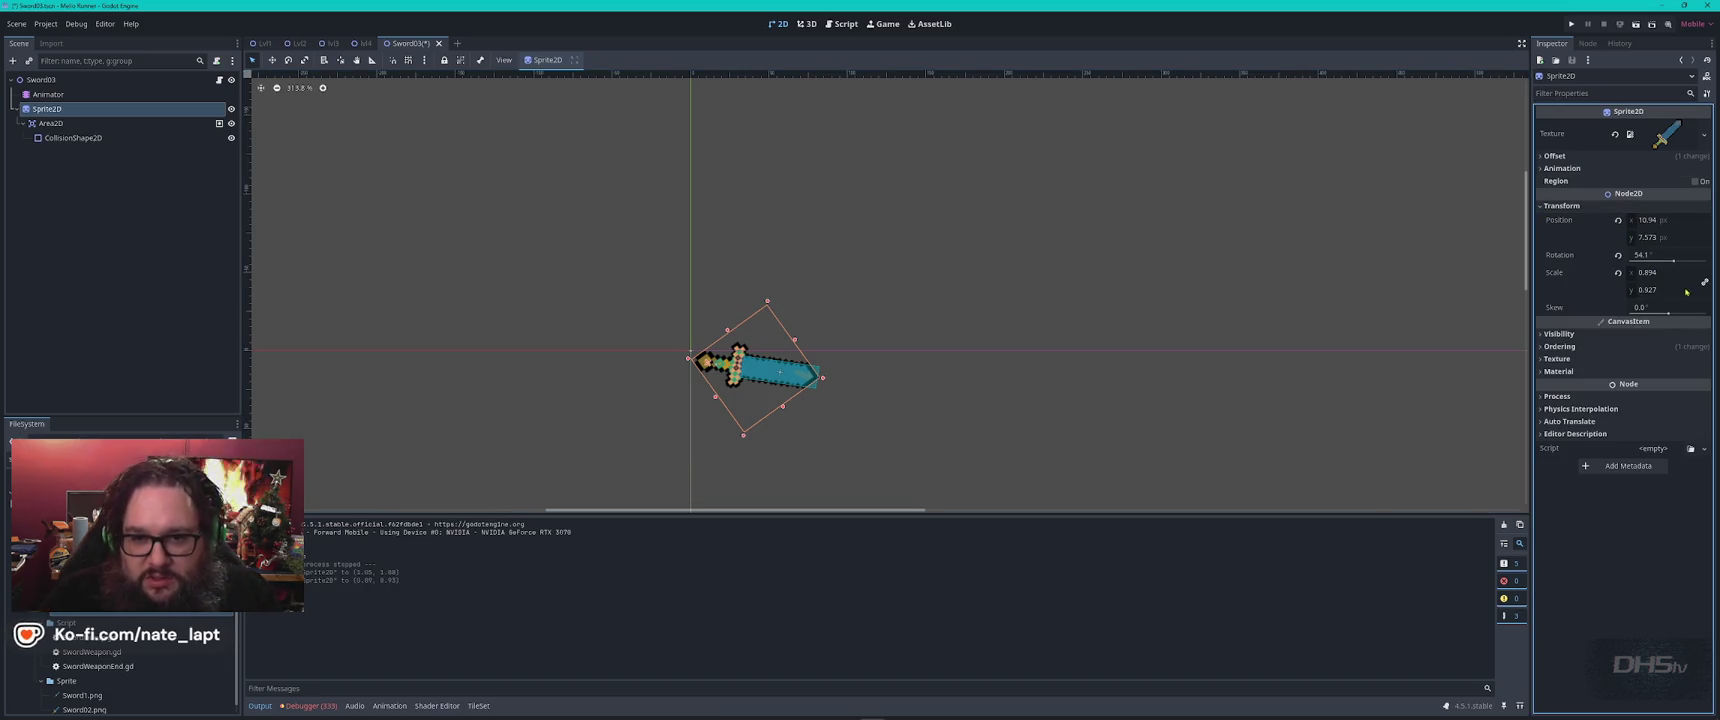
pyautogui.moveTo(768, 302)
pyautogui.mouseDown()
pyautogui.moveTo(772, 318)
pyautogui.moveTo(705, 305)
pyautogui.moveTo(721, 321)
pyautogui.mouseUp()
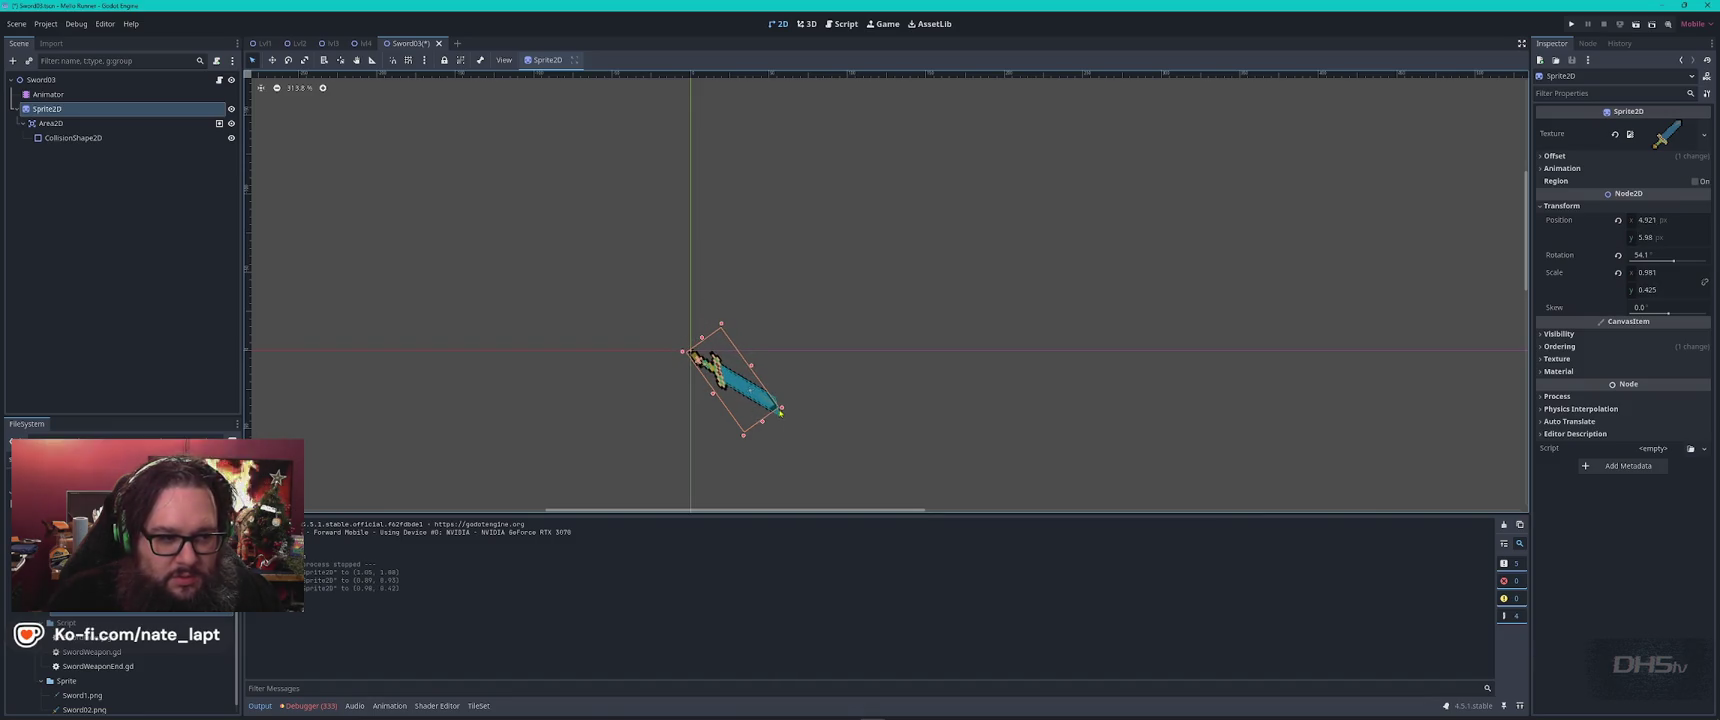
pyautogui.click(790, 400)
pyautogui.click(60, 108)
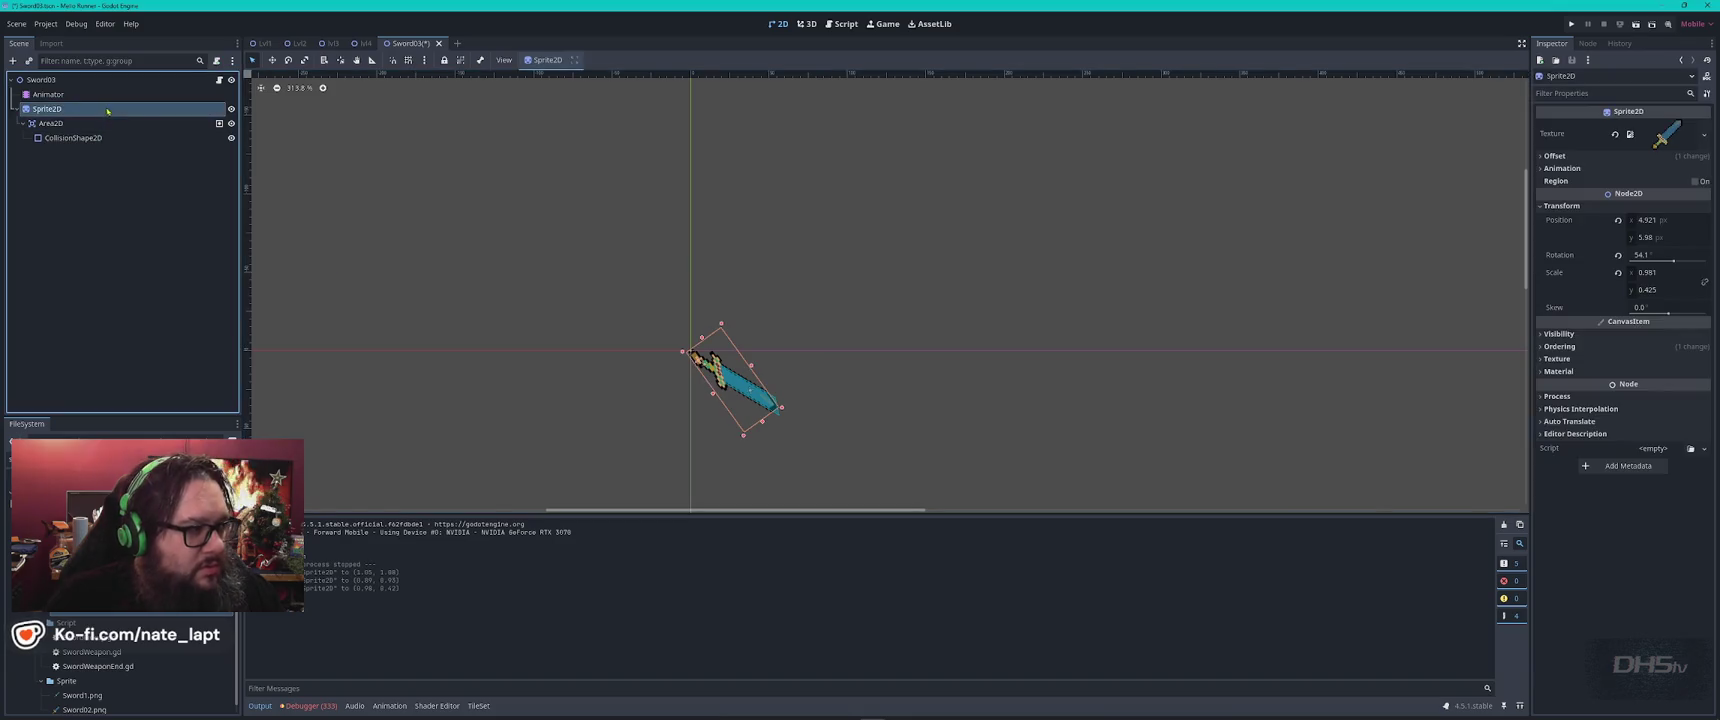
pyautogui.moveTo(796, 402)
pyautogui.mouseDown()
pyautogui.moveTo(815, 392)
pyautogui.moveTo(802, 382)
pyautogui.mouseUp()
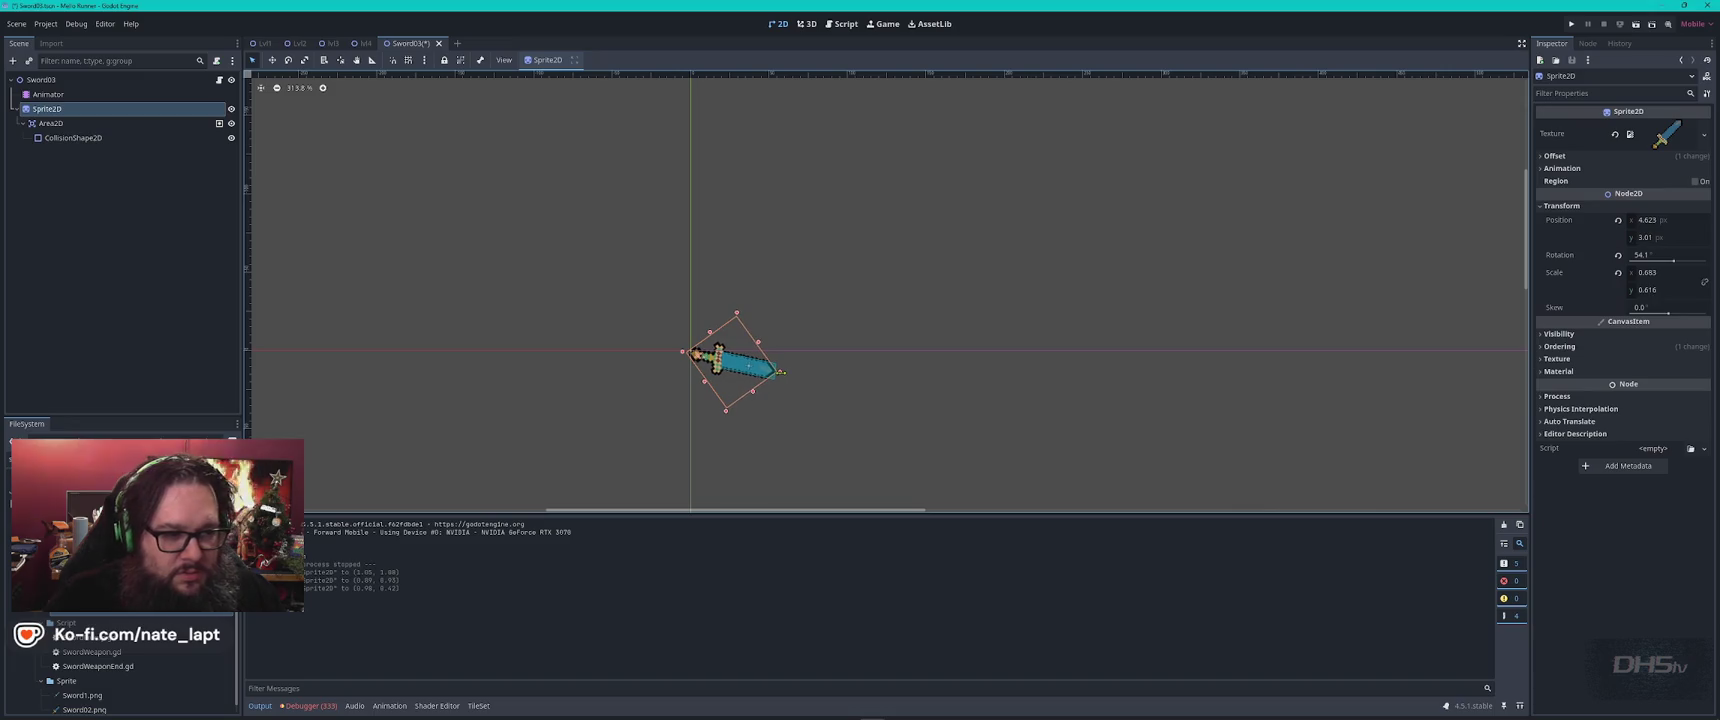
pyautogui.moveTo(782, 372); pyautogui.dragTo(779, 372)
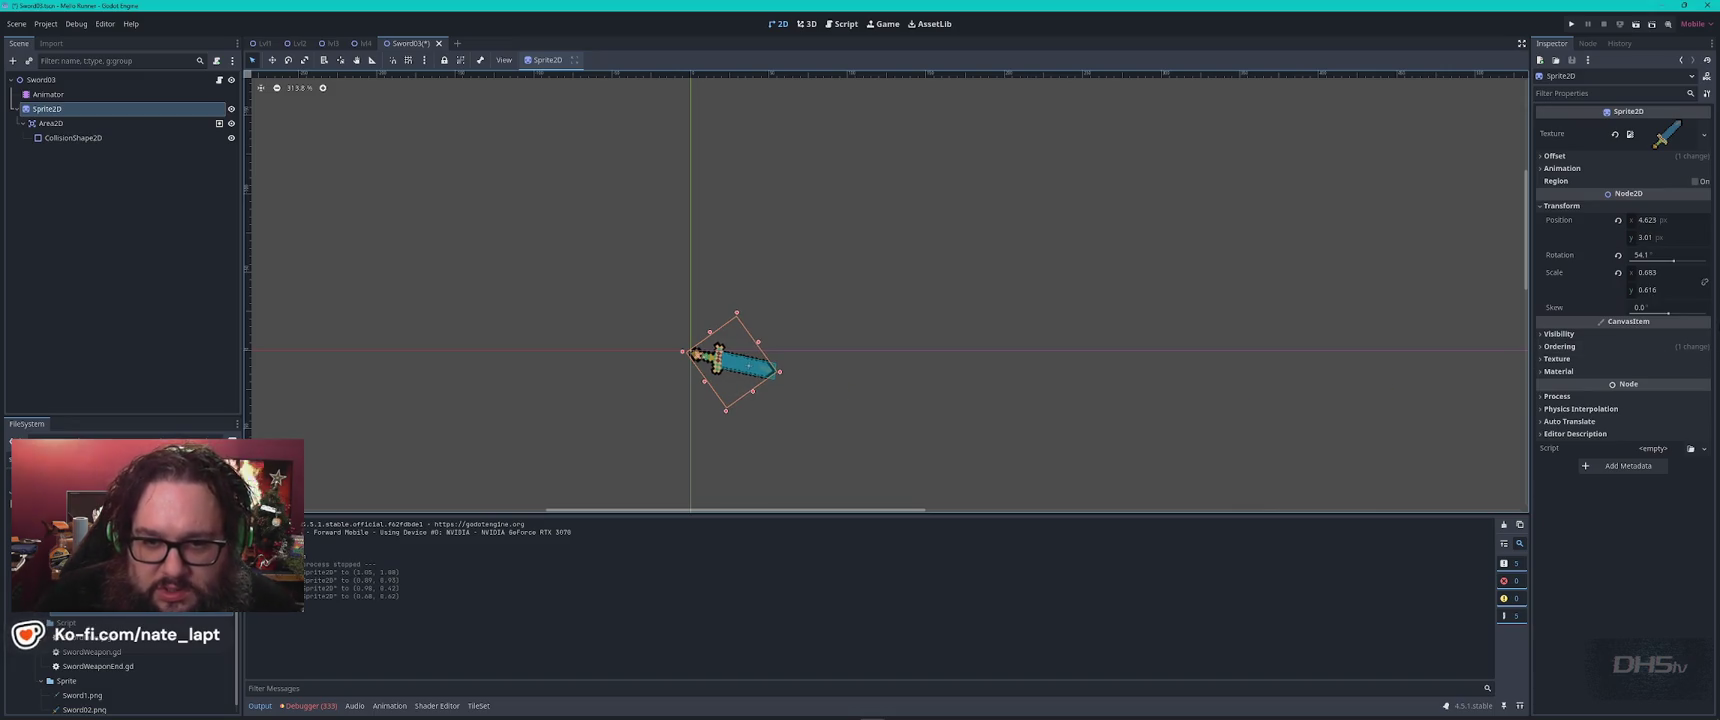
pyautogui.moveTo(1668, 313)
pyautogui.mouseDown()
pyautogui.moveTo(1686, 311)
pyautogui.moveTo(1676, 283)
pyautogui.moveTo(1700, 283)
pyautogui.moveTo(1670, 272)
pyautogui.mouseUp()
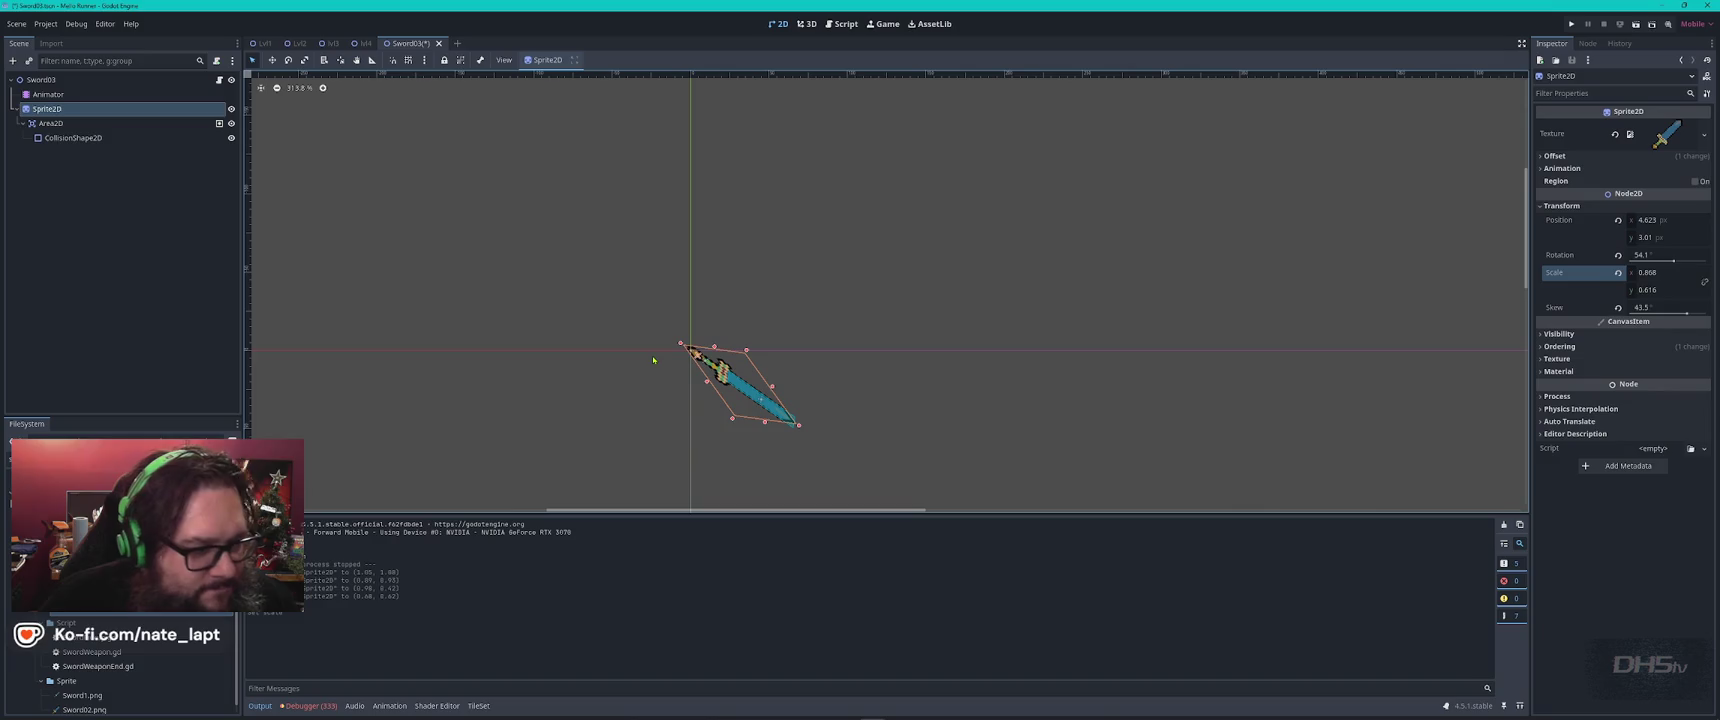
# Stretch the CollisionShape2D rectangle from hilt to tip along the slanted blade.
pyautogui.click(722, 373)
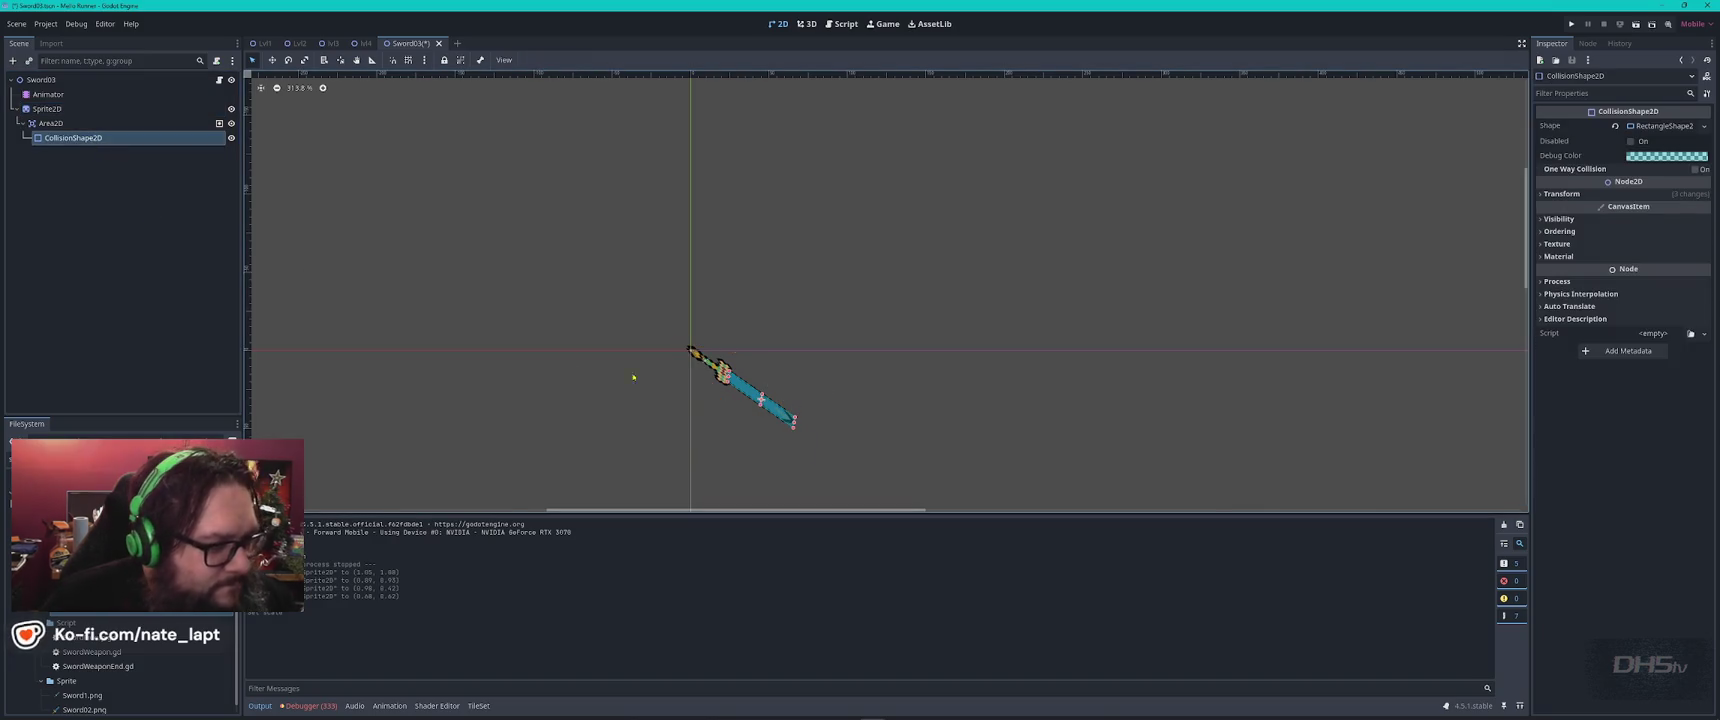
pyautogui.scroll(5, 798, 434)
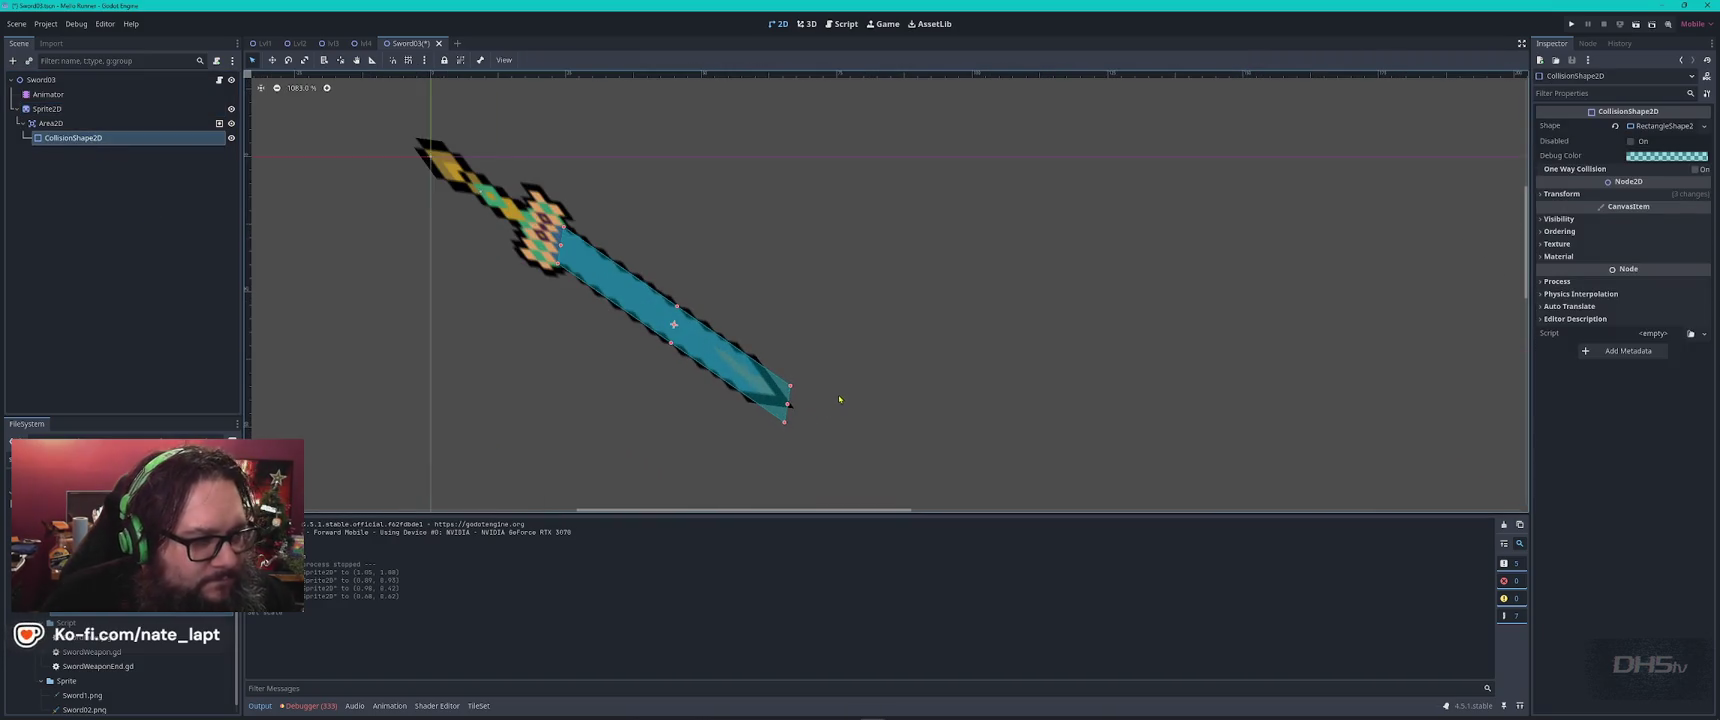
pyautogui.hscroll(-5, 839, 399)
pyautogui.moveTo(766, 242); pyautogui.dragTo(735, 222)
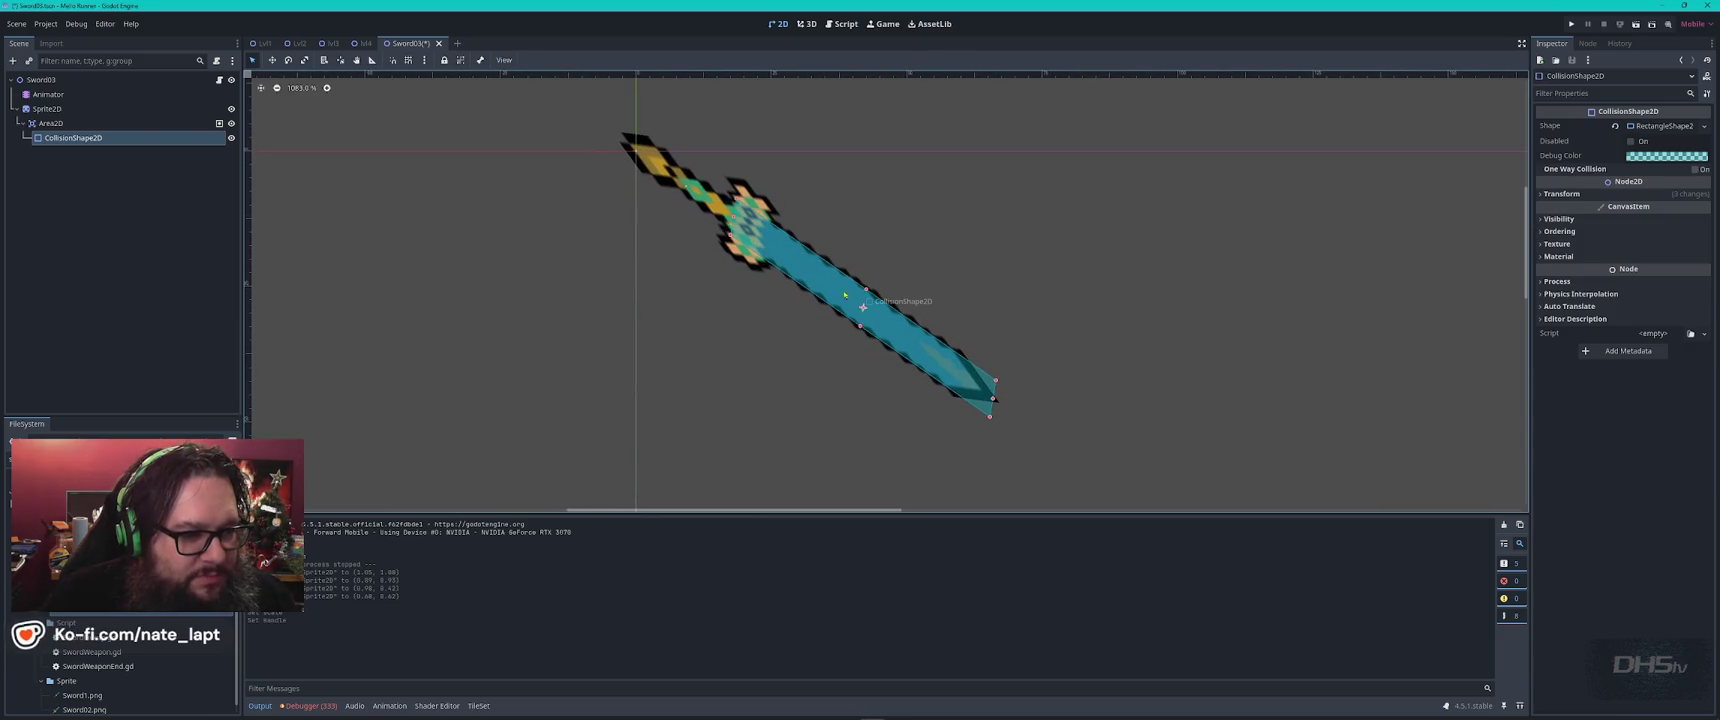
pyautogui.moveTo(993, 398); pyautogui.dragTo(998, 403)
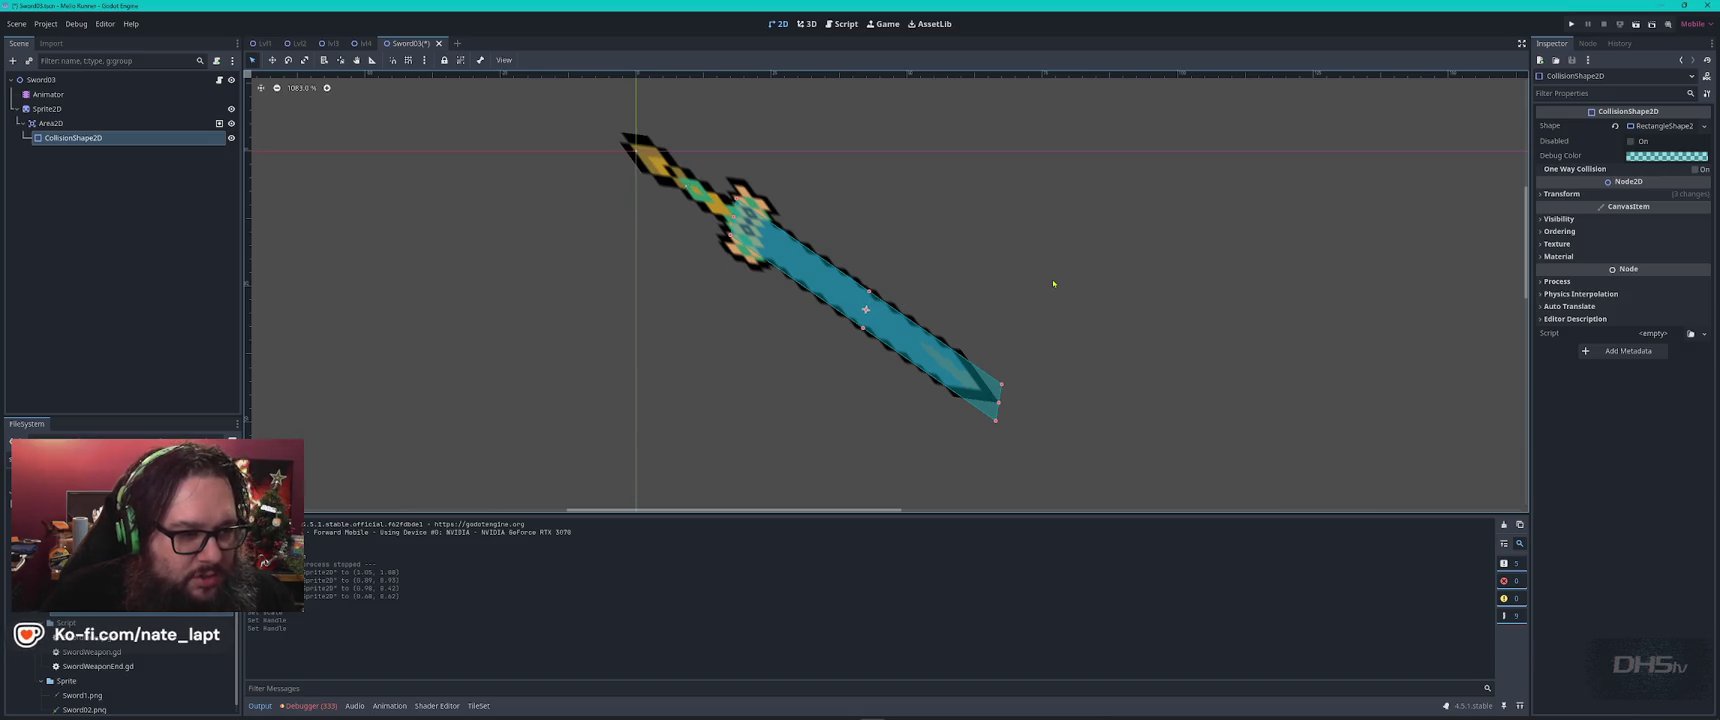
# Select the Animator node to bring up the sword's animation timeline.
pyautogui.scroll(-3, 1054, 295)
pyautogui.click(47, 108)
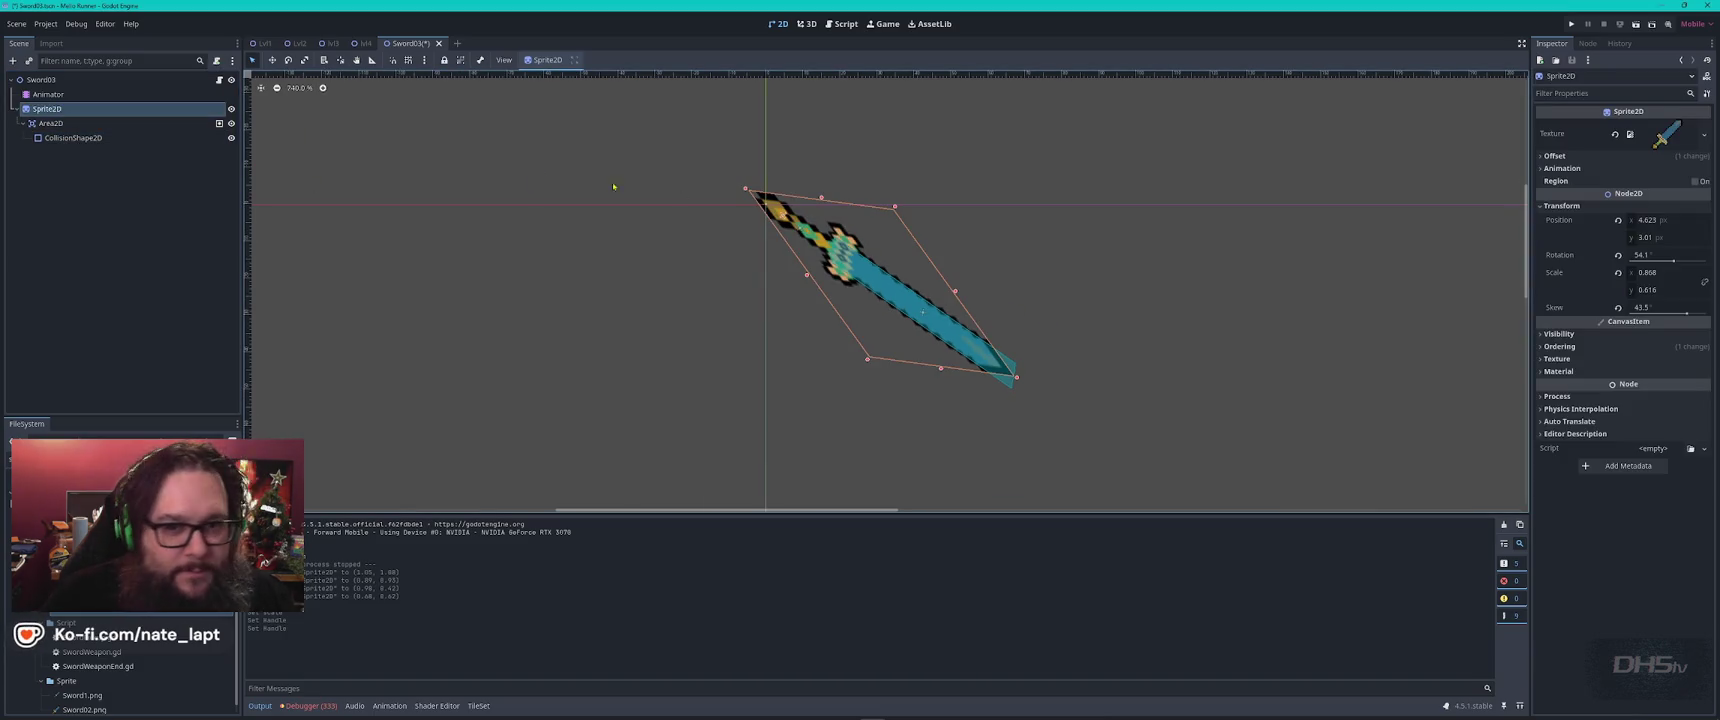
pyautogui.click(55, 94)
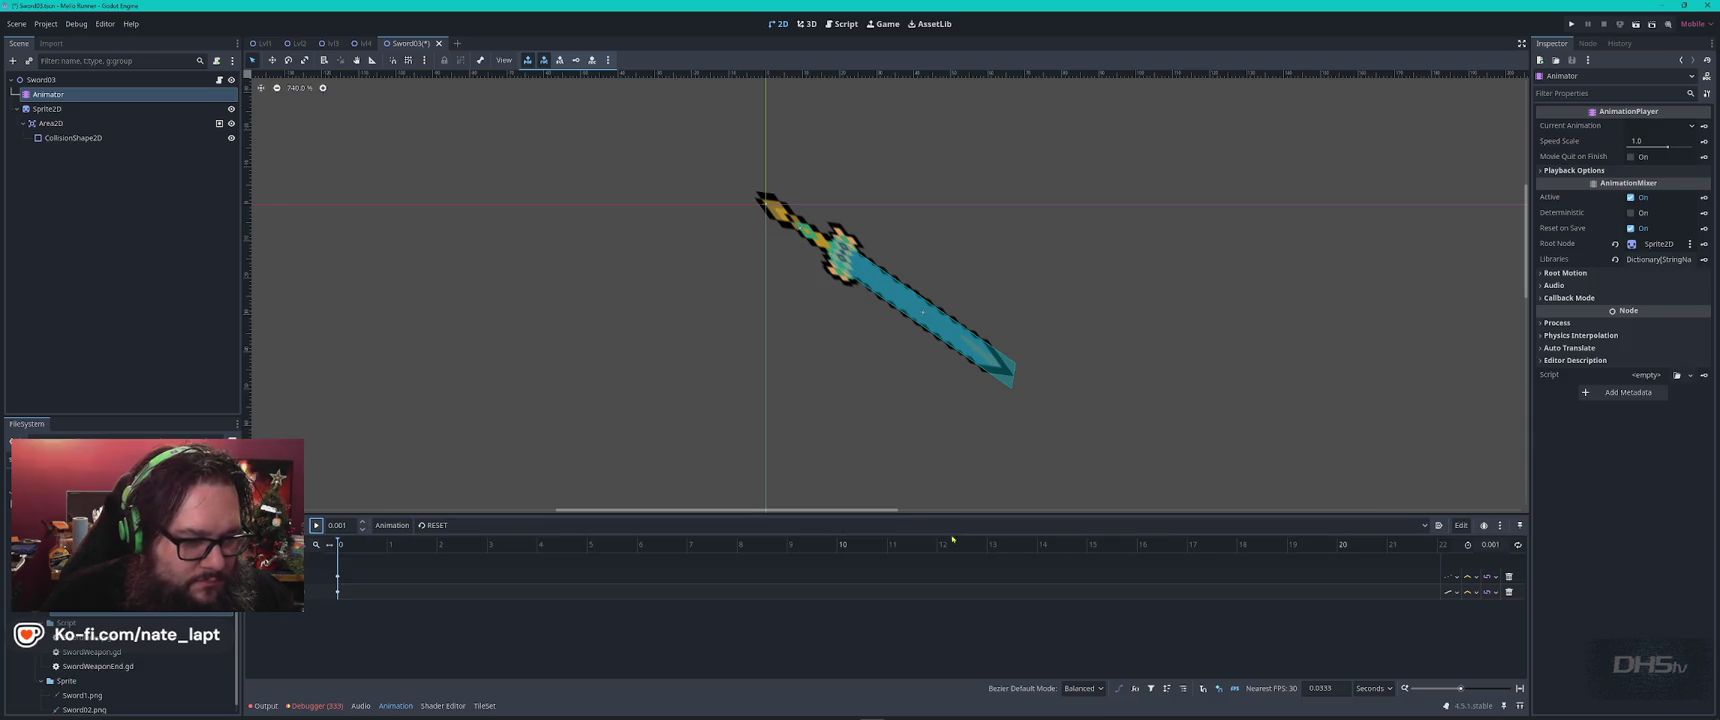
# Load the 'swing' animation in the Animation panel and play its preview.
pyautogui.click(745, 525)
pyautogui.click(739, 557)
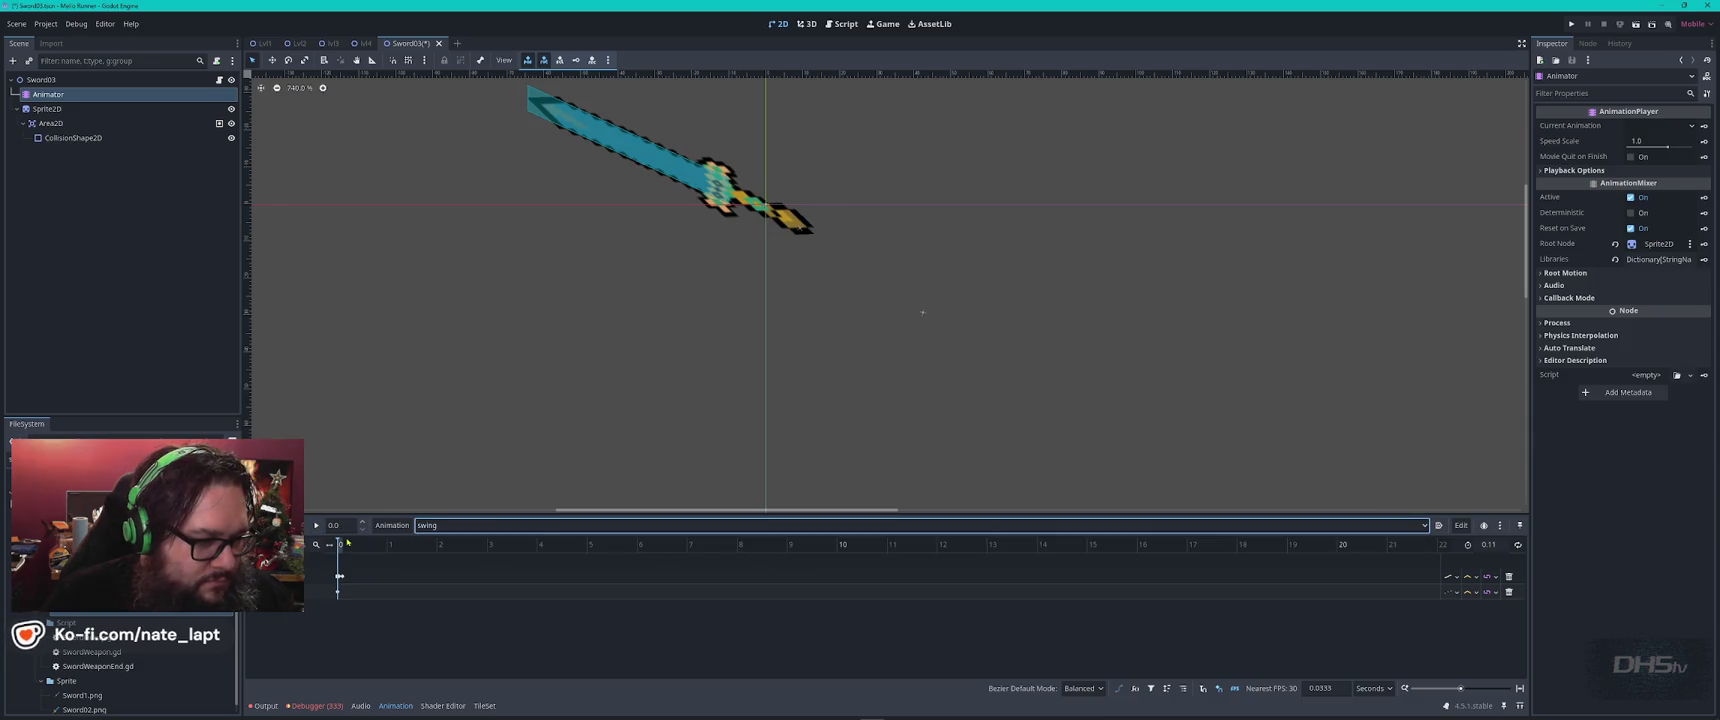
pyautogui.click(316, 526)
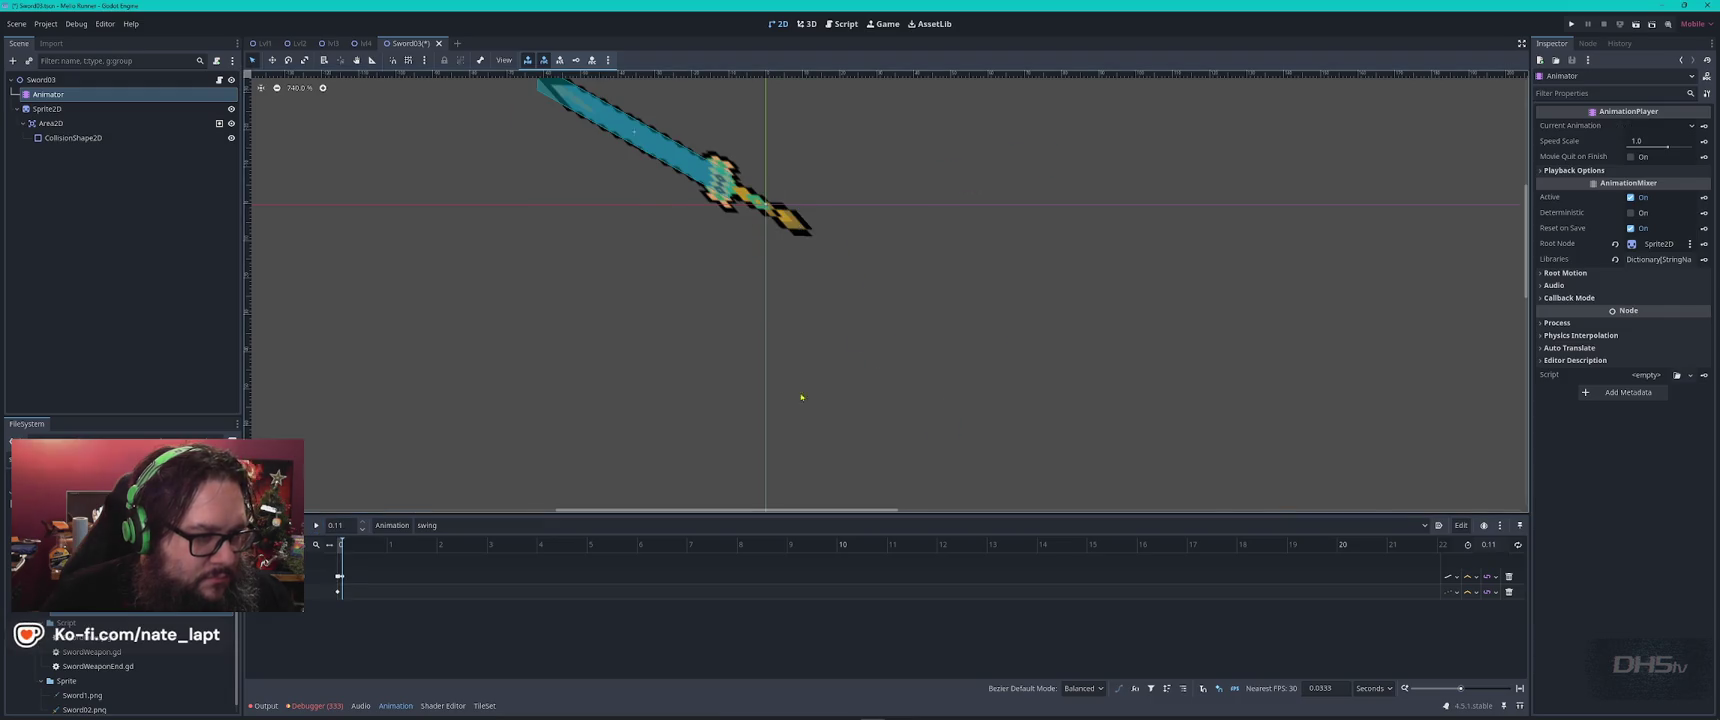
pyautogui.scroll(-2, 1114, 310)
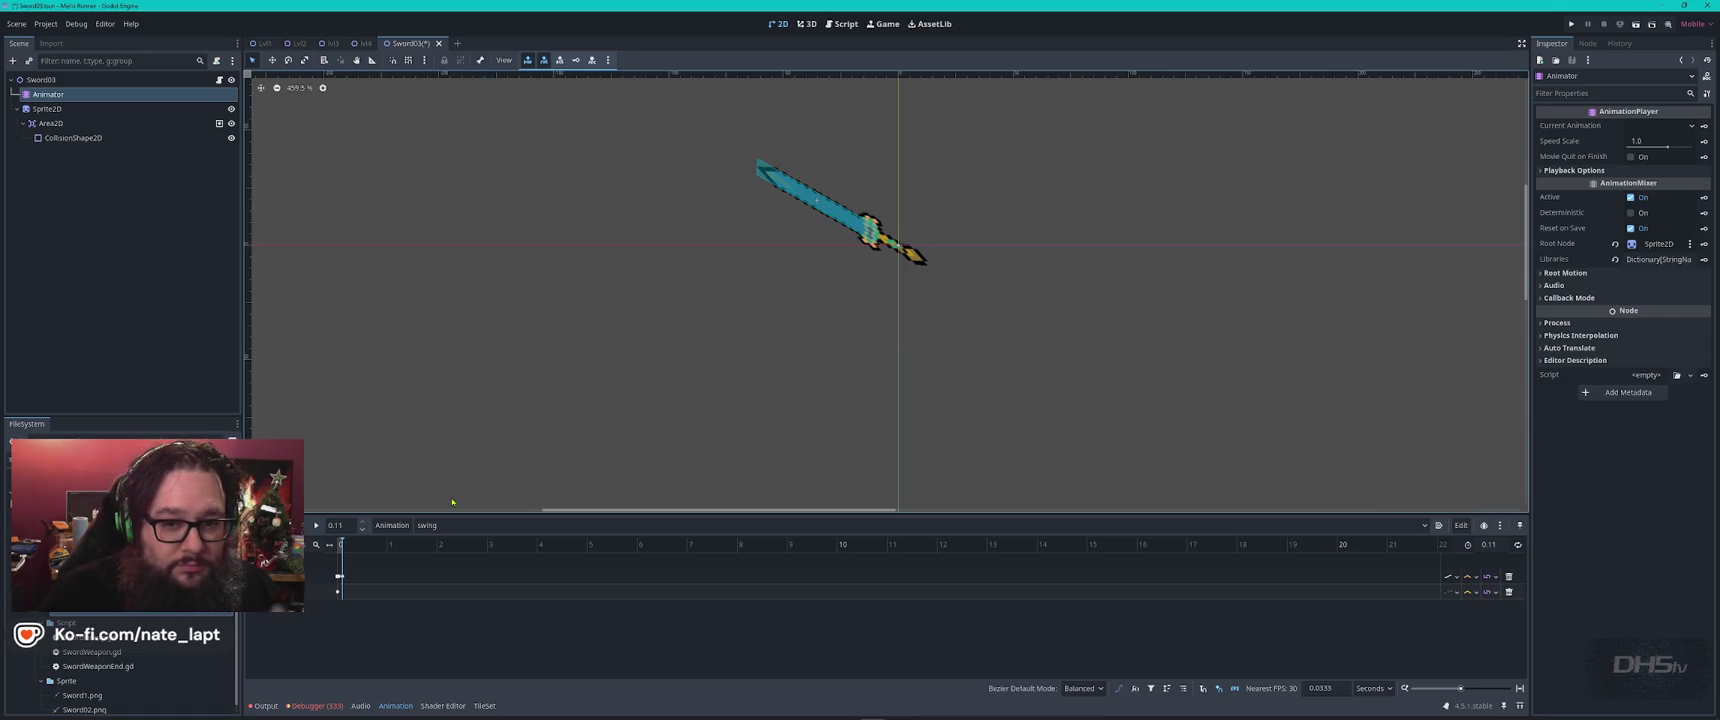
# Save the Sword03 scene, run the game with F5 and start it from the menu.
pyautogui.hotkey('ctrl', 's')
pyautogui.press('F5')
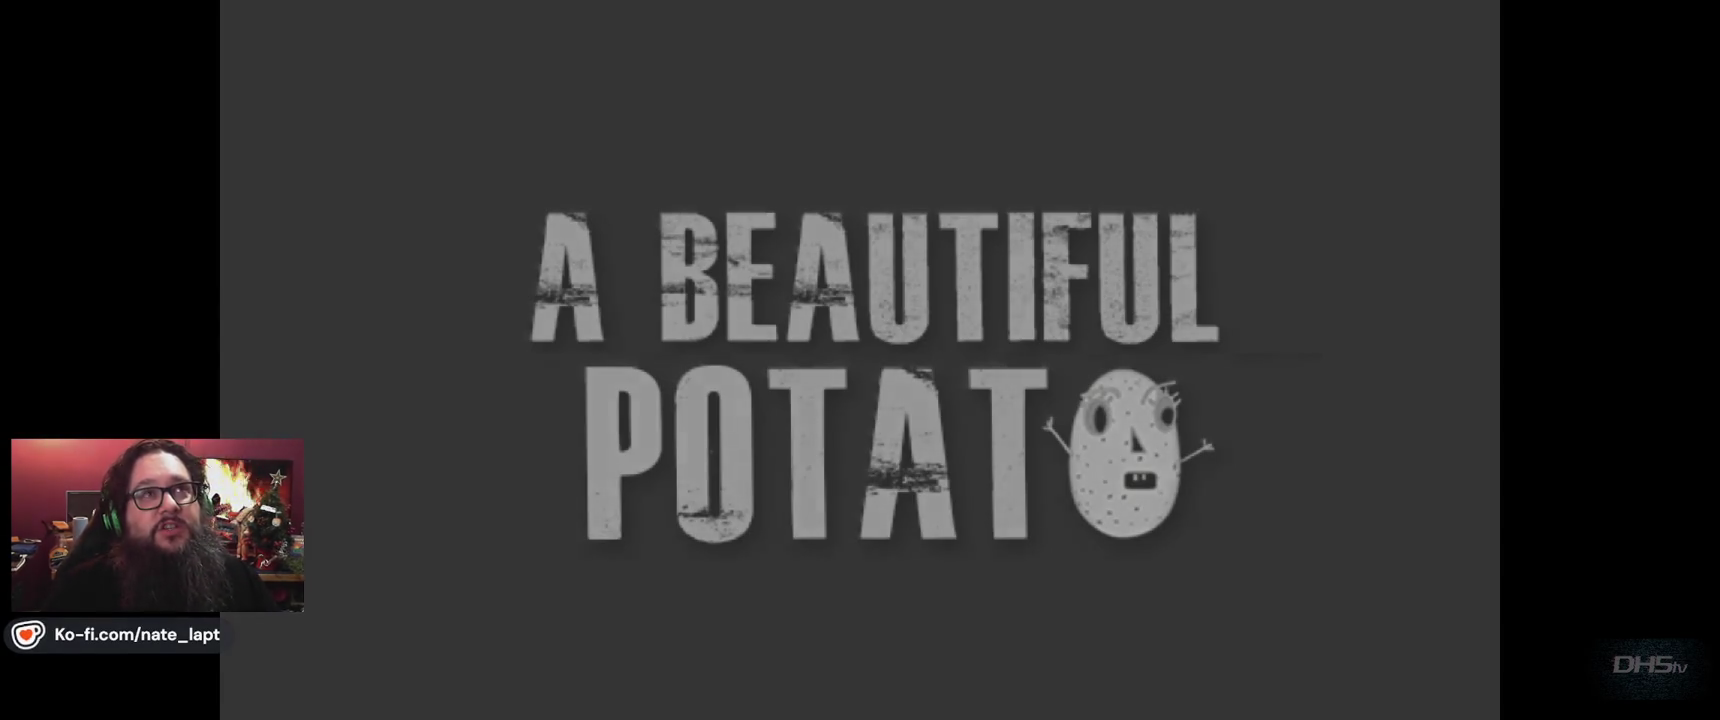
pyautogui.press('Return')
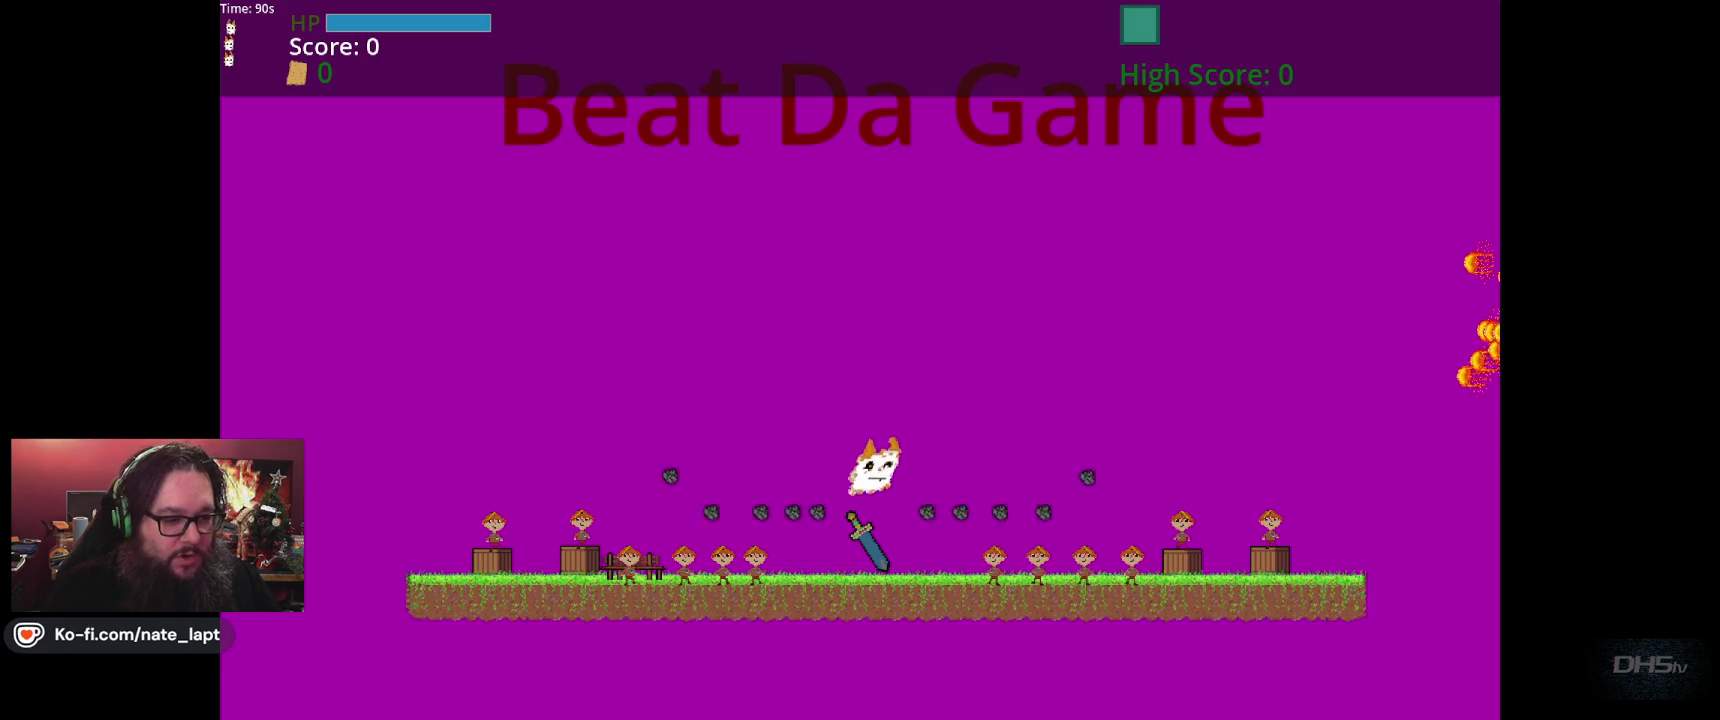
# Jump the cat past the fireballs to the victory screen, then stop the game.
pyautogui.press('space')
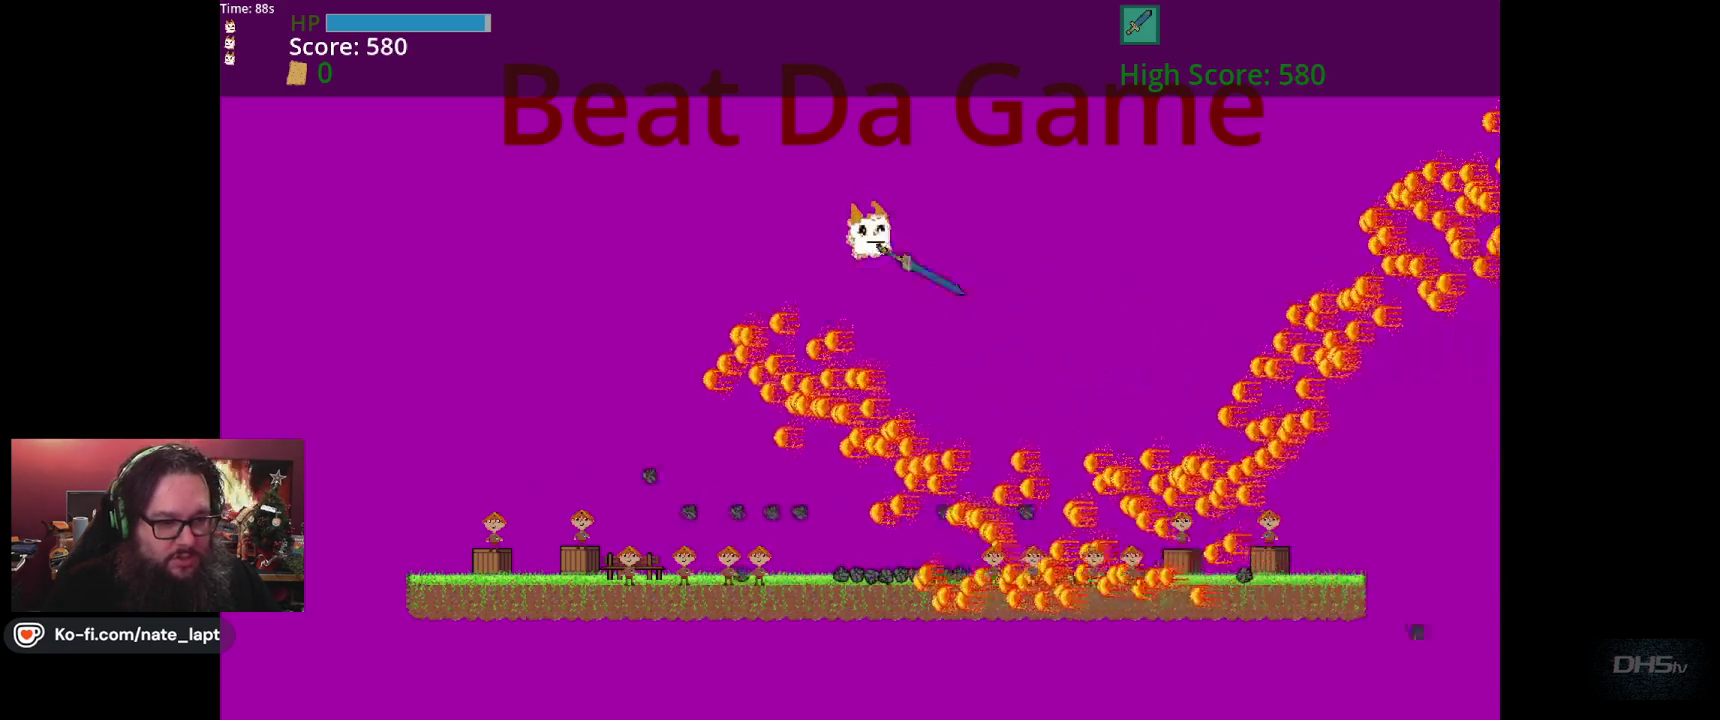
pyautogui.press('space')
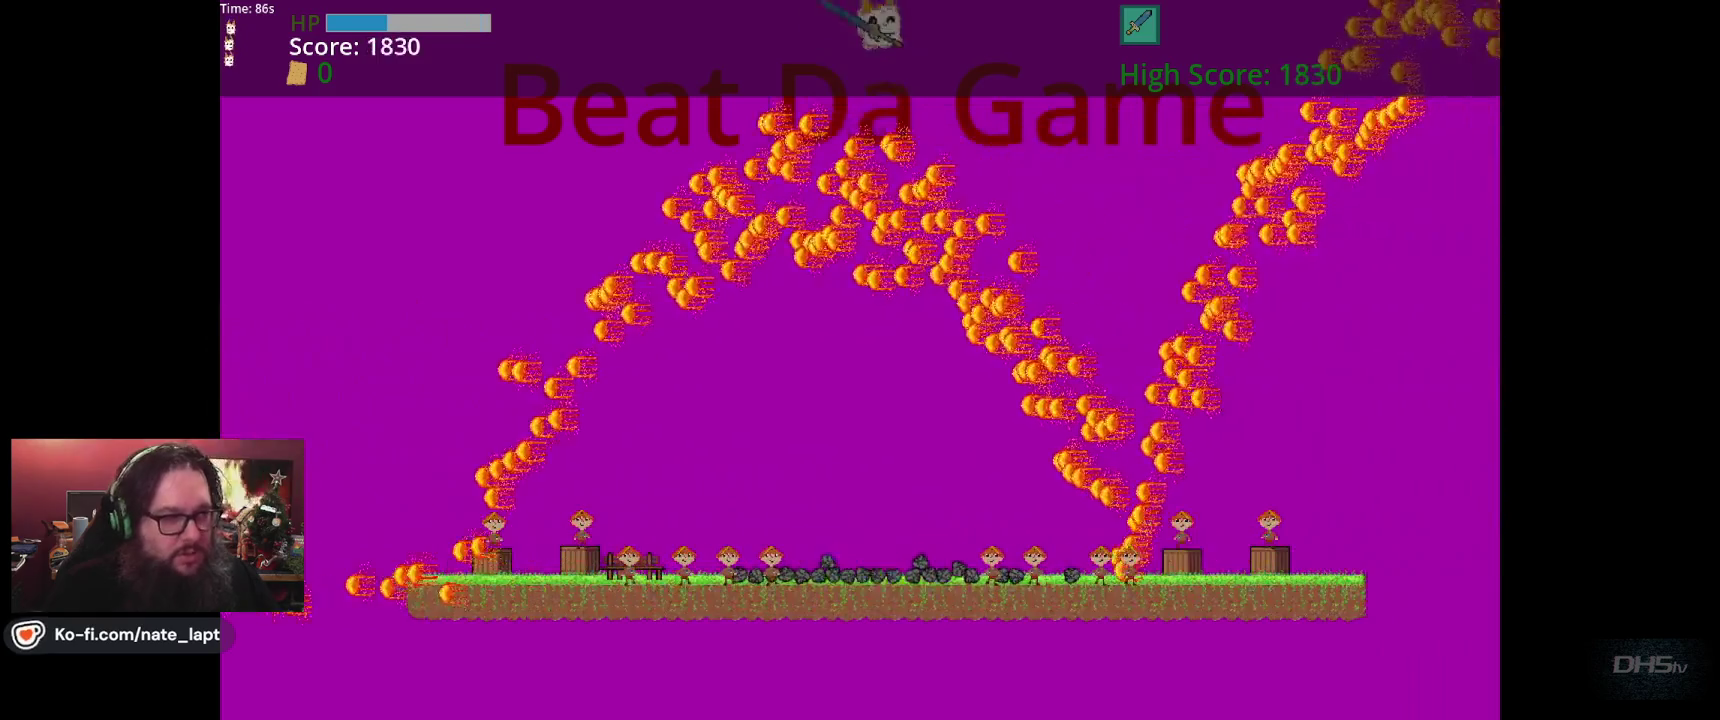
pyautogui.press('space')
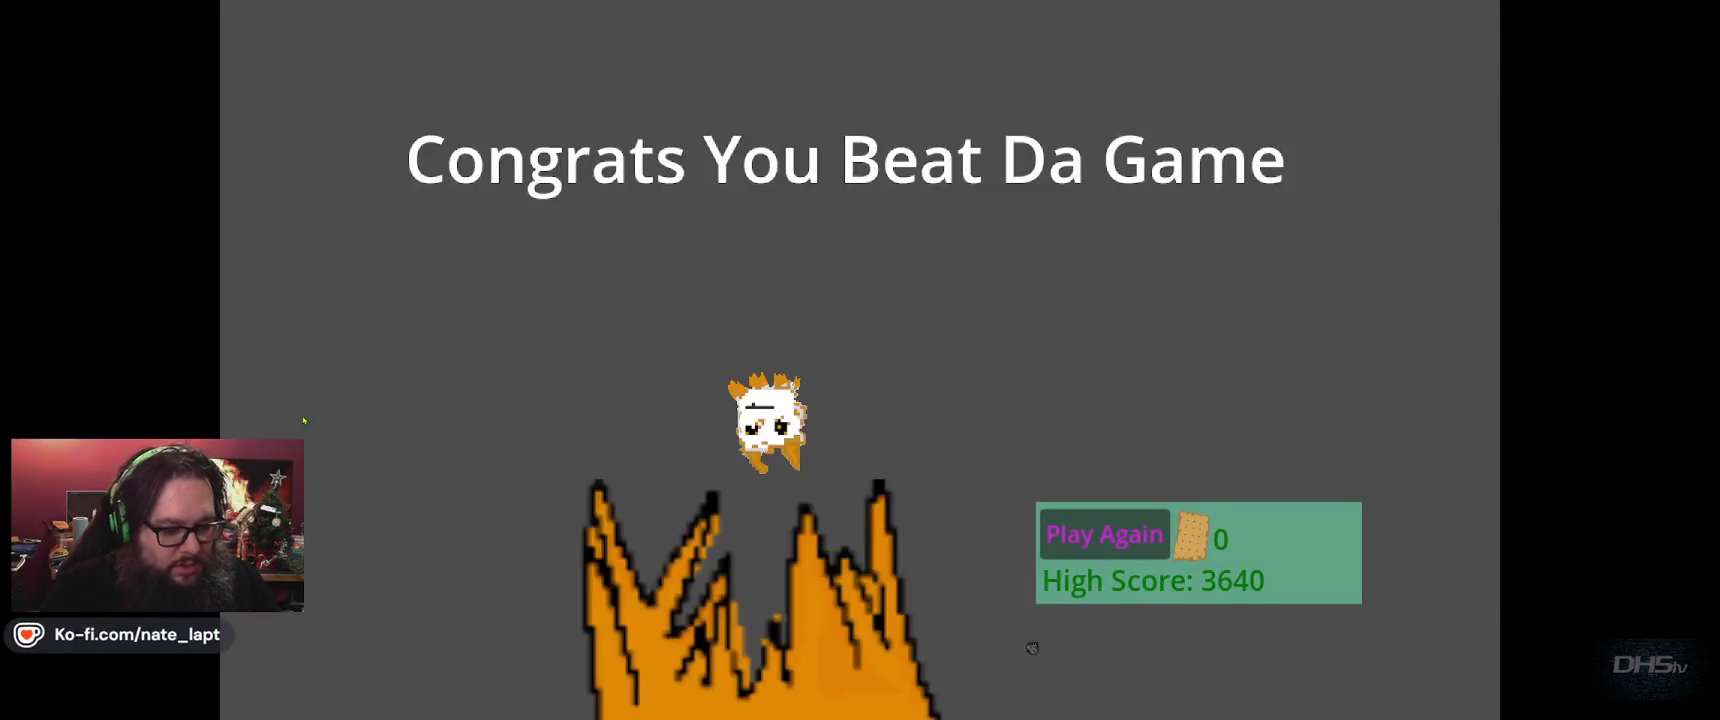
pyautogui.press('F8')
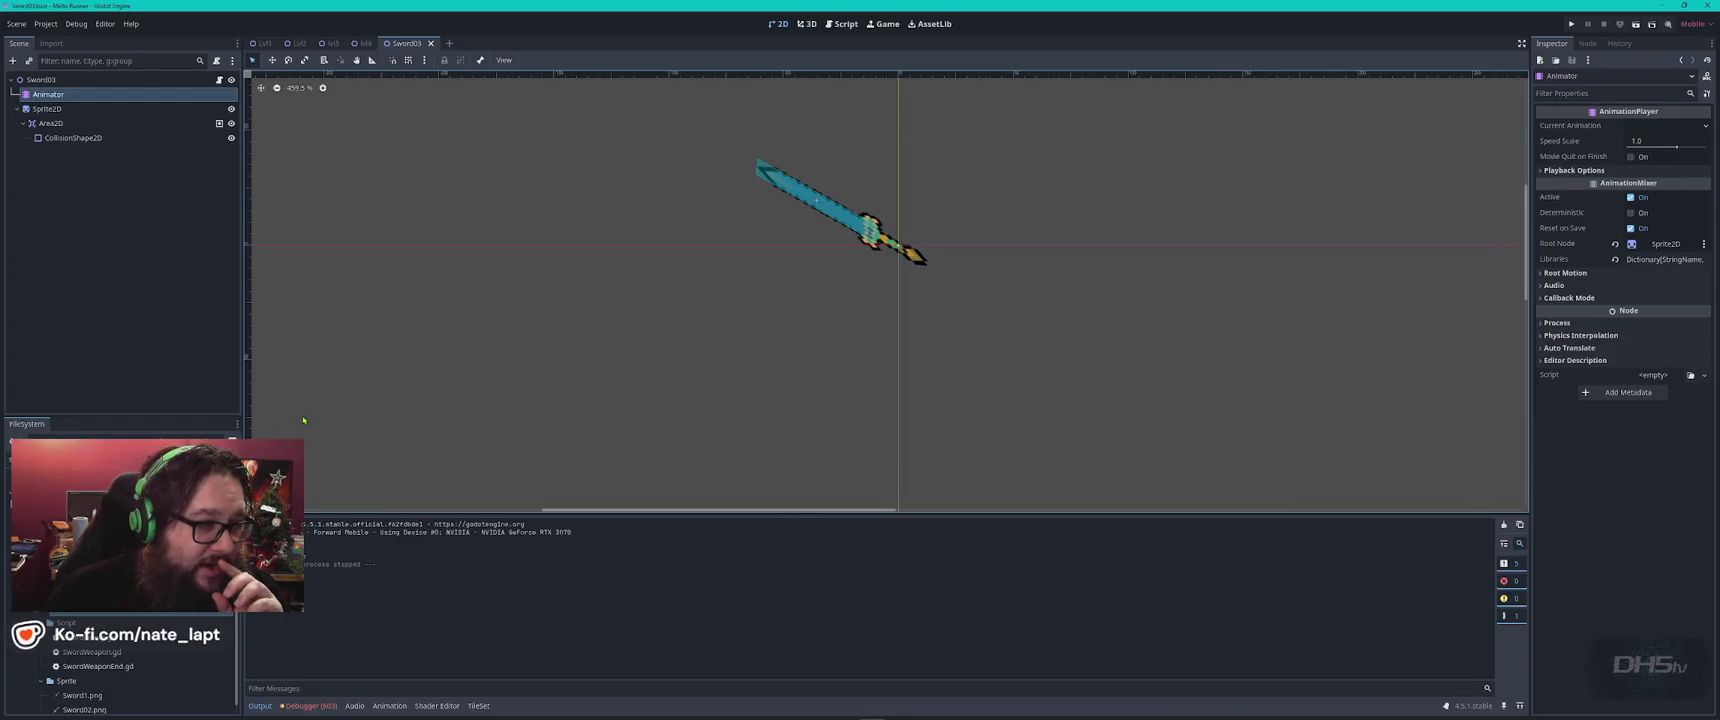
# Select the Sprite2D node and bring up the swing animation timeline.
pyautogui.click(815, 204)
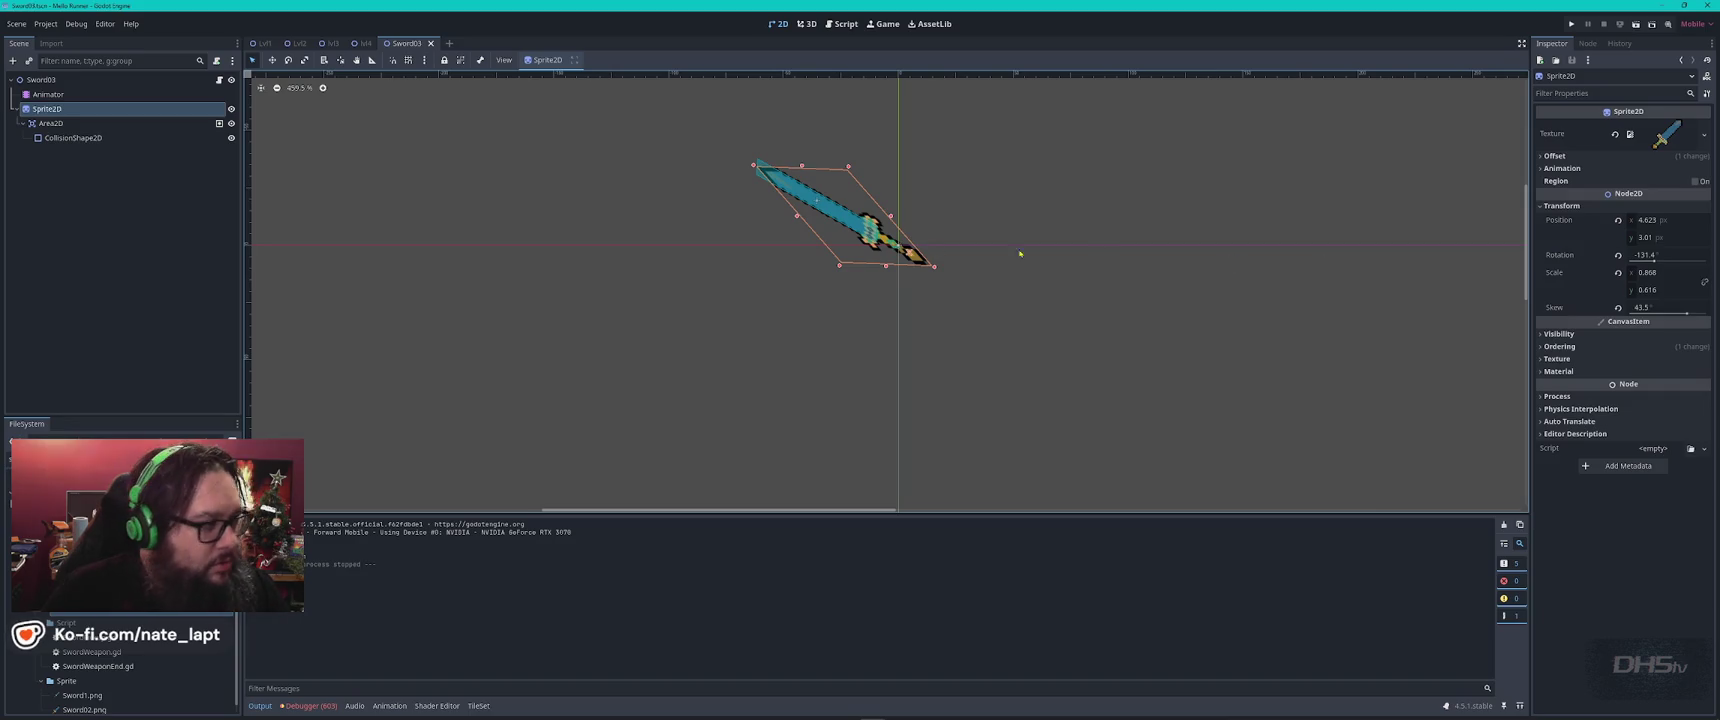
pyautogui.click(25, 79)
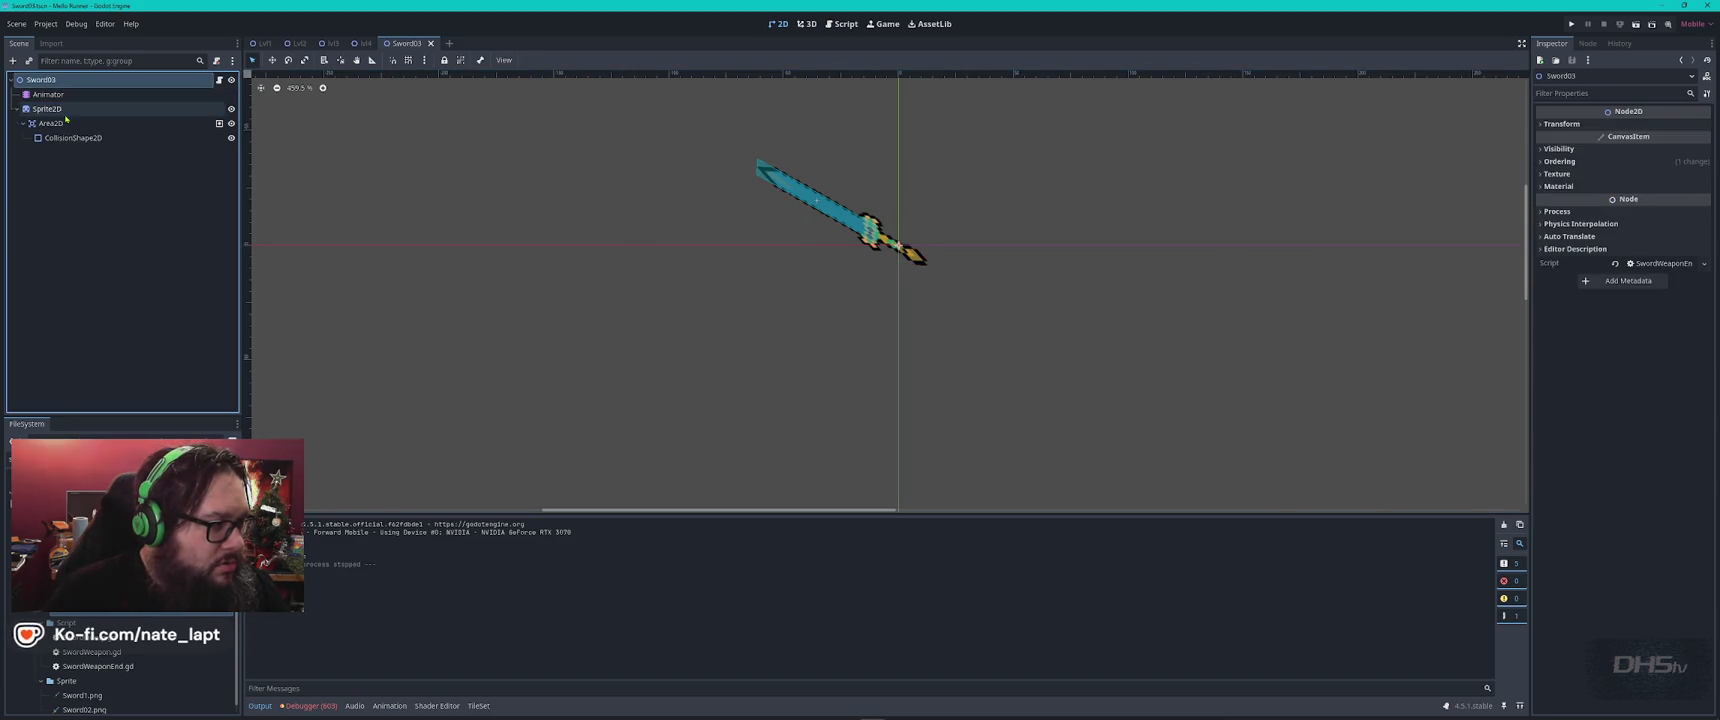
pyautogui.click(60, 109)
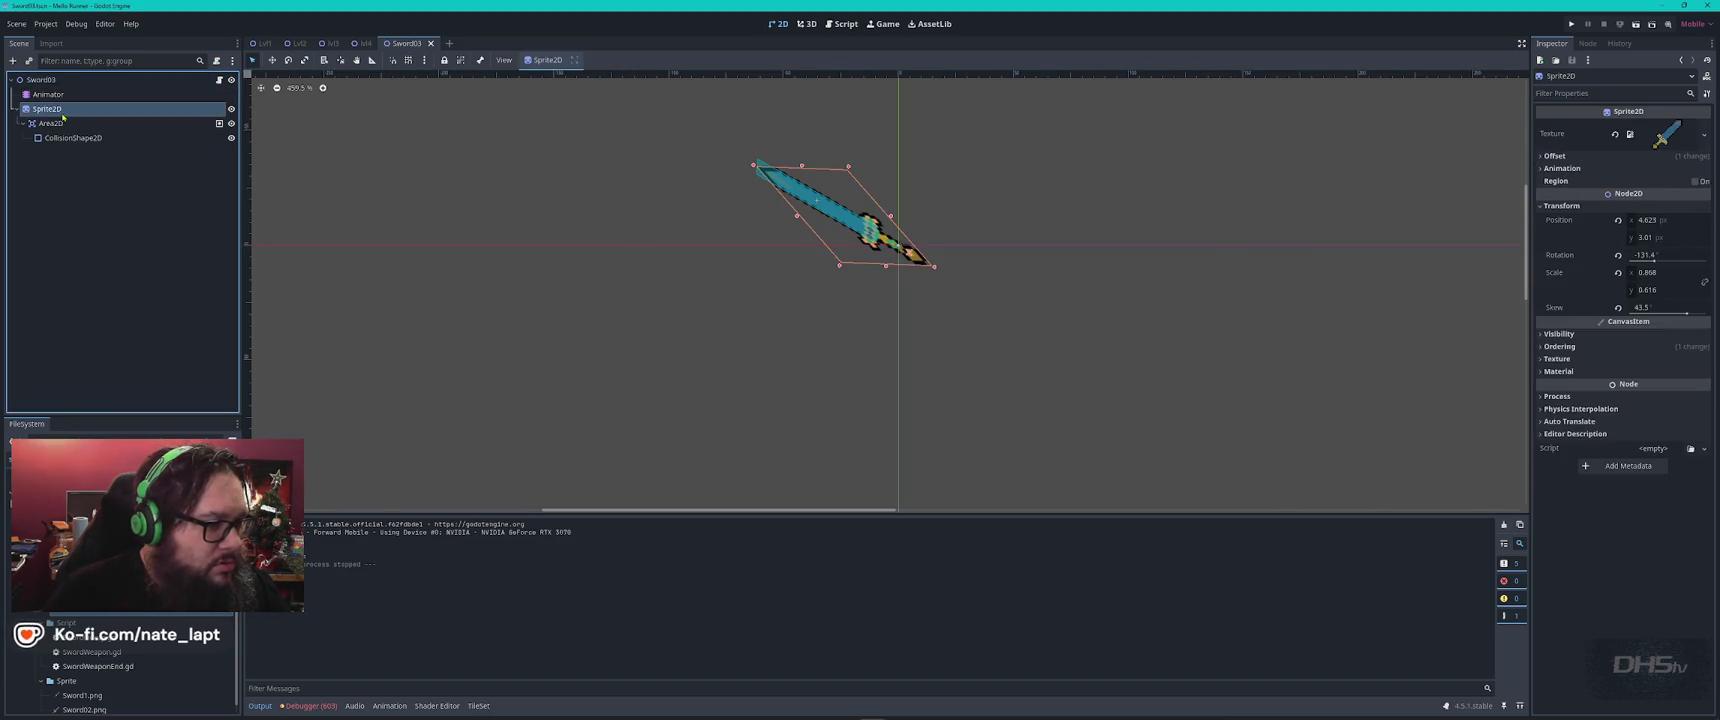
pyautogui.click(322, 707)
pyautogui.scroll(-5, 340, 680)
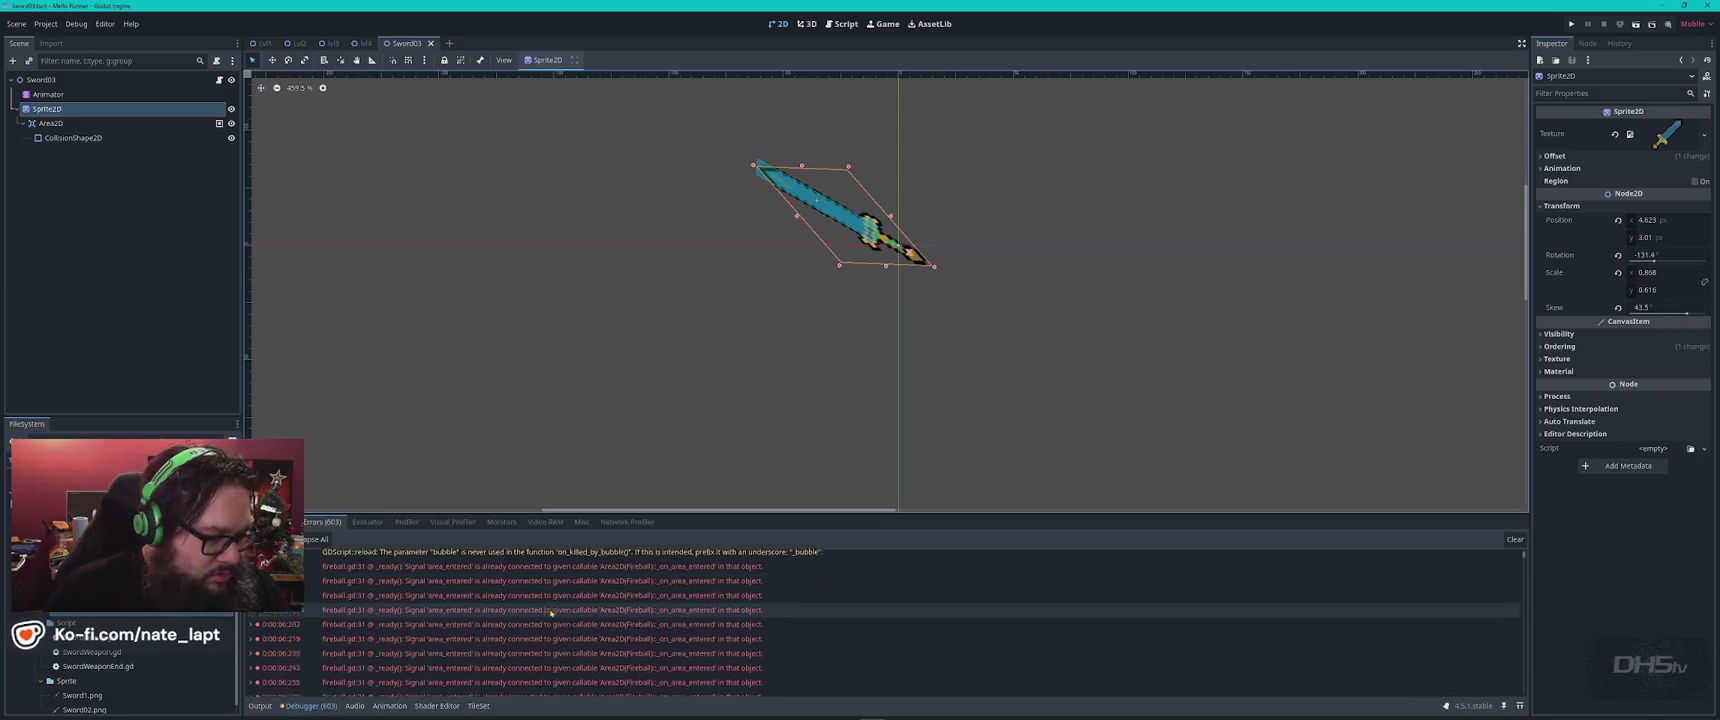
pyautogui.click(388, 706)
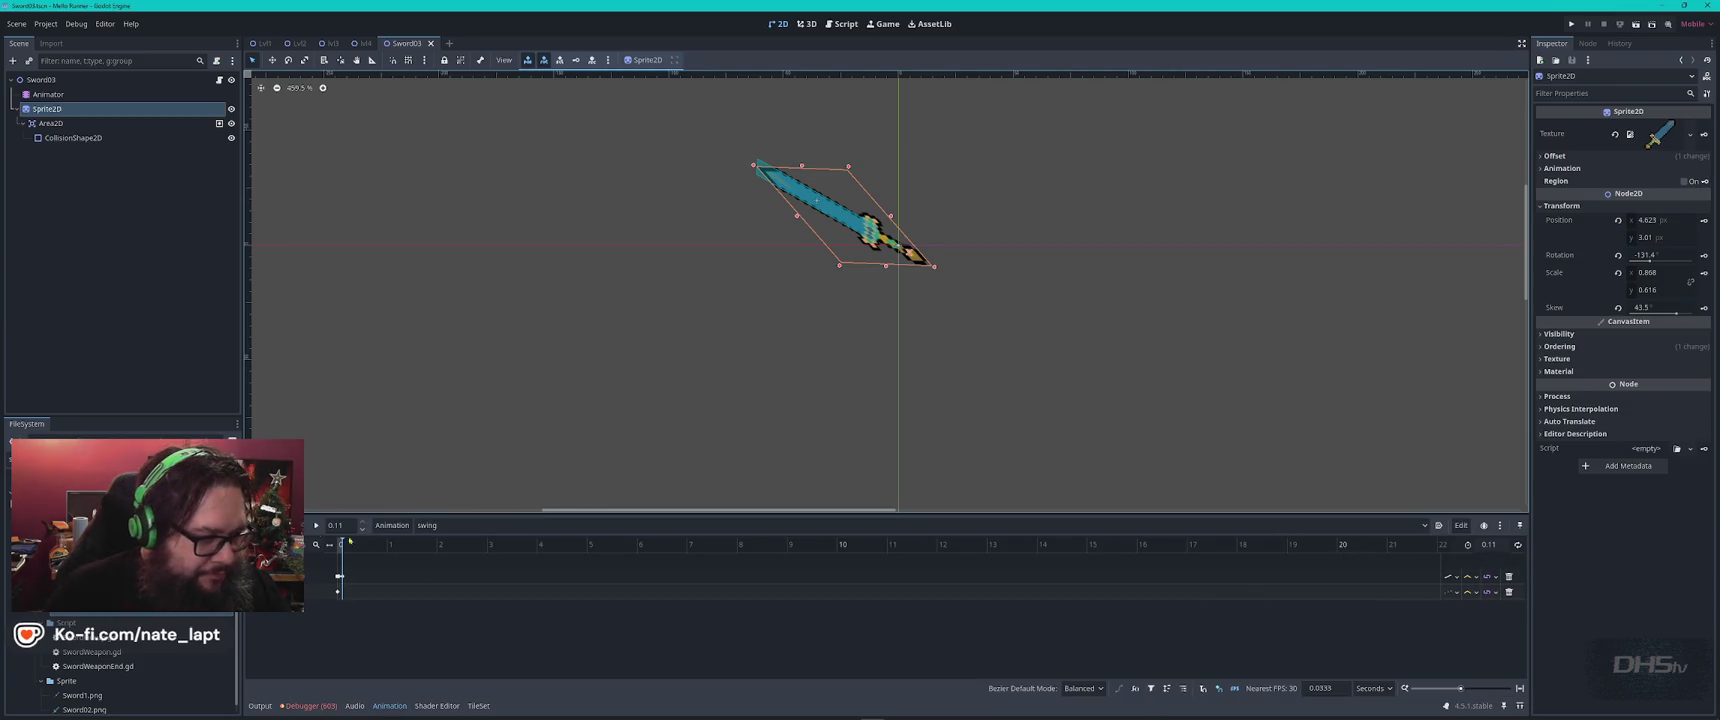
# At frame 0, rescale the sword's start pose and move its collision box onto the blade.
pyautogui.click(339, 576)
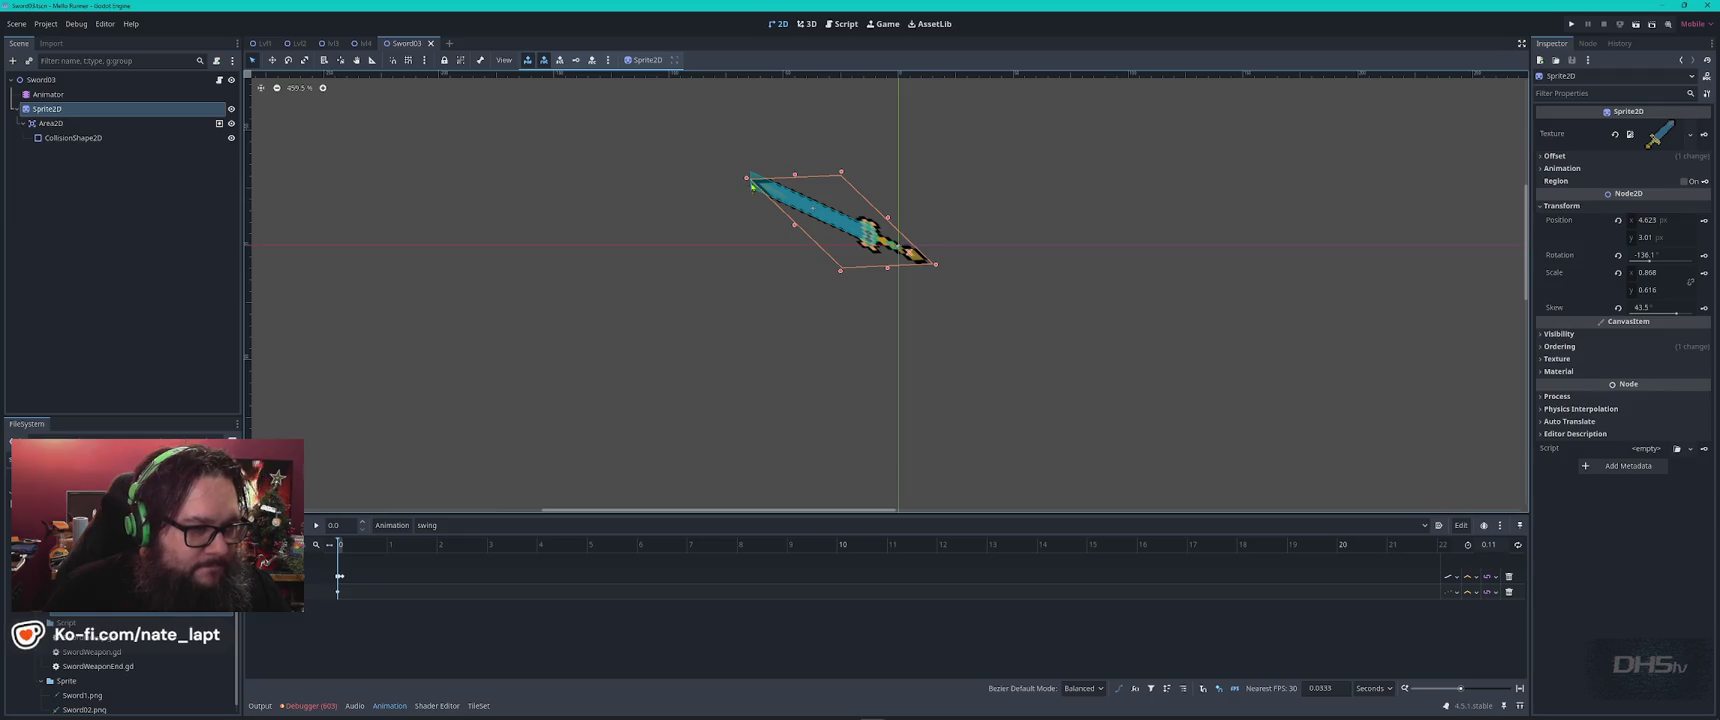
pyautogui.moveTo(746, 177)
pyautogui.mouseDown()
pyautogui.moveTo(780, 201)
pyautogui.moveTo(737, 203)
pyautogui.mouseUp()
pyautogui.click(856, 230)
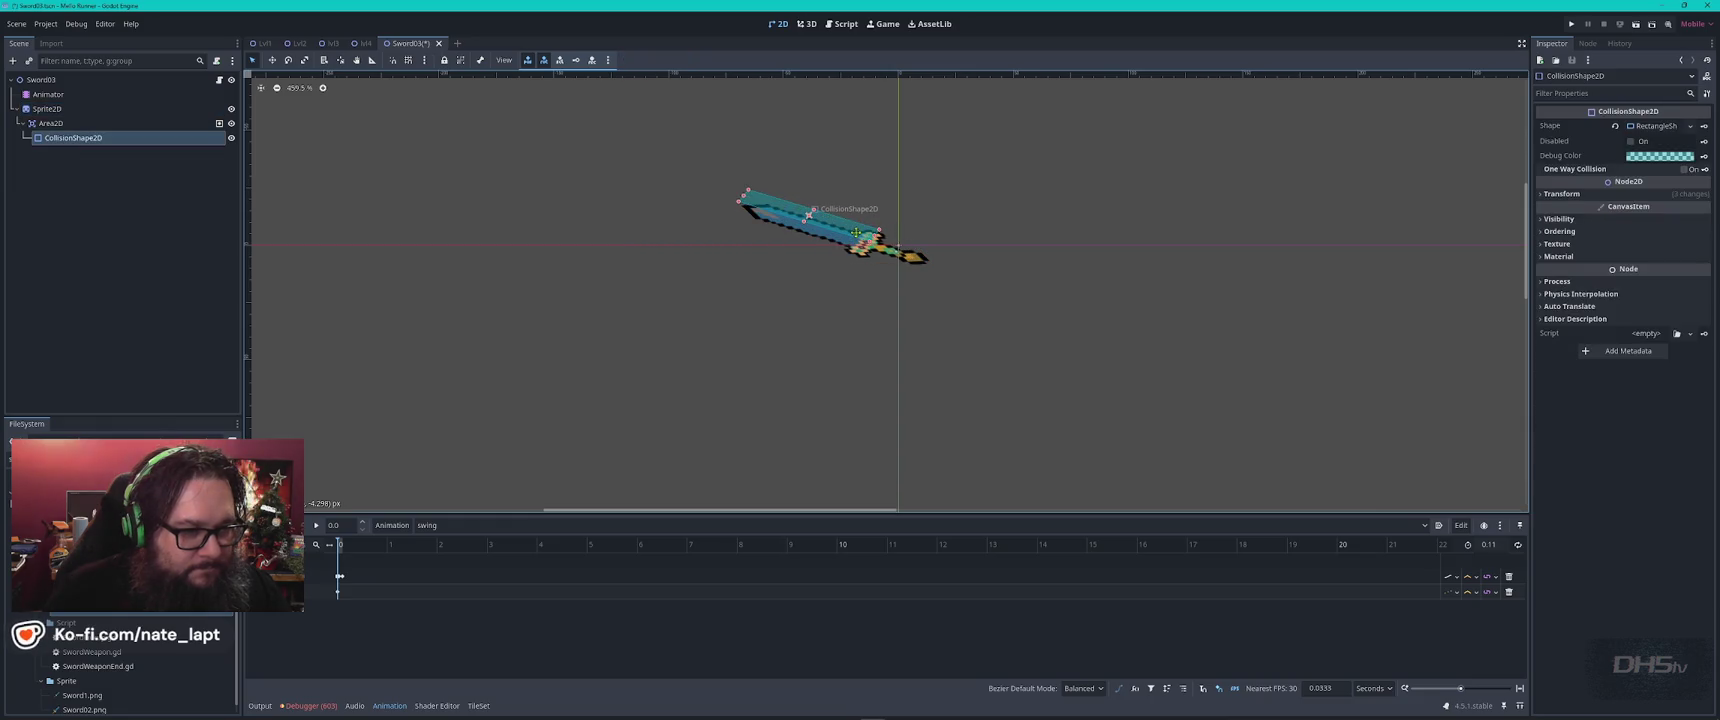
pyautogui.moveTo(866, 237); pyautogui.dragTo(890, 244)
pyautogui.click(200, 108)
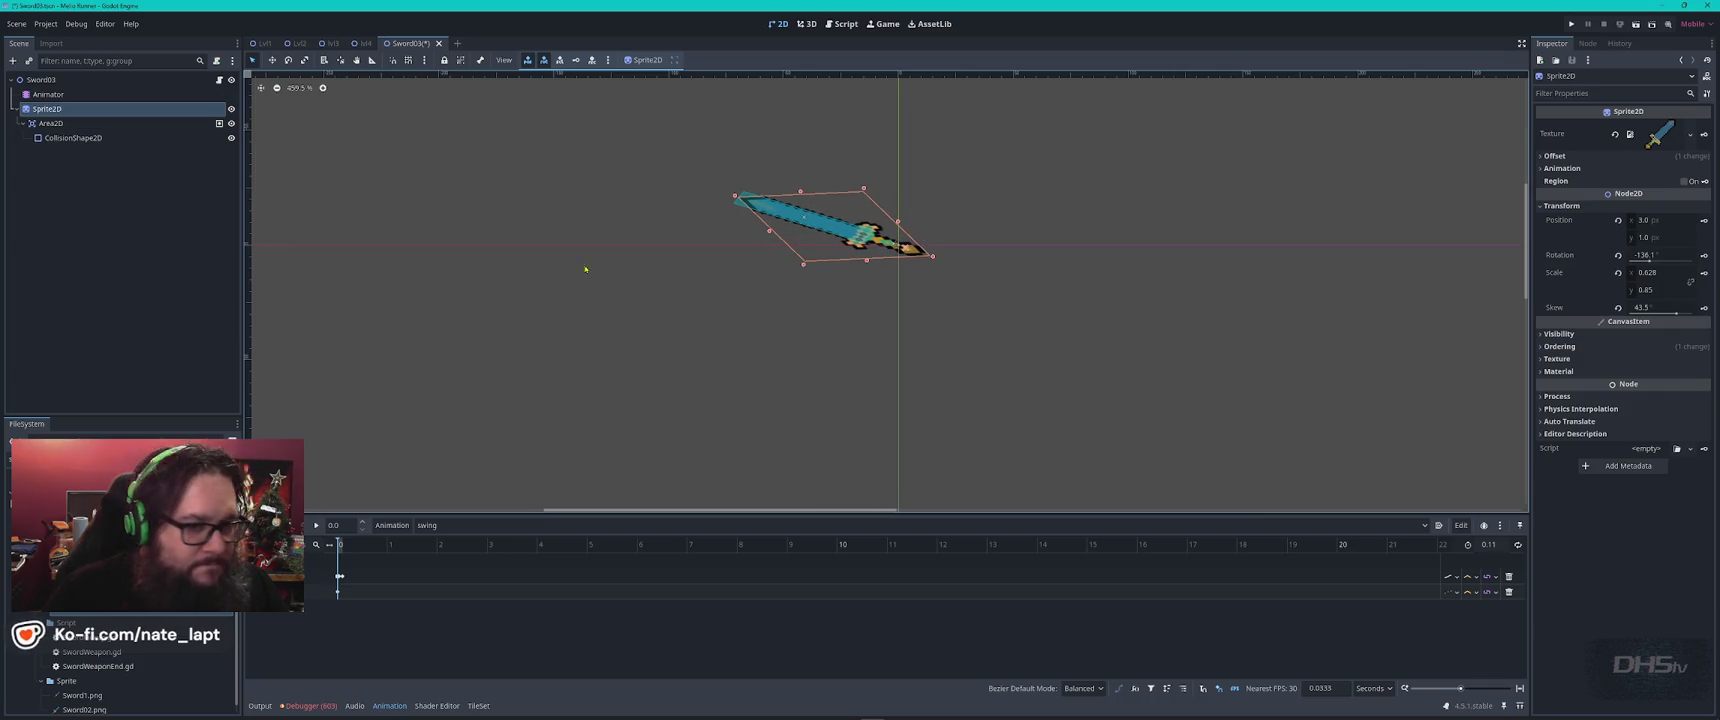
# Preview the swing animation twice and save the Sword03 scene.
pyautogui.click(316, 526)
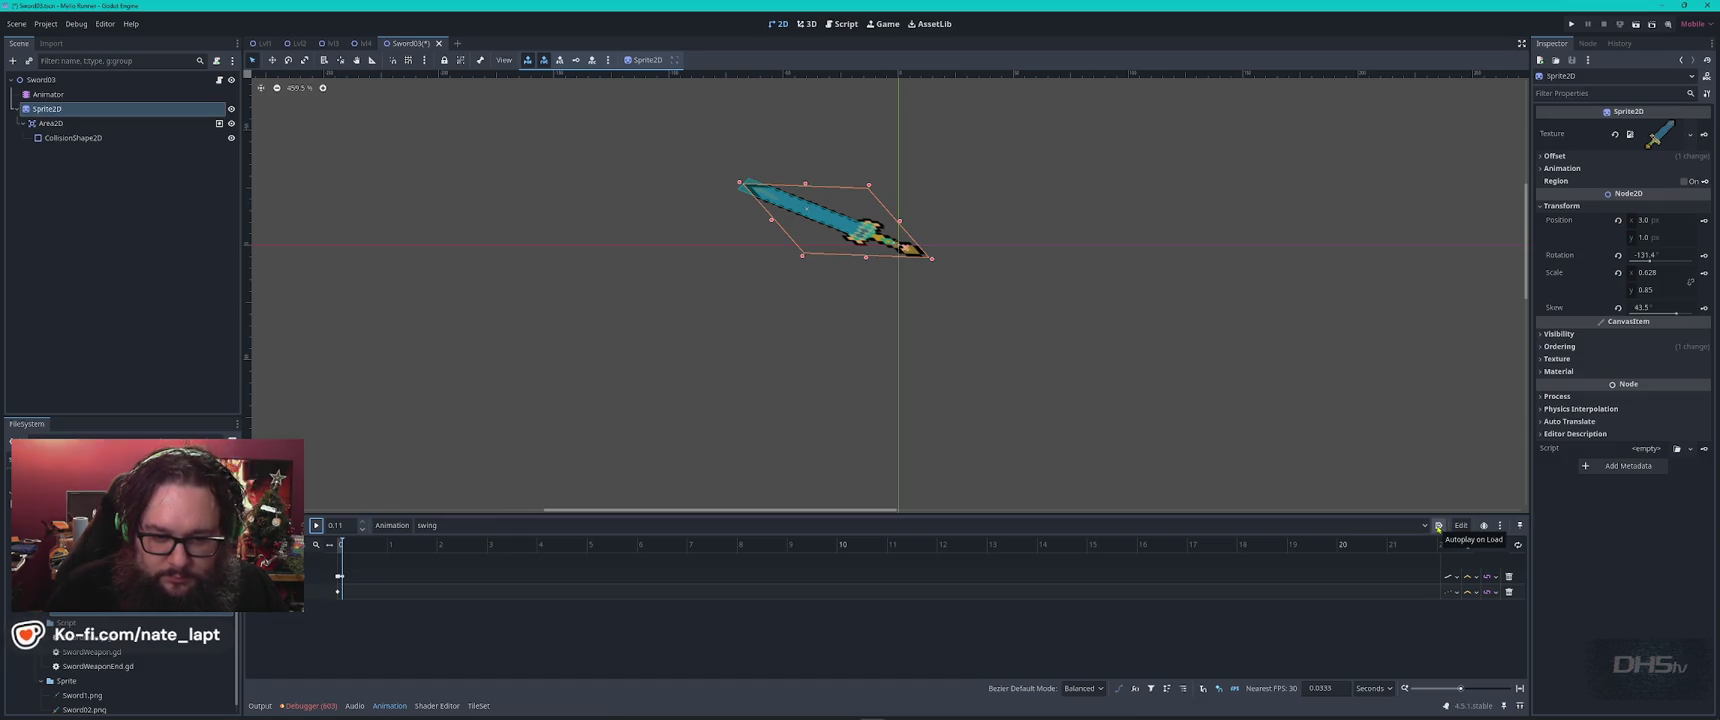
pyautogui.click(1513, 536)
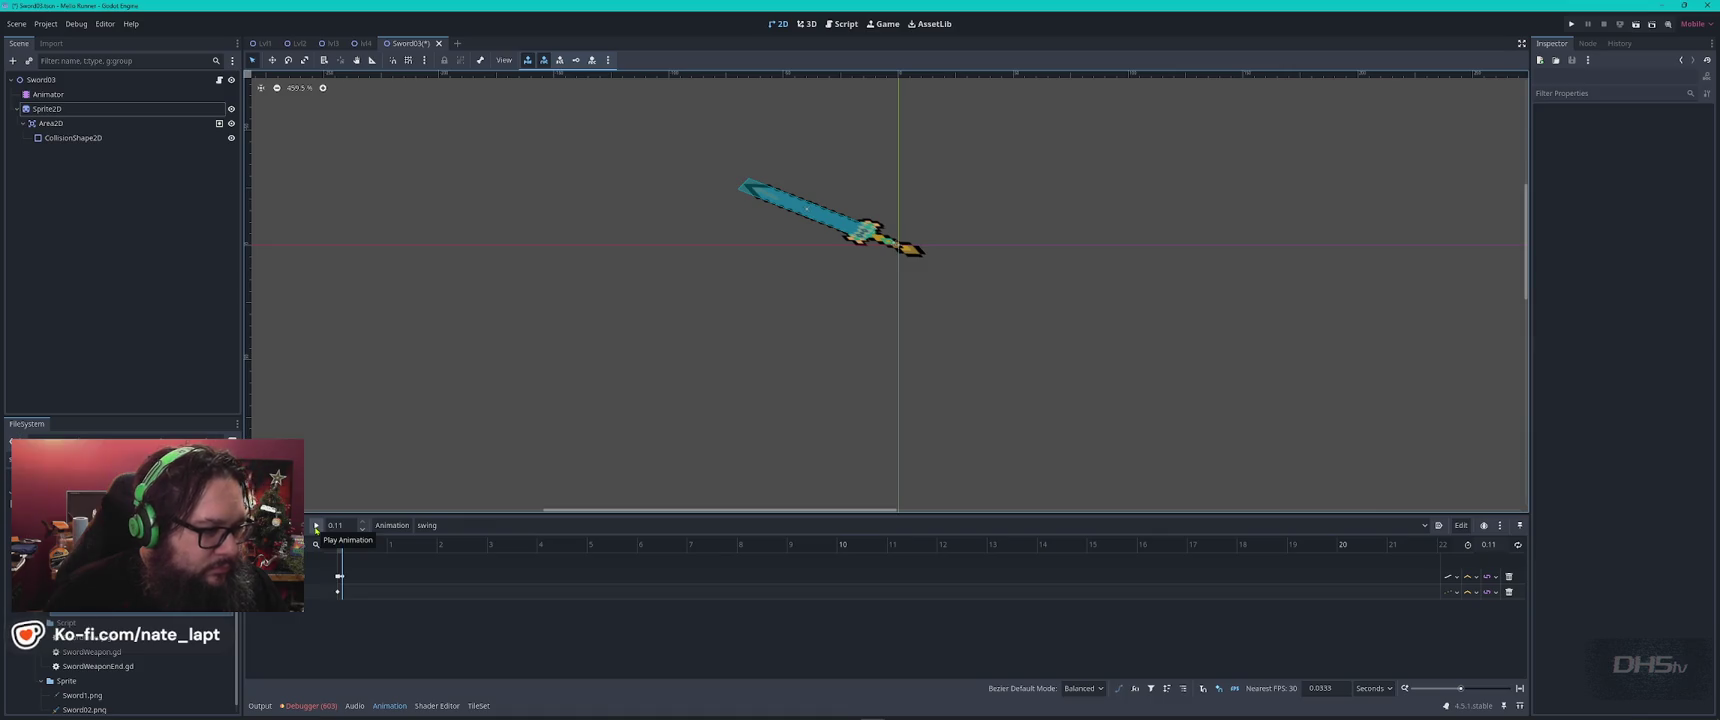
pyautogui.click(316, 527)
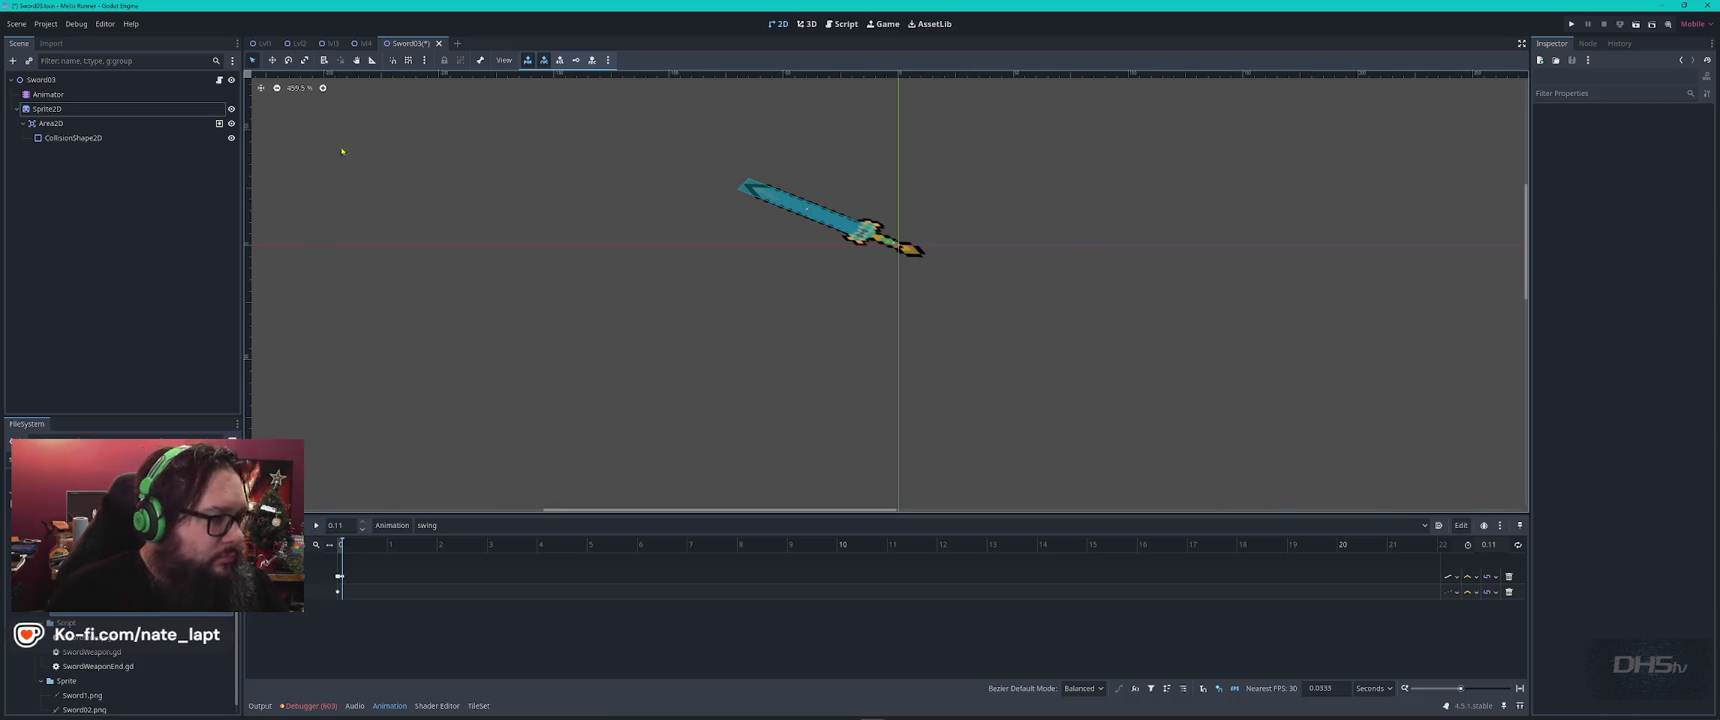
pyautogui.hotkey('ctrl', 's')
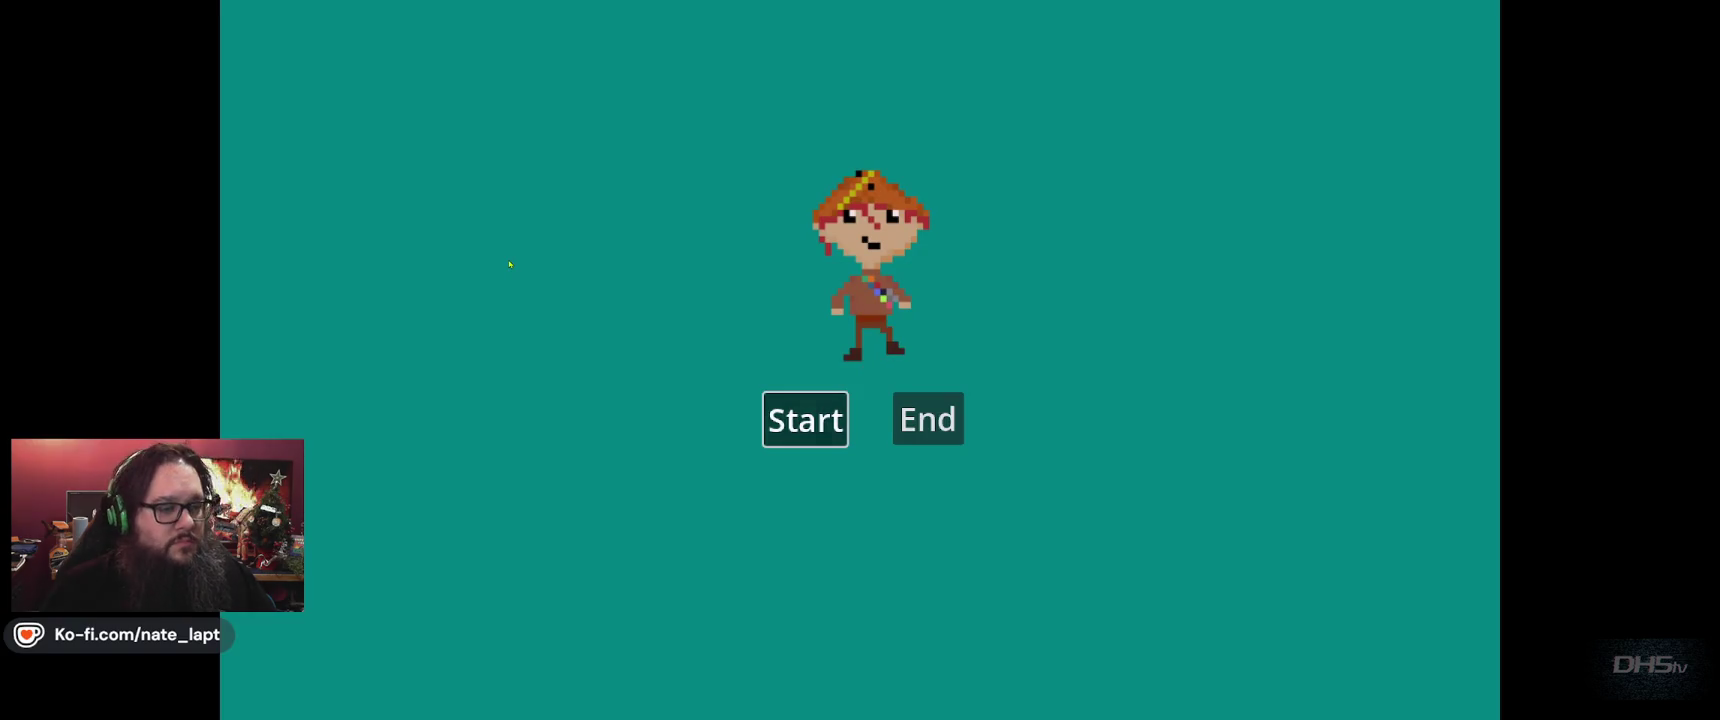
# Start the game, fly the cat to the Congrats screen with a 6100 high score, then stop it.
pyautogui.press('Return')
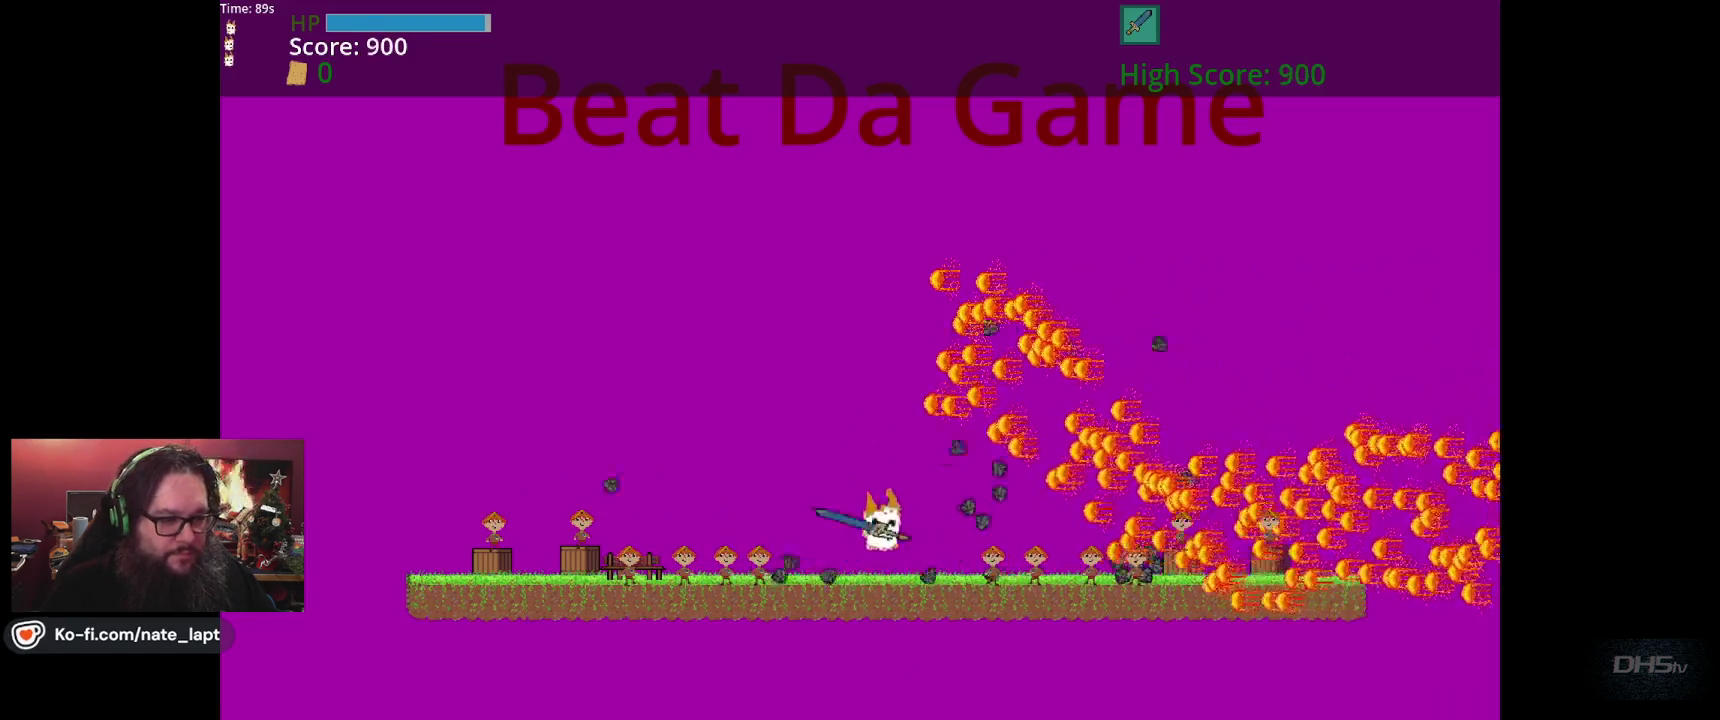
pyautogui.press('space')
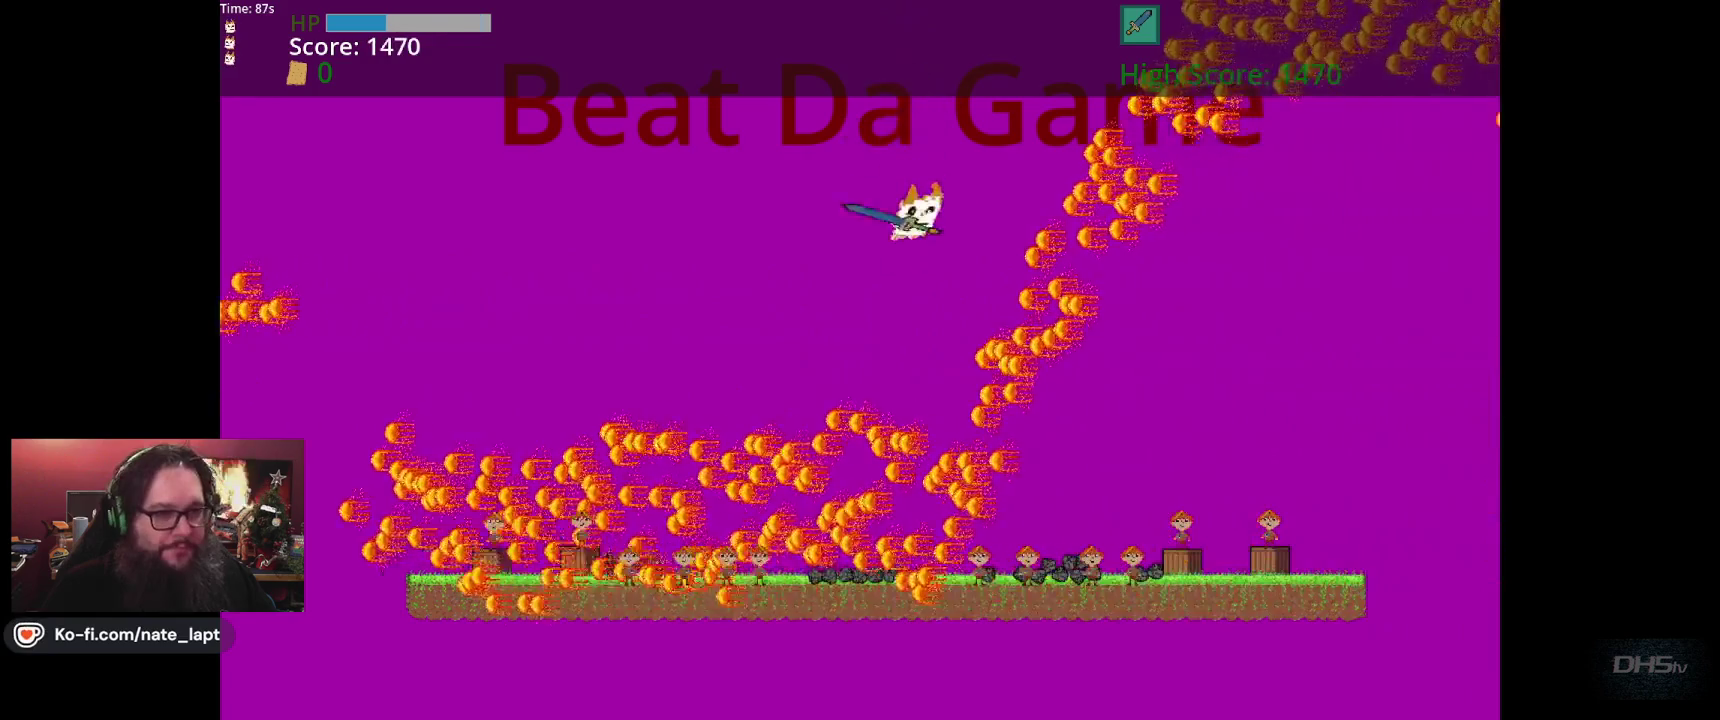
pyautogui.press('space')
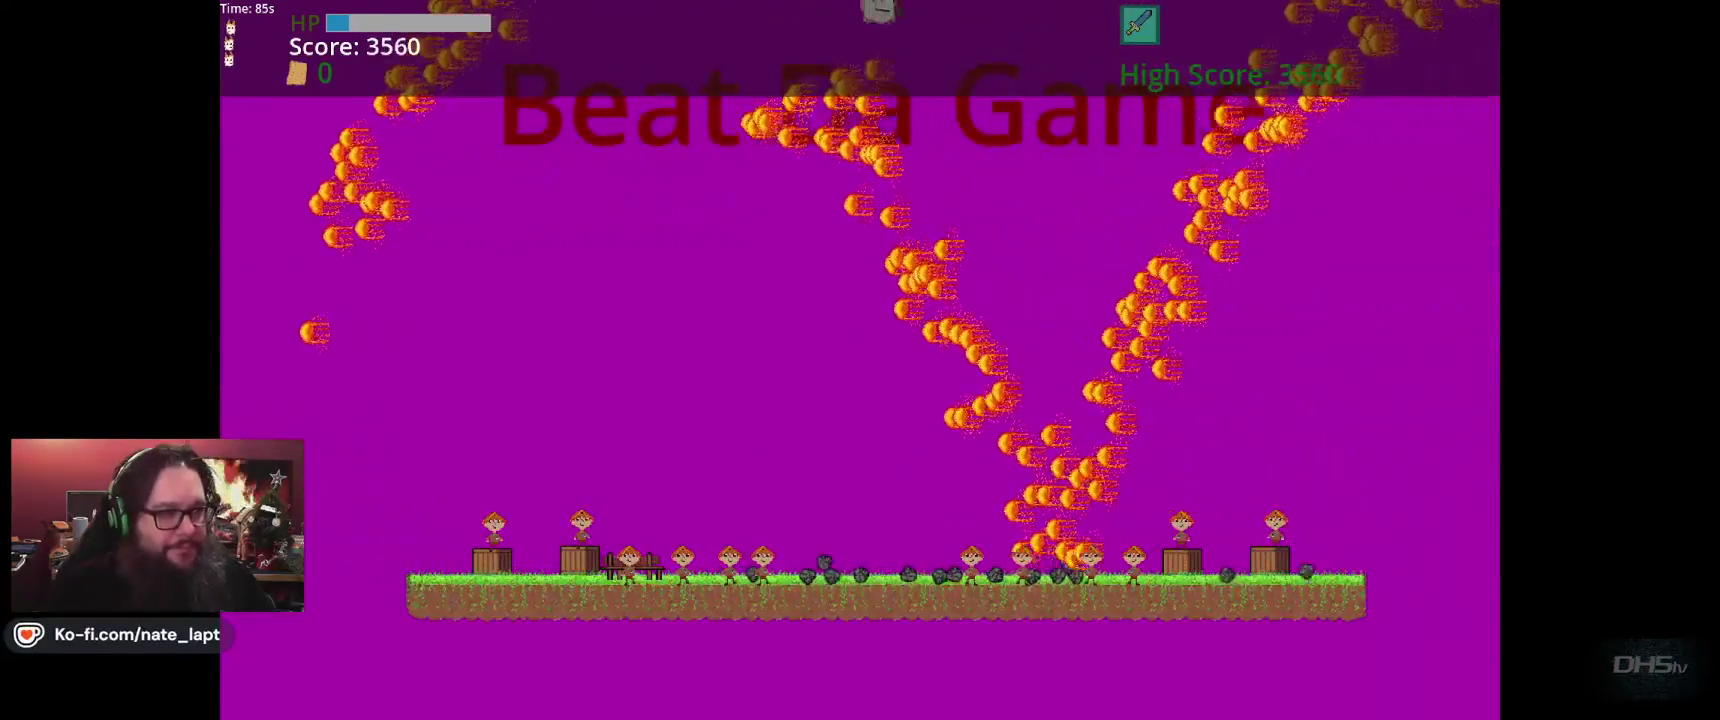
pyautogui.press('space')
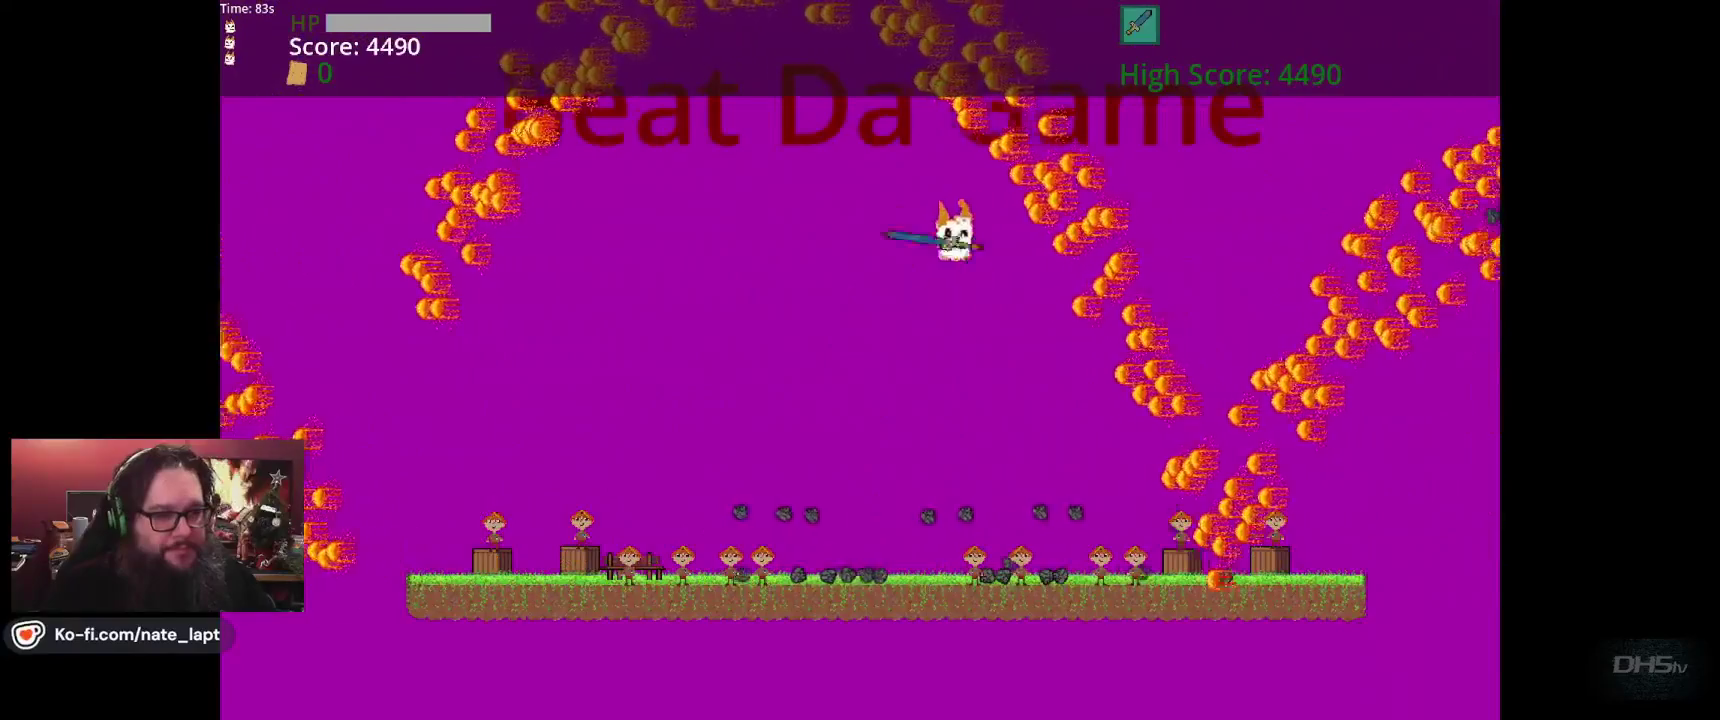
pyautogui.press('space')
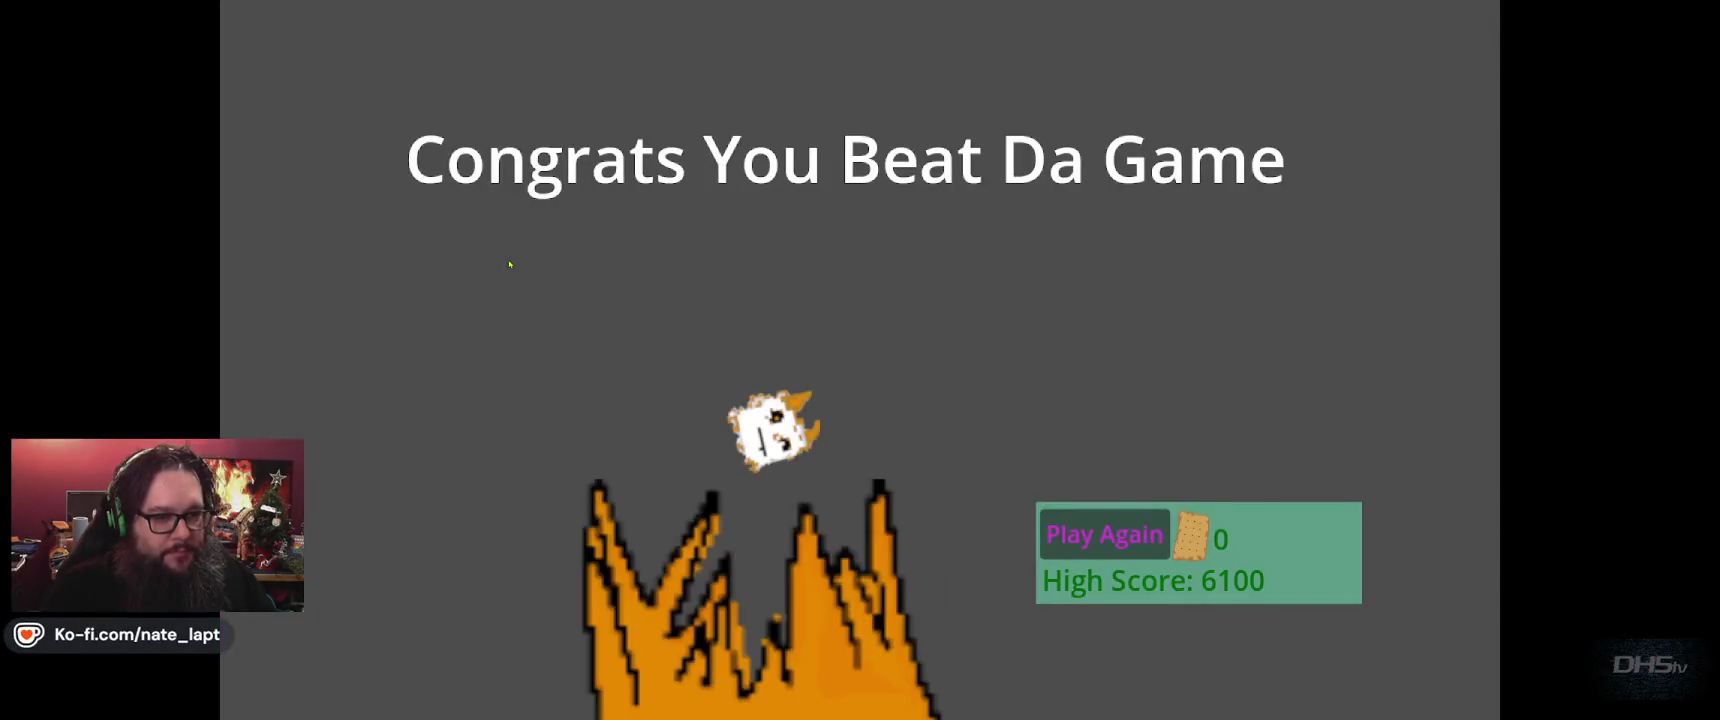
pyautogui.press('F8')
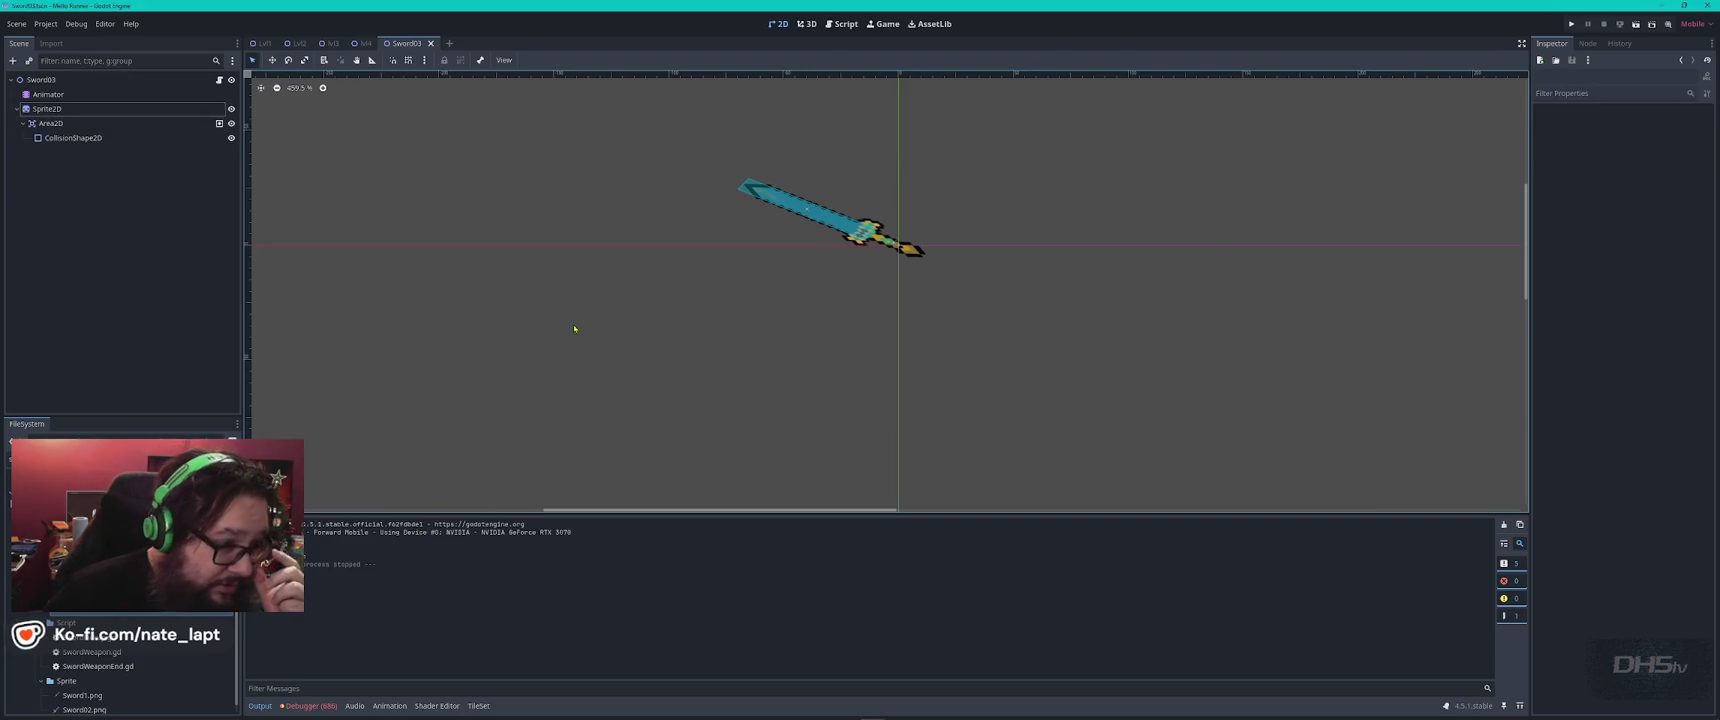
# Set the swing animation's length to 0.1 s and scrub the playhead to 0.1.
pyautogui.click(50, 94)
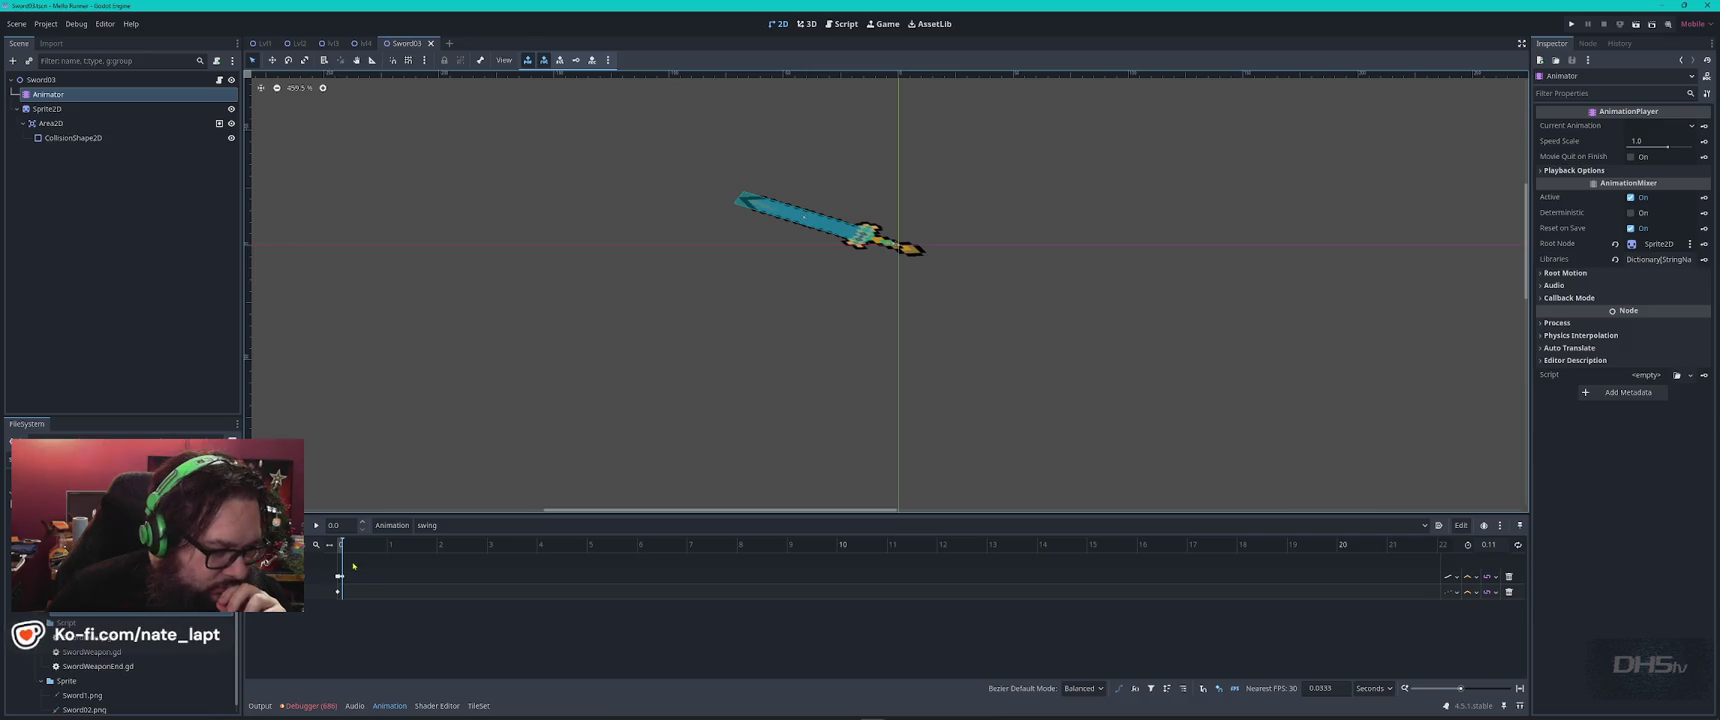
pyautogui.scroll(5, 369, 572)
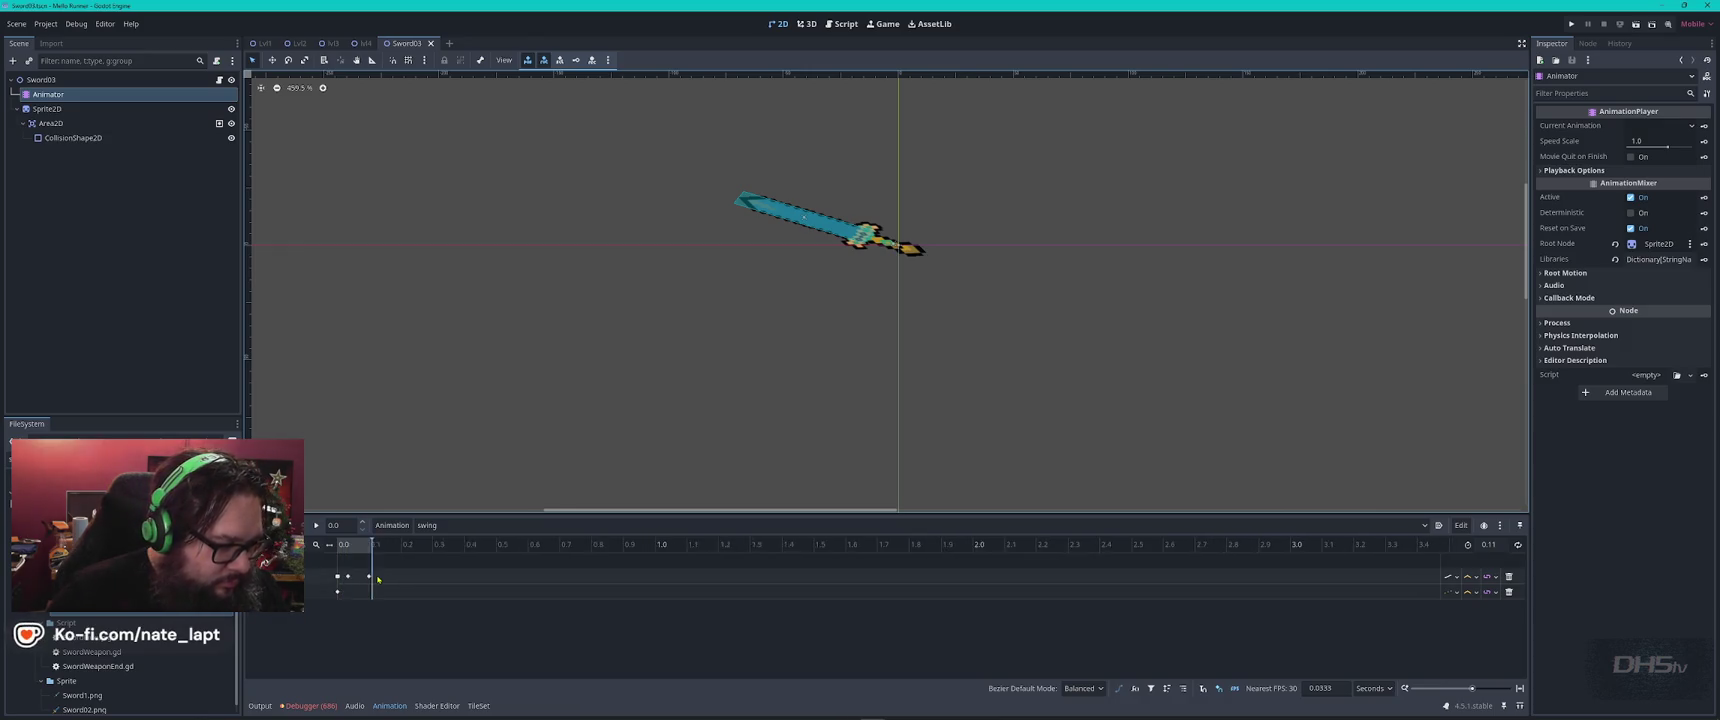
pyautogui.scroll(3, 455, 583)
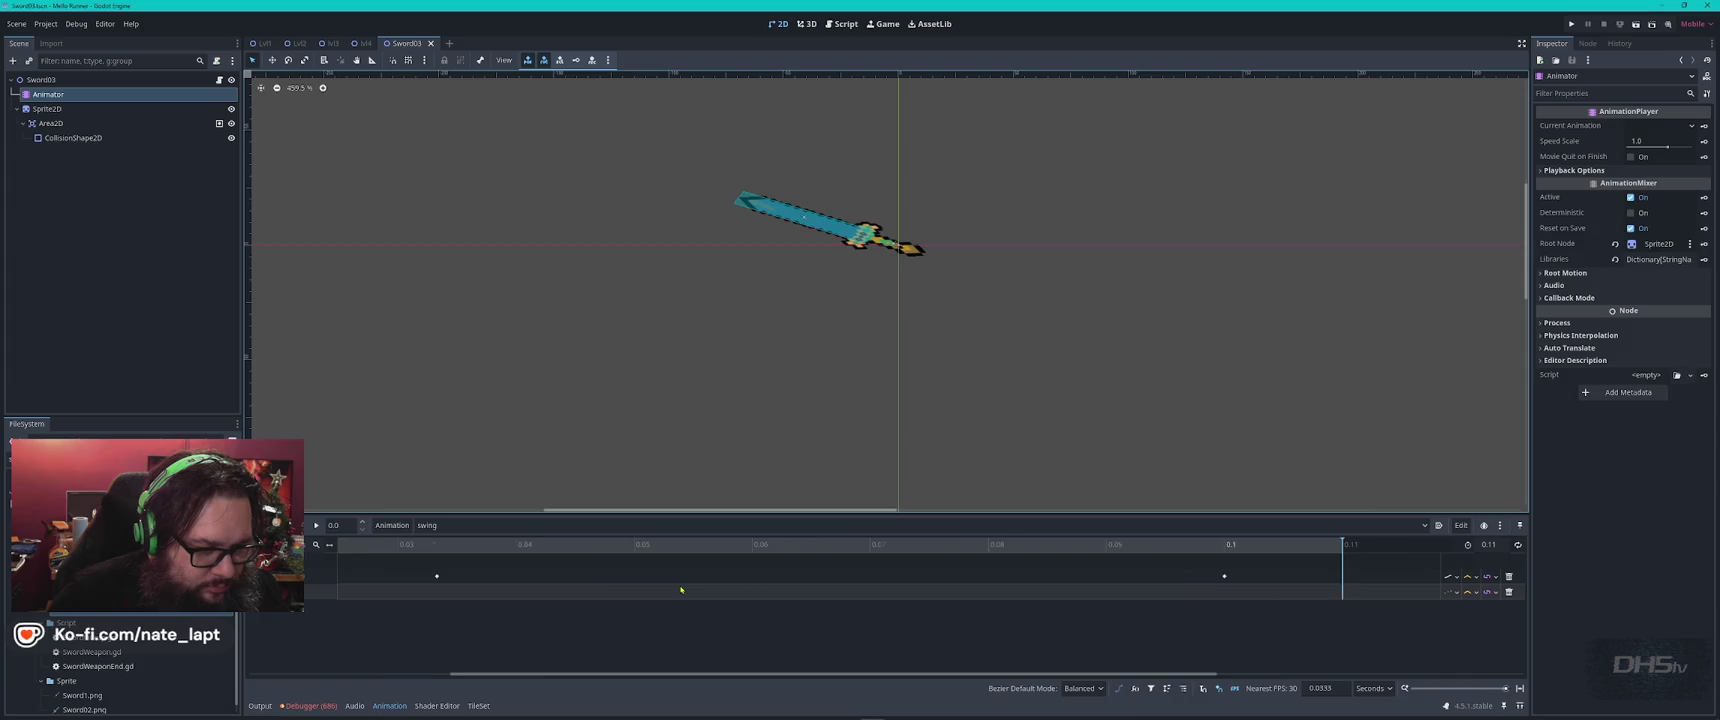
pyautogui.scroll(-2, 681, 589)
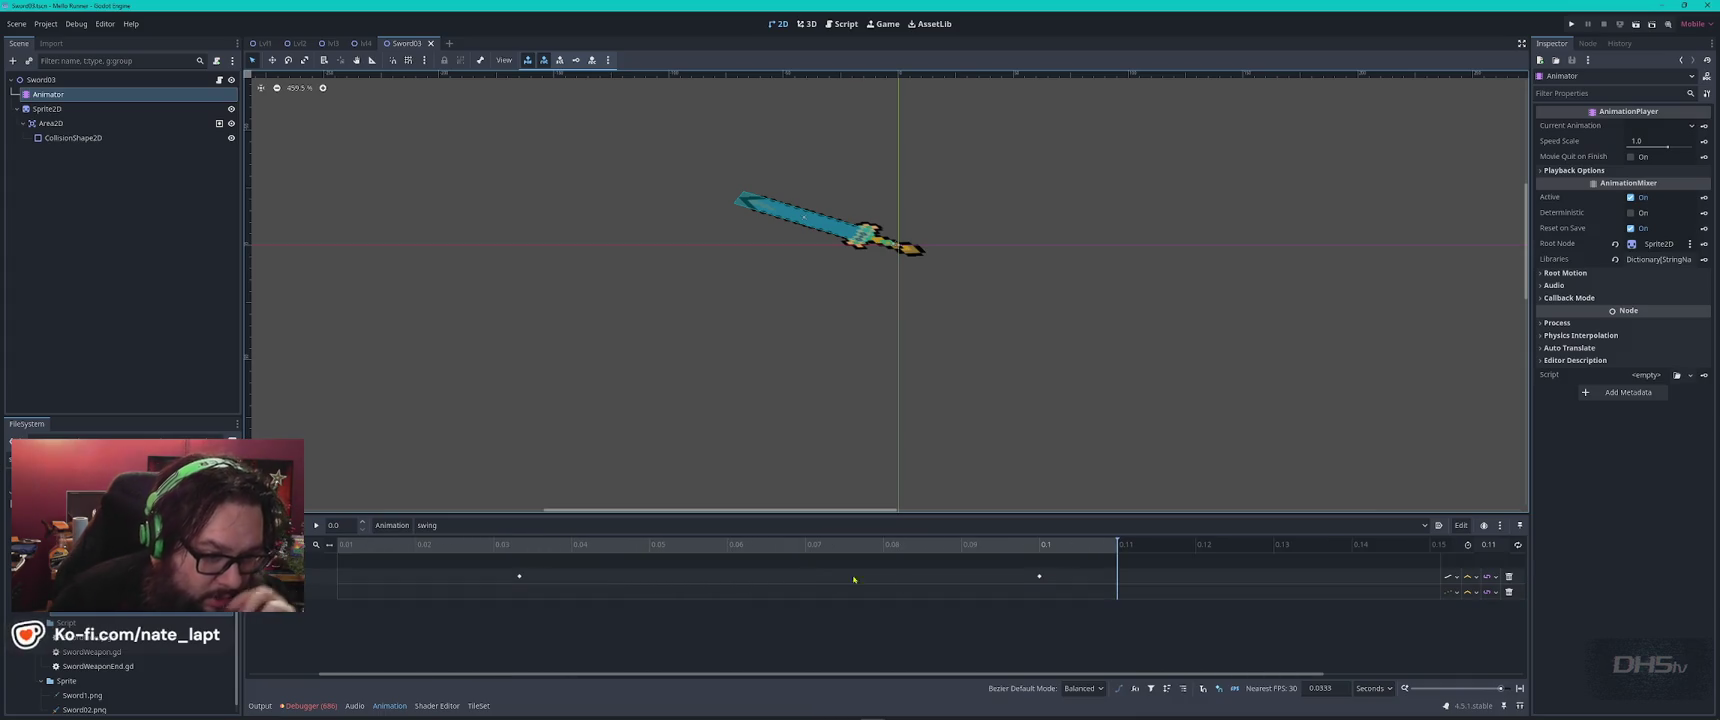
pyautogui.click(1489, 545)
pyautogui.write('0.1')
pyautogui.press('Return')
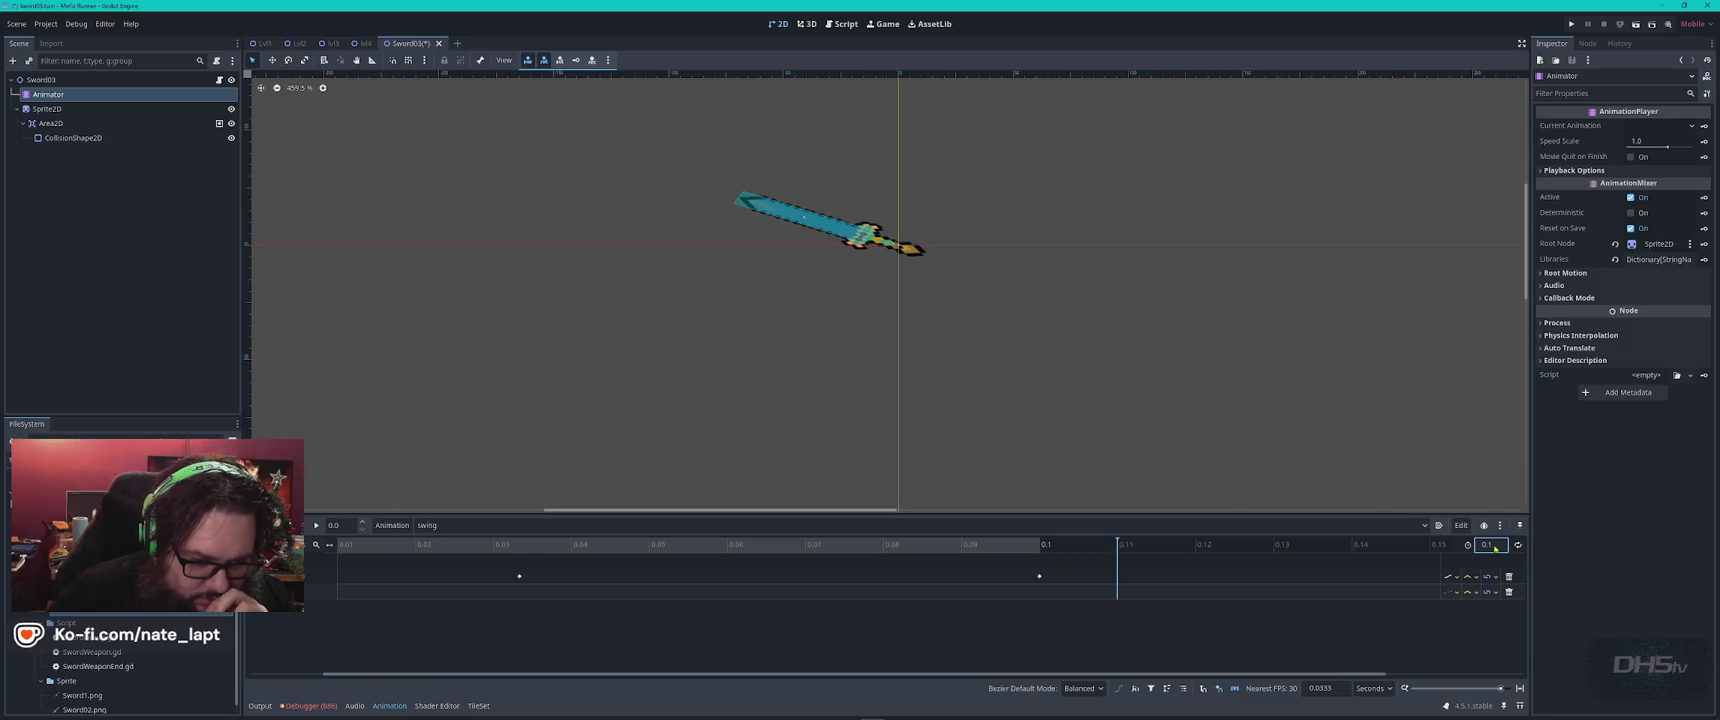
pyautogui.click(1014, 546)
pyautogui.click(1043, 548)
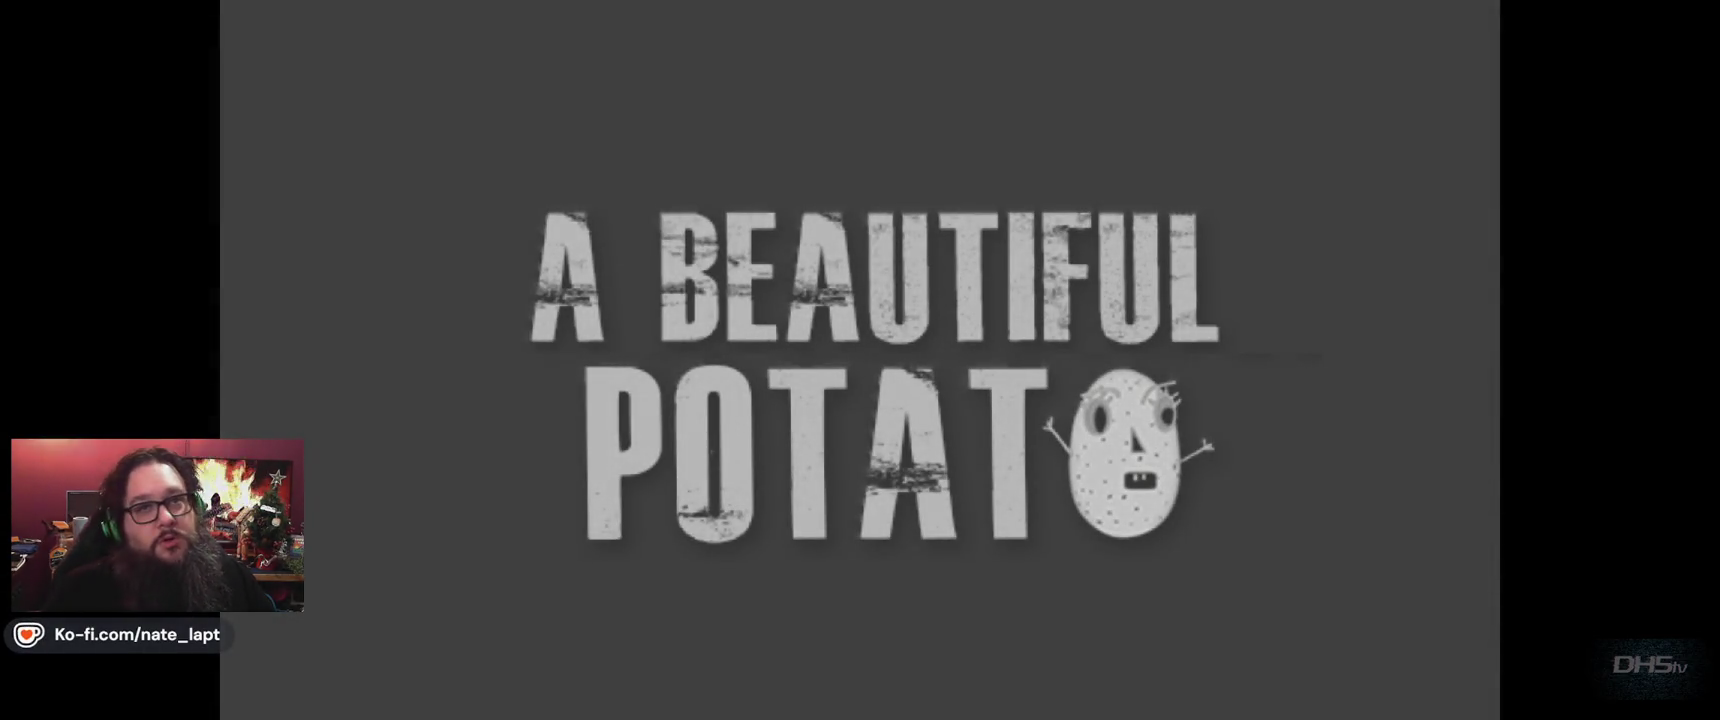
# Play two test runs with the faster swing to the win screen, reaching a 3680 high score.
pyautogui.press('Return')
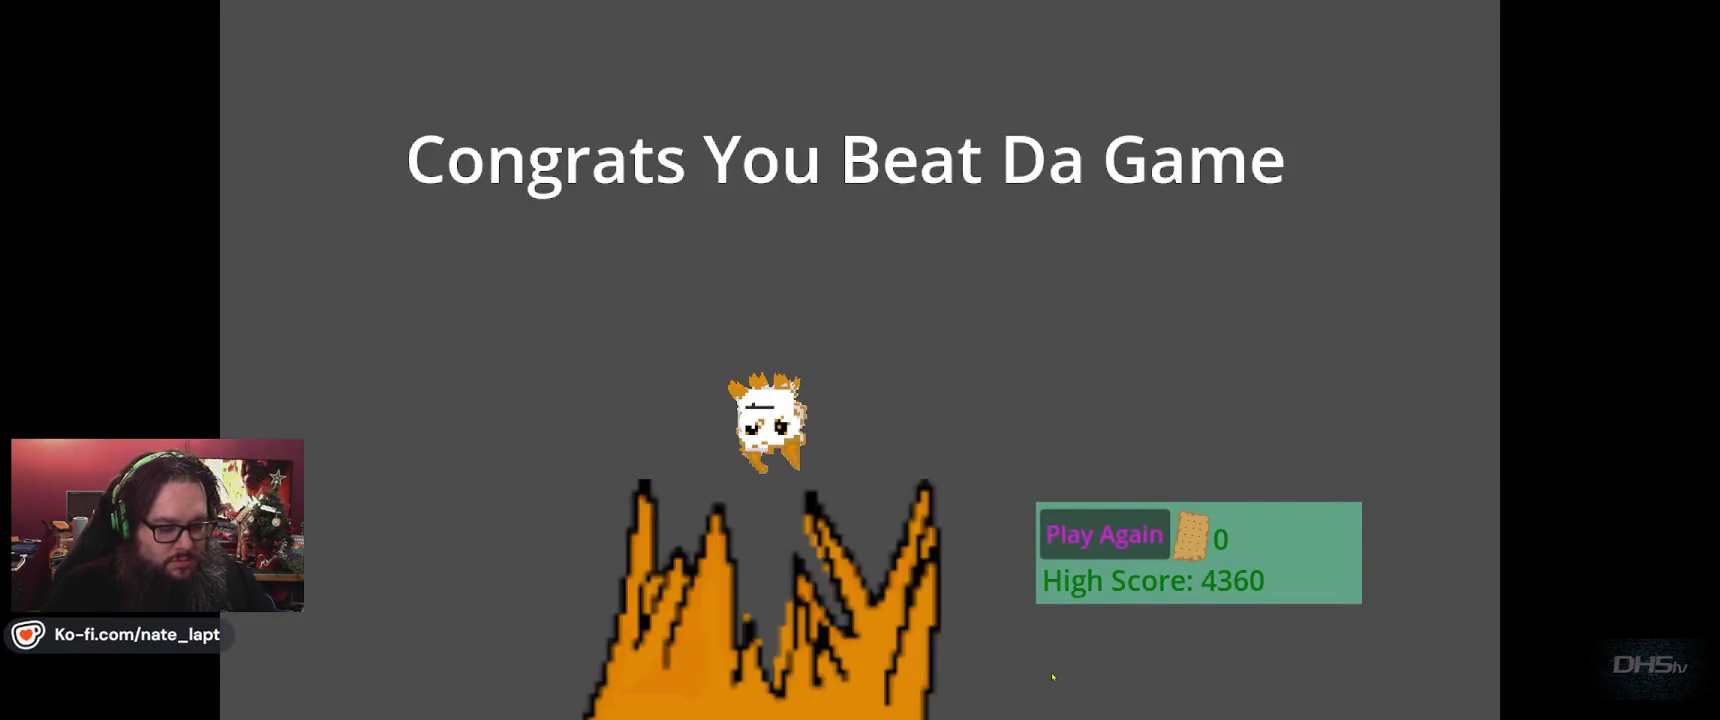
pyautogui.press('F8')
pyautogui.press('F5')
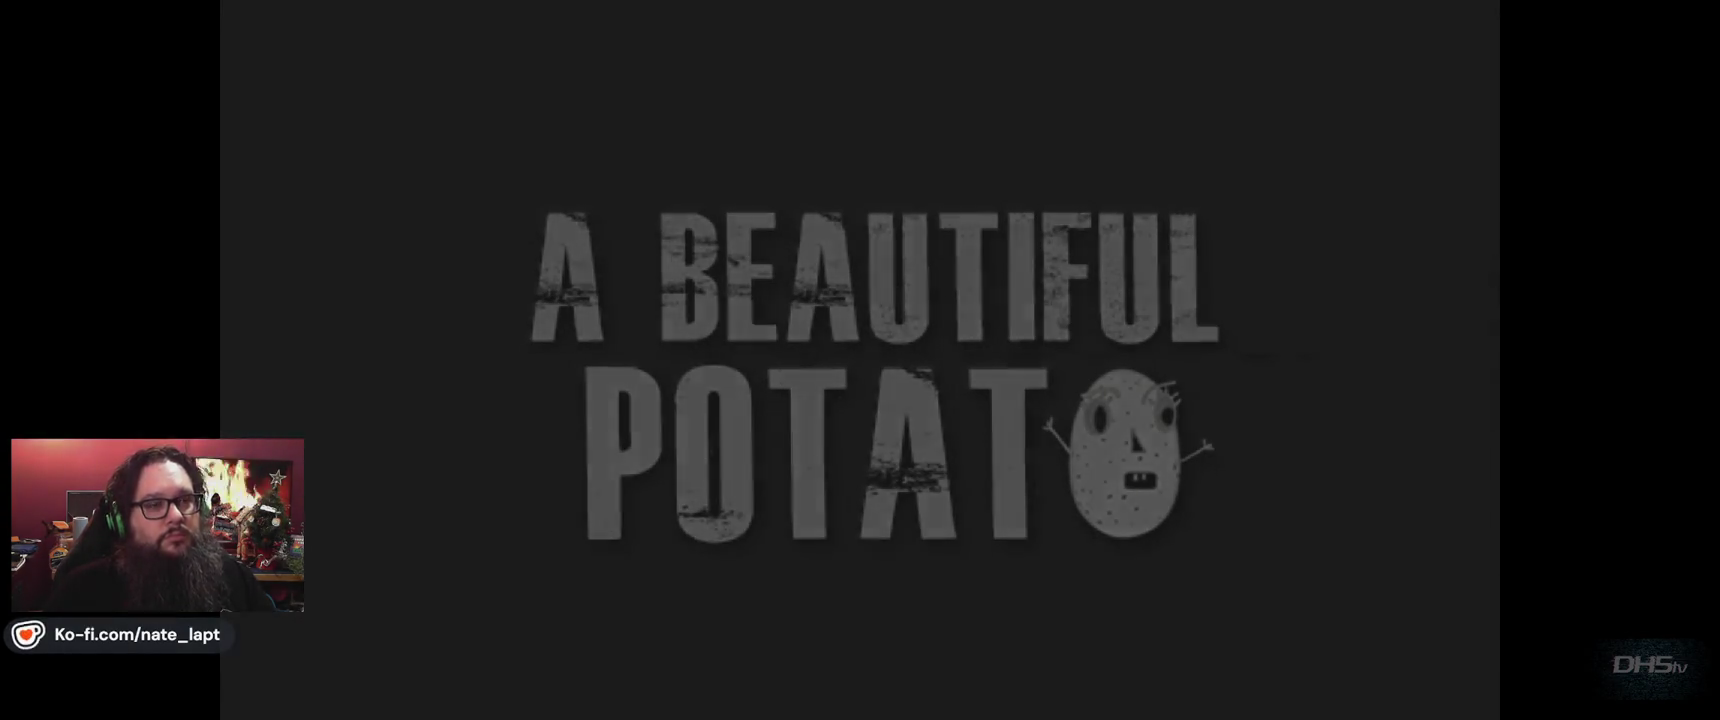
pyautogui.press('Return')
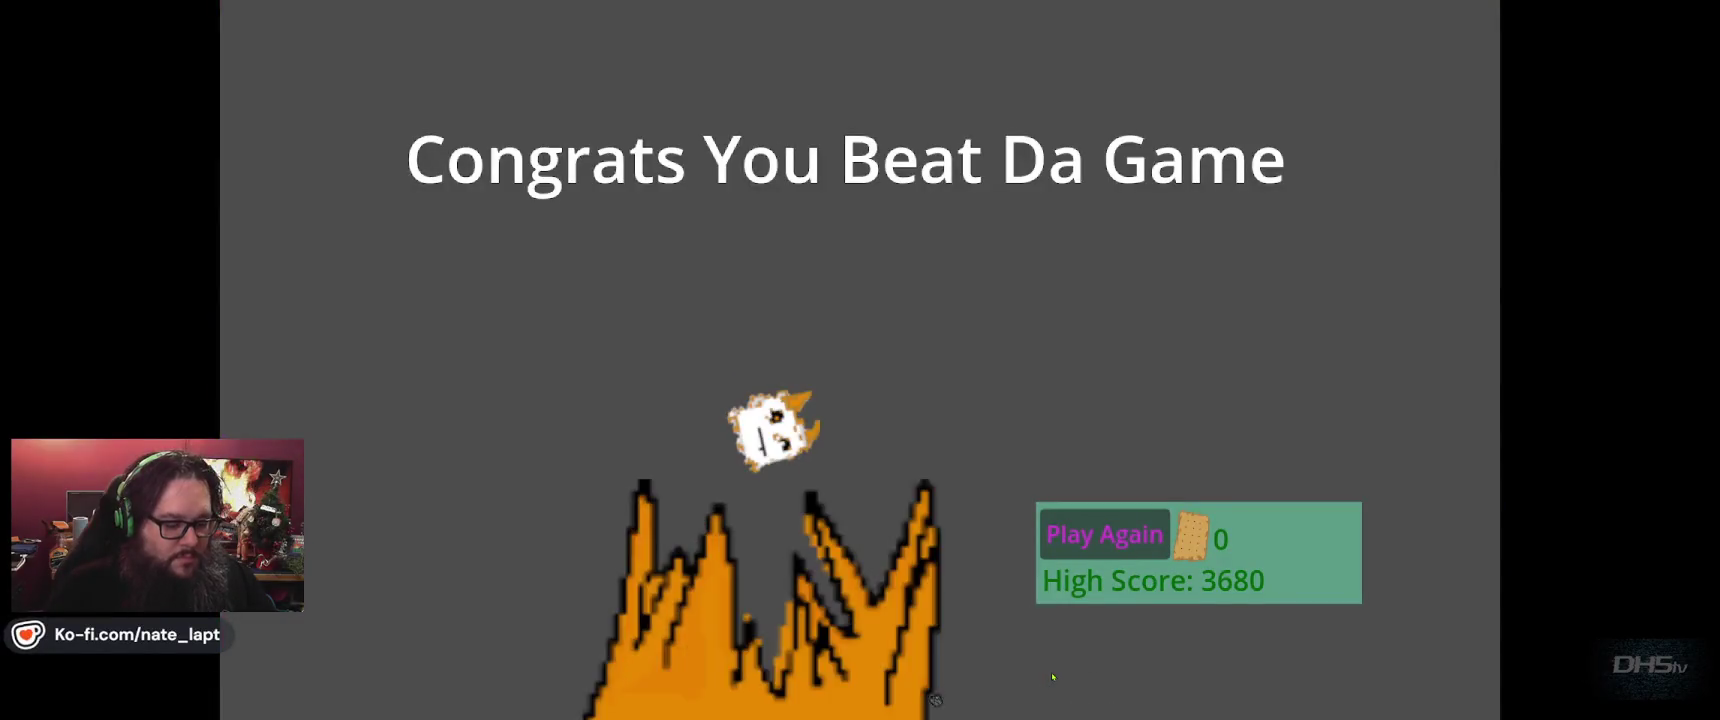
pyautogui.press('F8')
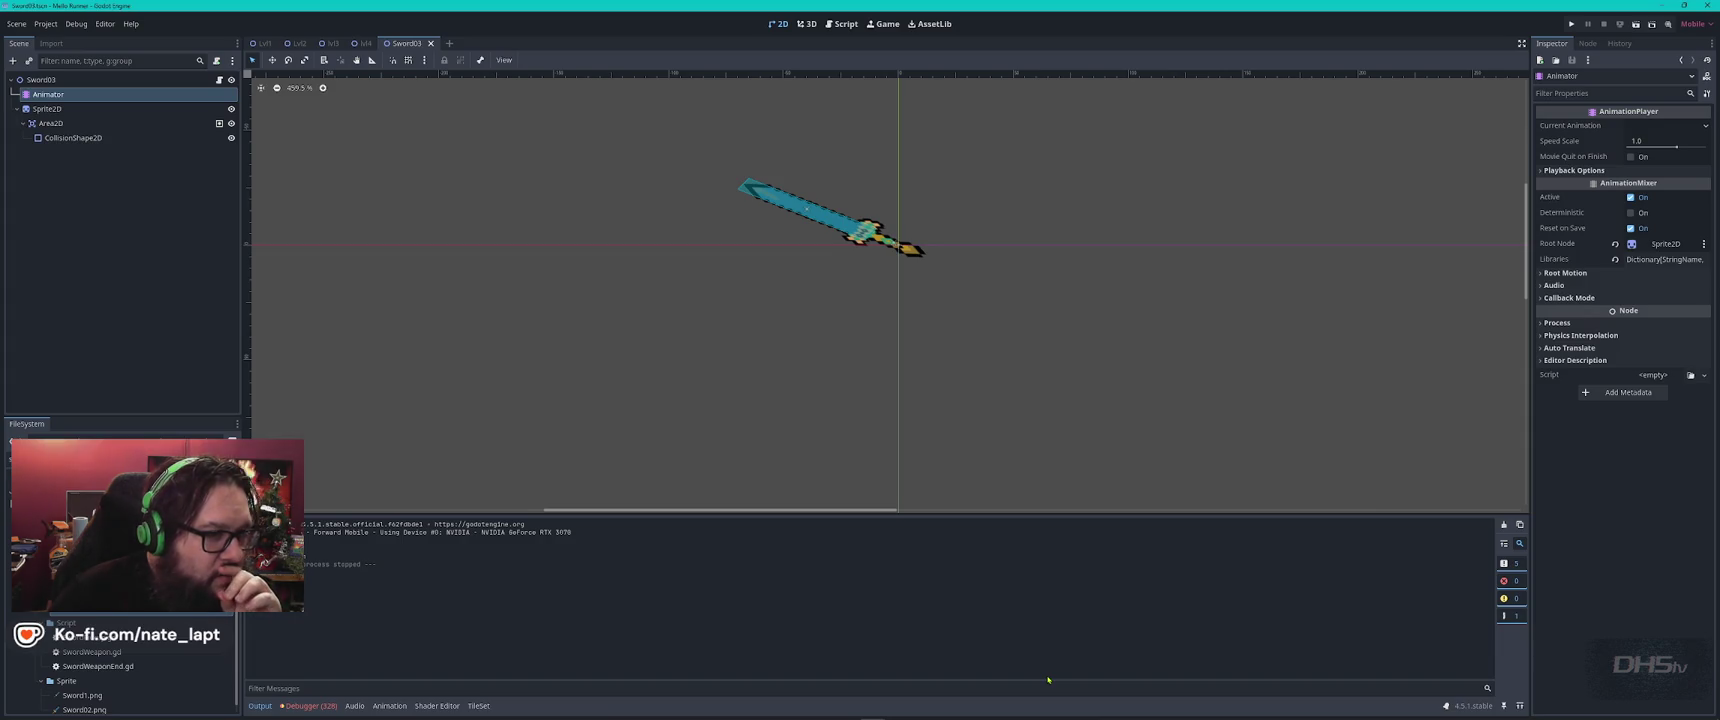
# In lvl_4.gd, set the fireball speed to 280.0 and the interval to 0.016, then save.
pyautogui.click(853, 23)
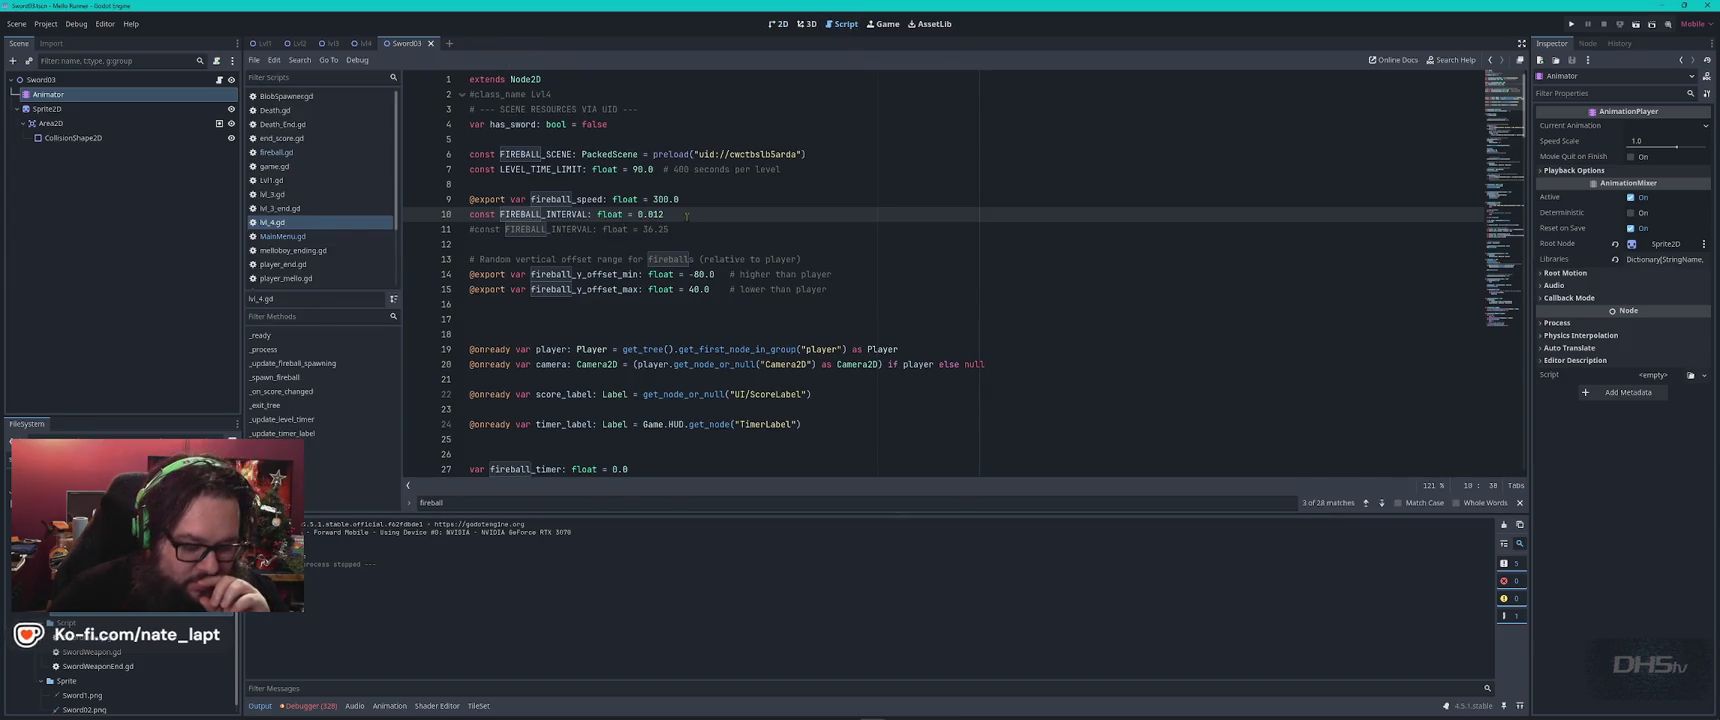
pyautogui.doubleClick(661, 199)
pyautogui.write('2')
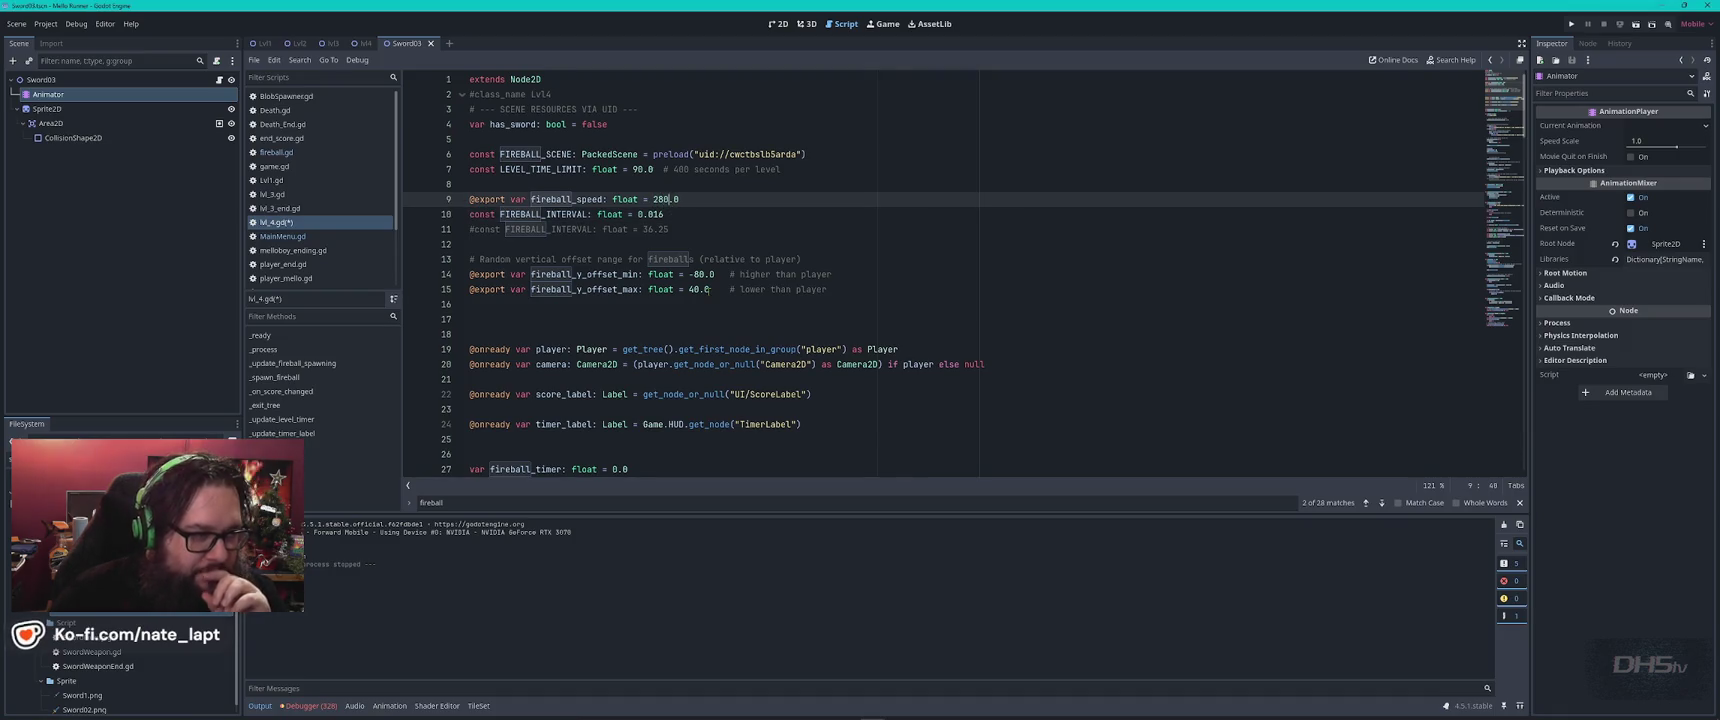
pyautogui.hotkey('ctrl', 's')
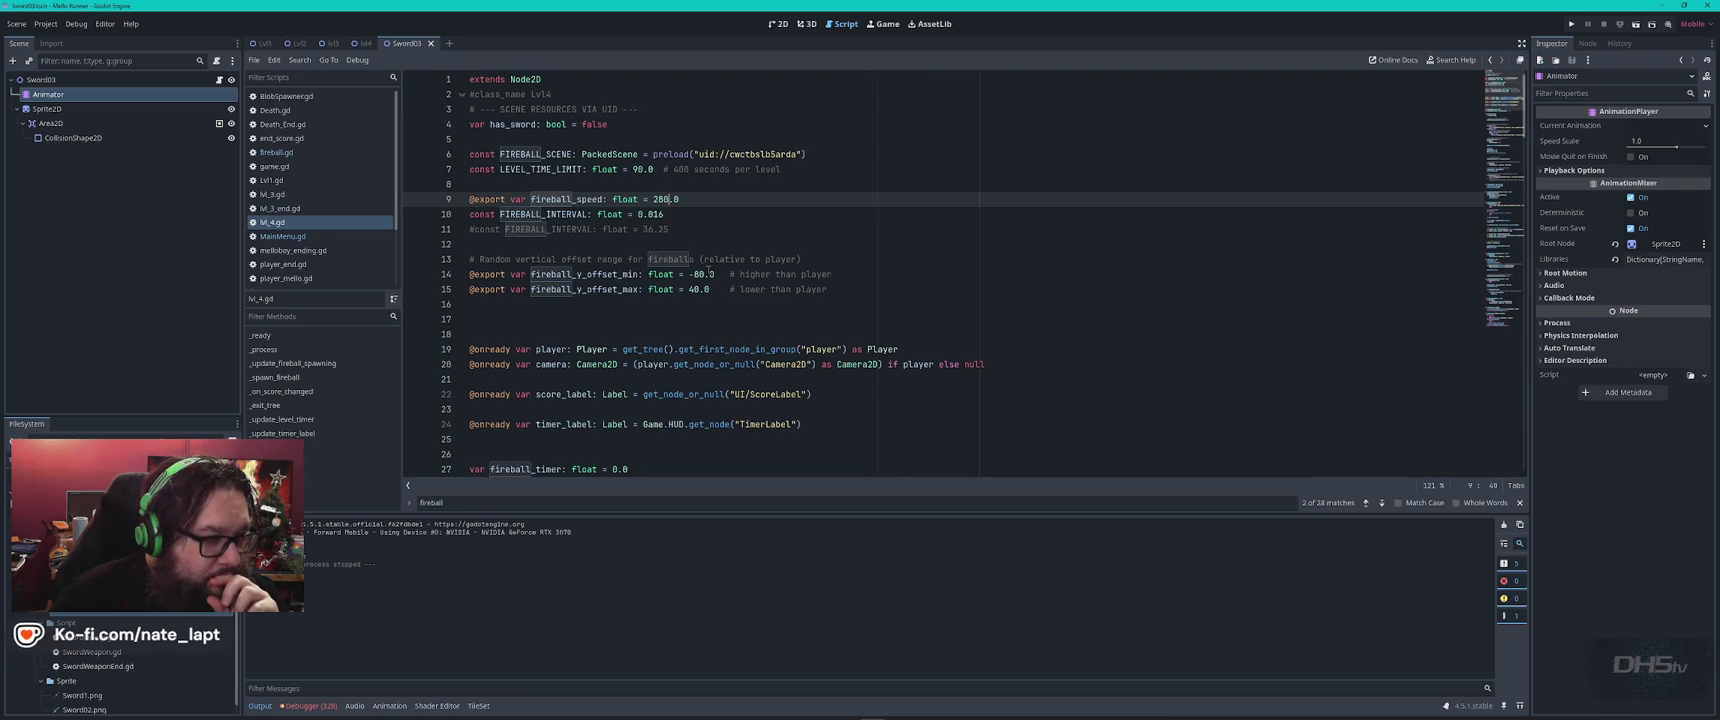
# Open player_end.gd and search for 'hi' to reach the head_hitbox code.
pyautogui.scroll(-4, 740, 264)
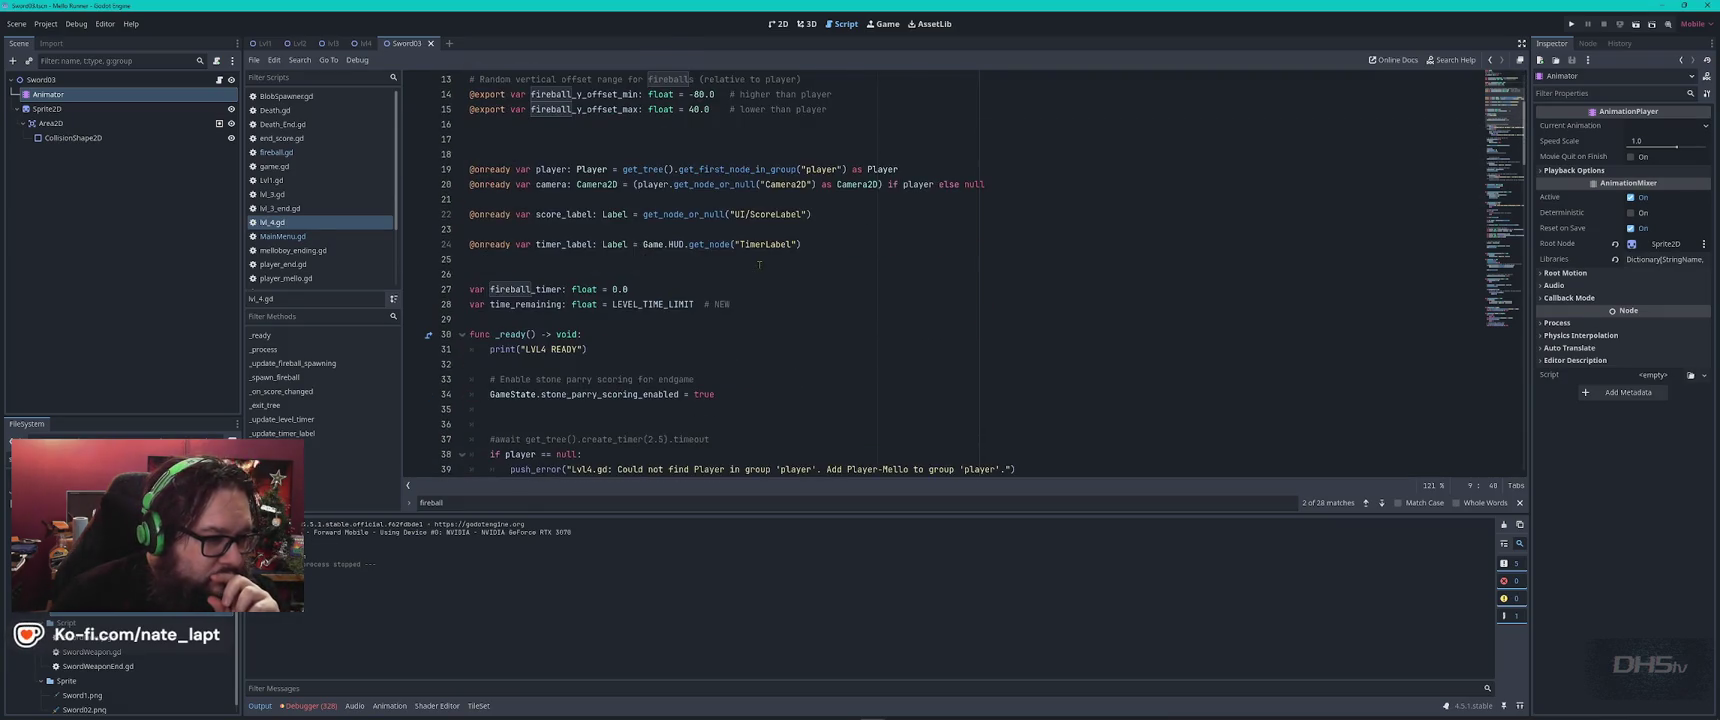
pyautogui.hotkey('ctrl', 'f')
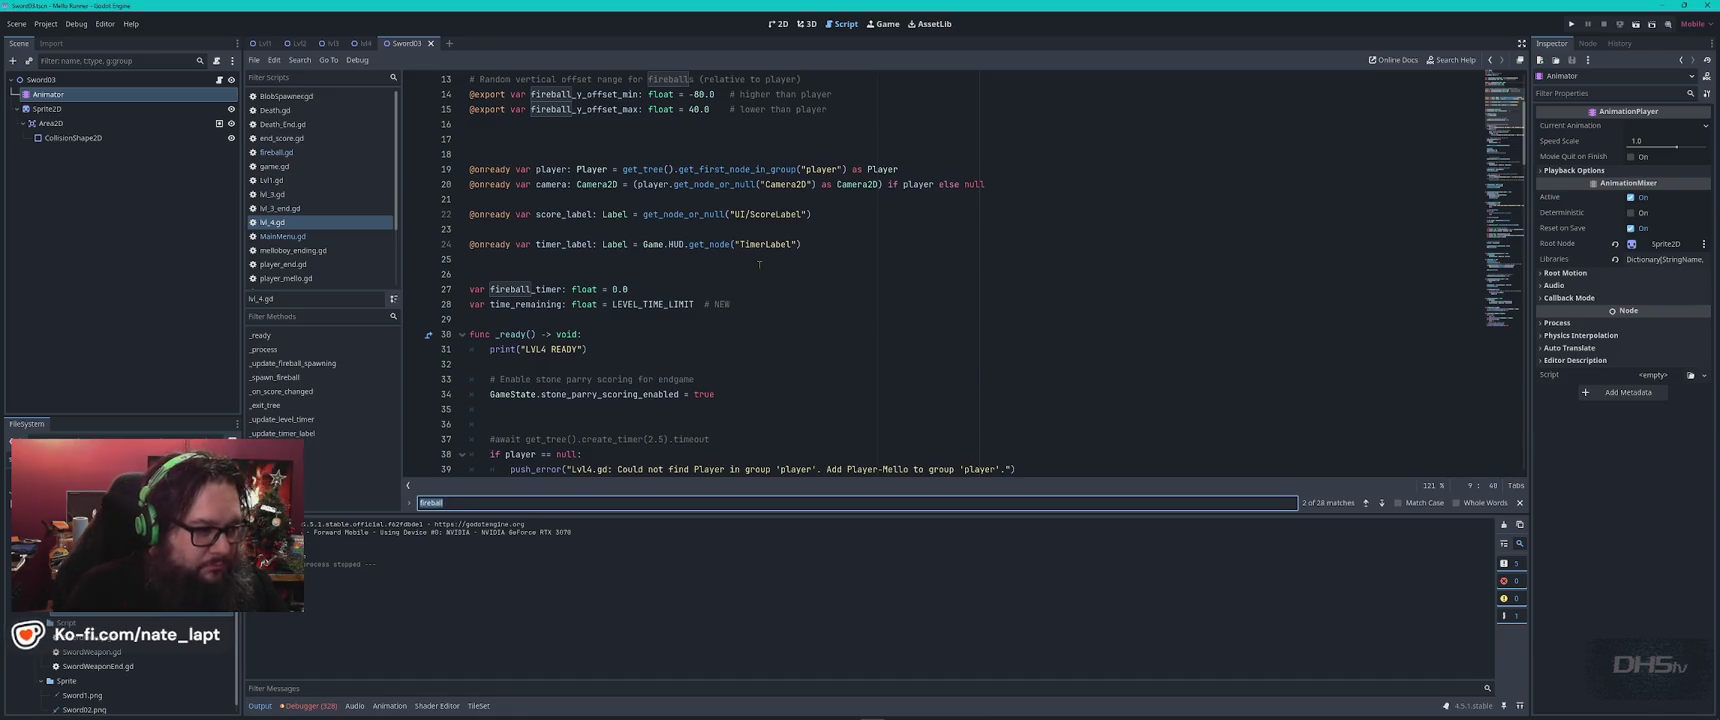
pyautogui.write('hit')
pyautogui.press('Escape')
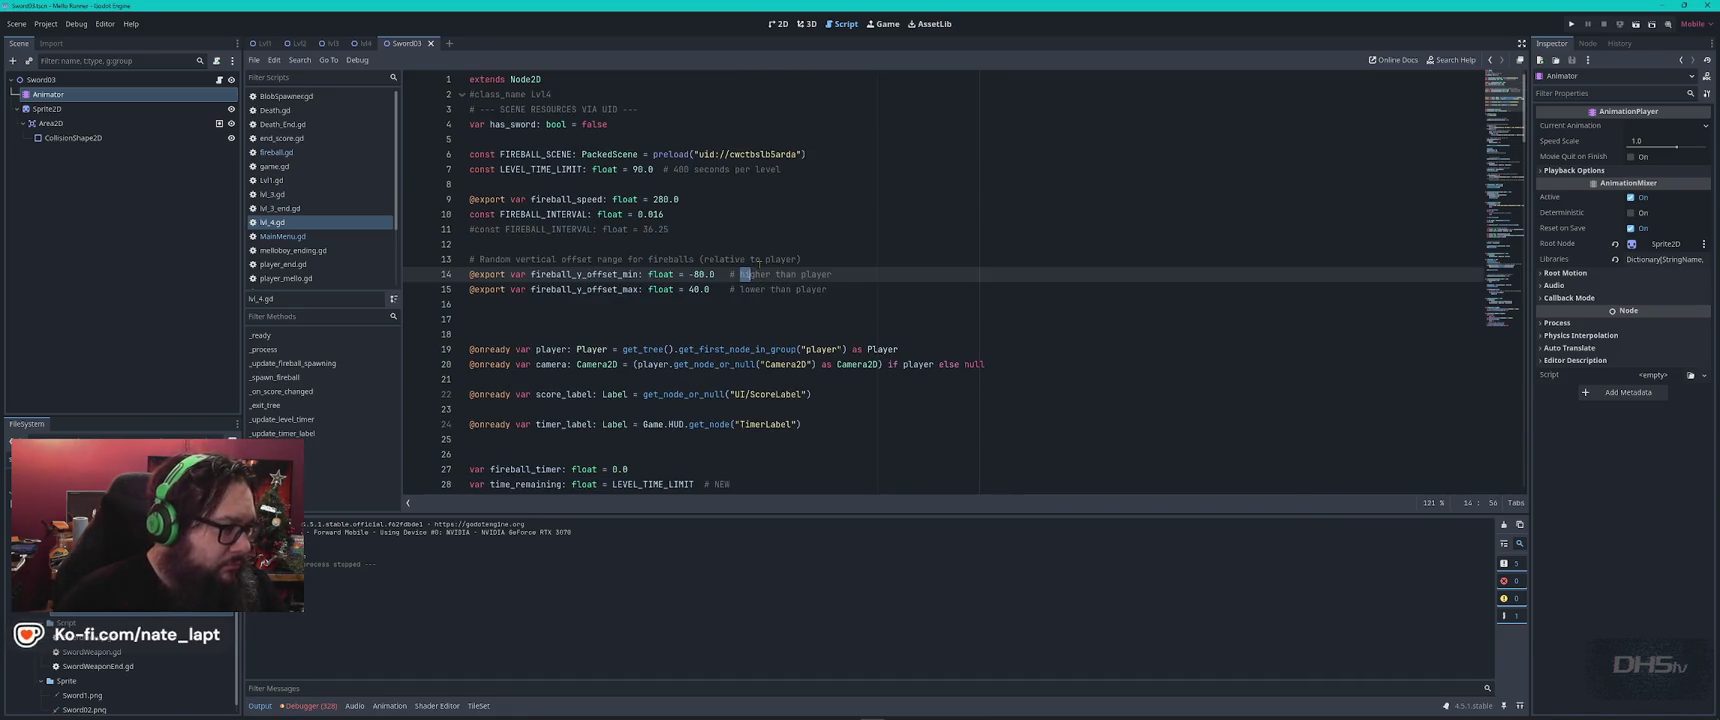
pyautogui.click(283, 264)
pyautogui.click(817, 289)
pyautogui.hotkey('ctrl', 'f')
pyautogui.press('Return')
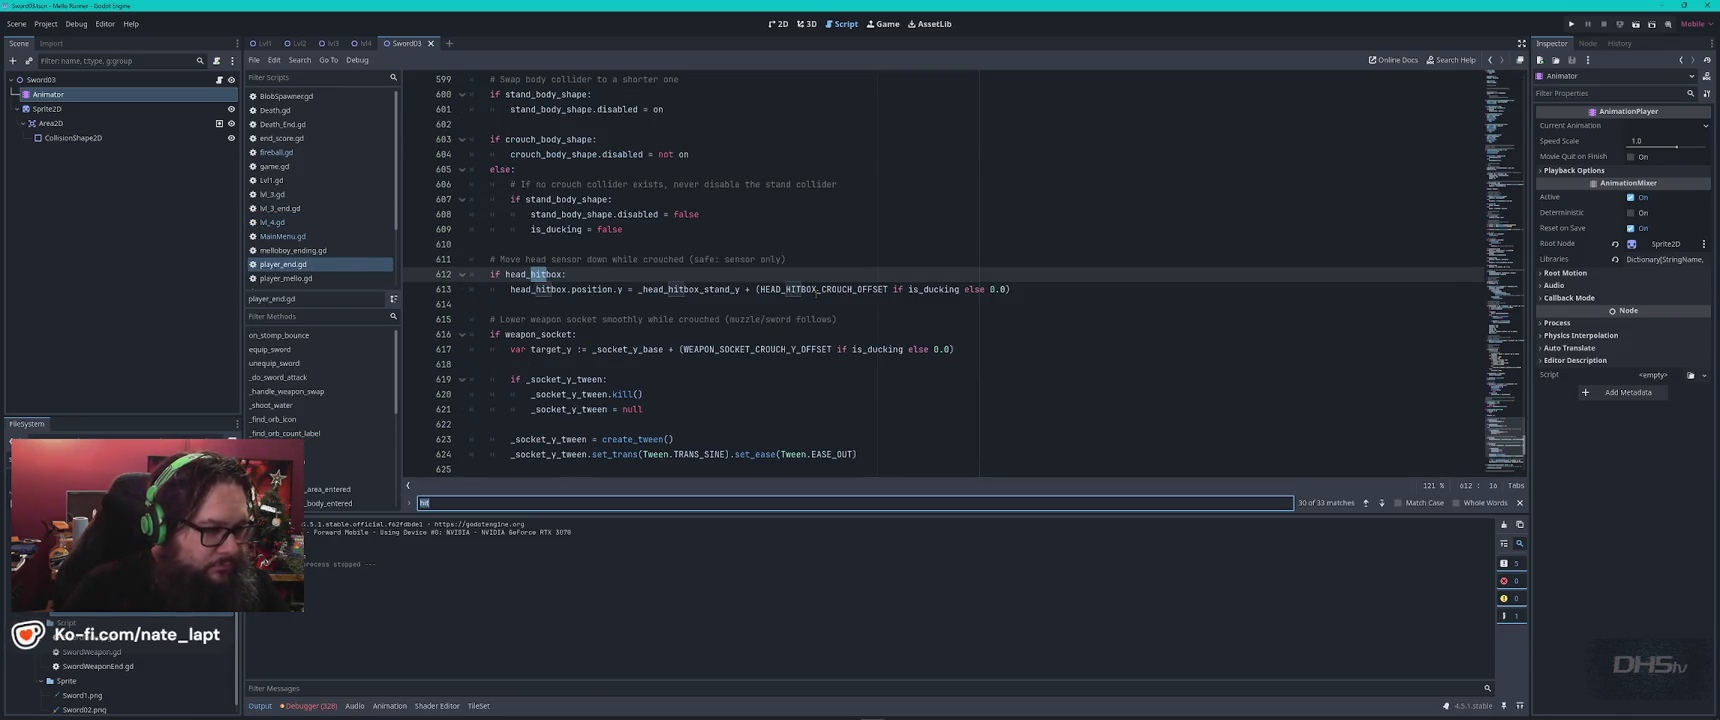
# Find player-End.tscn in the FileSystem and open it zoomed in on the 2D canvas.
pyautogui.press('Return')
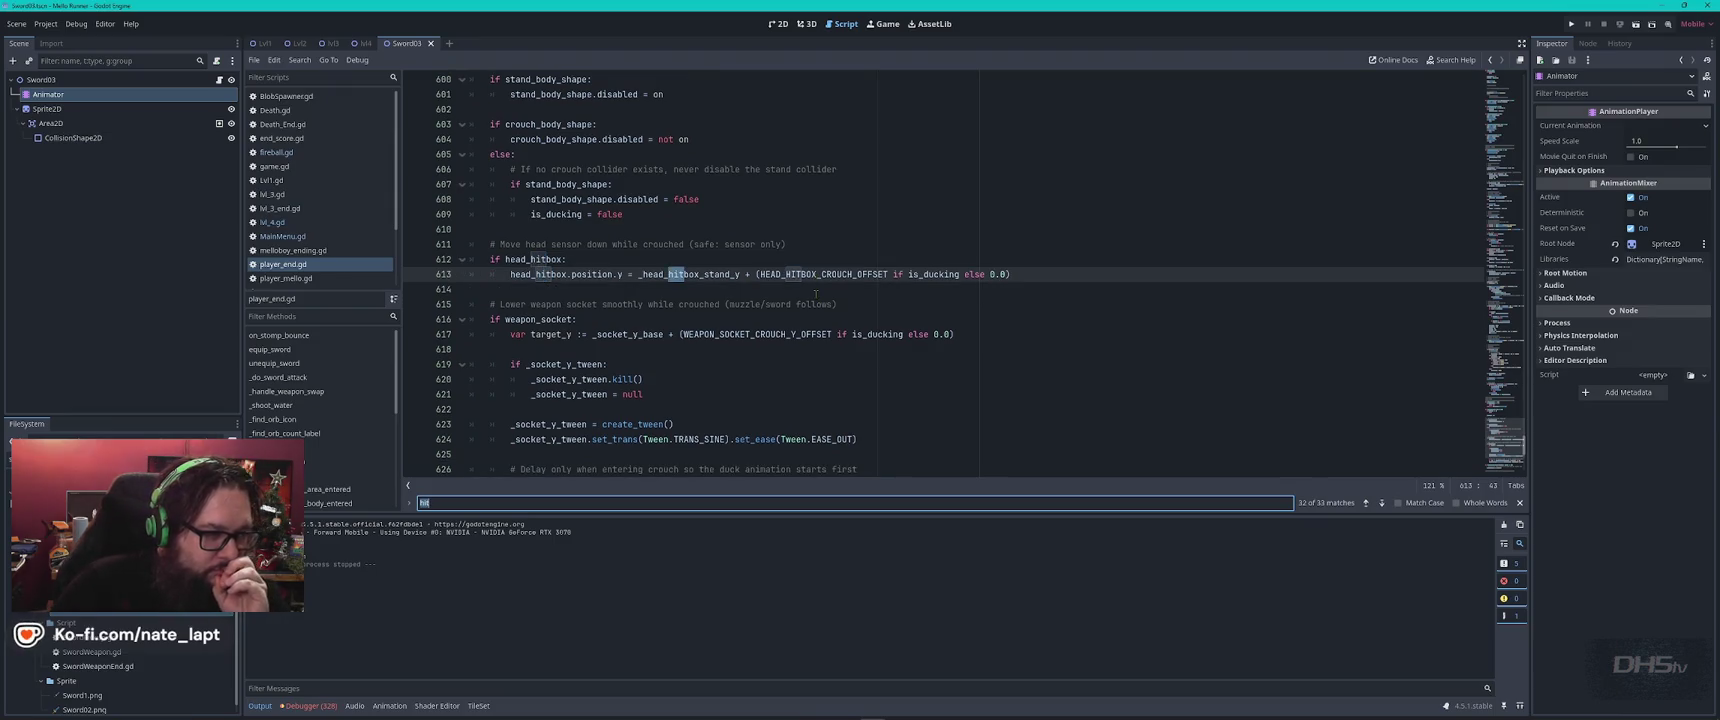
pyautogui.press('Return')
pyautogui.press('Return')
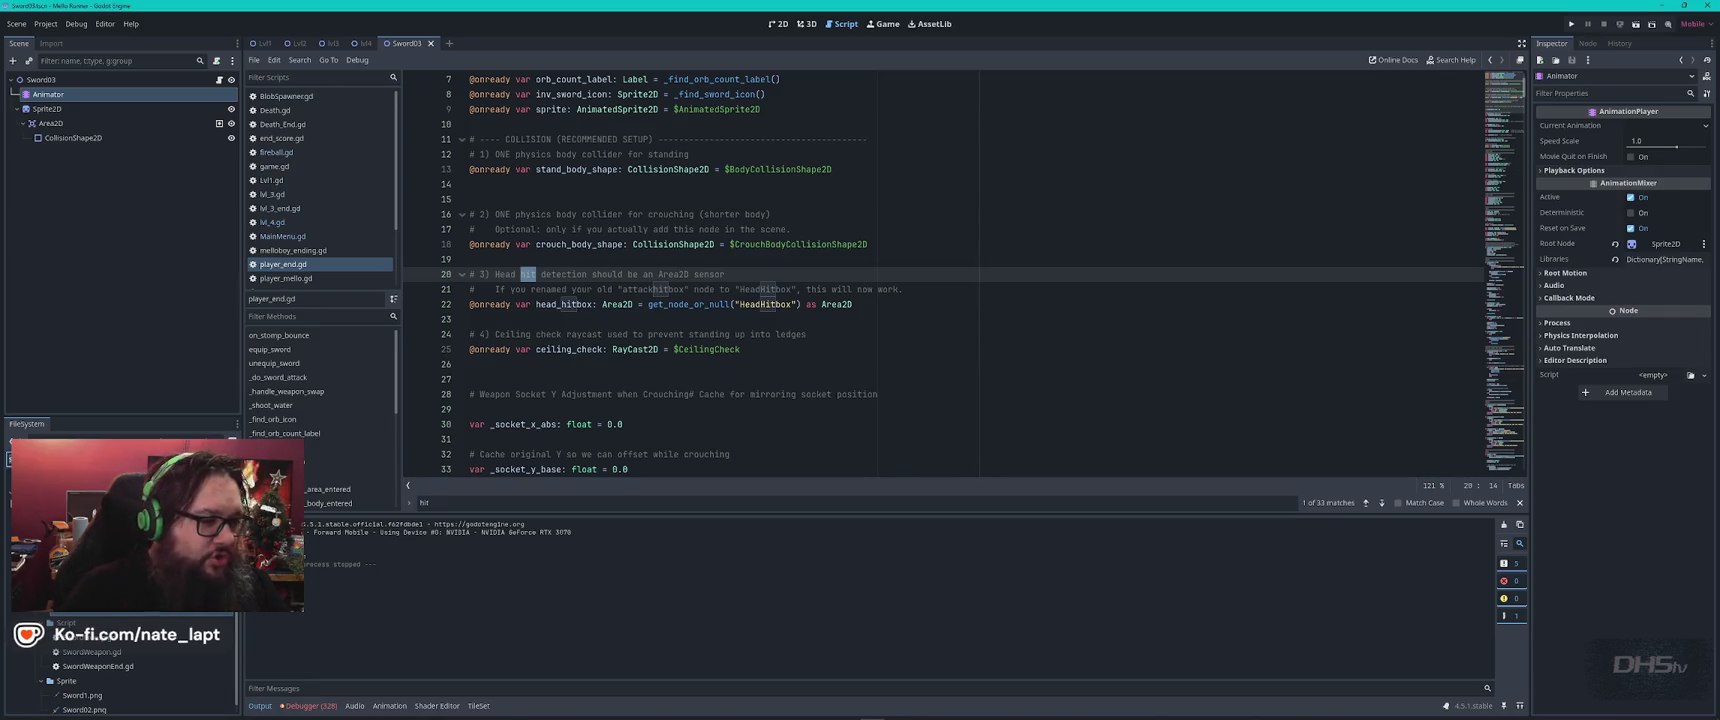
pyautogui.scroll(5, 120, 665)
pyautogui.scroll(-2, 120, 660)
pyautogui.doubleClick(85, 622)
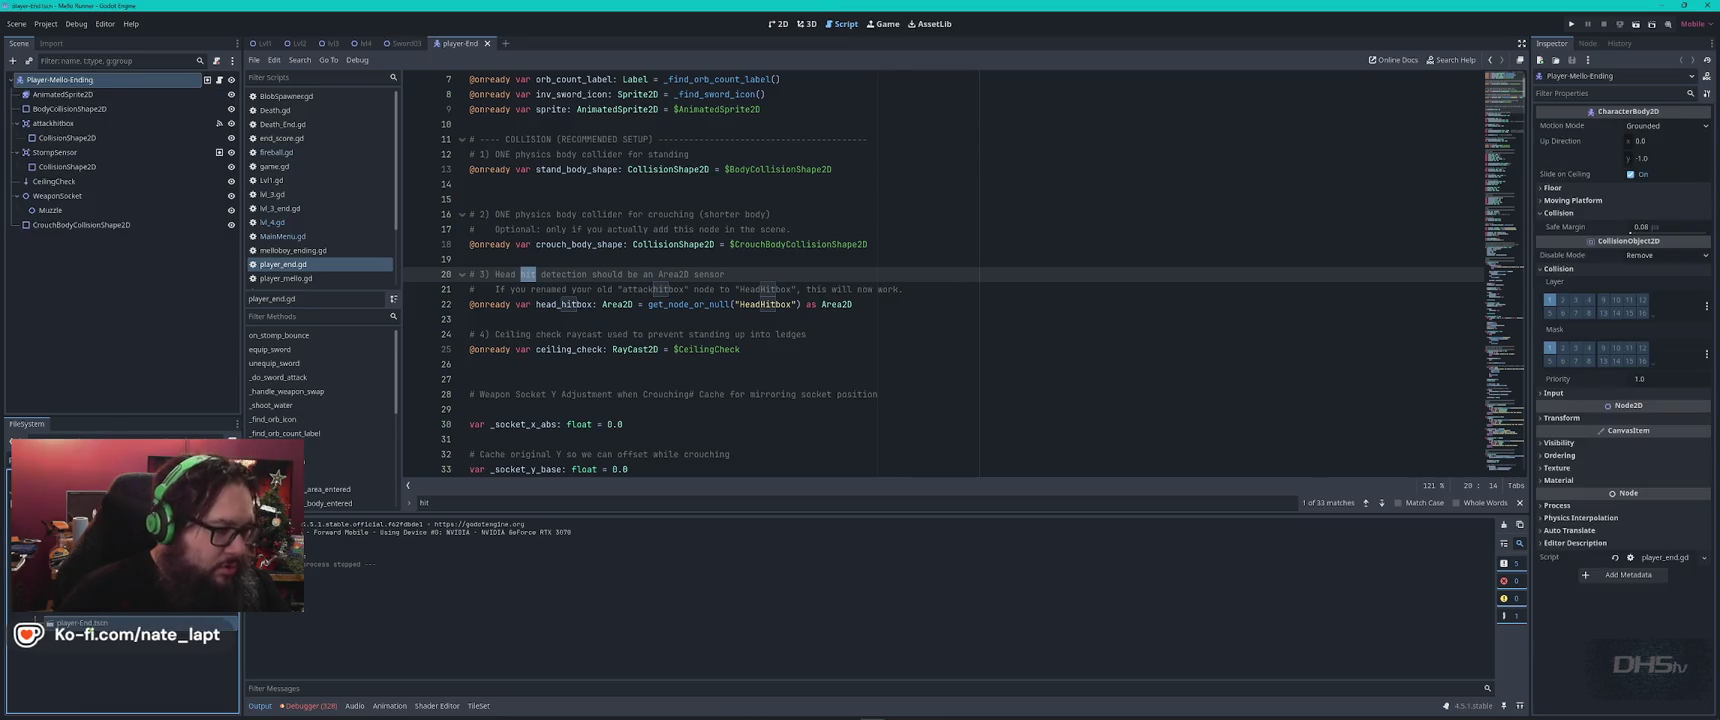
pyautogui.click(785, 24)
pyautogui.scroll(5, 326, 141)
# Delete the AttackHitbox node and its collision shape, save player-End, and run the game.
pyautogui.press('f')
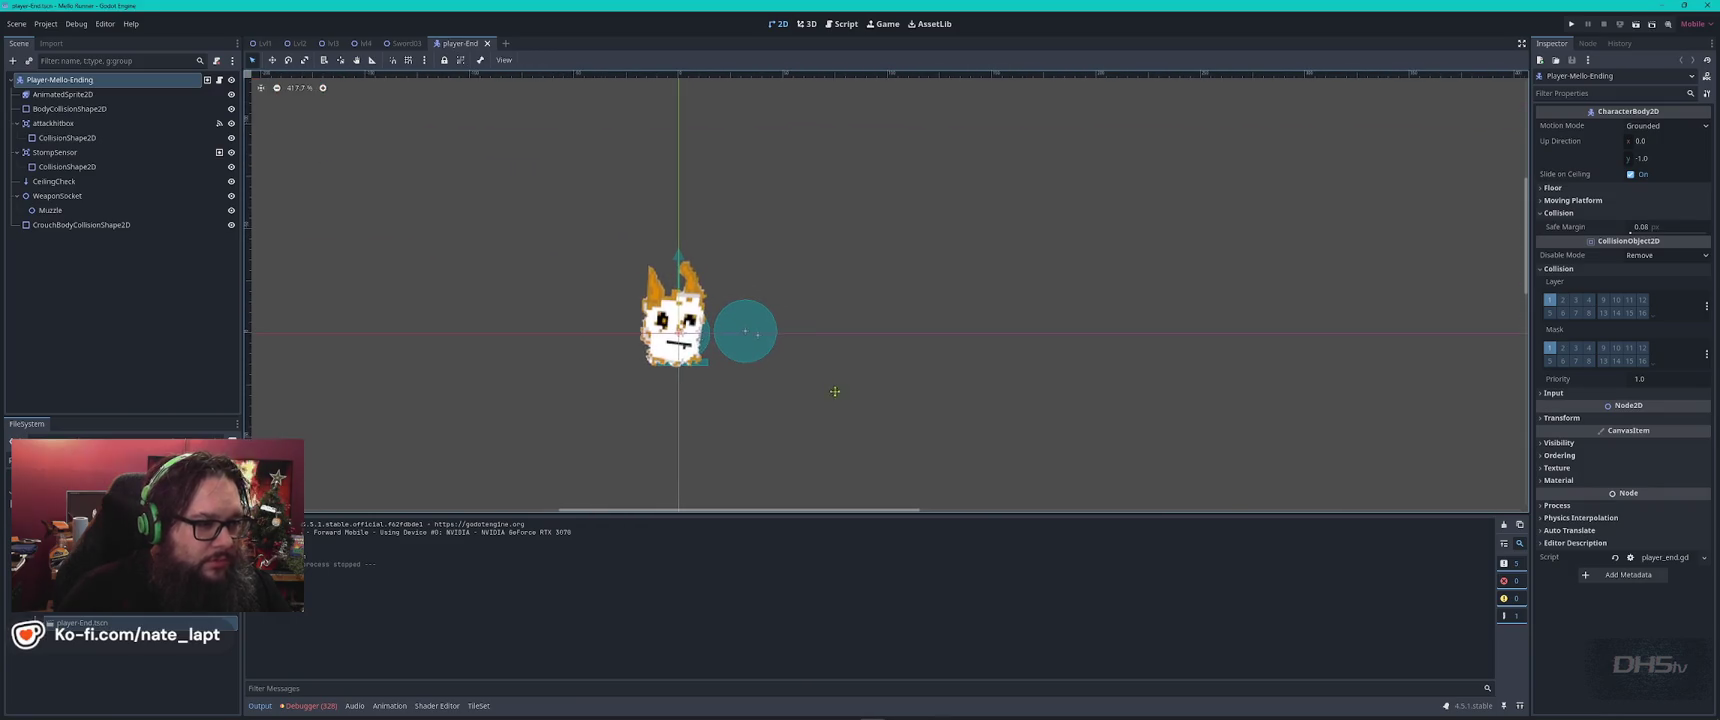
pyautogui.click(88, 109)
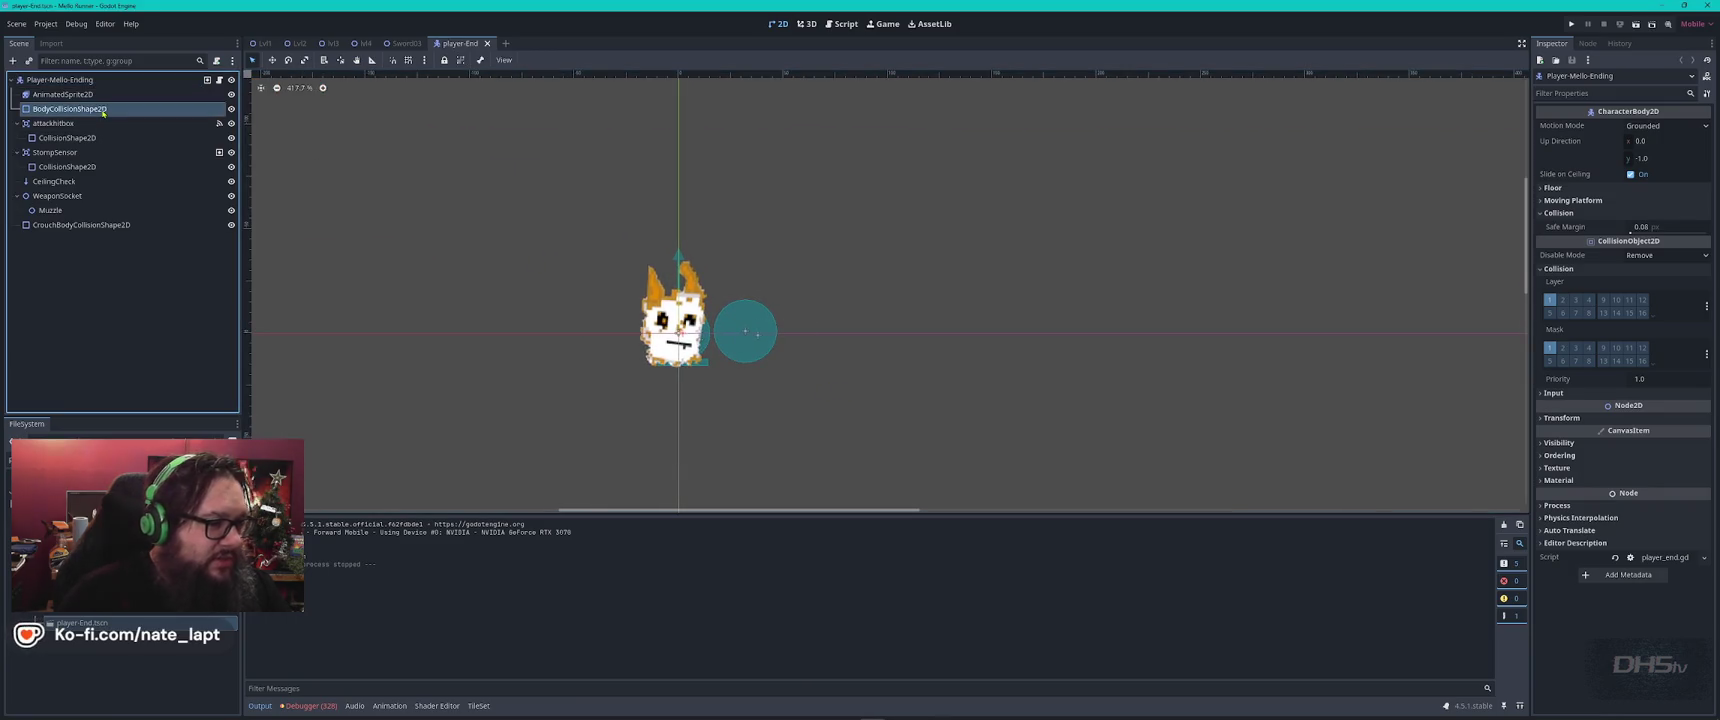
pyautogui.click(85, 137)
pyautogui.click(60, 123)
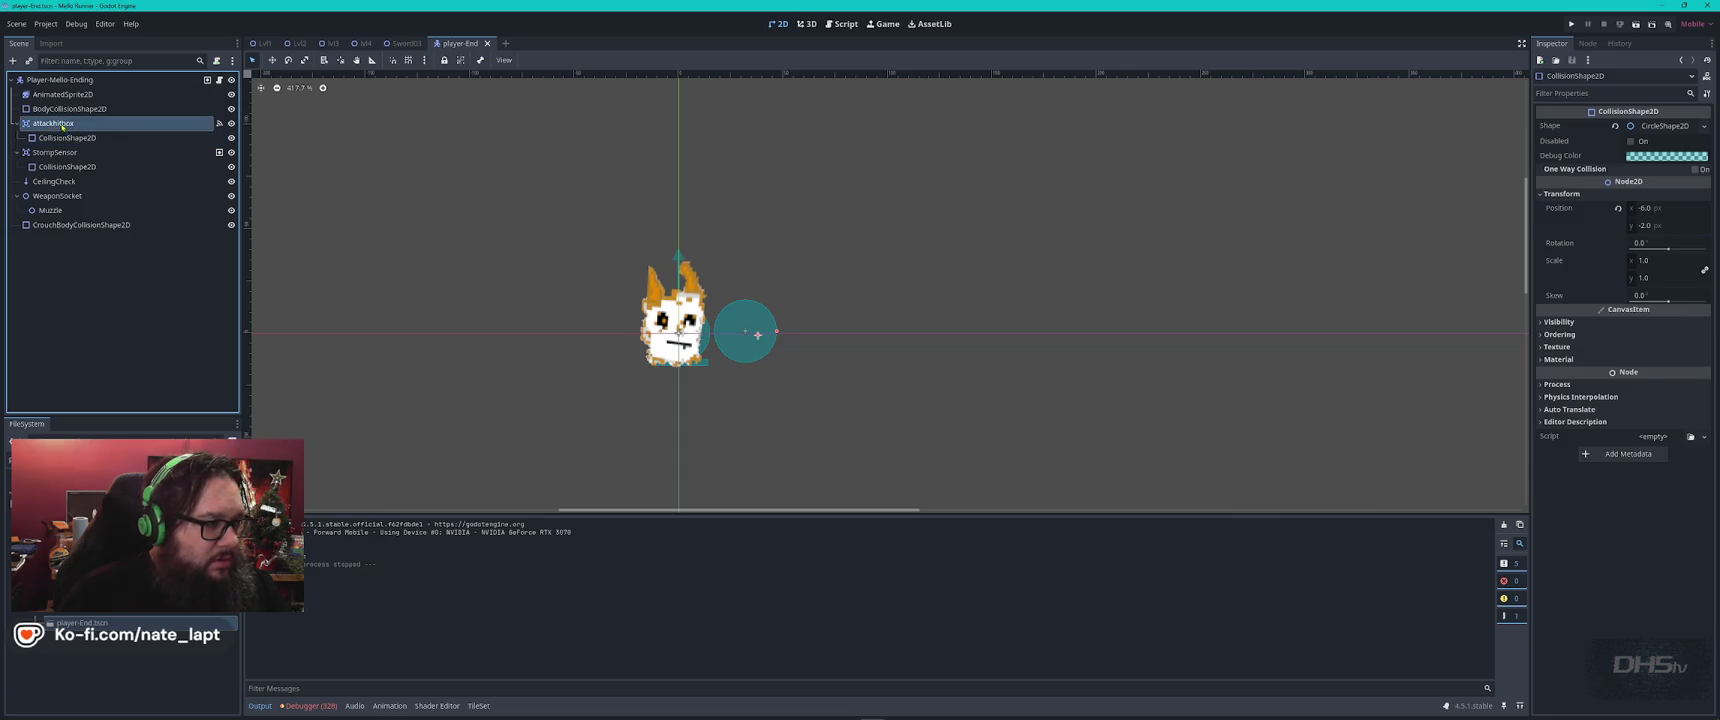
pyautogui.press('Delete')
pyautogui.press('Return')
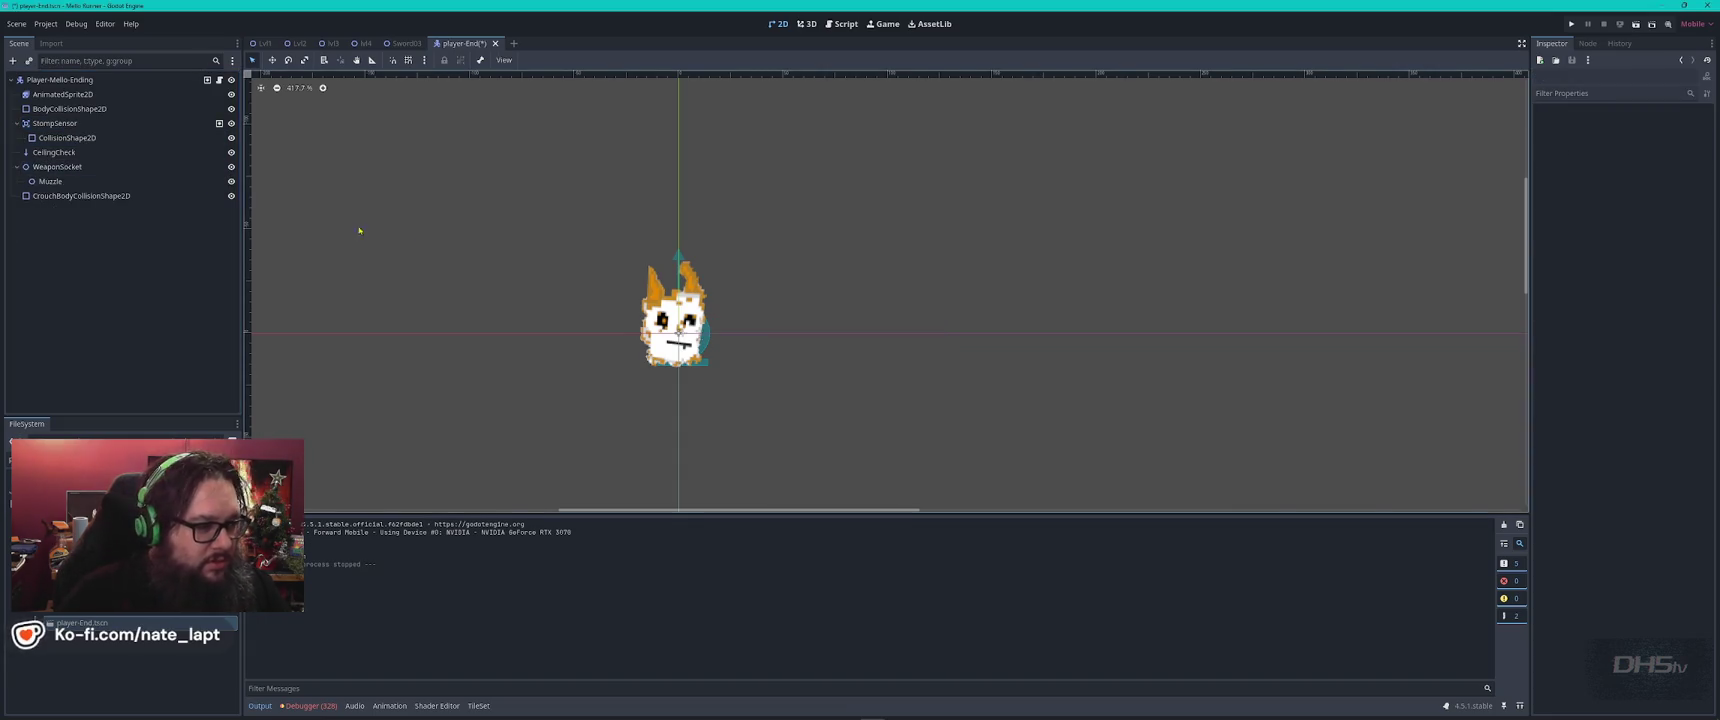
pyautogui.hotkey('ctrl', 's')
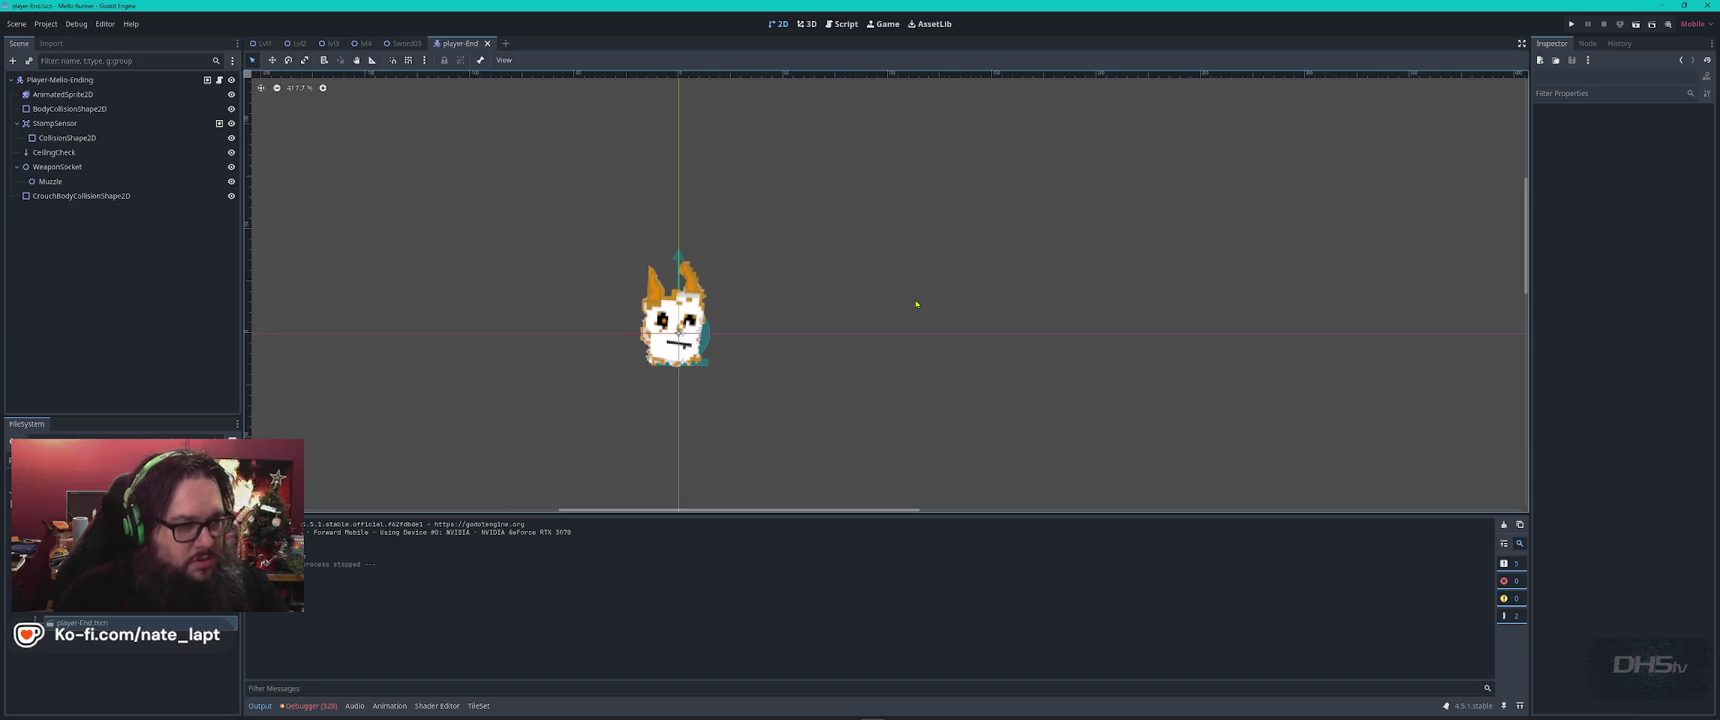
pyautogui.press('F5')
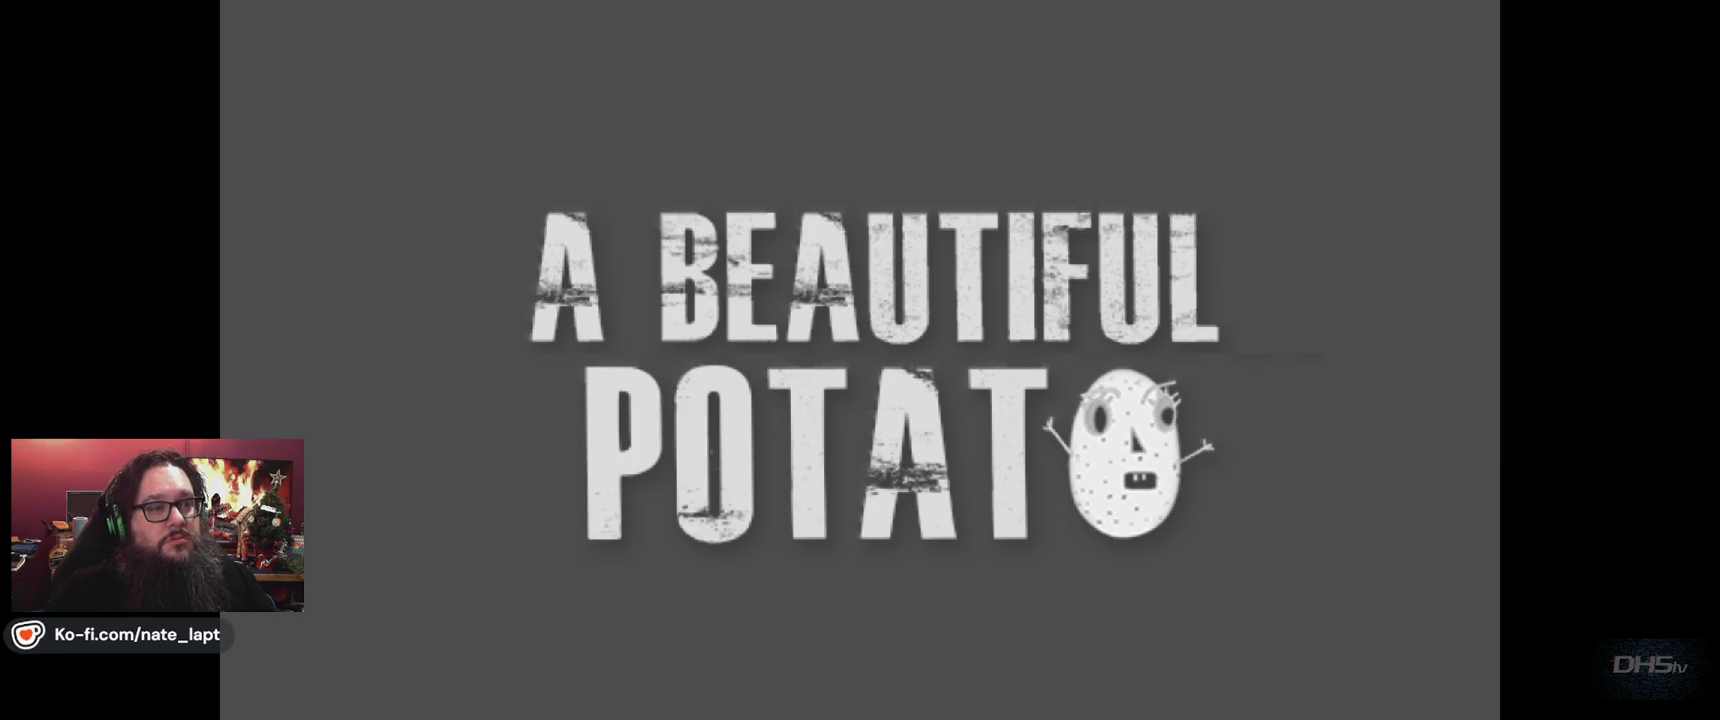
pyautogui.press('Return')
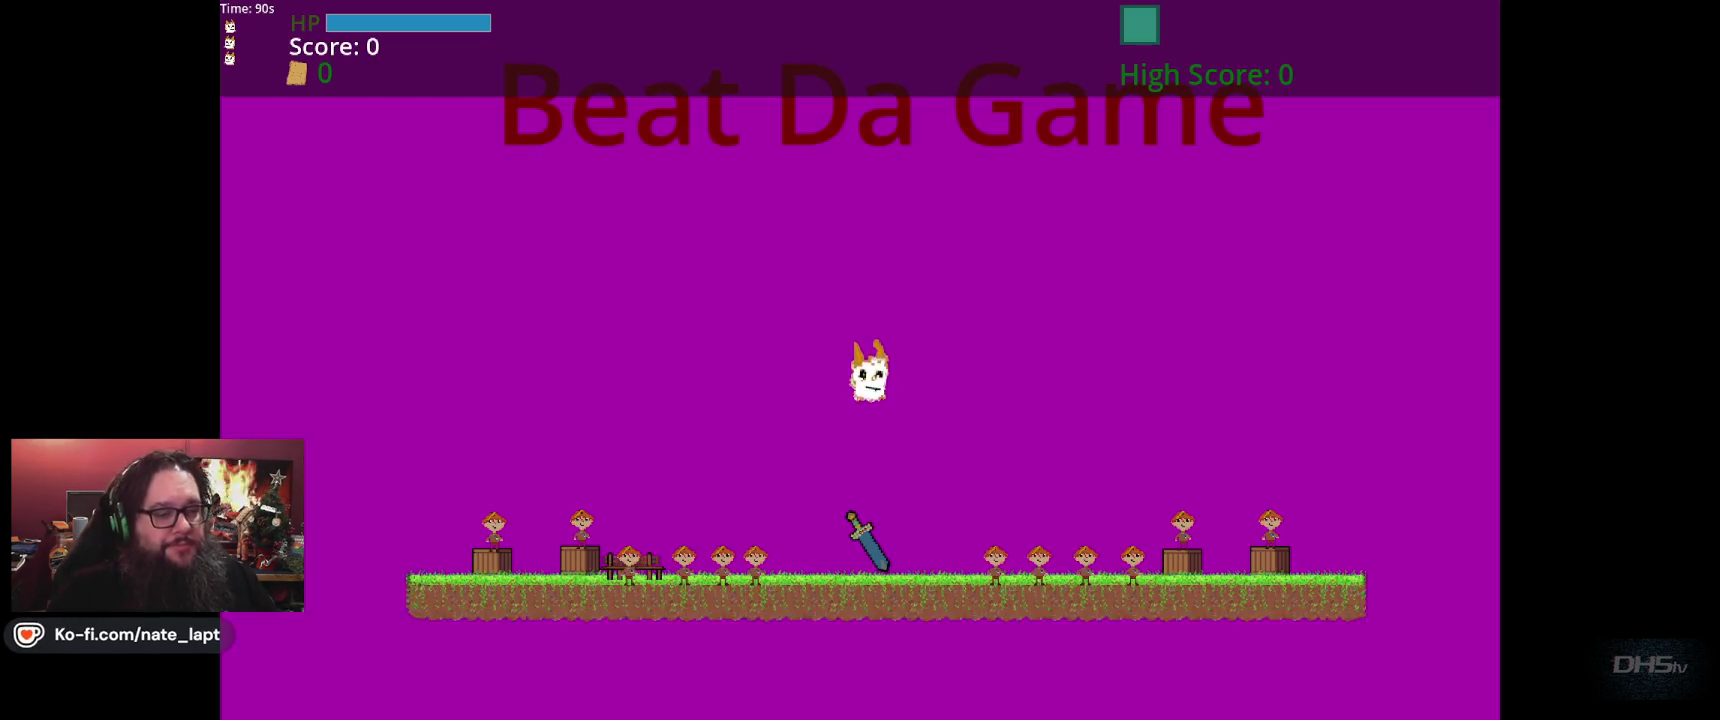
pyautogui.press('Right')
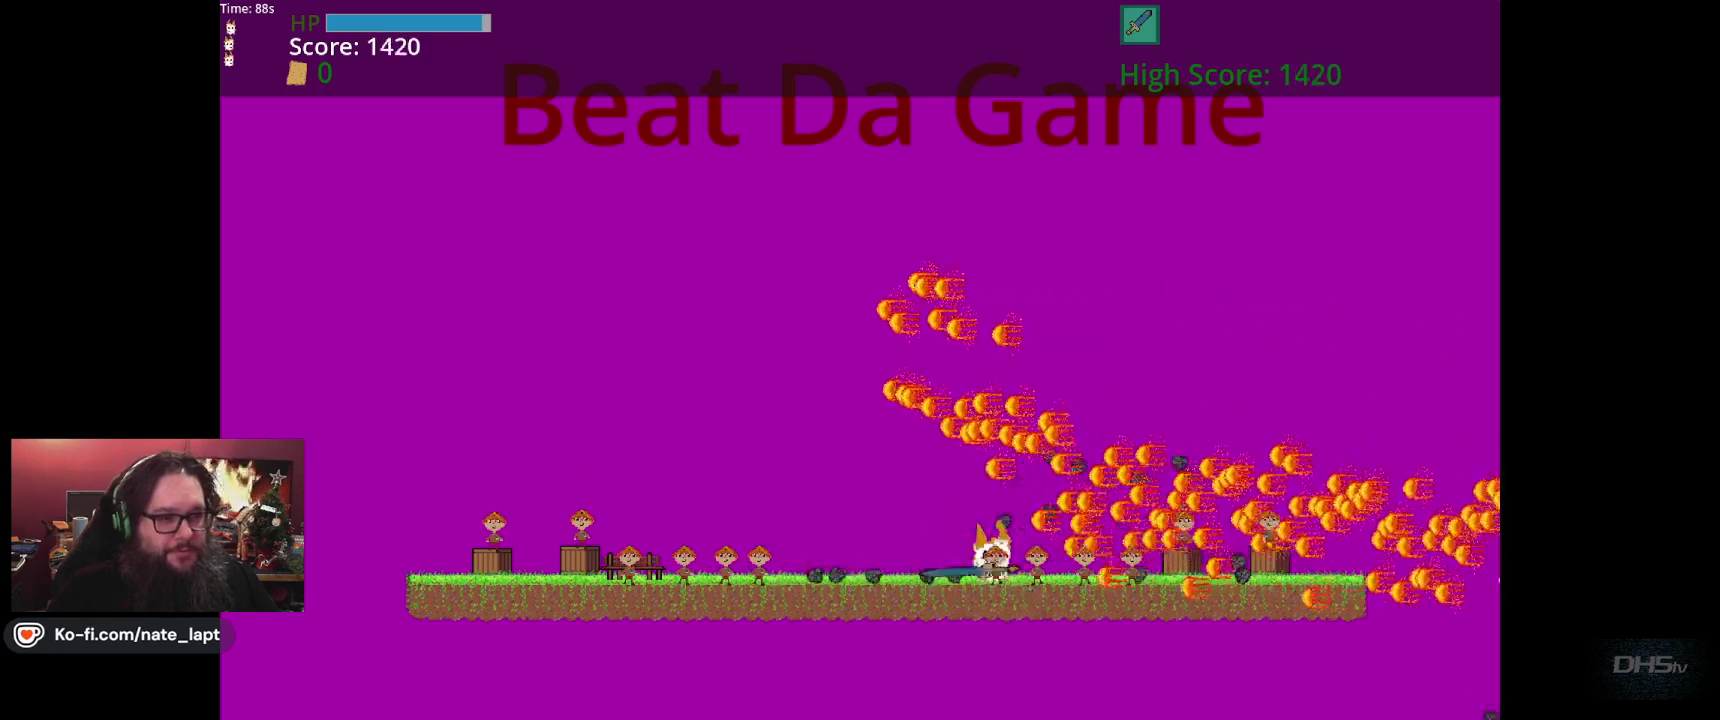
pyautogui.press('Left')
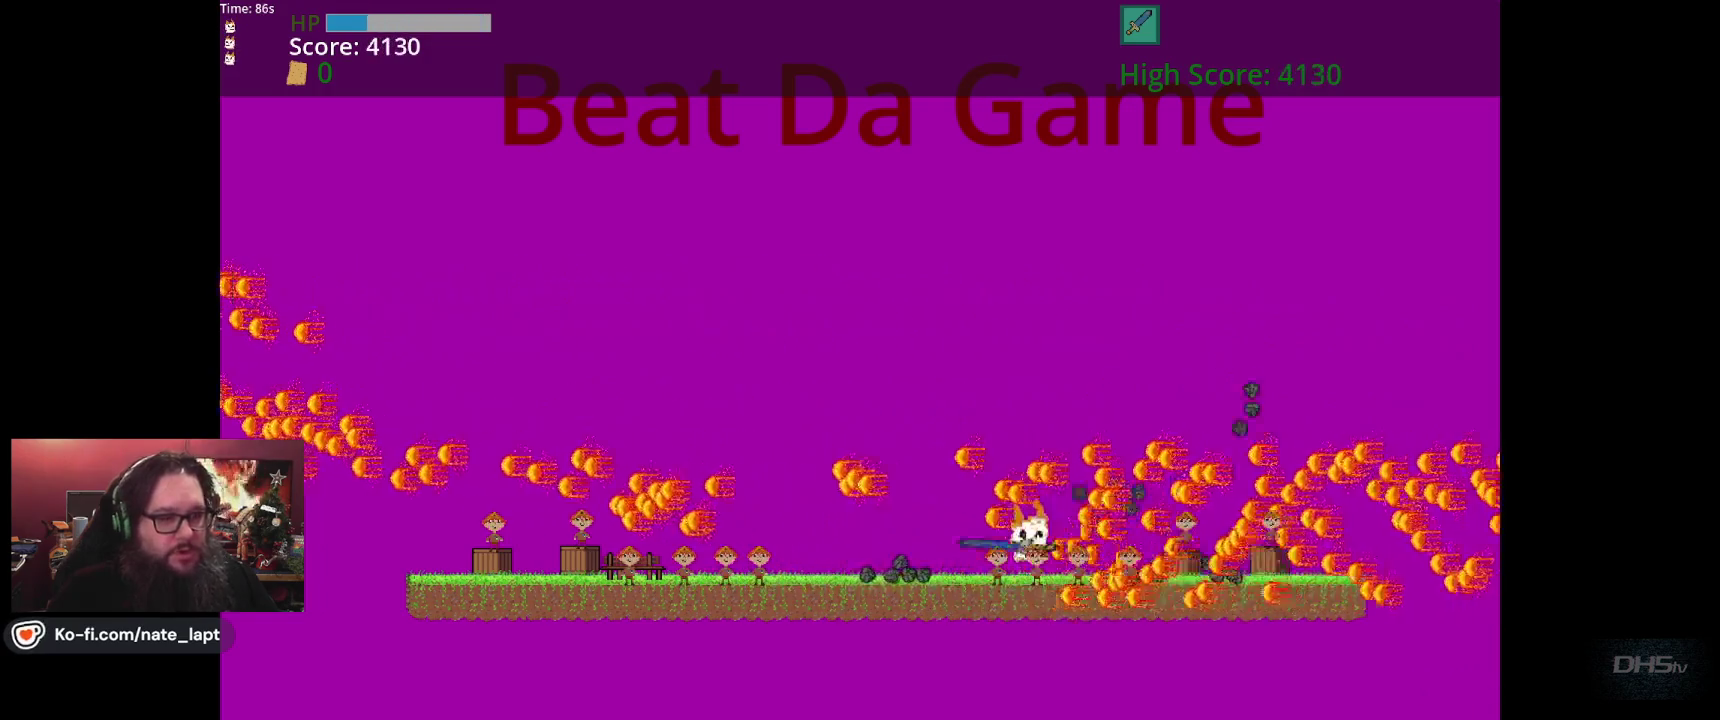
pyautogui.press('Up')
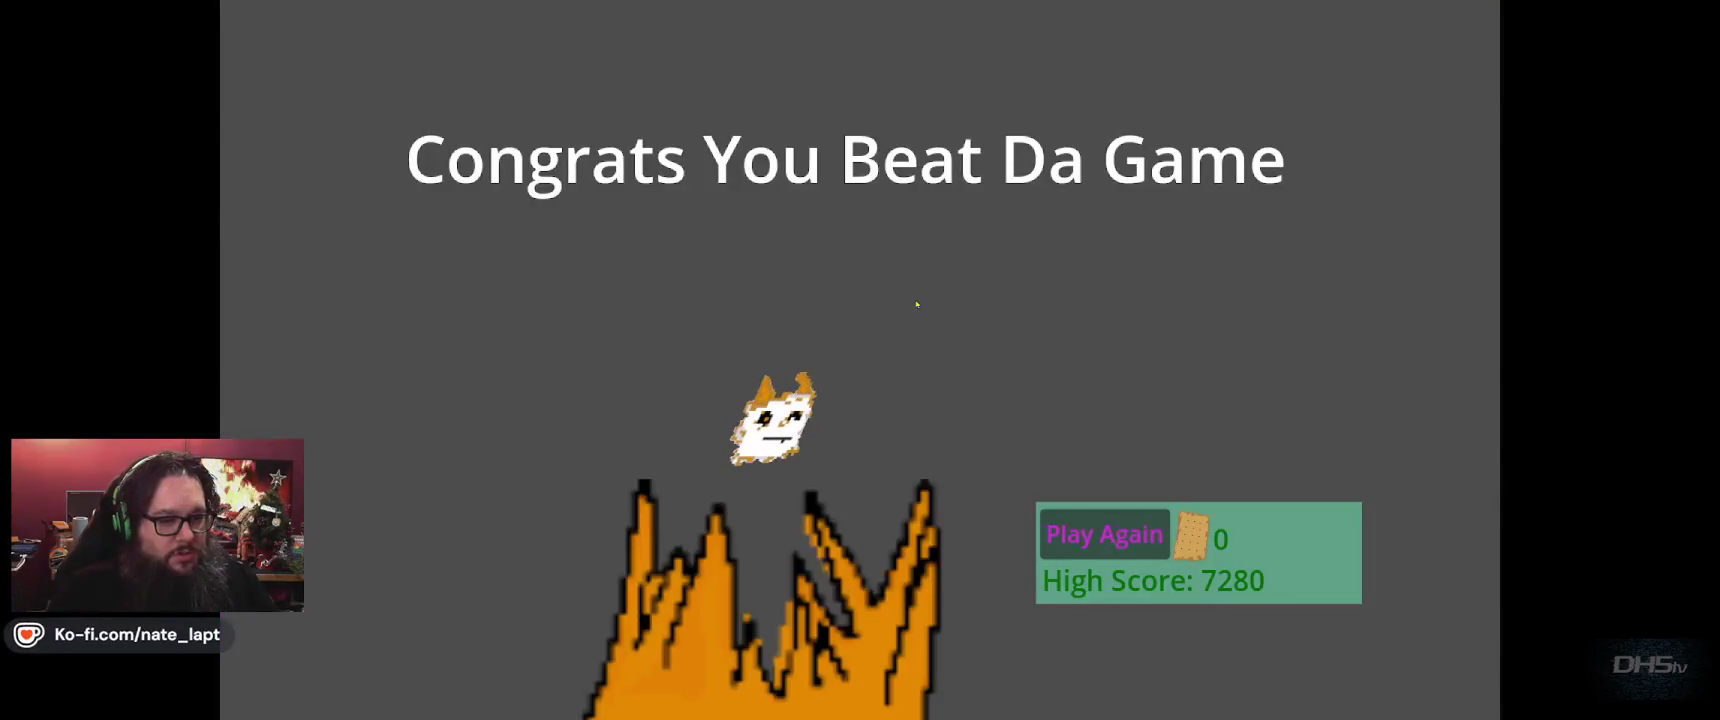
pyautogui.press('F8')
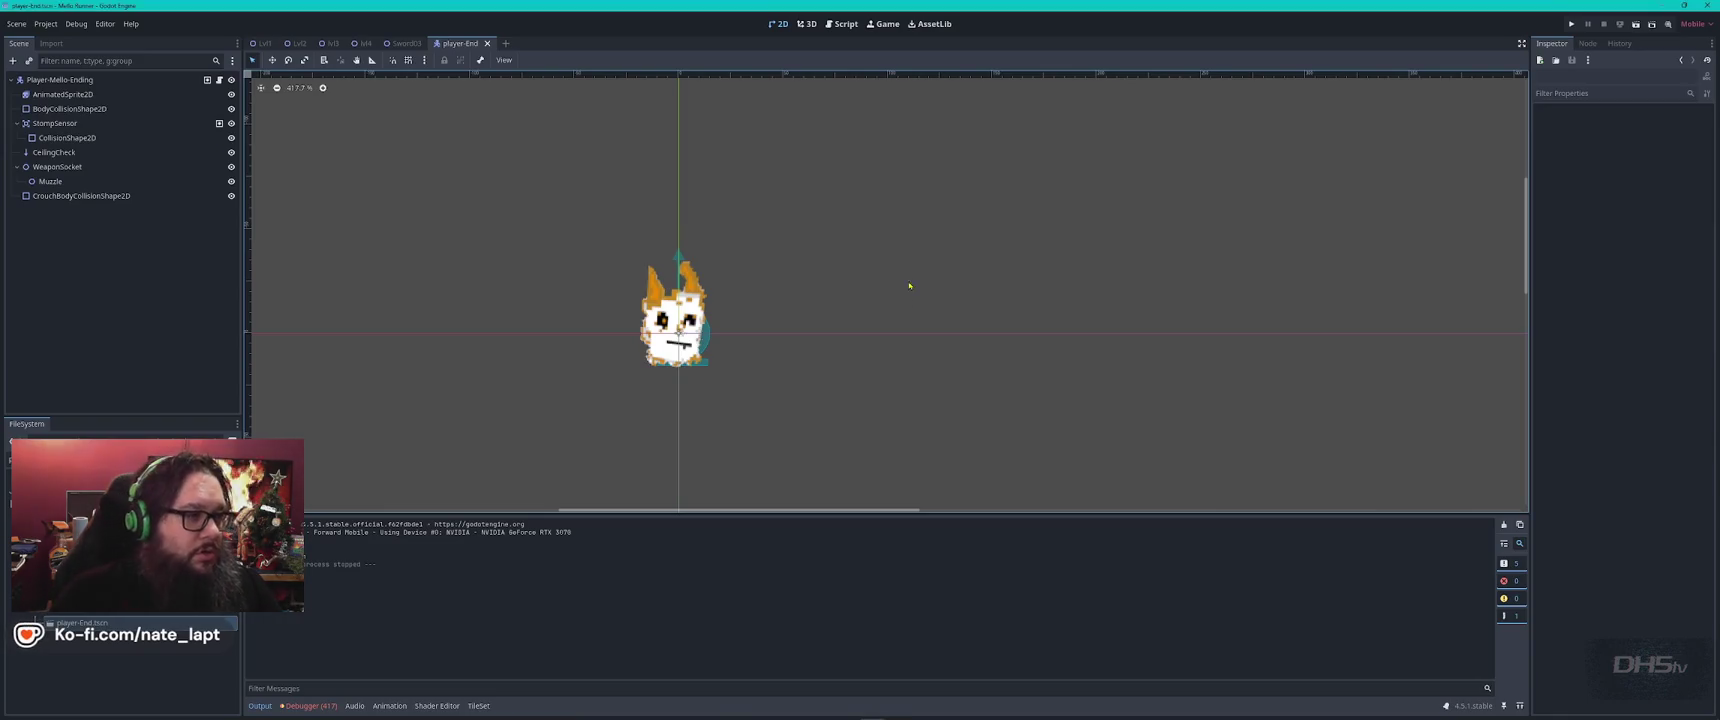
# In lvl_4.gd set FIREBALL_INTERVAL to 0.022 and fireball_speed to 220.0, then run the game.
pyautogui.click(843, 23)
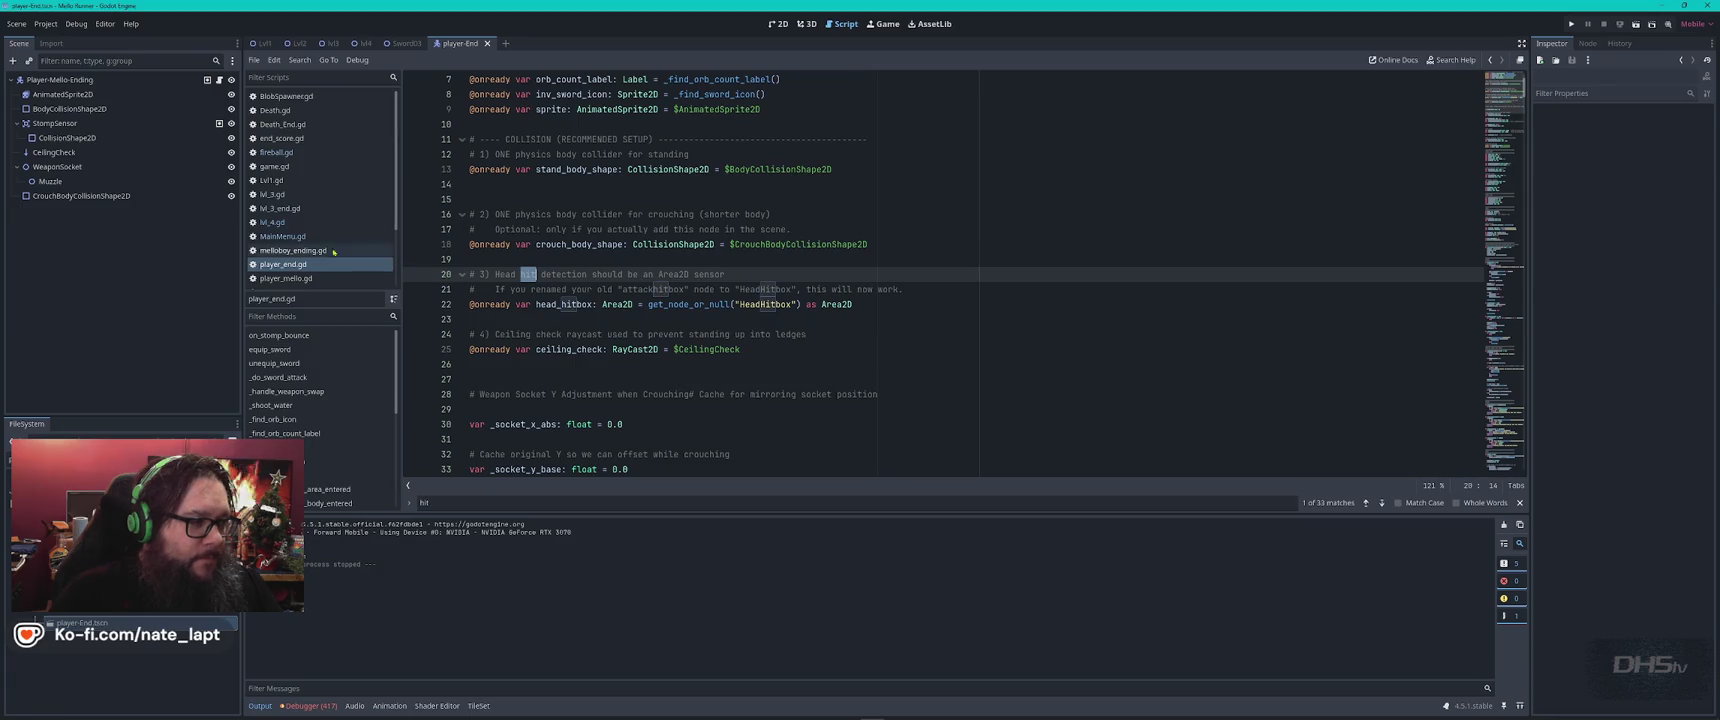
pyautogui.click(273, 222)
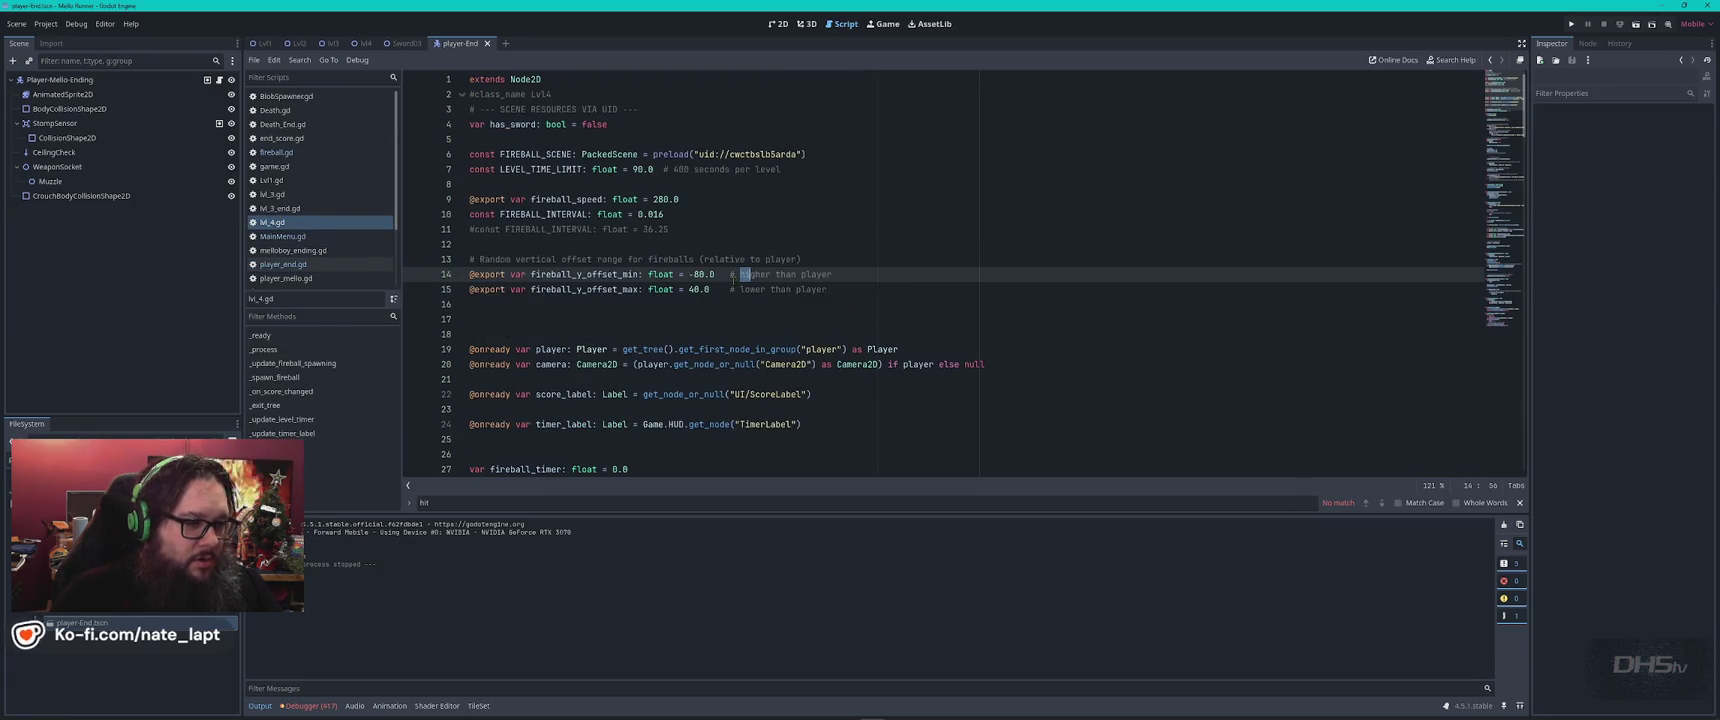
pyautogui.doubleClick(655, 214)
pyautogui.write('22')
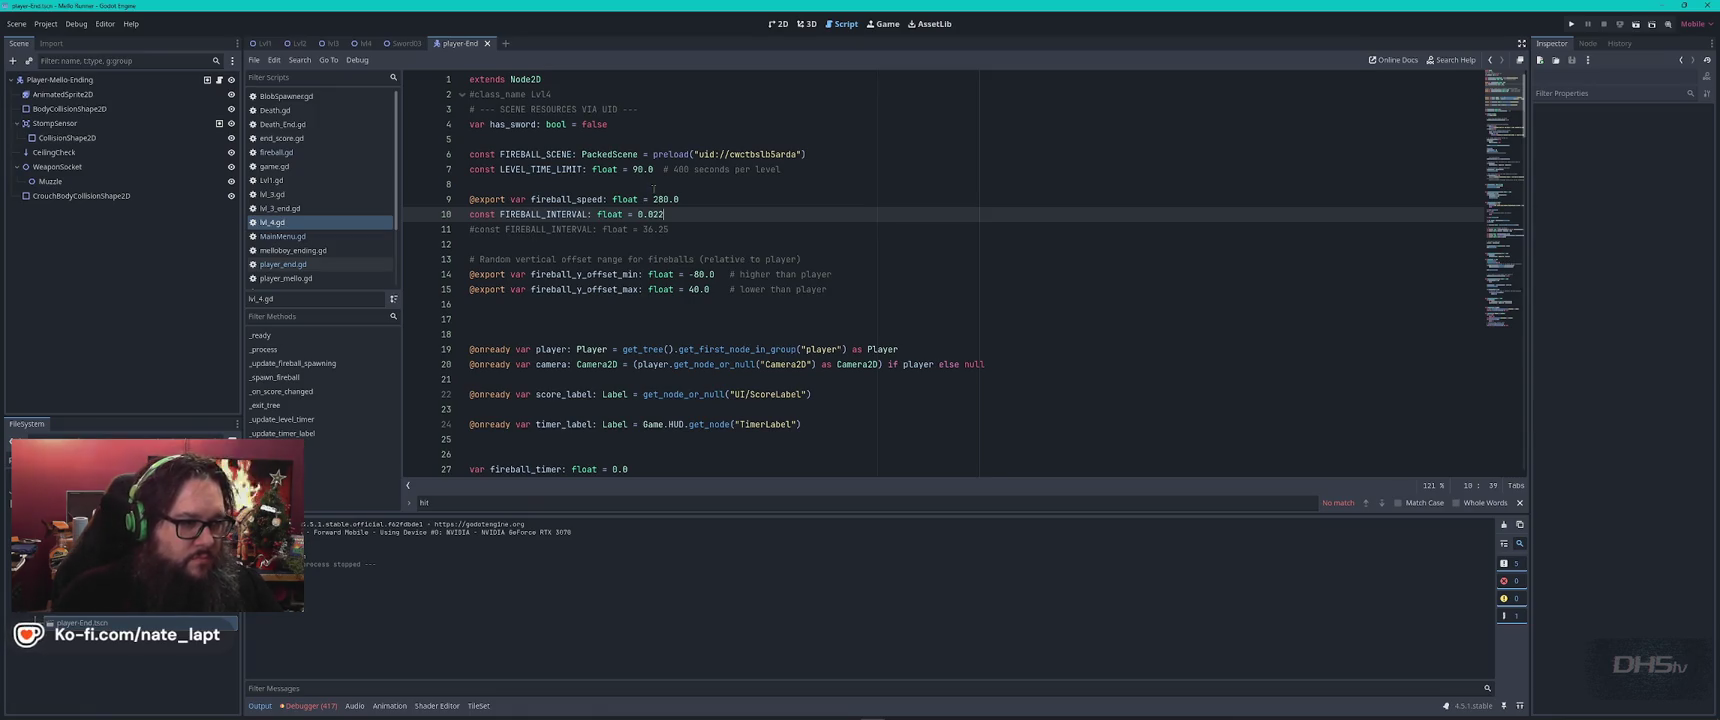
pyautogui.doubleClick(662, 199)
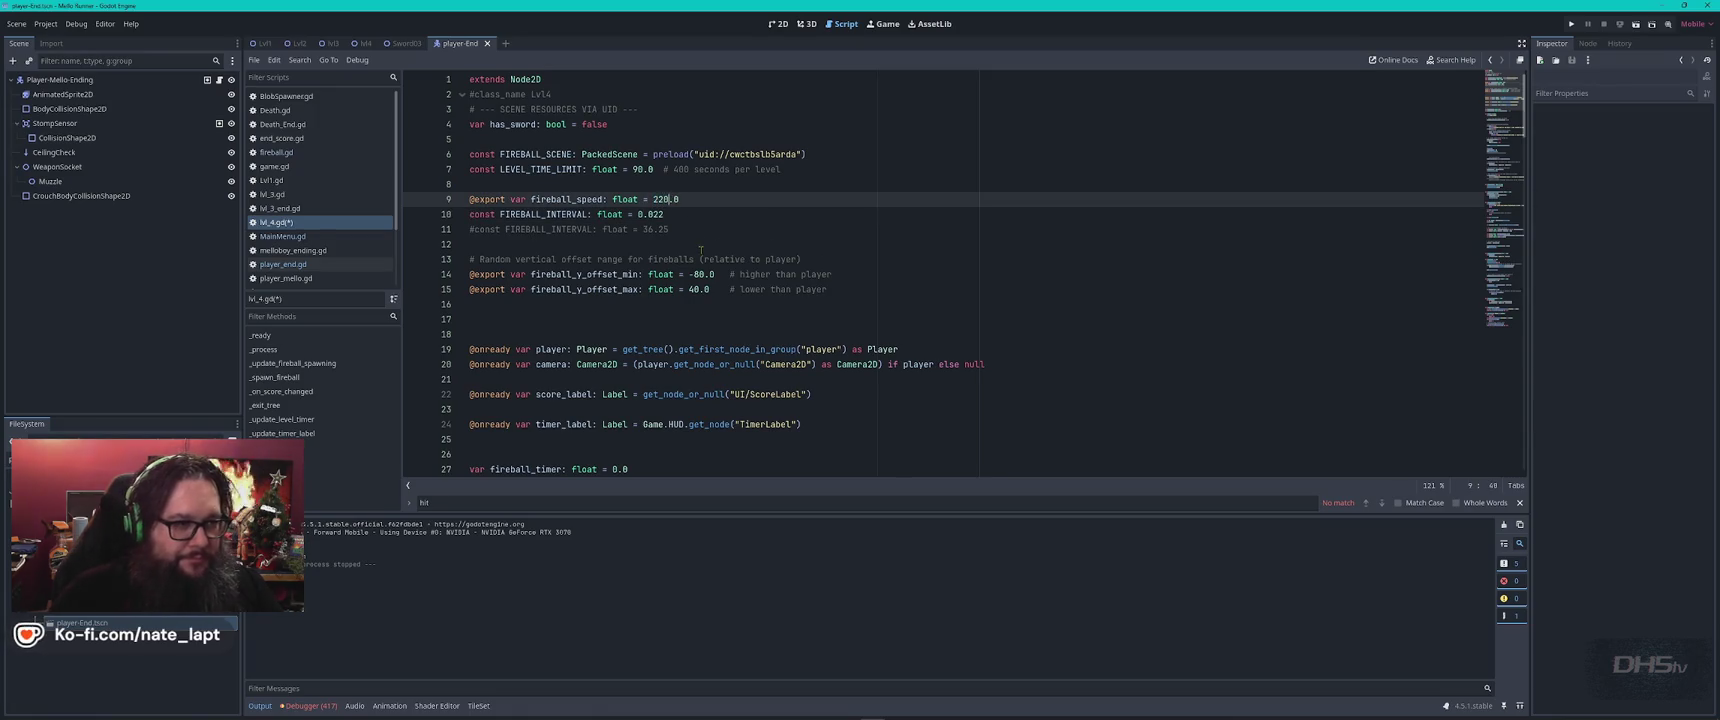
pyautogui.press('F5')
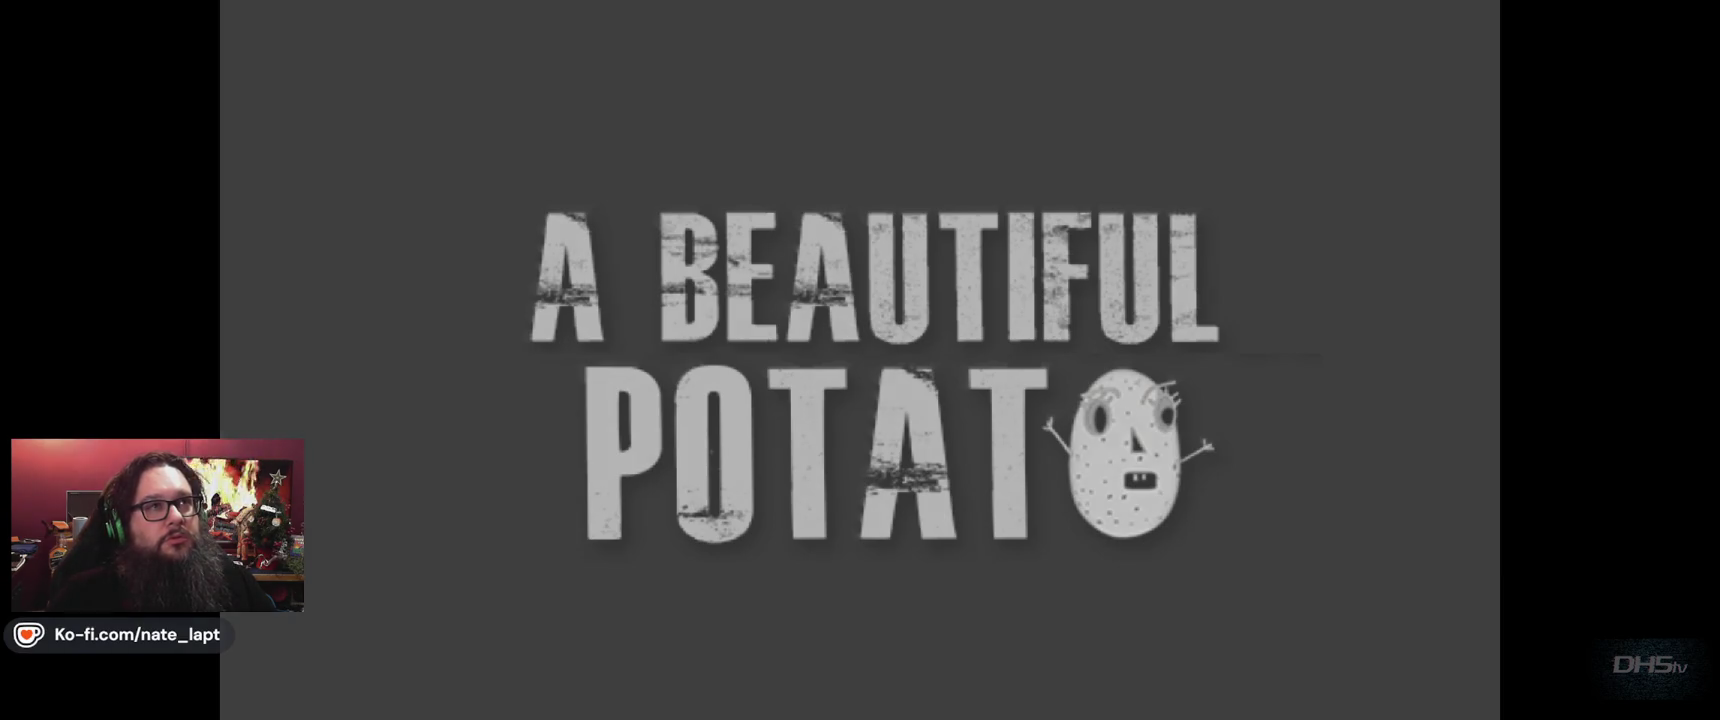
pyautogui.press('Return')
pyautogui.press('space')
pyautogui.press('Right')
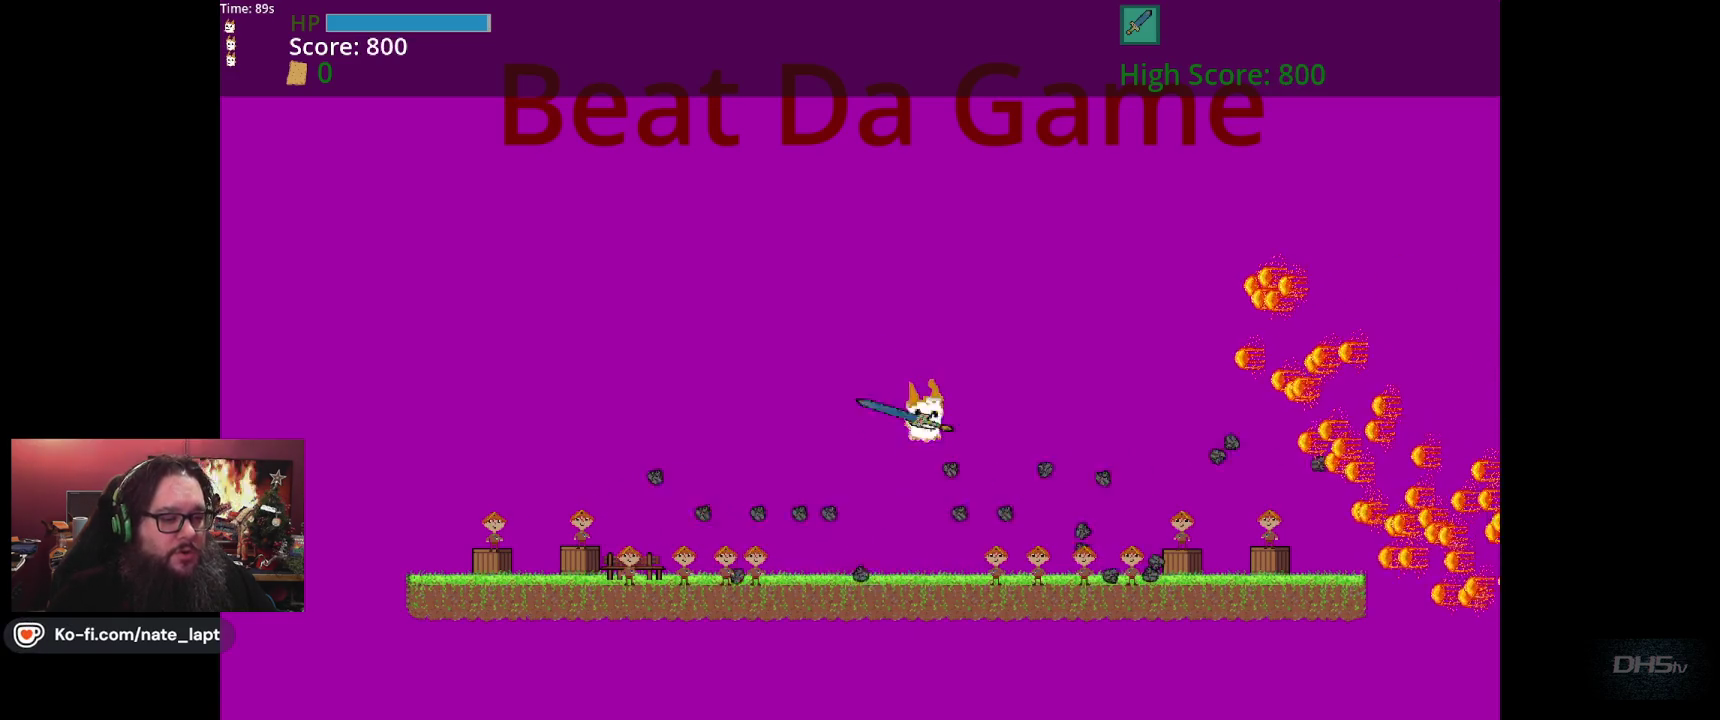
pyautogui.press('space')
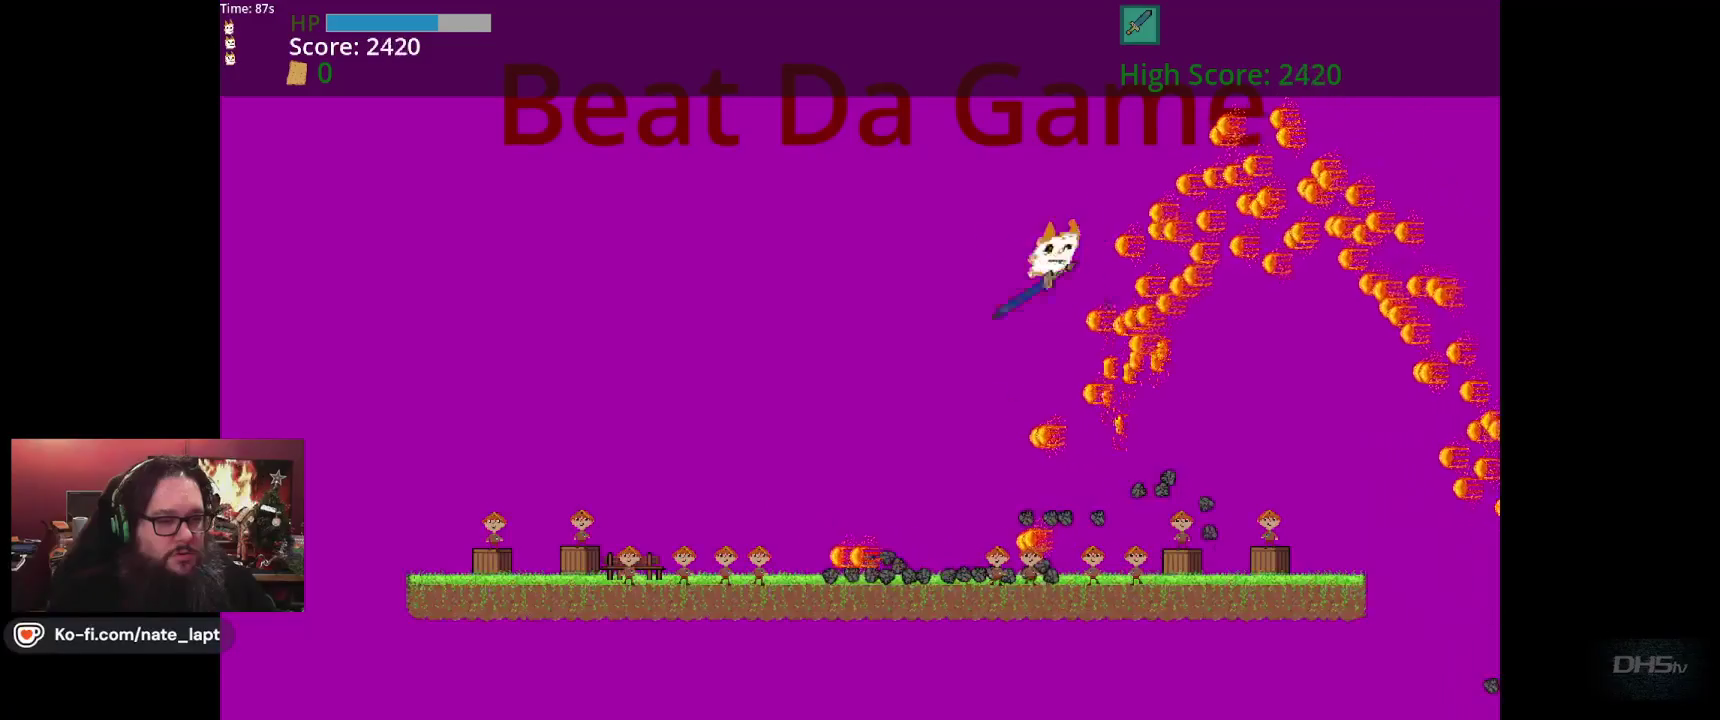
pyautogui.press('space')
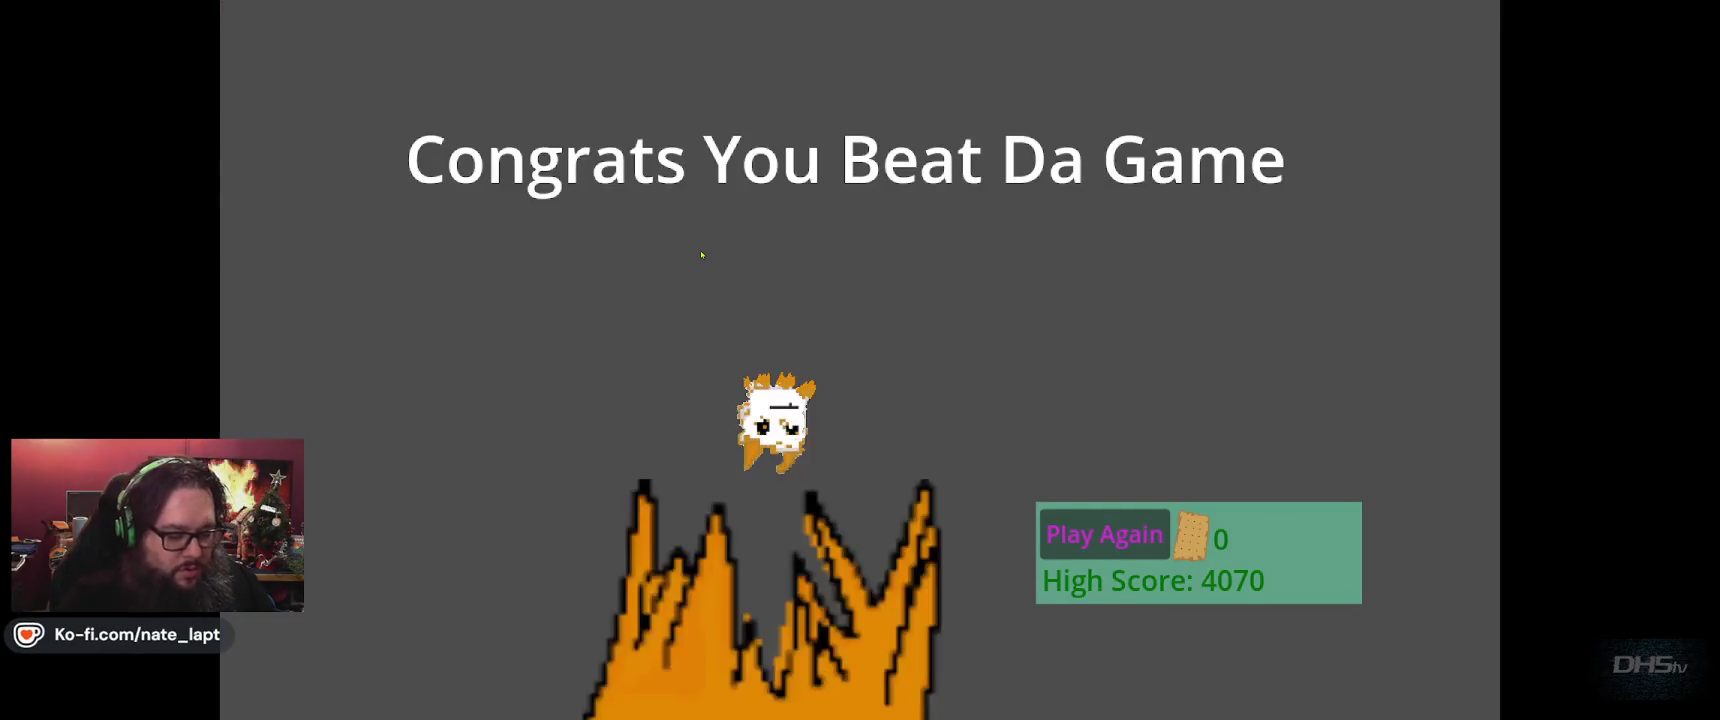
pyautogui.press('F8')
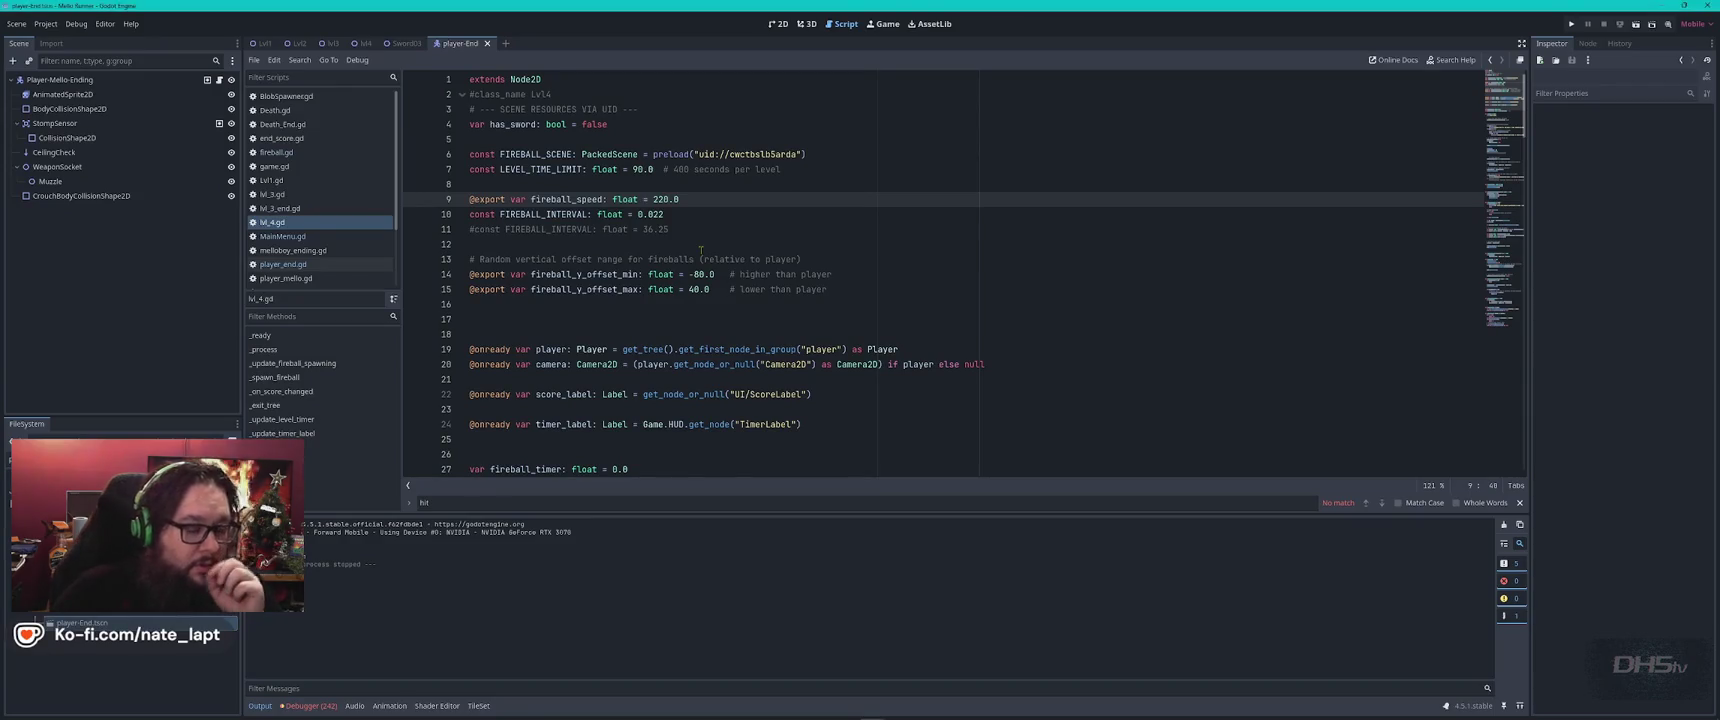
# Change FIREBALL_INTERVAL from 0.022 to 0.035 and run the game.
pyautogui.doubleClick(656, 214)
pyautogui.write('35')
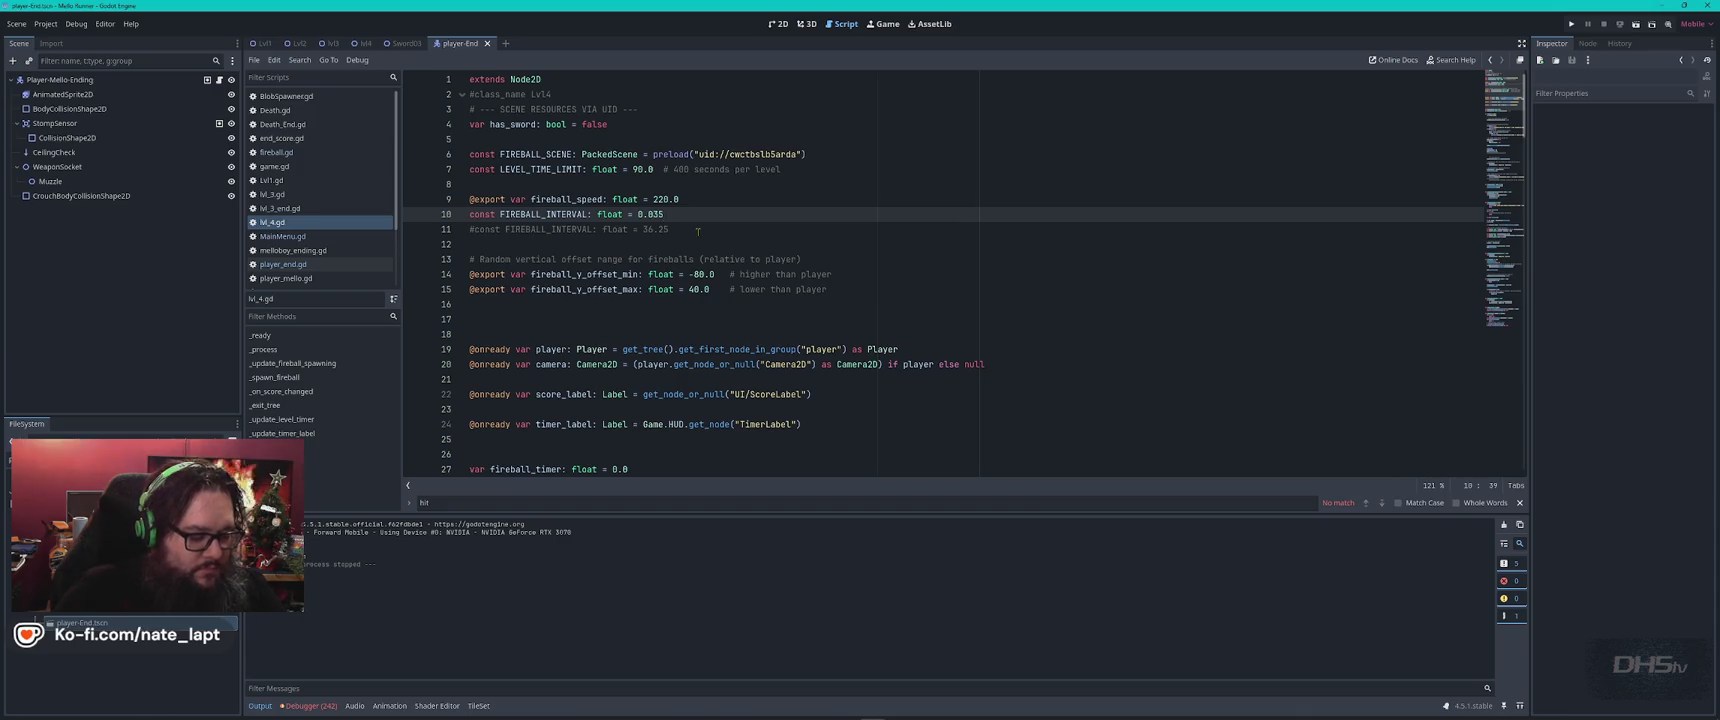
pyautogui.press('F5')
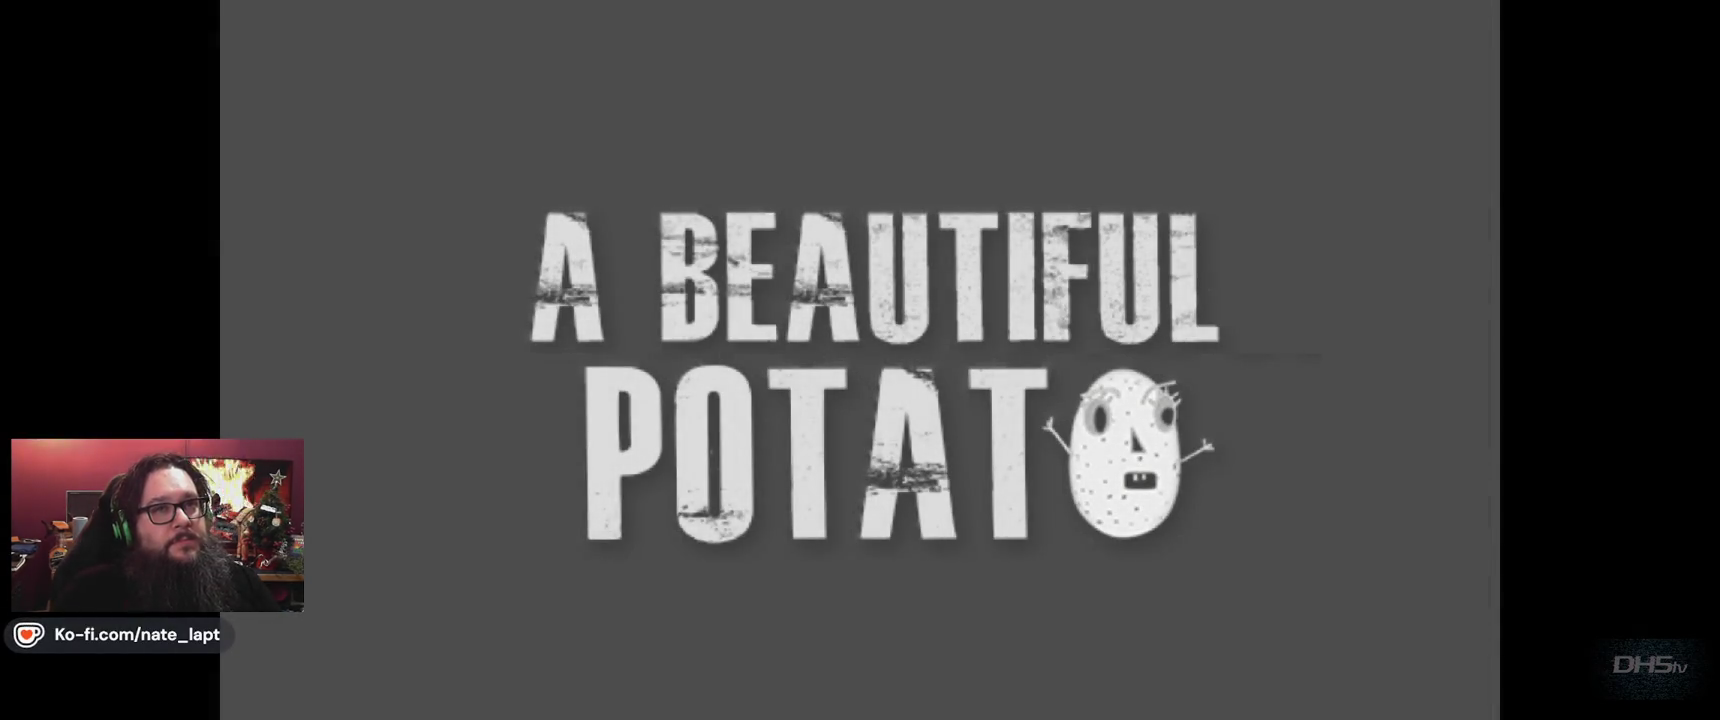
# Grab the sword, dodge fireballs to reach the Congrats screen (high score 8620), then stop the game.
pyautogui.press('Return')
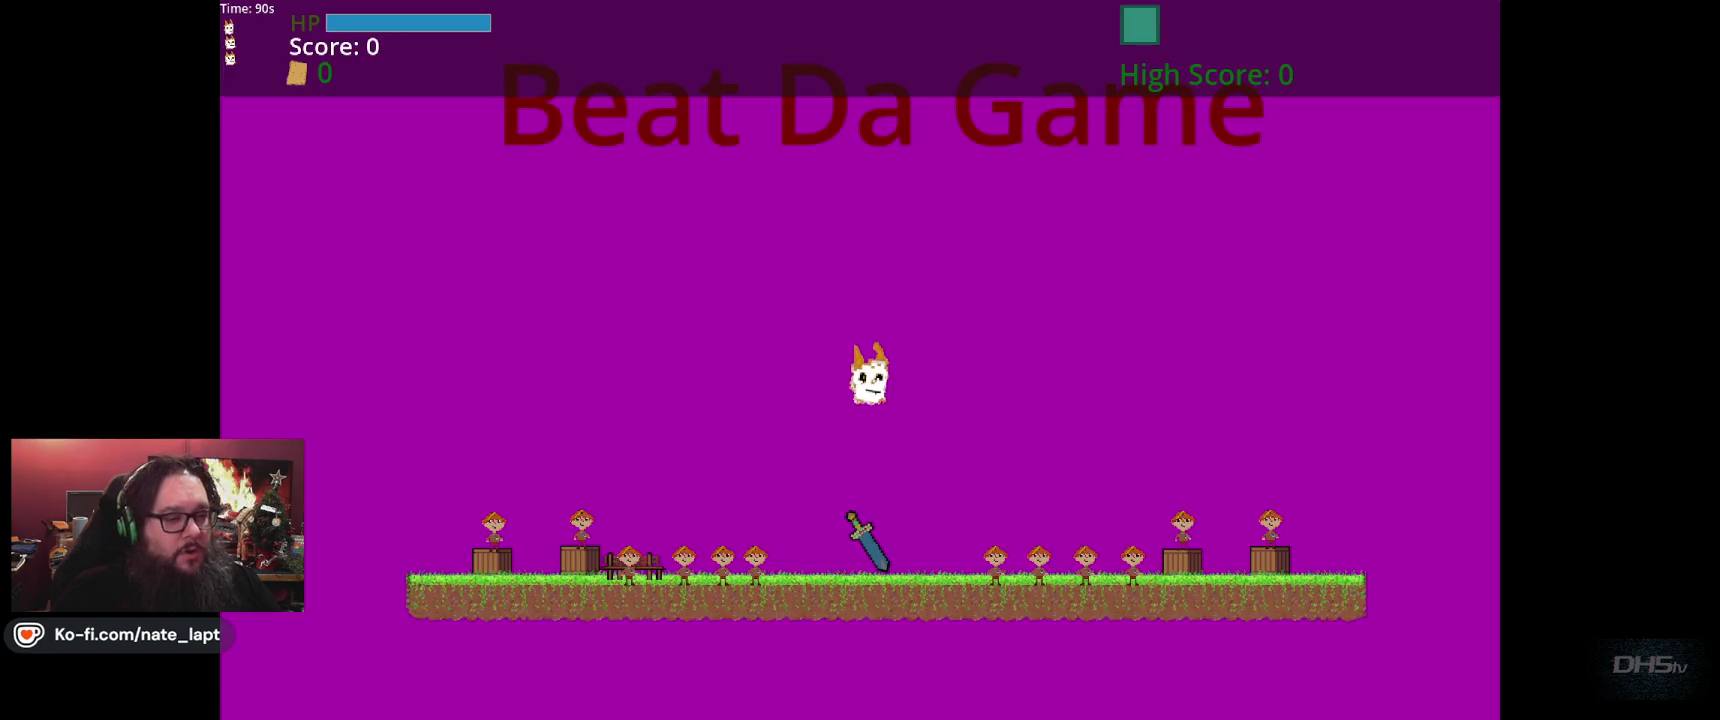
pyautogui.press('space')
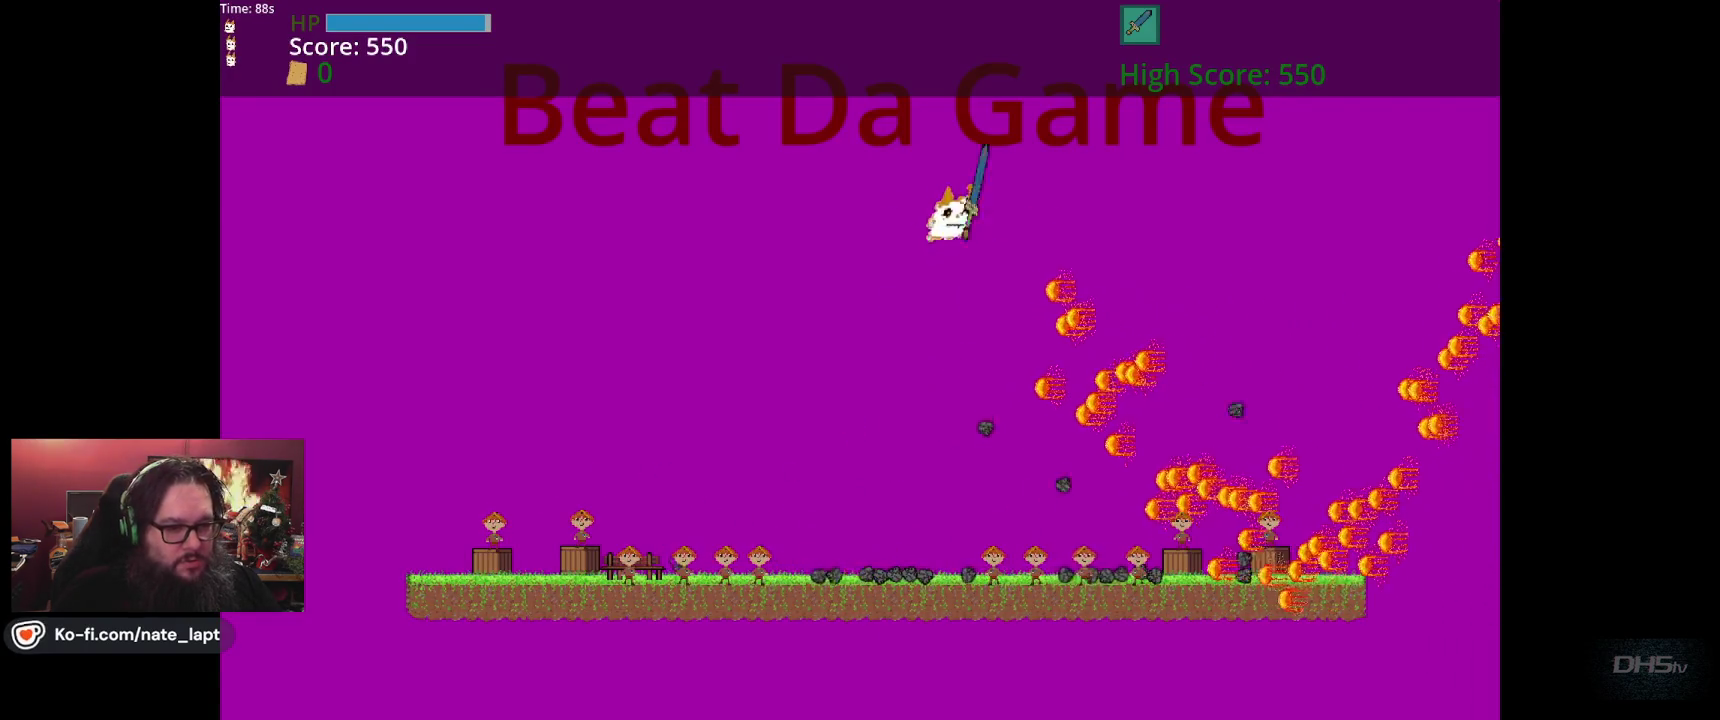
pyautogui.press('Right')
pyautogui.press('space')
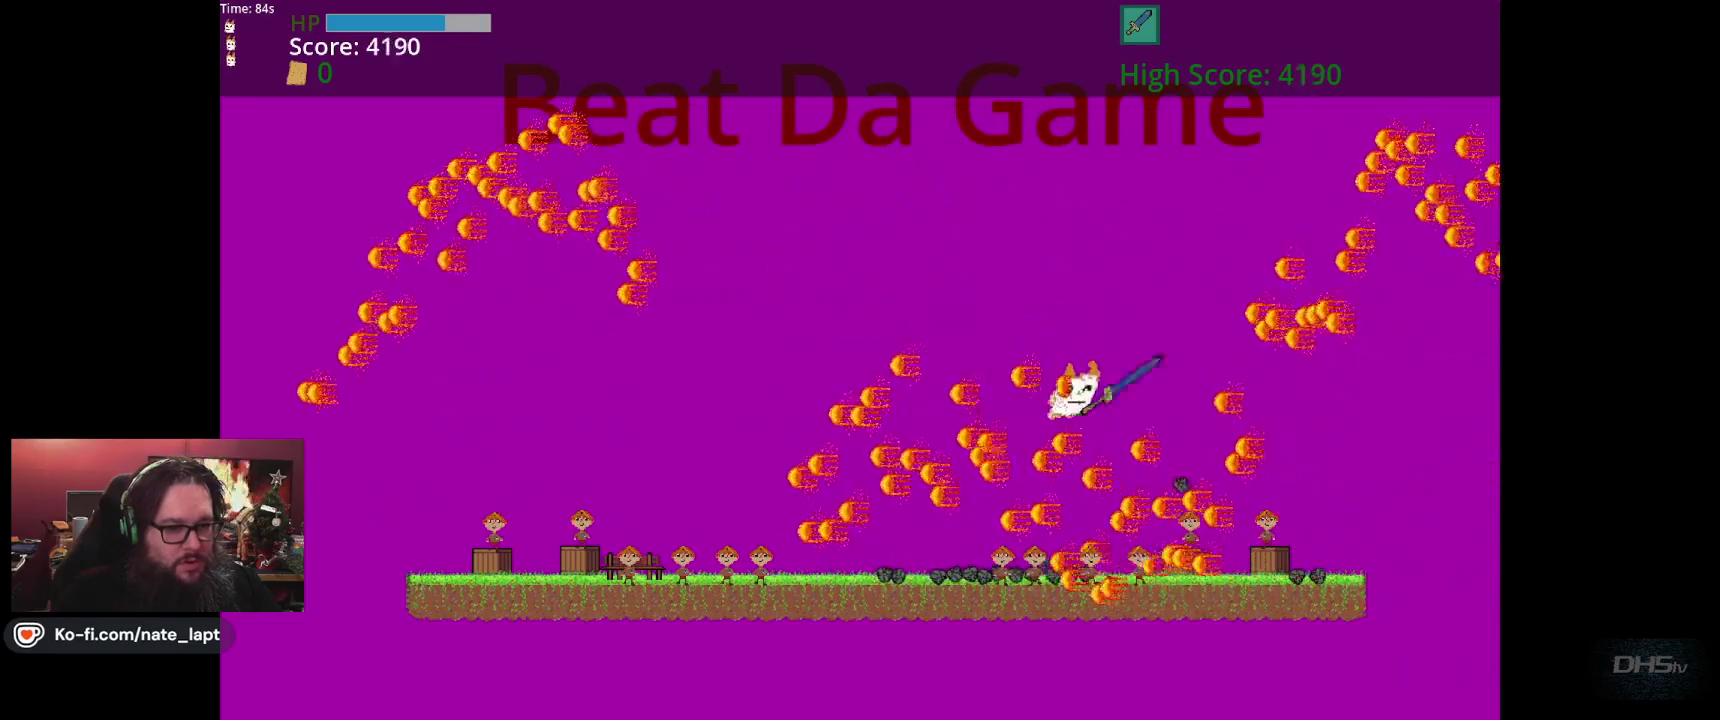
pyautogui.press('space')
pyautogui.press('Left')
pyautogui.press('space')
pyautogui.press('Right')
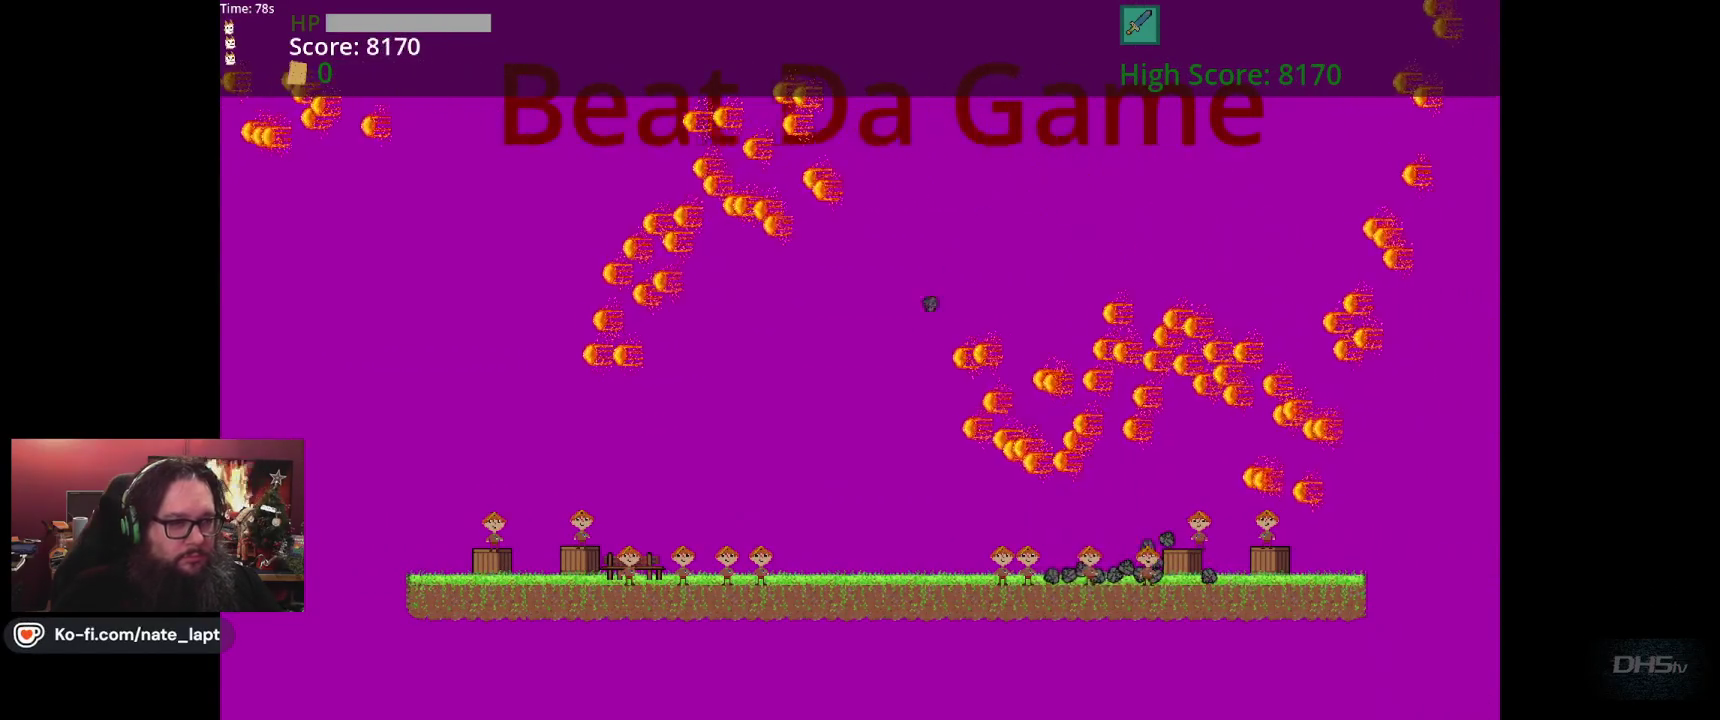
pyautogui.press('space')
pyautogui.press('space')
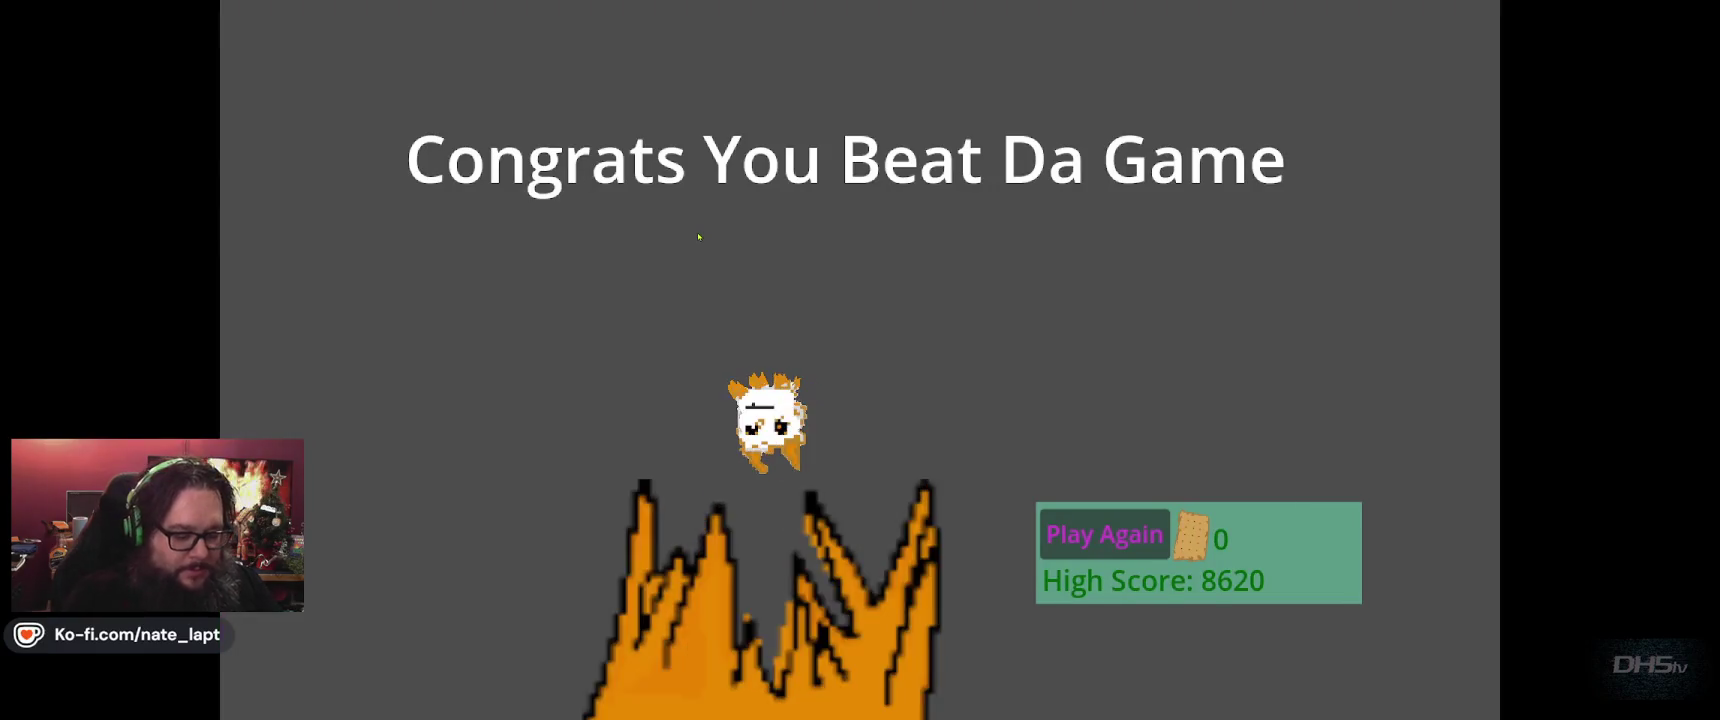
pyautogui.press('F8')
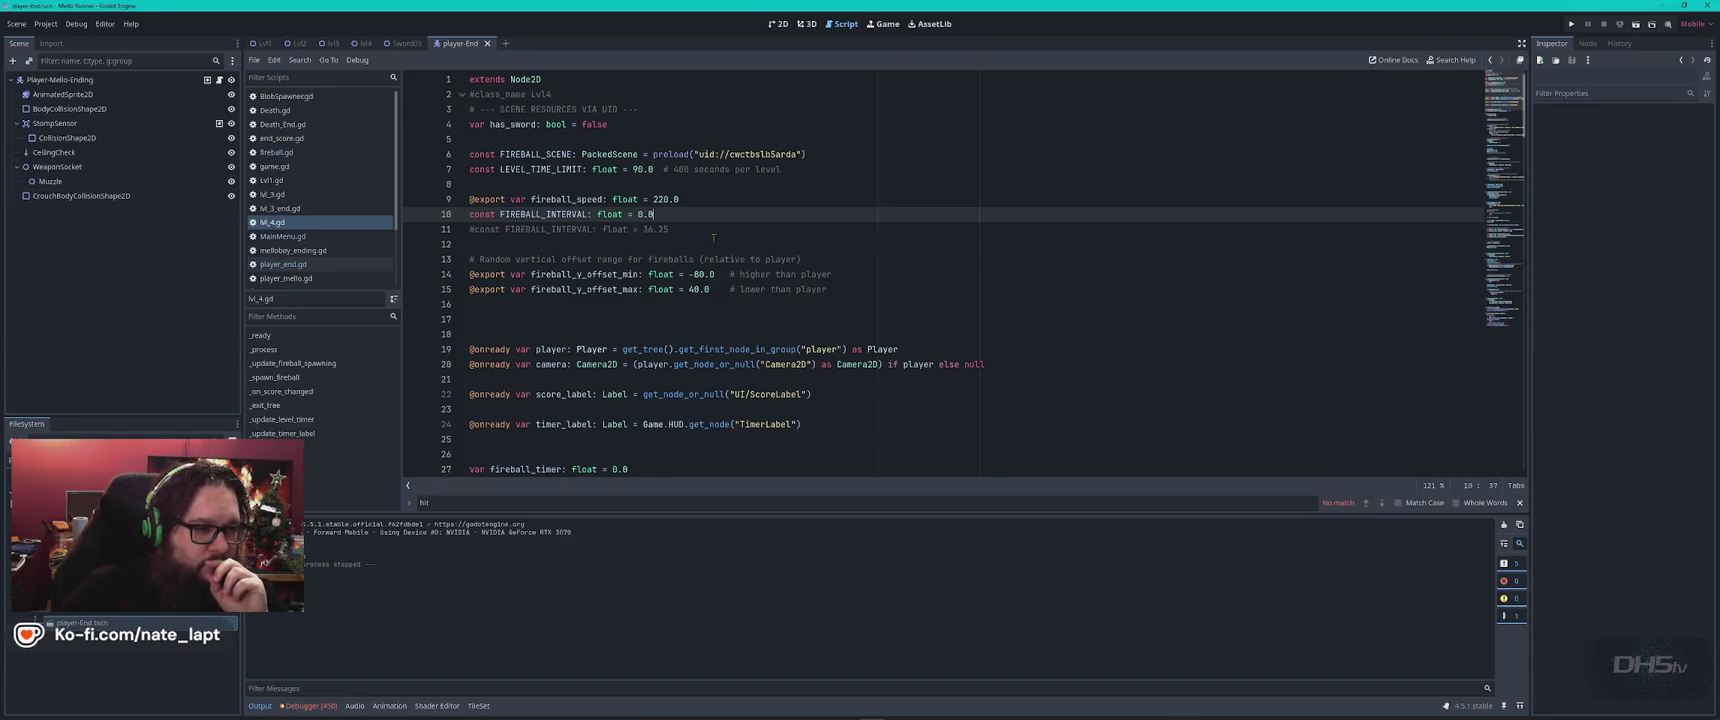
# Set fireball_speed to 160.0 and FIREBALL_INTERVAL to 0.055, save lvl_4.gd, and run the game.
pyautogui.press('Up')
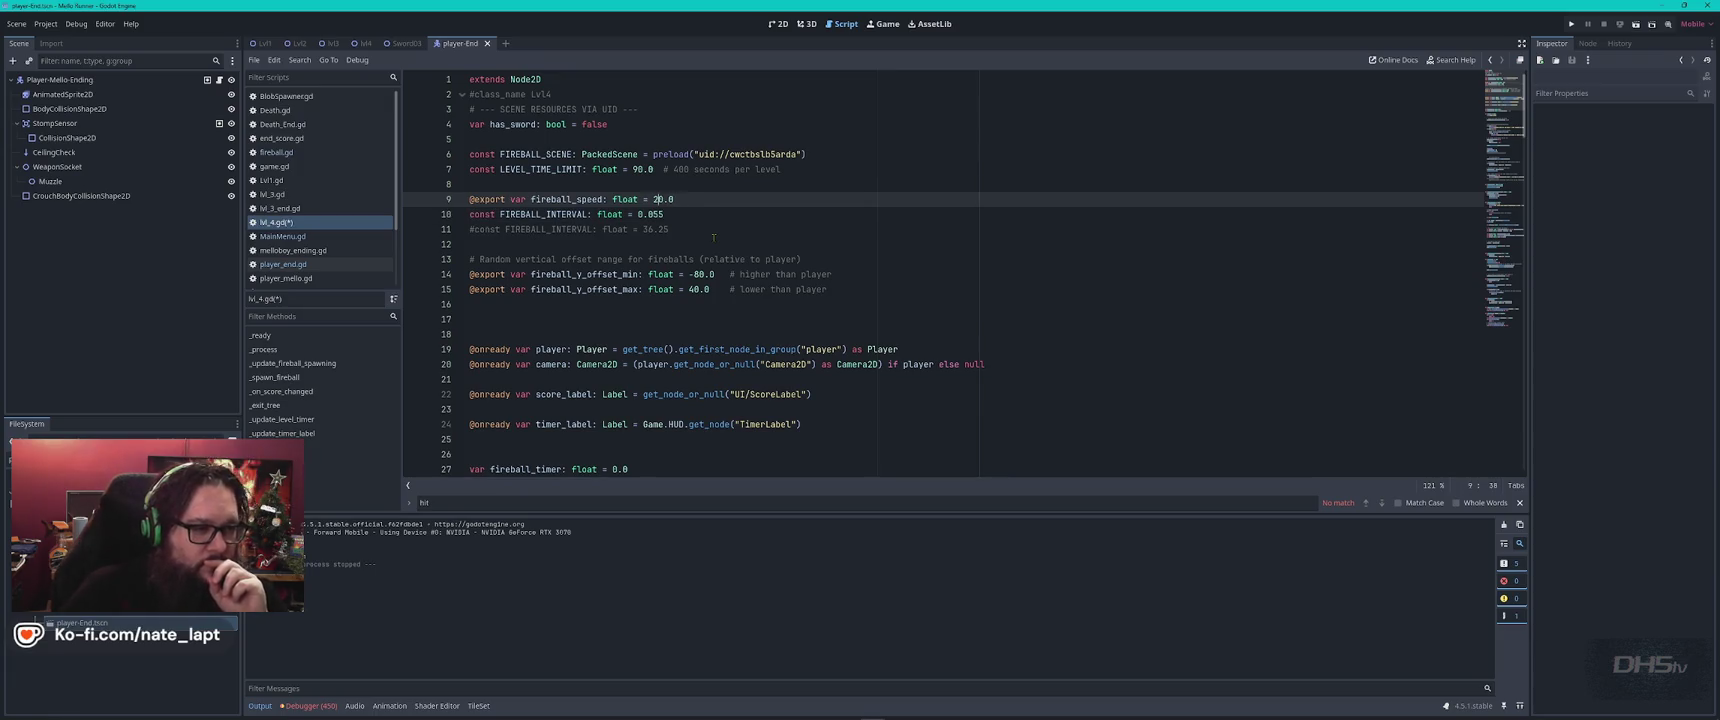
pyautogui.hotkey('ctrl', 's')
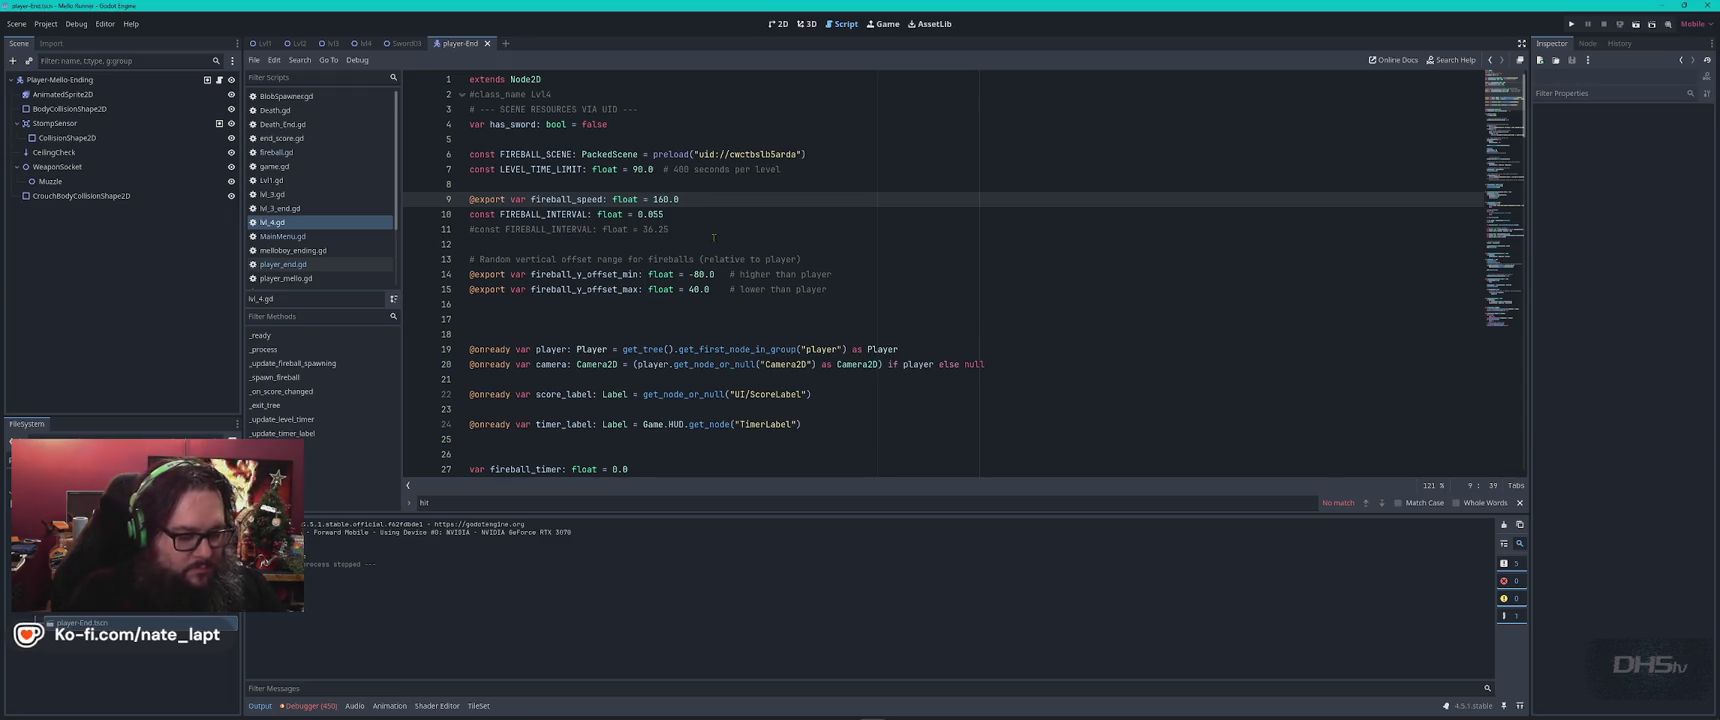
pyautogui.press('F5')
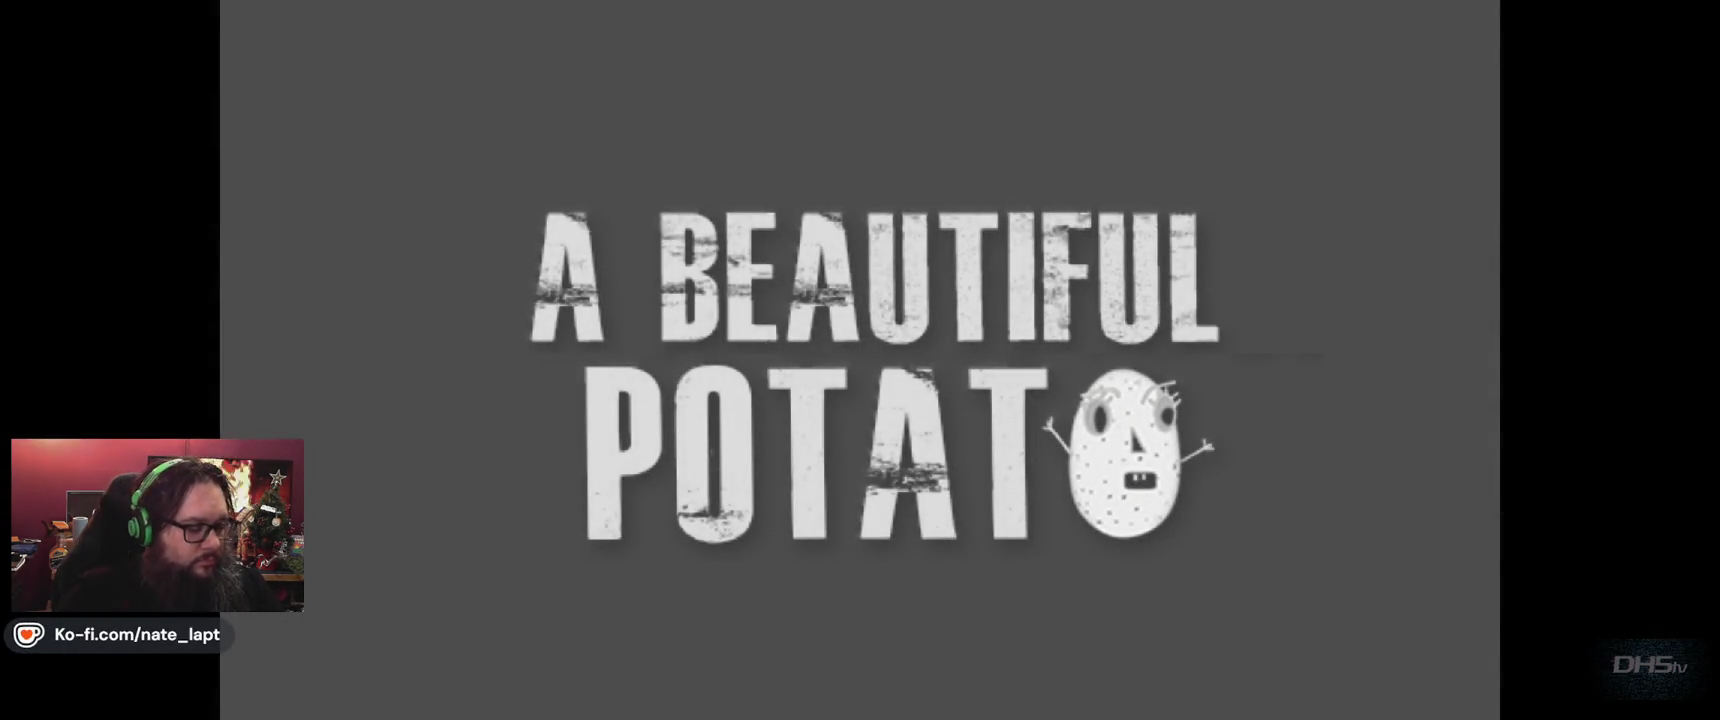
# Fight the 160.0-speed fireballs with the sword to the victory screen (high score 15830), then stop the game.
pyautogui.press('Return')
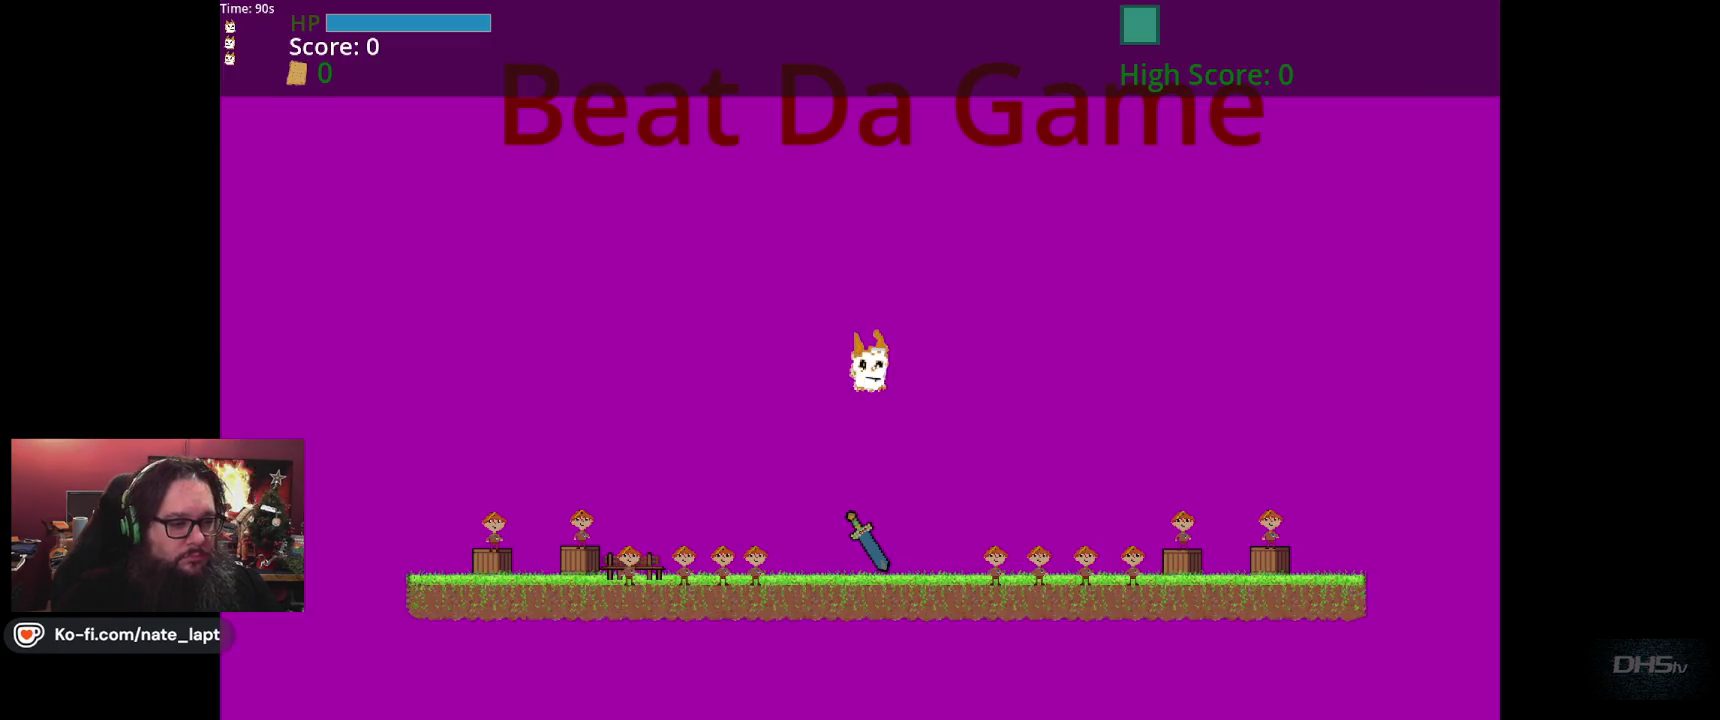
pyautogui.press('Right')
pyautogui.press('space')
pyautogui.press('Right')
pyautogui.press('space')
pyautogui.press('space')
pyautogui.press('space')
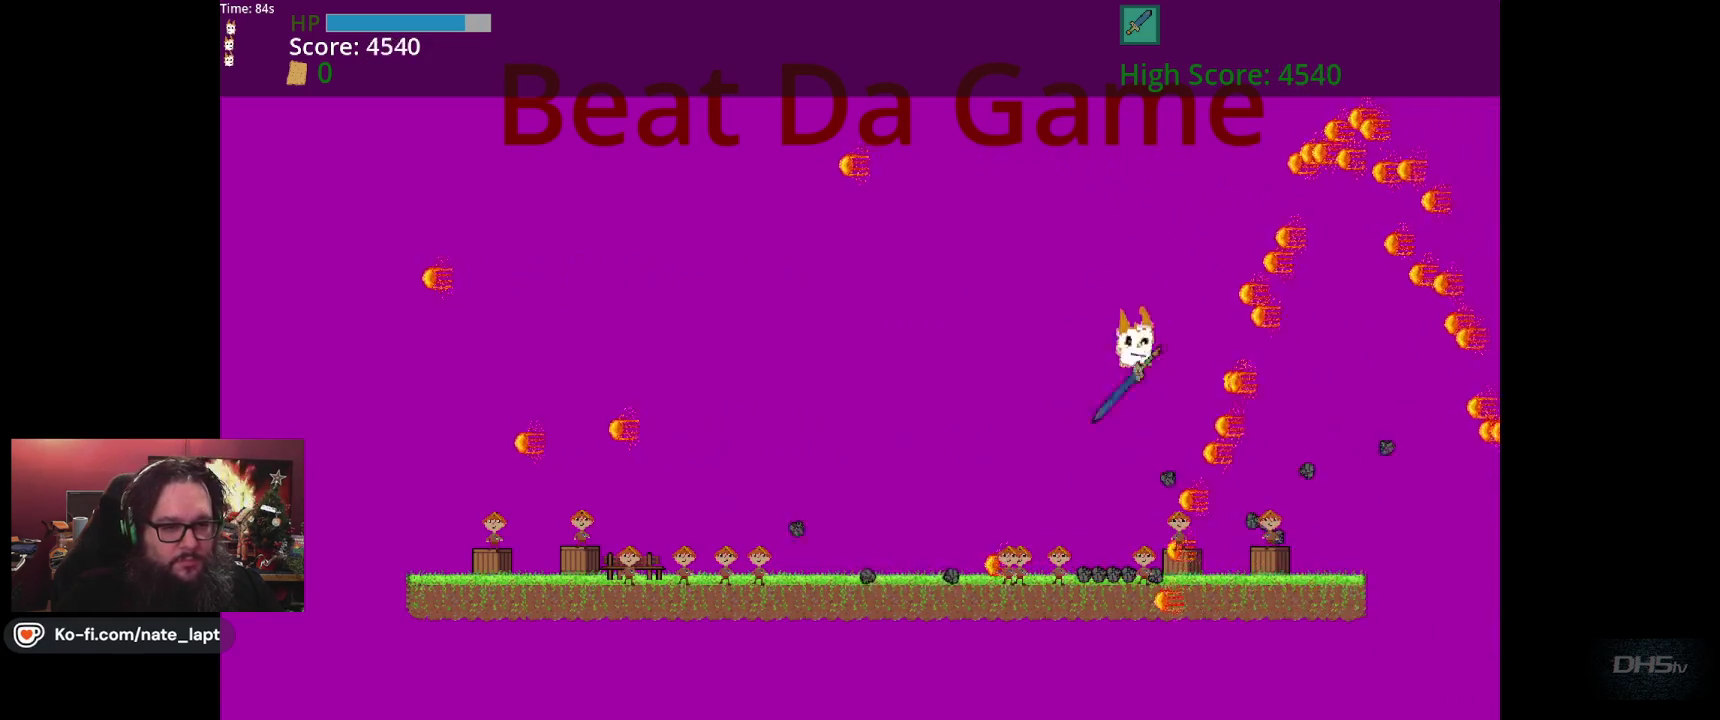
pyautogui.press('space')
pyautogui.press('Left')
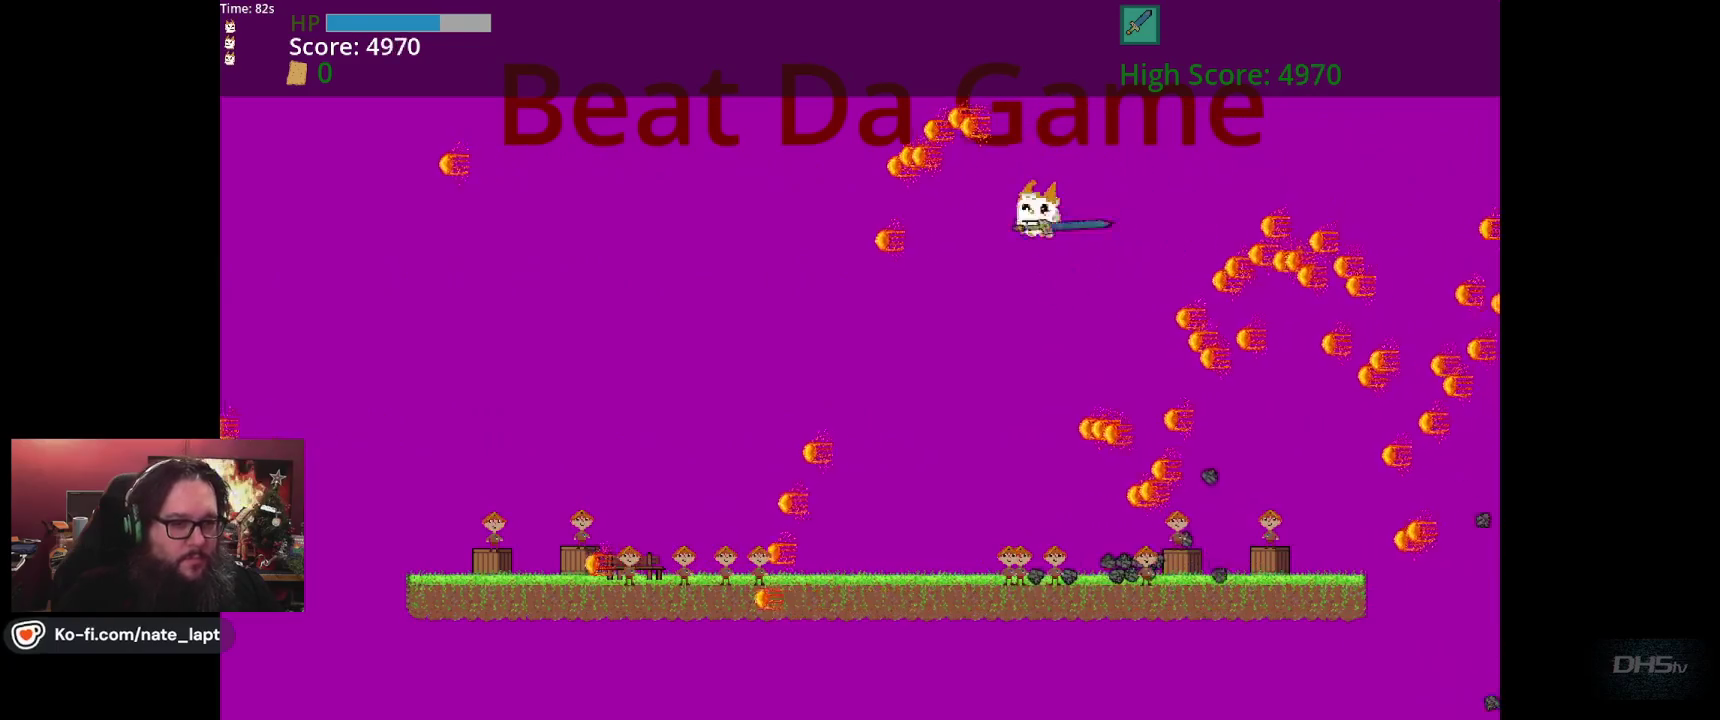
pyautogui.press('space')
pyautogui.press('Left')
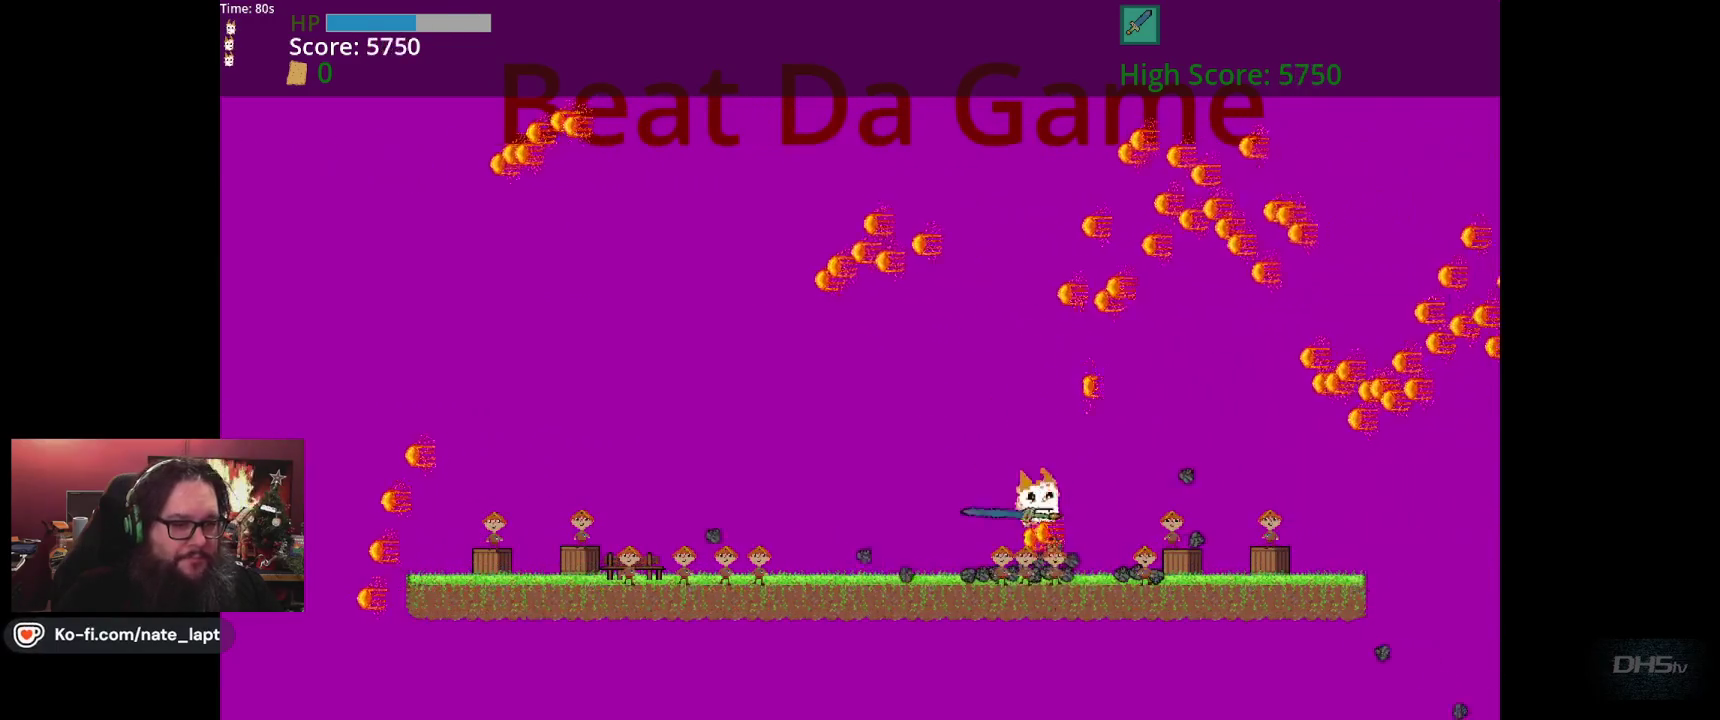
pyautogui.press('space')
pyautogui.press('Right')
pyautogui.press('space')
pyautogui.press('Right')
pyautogui.press('space')
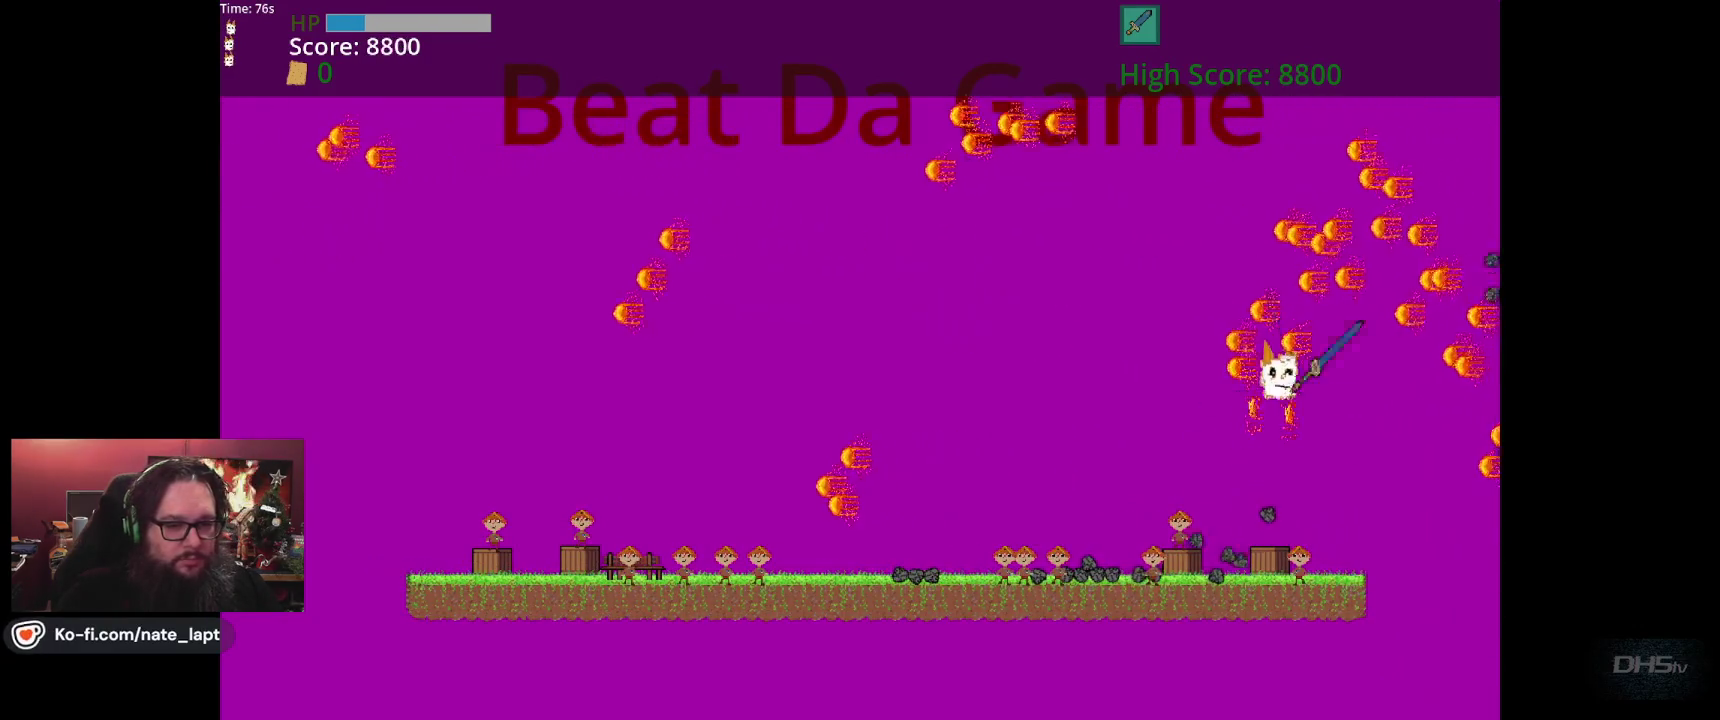
pyautogui.press('space')
pyautogui.press('Left')
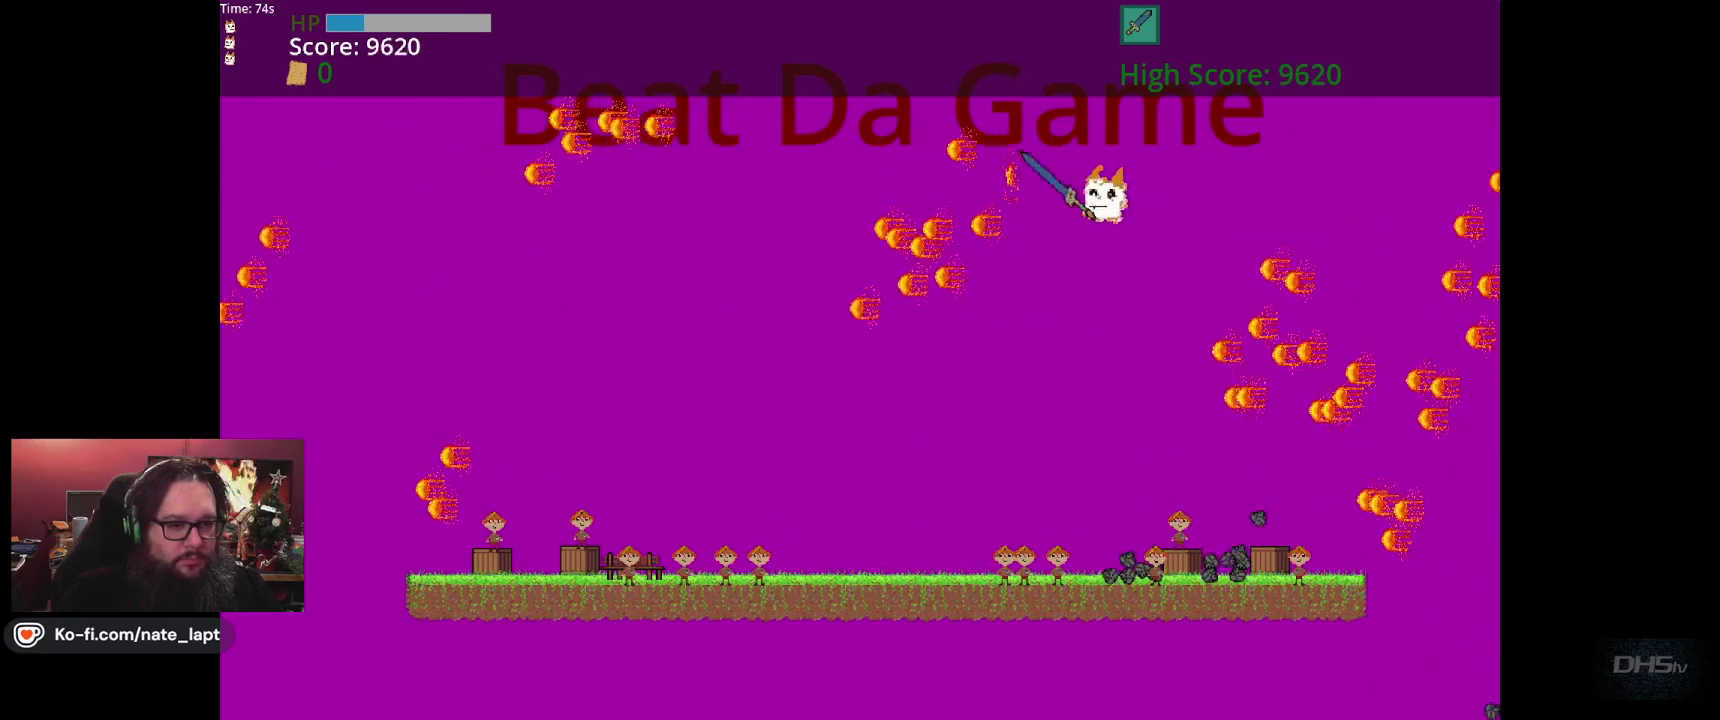
pyautogui.press('space')
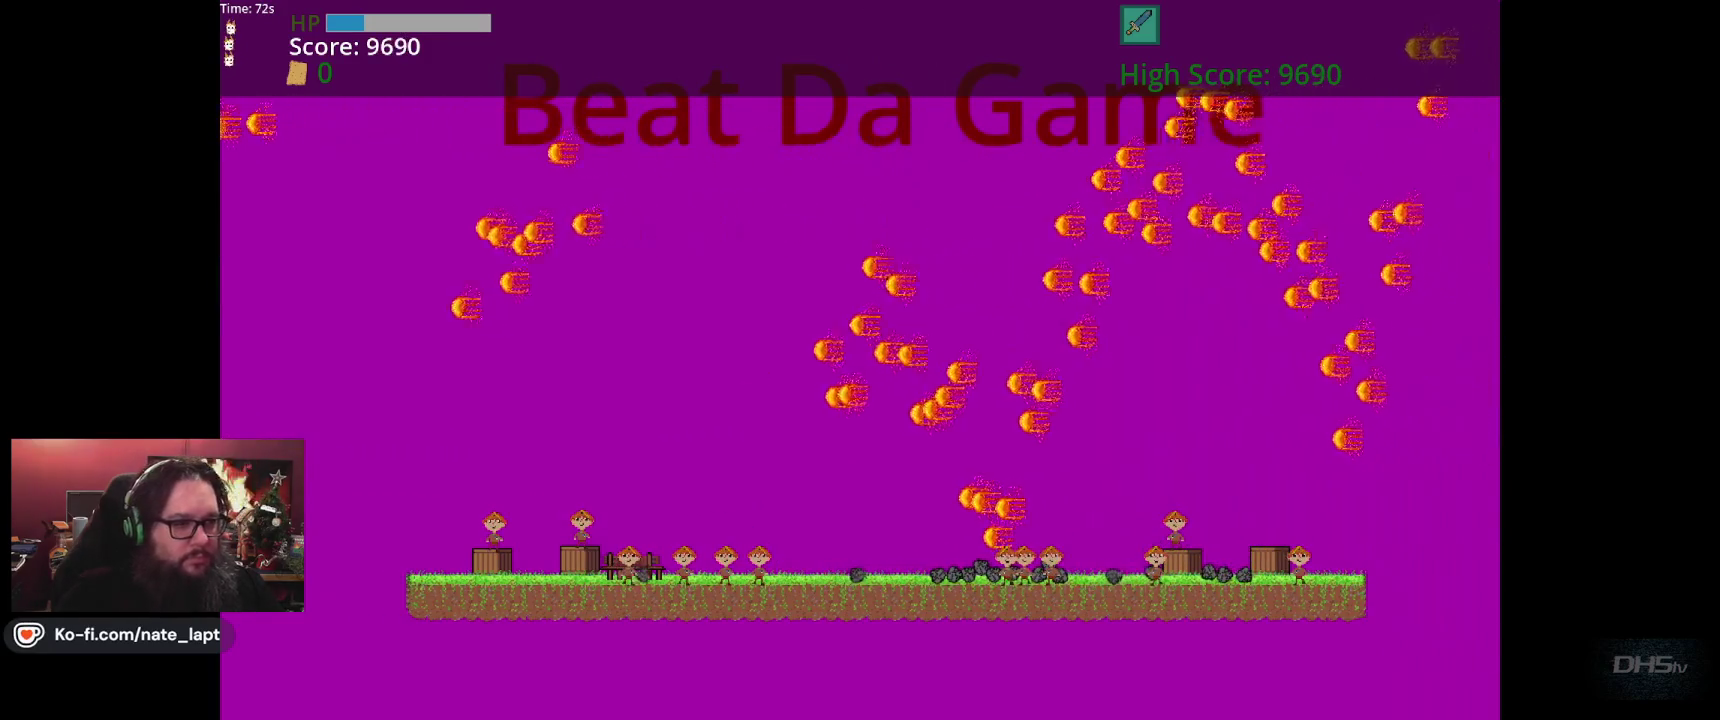
pyautogui.press('space')
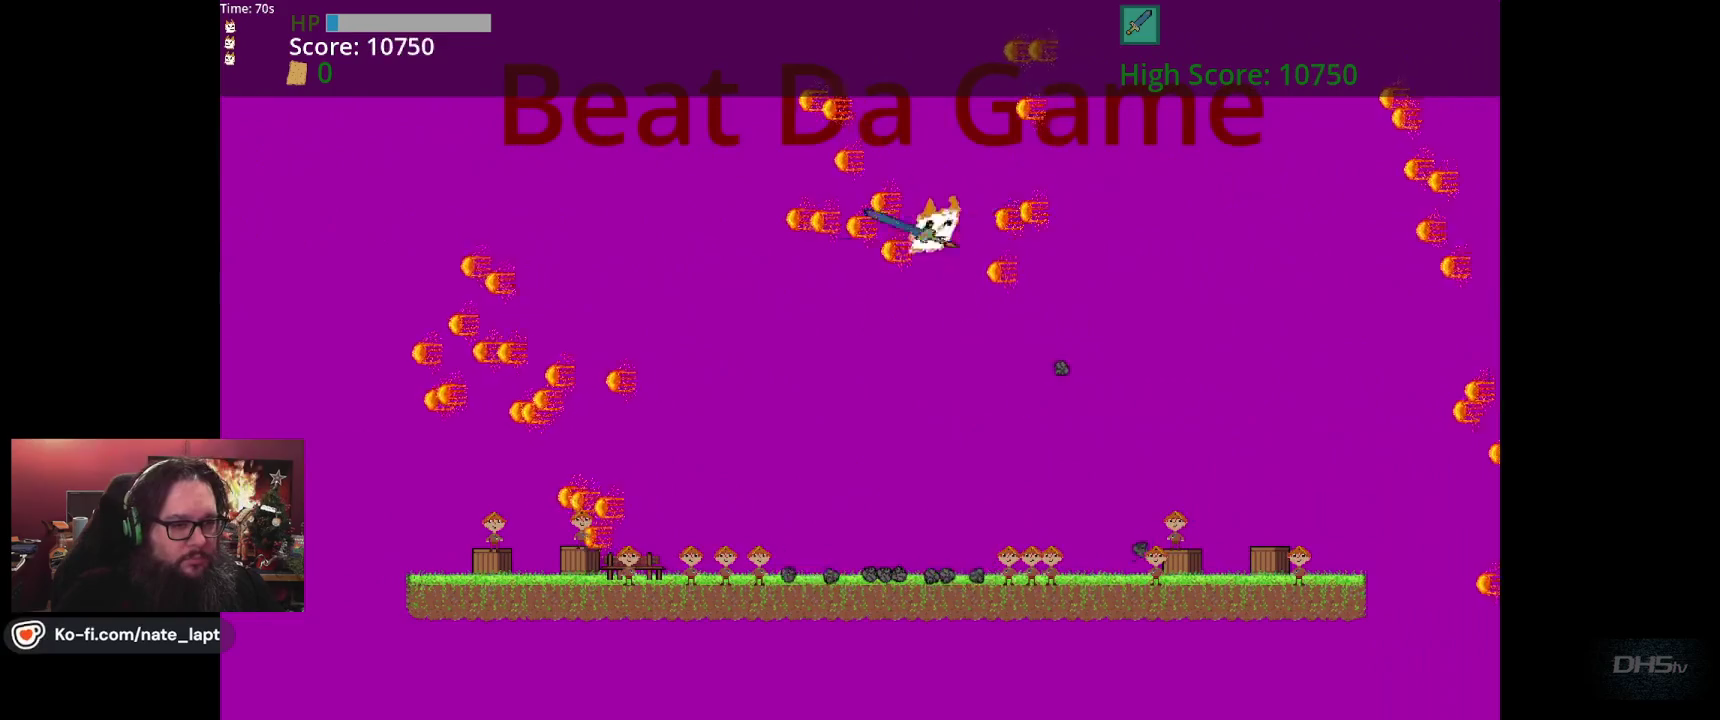
pyautogui.press('space')
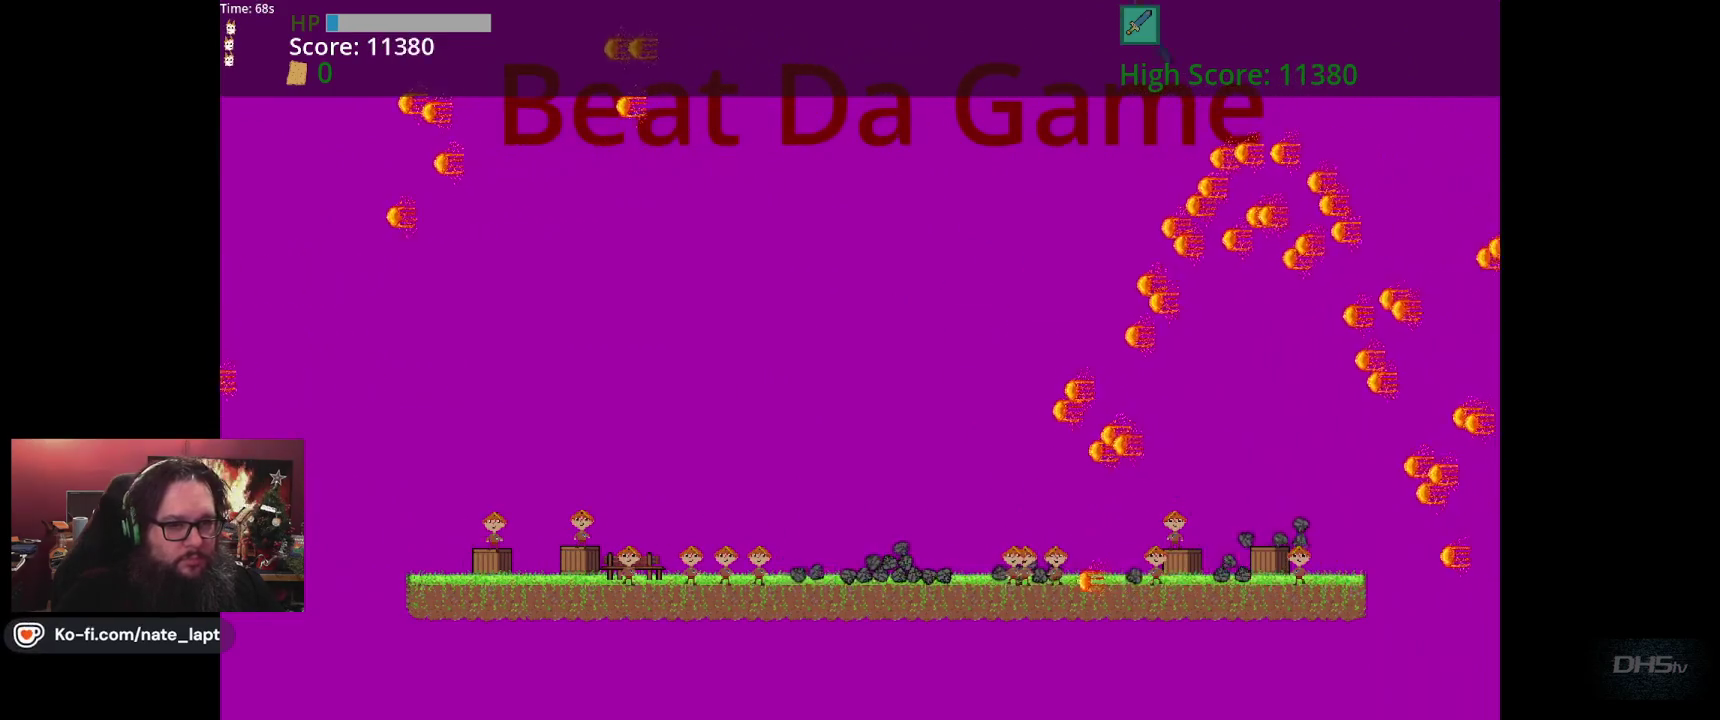
pyautogui.press('space')
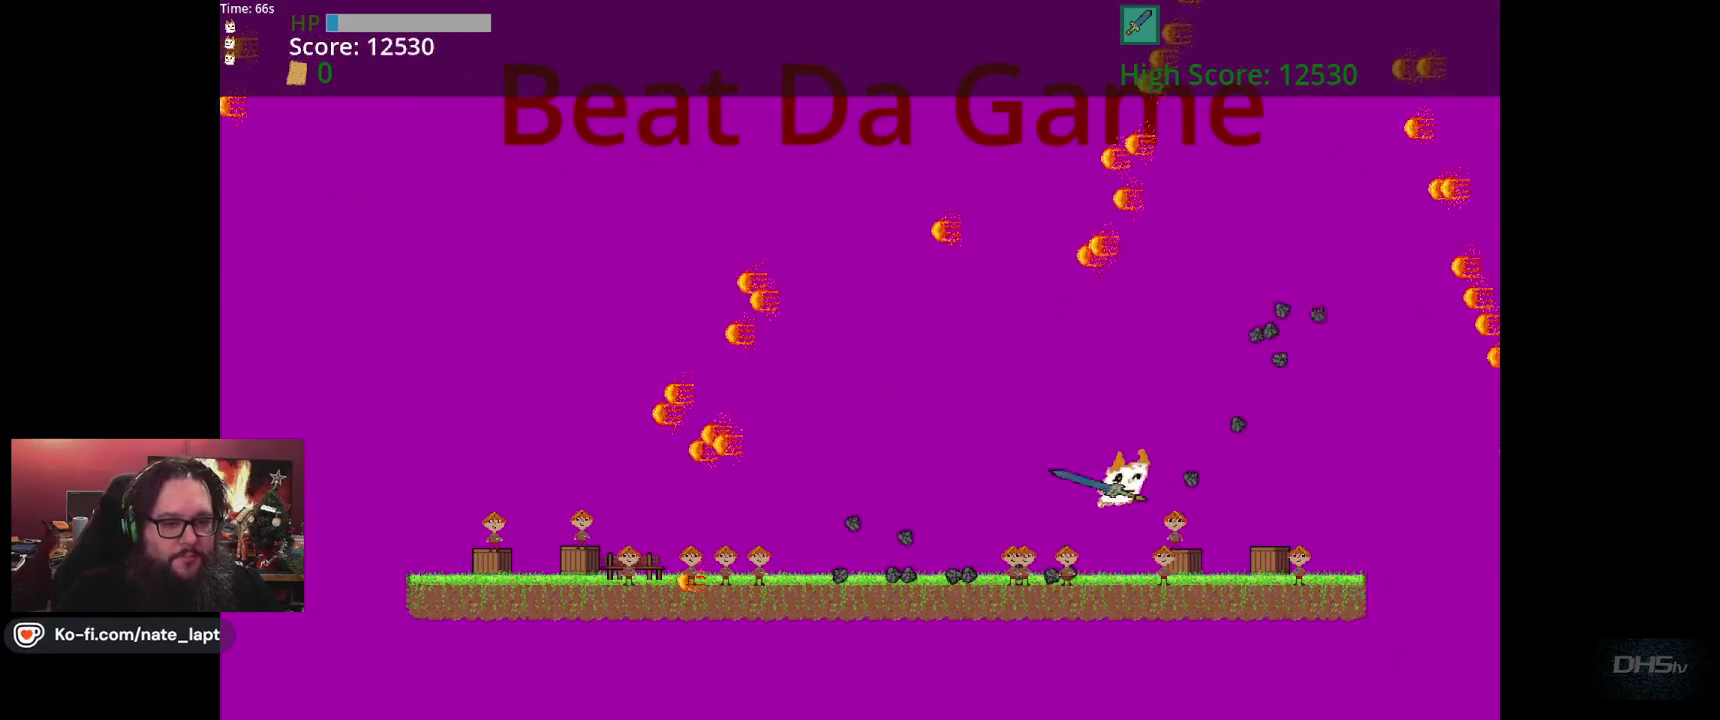
pyautogui.press('space')
pyautogui.press('space')
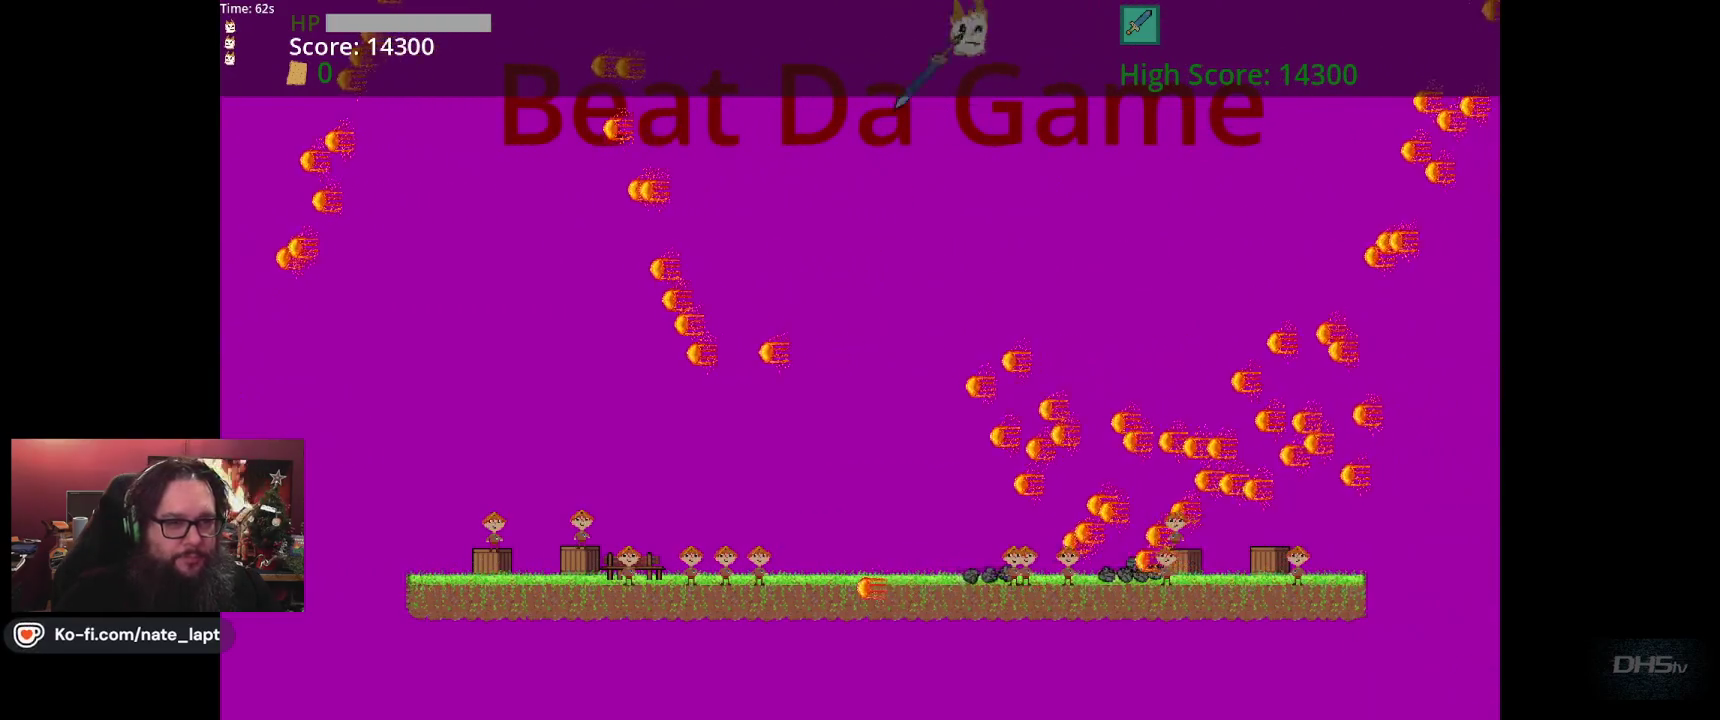
pyautogui.press('space')
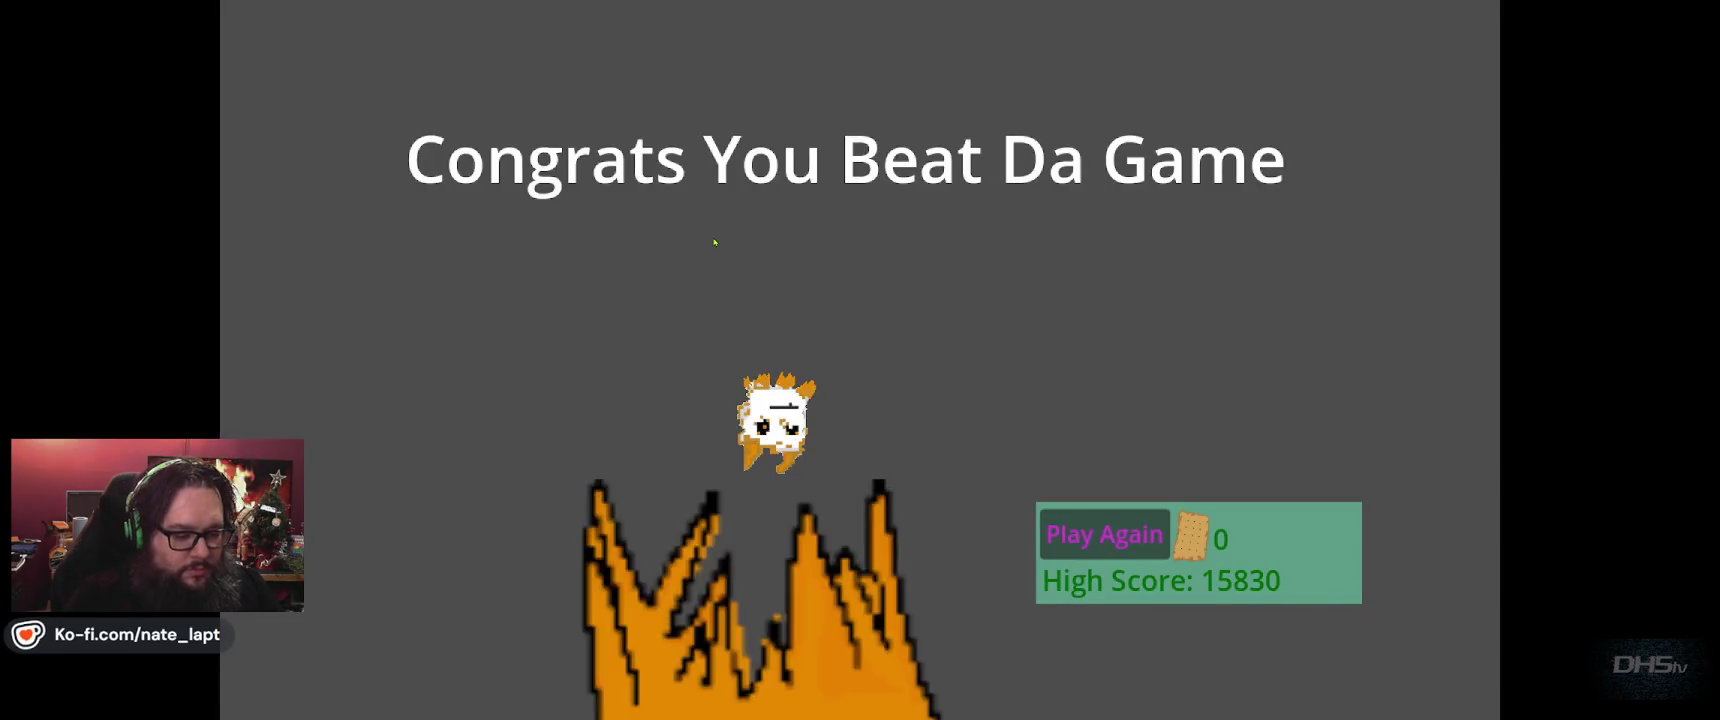
pyautogui.press('F8')
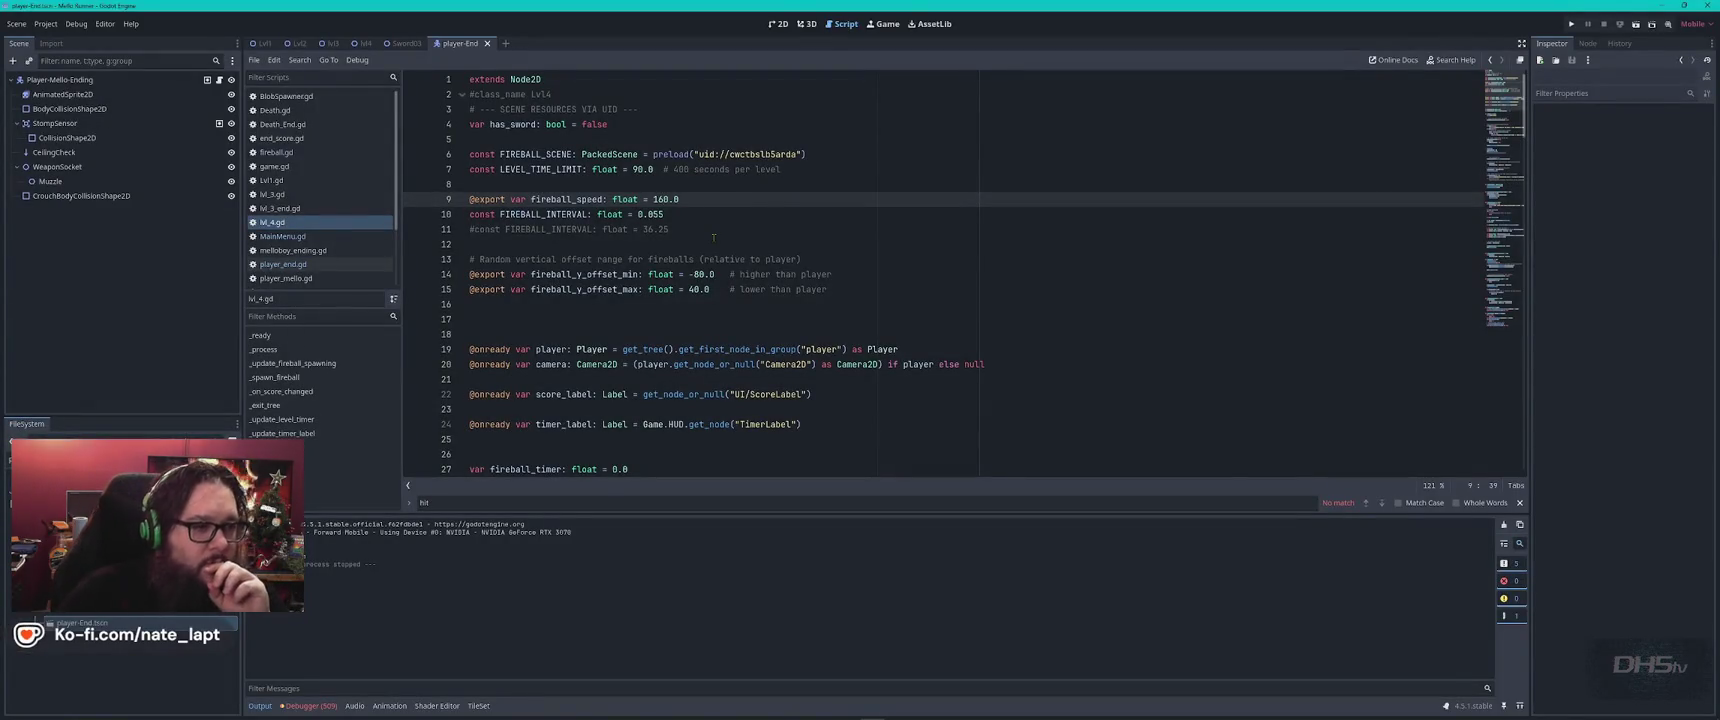
# Change fireball_speed to 150.0 and FIREBALL_INTERVAL to 0.069 in lvl_4.gd.
pyautogui.press('Down')
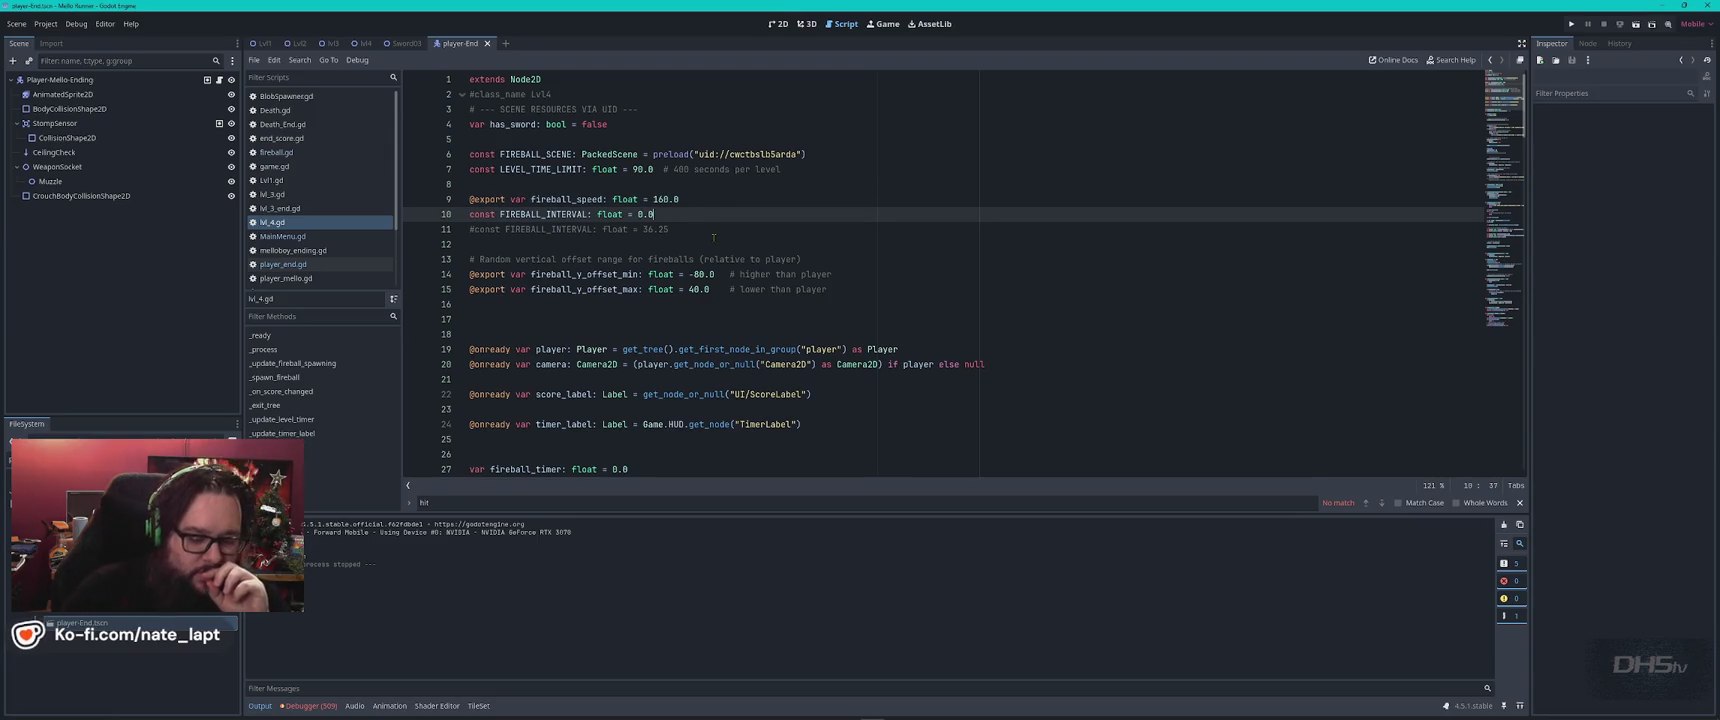
pyautogui.press('Up')
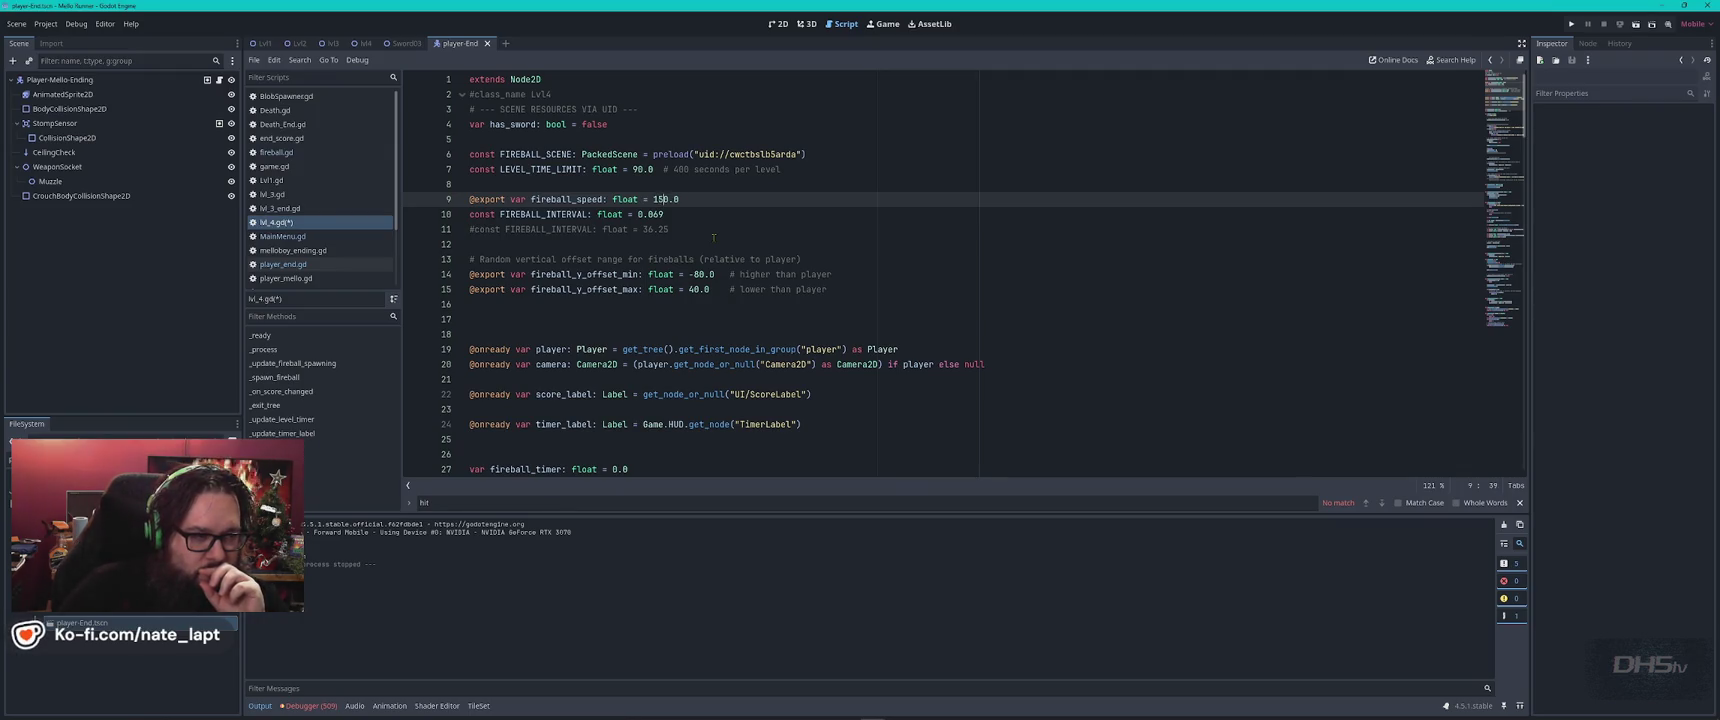
# Change the line-110 fireball base_y offset from 10.0 to 40.0, save lvl_4.gd, and run the game.
pyautogui.scroll(-5, 722, 254)
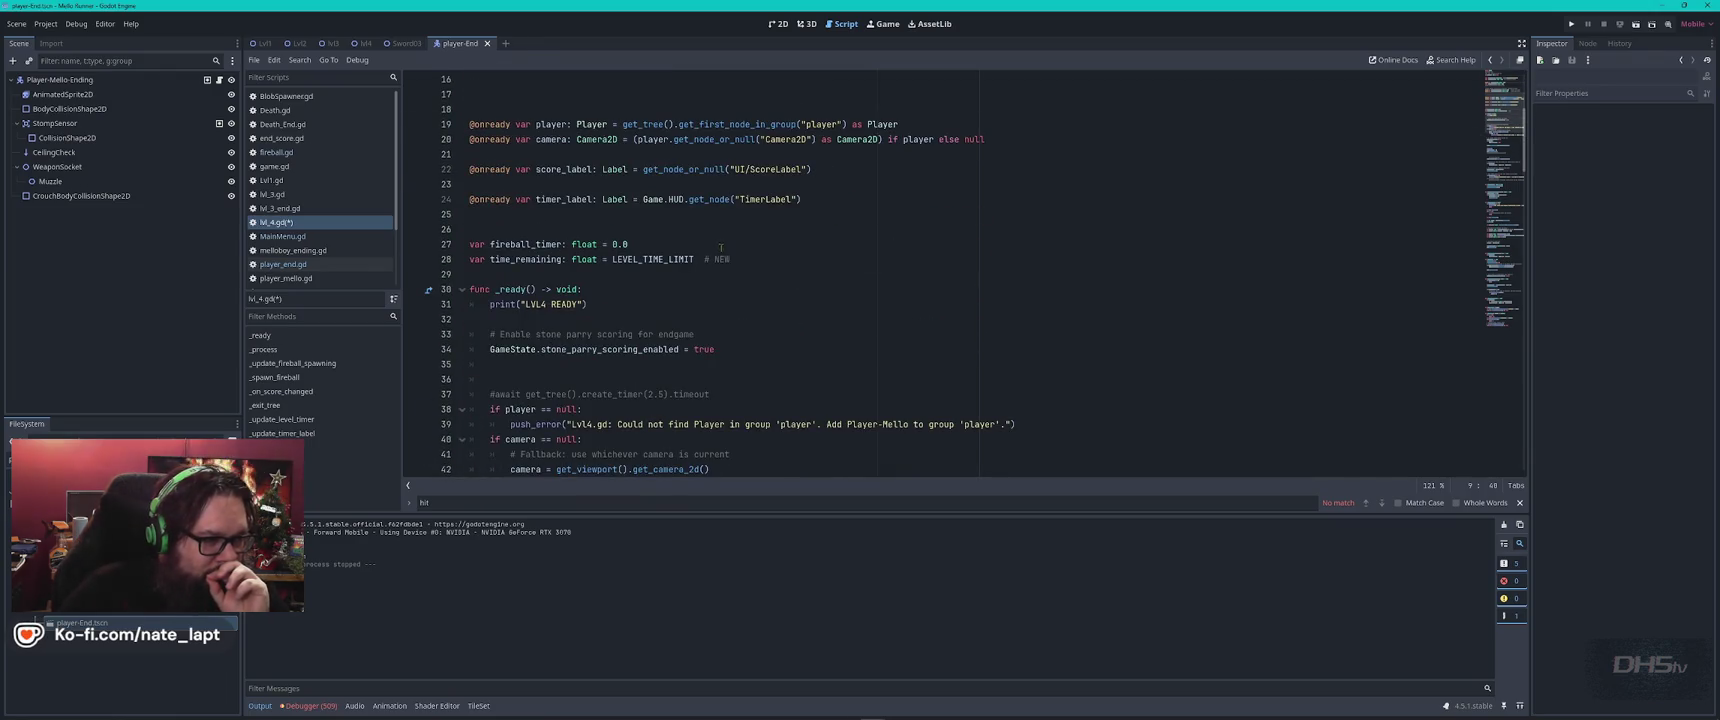
pyautogui.click(707, 244)
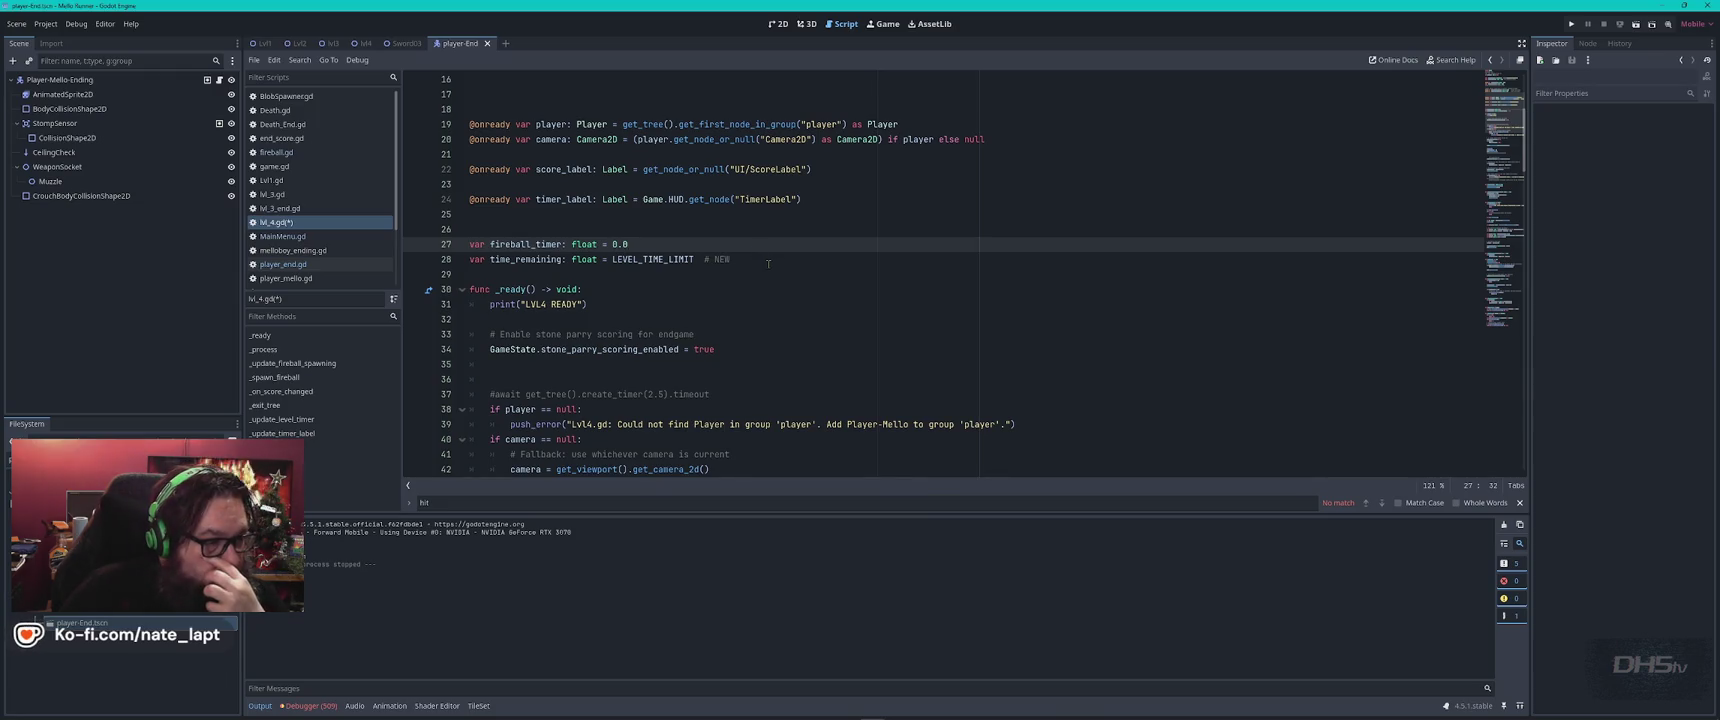
pyautogui.click(740, 304)
pyautogui.scroll(-2, 690, 318)
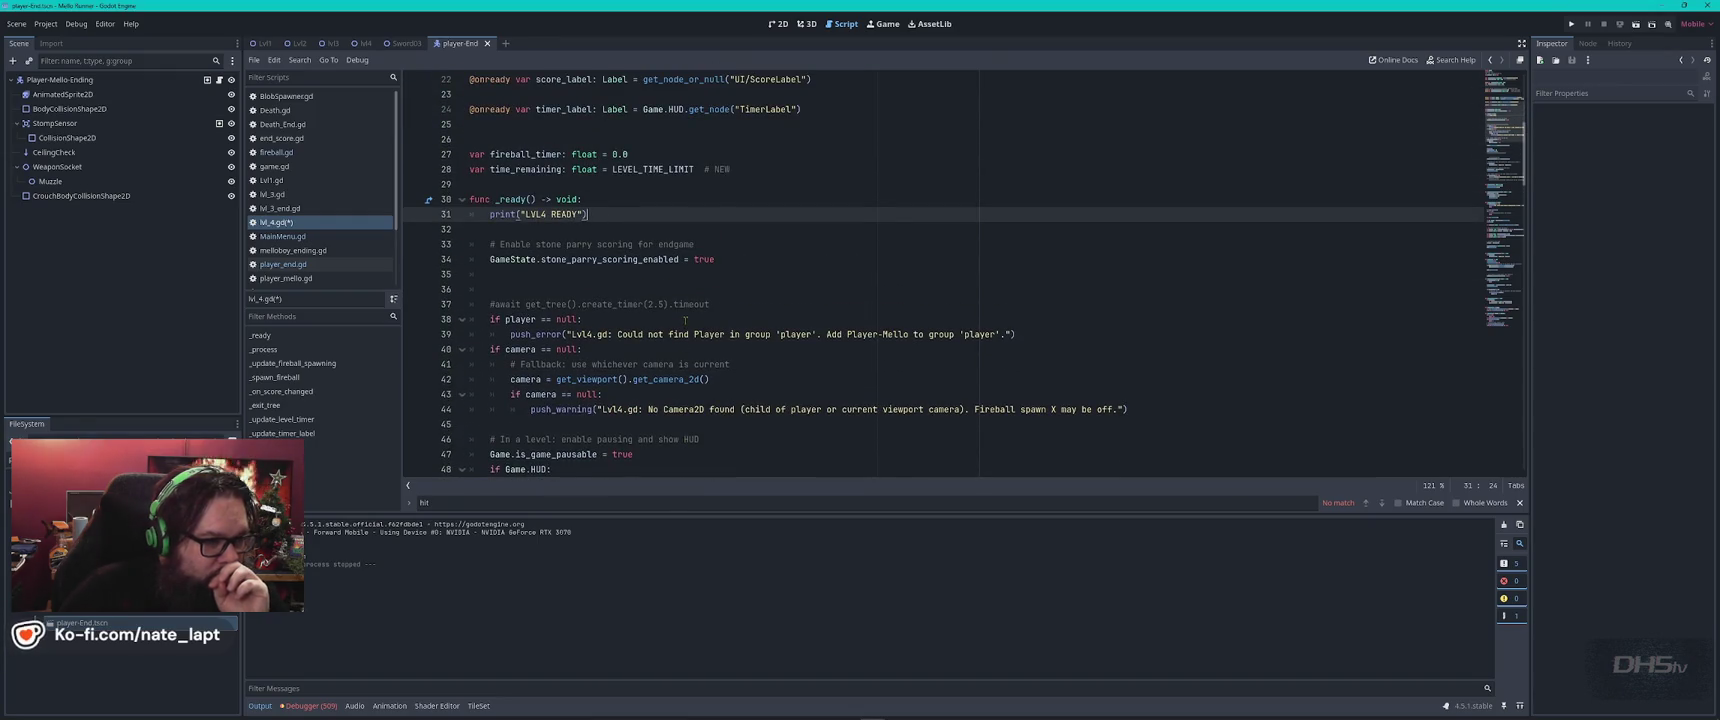
pyautogui.scroll(-7, 685, 320)
pyautogui.click(740, 231)
pyautogui.scroll(-8, 752, 280)
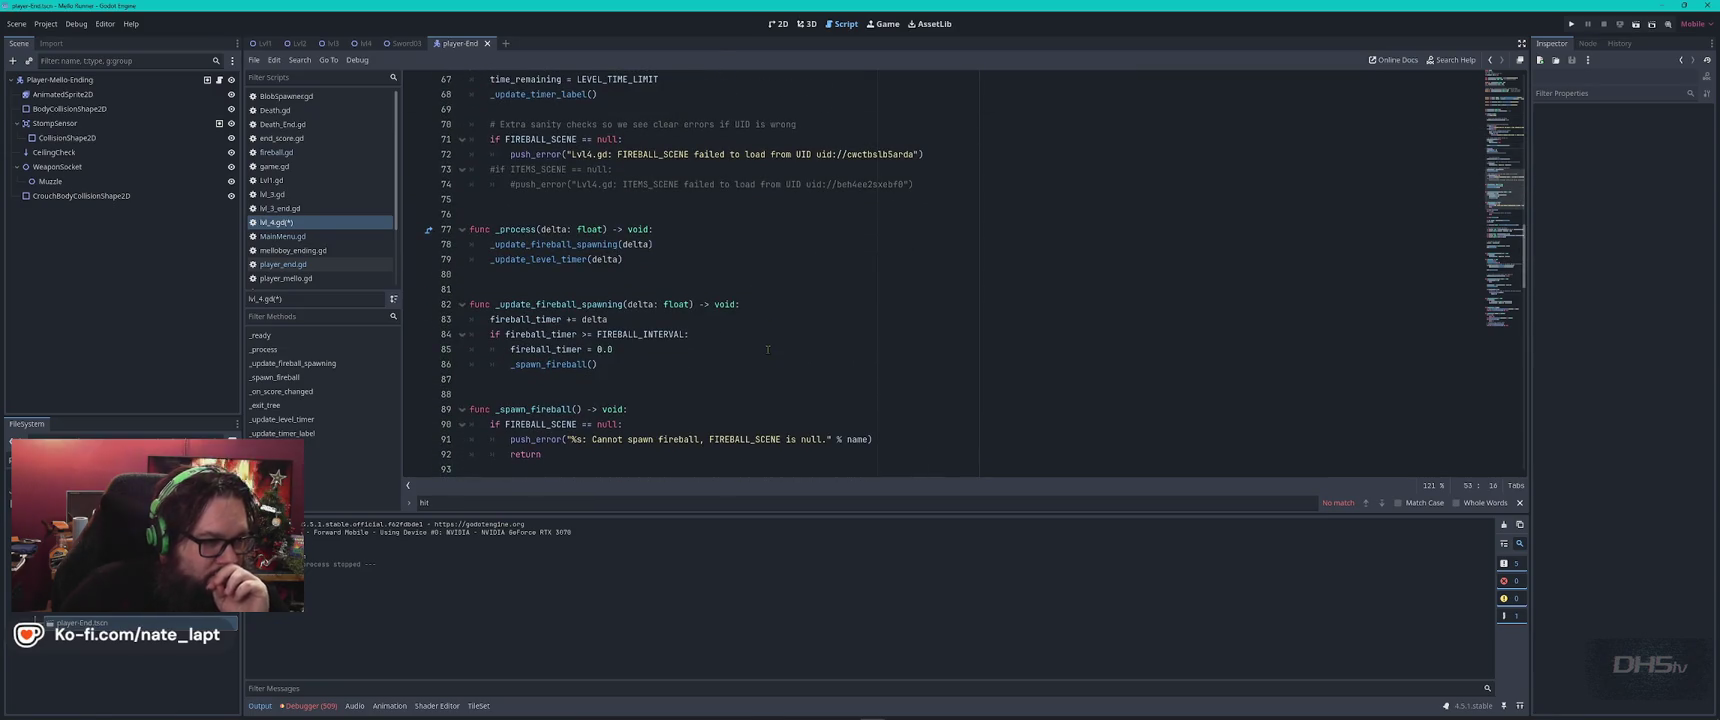
pyautogui.scroll(-7, 768, 349)
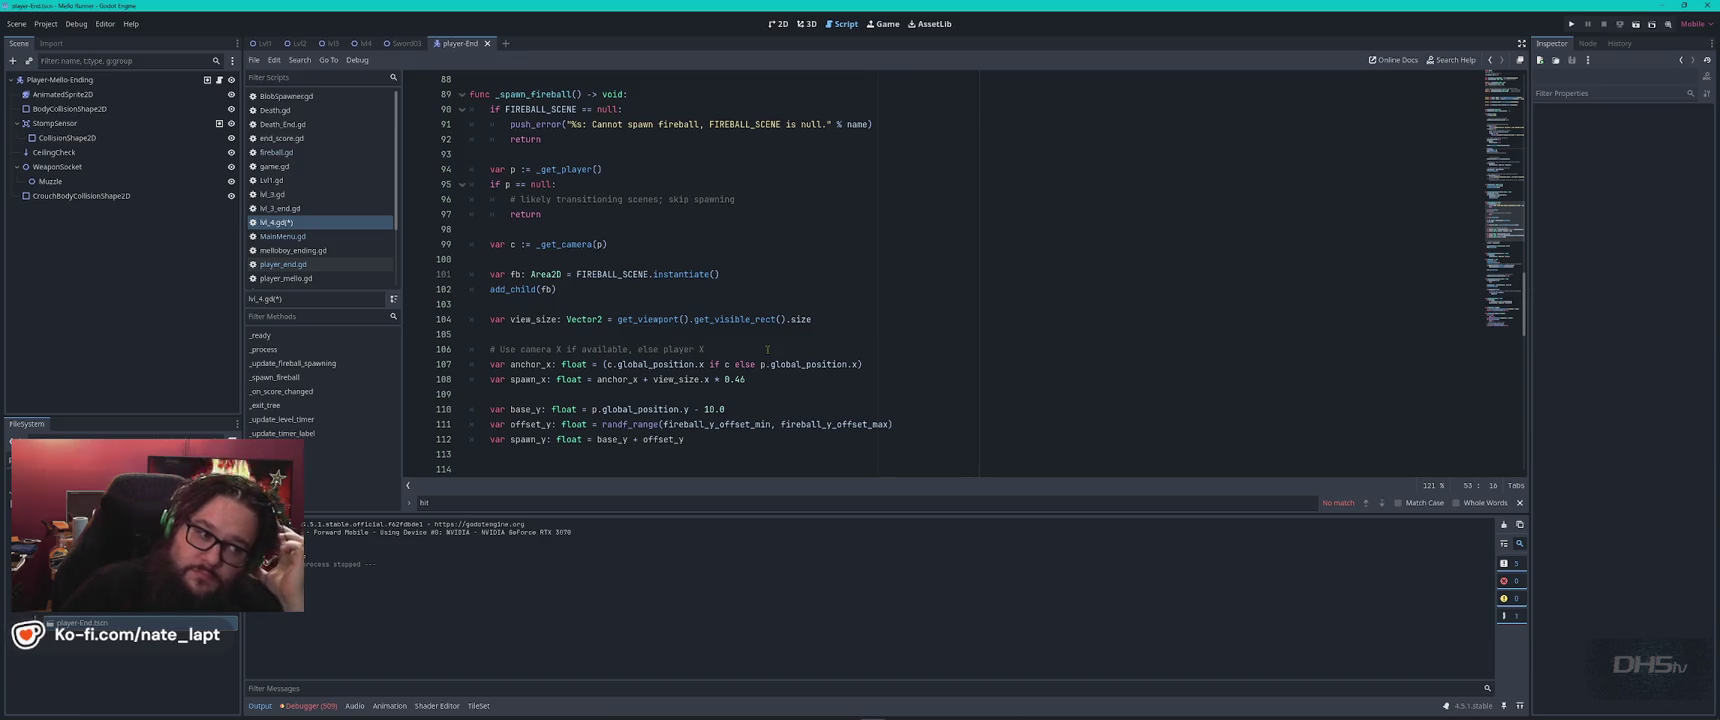
pyautogui.scroll(-3, 768, 349)
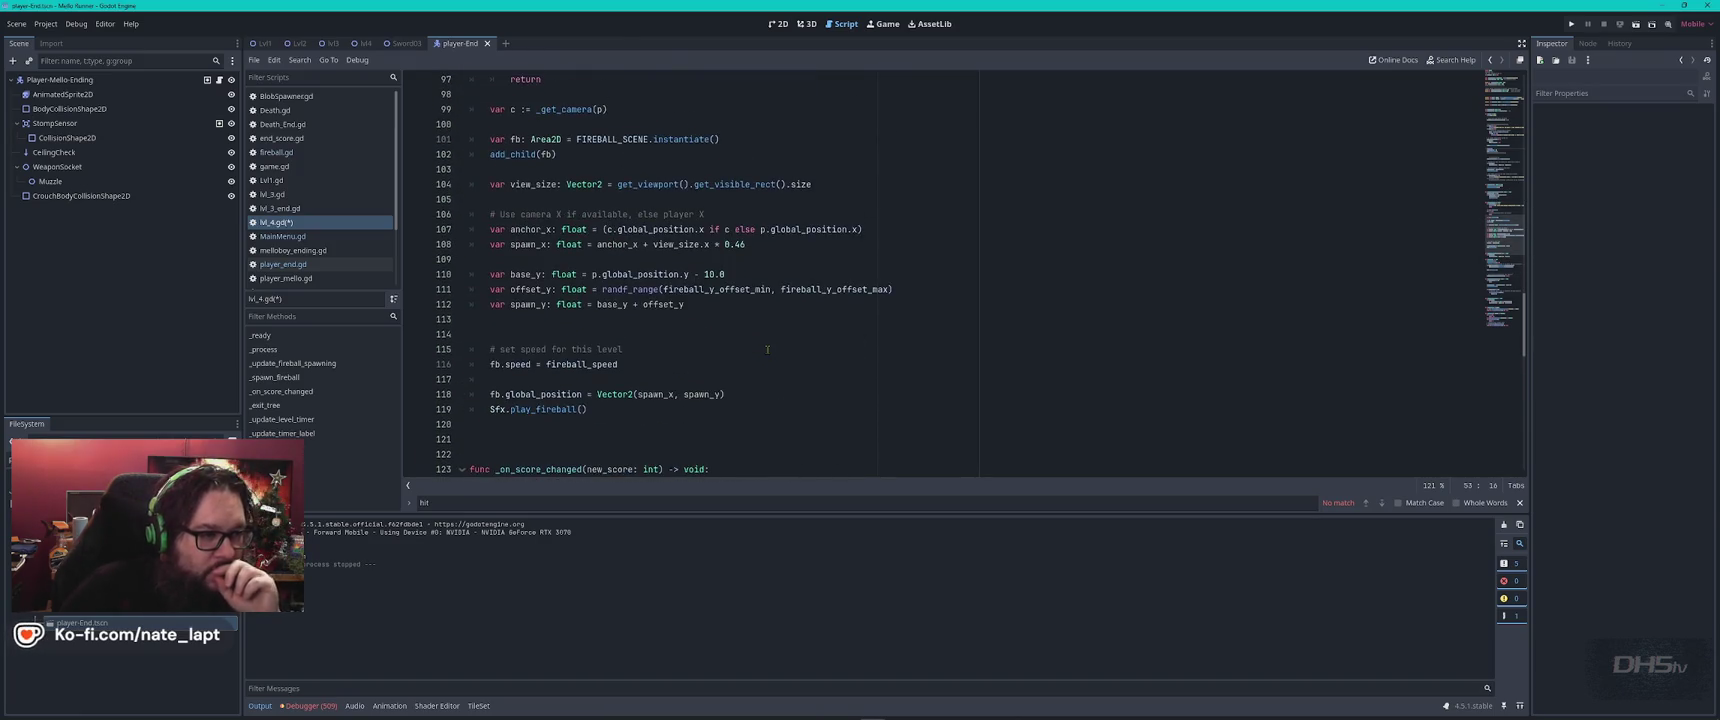
pyautogui.click(709, 274)
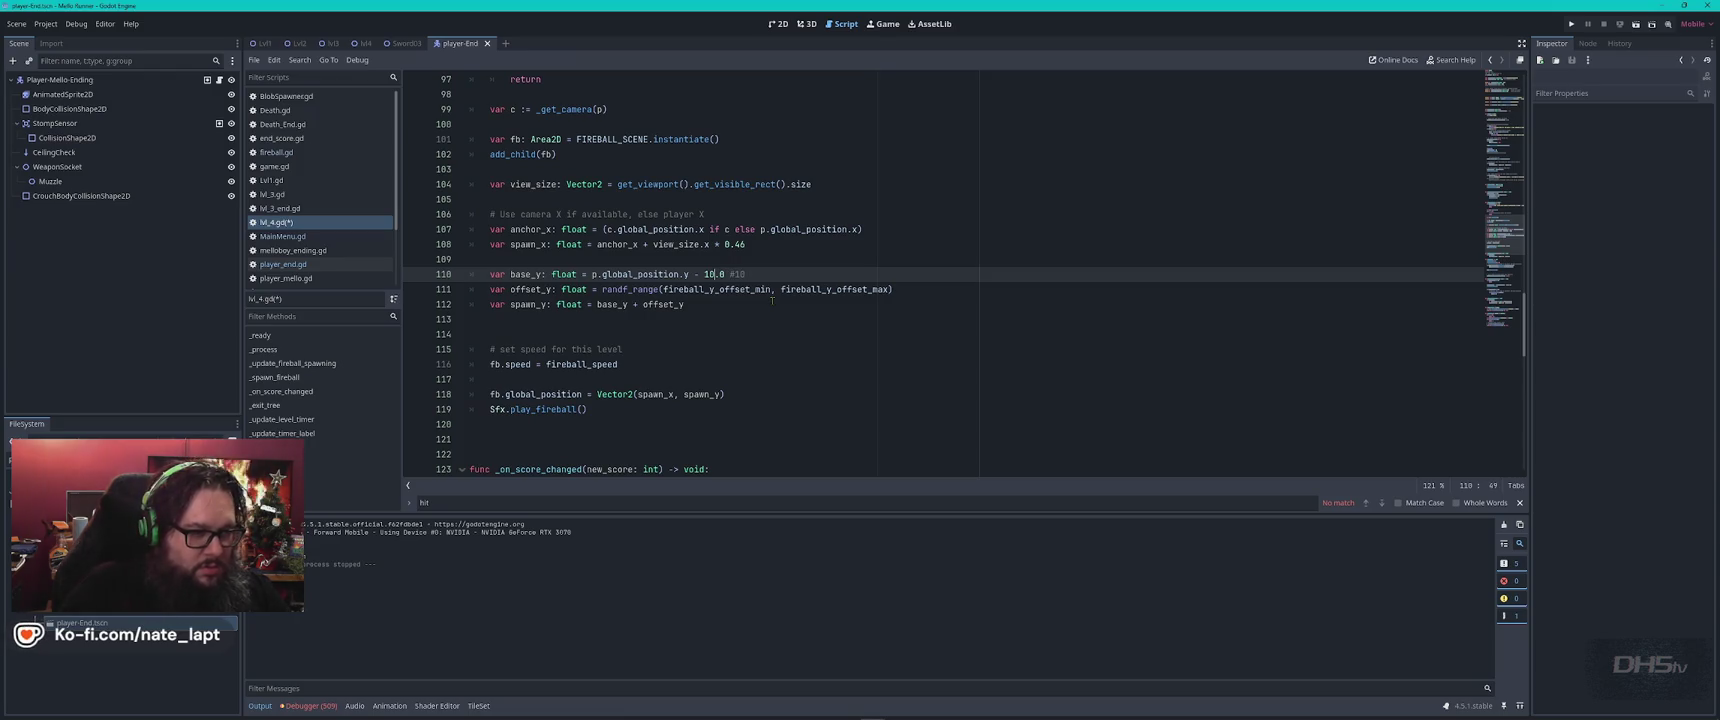
pyautogui.write('4')
pyautogui.hotkey('ctrl', 's')
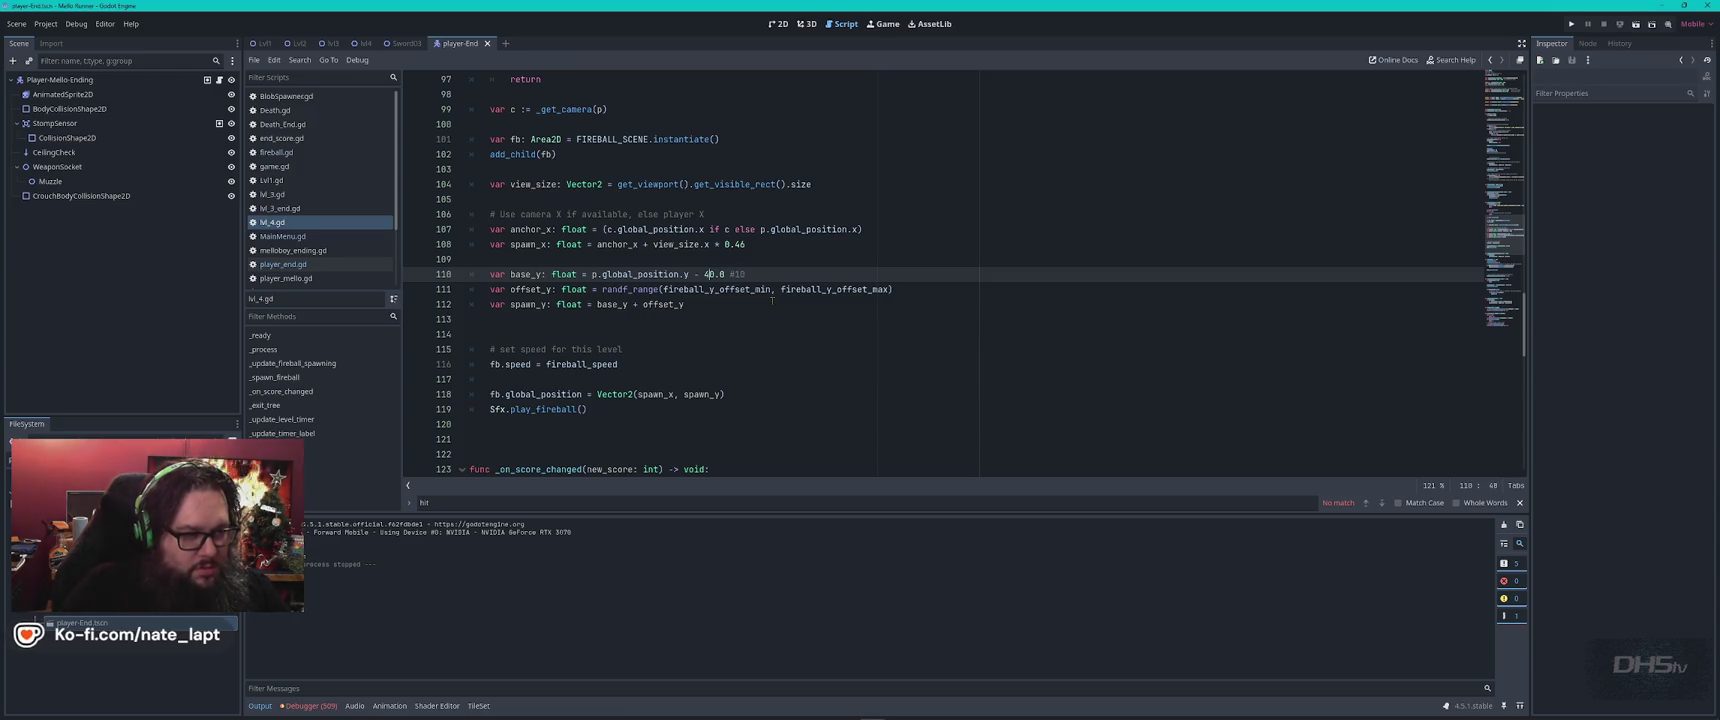
pyautogui.press('F5')
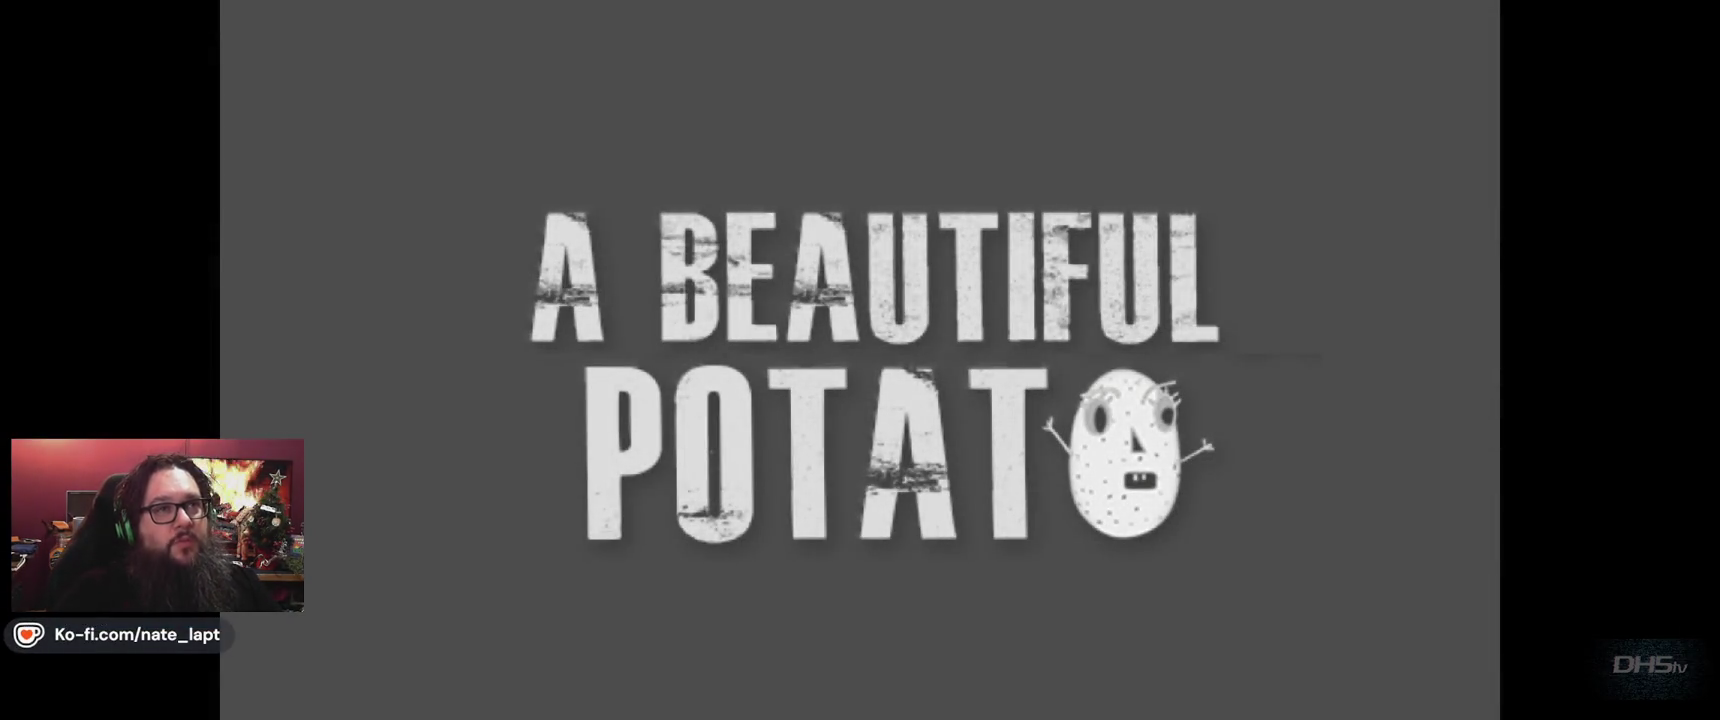
# Fight the higher-spawning fireballs to the victory screen (high score 17410), then stop the game.
pyautogui.press('Return')
pyautogui.press('Right')
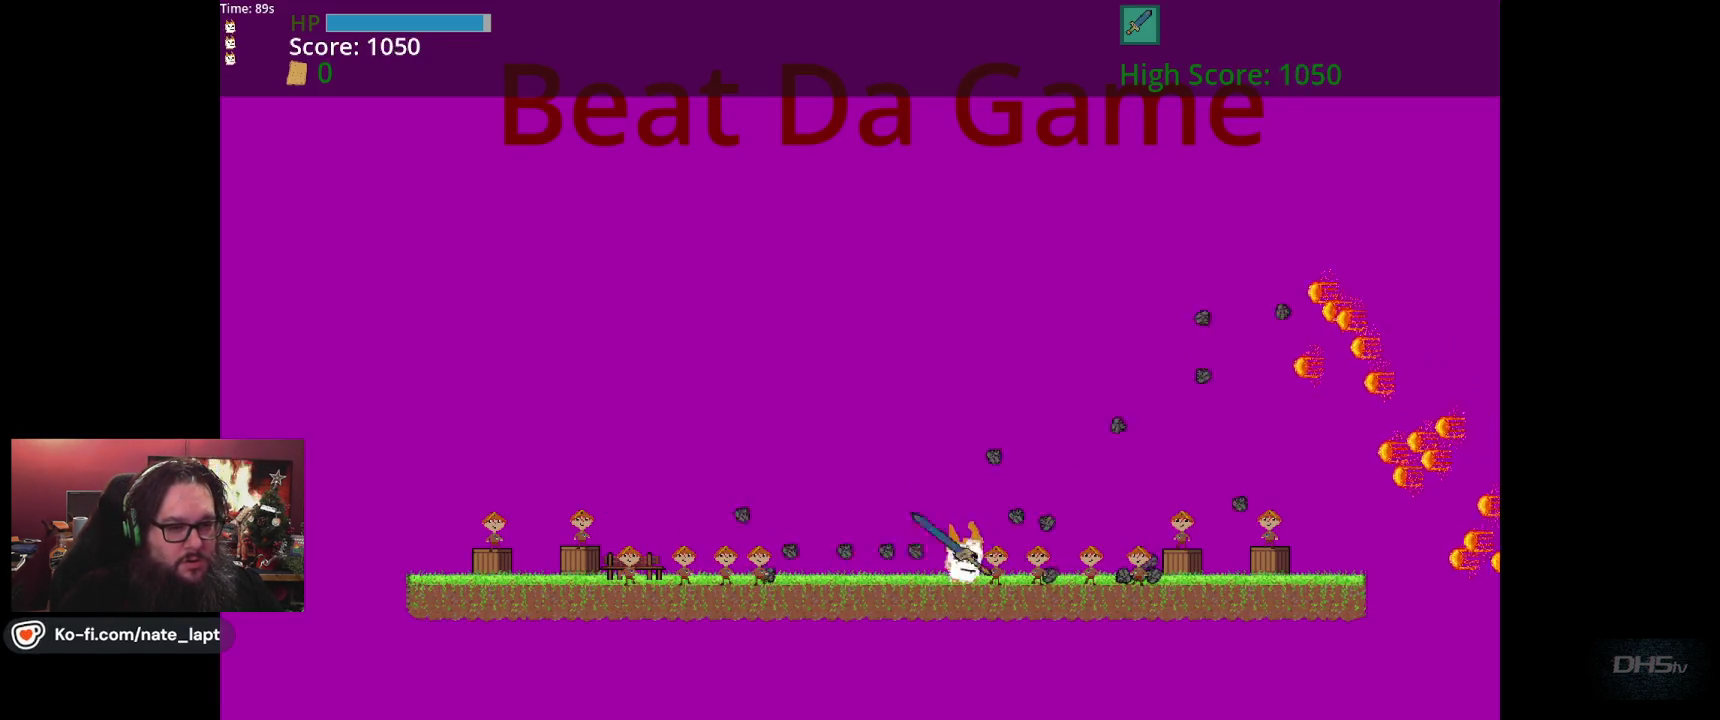
pyautogui.press('Right')
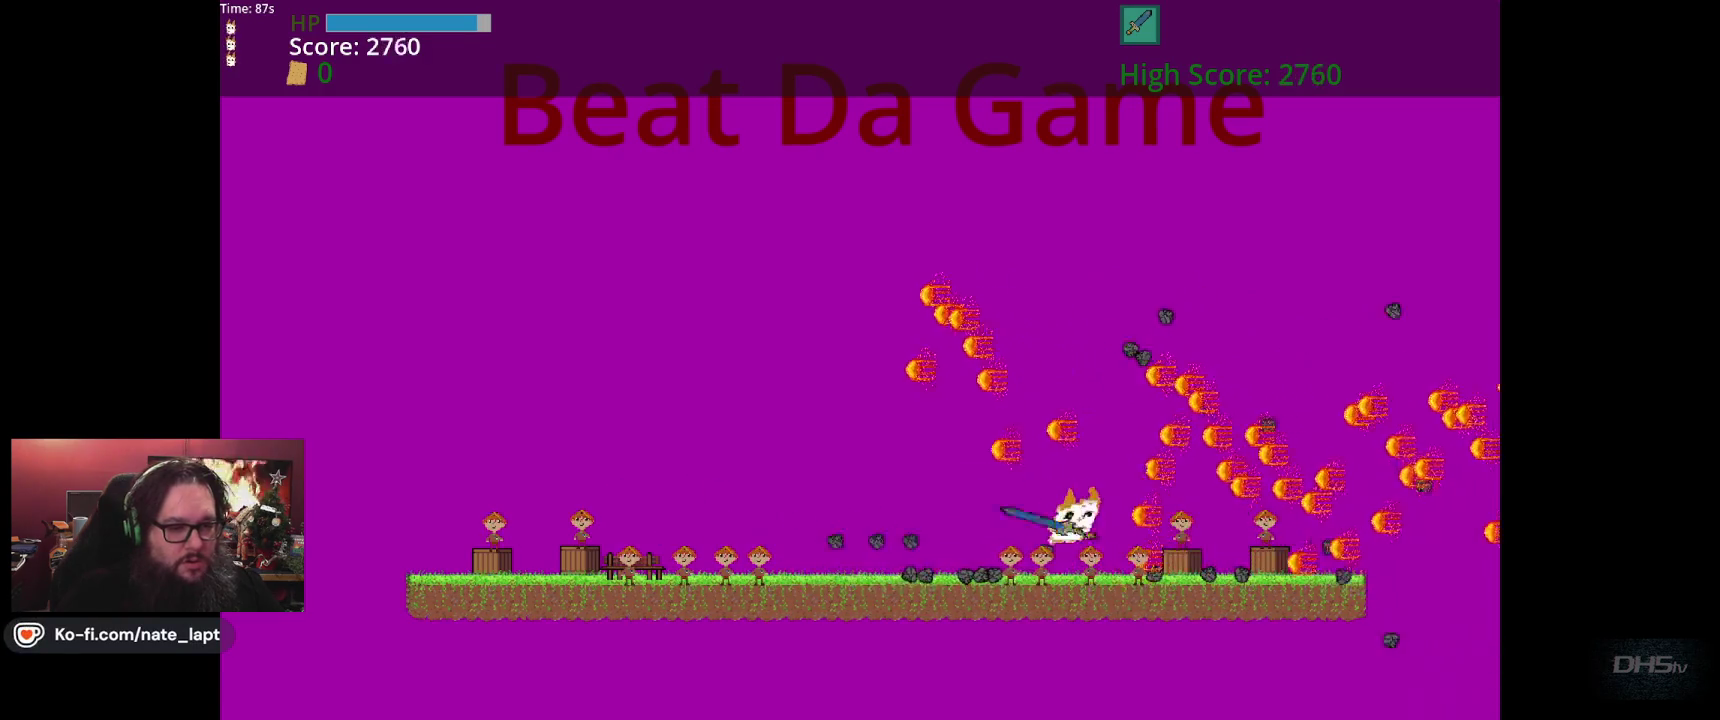
pyautogui.press('space')
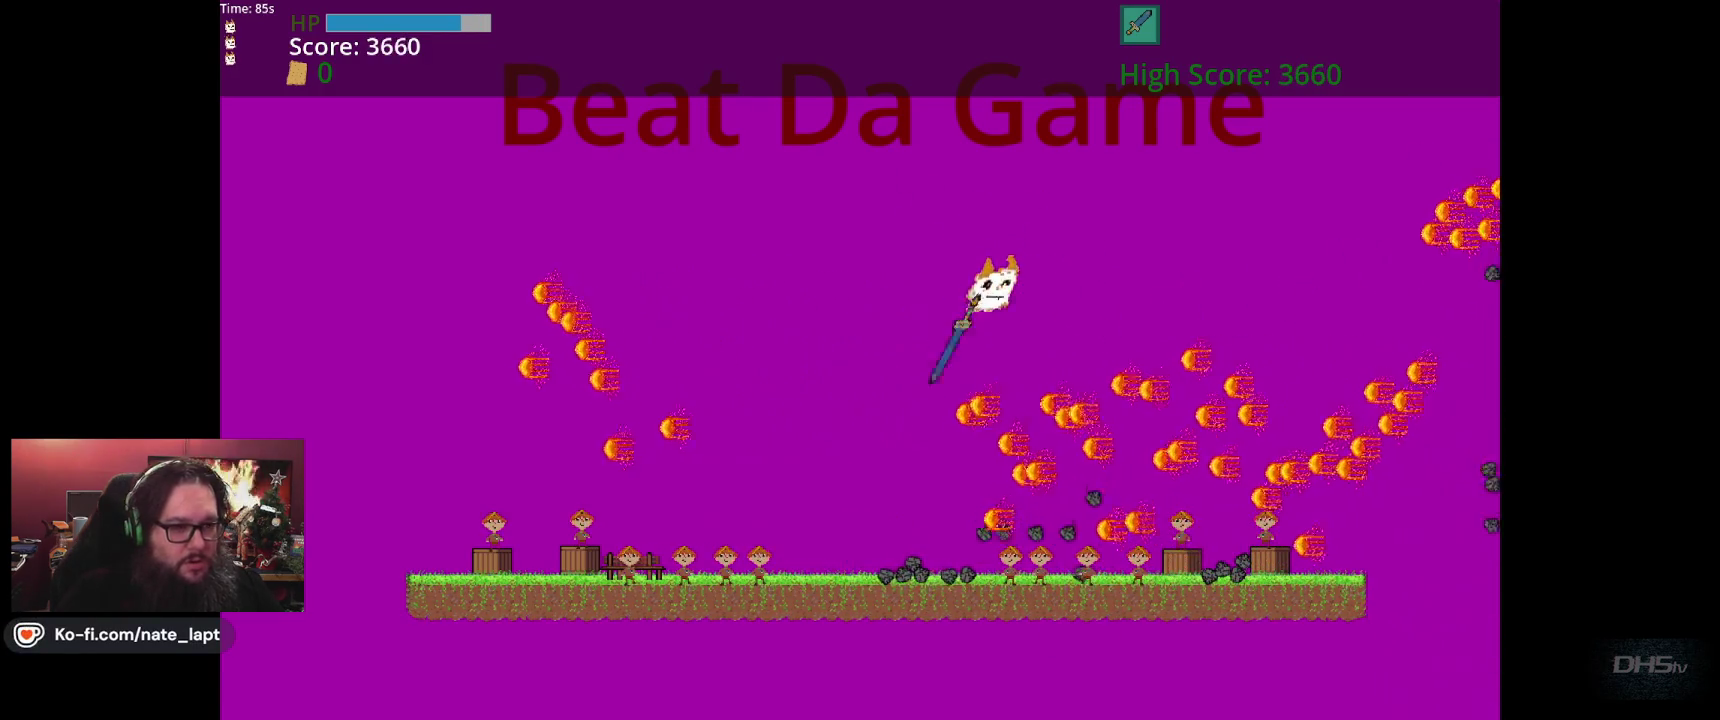
pyautogui.press('space')
pyautogui.press('space')
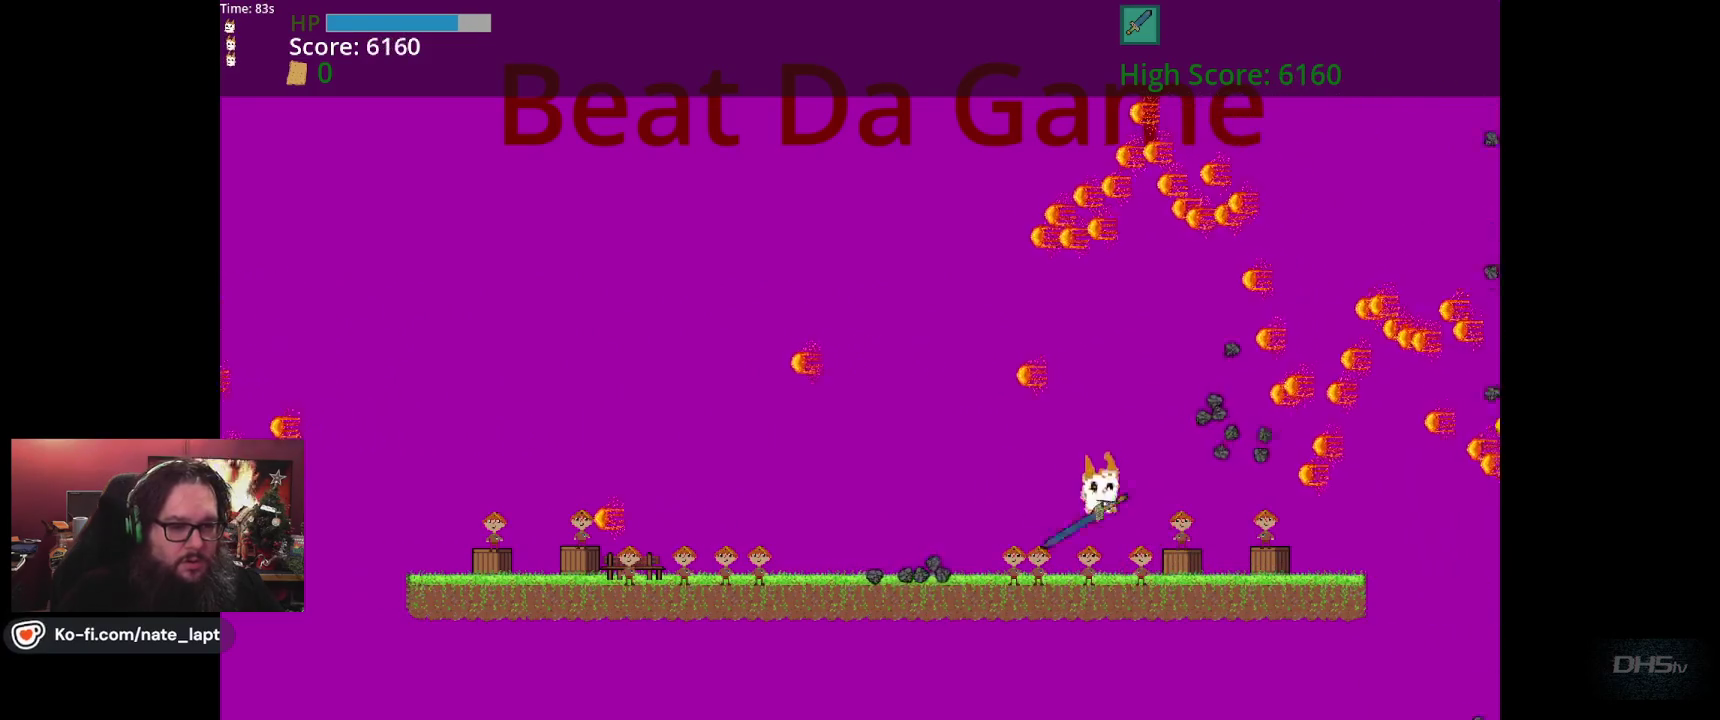
pyautogui.press('Right')
pyautogui.press('space')
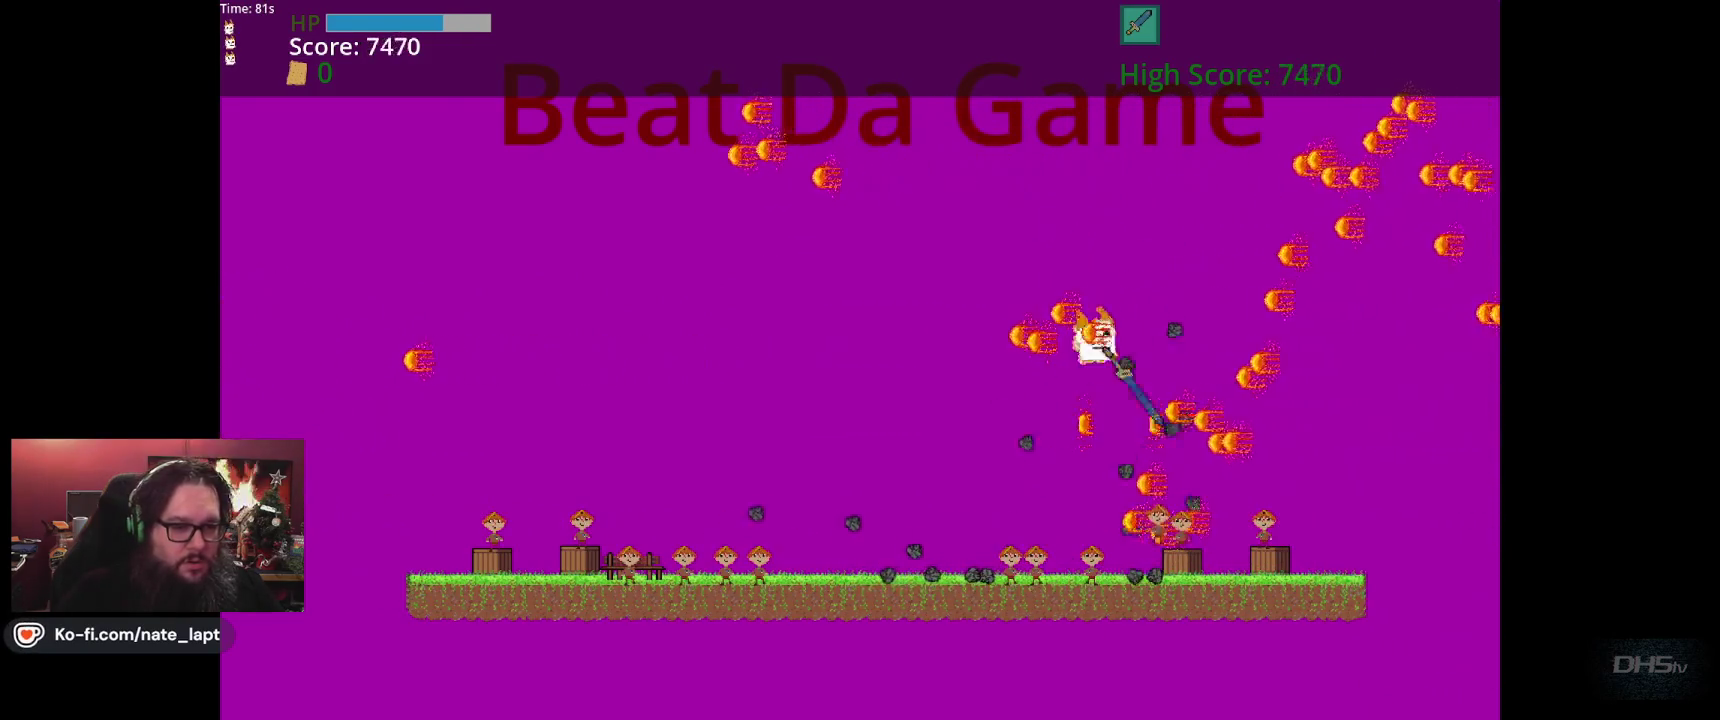
pyautogui.press('Left')
pyautogui.press('space')
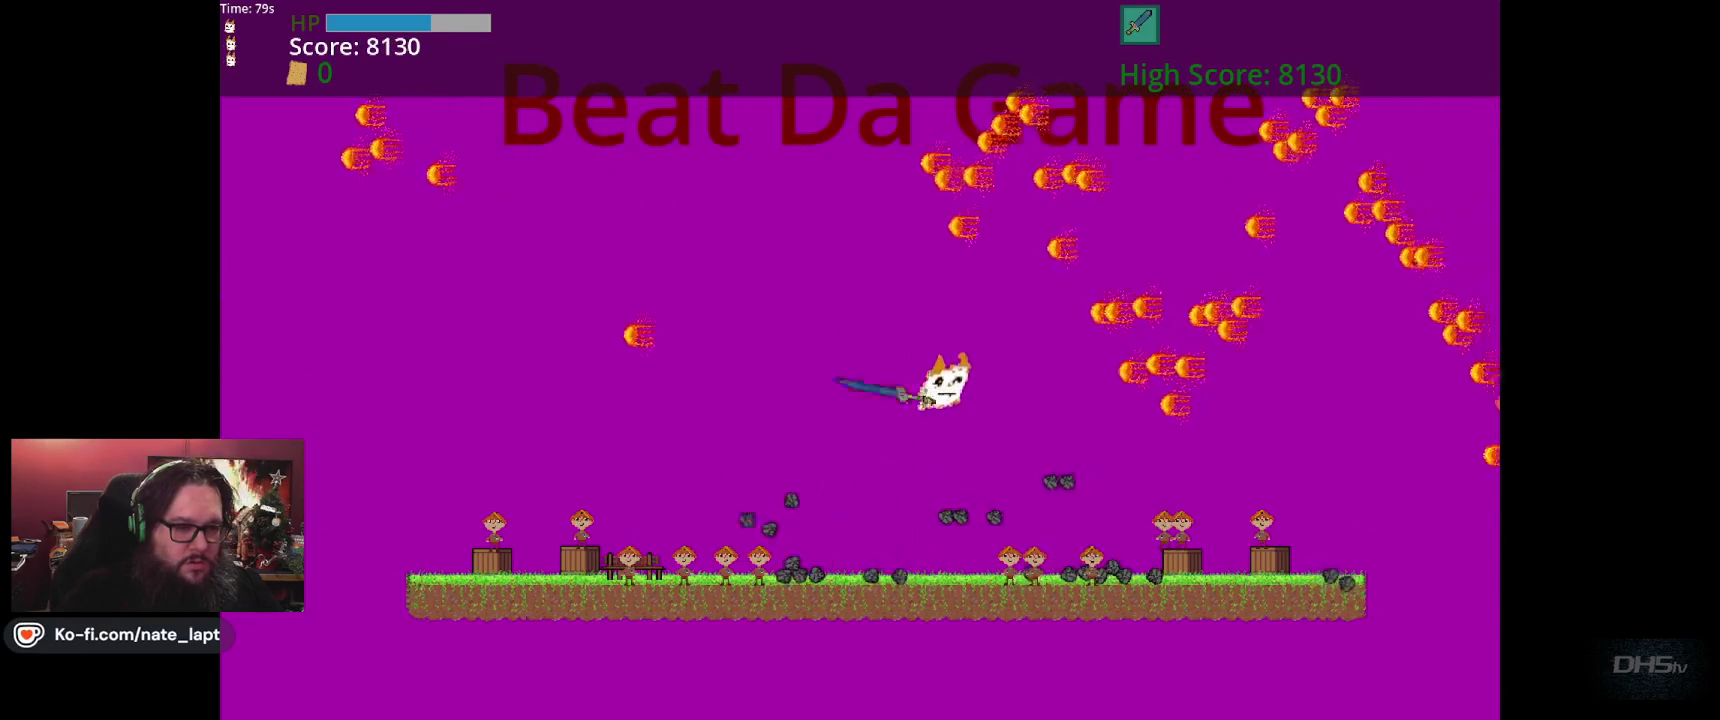
pyautogui.press('space')
pyautogui.press('space')
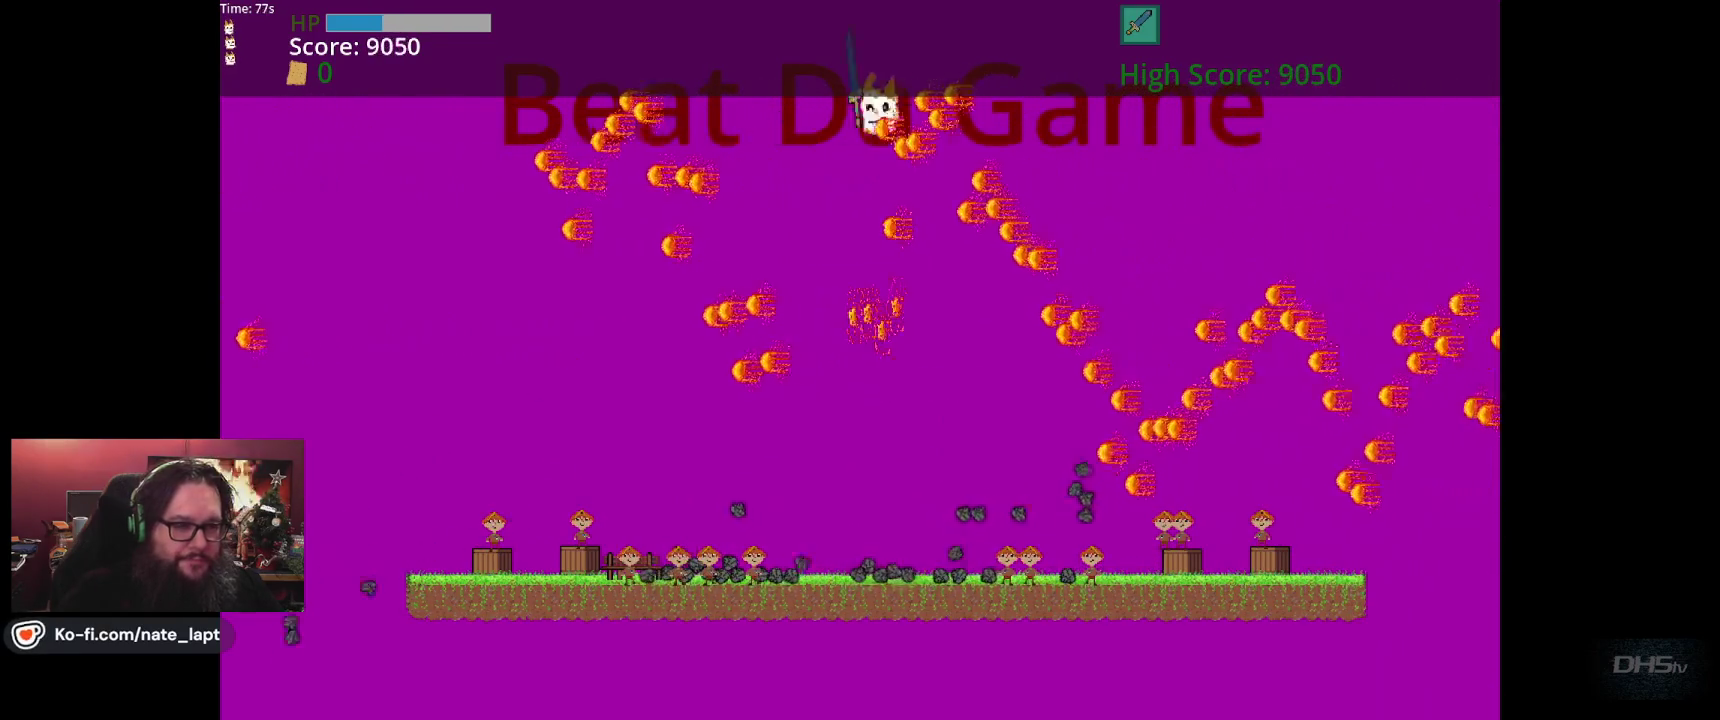
pyautogui.press('Left')
pyautogui.press('Right')
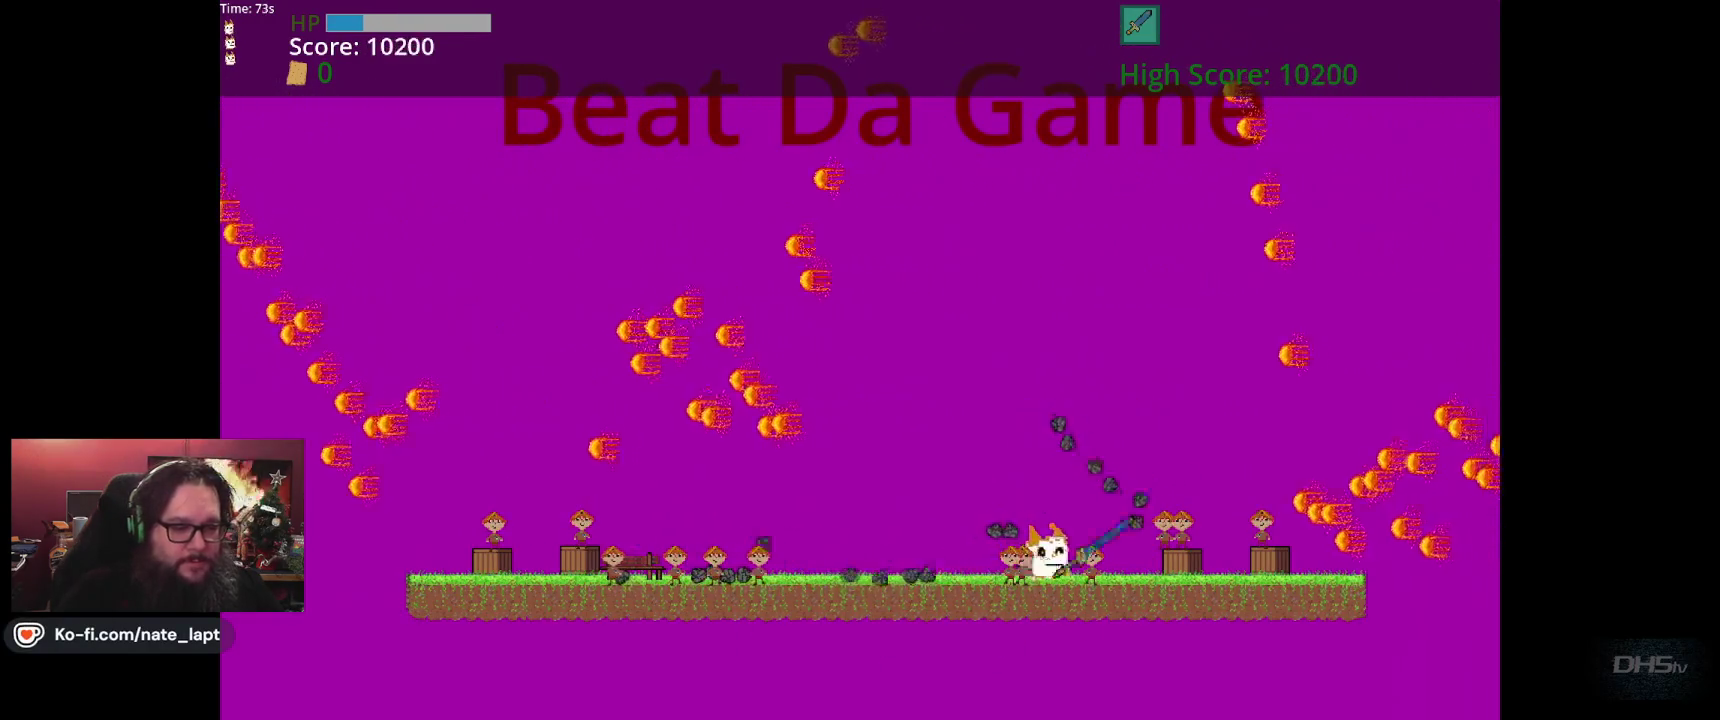
pyautogui.press('Left')
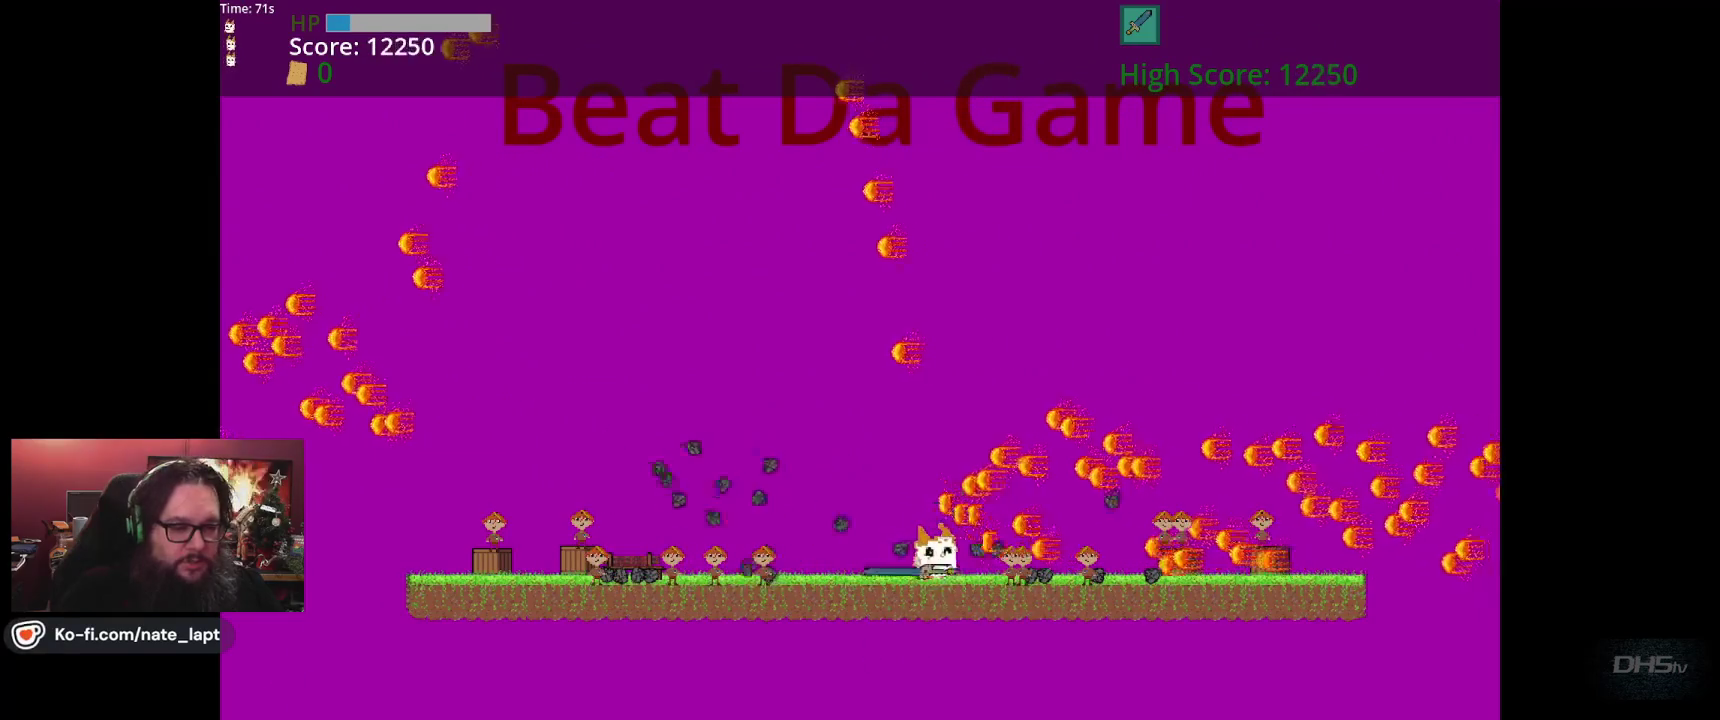
pyautogui.press('Left')
pyautogui.press('Right')
pyautogui.press('Up')
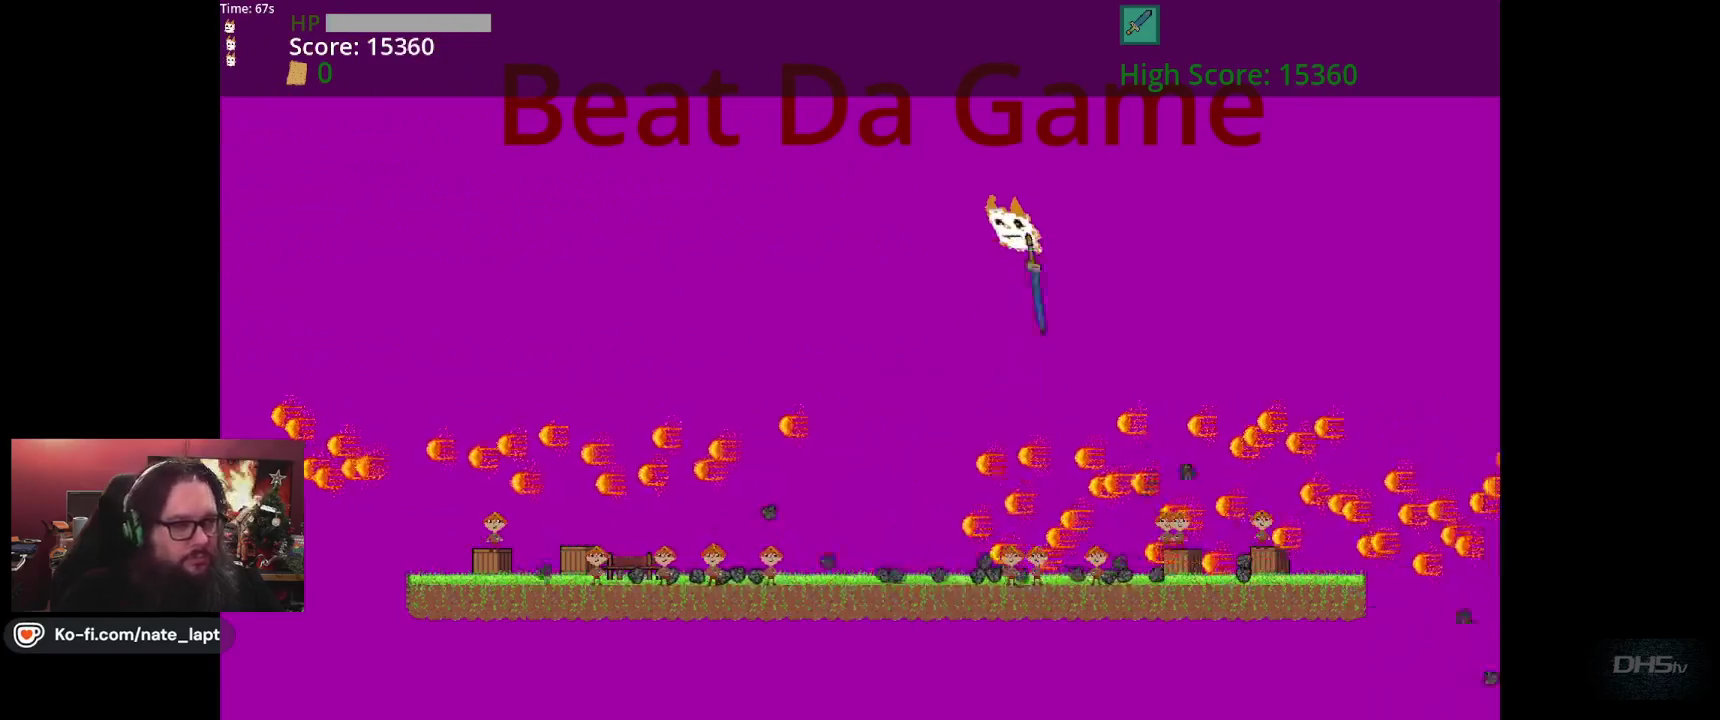
pyautogui.press('Up')
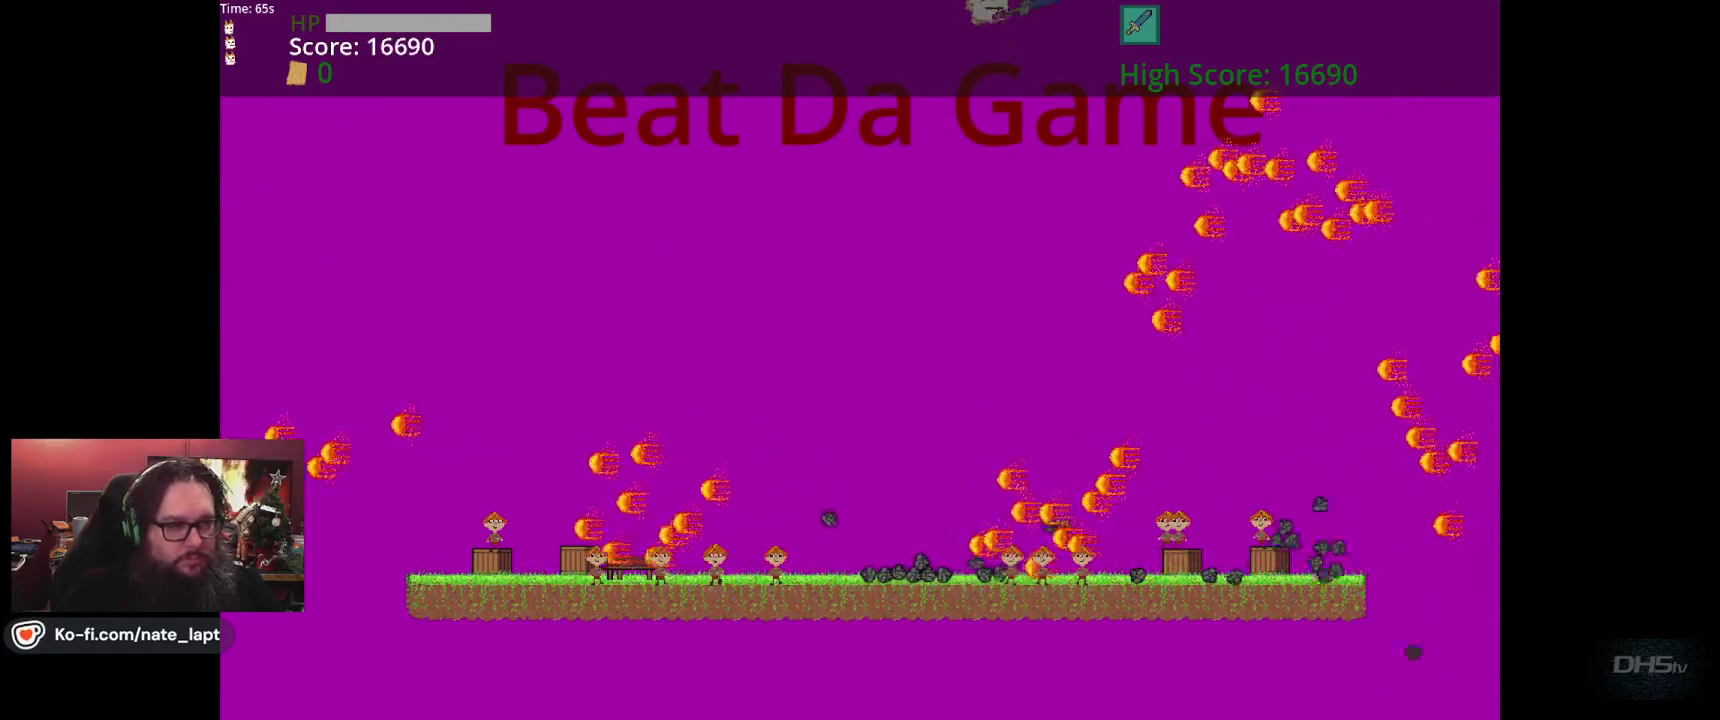
pyautogui.press('Left')
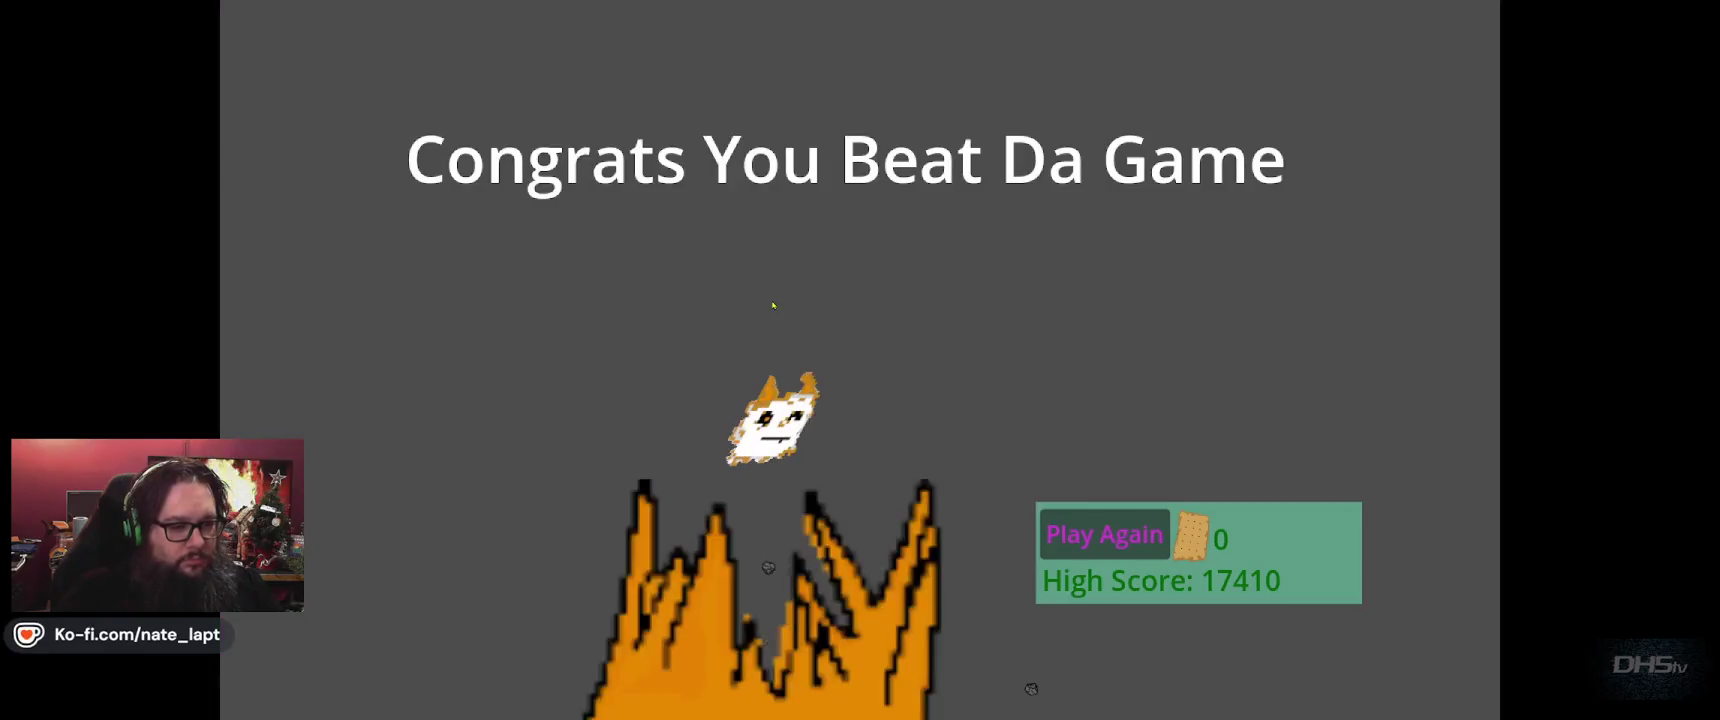
pyautogui.press('F8')
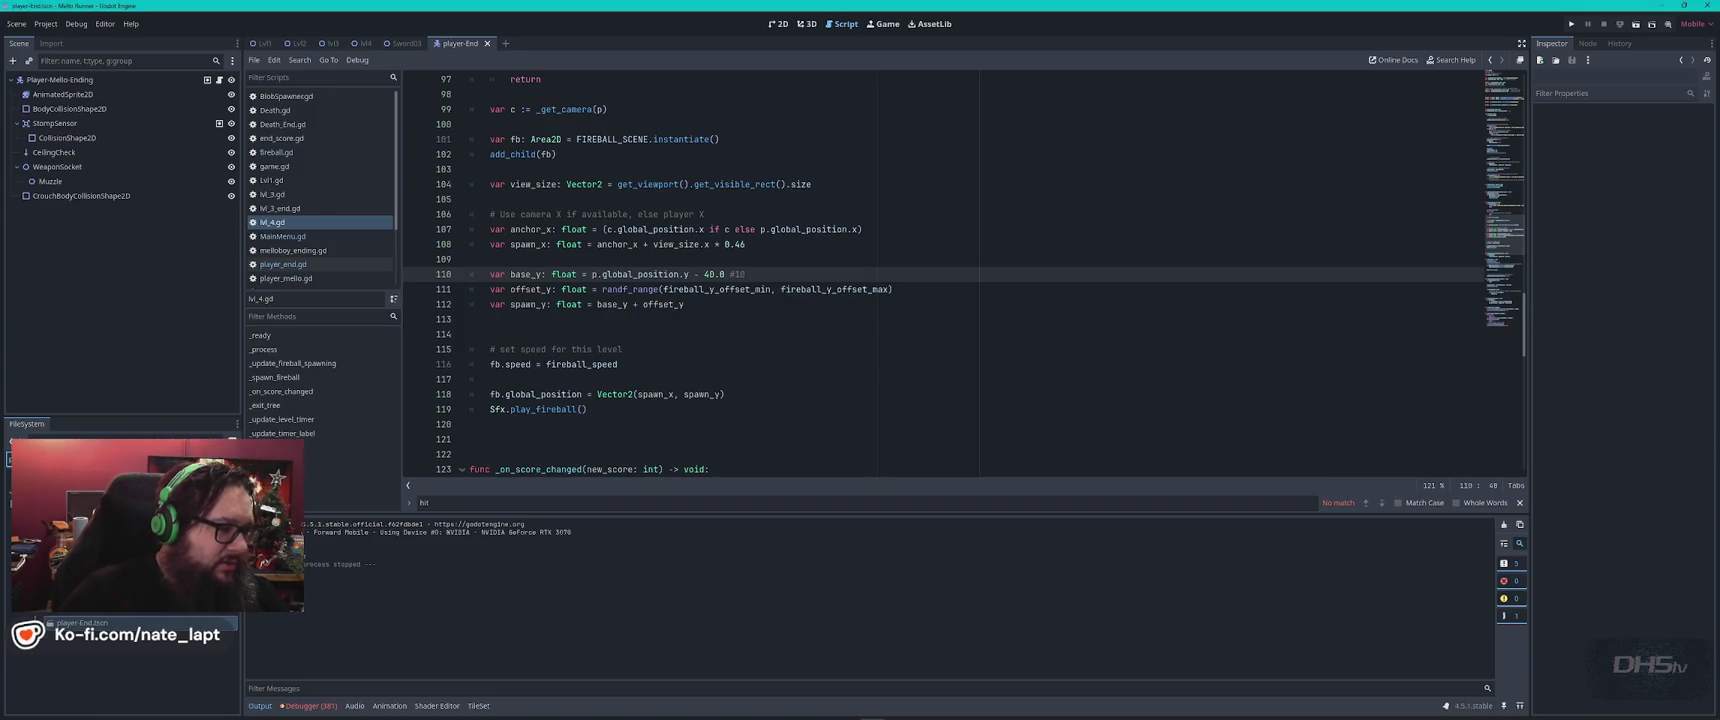
# Open stone.gd and change the parry upward-arc lerp target on line 67.
pyautogui.scroll(-3, 120, 660)
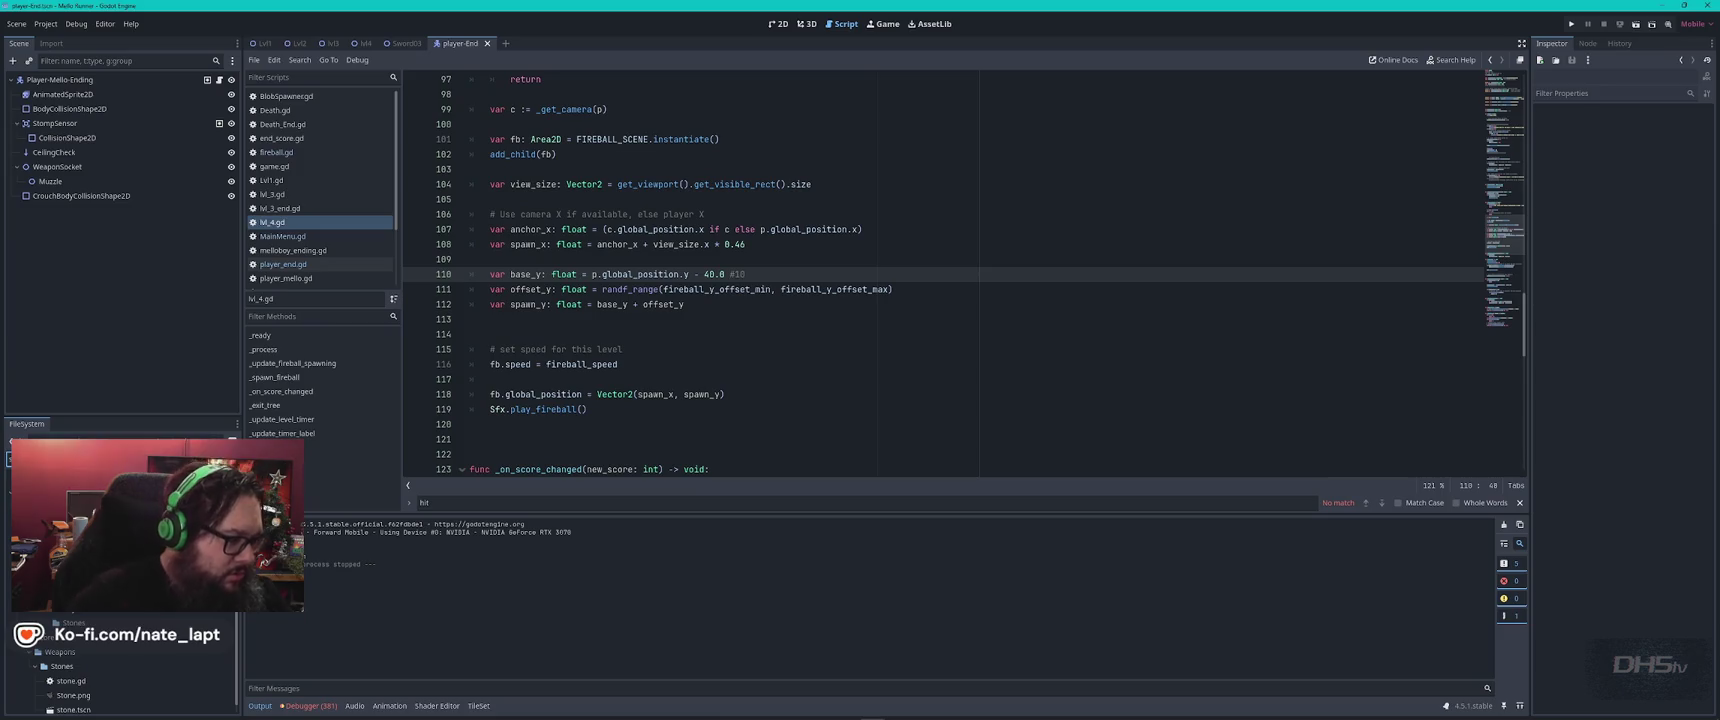
pyautogui.scroll(-1, 120, 665)
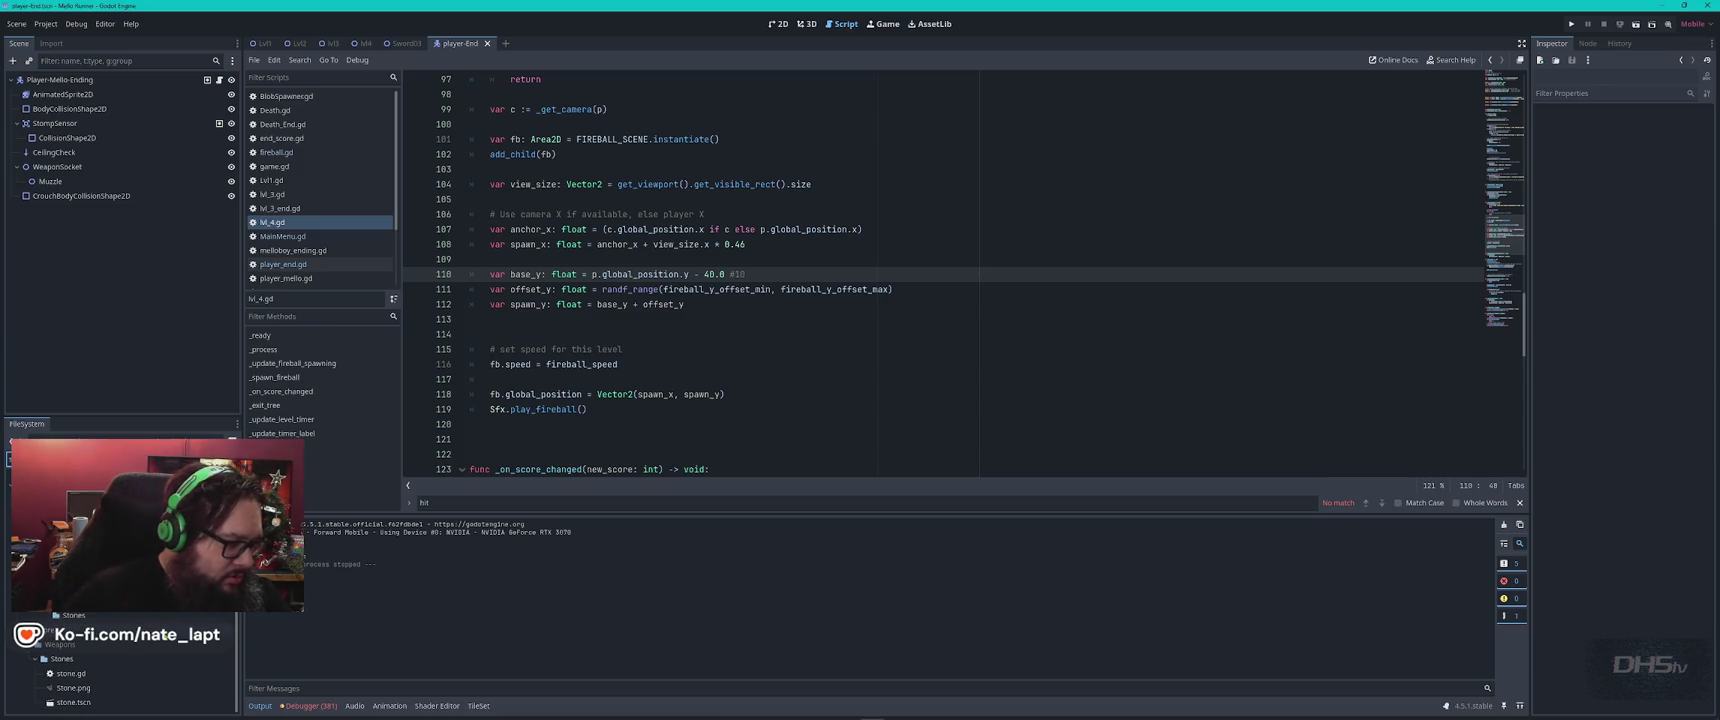
pyautogui.doubleClick(81, 674)
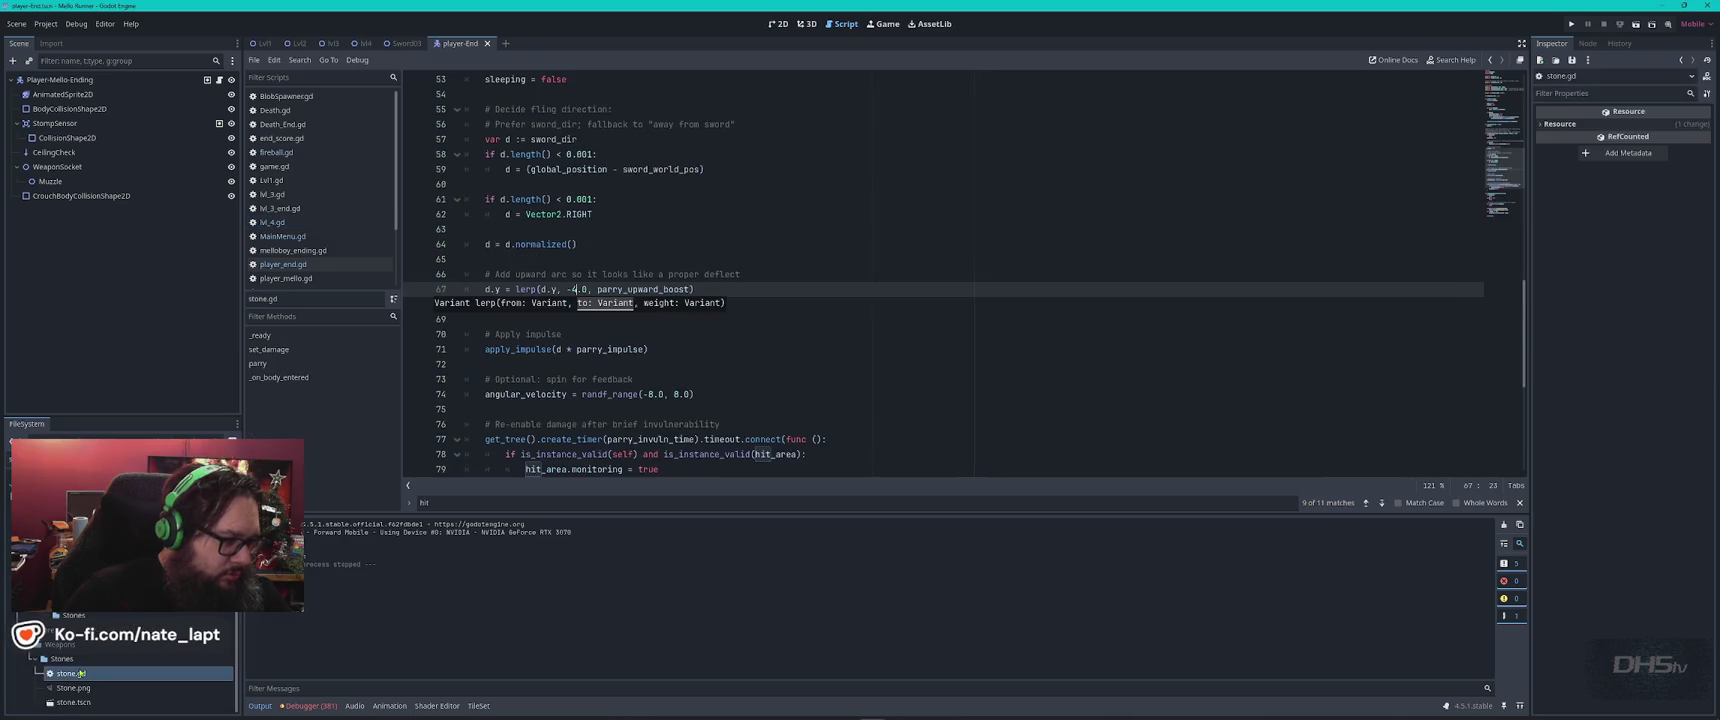
pyautogui.click(908, 309)
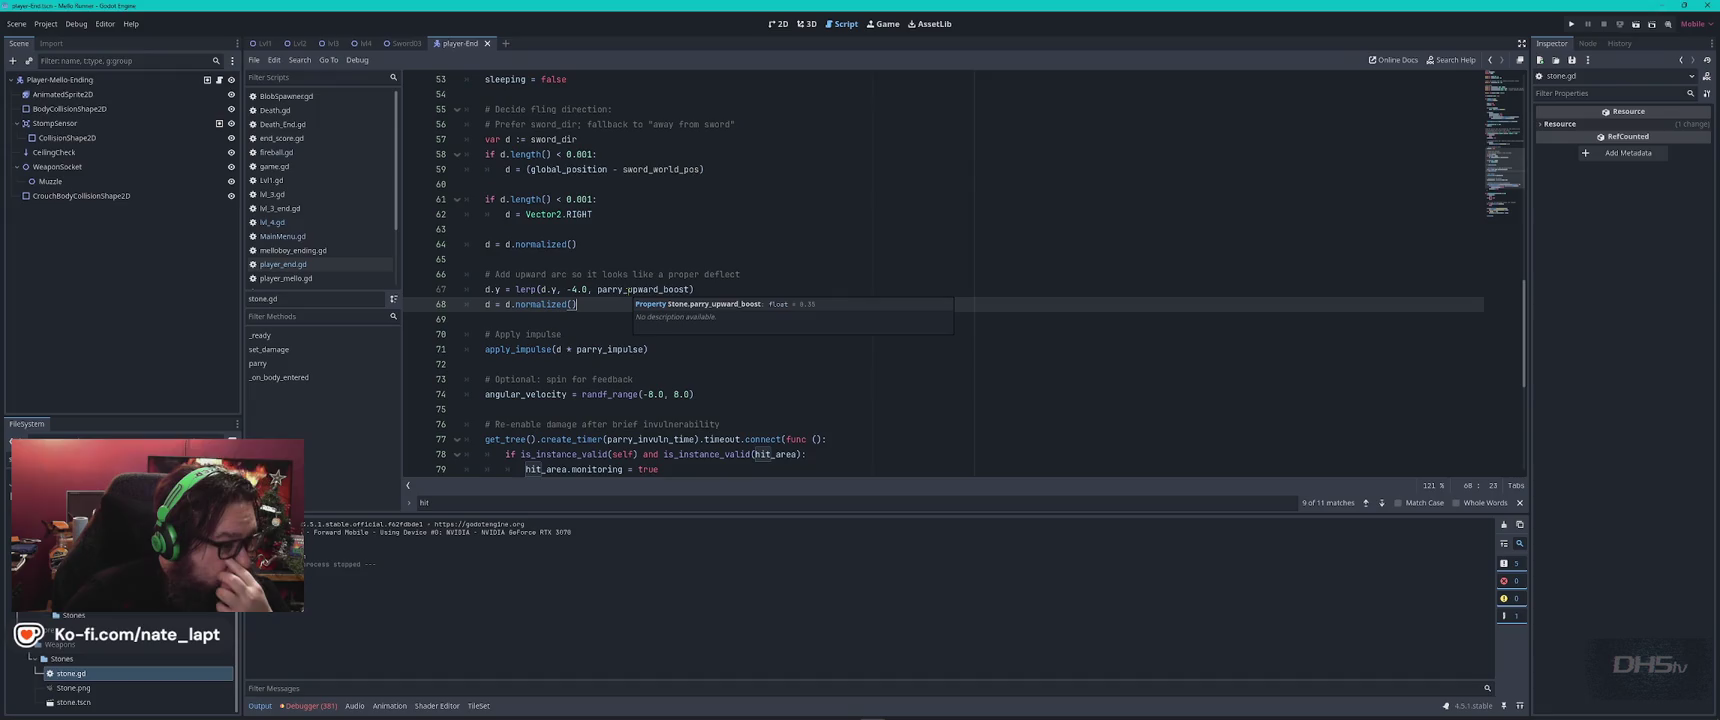
pyautogui.press('Up')
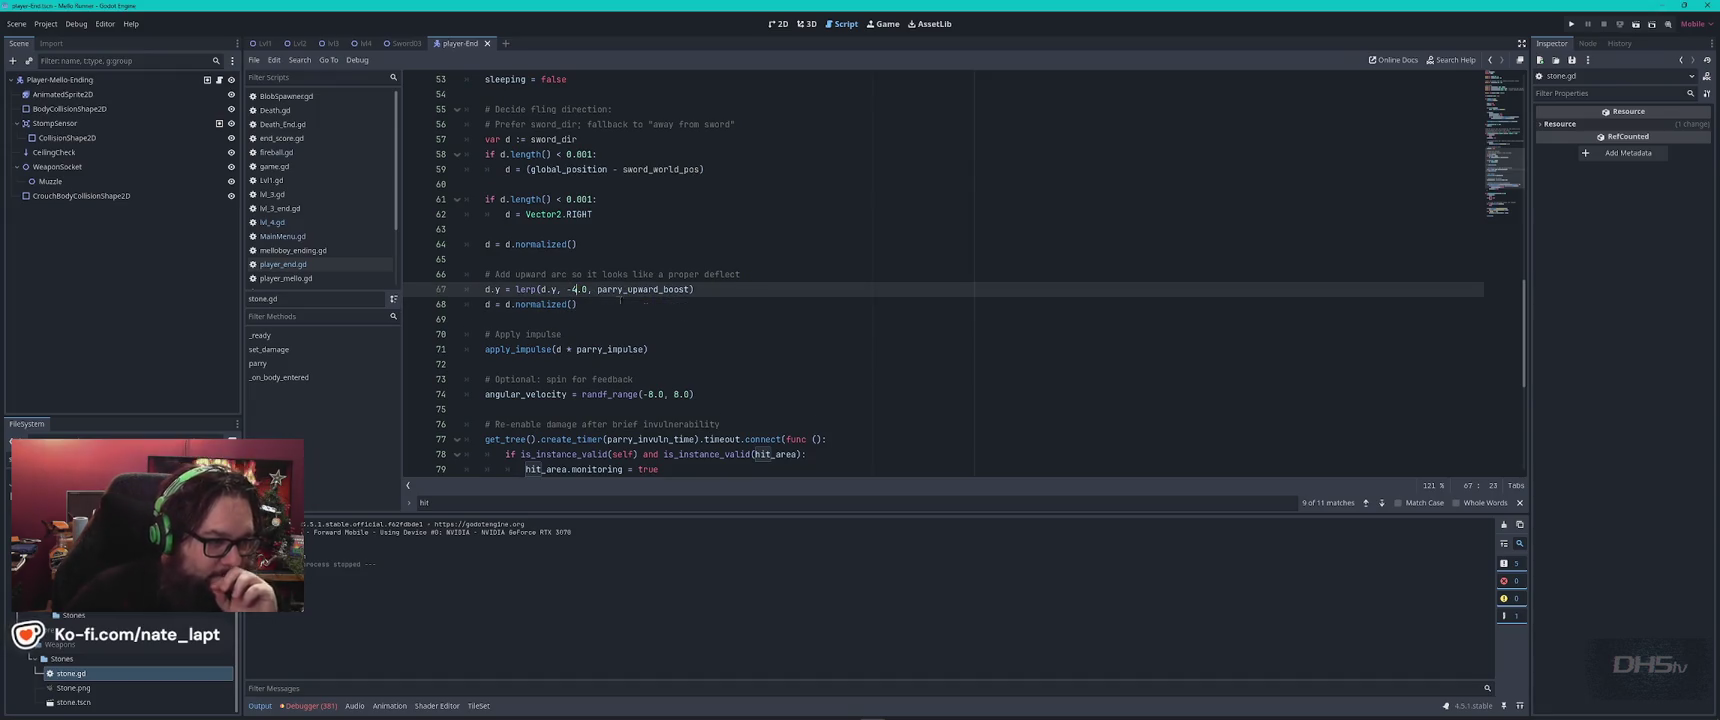
pyautogui.write('4')
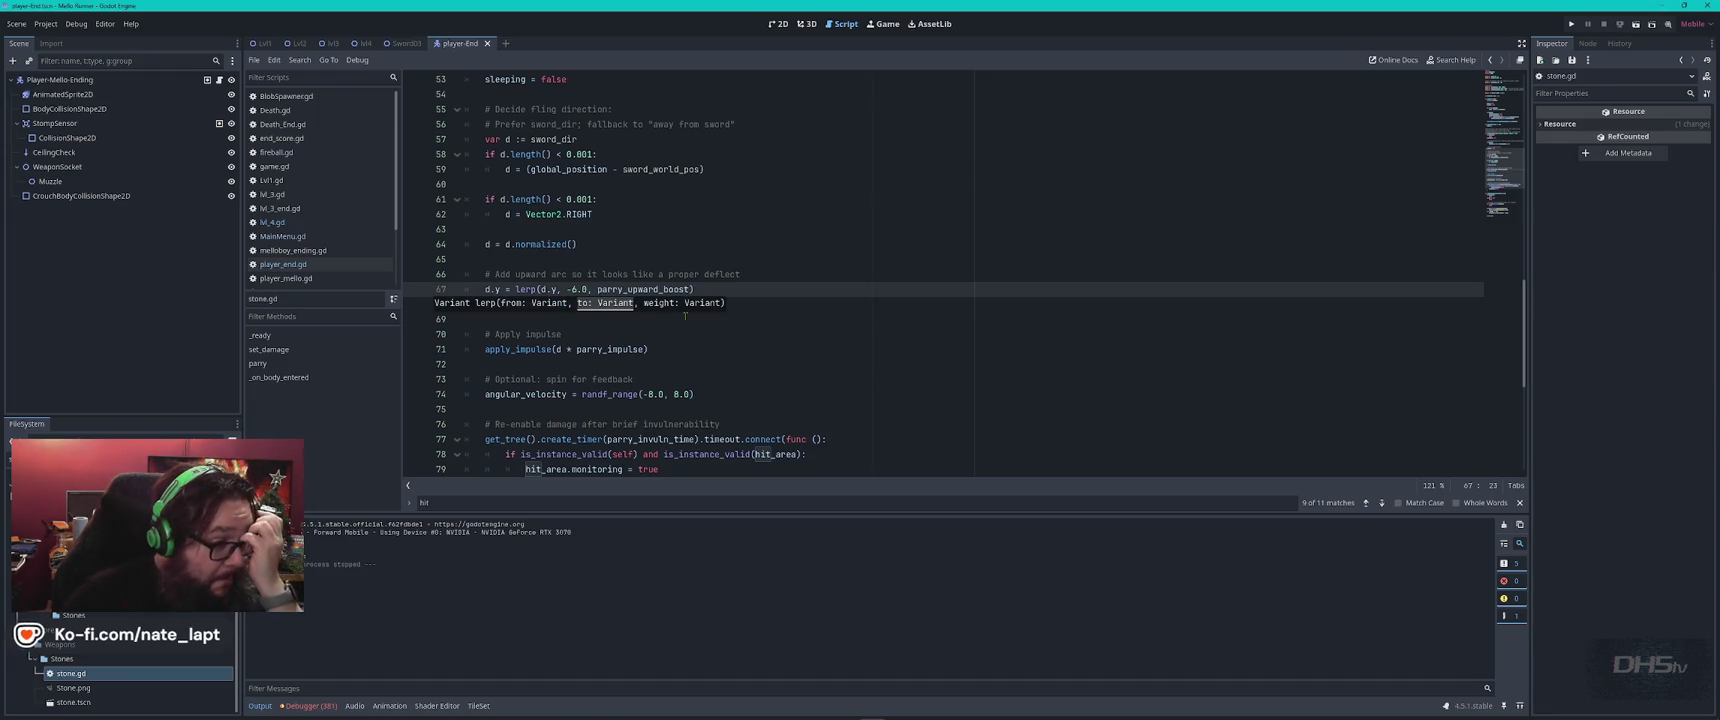
pyautogui.press('BackSpace')
pyautogui.write('6')
pyautogui.click(809, 312)
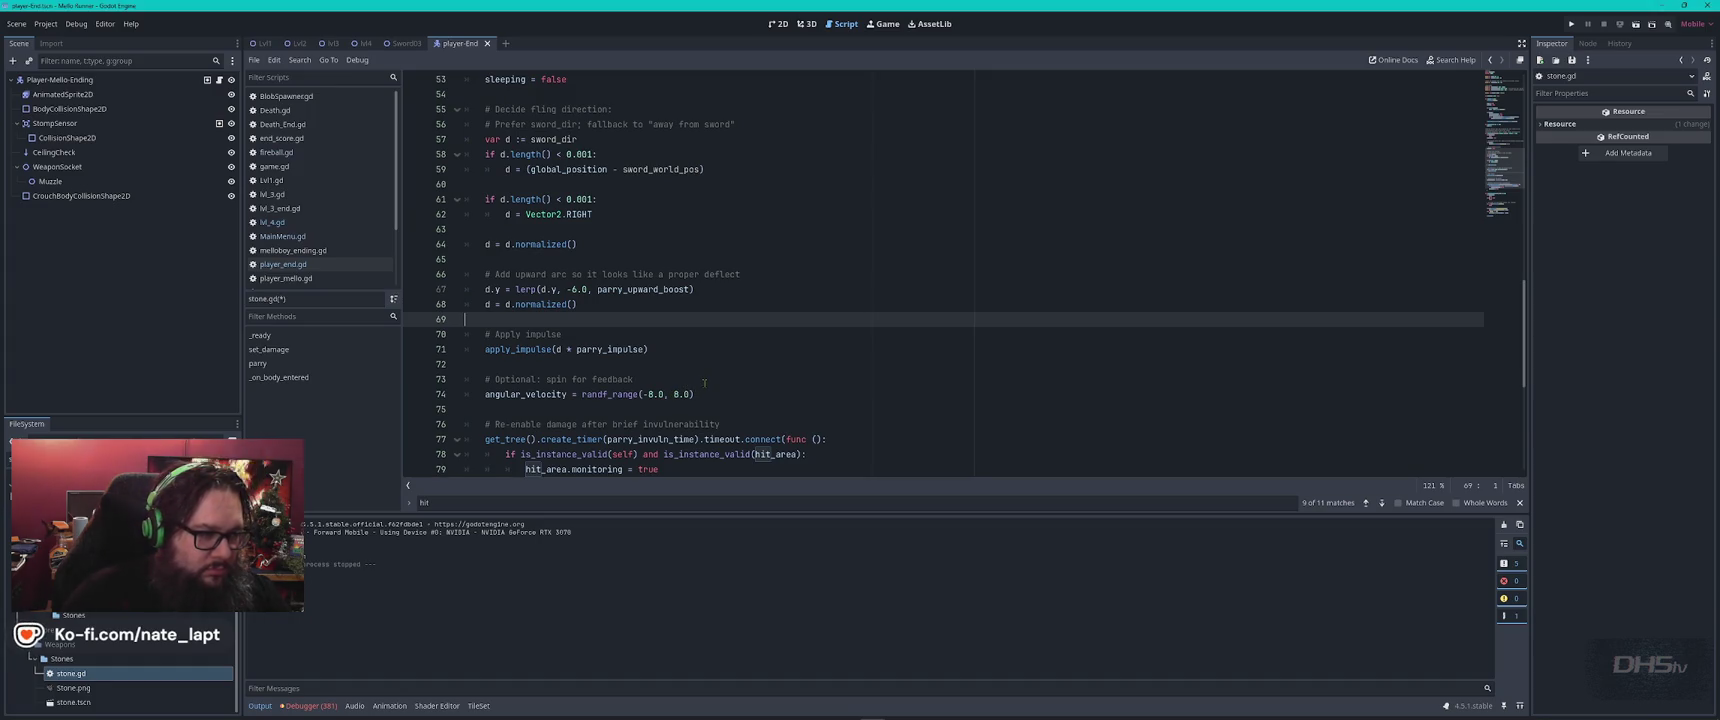
# Search stone.gd for 'pa' and step through the parry references.
pyautogui.scroll(3, 704, 231)
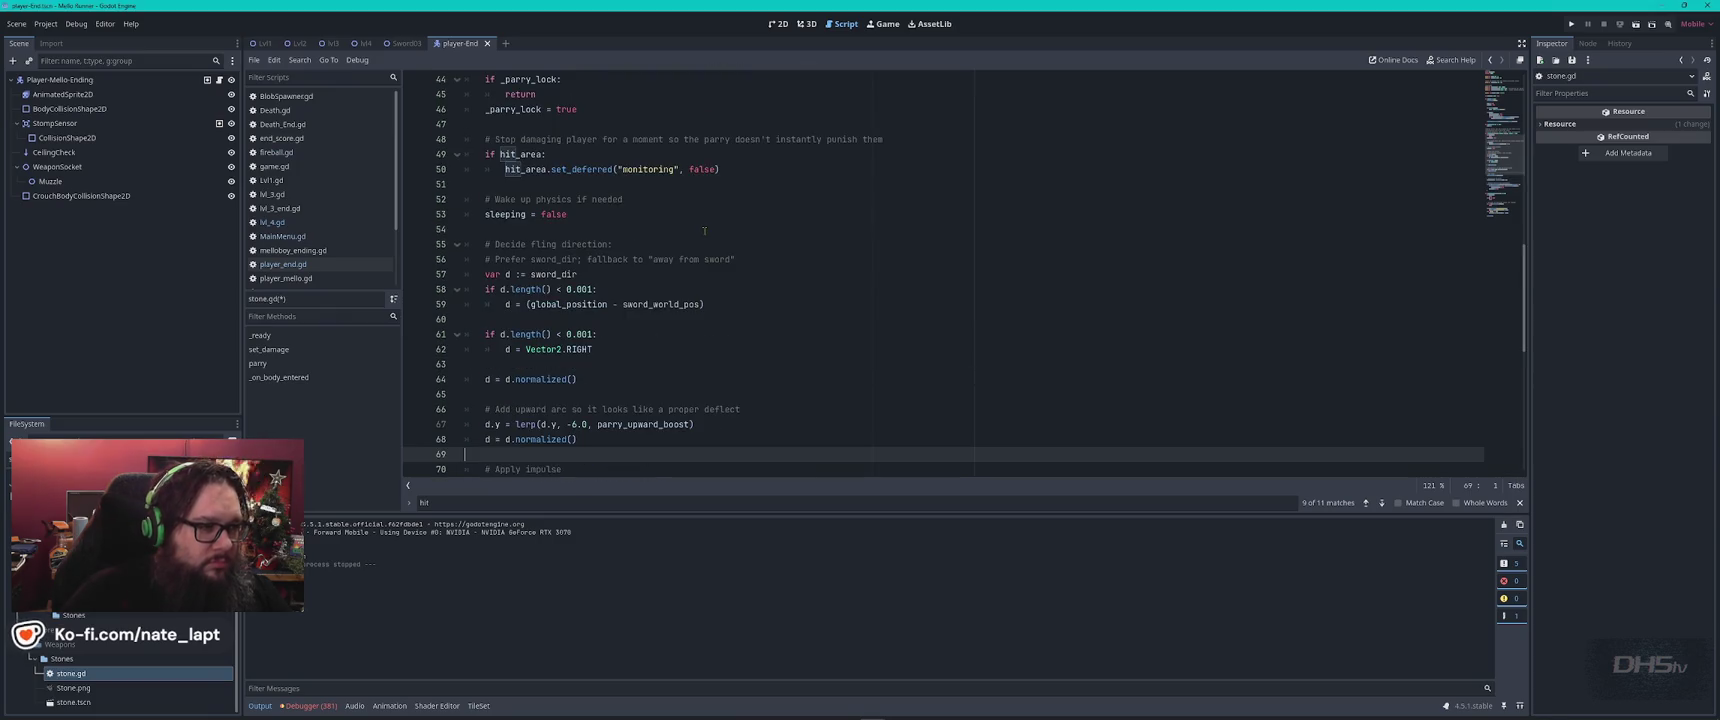
pyautogui.scroll(5, 704, 231)
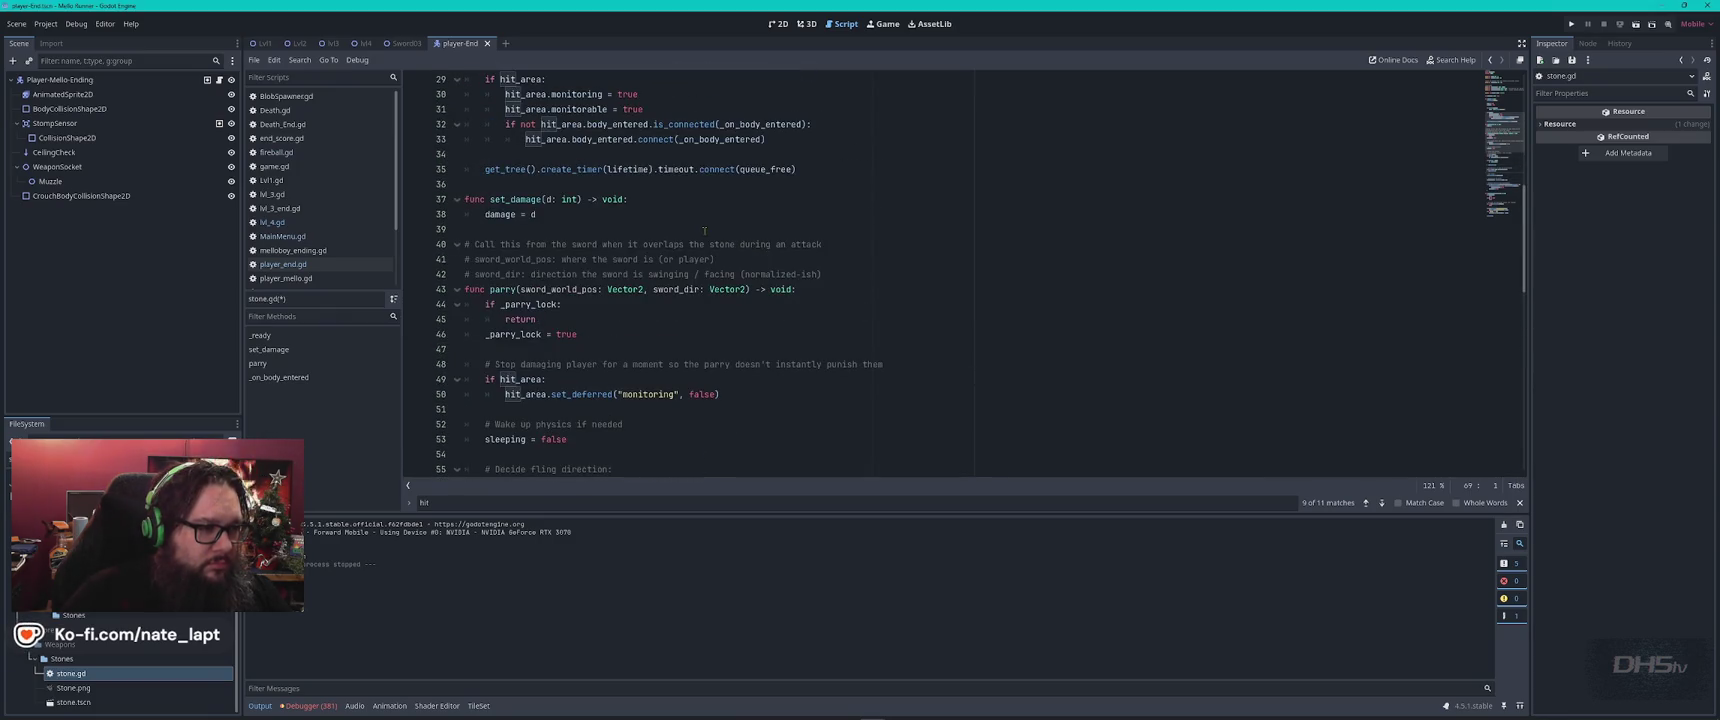
pyautogui.scroll(-10, 704, 231)
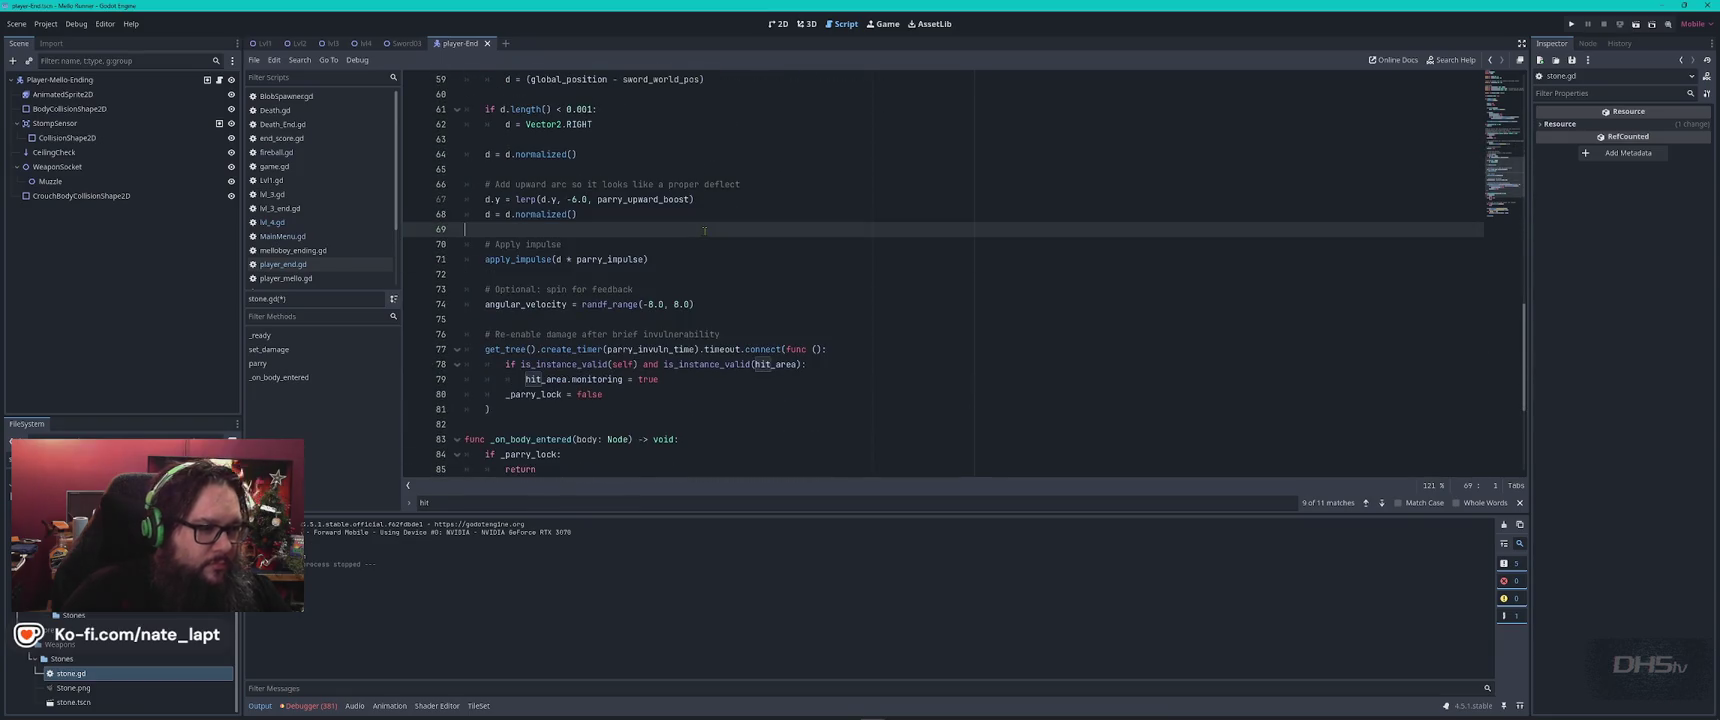
pyautogui.scroll(2, 704, 231)
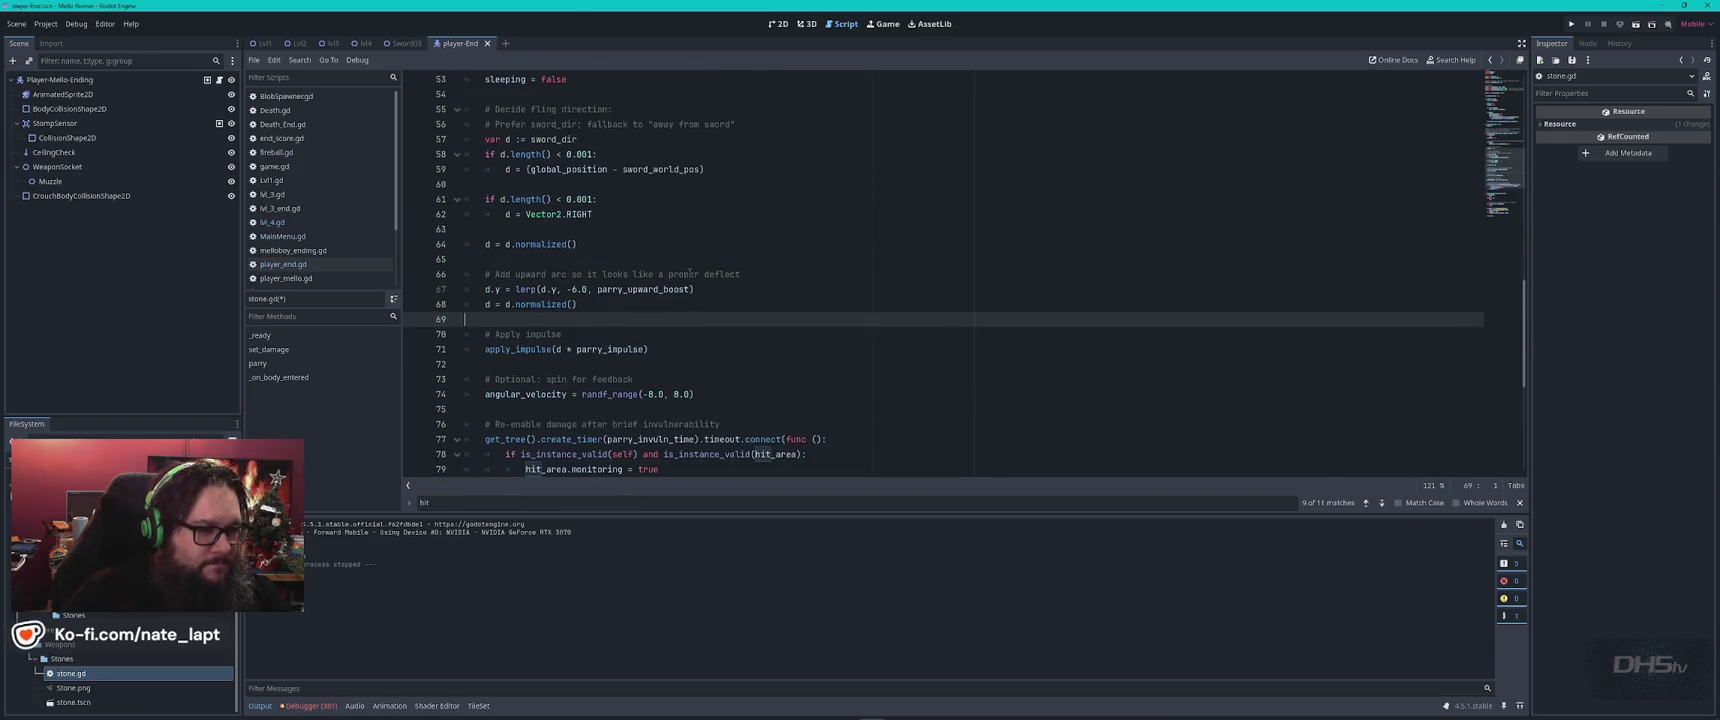
pyautogui.hotkey('ctrl', 'f')
pyautogui.write('pa')
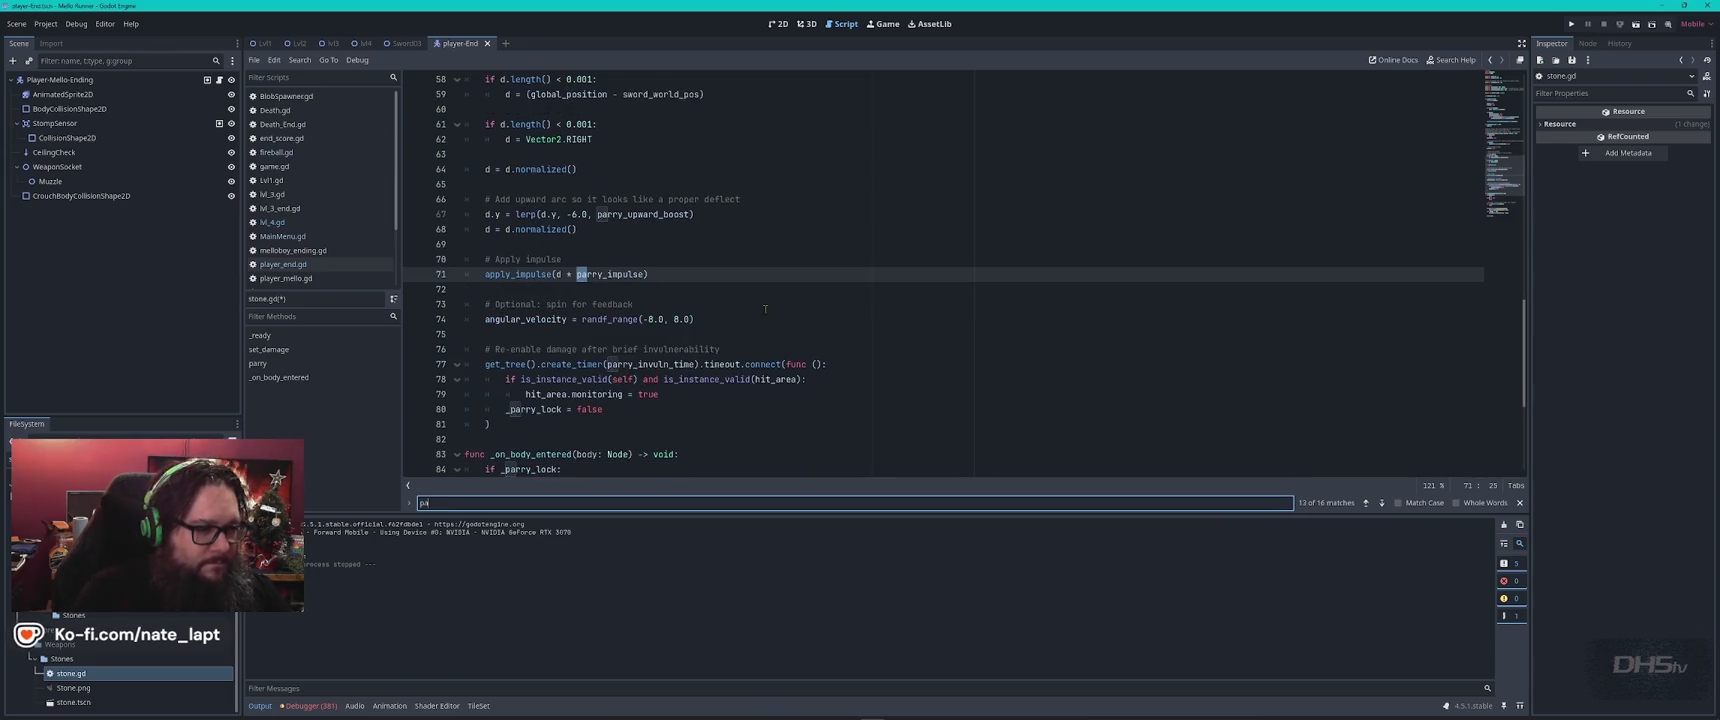
pyautogui.scroll(-5, 765, 309)
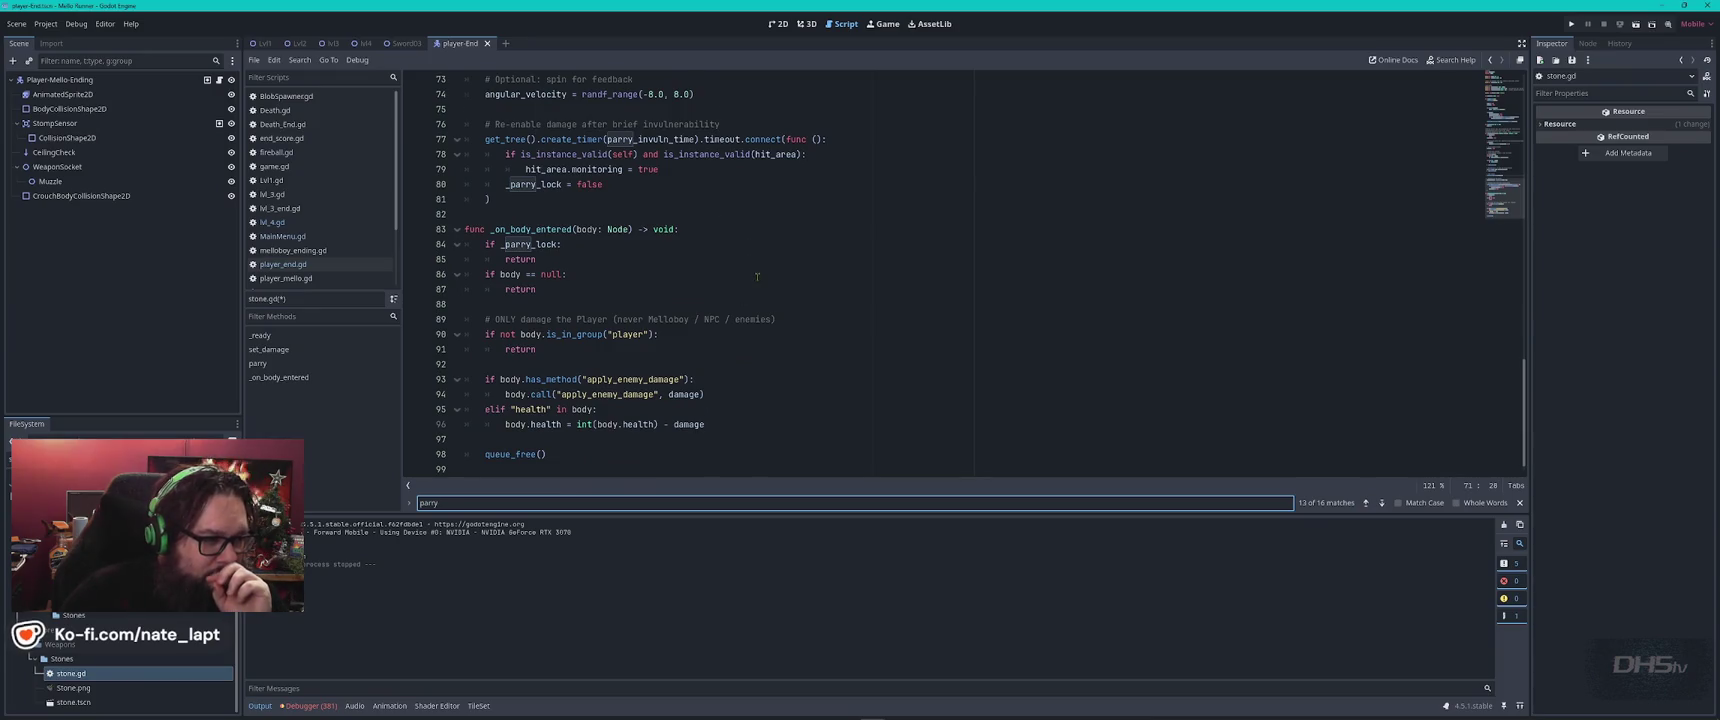
pyautogui.scroll(-1, 757, 276)
pyautogui.press('Return')
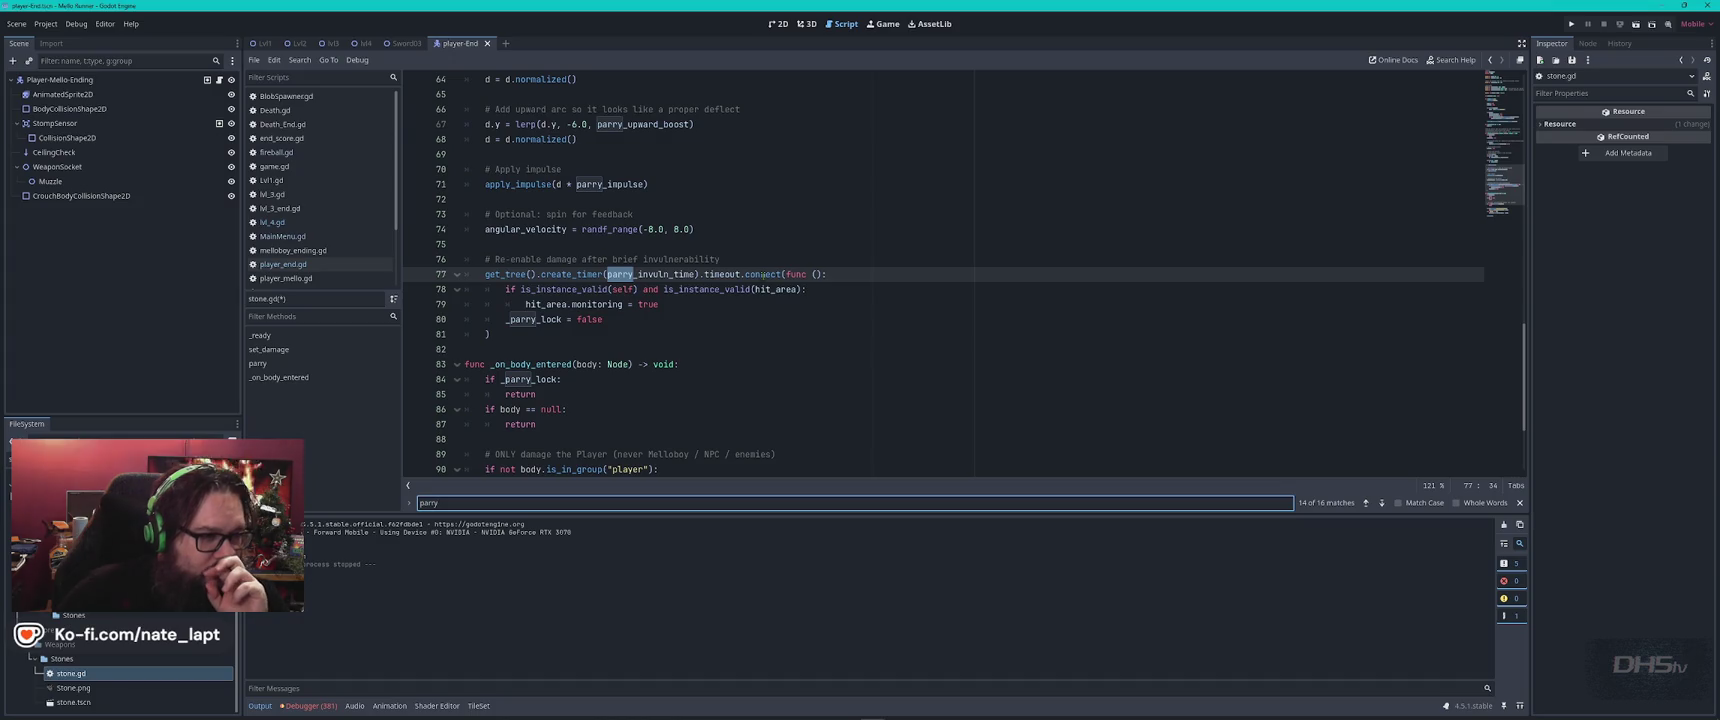
pyautogui.press('Return')
pyautogui.scroll(3, 763, 275)
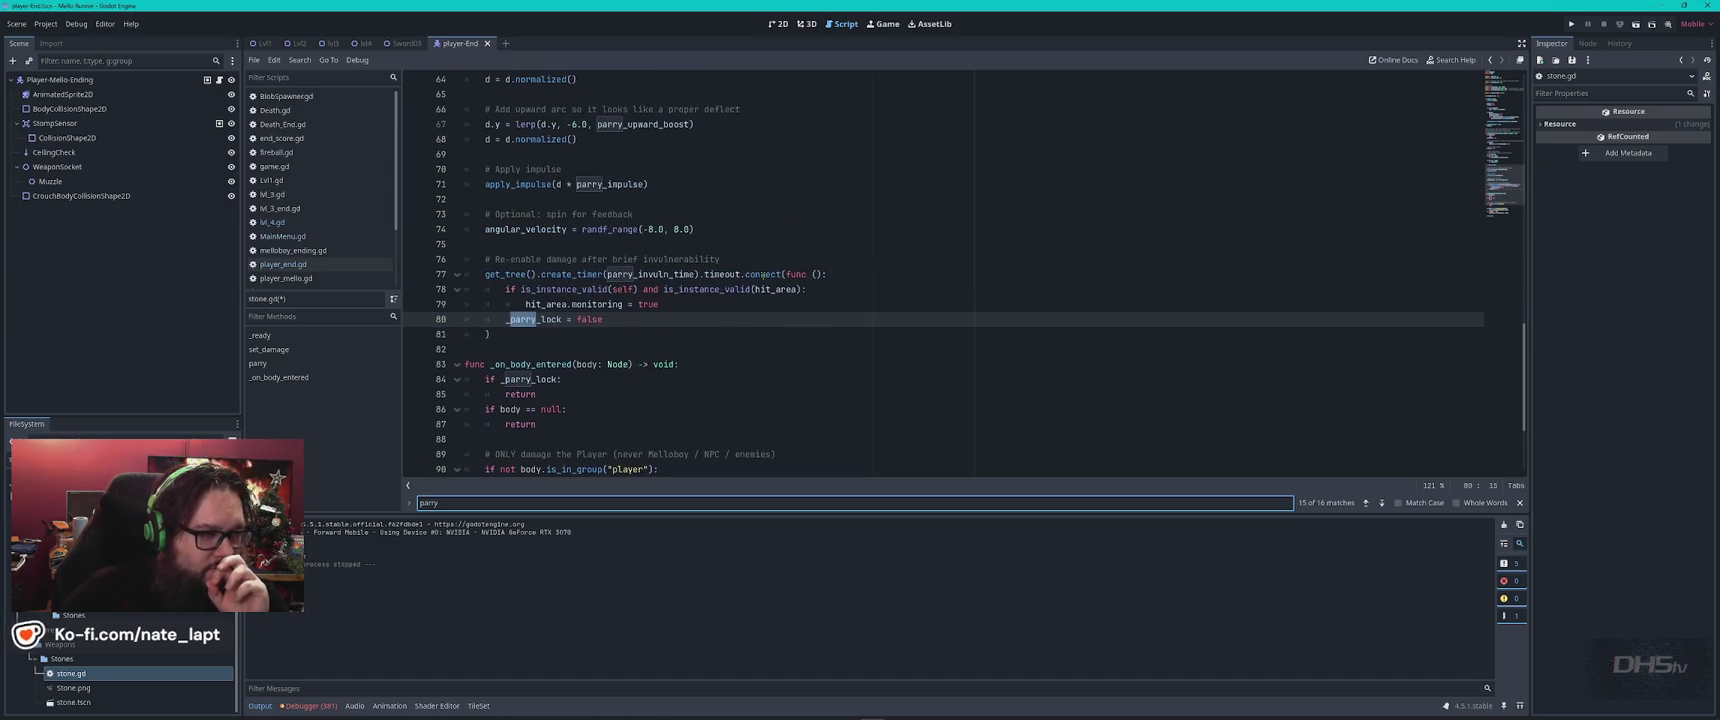
pyautogui.scroll(3, 763, 275)
pyautogui.scroll(2, 763, 275)
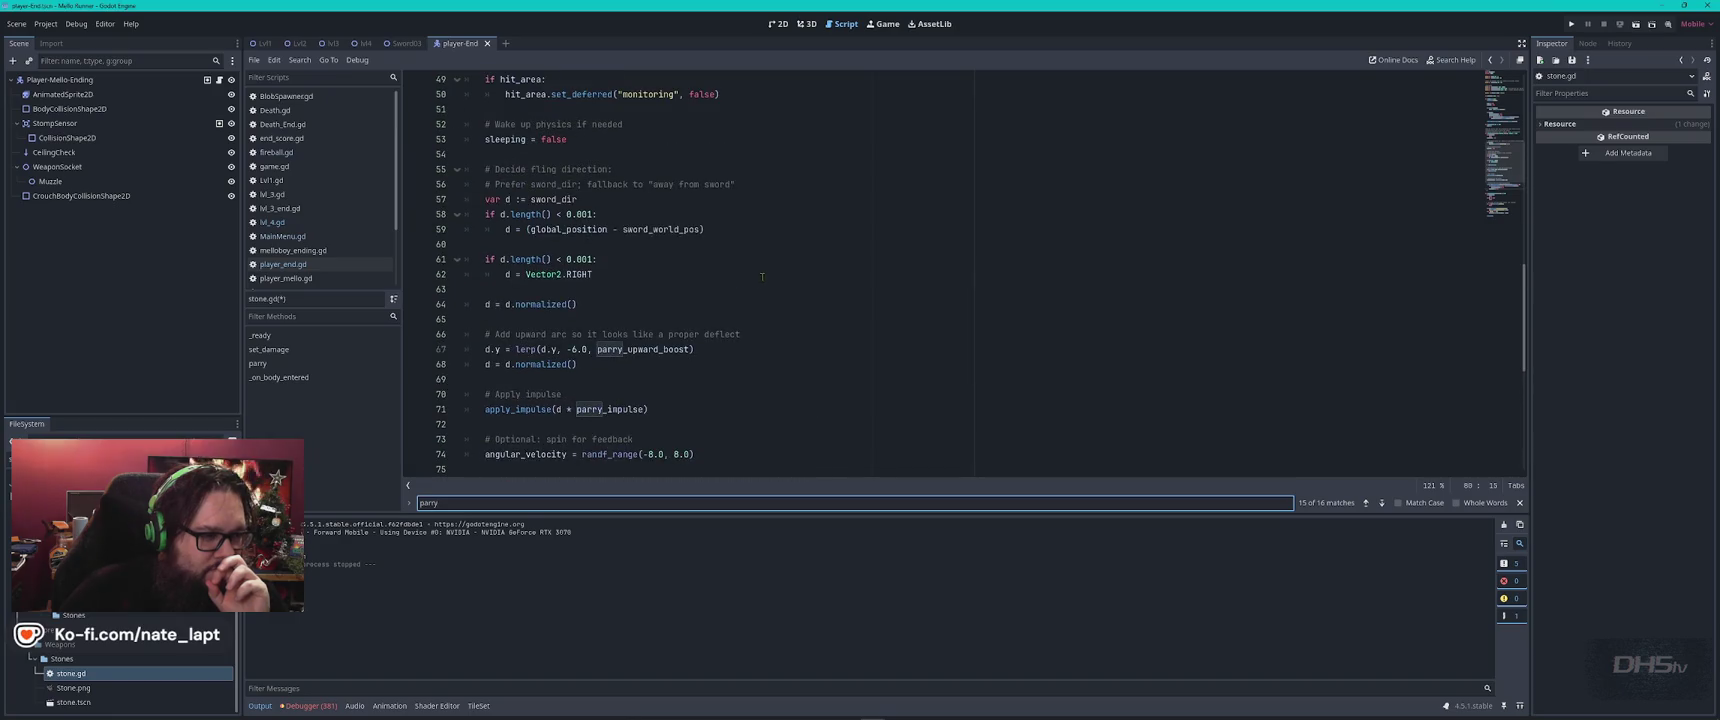
# Return to the edited lerp line 67 and run the game to test it.
pyautogui.click(573, 349)
pyautogui.write('10')
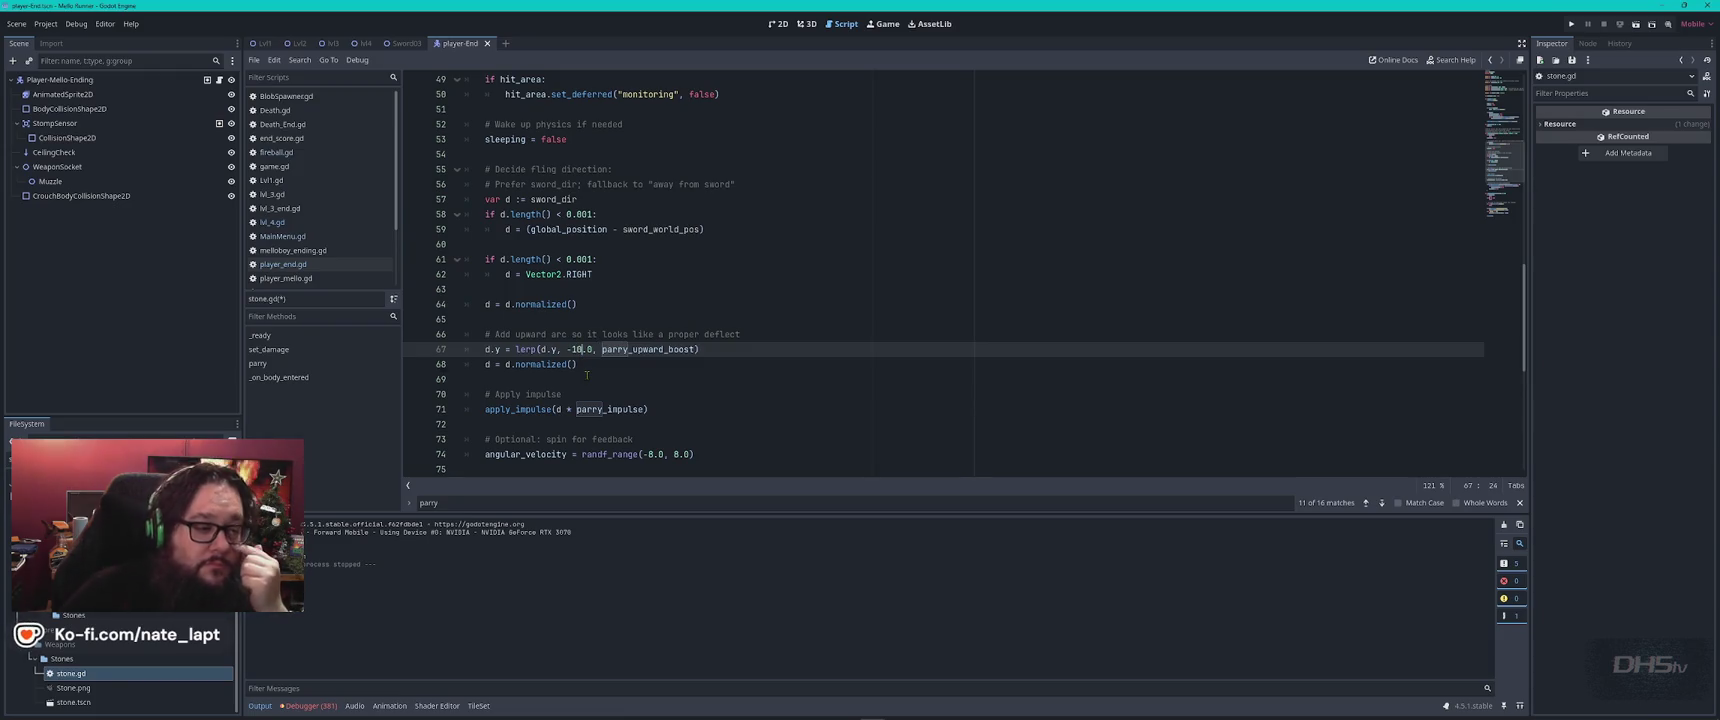
pyautogui.click(652, 287)
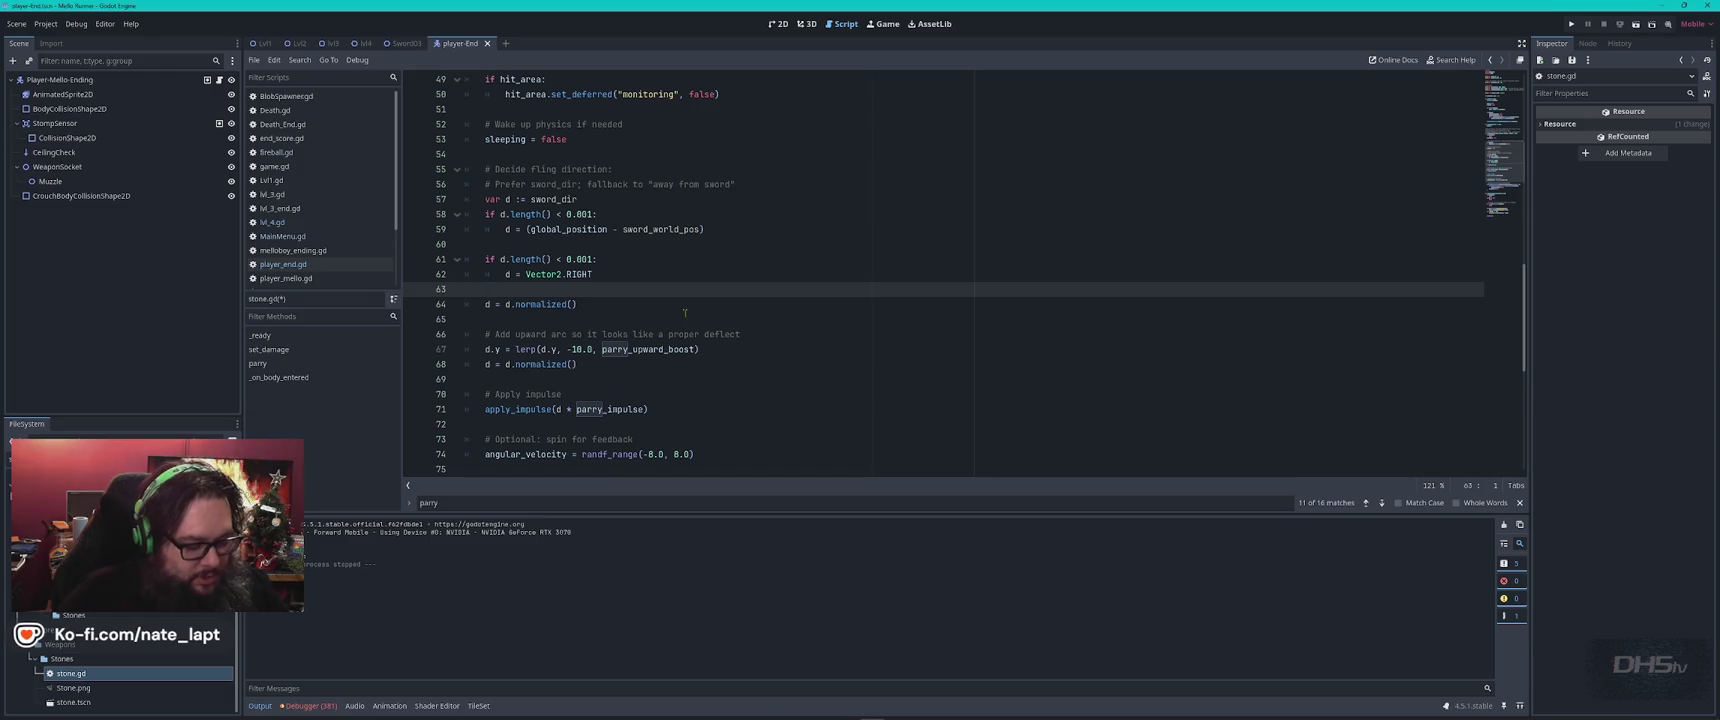
pyautogui.press('F5')
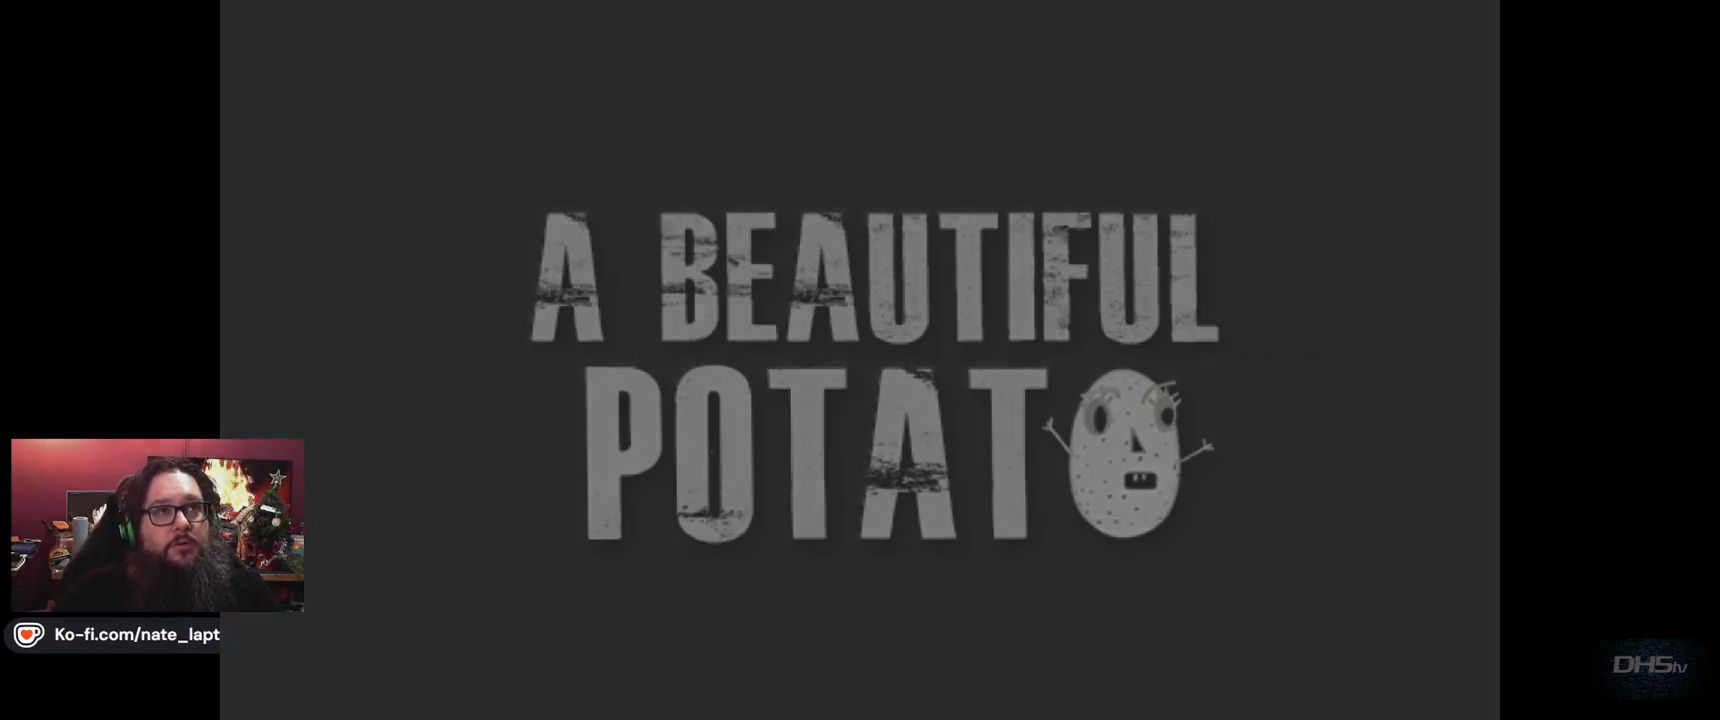
# Start the level and jump the cat across the platforms, swinging at stones.
pyautogui.press('Return')
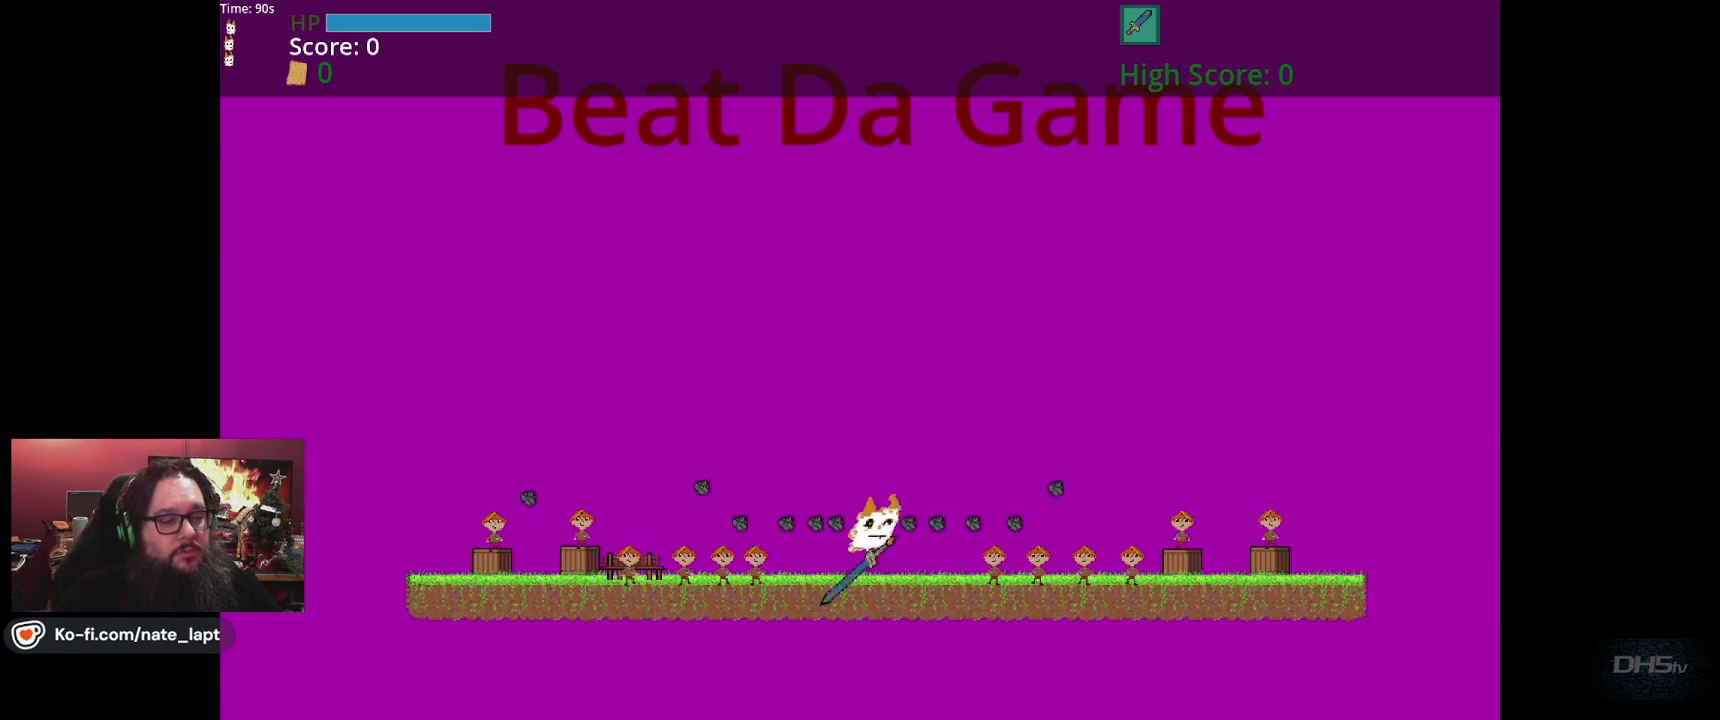
pyautogui.press('Right')
pyautogui.press('Left')
pyautogui.press('Left')
pyautogui.press('Up')
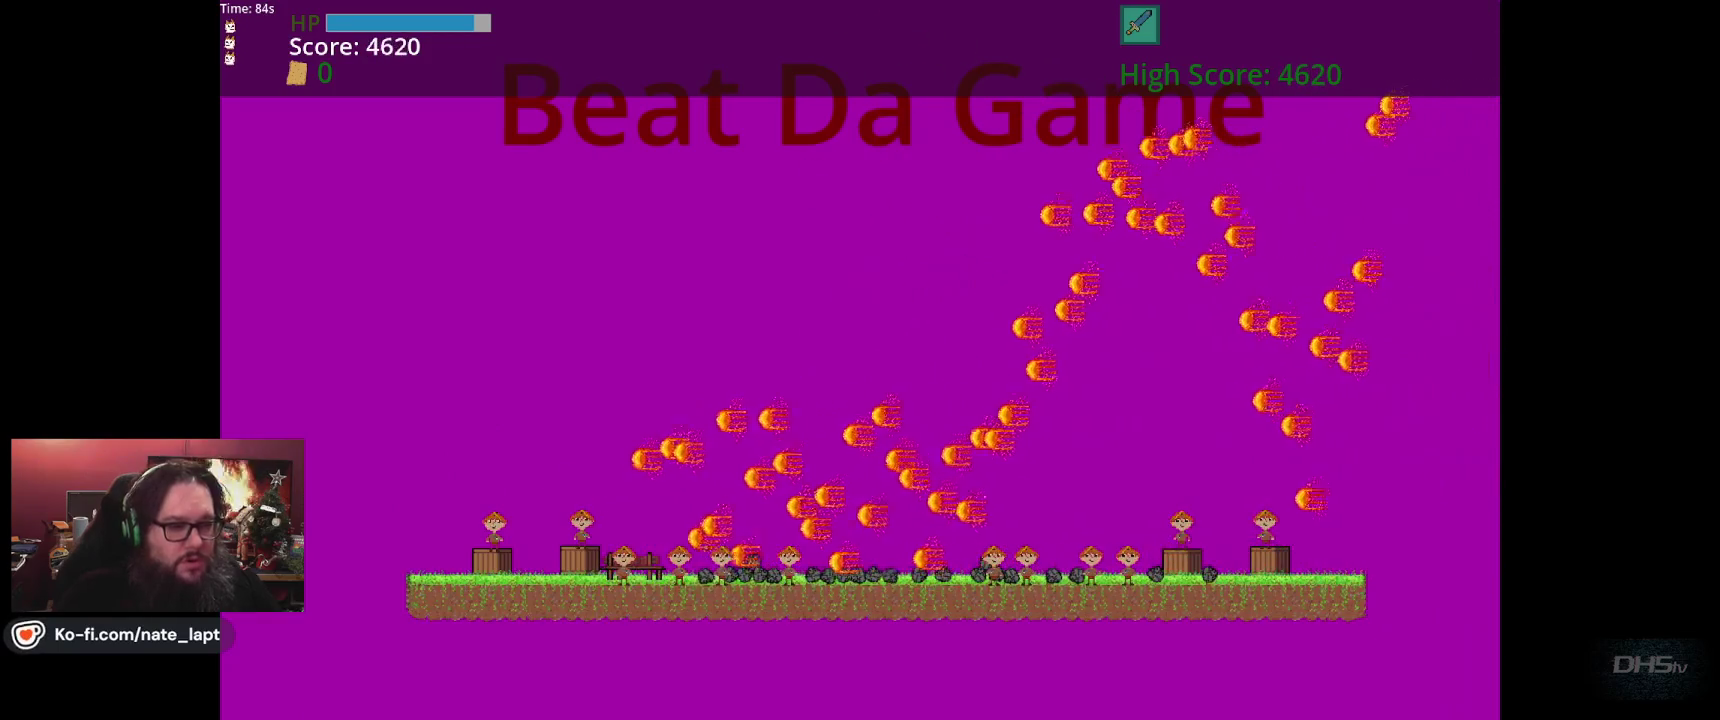
pyautogui.press('Left')
pyautogui.press('Up')
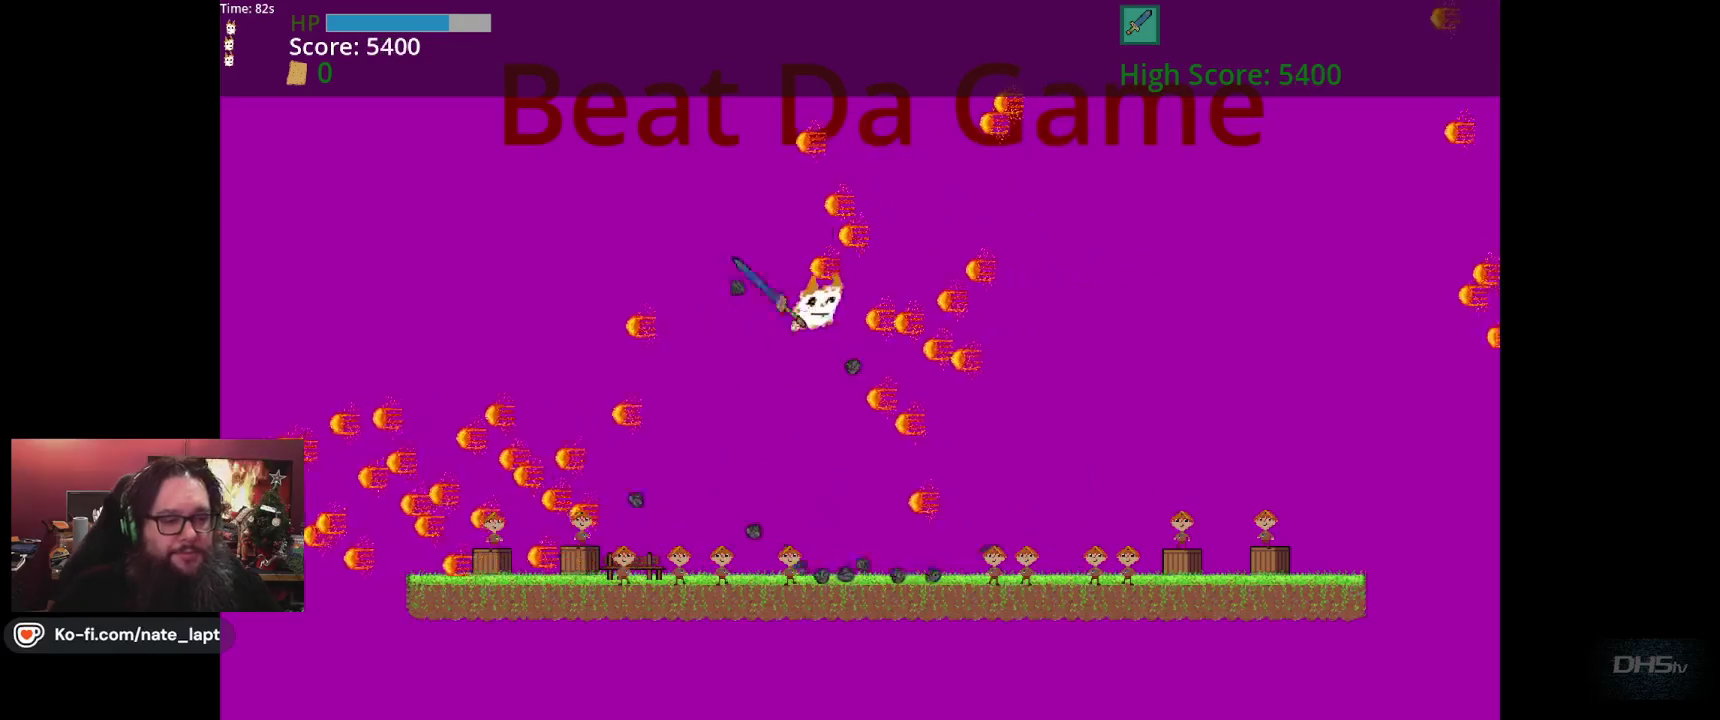
pyautogui.press('Up')
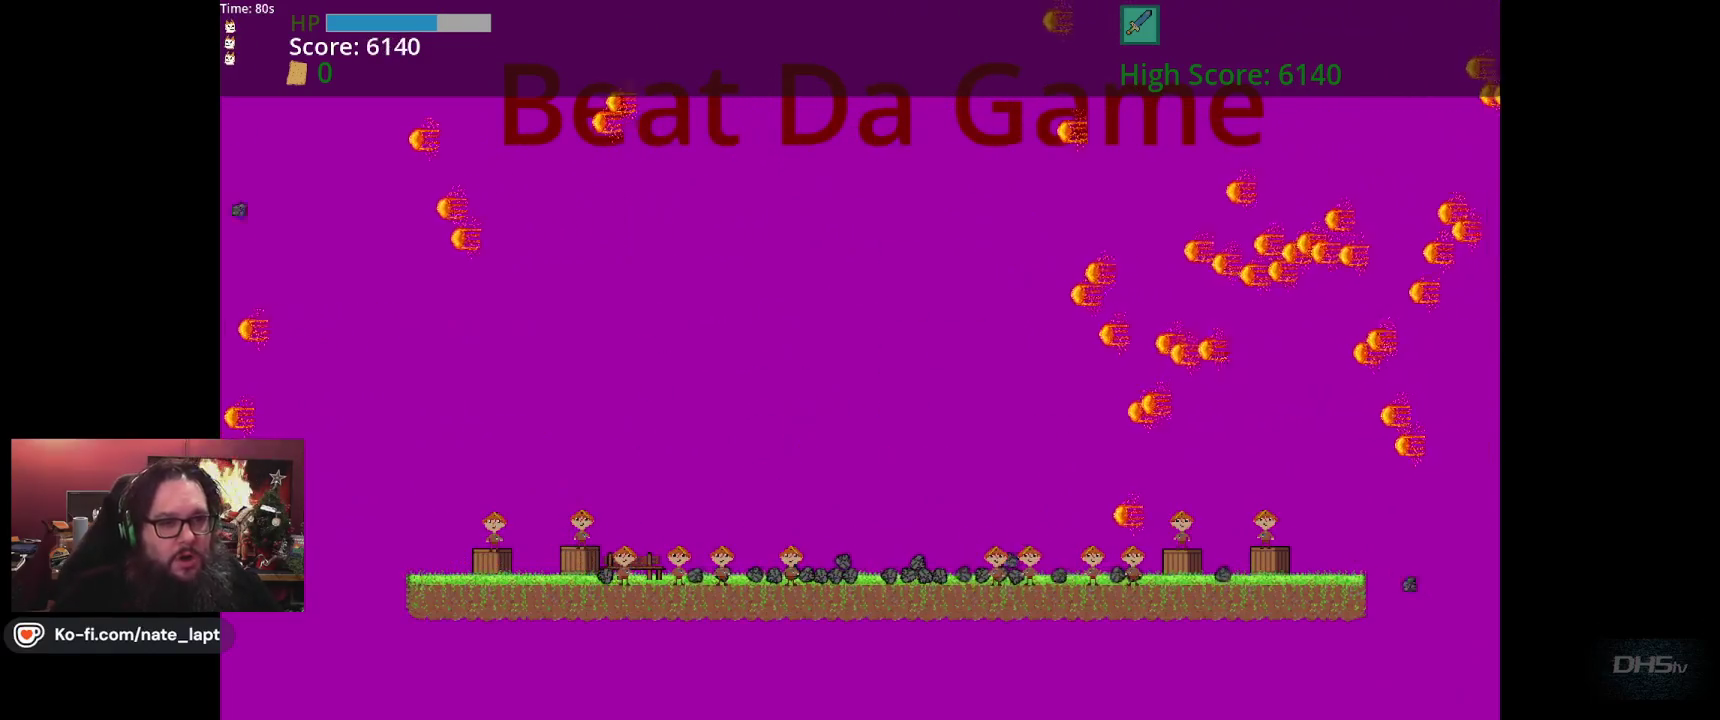
pyautogui.press('Up')
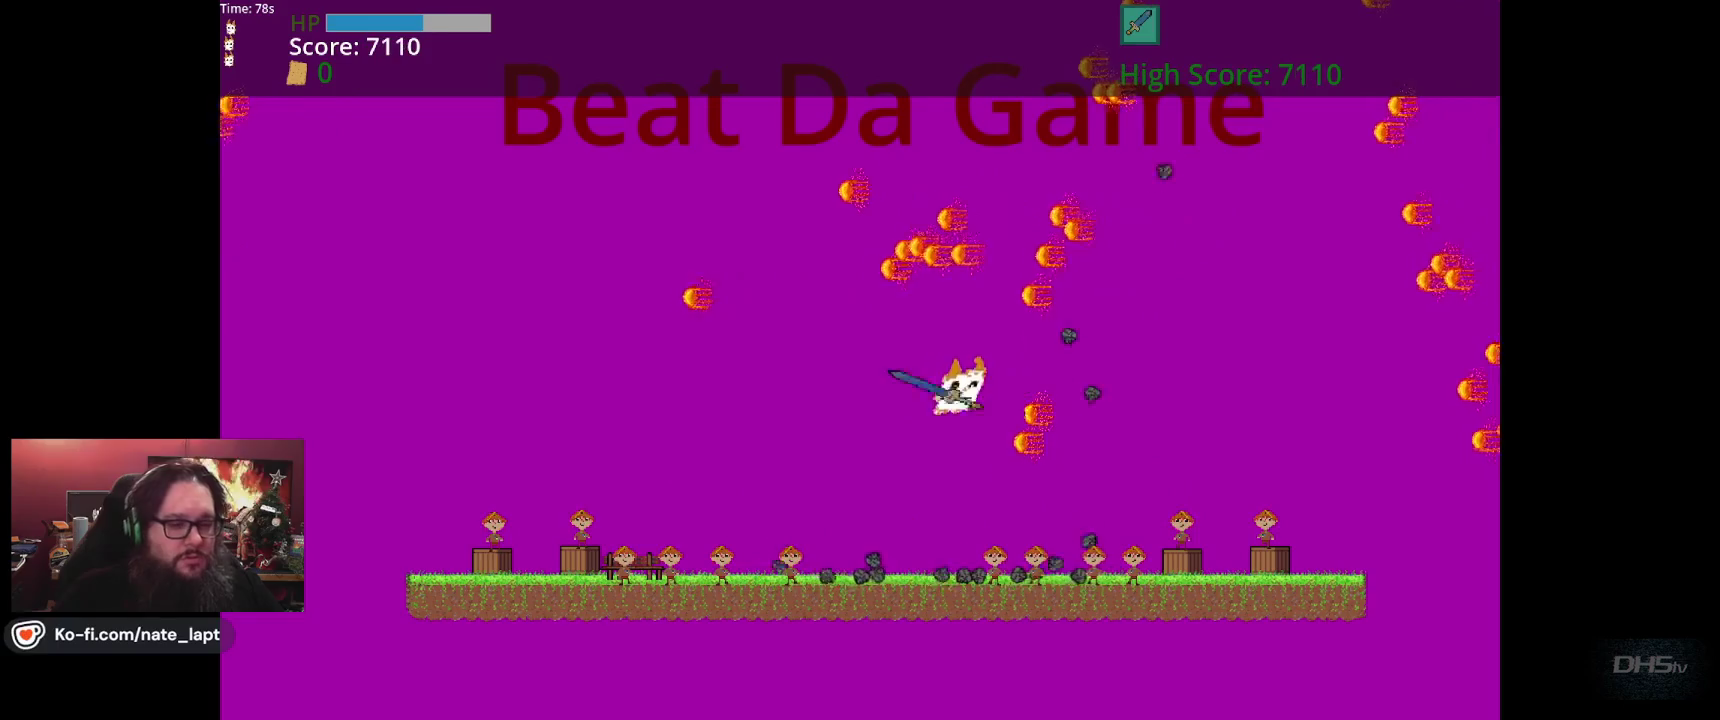
pyautogui.press('Up')
pyautogui.press('Left')
pyautogui.press('Up')
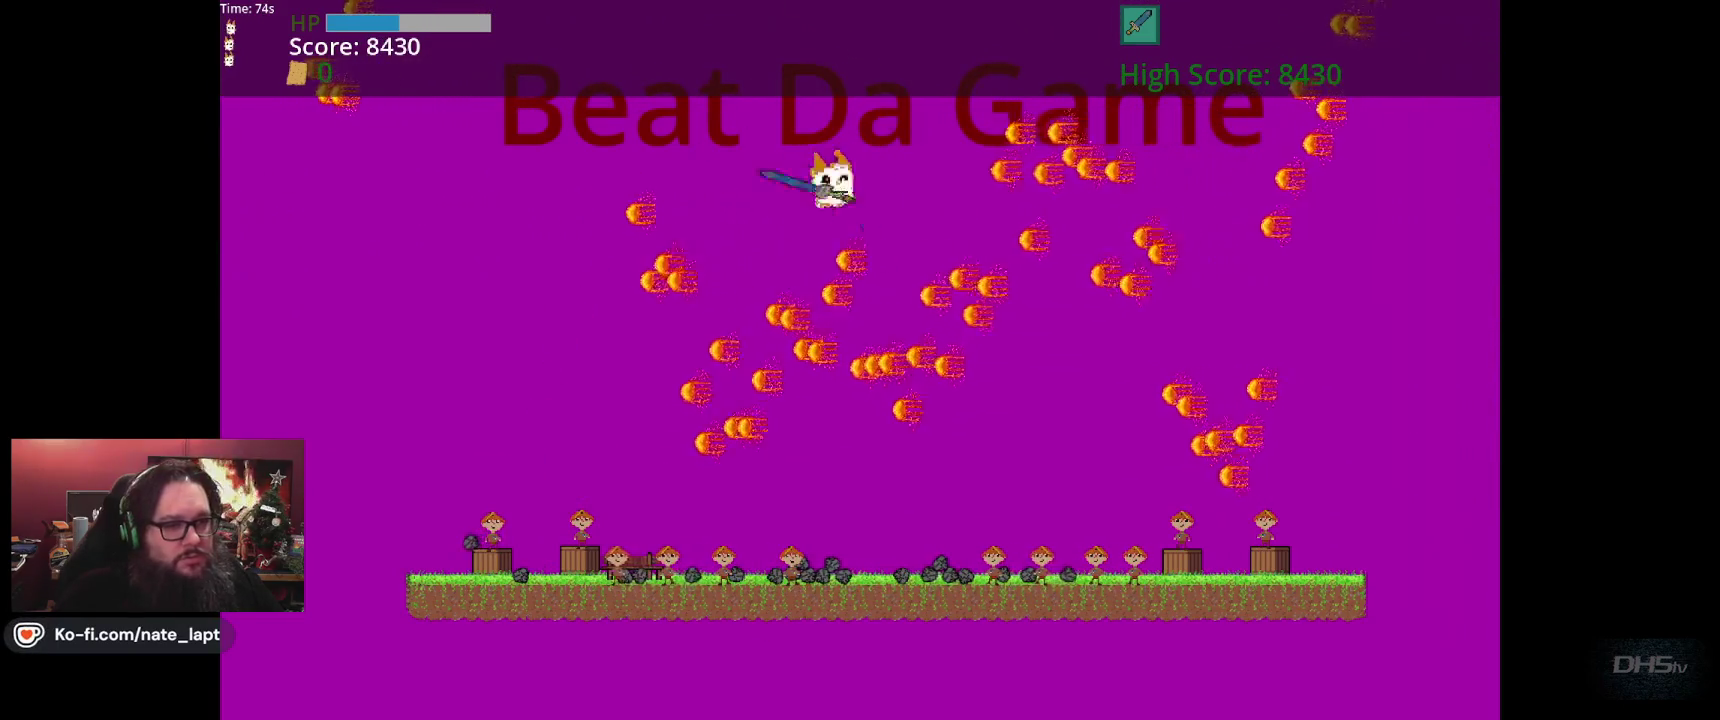
pyautogui.press('Up')
# Keep parrying to the victory screen at a 19030 high score, then close the game.
pyautogui.press('Left')
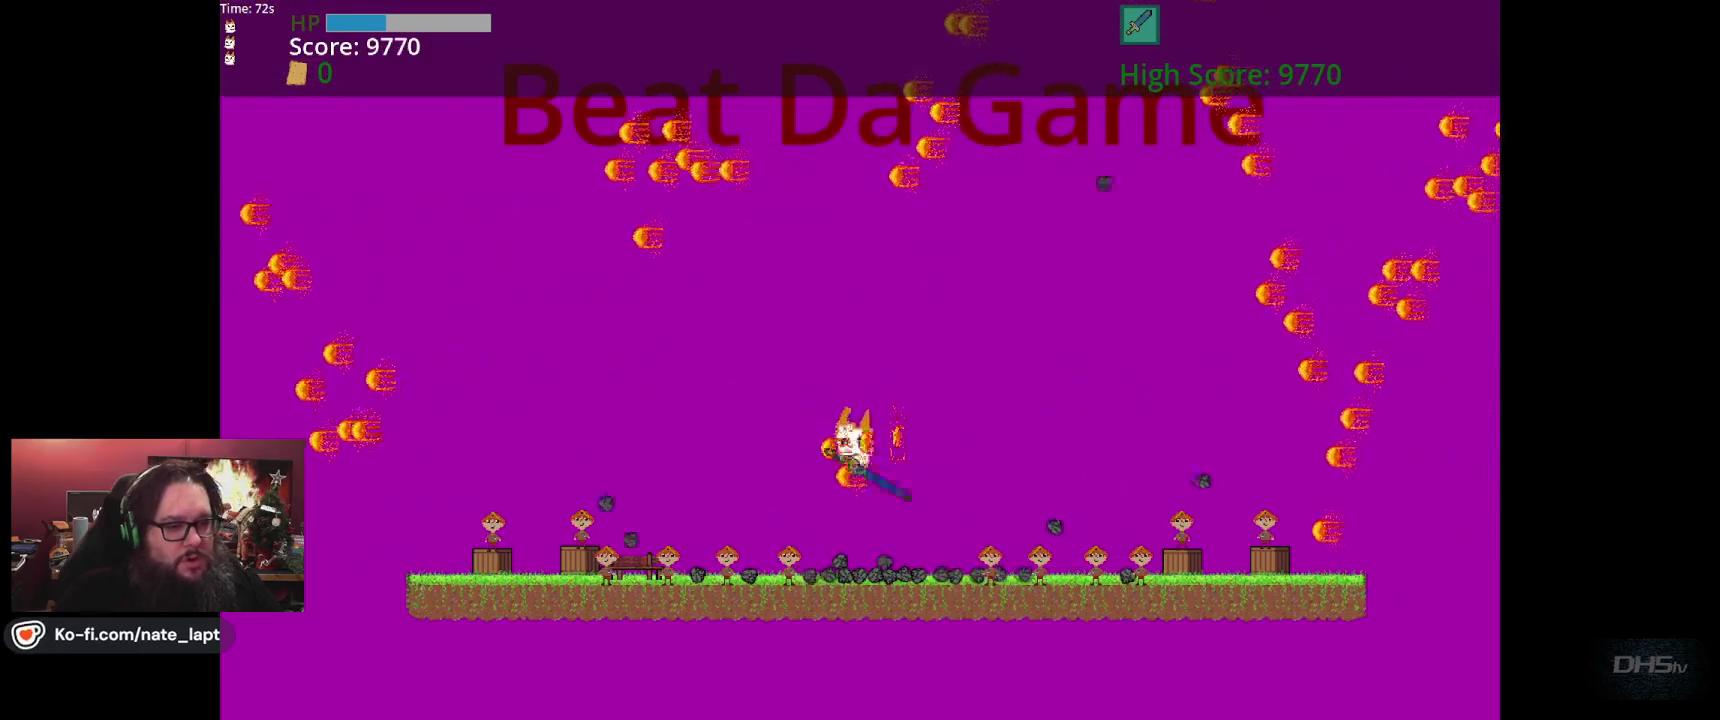
pyautogui.press('Right')
pyautogui.press('Left')
pyautogui.press('Right')
pyautogui.press('Left')
pyautogui.press('Up')
pyautogui.press('Right')
pyautogui.press('Left')
pyautogui.press('Right')
pyautogui.press('Right')
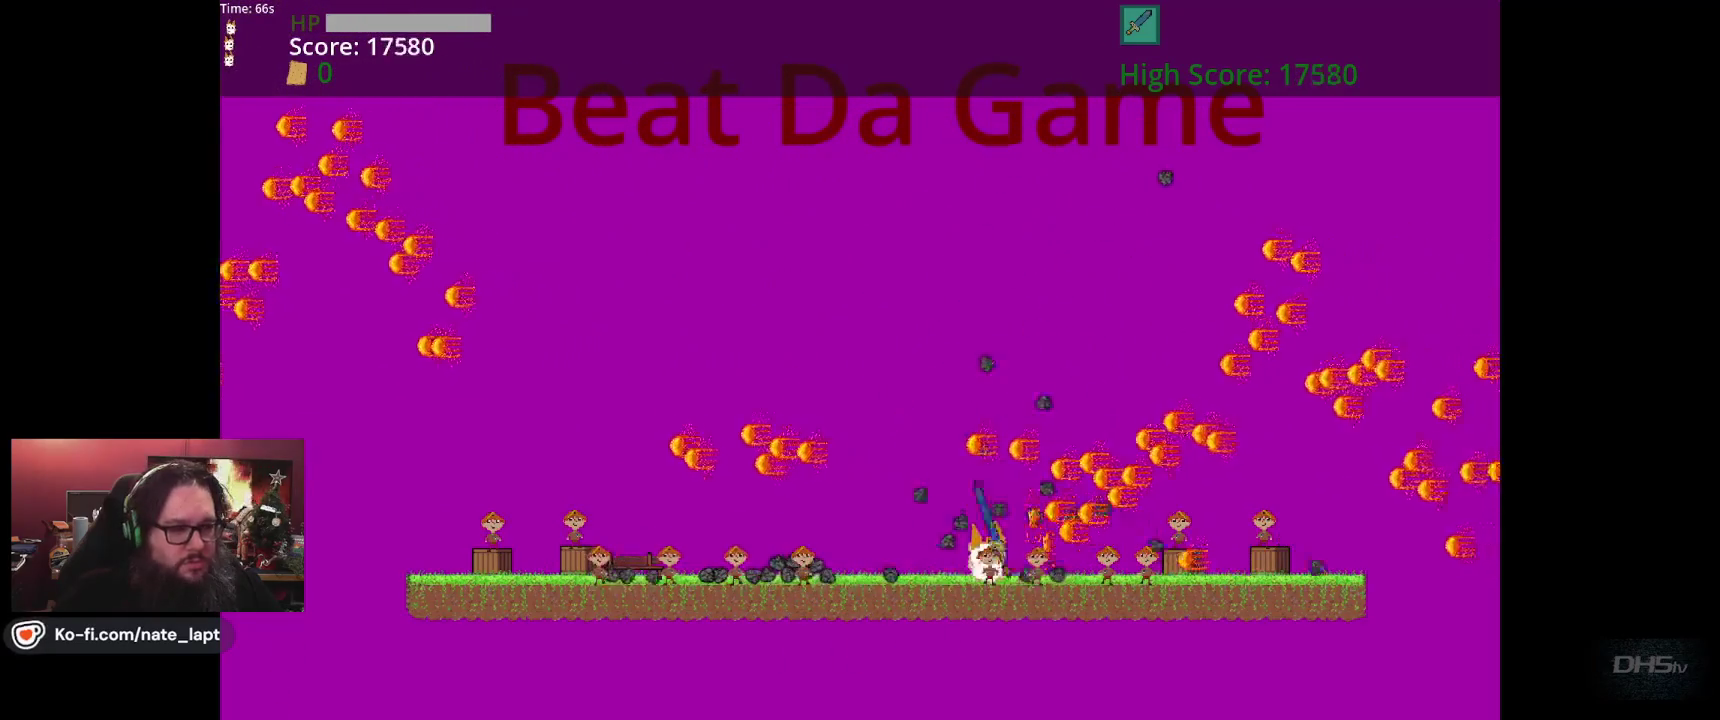
pyautogui.press('Up')
pyautogui.press('Left')
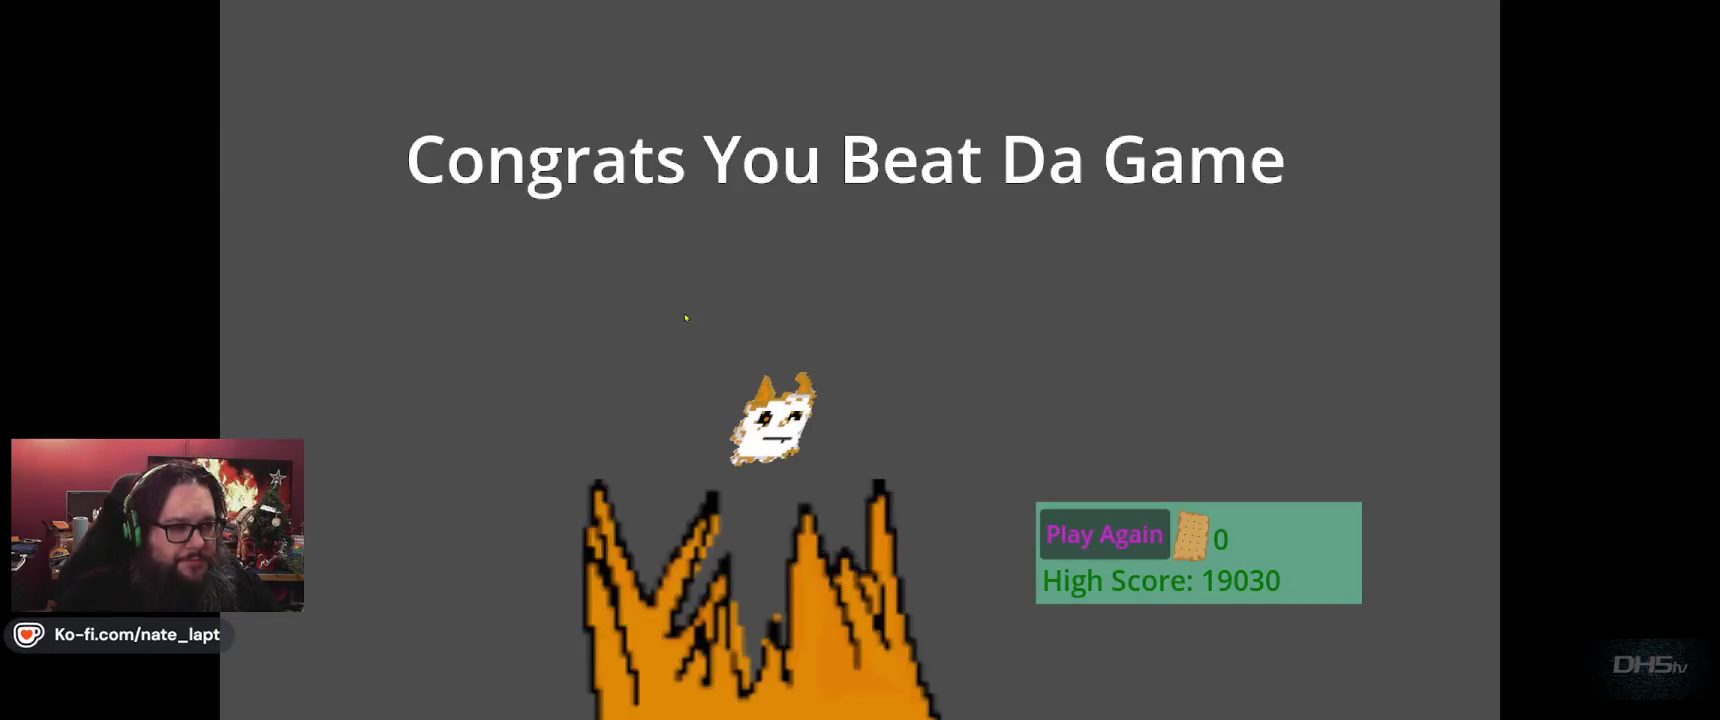
pyautogui.press('F8')
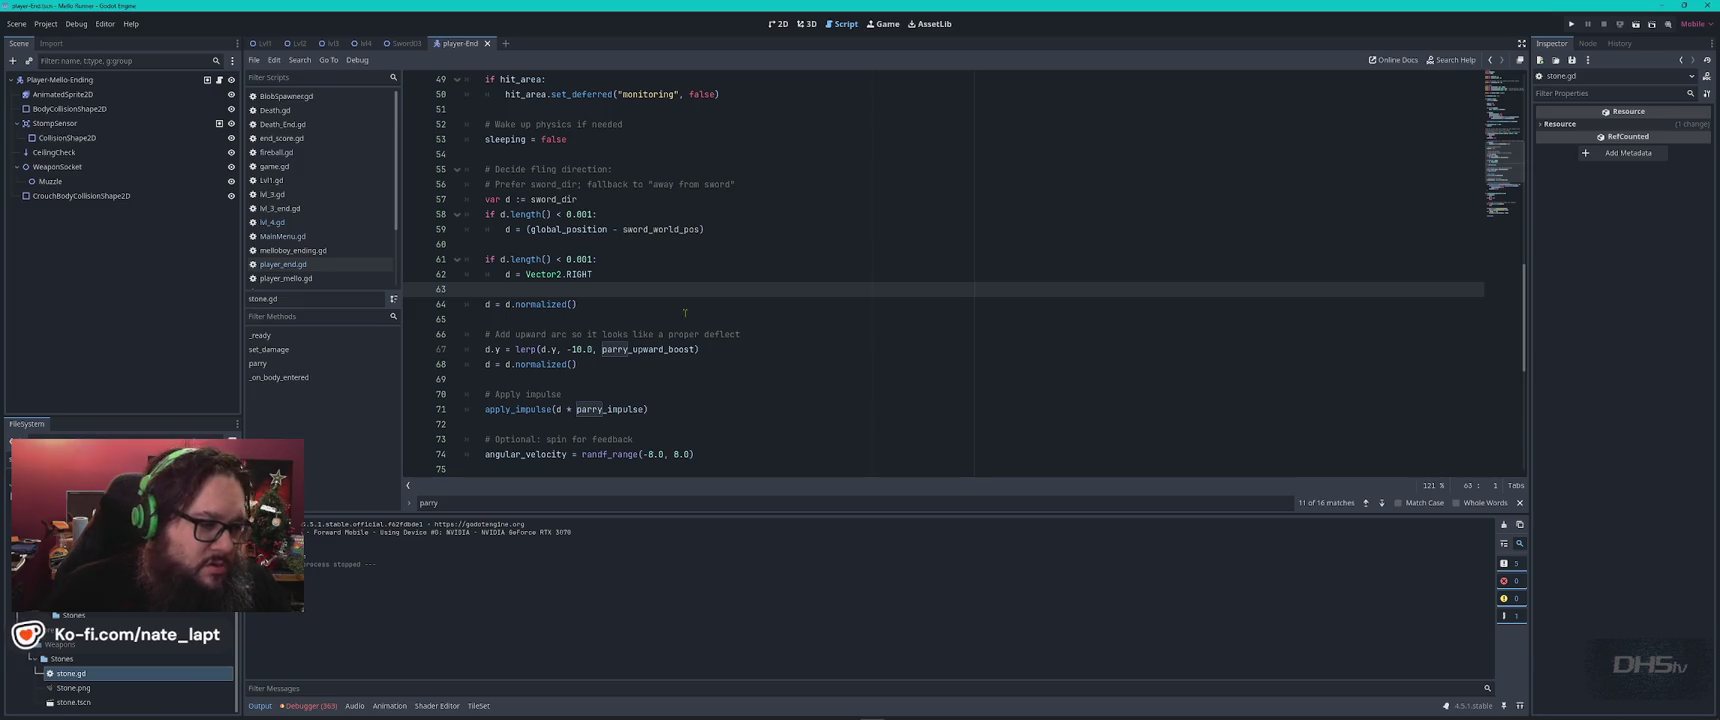
# Change line 74 to randf_range(-18.0, 18.0), save stone.gd, and run the game.
pyautogui.scroll(-3, 680, 343)
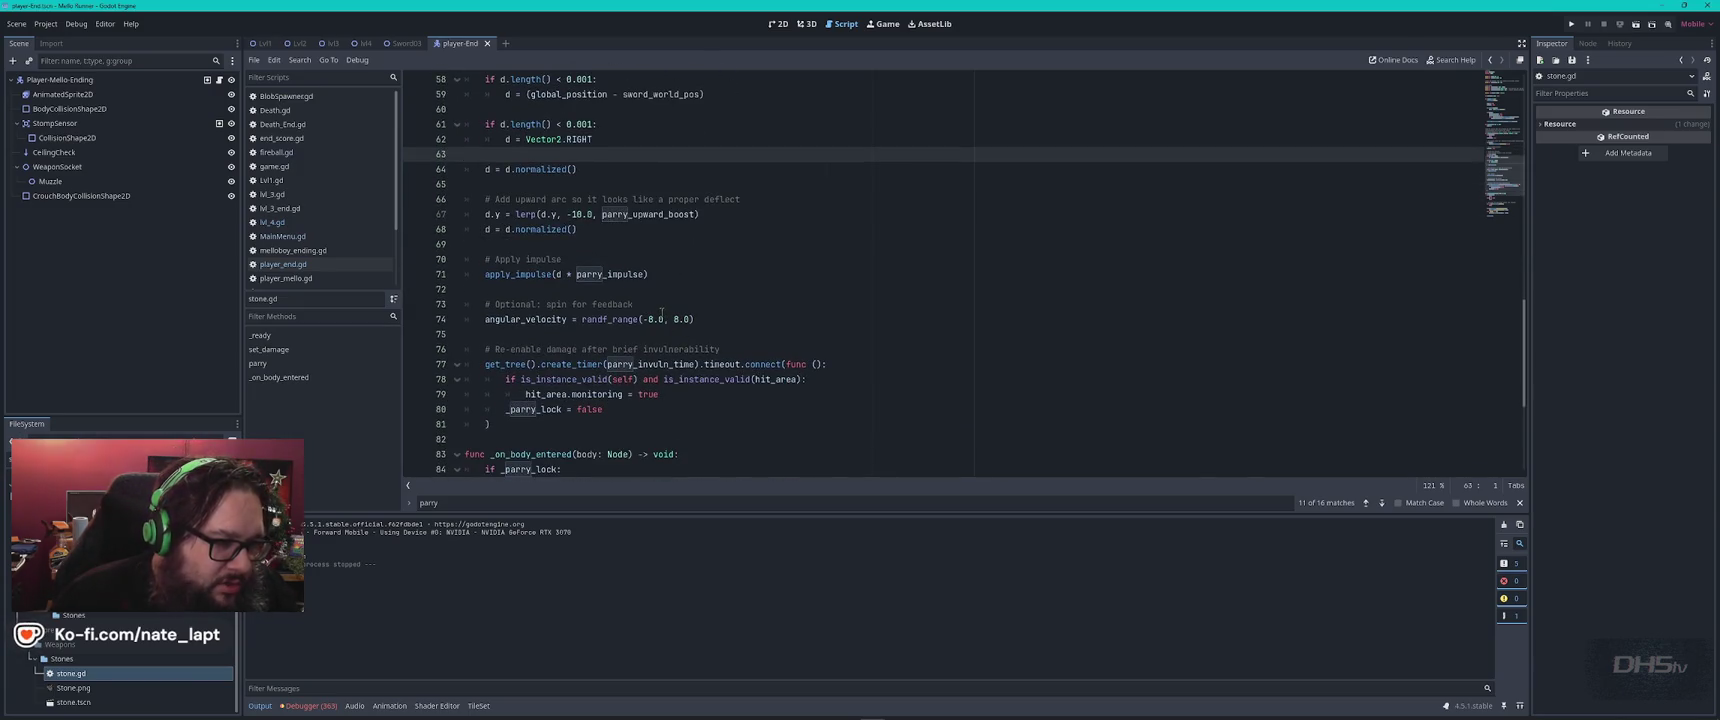
pyautogui.click(649, 319)
pyautogui.press('Delete')
pyautogui.write('8.0, ')
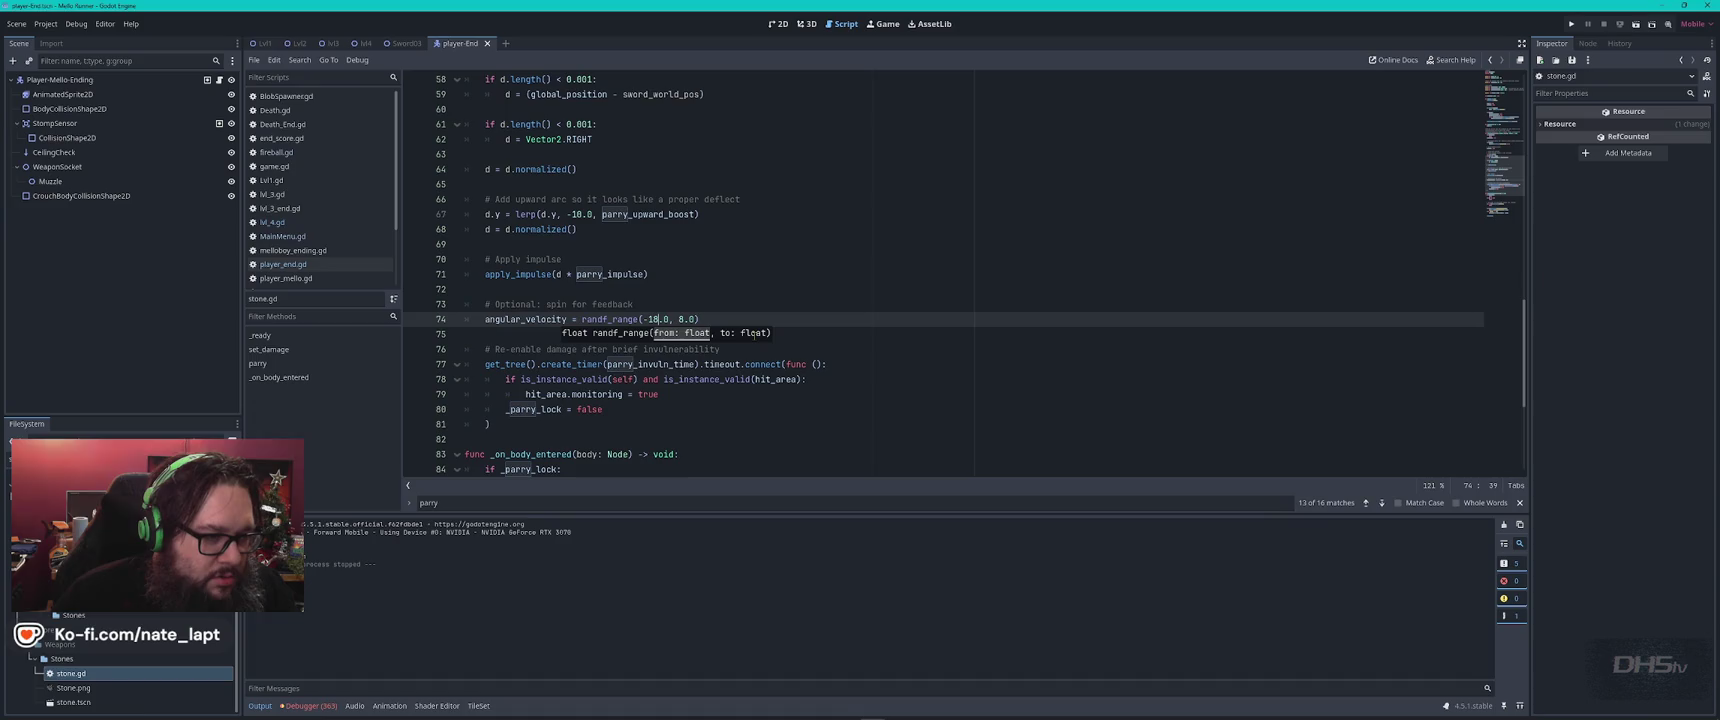
pyautogui.write('1')
pyautogui.hotkey('ctrl', 's')
pyautogui.press('F5')
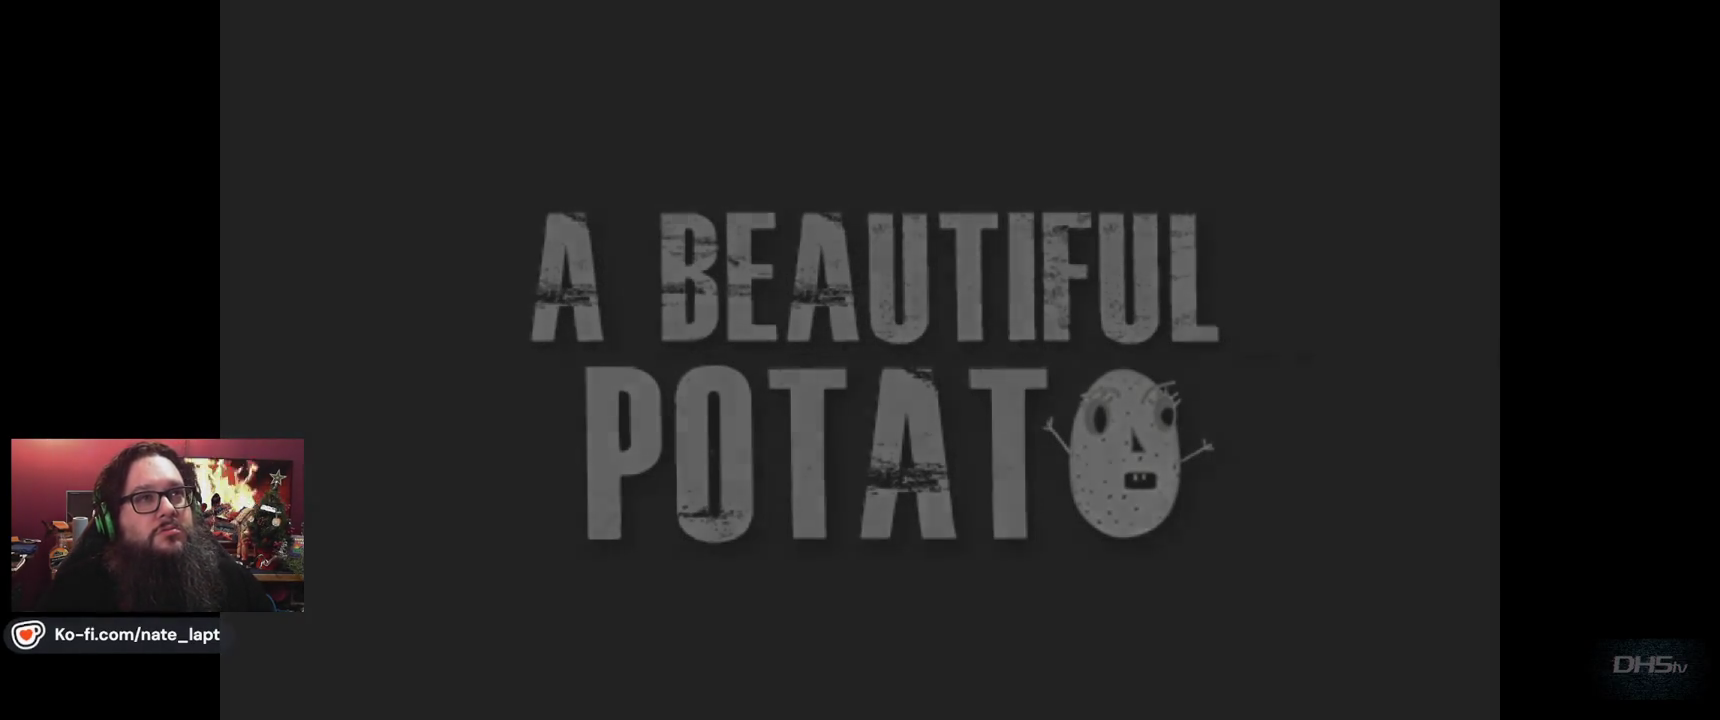
# Start the level and move the cat left and right, jumping and swinging the sword.
pyautogui.press('Return')
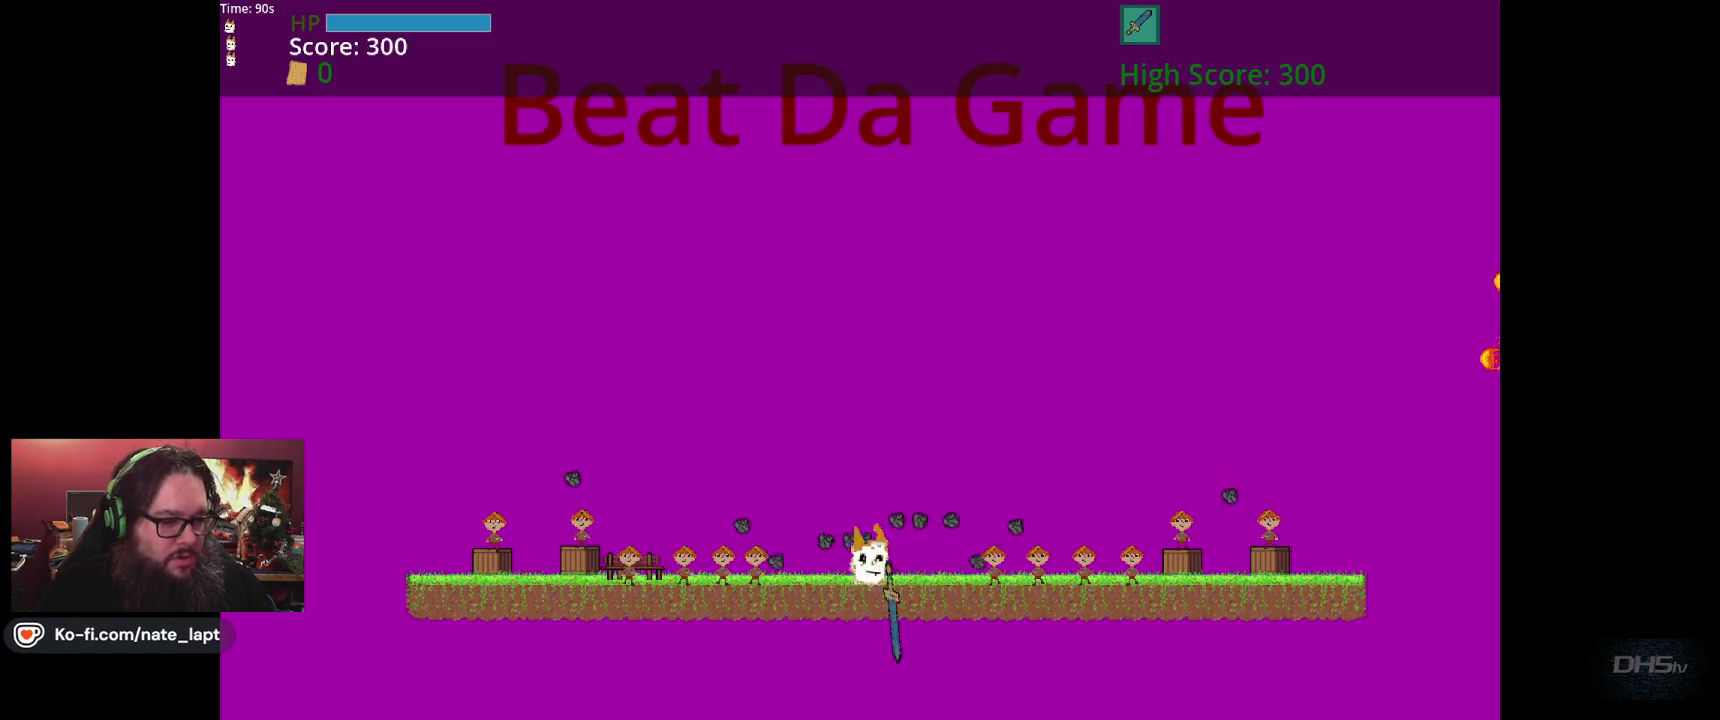
pyautogui.press('Left')
pyautogui.press('Right')
pyautogui.press('Right')
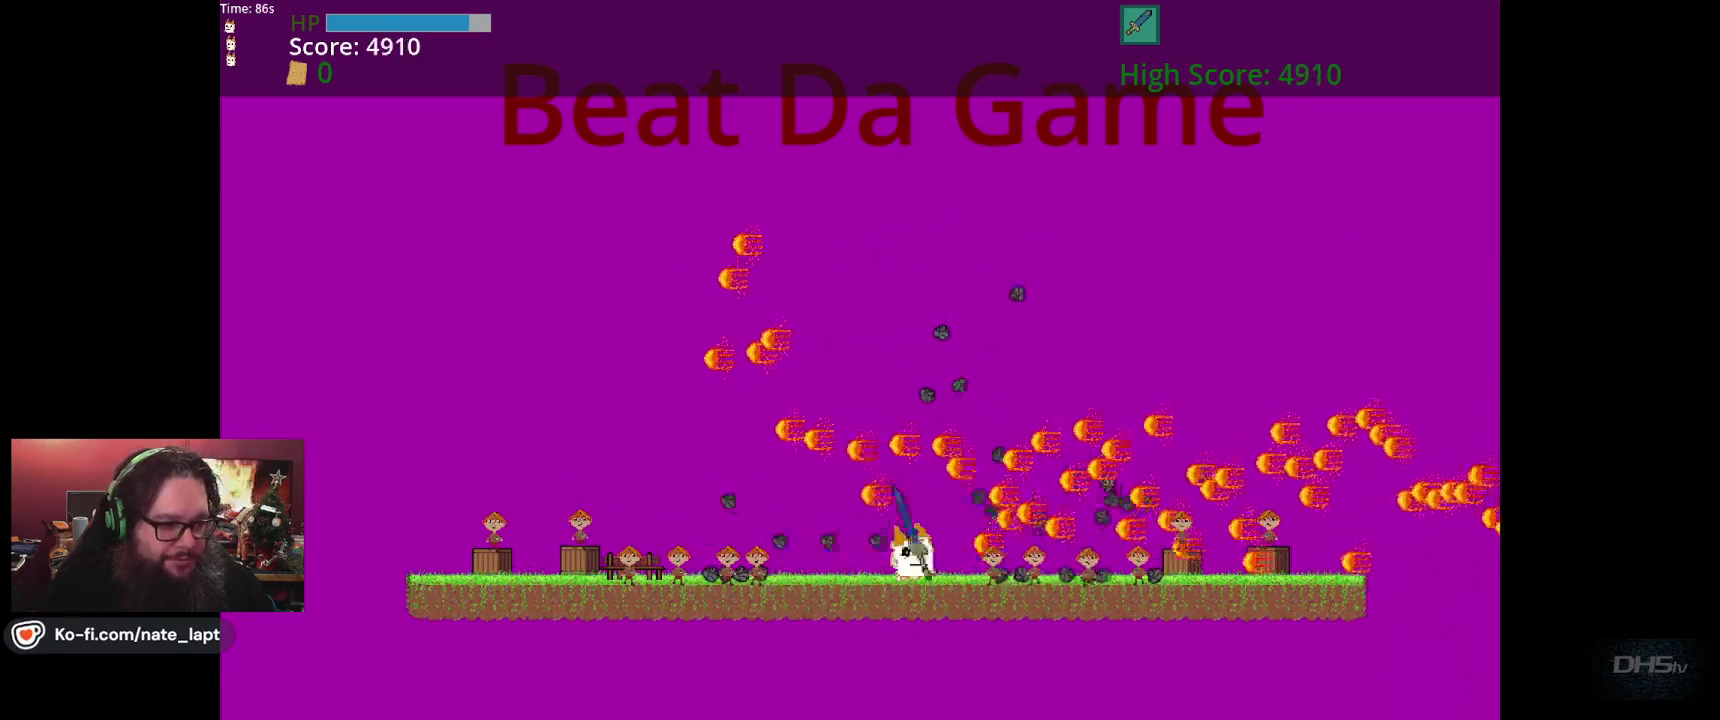
pyautogui.press('Right')
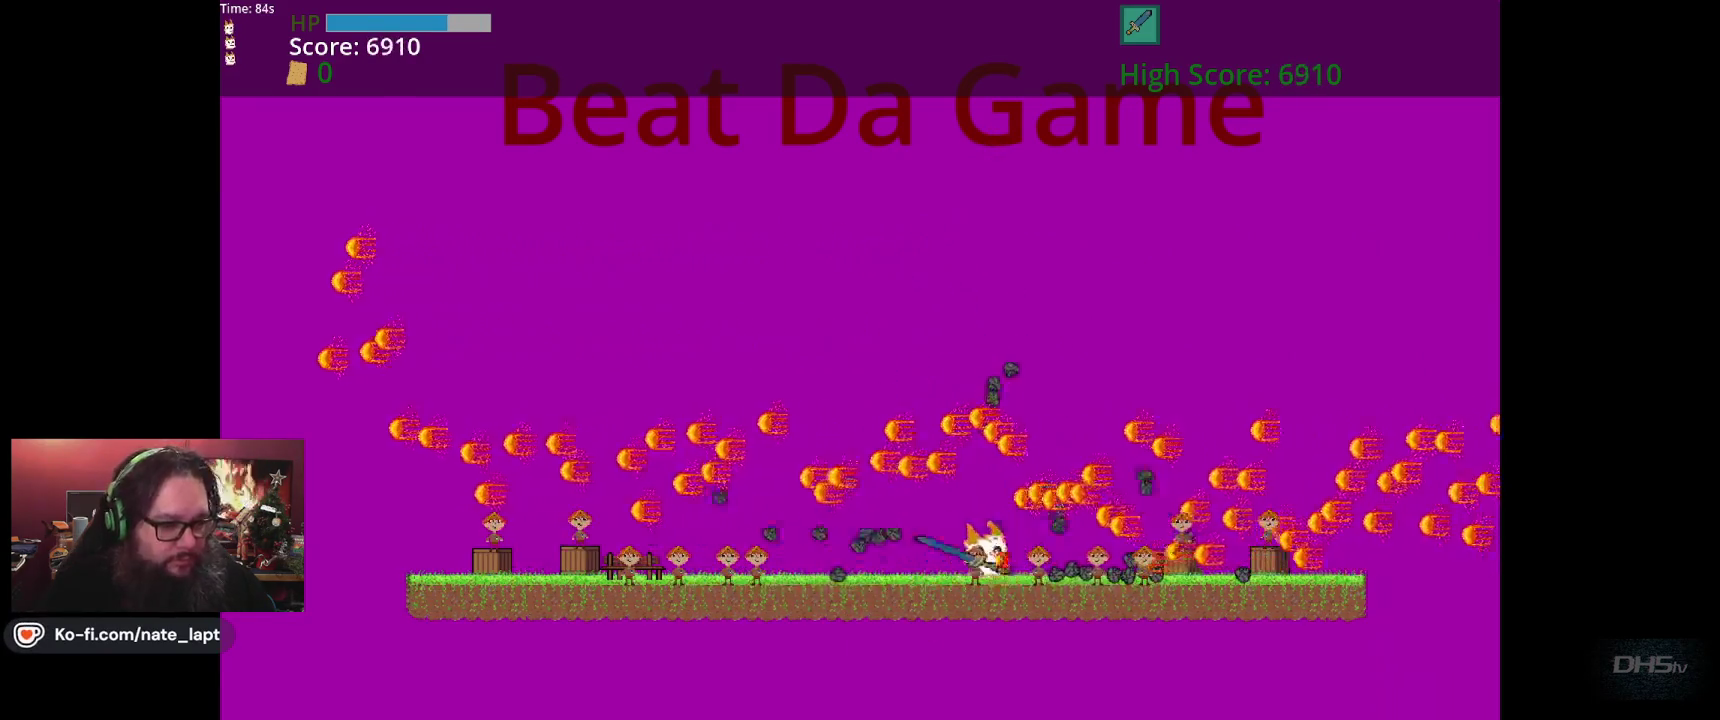
pyautogui.press('Left')
pyautogui.press('Up')
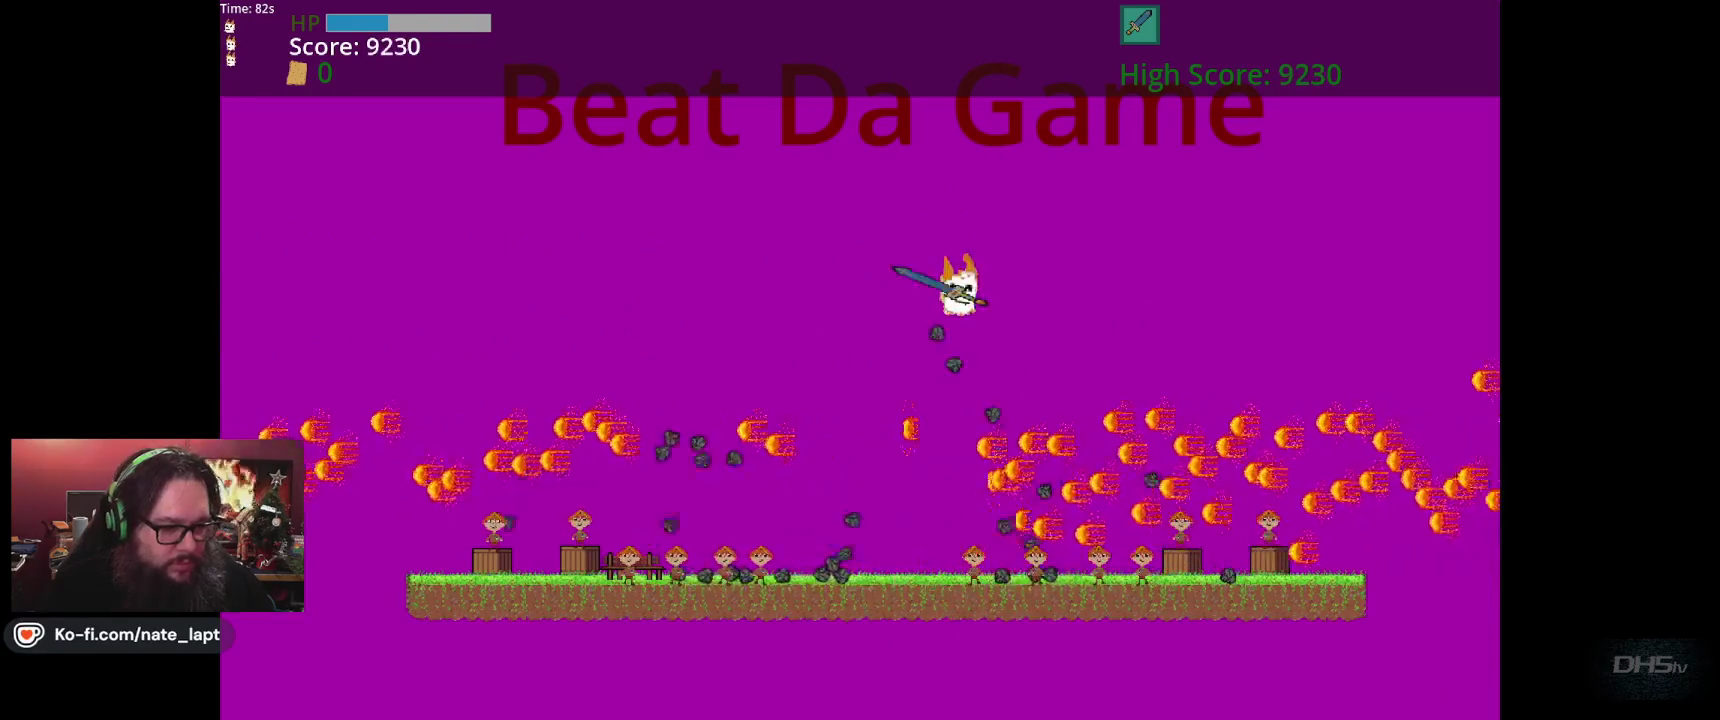
pyautogui.press('Left')
pyautogui.press('Right')
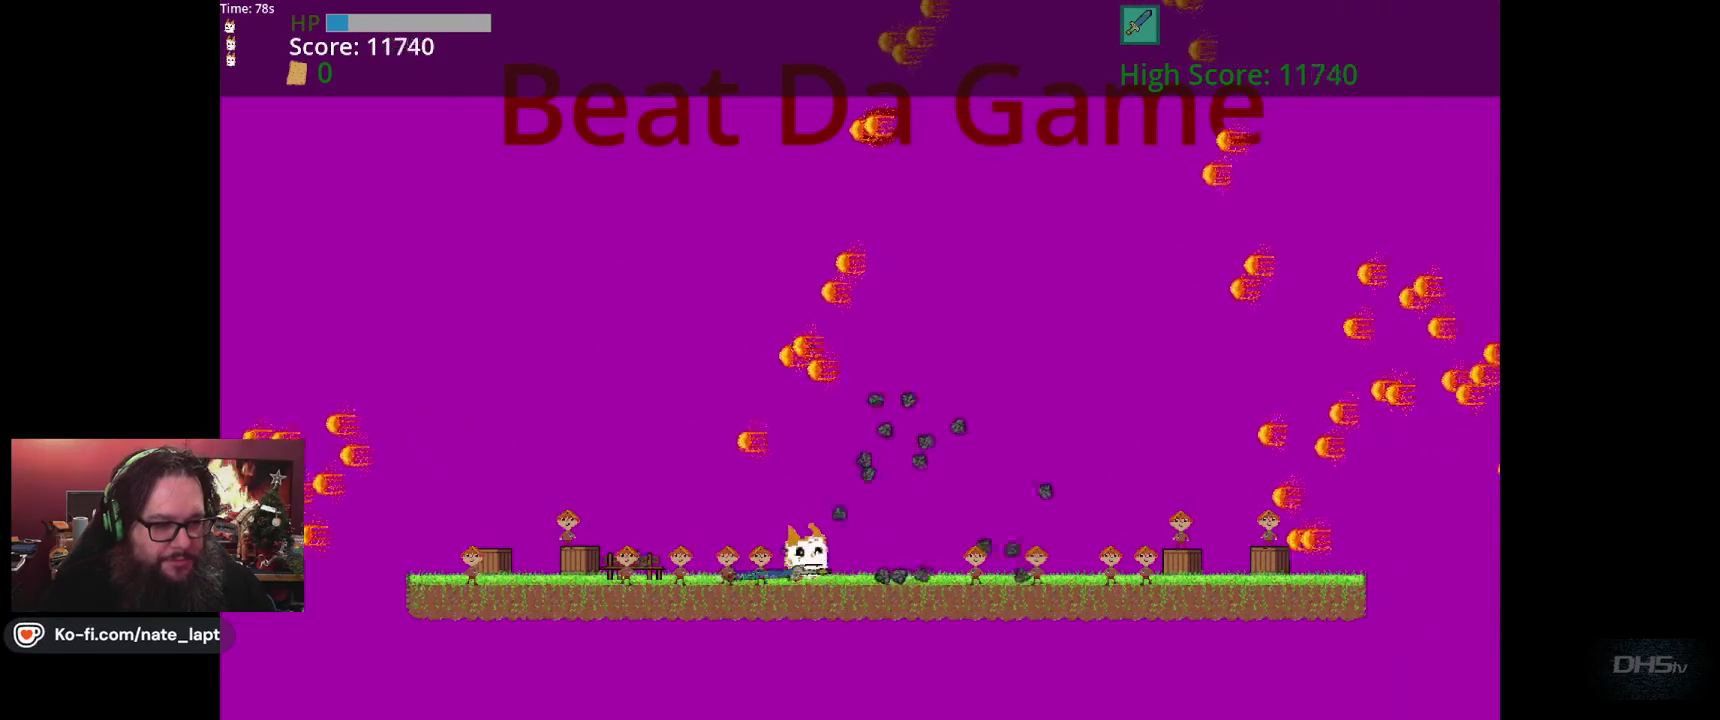
pyautogui.press('Up')
pyautogui.press('Right')
# Keep jumping and scoring to the victory screen at 18590, then stop the game.
pyautogui.press('Up')
pyautogui.press('Right')
pyautogui.press('Up')
pyautogui.press('Left')
pyautogui.press('Right')
pyautogui.press('Left')
pyautogui.press('Up')
pyautogui.press('Right')
pyautogui.press('Left')
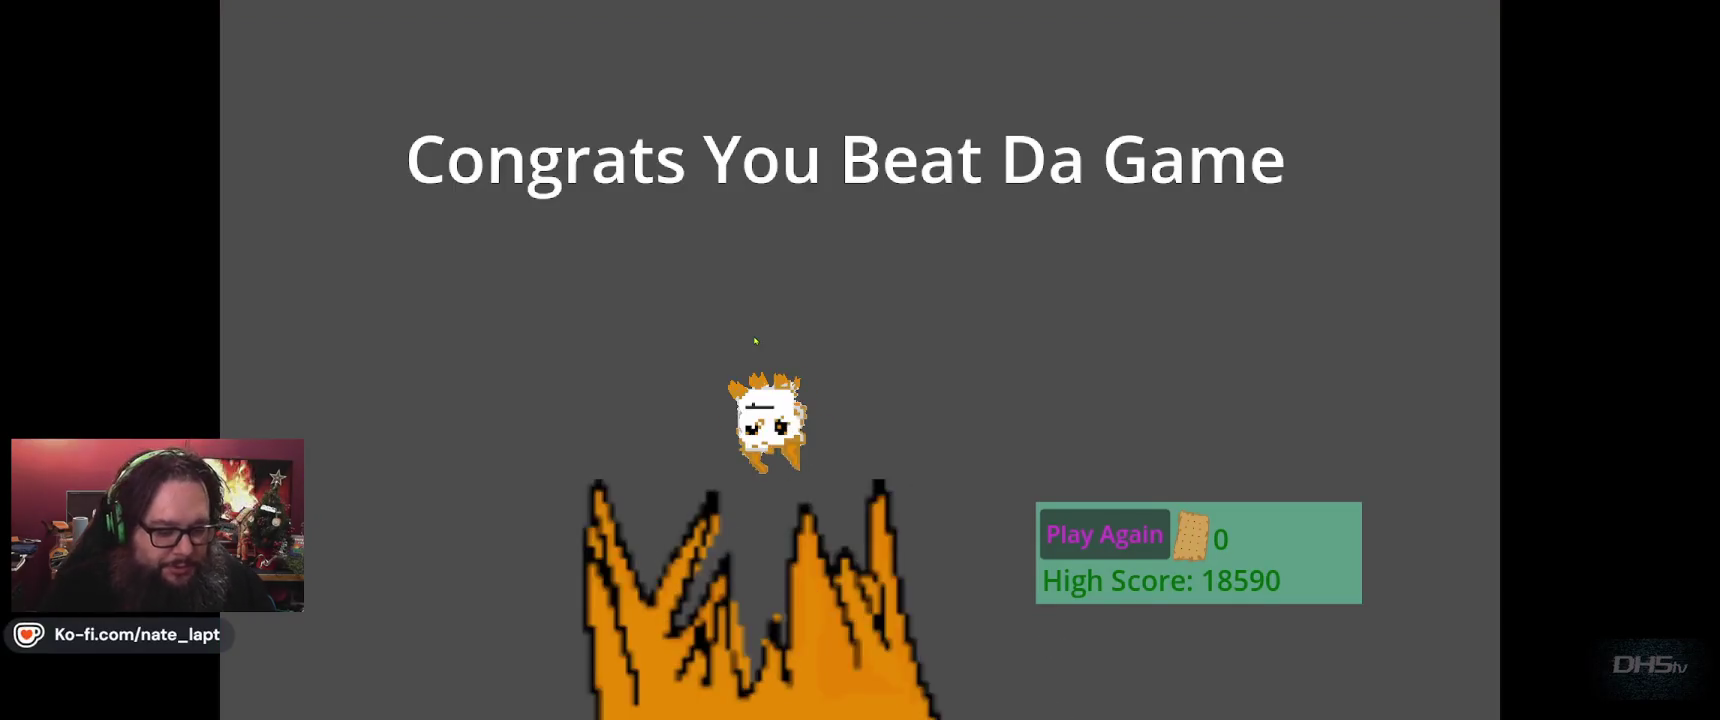
pyautogui.press('F8')
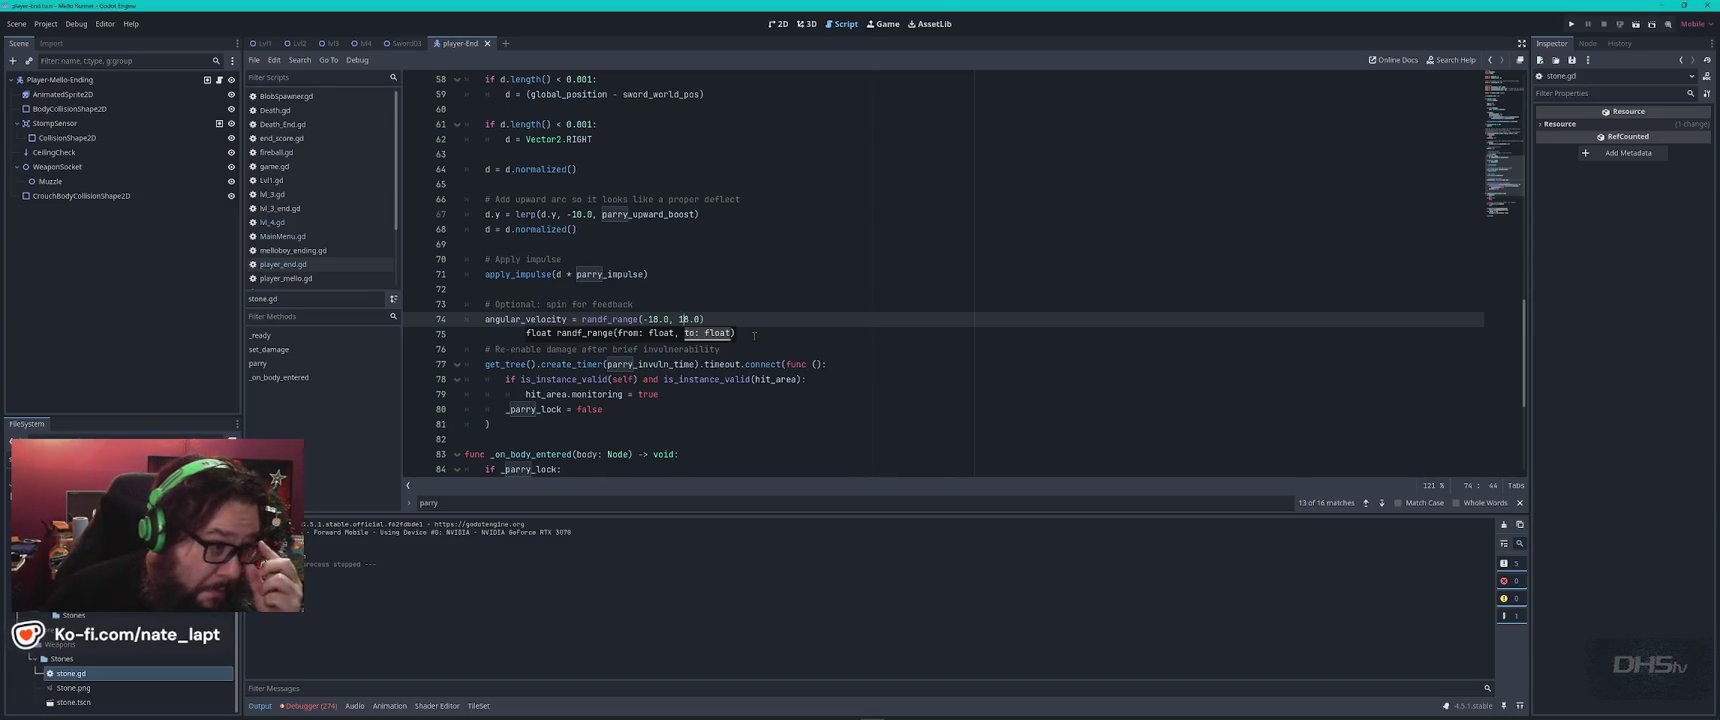
# Set the line 67 arc lerp target to -40.0, glance at player_end.gd, and run the game.
pyautogui.scroll(-5, 656, 320)
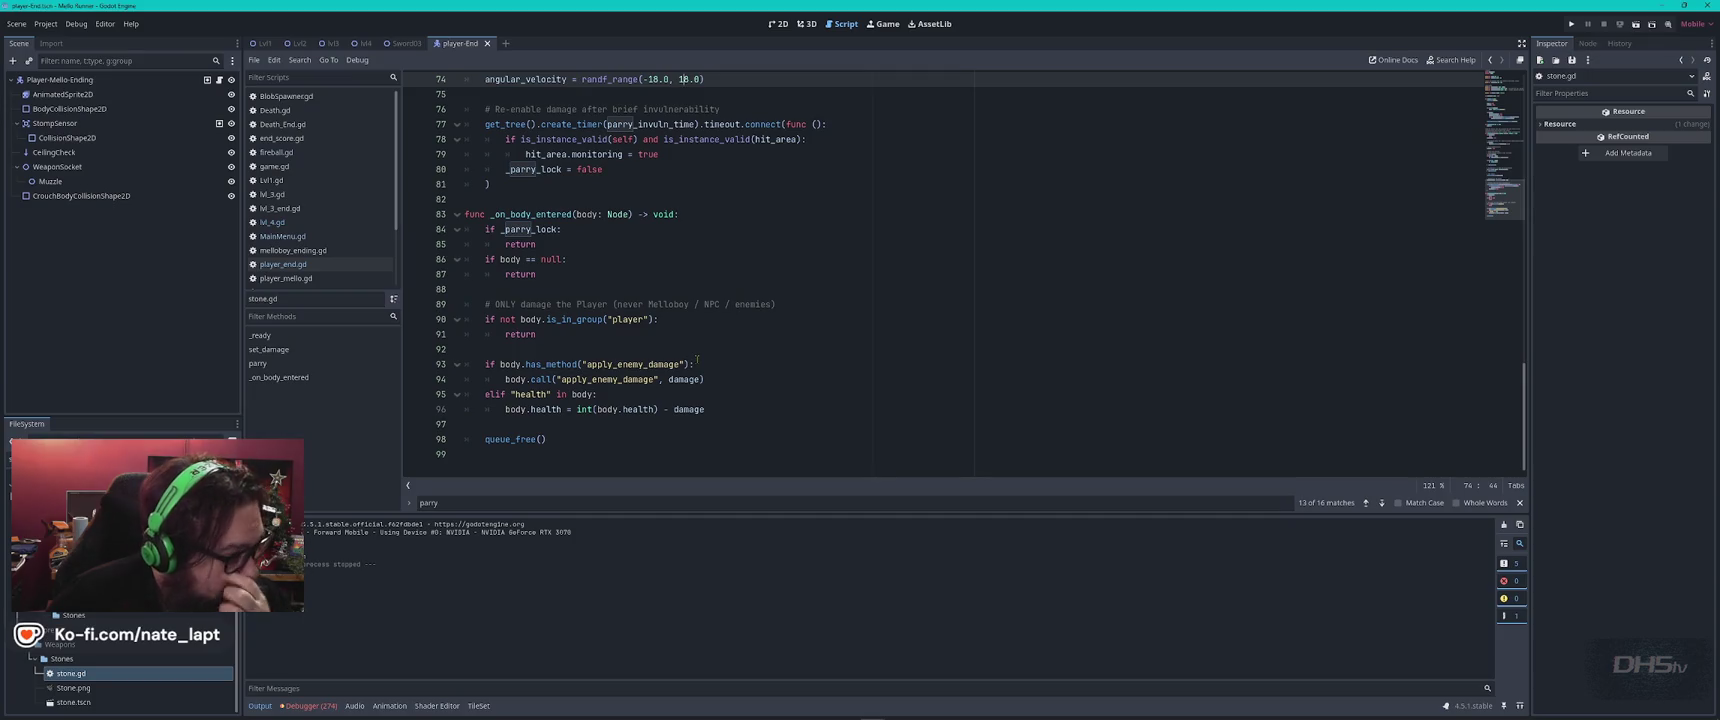
pyautogui.scroll(7, 697, 393)
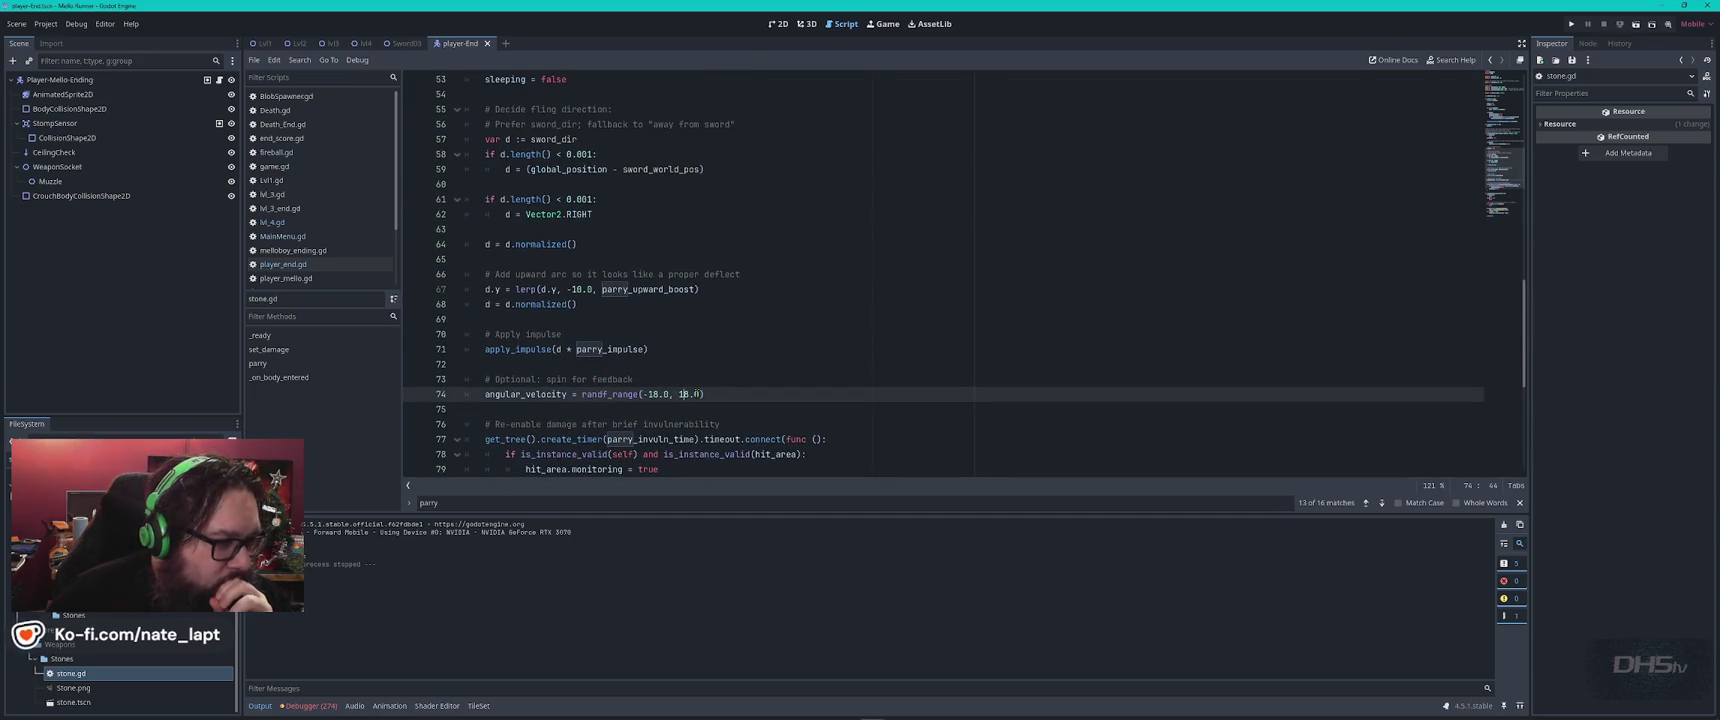
pyautogui.click(575, 289)
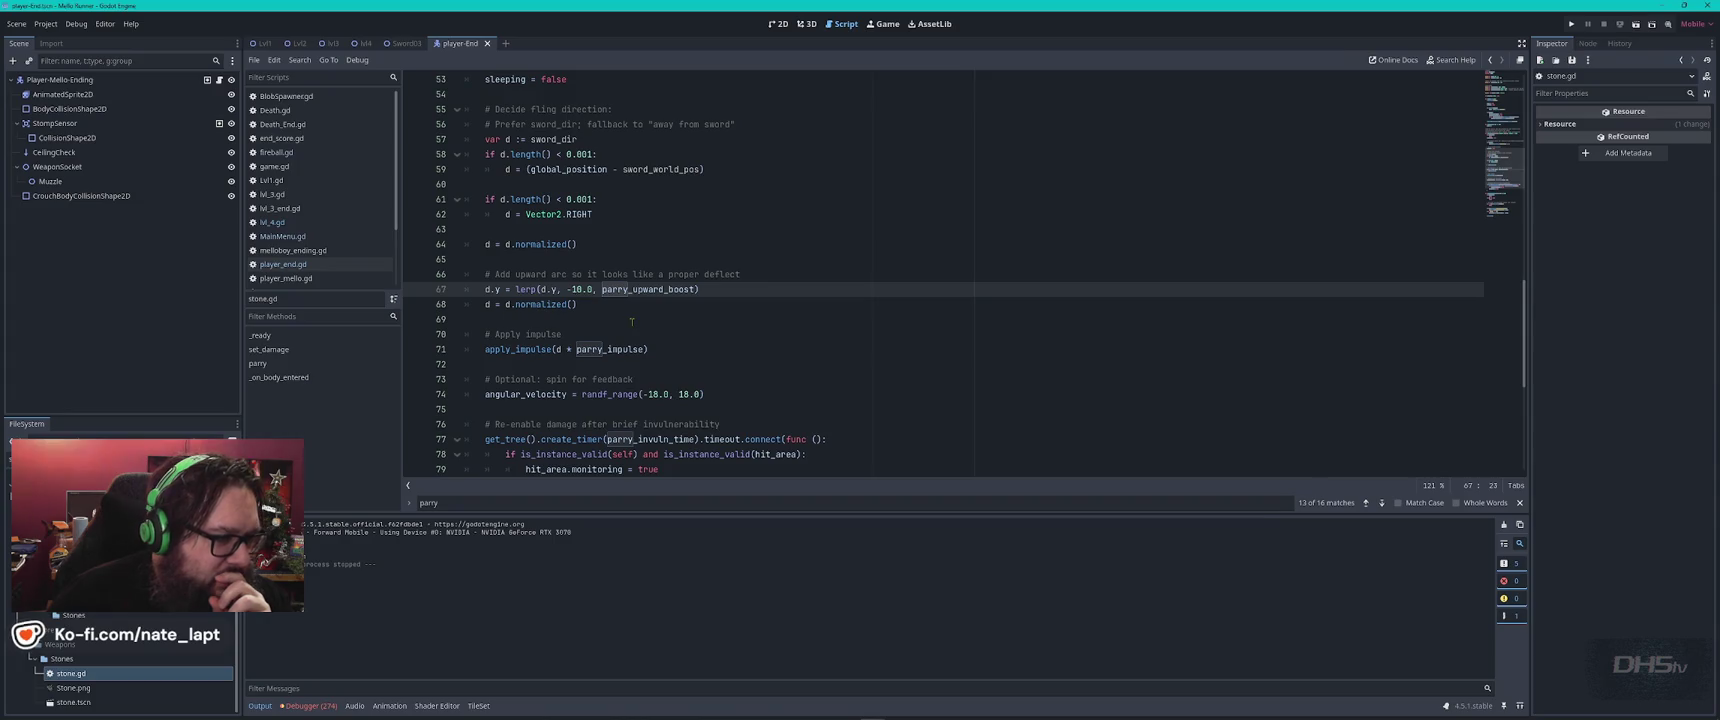
pyautogui.click(300, 268)
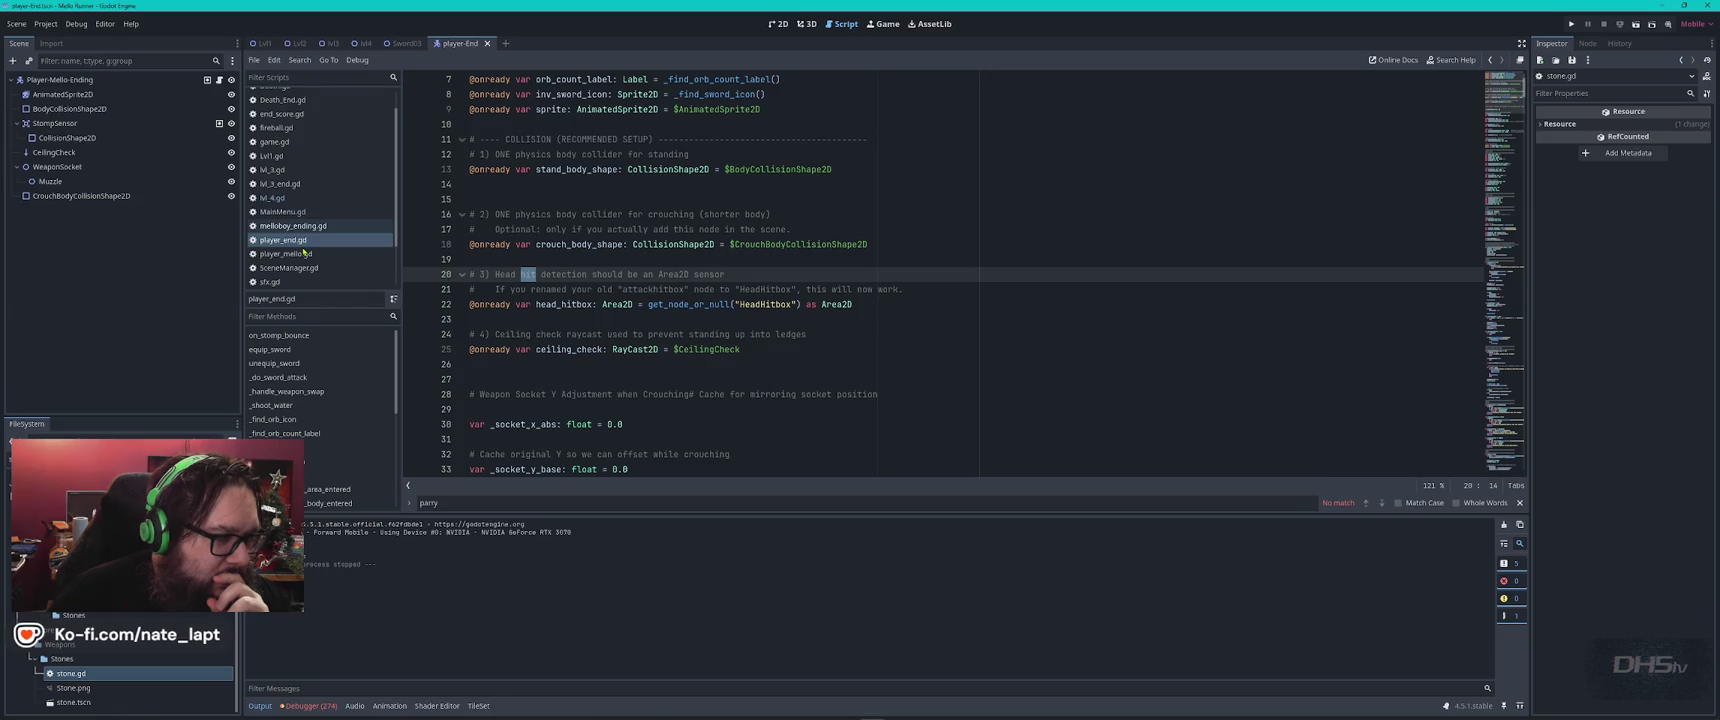
pyautogui.click(290, 241)
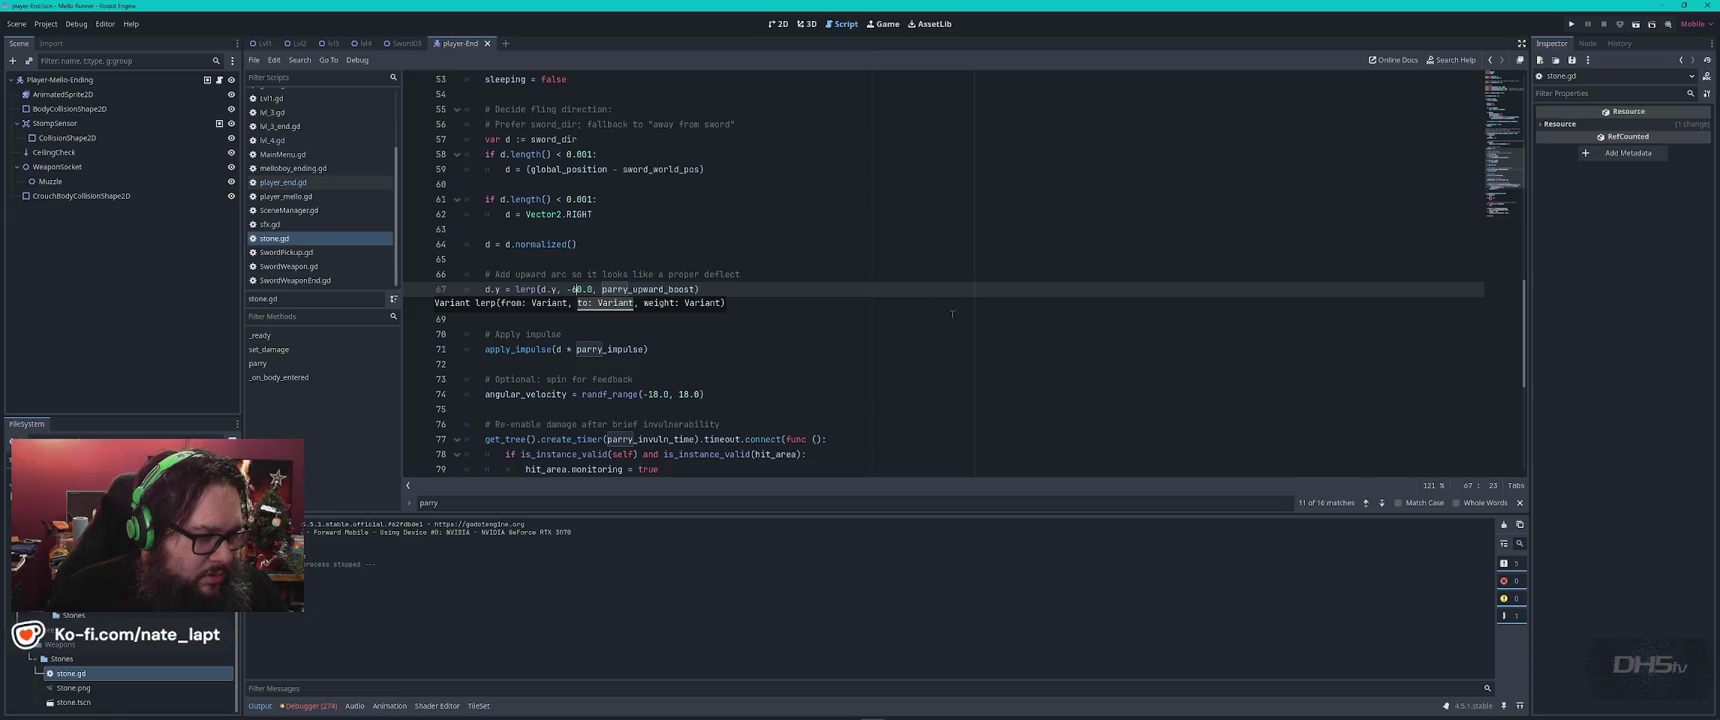
pyautogui.click(895, 303)
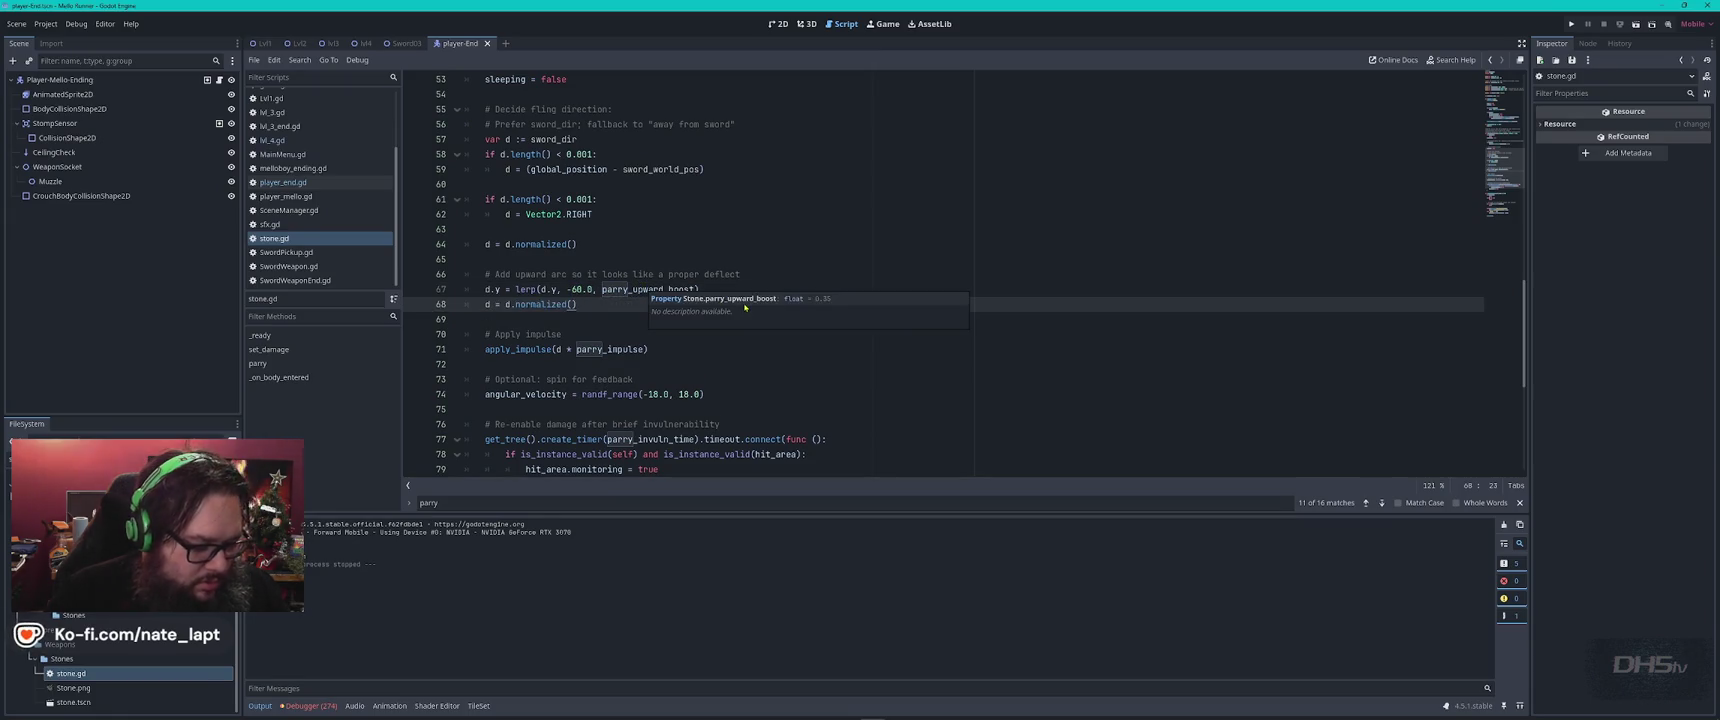
pyautogui.press('F5')
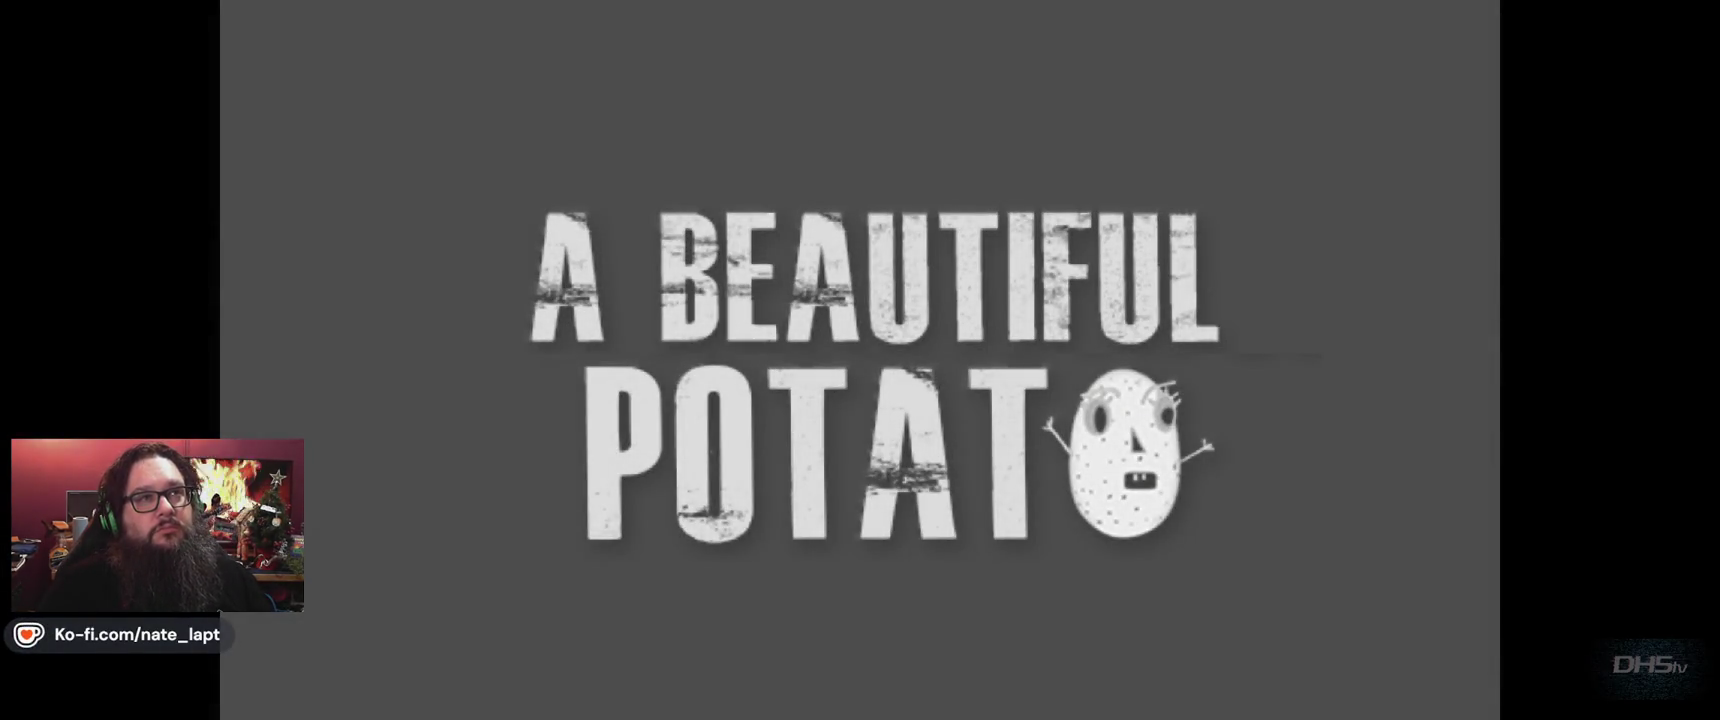
# Start the level and move the cat along the ground, jumping and swinging at stones.
pyautogui.press('Return')
pyautogui.press('Right')
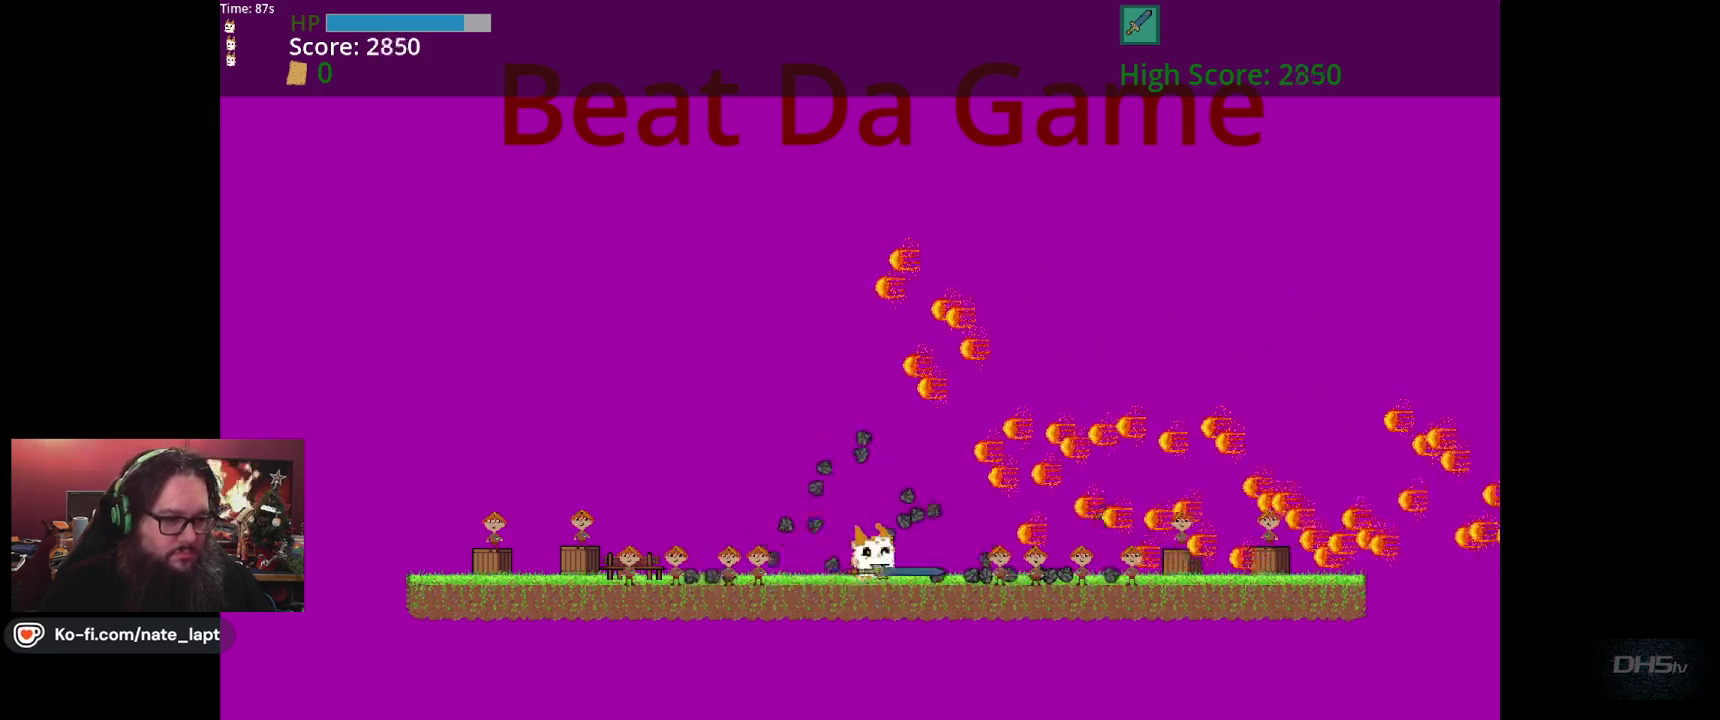
pyautogui.press('Right')
pyautogui.press('Left')
pyautogui.press('Up')
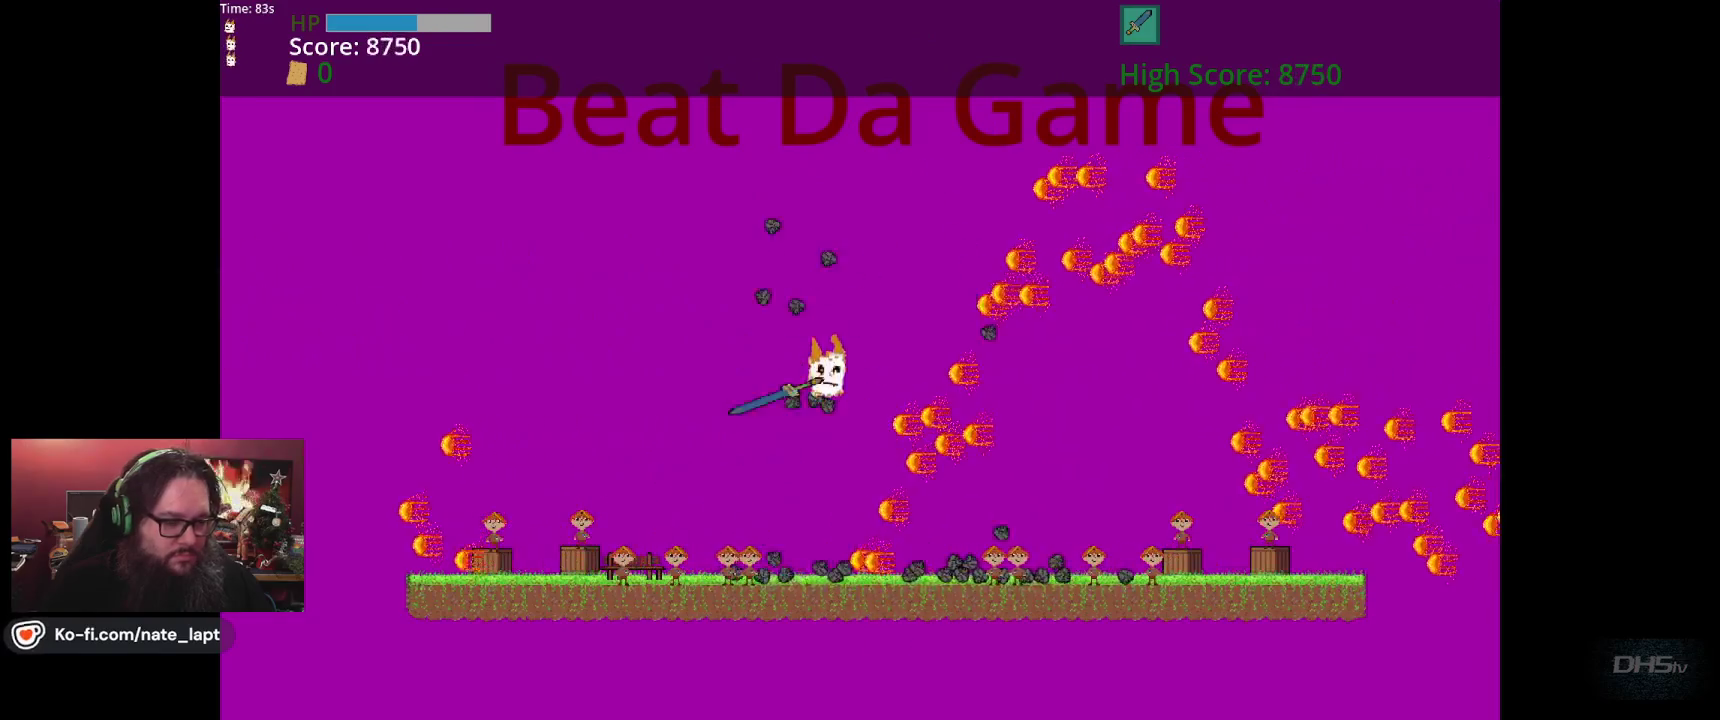
pyautogui.press('Right')
pyautogui.press('Up')
pyautogui.press('Left')
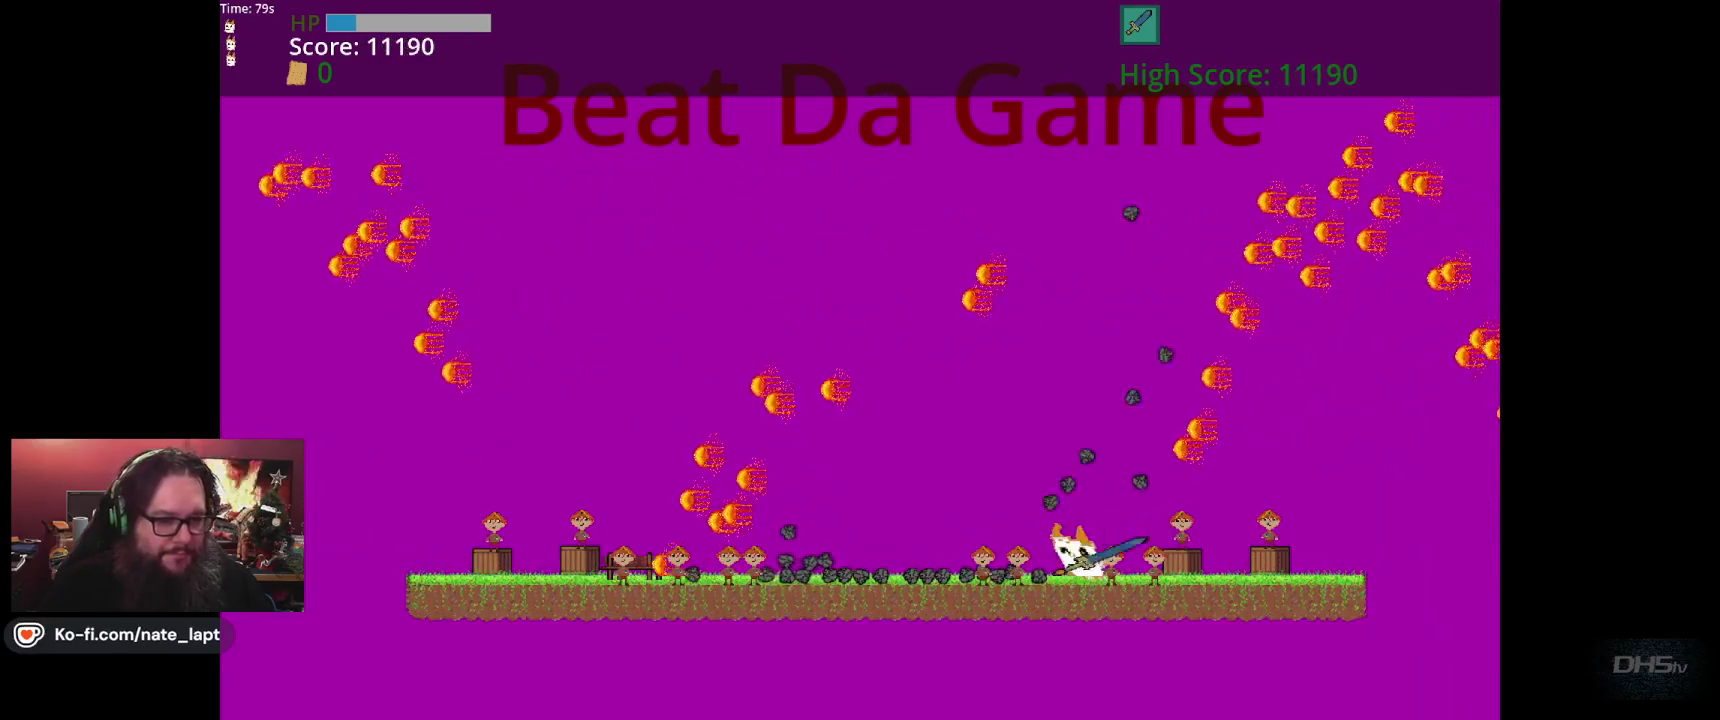
pyautogui.press('Right')
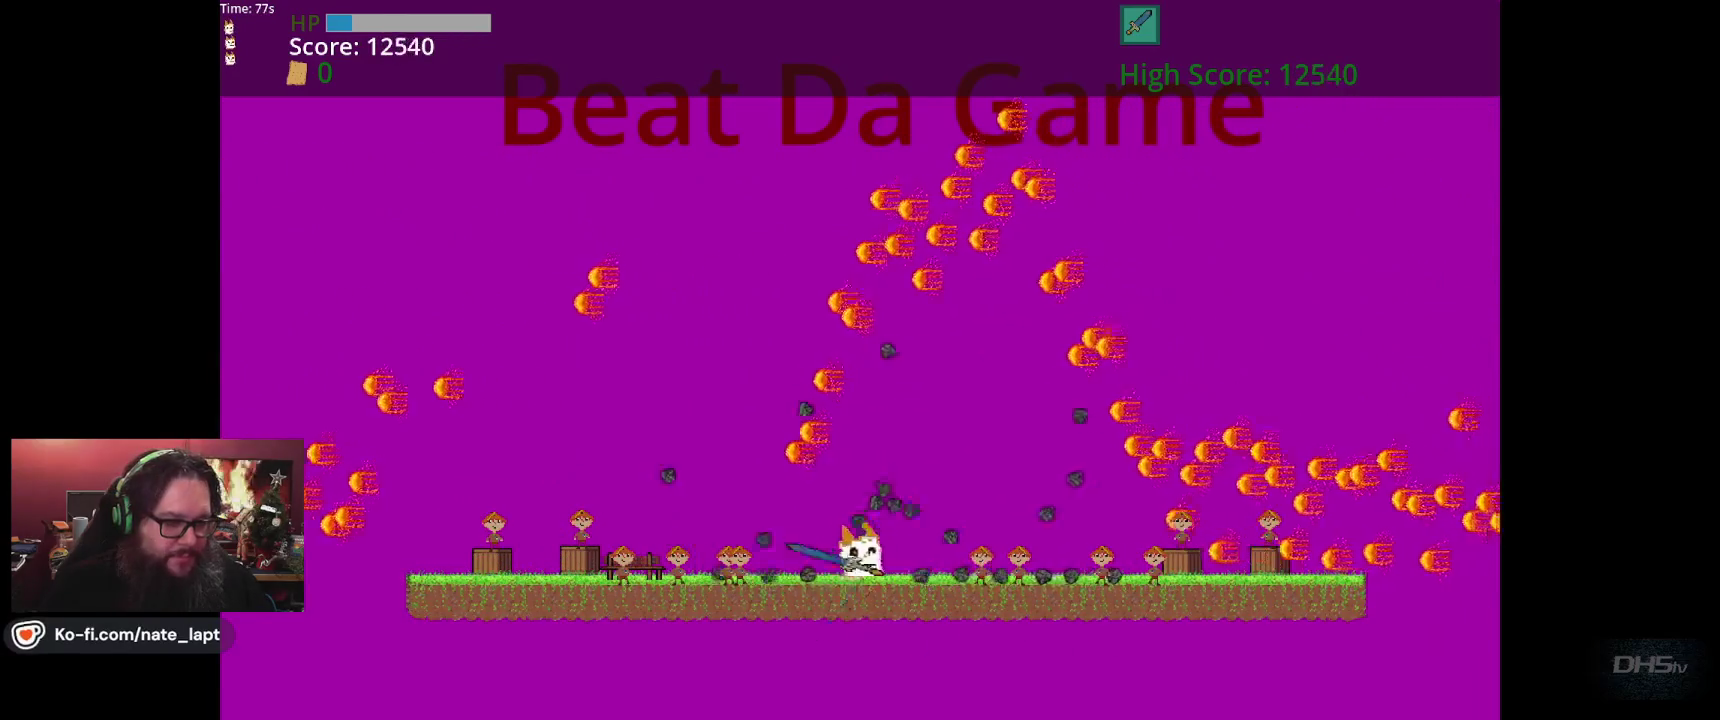
pyautogui.press('Left')
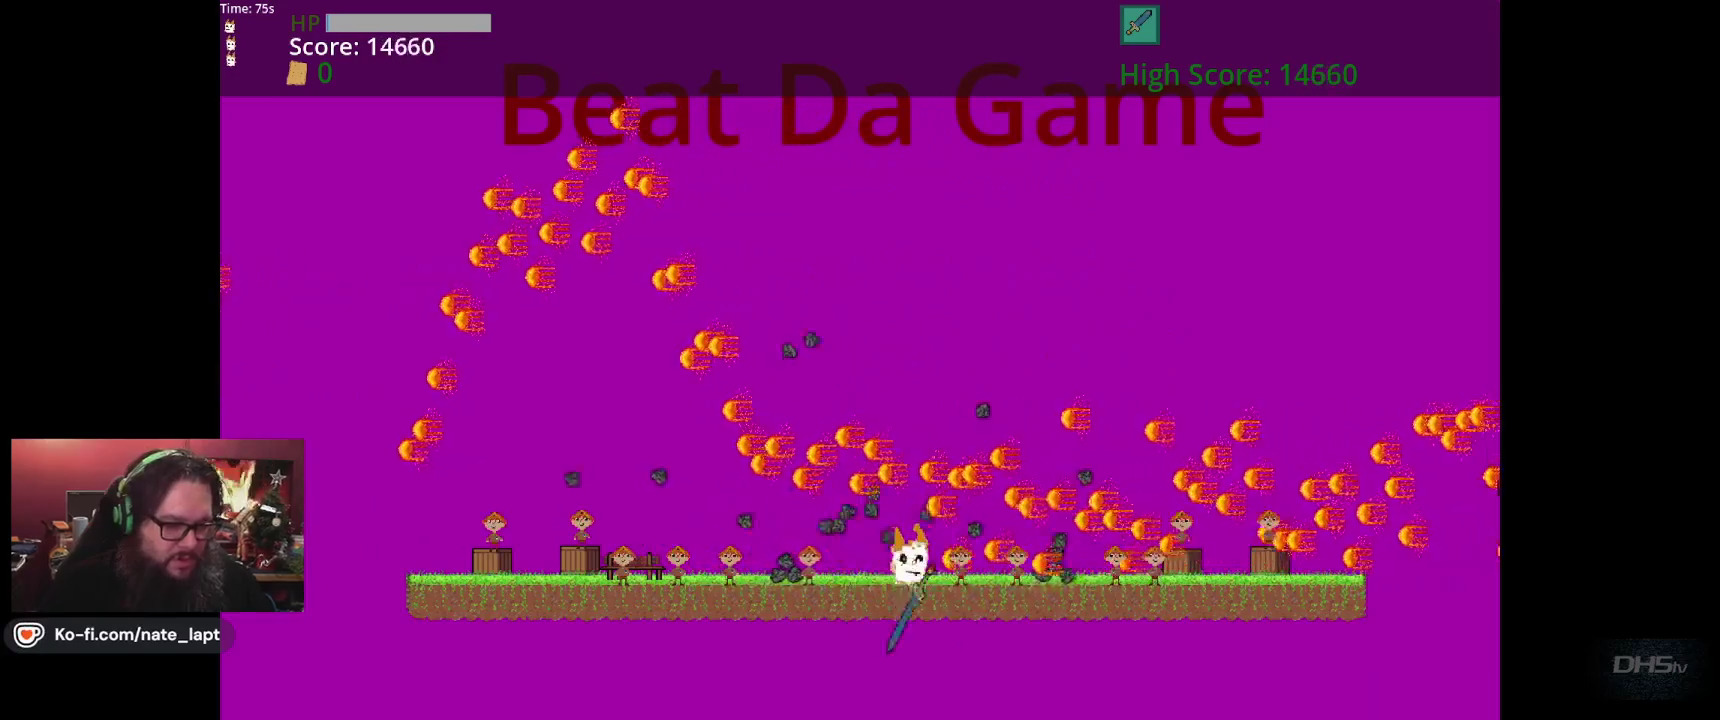
pyautogui.press('Right')
pyautogui.press('Left')
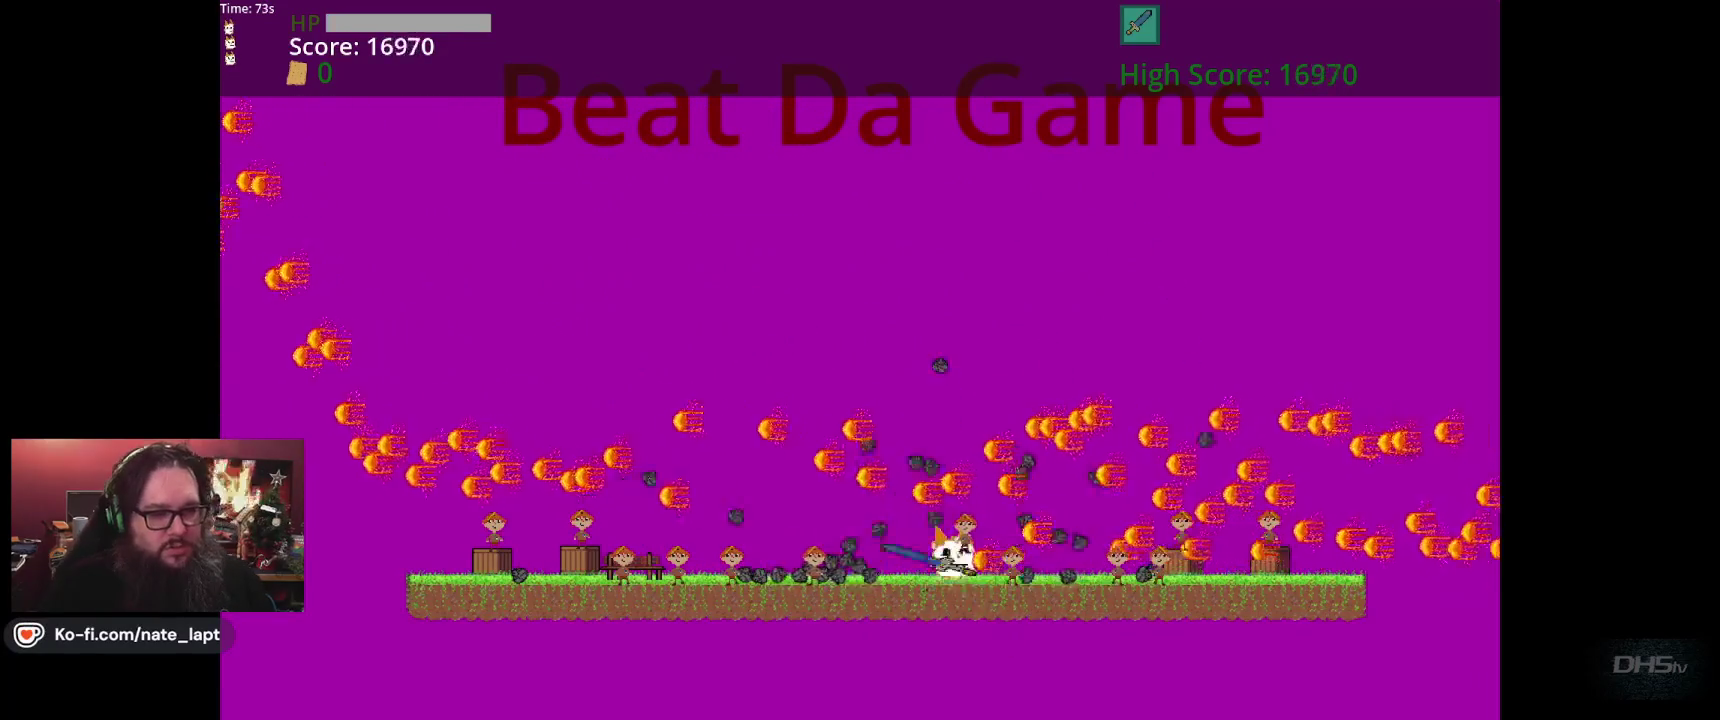
pyautogui.press('Right')
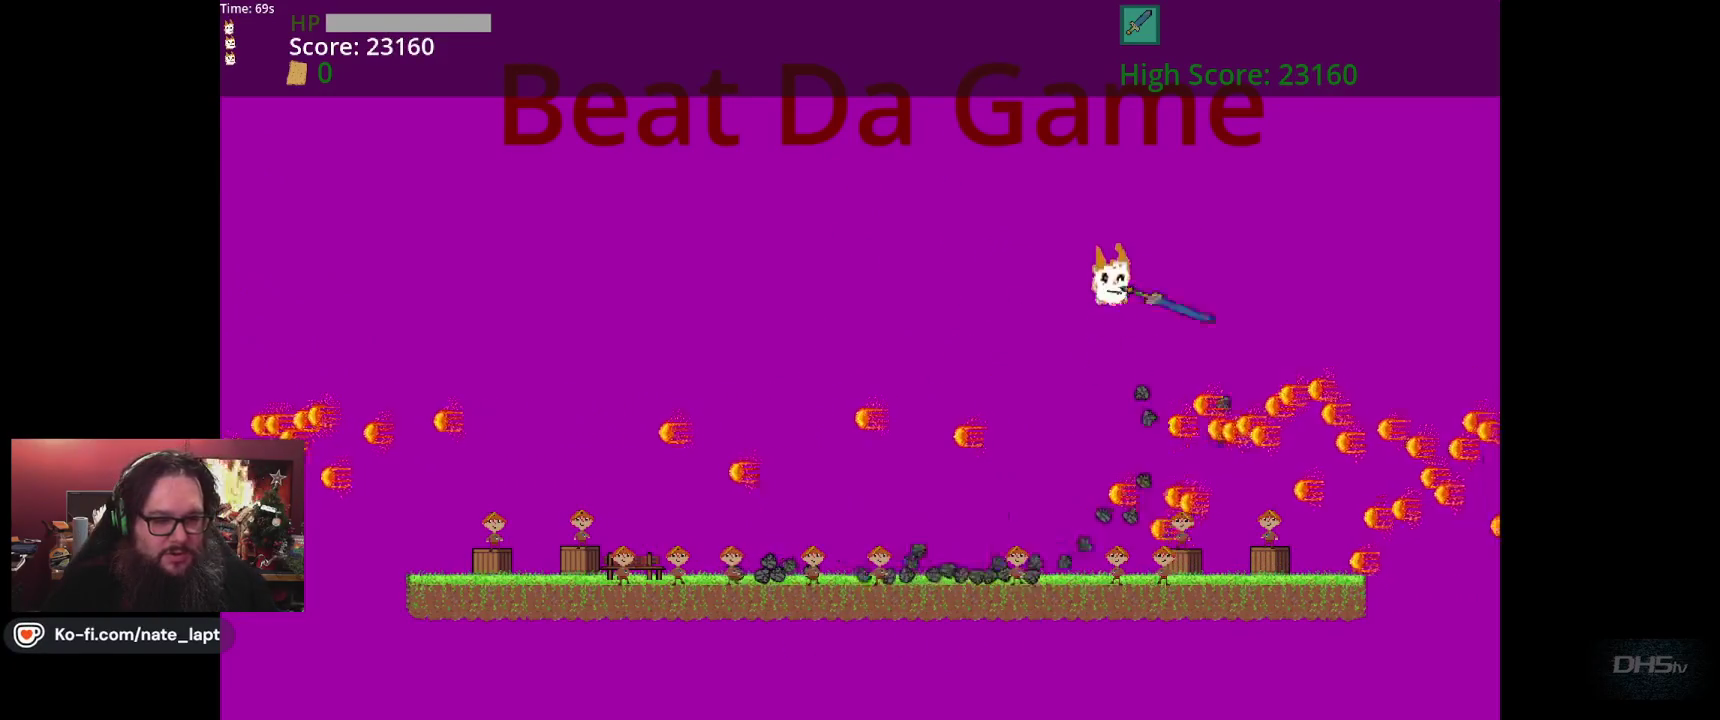
# Launch the cat repeatedly toward the top, raising the score to 27420 with 61s left.
pyautogui.press('Left')
pyautogui.press('Up')
pyautogui.press('Right')
pyautogui.press('Left')
pyautogui.press('Up')
pyautogui.press('Right')
pyautogui.press('Left')
pyautogui.press('Up')
pyautogui.press('Right')
pyautogui.press('Left')
pyautogui.press('Left')
pyautogui.press('Up')
pyautogui.press('Right')
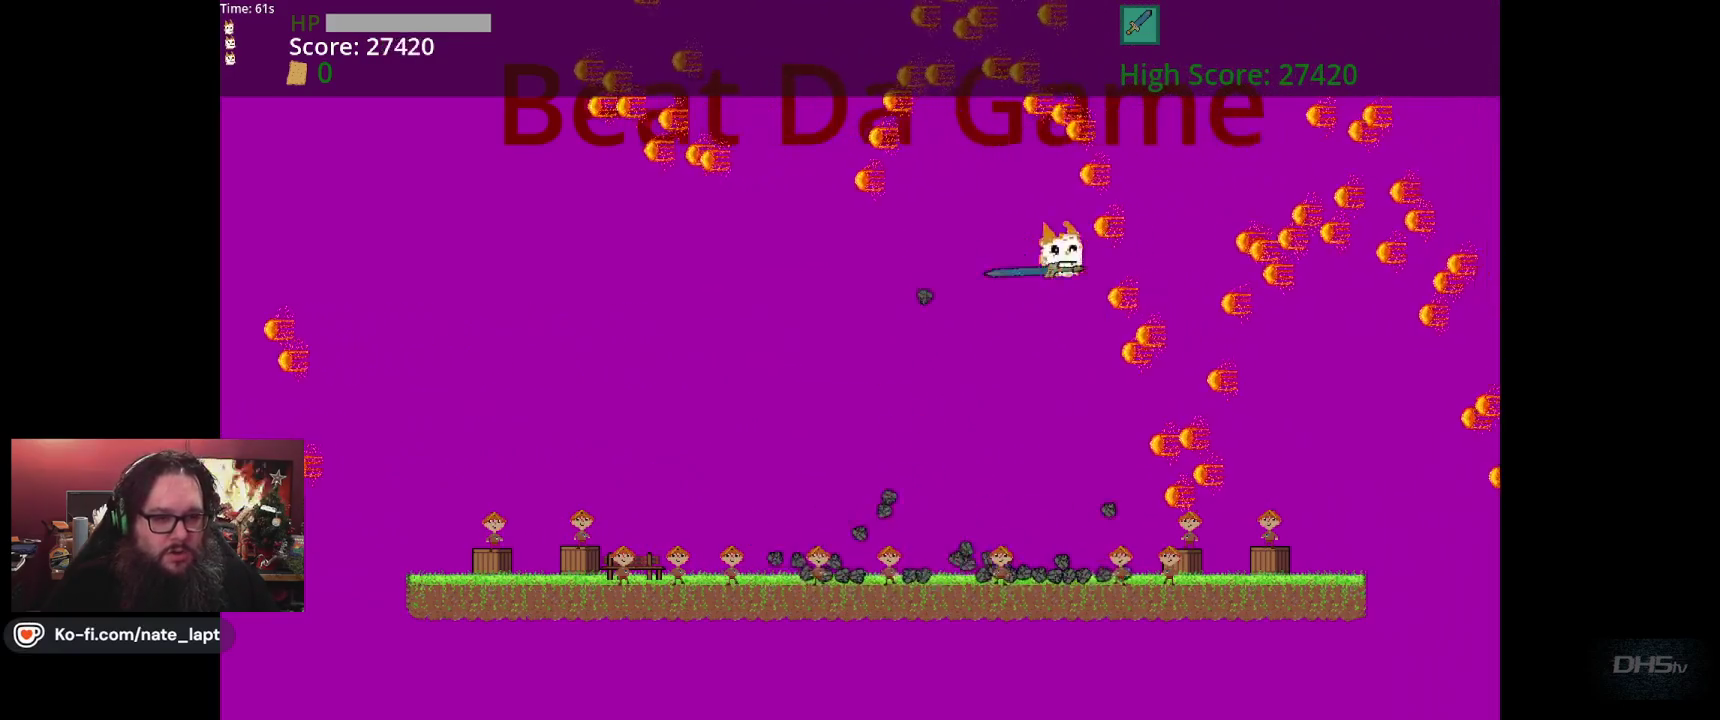
pyautogui.press('Left')
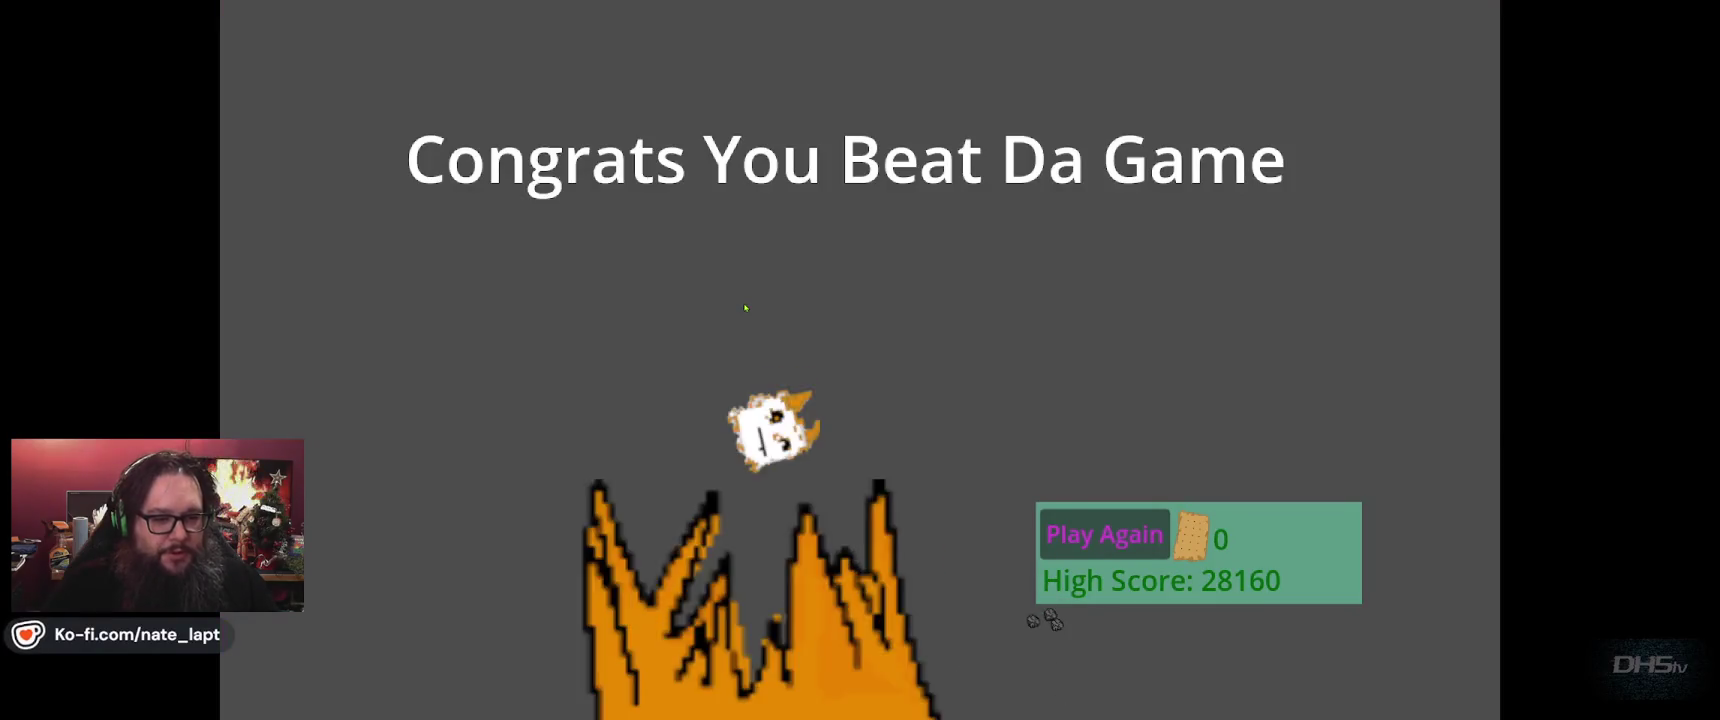
# Close the game after the 28160 victory, return to line 67, and run again.
pyautogui.press('F8')
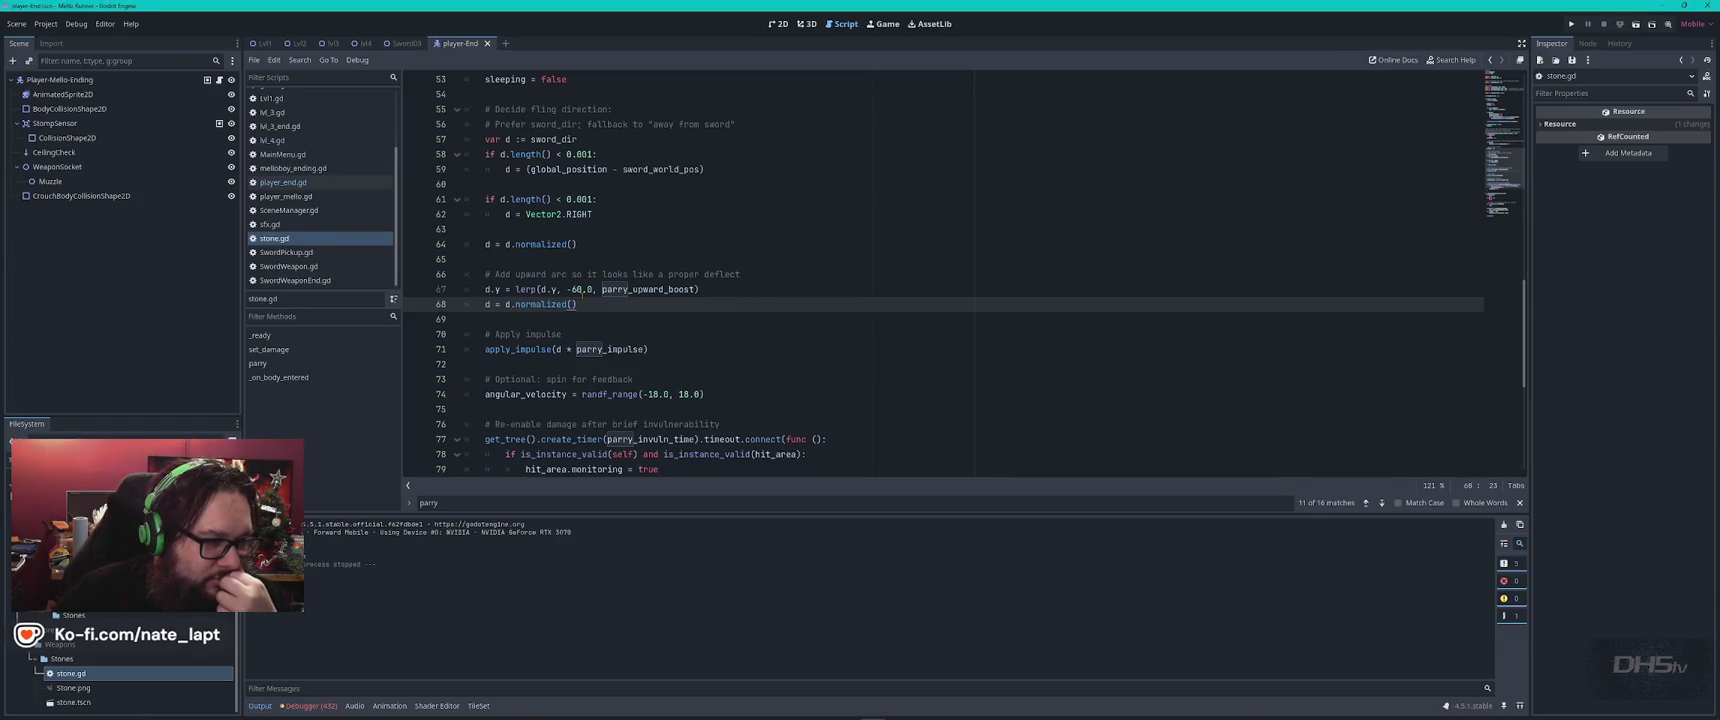
pyautogui.press('Up')
pyautogui.press('Left')
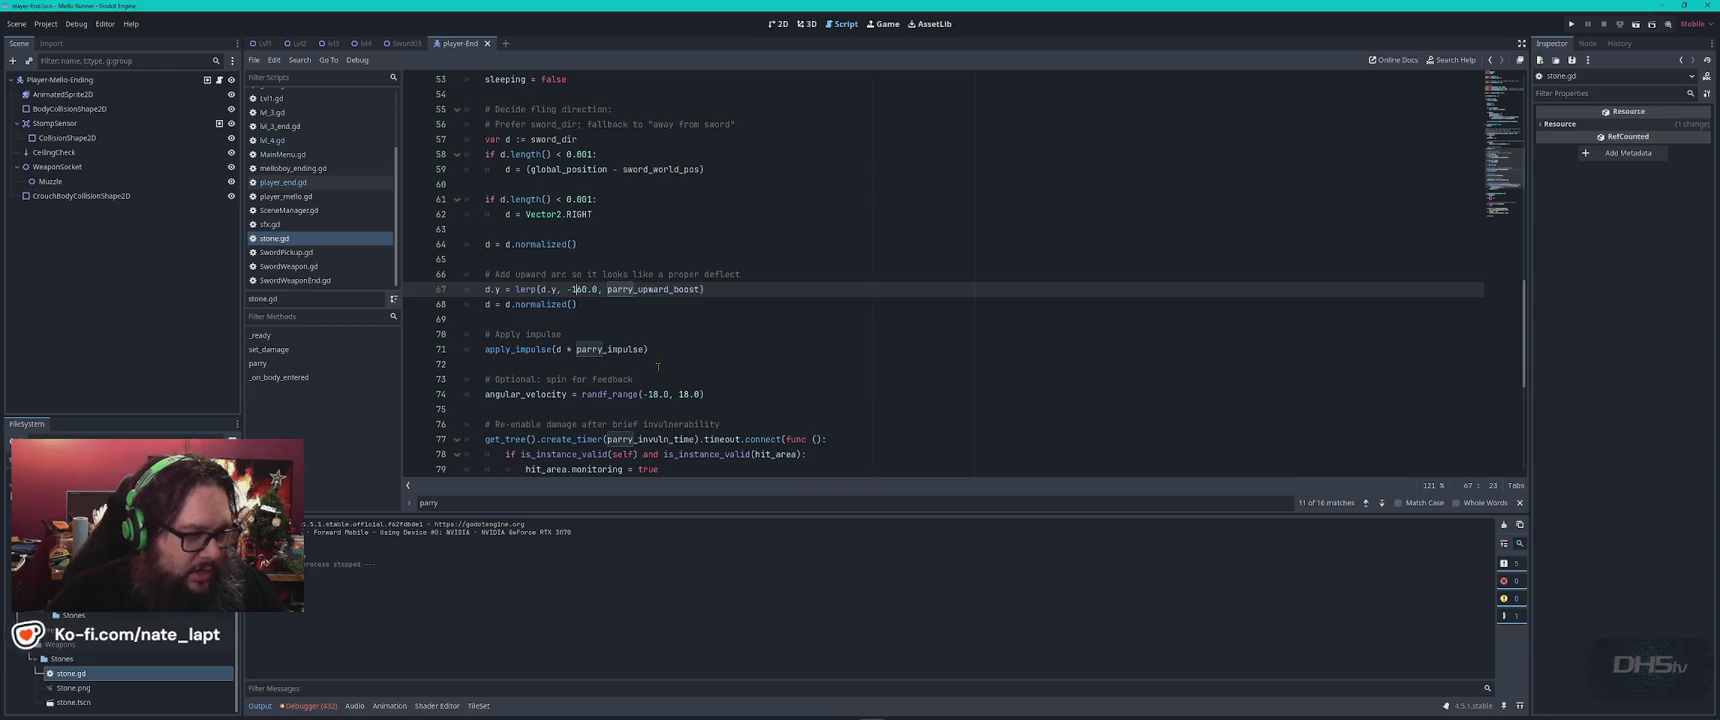
pyautogui.press('F5')
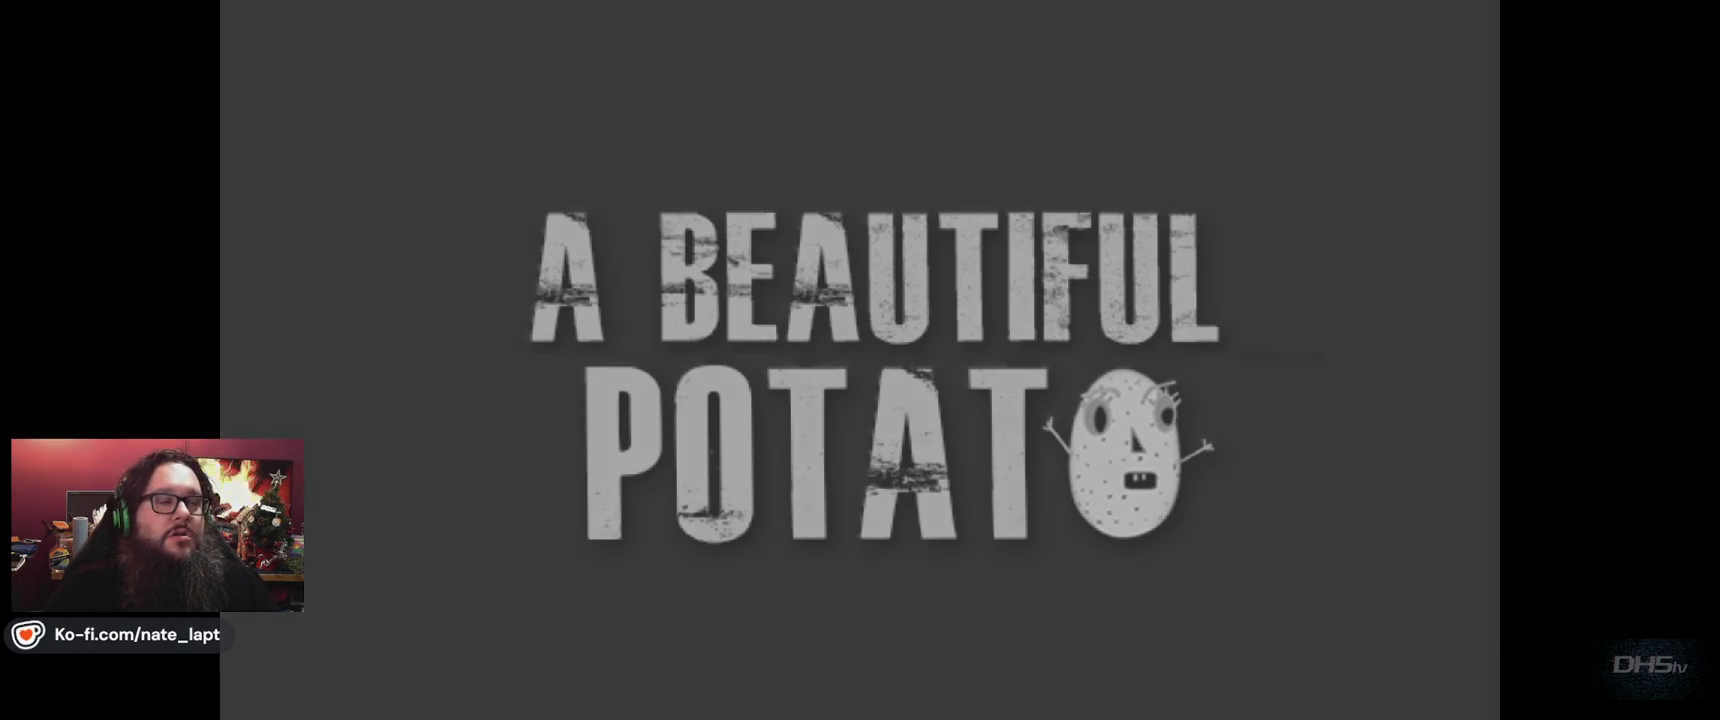
# Start the level and jump the cat with Space, swinging the sword at stones.
pyautogui.press('Return')
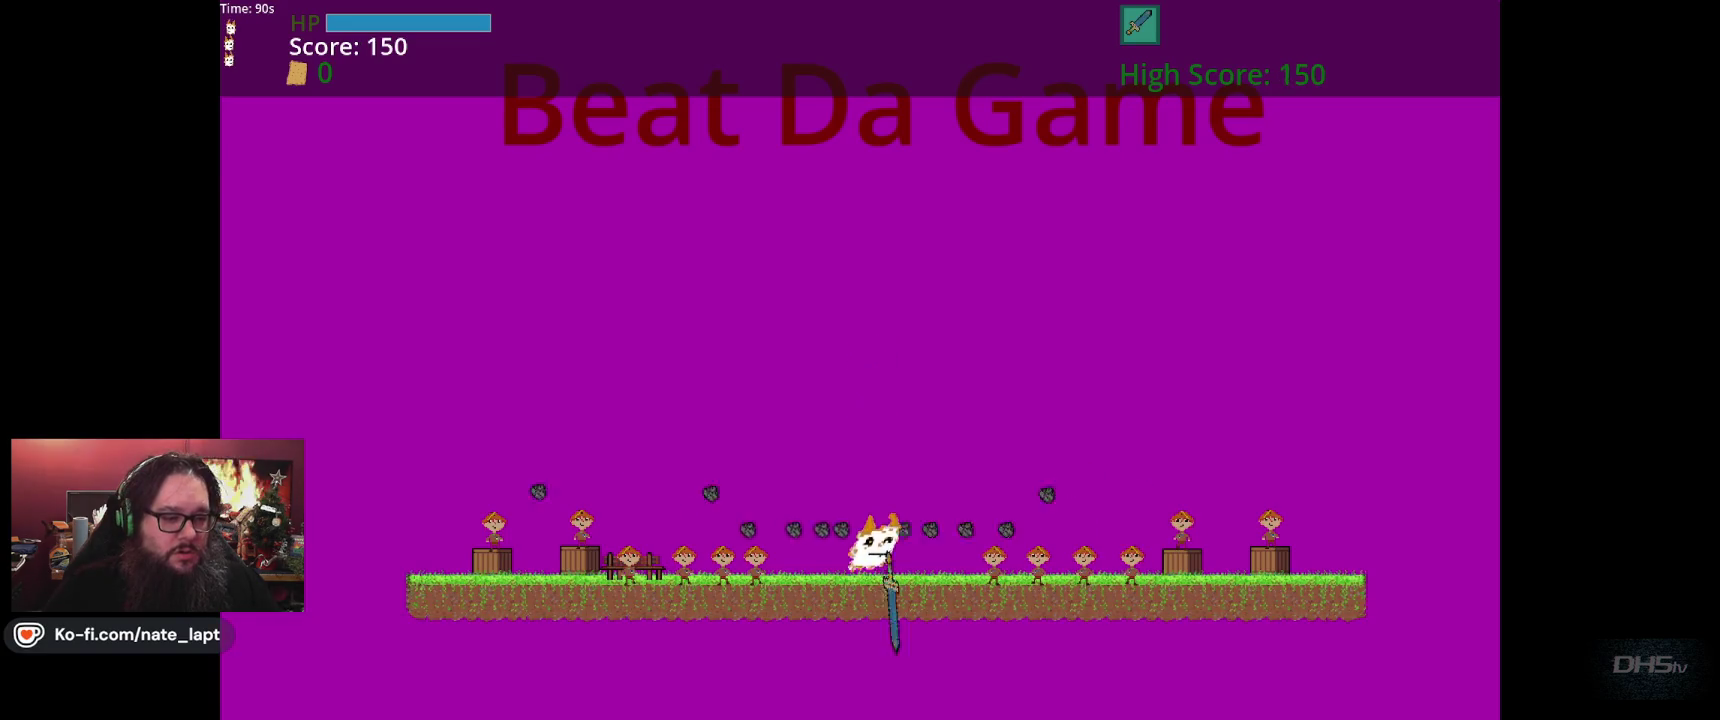
pyautogui.press('Right')
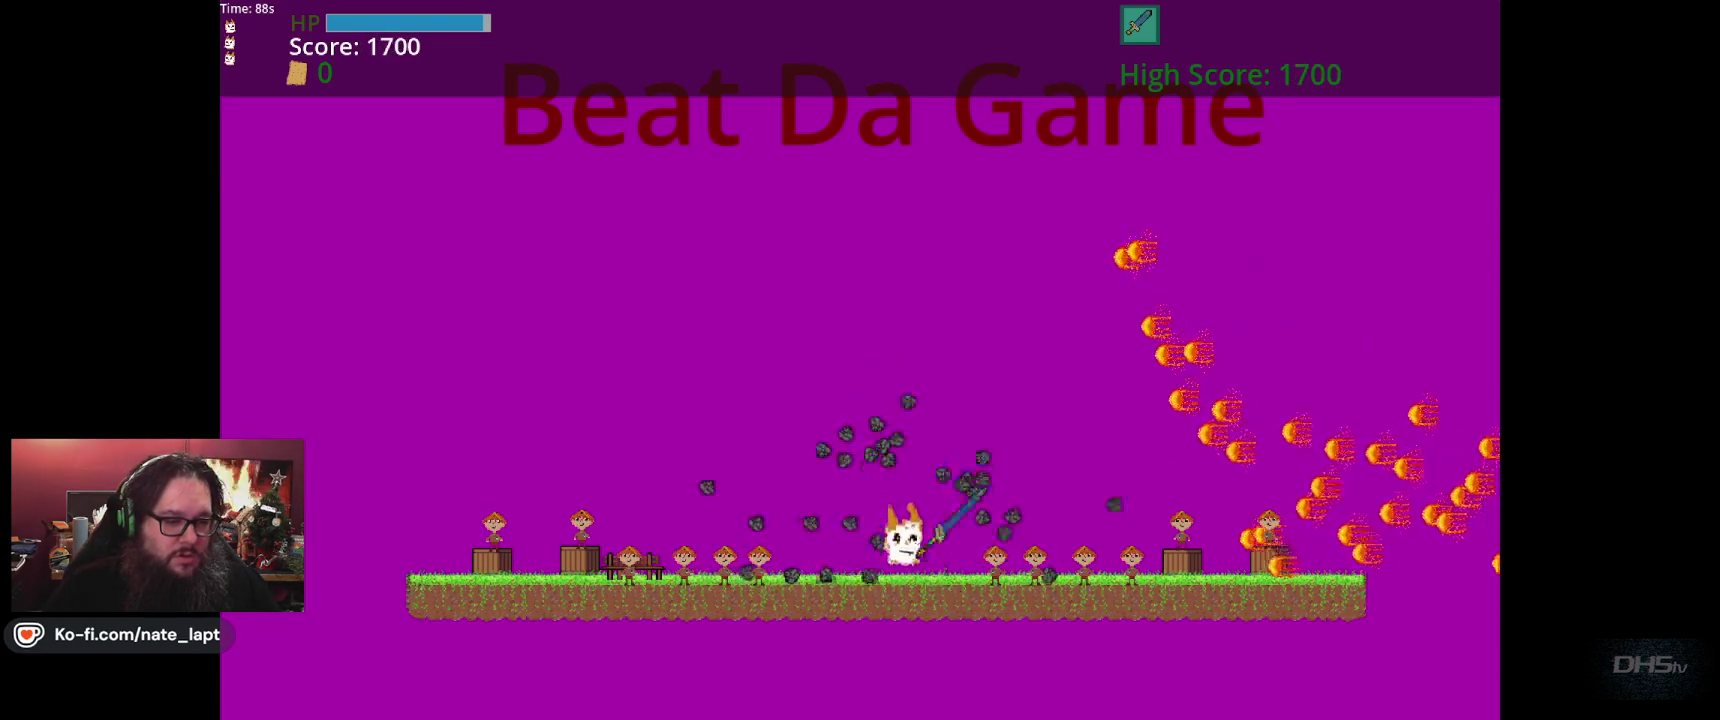
pyautogui.press('space')
pyautogui.press('space')
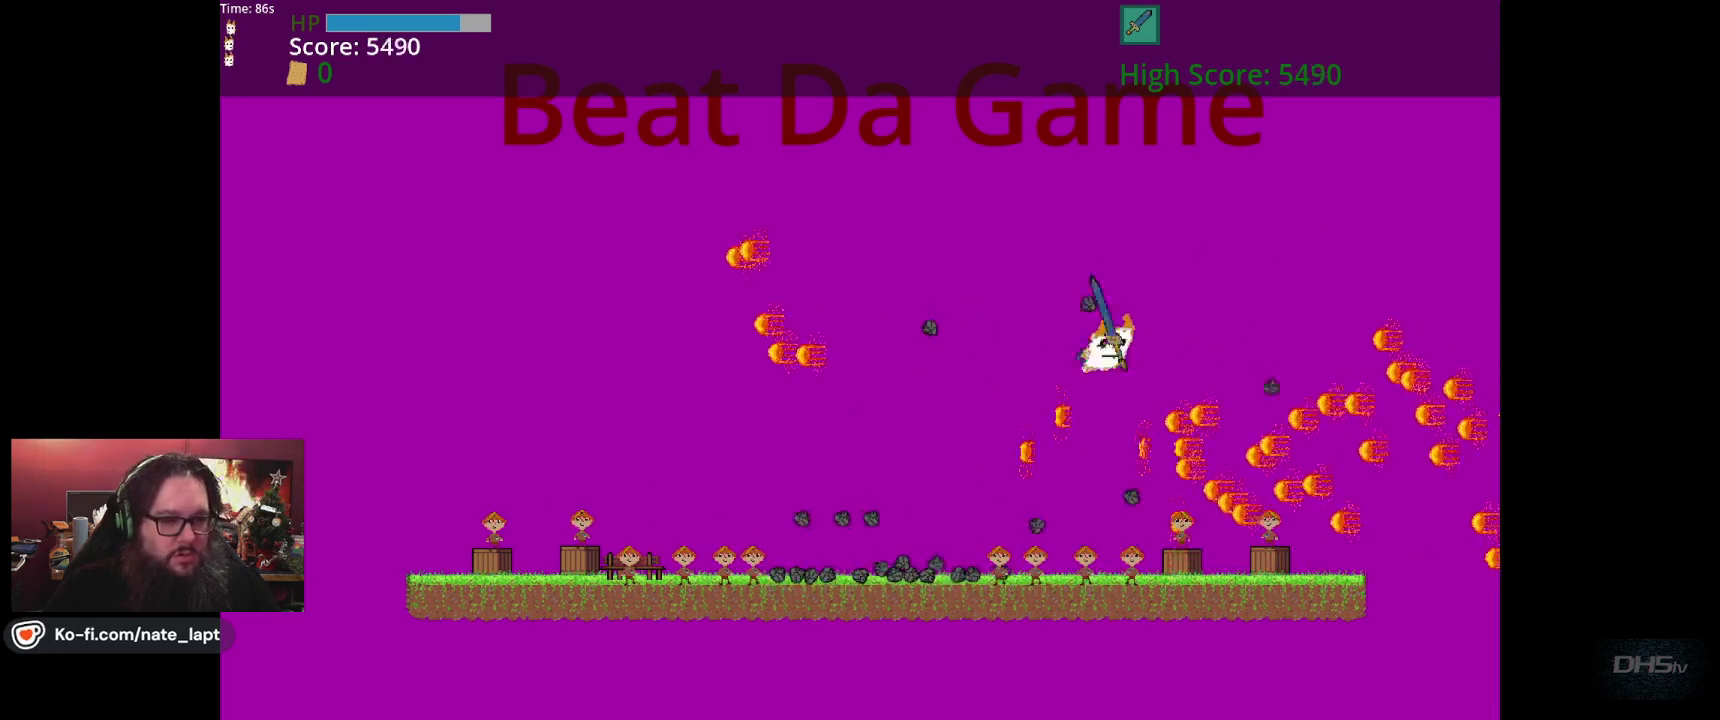
pyautogui.press('Left')
pyautogui.press('space')
pyautogui.press('space')
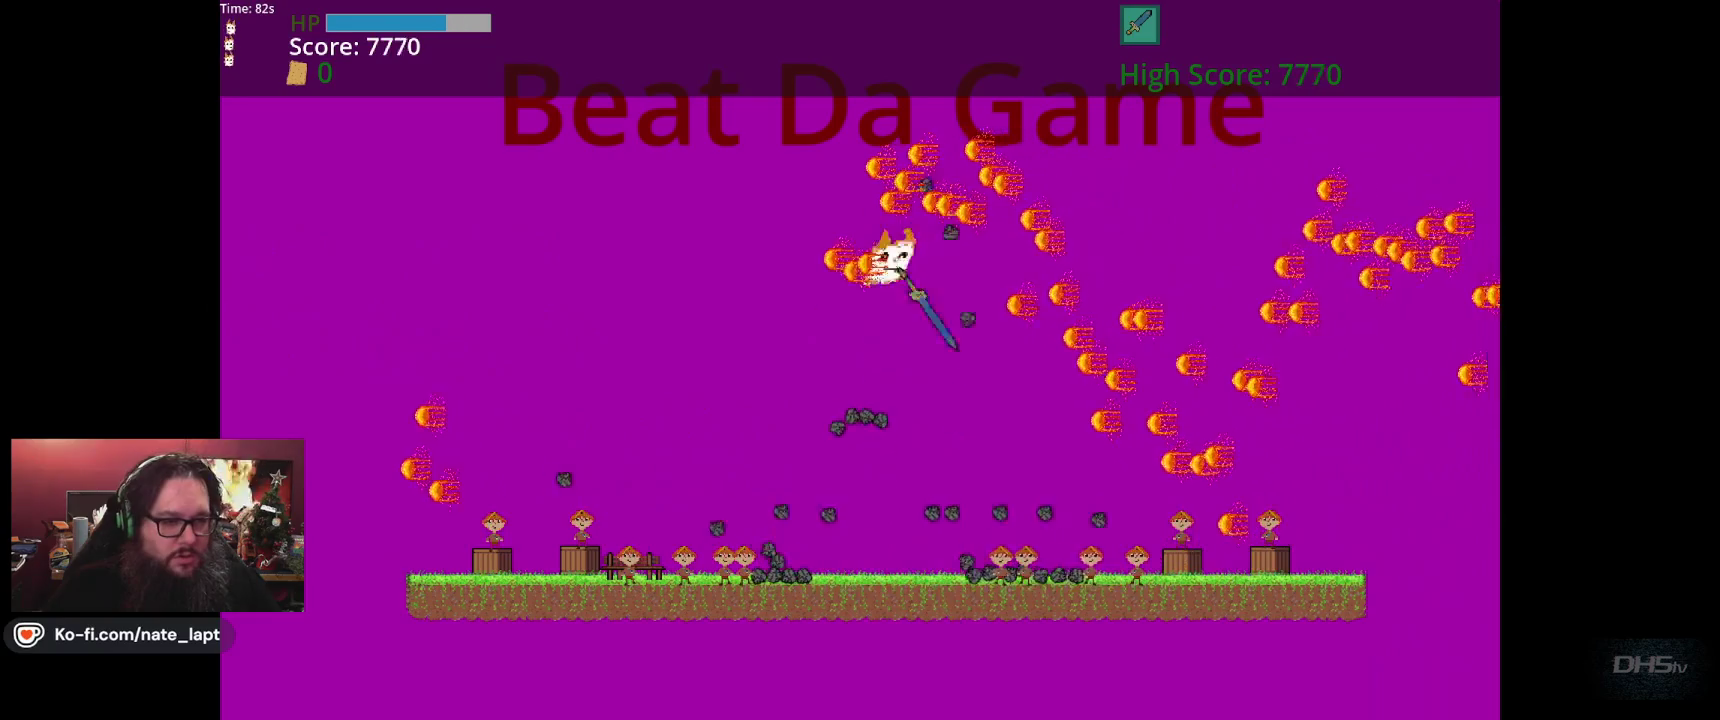
pyautogui.press('space')
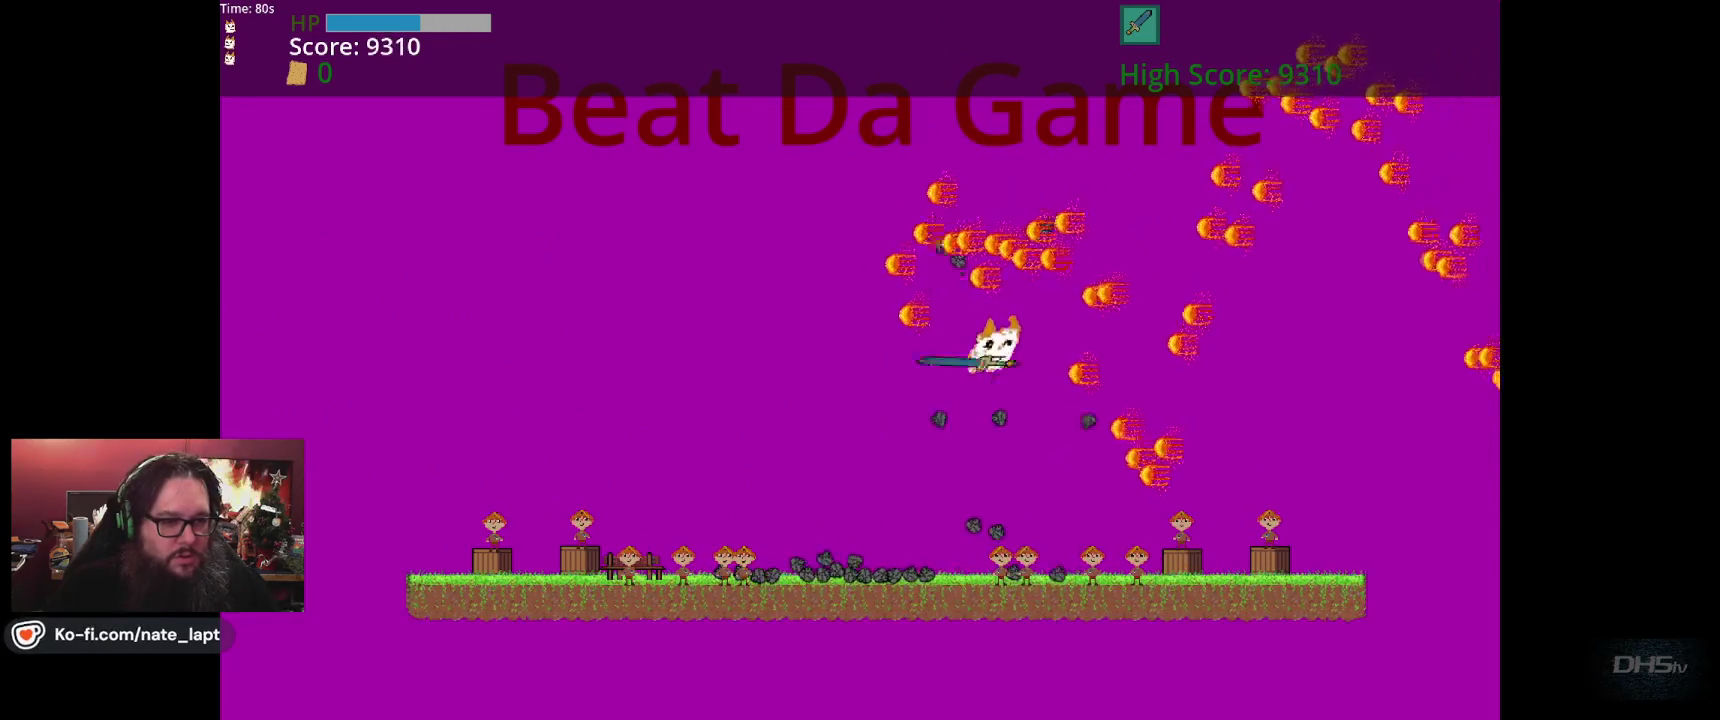
pyautogui.press('space')
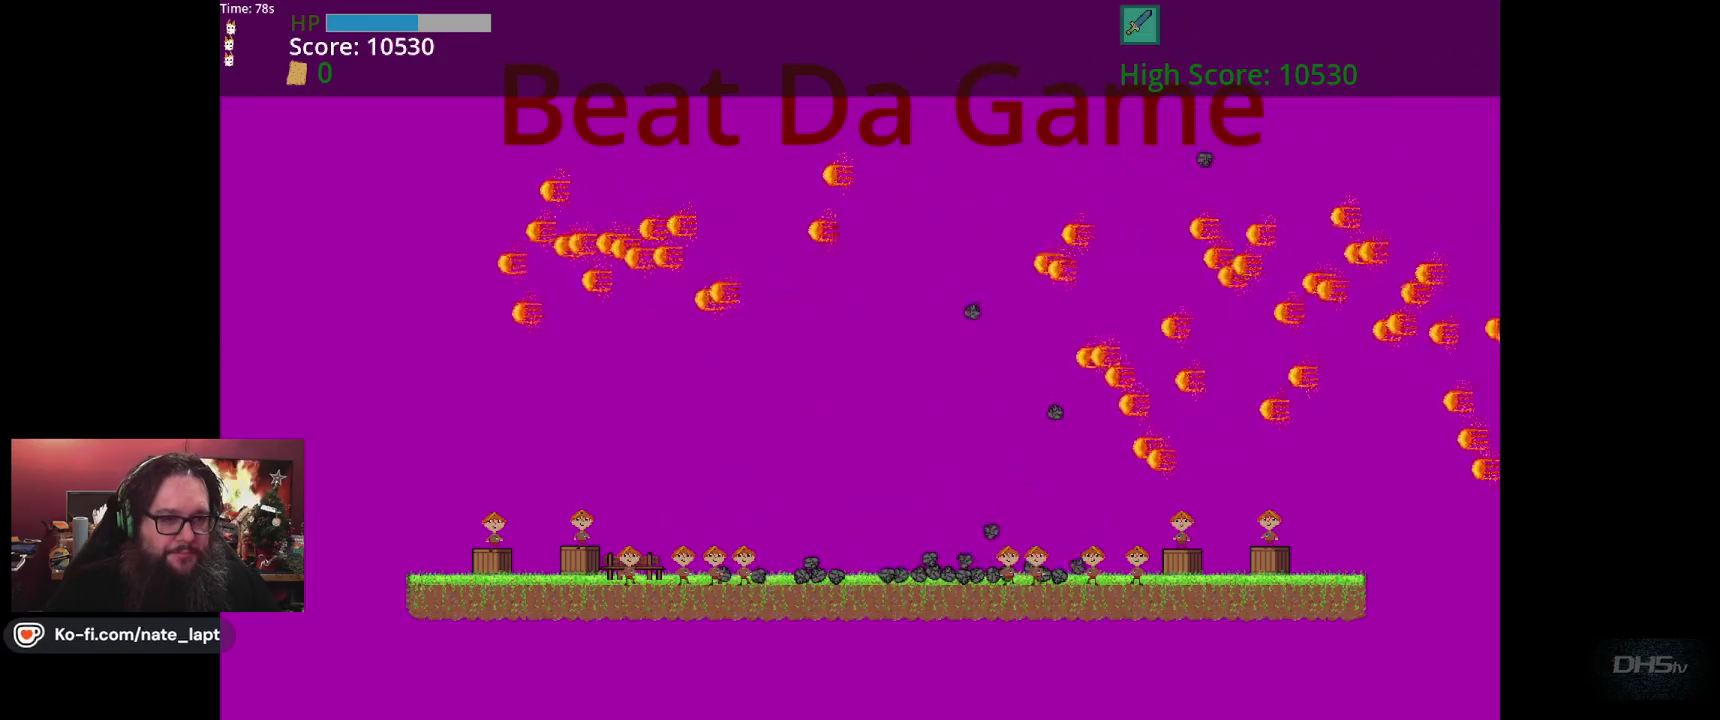
pyautogui.press('space')
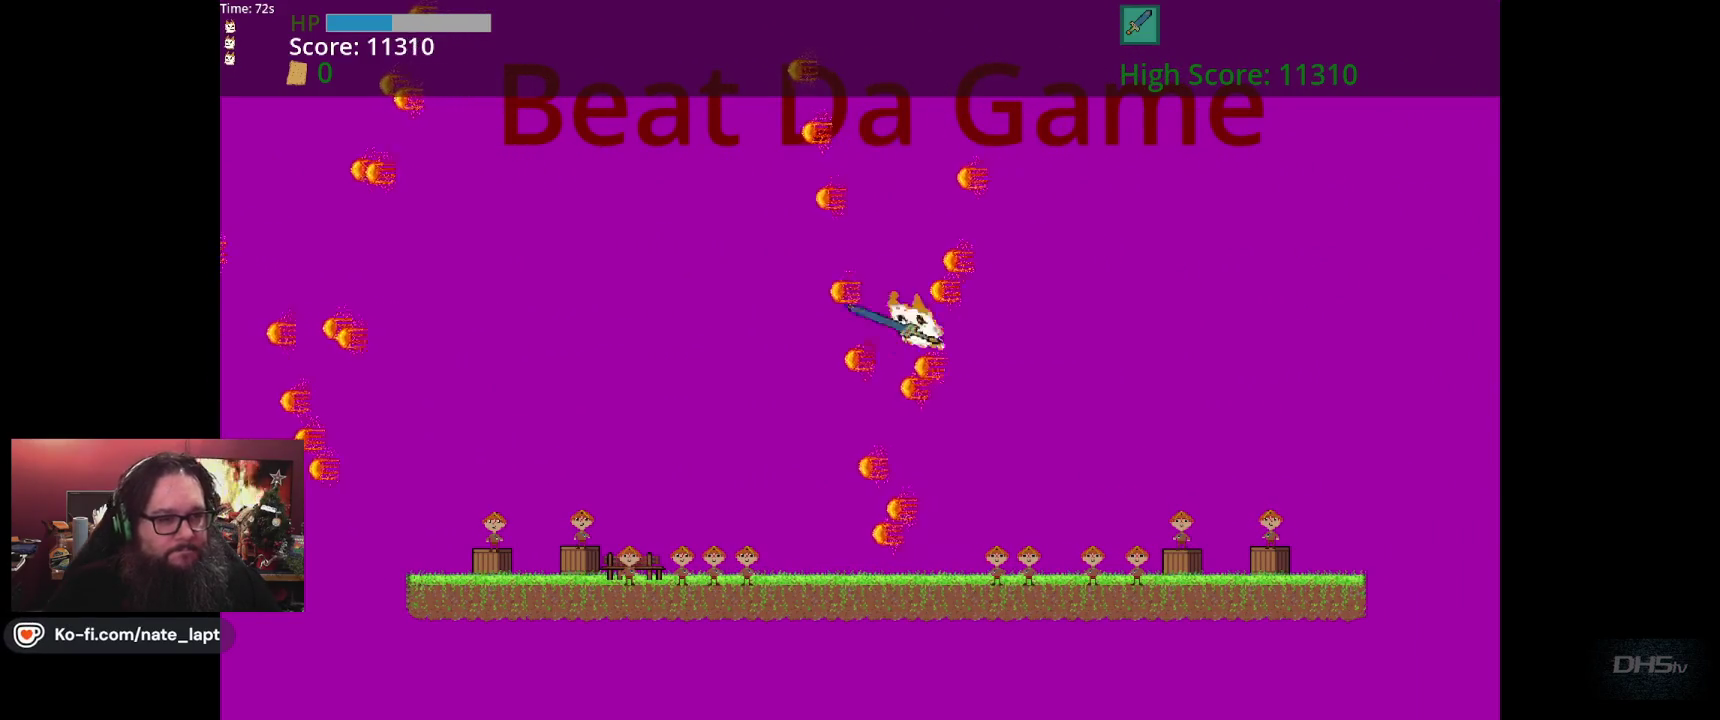
# Keep launching off the platform to the victory screen at 21530, then stop the game.
pyautogui.press('space')
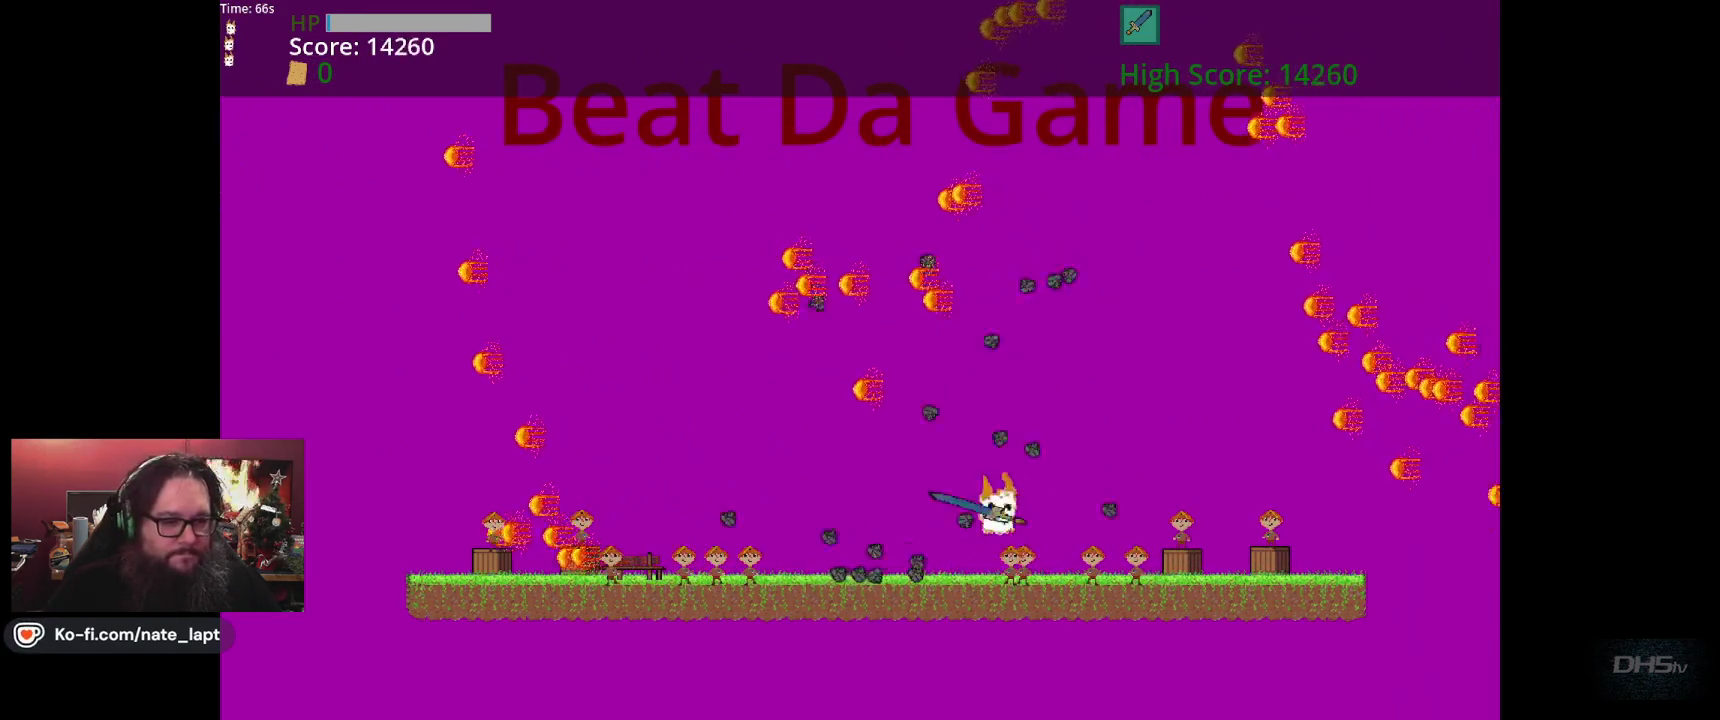
pyautogui.press('space')
pyautogui.press('space')
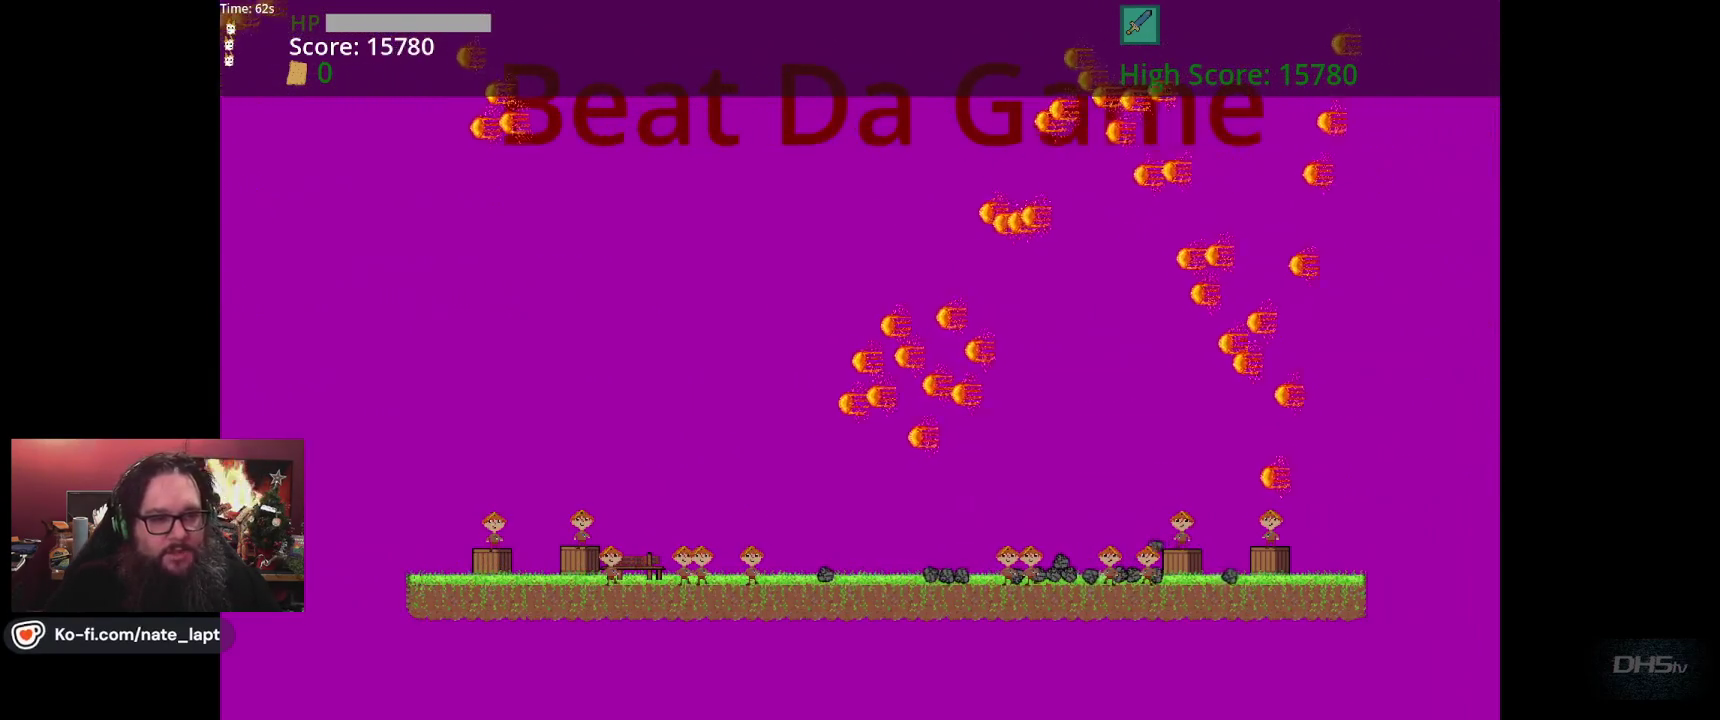
pyautogui.press('space')
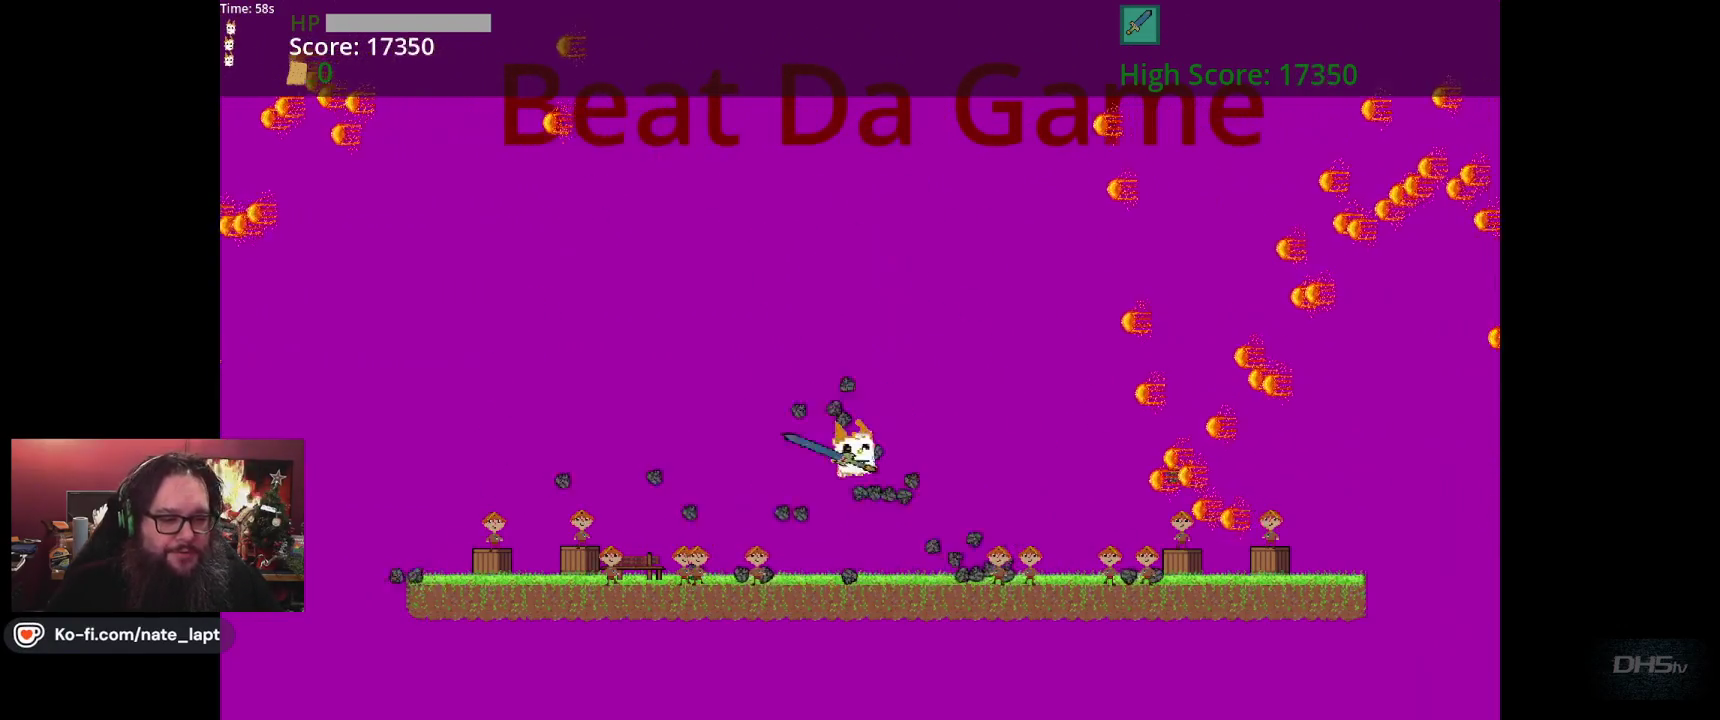
pyautogui.press('space')
pyautogui.press('space')
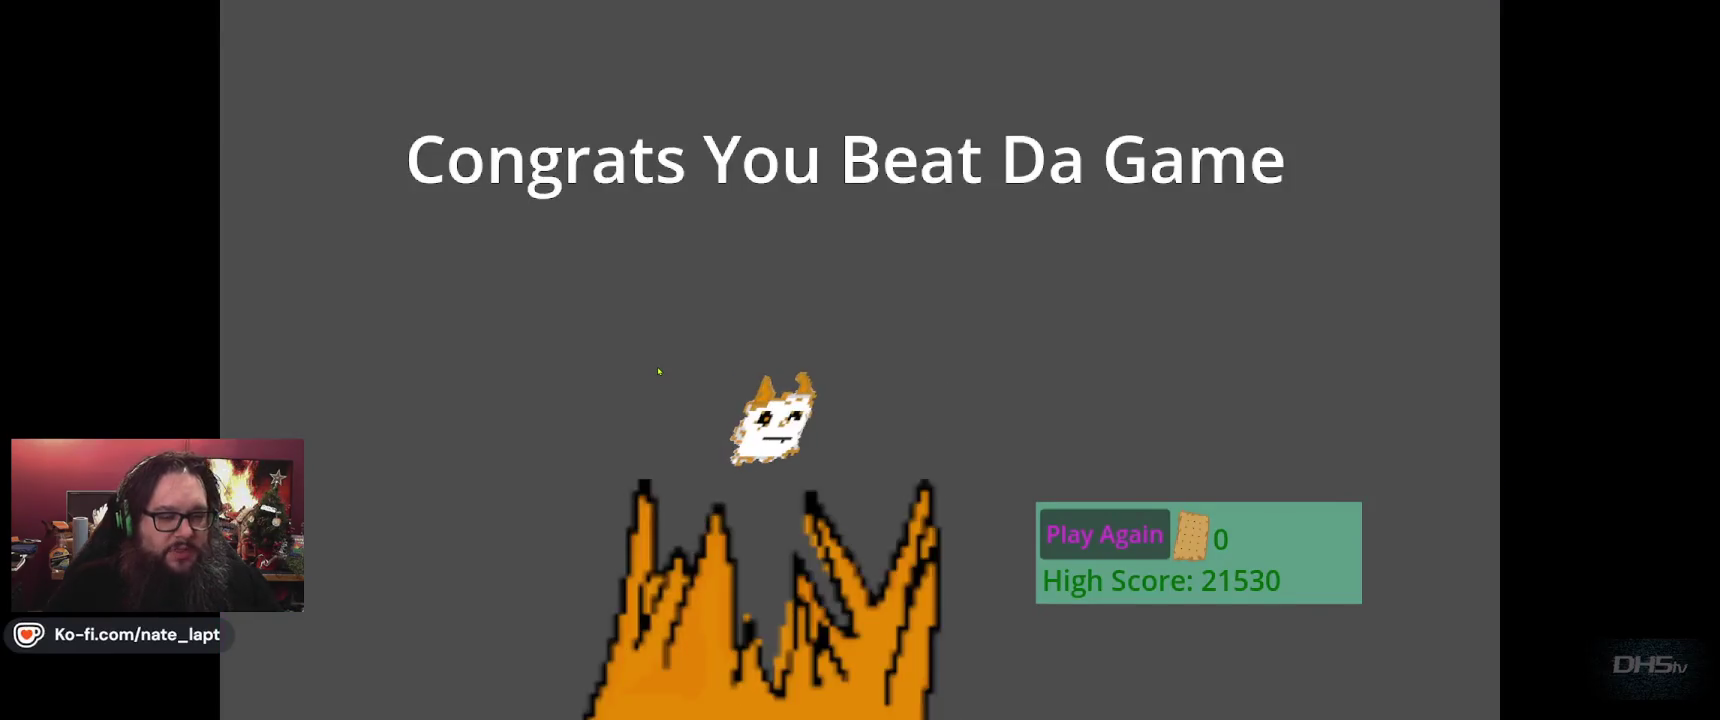
pyautogui.press('F8')
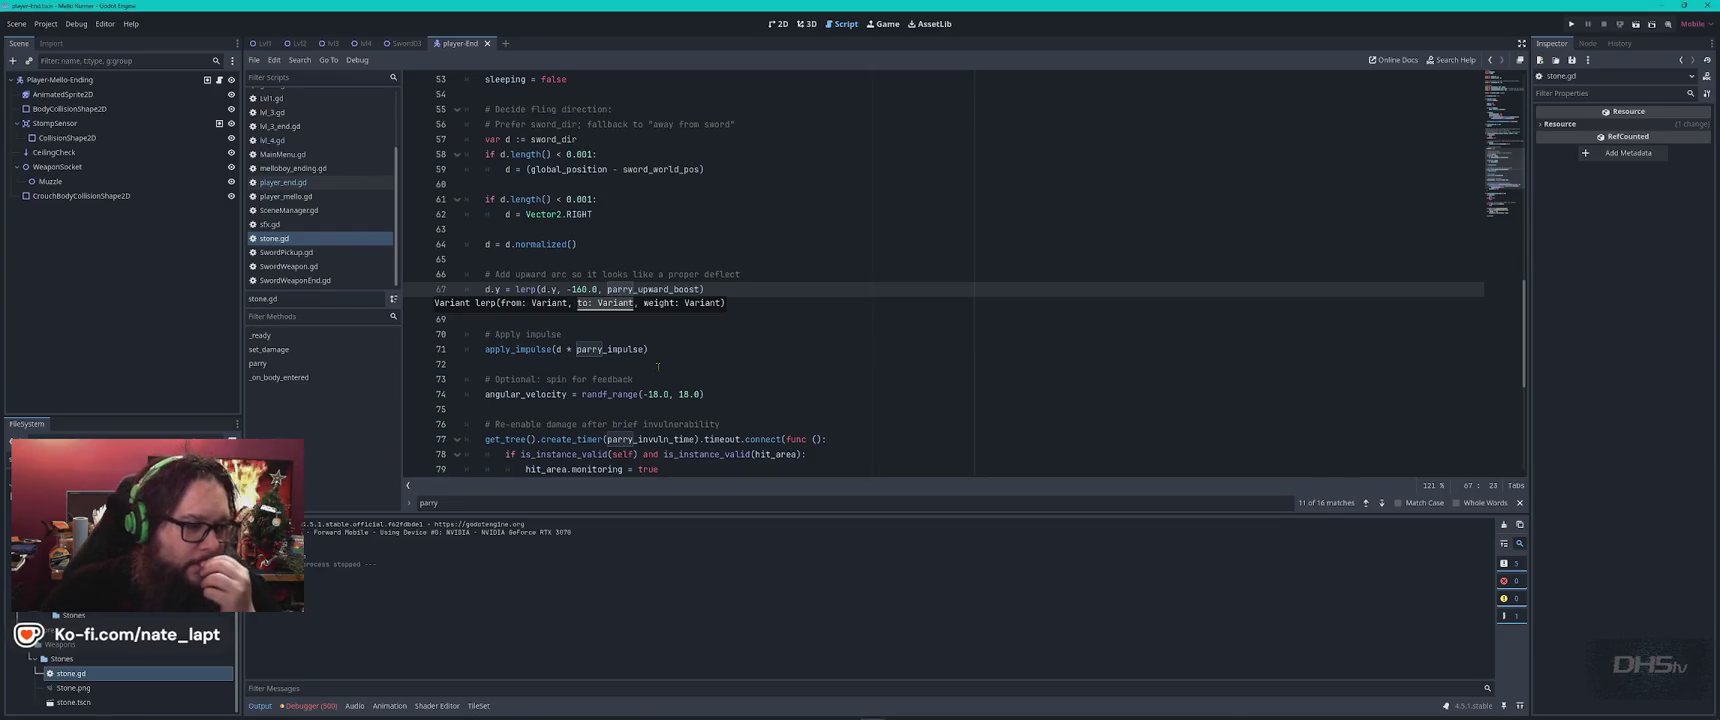
# Set parry_invuln_time to 0.40 in stone.gd's exported values and run the game.
pyautogui.click(761, 367)
pyautogui.scroll(-5, 785, 385)
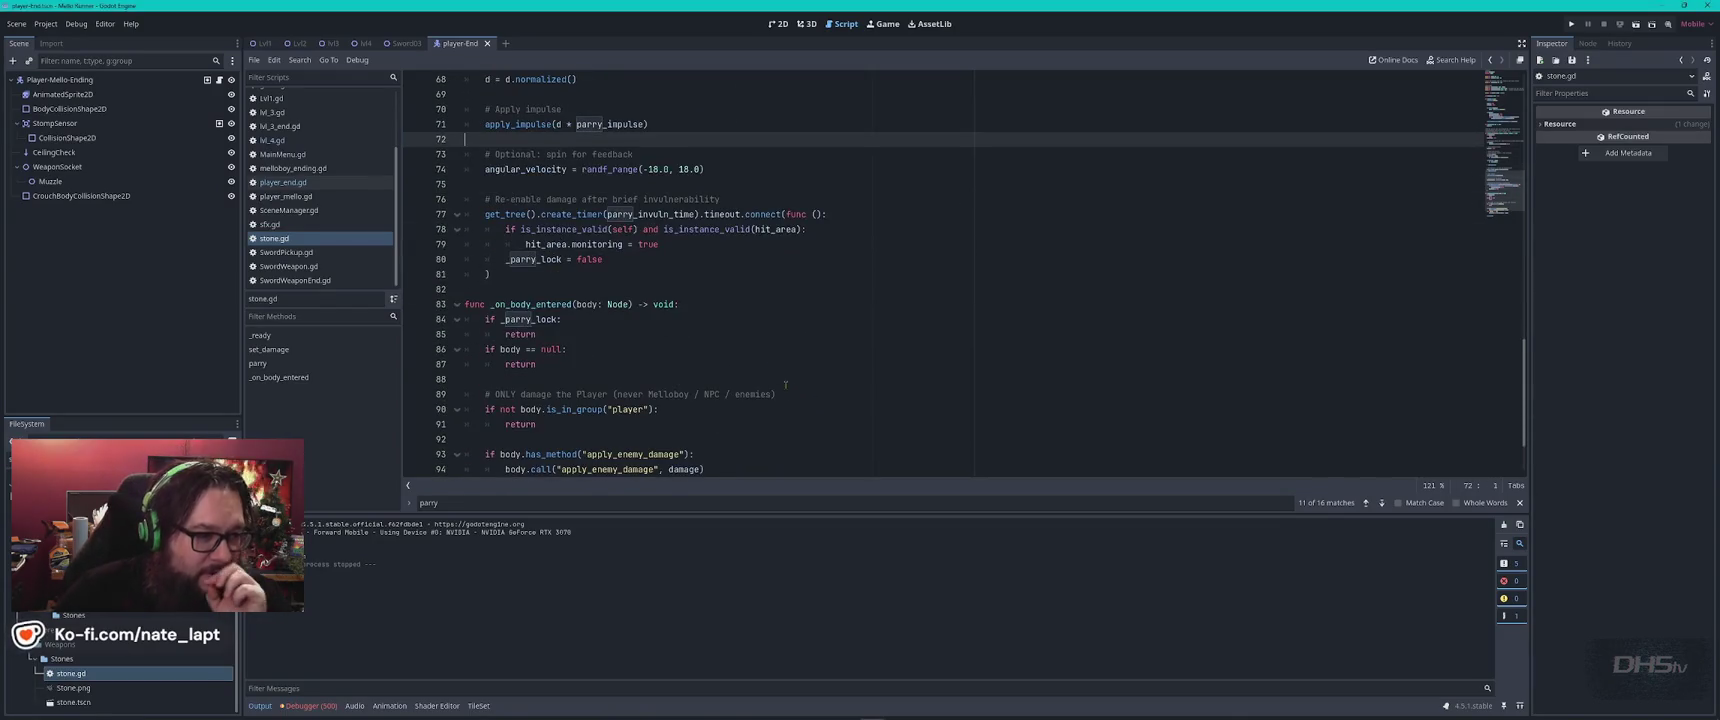
pyautogui.scroll(-2, 792, 387)
pyautogui.scroll(9, 804, 400)
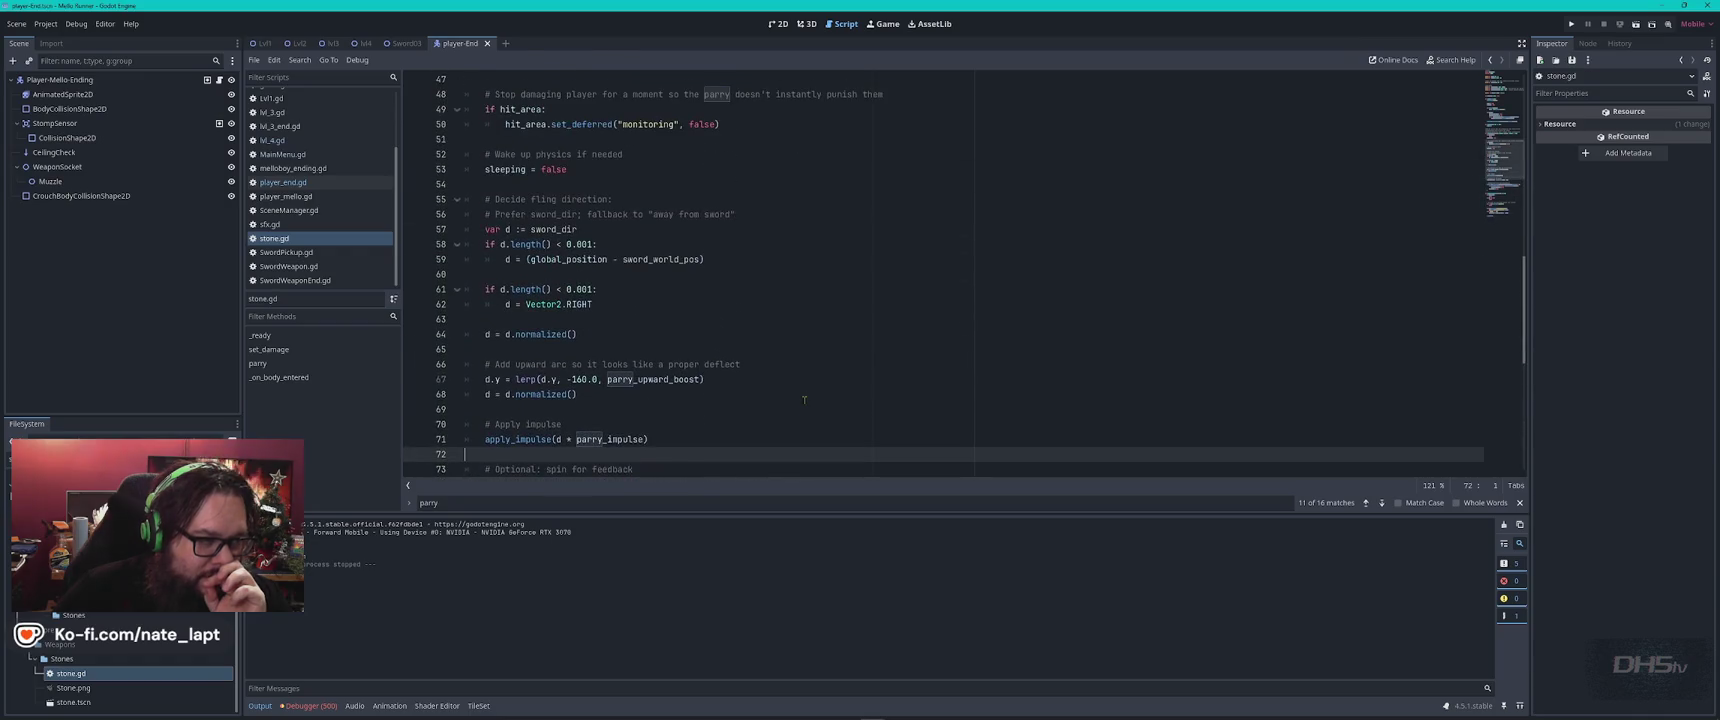
pyautogui.scroll(9, 800, 375)
pyautogui.scroll(7, 781, 369)
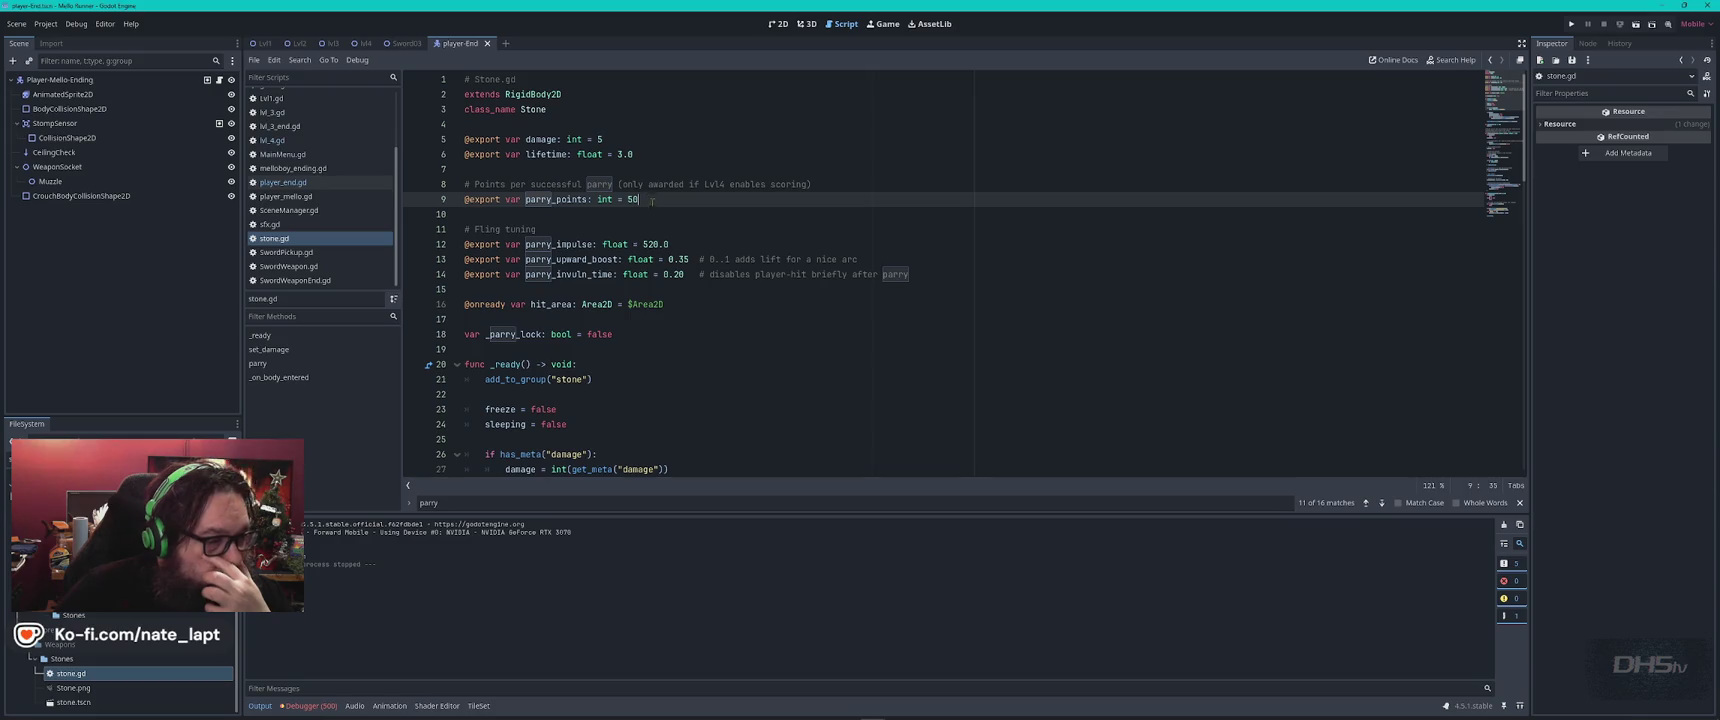
pyautogui.click(644, 244)
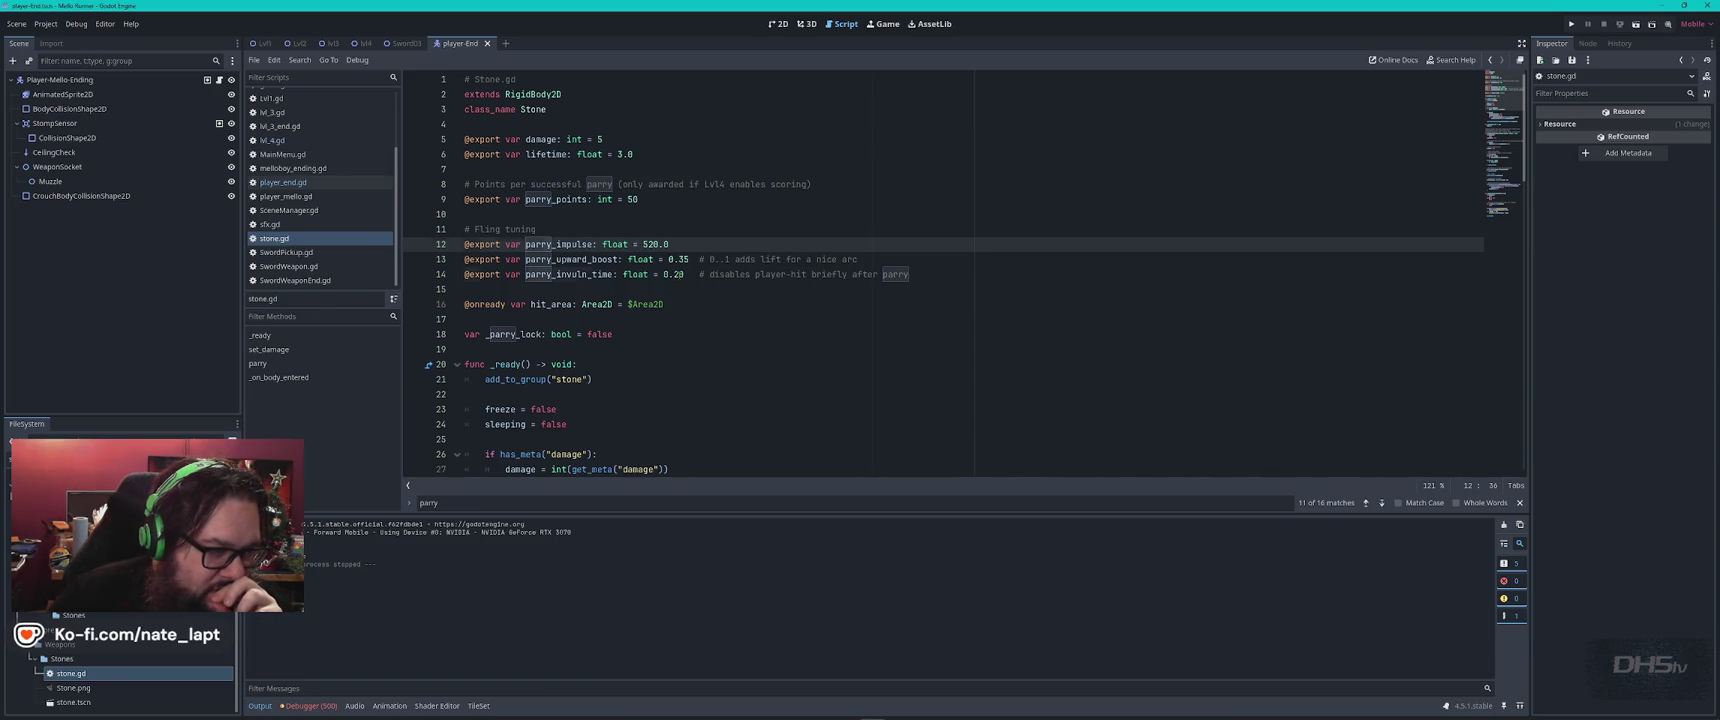
pyautogui.click(681, 274)
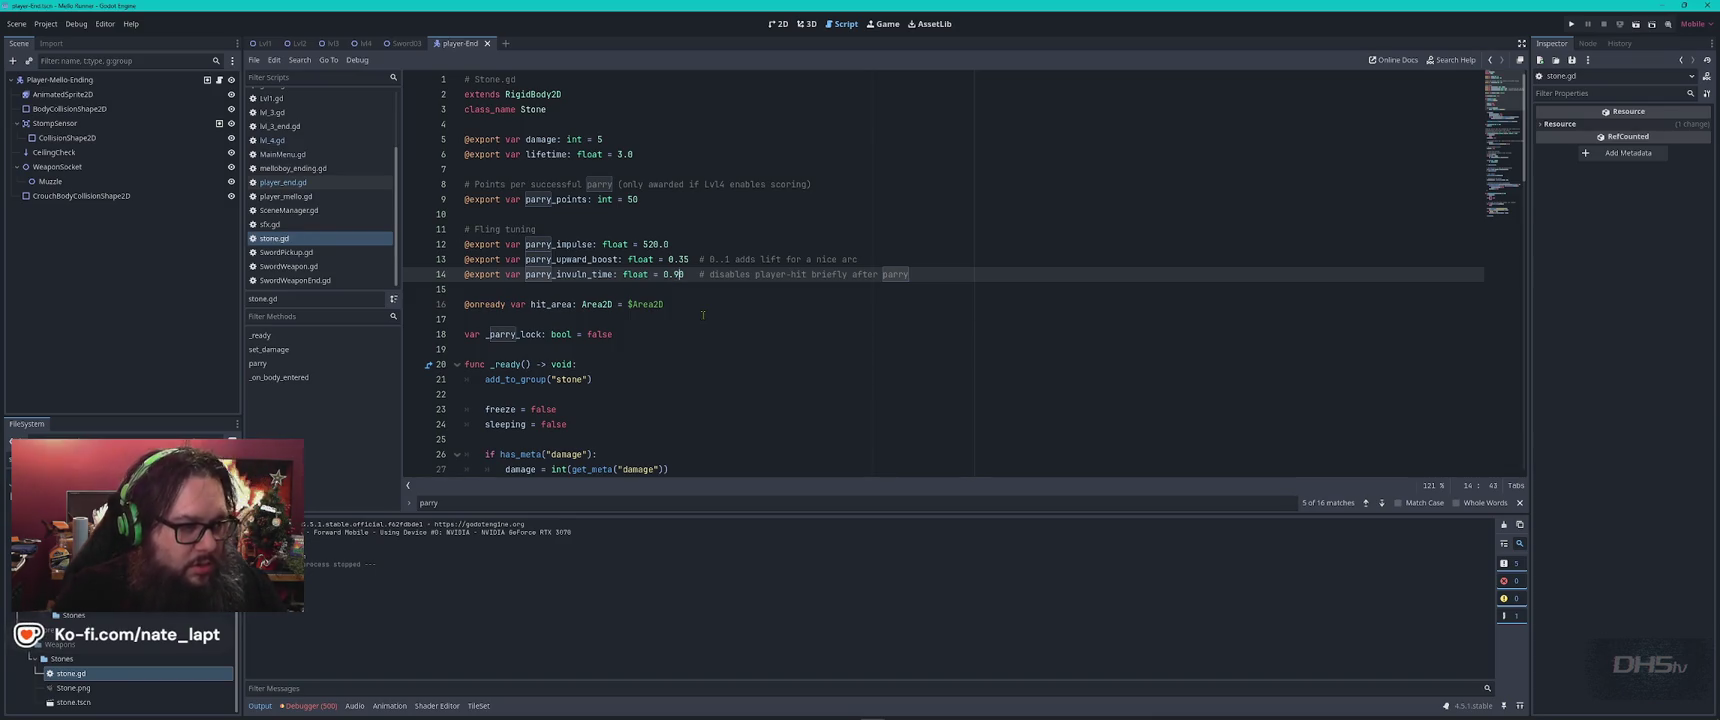
pyautogui.press('F5')
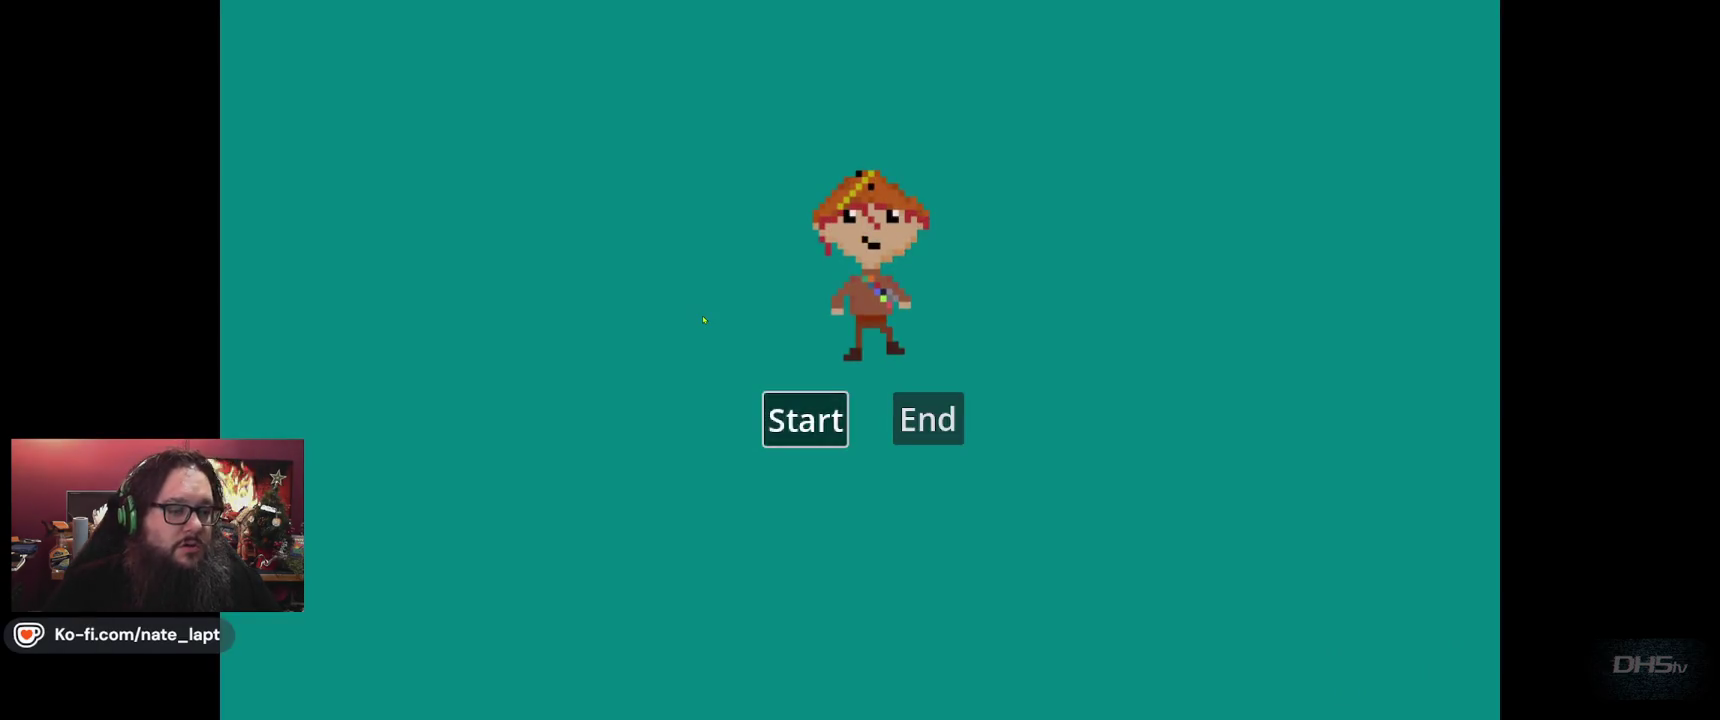
# Start the Beat Da Game run and jump and swing the sword across the opening platforms.
pyautogui.click(802, 418)
pyautogui.press('Left')
pyautogui.press('space')
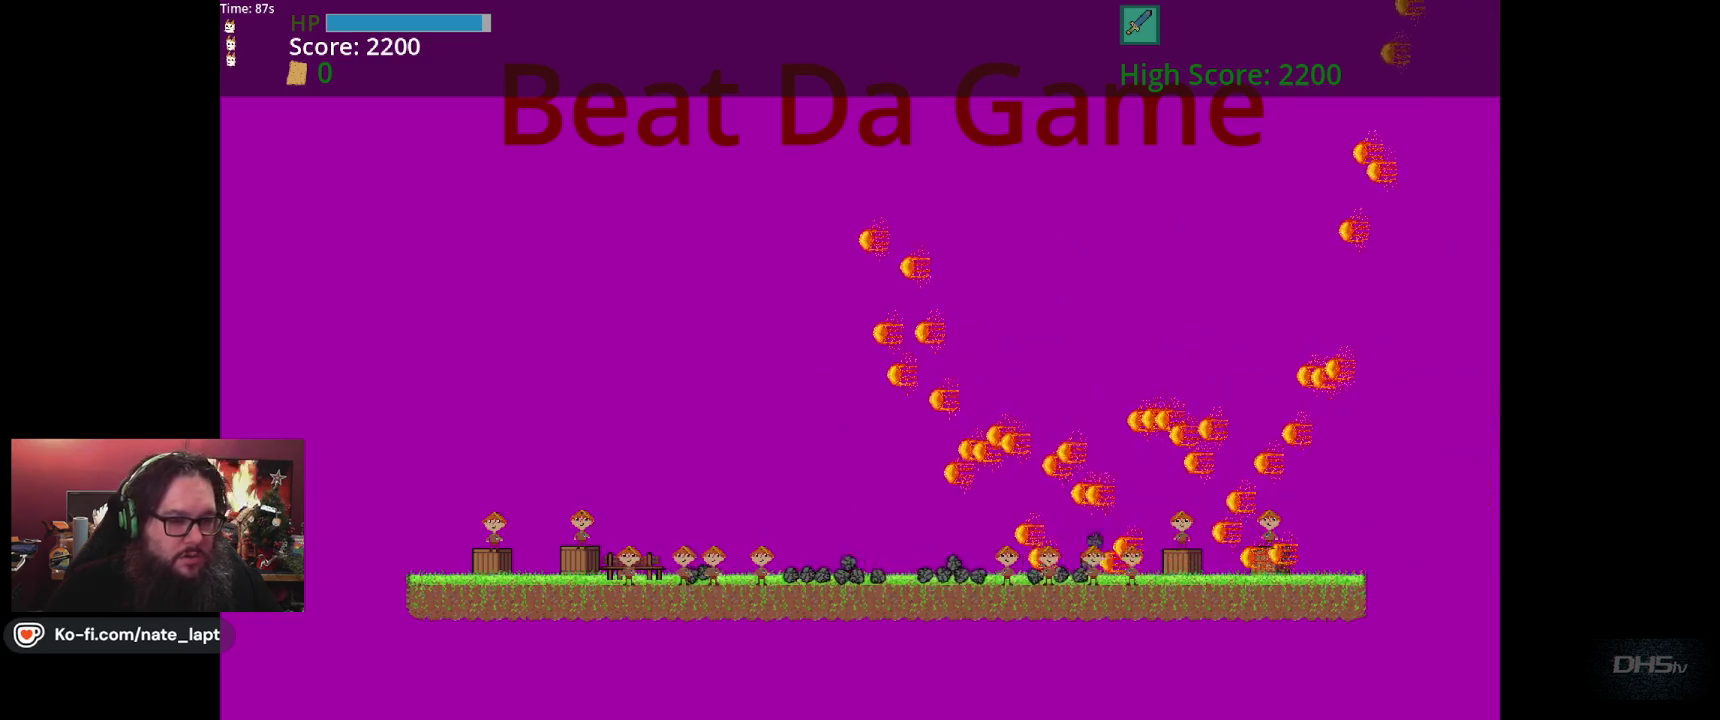
pyautogui.press('space')
pyautogui.press('Left')
pyautogui.press('space')
pyautogui.press('Left')
pyautogui.press('Right')
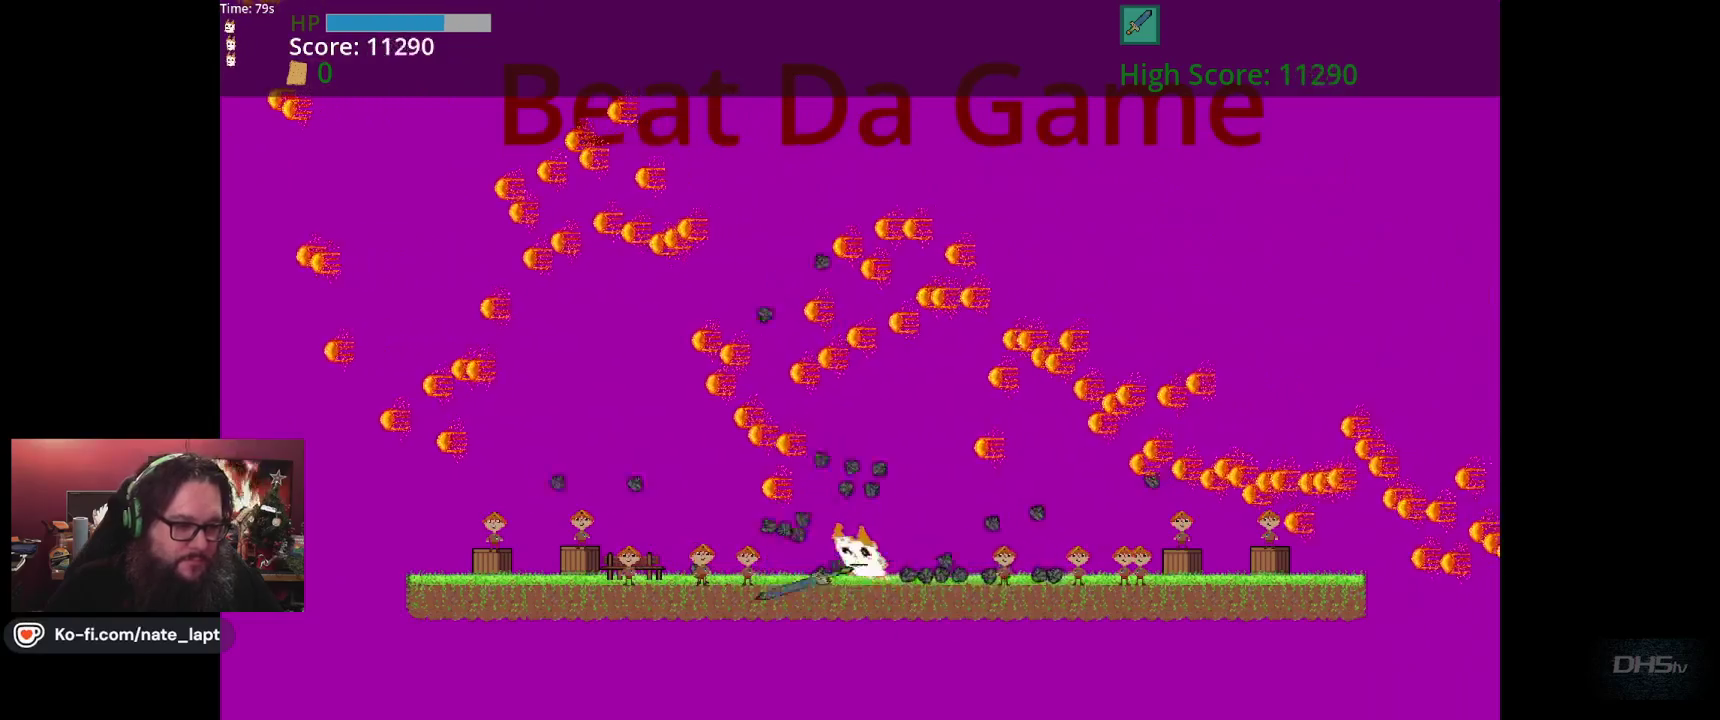
pyautogui.press('space')
pyautogui.press('Right')
pyautogui.press('space')
pyautogui.press('Right')
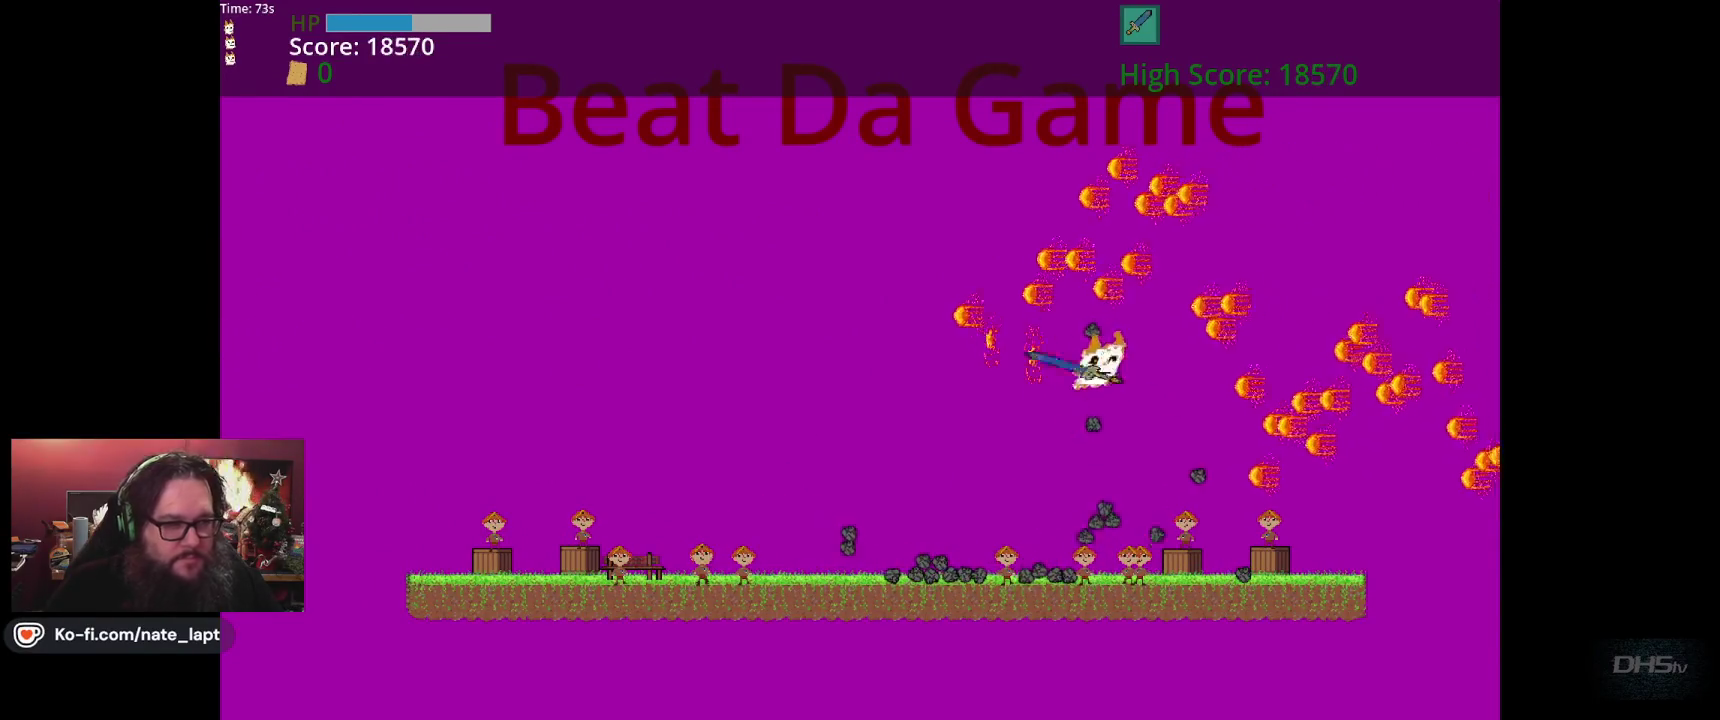
# Keep jumping and steering the cat until the run reaches the victory screen with 37610 points.
pyautogui.press('space')
pyautogui.press('Right')
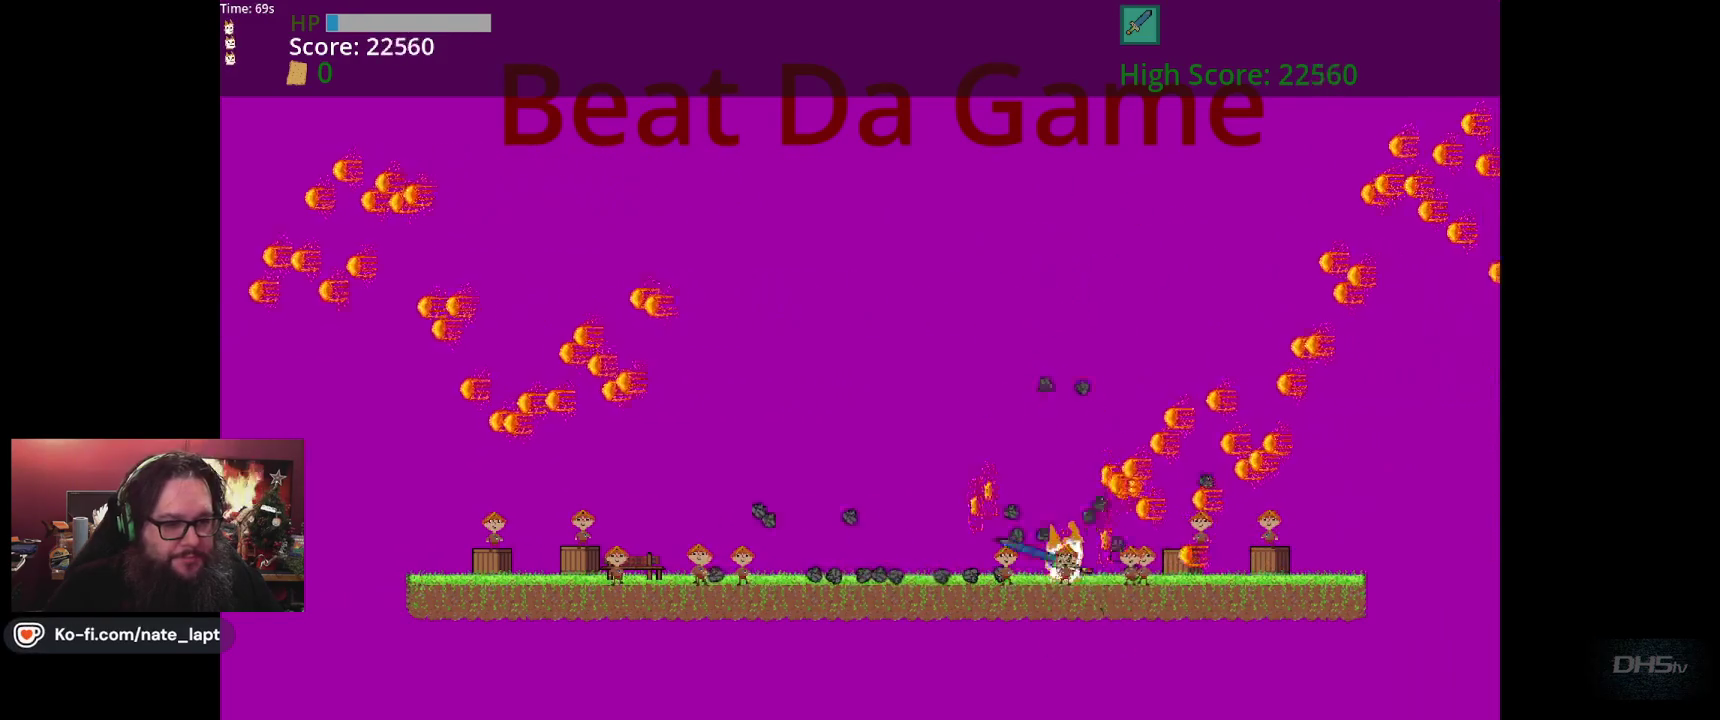
pyautogui.press('space')
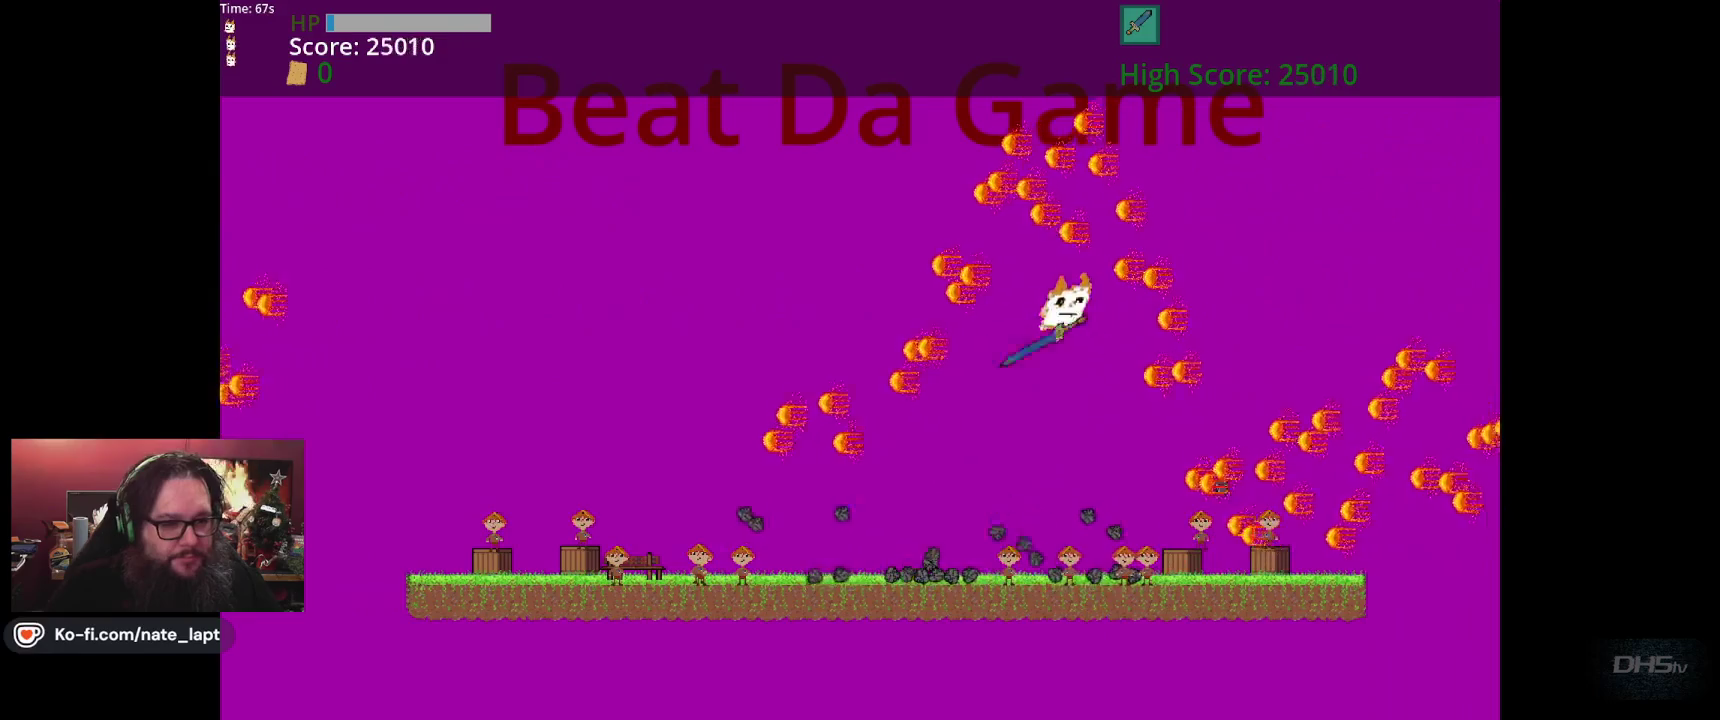
pyautogui.press('Right')
pyautogui.press('Left')
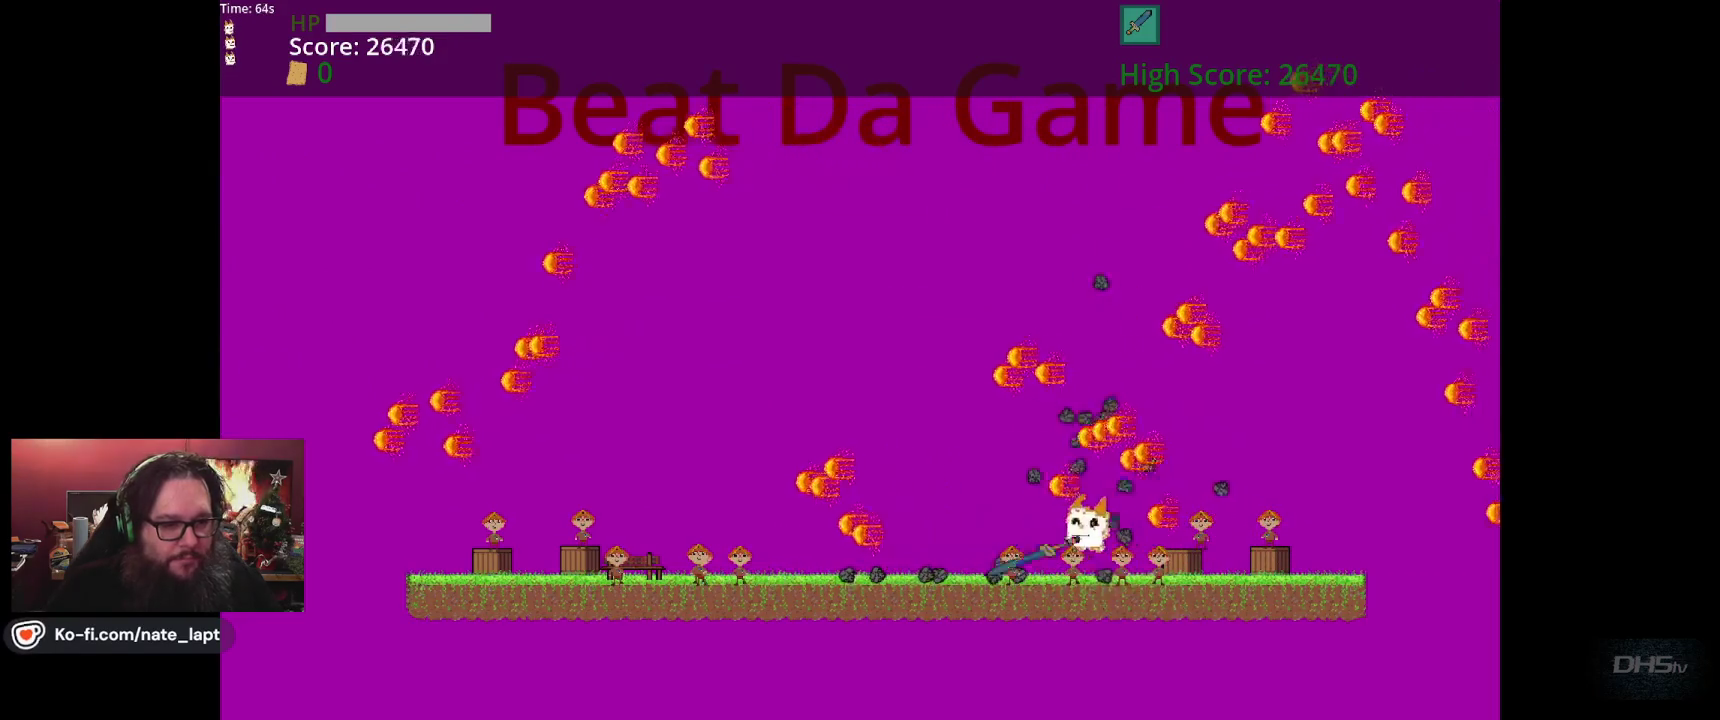
pyautogui.press('space')
pyautogui.press('Left')
pyautogui.press('Right')
pyautogui.press('space')
pyautogui.press('Left')
pyautogui.press('space')
pyautogui.press('Right')
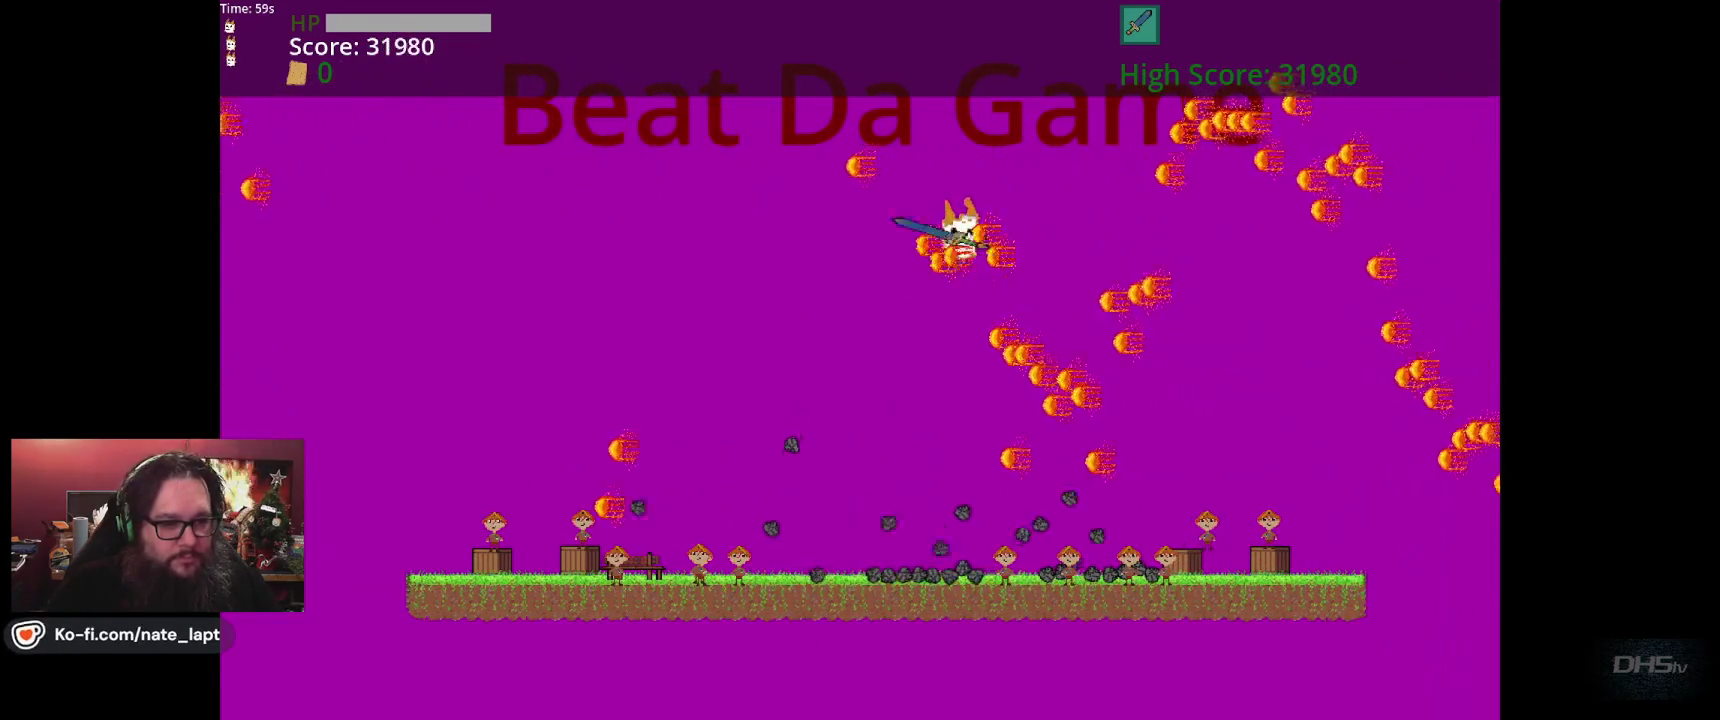
pyautogui.press('Left')
pyautogui.press('Right')
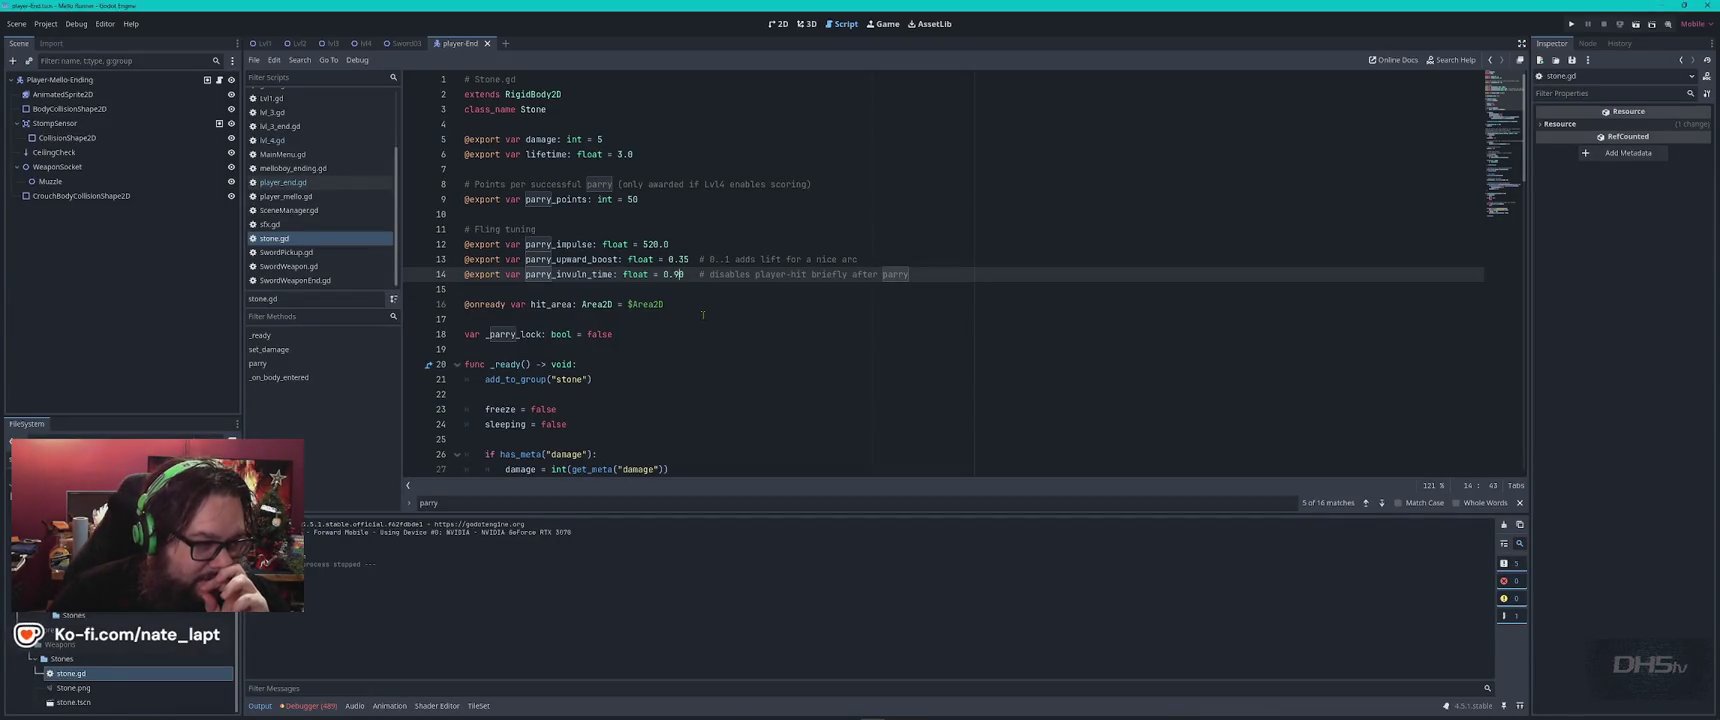
# Check the Lvl4 scene name in MainMenu.gd, then show the Lvl2 scene in the 2D view.
pyautogui.click(282, 154)
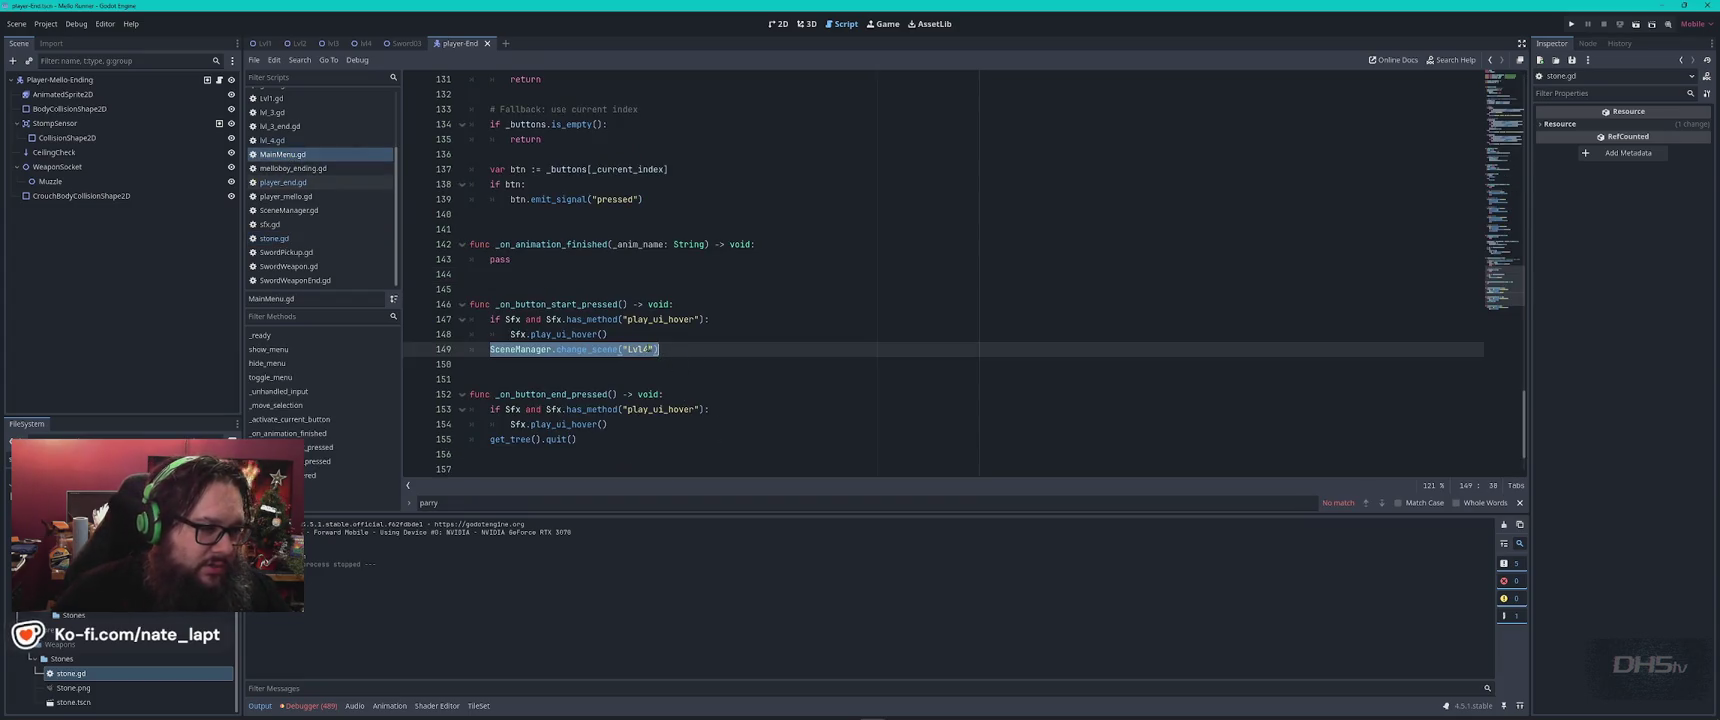
pyautogui.click(646, 349)
pyautogui.write('2')
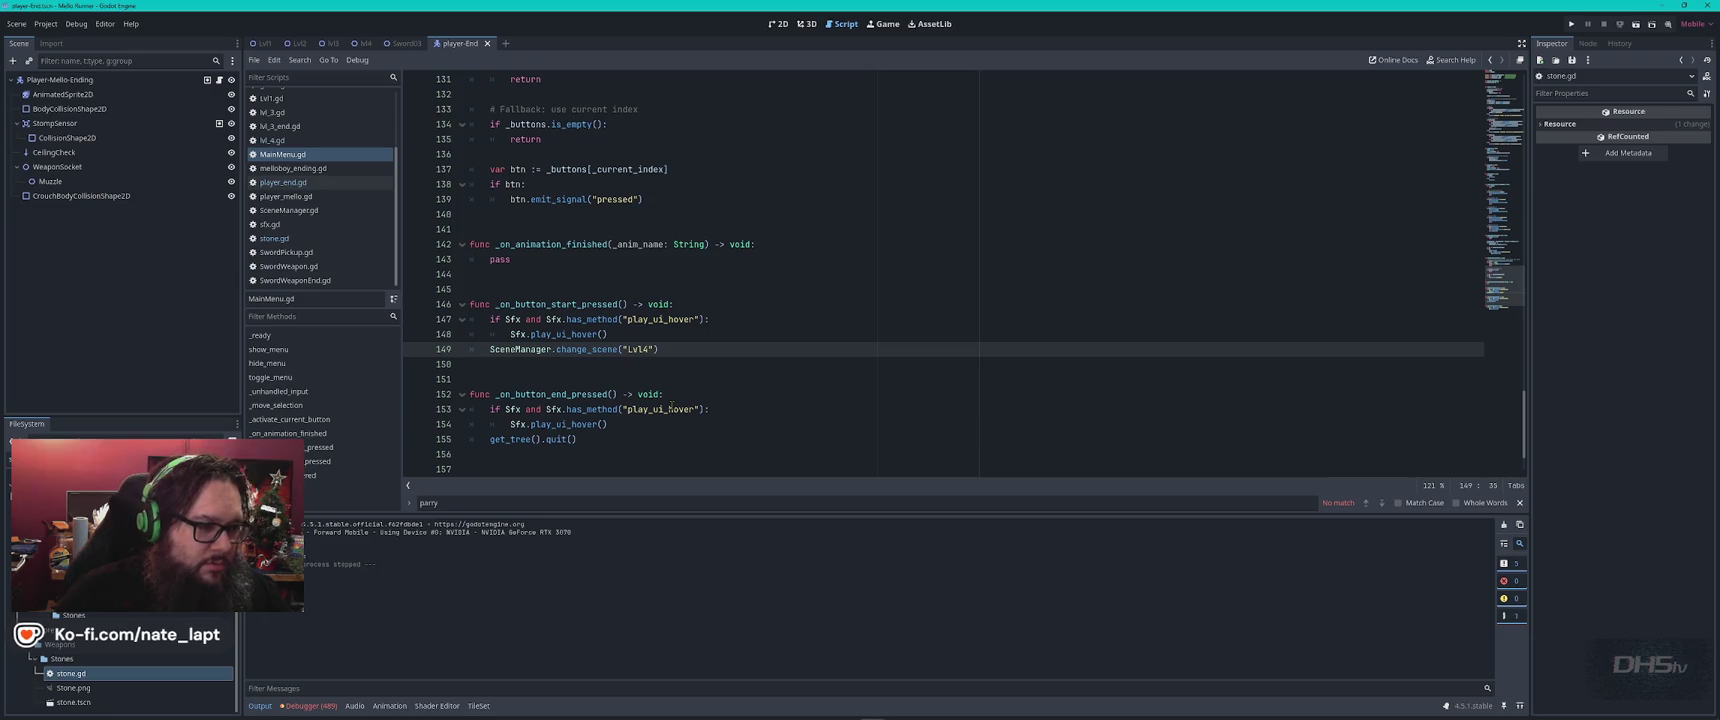
pyautogui.click(302, 47)
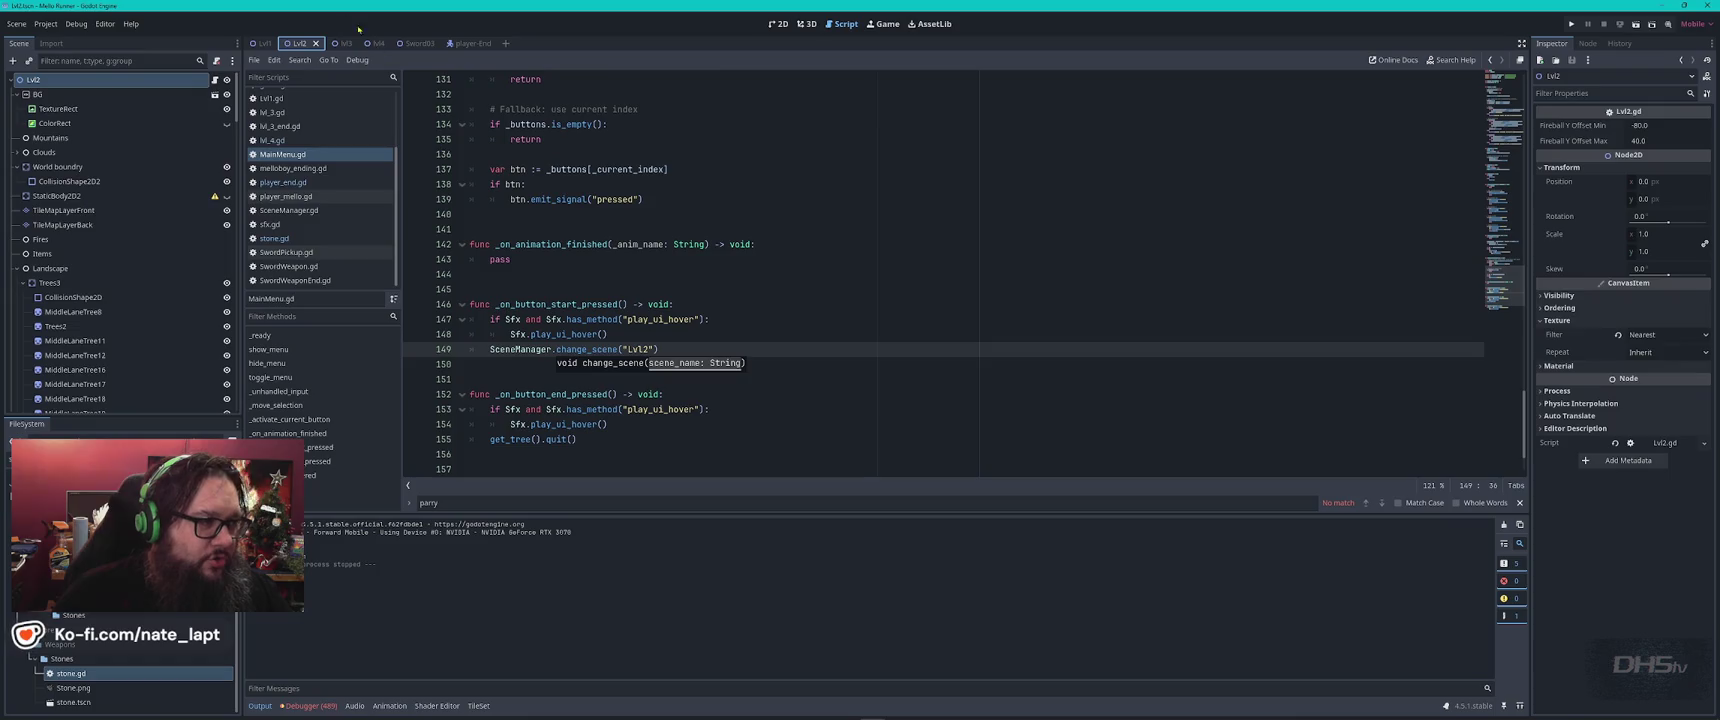
pyautogui.click(778, 23)
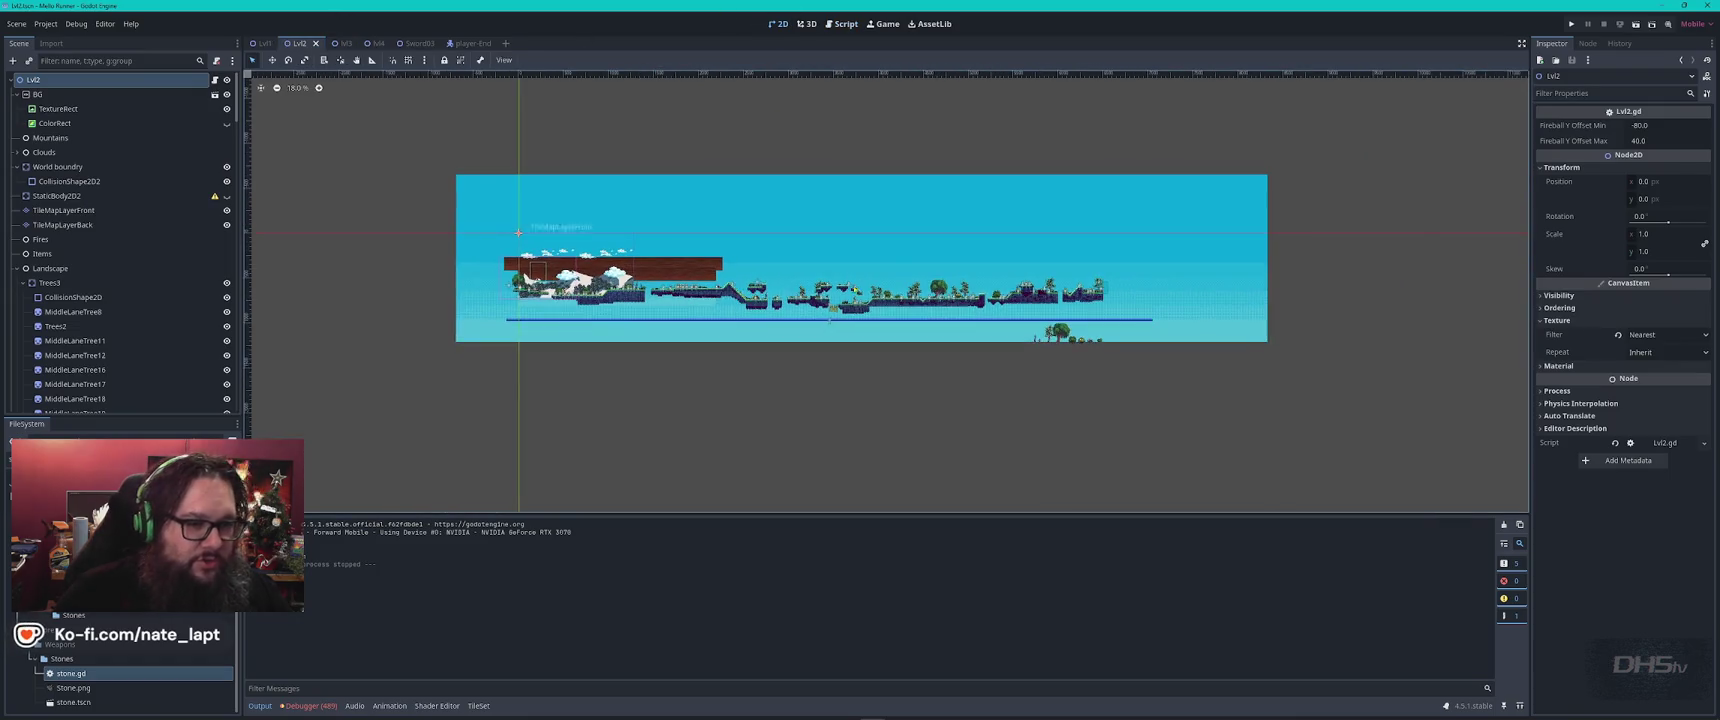
# Drop a second melloboy.tscn instance onto Lvl2's opening platform and run the scene with F6.
pyautogui.scroll(4, 945, 272)
pyautogui.scroll(-2, 700, 330)
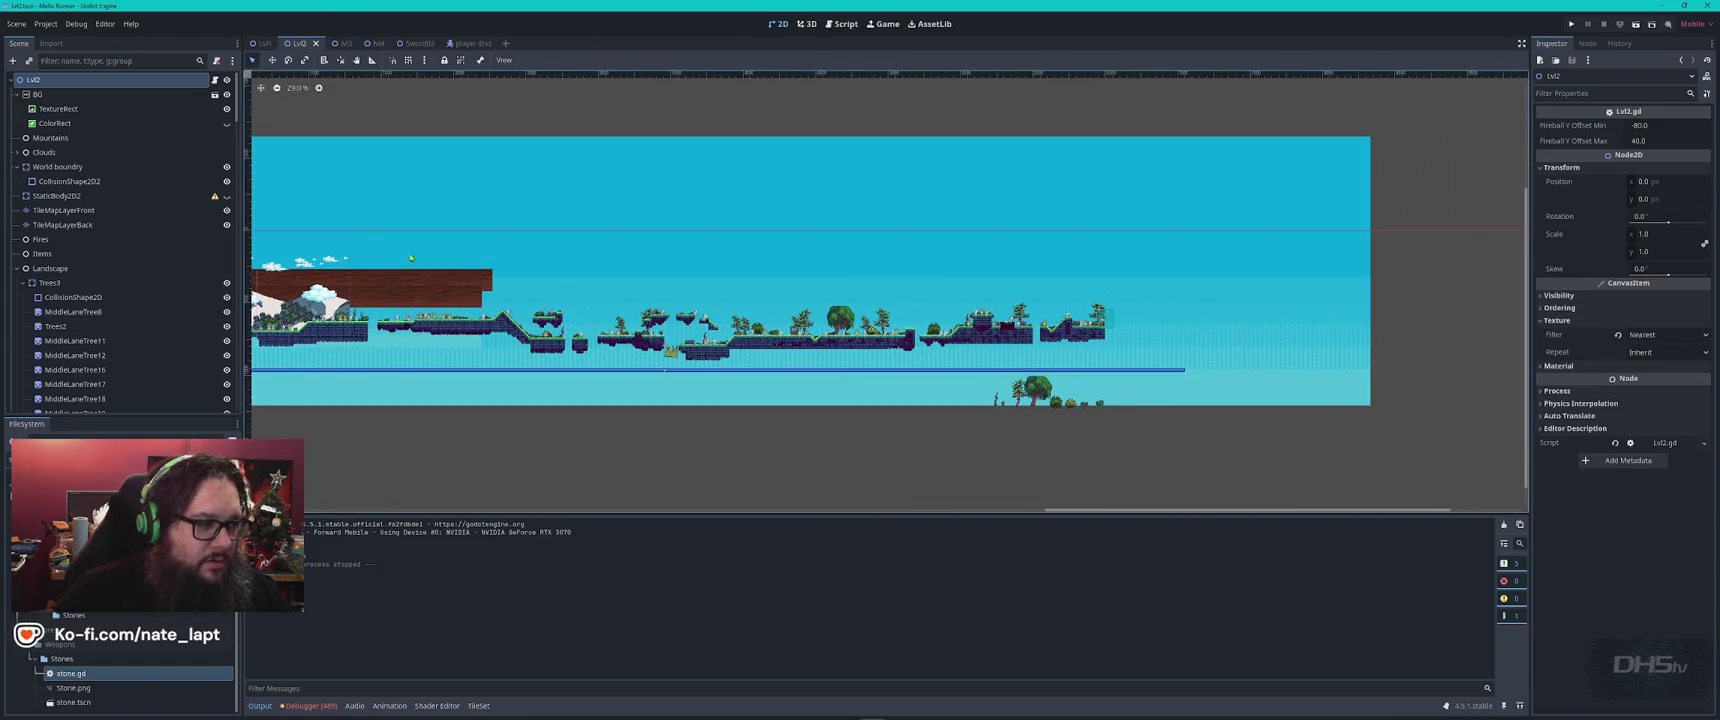
pyautogui.scroll(8, 410, 258)
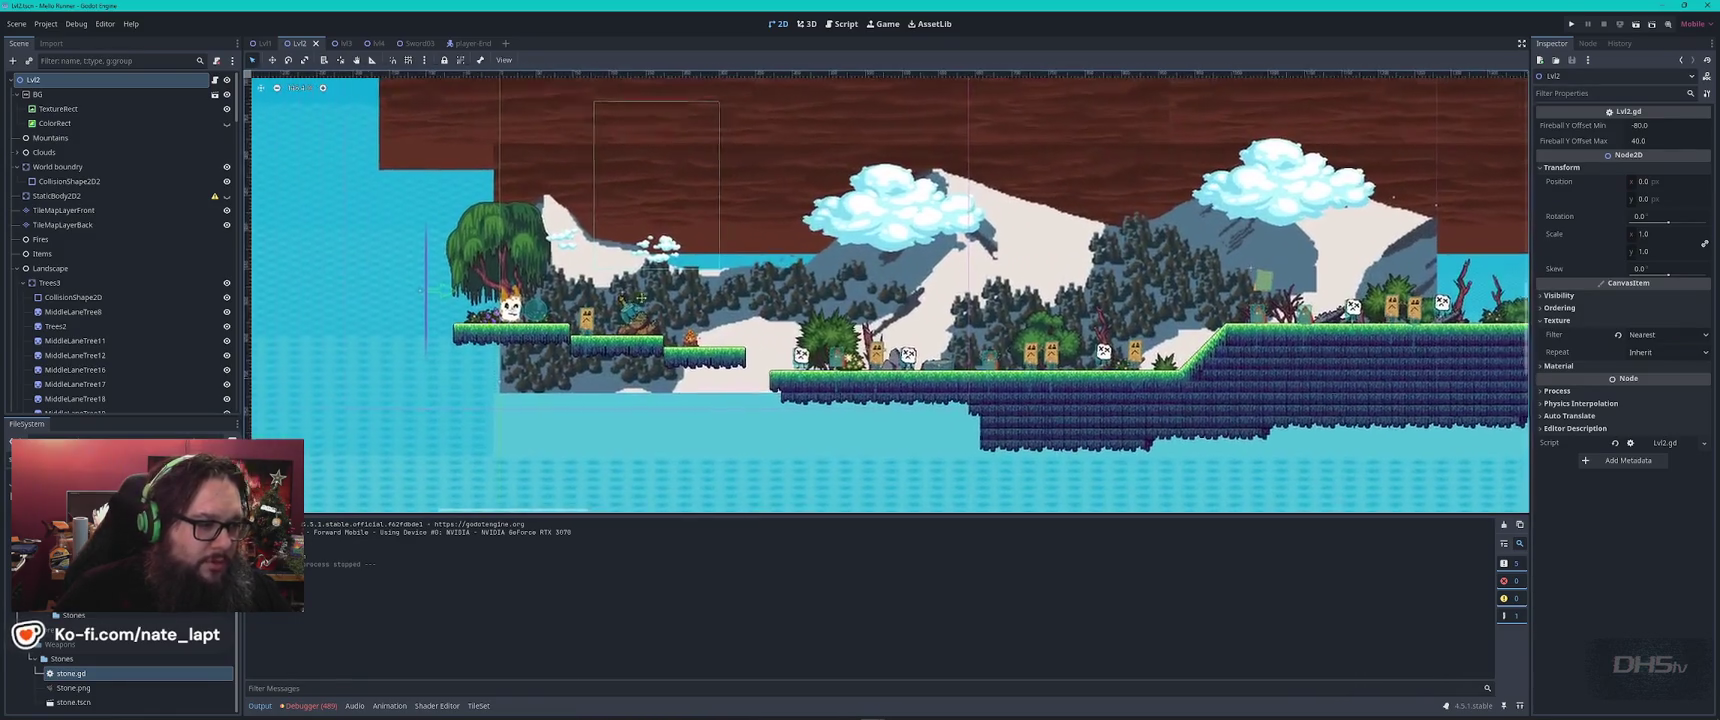
pyautogui.moveTo(900, 290); pyautogui.dragTo(940, 305)
pyautogui.scroll(5, 130, 670)
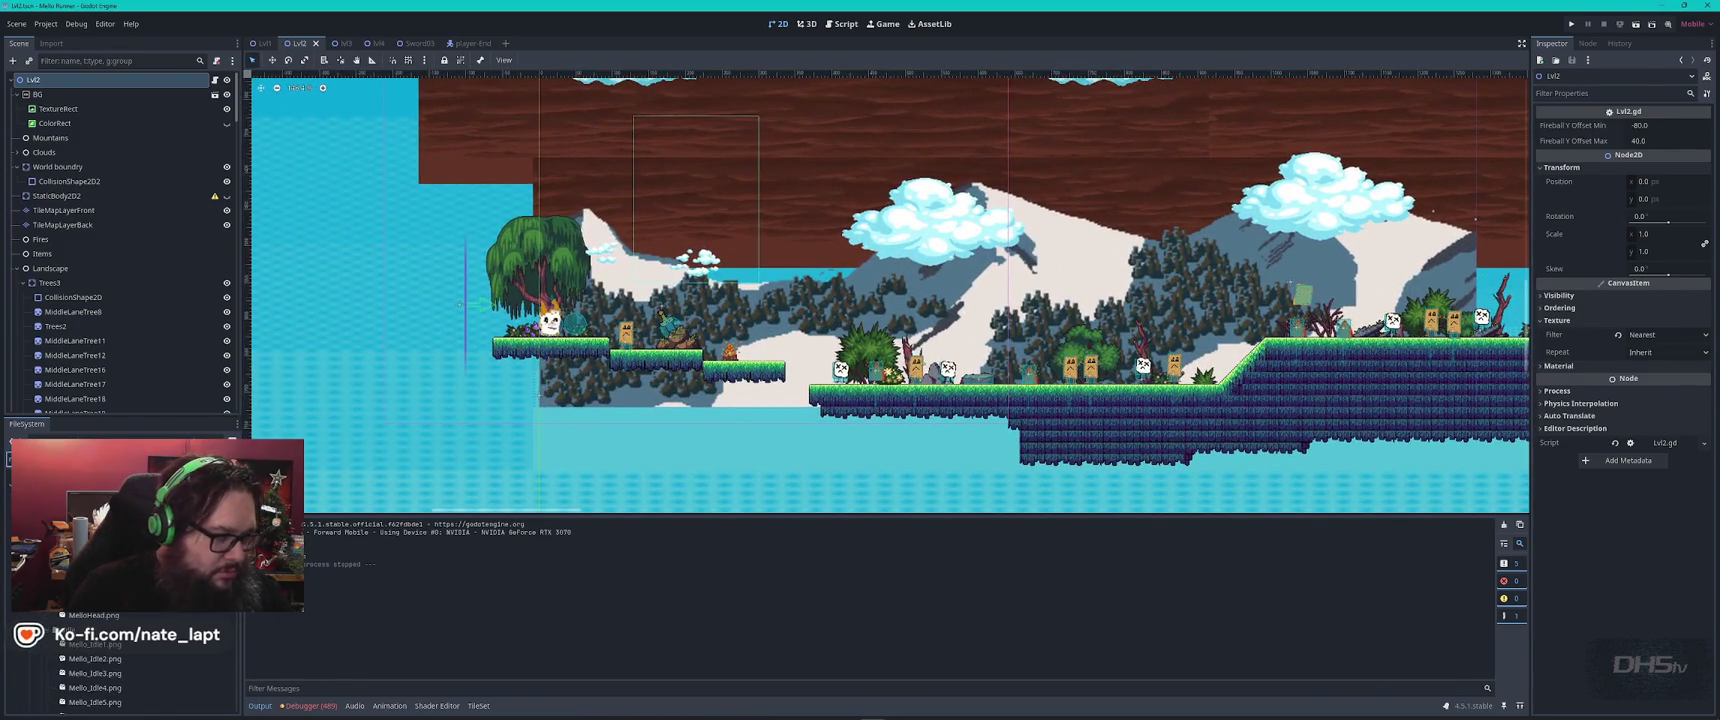
pyautogui.scroll(-3, 130, 670)
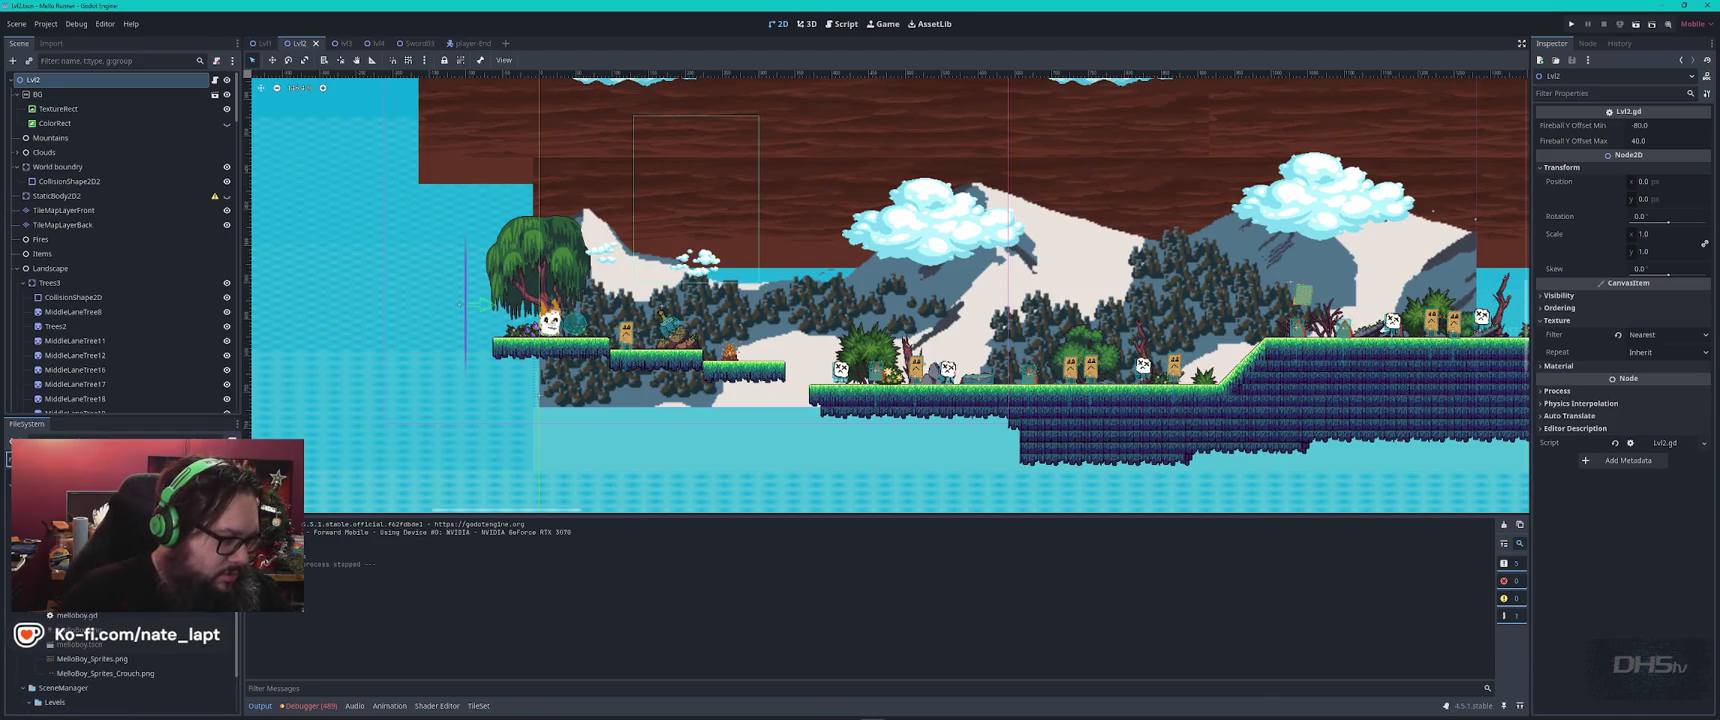
pyautogui.moveTo(93, 650); pyautogui.dragTo(750, 352)
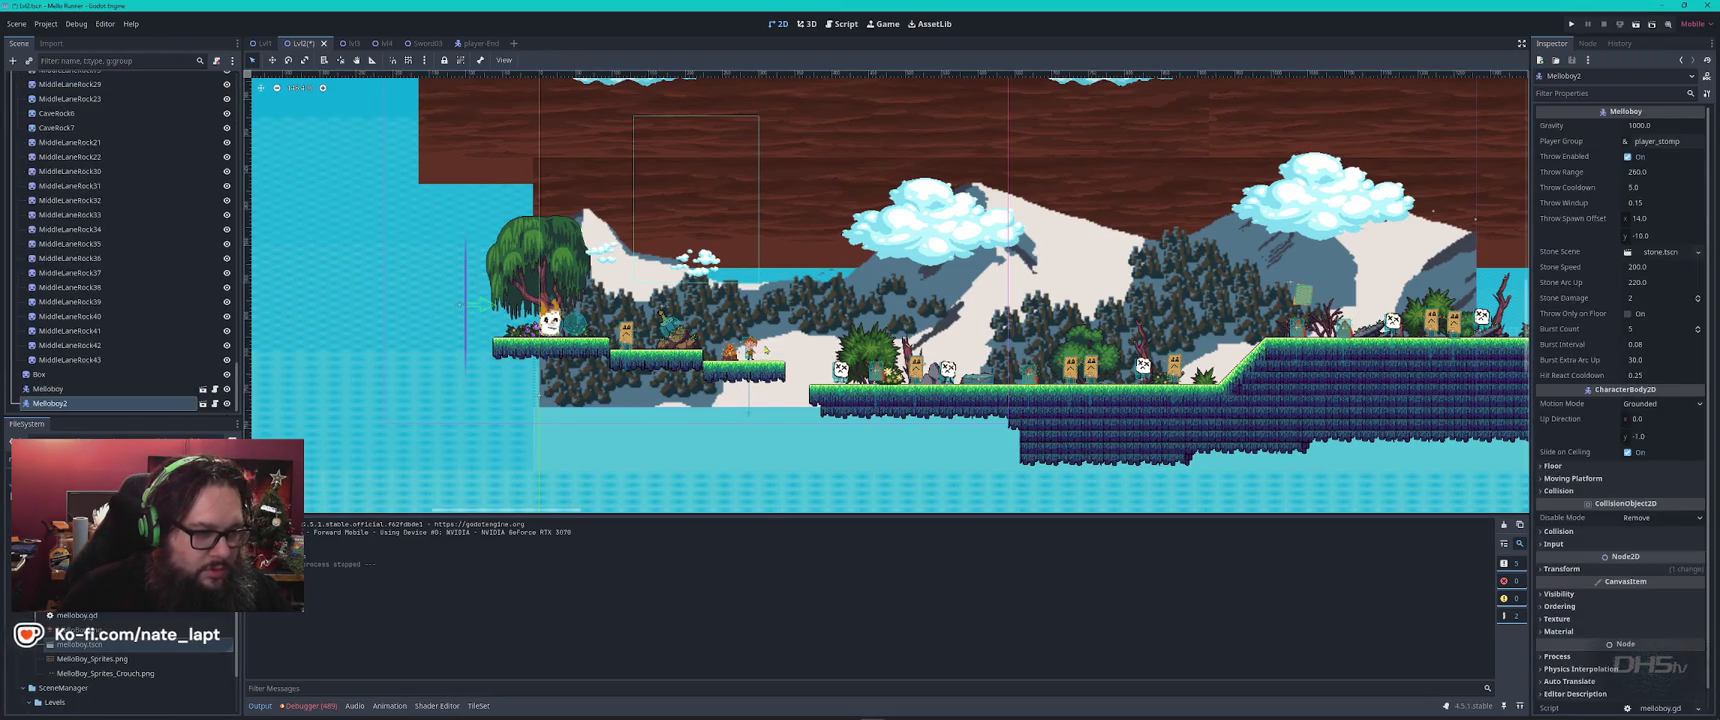
pyautogui.scroll(3, 760, 350)
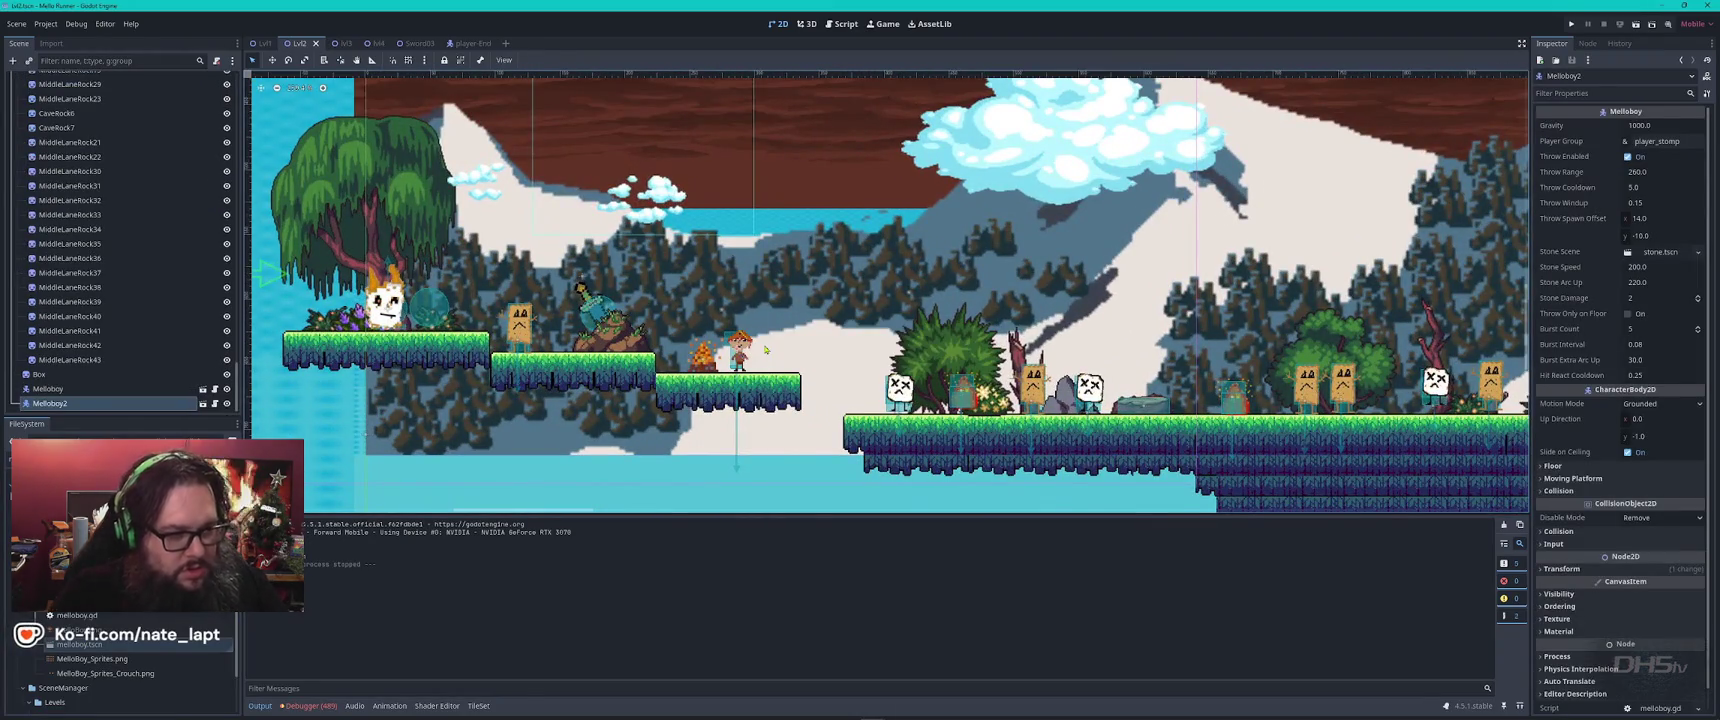
pyautogui.press('F6')
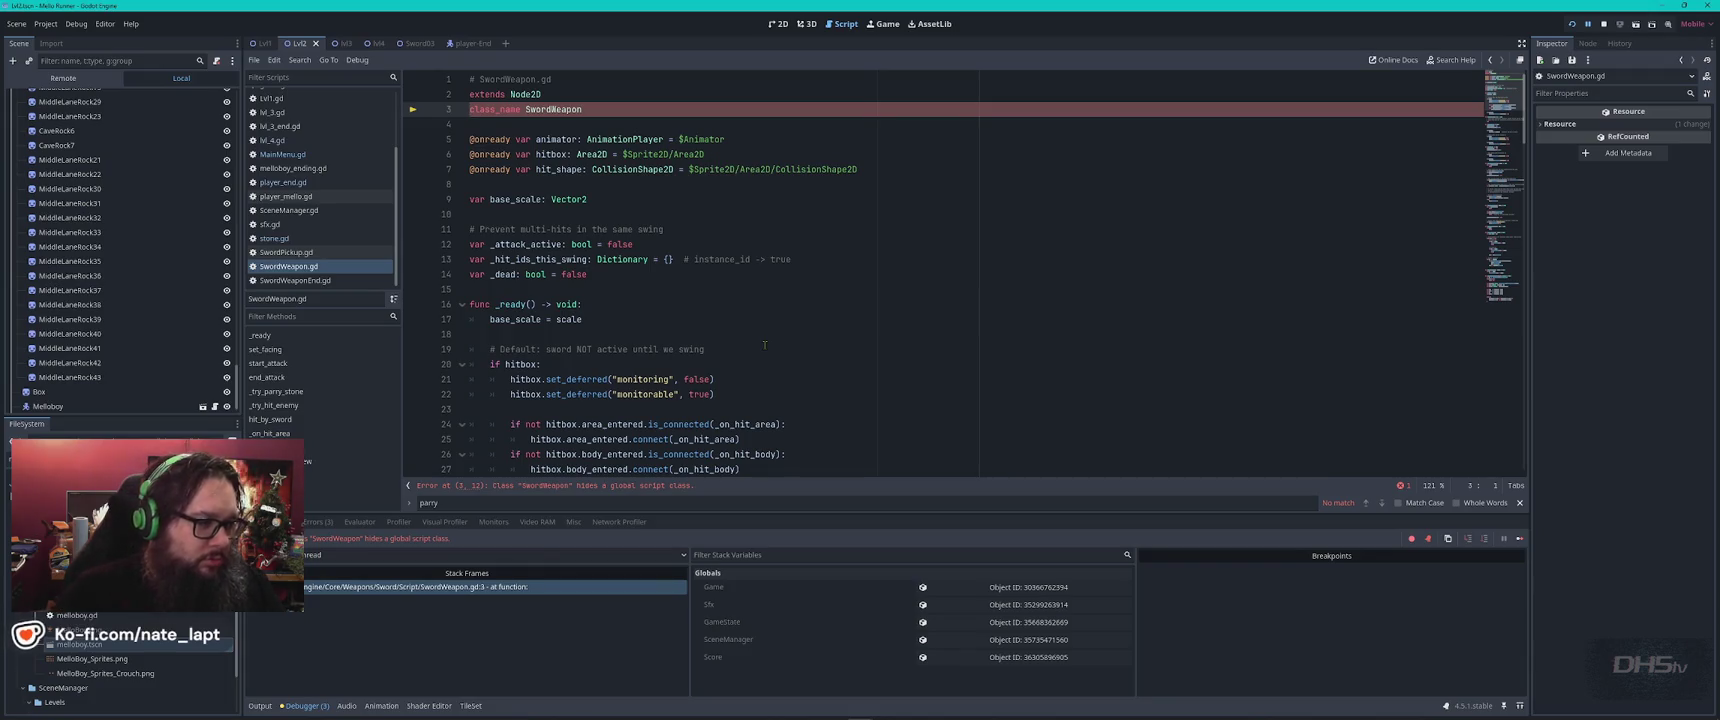
# Change SwordWeaponEnd.gd's class_name to SwordWeapon2, save, dismiss the load errors and relaunch with F5.
pyautogui.click(330, 280)
pyautogui.write('2')
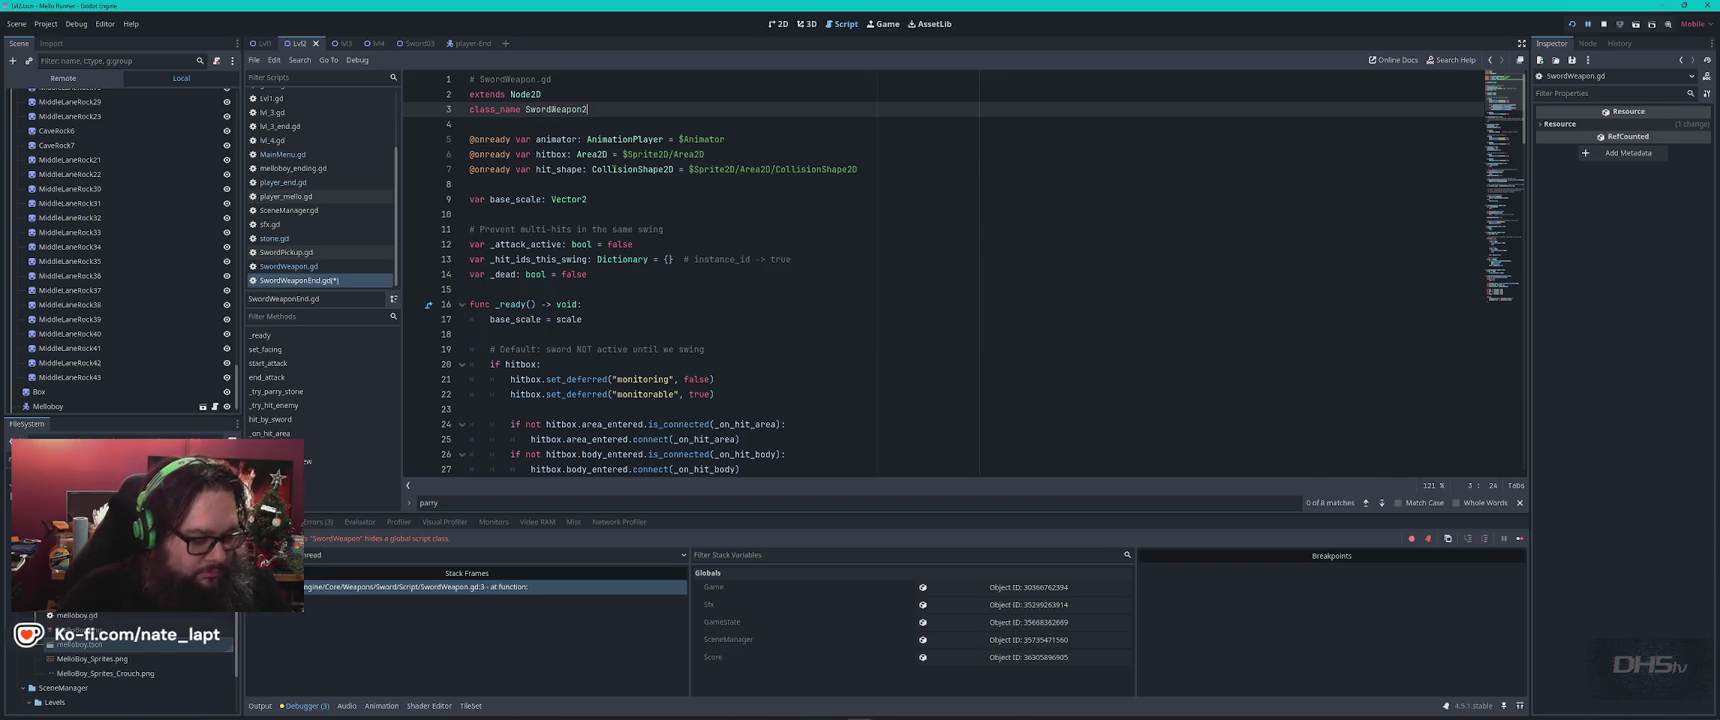
pyautogui.hotkey('ctrl', 's')
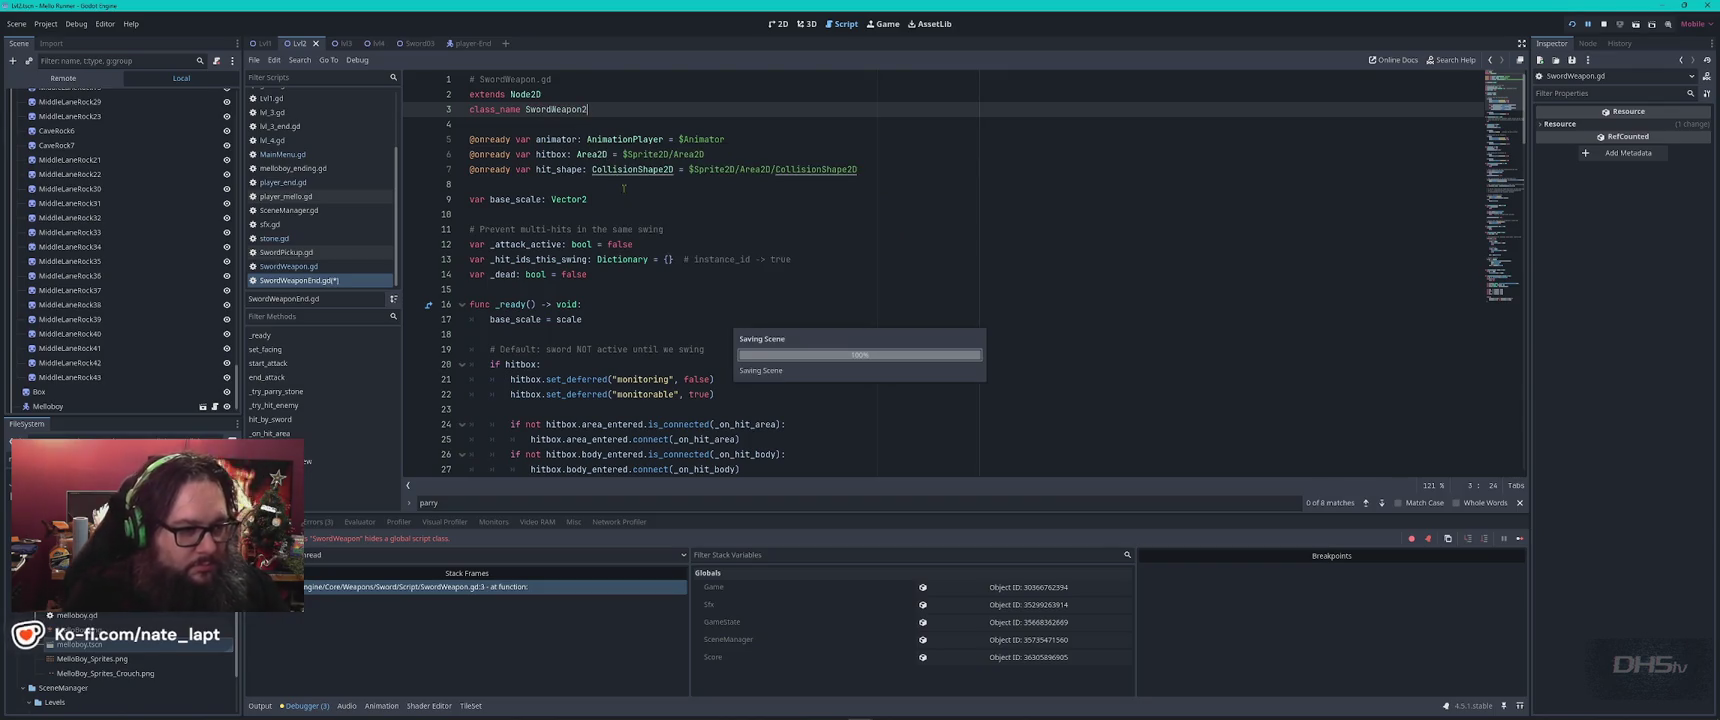
pyautogui.press('Return')
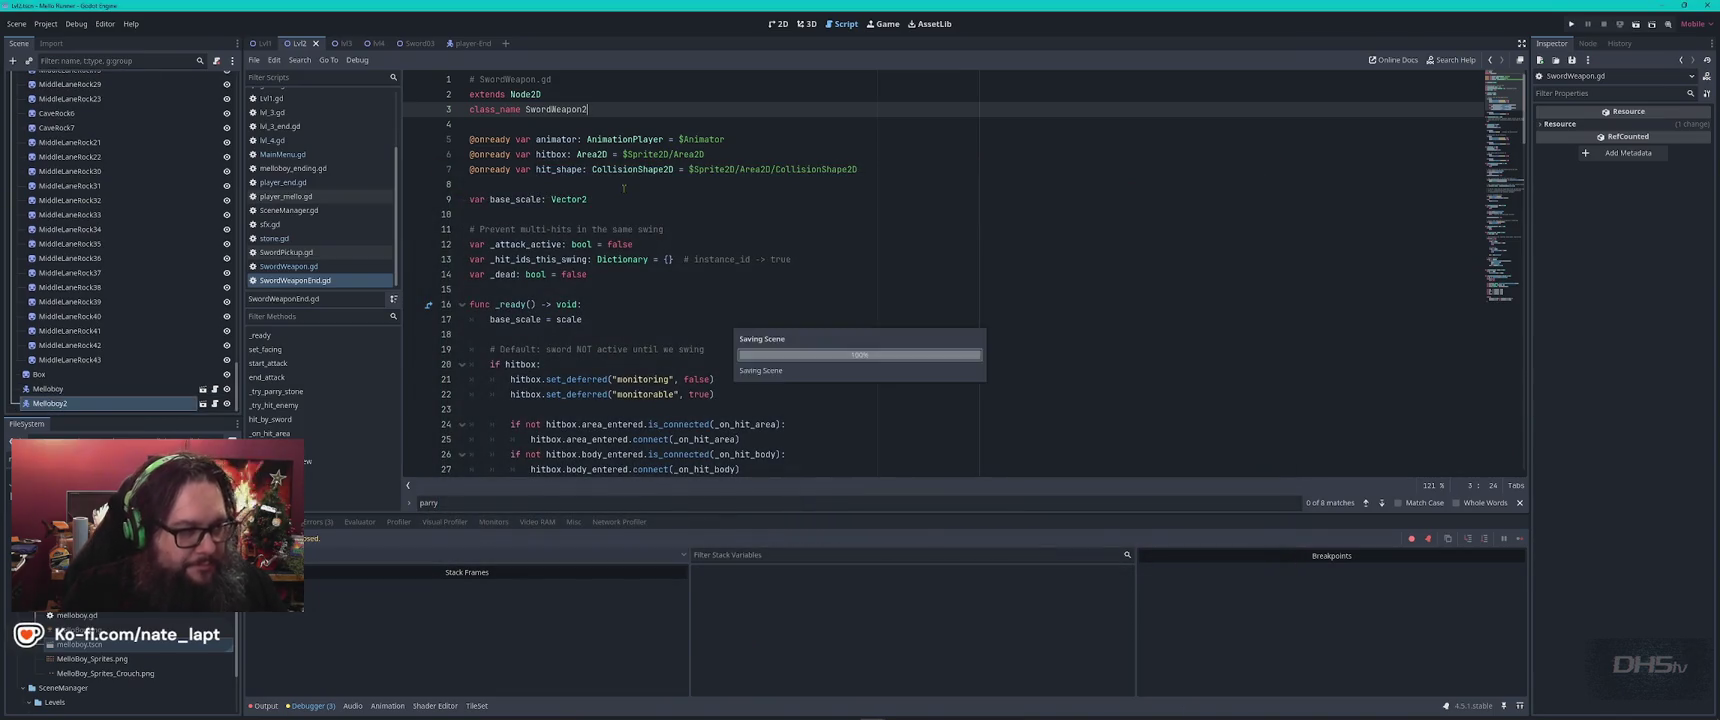
pyautogui.press('F5')
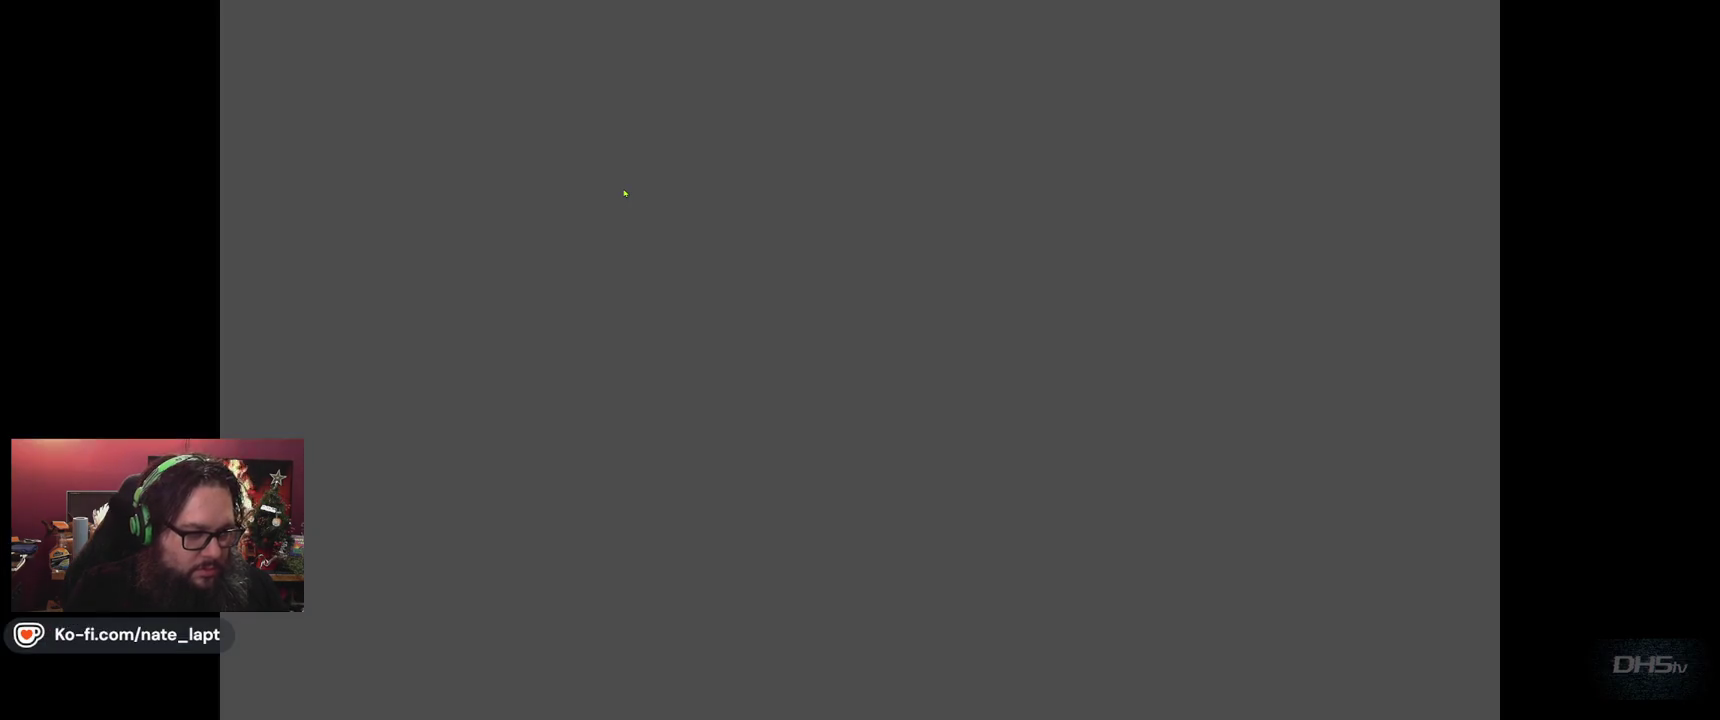
# Restart the game, walk and jump the cat past the sword mound, then stop it and return to 2D.
pyautogui.press('F5')
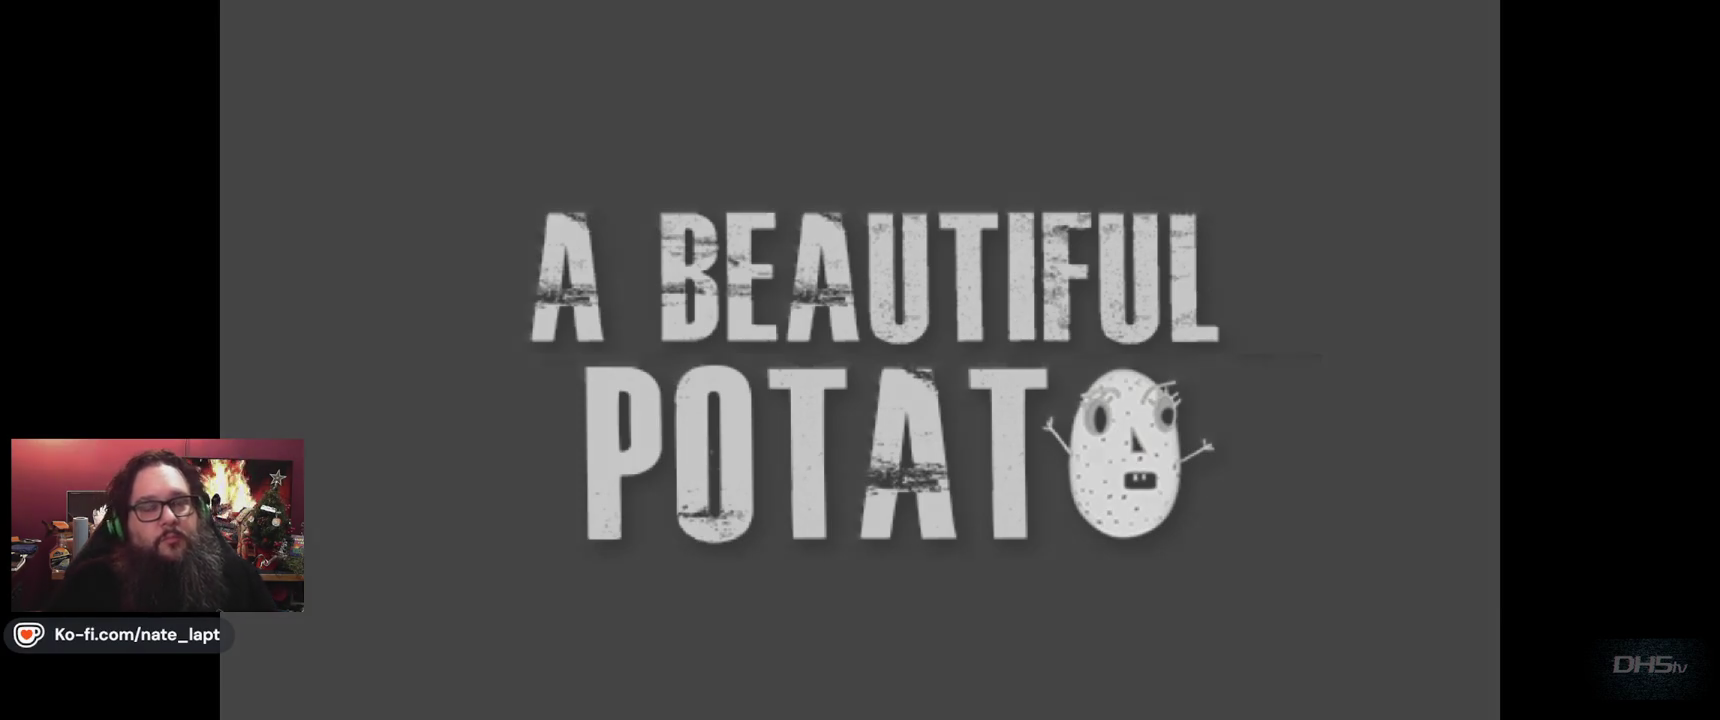
pyautogui.press('Return')
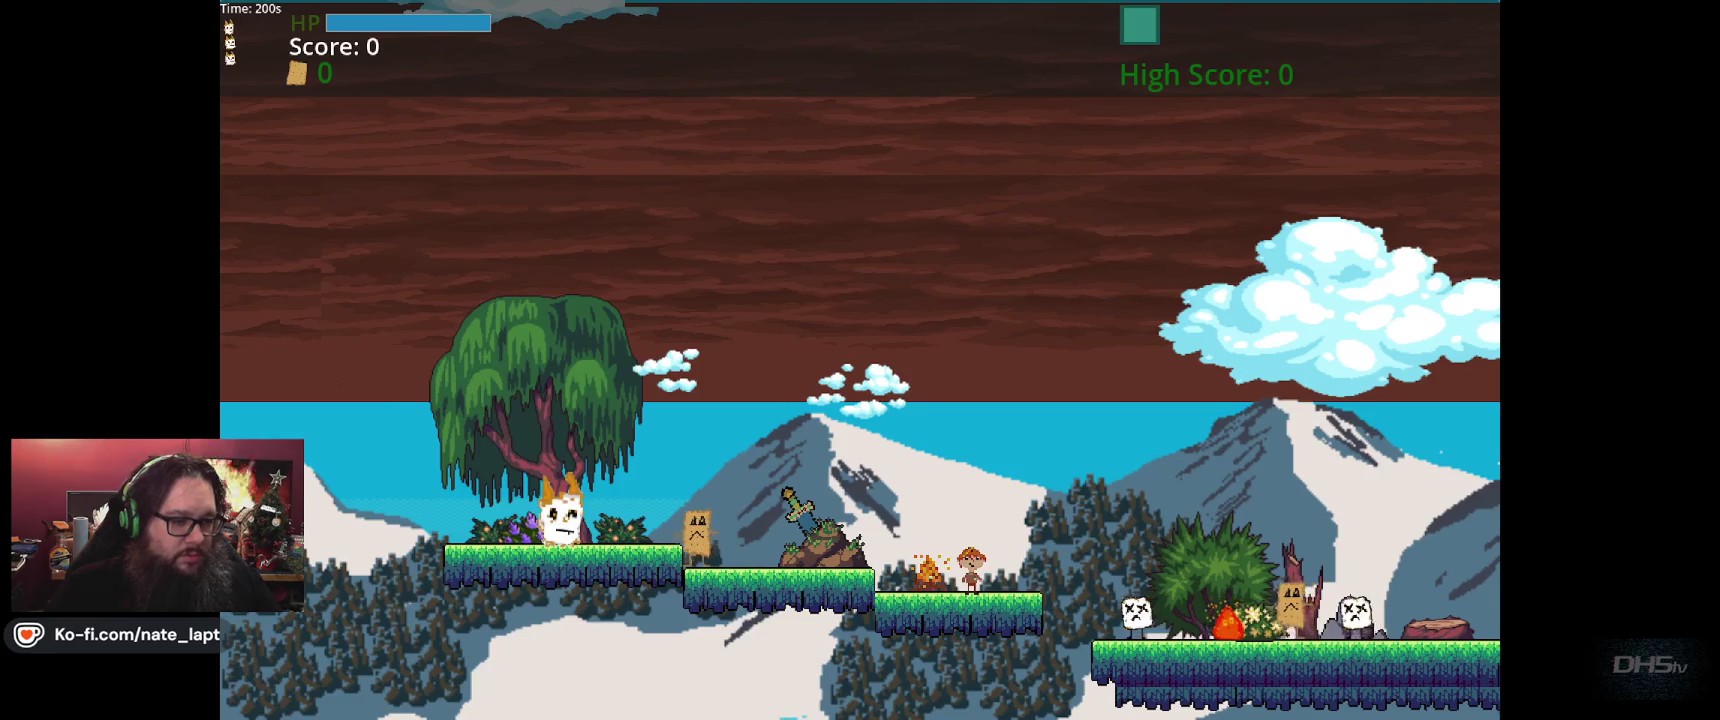
pyautogui.press('Left')
pyautogui.press('space')
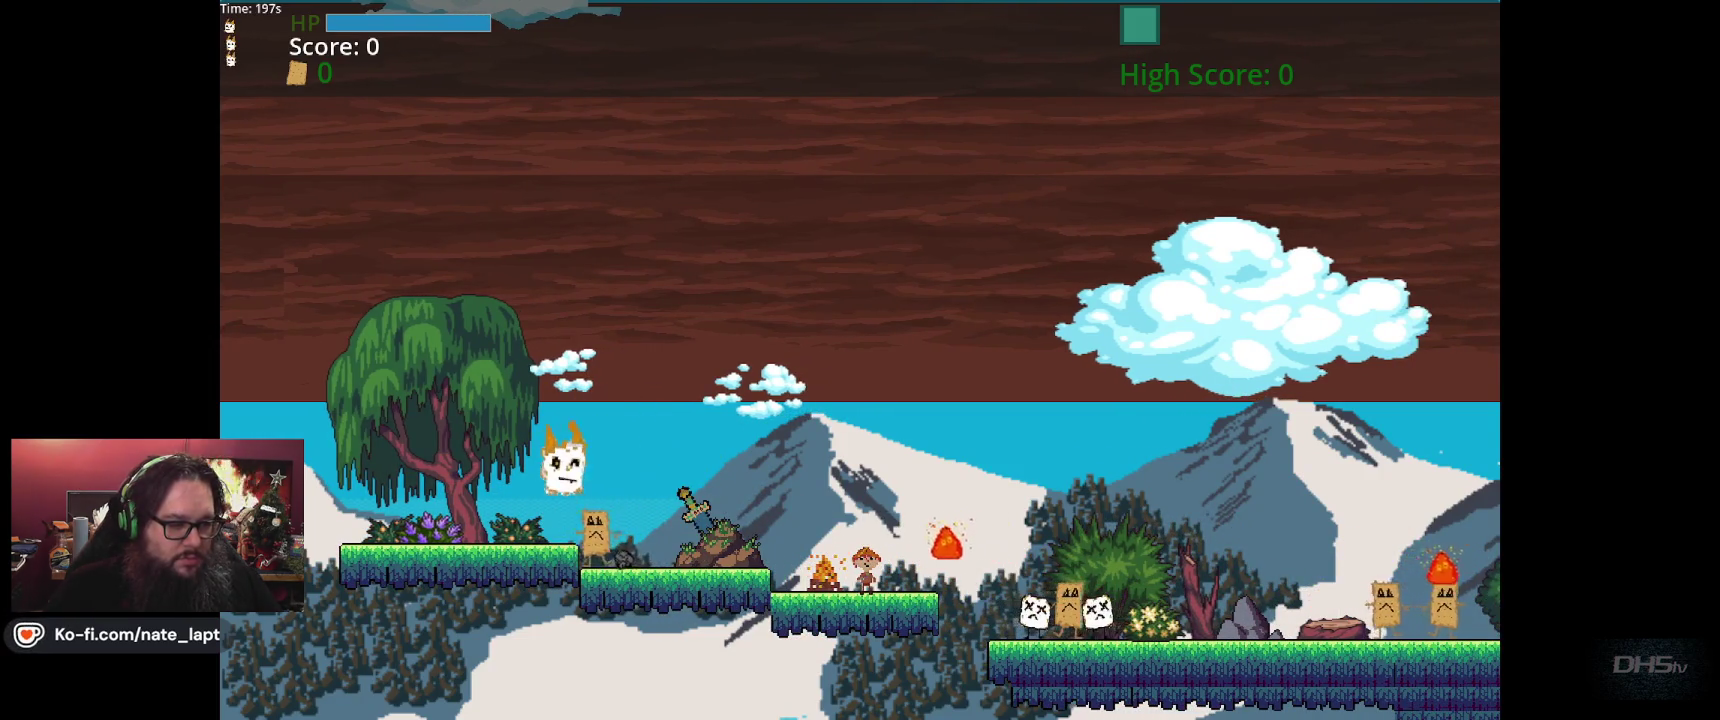
pyautogui.press('Right')
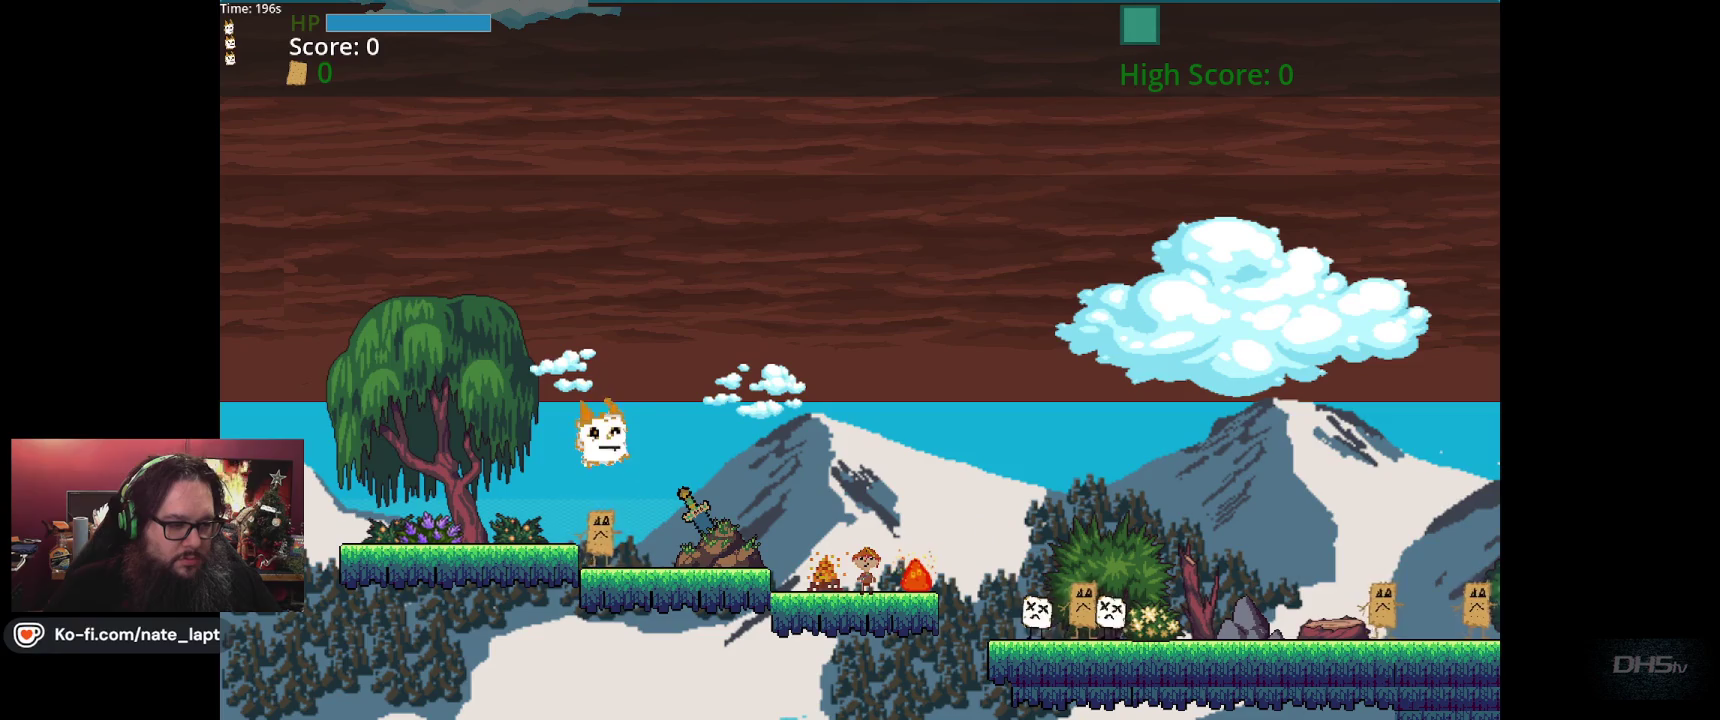
pyautogui.press('Right')
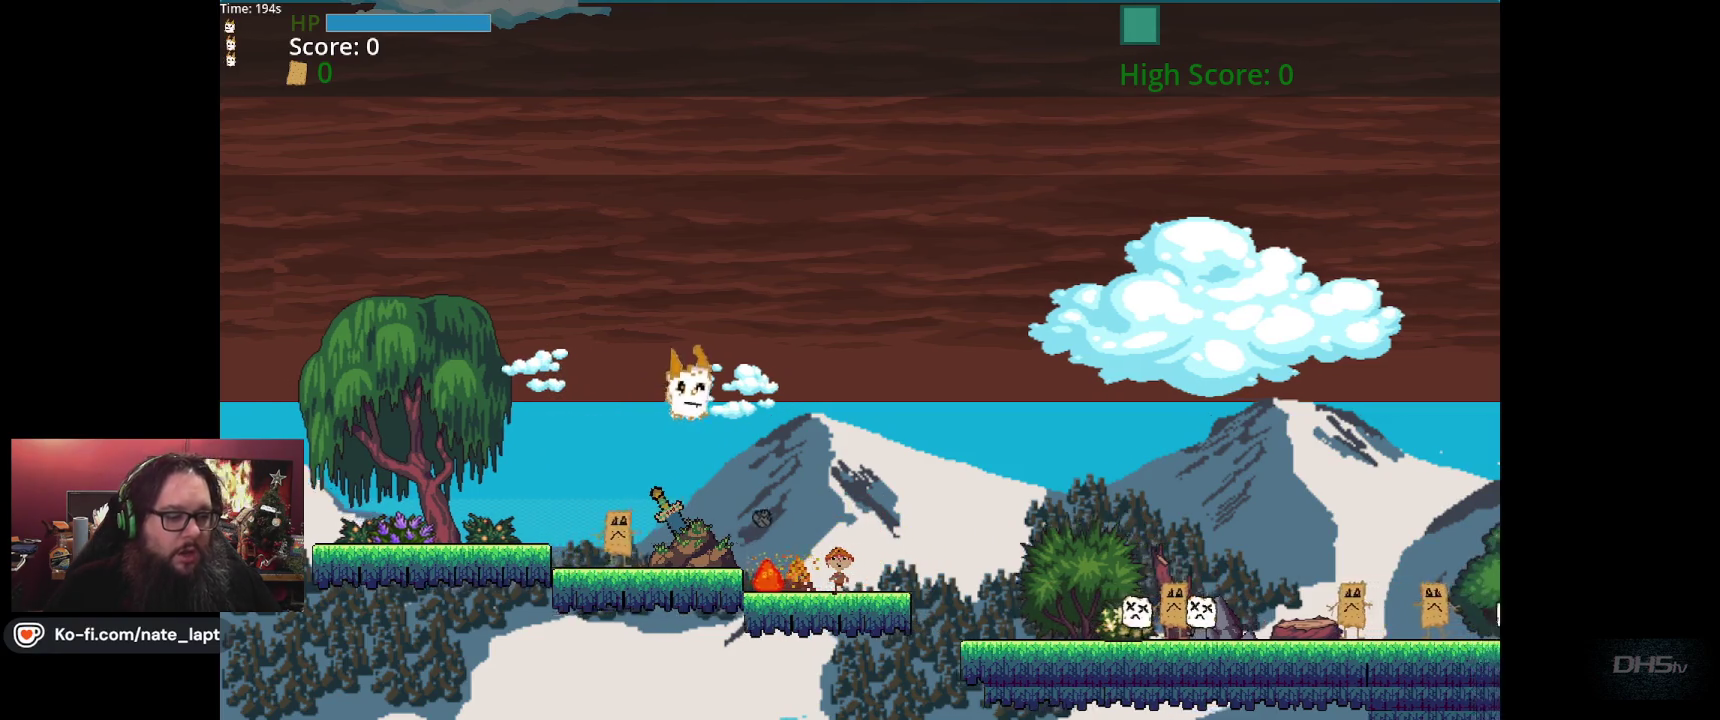
pyautogui.press('space')
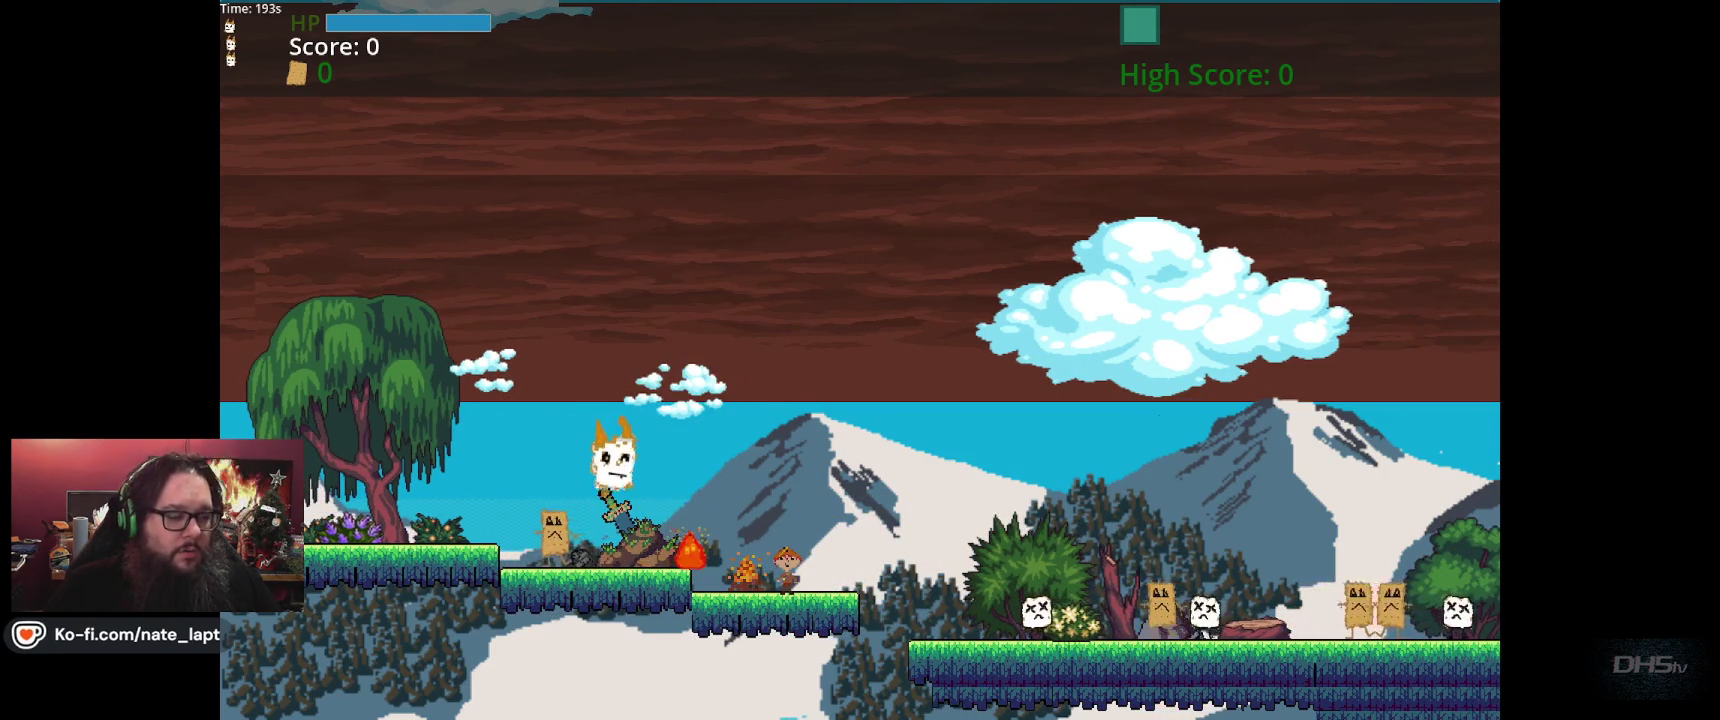
pyautogui.press('space')
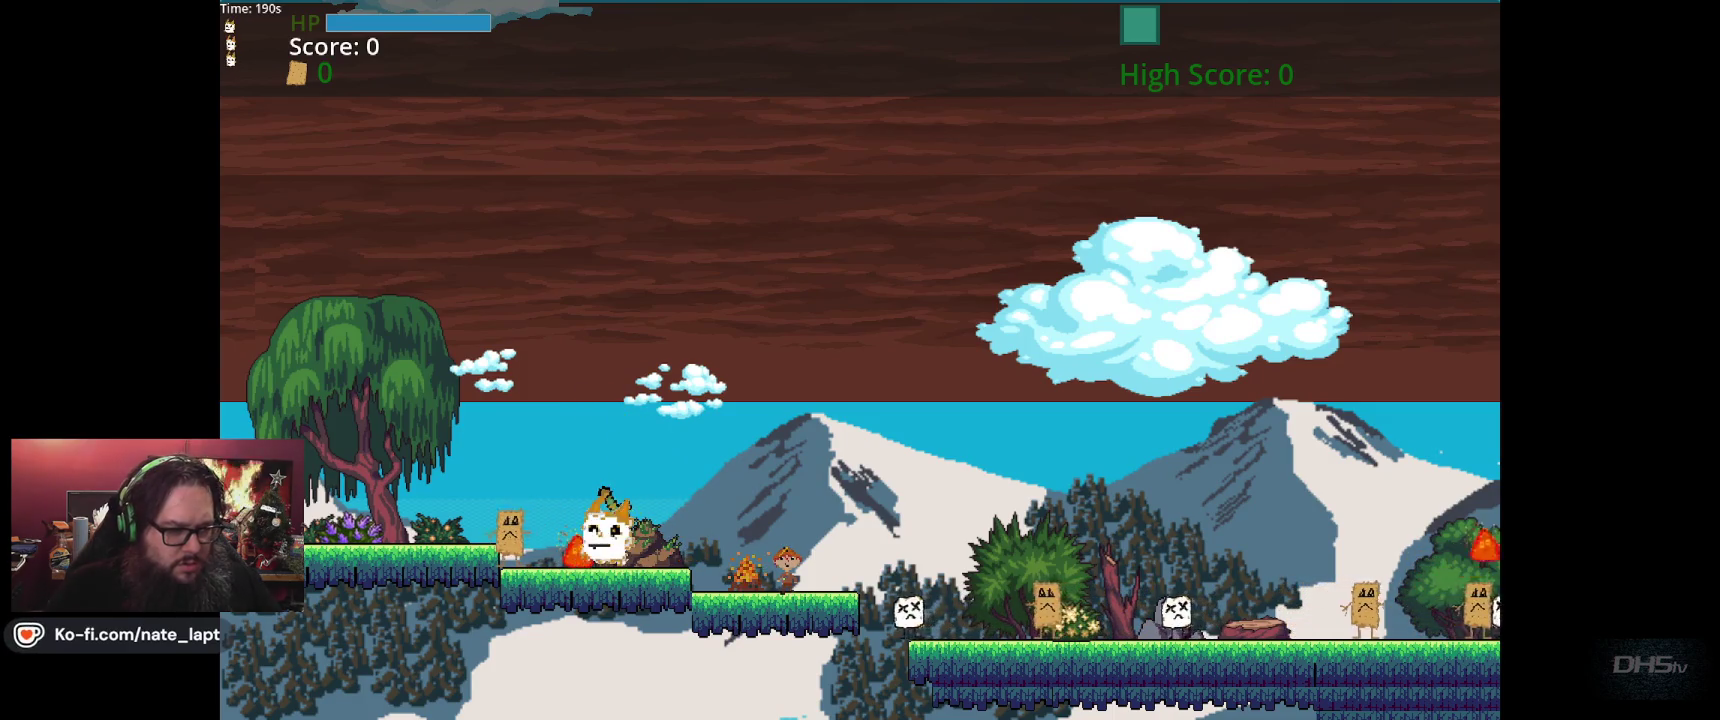
pyautogui.press('Right')
pyautogui.press('F8')
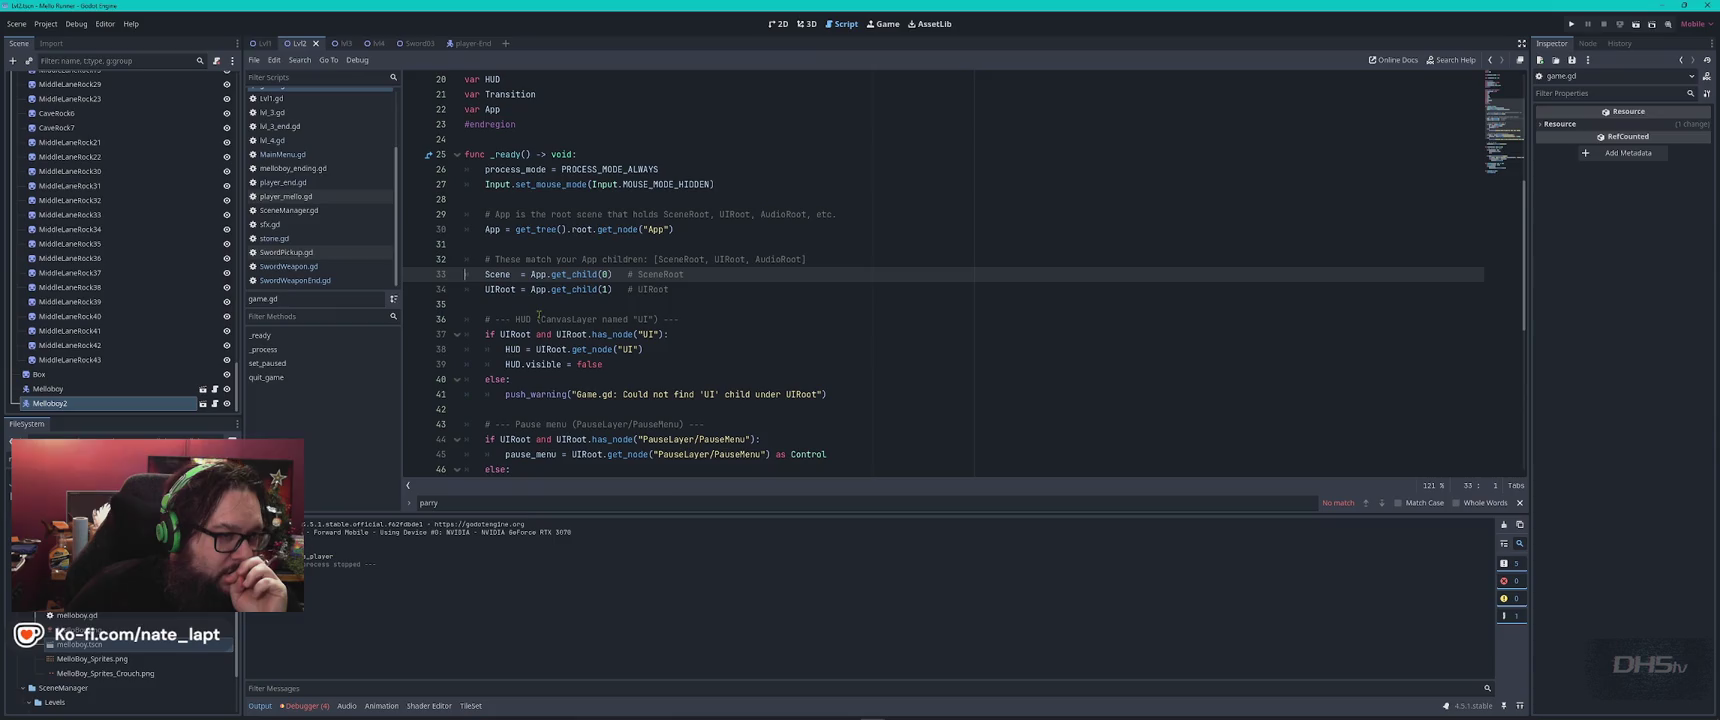
pyautogui.click(777, 24)
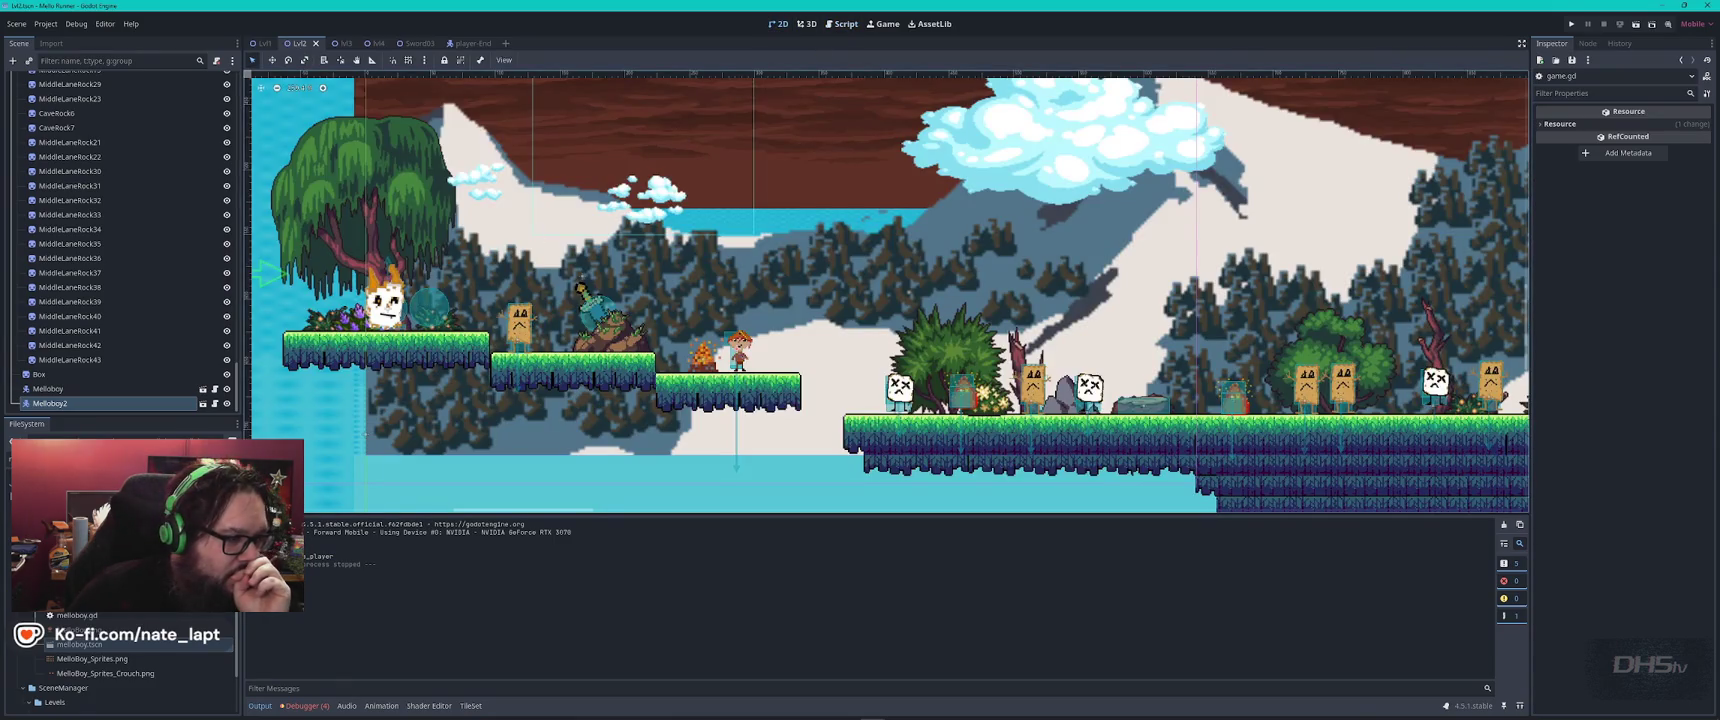
# Select Player-Mello, review player_mello.gd and player_end.gd, then switch to the Lvl1 scene.
pyautogui.click(388, 305)
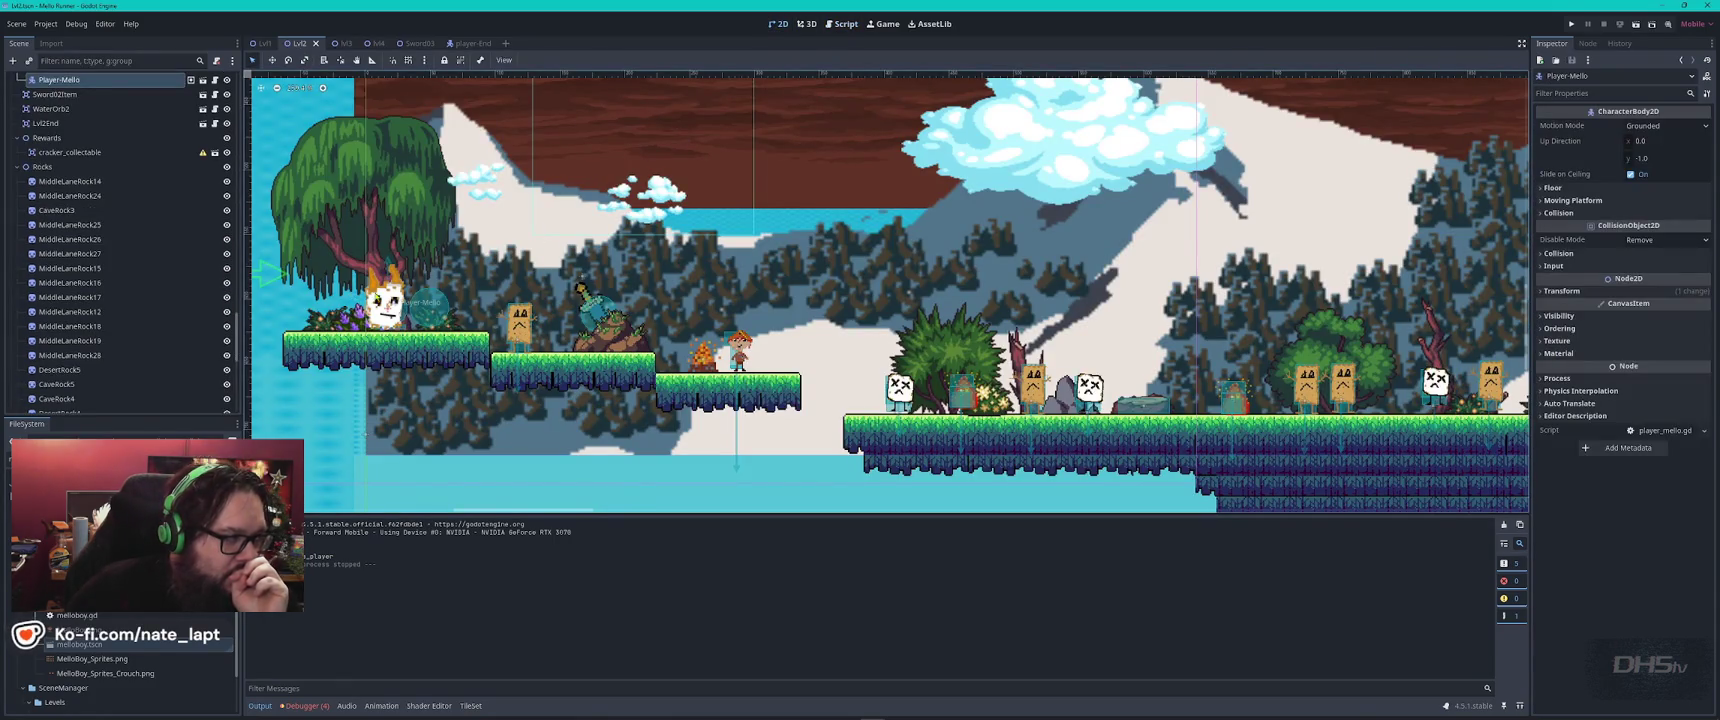
pyautogui.click(845, 24)
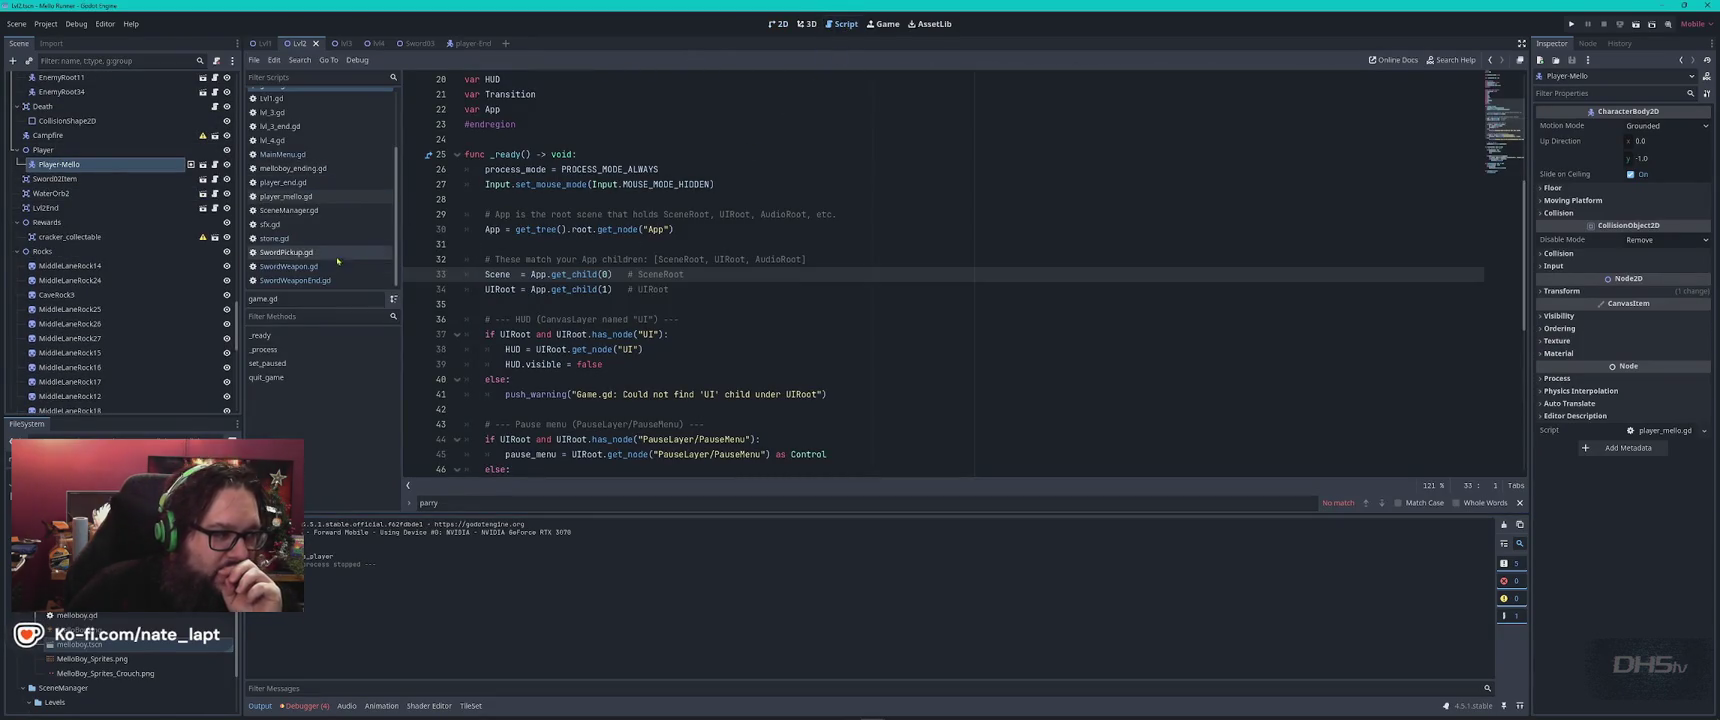
pyautogui.click(285, 196)
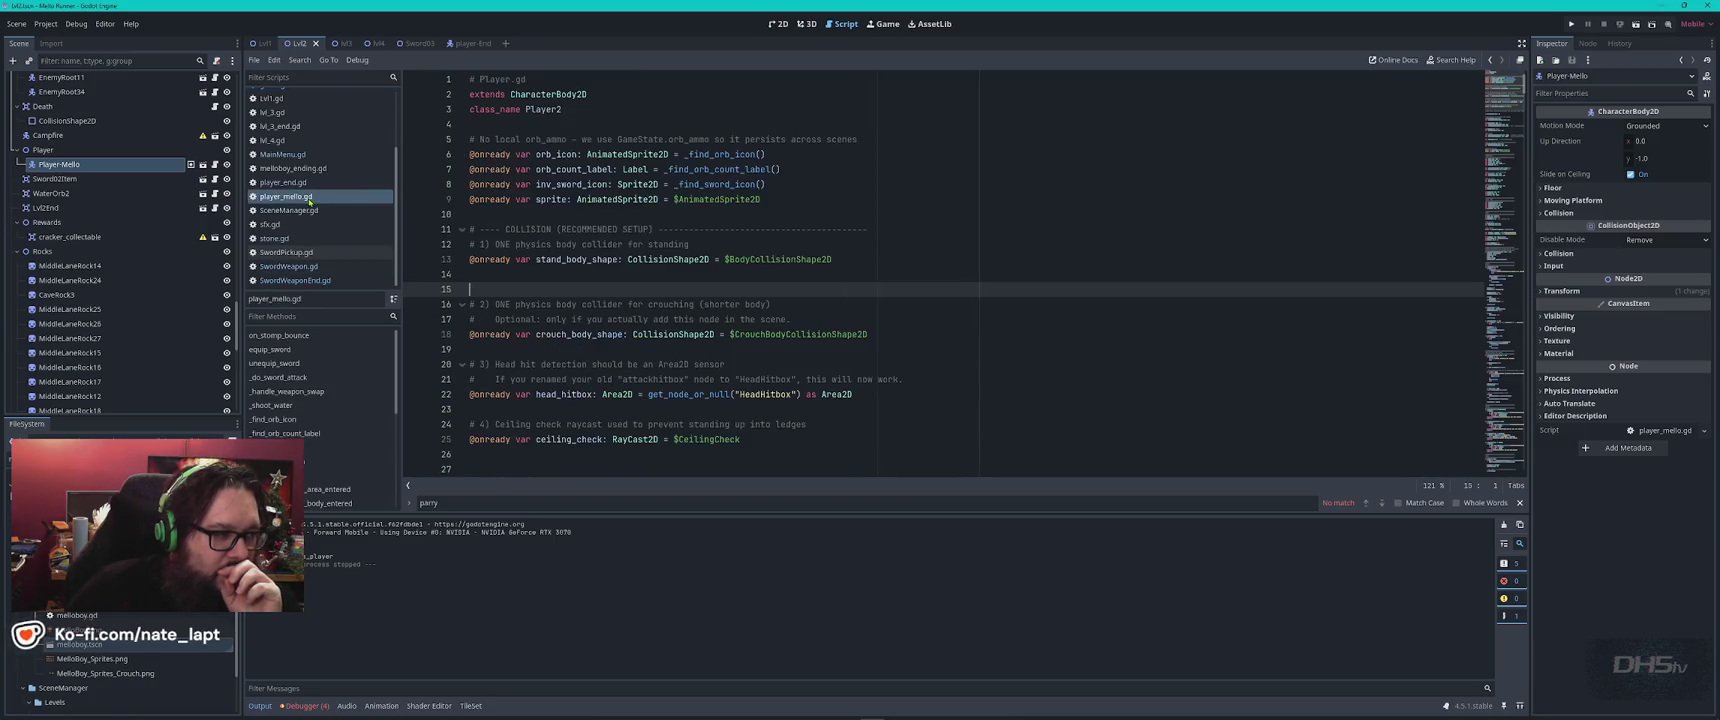
pyautogui.click(915, 279)
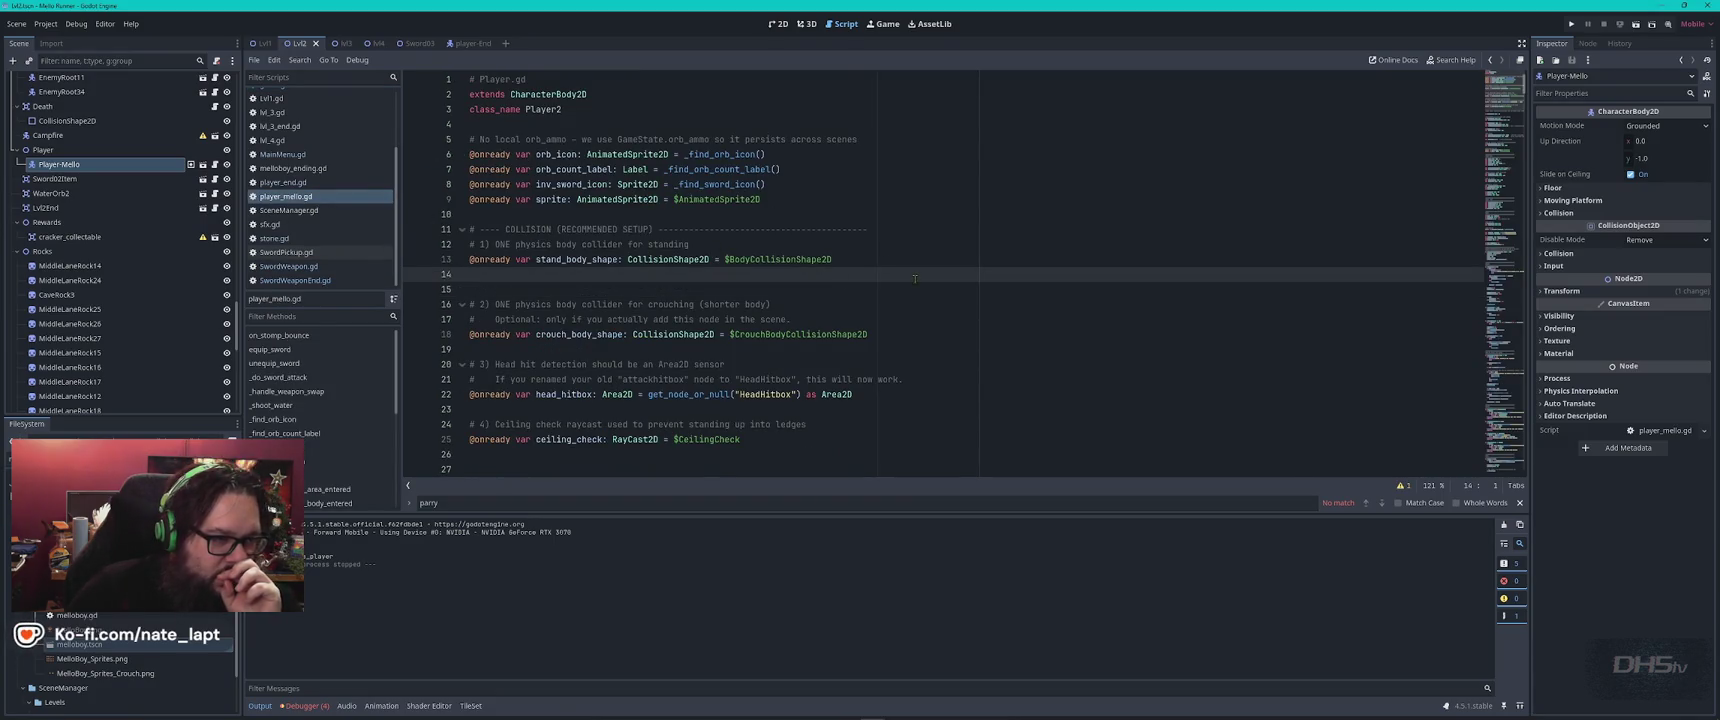
pyautogui.scroll(-5, 915, 279)
pyautogui.scroll(5, 915, 279)
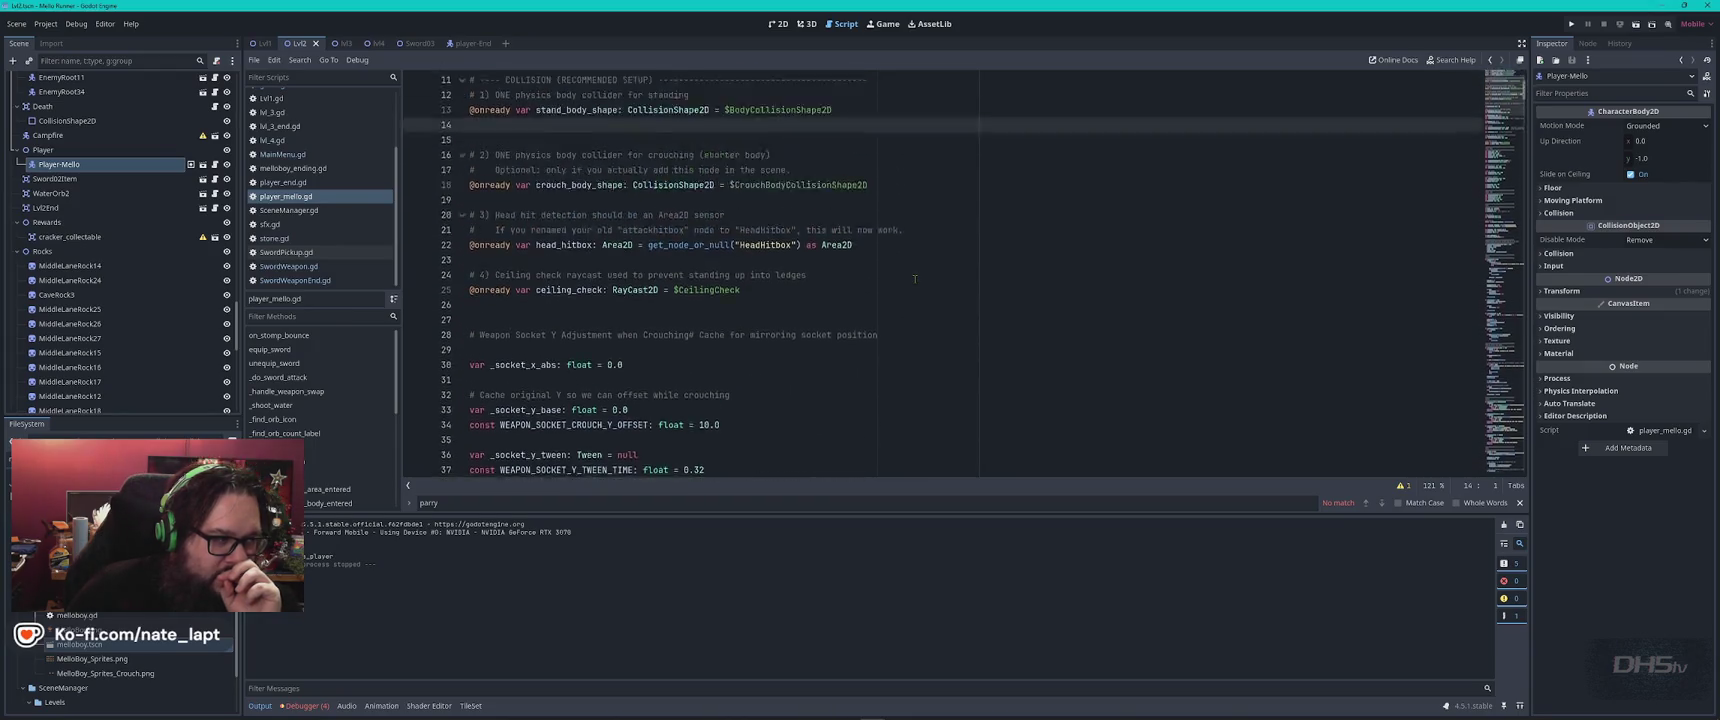
pyautogui.click(287, 183)
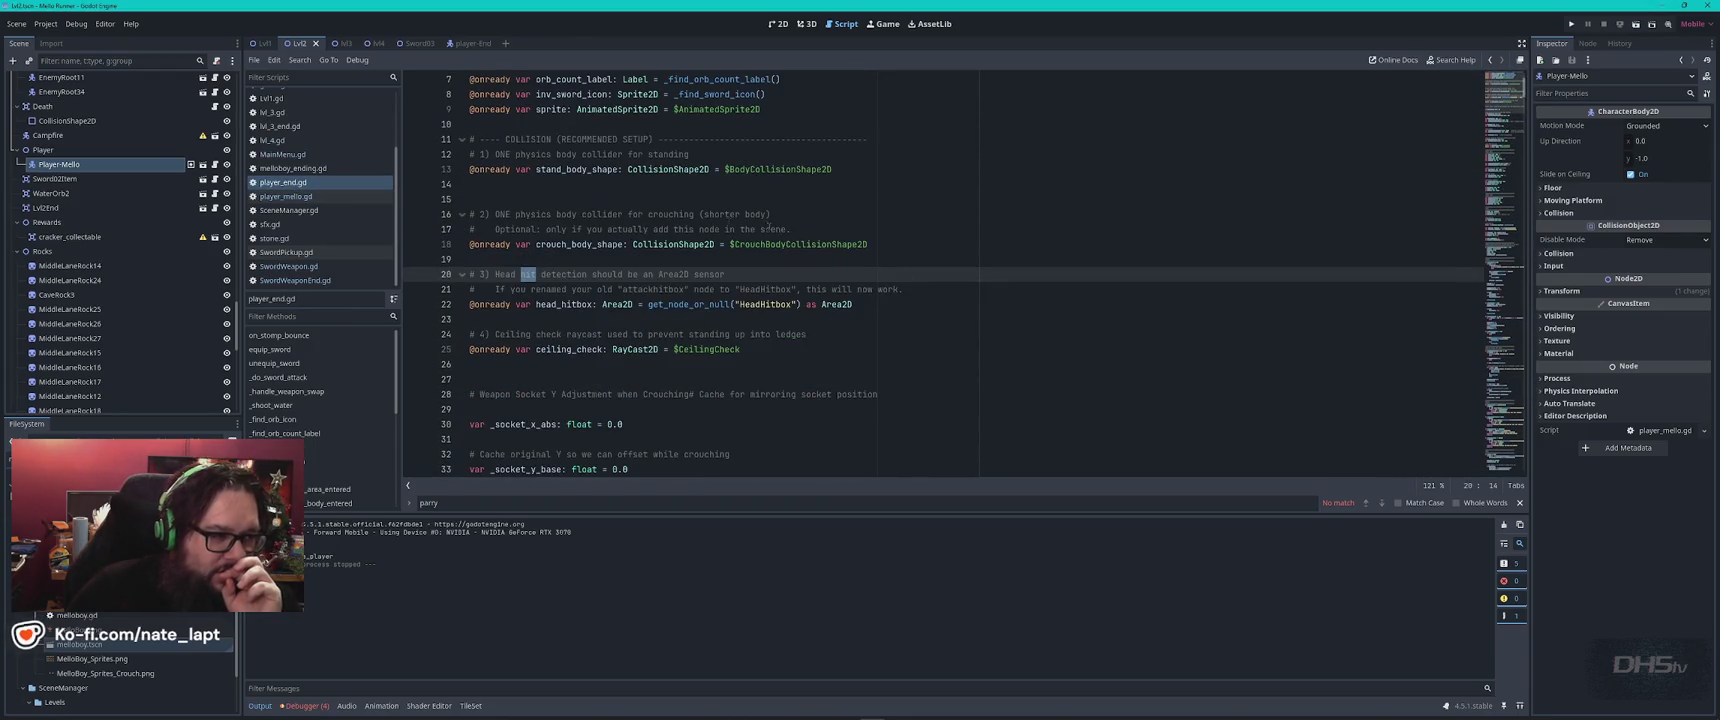
pyautogui.scroll(2, 877, 244)
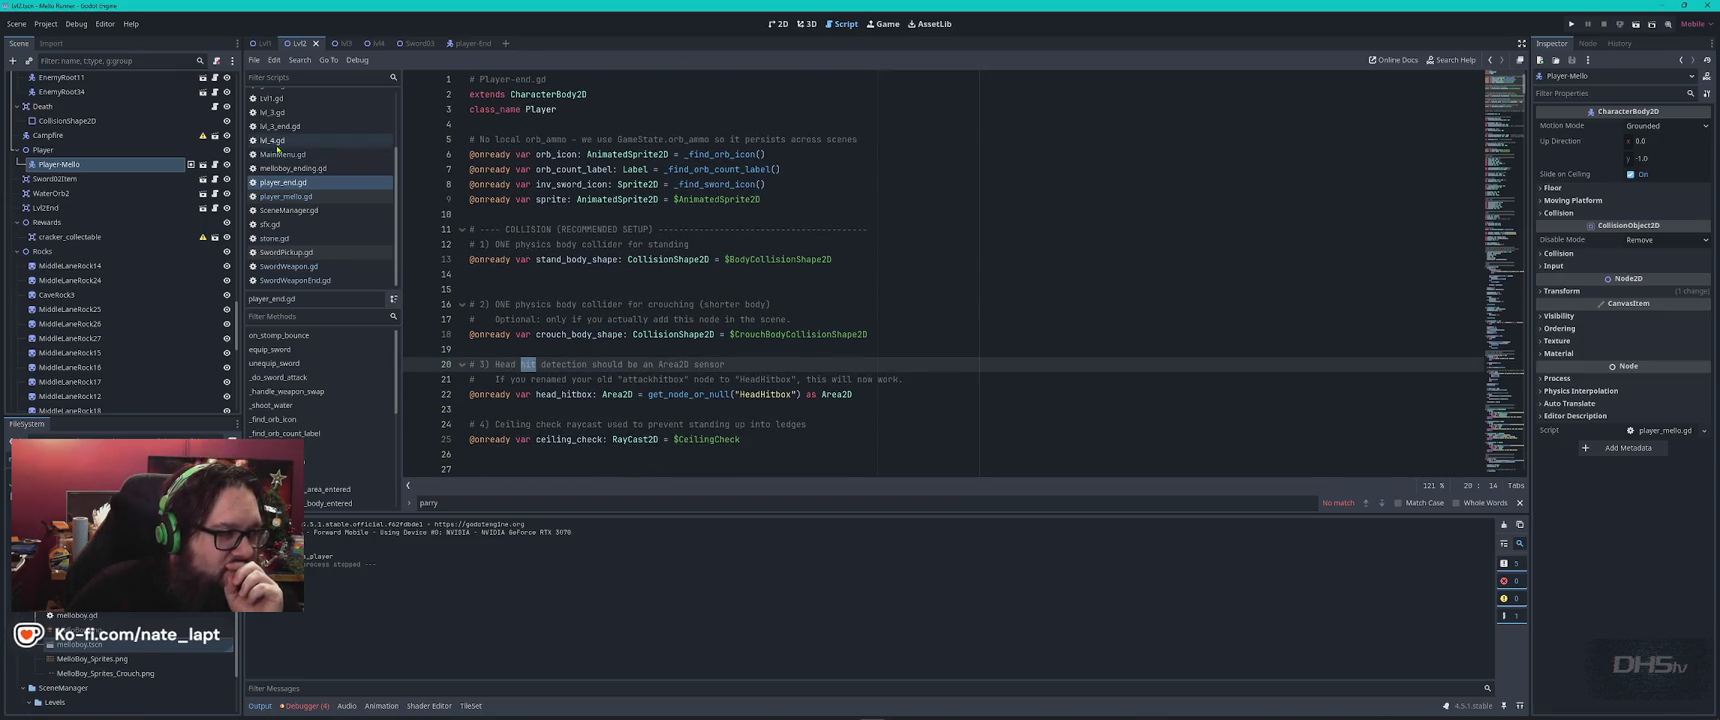
pyautogui.click(270, 45)
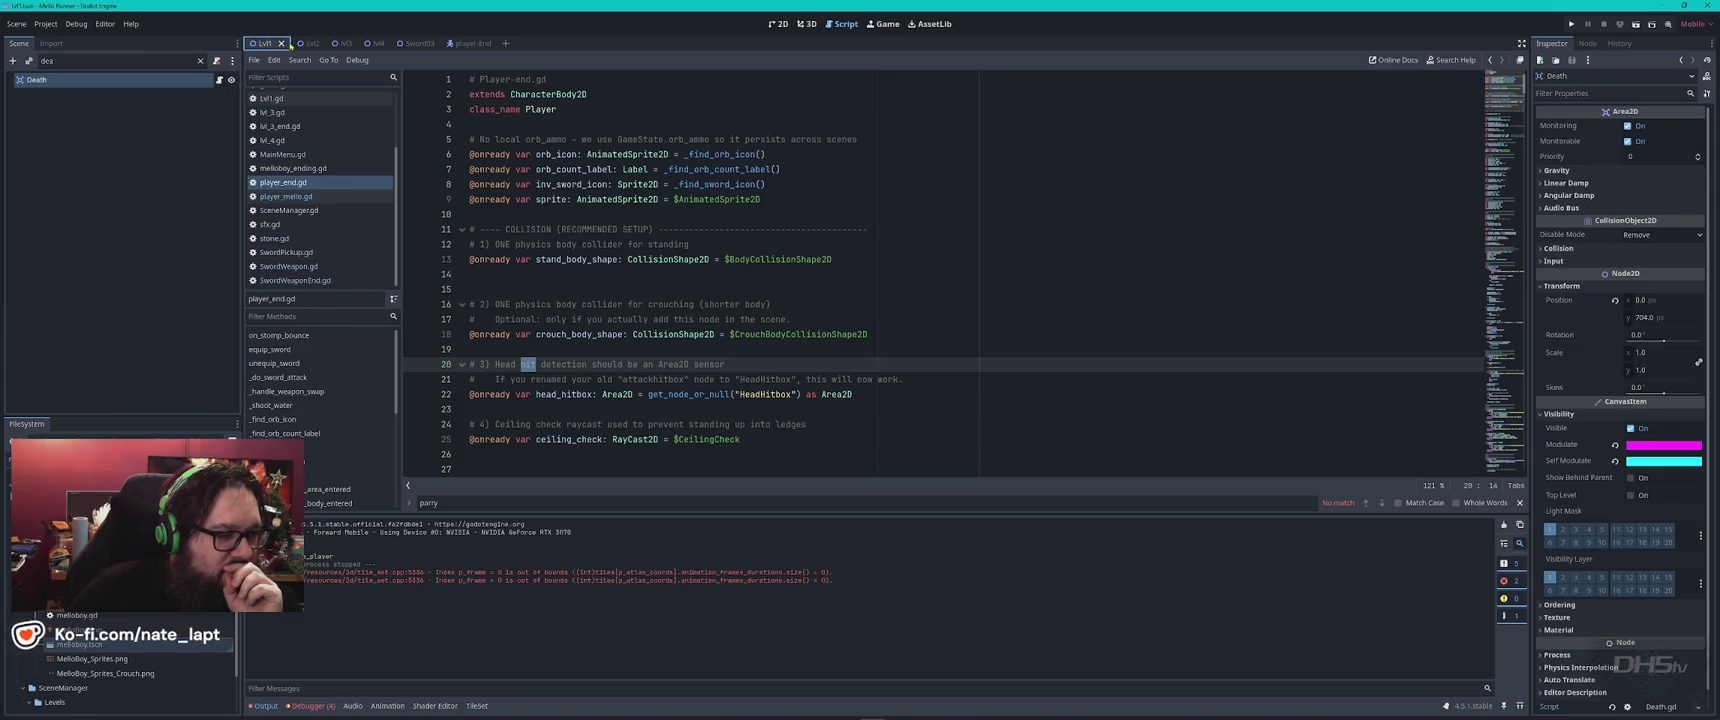
# Jump from the Debugger's Lvl2.gd:32 error to its code, then select Lvl2's Player and show its Groups.
pyautogui.click(310, 705)
pyautogui.click(318, 522)
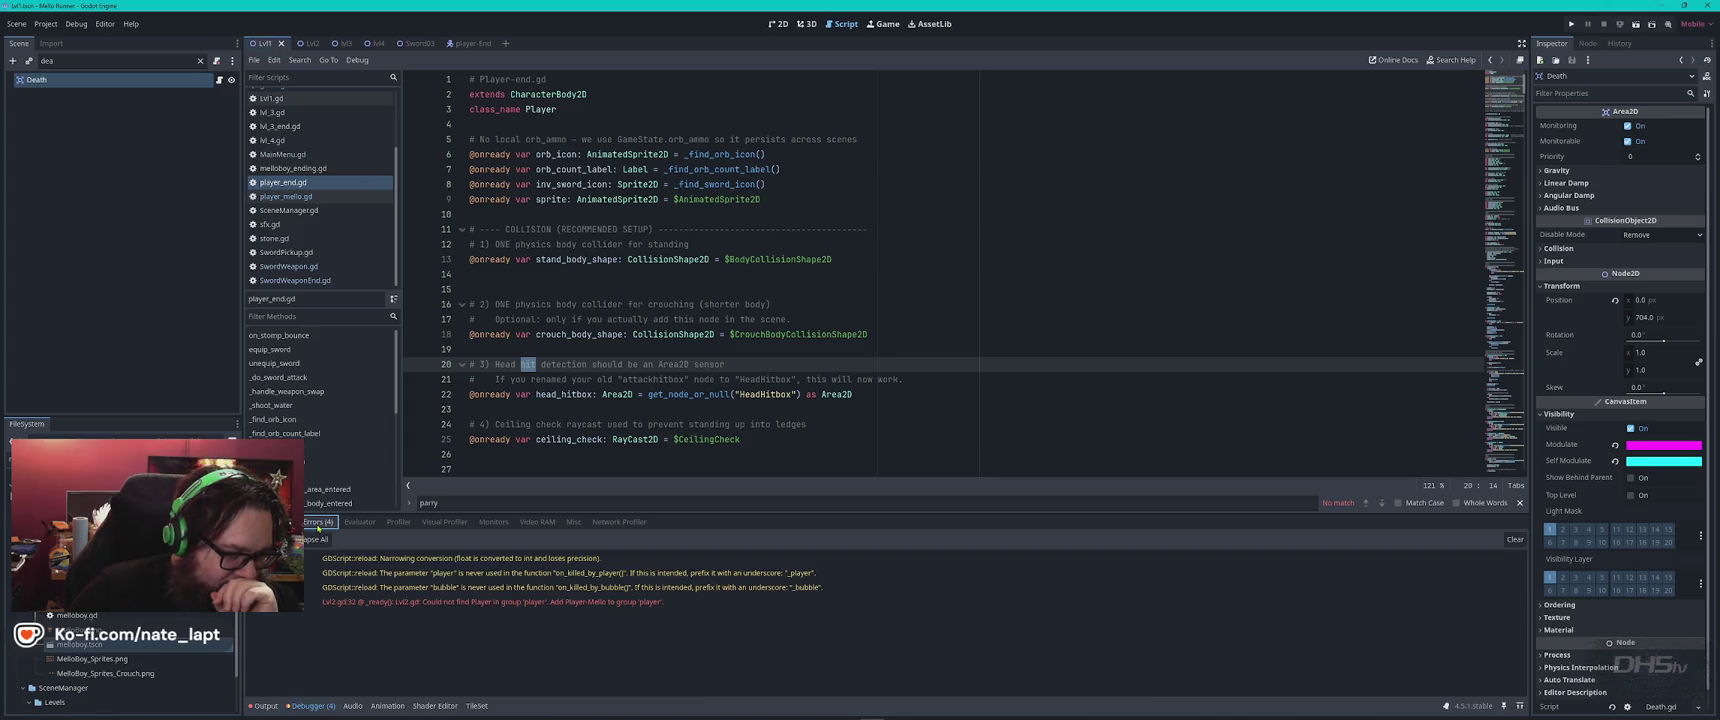
pyautogui.click(441, 603)
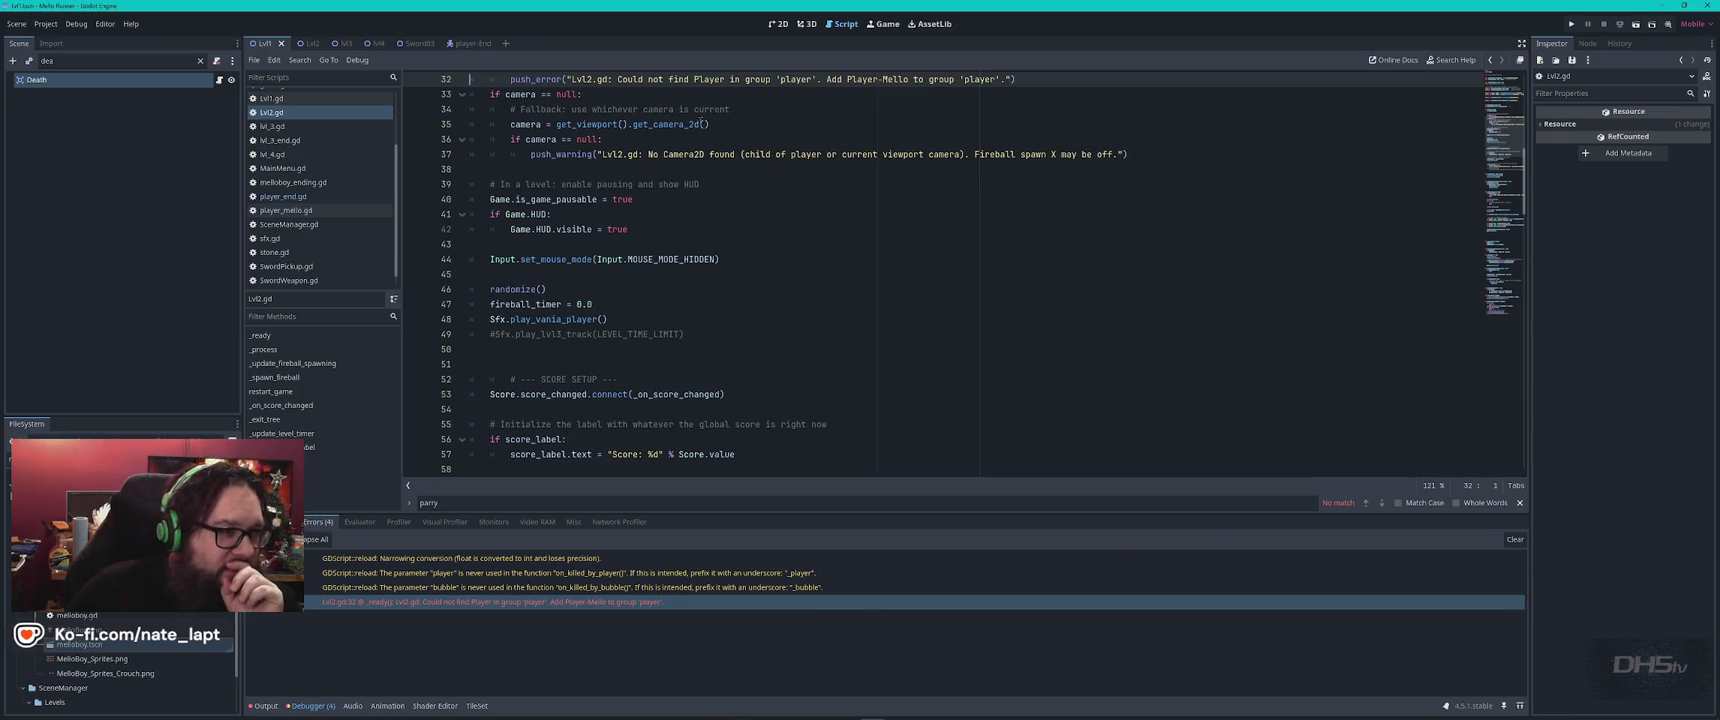
pyautogui.click(300, 43)
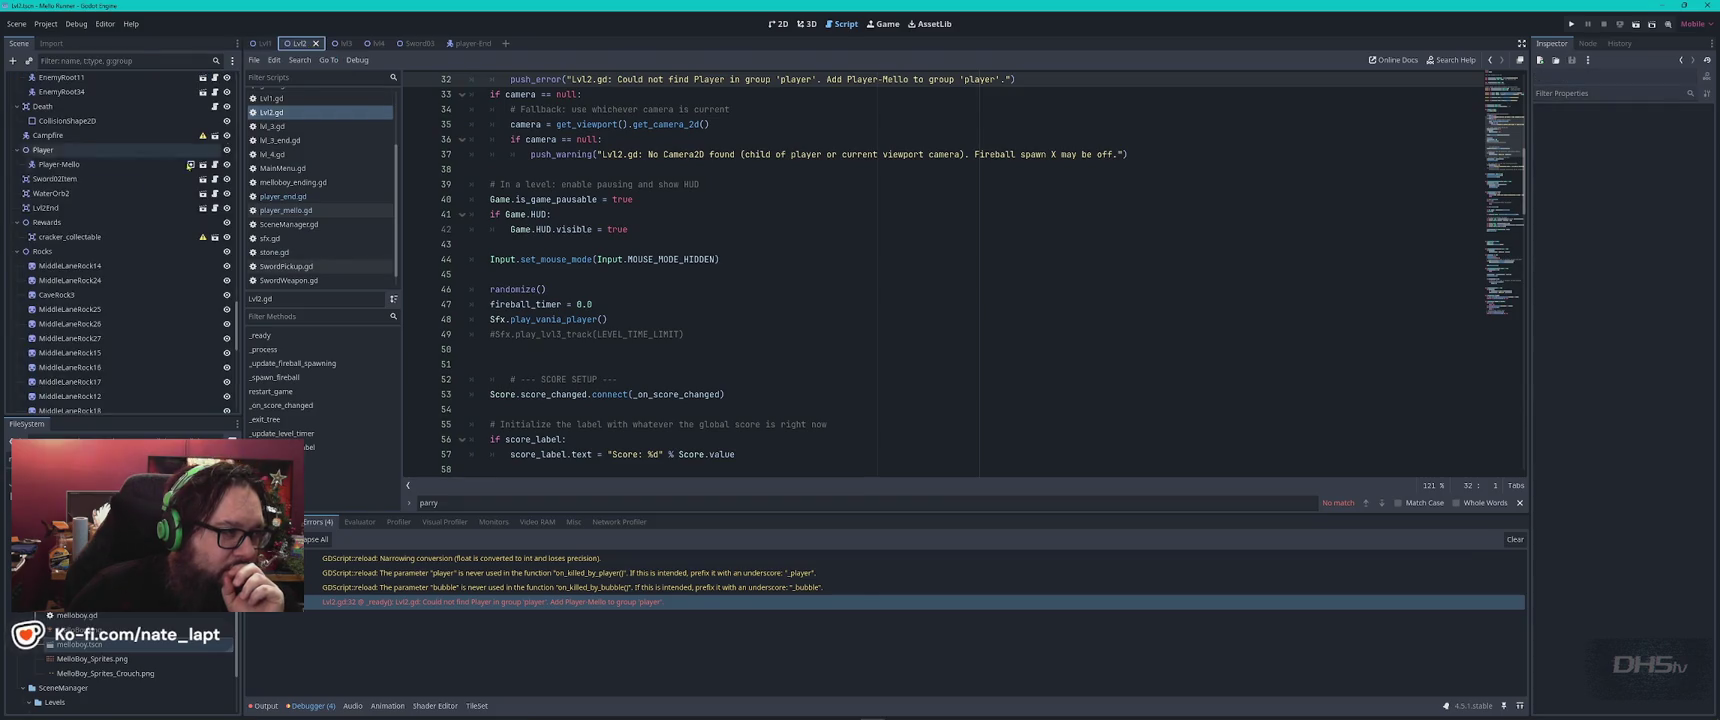
pyautogui.click(100, 151)
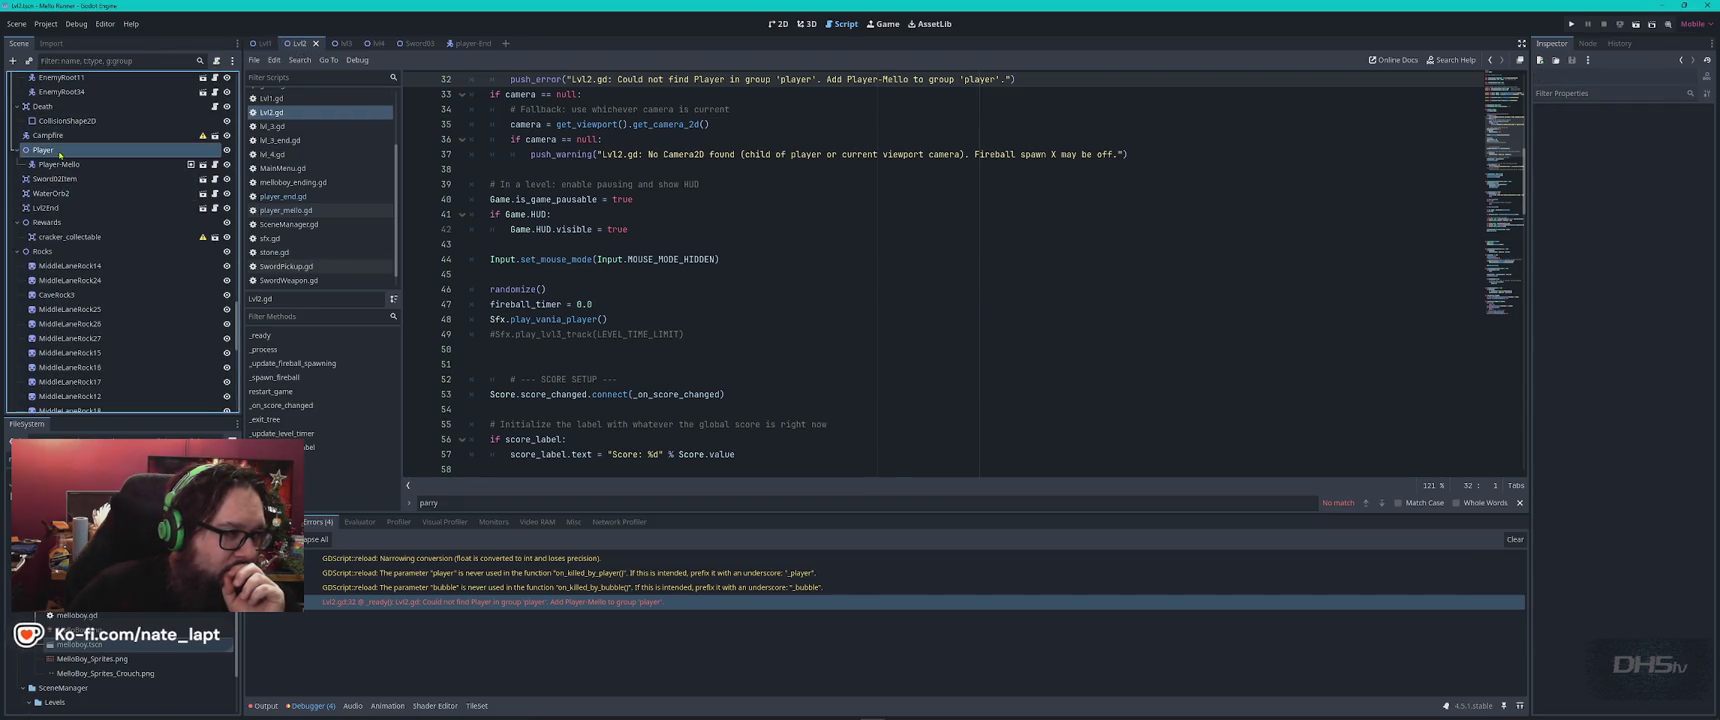
pyautogui.click(1587, 43)
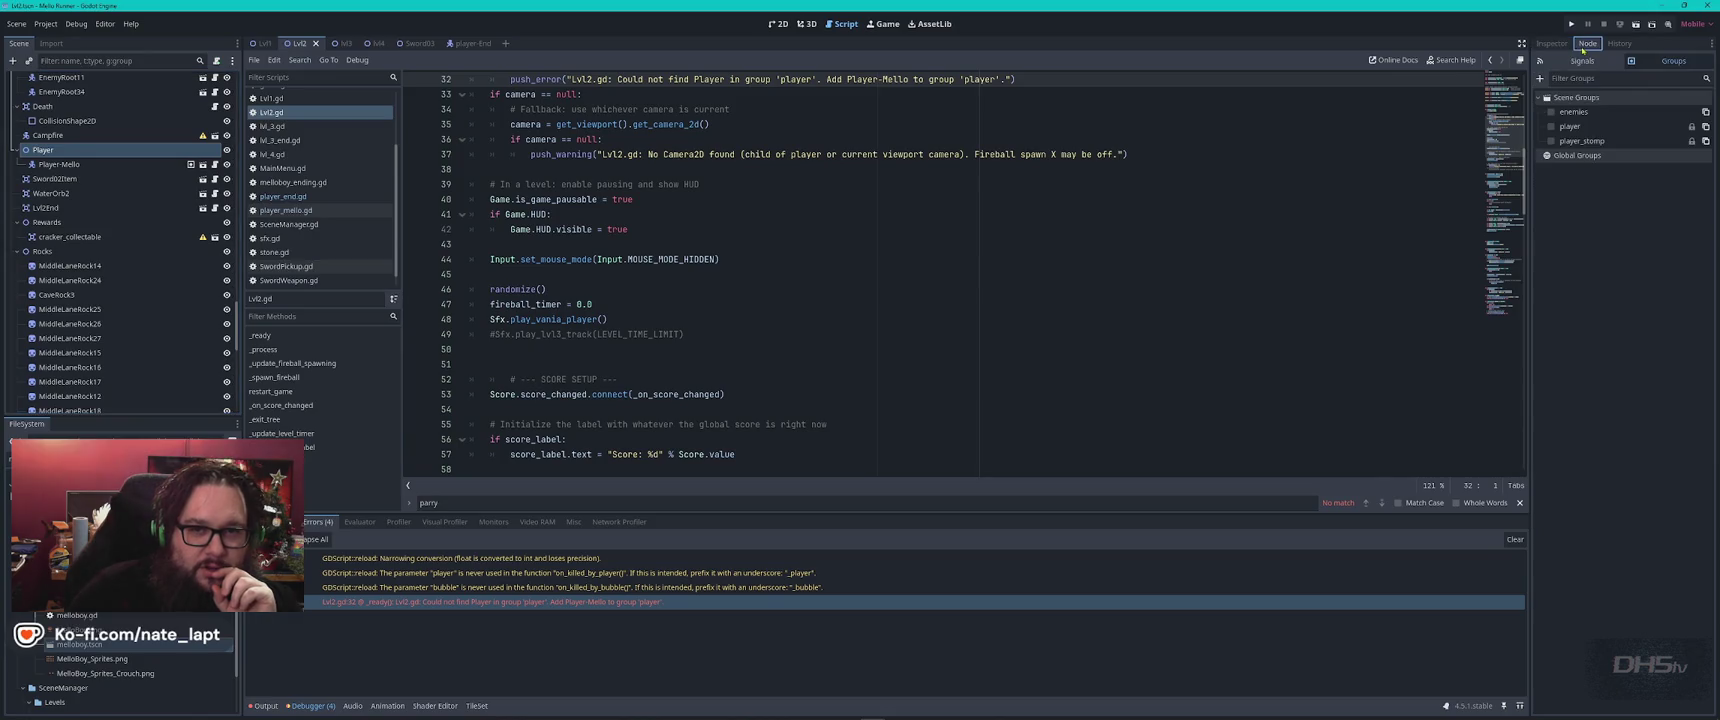
# Add Player-Mello to the 'player' group, then inspect class_name Player on line 3 of player_mello.gd.
pyautogui.click(55, 164)
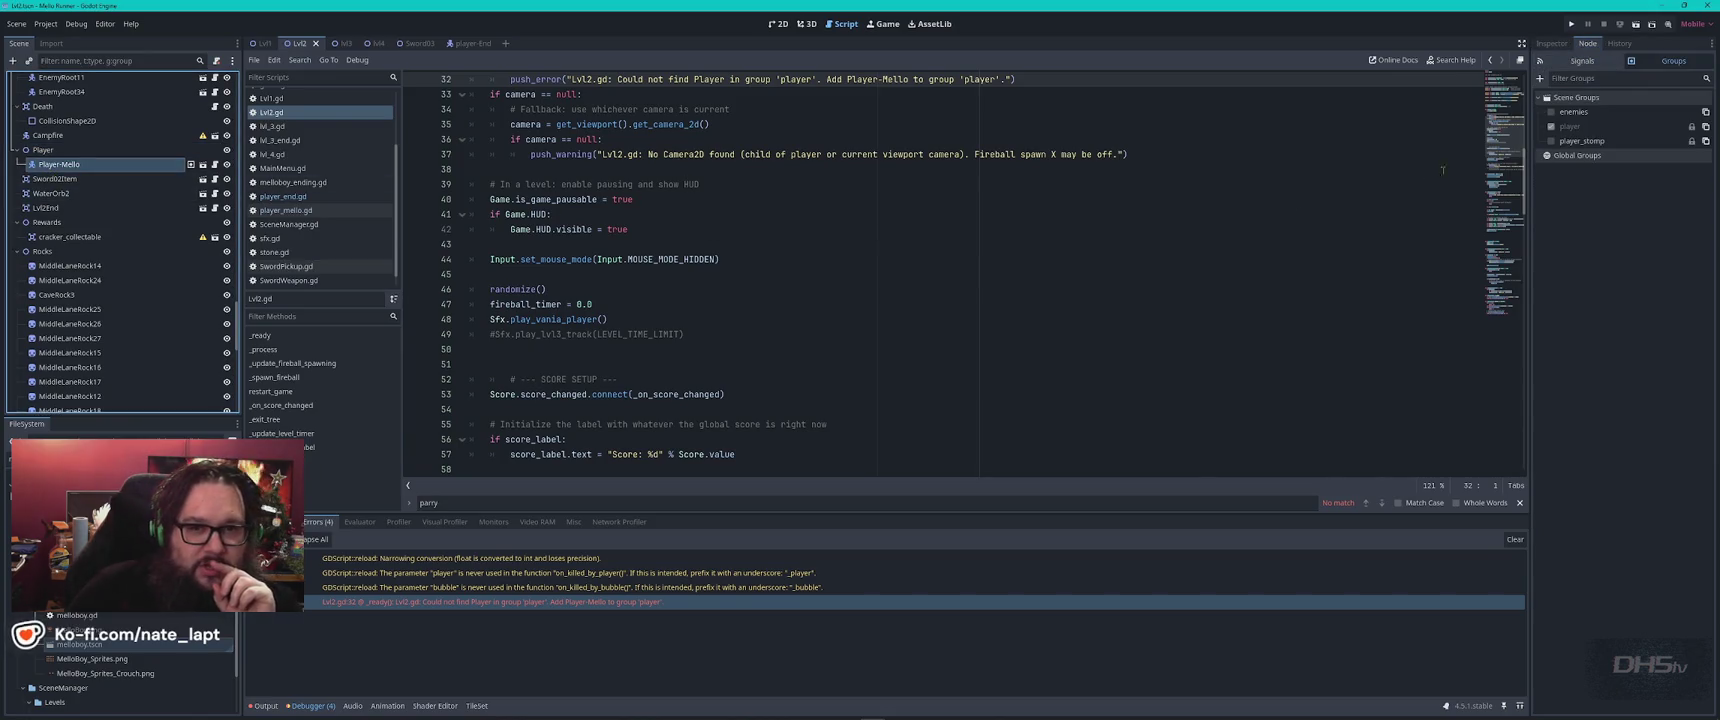
pyautogui.click(1551, 128)
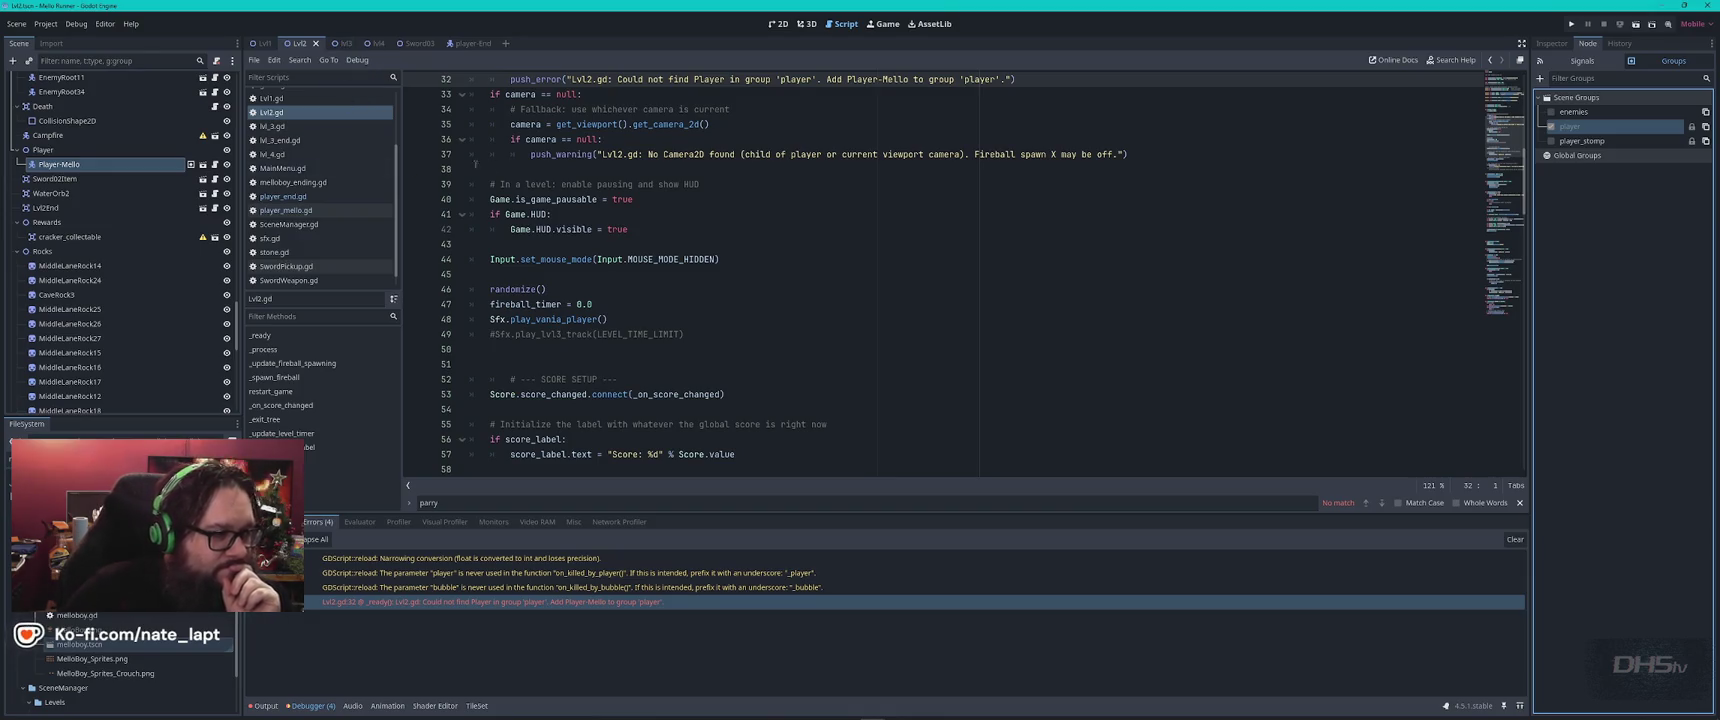
pyautogui.click(778, 145)
pyautogui.scroll(2, 784, 163)
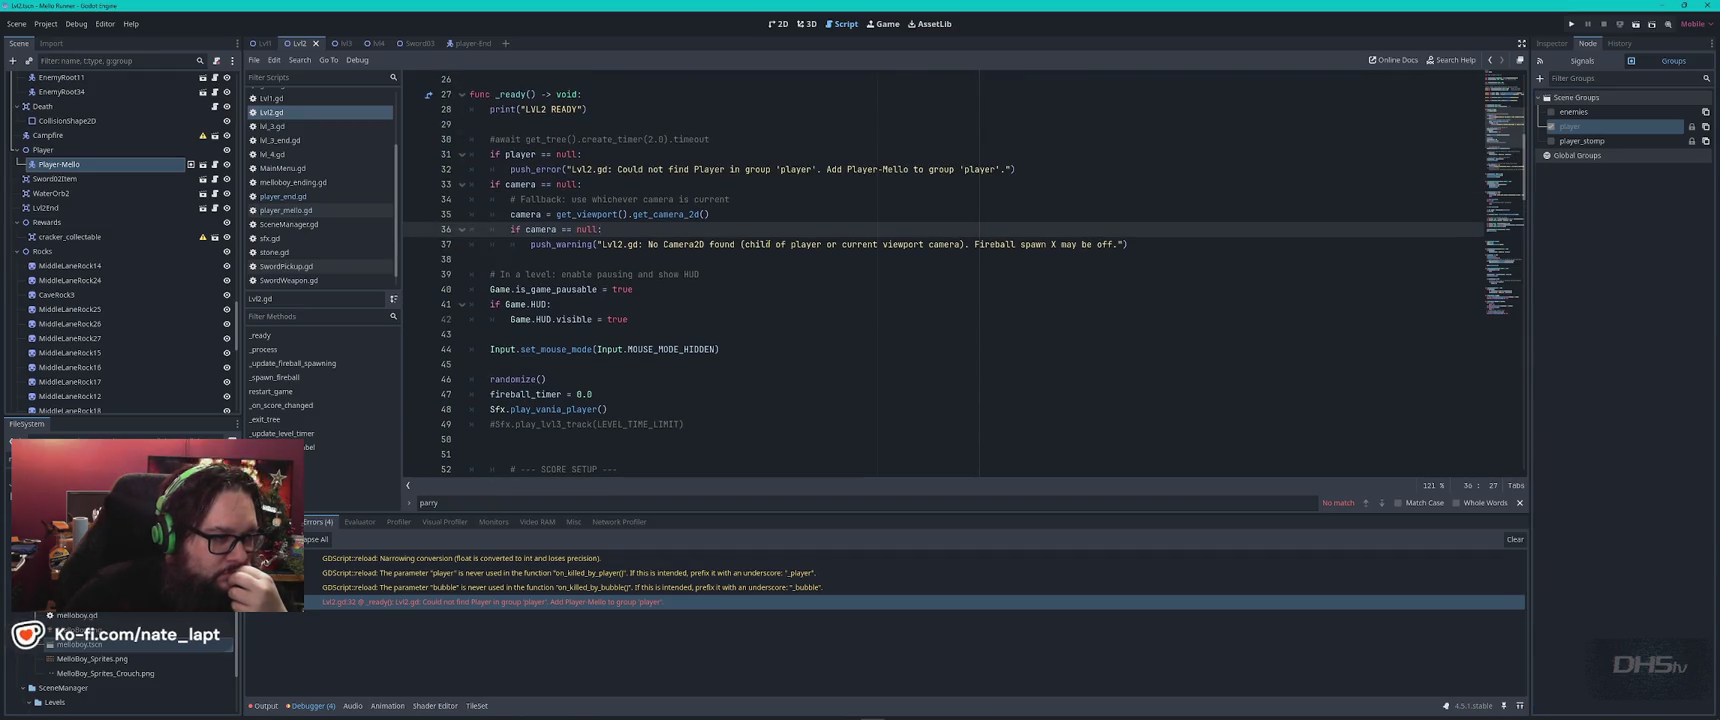
pyautogui.scroll(8, 768, 244)
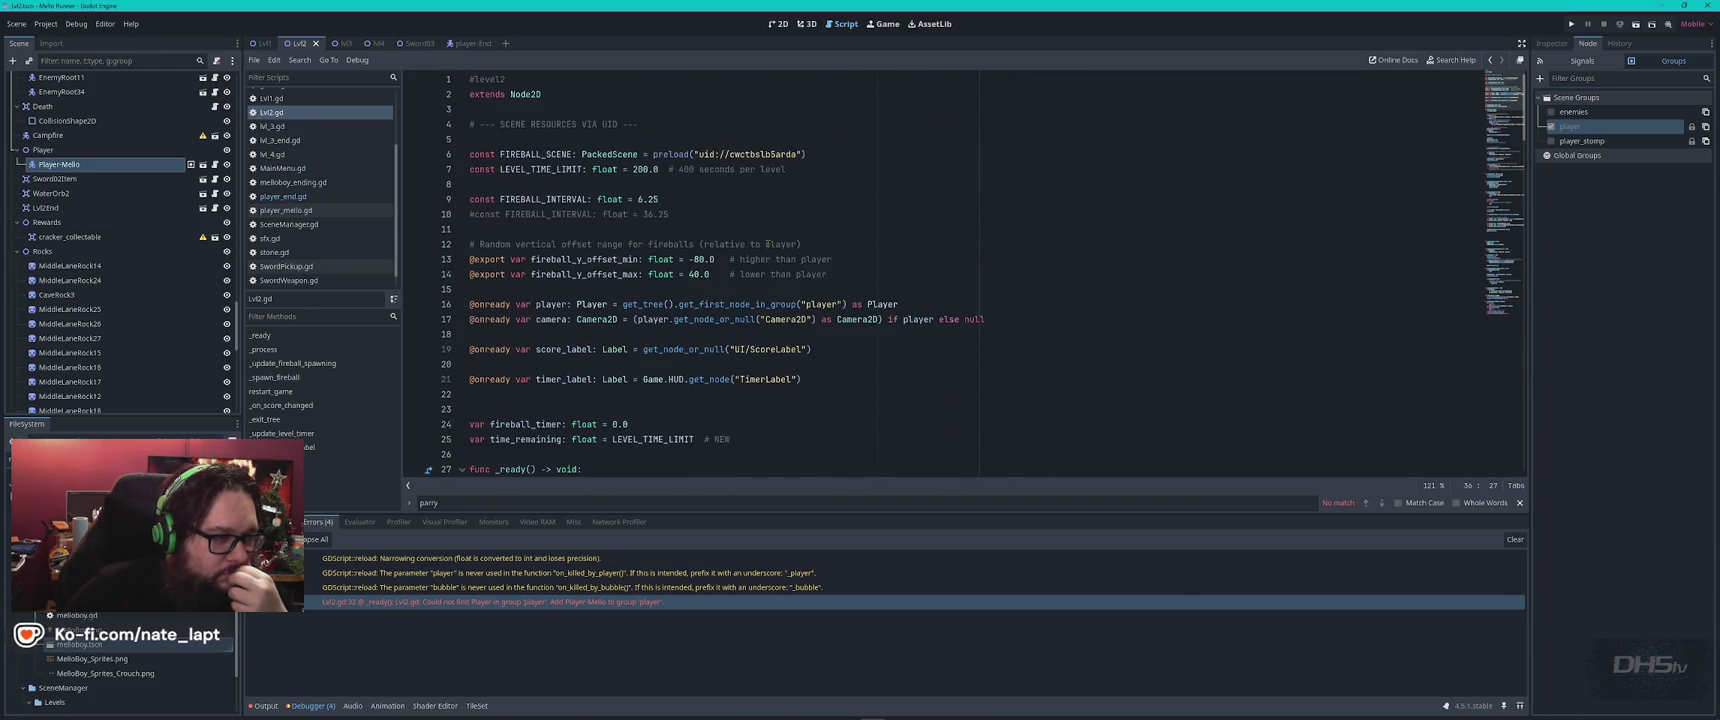
pyautogui.click(296, 212)
pyautogui.click(574, 107)
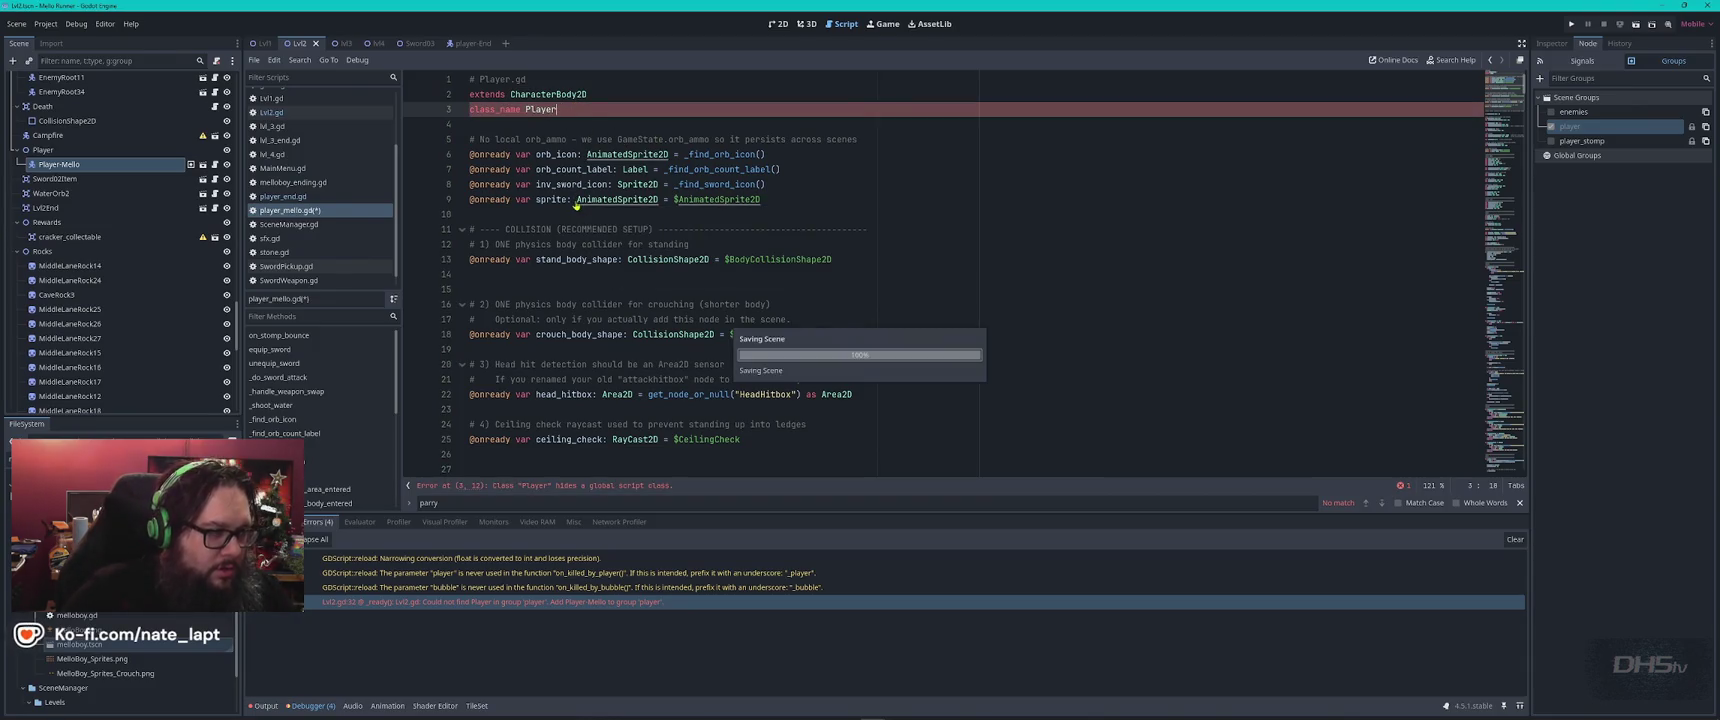
# Change line 3 of player_end.gd to class_name Player2 and run the game with F5.
pyautogui.click(286, 197)
pyautogui.click(577, 107)
pyautogui.write('2')
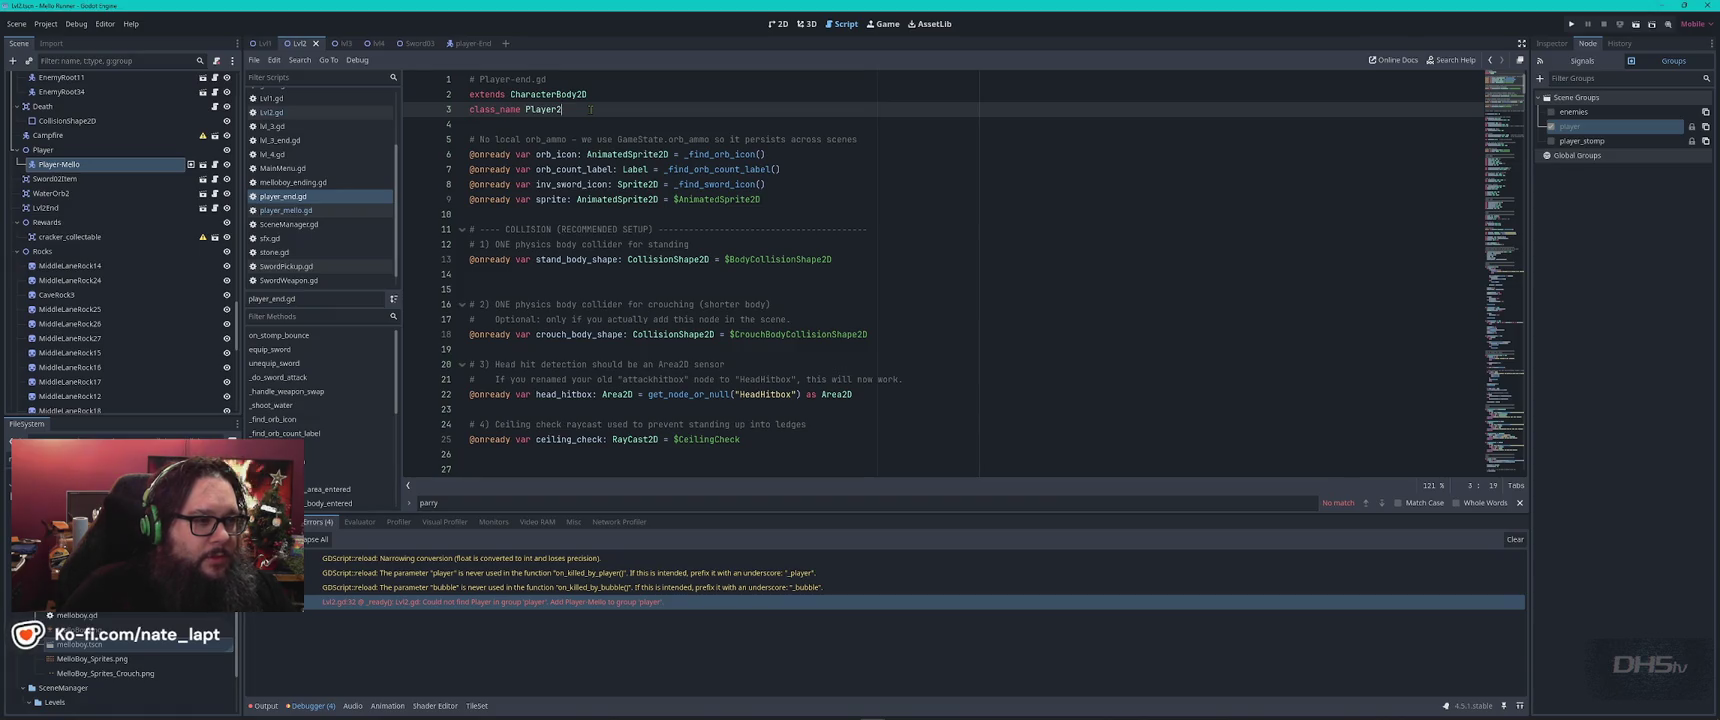
pyautogui.press('F5')
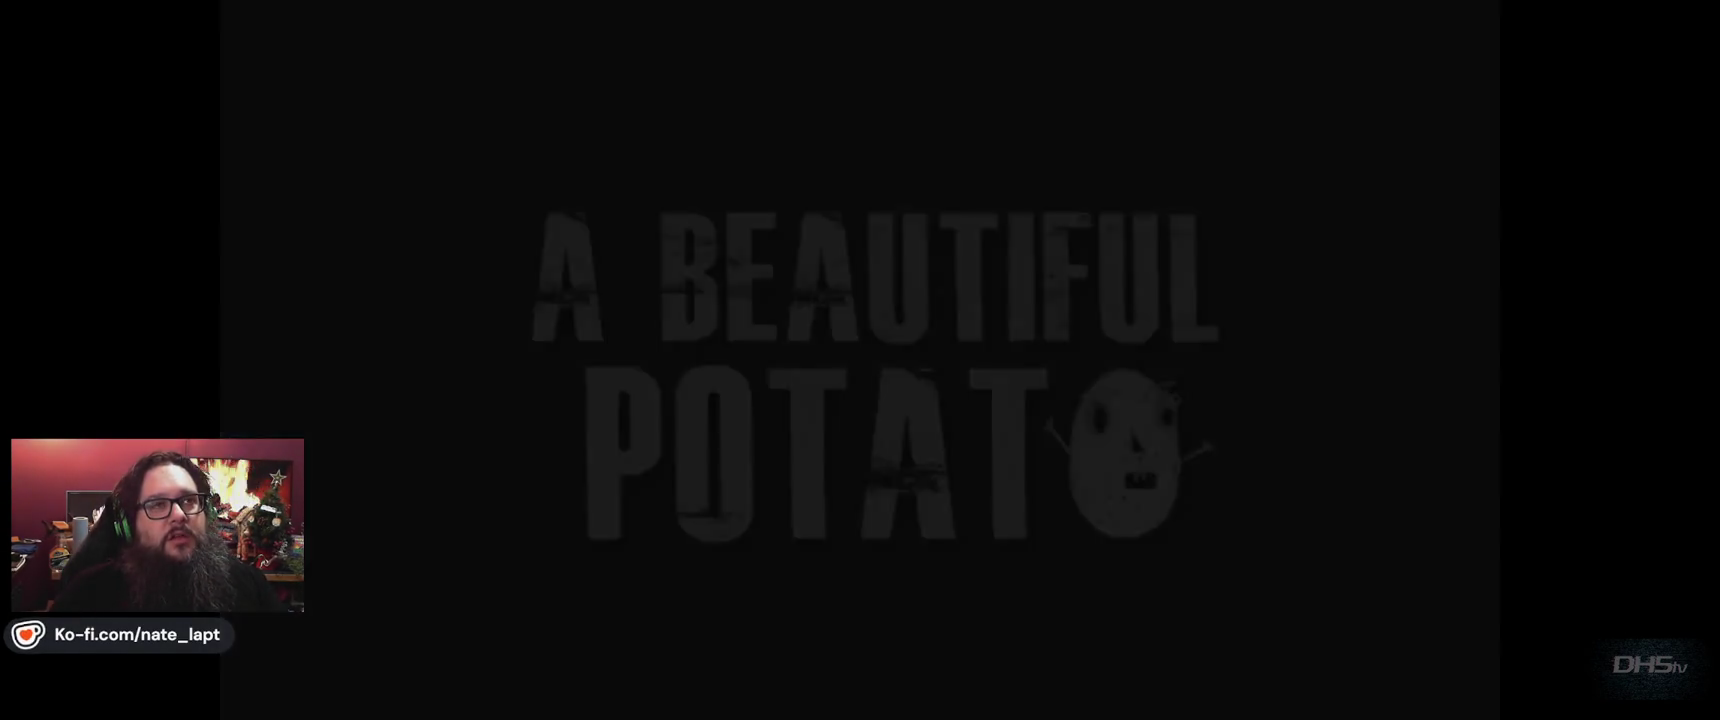
# Start the game, grab the sword and attack the first enemies.
pyautogui.press('Return')
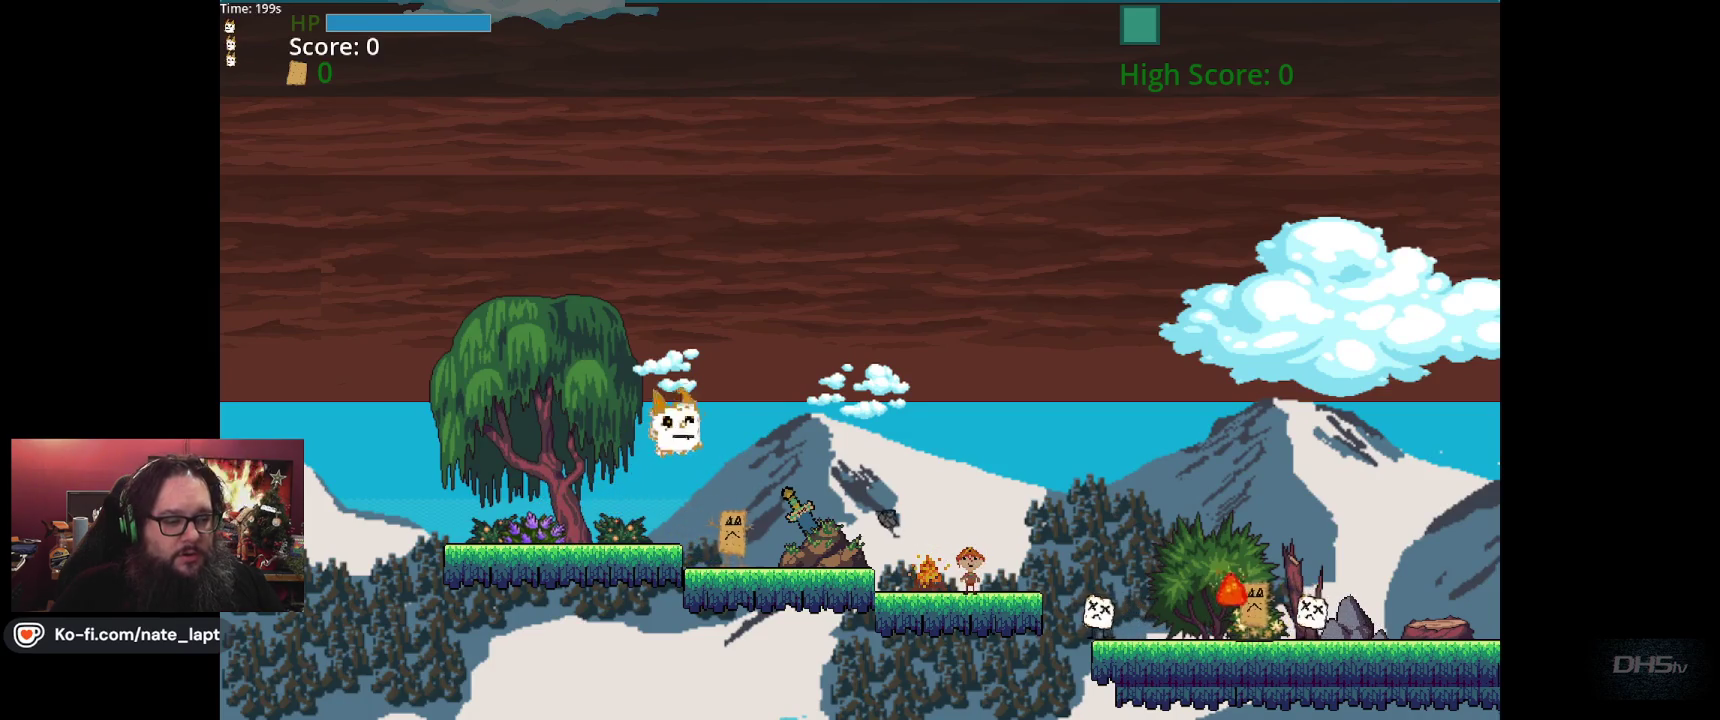
pyautogui.press('Right')
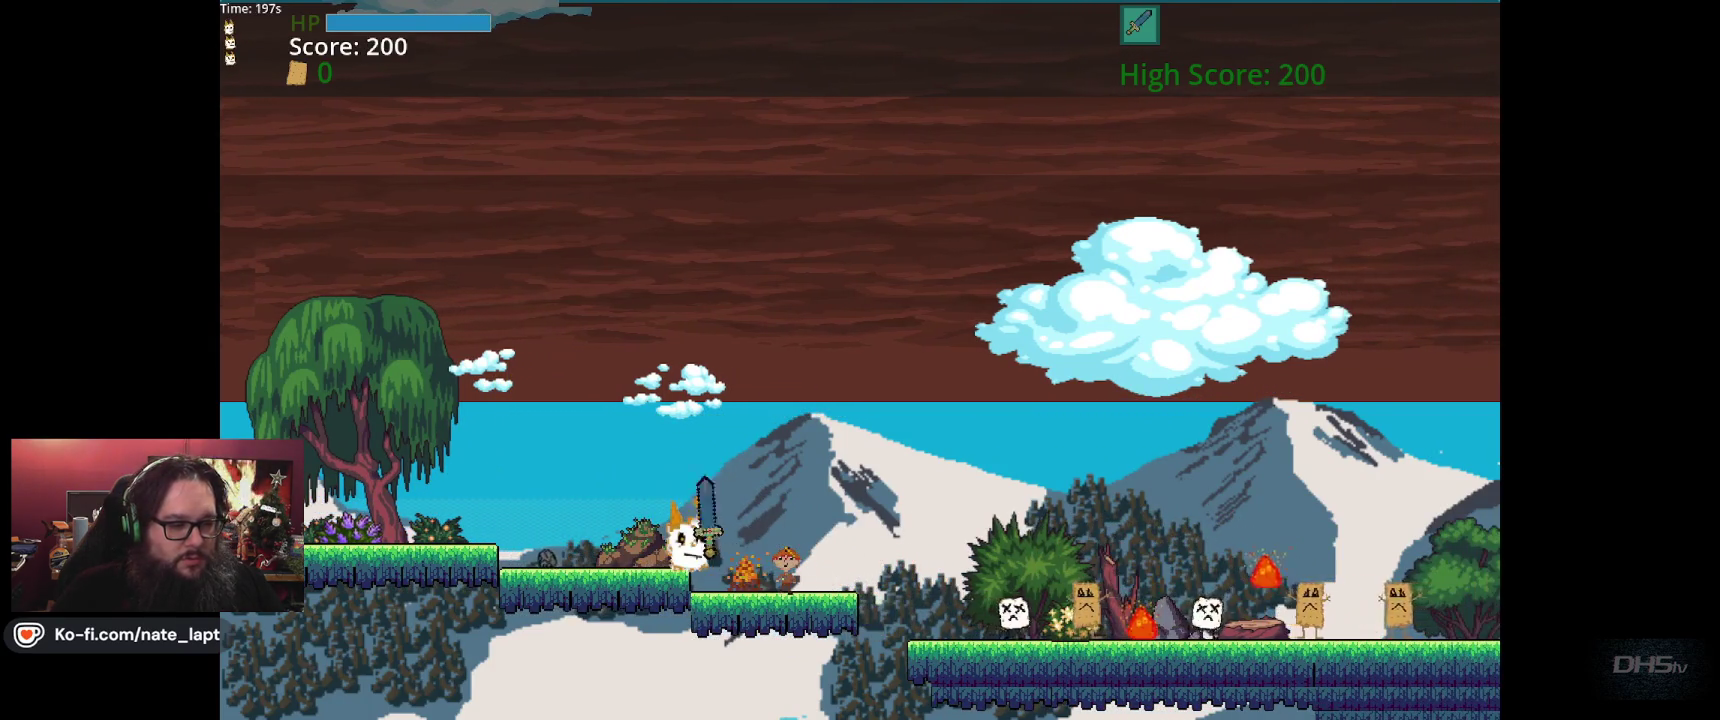
pyautogui.press('Left')
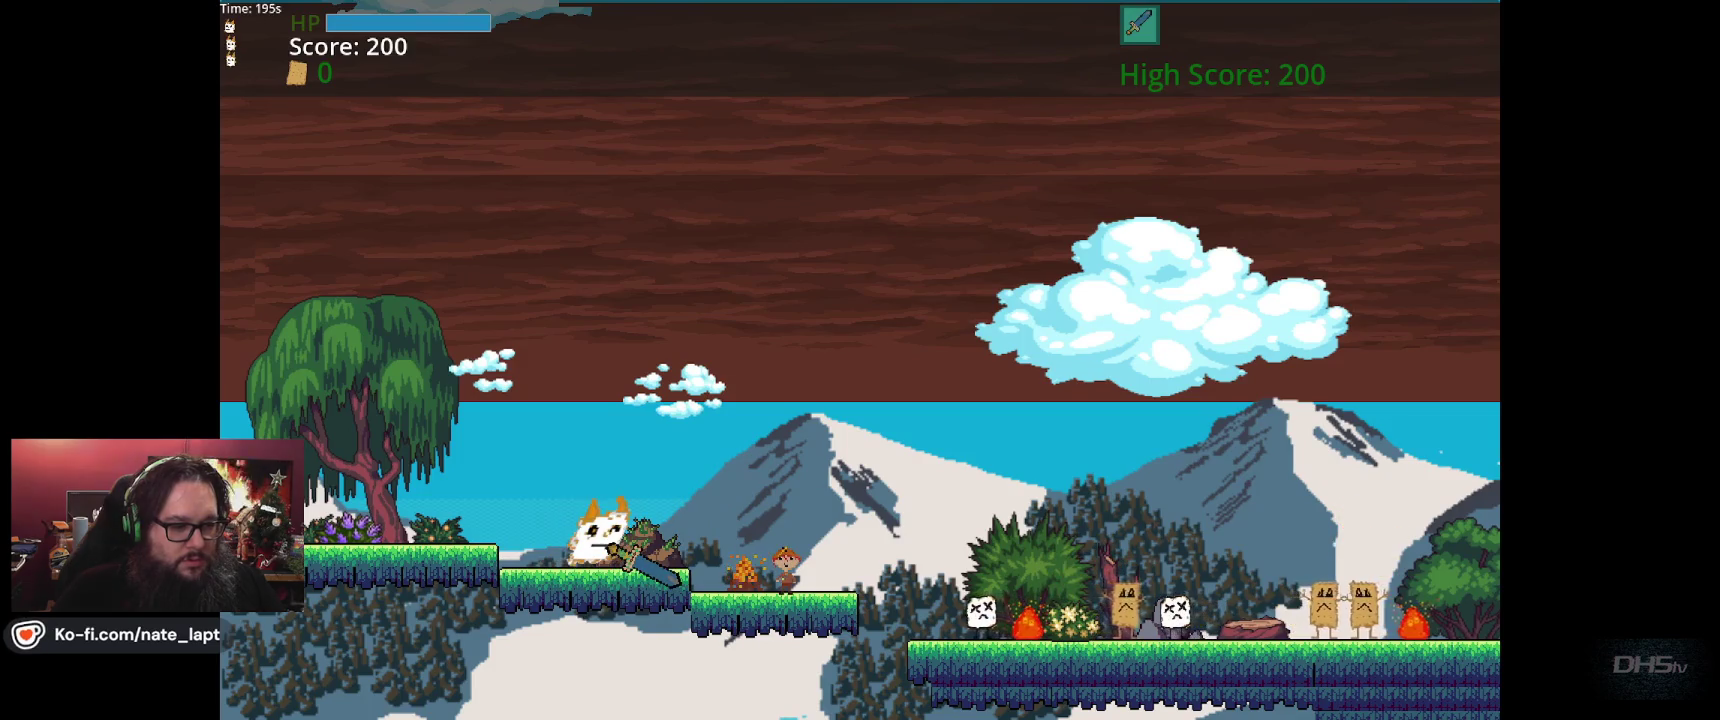
pyautogui.press('Left')
pyautogui.press('Right')
pyautogui.press('space')
pyautogui.press('Right')
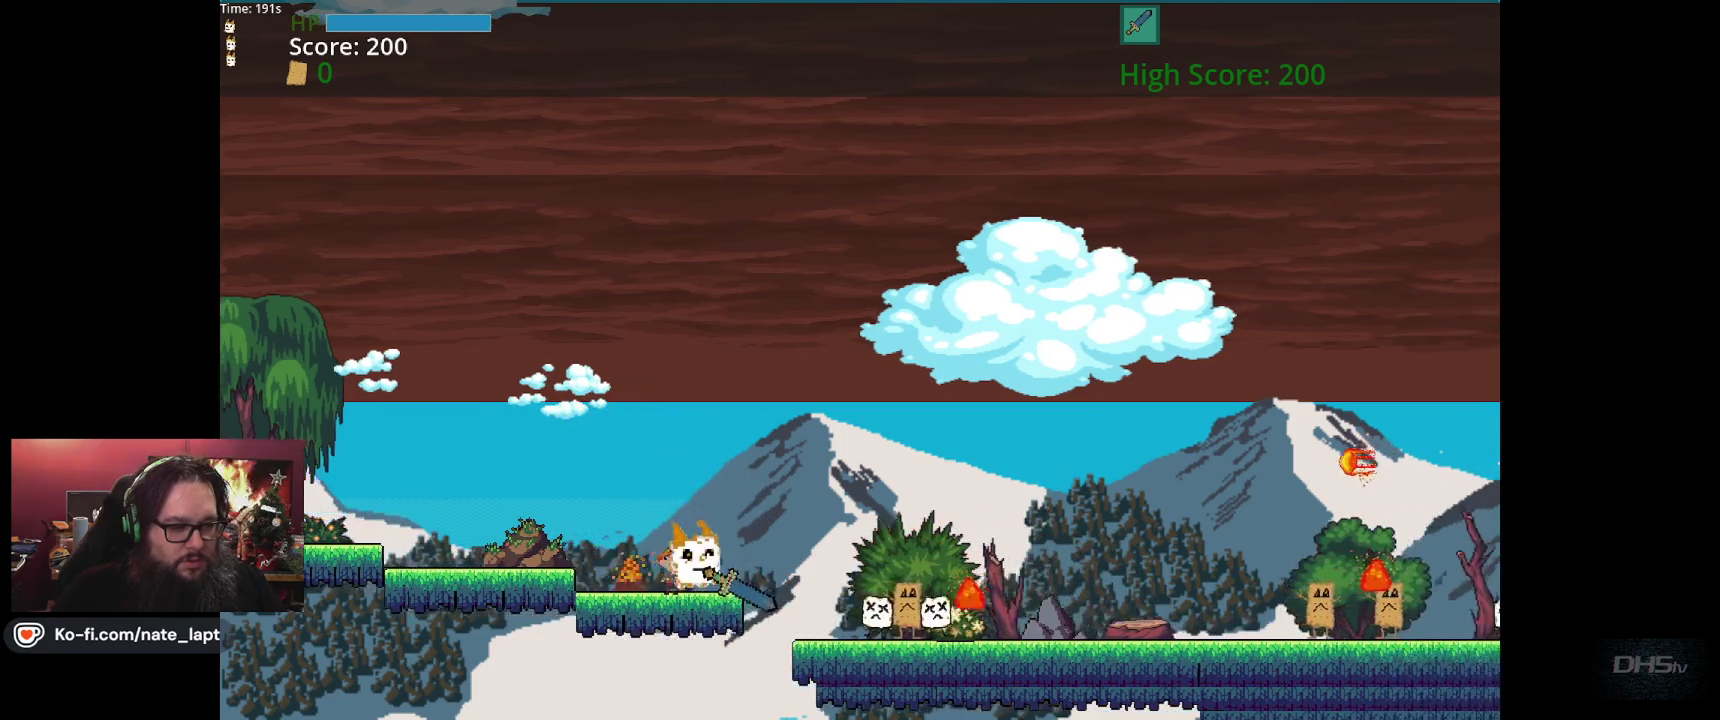
# Jump up the slope and collect the scroll to reach 2970 points, then stop the game.
pyautogui.press('space')
pyautogui.press('Right')
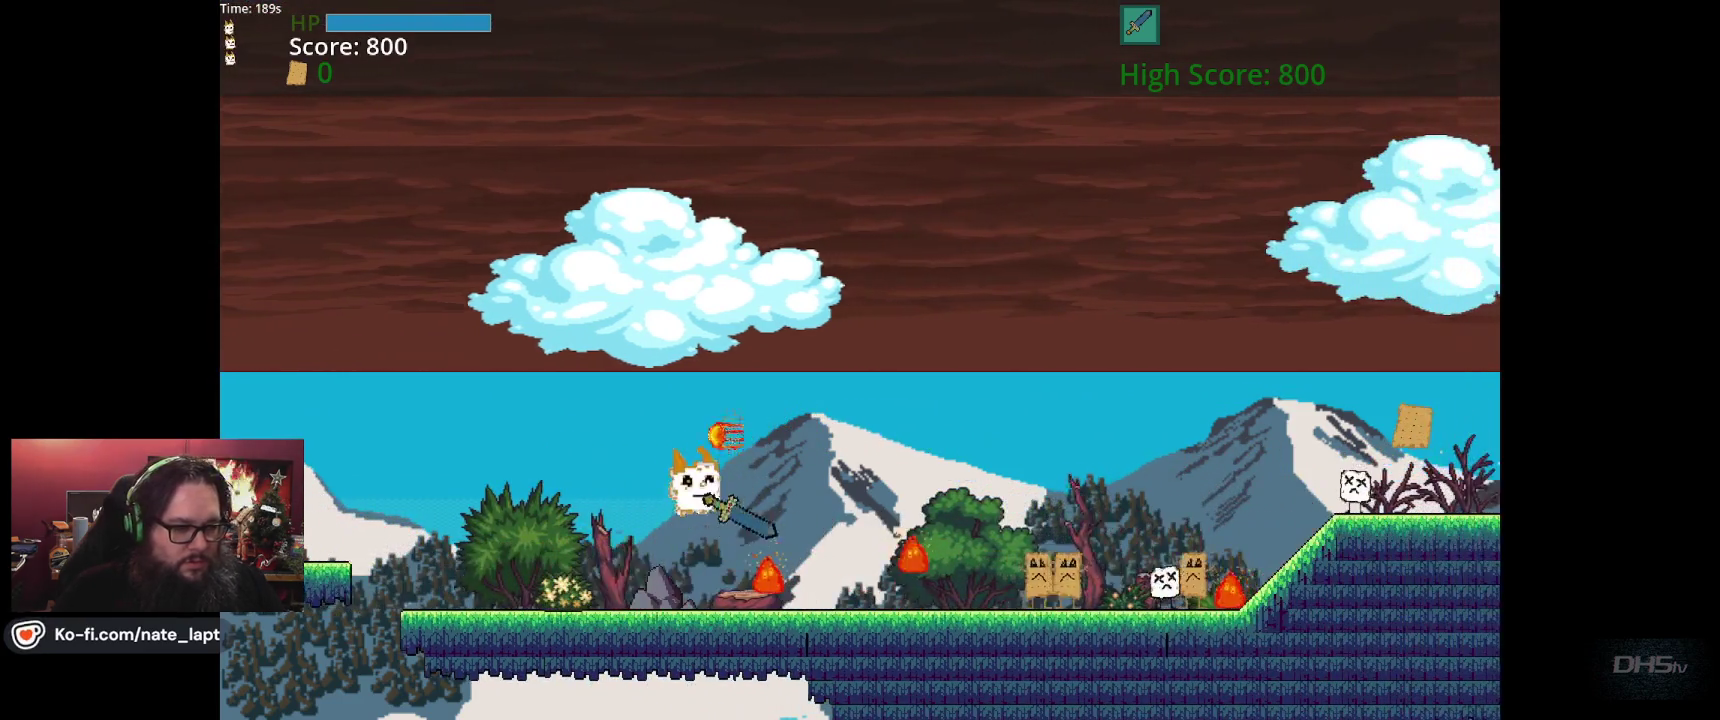
pyautogui.press('Right')
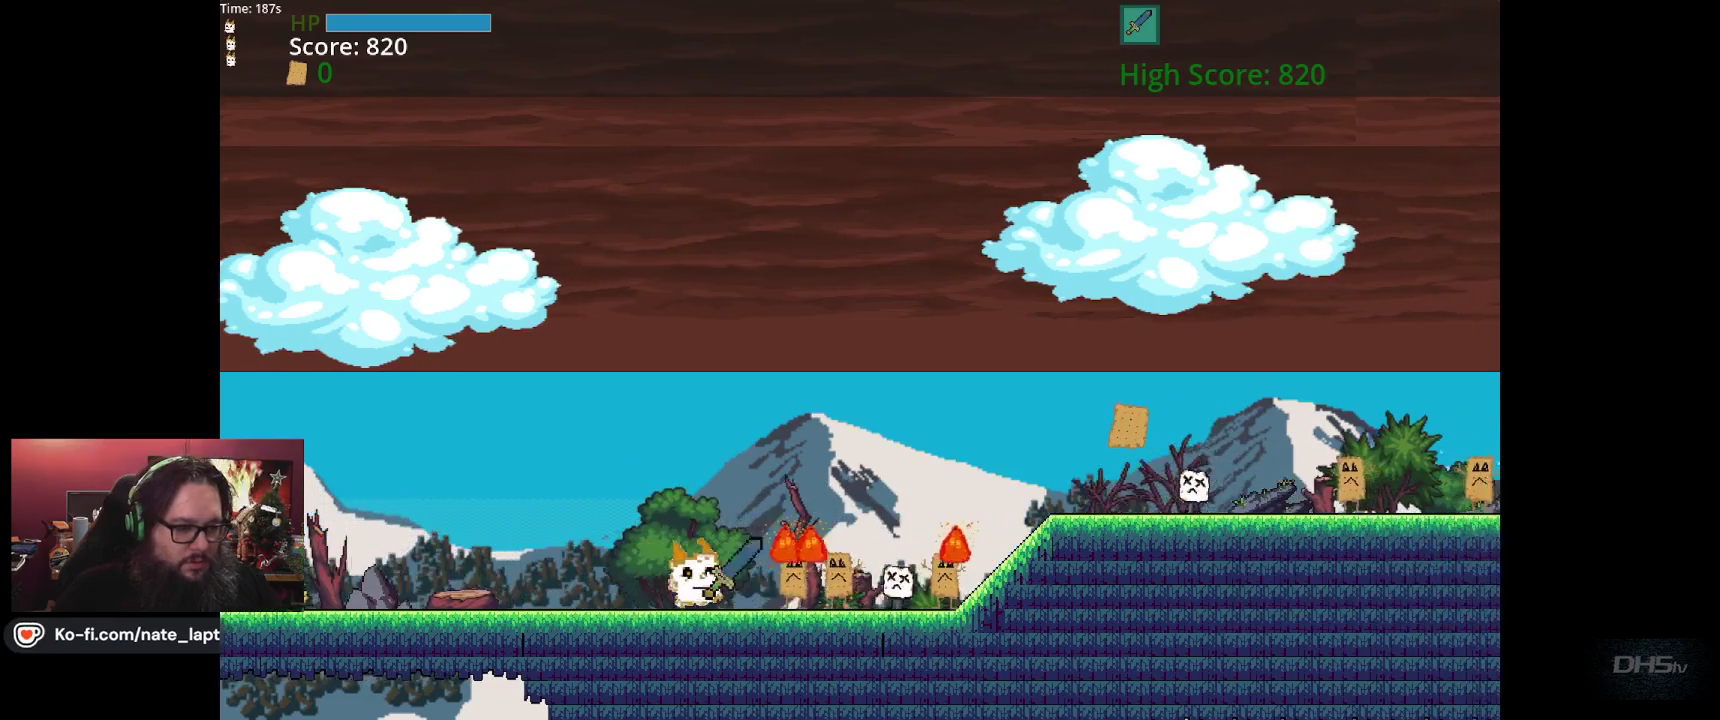
pyautogui.press('Right')
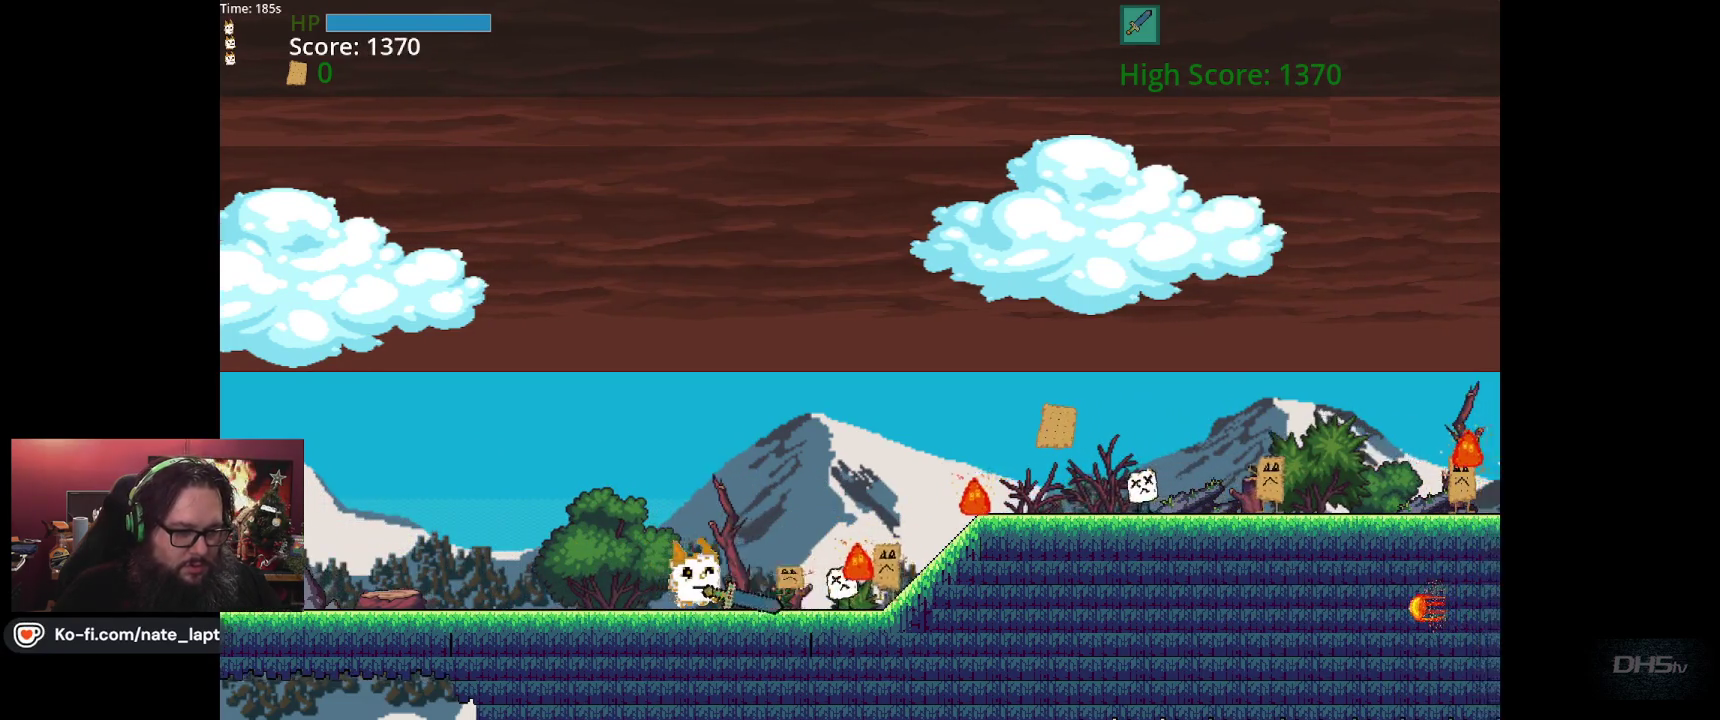
pyautogui.press('space')
pyautogui.press('Right')
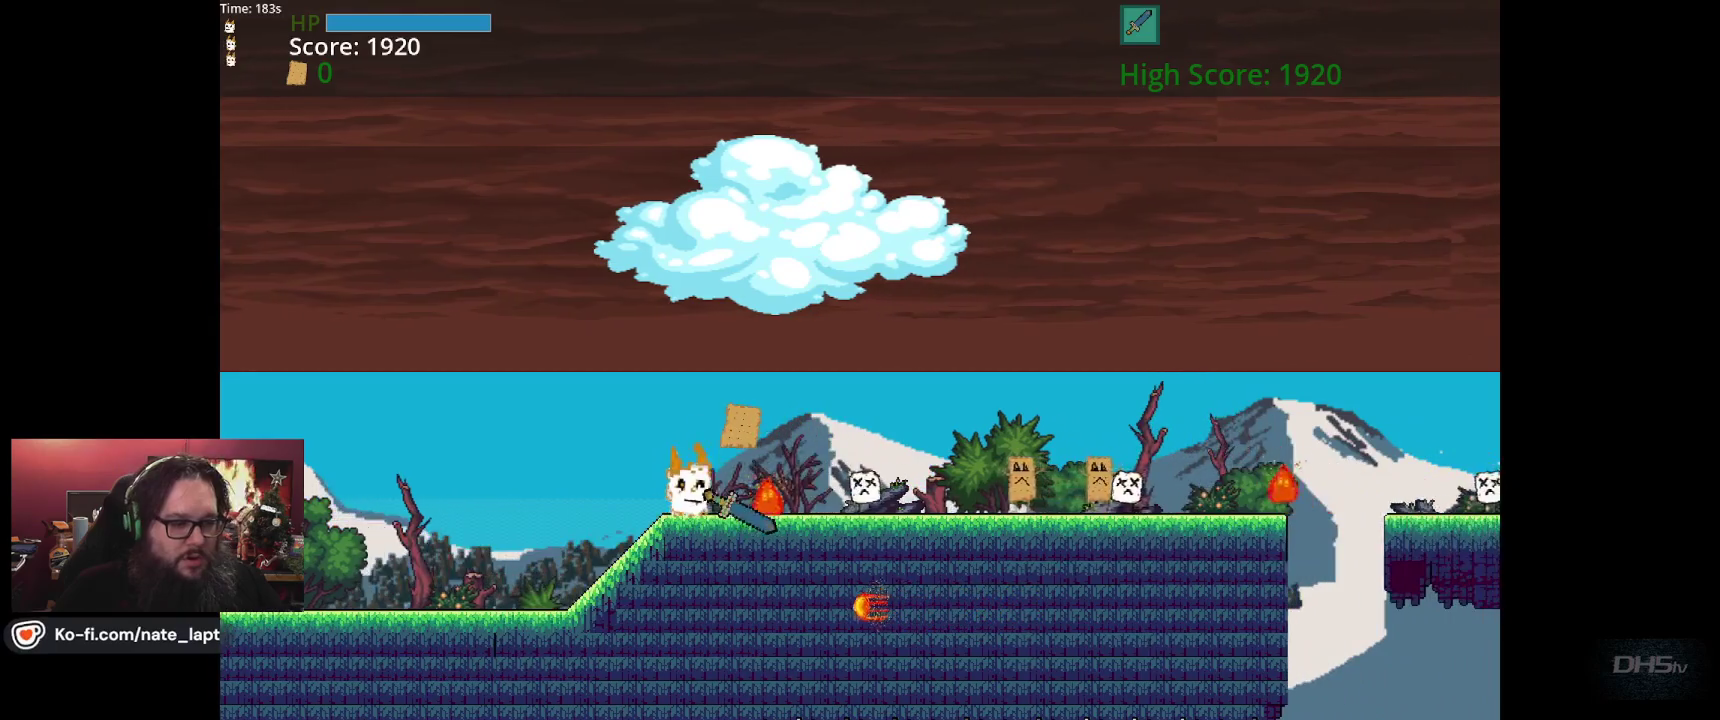
pyautogui.press('space')
pyautogui.press('Right')
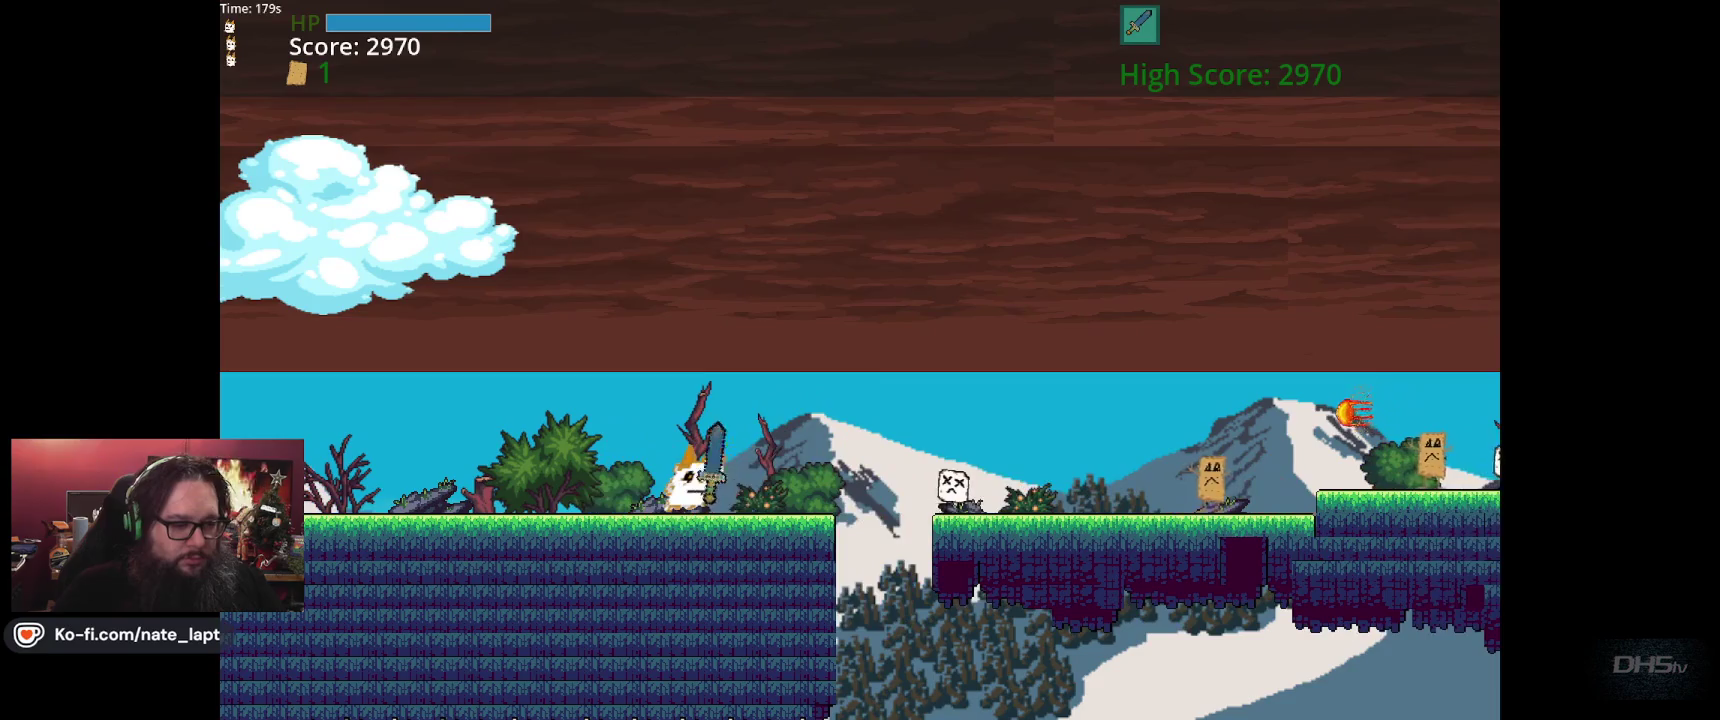
pyautogui.press('F8')
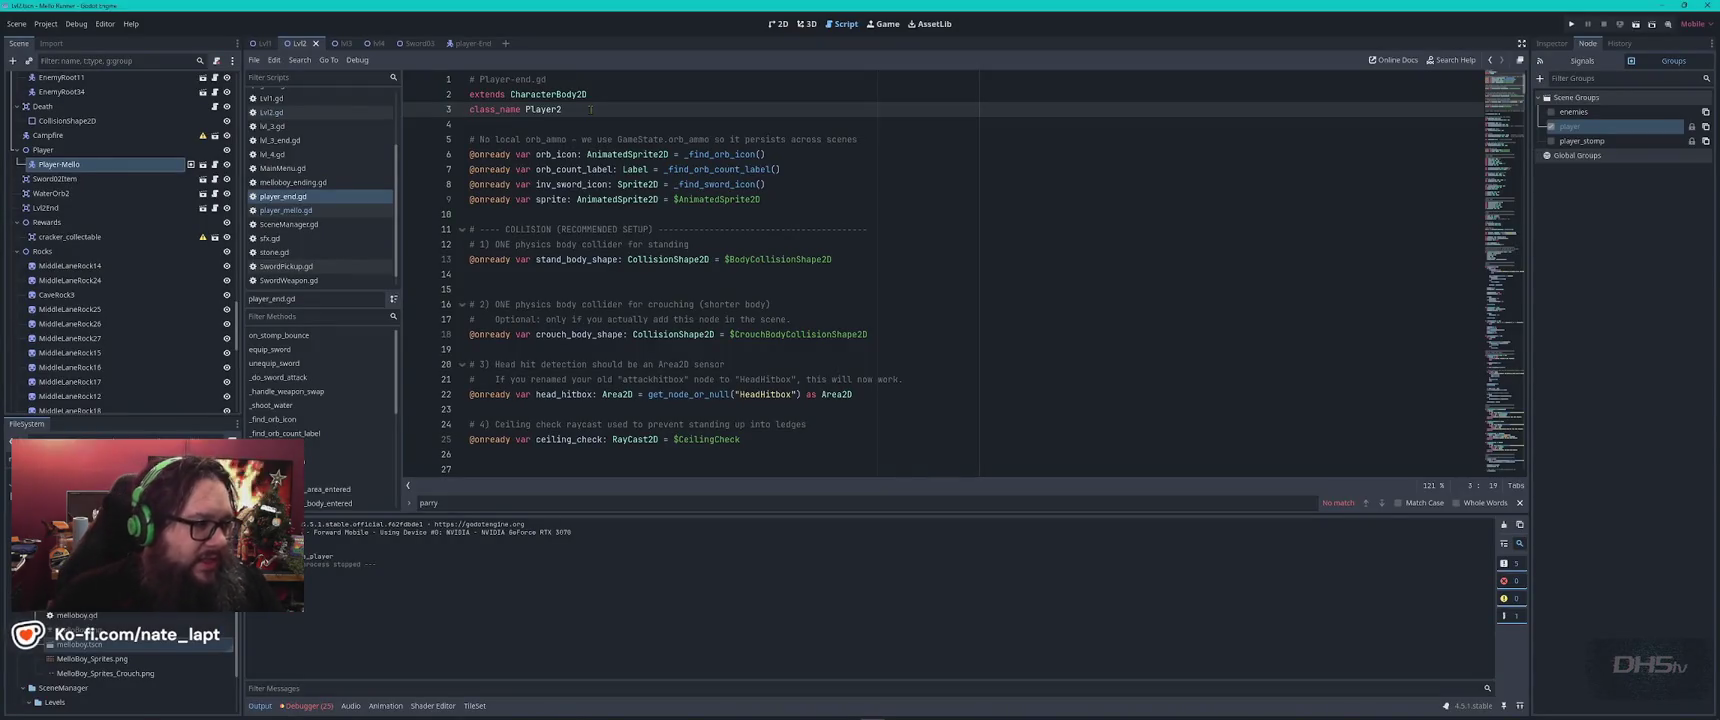
# Confirm MainMenu.gd's start button loads "Lvl4", then relaunch, briefly play that level and stop it.
pyautogui.click(299, 169)
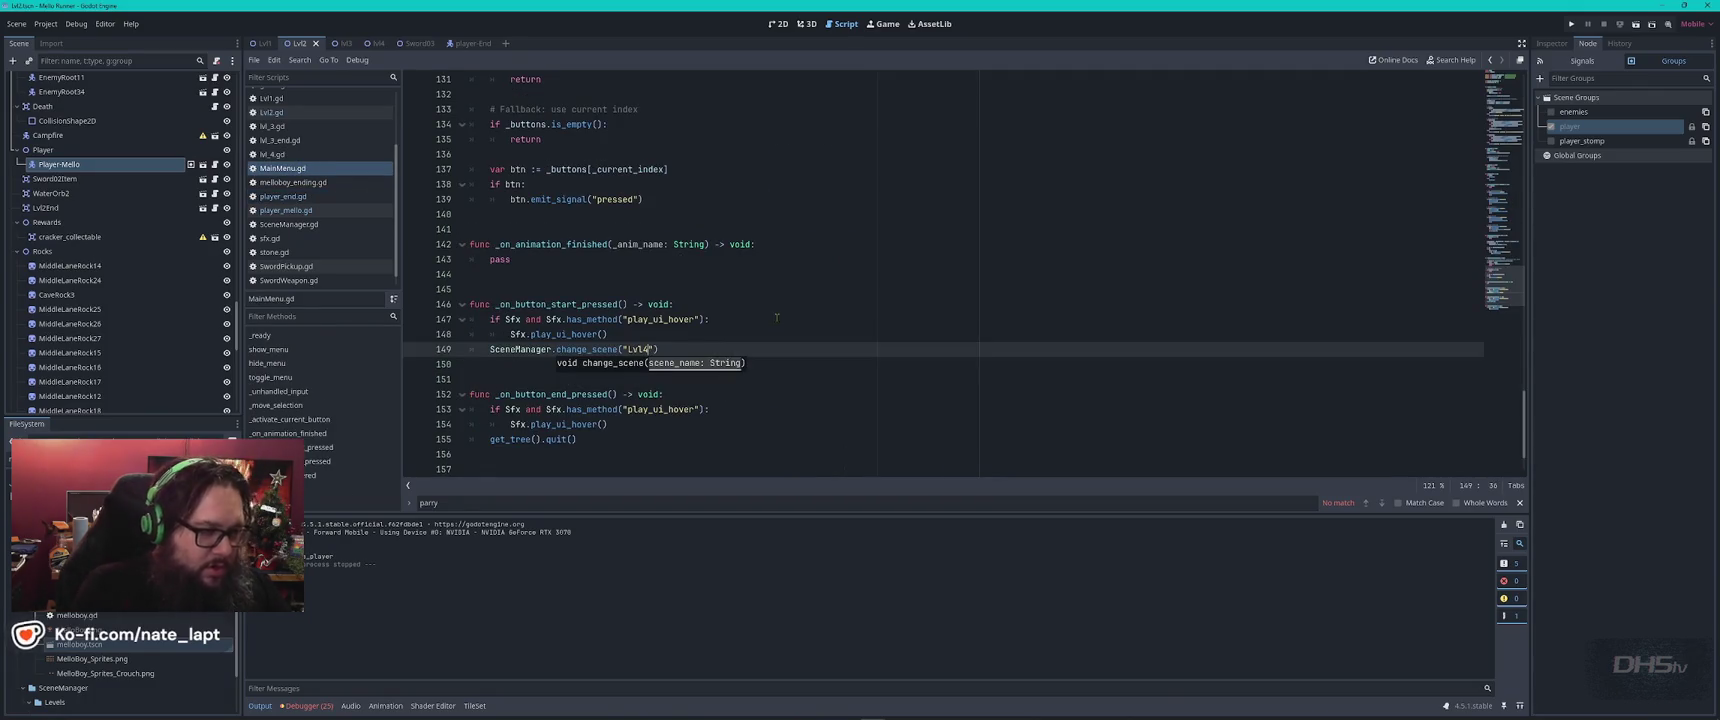
pyautogui.press('F5')
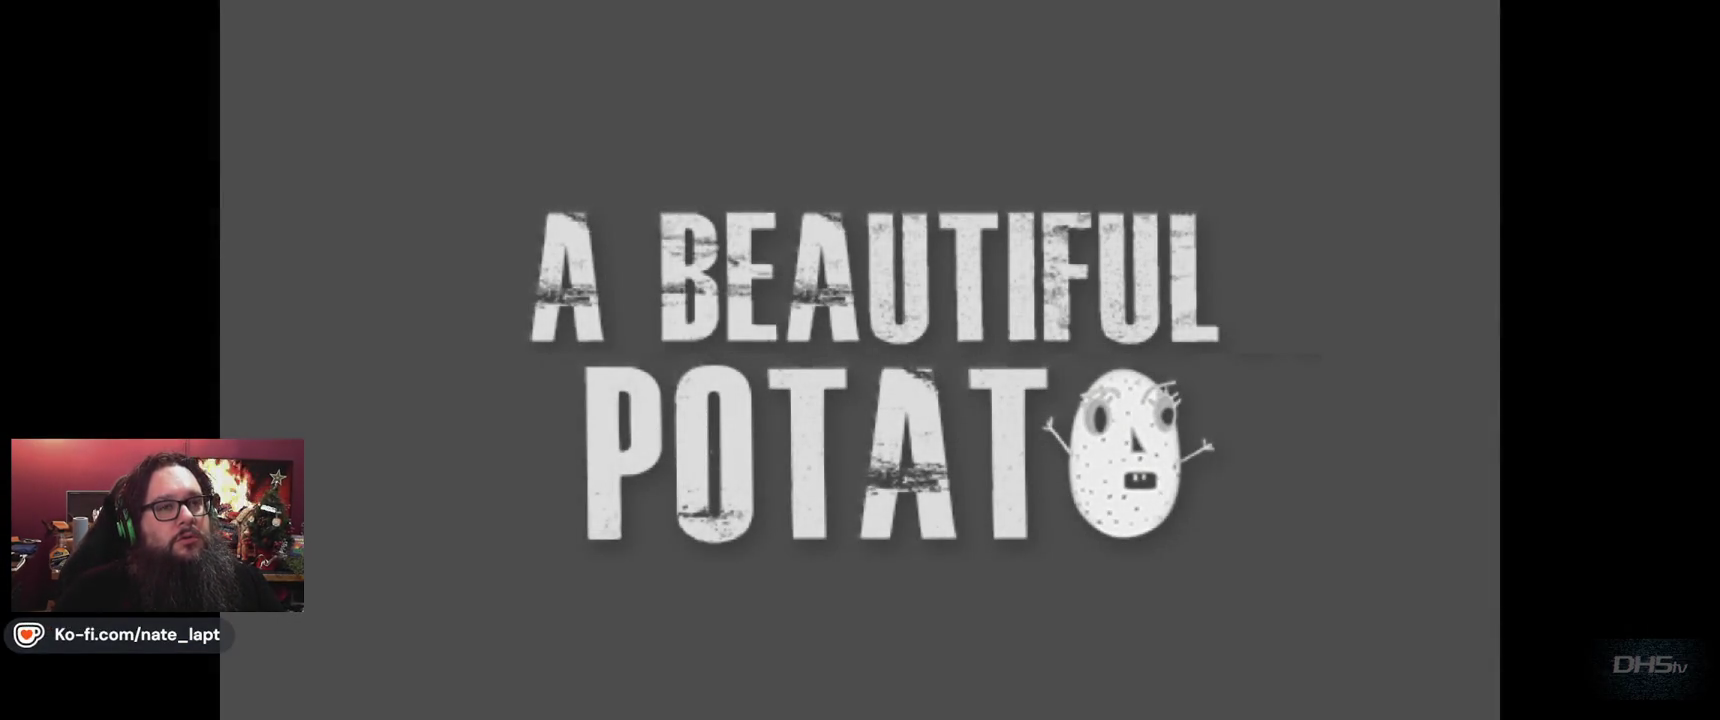
pyautogui.press('Return')
pyautogui.press('Left')
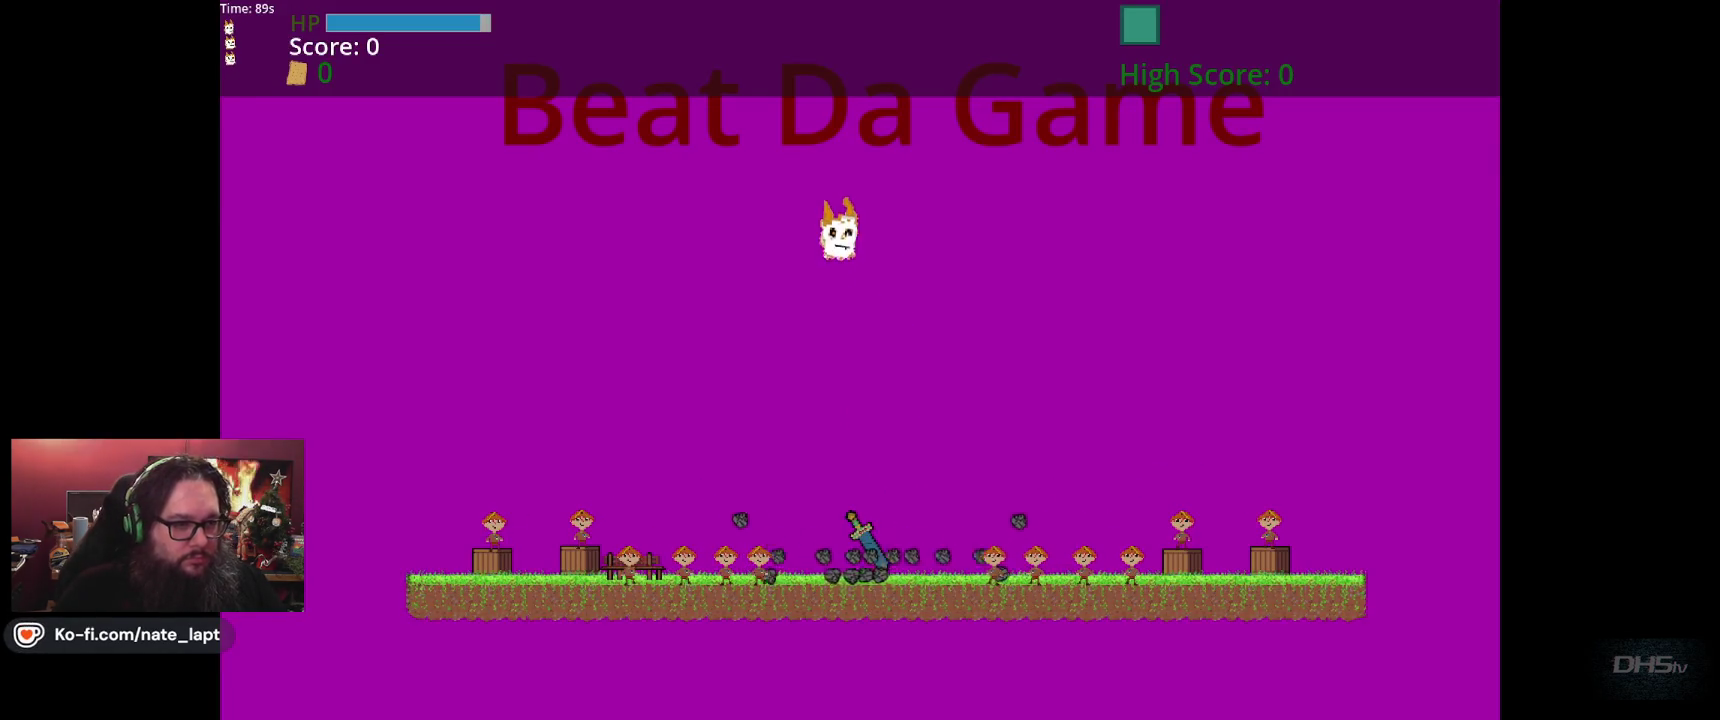
pyautogui.press('Right')
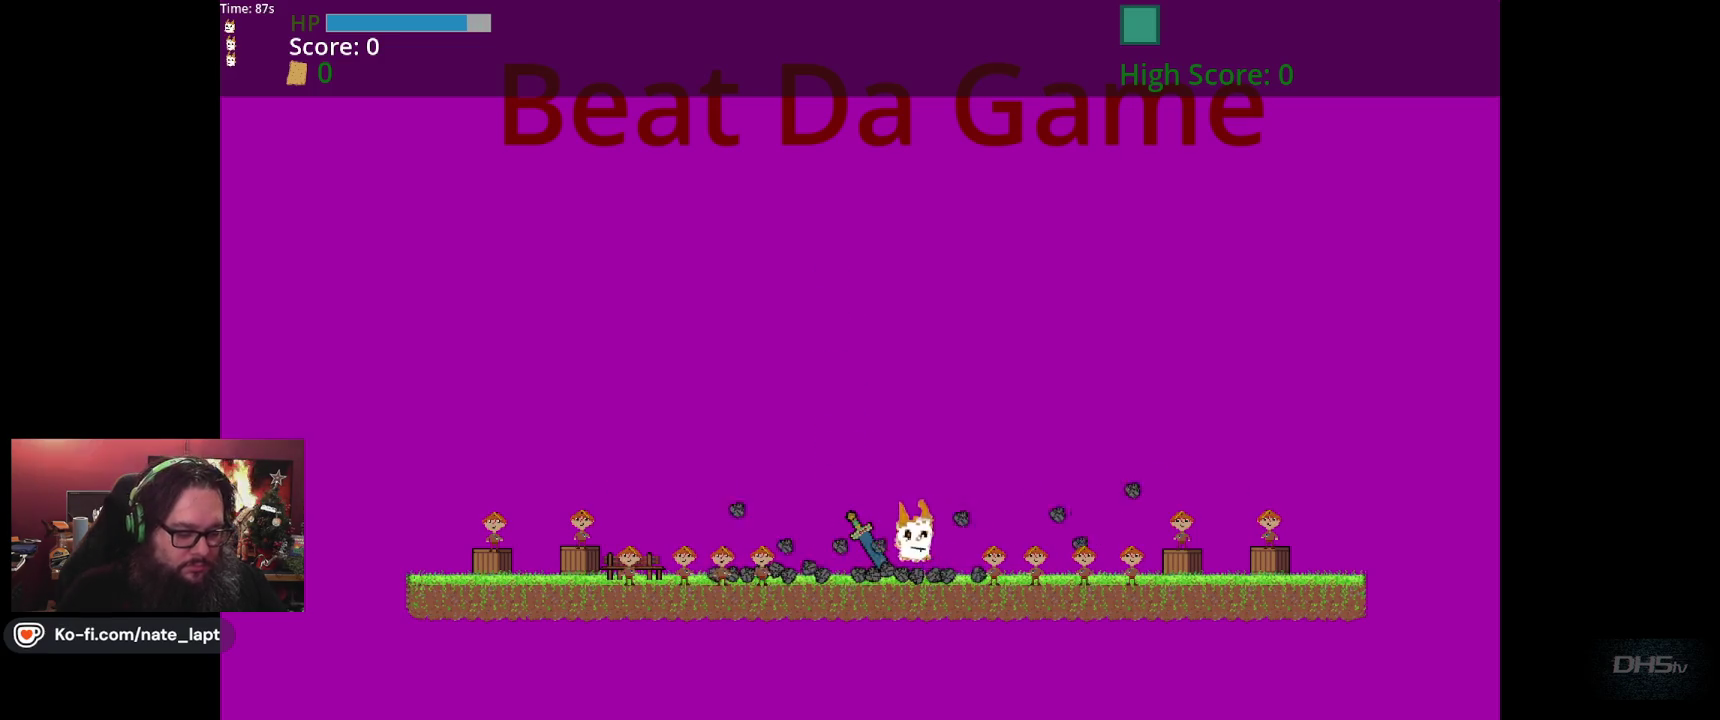
pyautogui.press('F8')
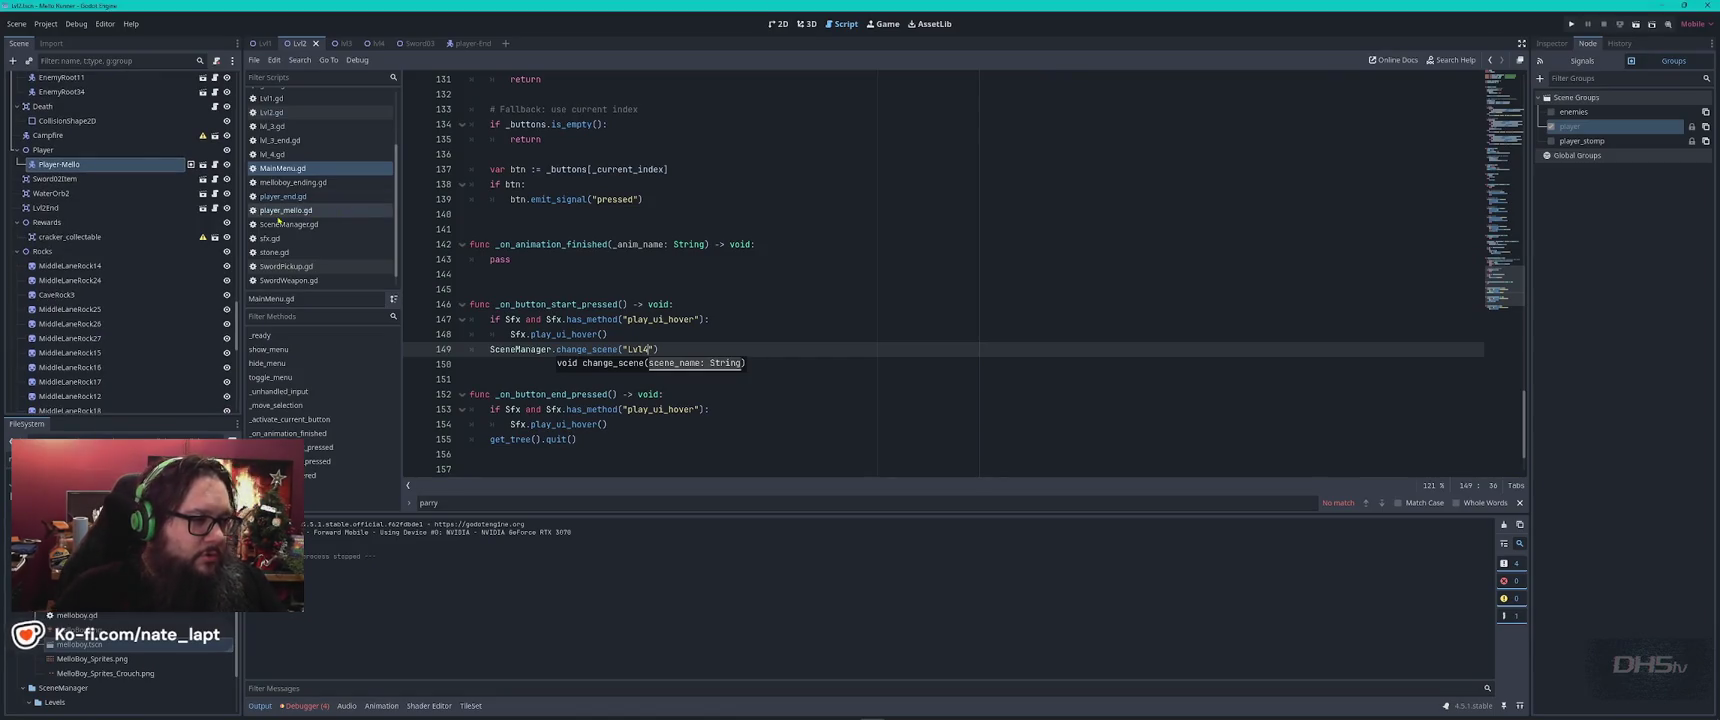
# In player_end.gd, comment out the class_name Player2 line and add an extends Player line below it.
pyautogui.click(283, 196)
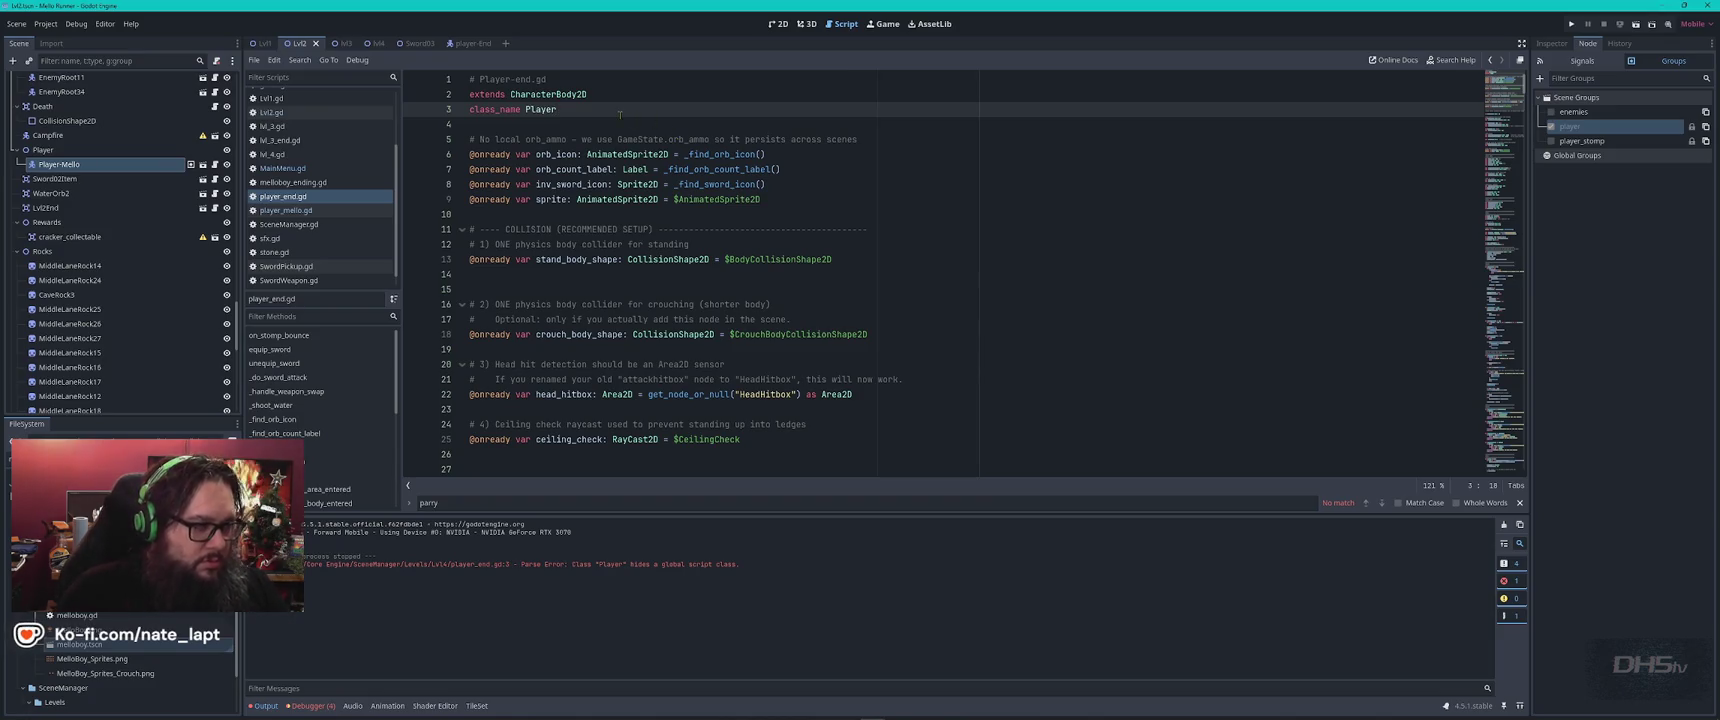
pyautogui.hotkey('ctrl', 'k')
pyautogui.press('Down')
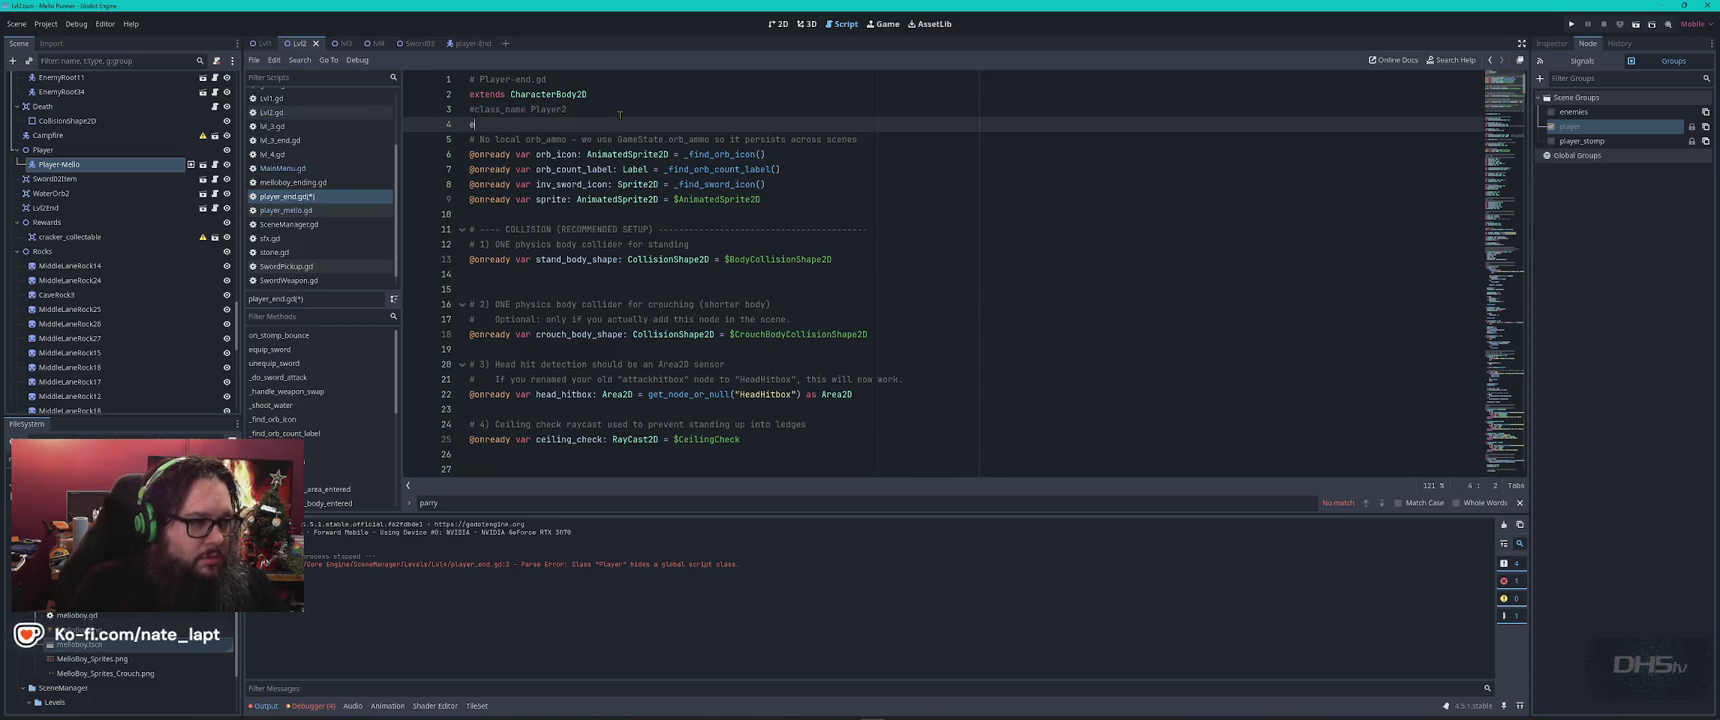
pyautogui.write('ends player2')
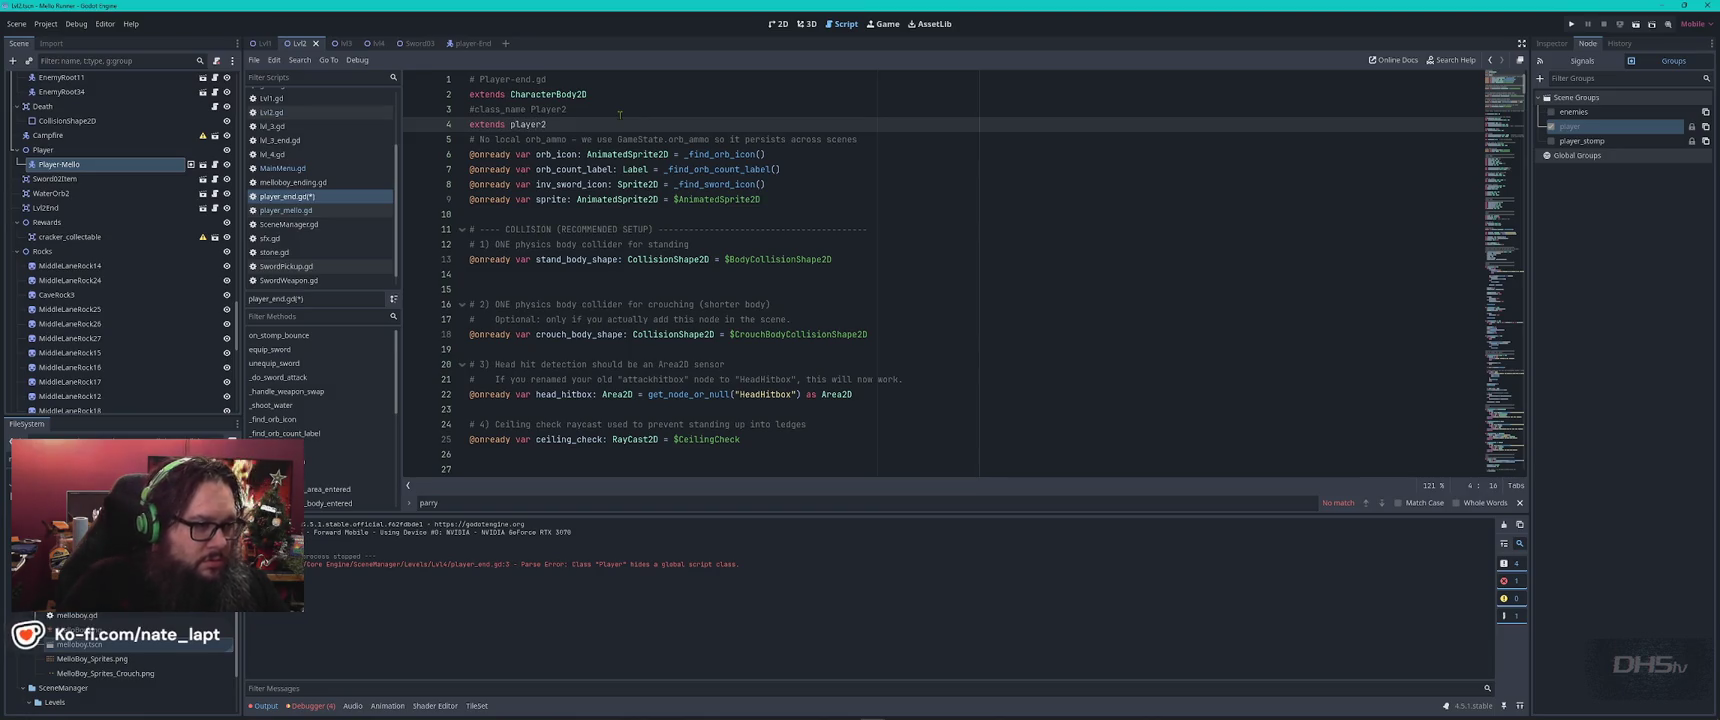
pyautogui.press('Left')
pyautogui.press('Left')
pyautogui.press('Left')
pyautogui.press('BackSpace')
pyautogui.write('P')
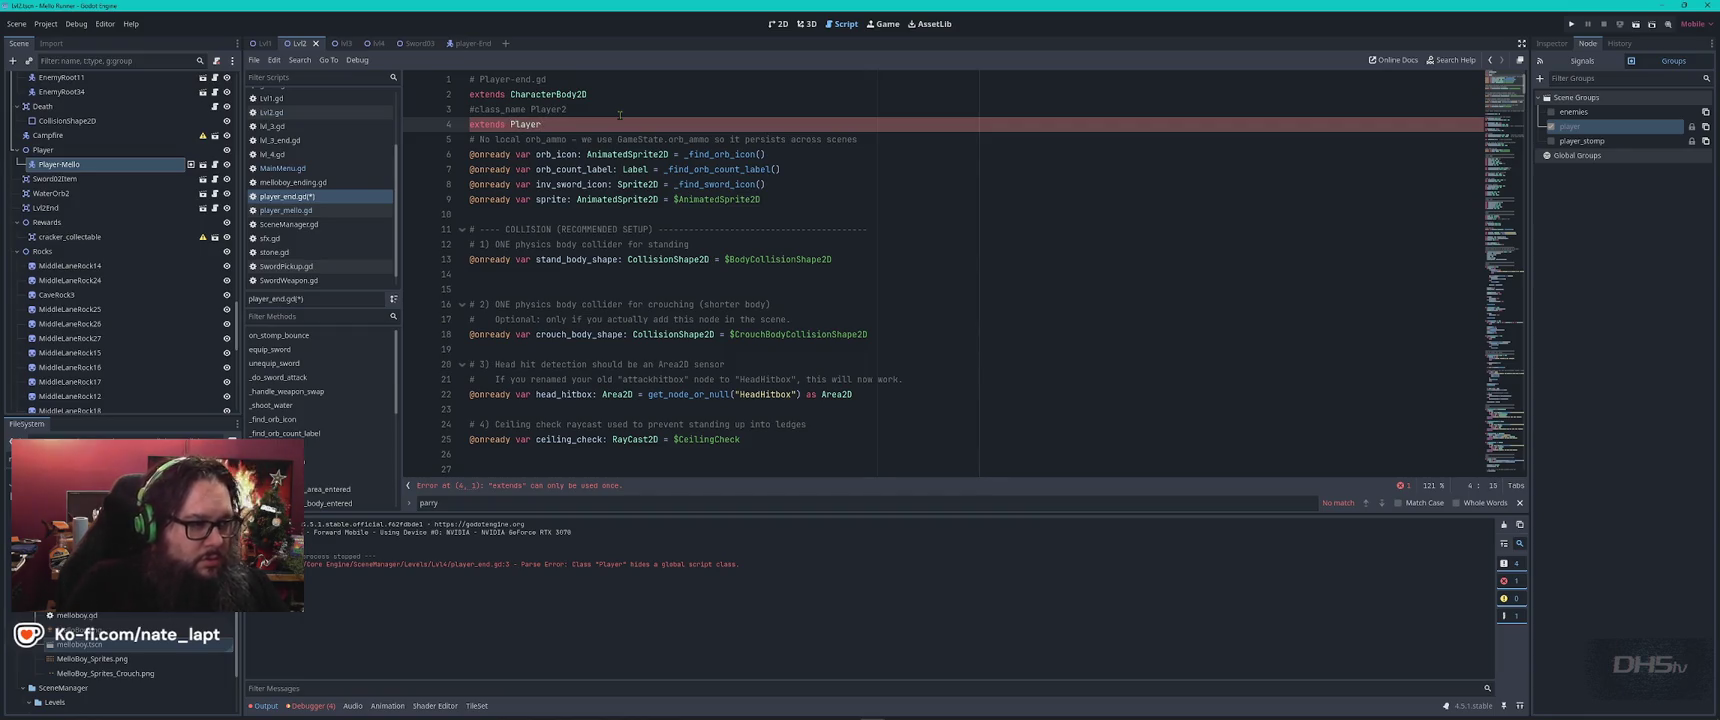
# Save player_end.gd and paste its opening lines into a ChatGPT question about extending Player.
pyautogui.press('Return')
pyautogui.hotkey('ctrl', 's')
pyautogui.hotkey('alt', 'Tab')
pyautogui.hotkey('ctrl', 'v')
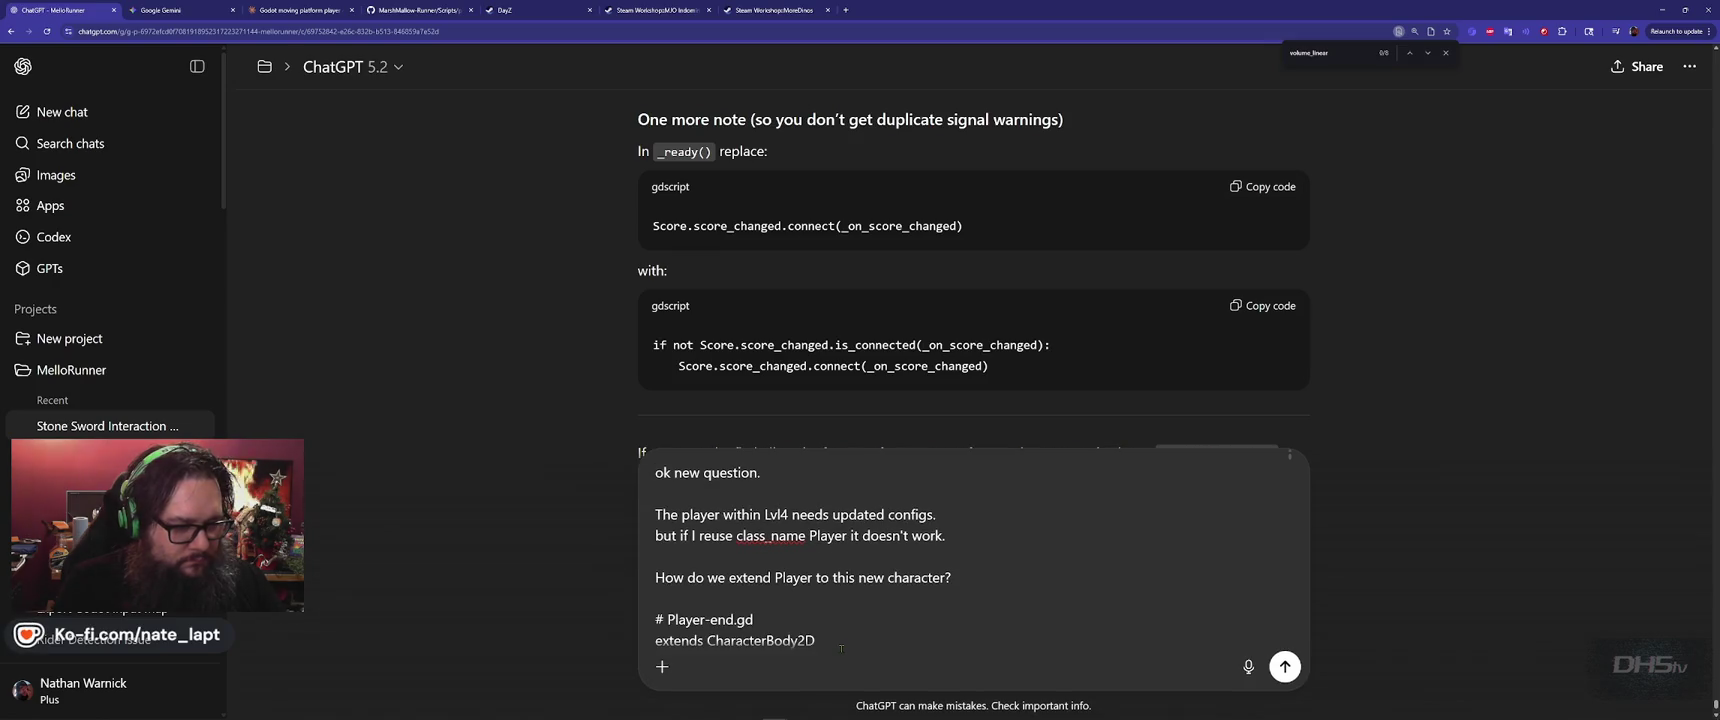